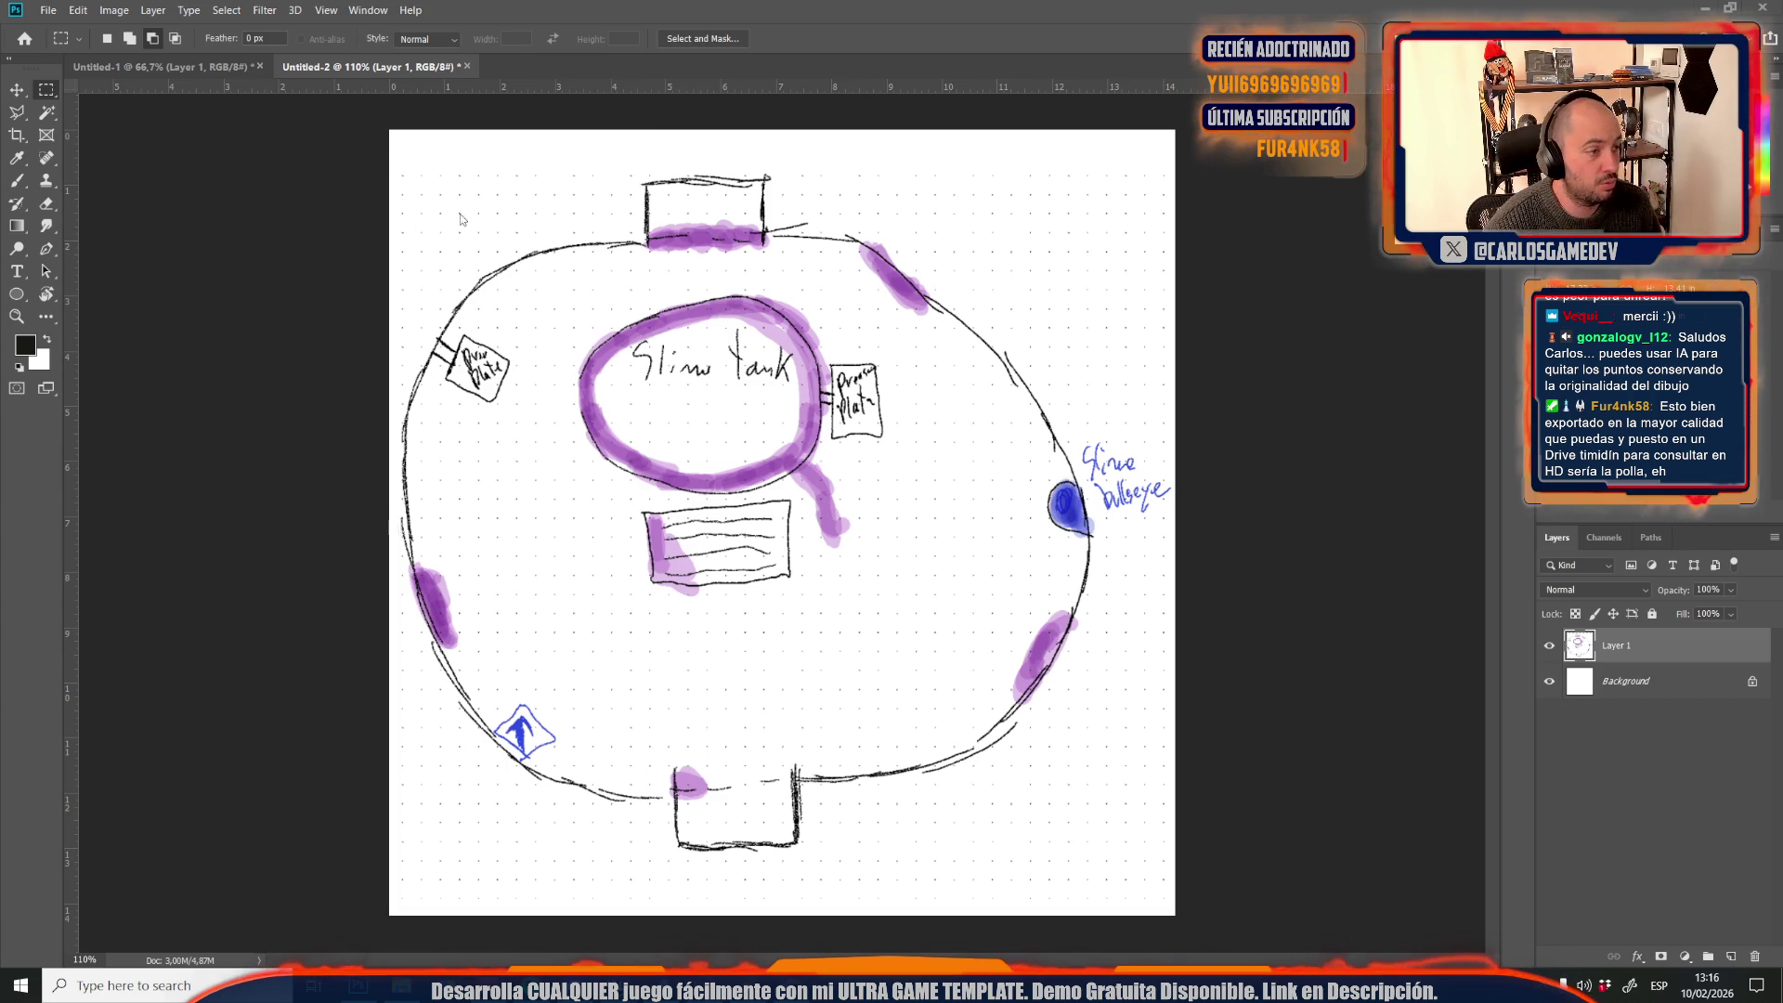
# Search Windows for 'rem' to launch the reMarkable desktop app
pyautogui.press('super')
pyautogui.write('rem')
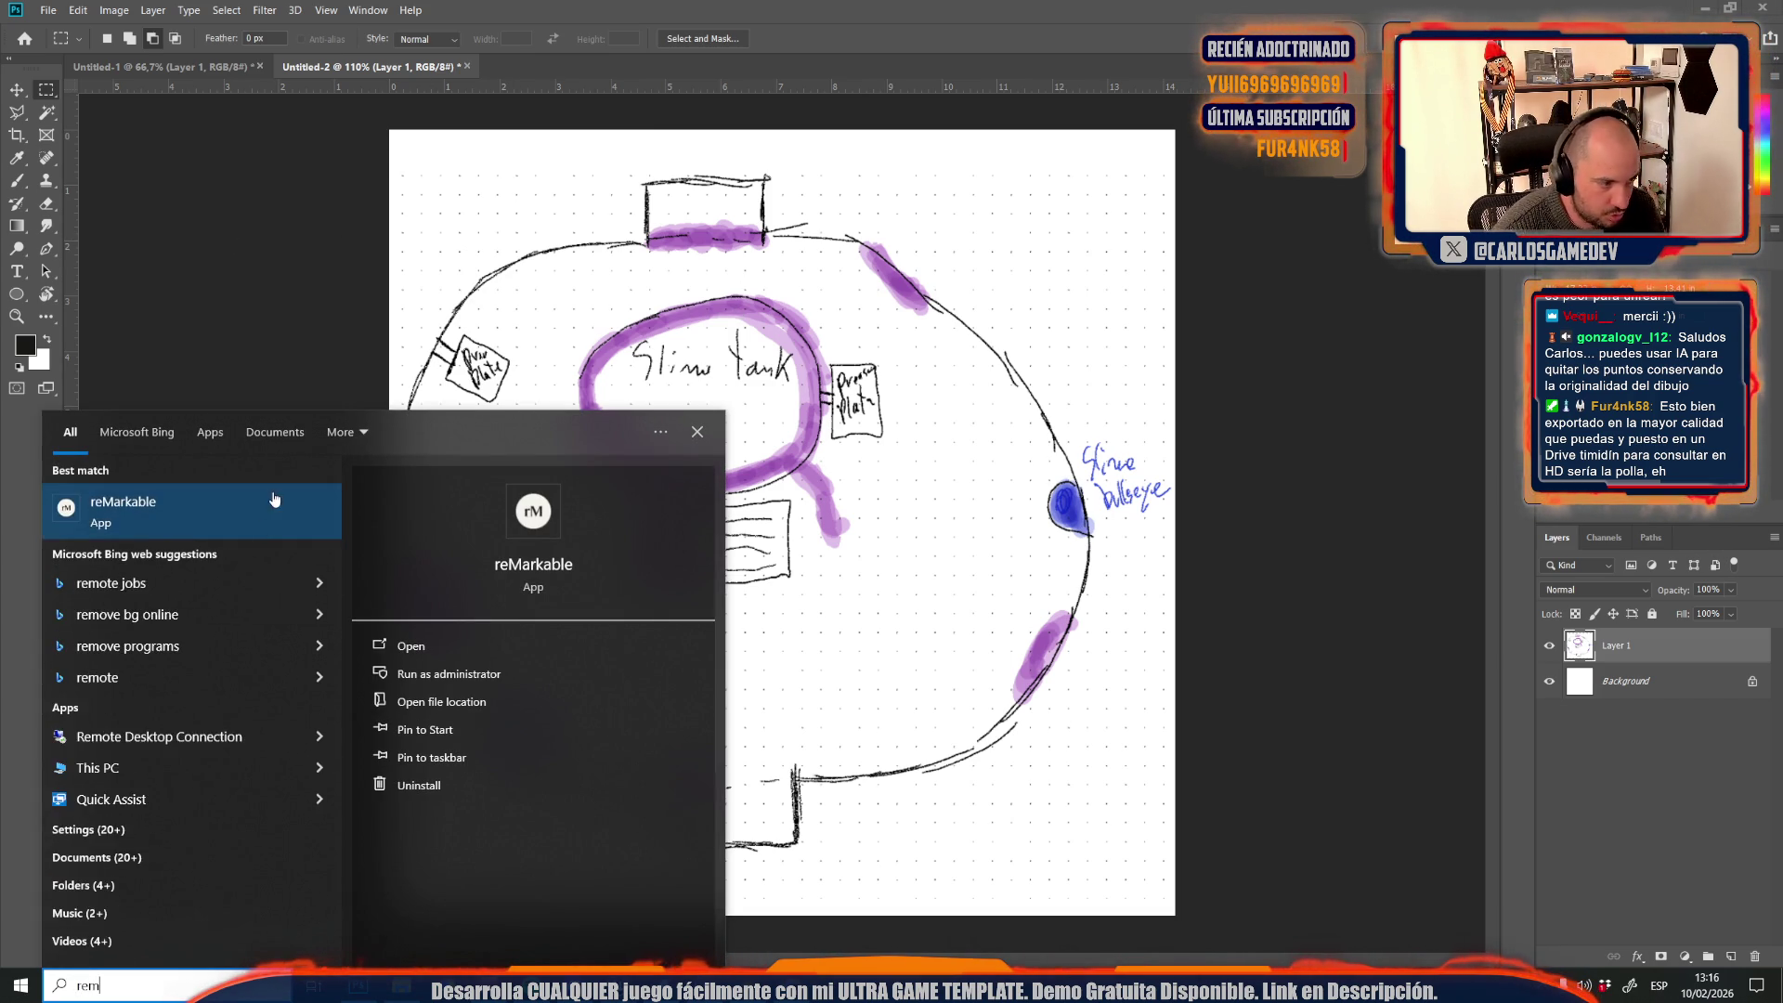
pyautogui.press('Escape')
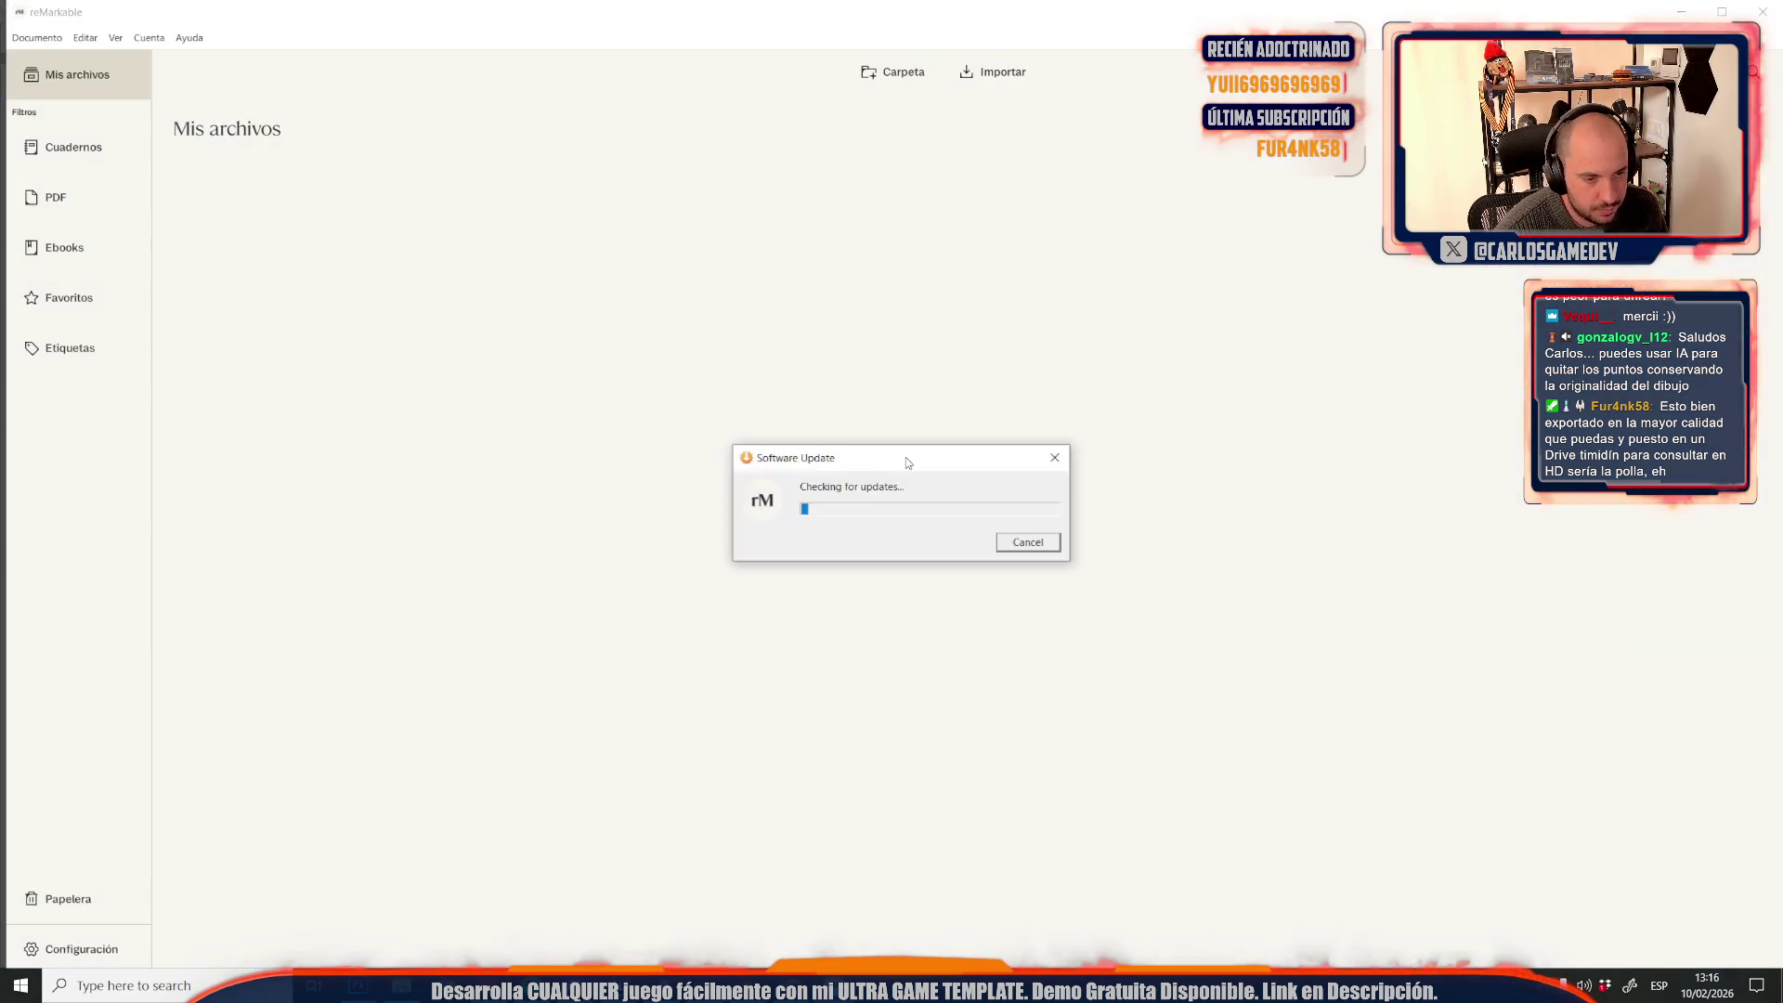
# Open Coop > Moon coop at page 72, the Slime Tank drawing, then return to Photoshop
pyautogui.click(223, 177)
pyautogui.click(237, 279)
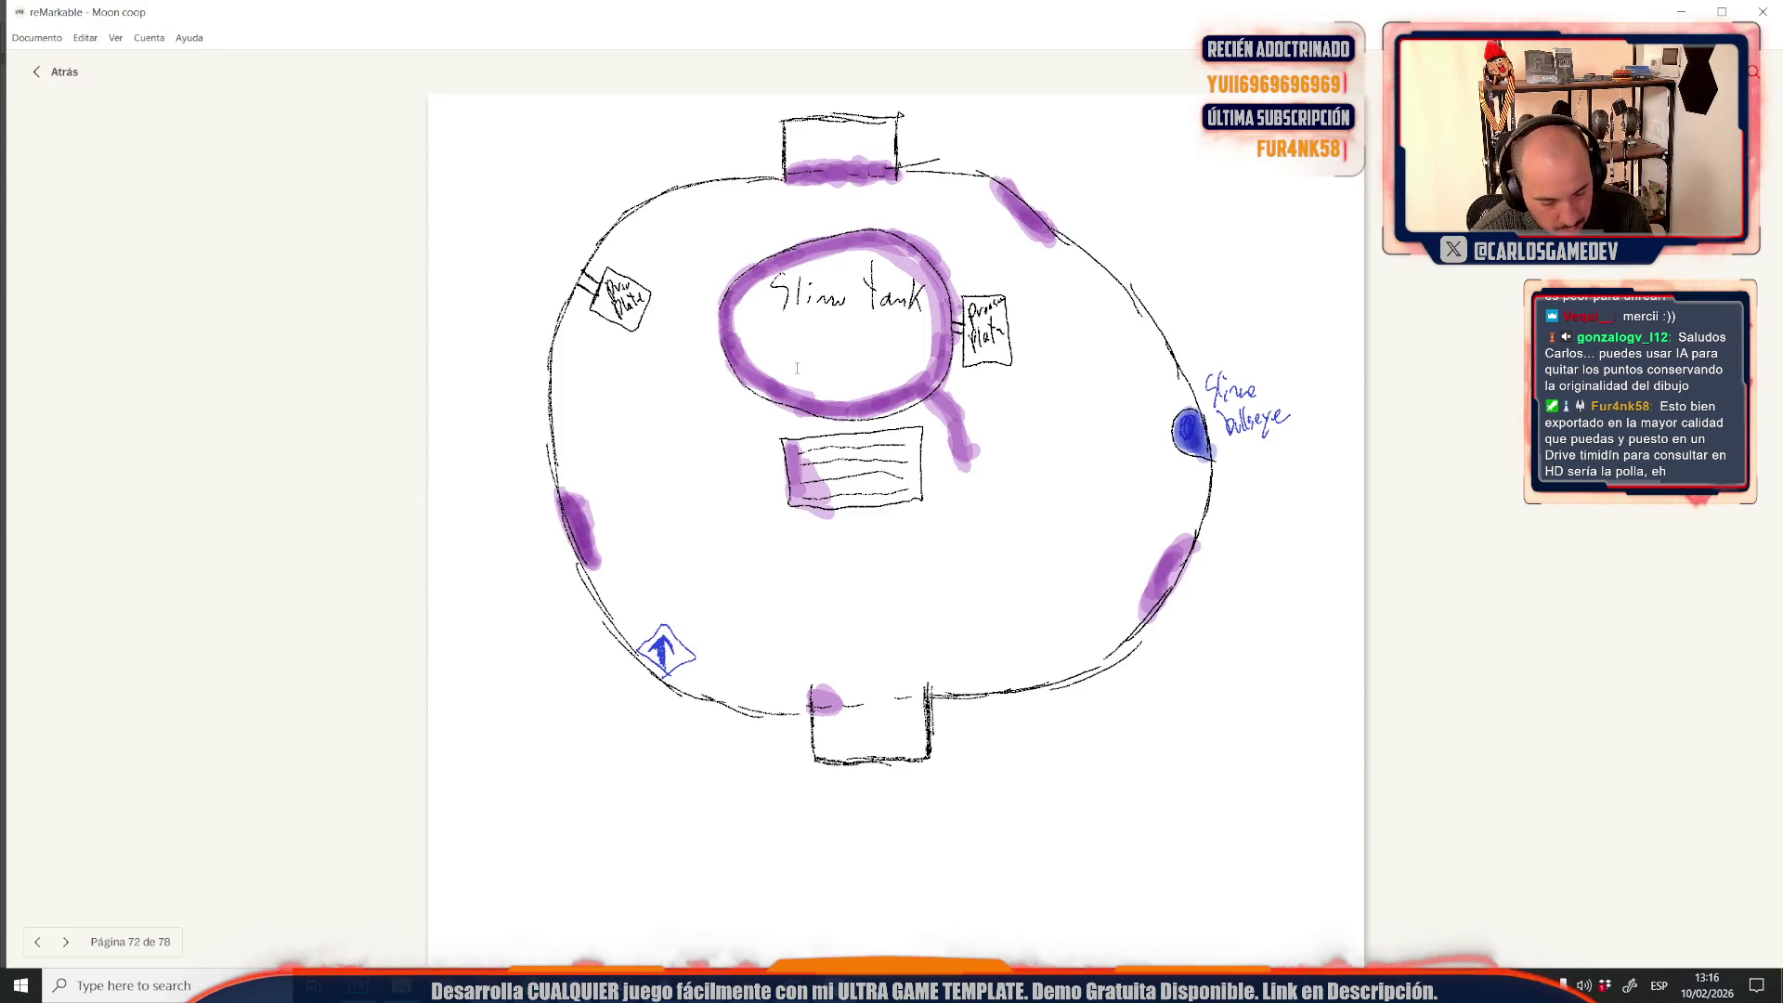
pyautogui.press('Right')
pyautogui.press('Left')
pyautogui.press('Left')
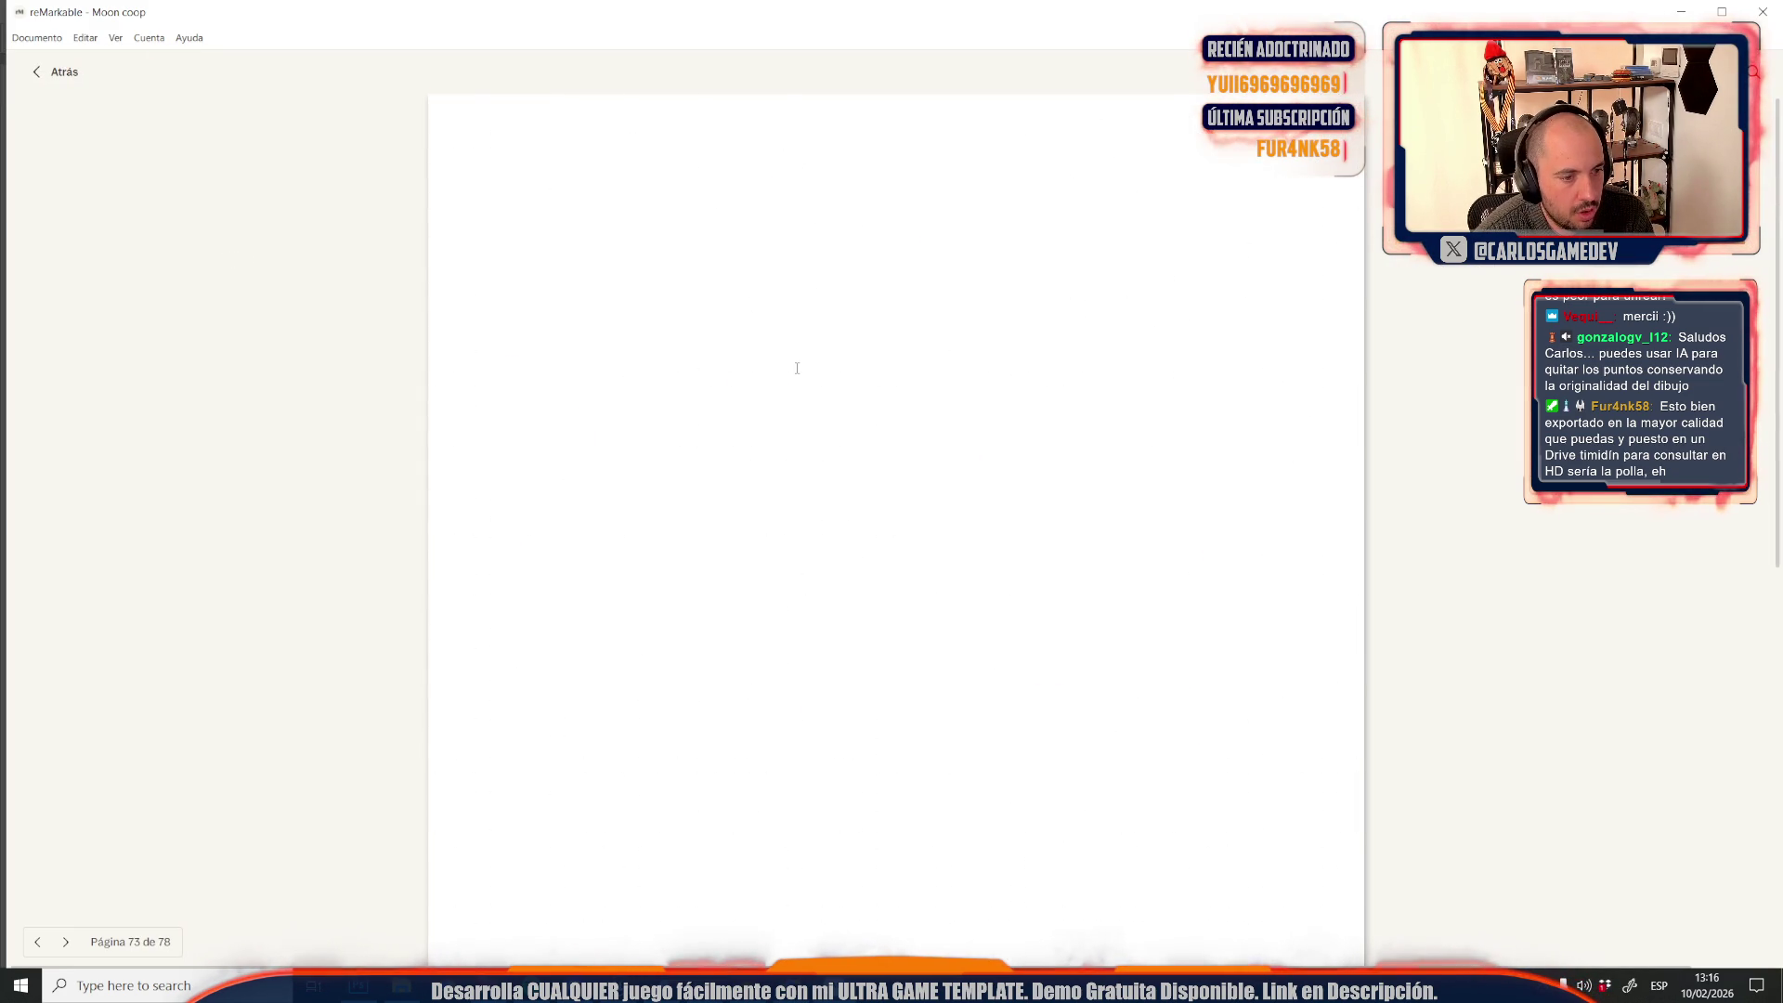
pyautogui.press('Right')
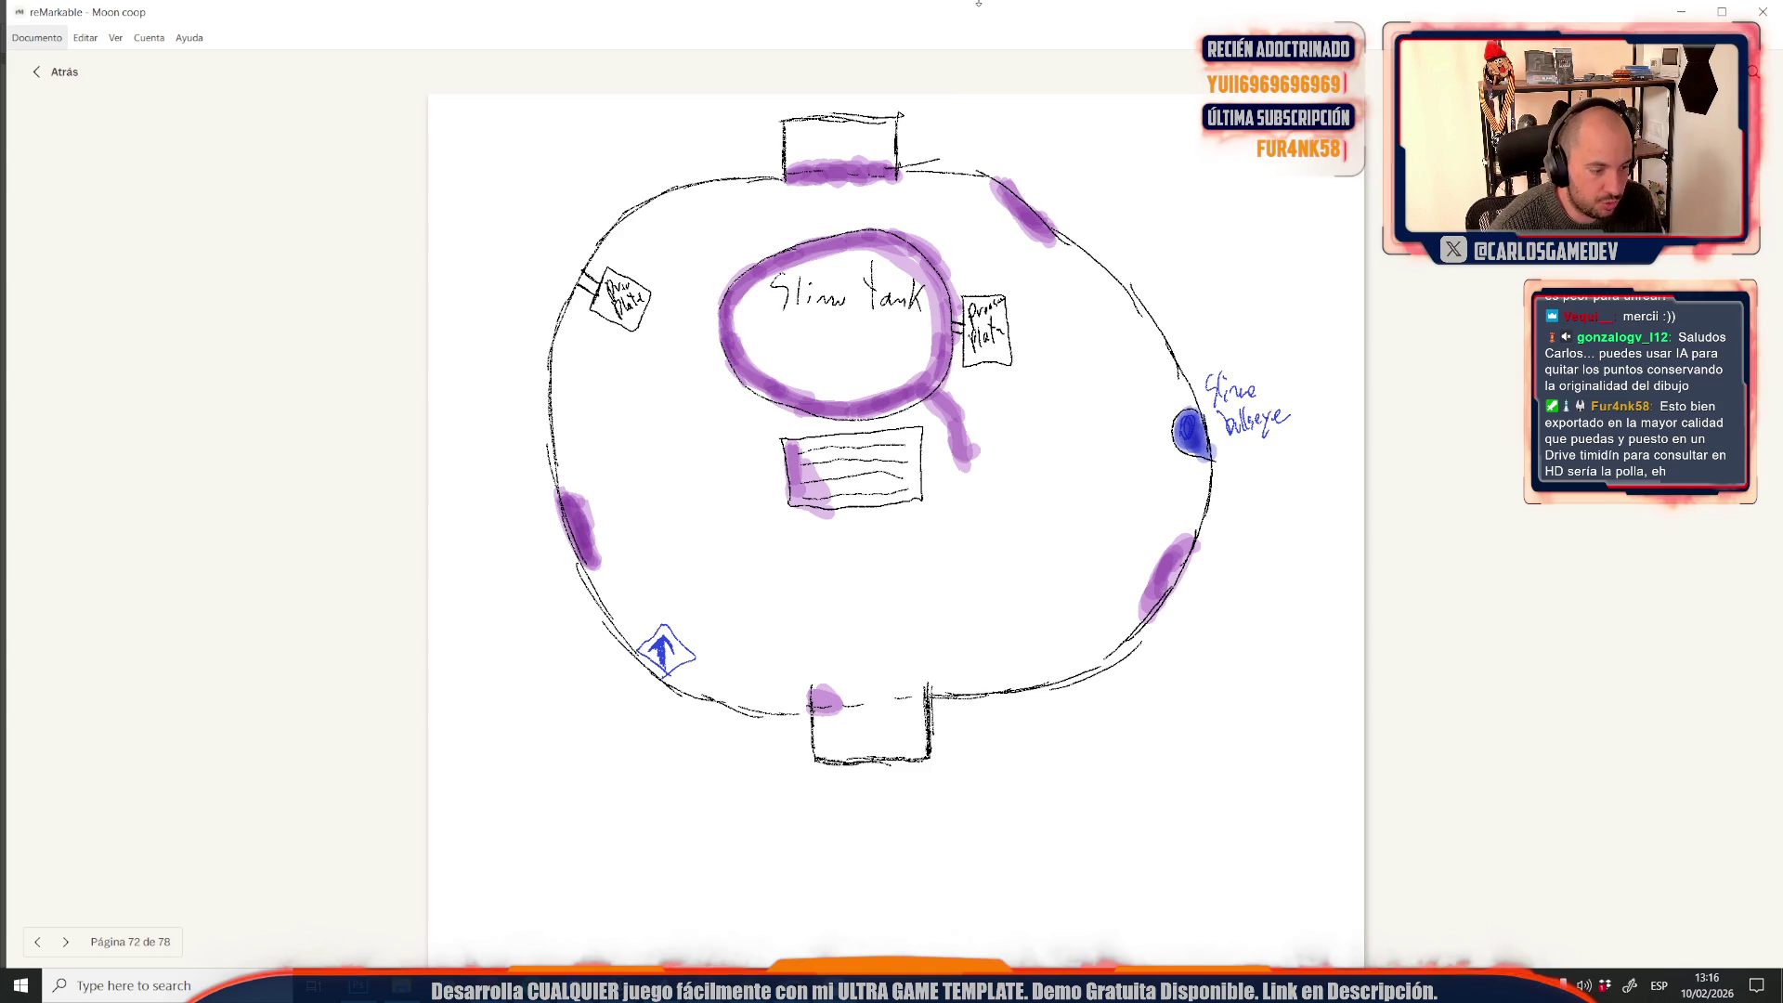
pyautogui.hotkey('alt', 'Tab')
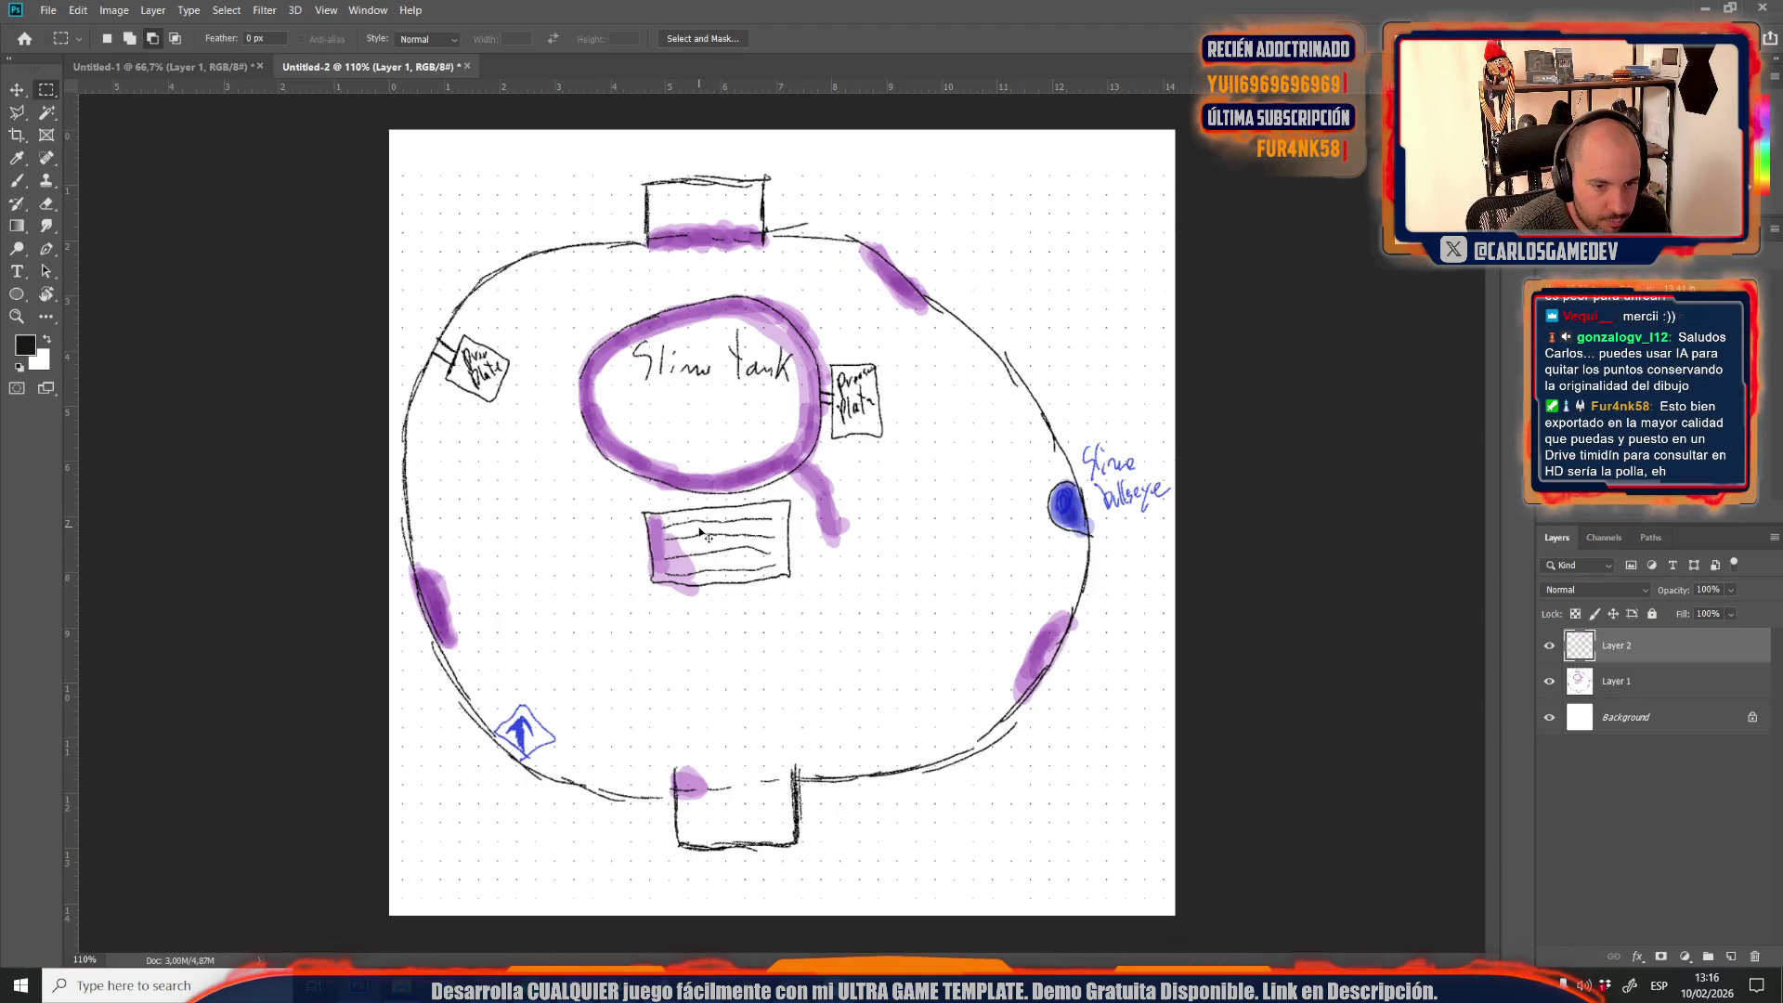
# Paste the reMarkable screenshot into the current document and into Untitled-1
pyautogui.hotkey('ctrl', 'v')
pyautogui.hotkey('ctrl', 't')
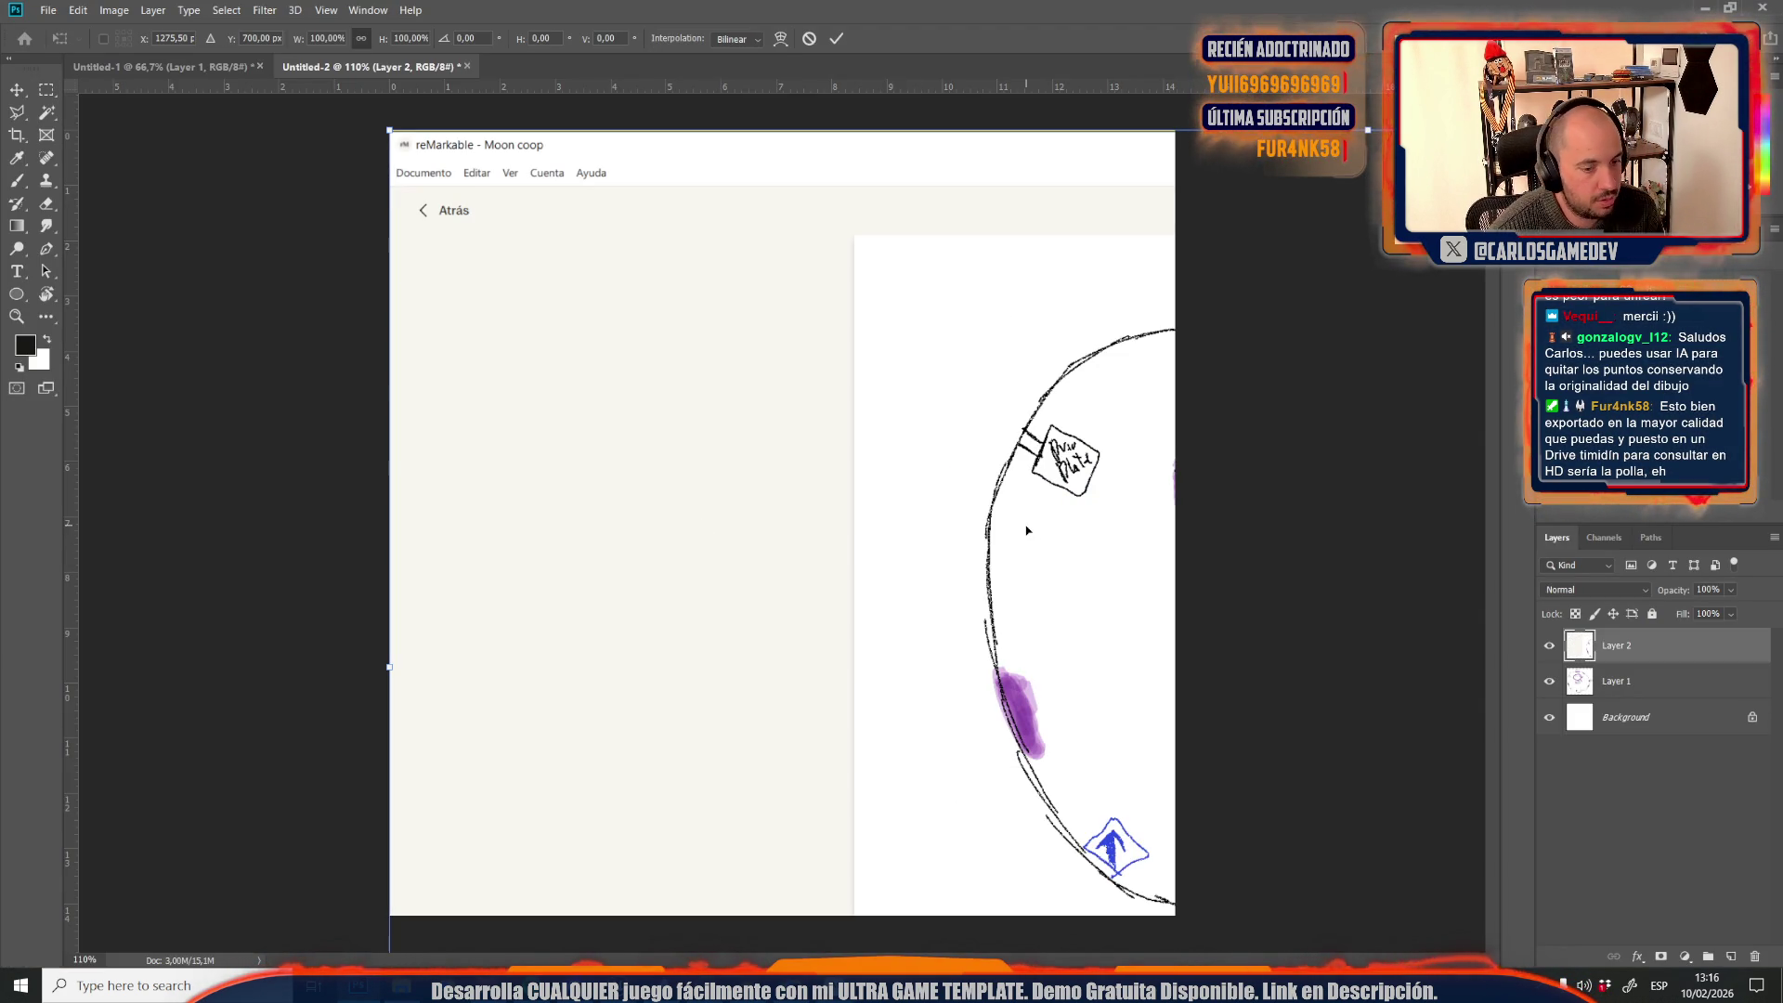
pyautogui.press('Return')
pyautogui.click(226, 65)
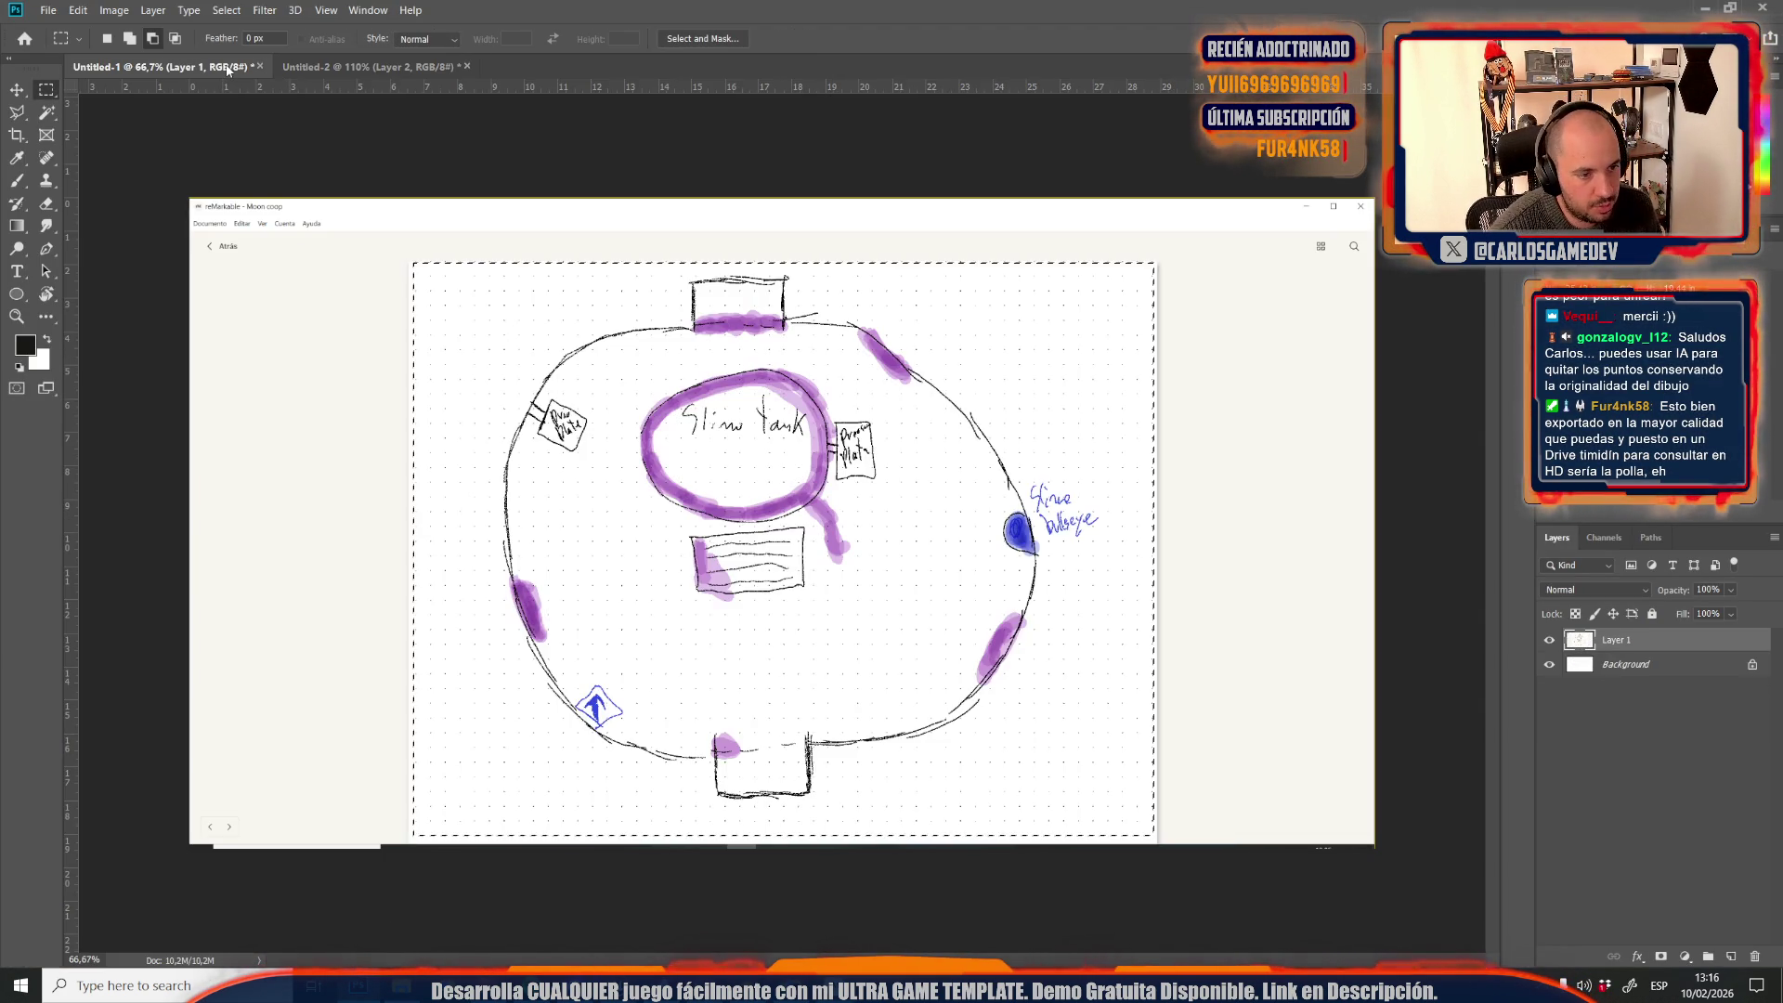
pyautogui.hotkey('ctrl', 'v')
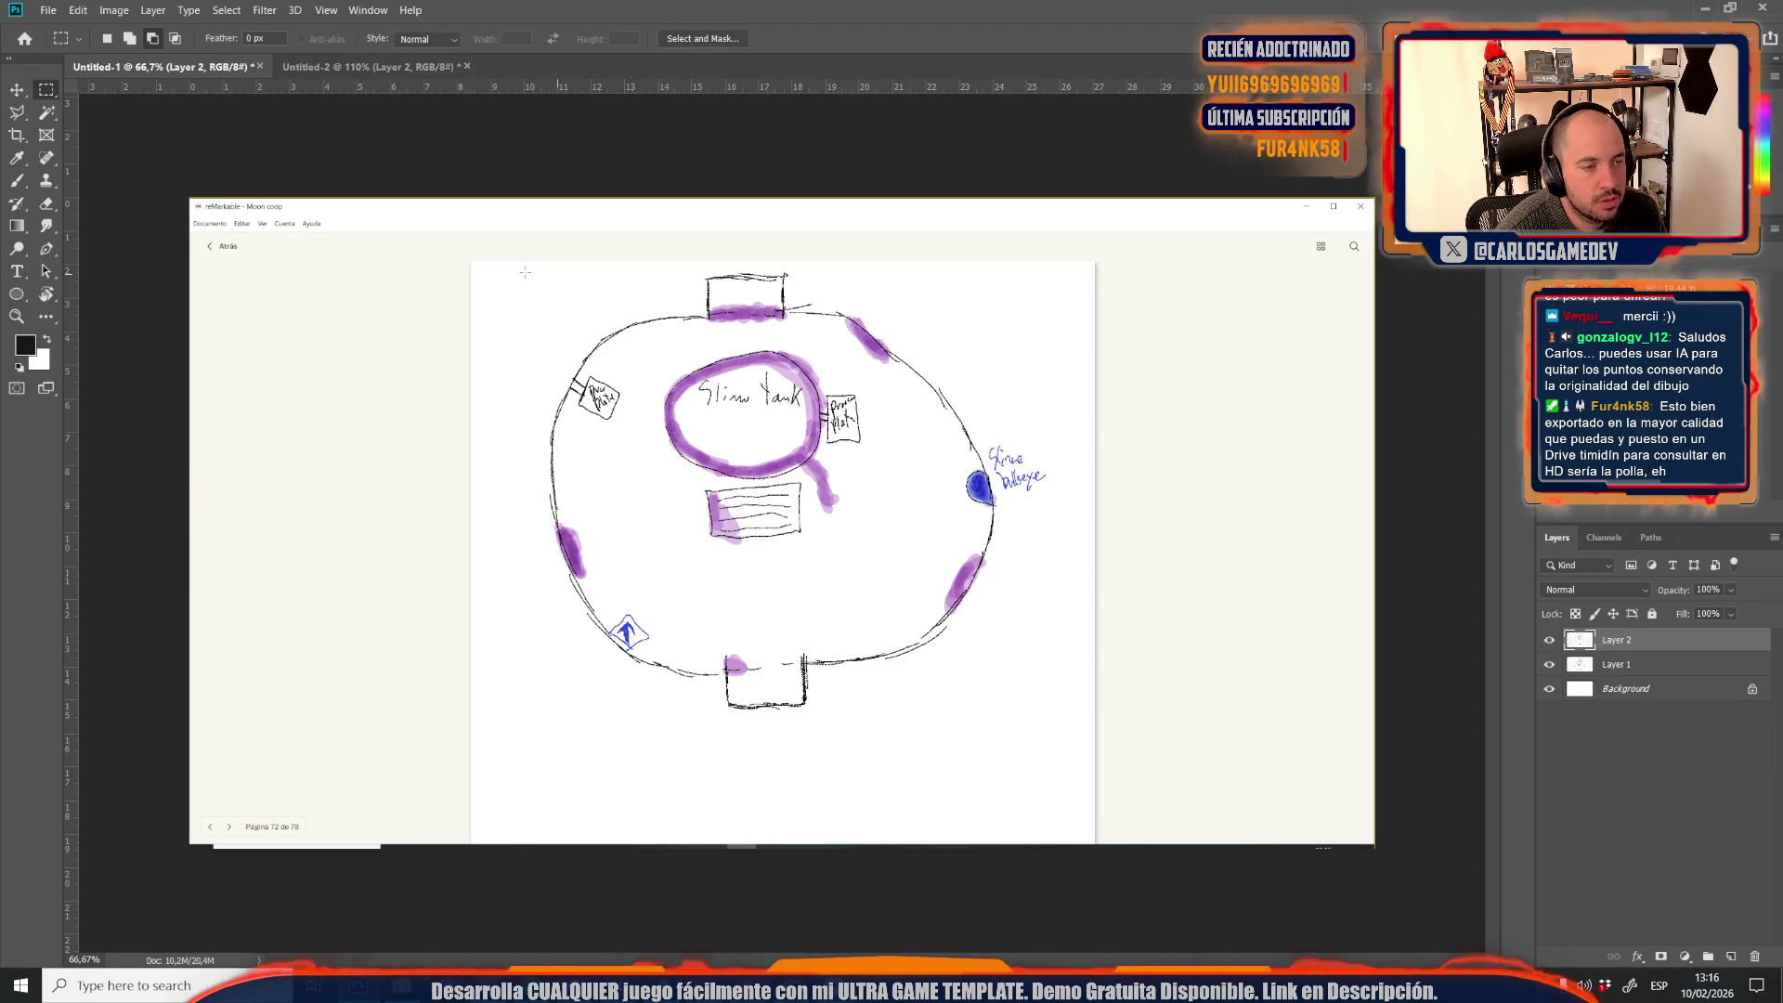
# Frame the marqueed drawing page with a dark Solid Color fill layer whose mask is inverted
pyautogui.moveTo(479, 265)
pyautogui.mouseDown()
pyautogui.moveTo(888, 687)
pyautogui.moveTo(1096, 840)
pyautogui.mouseUp()
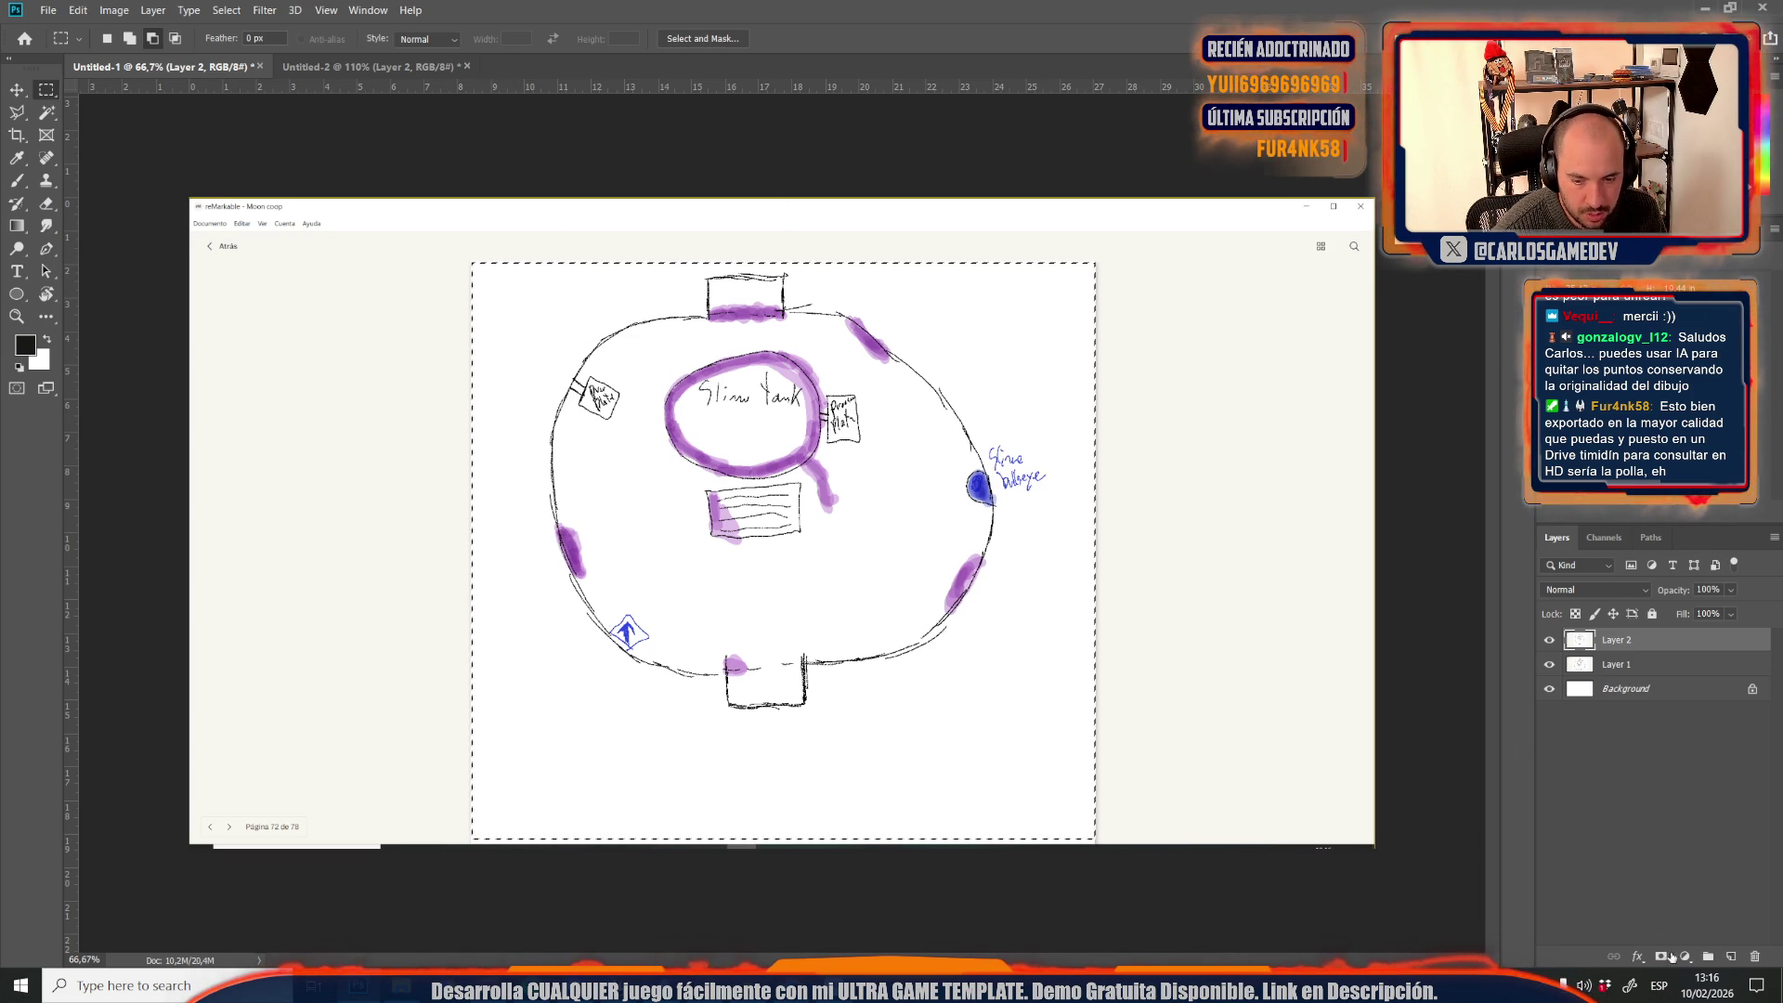
pyautogui.click(1685, 957)
pyautogui.click(1677, 651)
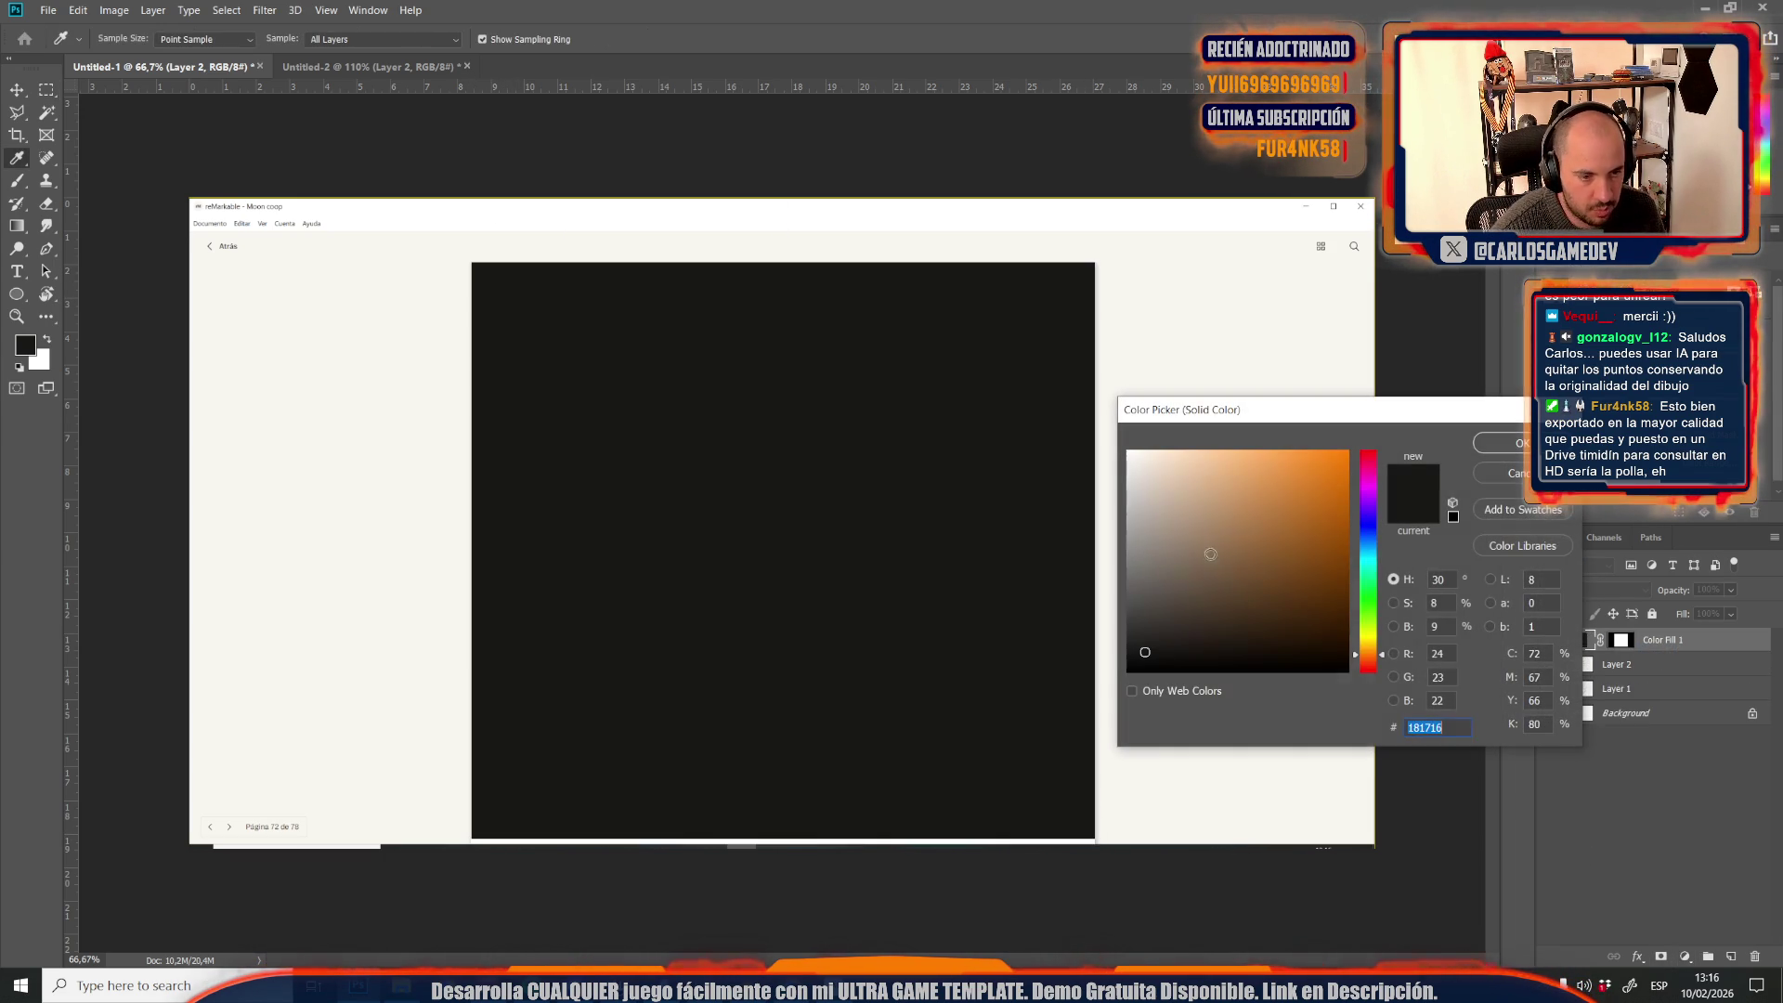
pyautogui.click(1496, 447)
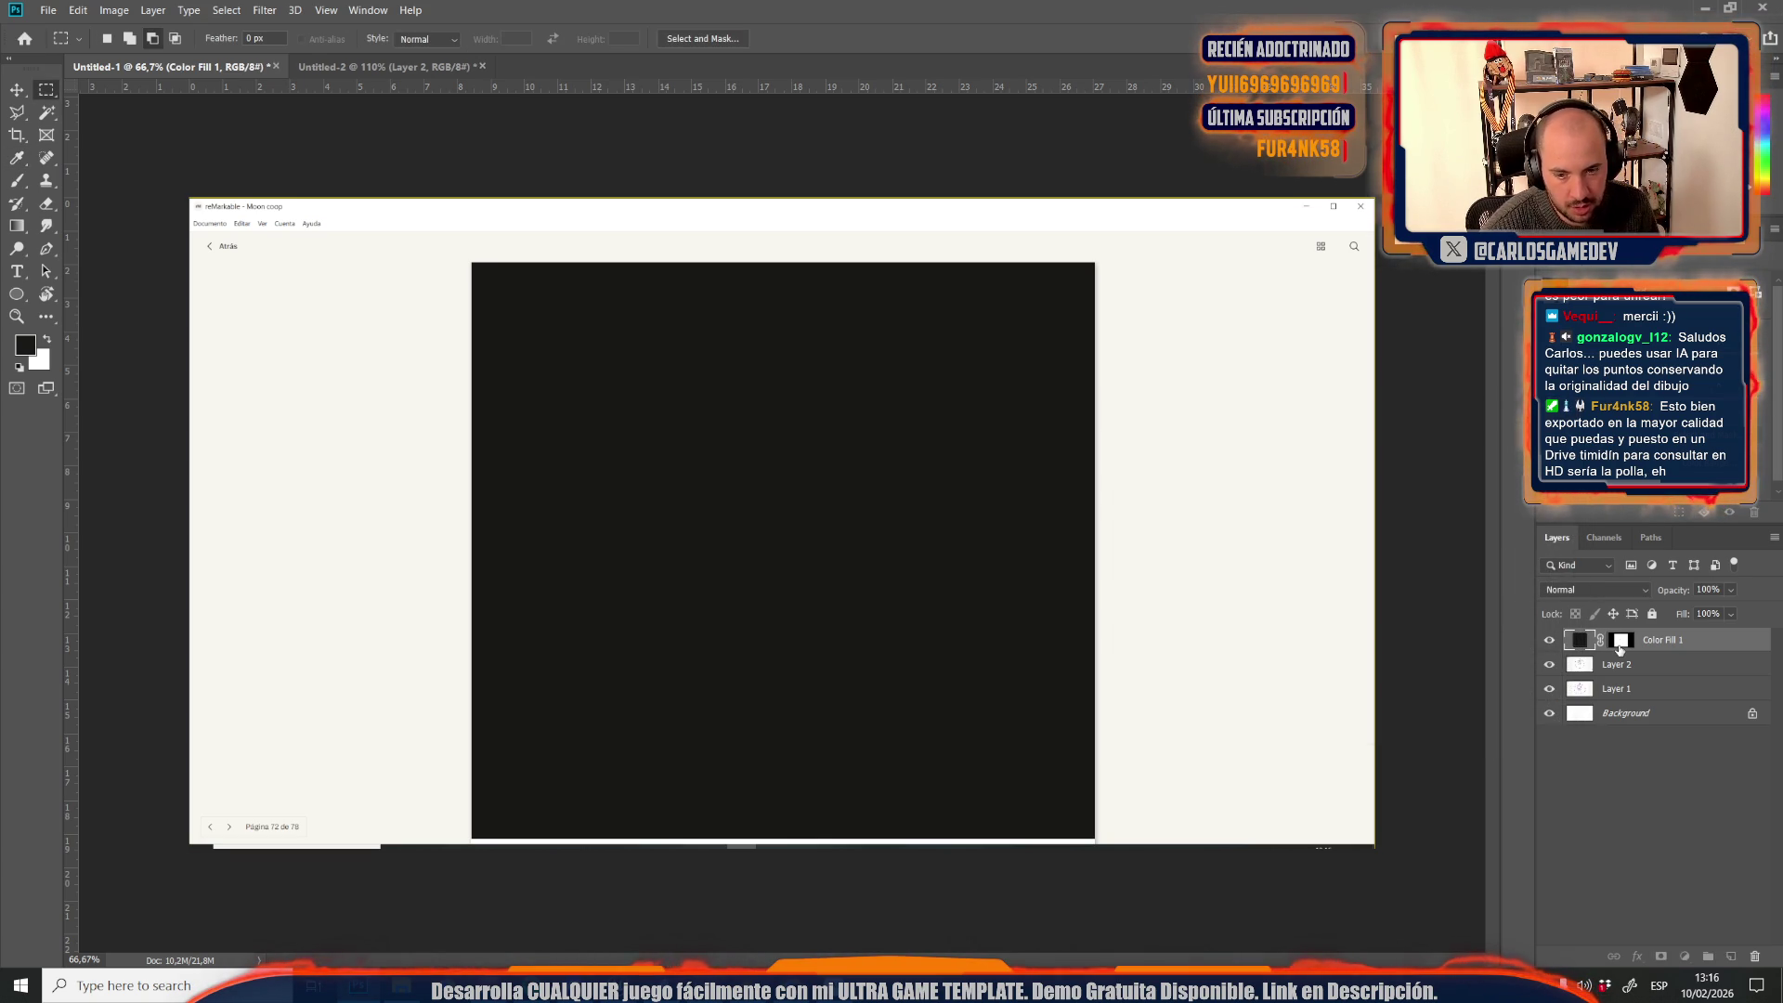
pyautogui.click(1621, 641)
pyautogui.hotkey('ctrl', 'i')
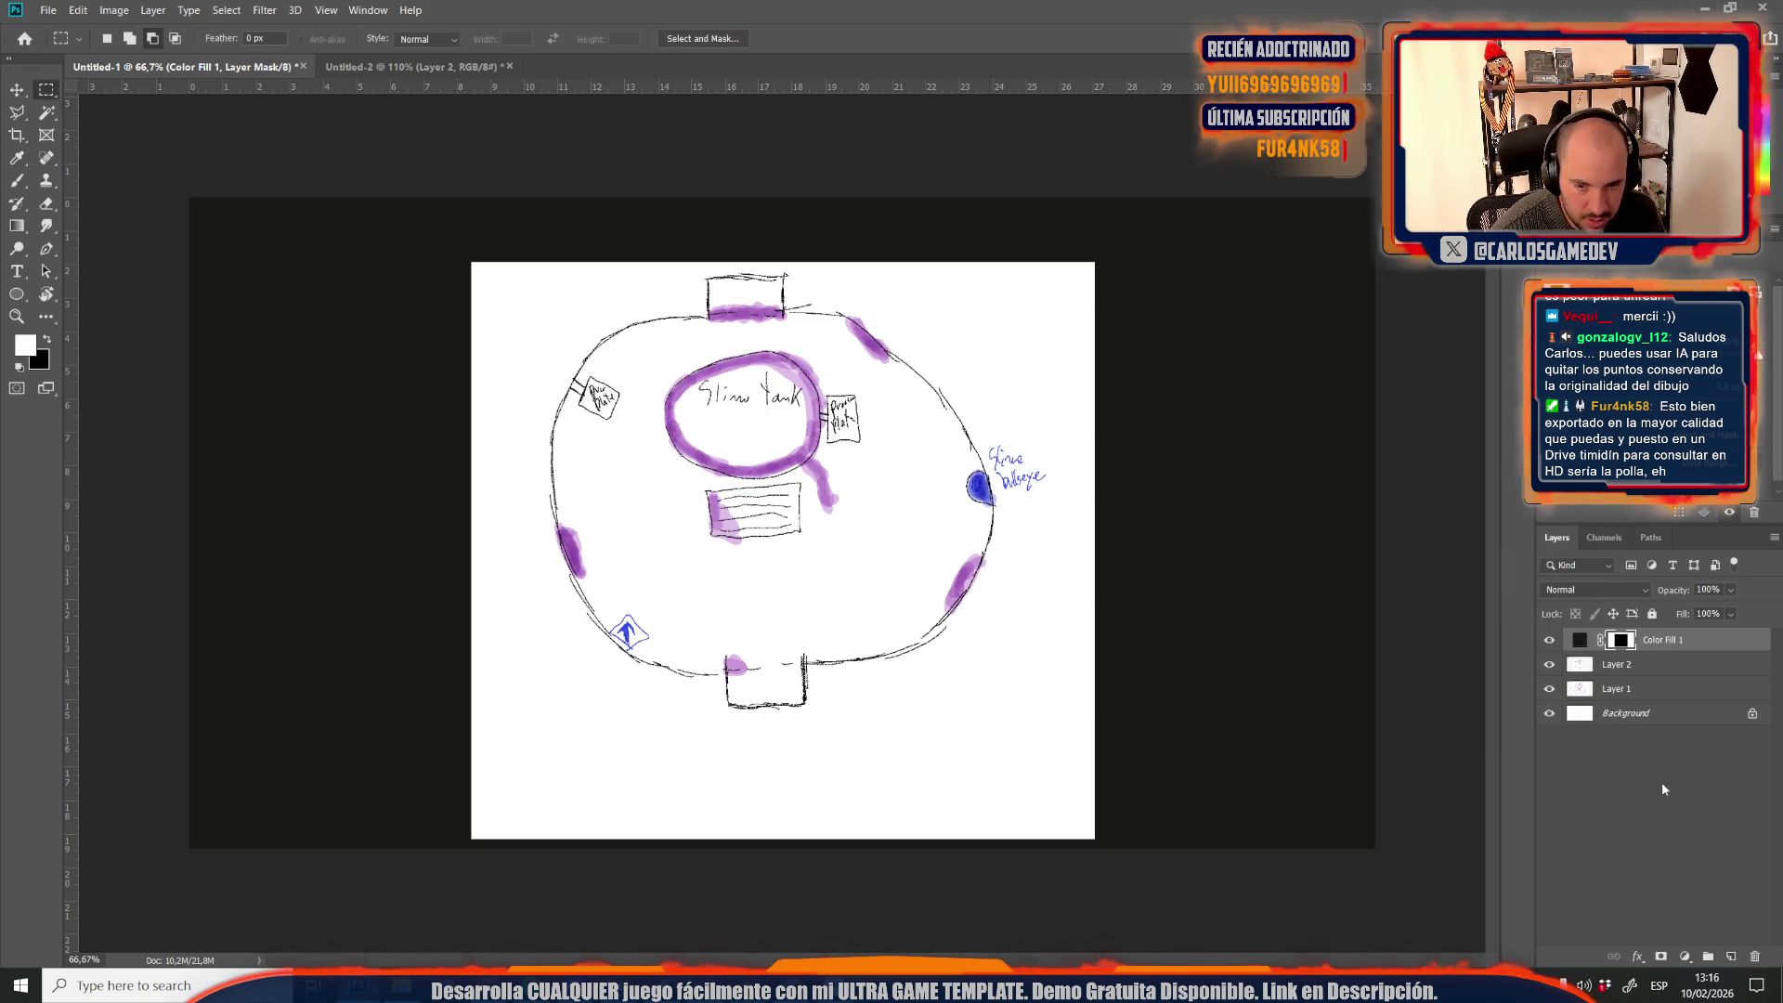
# Add Invert and Hue/Saturation layers, shifting the hue so accents turn teal
pyautogui.click(1616, 664)
pyautogui.click(1695, 957)
pyautogui.click(1689, 892)
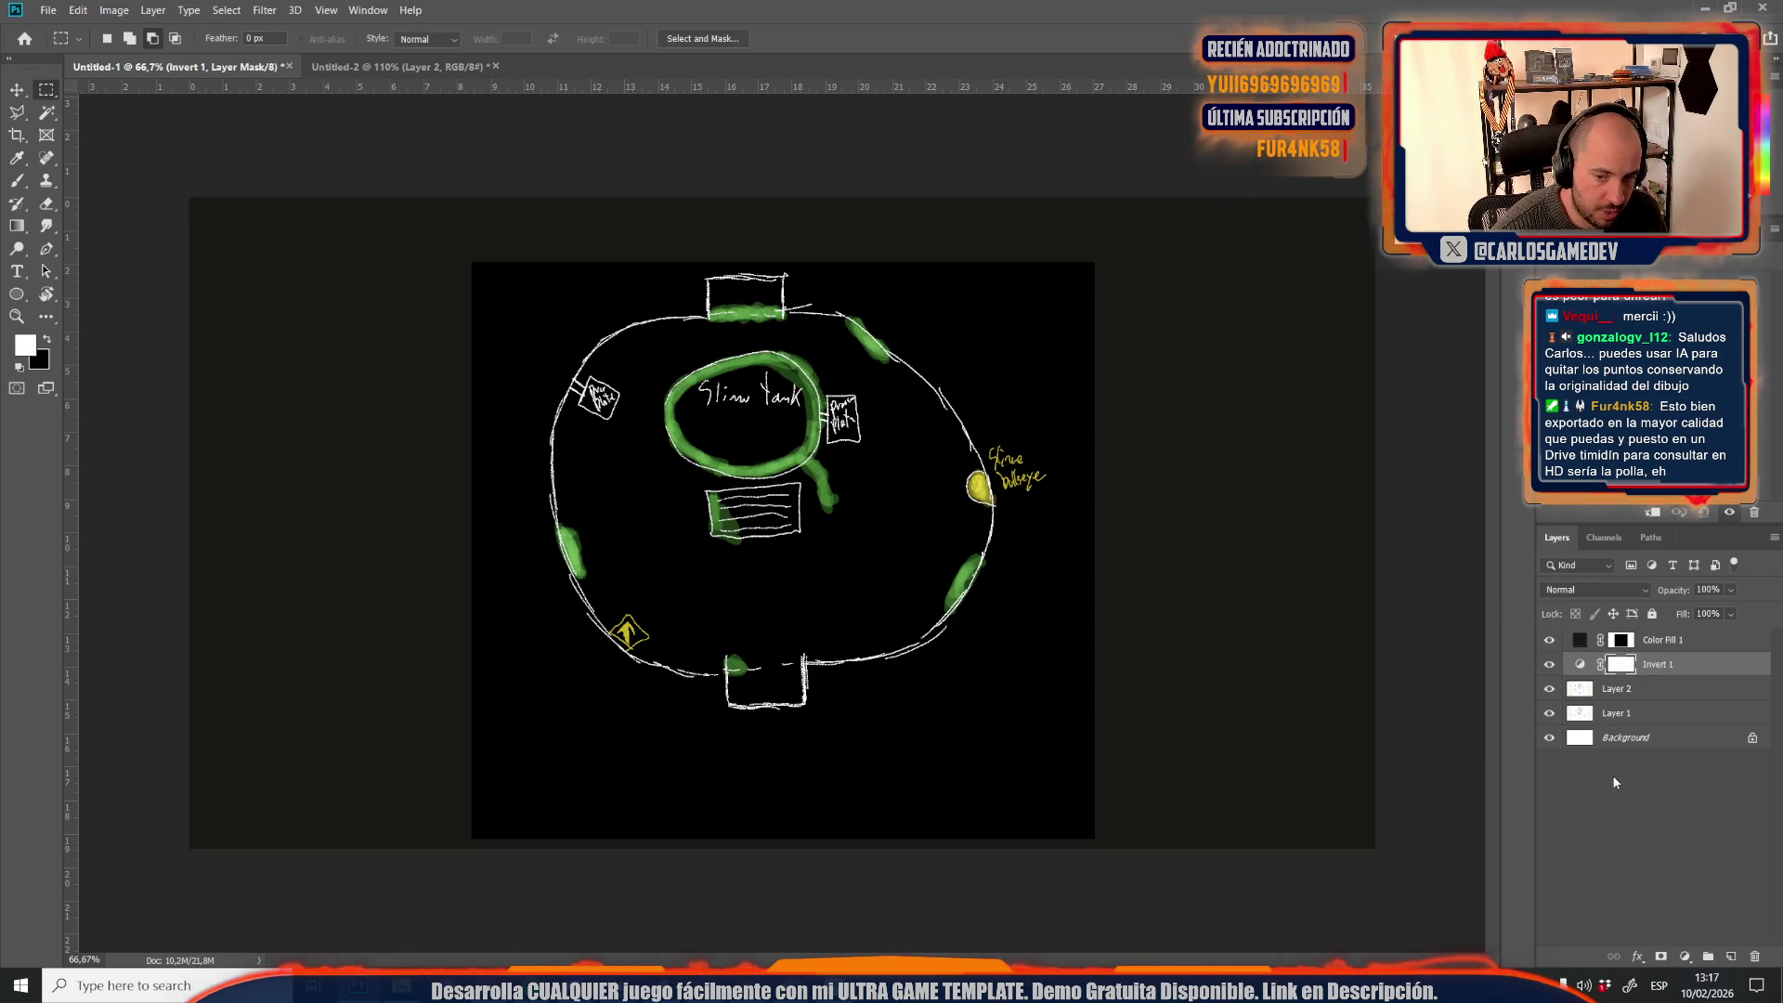
pyautogui.click(1686, 957)
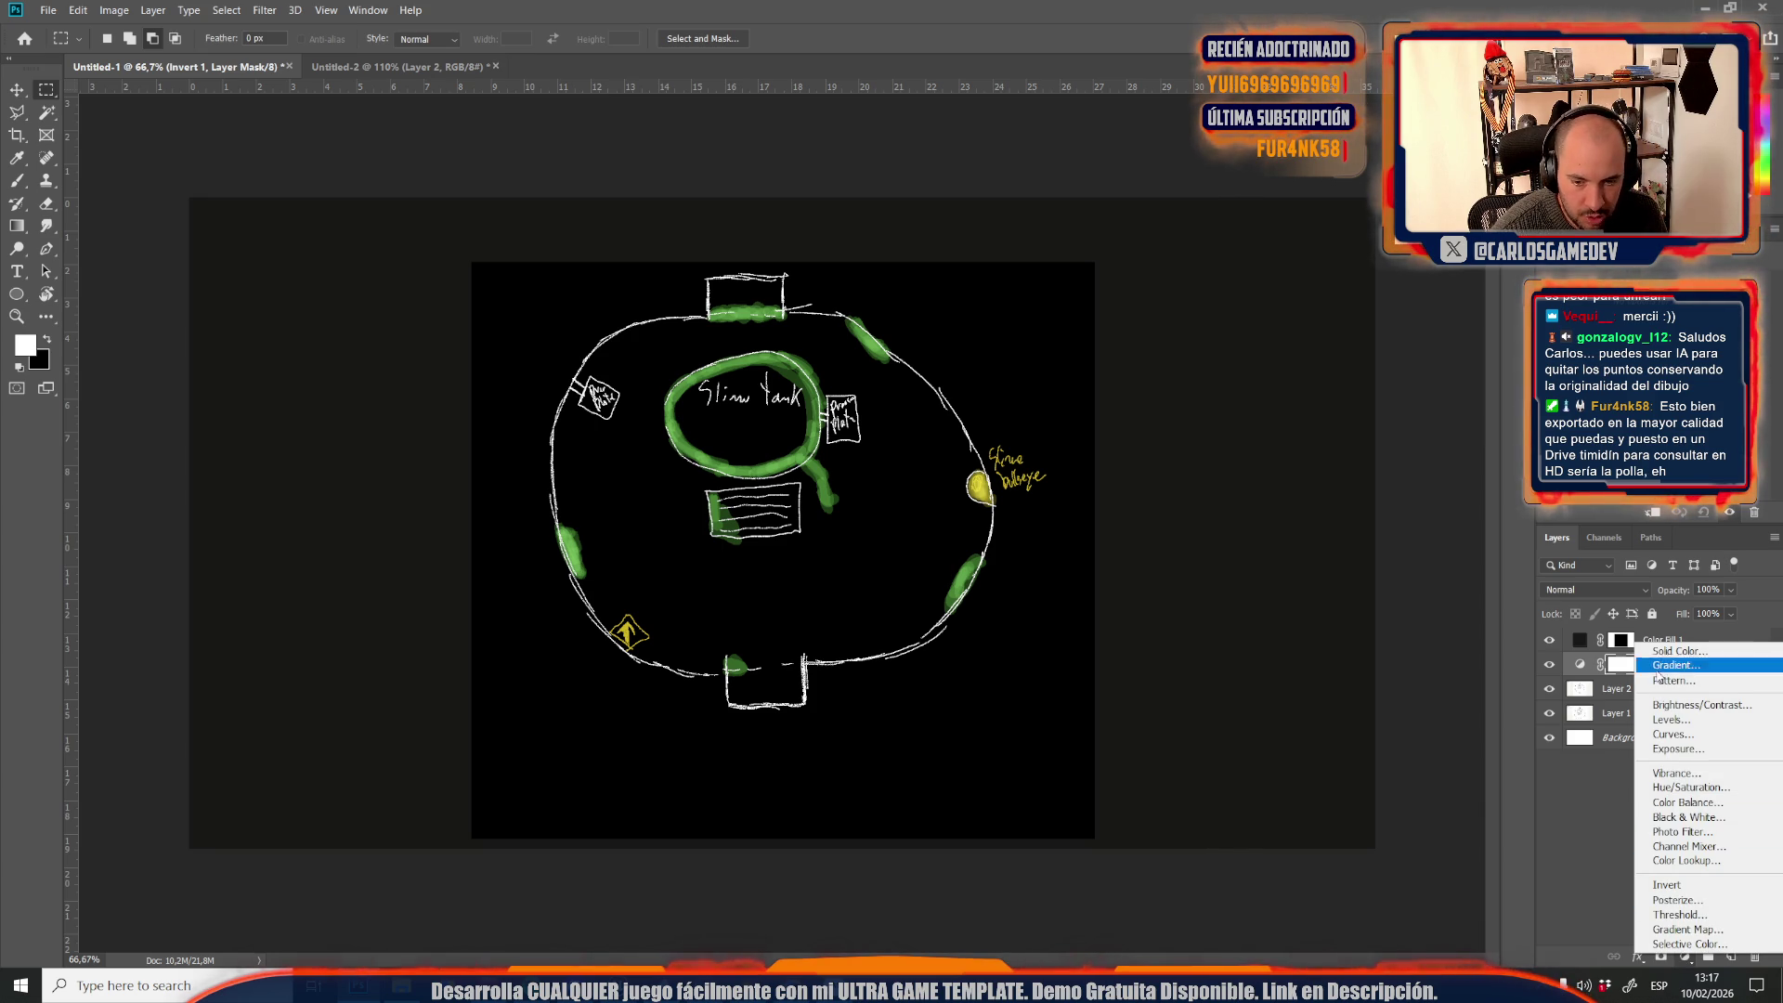
pyautogui.click(1691, 787)
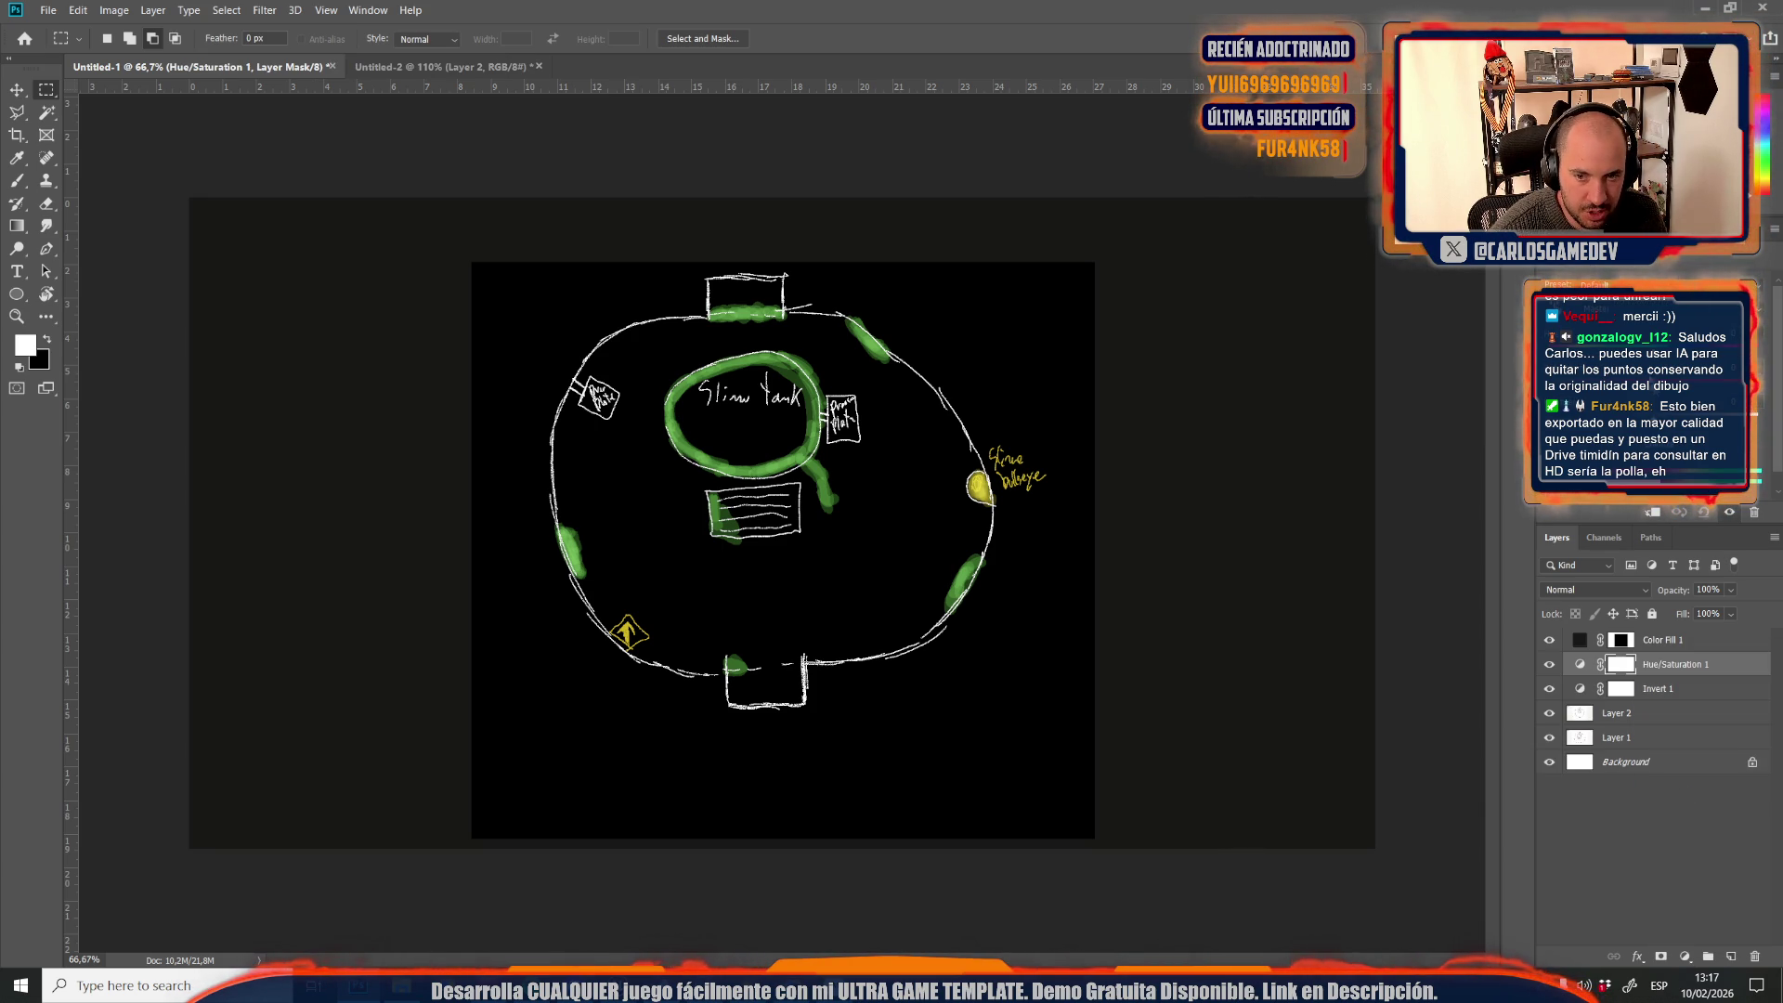
pyautogui.moveTo(1640, 350)
pyautogui.mouseDown()
pyautogui.moveTo(1777, 350)
pyautogui.moveTo(1606, 358)
pyautogui.moveTo(1434, 403)
pyautogui.moveTo(1663, 353)
pyautogui.mouseUp()
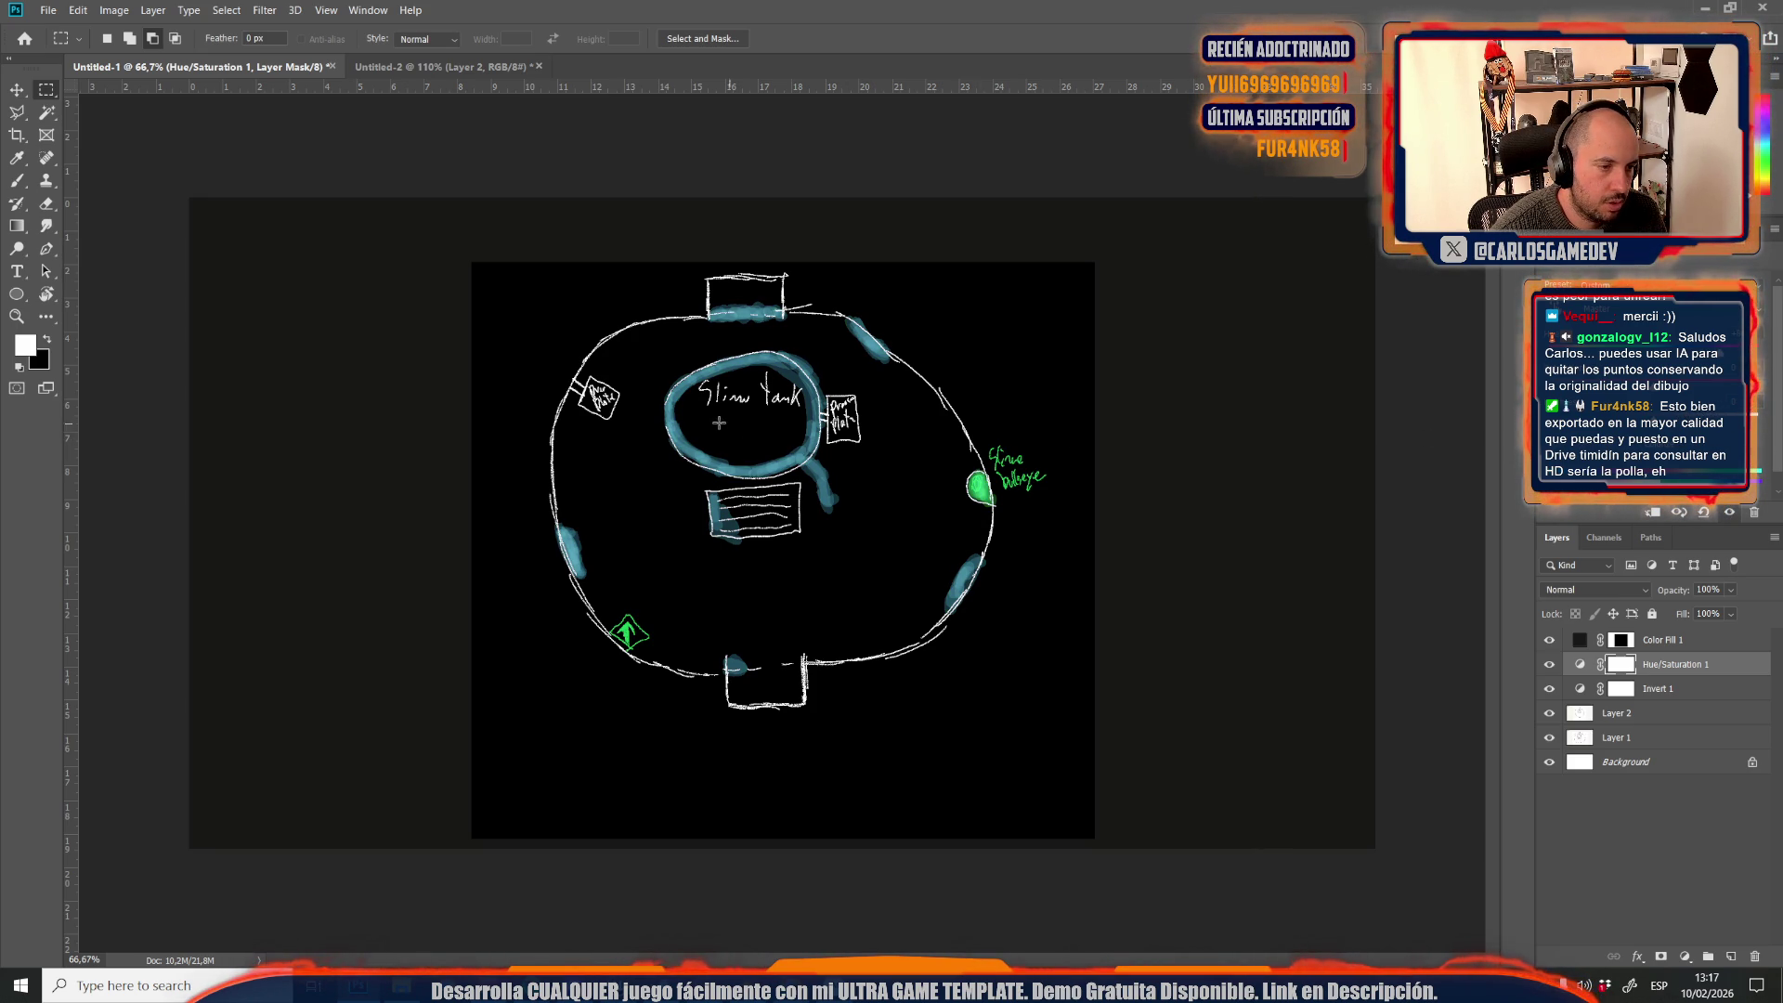
# Tune the Hue/Saturation lightness and raise saturation to make the teal strokes vivid
pyautogui.scroll(3, 826, 414)
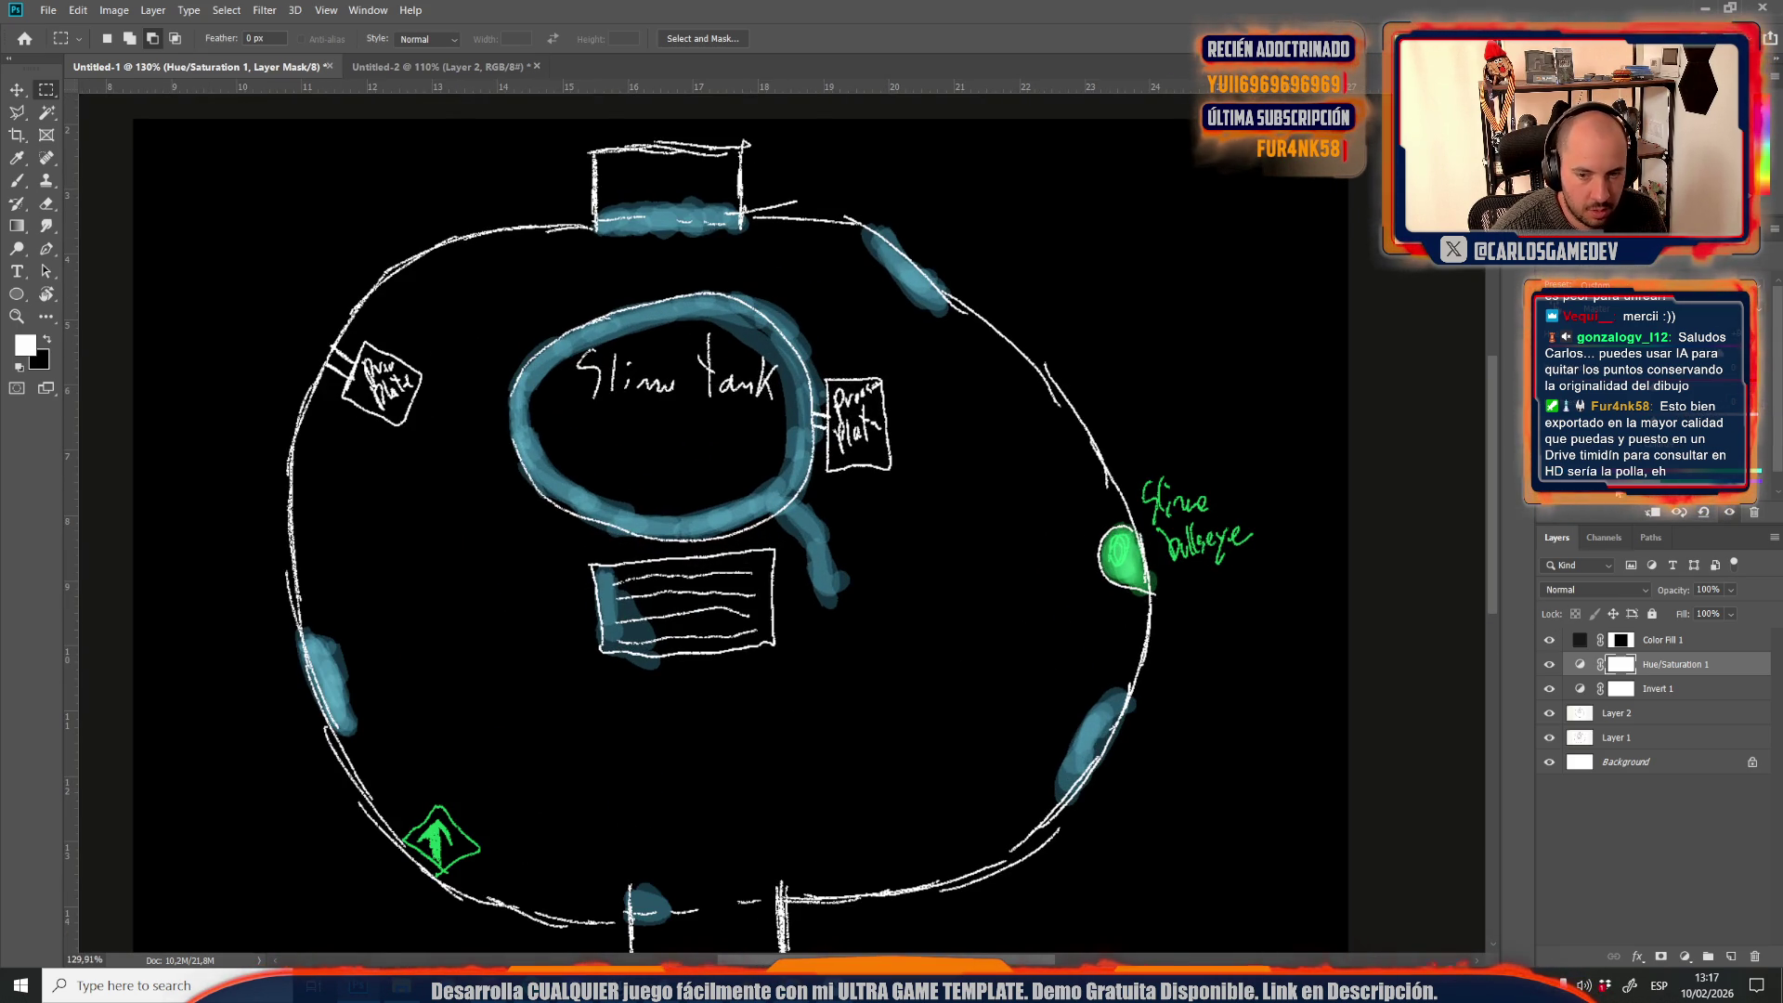
pyautogui.moveTo(1663, 436)
pyautogui.mouseDown()
pyautogui.moveTo(1598, 436)
pyautogui.moveTo(1672, 437)
pyautogui.moveTo(1644, 436)
pyautogui.mouseUp()
pyautogui.moveTo(1718, 387)
pyautogui.mouseDown()
pyautogui.moveTo(1758, 387)
pyautogui.moveTo(1681, 387)
pyautogui.mouseUp()
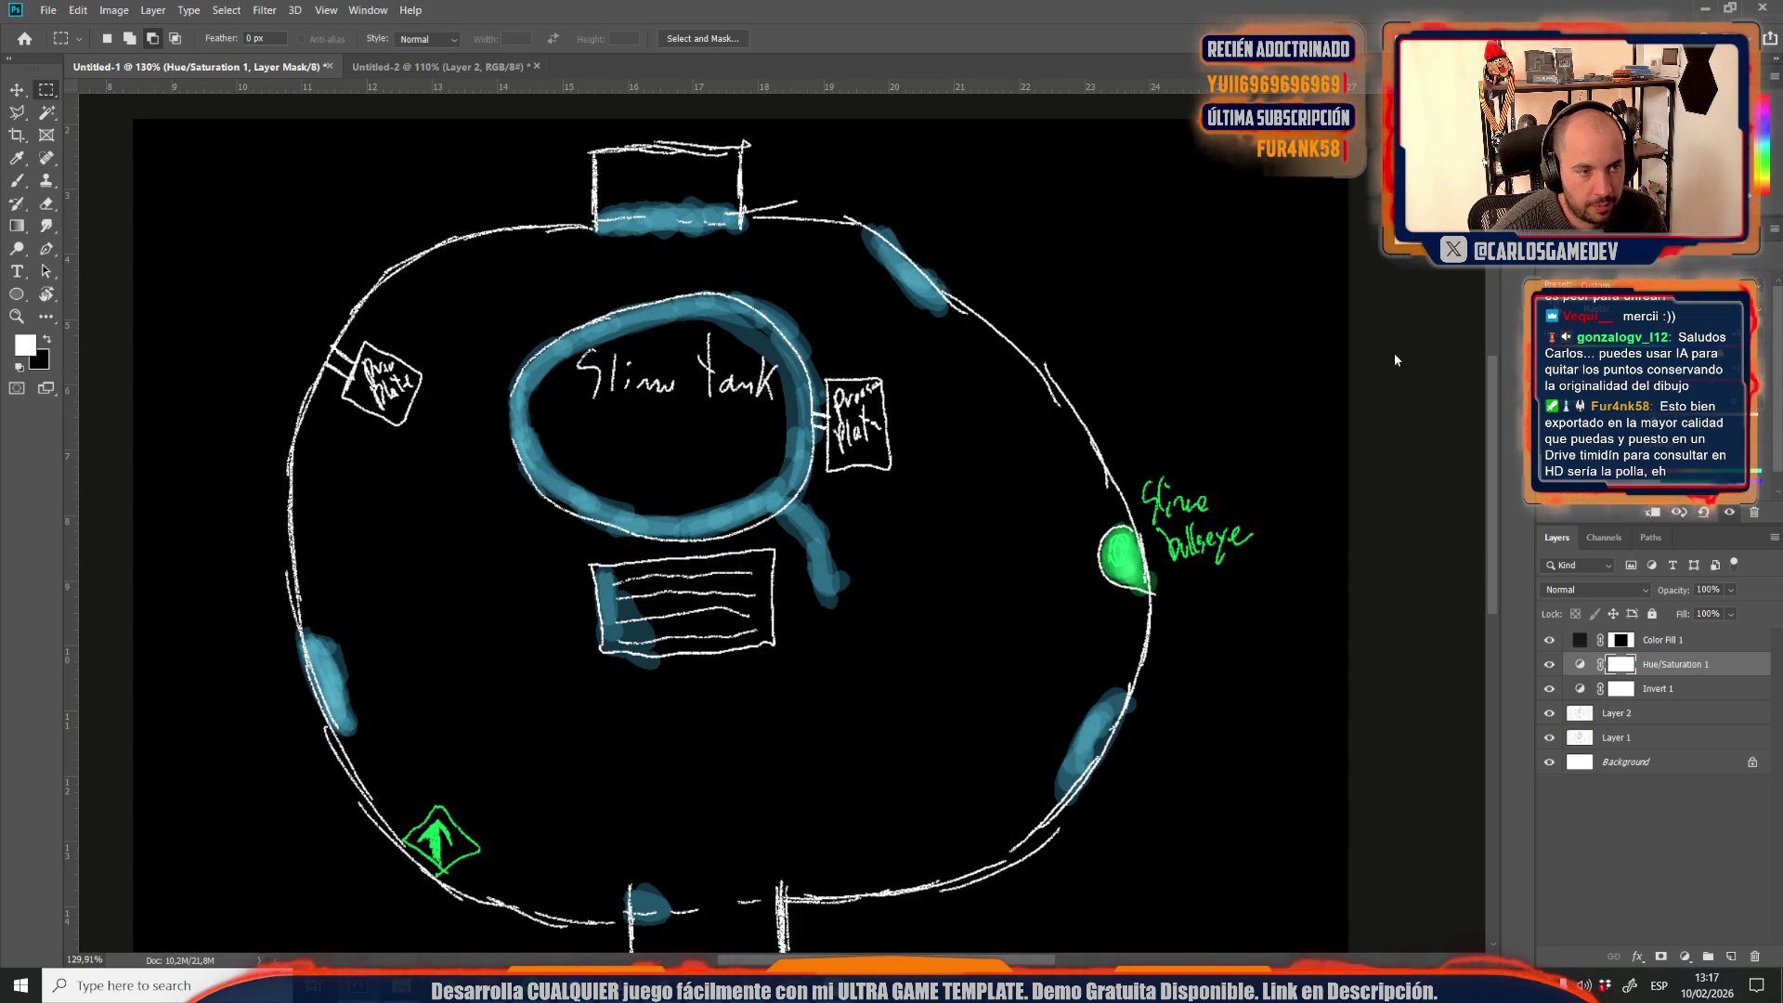
pyautogui.scroll(-3, 1050, 361)
pyautogui.scroll(1, 1121, 324)
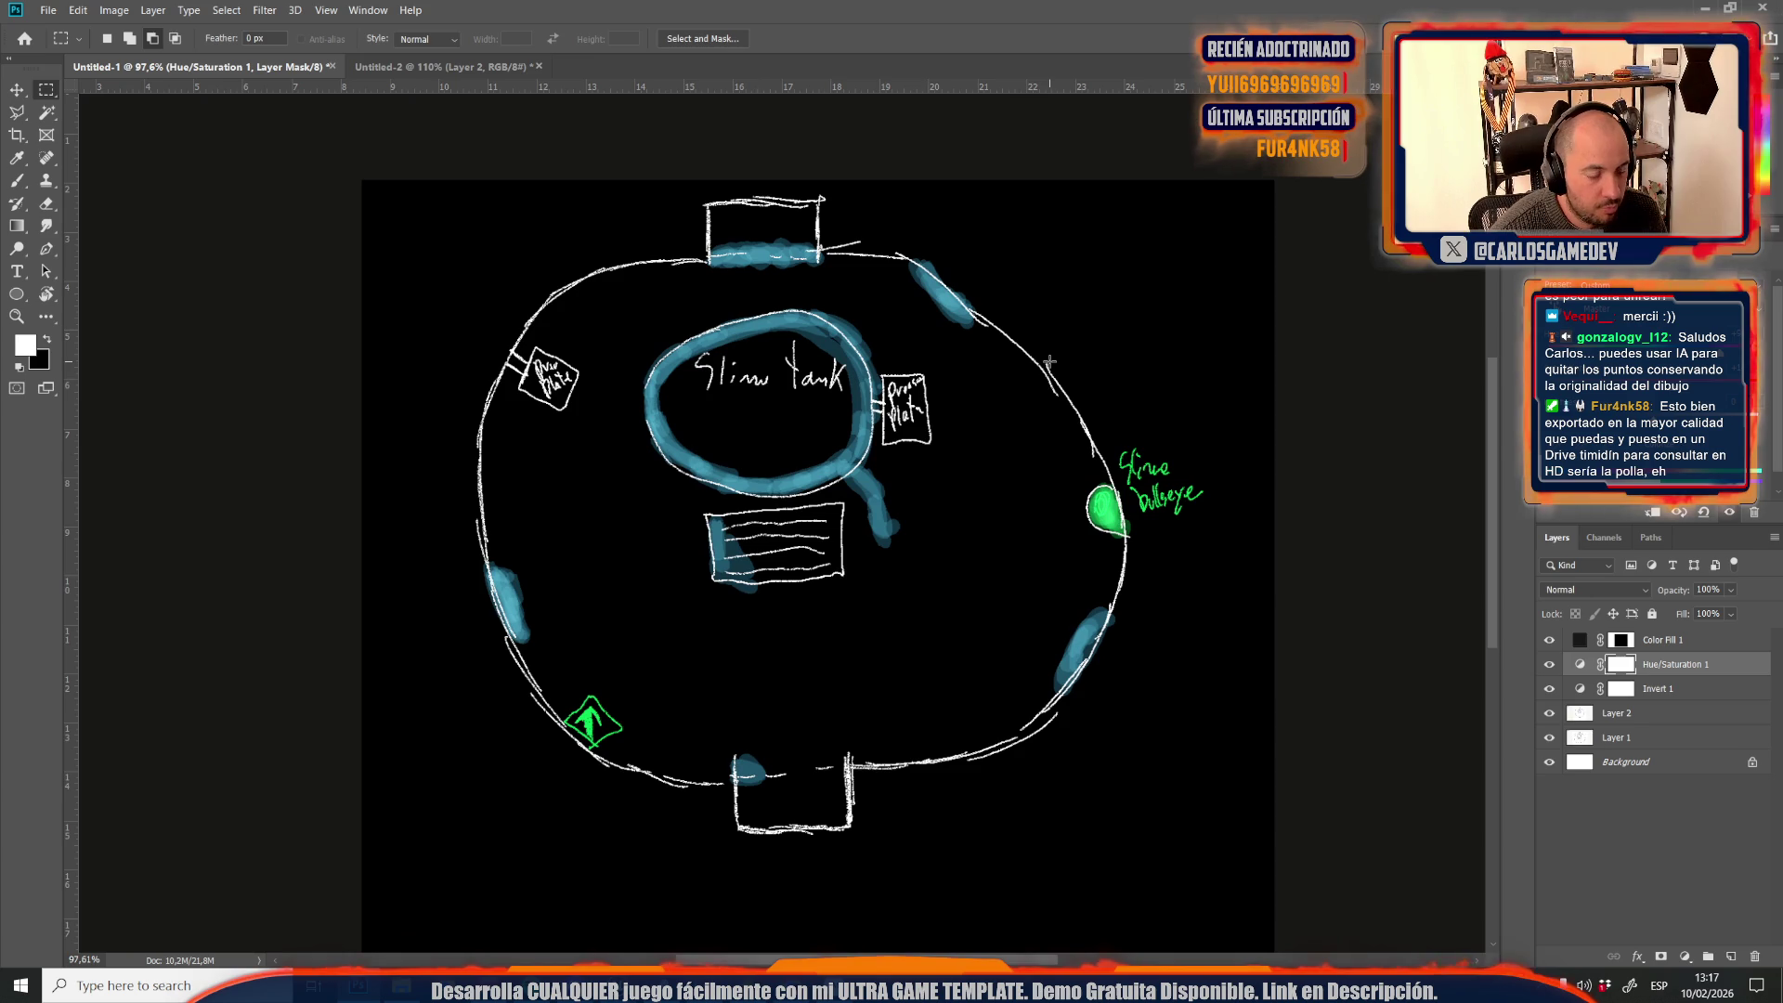
pyautogui.scroll(-2, 1012, 379)
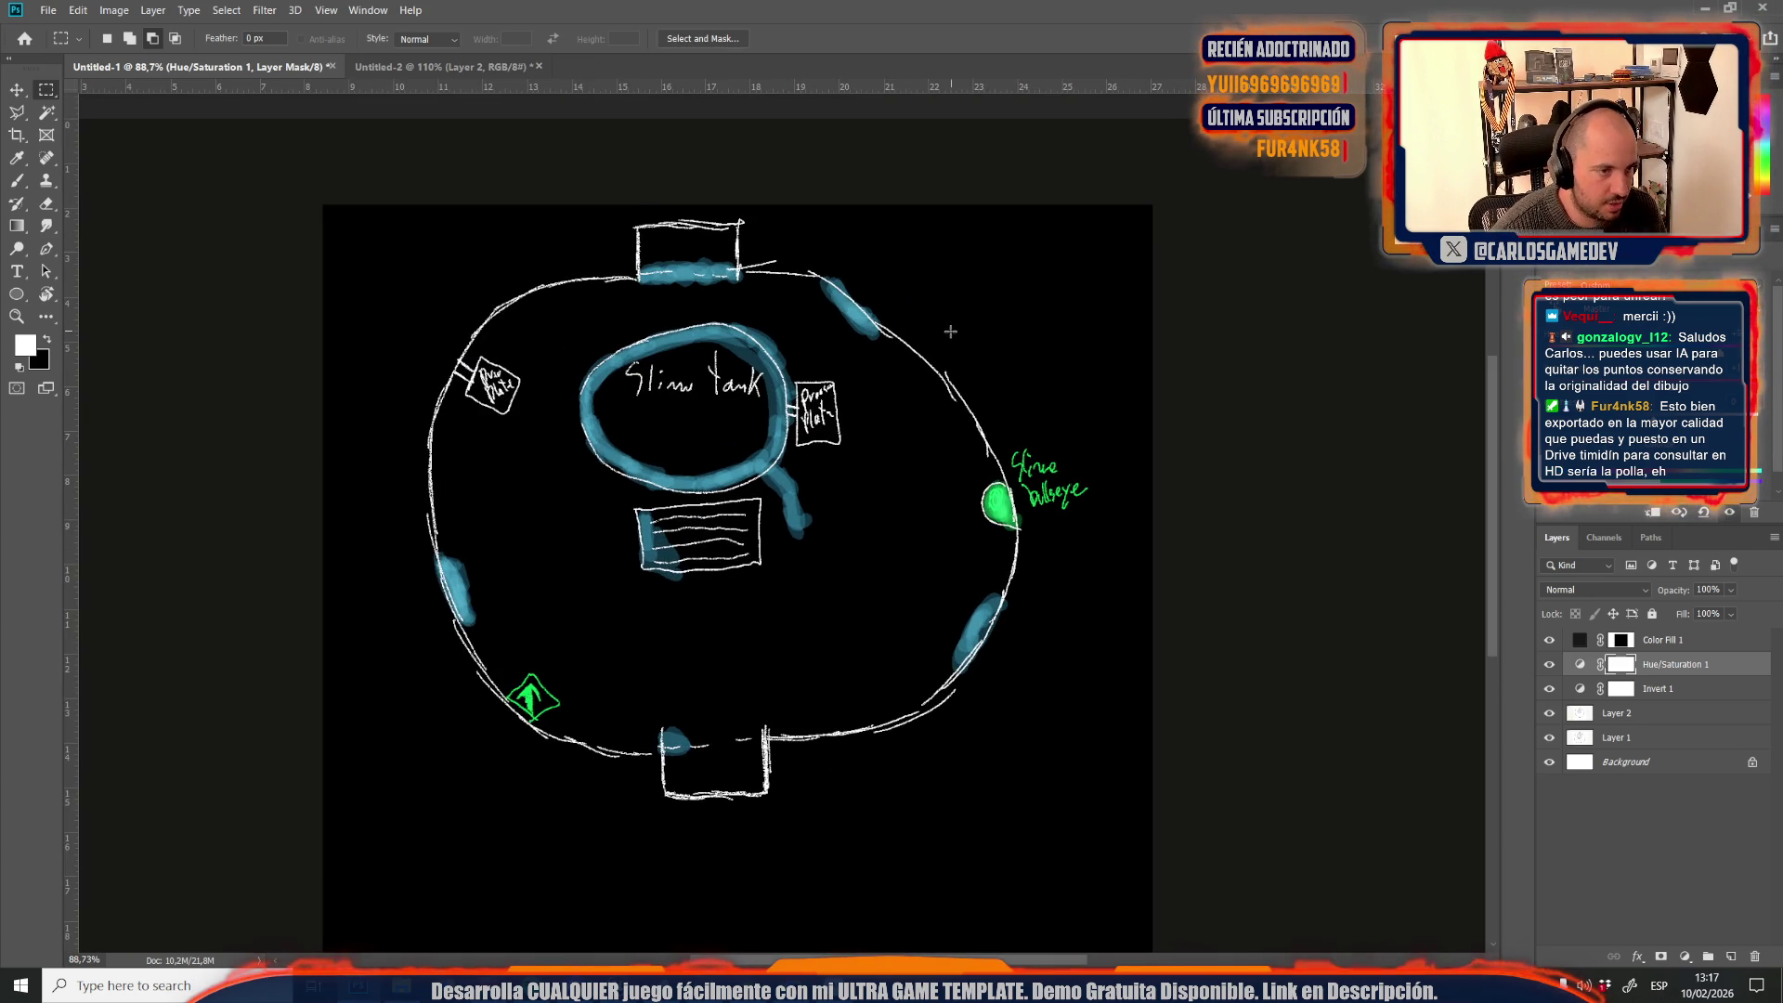
pyautogui.scroll(-2, 706, 288)
pyautogui.scroll(1, 559, 247)
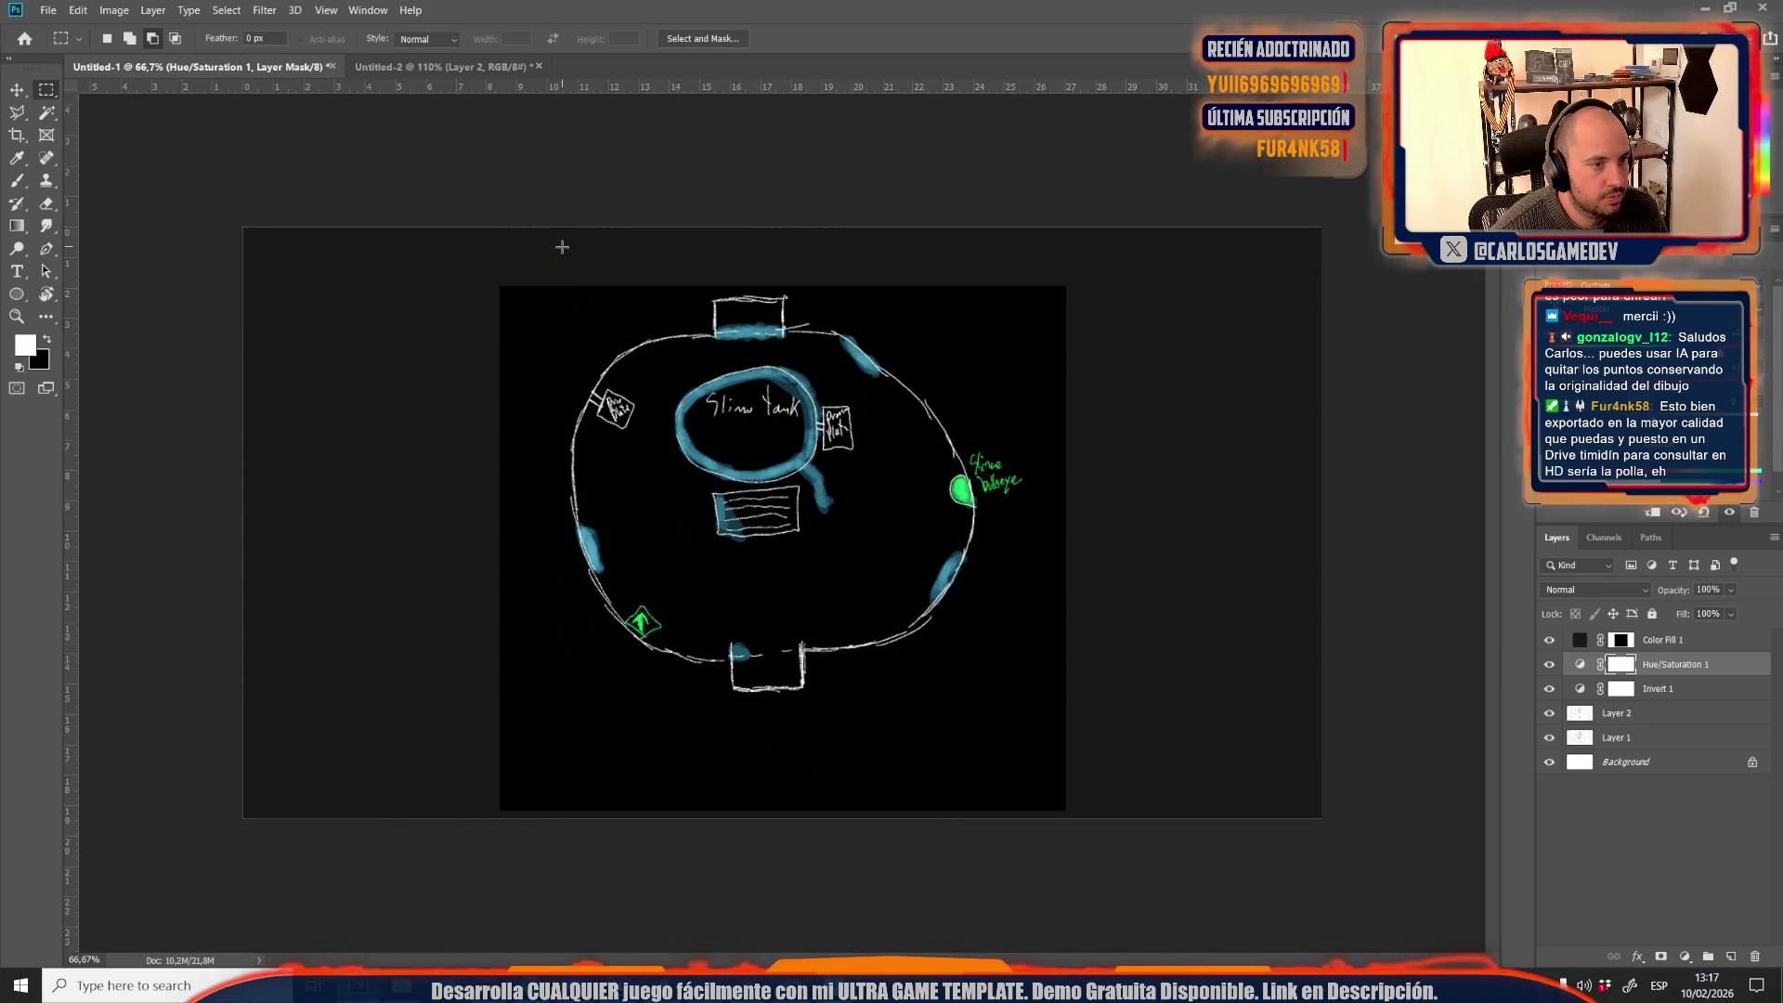
# Set Color Fill 1 to pure black #000000, hide it, and marquee the drawing page
pyautogui.click(1686, 641)
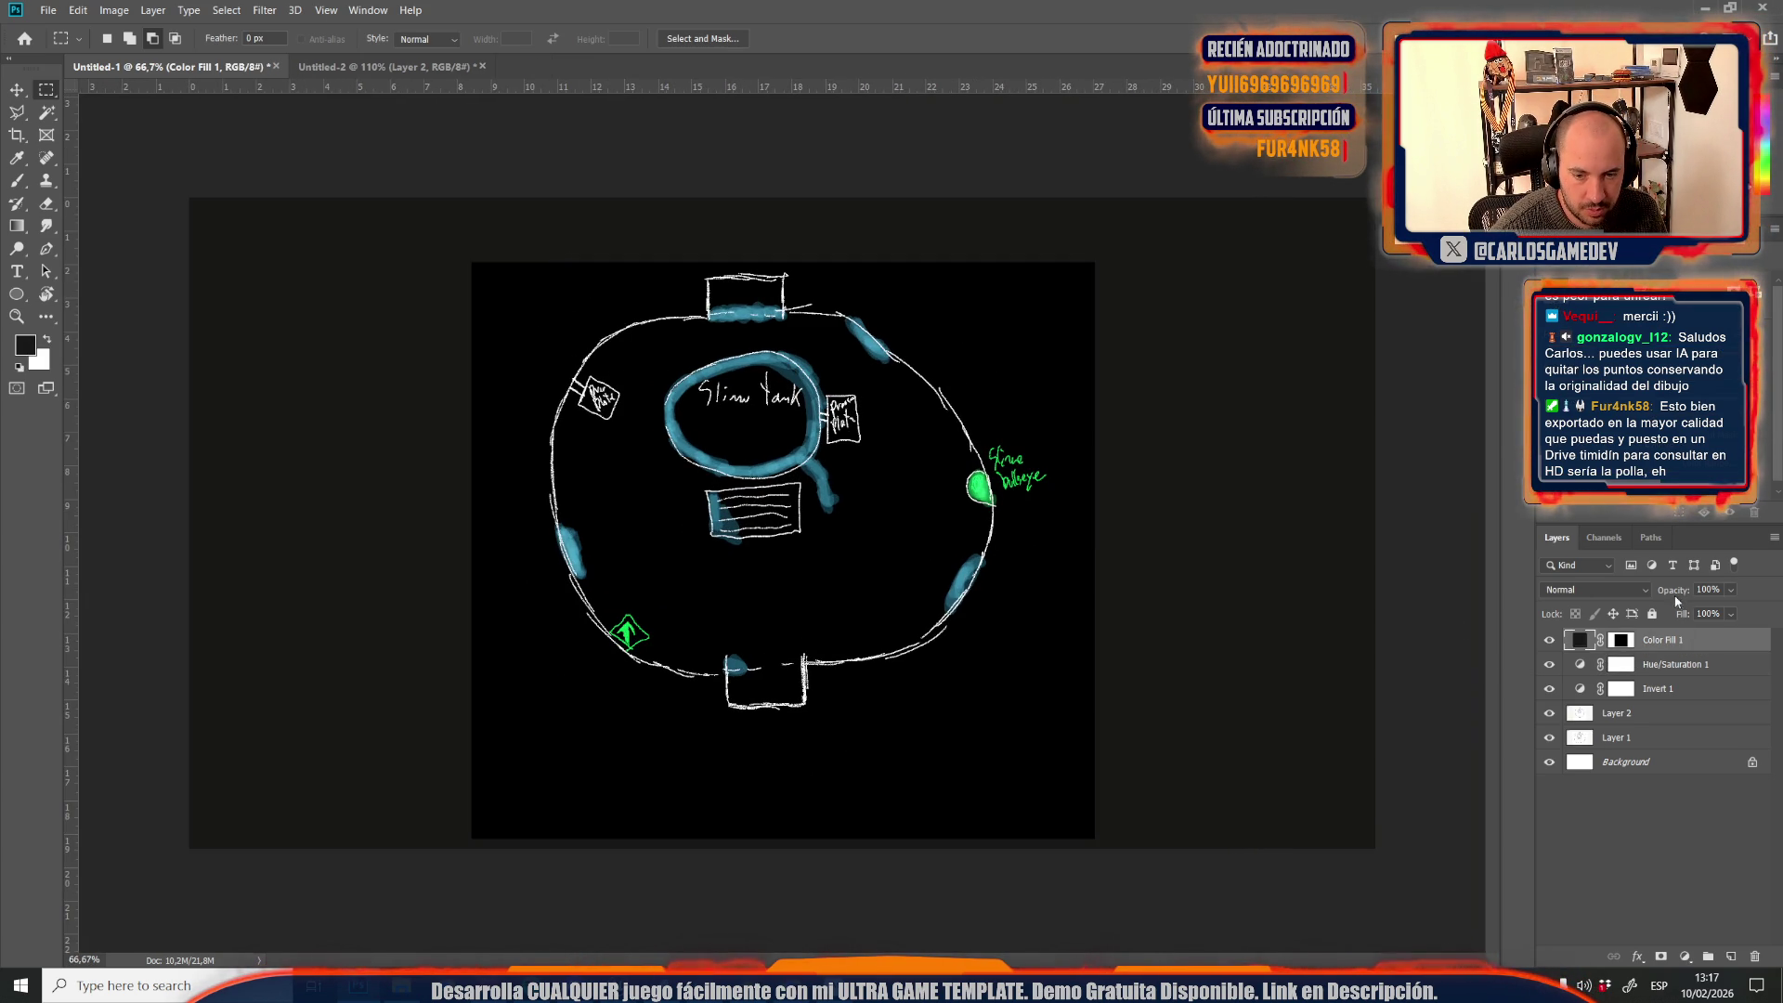
pyautogui.click(1661, 662)
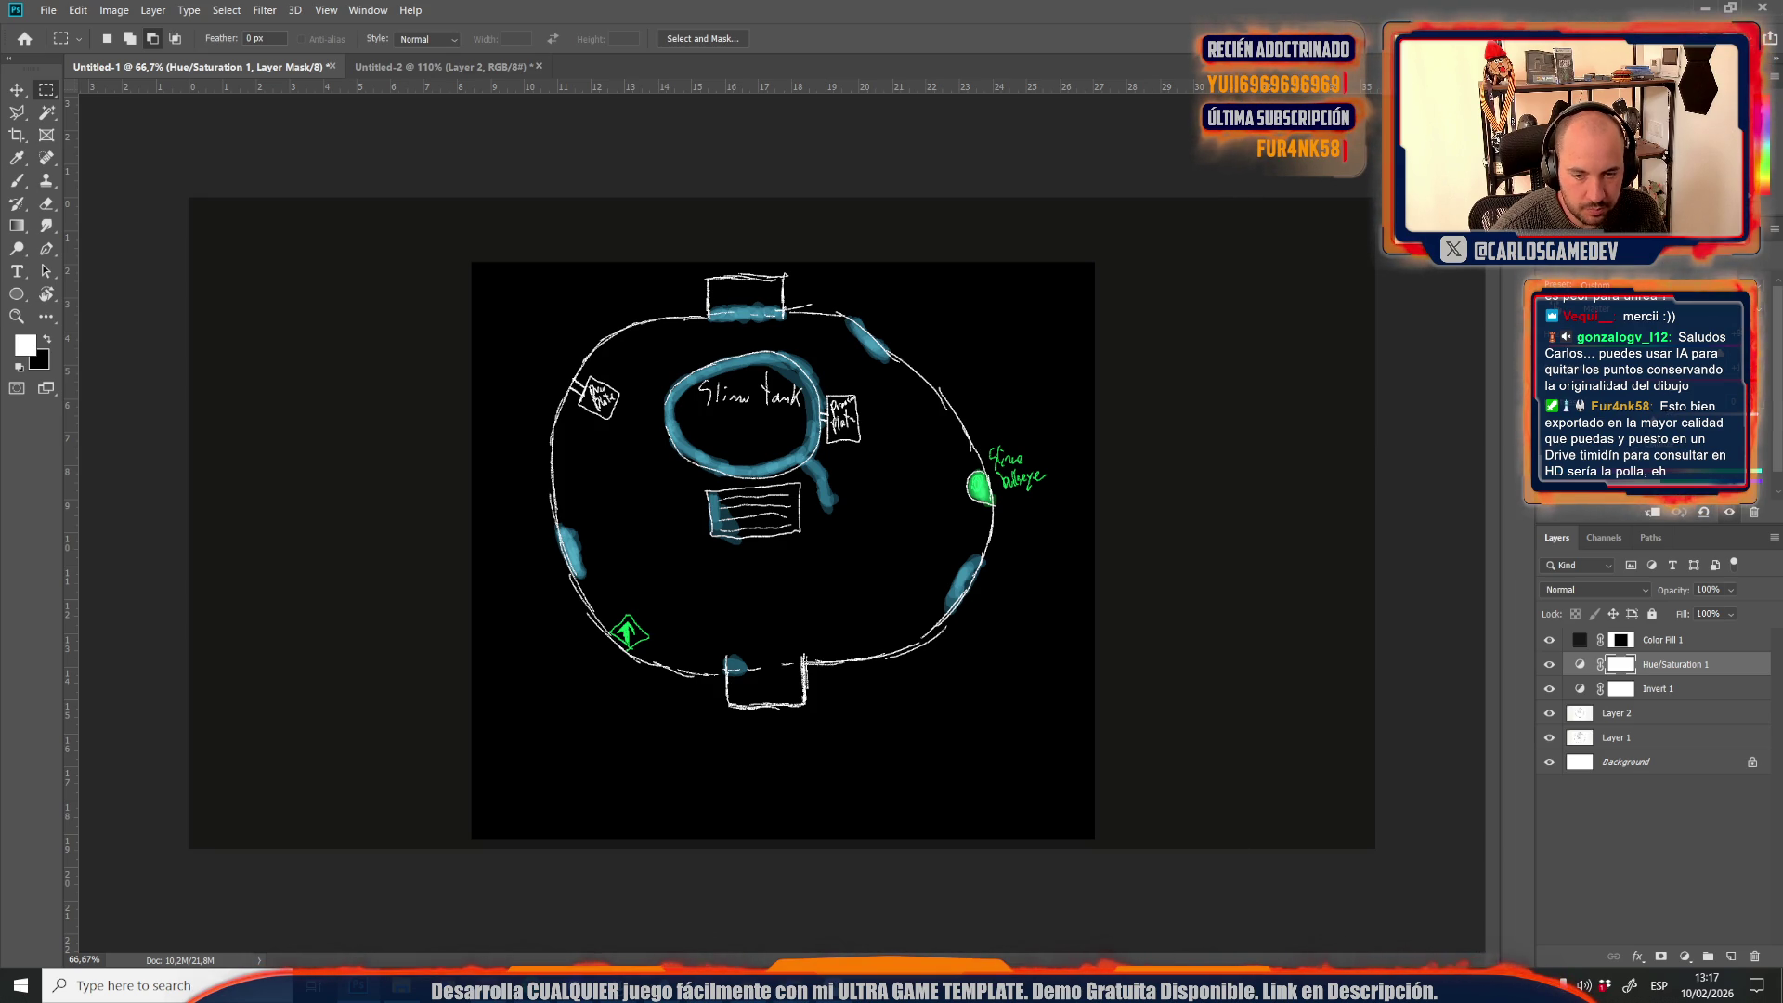
pyautogui.click(1549, 640)
pyautogui.doubleClick(1580, 640)
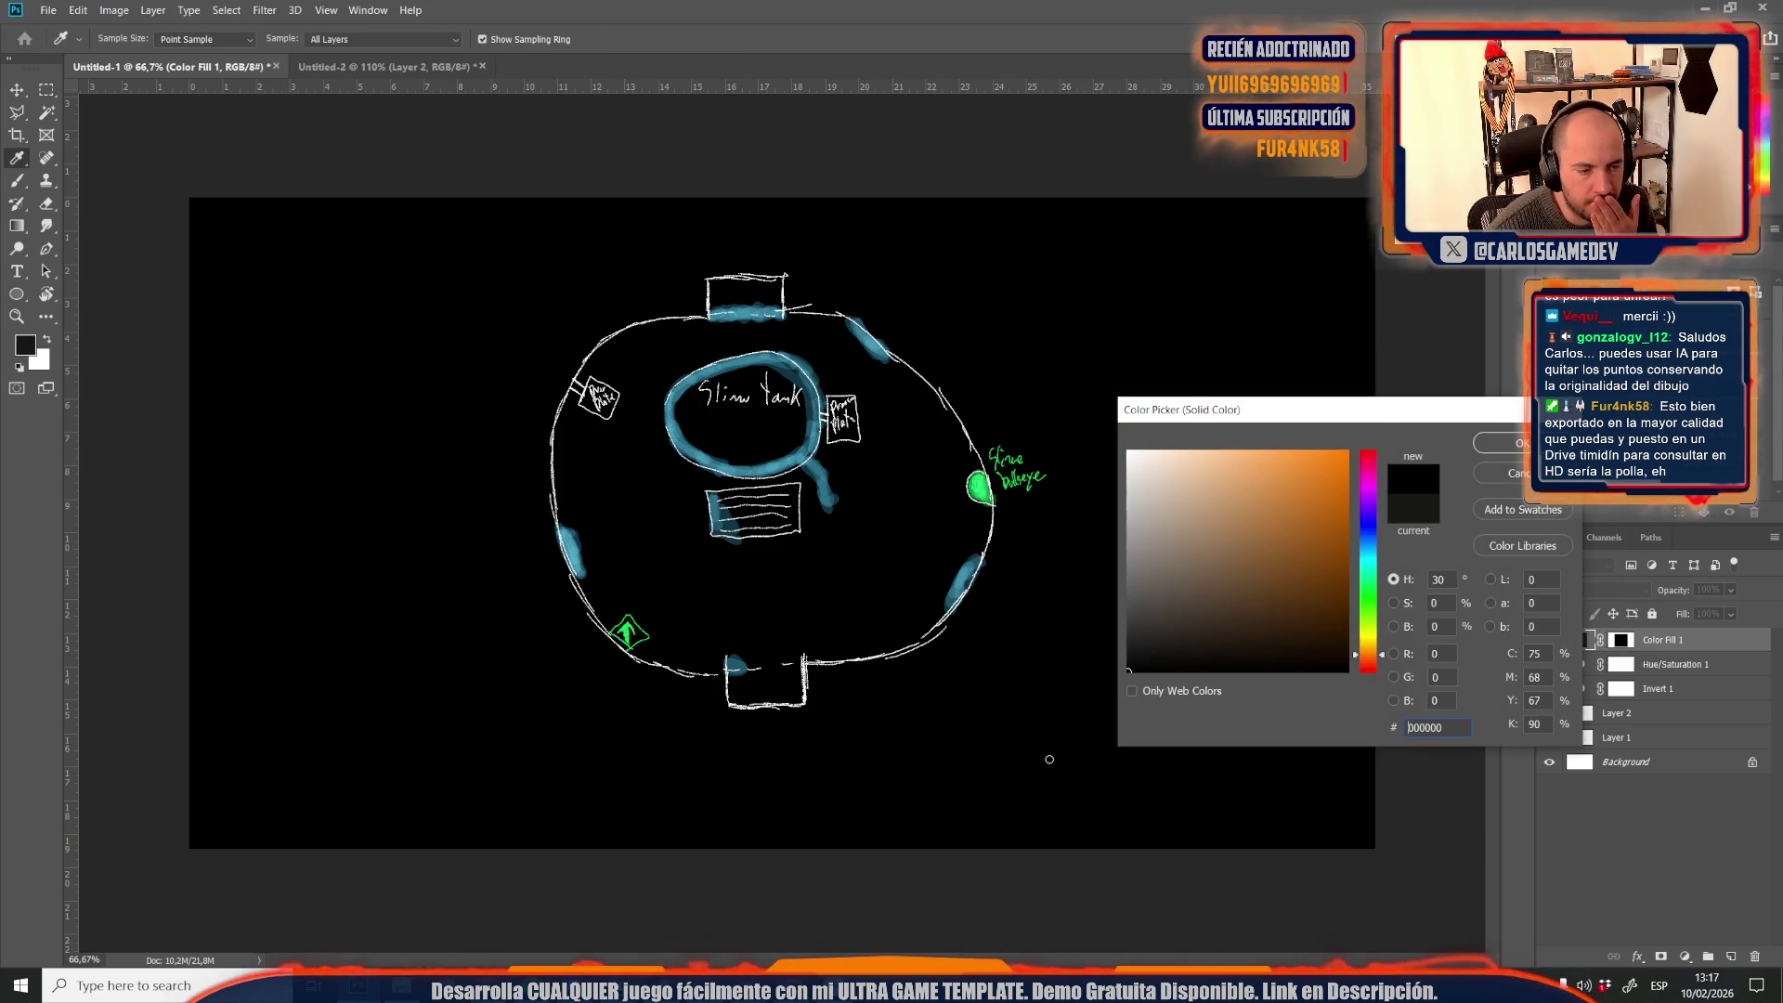
pyautogui.click(1500, 443)
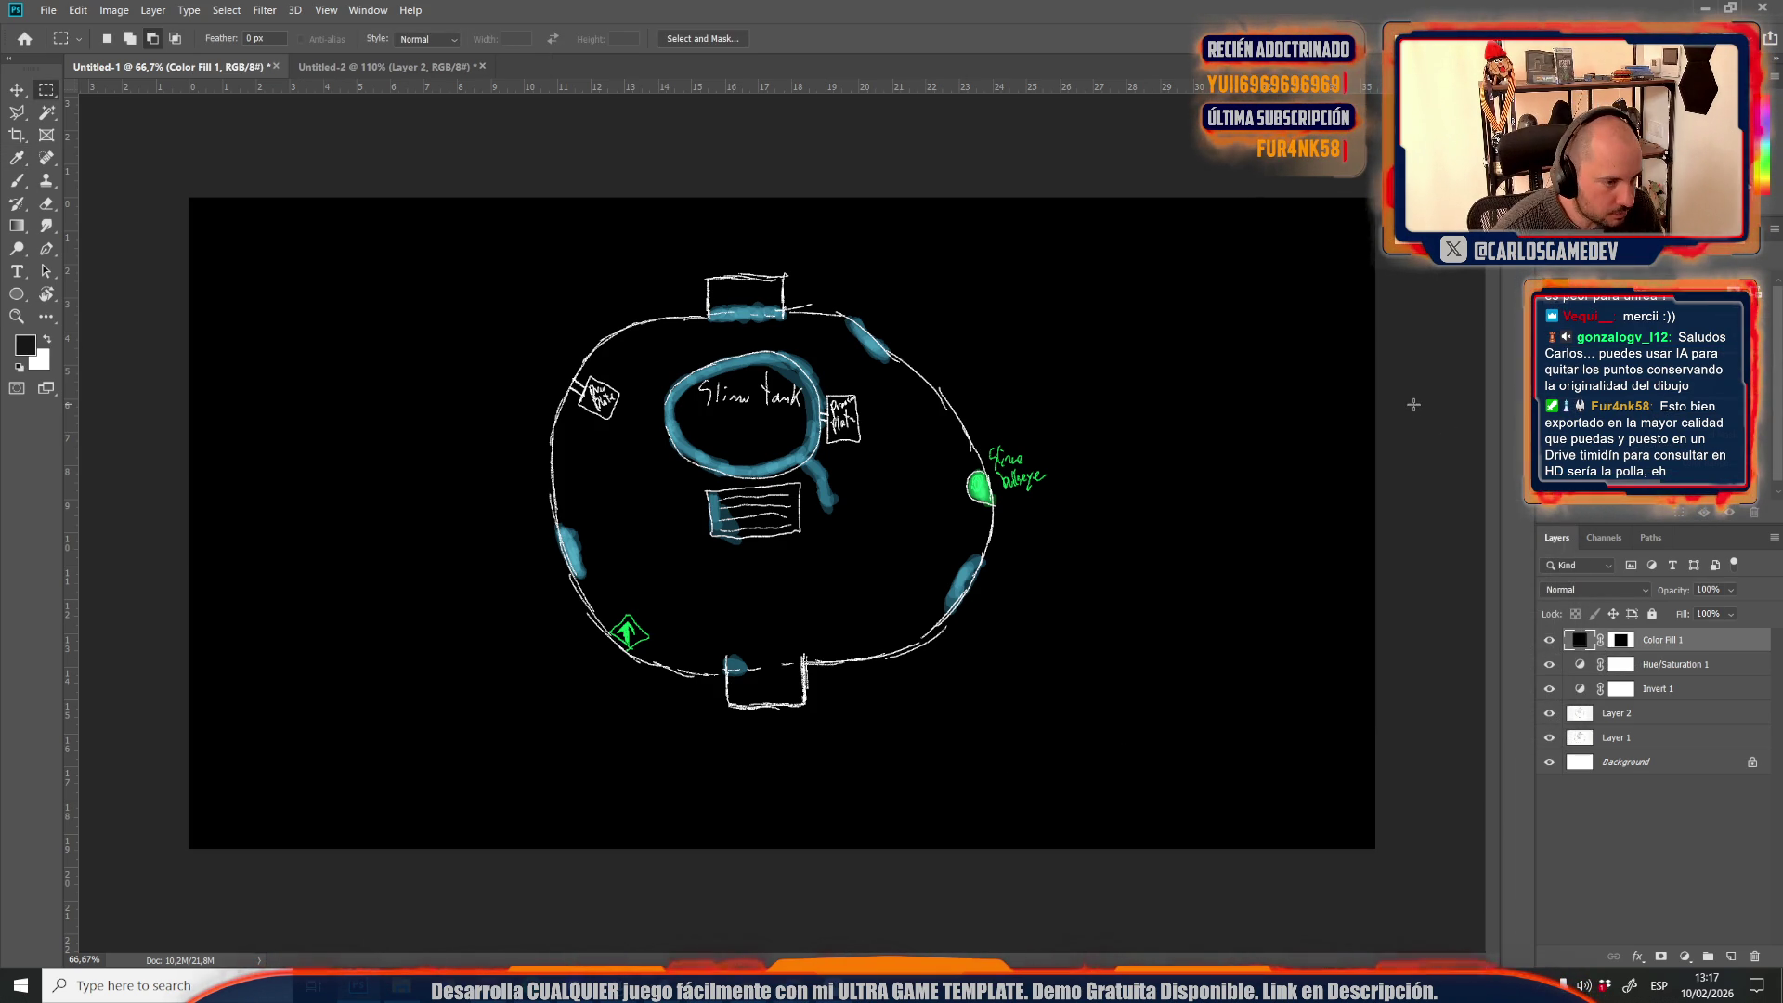
pyautogui.click(1550, 640)
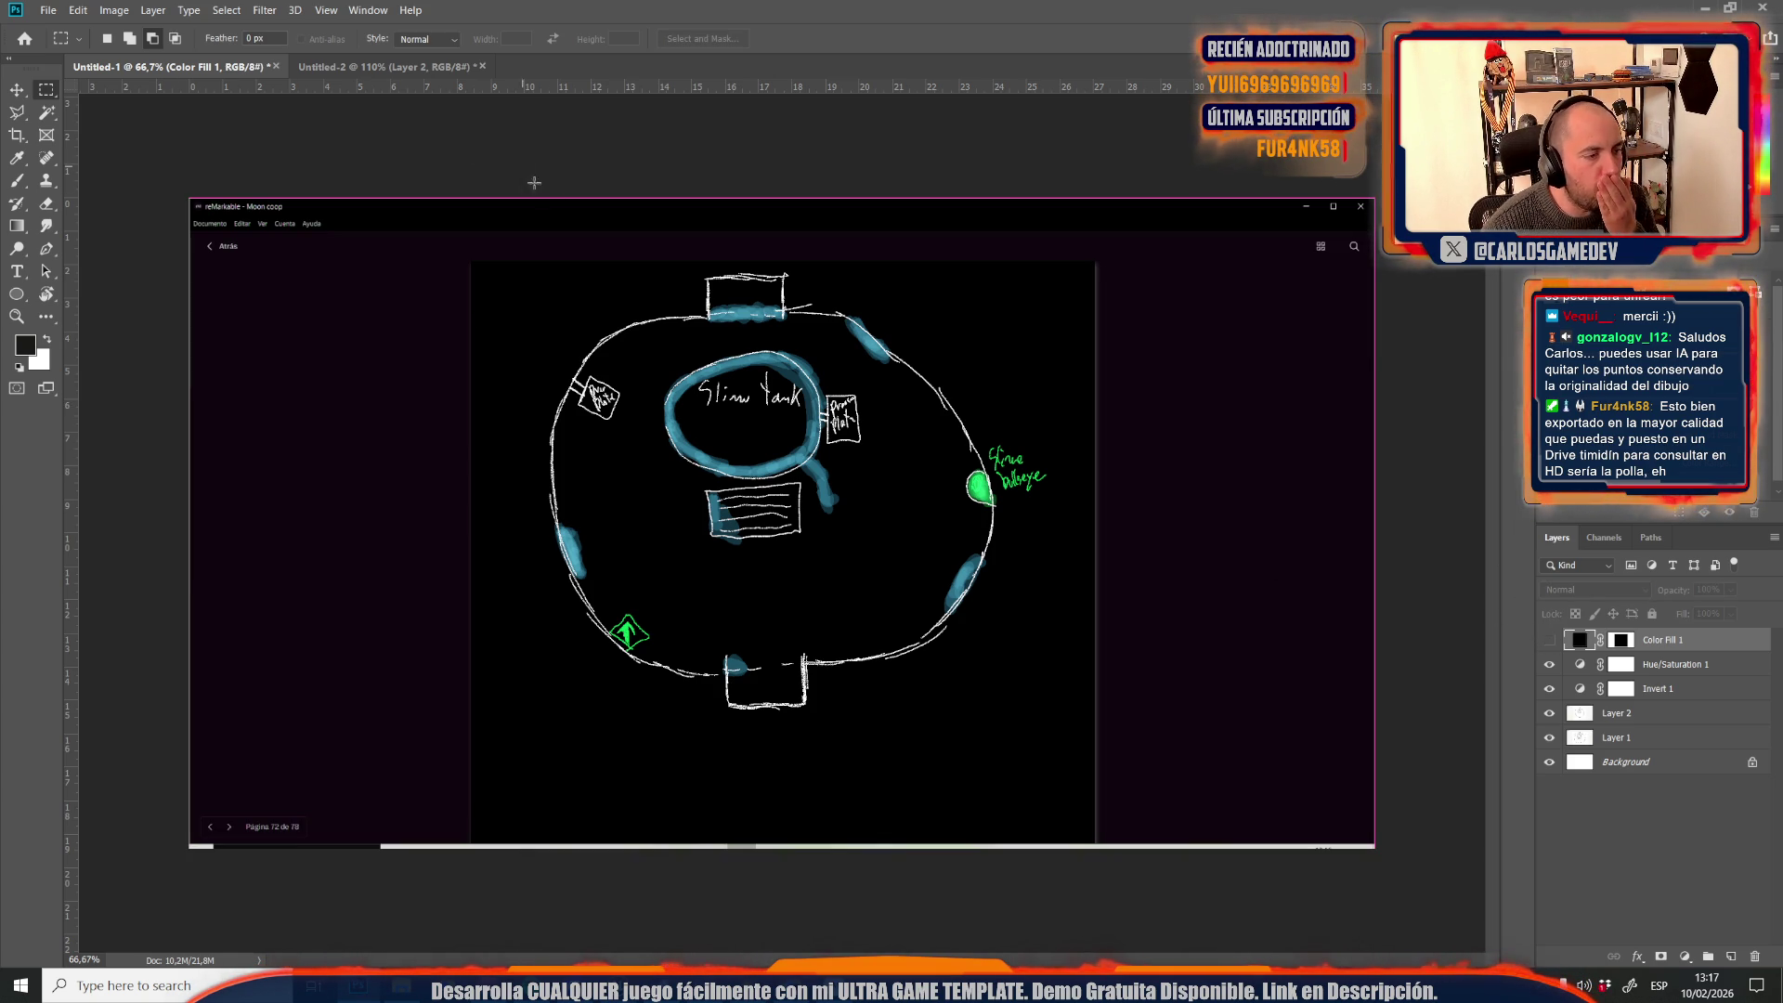
pyautogui.moveTo(477, 264)
pyautogui.mouseDown()
pyautogui.moveTo(1088, 799)
pyautogui.moveTo(1092, 757)
pyautogui.mouseUp()
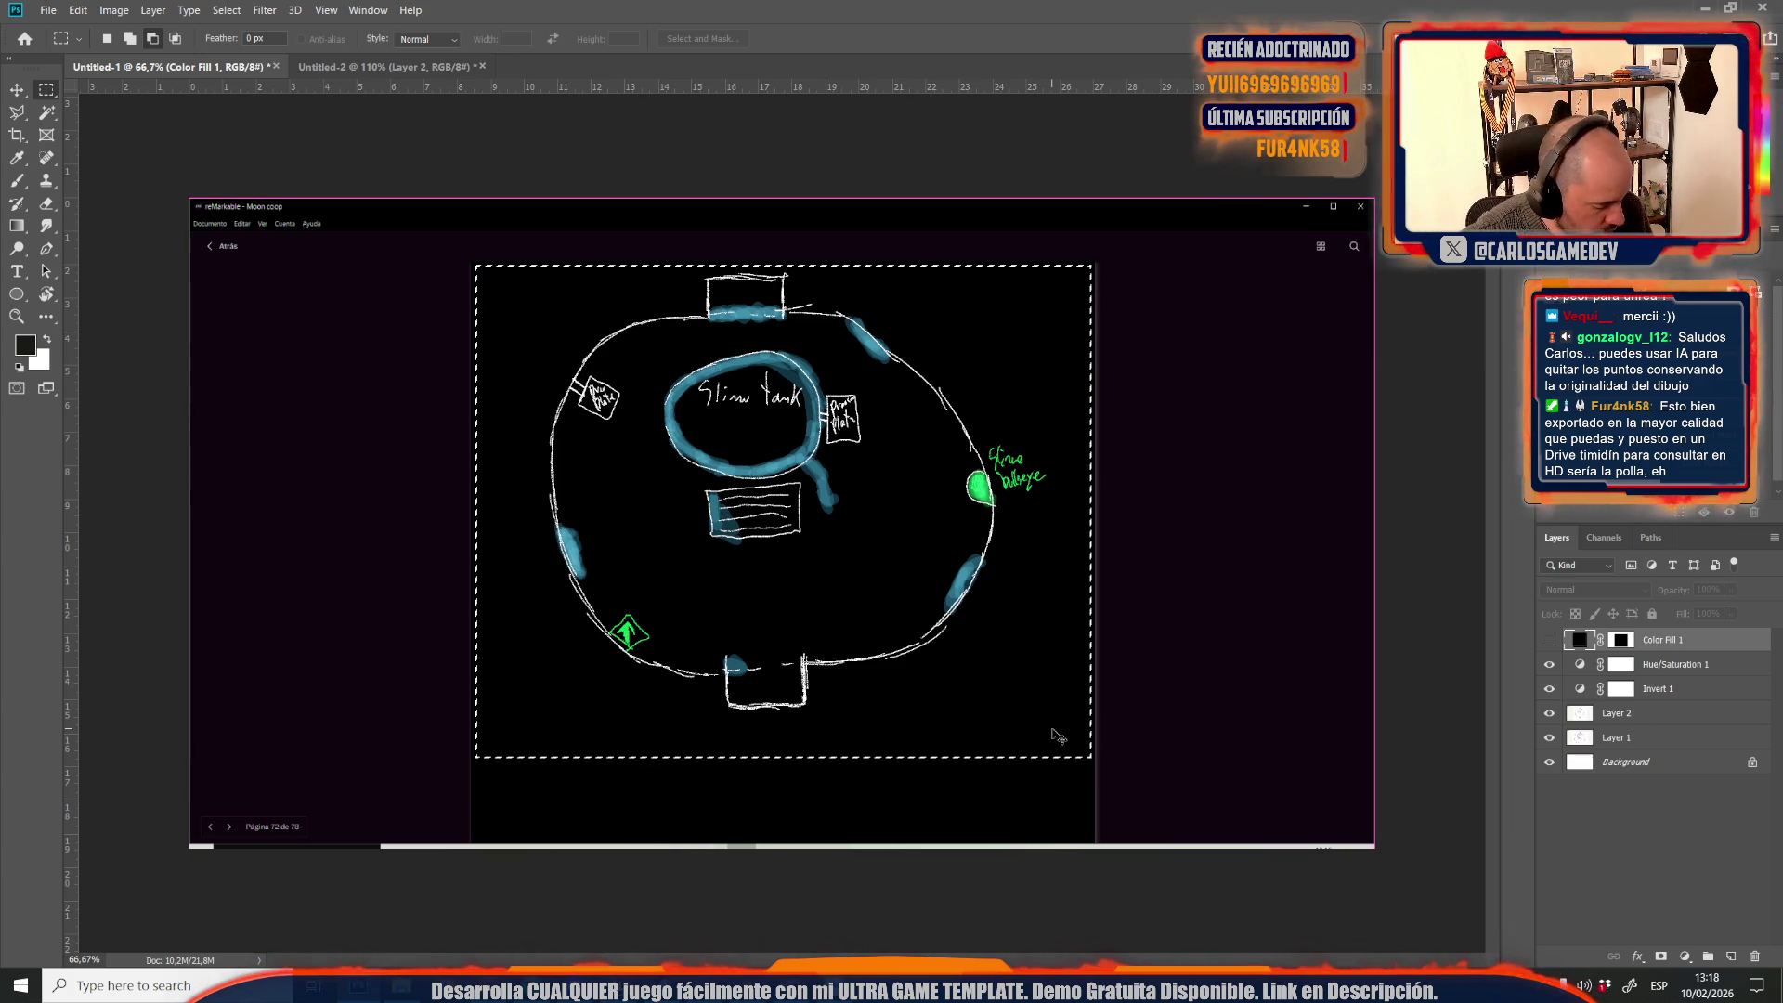
pyautogui.click(455, 67)
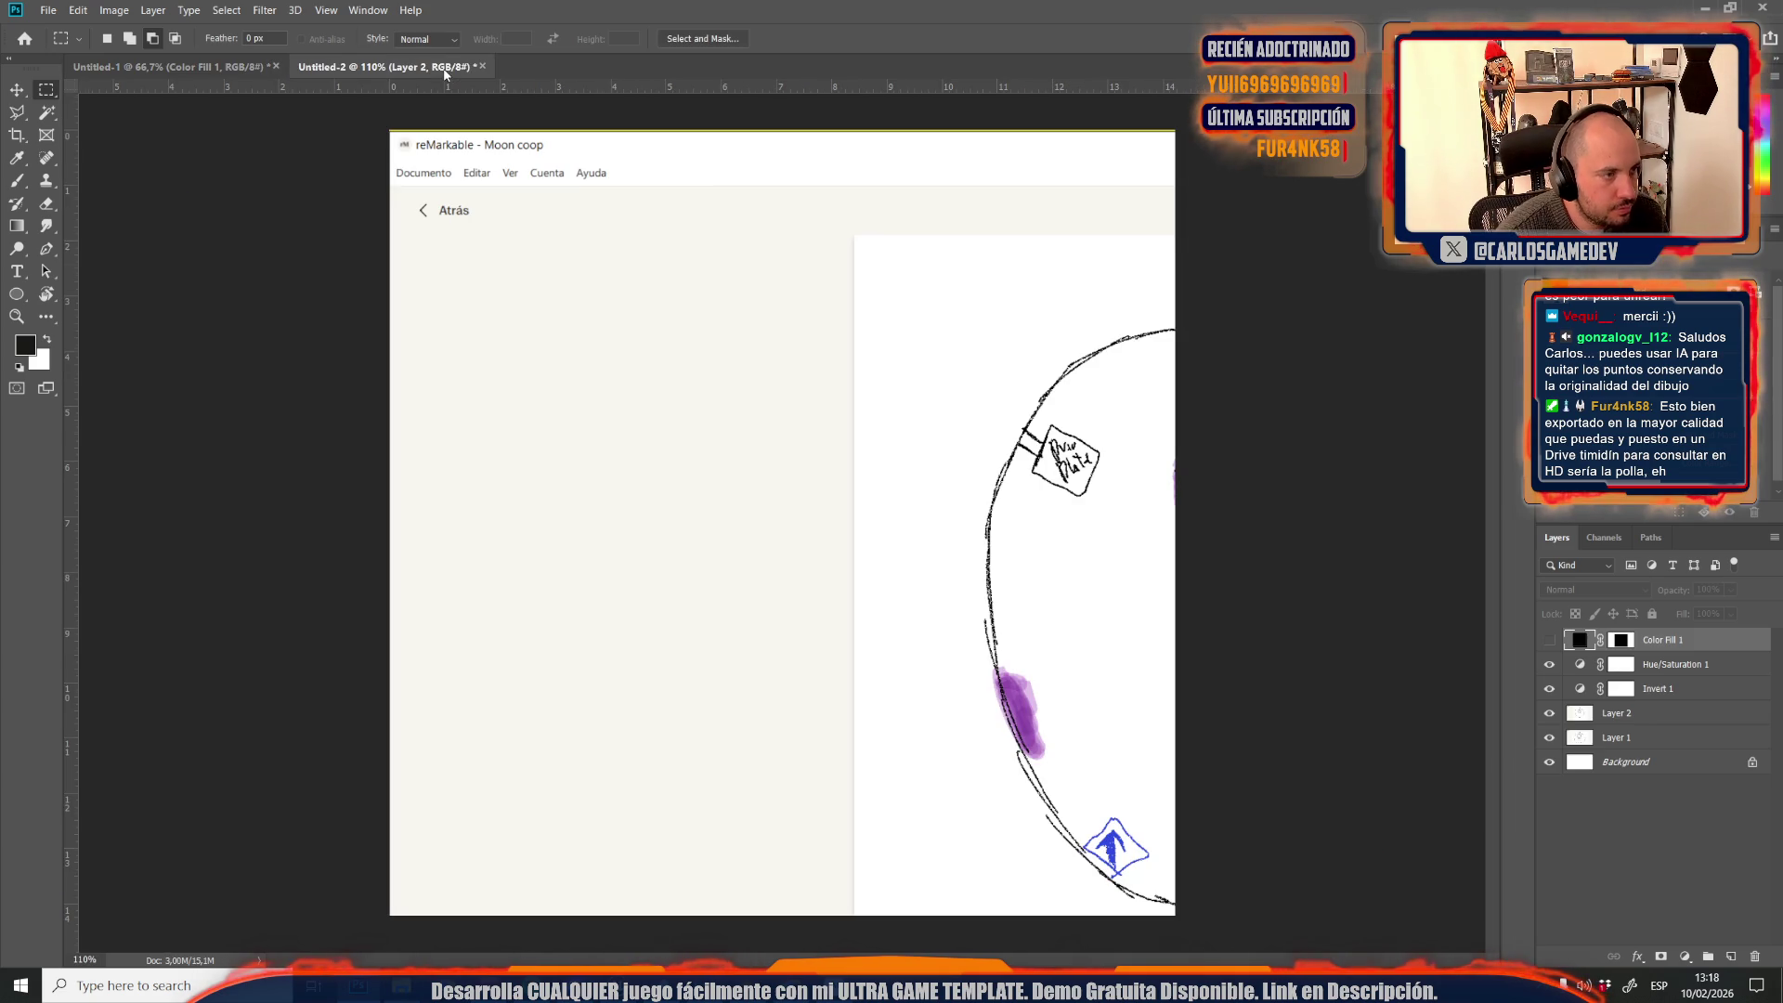
# Copy the merged inverted sketch from Untitled-1 via Edit > Copy Merged
pyautogui.hotkey('ctrl', 'v')
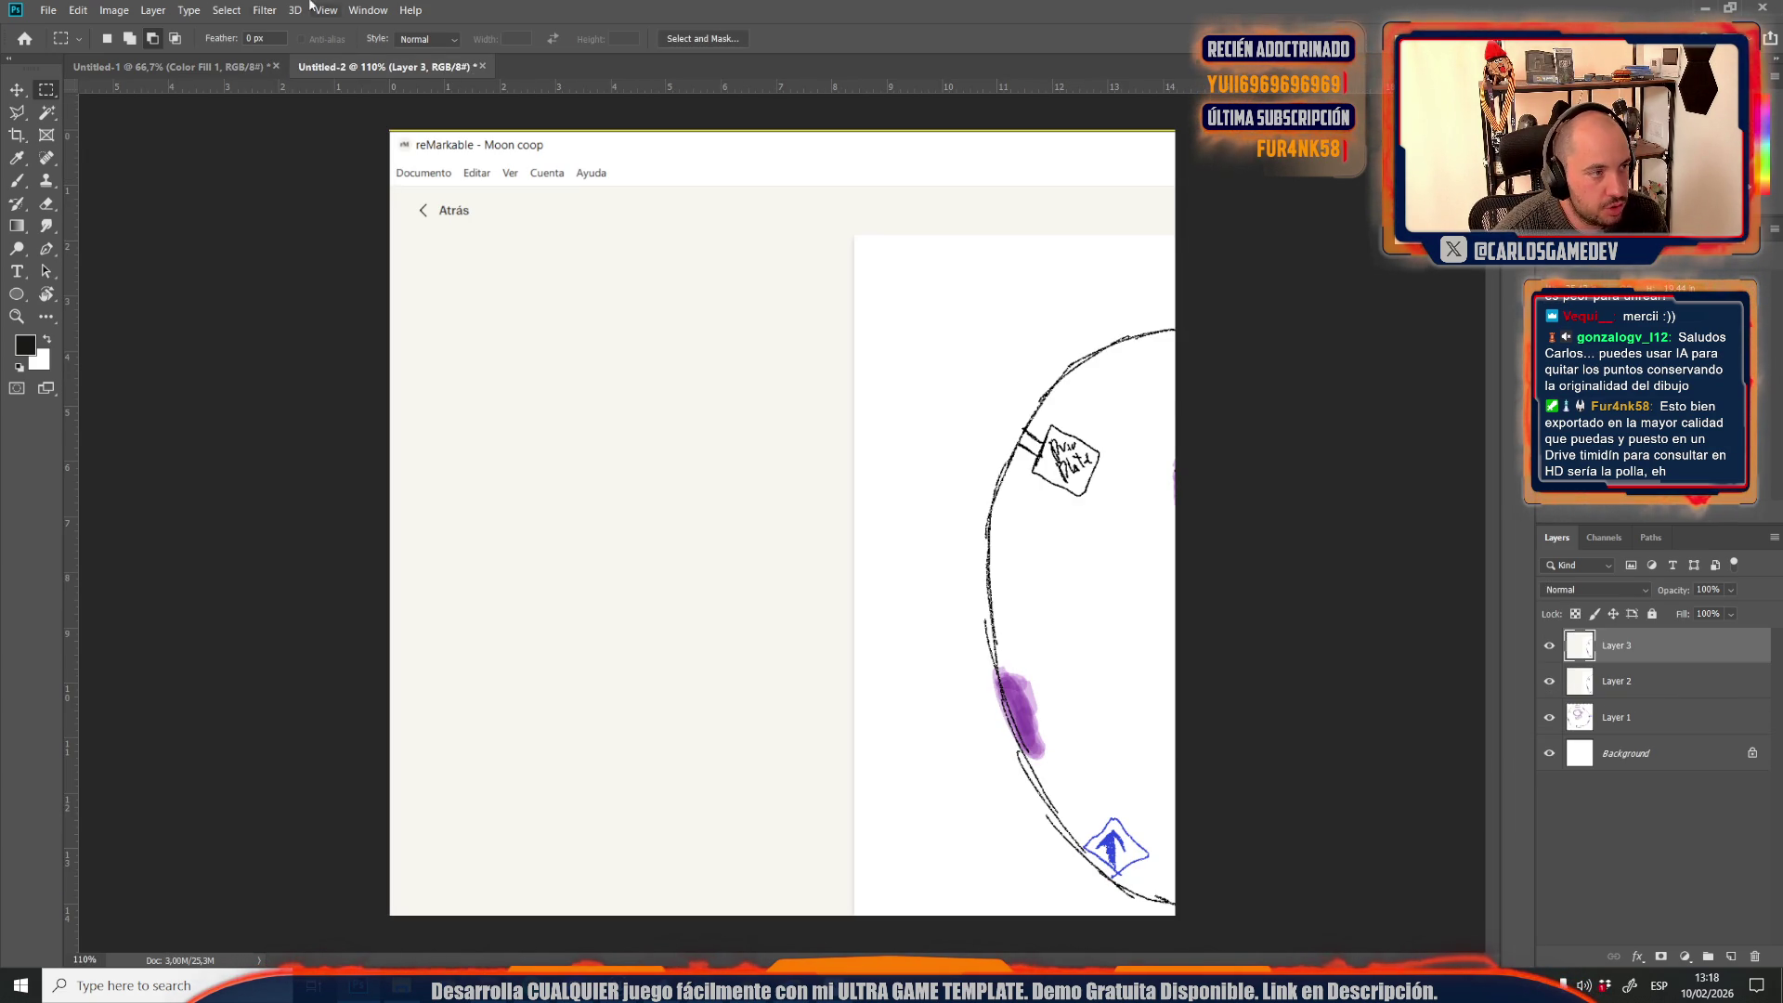
pyautogui.click(143, 67)
pyautogui.click(74, 10)
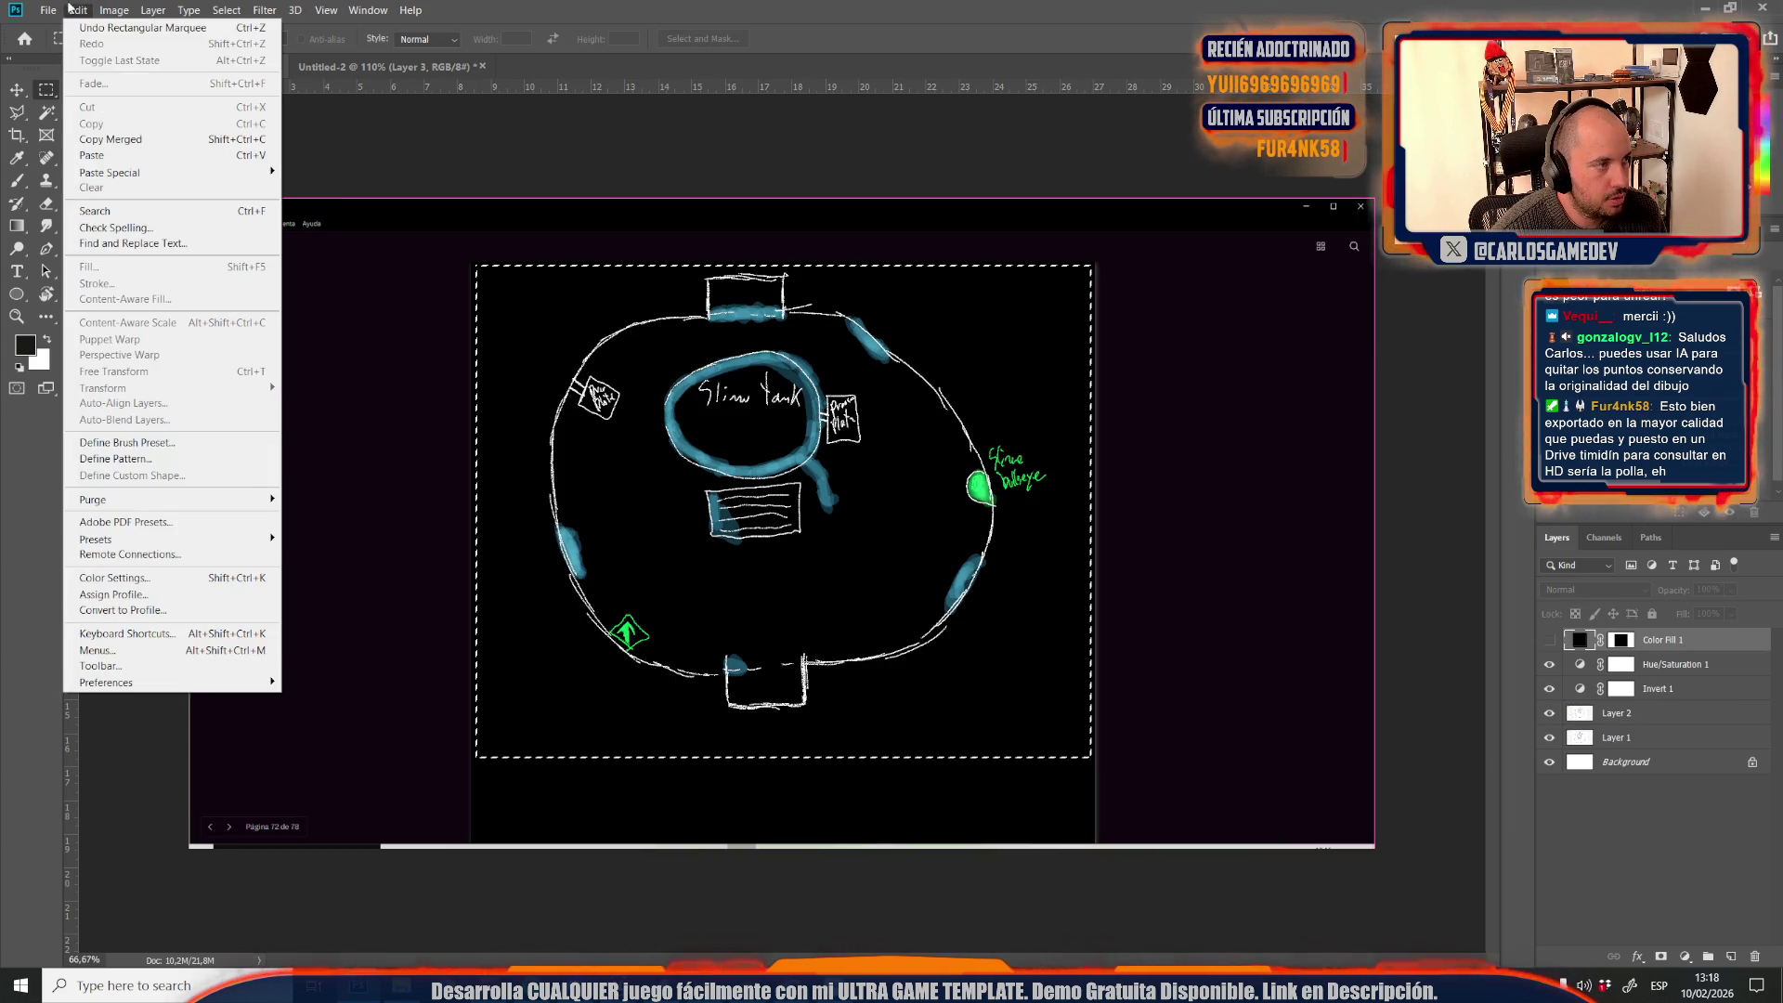
pyautogui.click(143, 138)
pyautogui.click(381, 67)
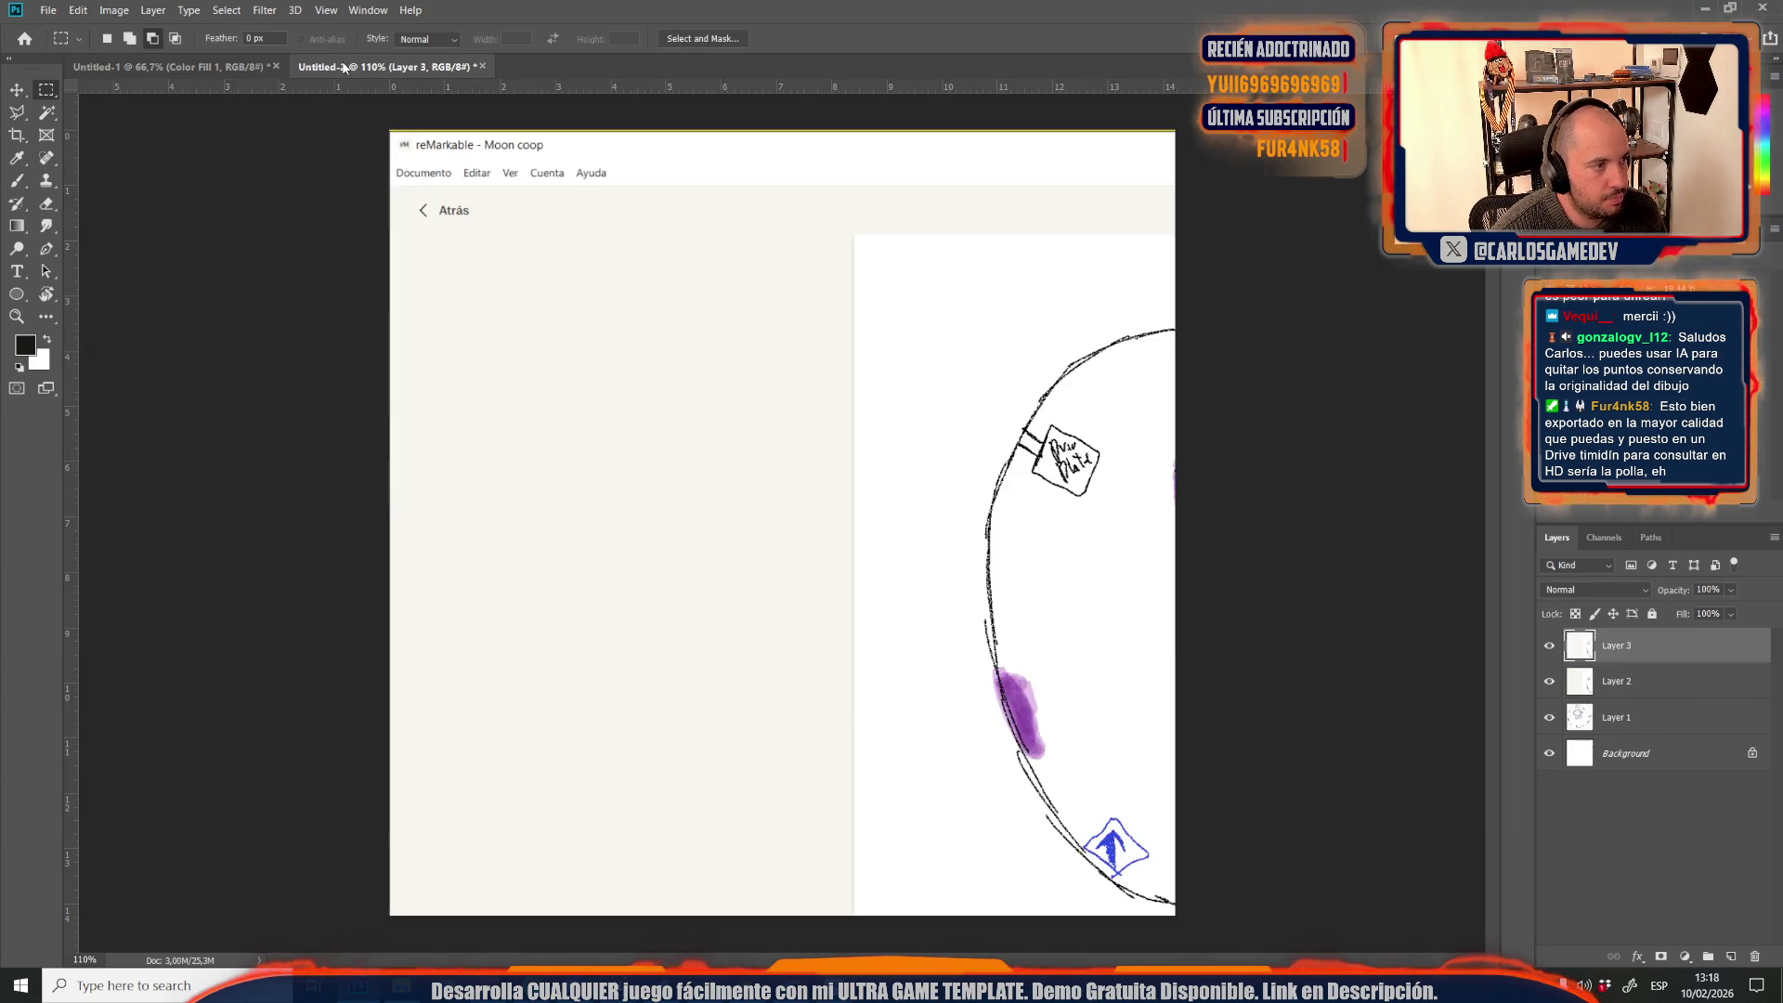
# Paste the sketch into Untitled-2, nudging it left and scaling it to about 93.25%
pyautogui.hotkey('ctrl', 'v')
pyautogui.hotkey('ctrl', 't')
pyautogui.scroll(-3, 773, 495)
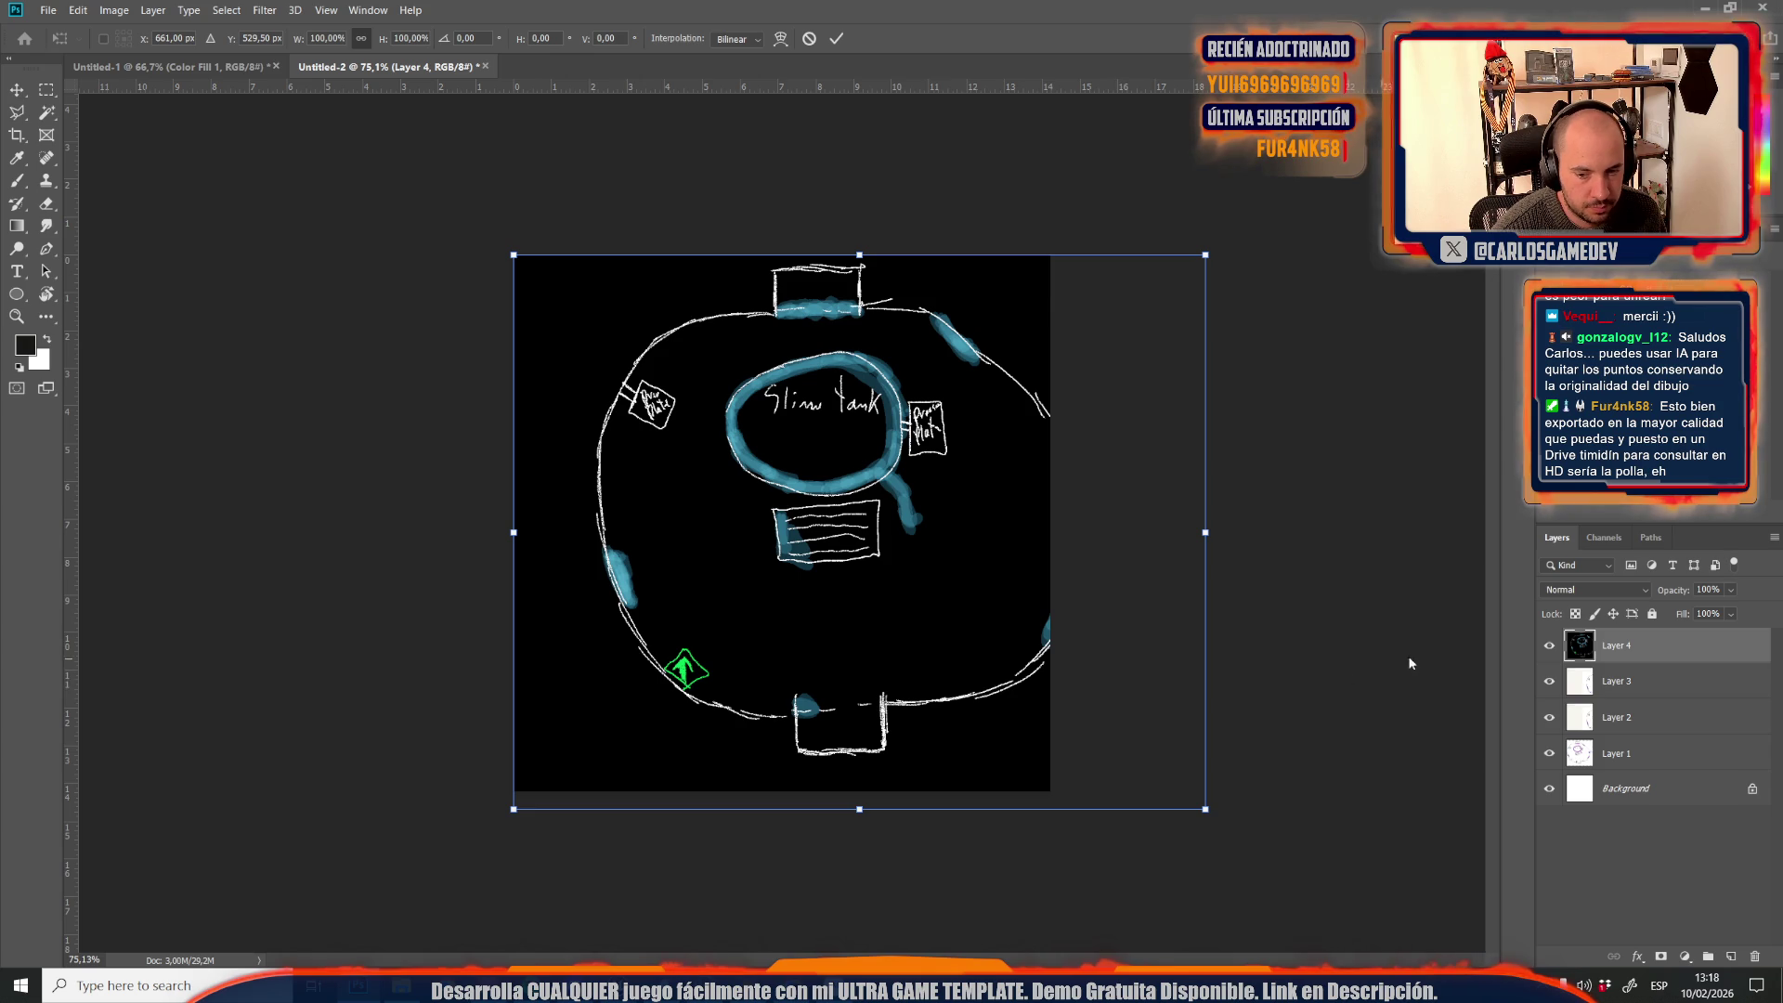
pyautogui.moveTo(937, 588); pyautogui.dragTo(864, 590)
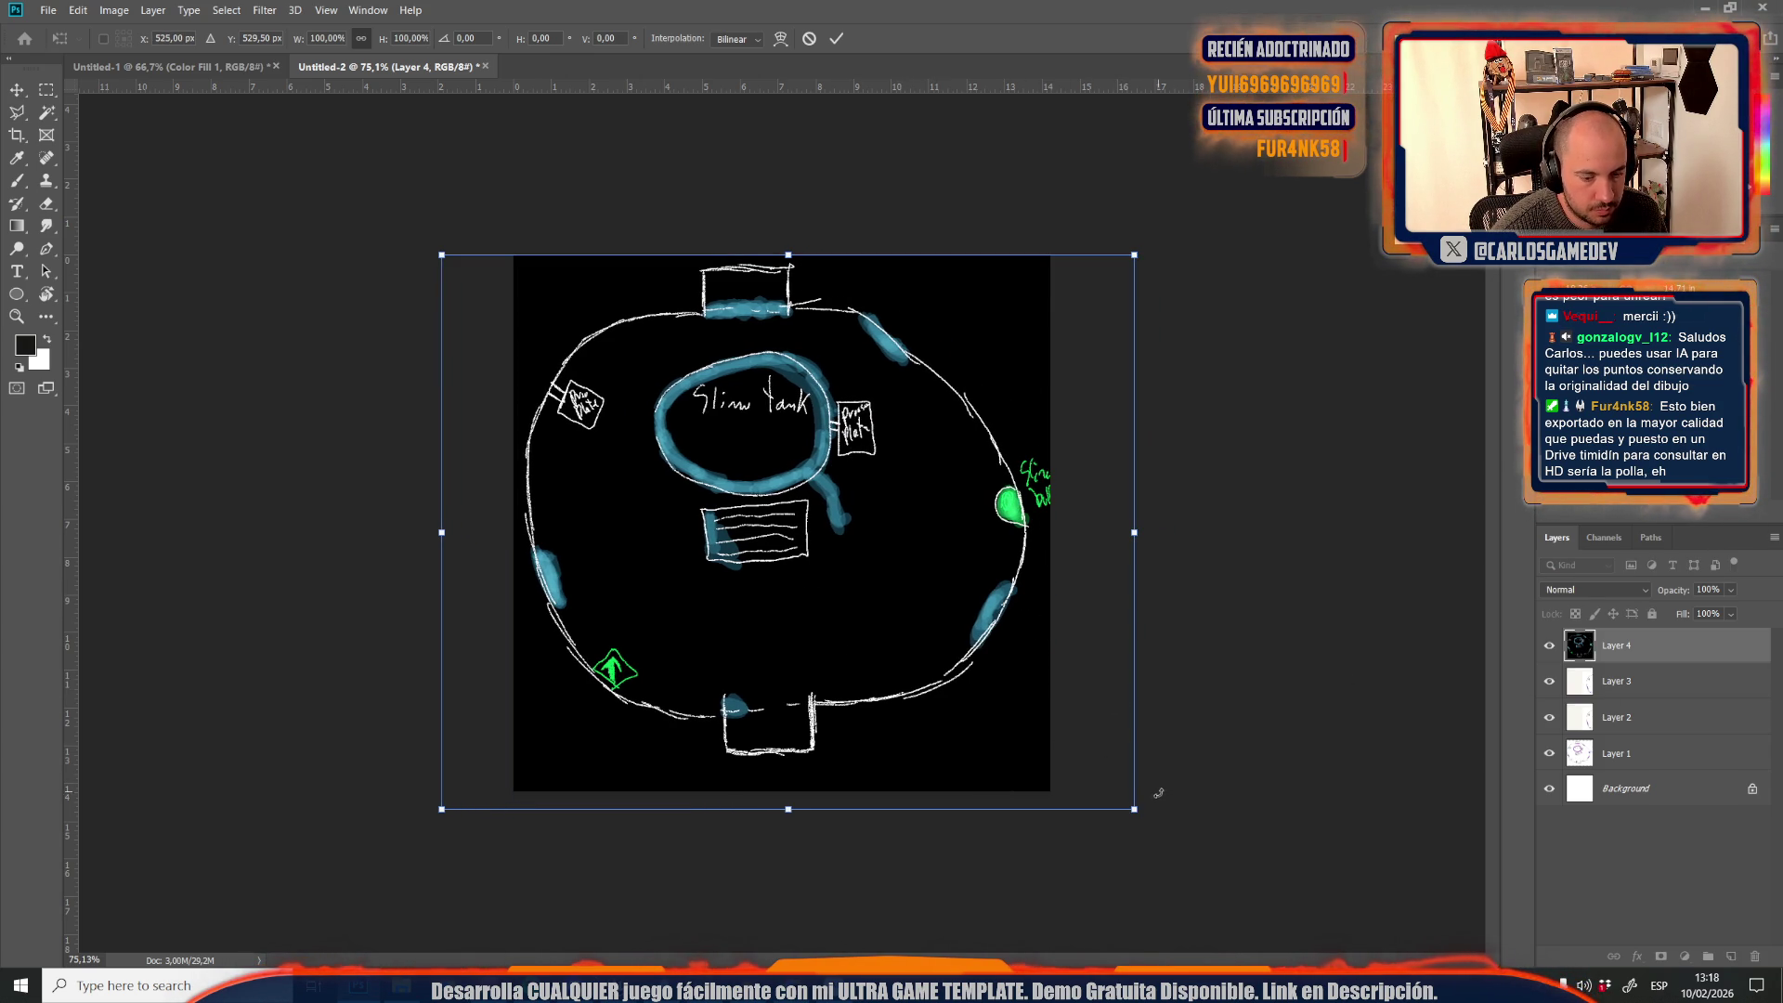
pyautogui.moveTo(1135, 809)
pyautogui.mouseDown()
pyautogui.moveTo(1054, 797)
pyautogui.moveTo(1096, 788)
pyautogui.moveTo(1069, 796)
pyautogui.mouseUp()
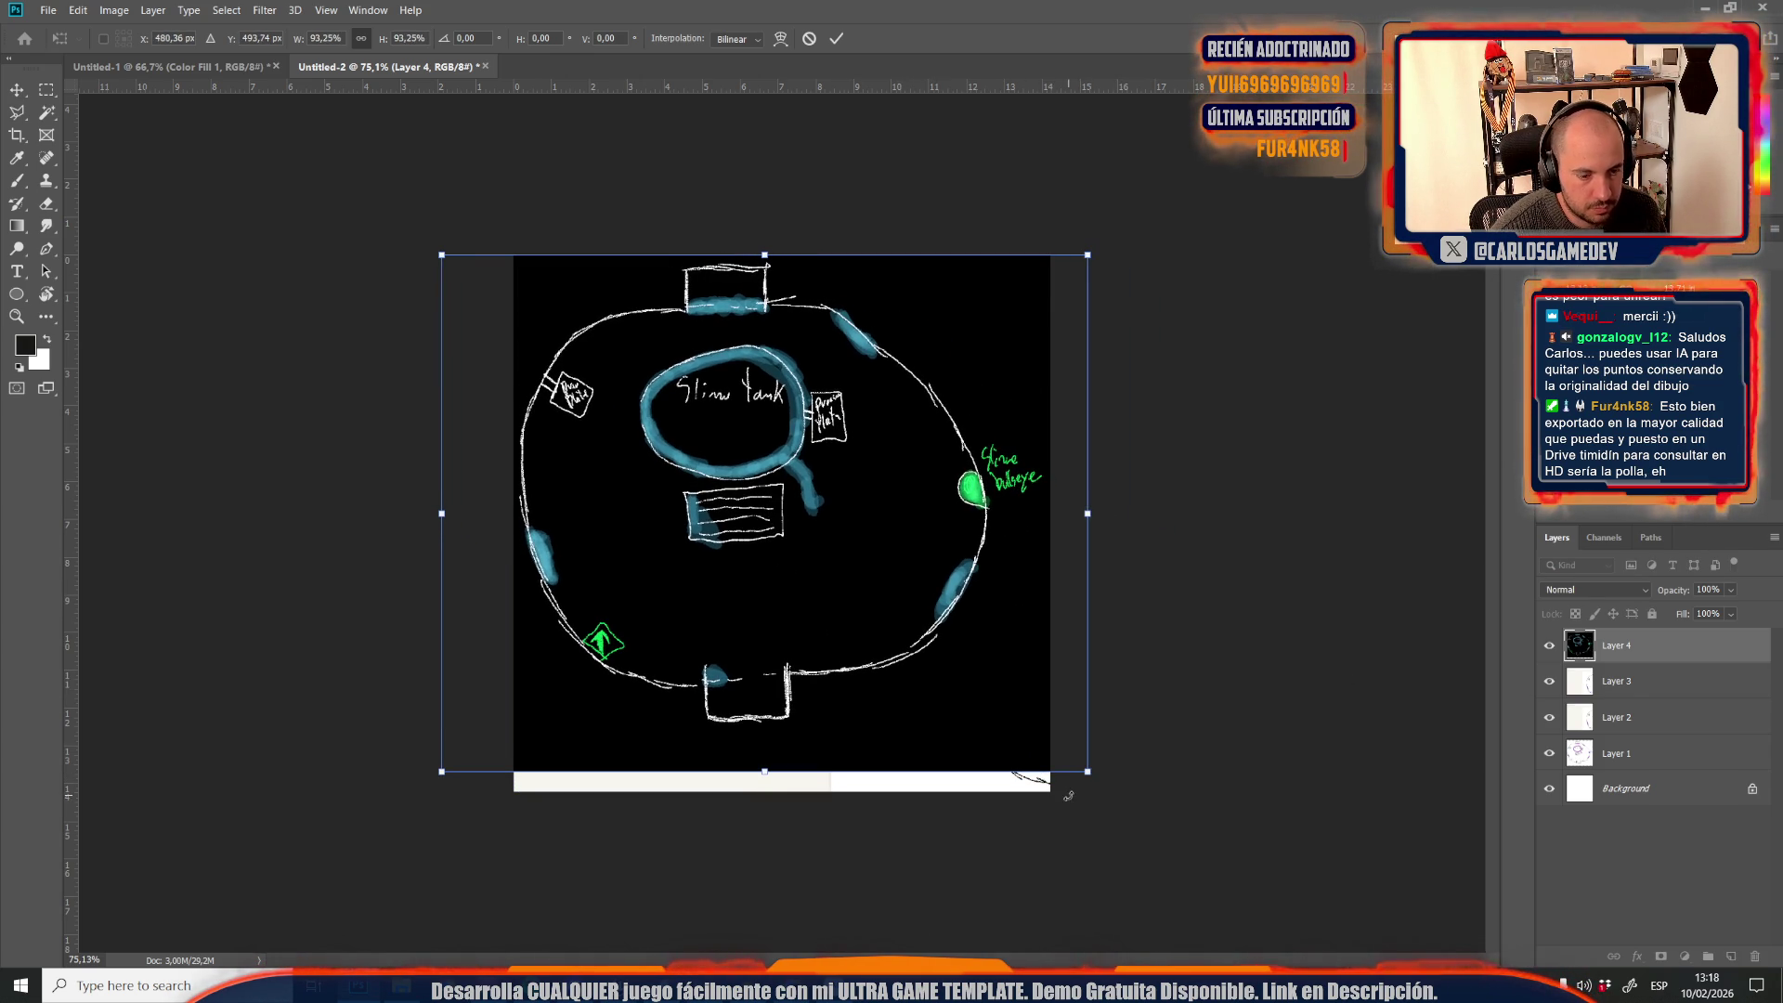
pyautogui.press('Return')
# Add a black (000000) Solid Color fill layer above Layer 3, beneath the sketch
pyautogui.click(1616, 681)
pyautogui.click(1684, 957)
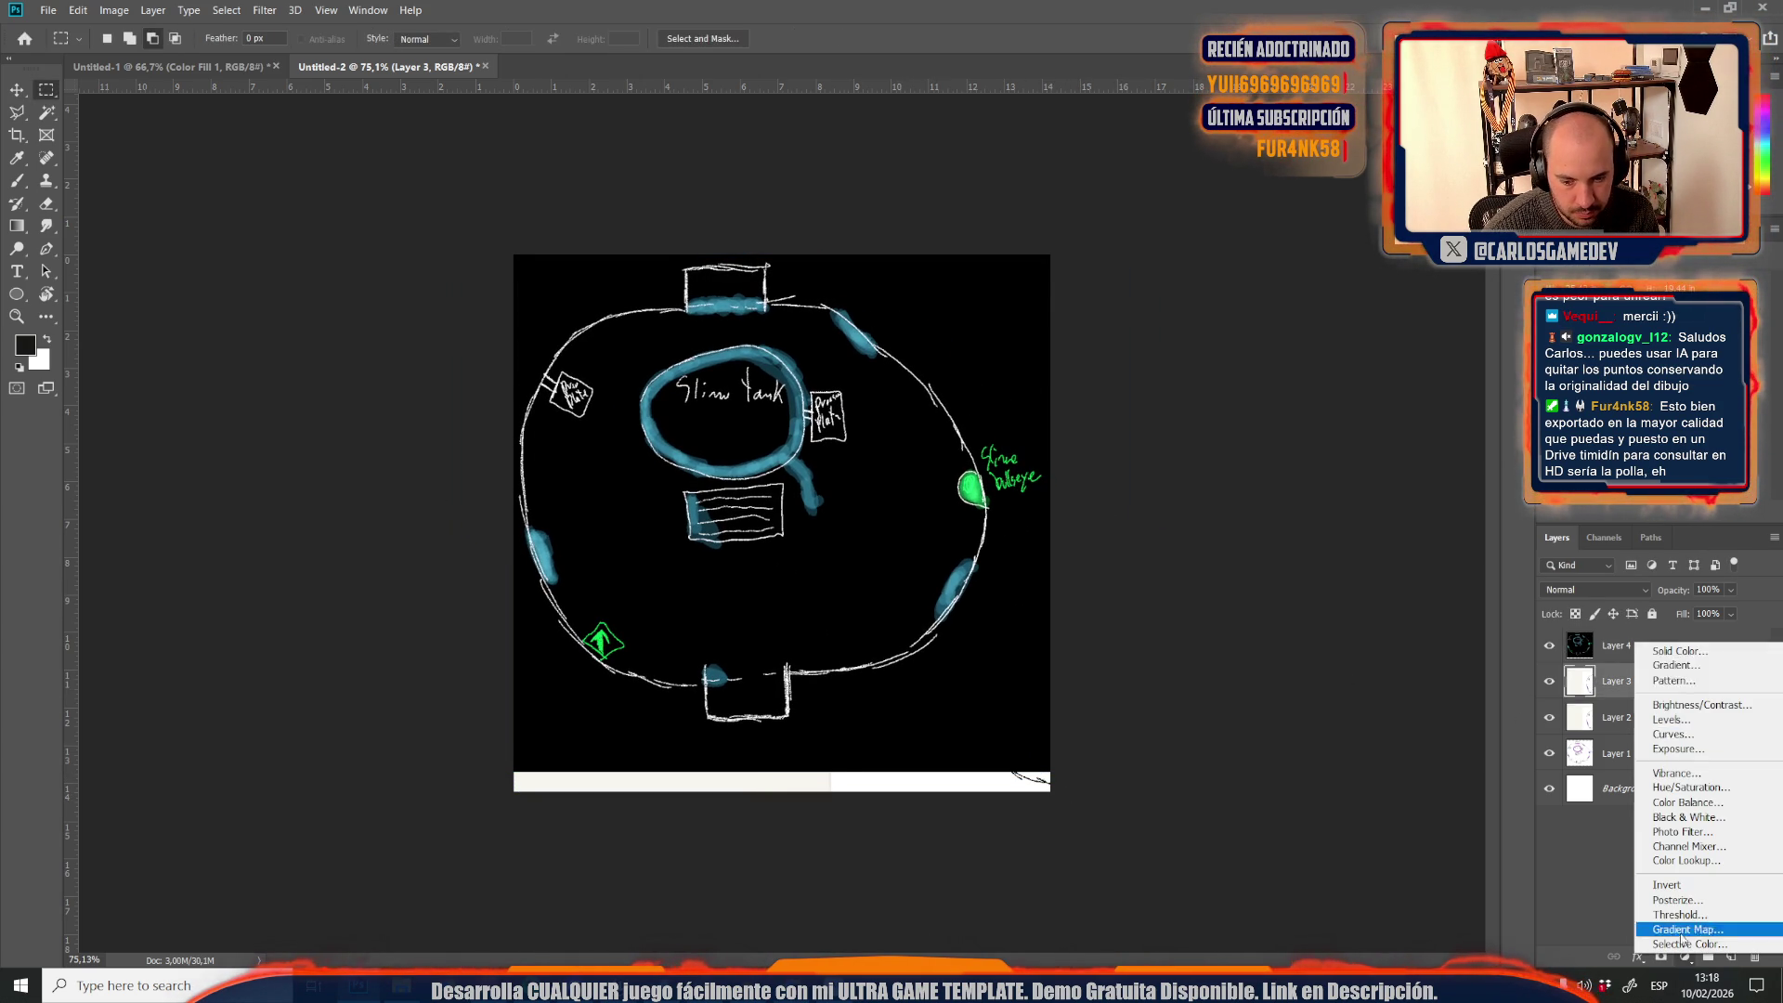
pyautogui.click(1661, 651)
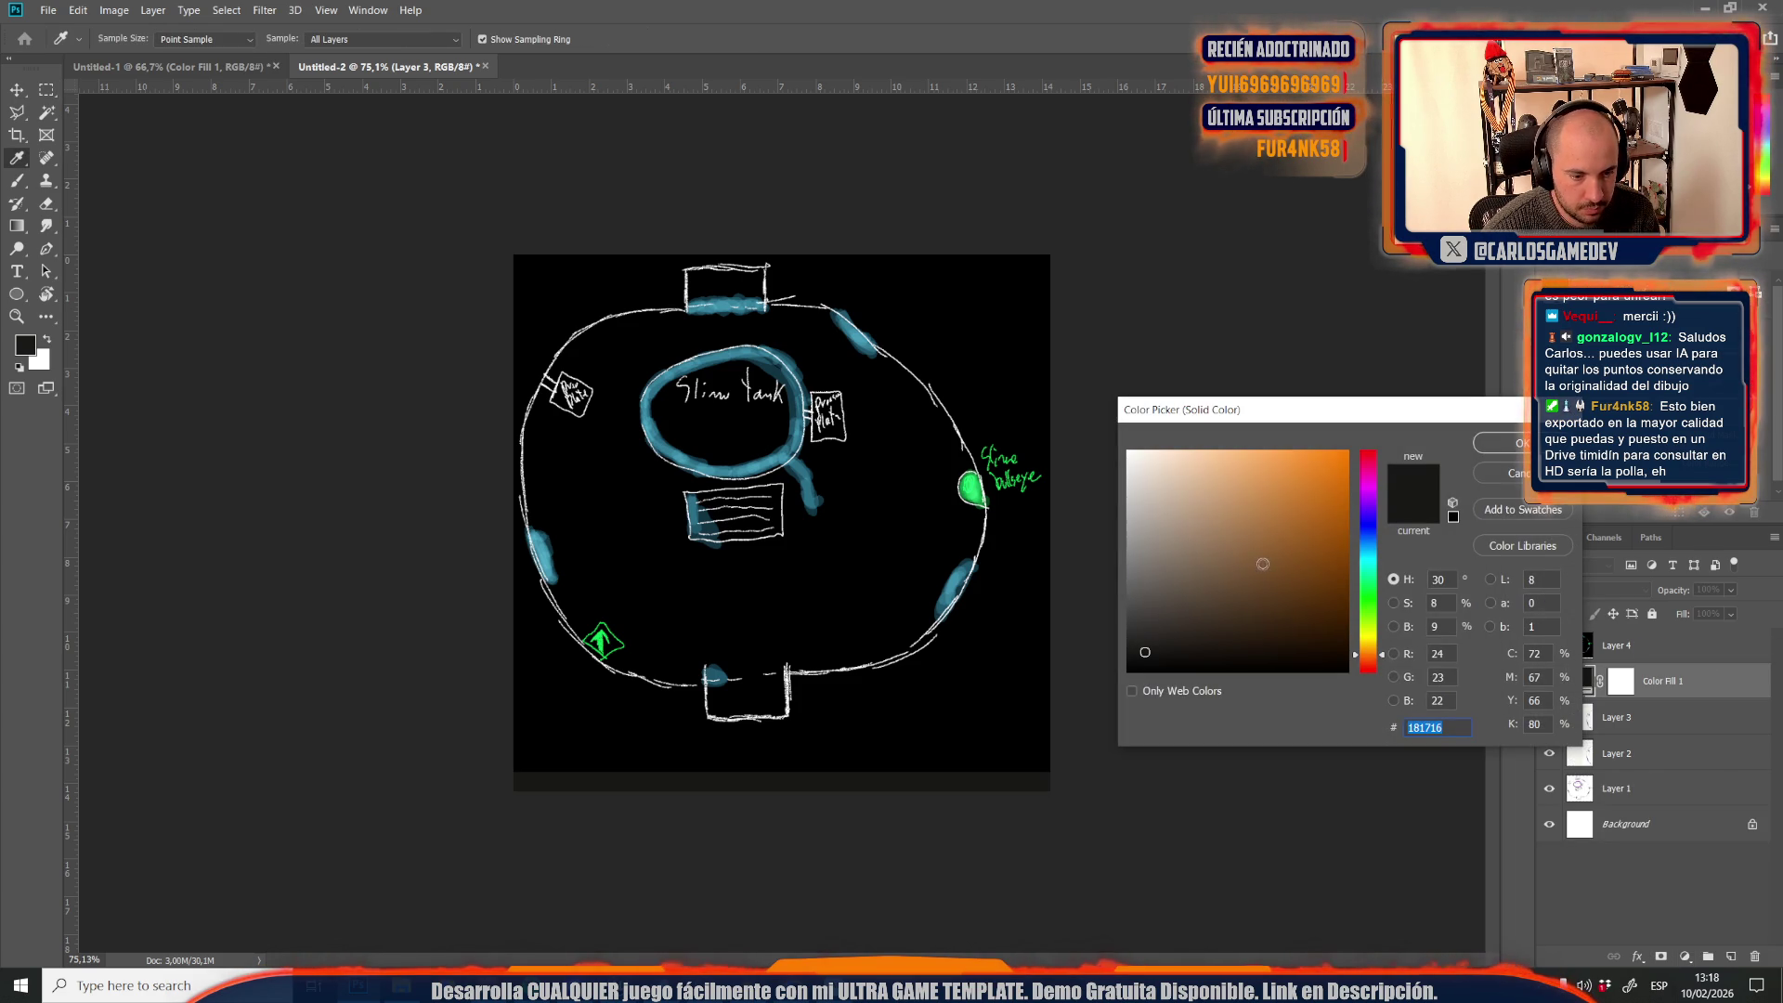
pyautogui.write('000000')
pyautogui.press('Return')
pyautogui.press('m')
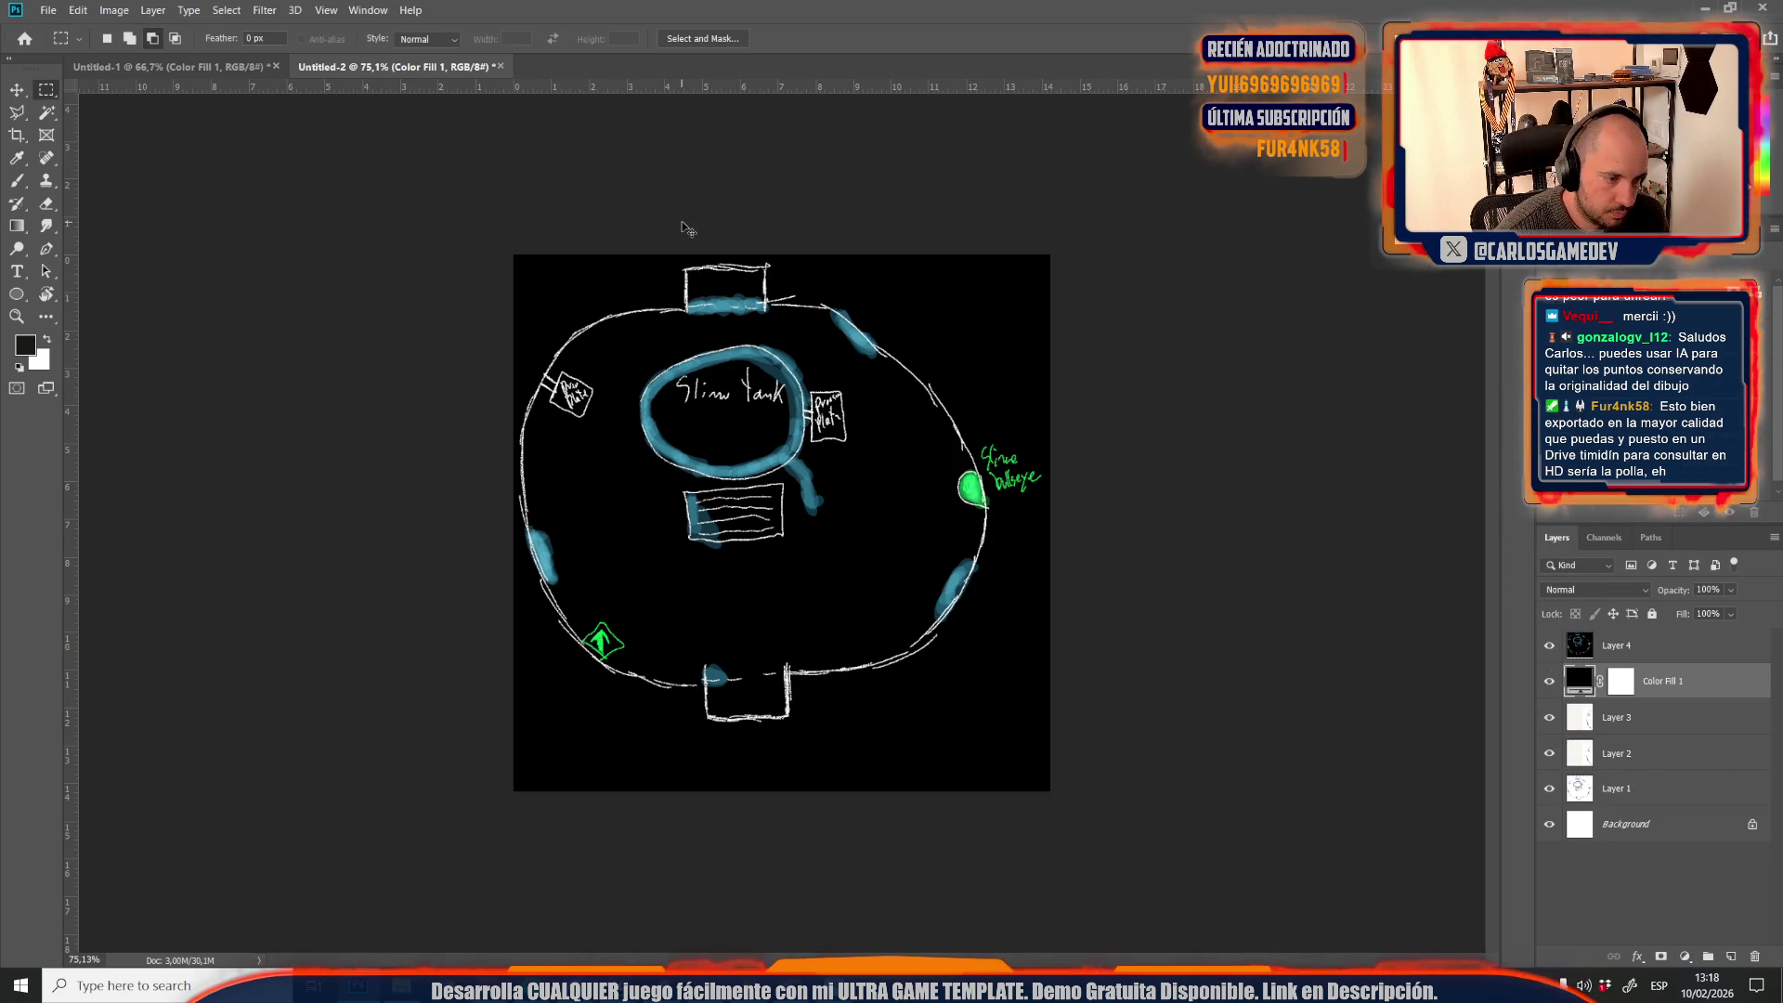
# Save the document as SlimeTank.psd inside a new Desktop folder named Credits
pyautogui.hotkey('ctrl', 's')
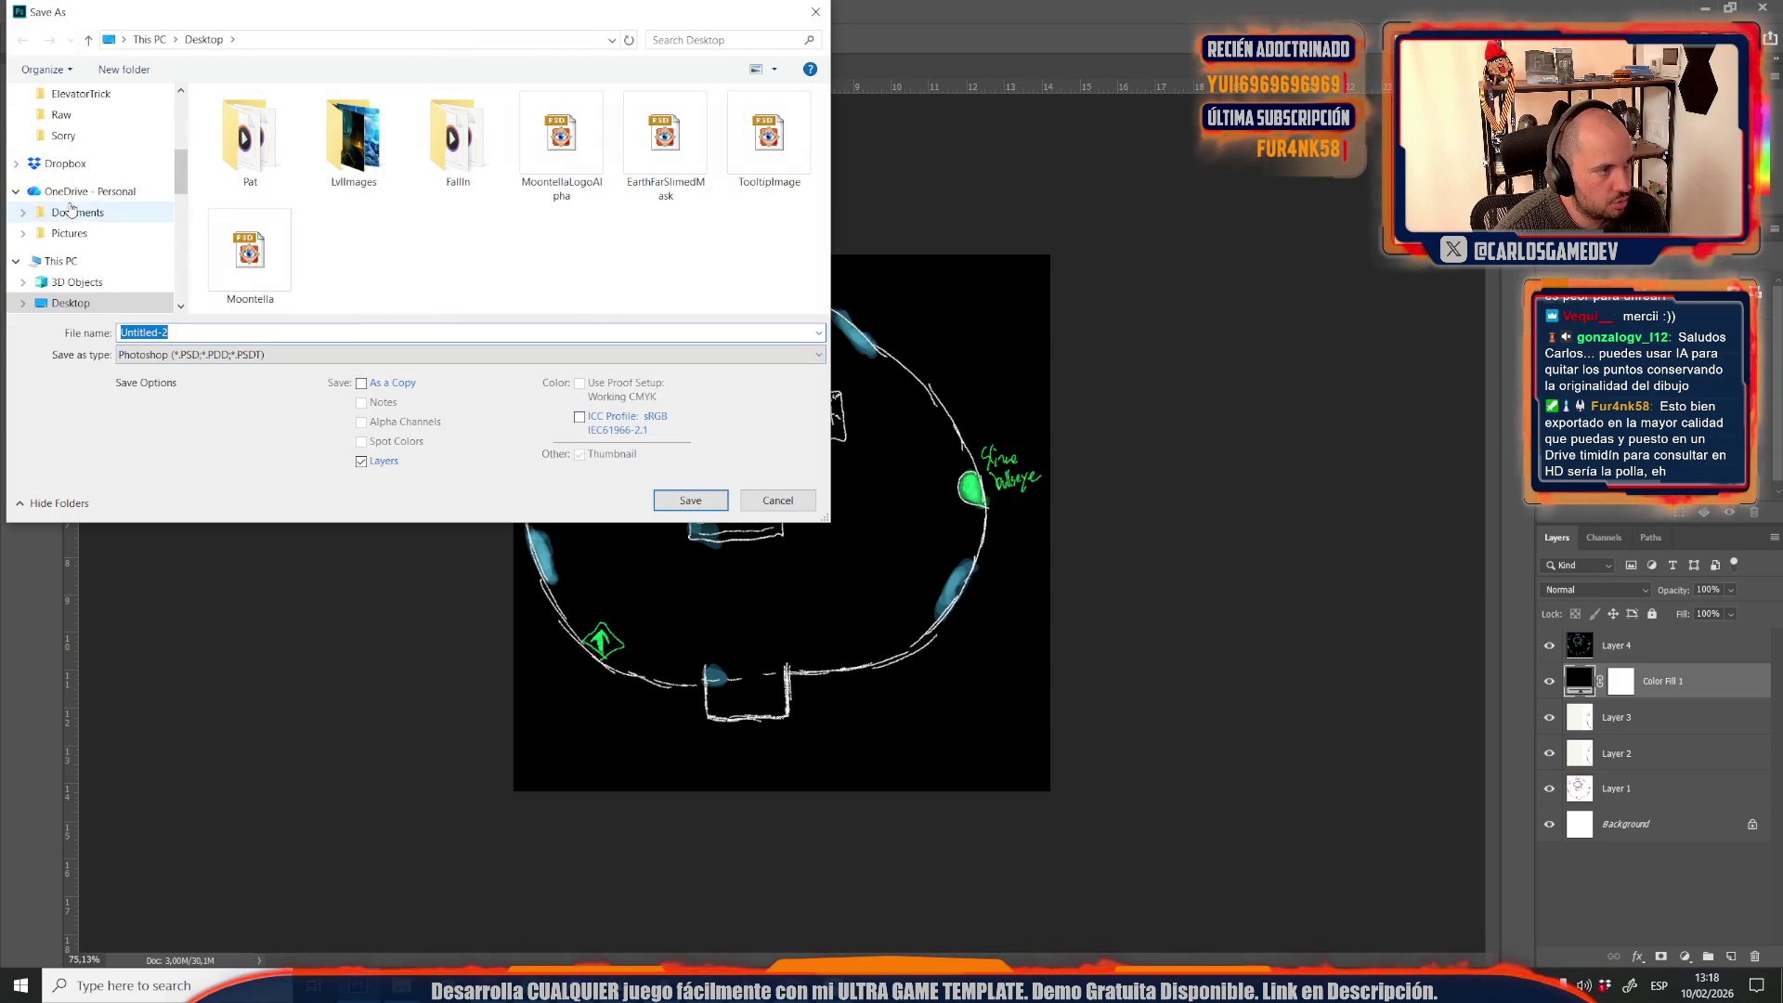
pyautogui.rightClick(482, 278)
pyautogui.moveTo(580, 486)
pyautogui.click(717, 482)
pyautogui.write('Credits')
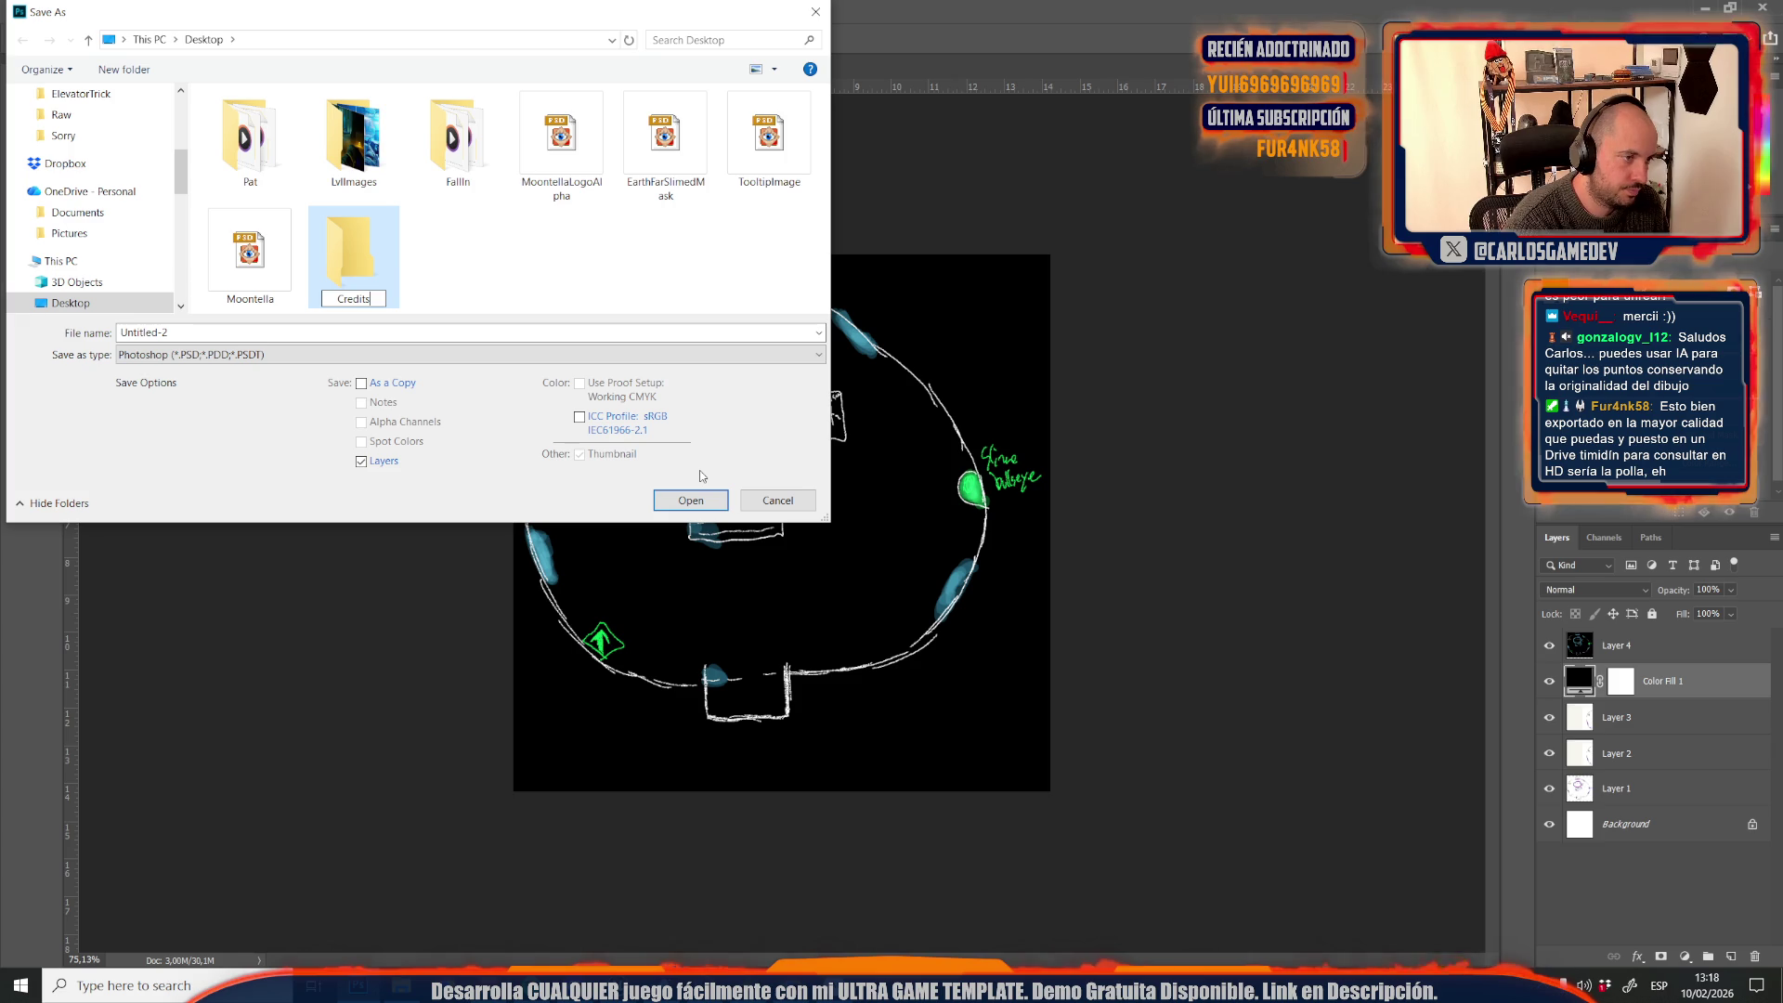
pyautogui.press('Return')
pyautogui.press('Return')
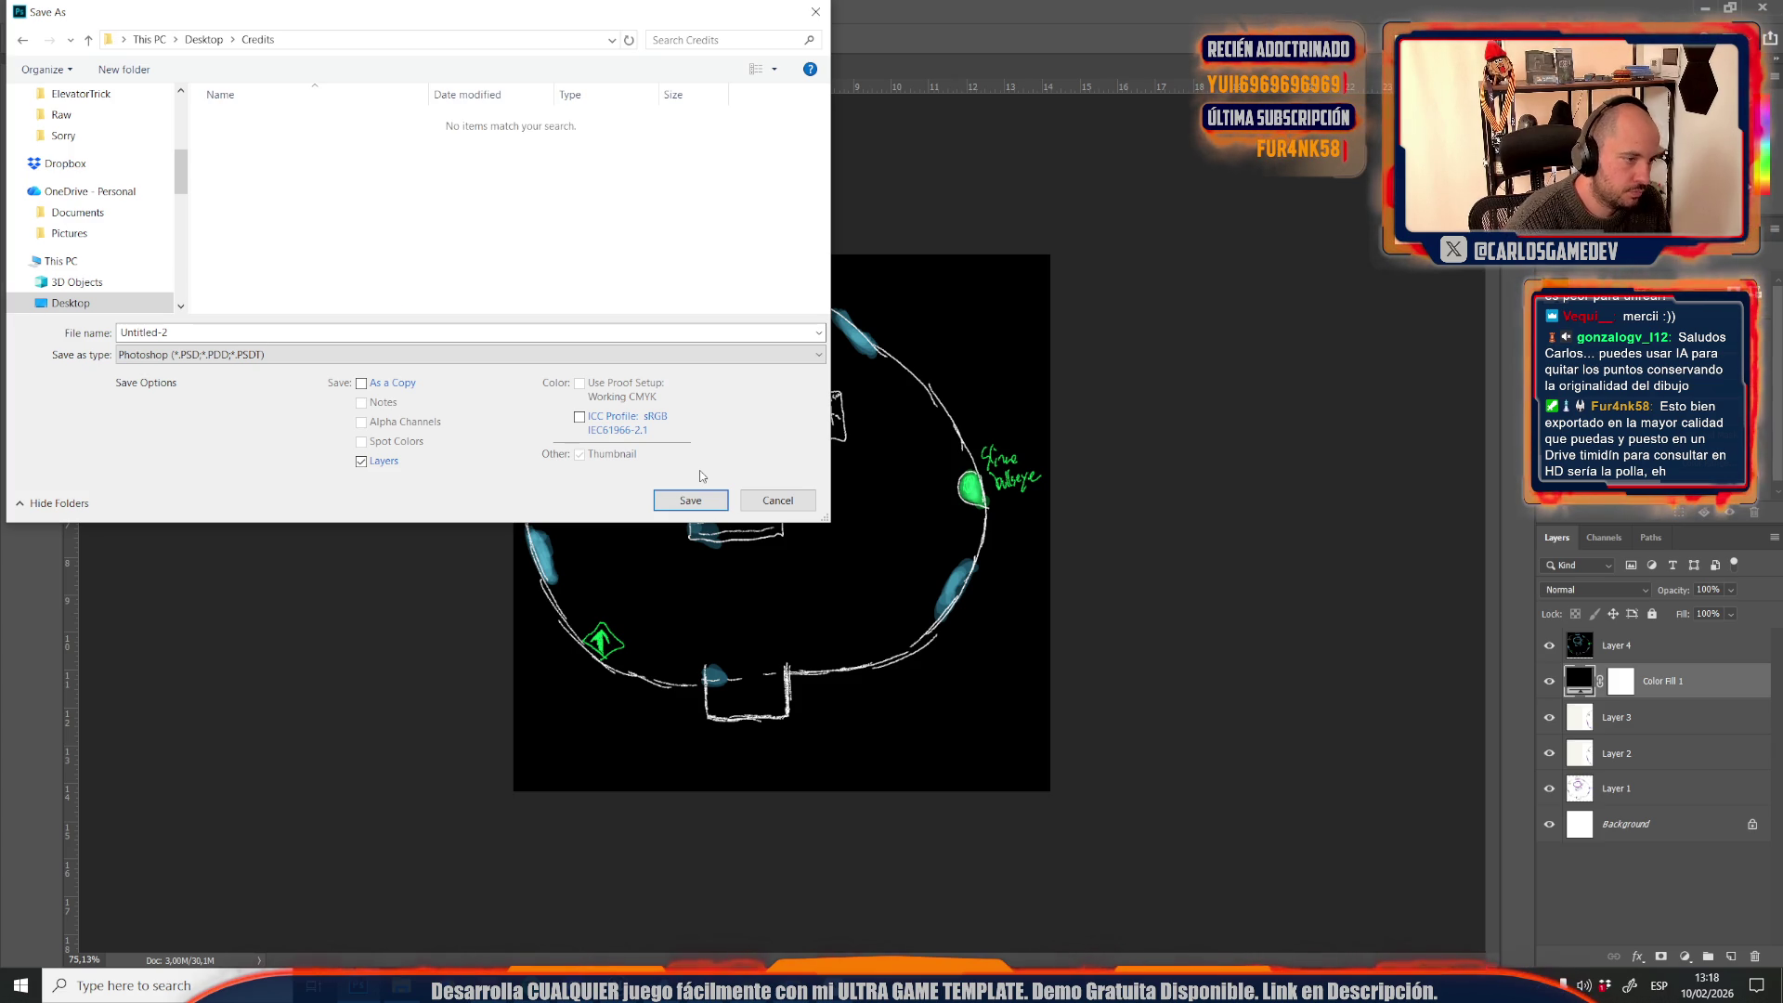
pyautogui.doubleClick(189, 334)
pyautogui.write('SlimeTank')
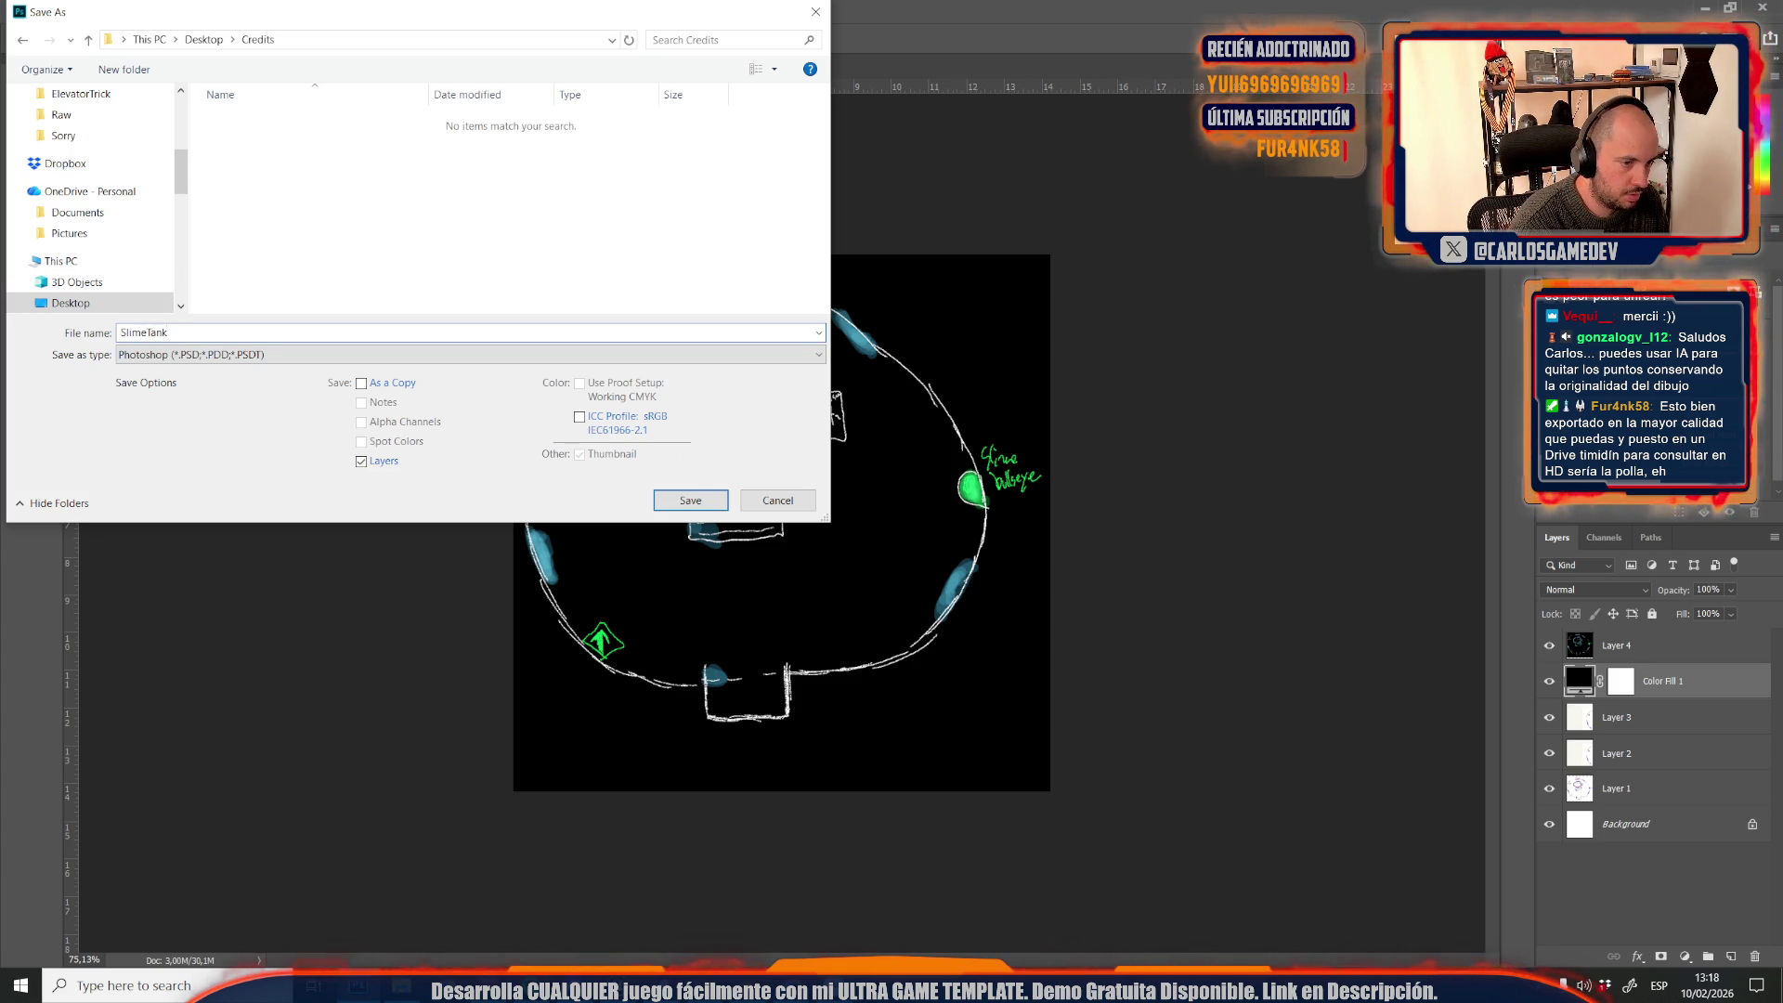
pyautogui.press('Return')
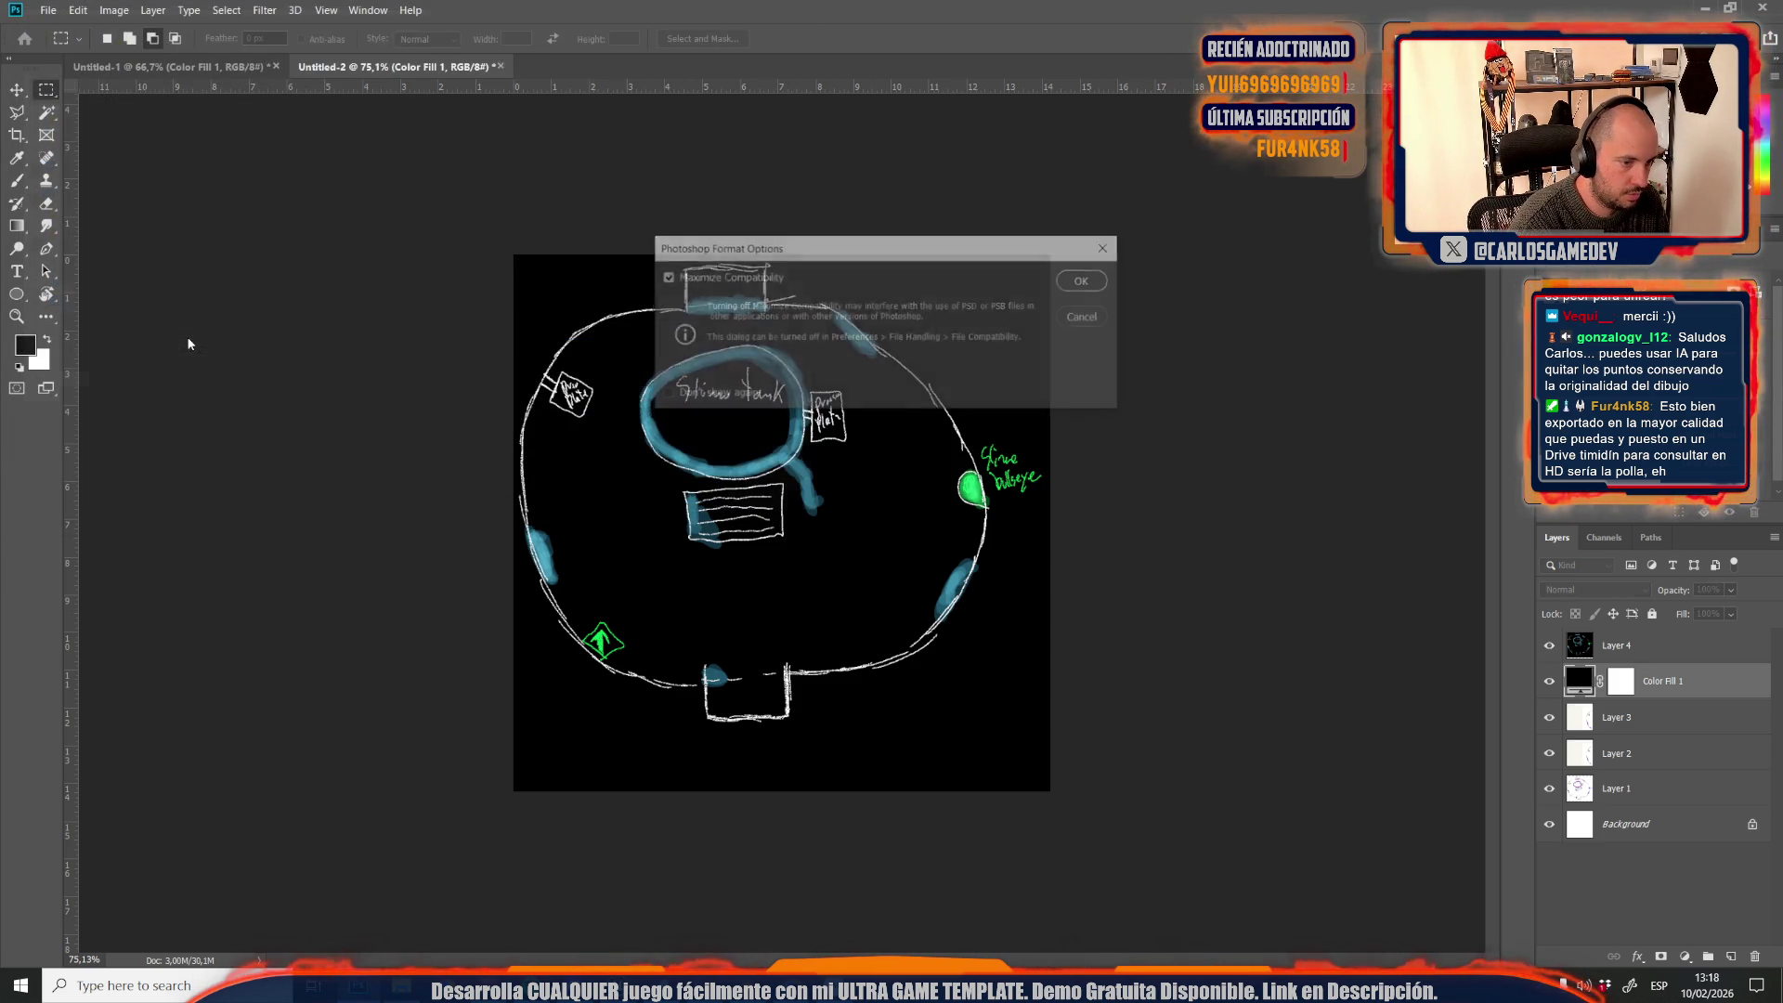
pyautogui.press('Return')
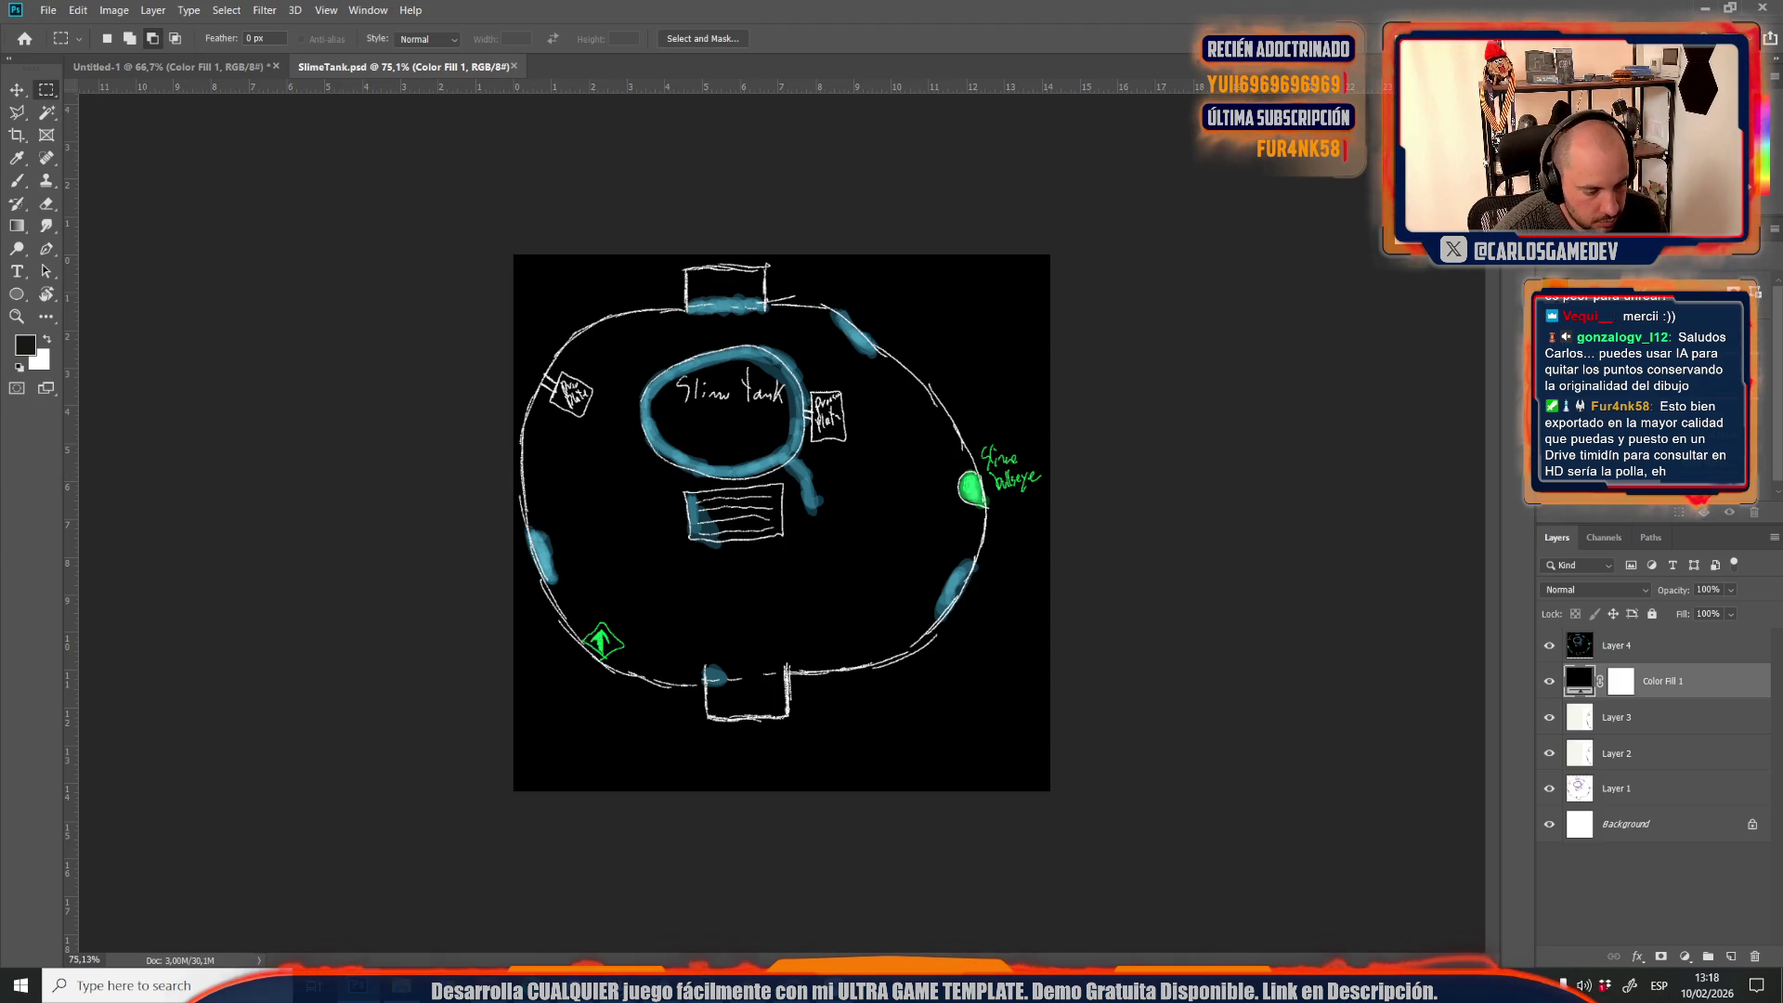
# Switch to Unreal Engine and bring up the CreditsImageMat material
pyautogui.moveTo(622, 987)
pyautogui.click(668, 896)
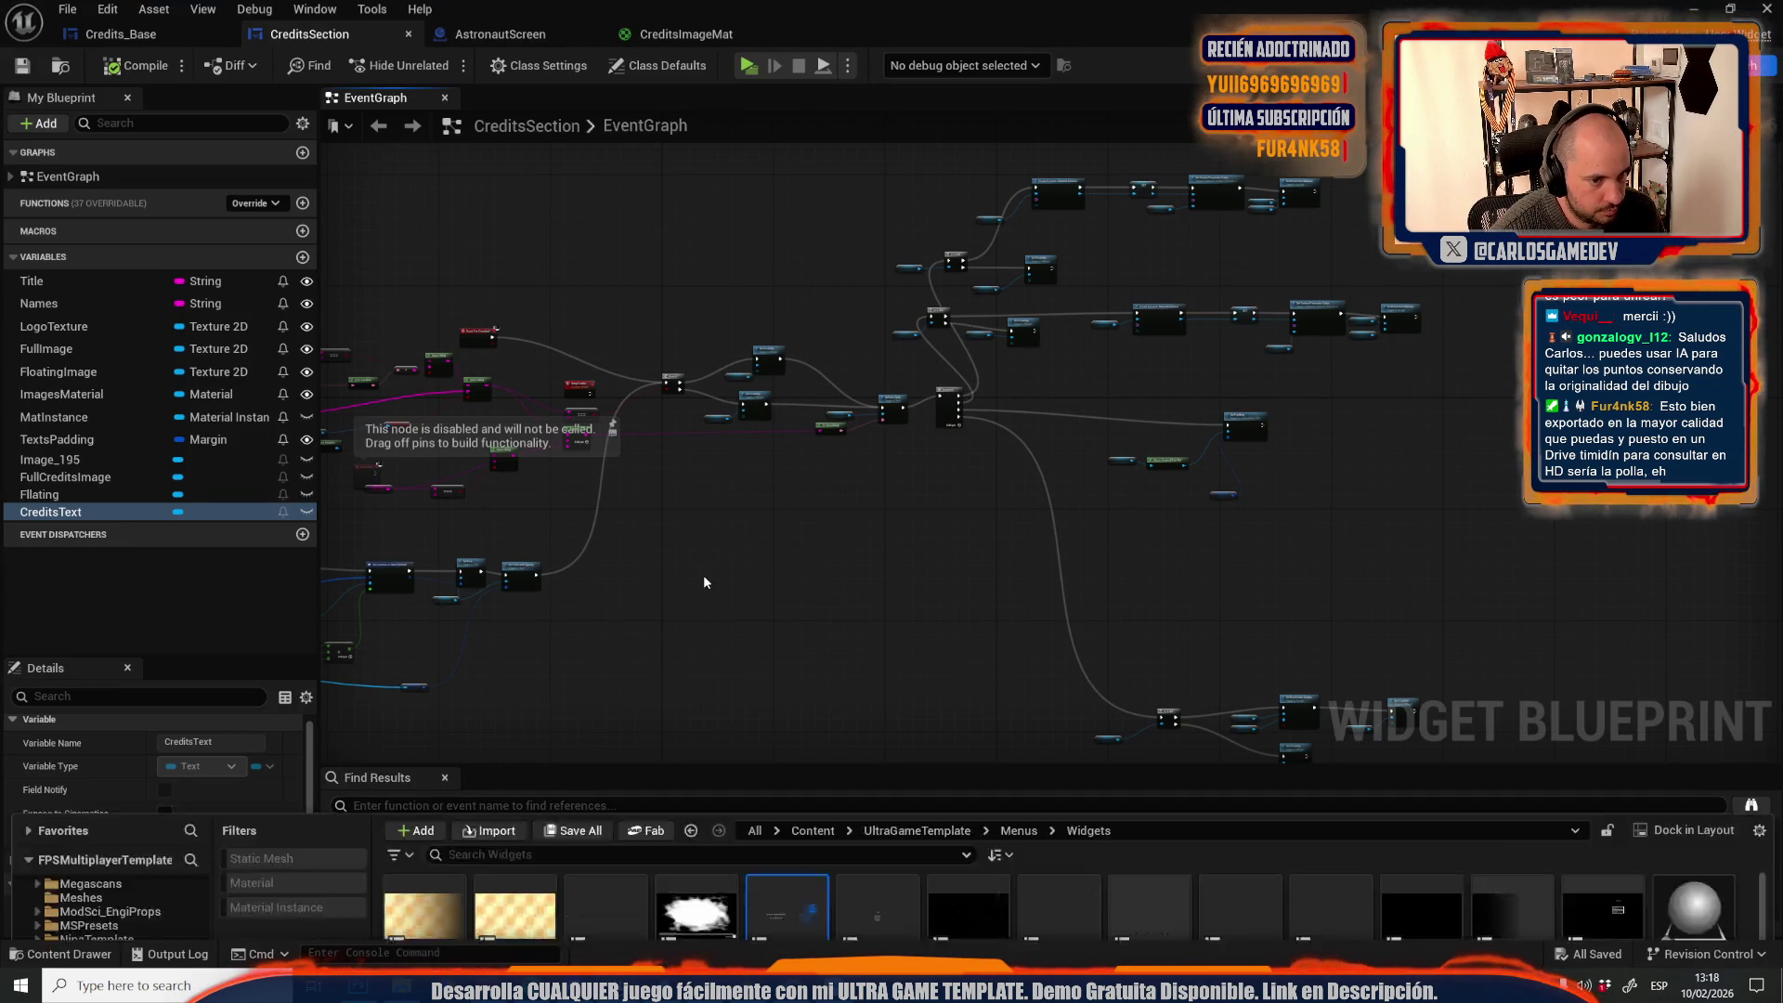
pyautogui.hotkey('ctrl', 'space')
pyautogui.click(500, 35)
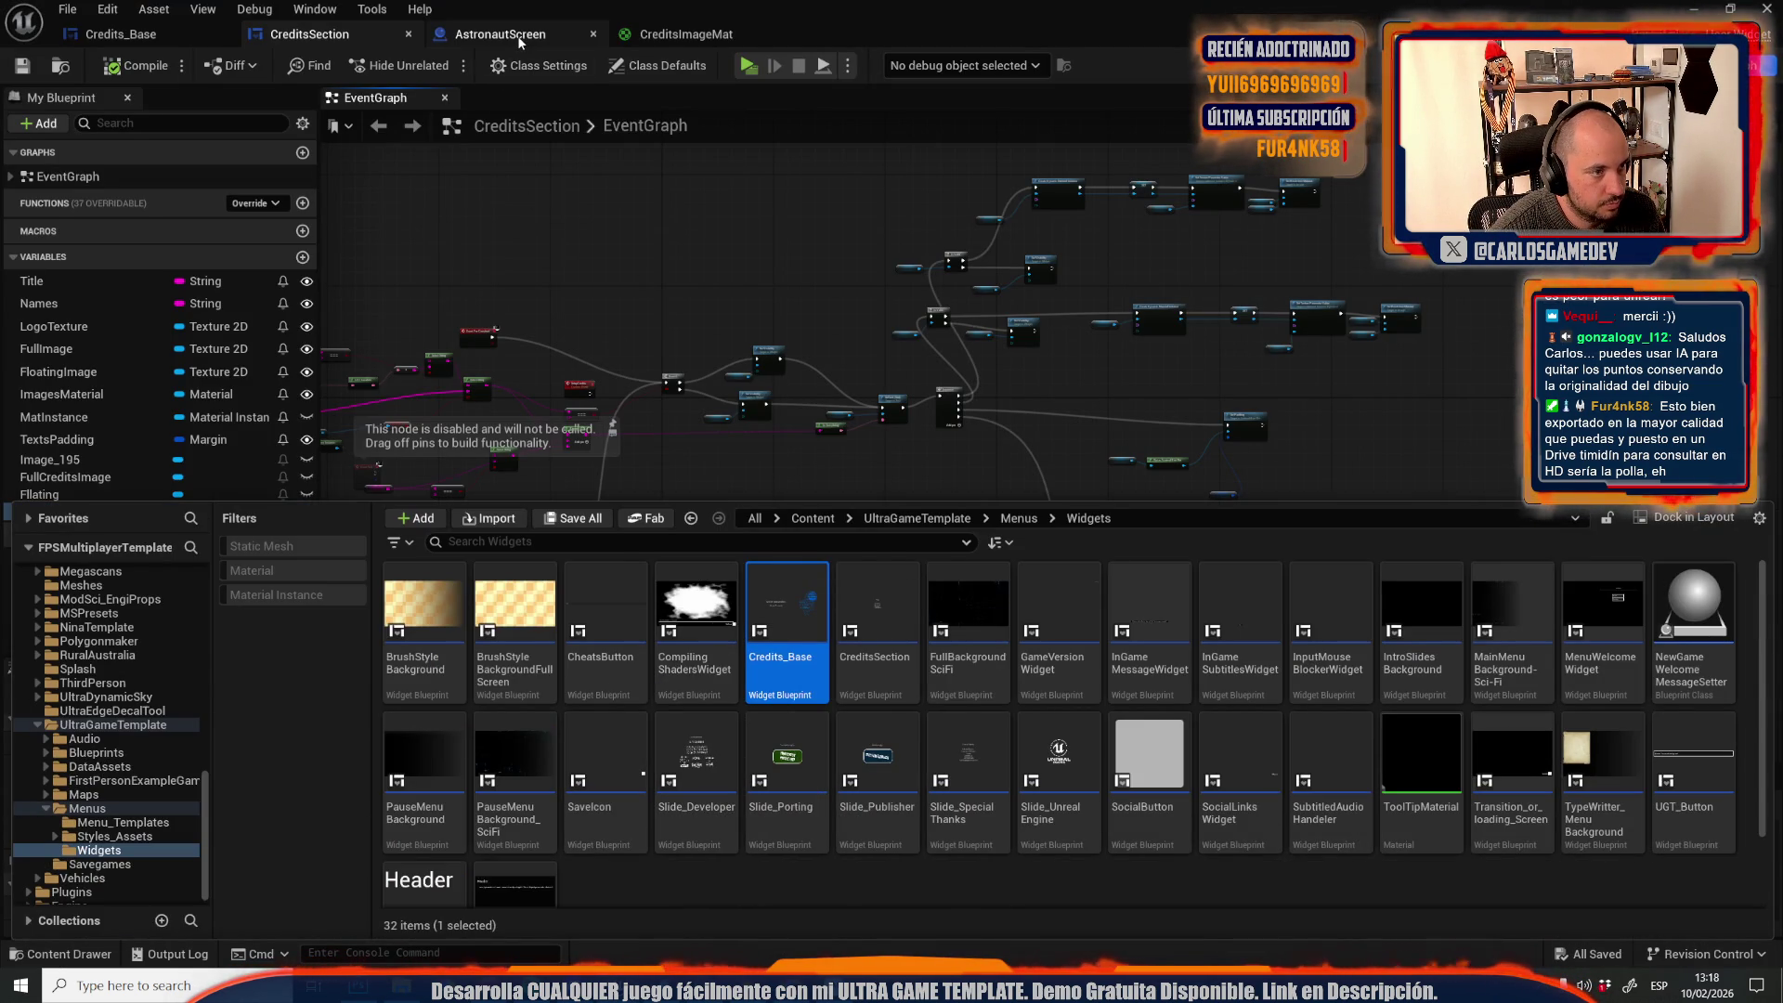
pyautogui.click(716, 35)
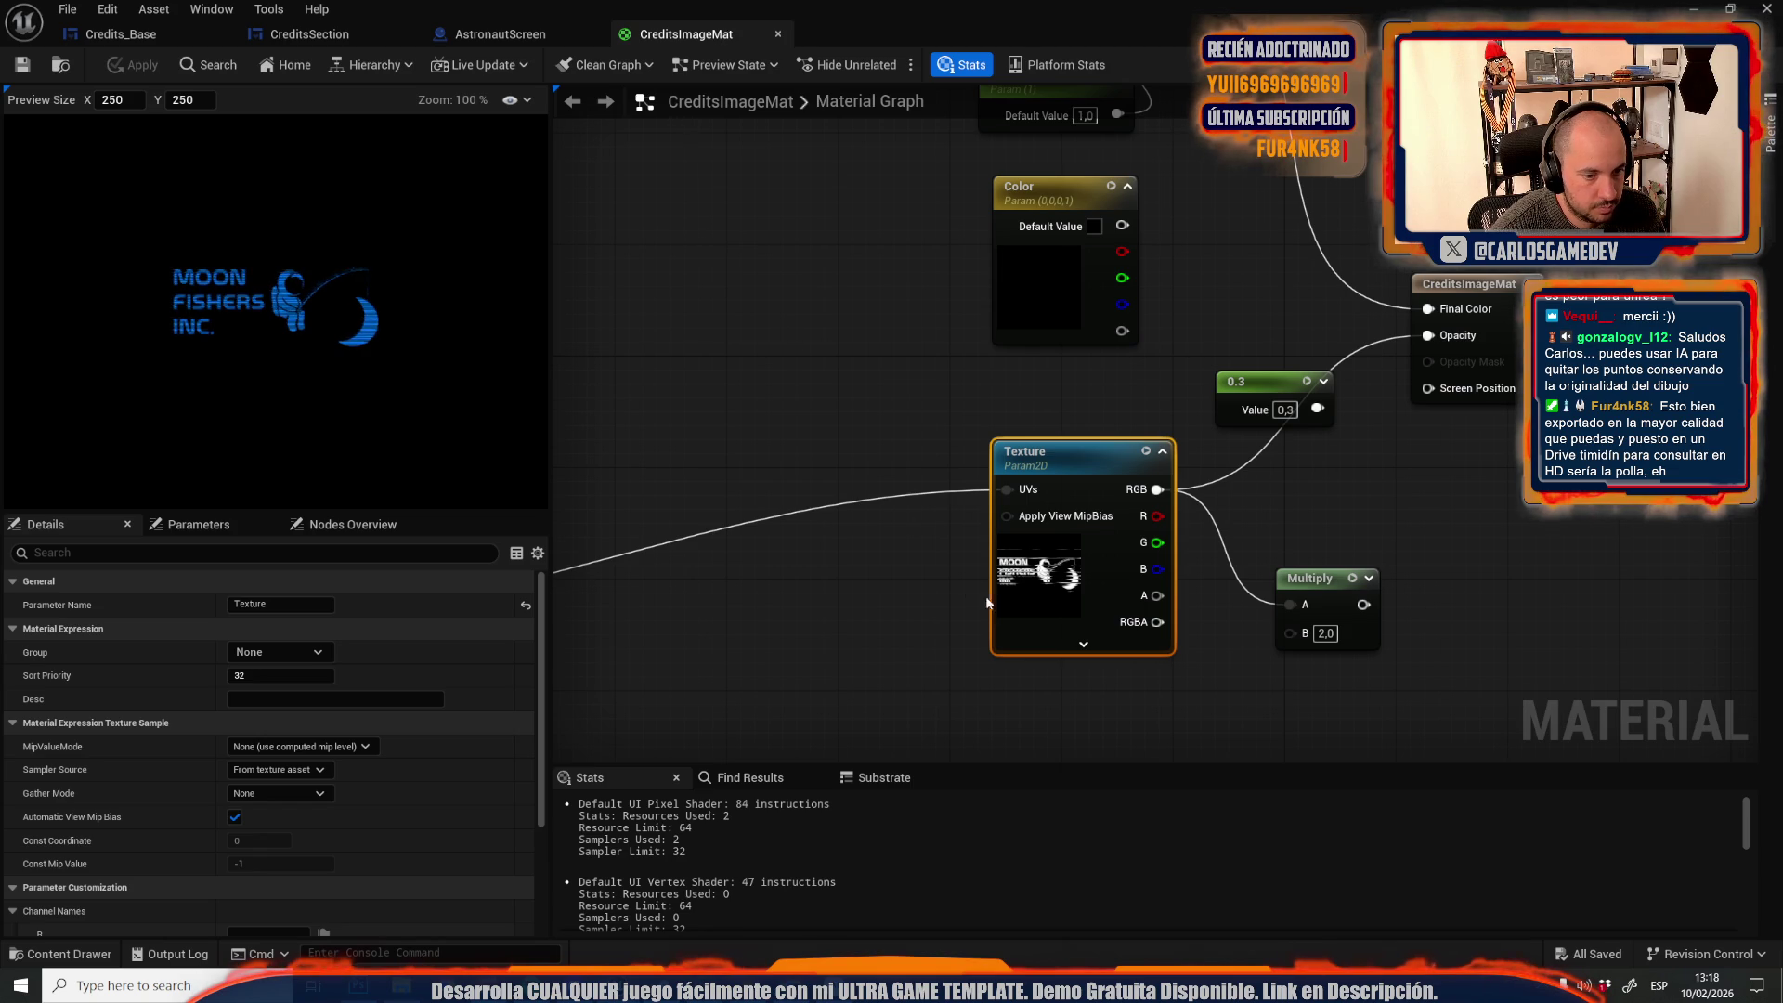
pyautogui.scroll(-5, 1057, 610)
pyautogui.scroll(-5, 432, 704)
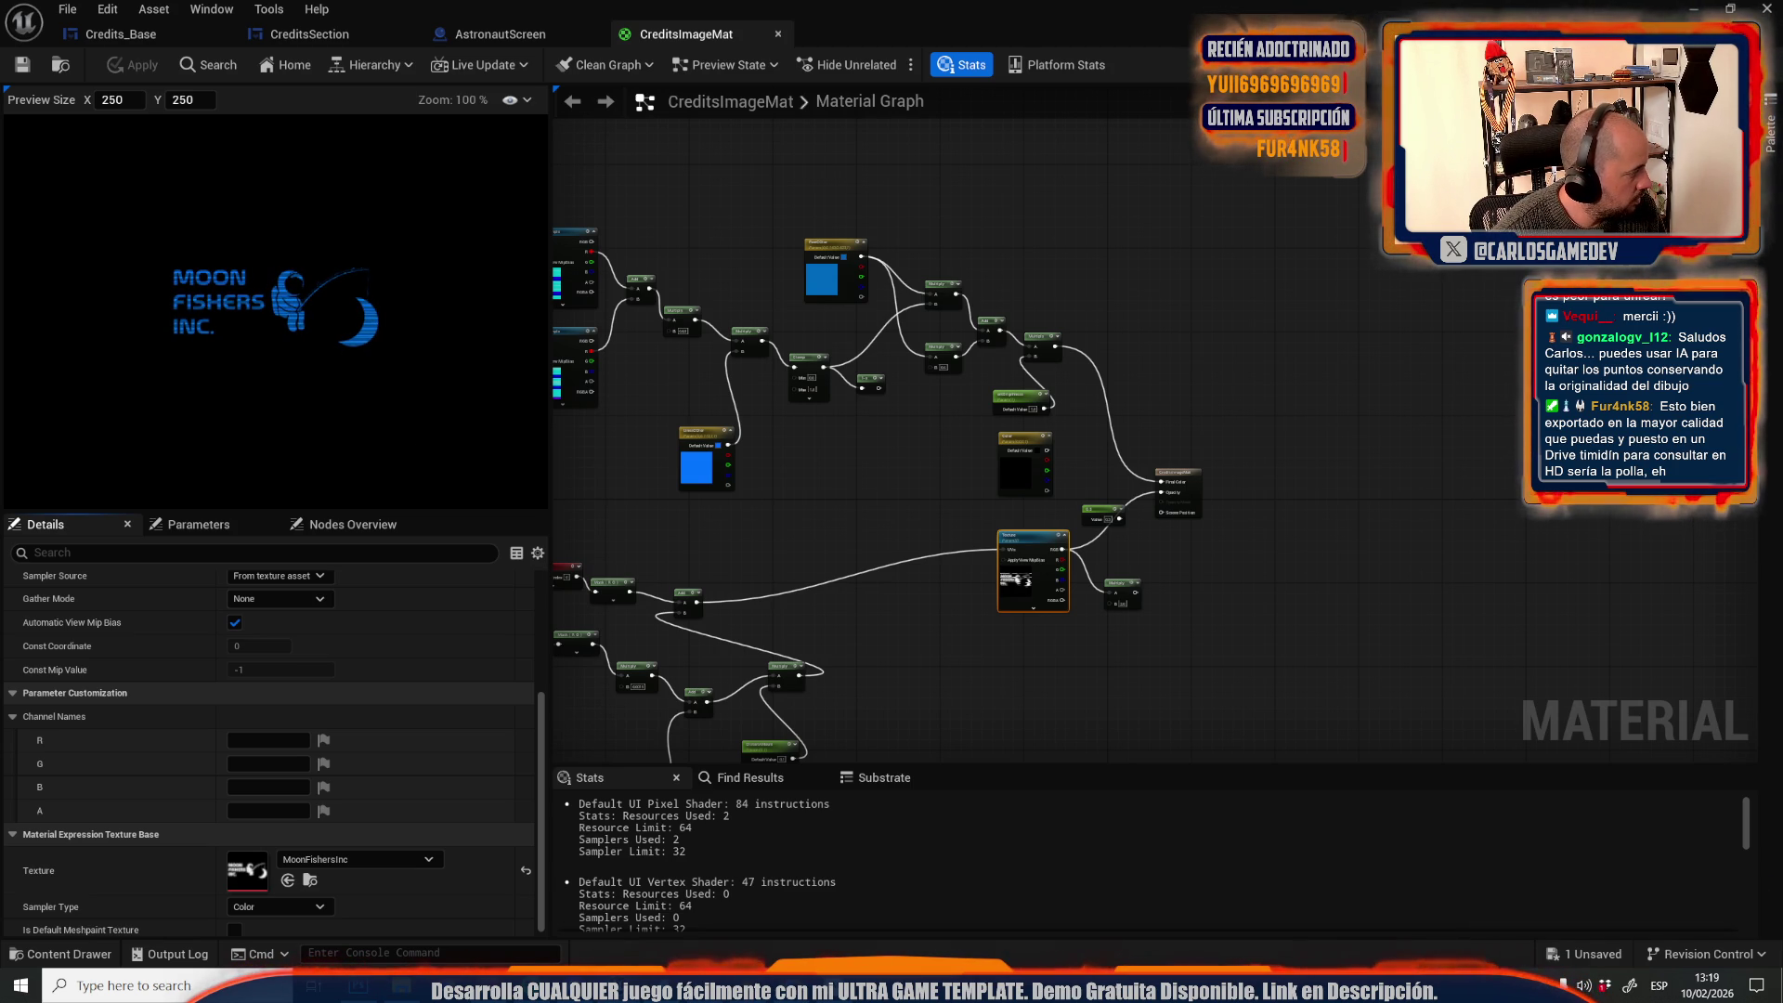
pyautogui.click(178, 36)
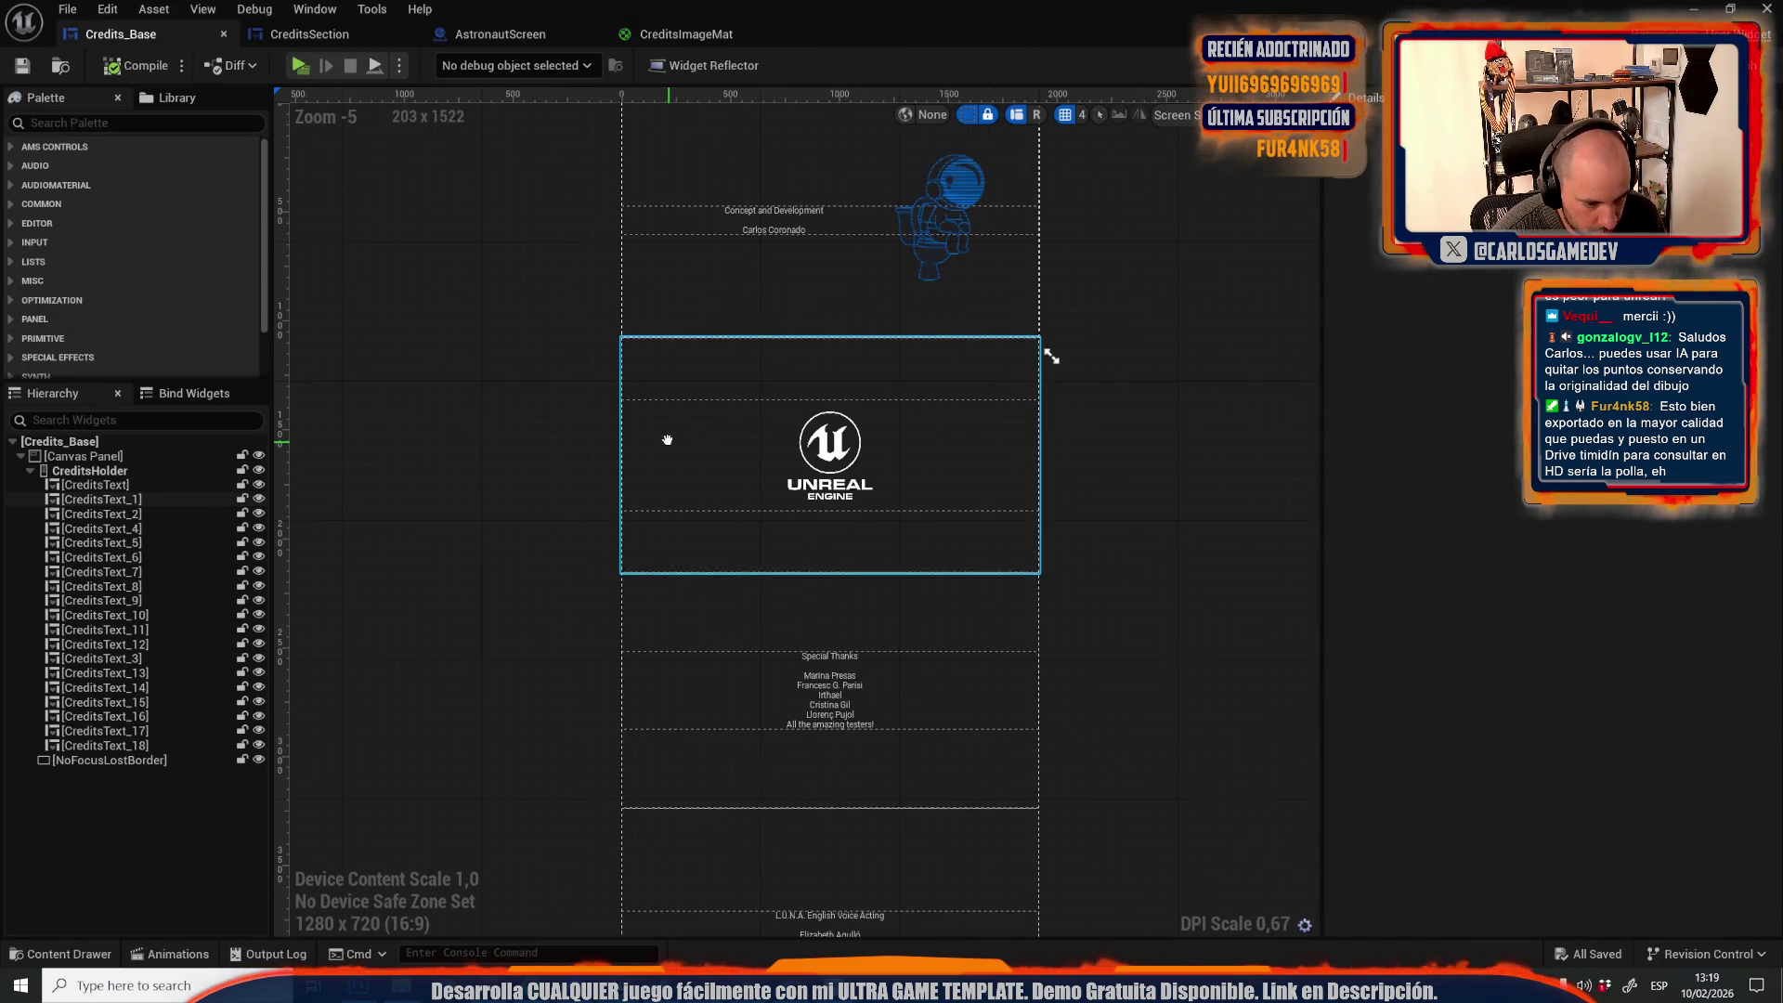
# Set the Special Thanks section's left text padding to 512, matching the top section
pyautogui.click(794, 682)
pyautogui.scroll(1, 721, 451)
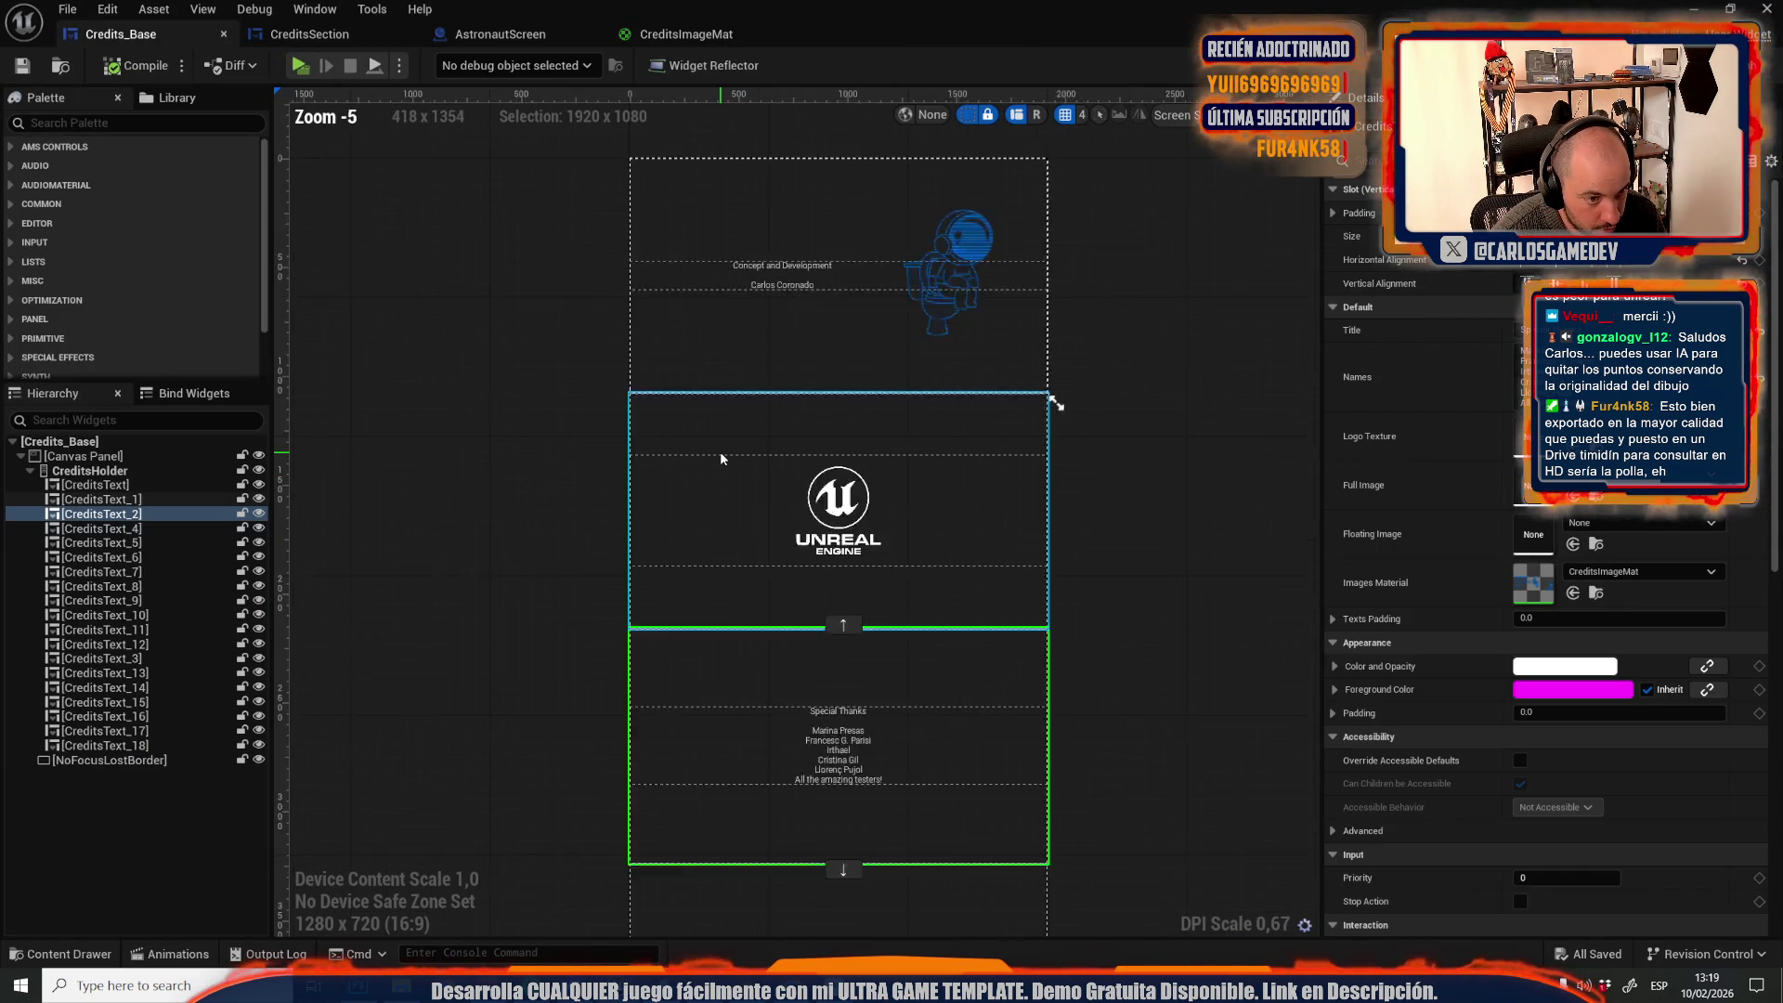
pyautogui.moveTo(745, 564); pyautogui.dragTo(736, 522)
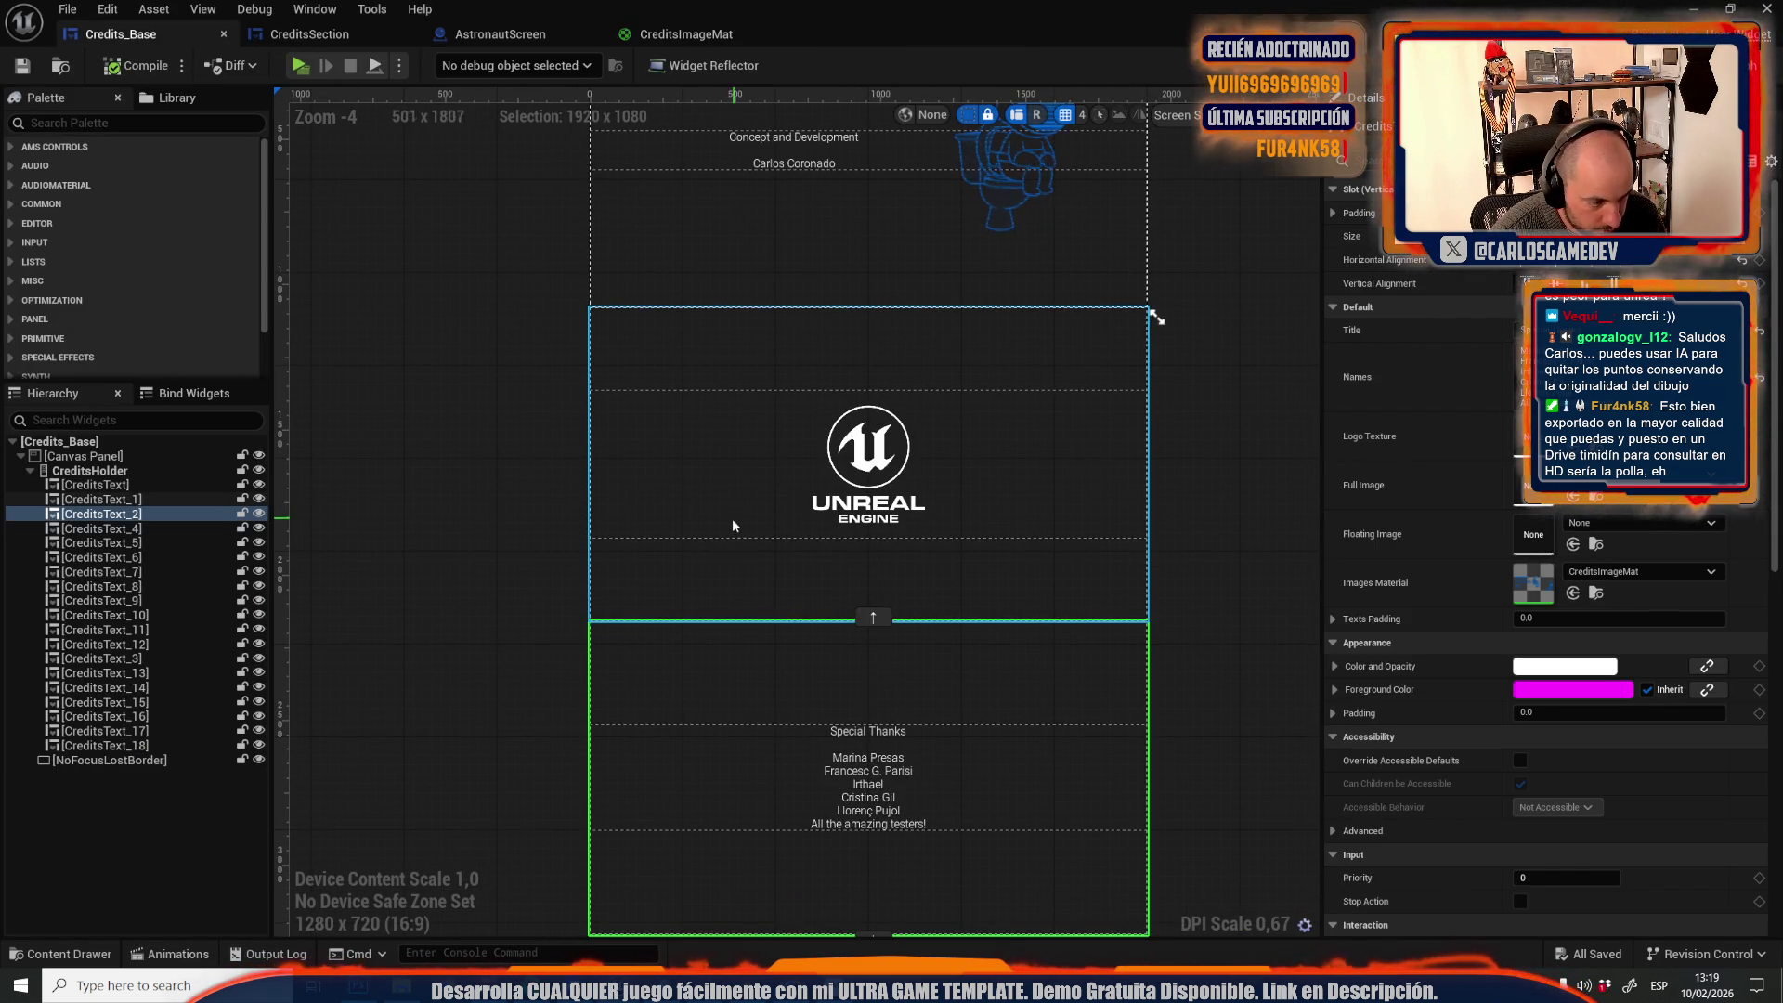
pyautogui.click(1334, 618)
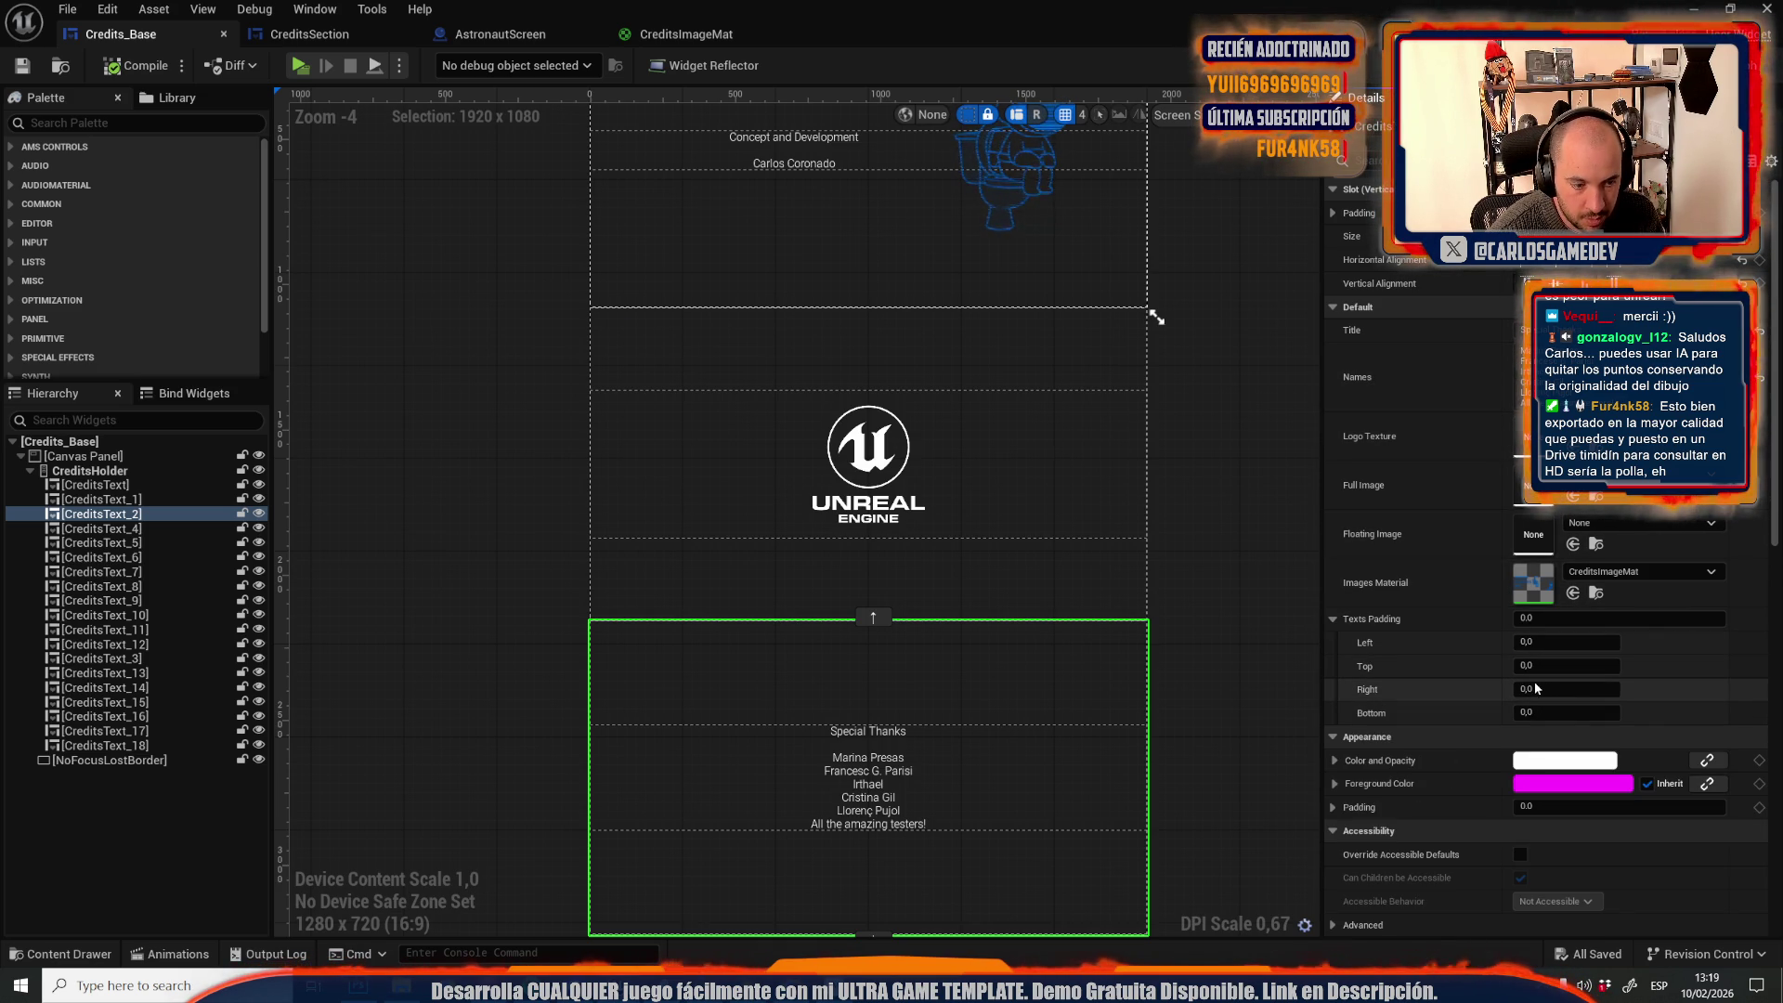
pyautogui.click(1530, 641)
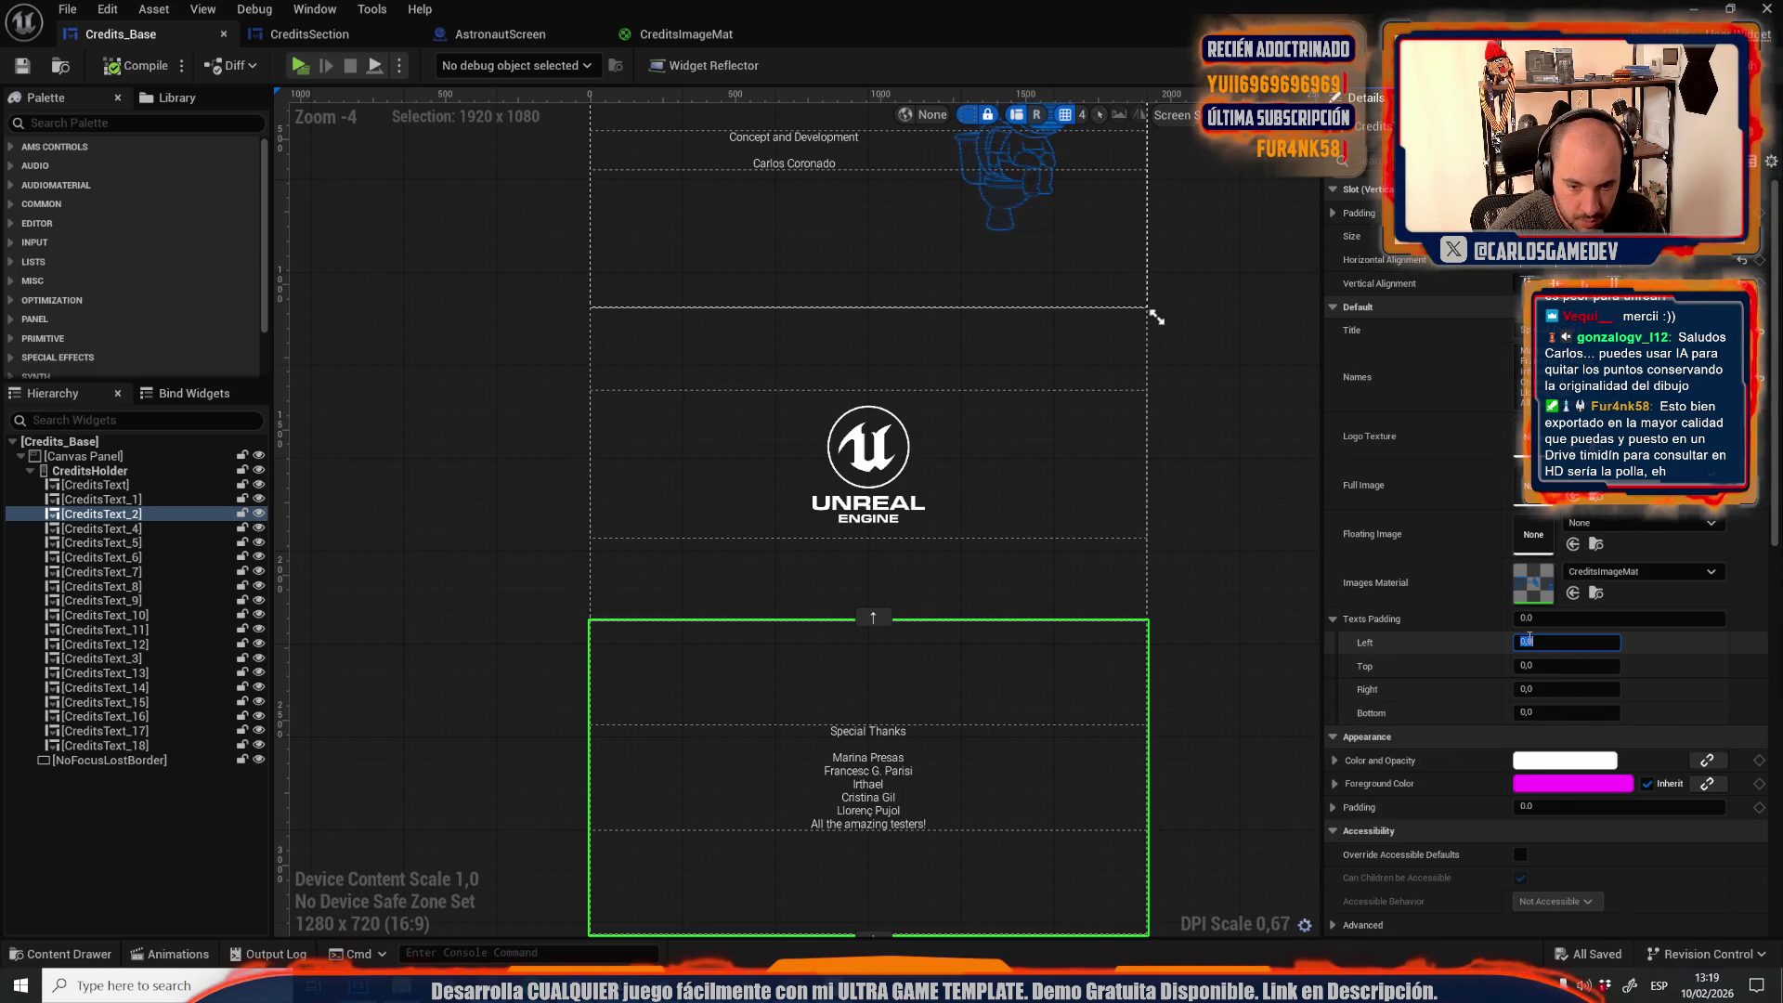
pyautogui.write('200')
pyautogui.press('Return')
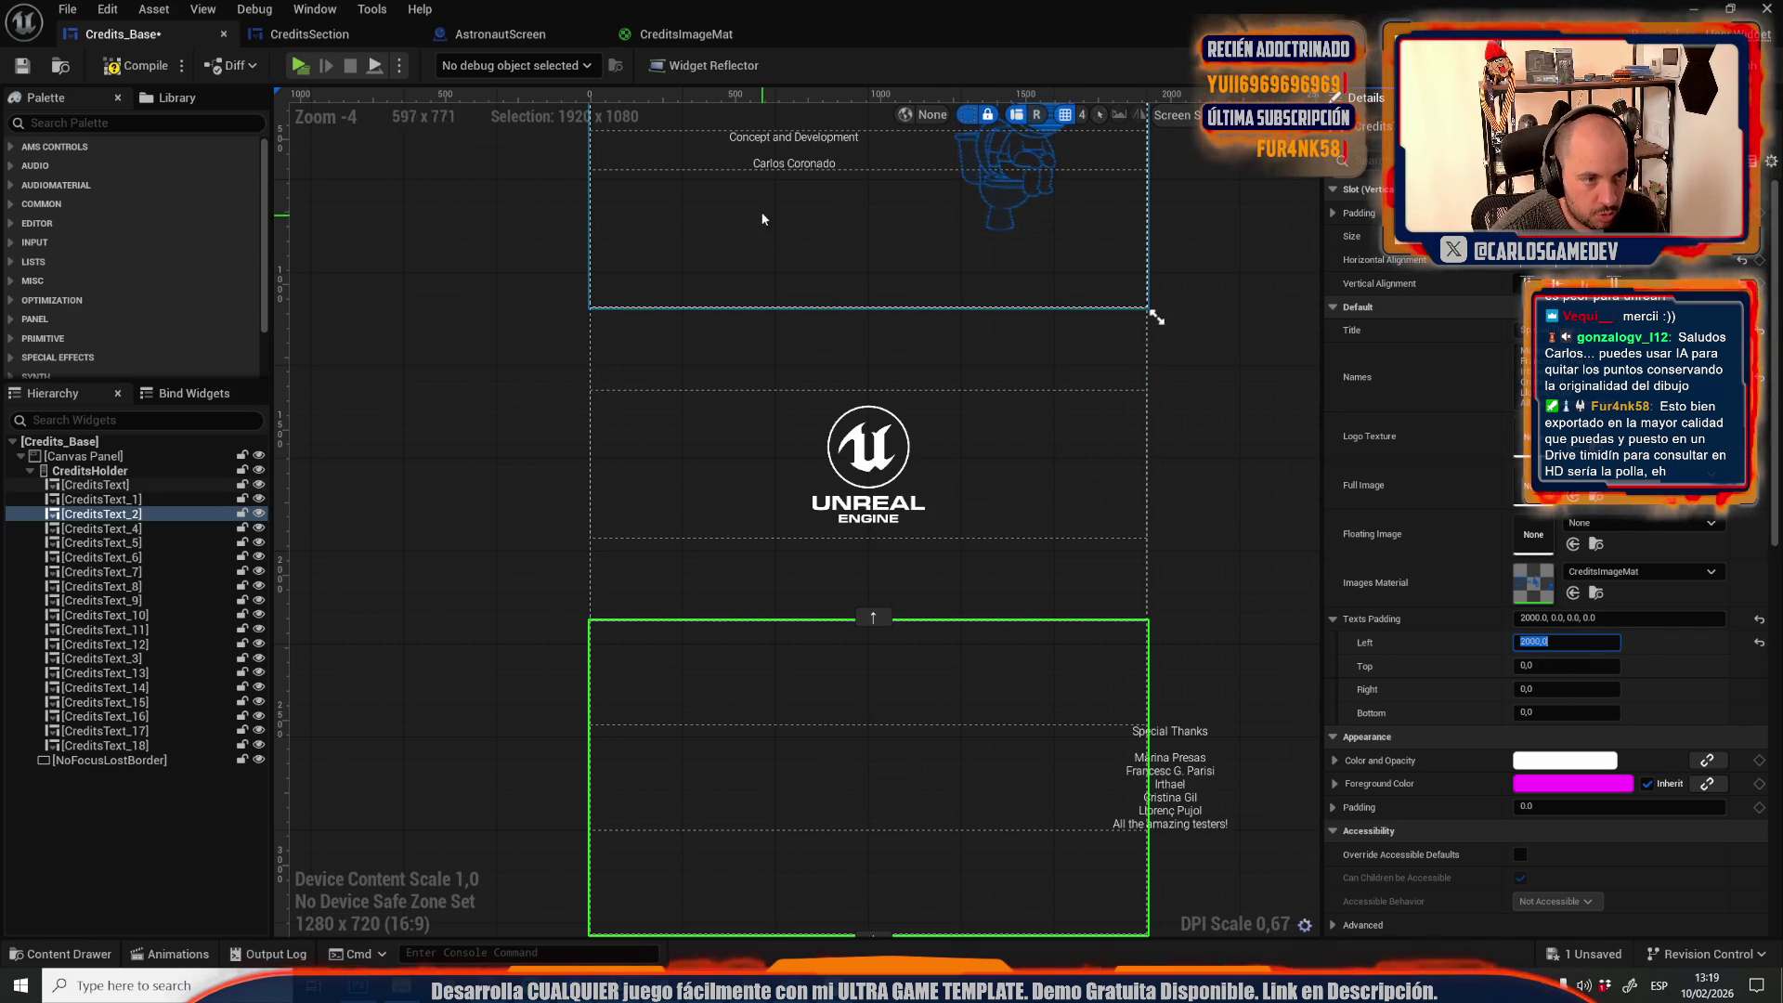
pyautogui.click(759, 165)
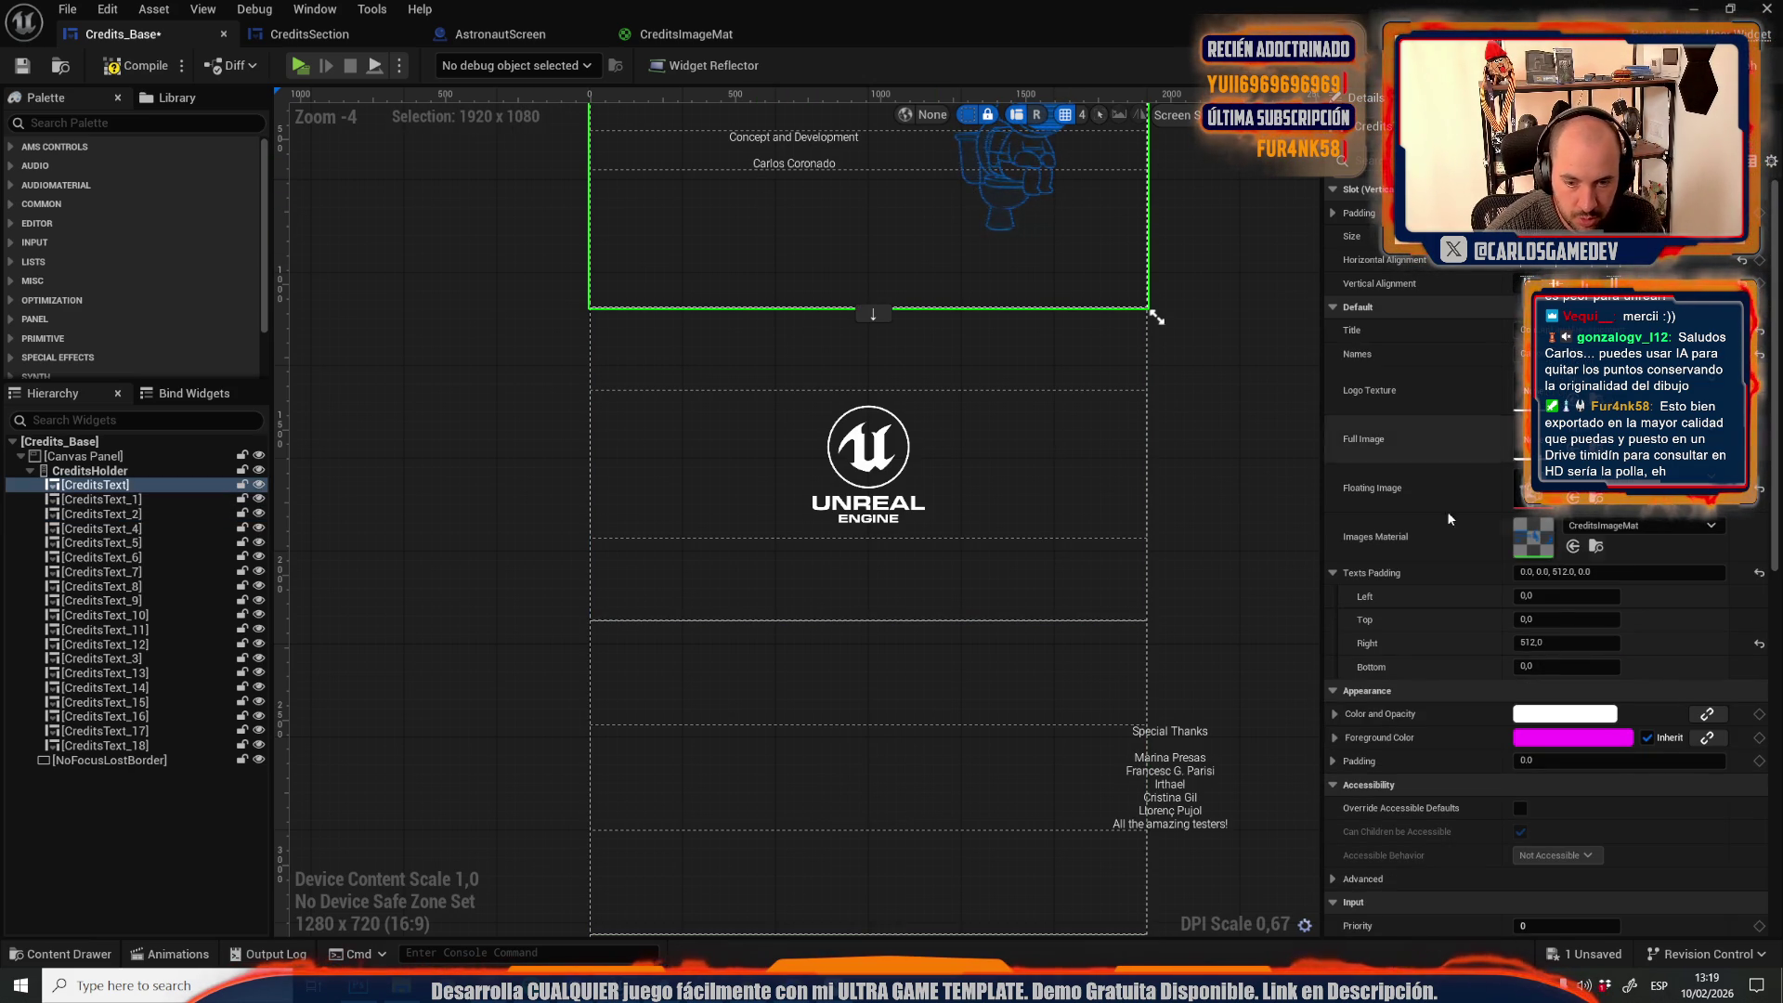
pyautogui.click(1542, 643)
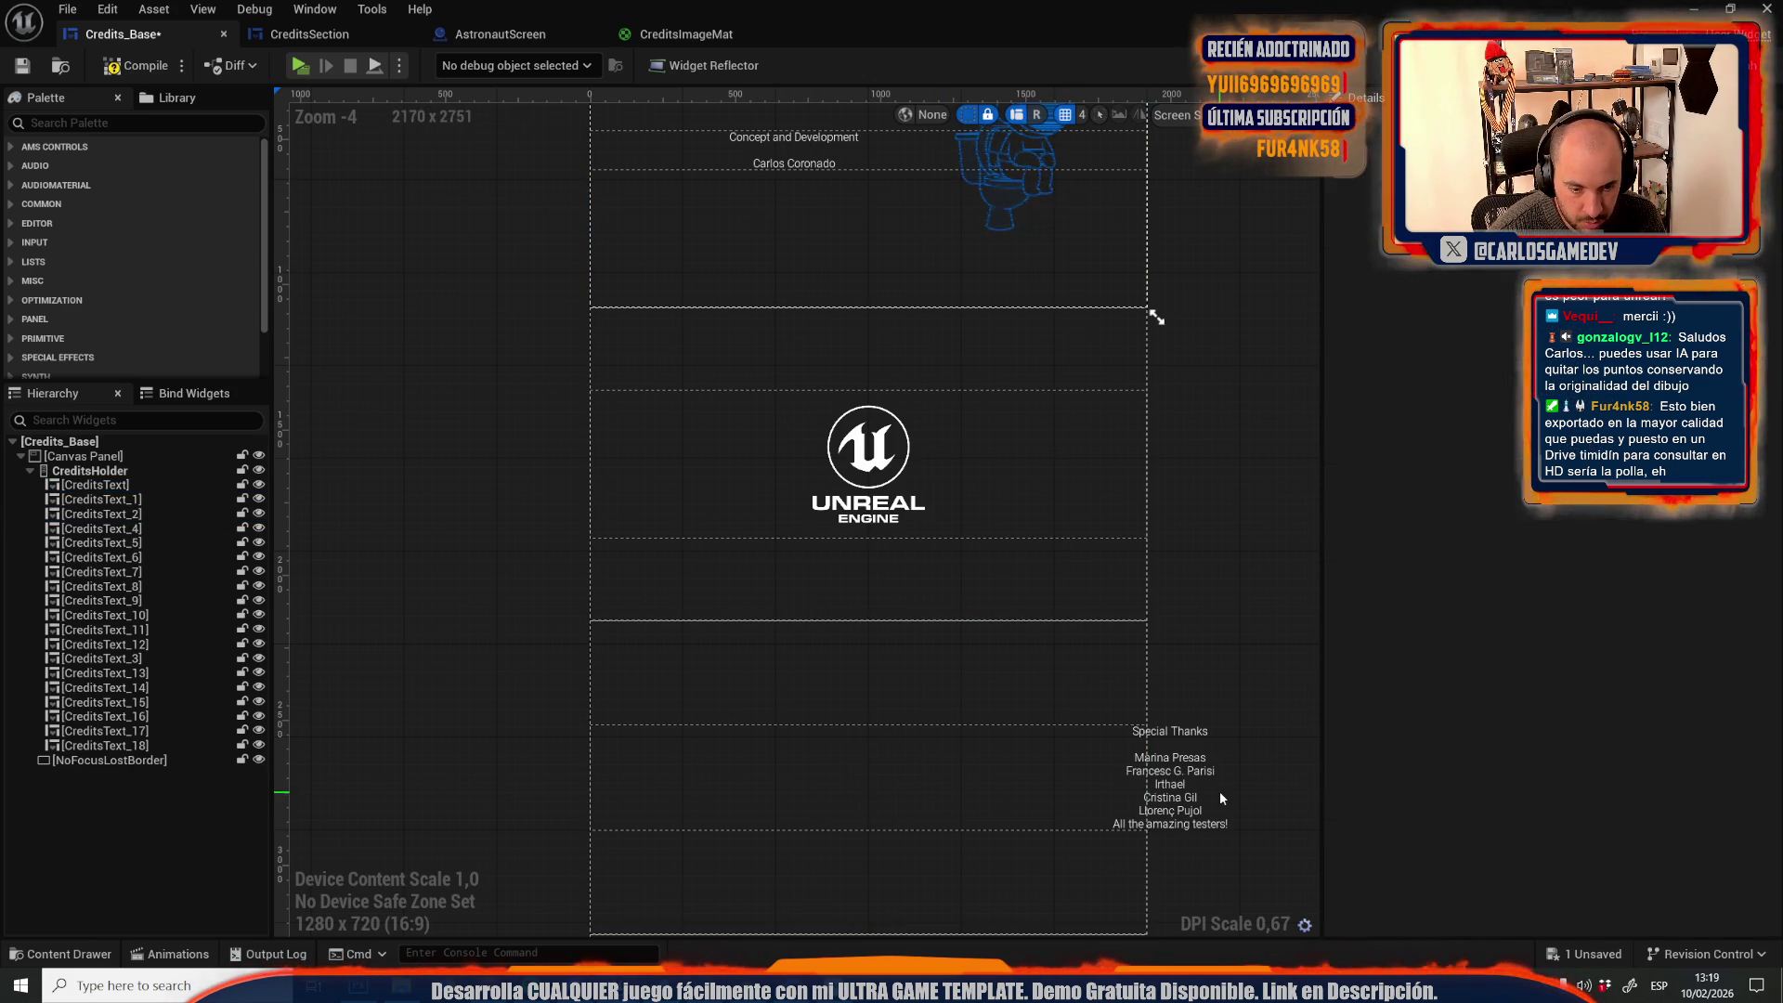
pyautogui.click(1096, 669)
pyautogui.click(1576, 641)
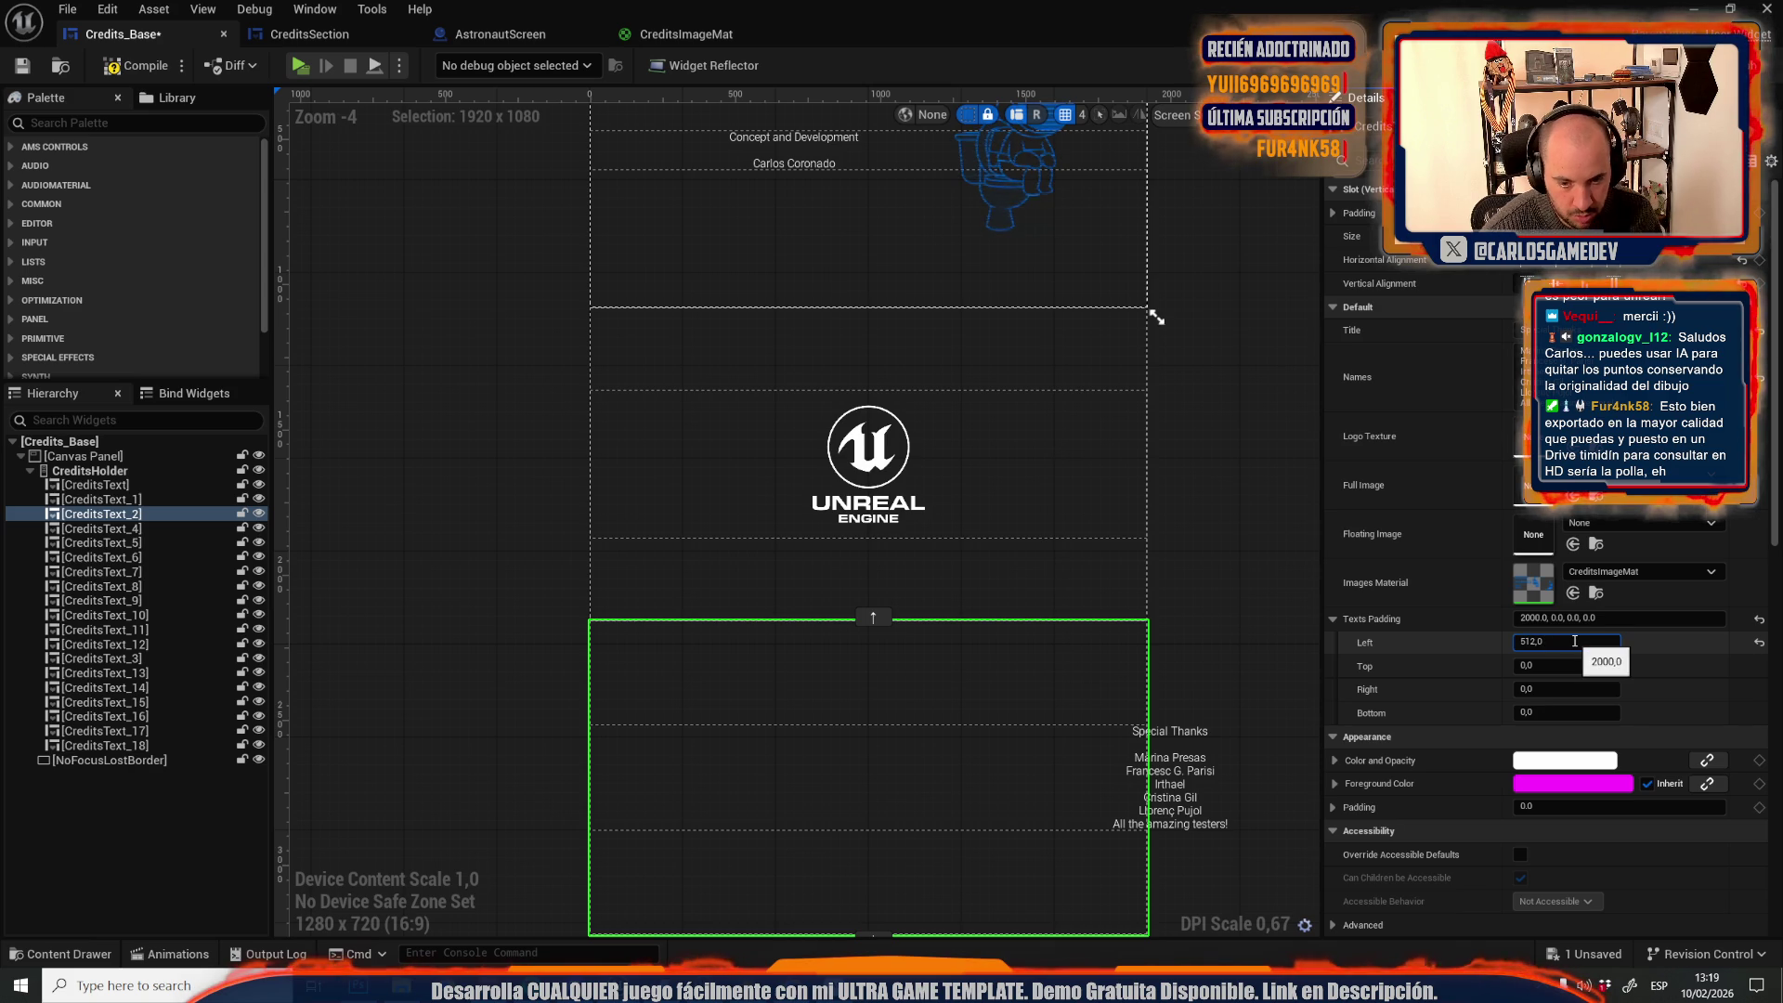
pyautogui.write('512')
pyautogui.press('Return')
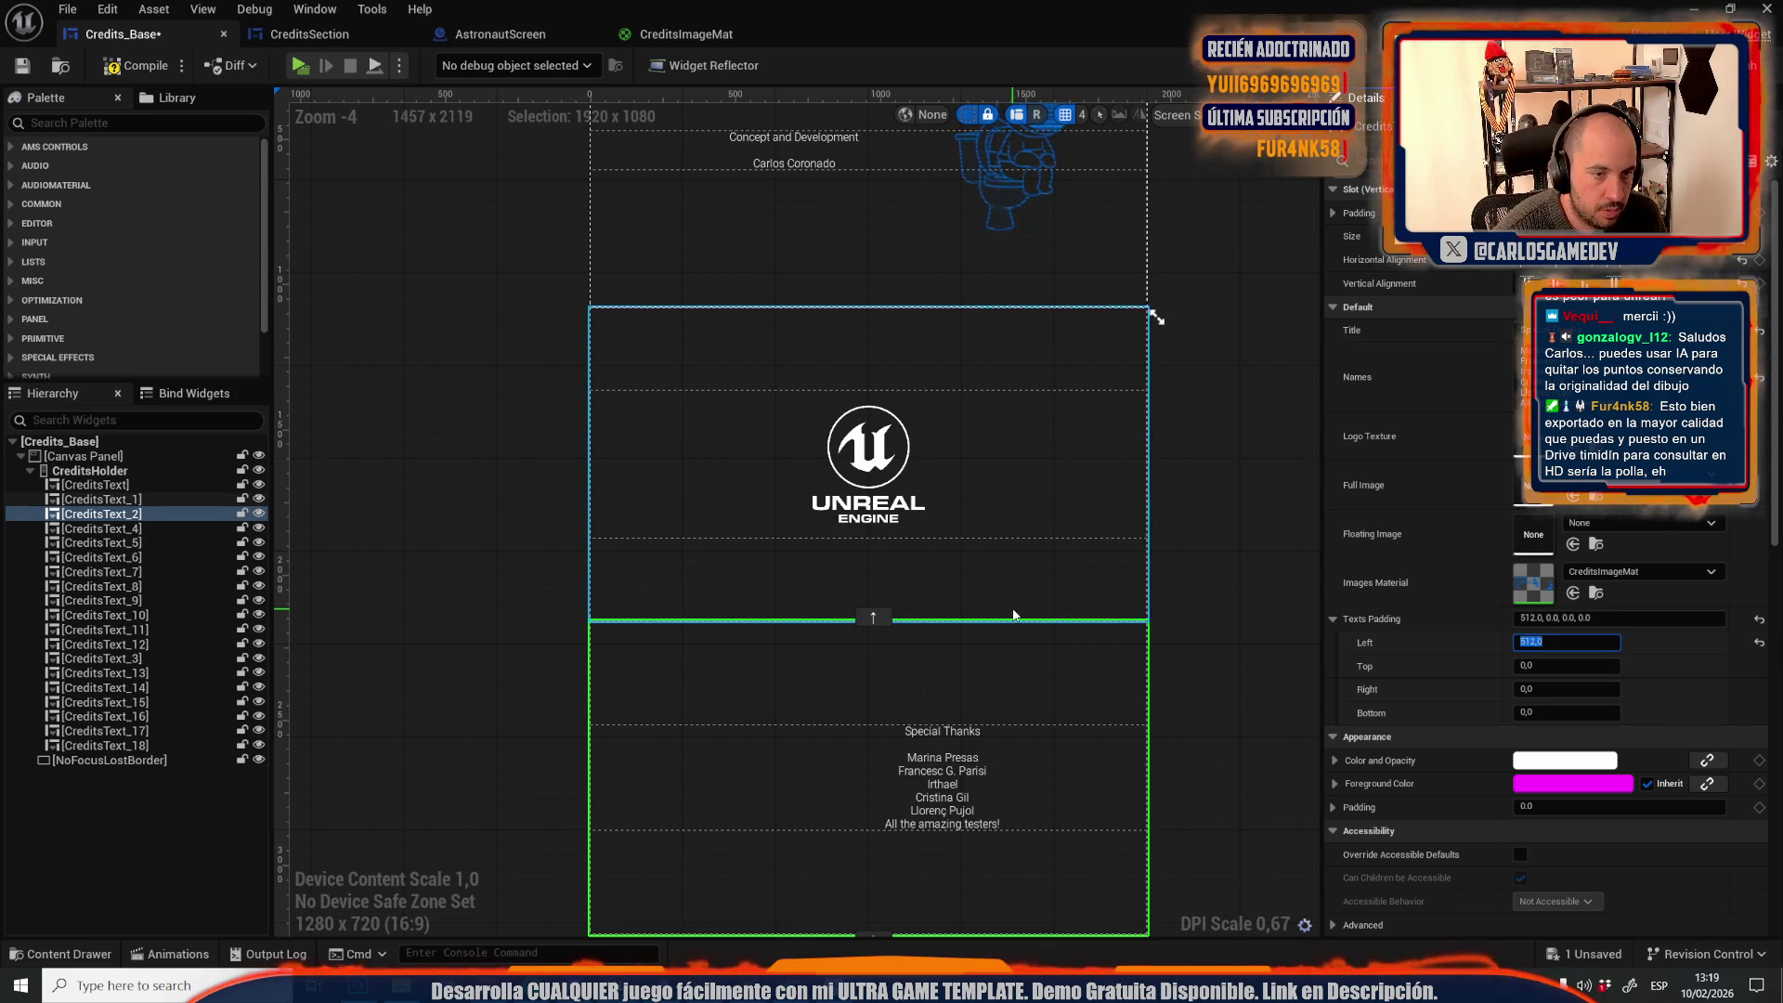
# Assign SlimeTank as the Special Thanks floating image, then open CreditsSection's event graph
pyautogui.scroll(-2, 929, 688)
pyautogui.scroll(2, 929, 680)
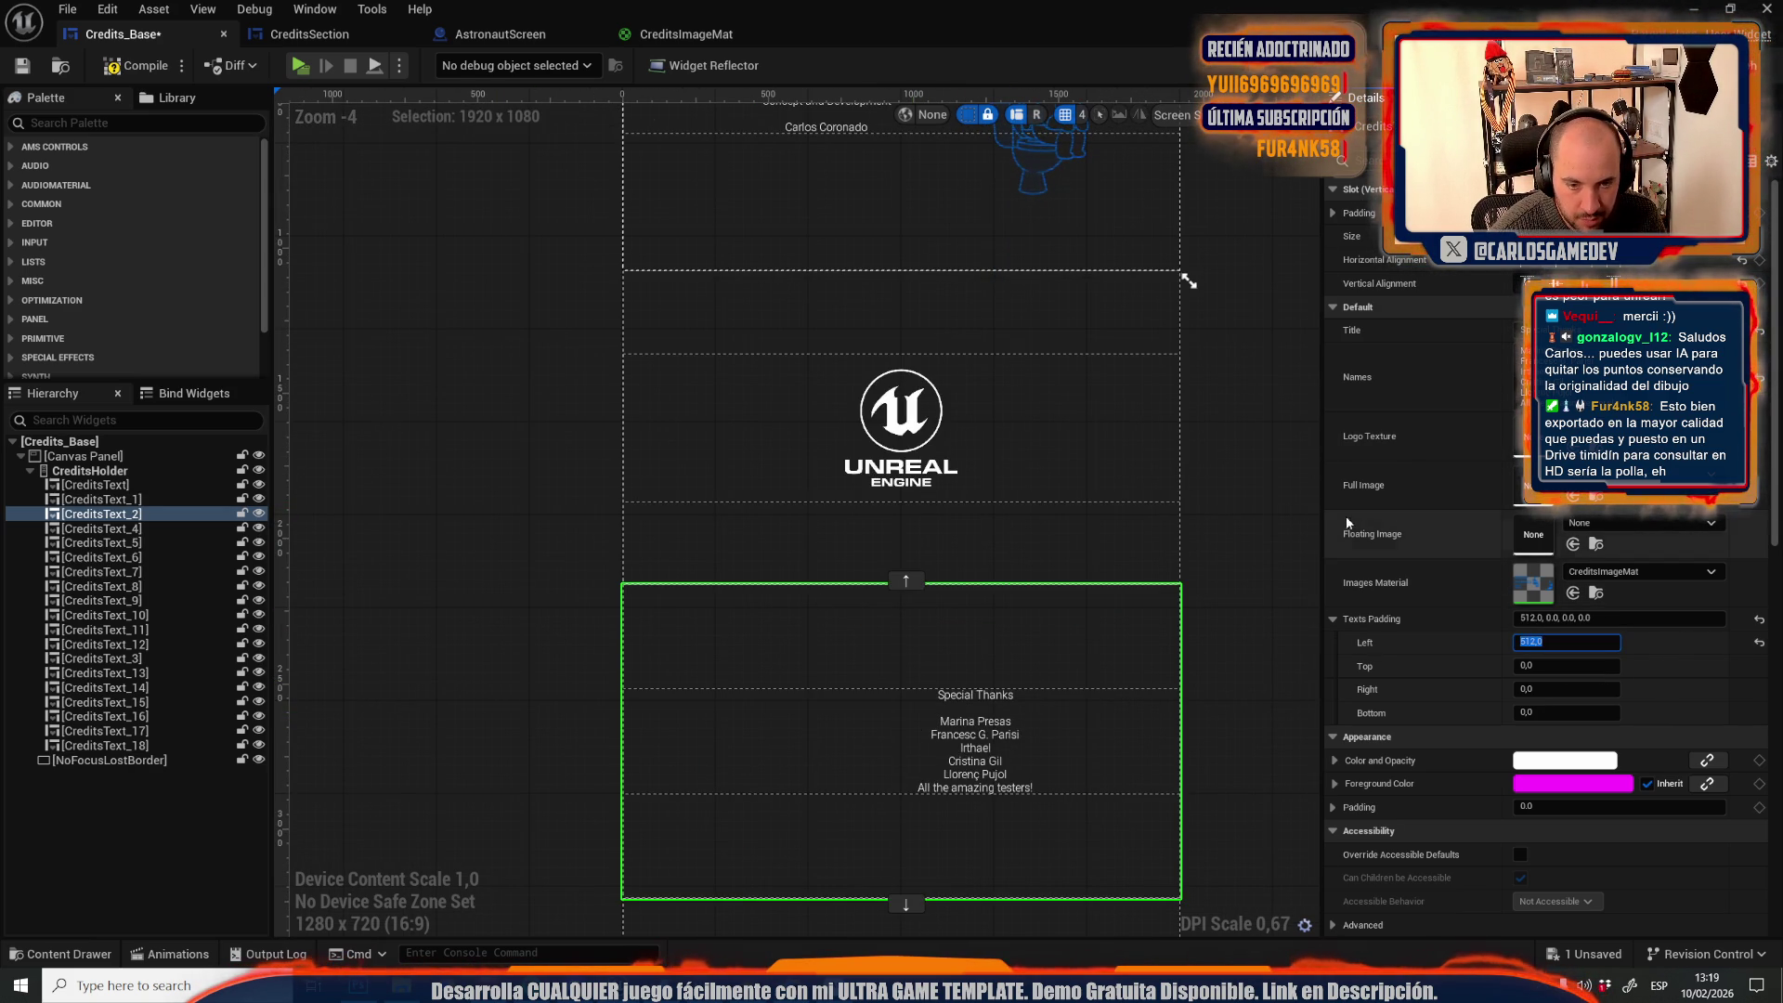
pyautogui.moveTo(236, 730)
pyautogui.mouseDown()
pyautogui.moveTo(1059, 700)
pyautogui.moveTo(1552, 549)
pyautogui.moveTo(1532, 539)
pyautogui.mouseUp()
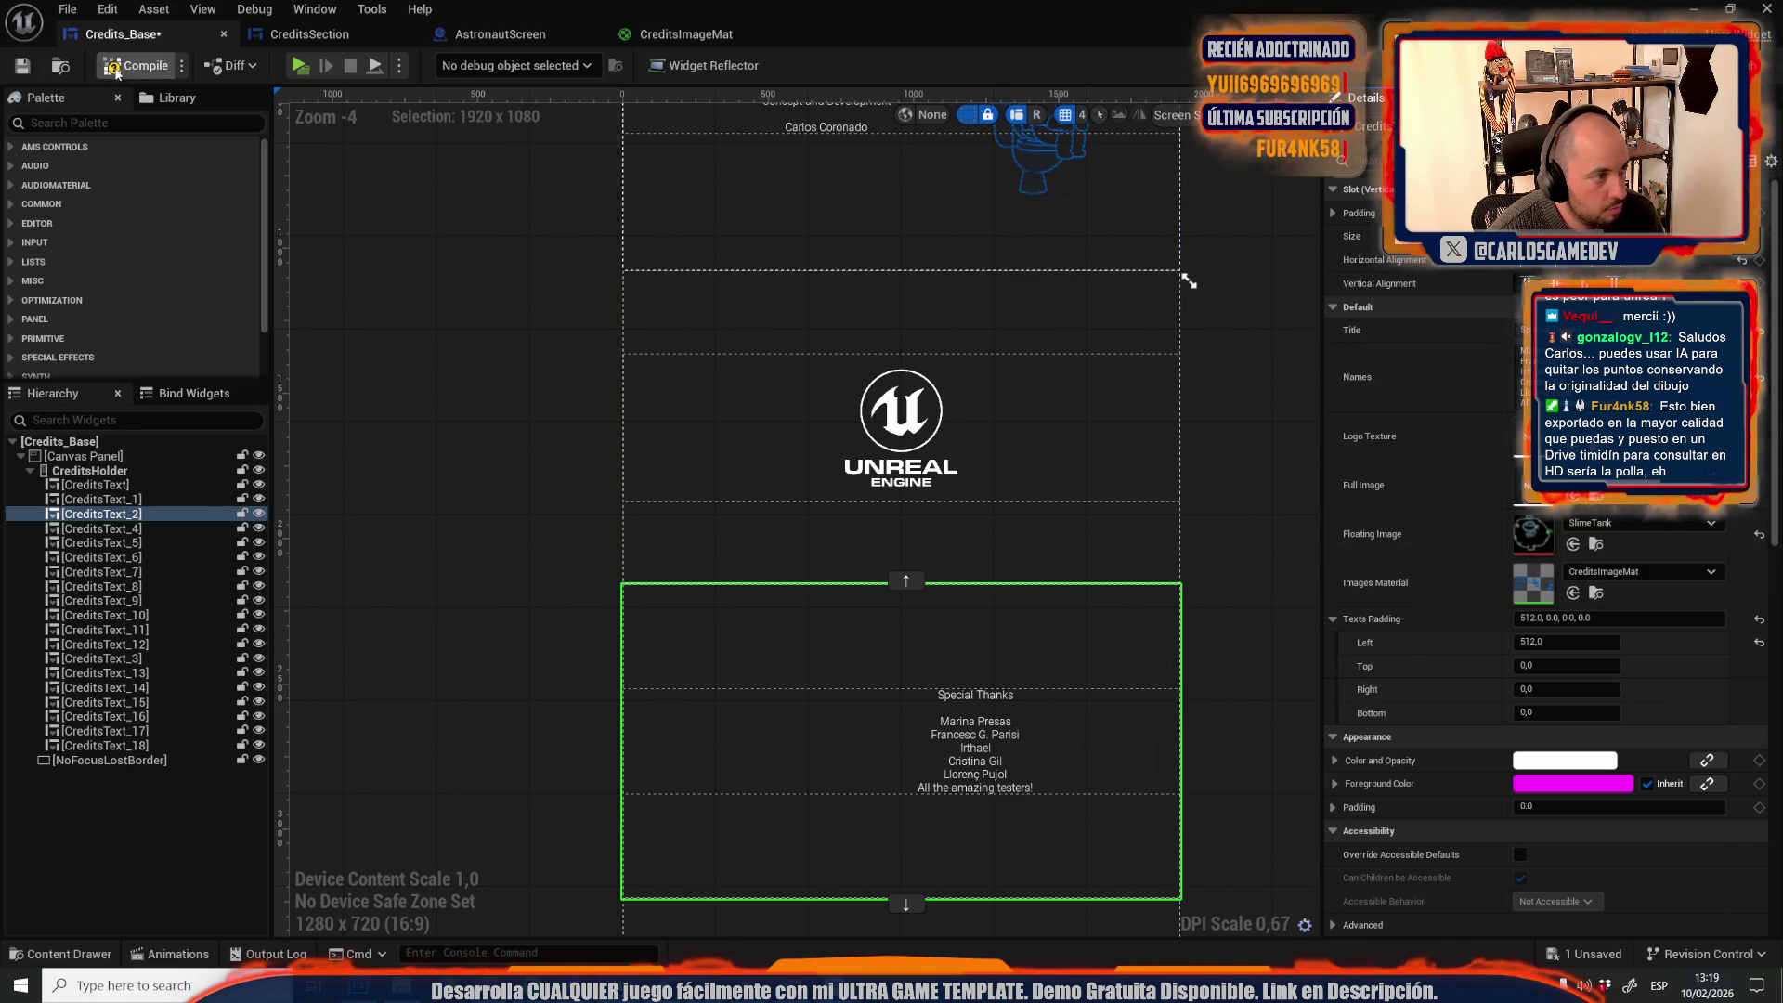
pyautogui.moveTo(647, 561); pyautogui.dragTo(569, 422)
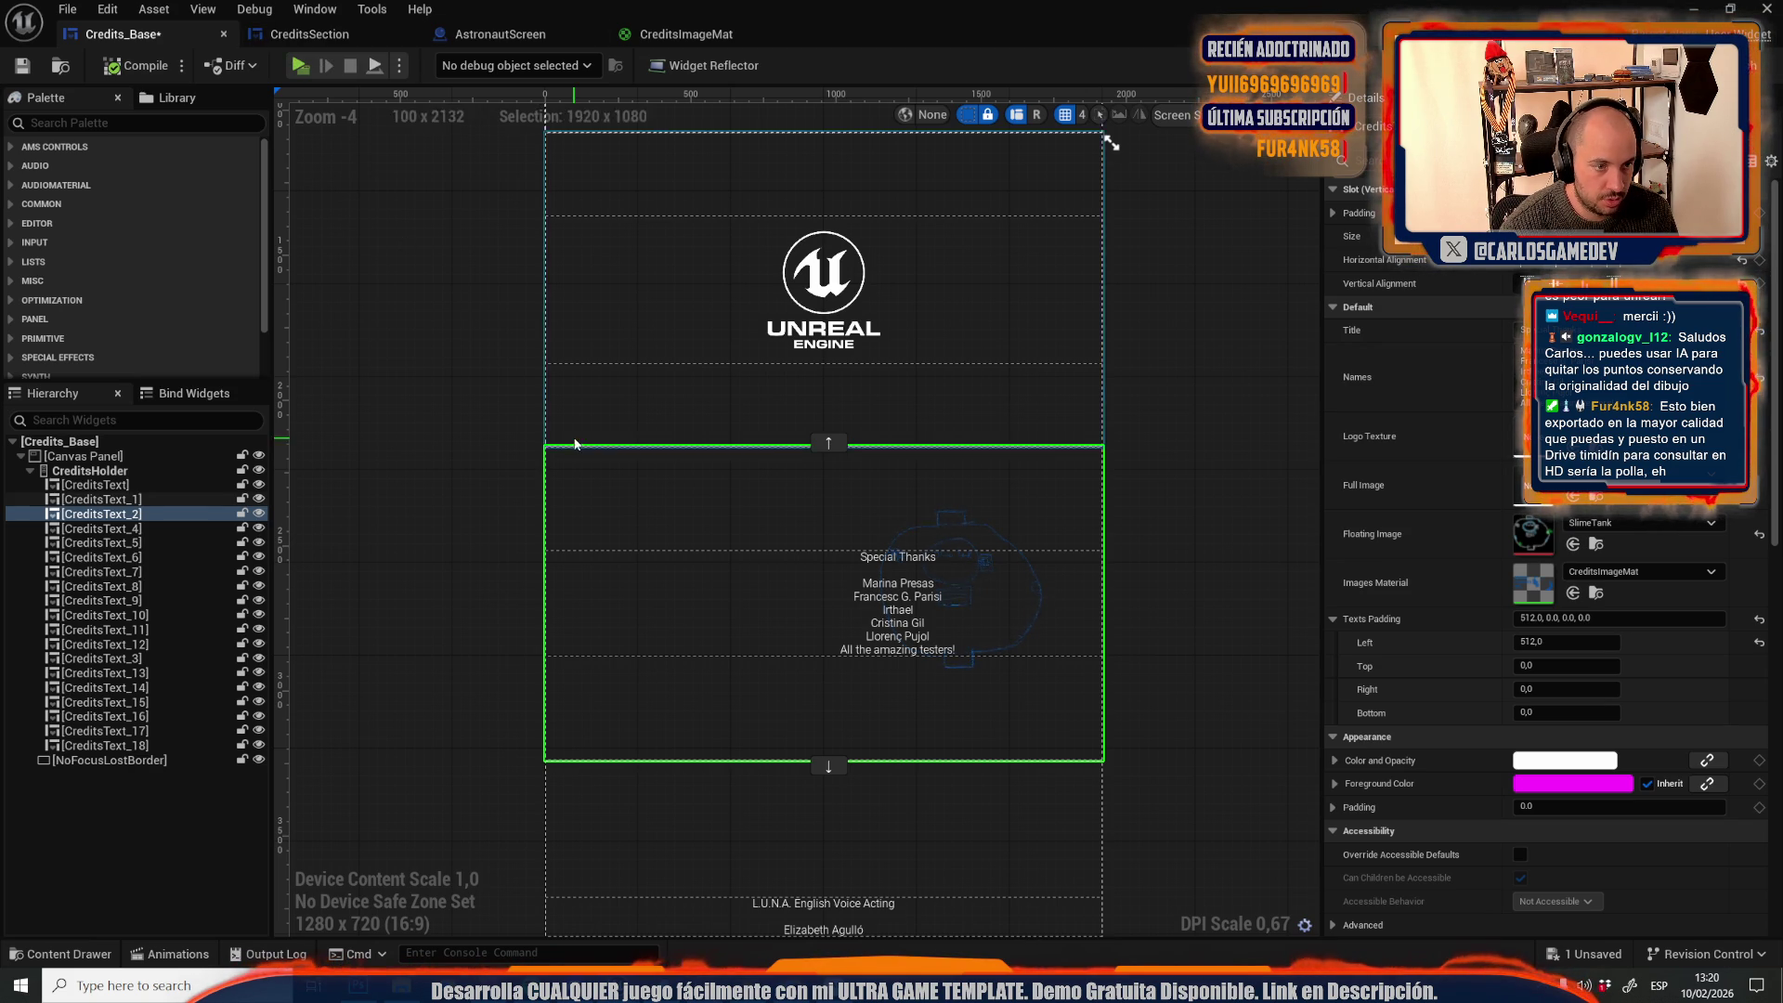
pyautogui.scroll(-3, 632, 455)
pyautogui.scroll(1, 541, 404)
pyautogui.scroll(1, 536, 320)
pyautogui.moveTo(537, 320); pyautogui.dragTo(569, 478)
pyautogui.scroll(-1, 569, 489)
pyautogui.scroll(1, 570, 490)
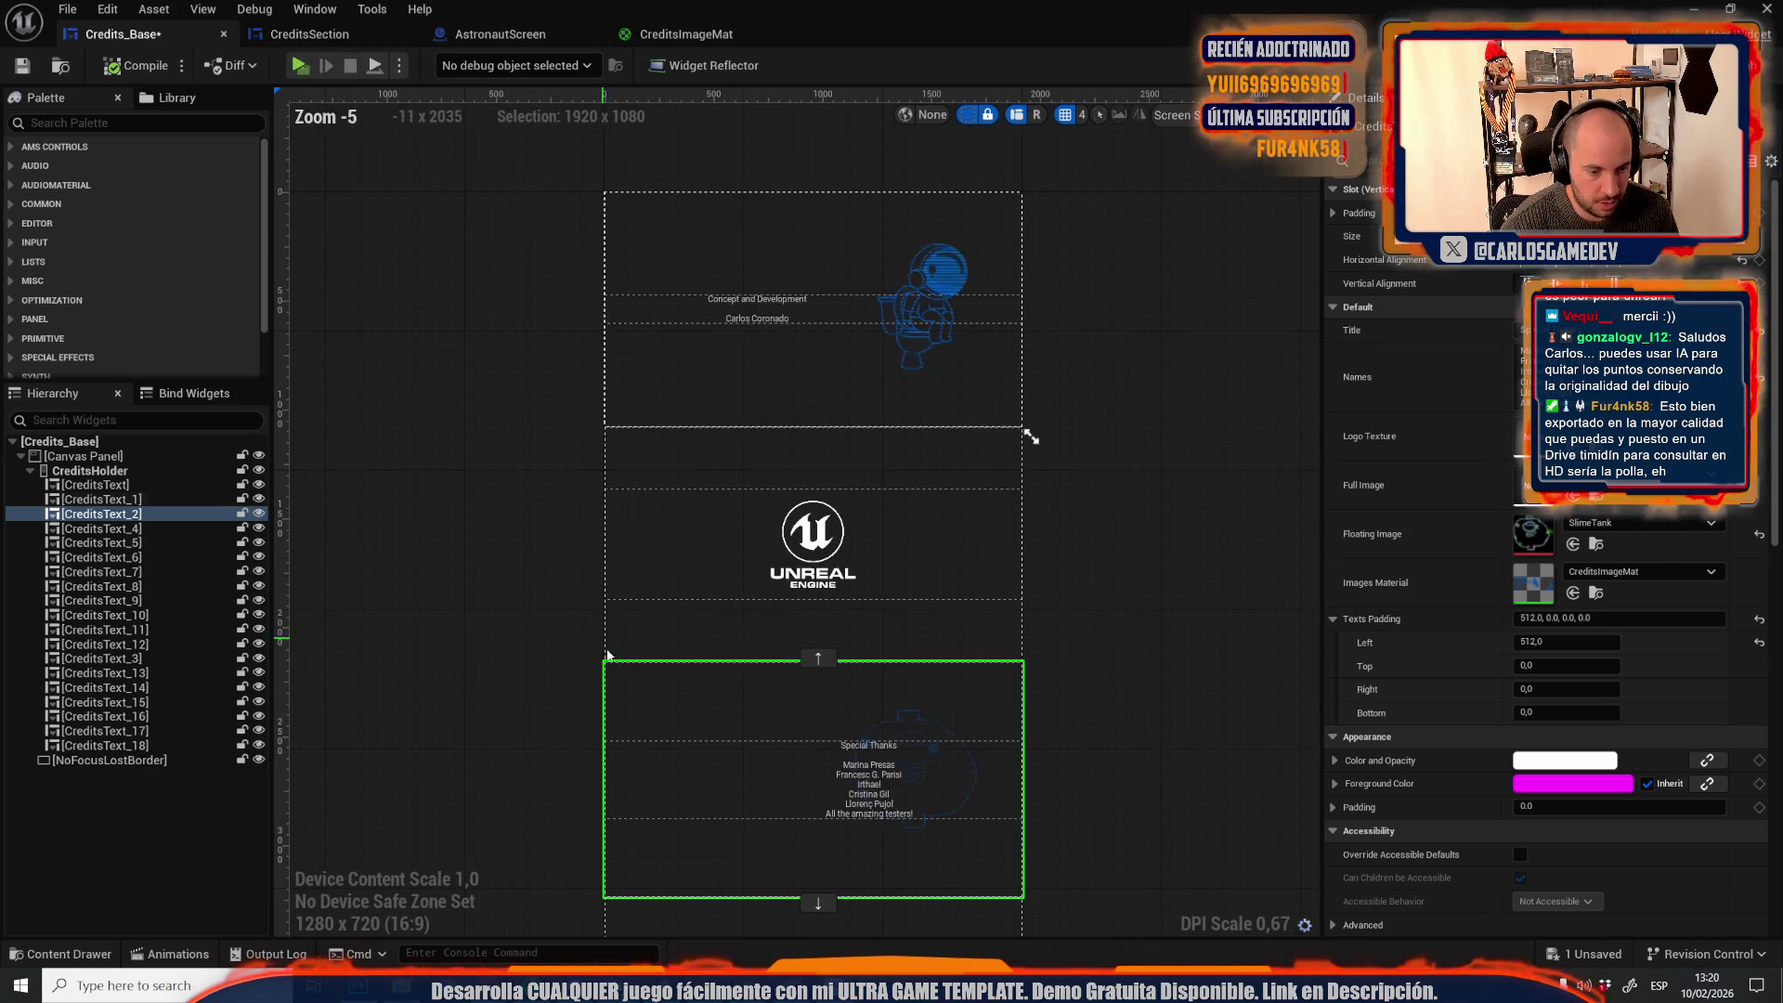
pyautogui.click(312, 31)
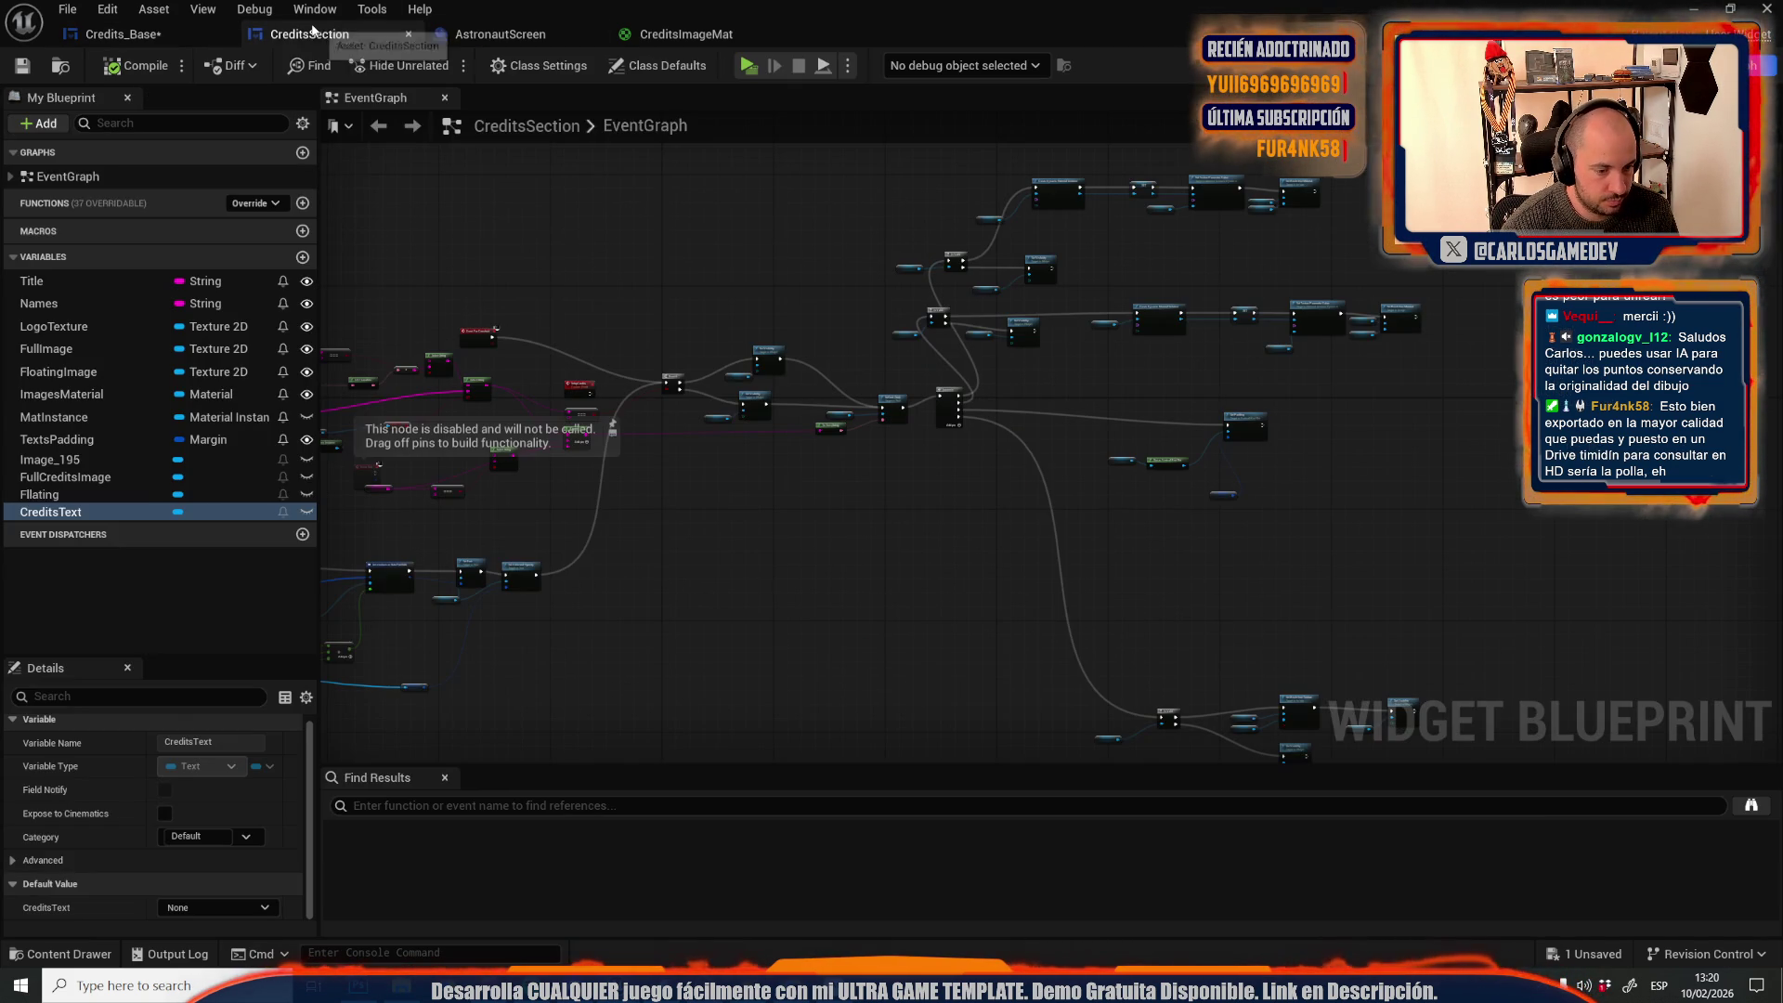
# Survey the CreditsSection event graph, its TextsPadding variable and the widget layout
pyautogui.scroll(1, 912, 455)
pyautogui.moveTo(911, 455); pyautogui.dragTo(705, 655)
pyautogui.scroll(-1, 705, 655)
pyautogui.moveTo(518, 610); pyautogui.dragTo(667, 443)
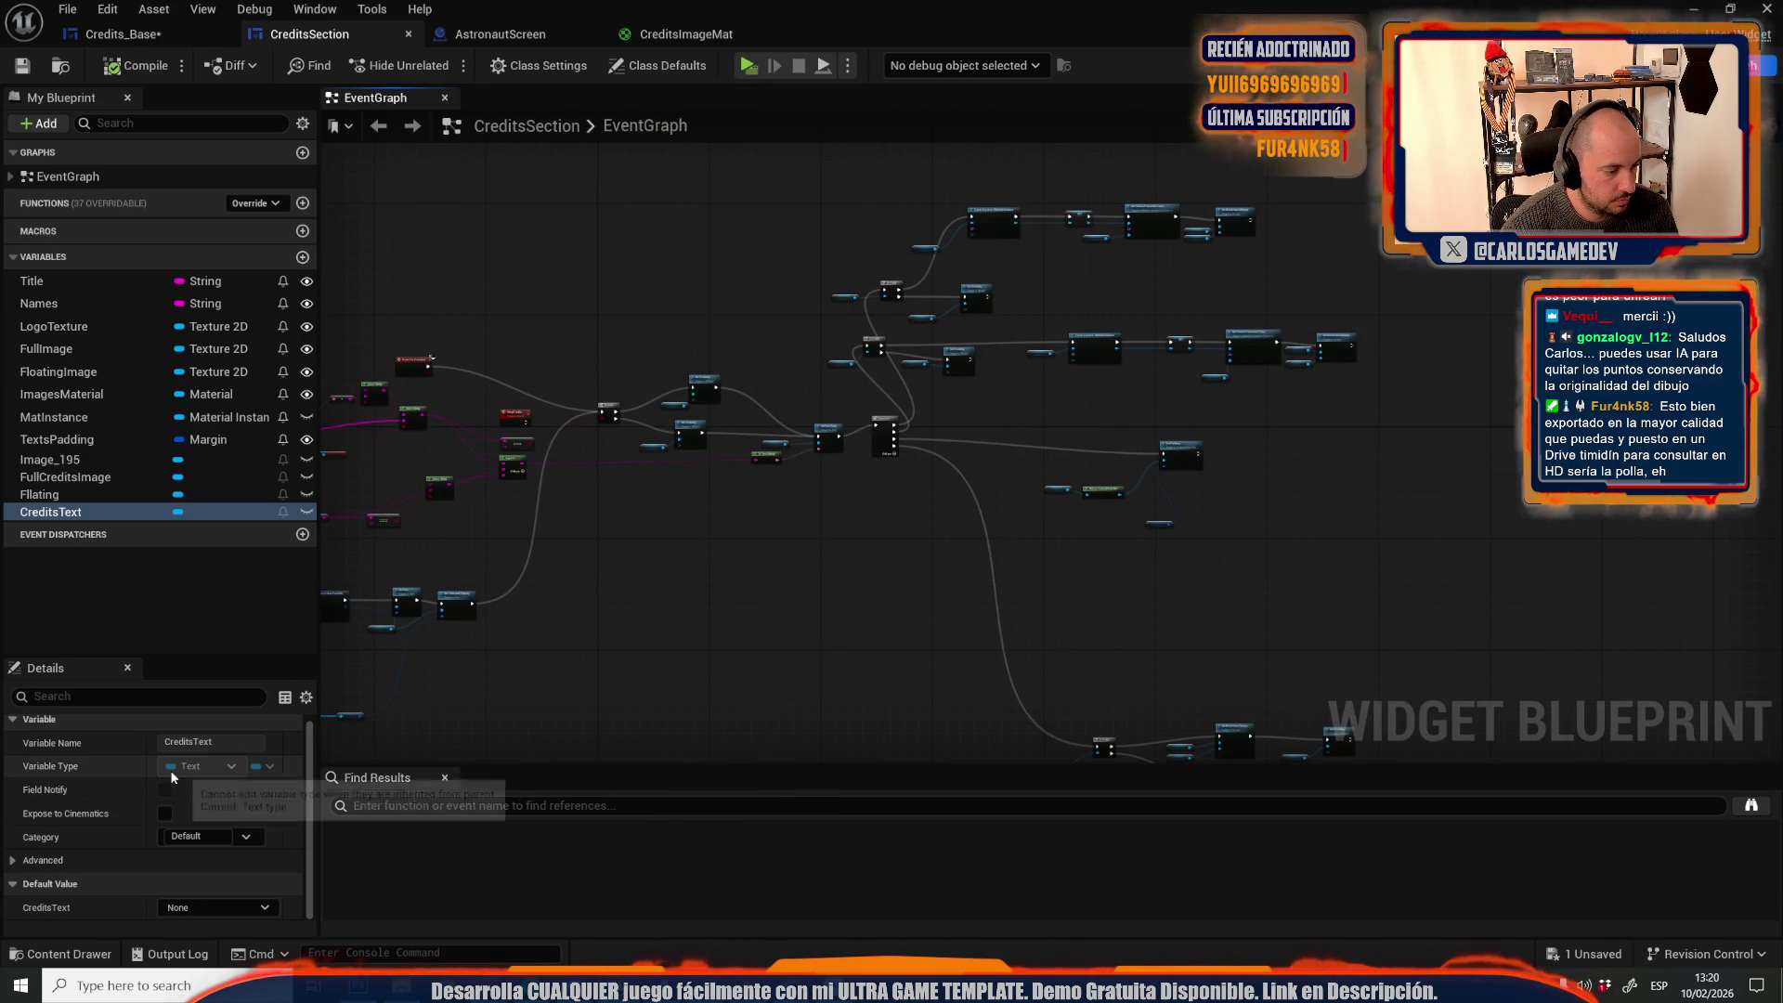
pyautogui.click(104, 442)
pyautogui.rightClick(104, 442)
pyautogui.click(627, 277)
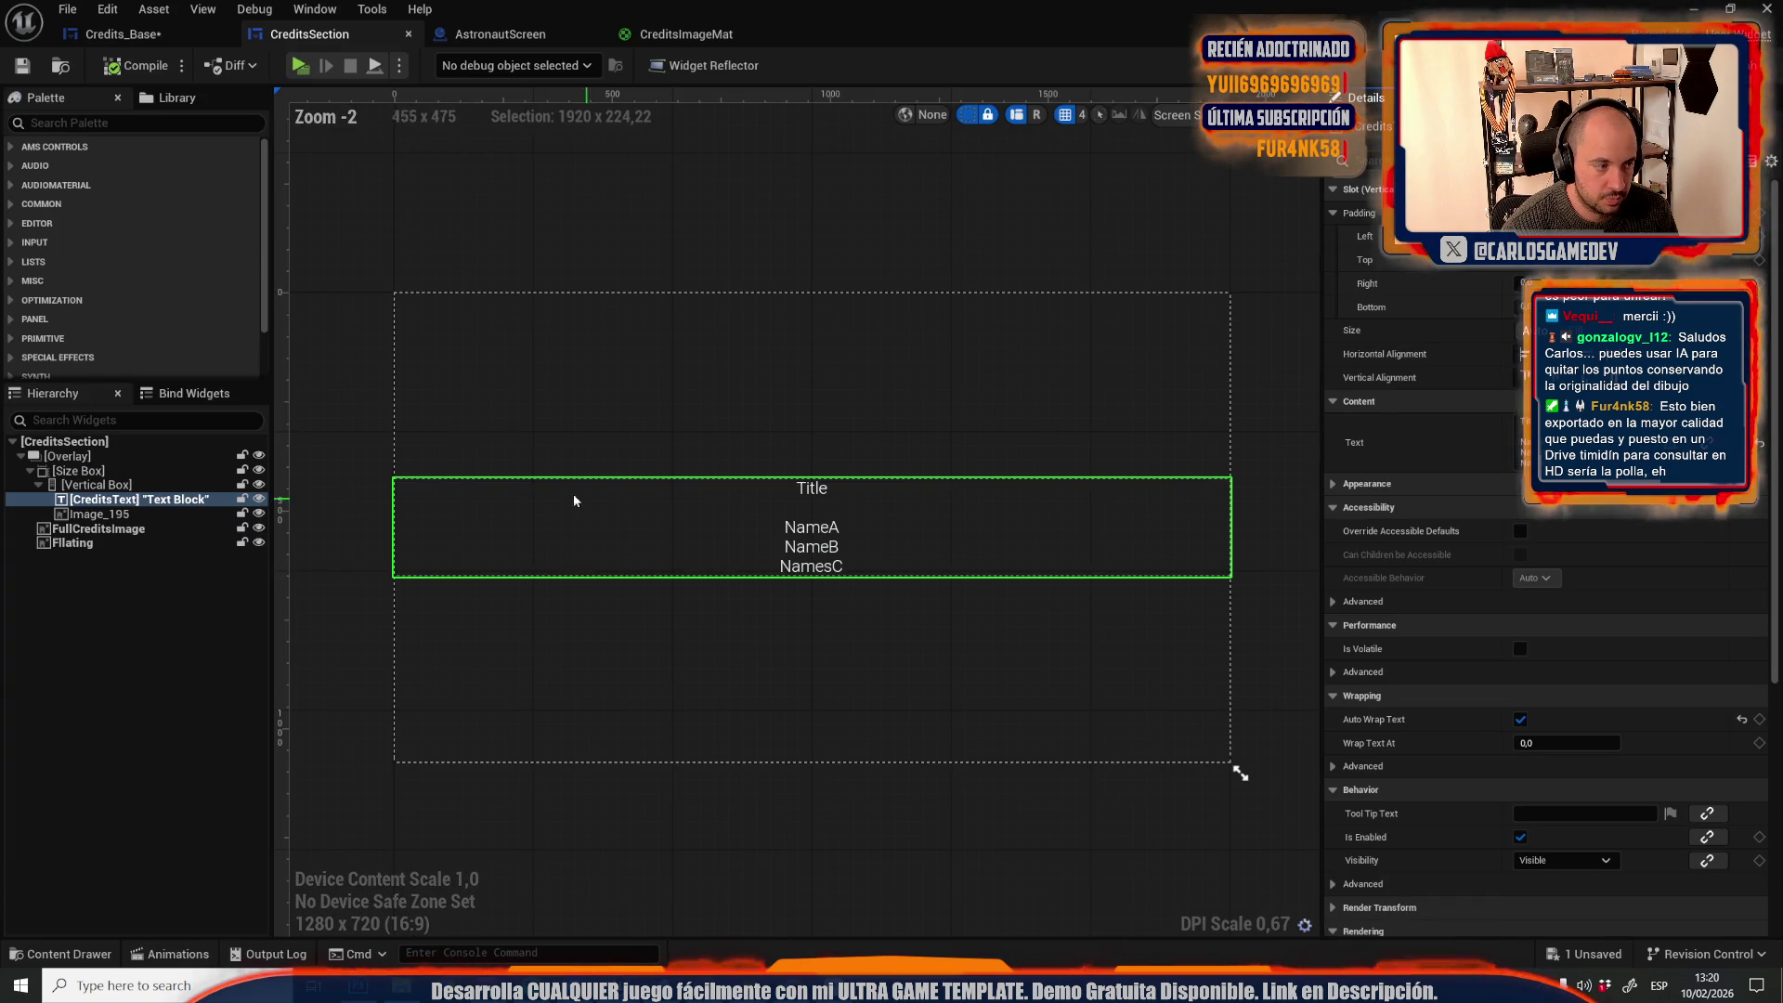
pyautogui.click(112, 543)
pyautogui.write('trans')
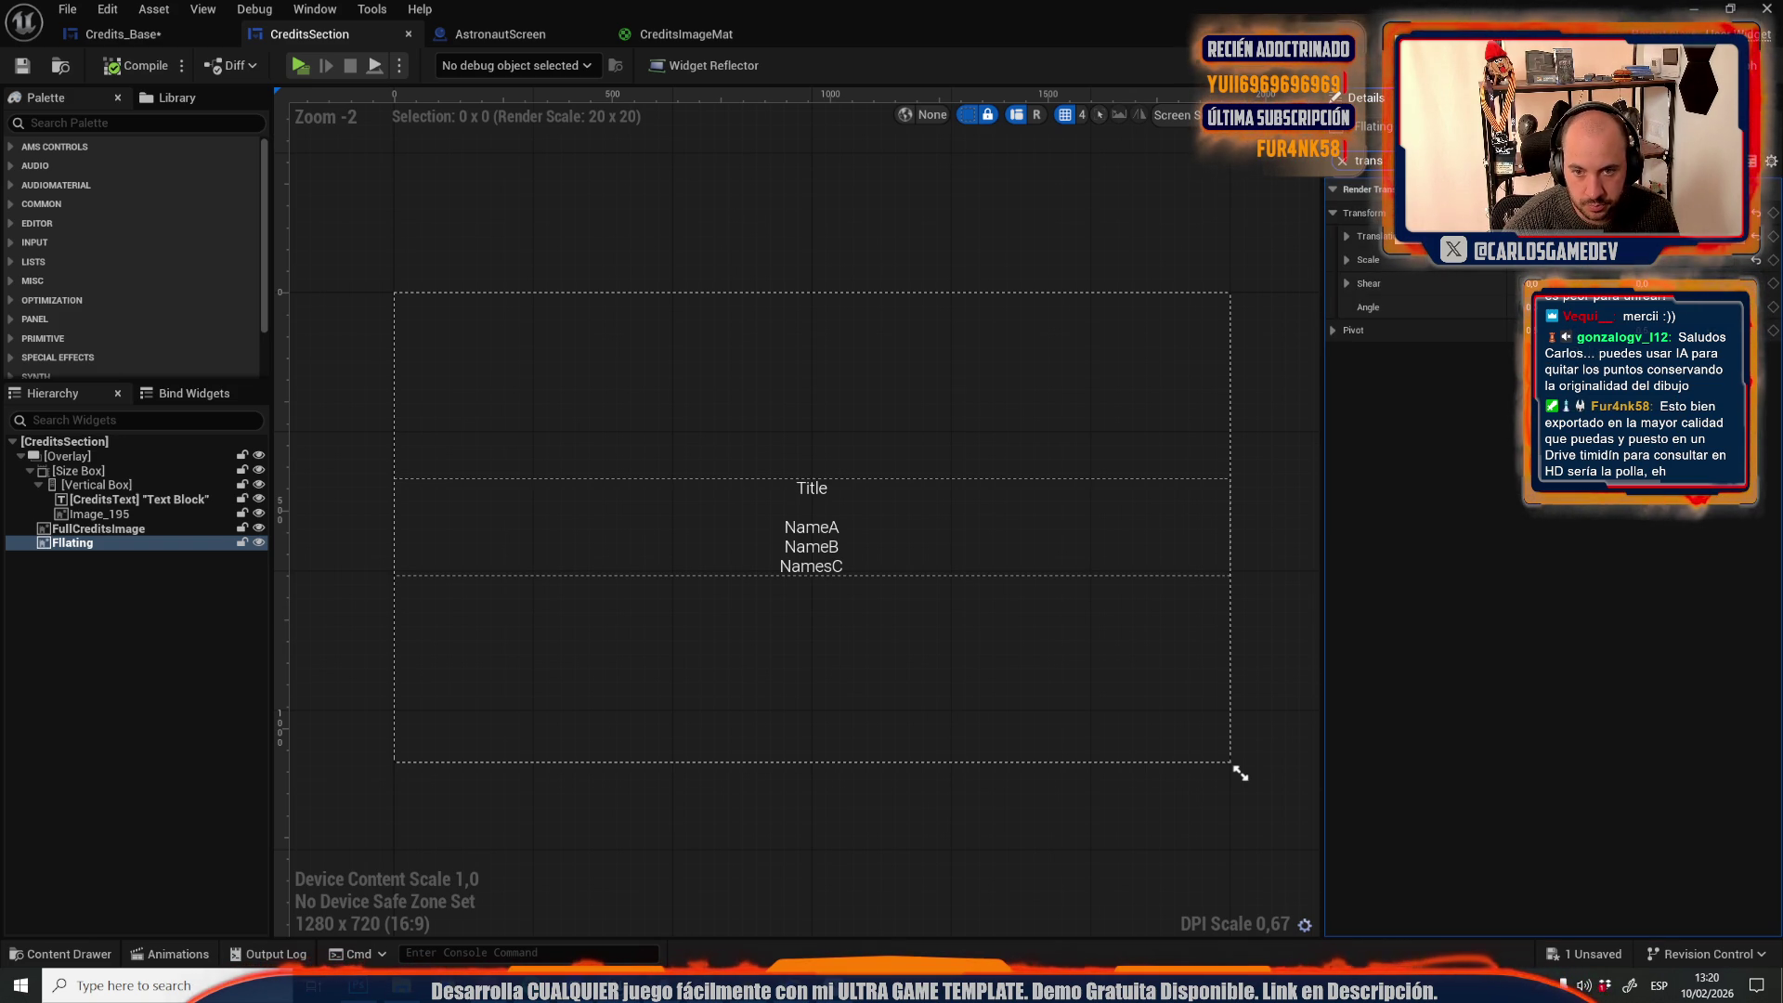
pyautogui.hotkey('ctrl', 'shift', 'g')
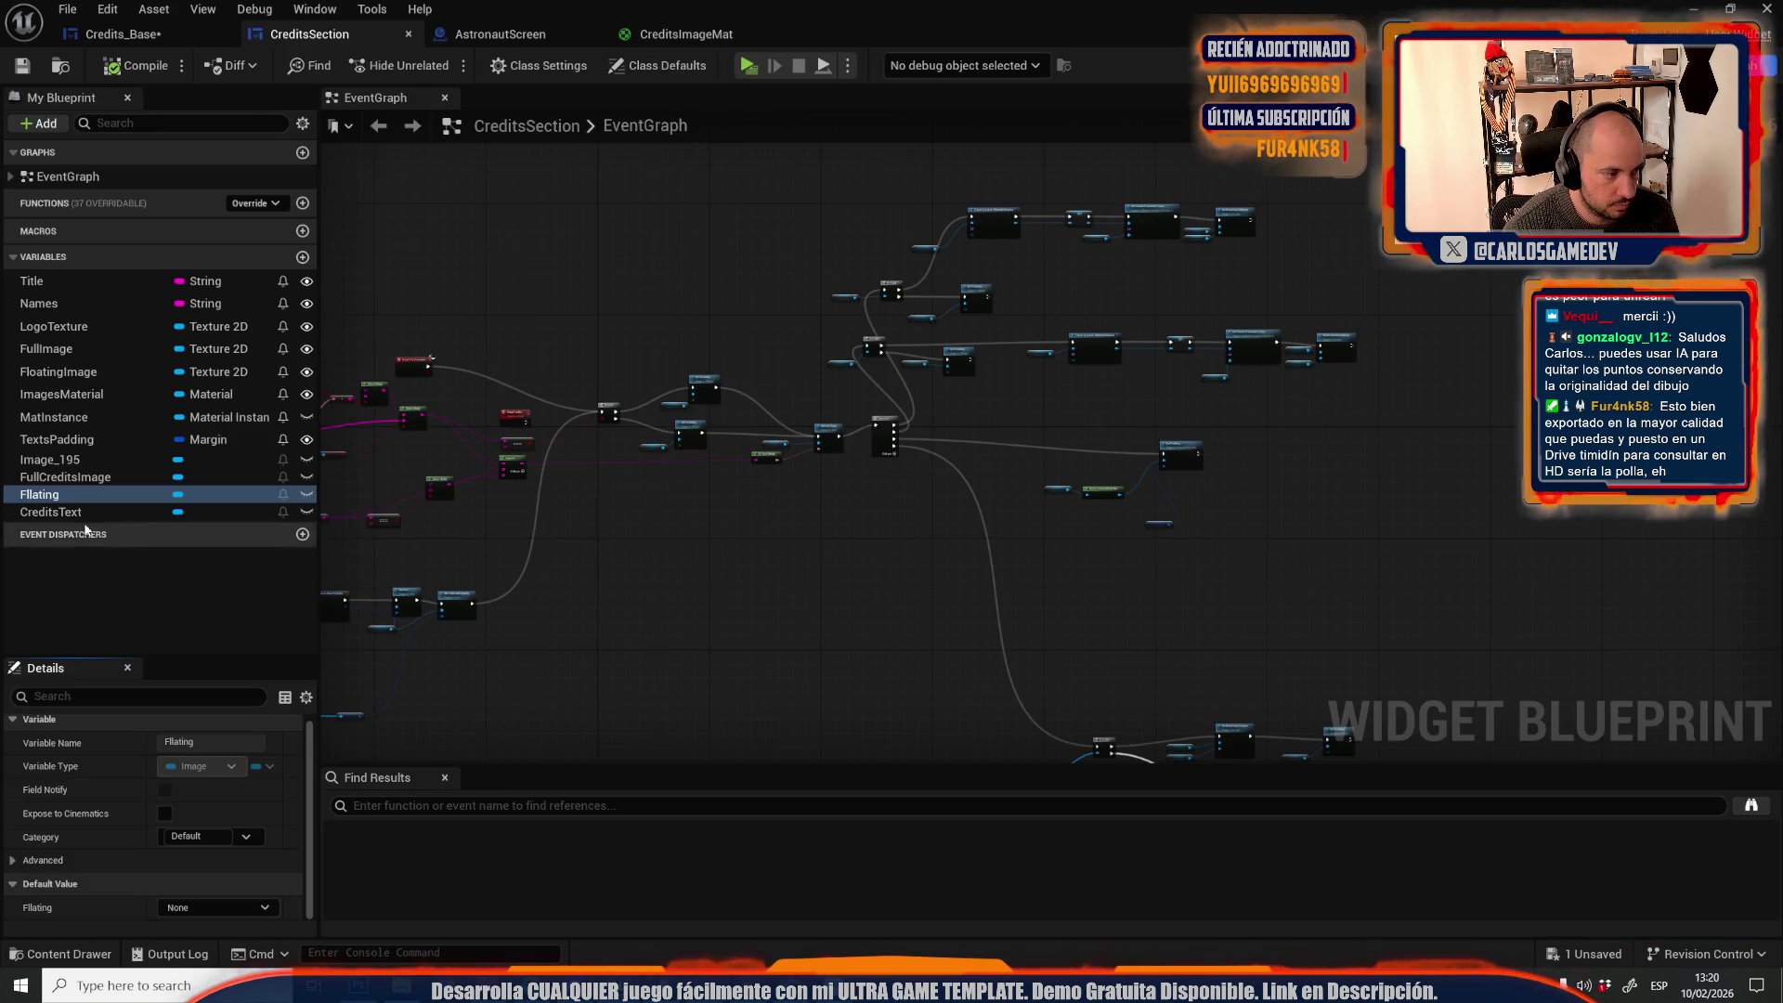
# Add a Set Render Translation node for Flating, executed after Set Brush from Material
pyautogui.moveTo(53, 497)
pyautogui.mouseDown()
pyautogui.moveTo(832, 527)
pyautogui.moveTo(1035, 406)
pyautogui.moveTo(809, 505)
pyautogui.moveTo(1379, 543)
pyautogui.mouseUp()
pyautogui.scroll(3, 799, 511)
pyautogui.moveTo(1014, 565); pyautogui.dragTo(1051, 546)
pyautogui.write('set transl')
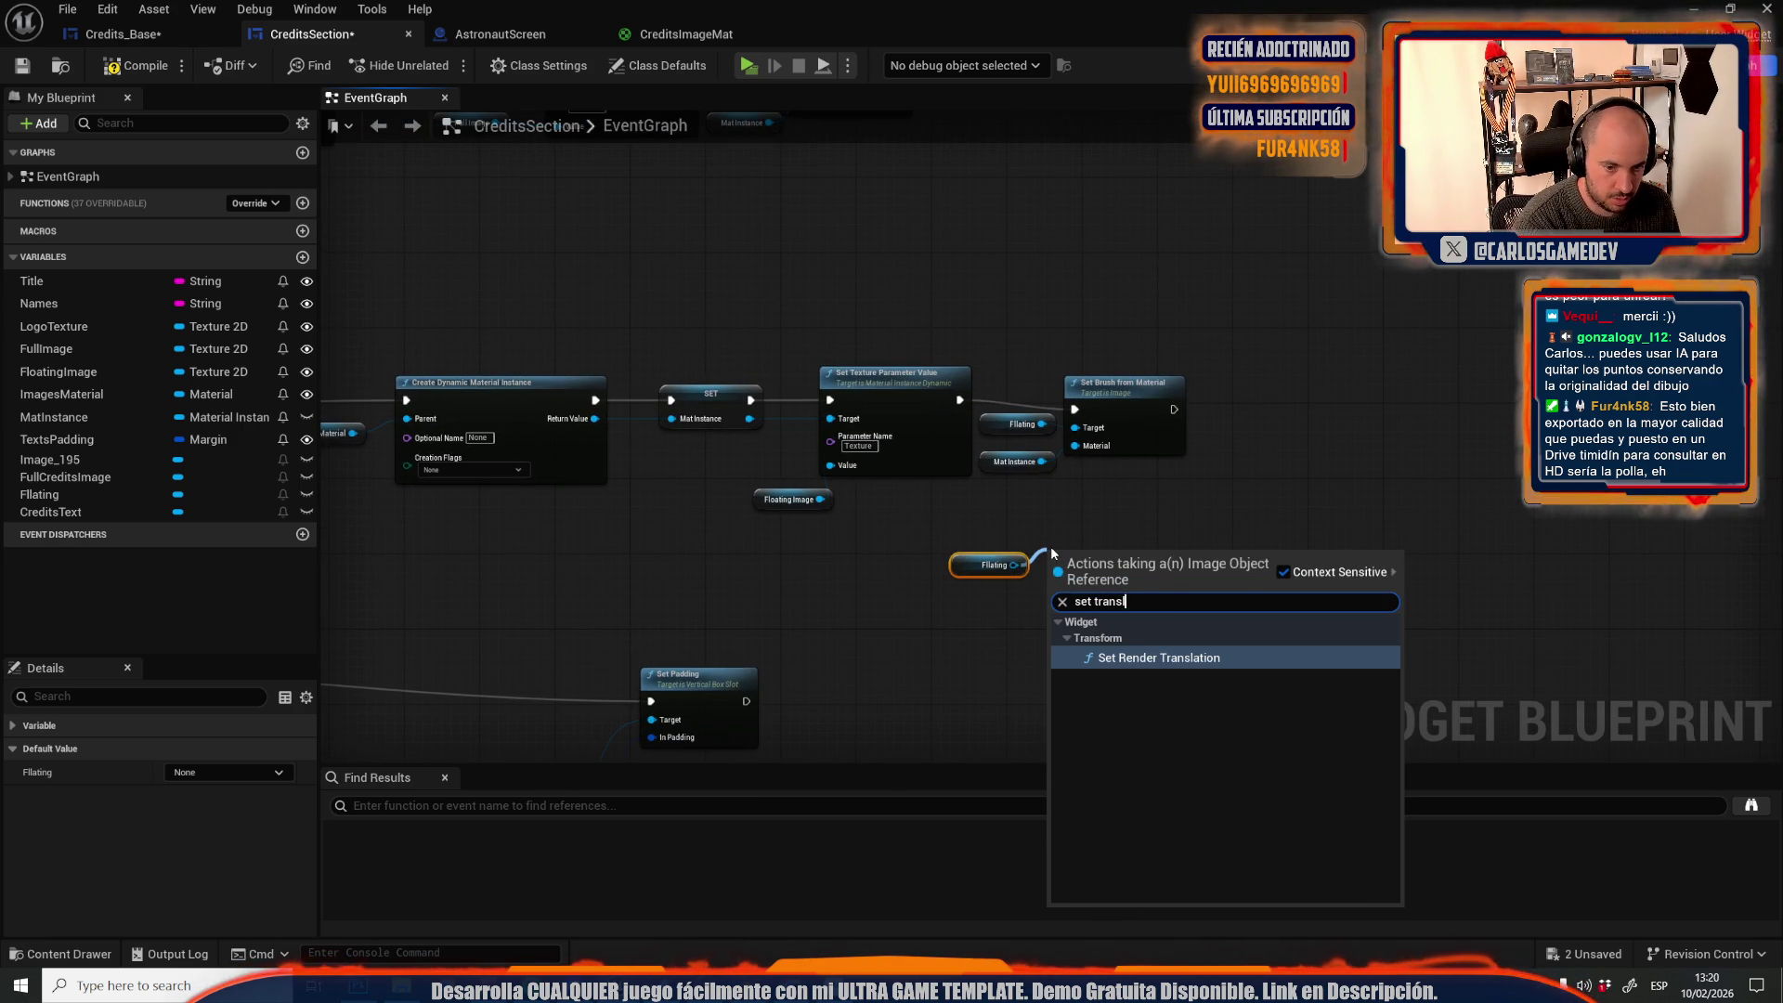
pyautogui.press('Return')
pyautogui.moveTo(1068, 563); pyautogui.dragTo(1313, 447)
pyautogui.moveTo(1174, 409); pyautogui.dragTo(1300, 465)
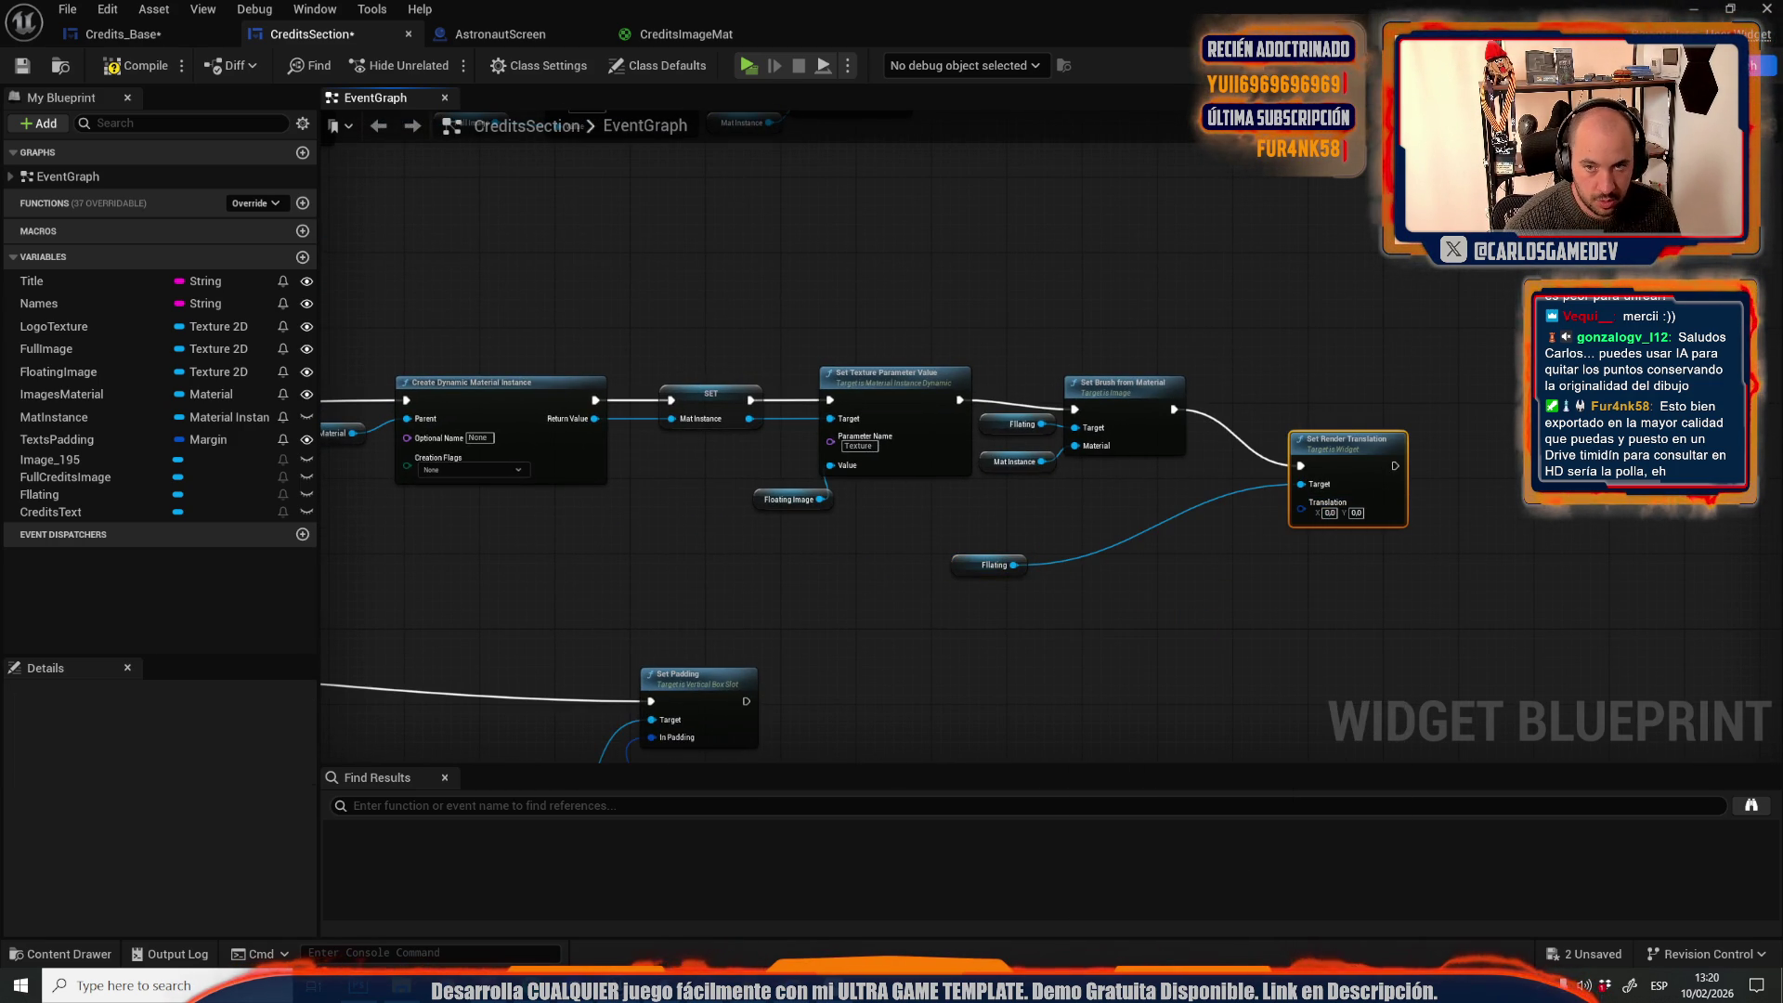
# Check Flating's transform properties and enter a translation of 1450, 512
pyautogui.hotkey('ctrl', 'shift', 'alt', 'd')
pyautogui.click(1375, 161)
pyautogui.write('tra')
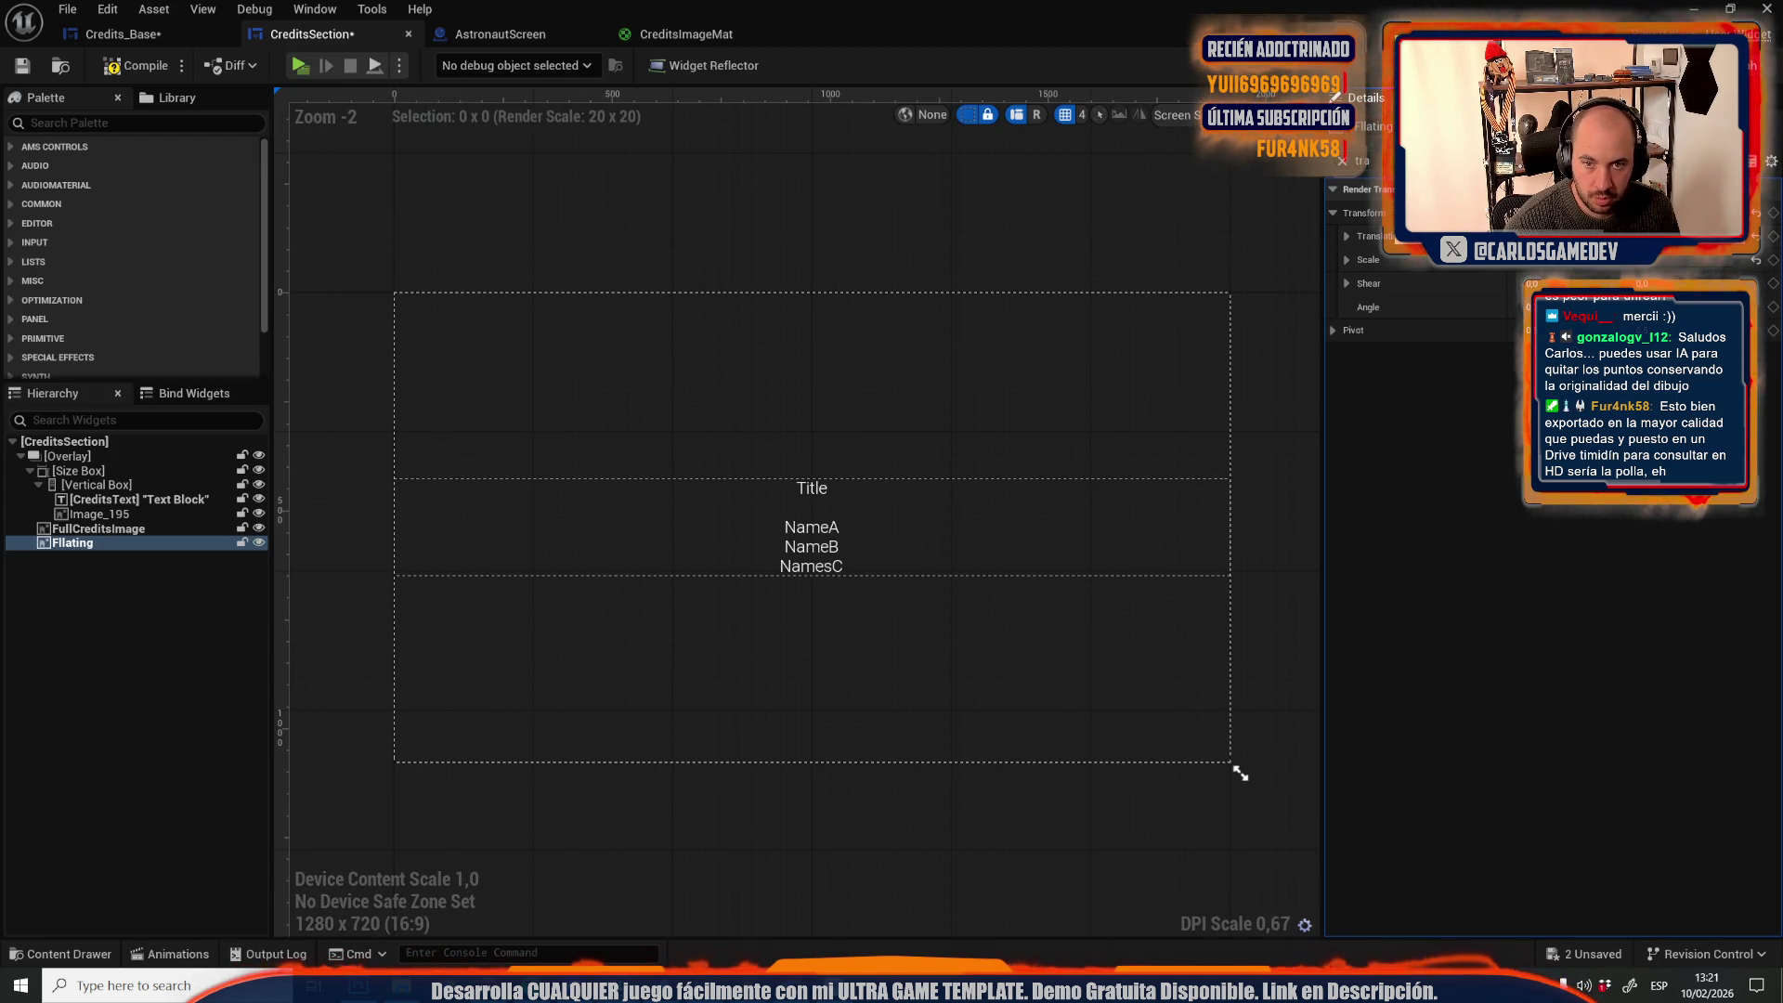
pyautogui.click(1758, 65)
pyautogui.click(1332, 513)
pyautogui.write('1450')
pyautogui.write('512')
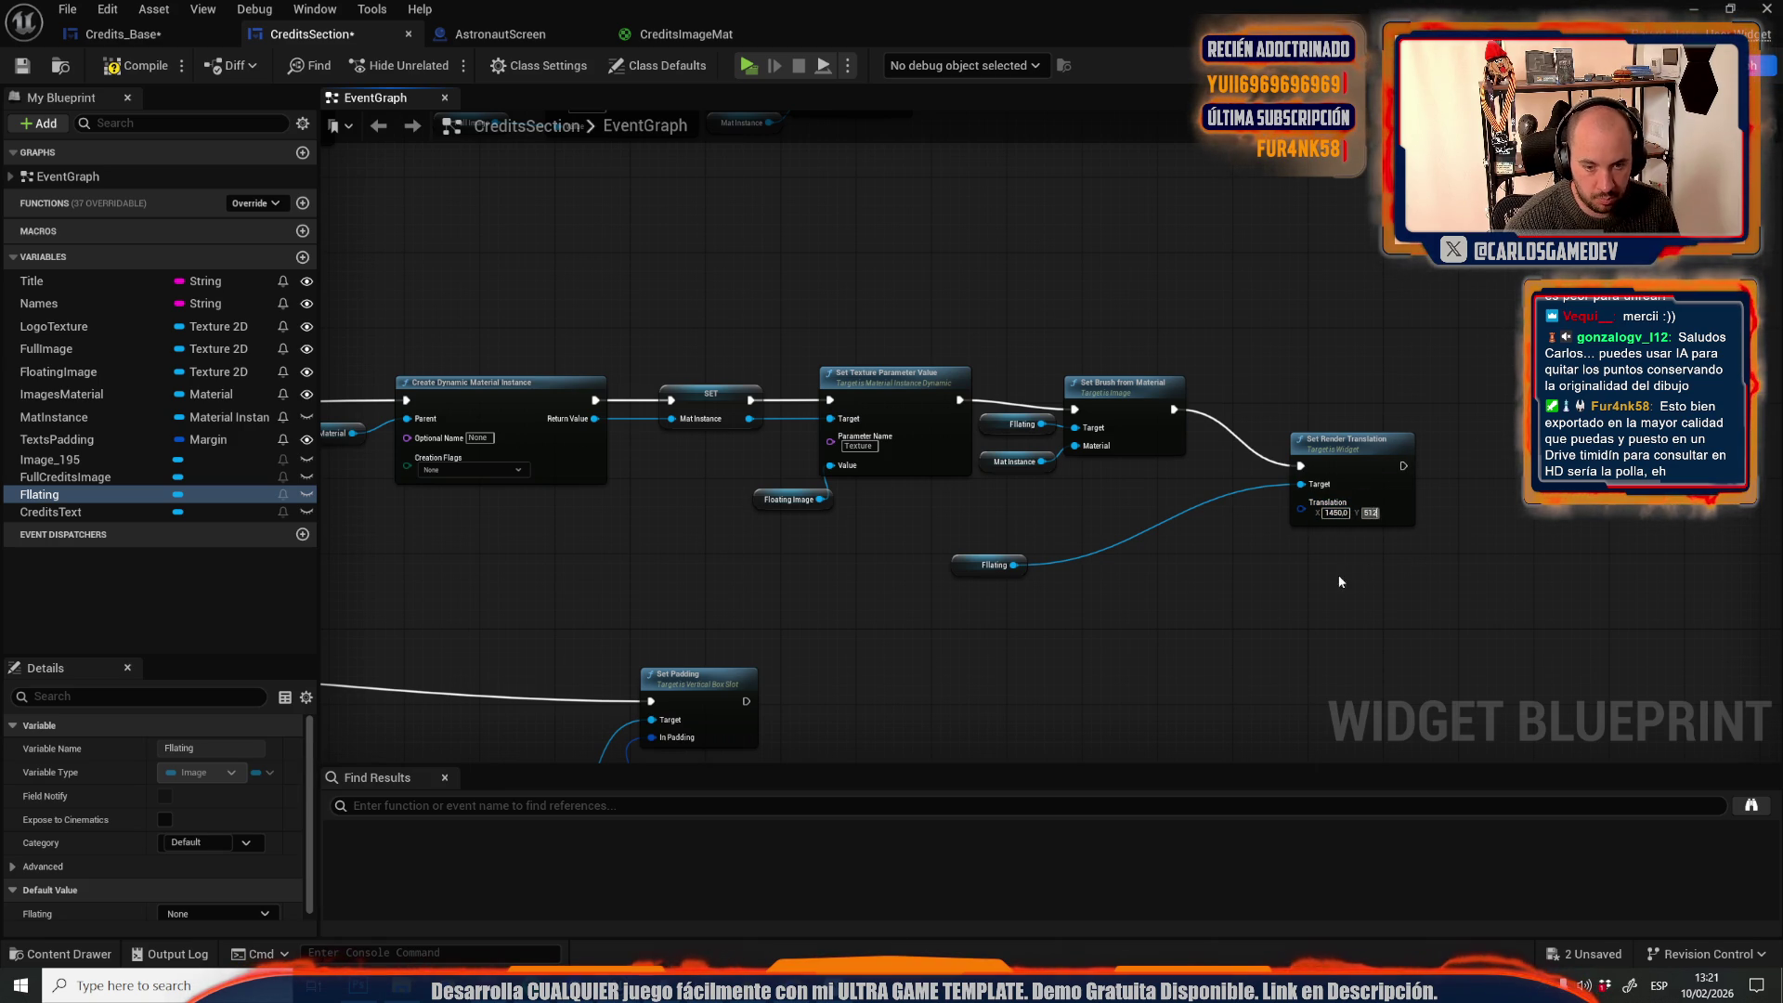
# Promote Translation to an instance-editable variable named FloatingImageTranslation
pyautogui.moveTo(1301, 509); pyautogui.dragTo(1240, 550)
pyautogui.click(1301, 620)
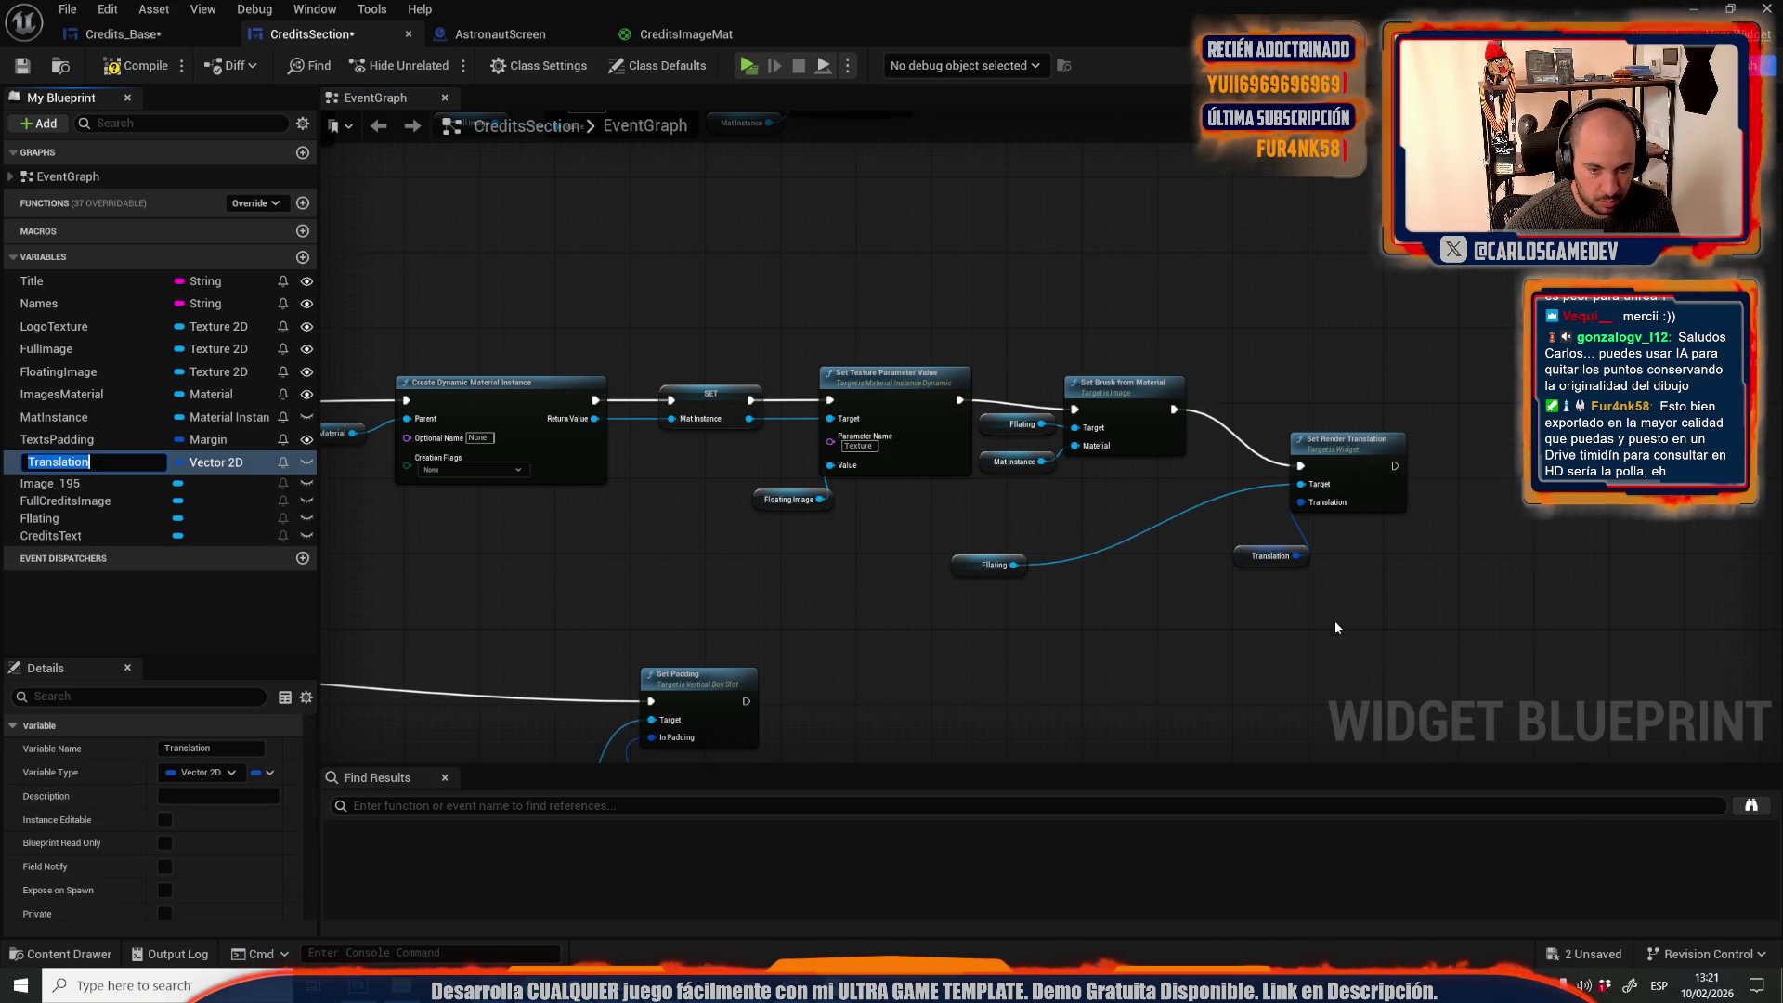
pyautogui.press('Return')
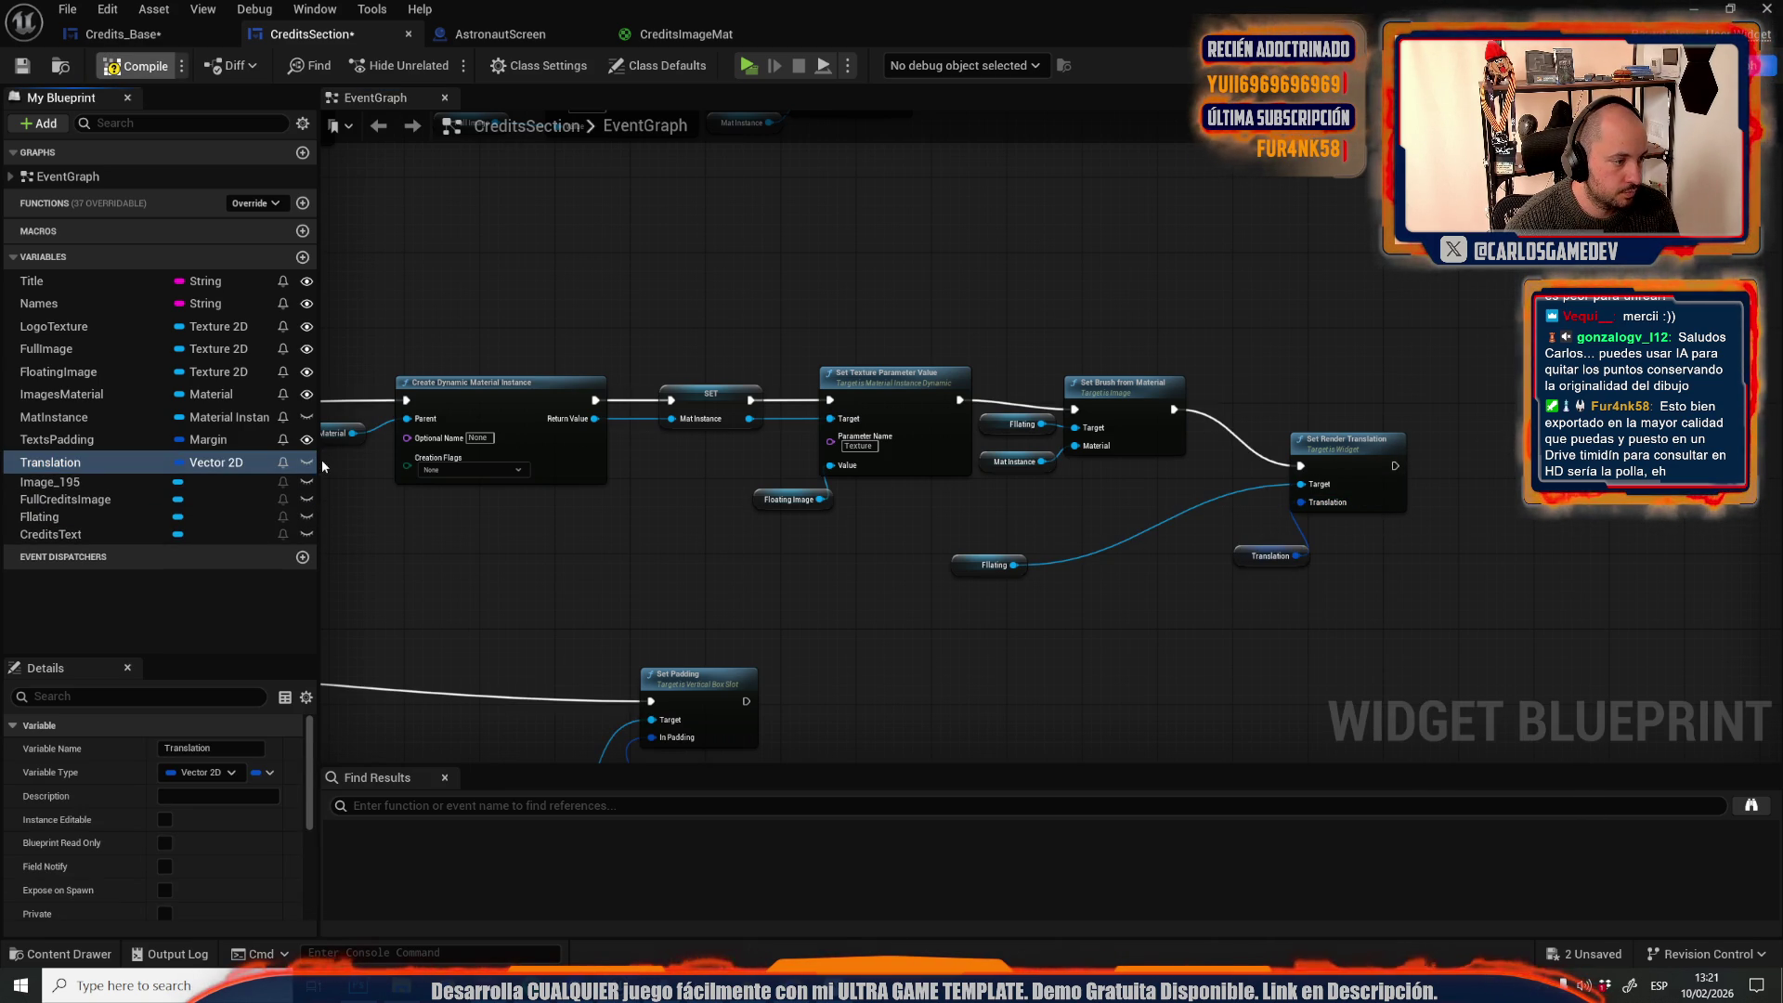
pyautogui.click(306, 463)
pyautogui.doubleClick(118, 462)
pyautogui.write('FloatingImageTran')
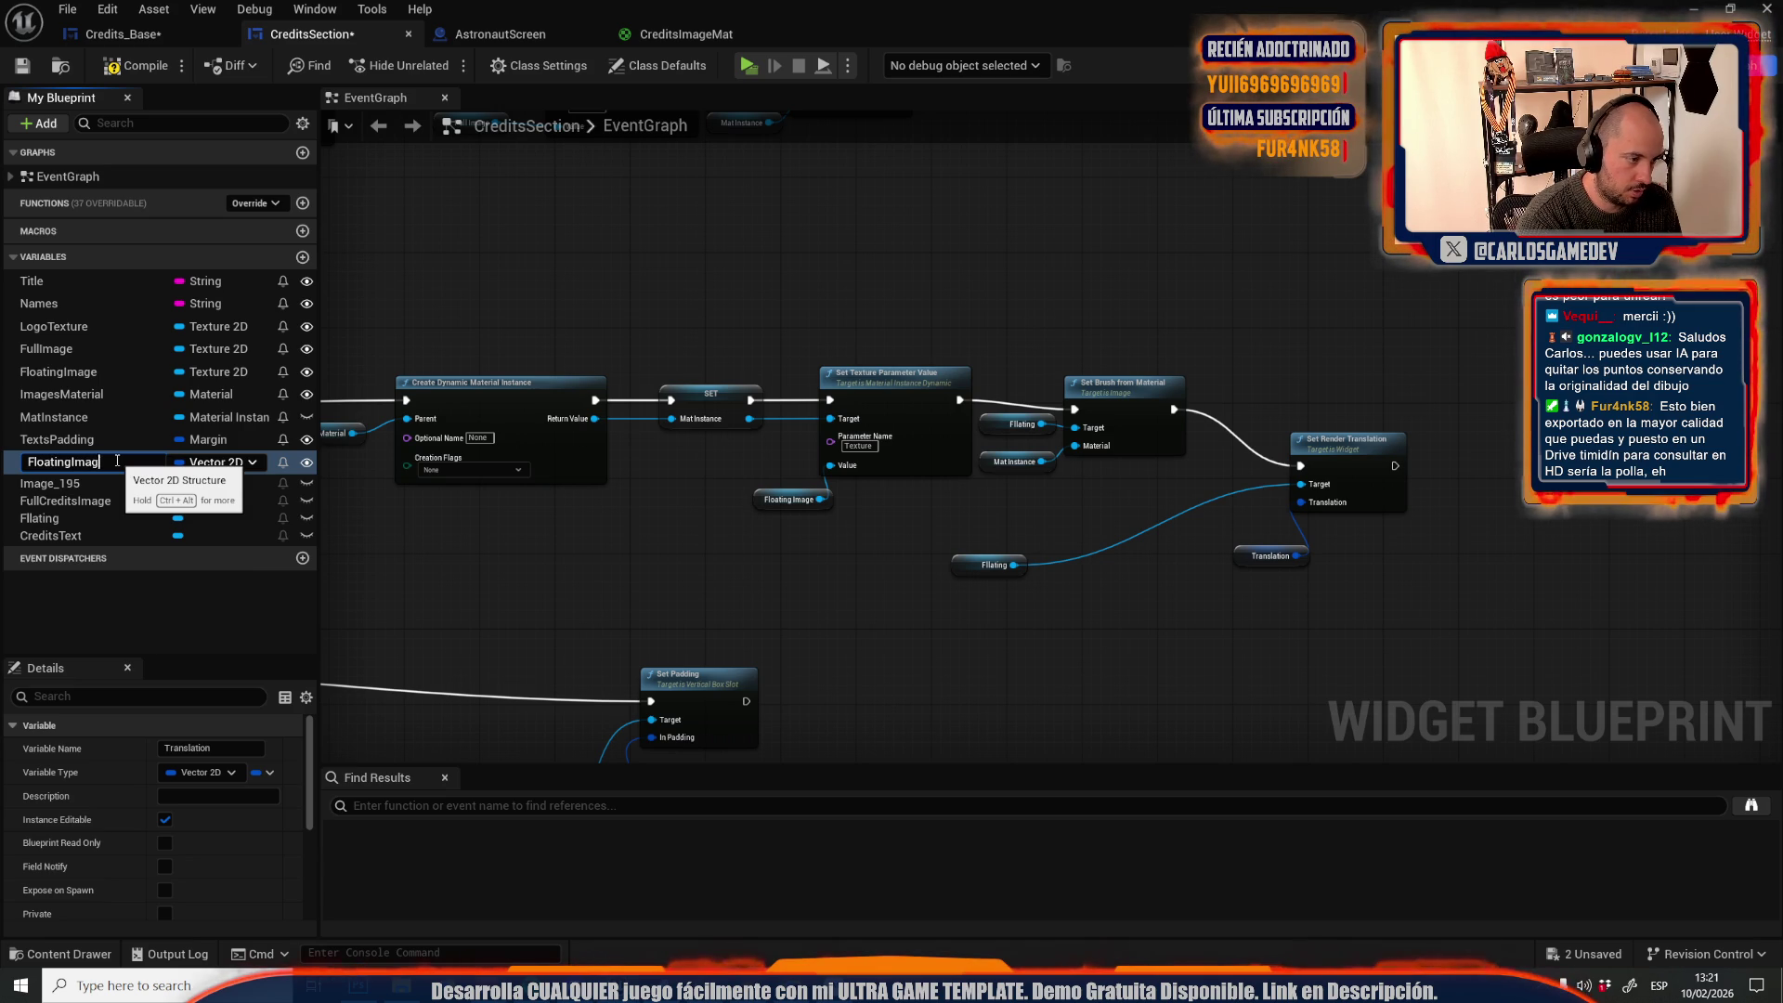
pyautogui.write('slation')
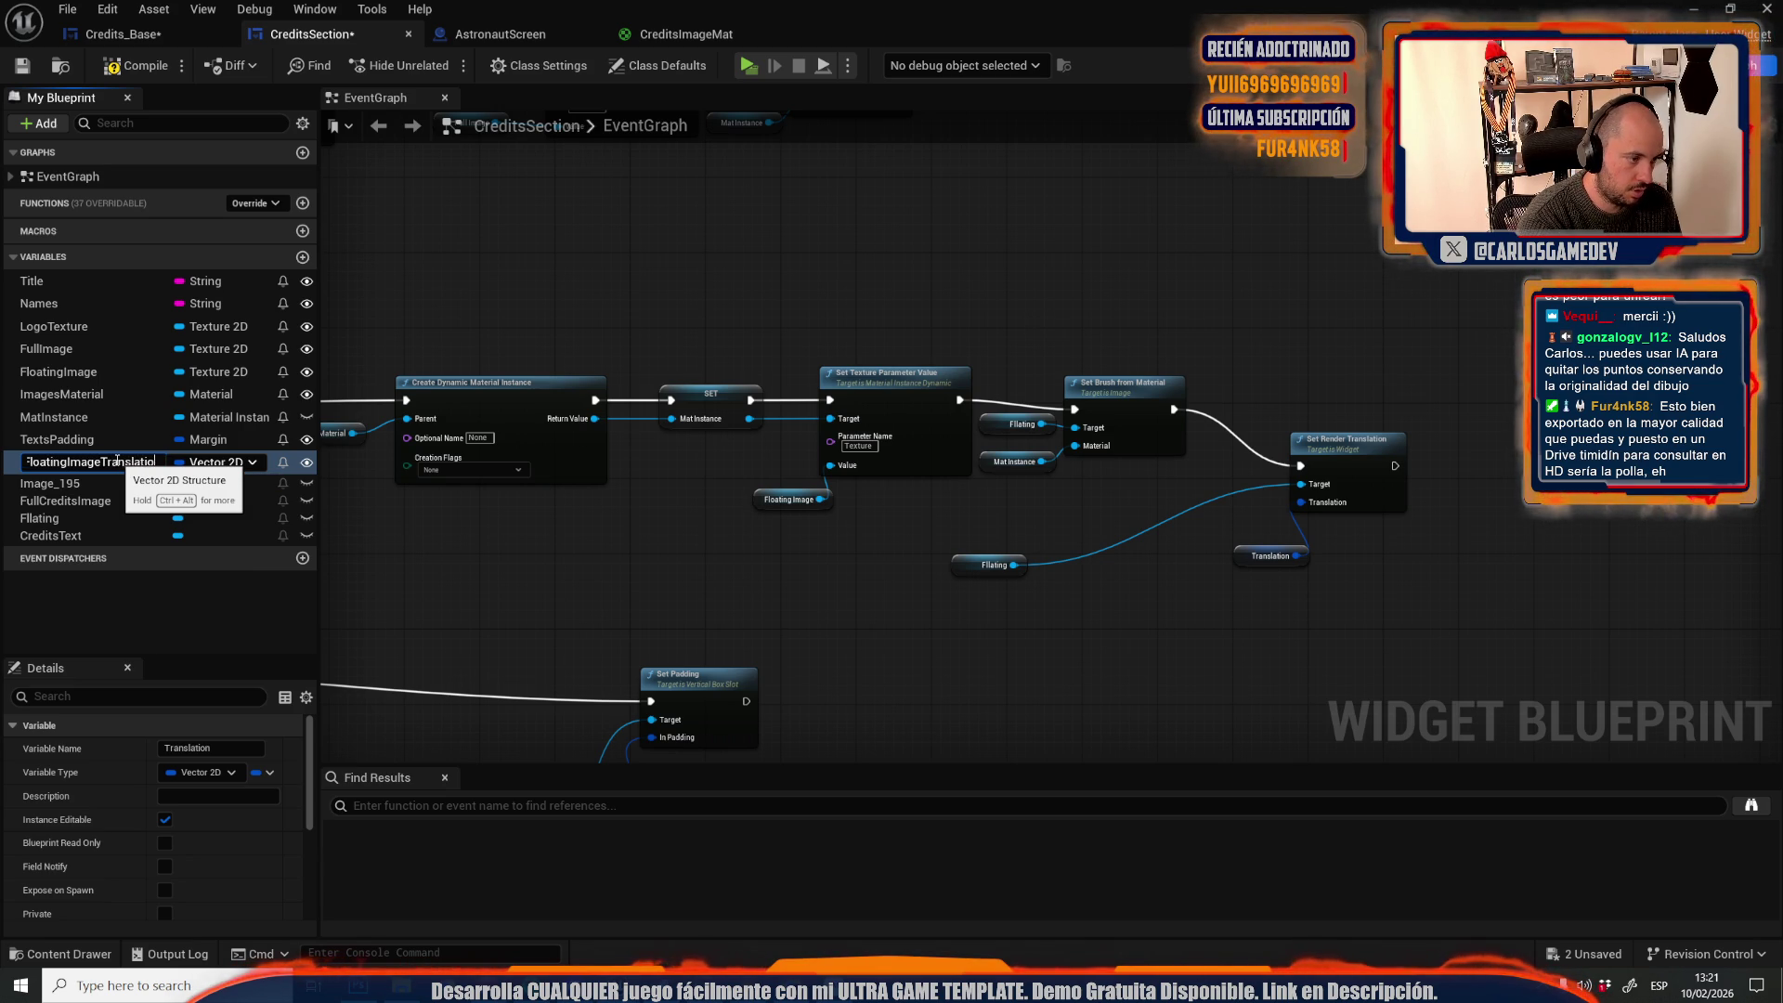
pyautogui.press('Return')
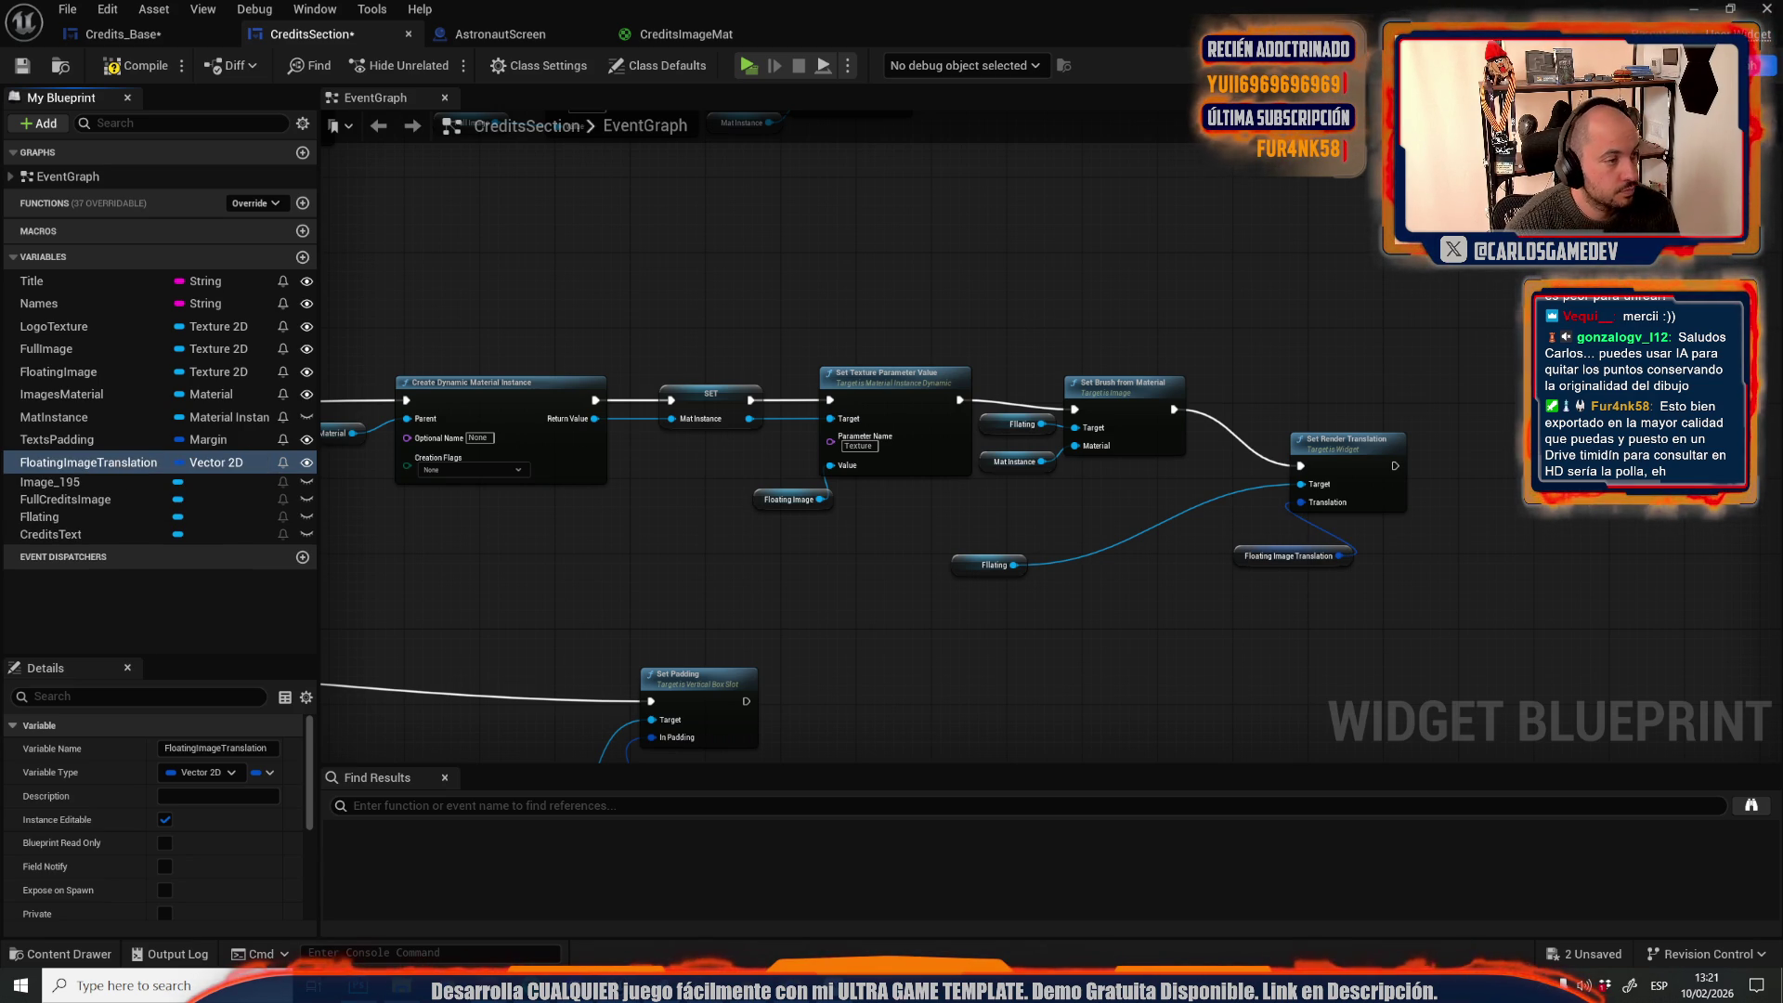
# Compile and save CreditsSection, then return to Credits_Base
pyautogui.click(135, 65)
pyautogui.click(32, 65)
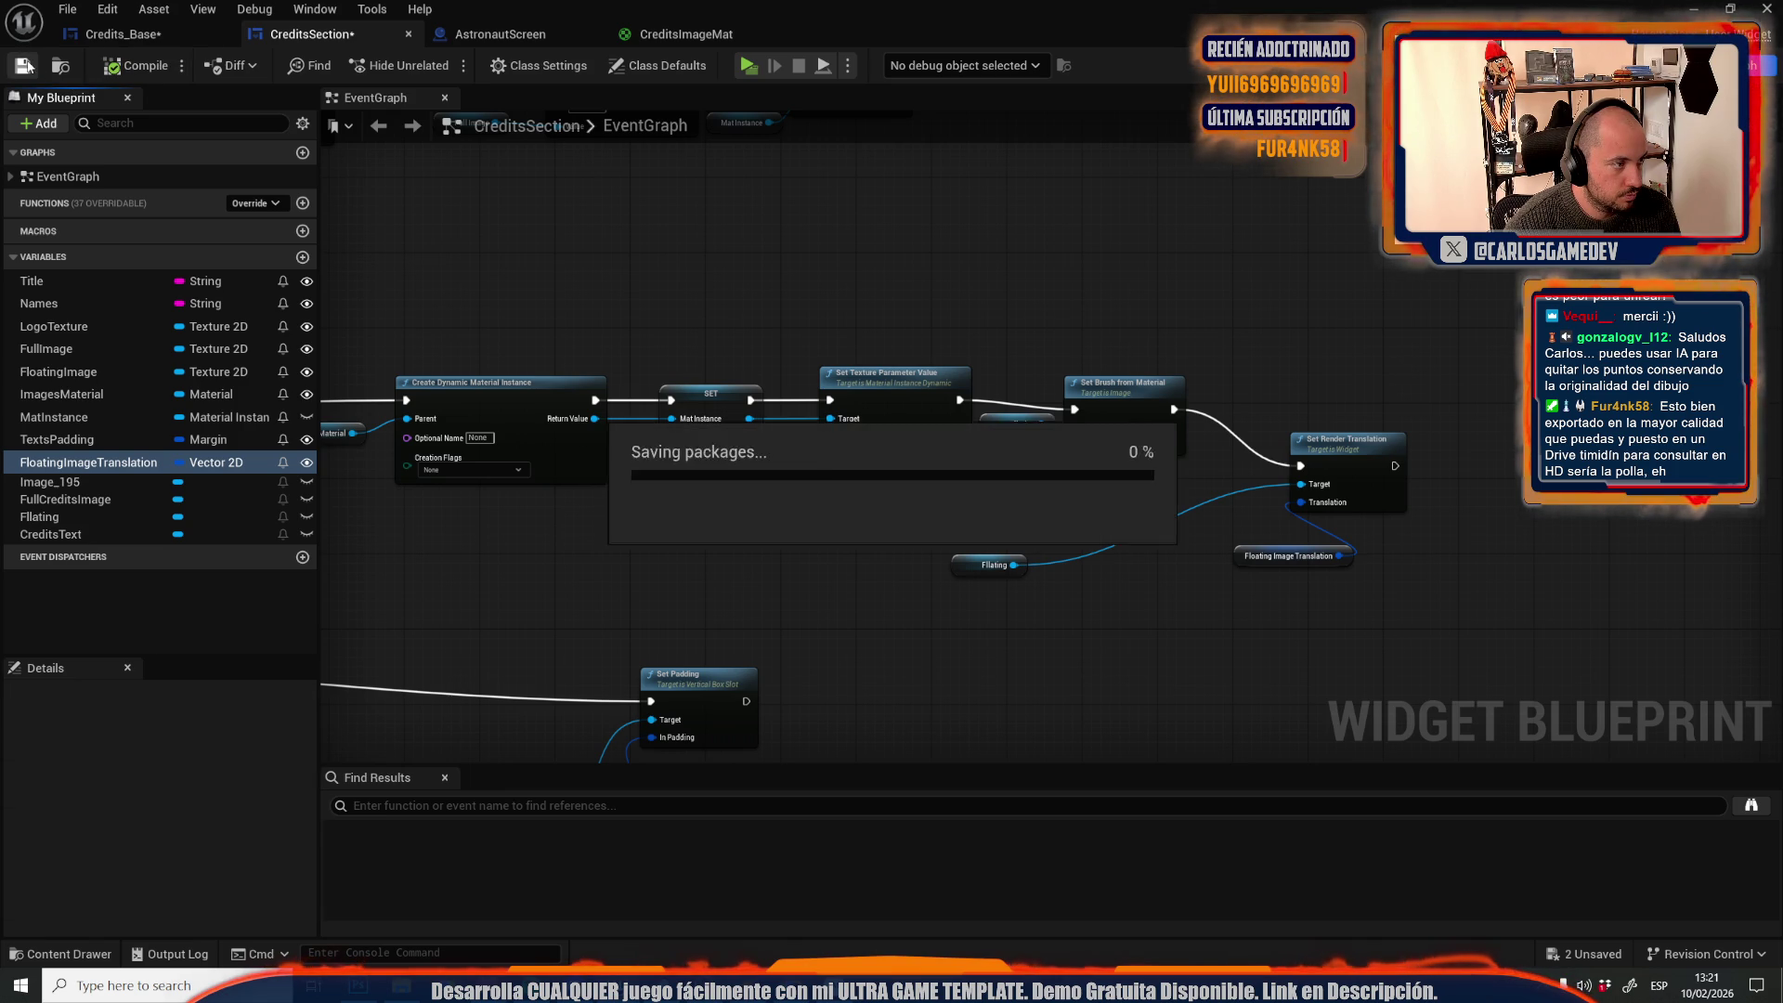
pyautogui.click(125, 35)
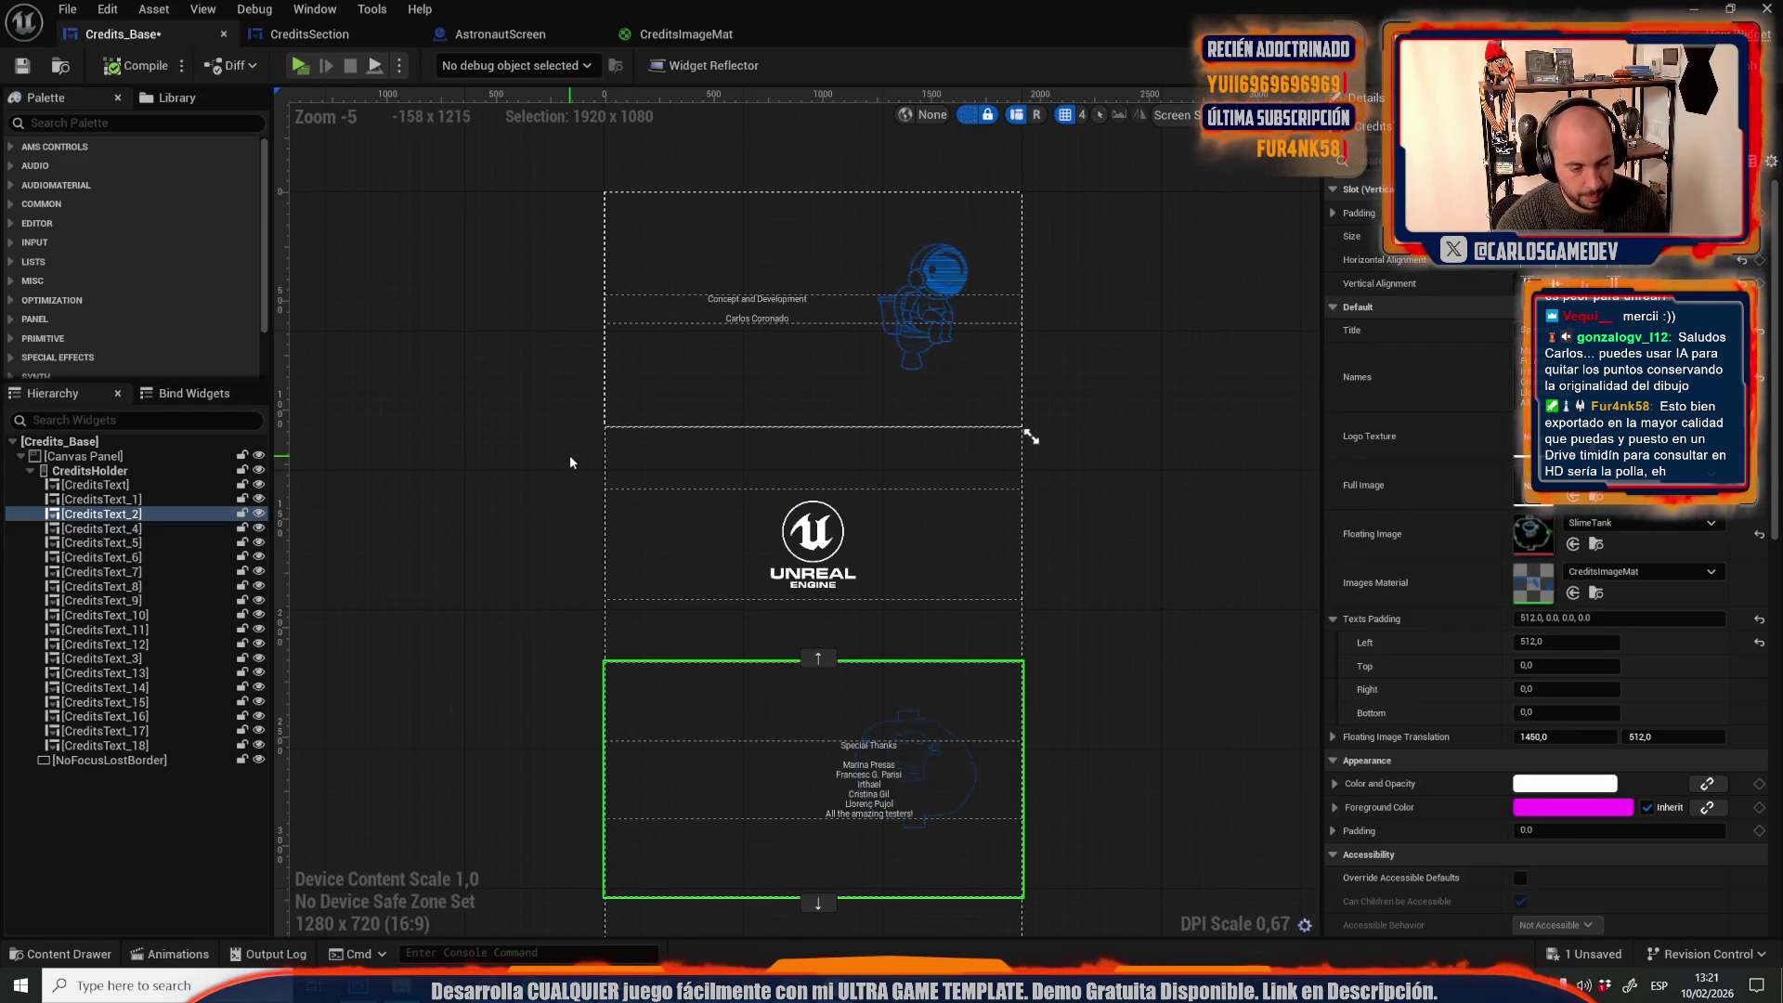
# Set the section's Floating Image Translation X to 700 in Credits_Base details
pyautogui.click(1556, 734)
pyautogui.write('1000')
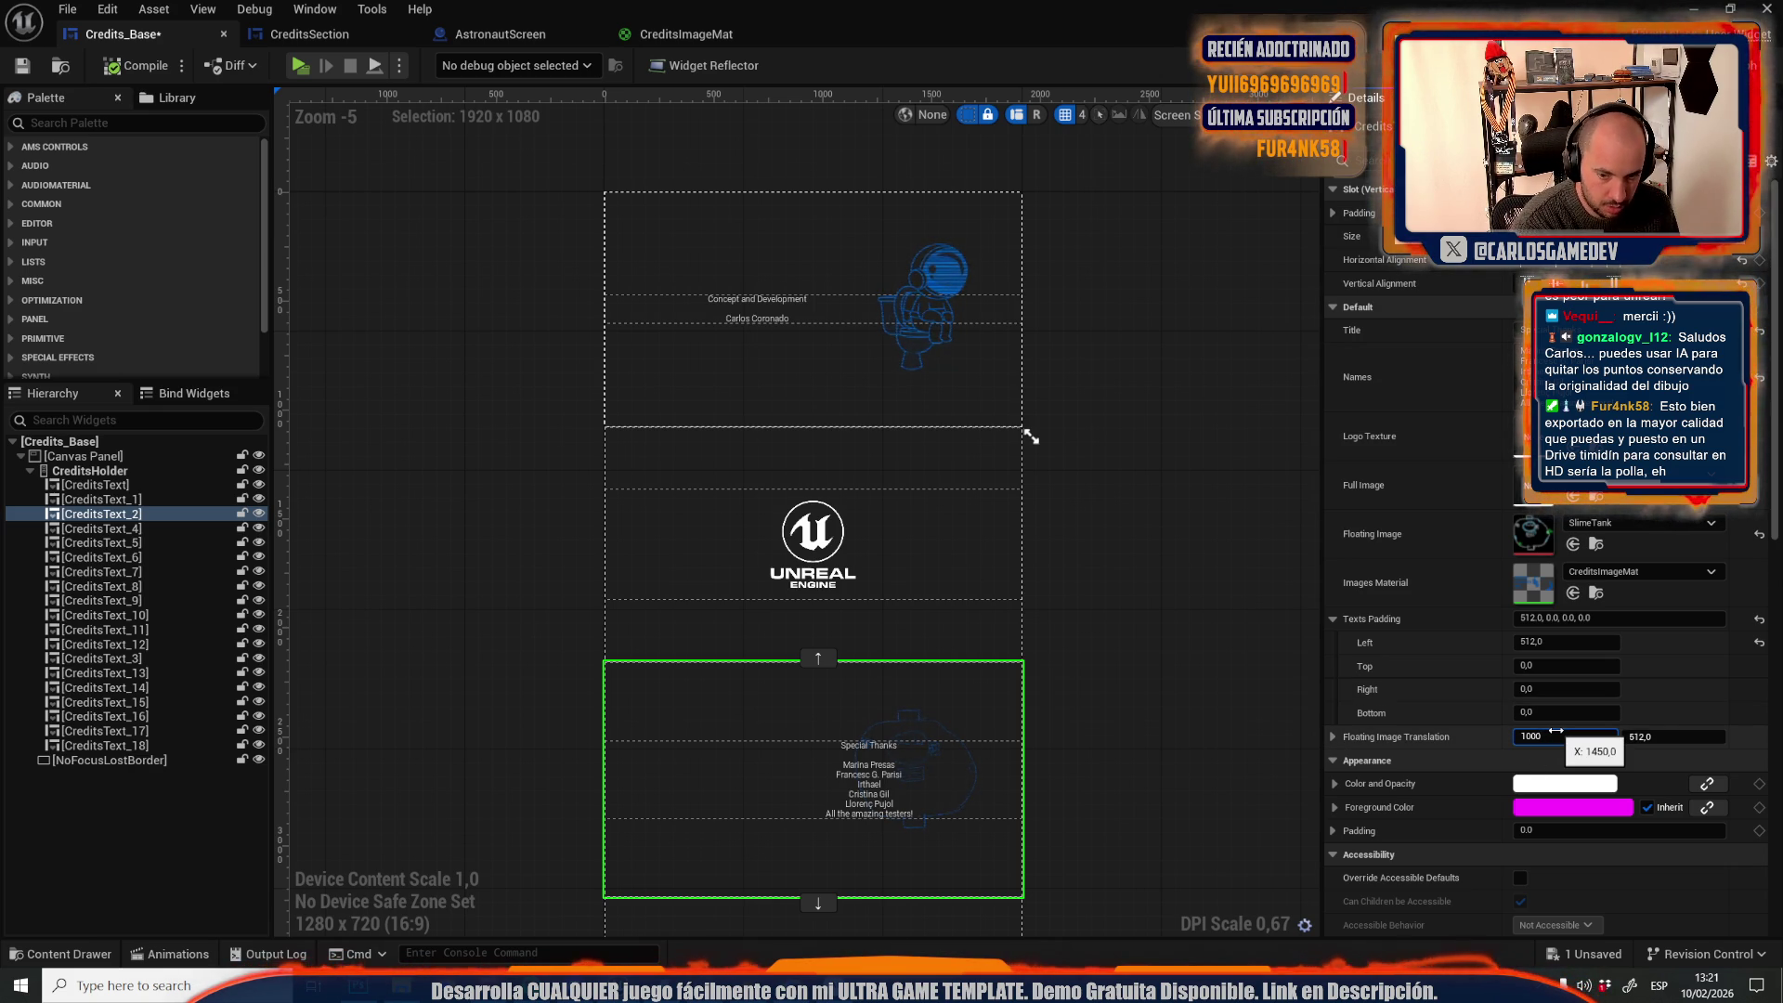
pyautogui.write('512')
pyautogui.press('Return')
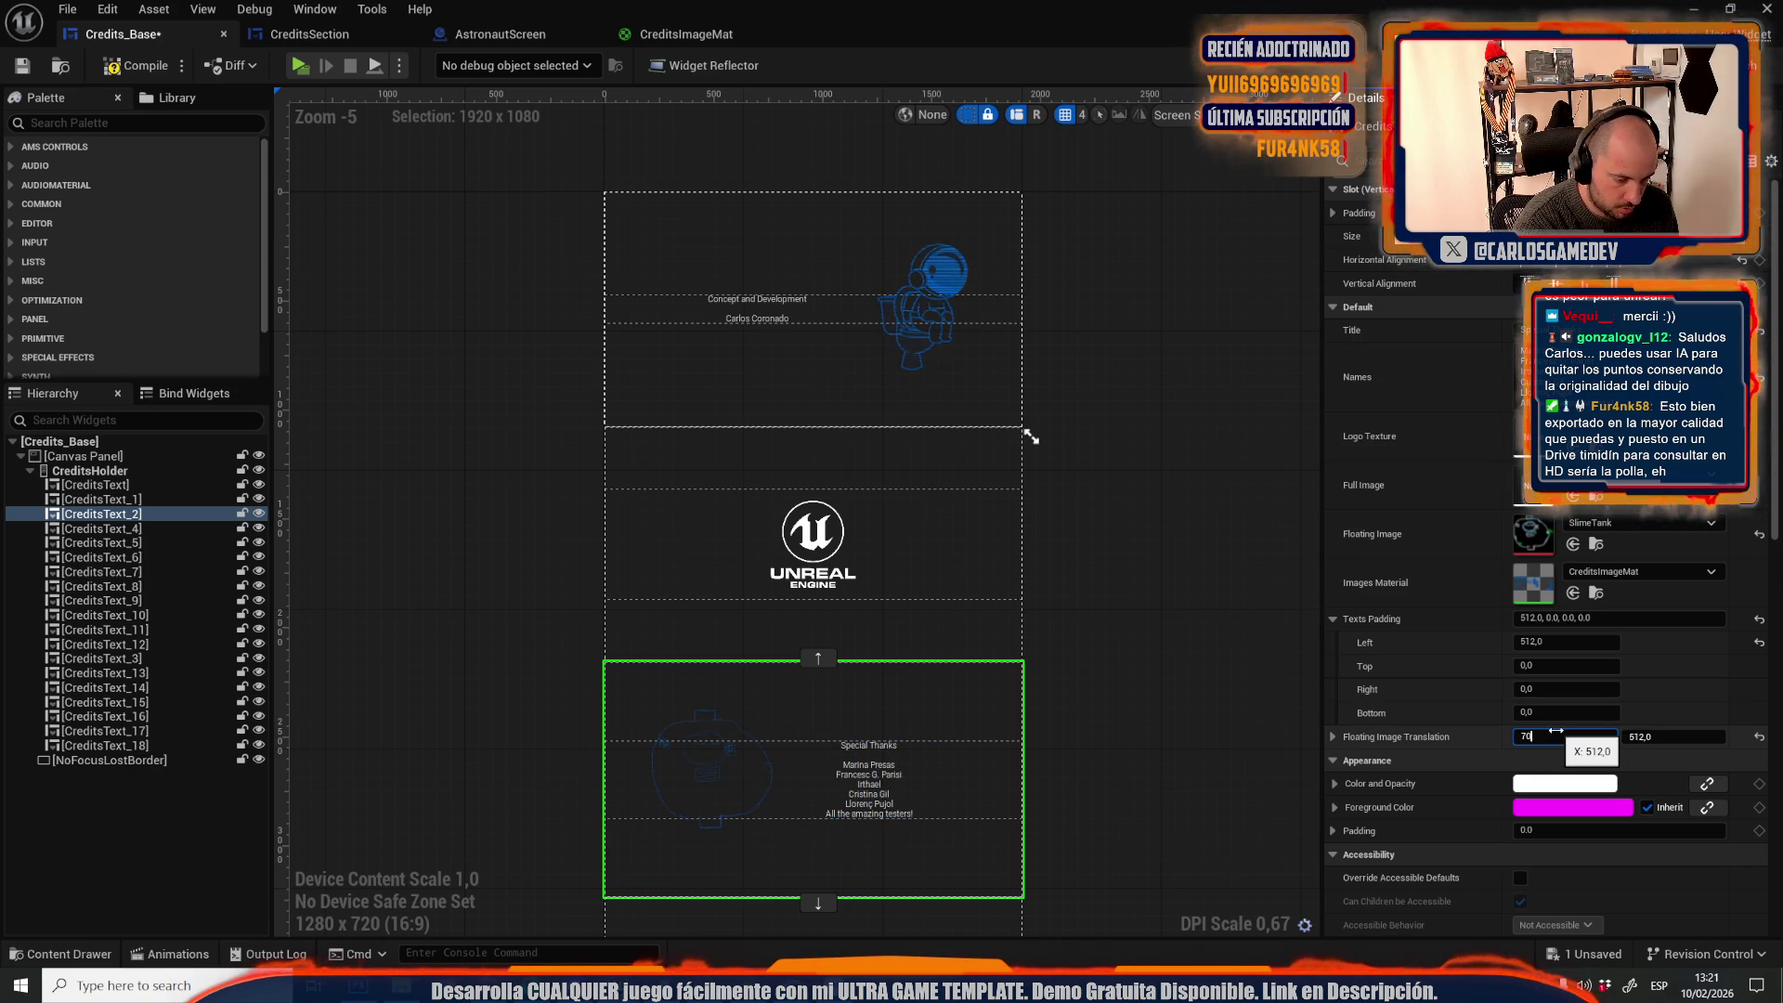
pyautogui.press('Return')
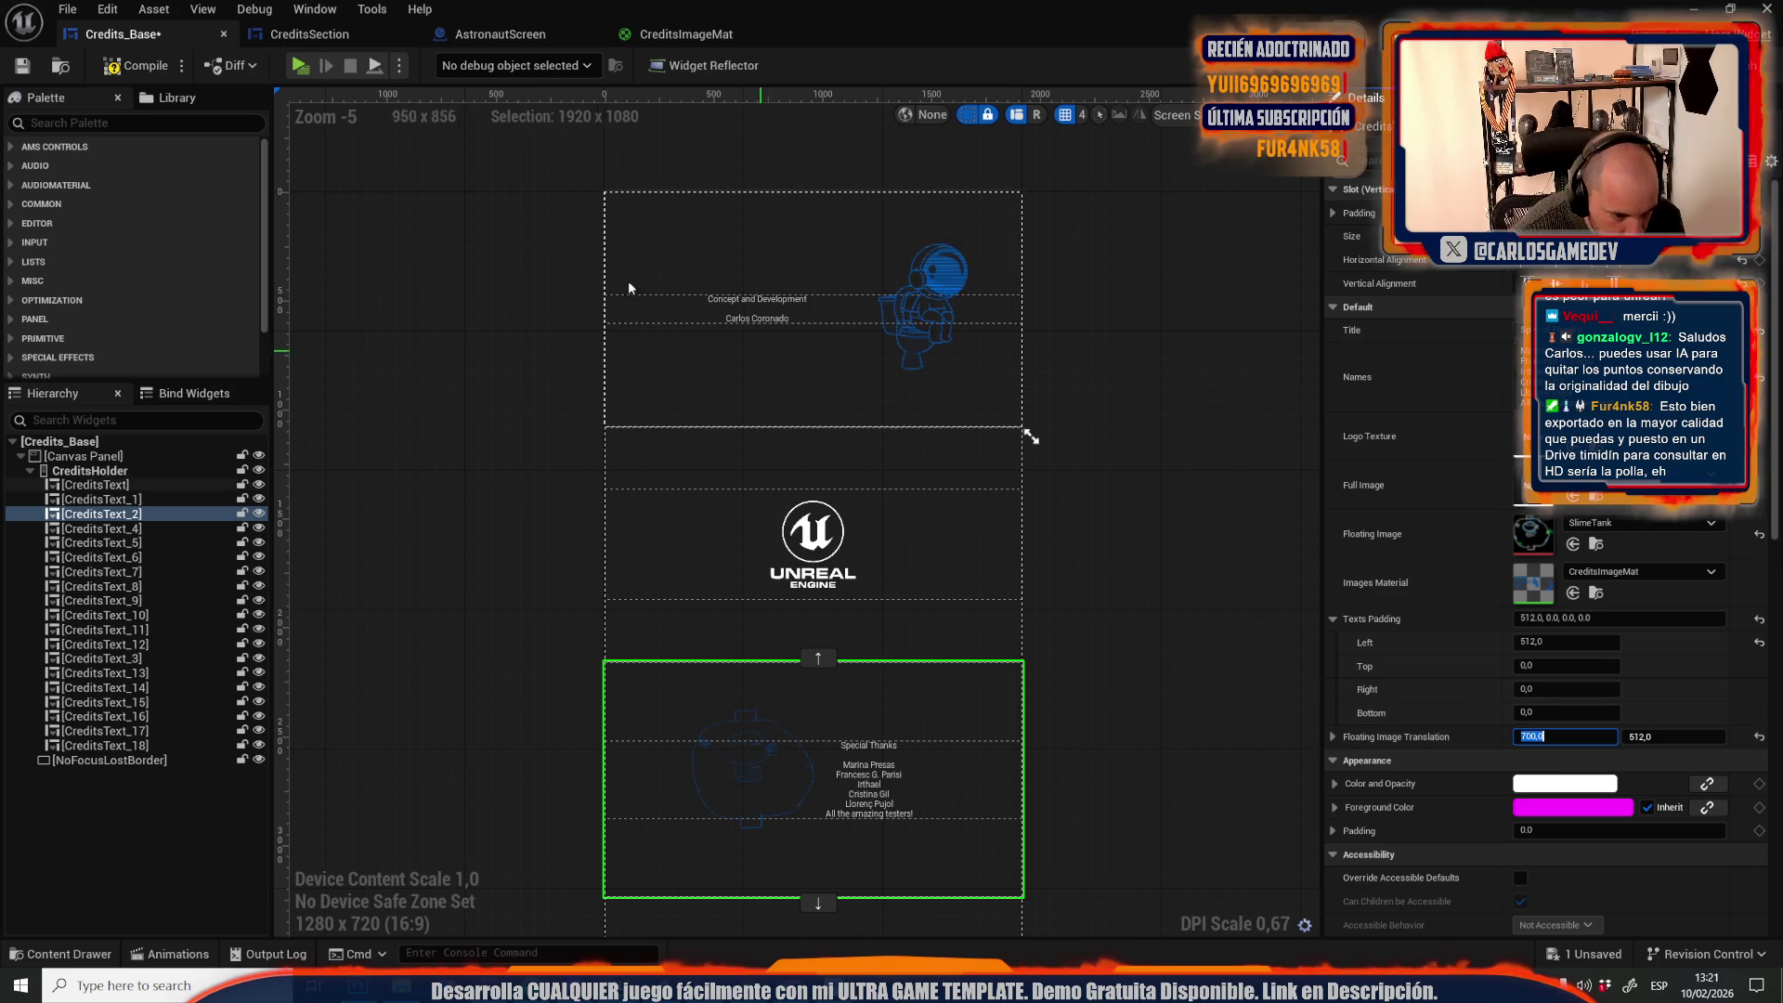
# Run the play preview to check the credits, then stop it
pyautogui.click(299, 67)
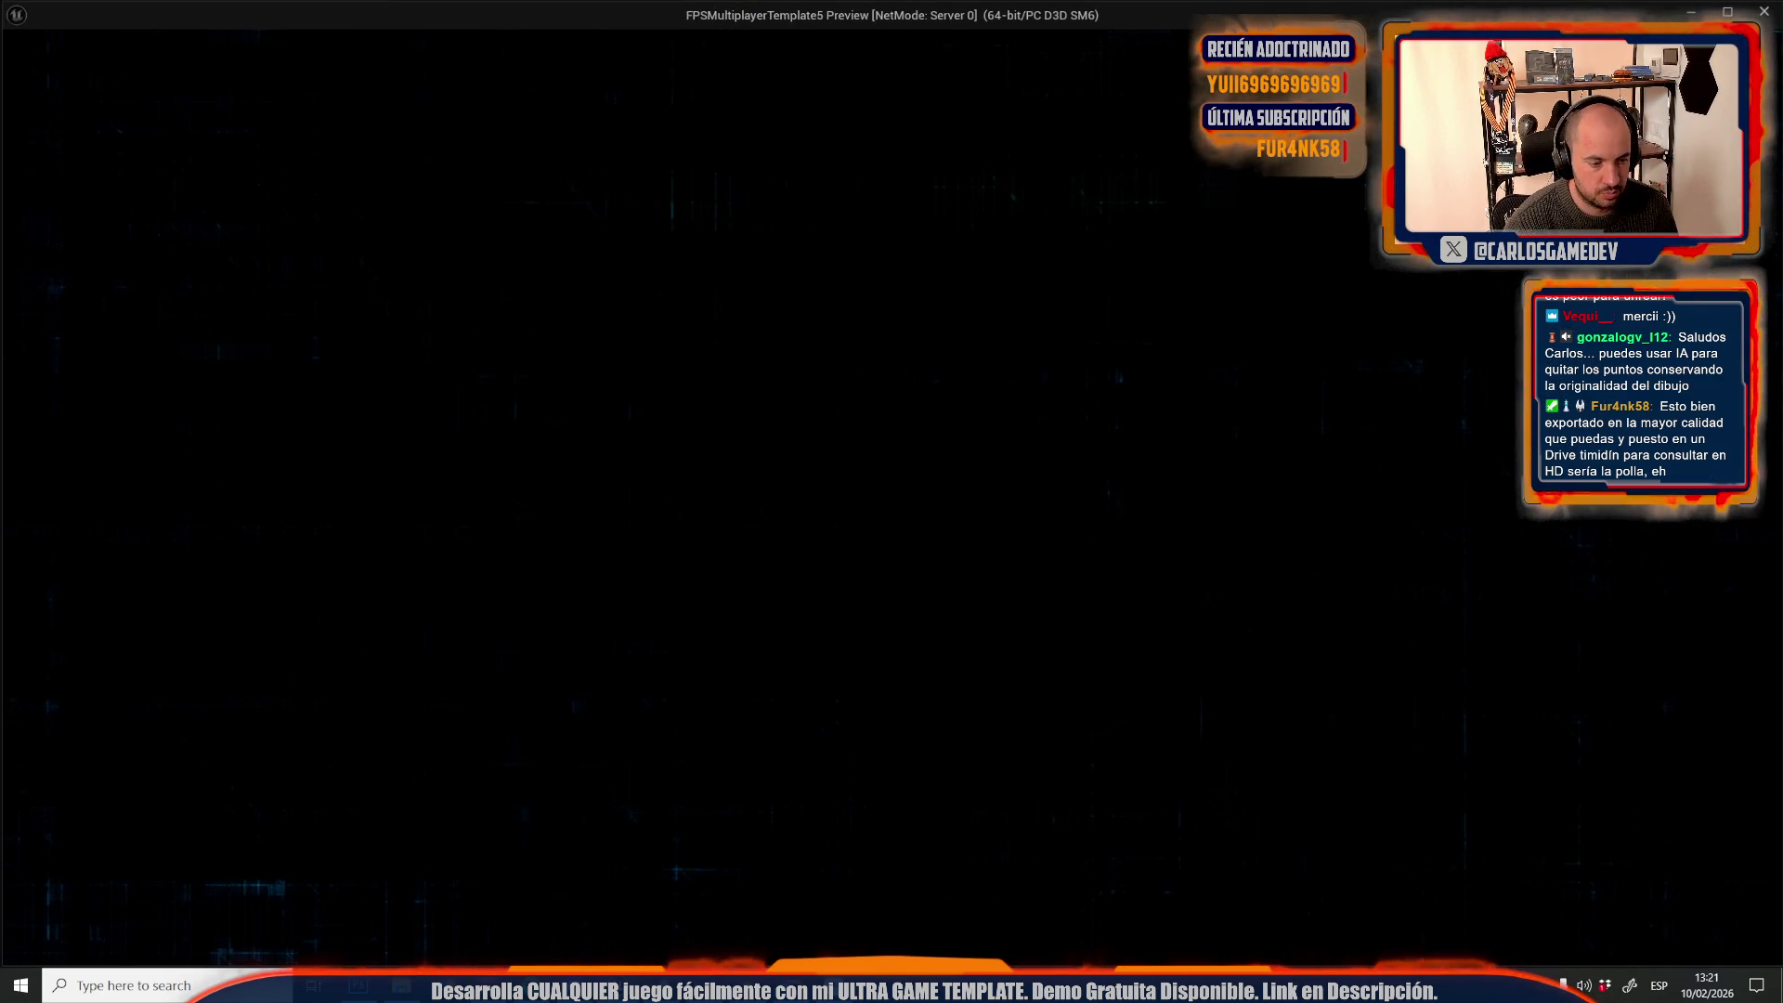
pyautogui.press('Escape')
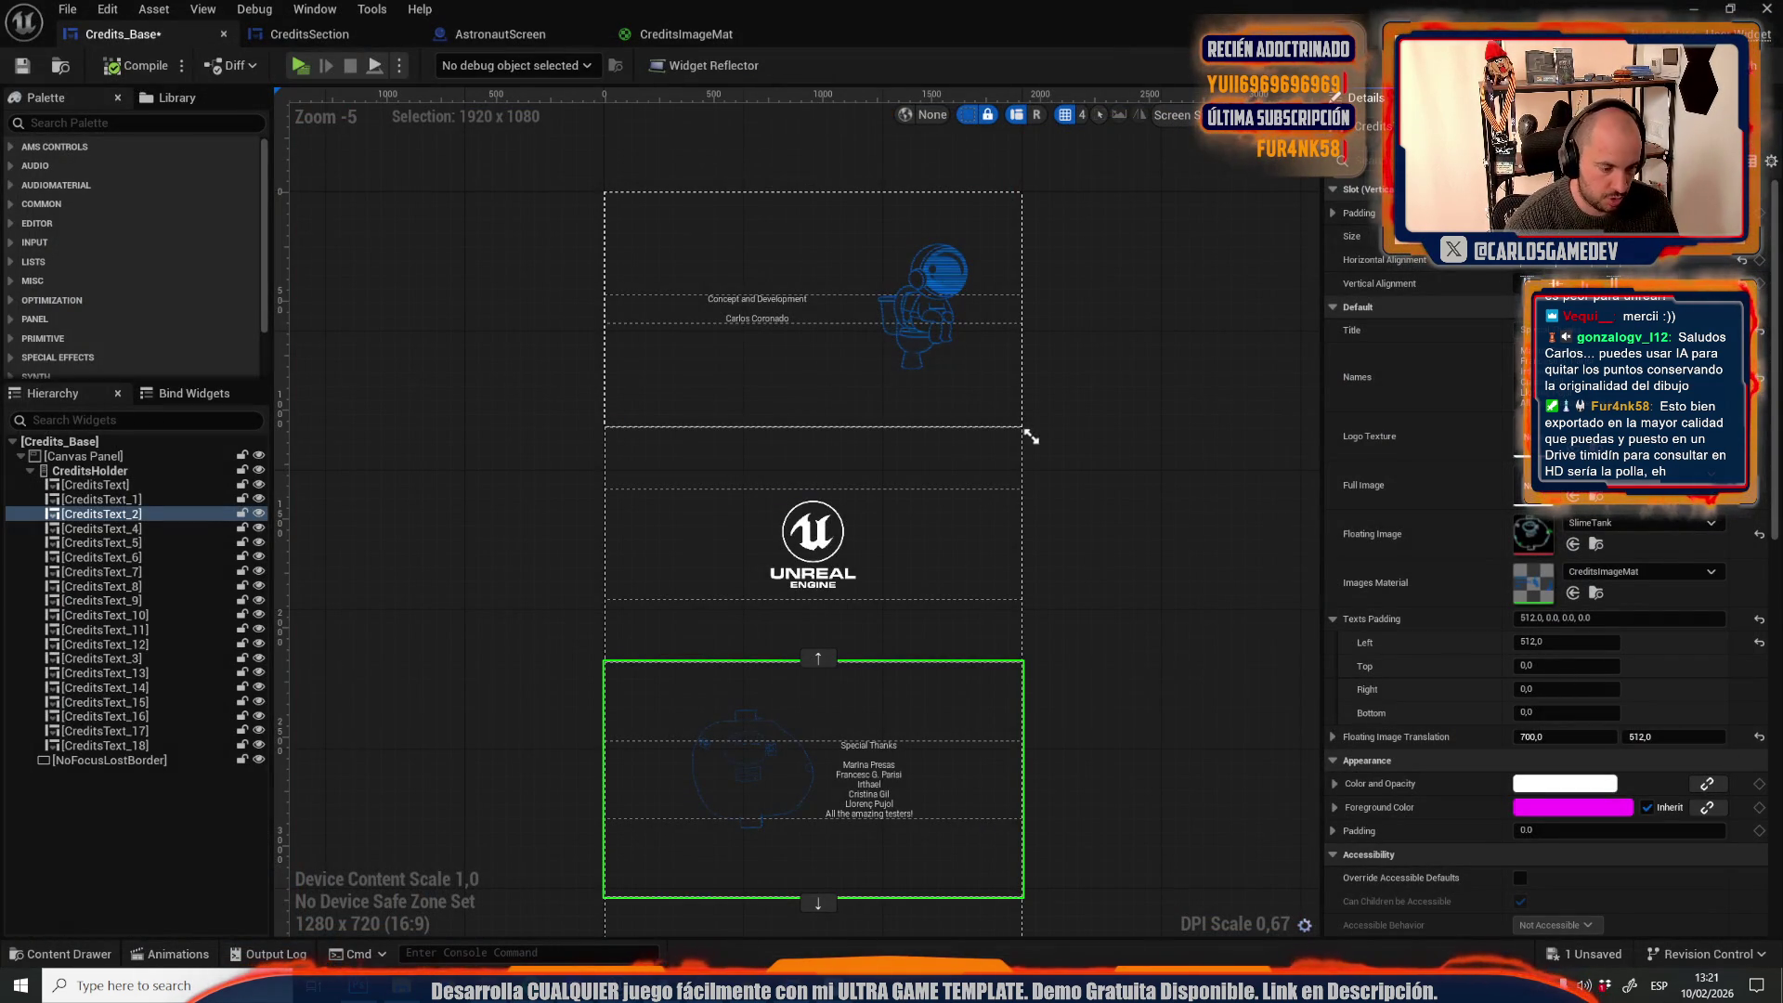
pyautogui.click(316, 65)
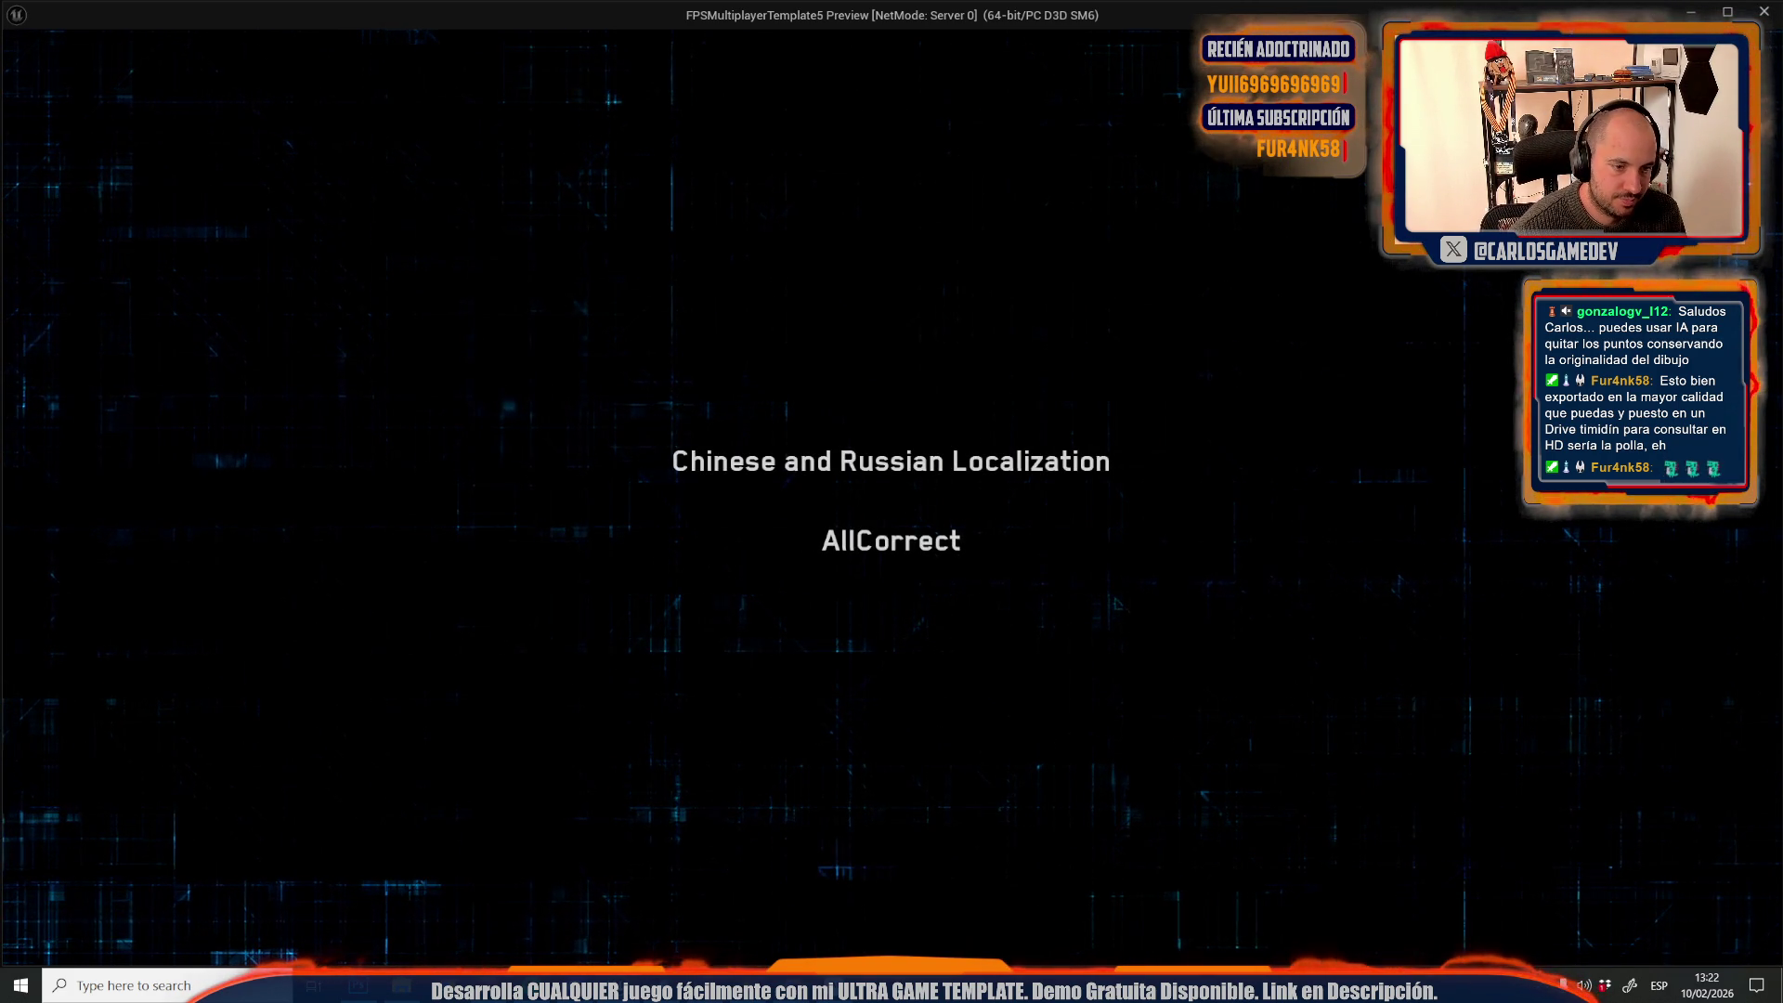
pyautogui.press('Escape')
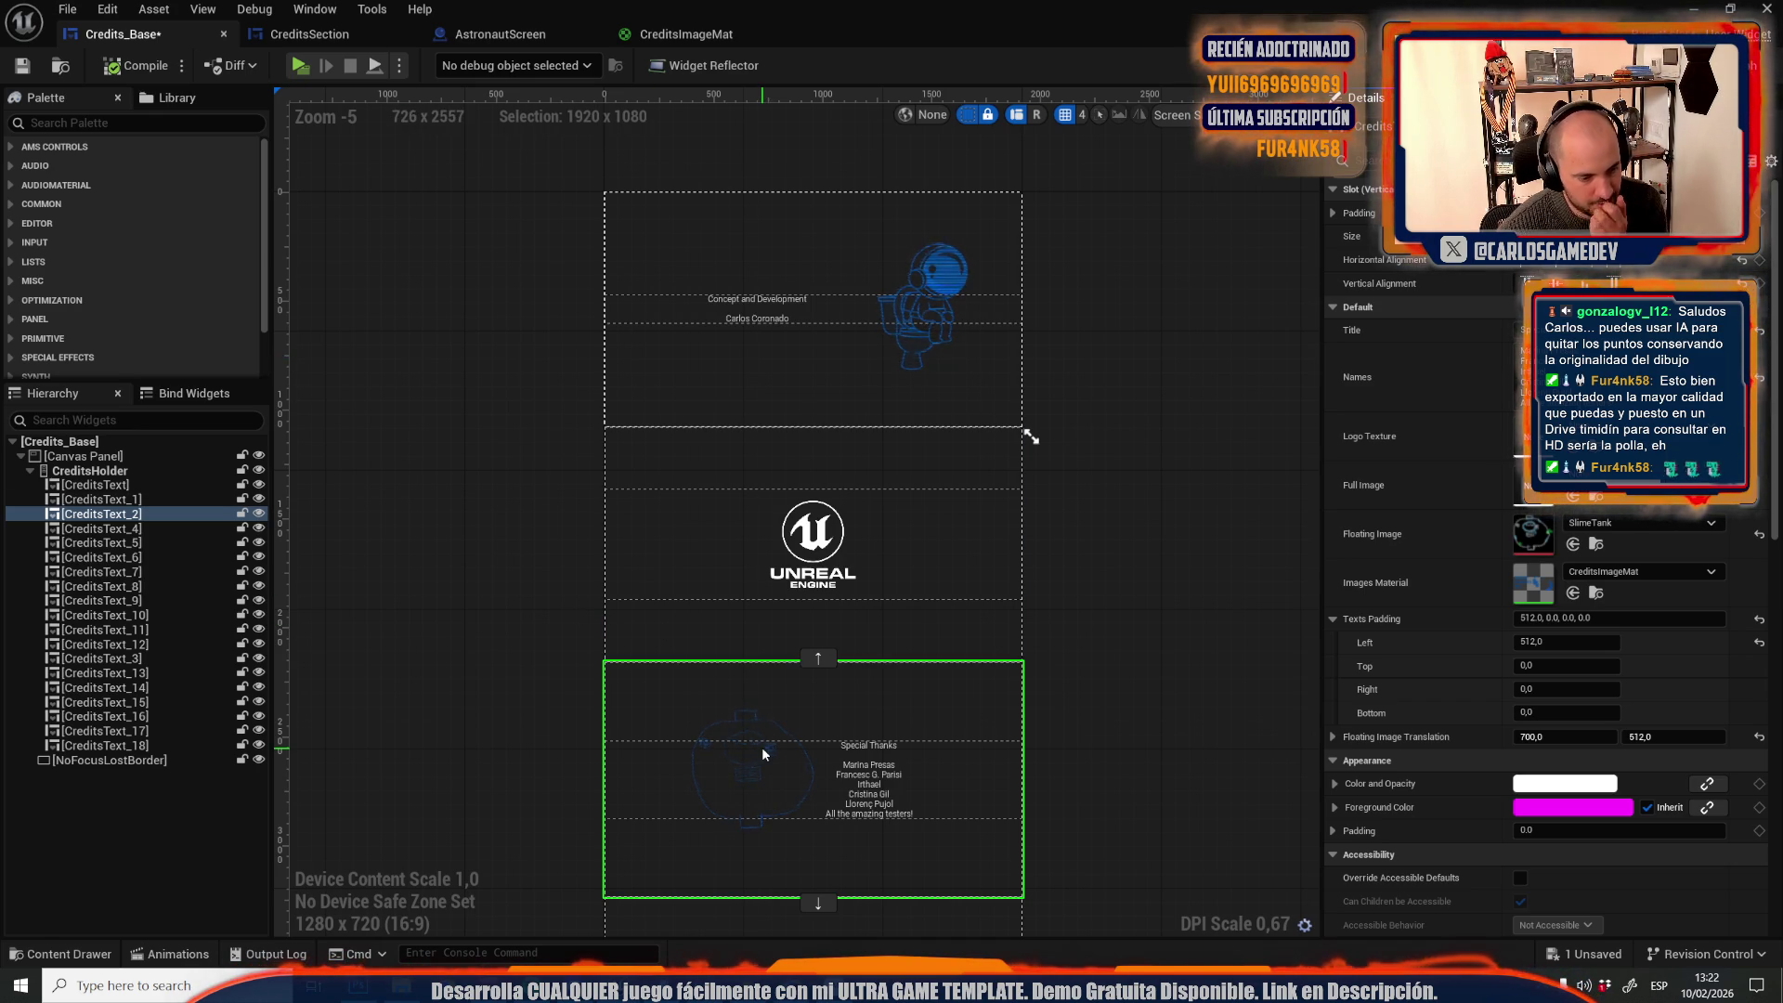
# In CreditsSection, add a Set Render Scale node for Flating, run after the translation node
pyautogui.moveTo(761, 747); pyautogui.dragTo(755, 630)
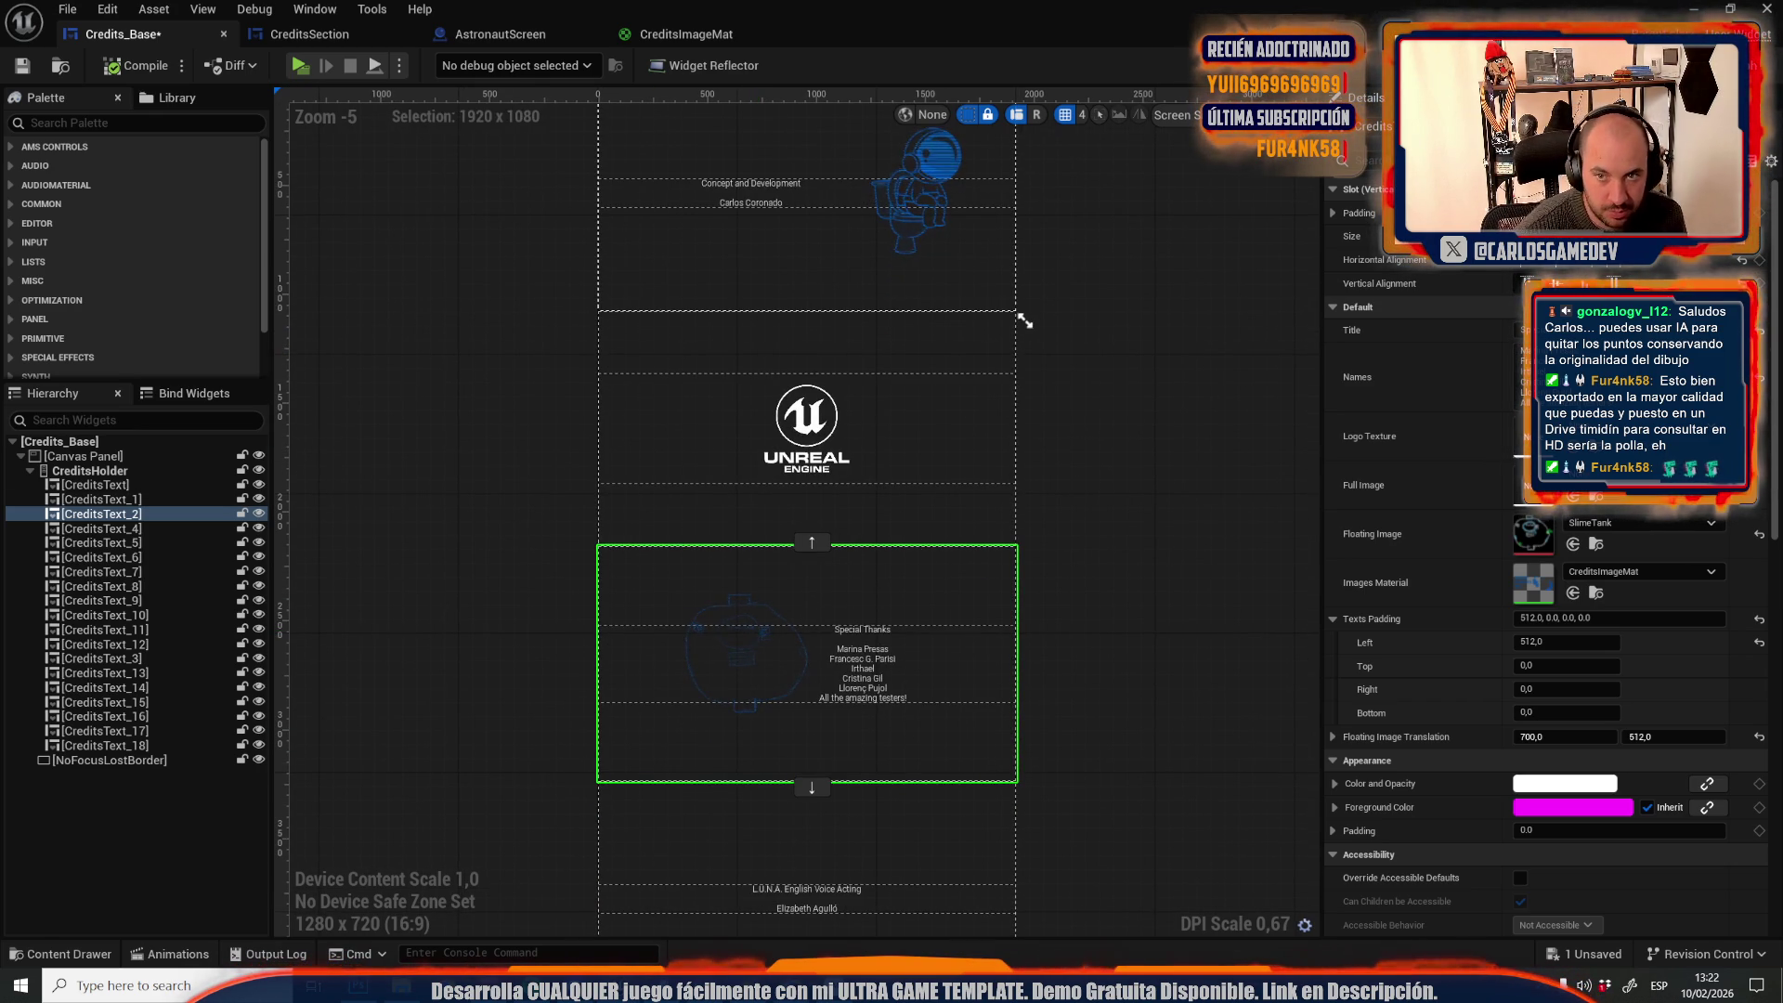
pyautogui.click(1746, 65)
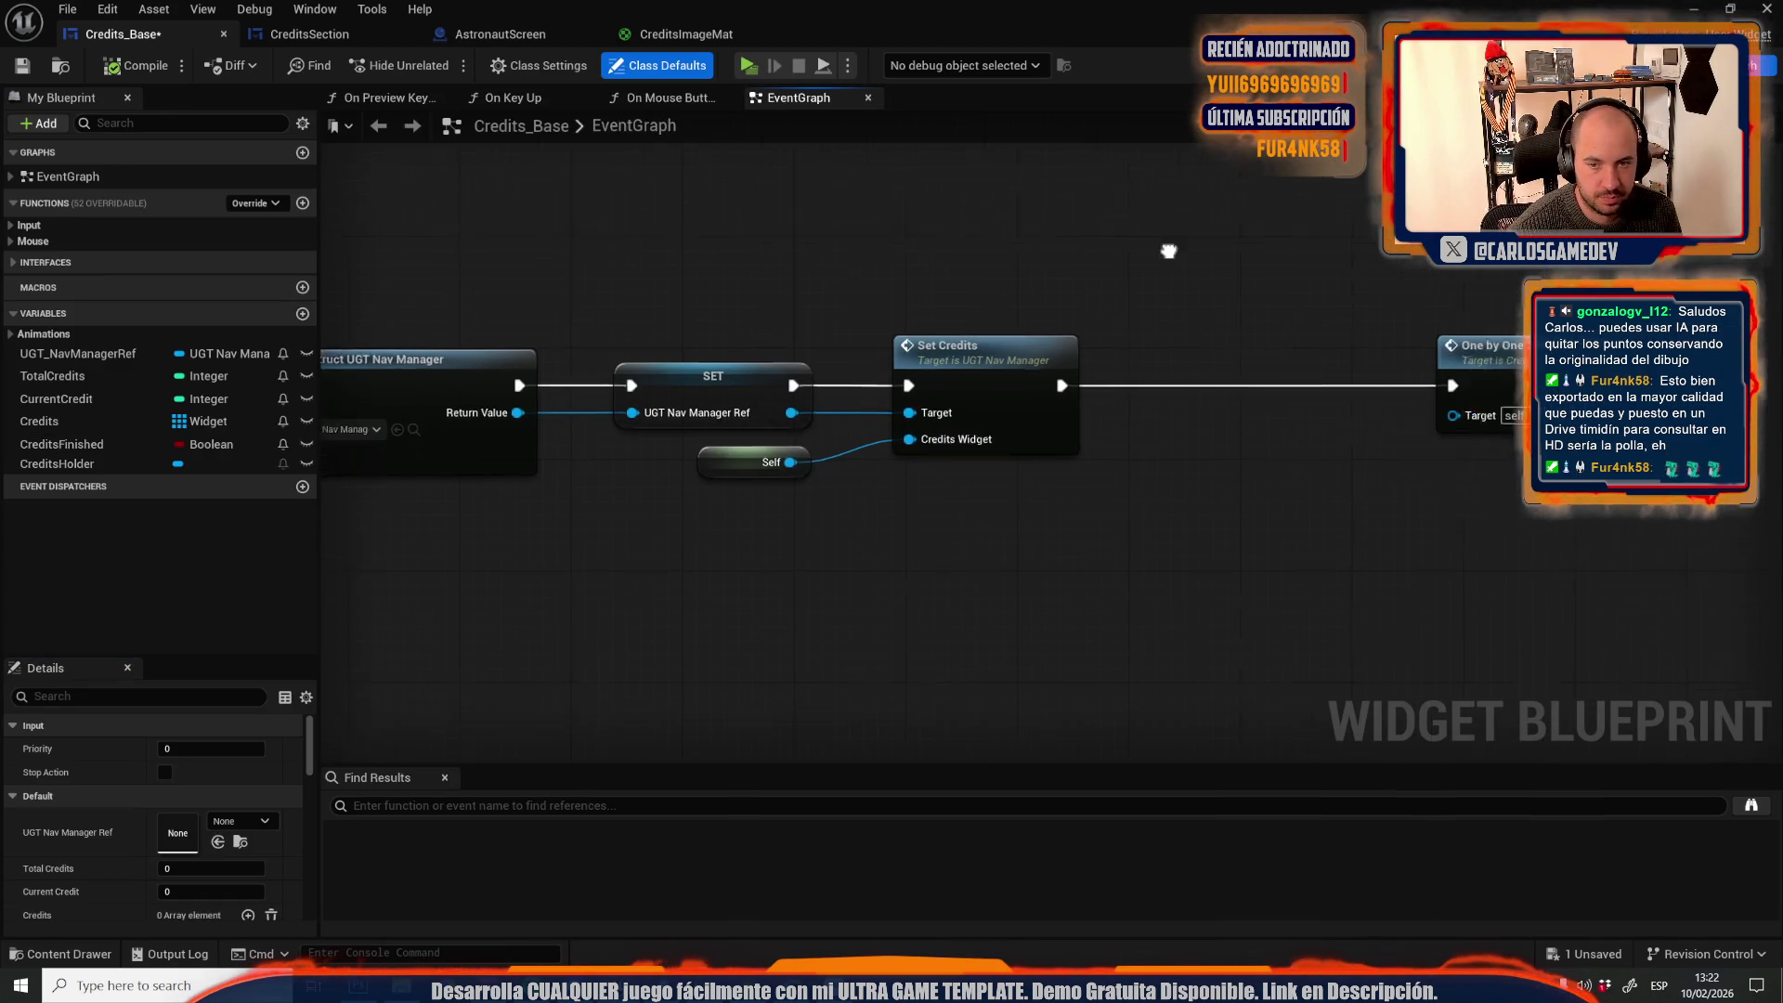
pyautogui.click(337, 42)
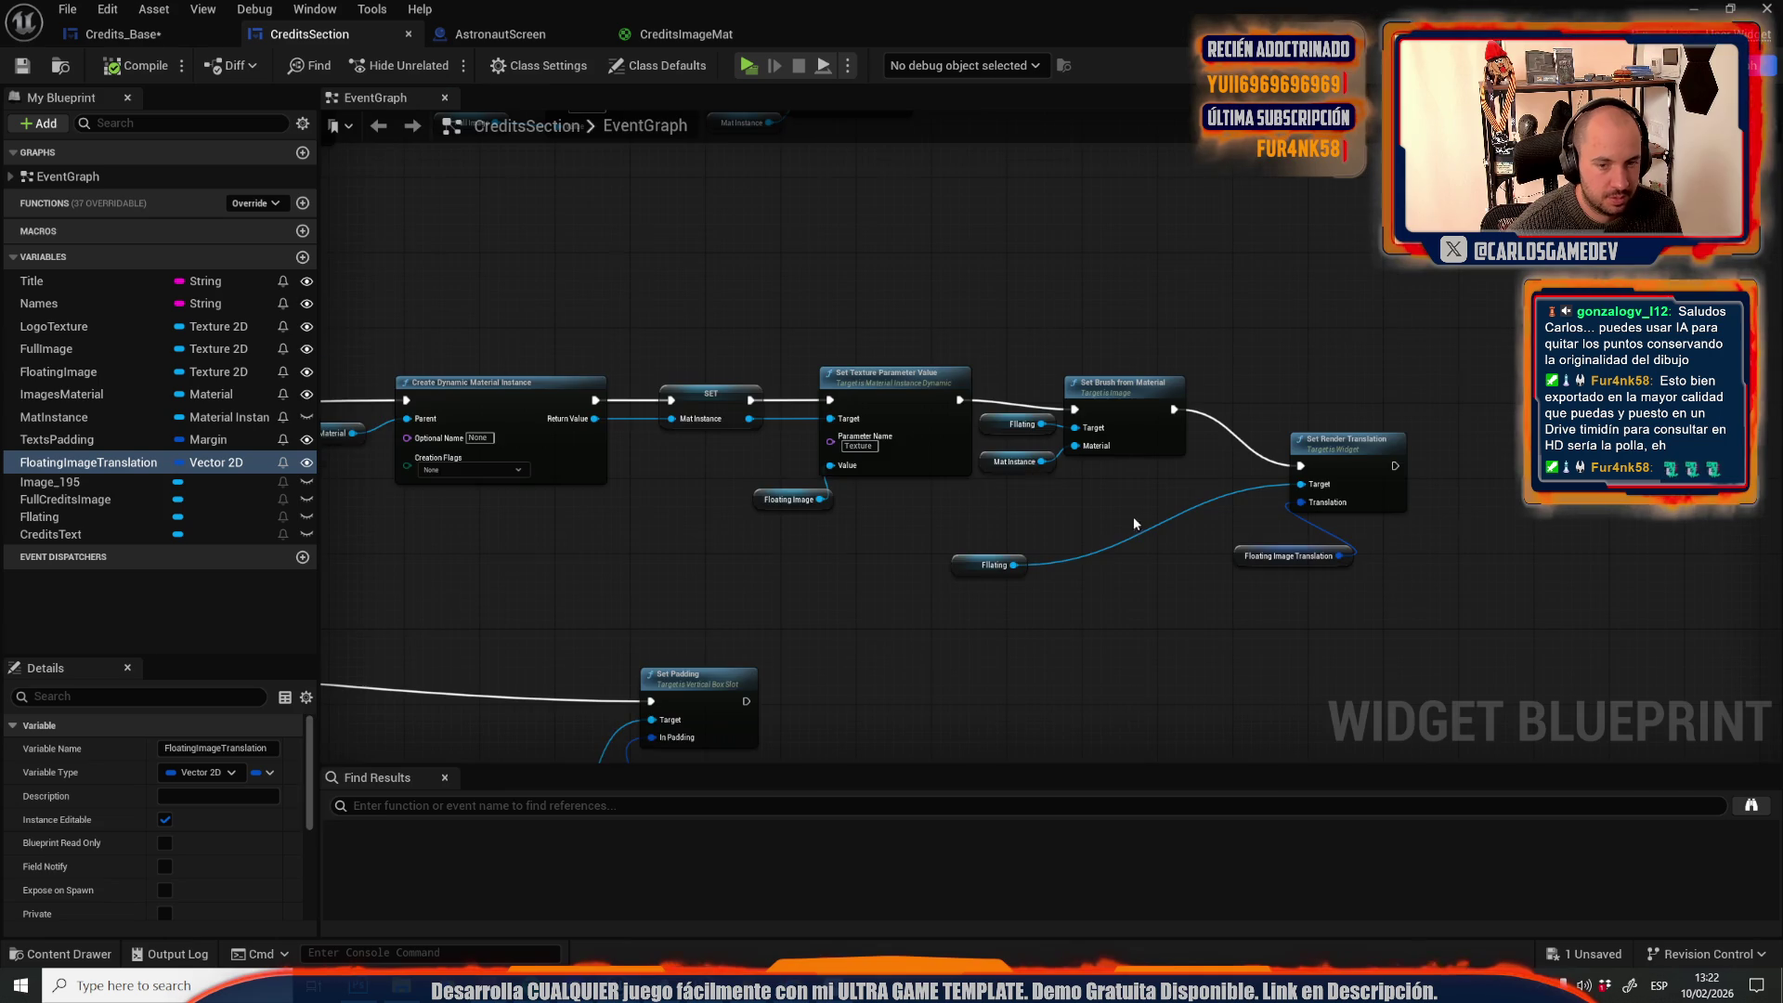
pyautogui.scroll(2, 1137, 524)
pyautogui.moveTo(731, 500)
pyautogui.mouseDown()
pyautogui.moveTo(867, 554)
pyautogui.moveTo(1351, 466)
pyautogui.moveTo(1390, 399)
pyautogui.mouseUp()
pyautogui.write('set scale')
pyautogui.press('Return')
pyautogui.moveTo(1215, 371); pyautogui.dragTo(1317, 410)
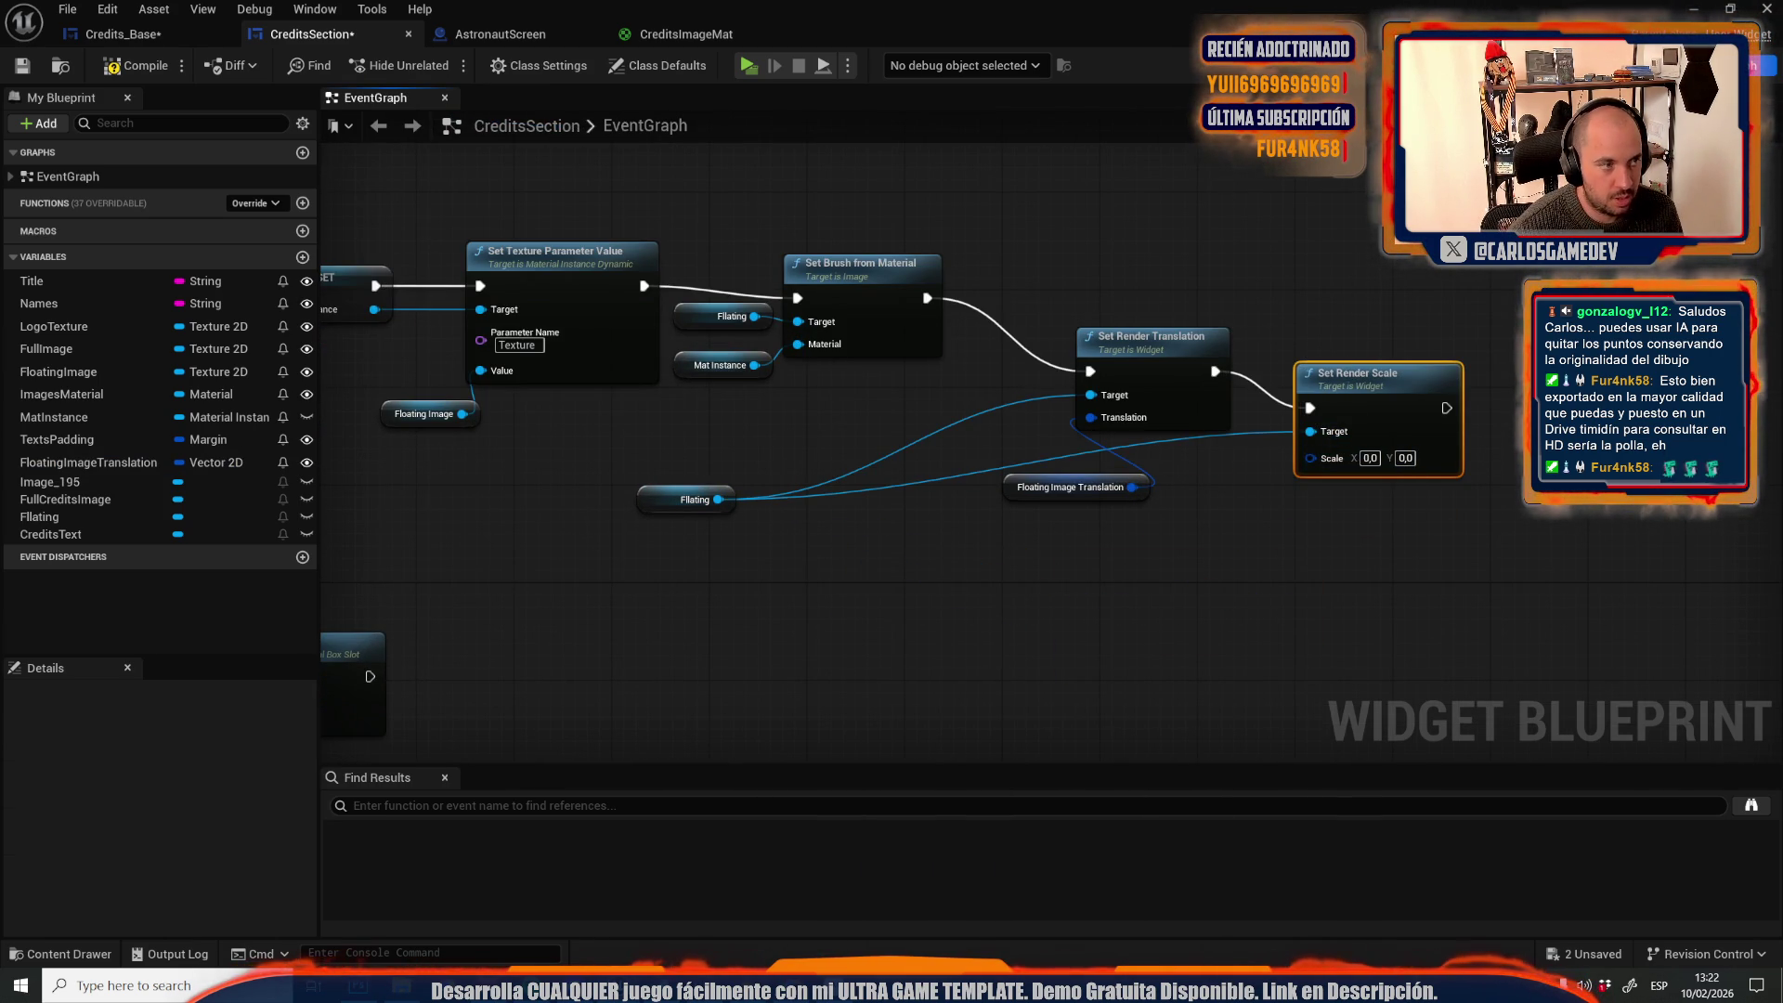
# Give the Set Render Scale node a scale of 20 × 20 and reposition it
pyautogui.click(1729, 65)
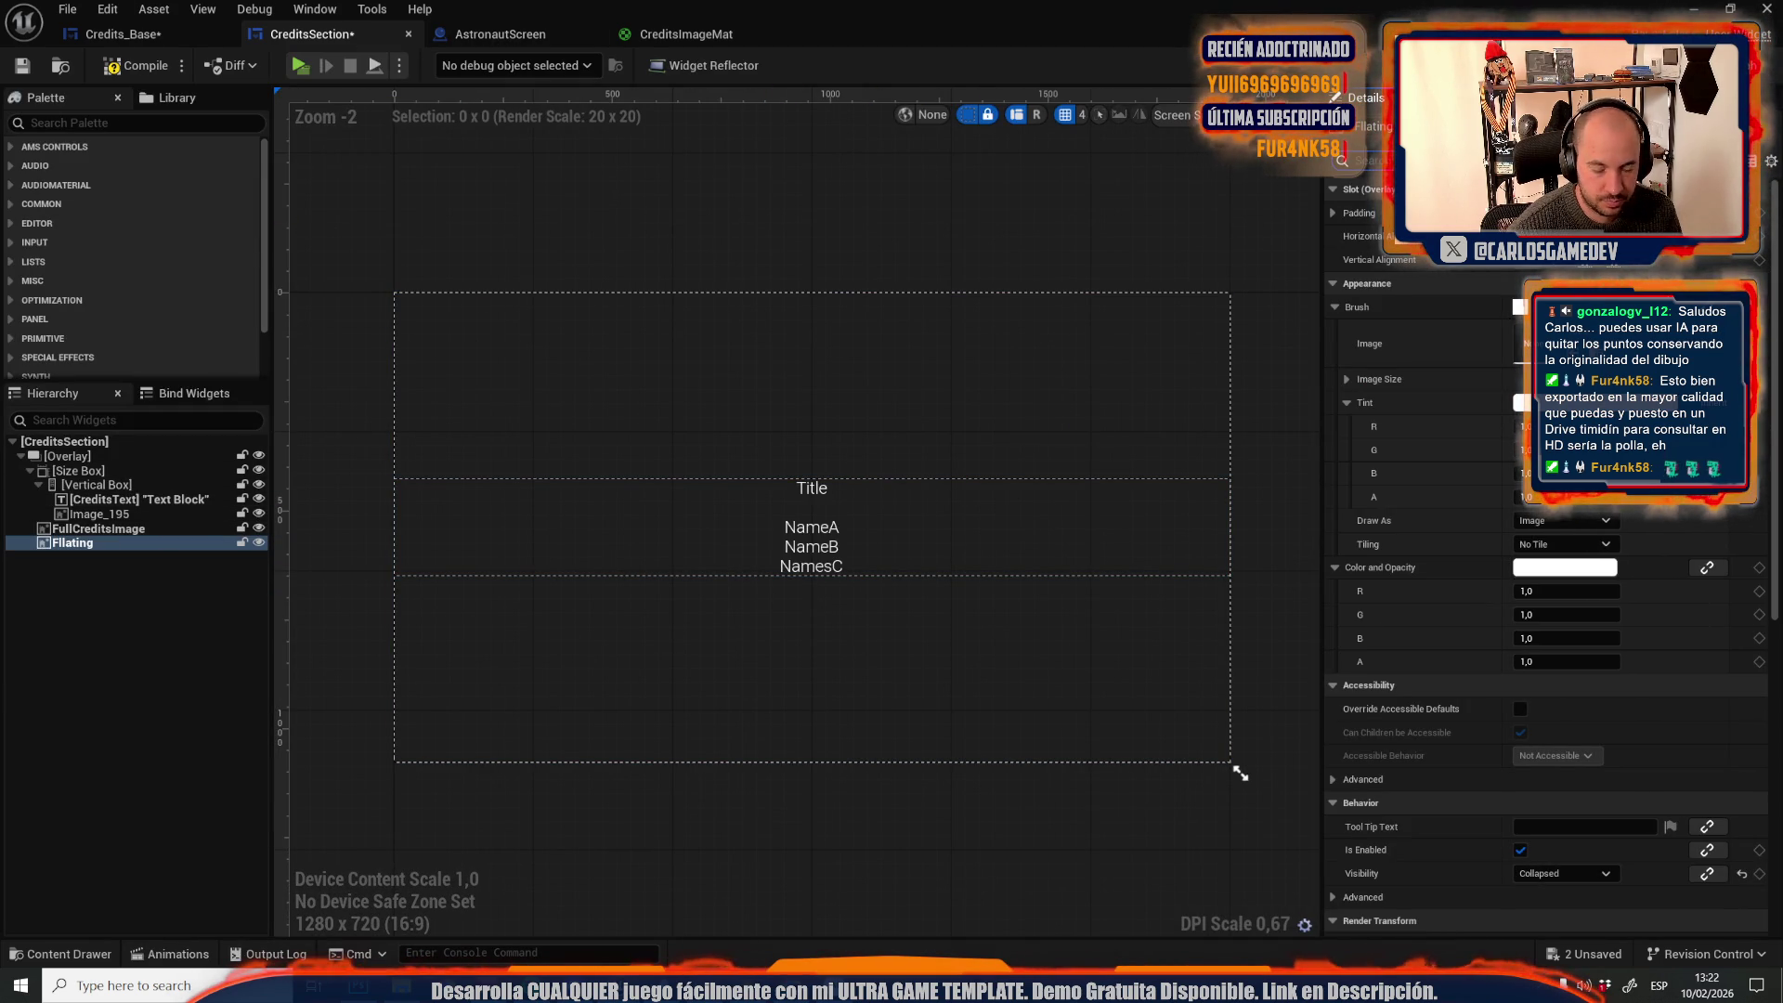
pyautogui.write('tran')
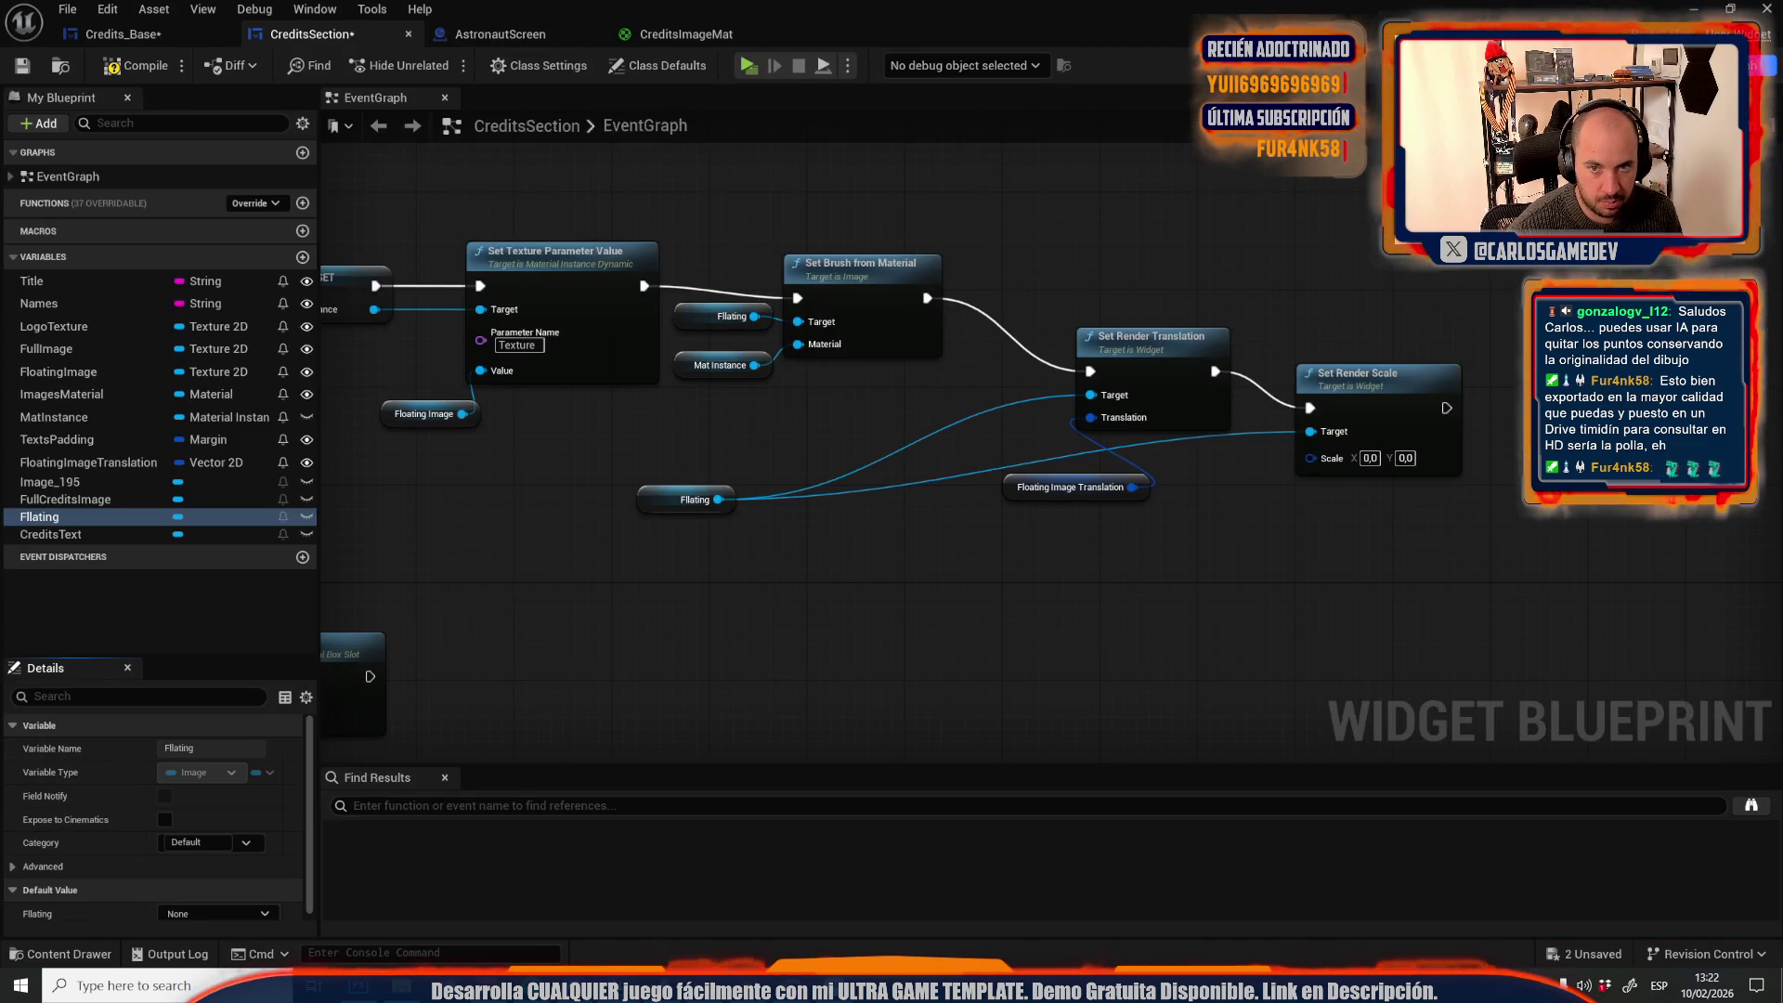
pyautogui.click(1730, 65)
pyautogui.click(1370, 458)
pyautogui.write('20')
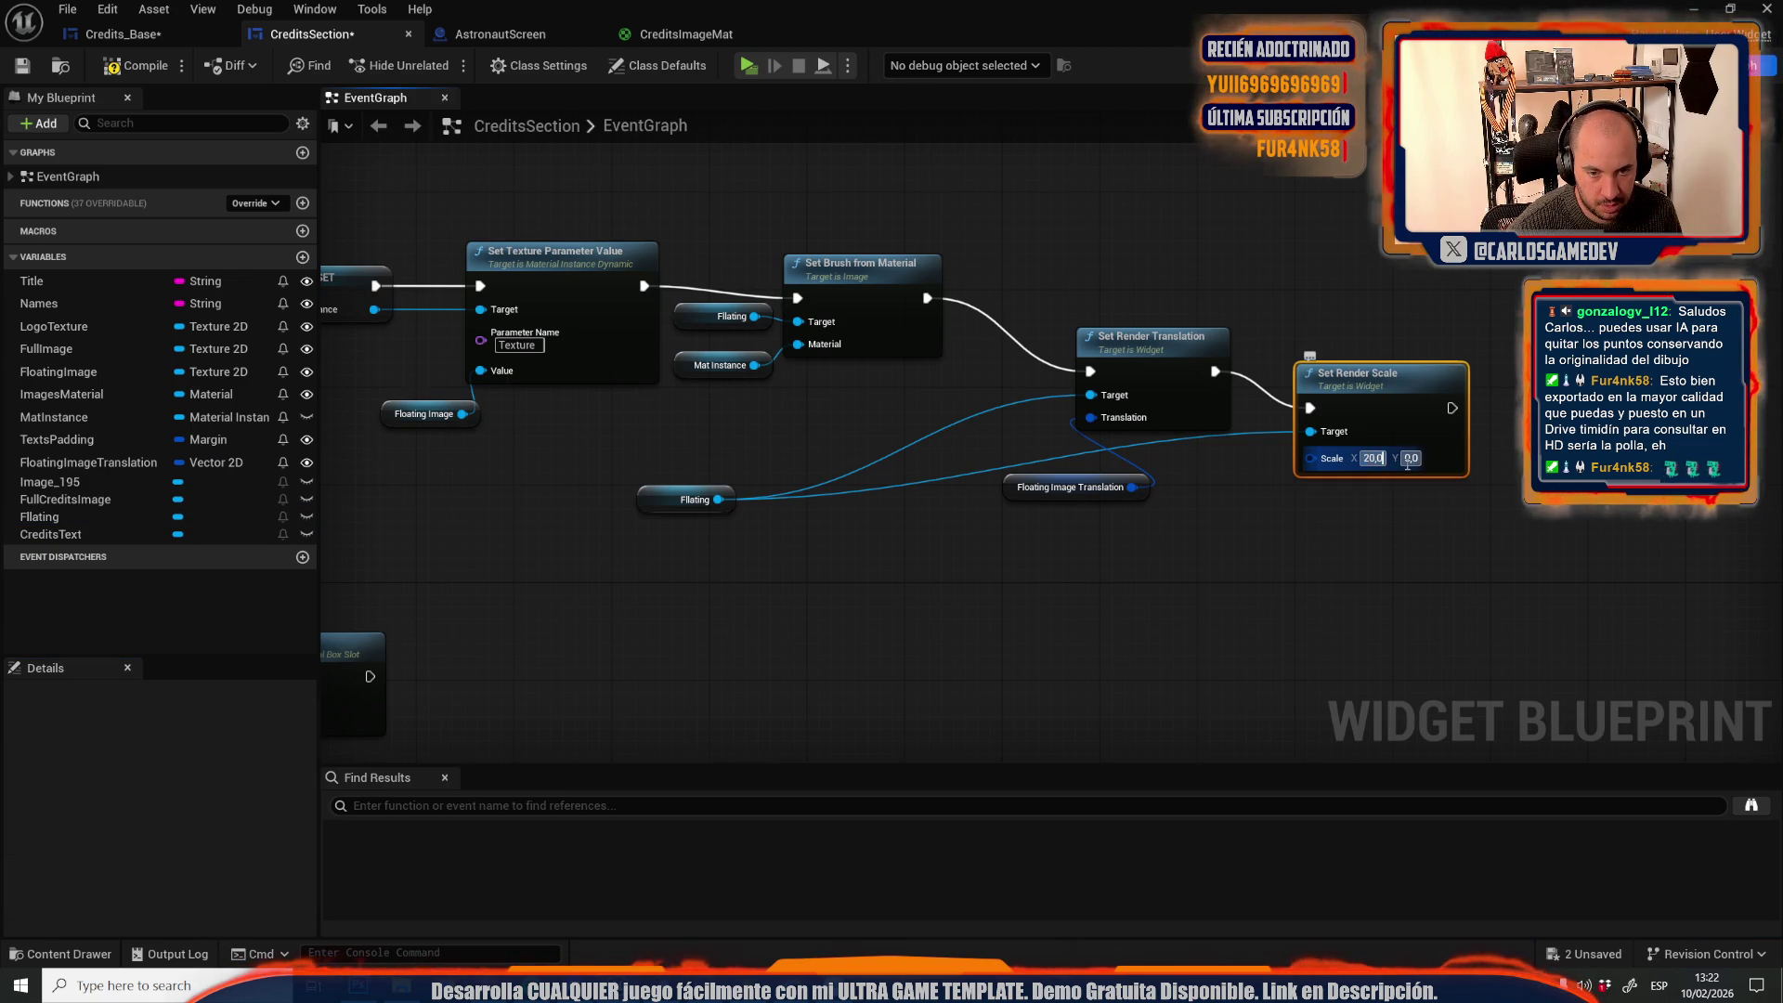
pyautogui.press('Tab')
pyautogui.write('20')
pyautogui.moveTo(1343, 375)
pyautogui.mouseDown()
pyautogui.moveTo(1429, 461)
pyautogui.moveTo(1440, 449)
pyautogui.mouseUp()
pyautogui.click(1342, 276)
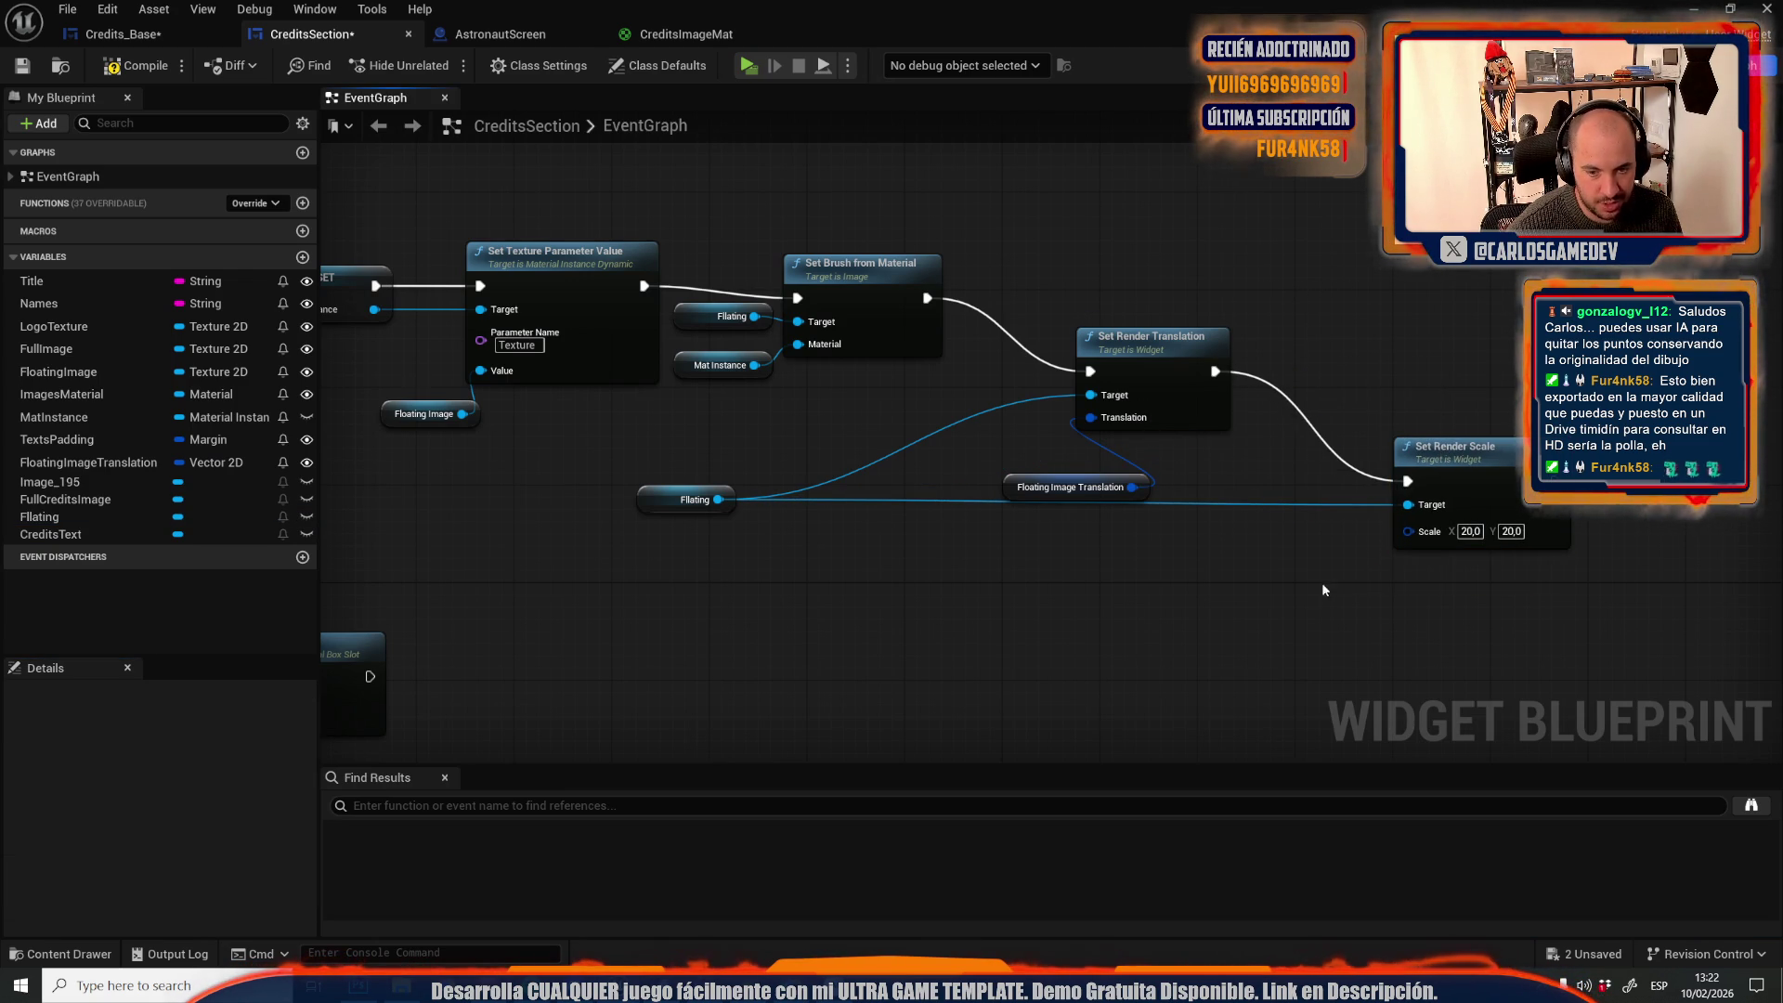
# Promote the Scale input to a new variable FloatingImageScale and compile CreditsSection
pyautogui.moveTo(1408, 531); pyautogui.dragTo(1301, 555)
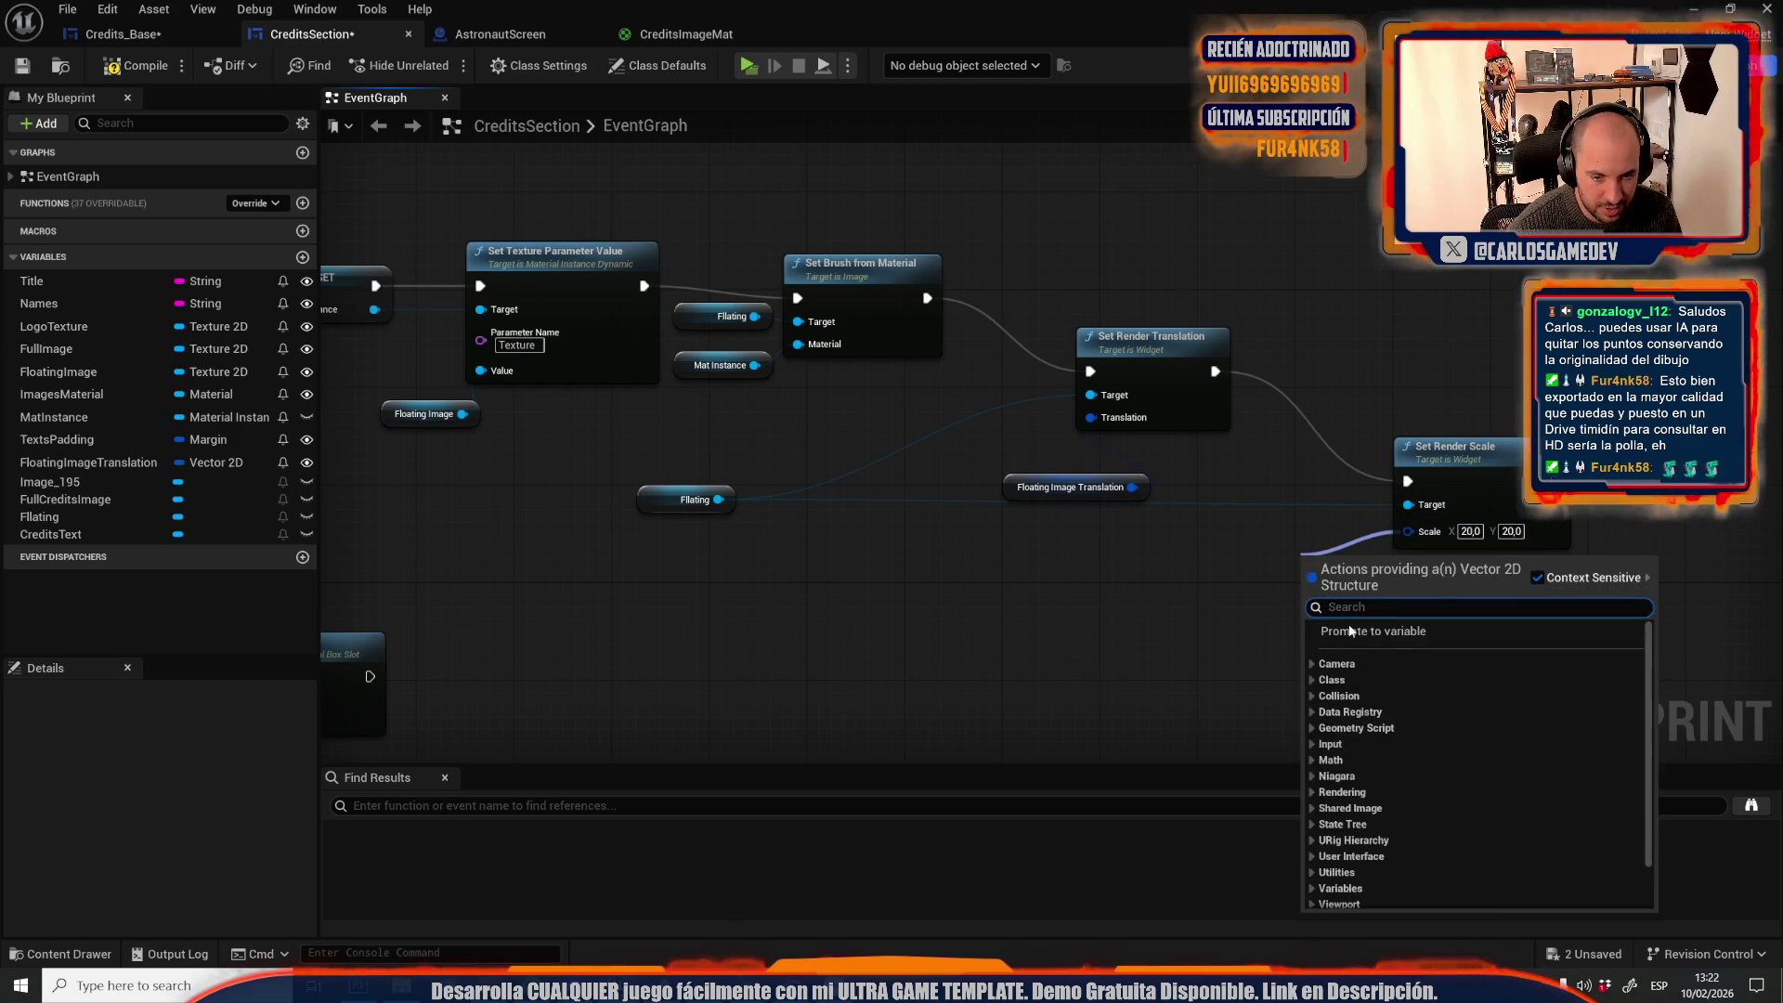
pyautogui.click(1356, 638)
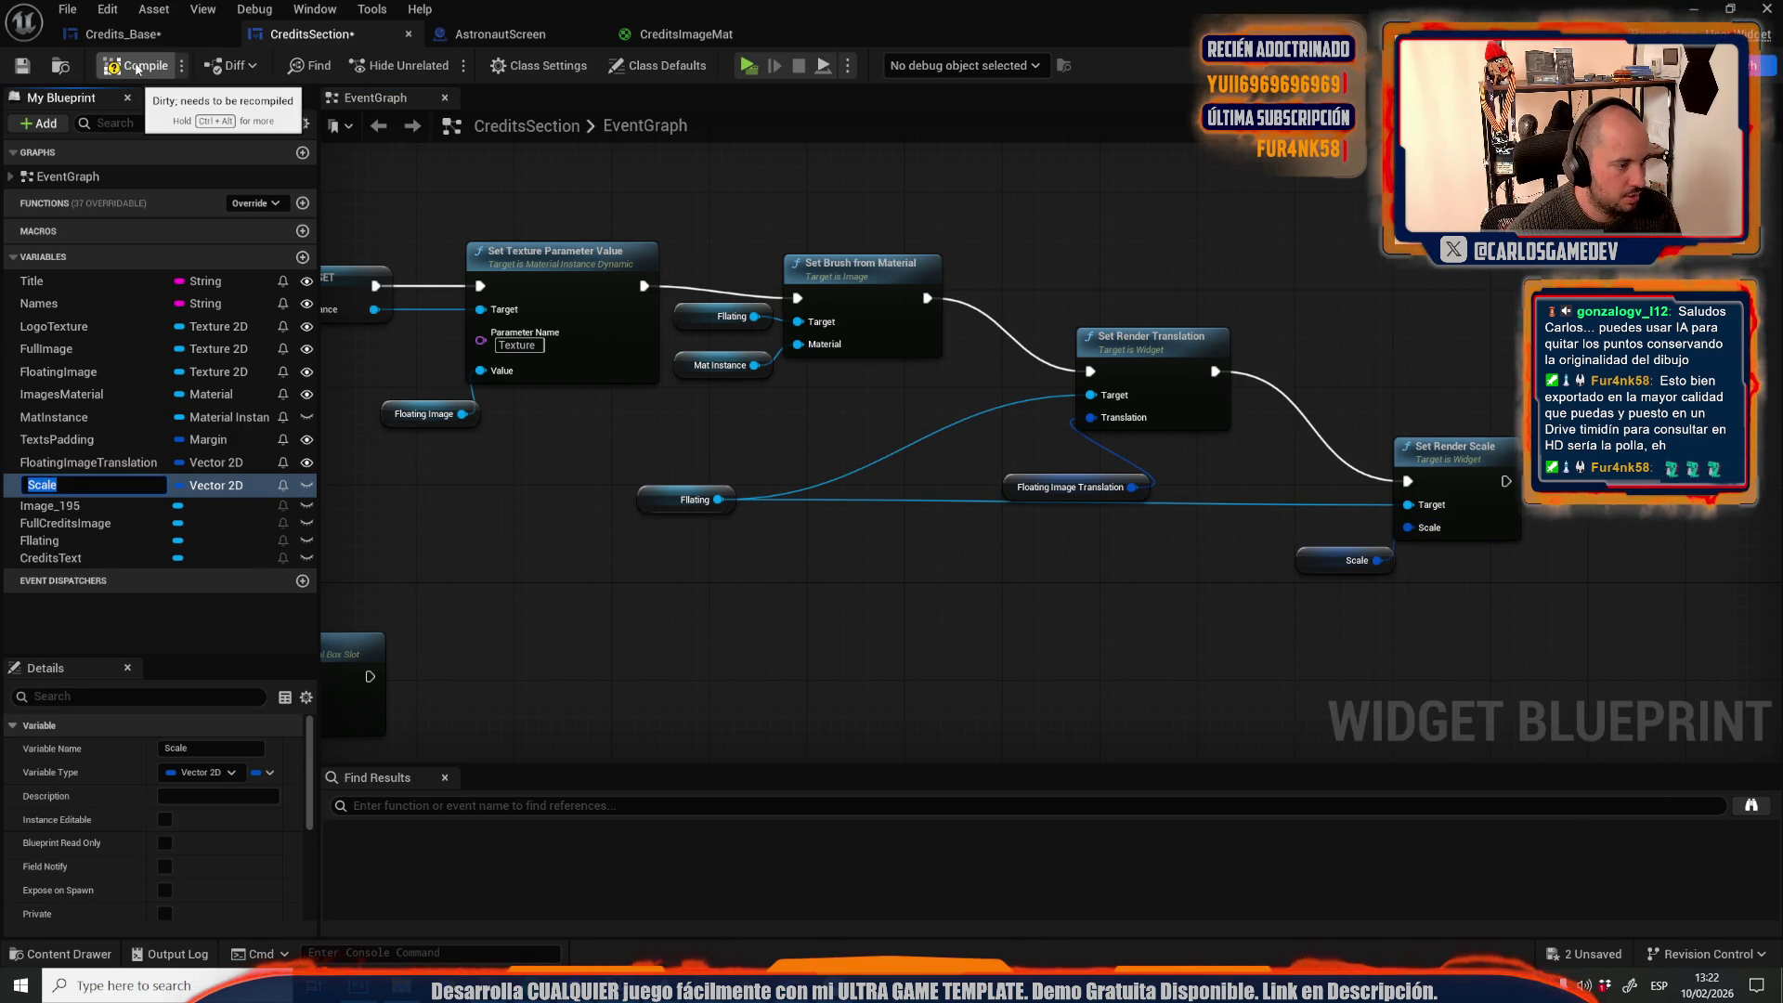
pyautogui.write('FloatingImageSc')
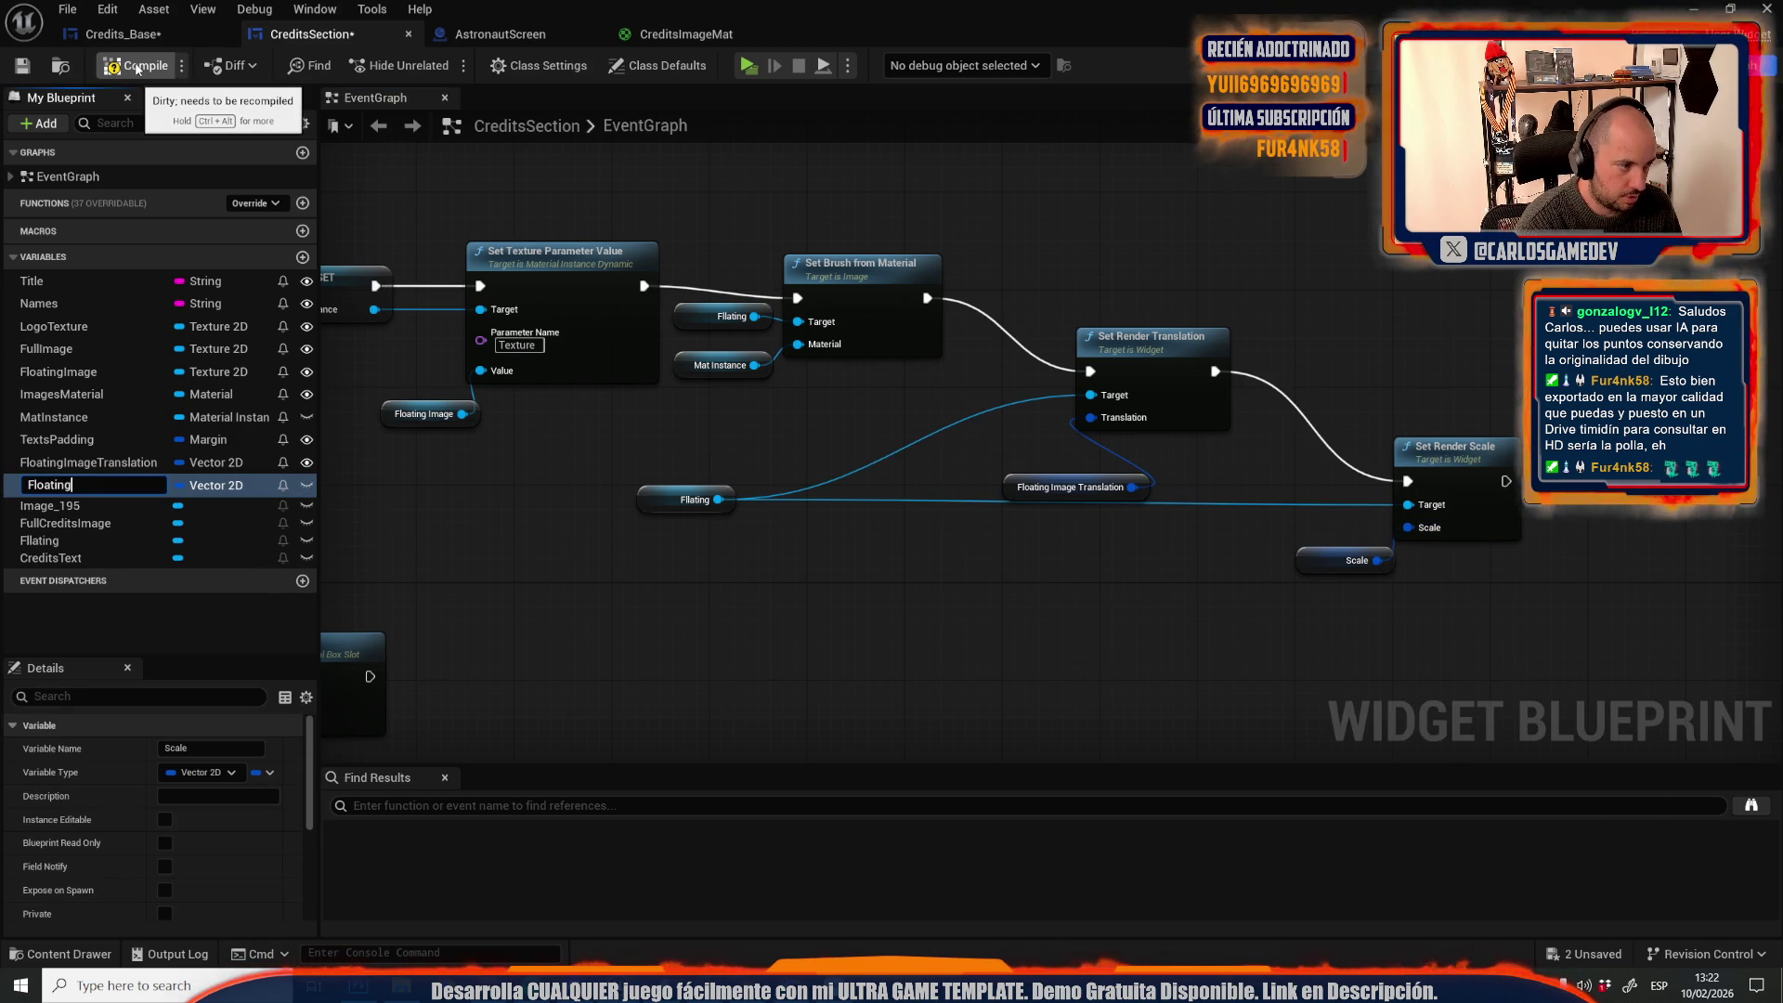
pyautogui.press('Return')
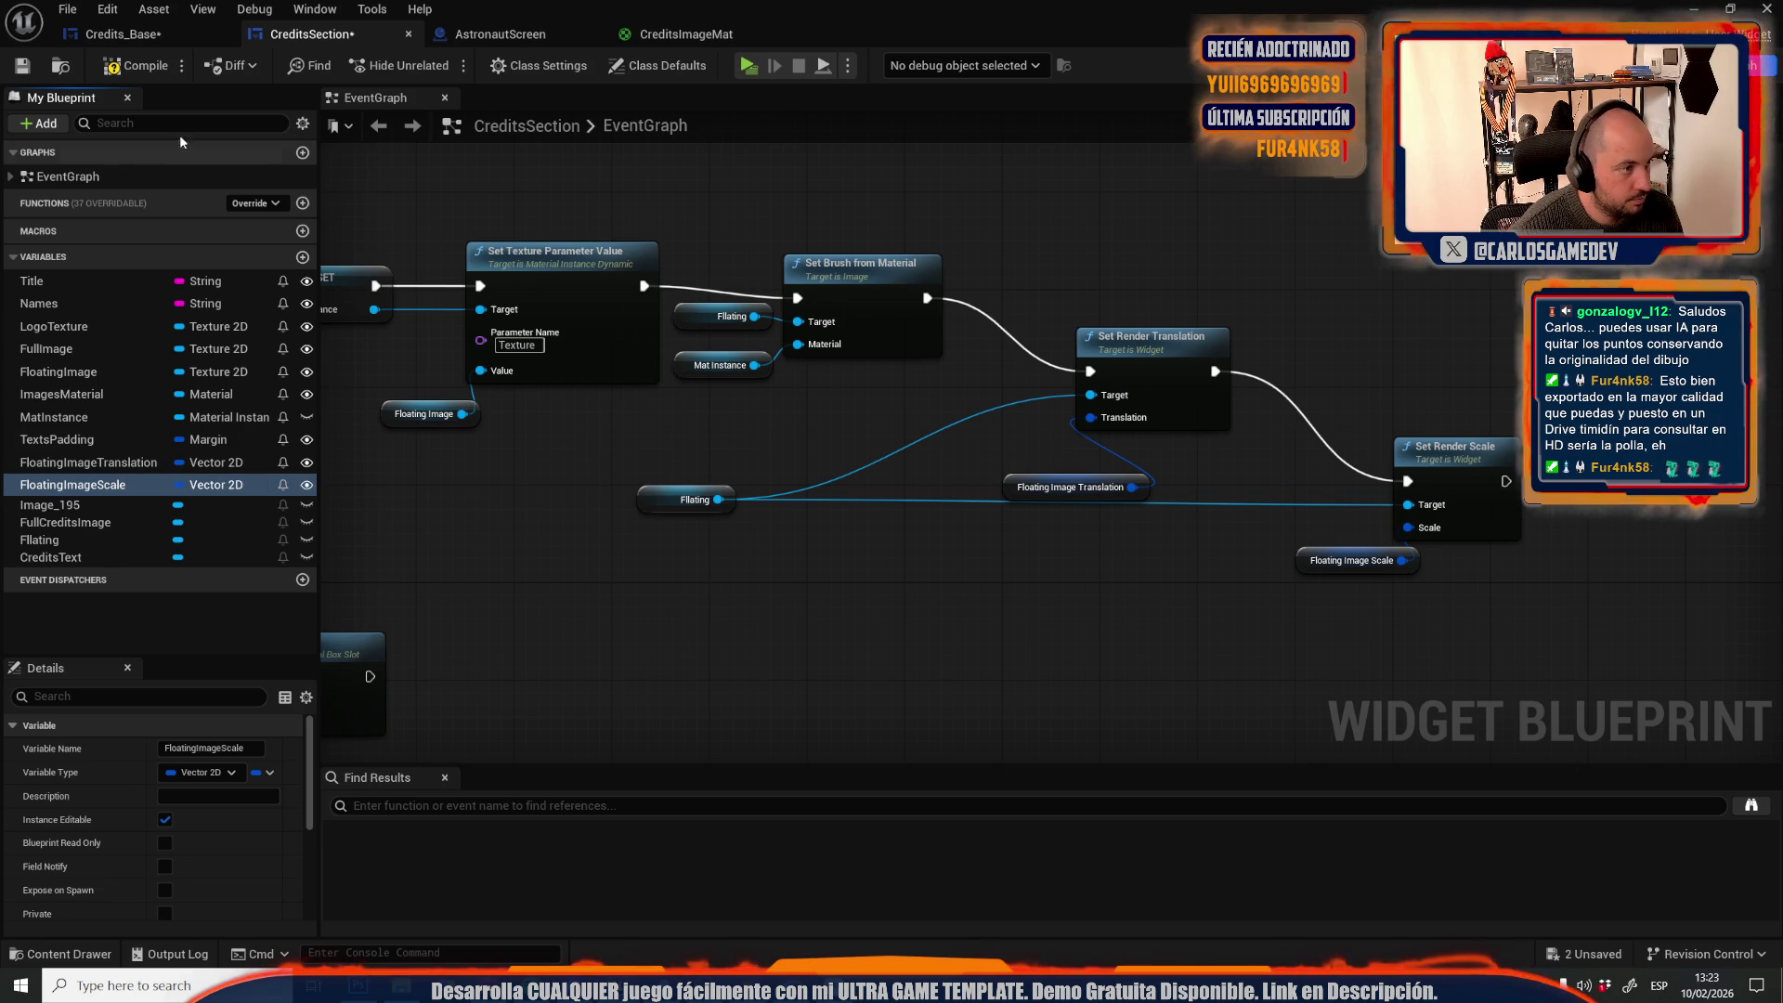
pyautogui.click(121, 33)
pyautogui.click(450, 35)
pyautogui.click(311, 34)
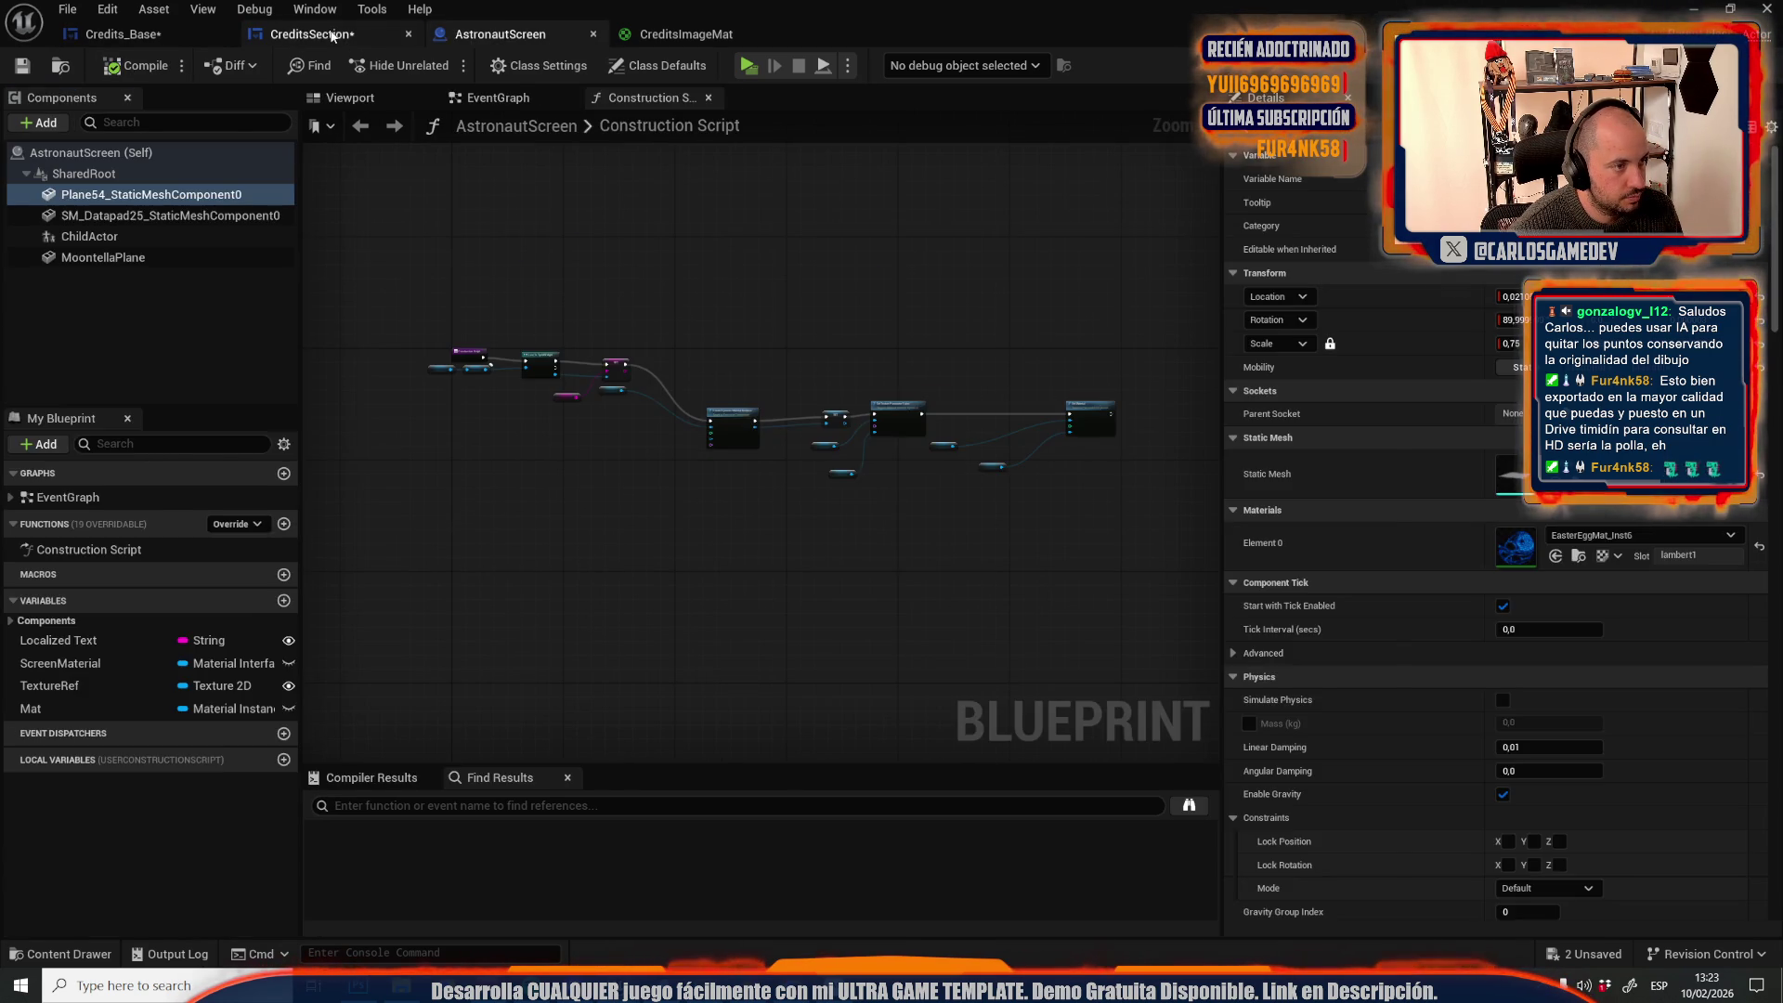
pyautogui.click(135, 68)
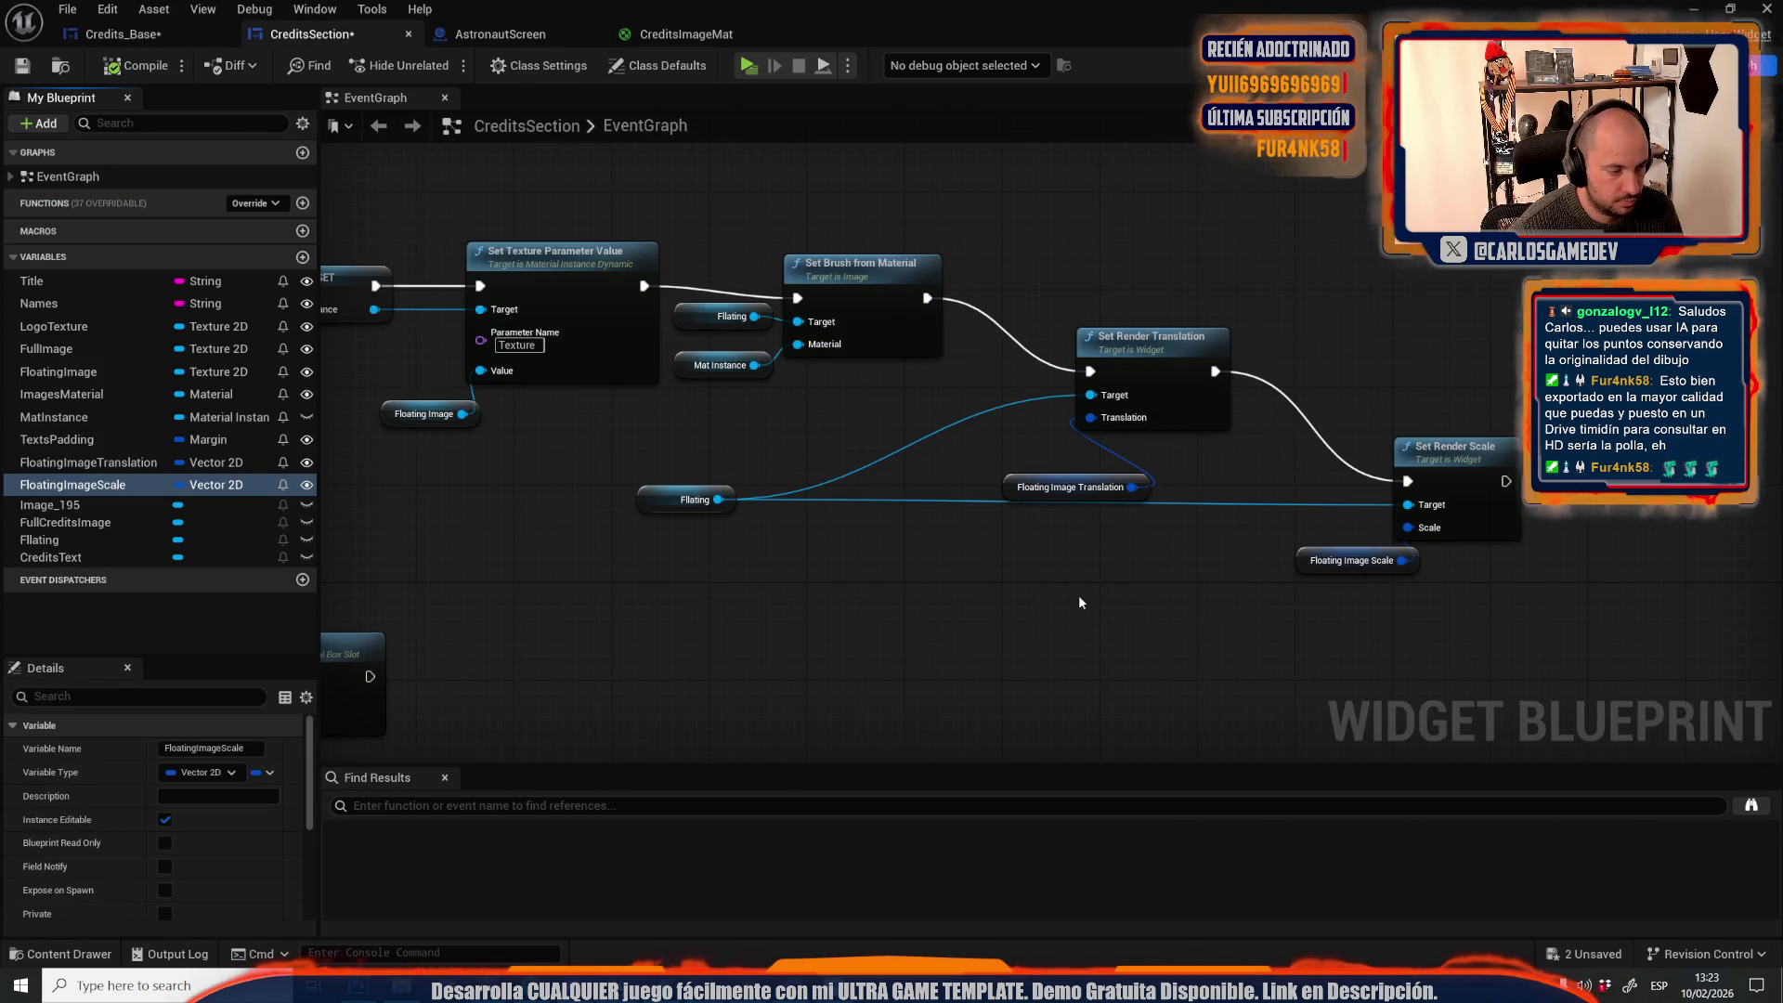
pyautogui.click(121, 34)
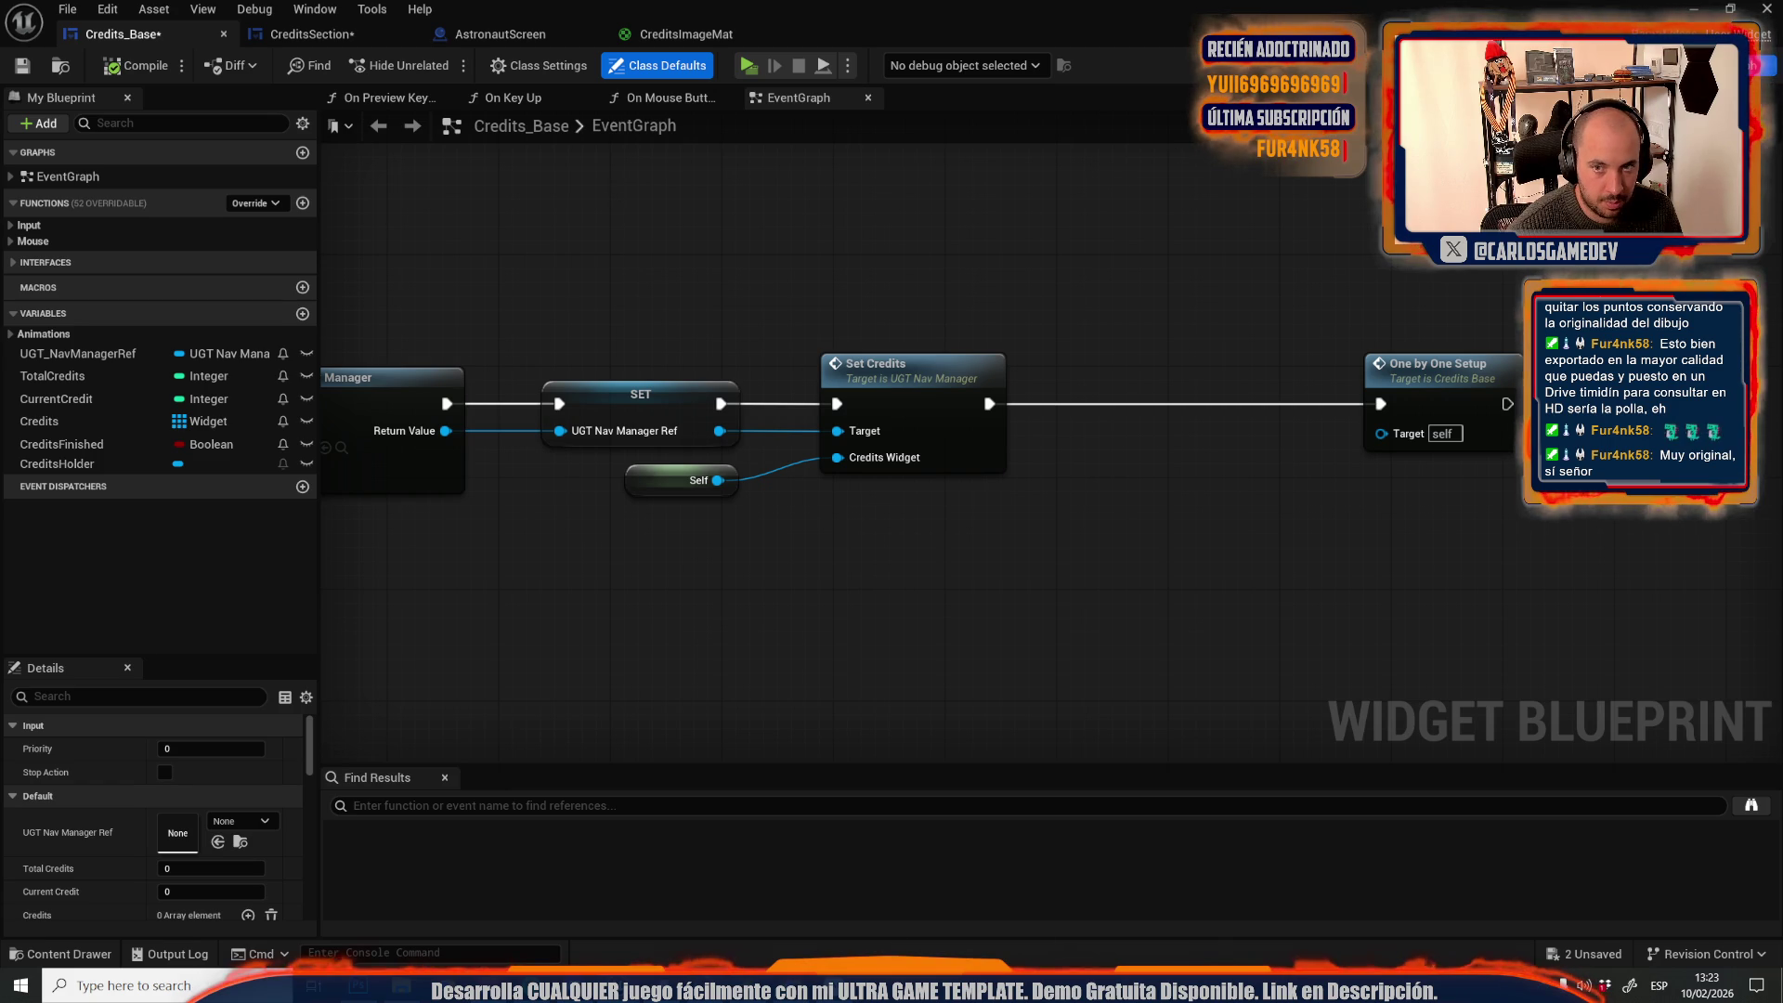
# In the Credits_Base Designer, try Floating Image Scale 30 × 30, then 25
pyautogui.click(1700, 65)
pyautogui.scroll(-2, 1083, 358)
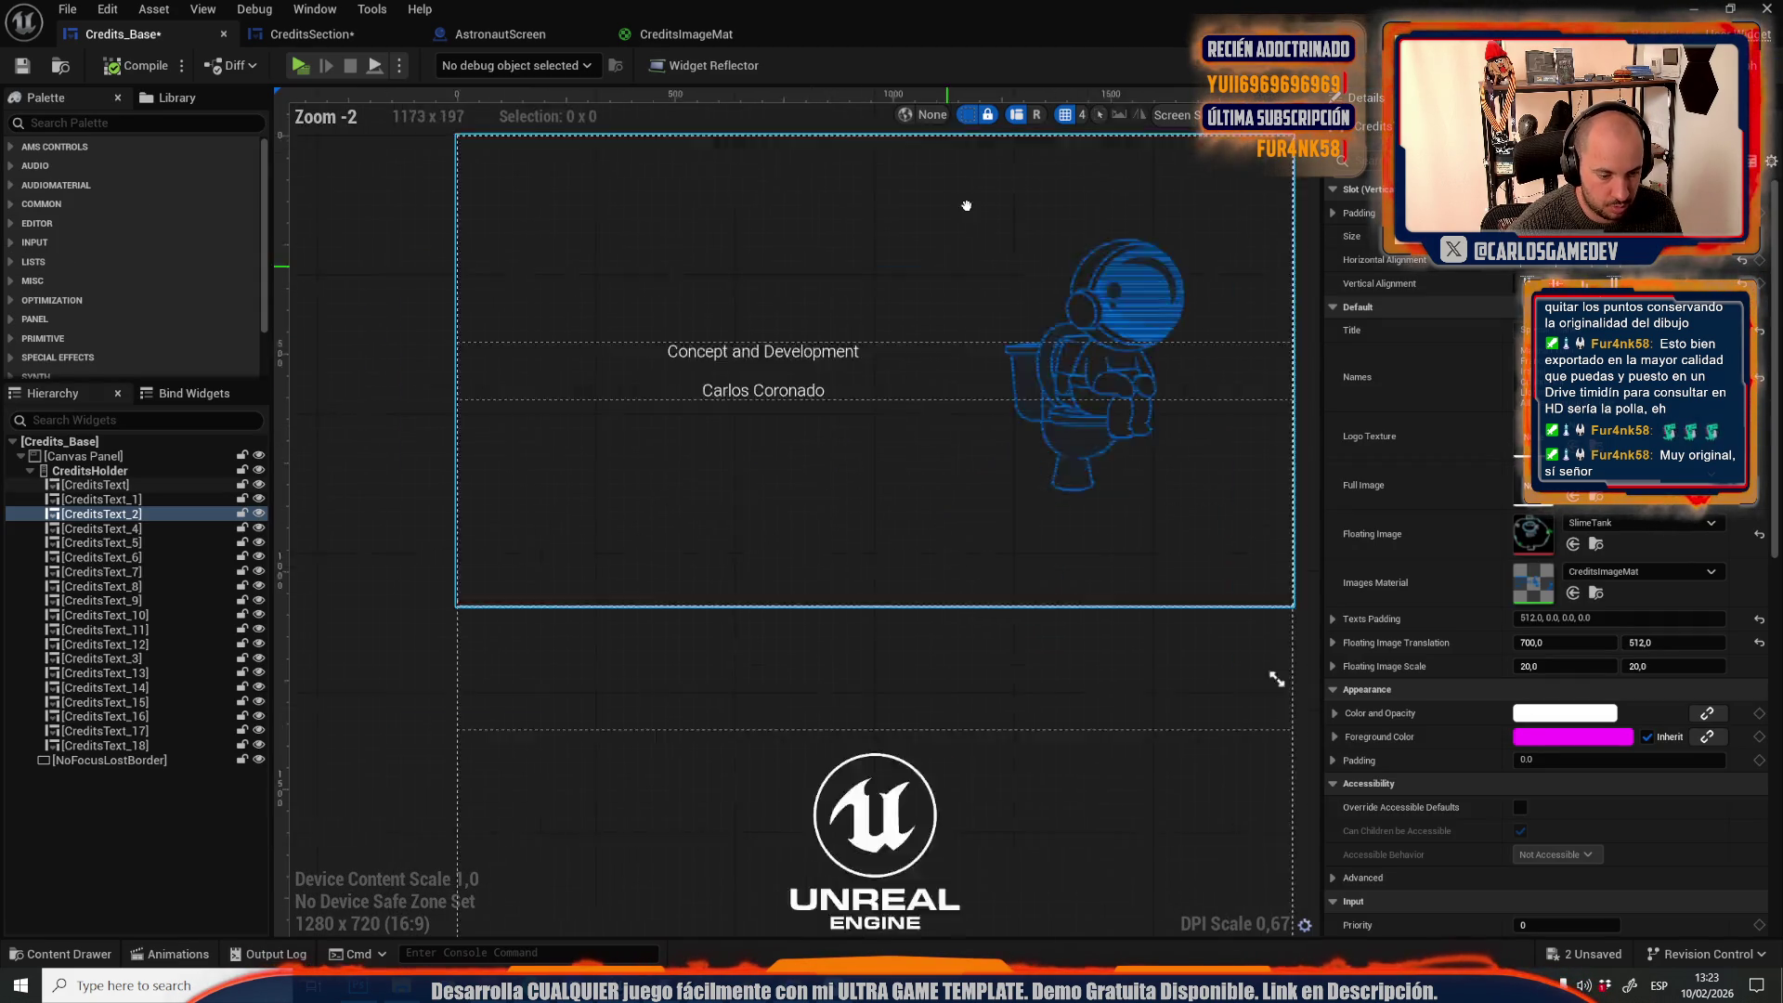
pyautogui.scroll(2, 905, 592)
pyautogui.scroll(-2, 892, 571)
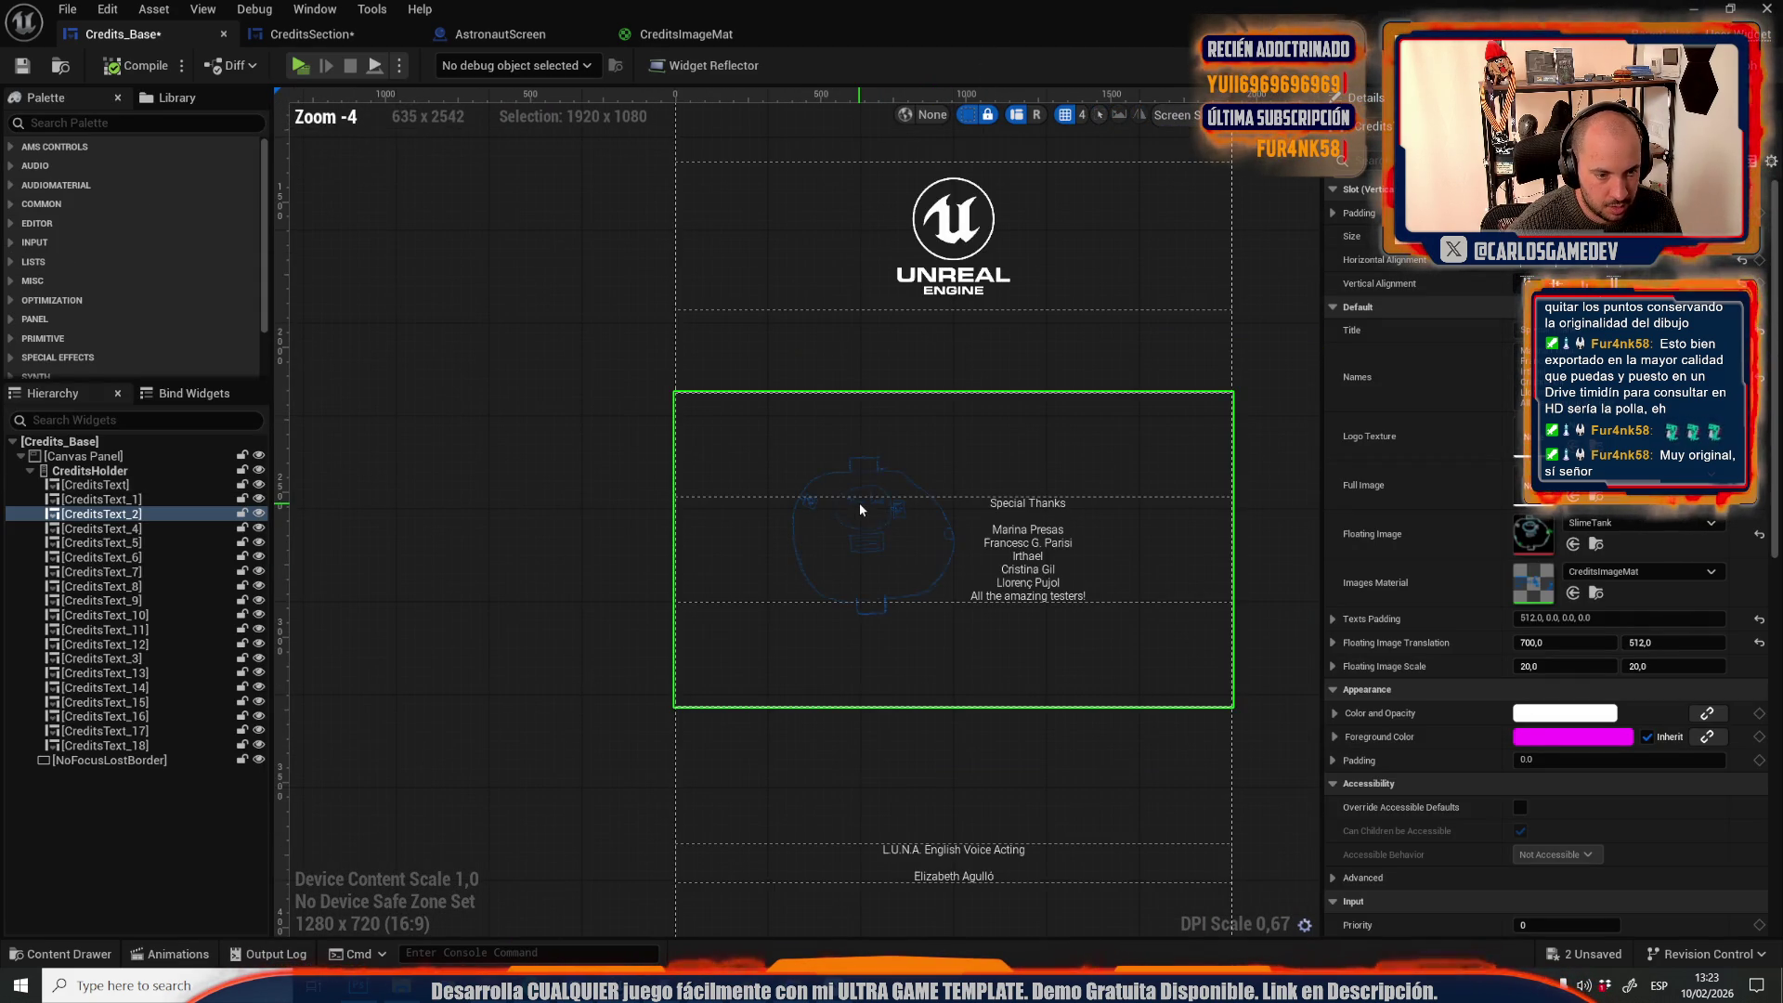
pyautogui.click(1570, 666)
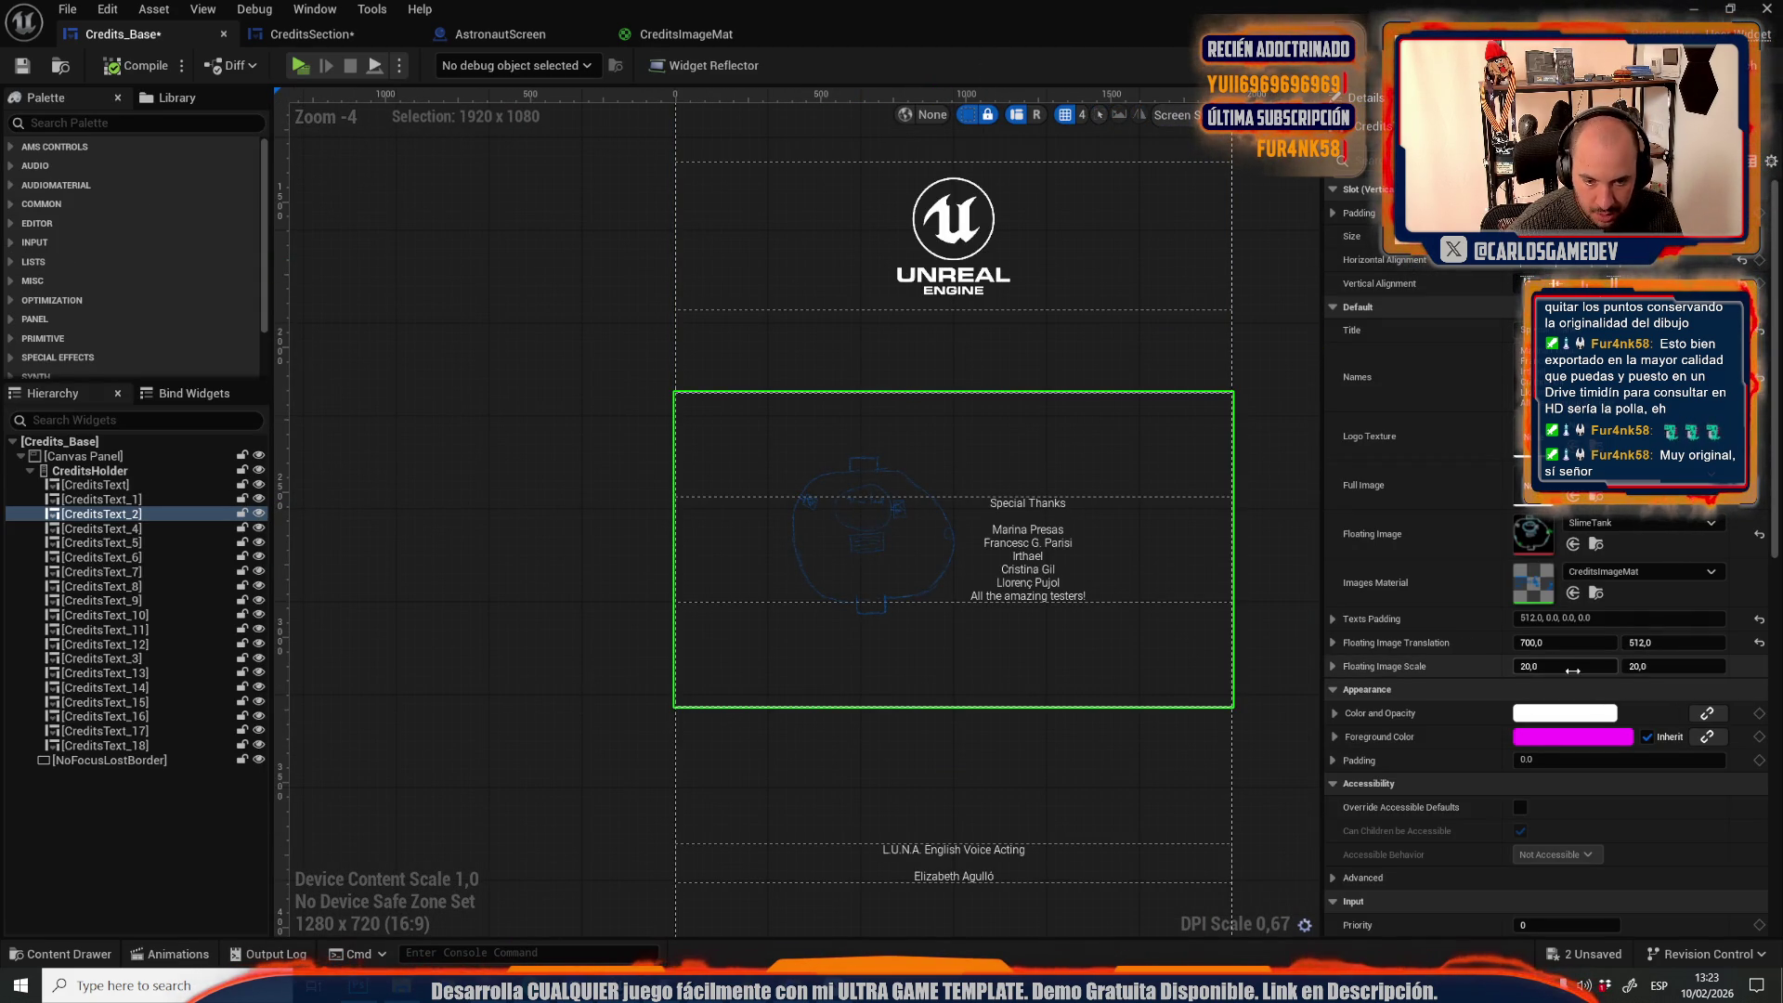
pyautogui.write('30')
pyautogui.press('Tab')
pyautogui.write('30')
pyautogui.press('Tab')
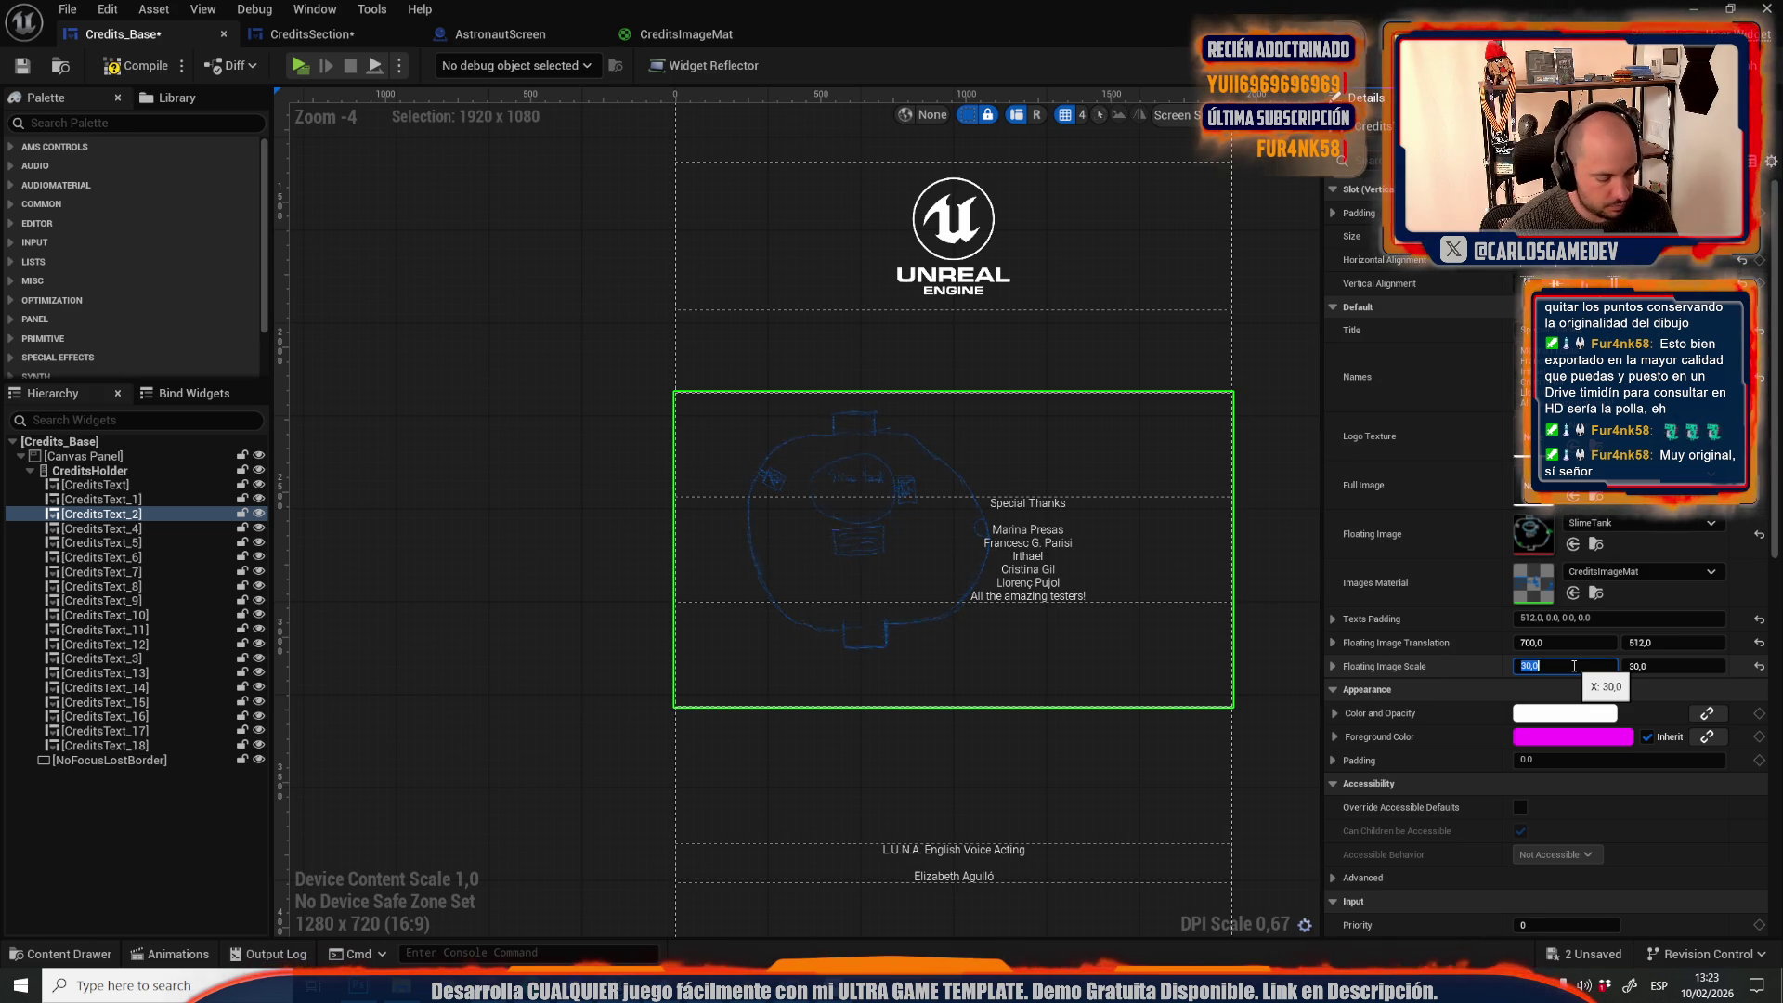
pyautogui.write('5')
pyautogui.press('Tab')
pyautogui.write('25')
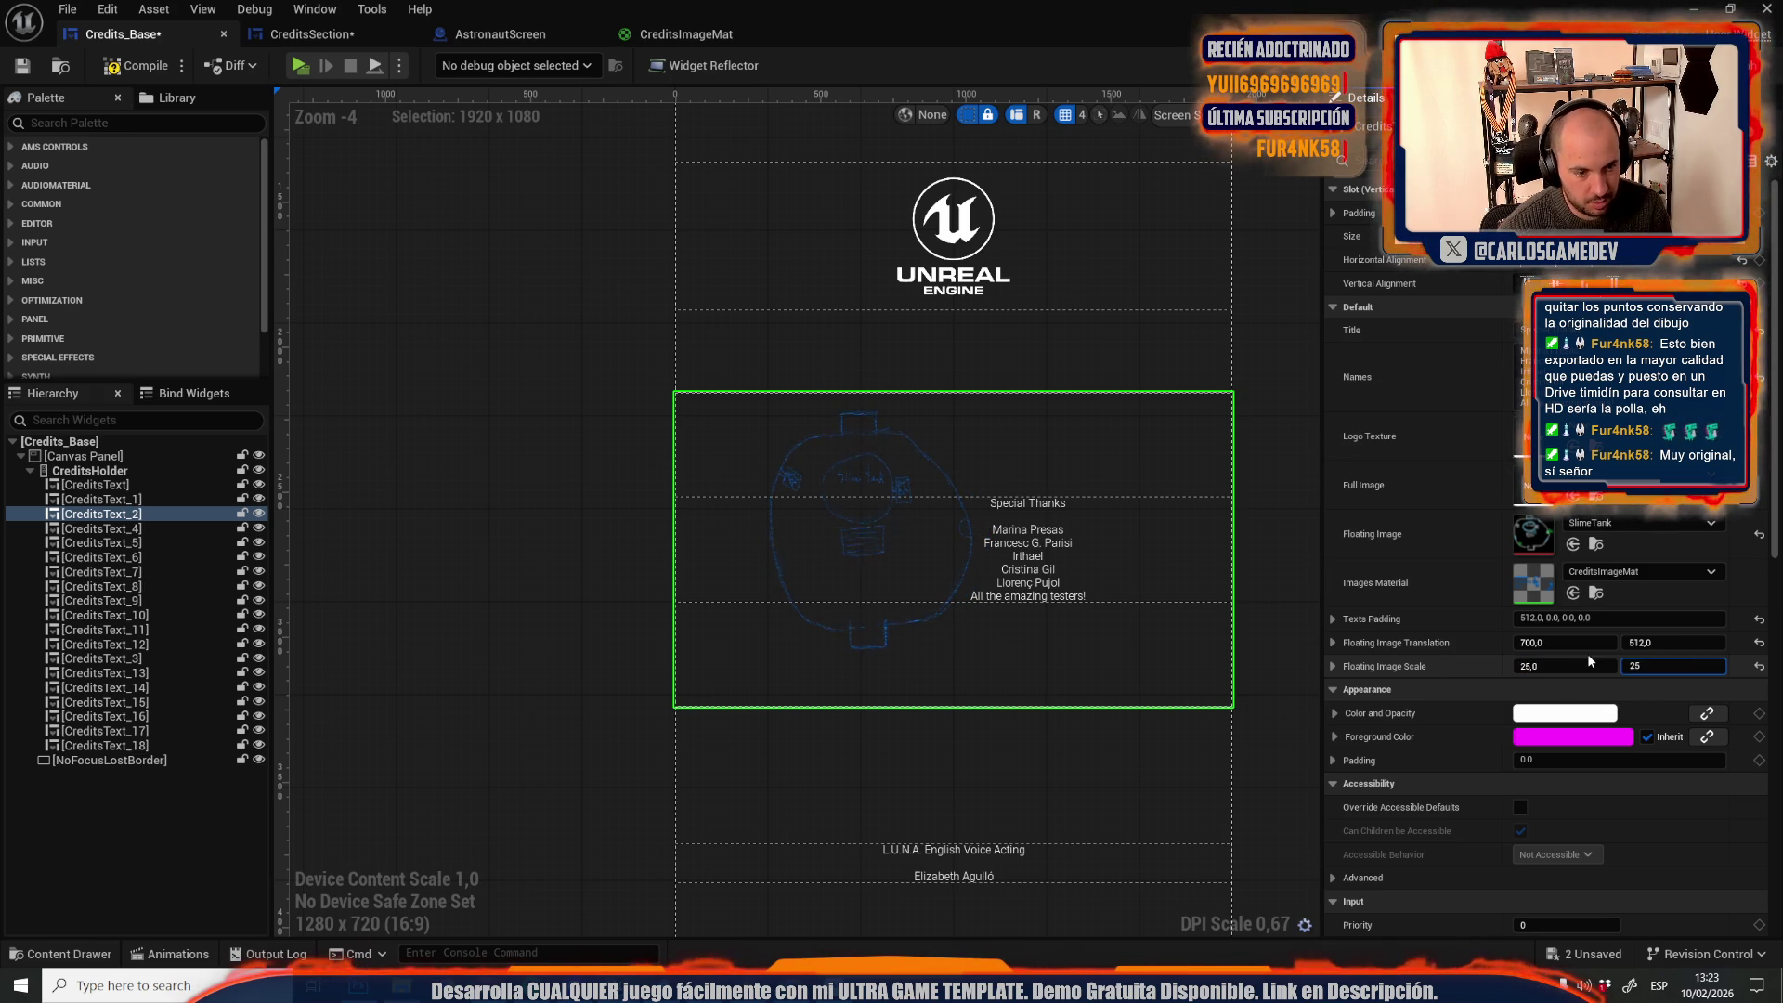
# Set Floating Image Translation X to 600 and restore the scale to 30 × 30
pyautogui.click(1653, 643)
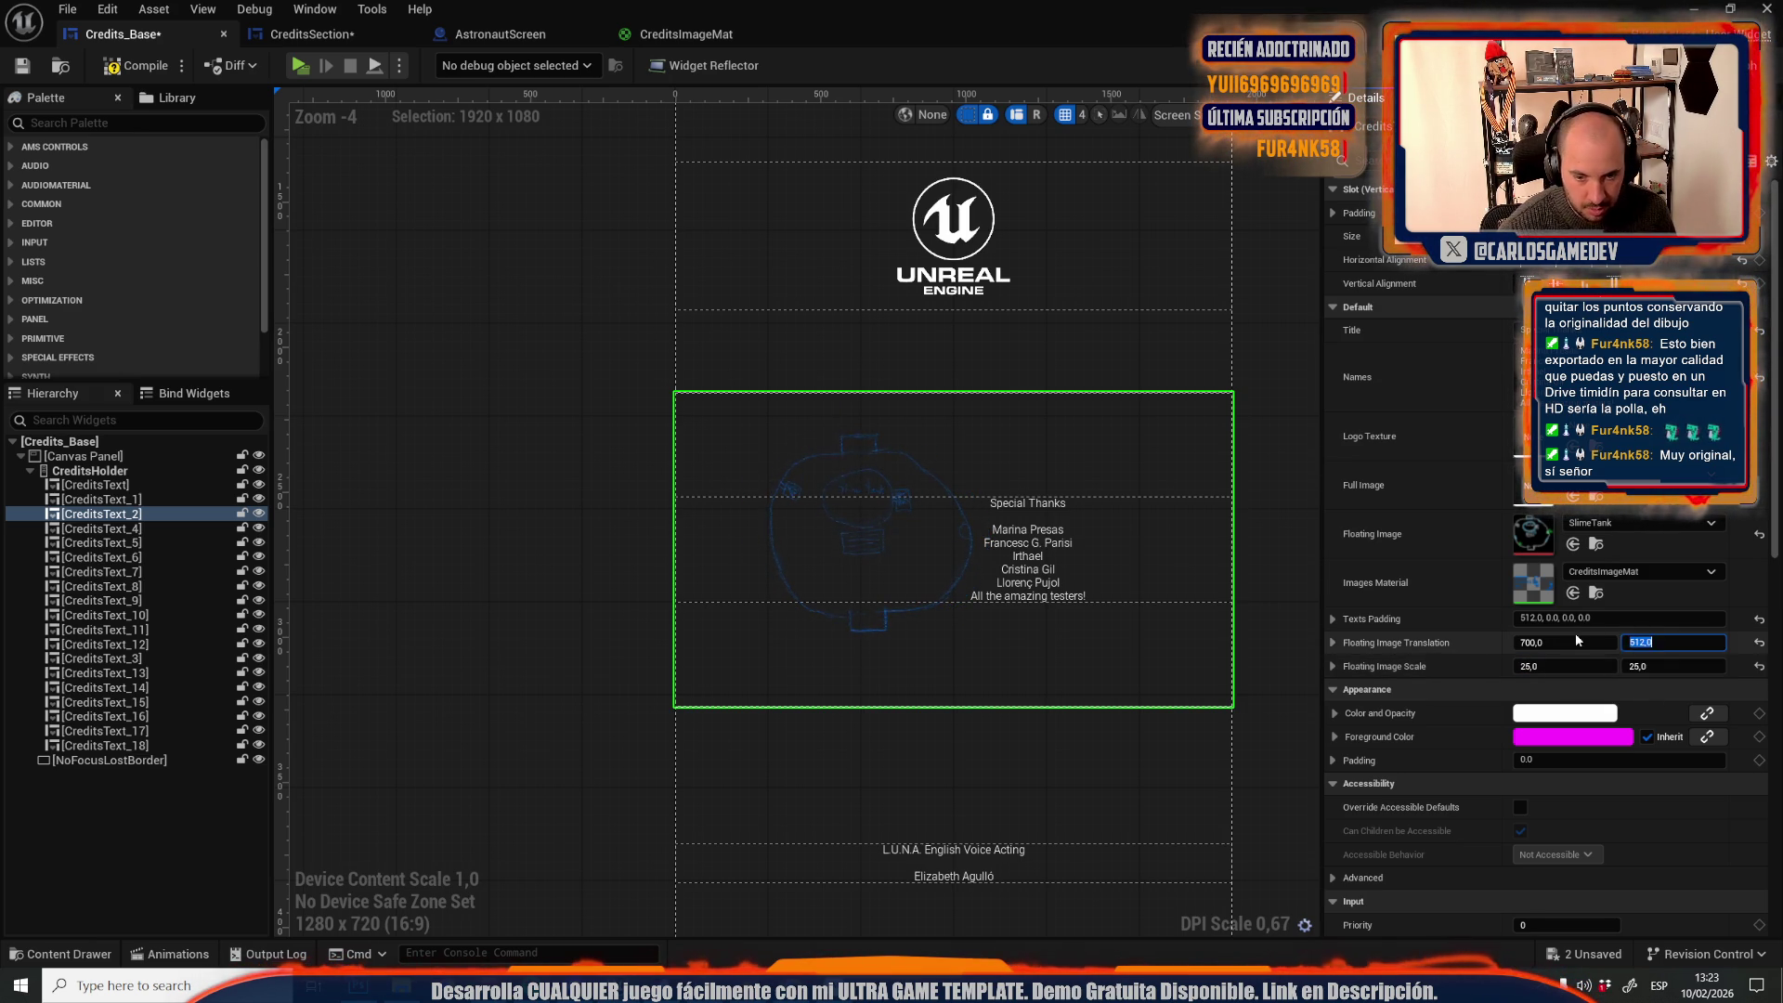
pyautogui.write('600')
pyautogui.press('Return')
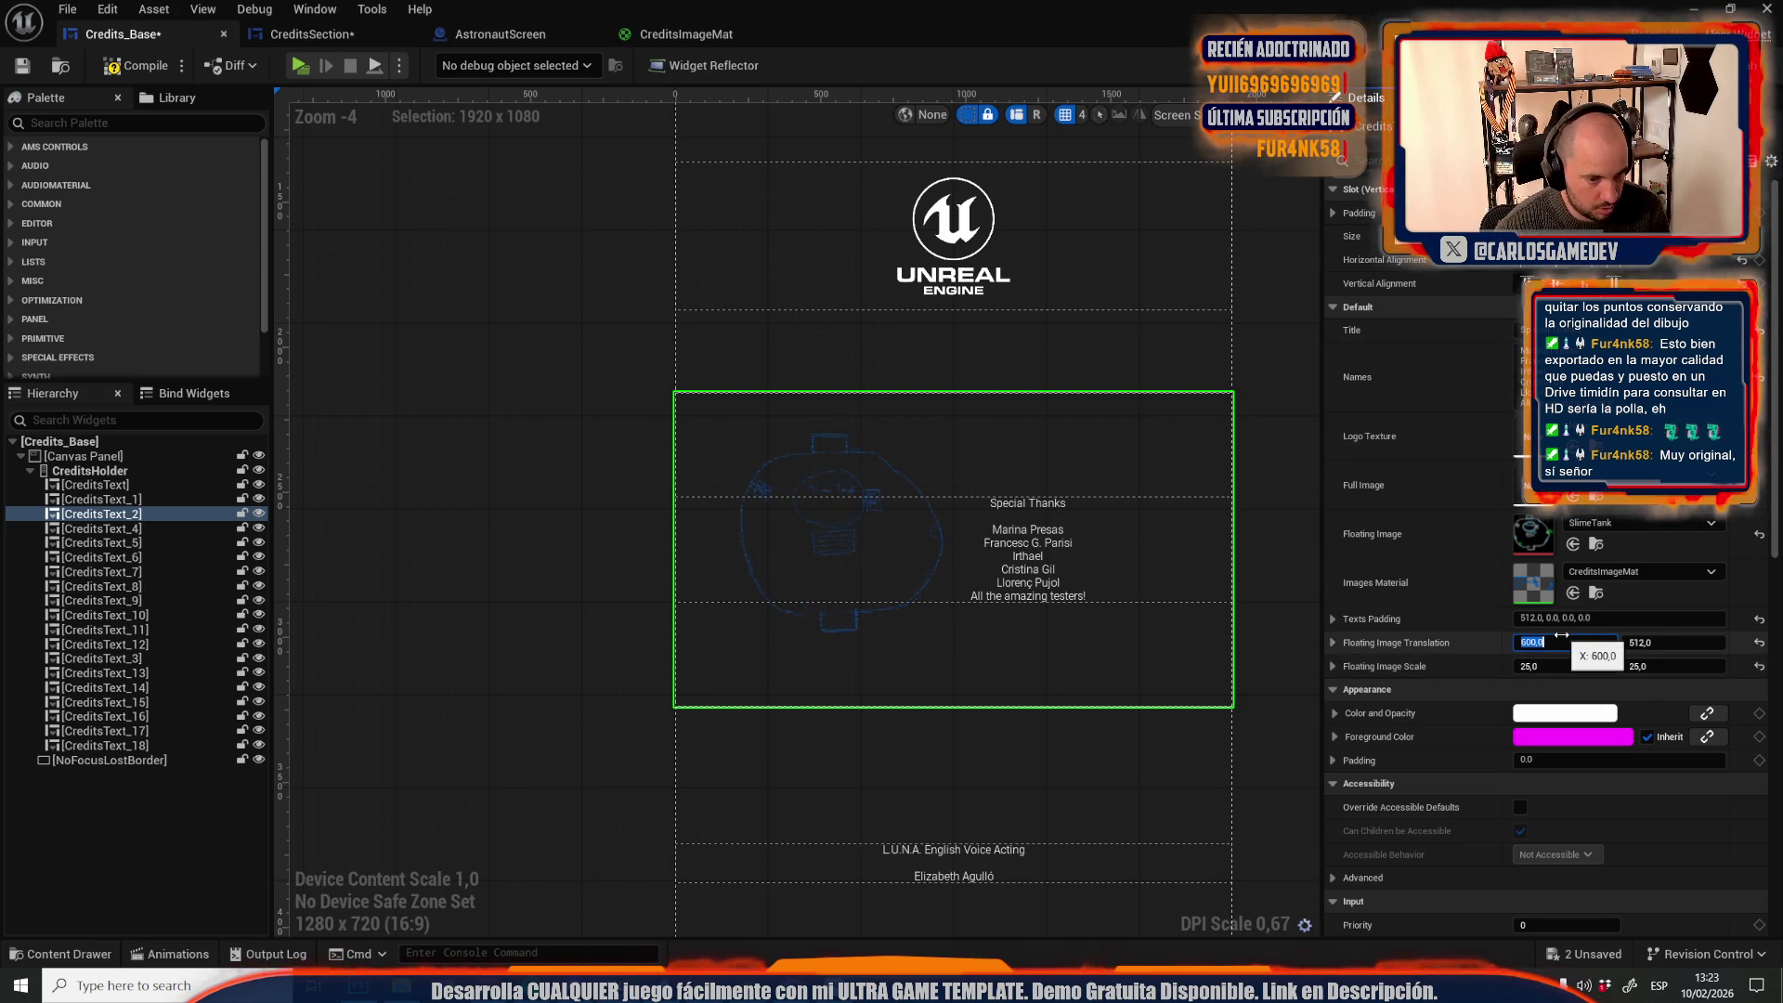
pyautogui.click(1562, 669)
pyautogui.write('30')
pyautogui.click(1636, 667)
pyautogui.write('30')
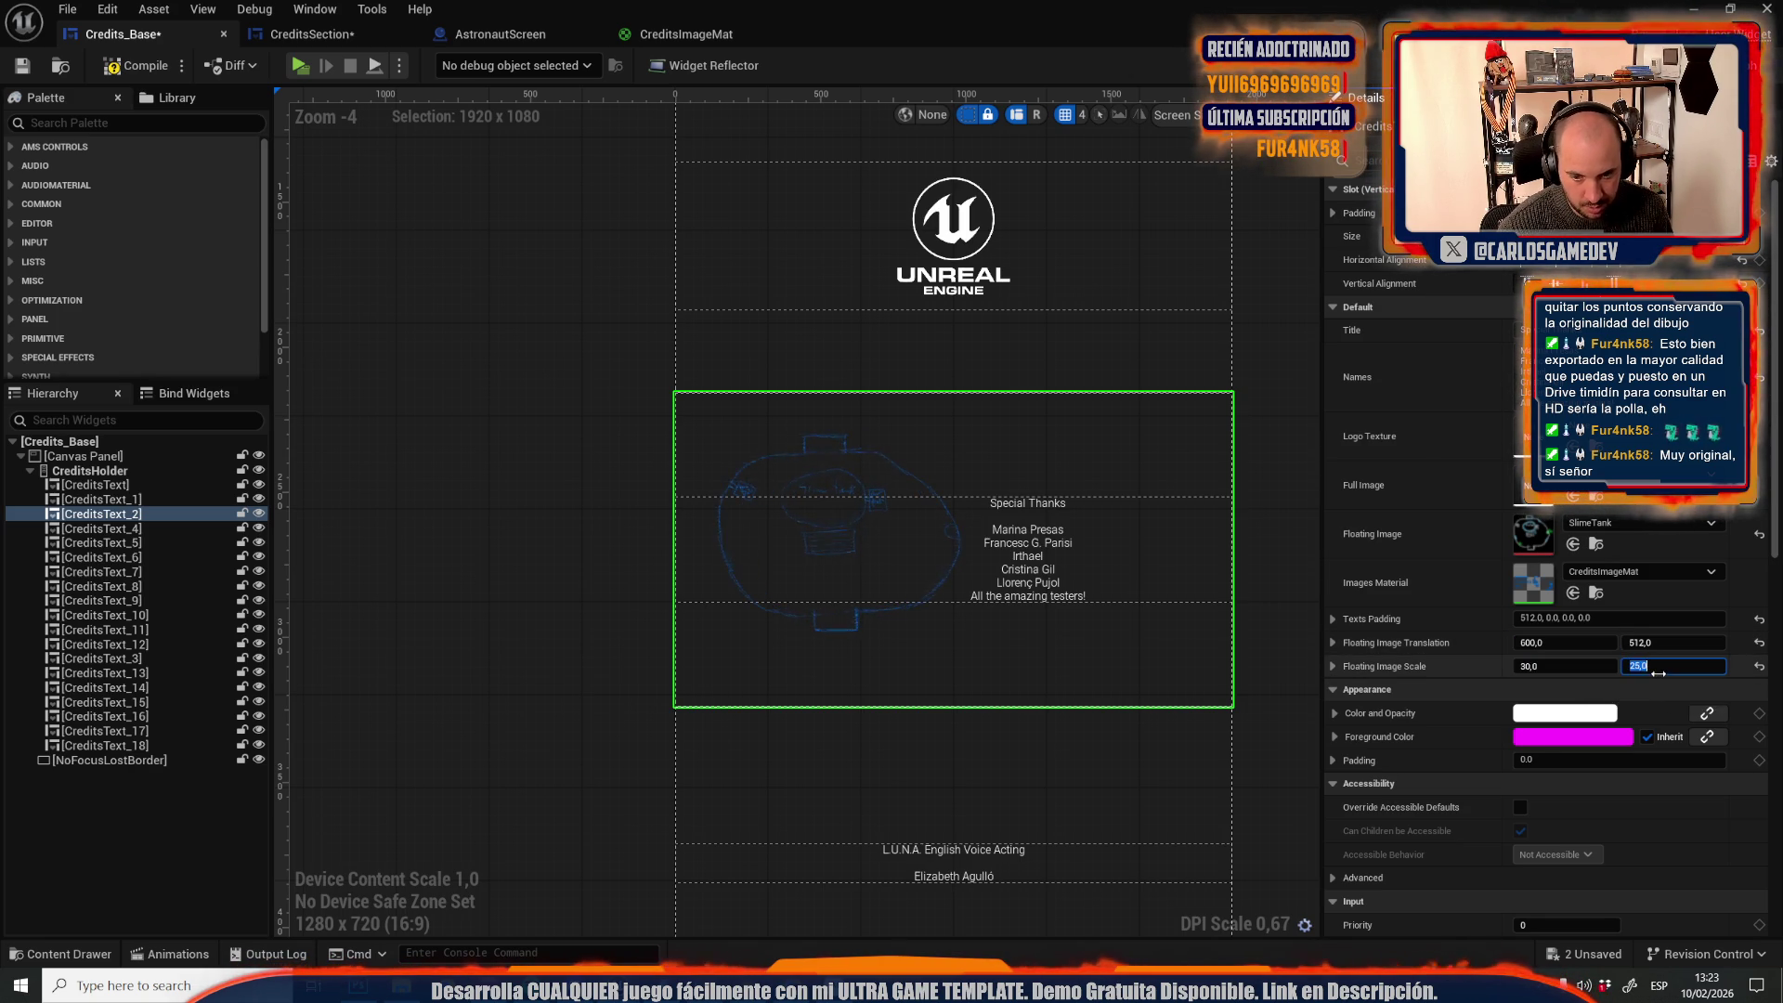
pyautogui.press('Return')
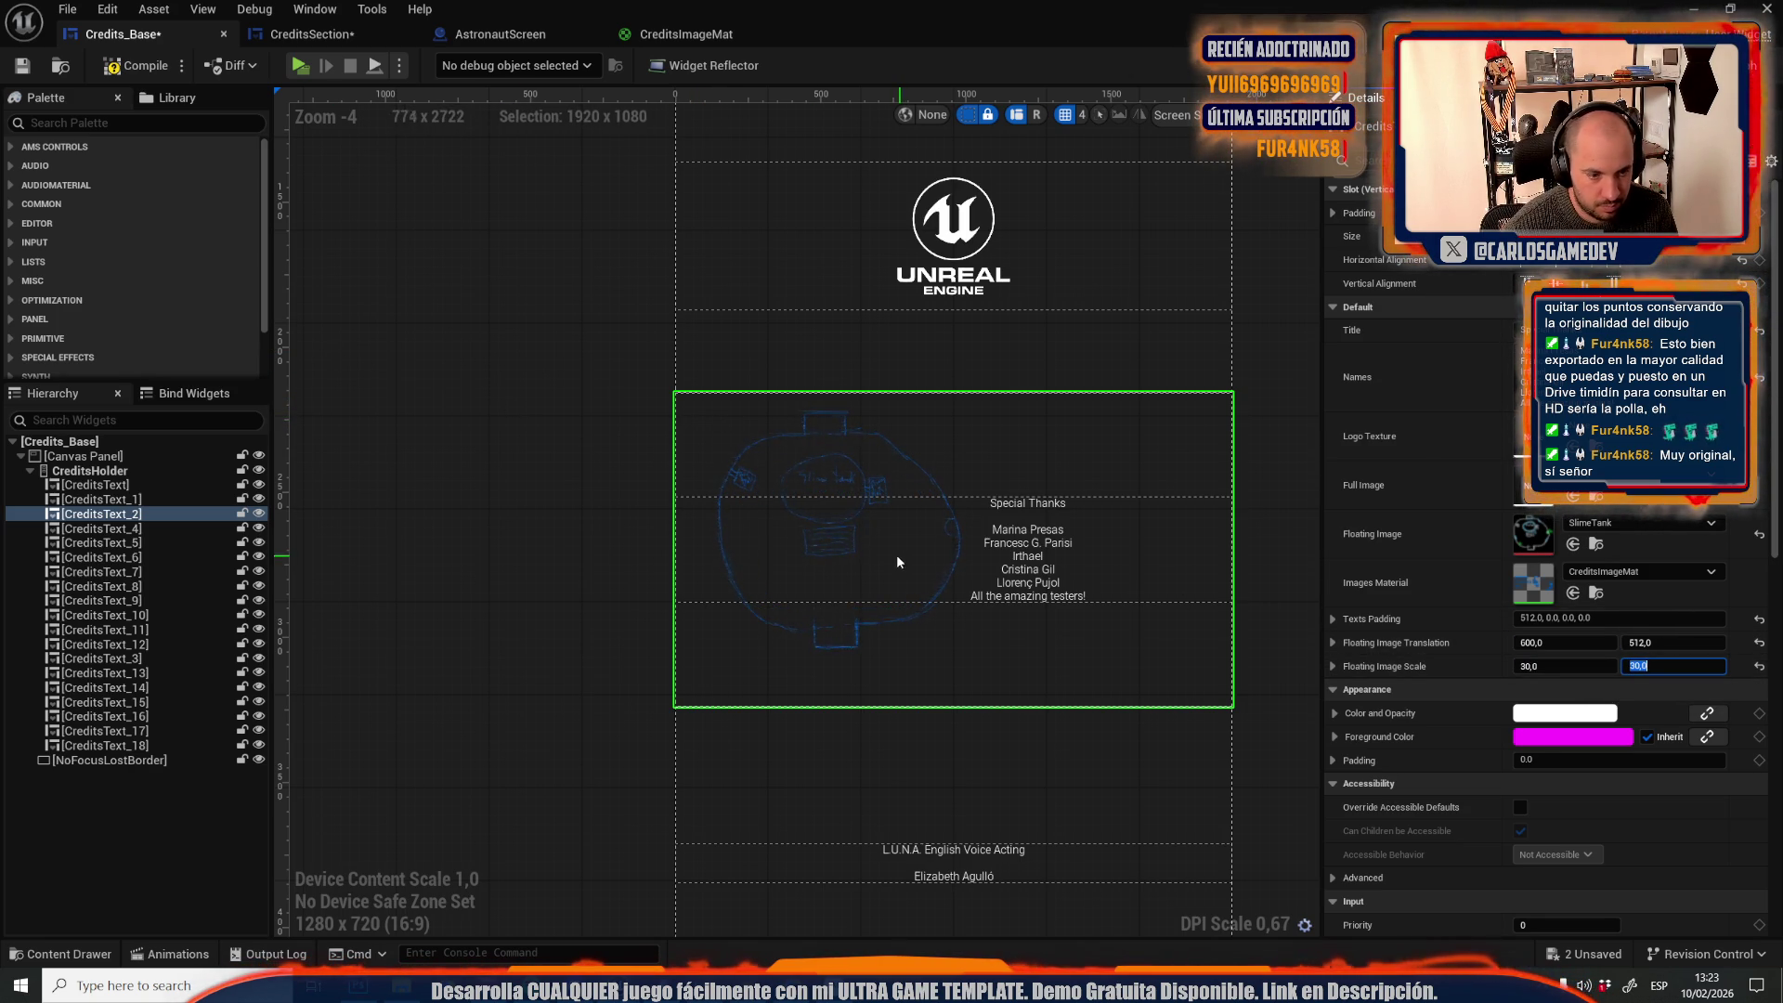
# Set the drawing's vertical offset to 600, after briefly trying 700
pyautogui.click(1642, 643)
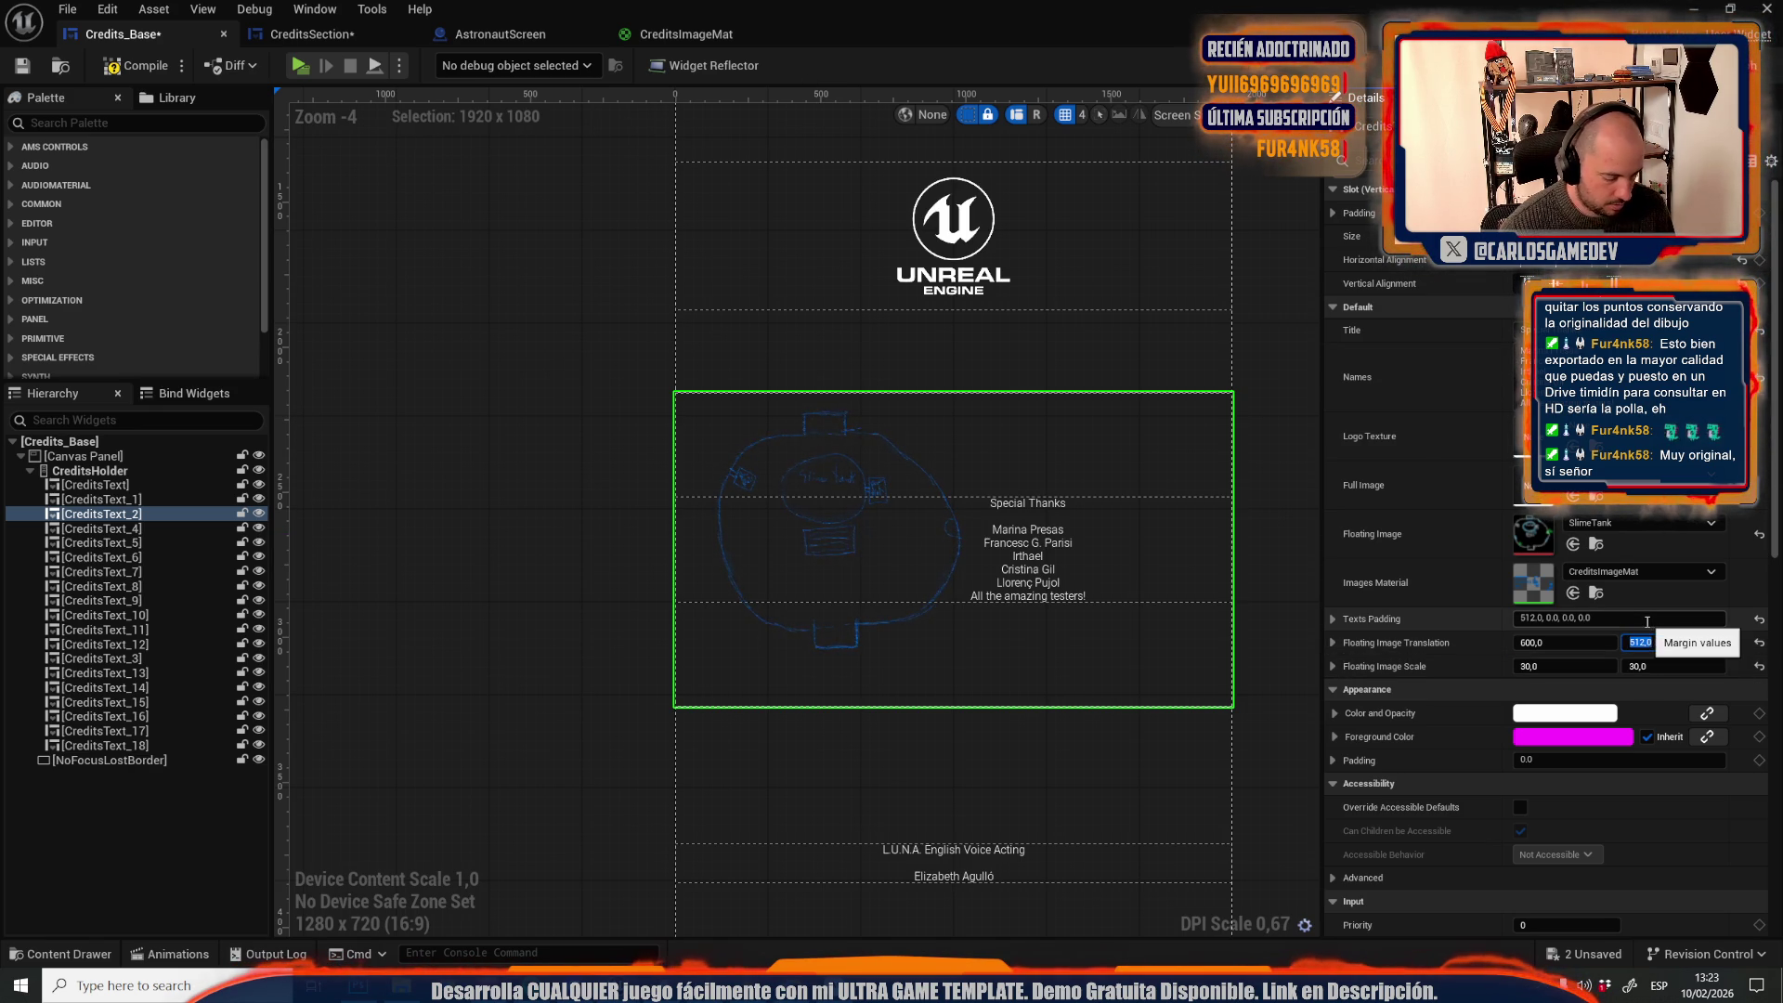
pyautogui.write('70')
pyautogui.press('Return')
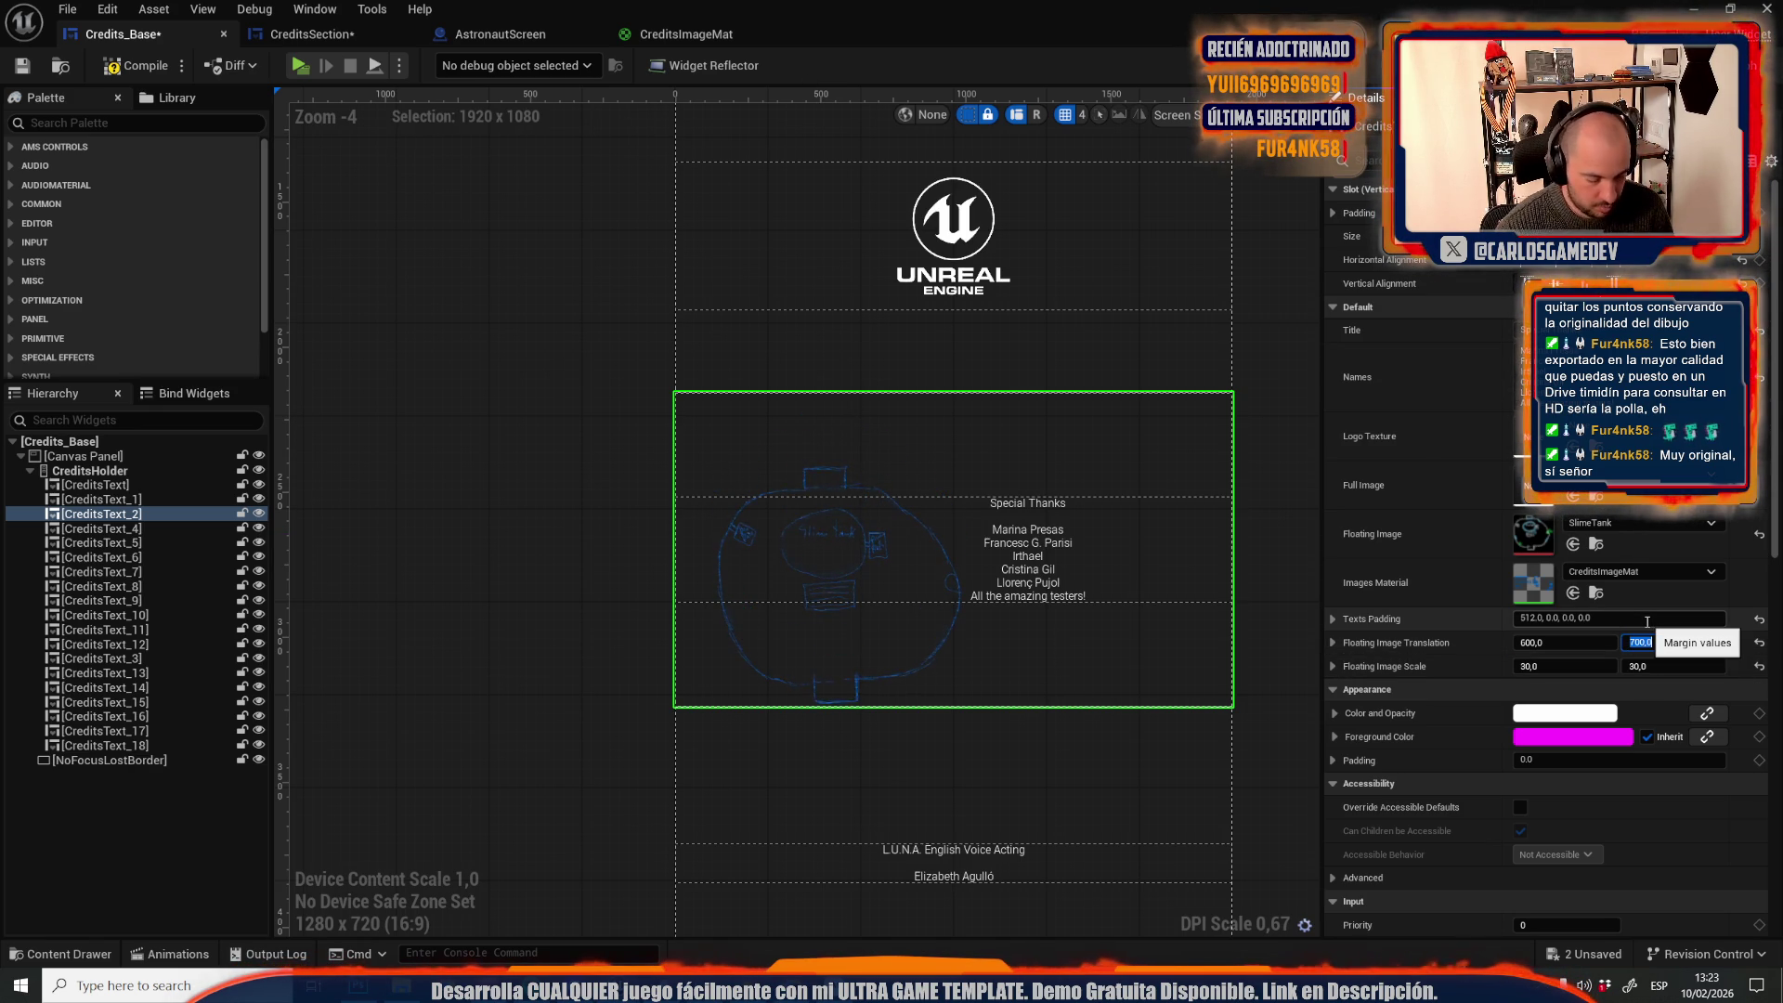
pyautogui.write('00')
pyautogui.press('Return')
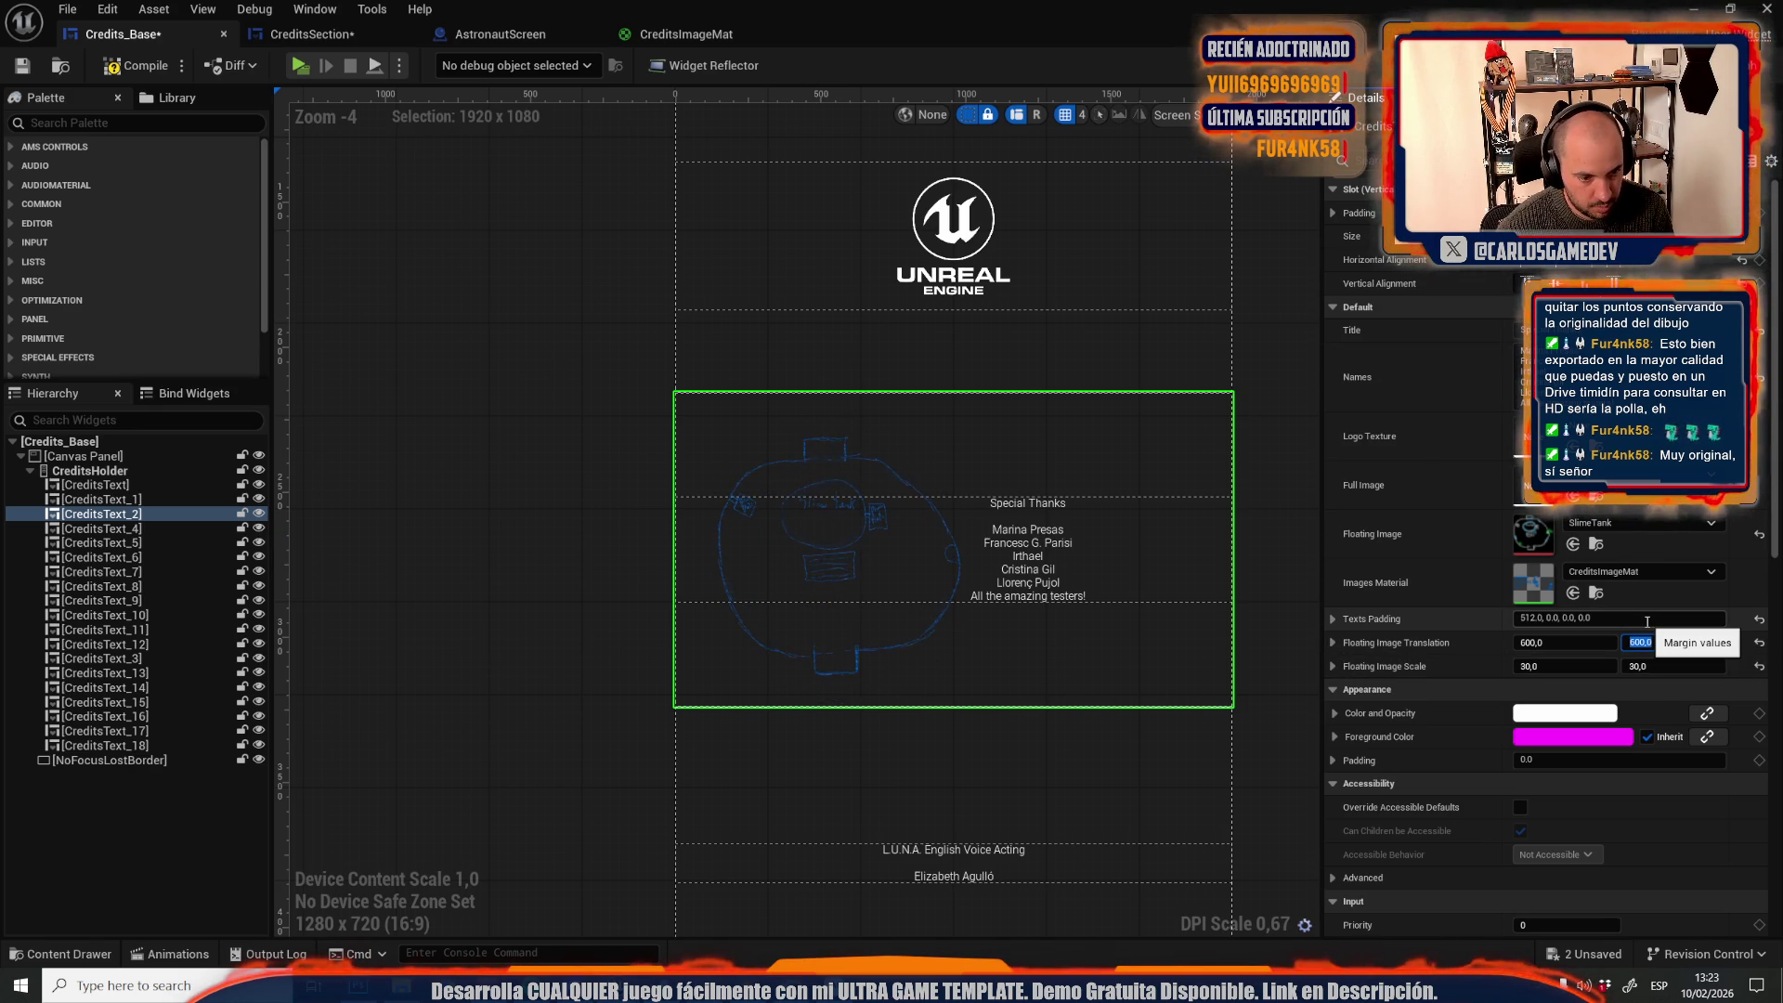
pyautogui.click(1144, 553)
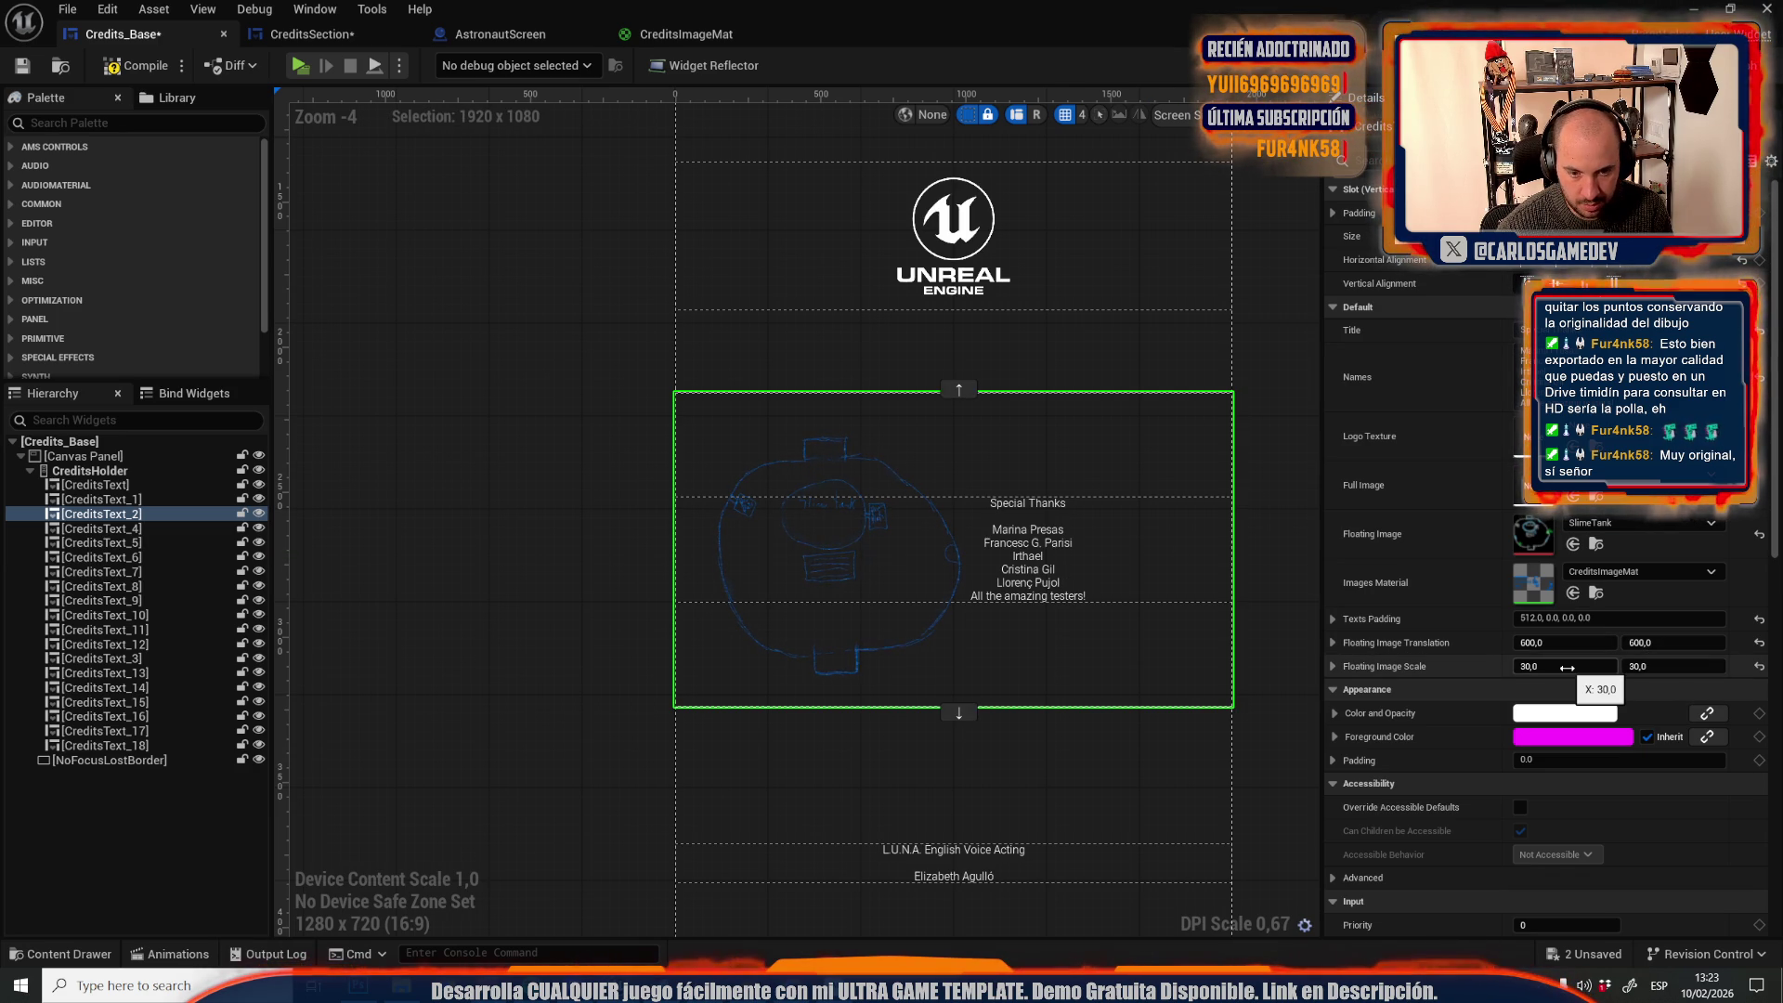
# Raise the Special Thanks texts' left padding step by step from 600 to 900
pyautogui.click(1335, 619)
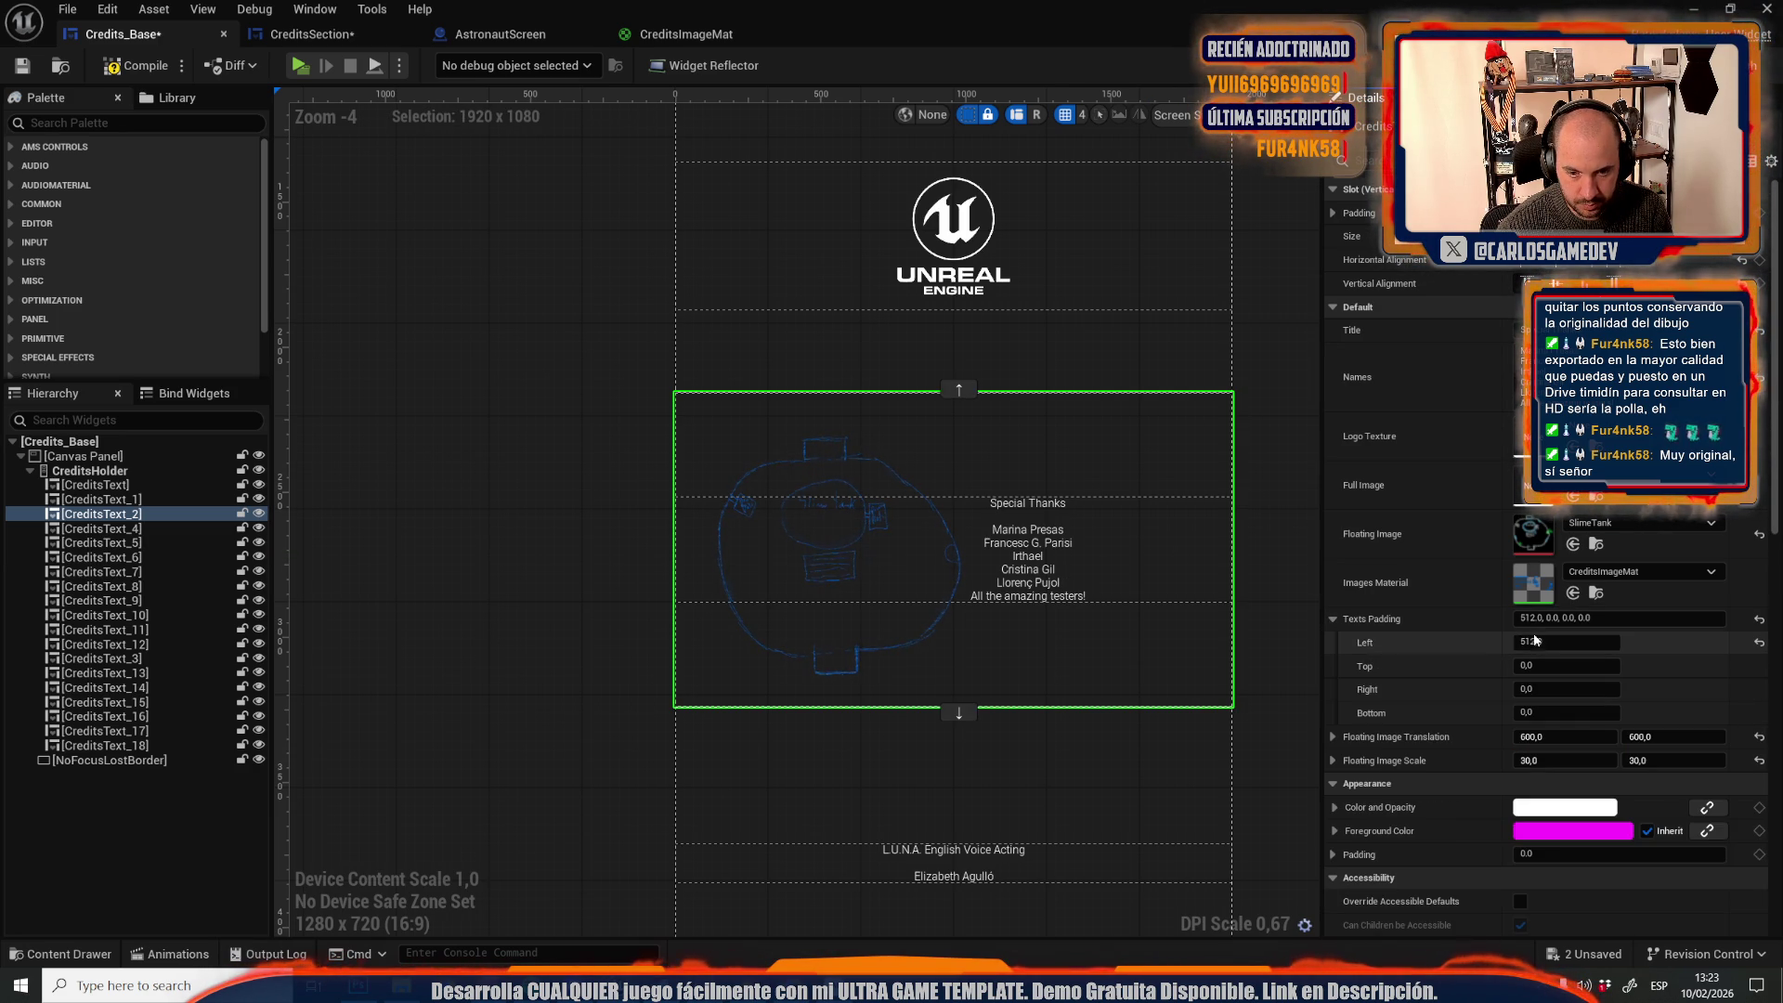
pyautogui.write('6')
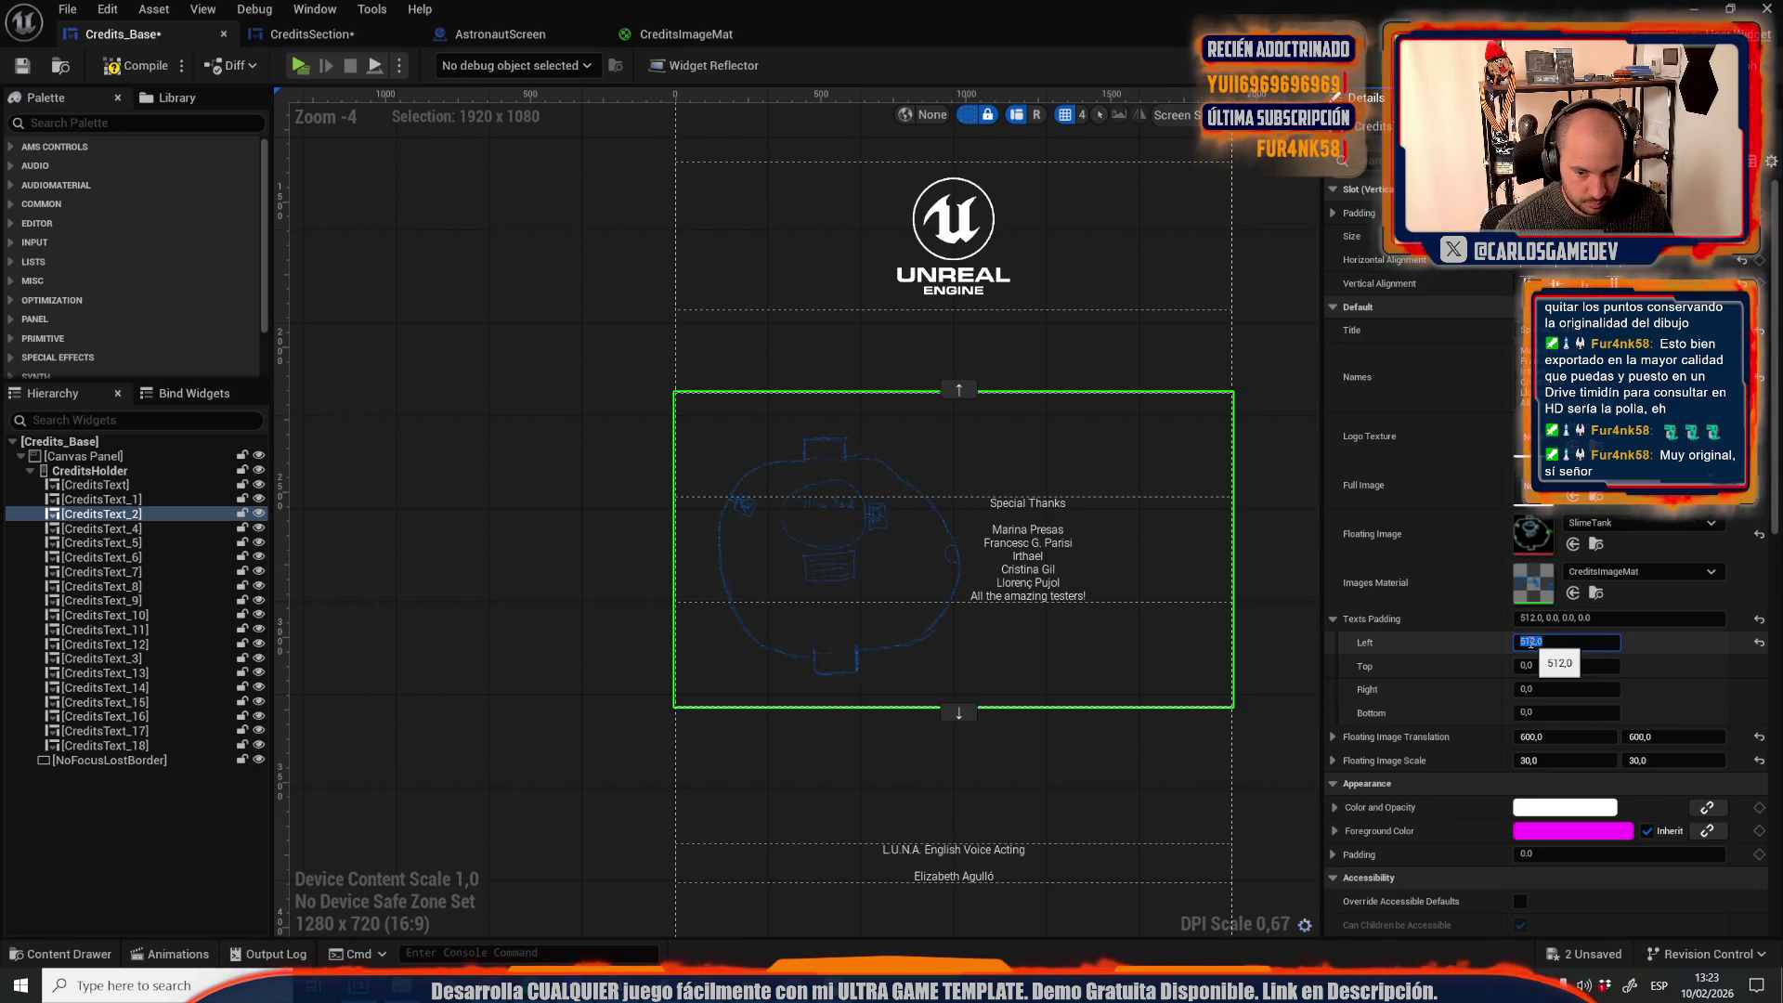
pyautogui.write('00')
pyautogui.press('Return')
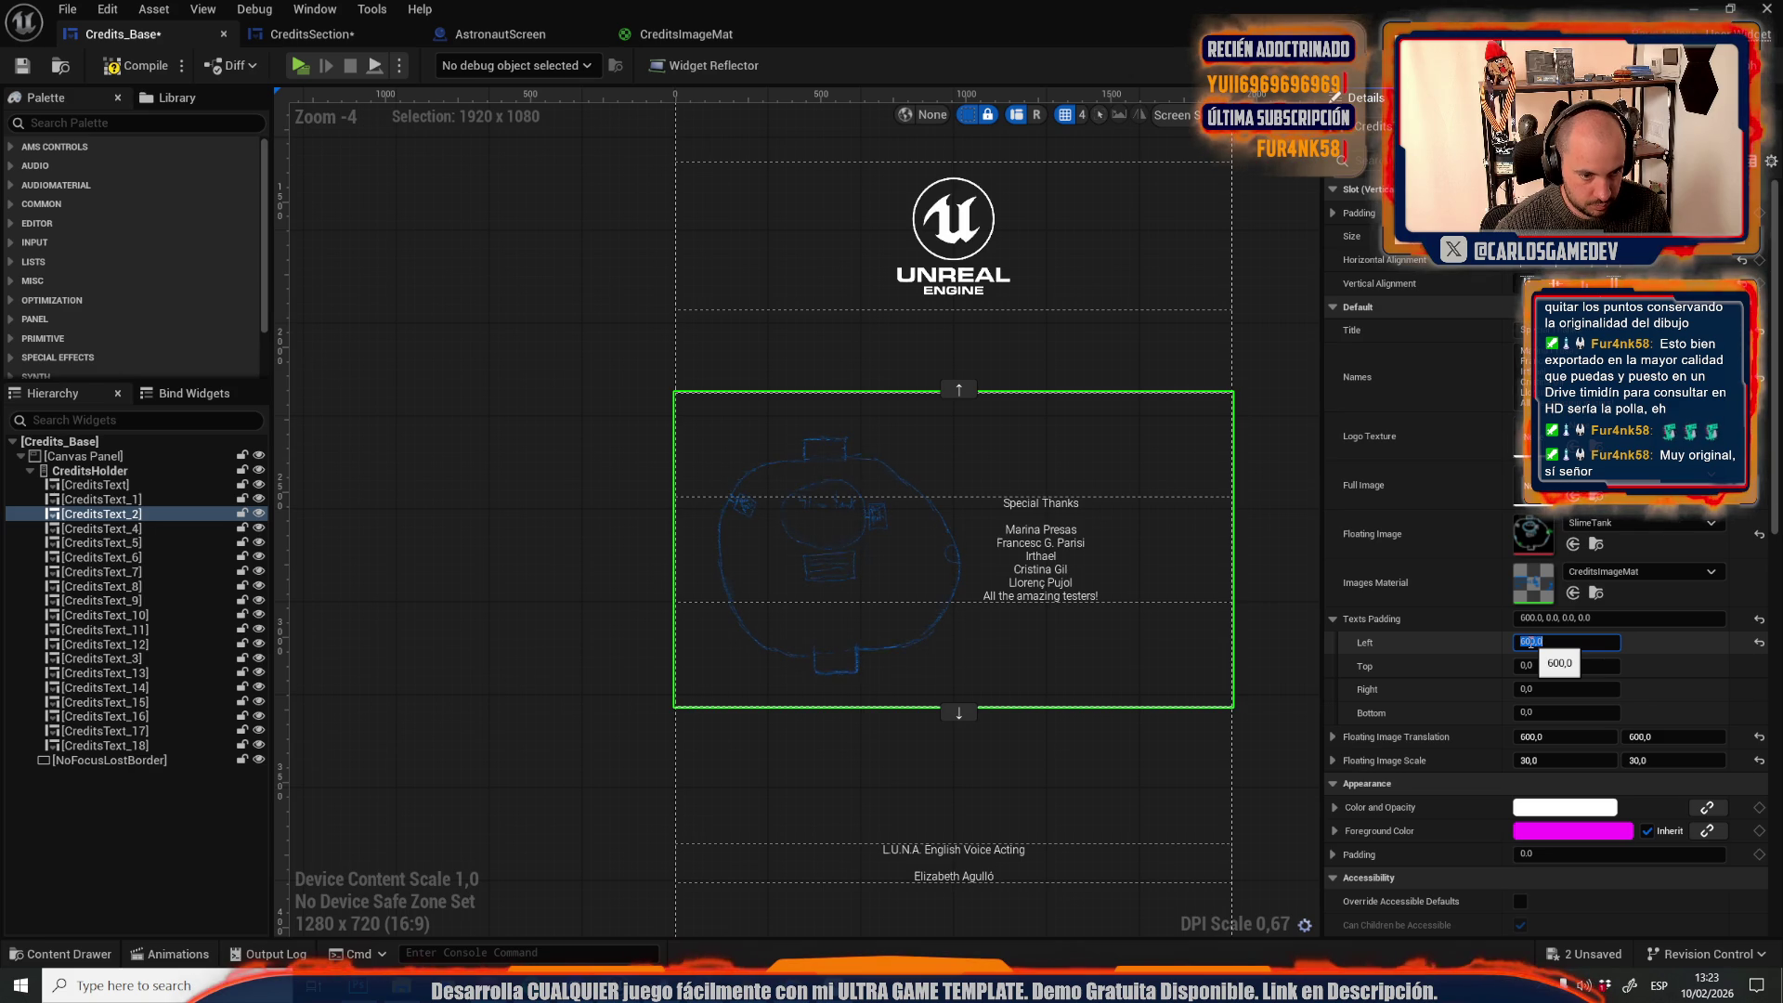
pyautogui.write('700')
pyautogui.press('Return')
pyautogui.write('7')
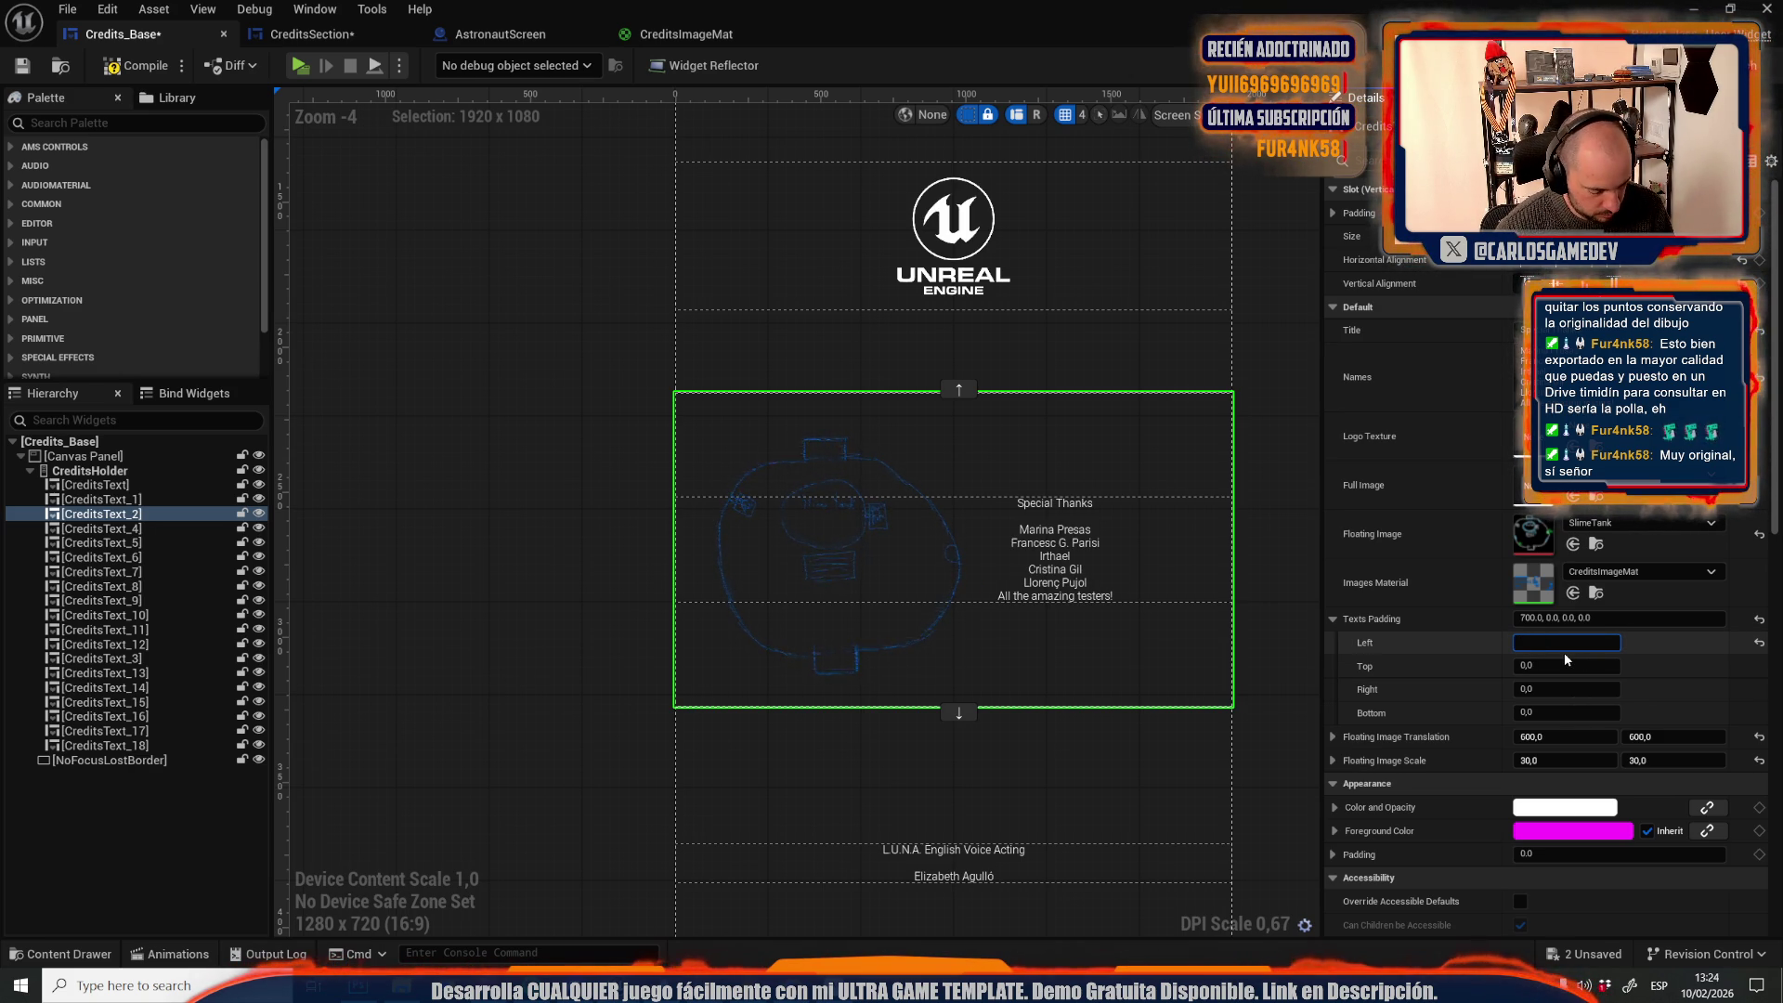
pyautogui.press('Return')
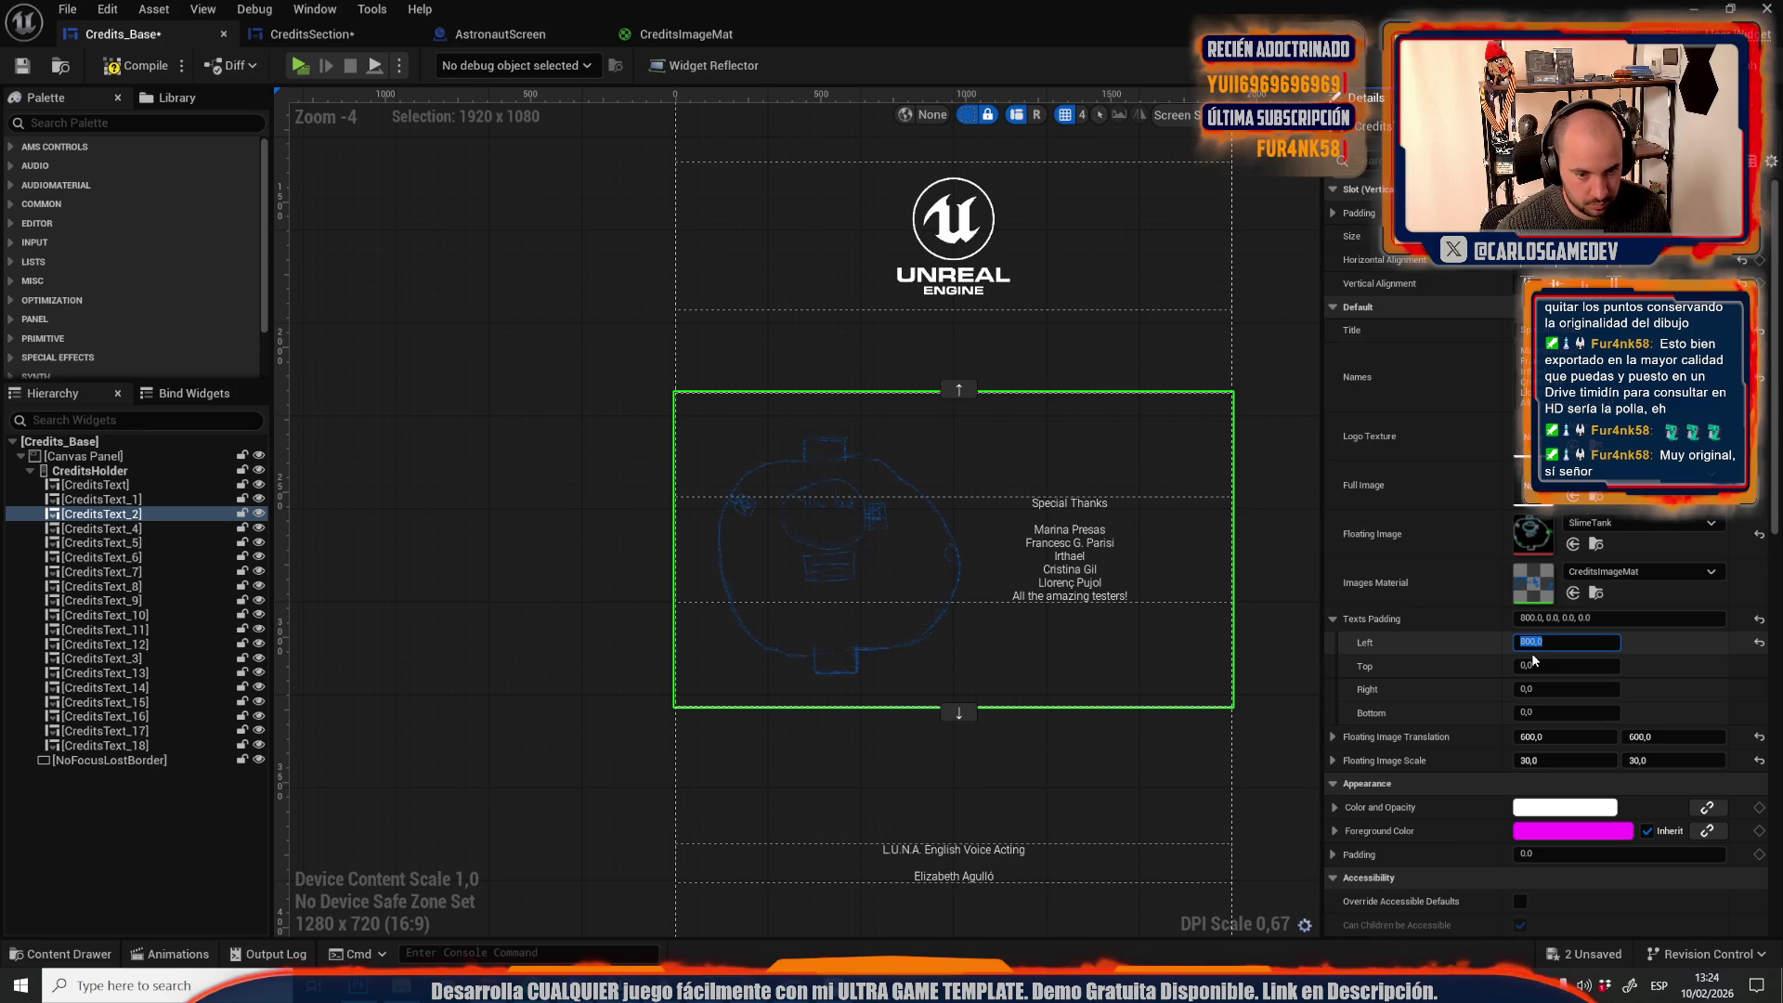
pyautogui.press('Return')
# Shift the Special Thanks drawing's horizontal offset to 650
pyautogui.click(531, 424)
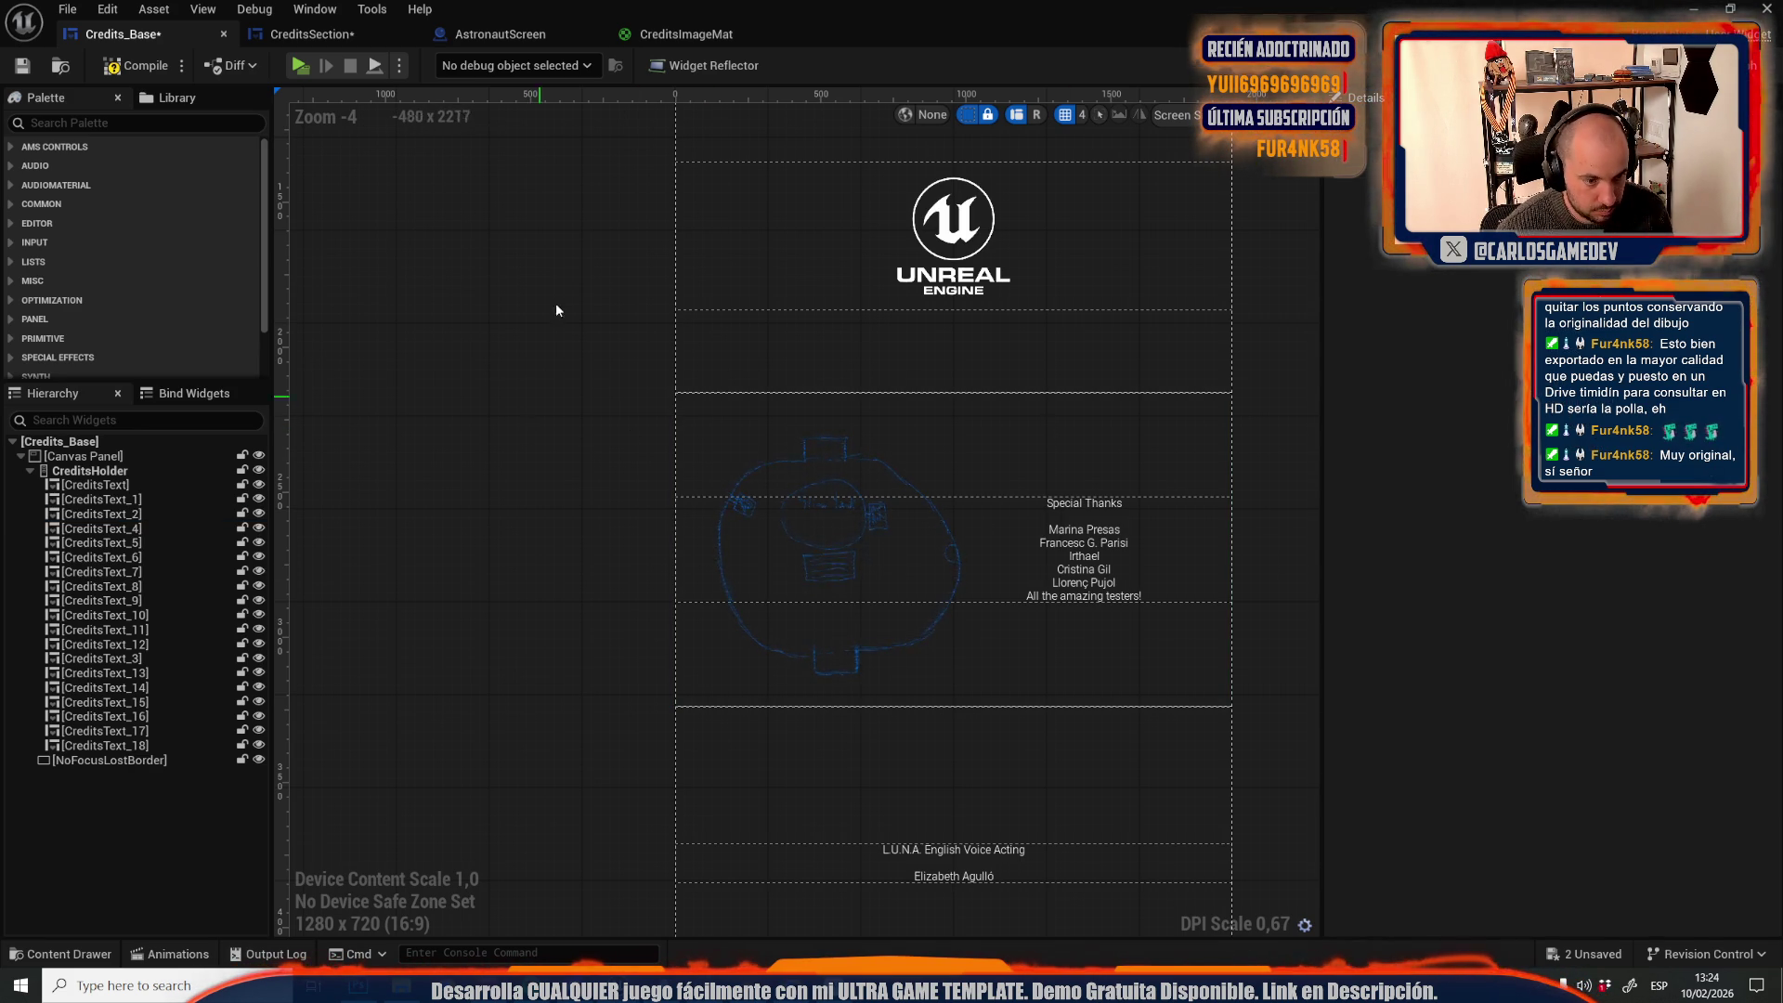
pyautogui.click(821, 626)
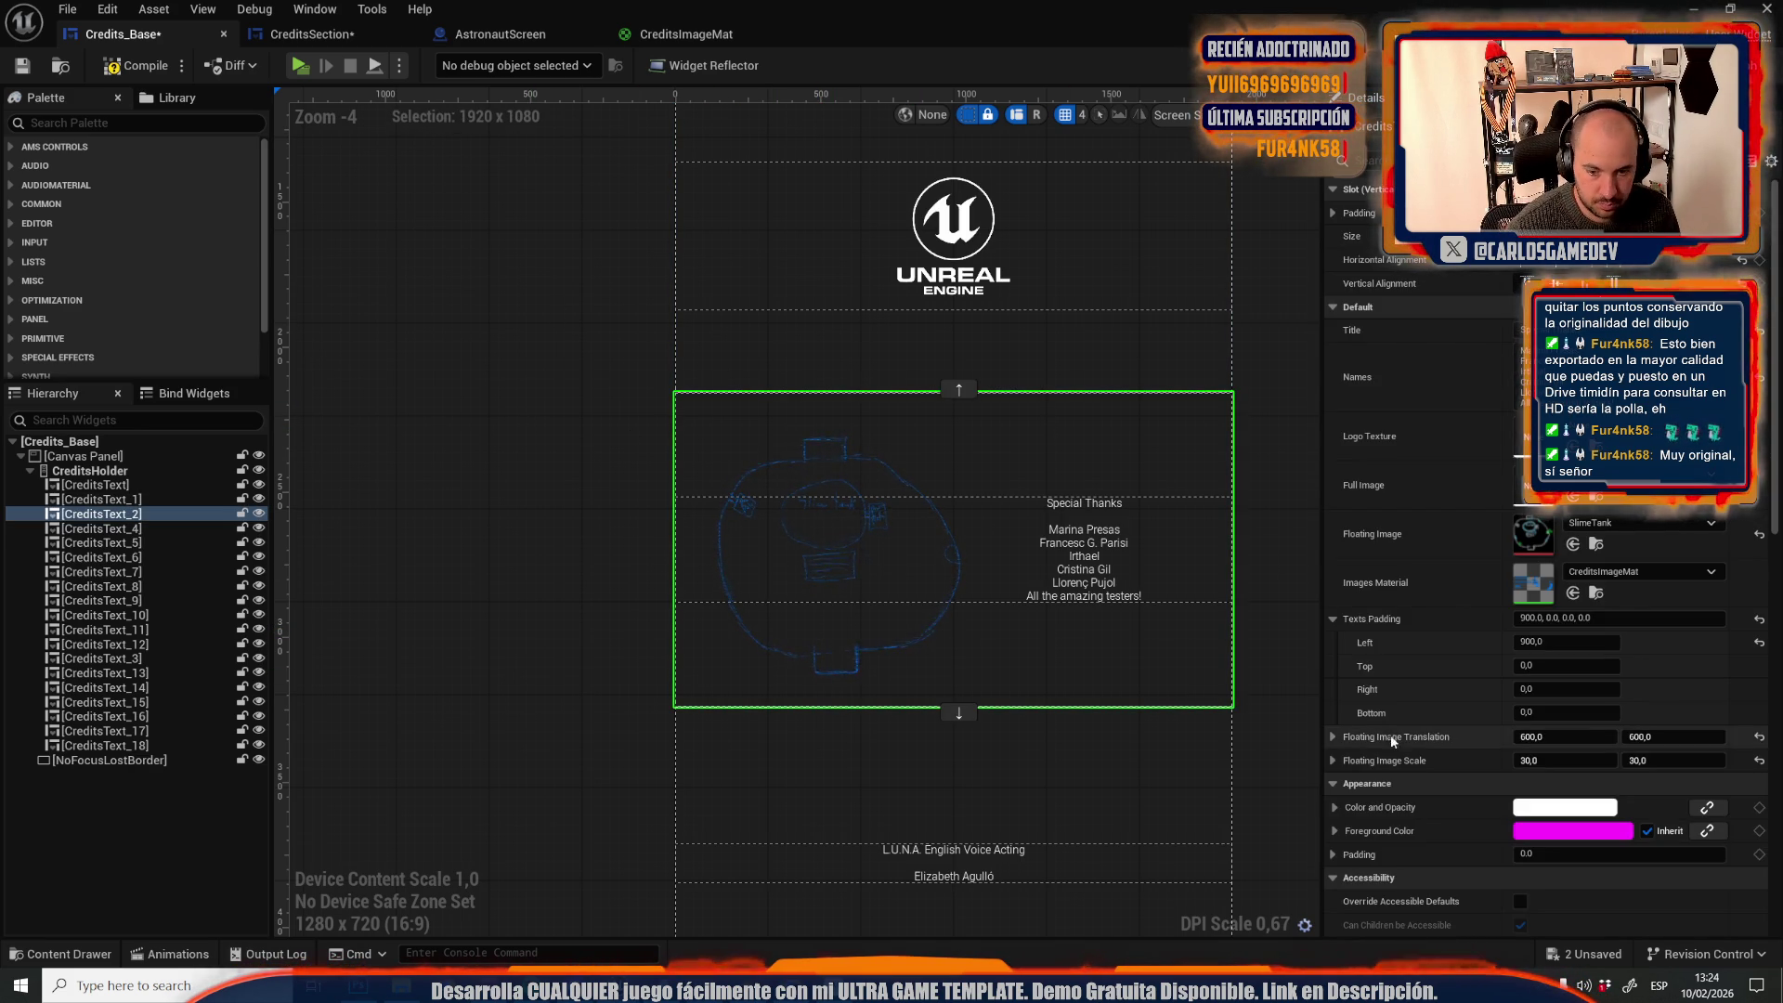
pyautogui.click(1553, 735)
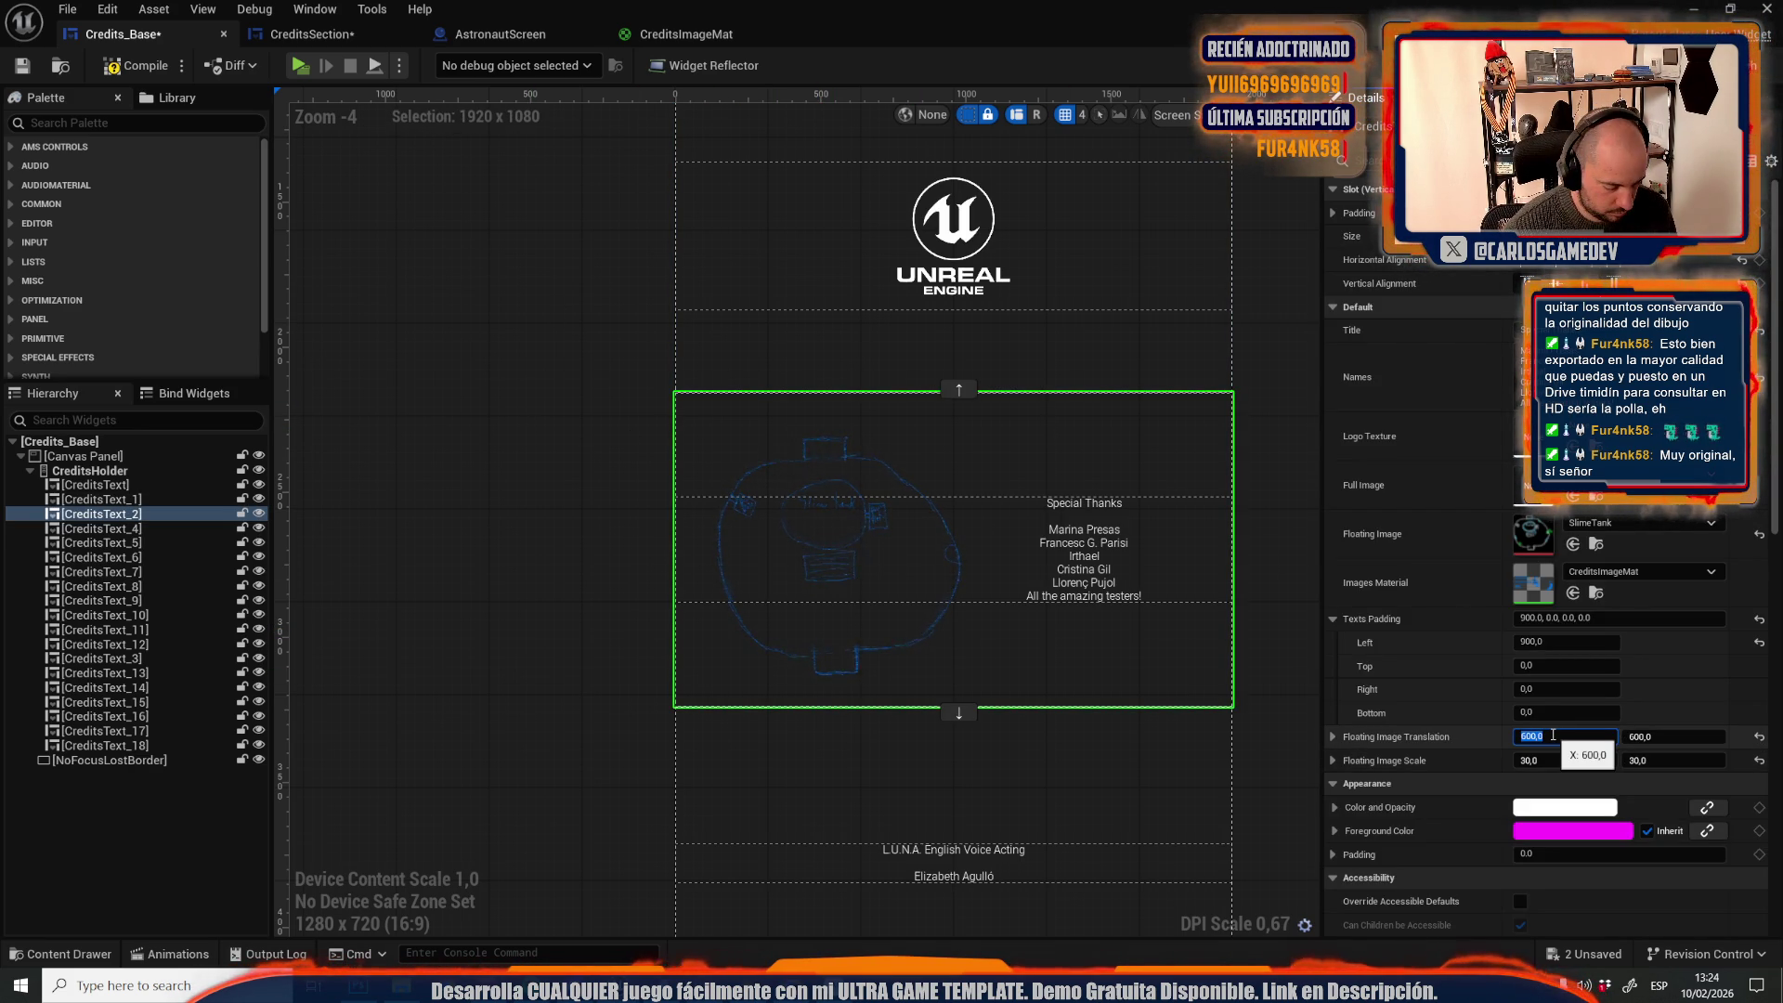
pyautogui.write('650')
pyautogui.press('Return')
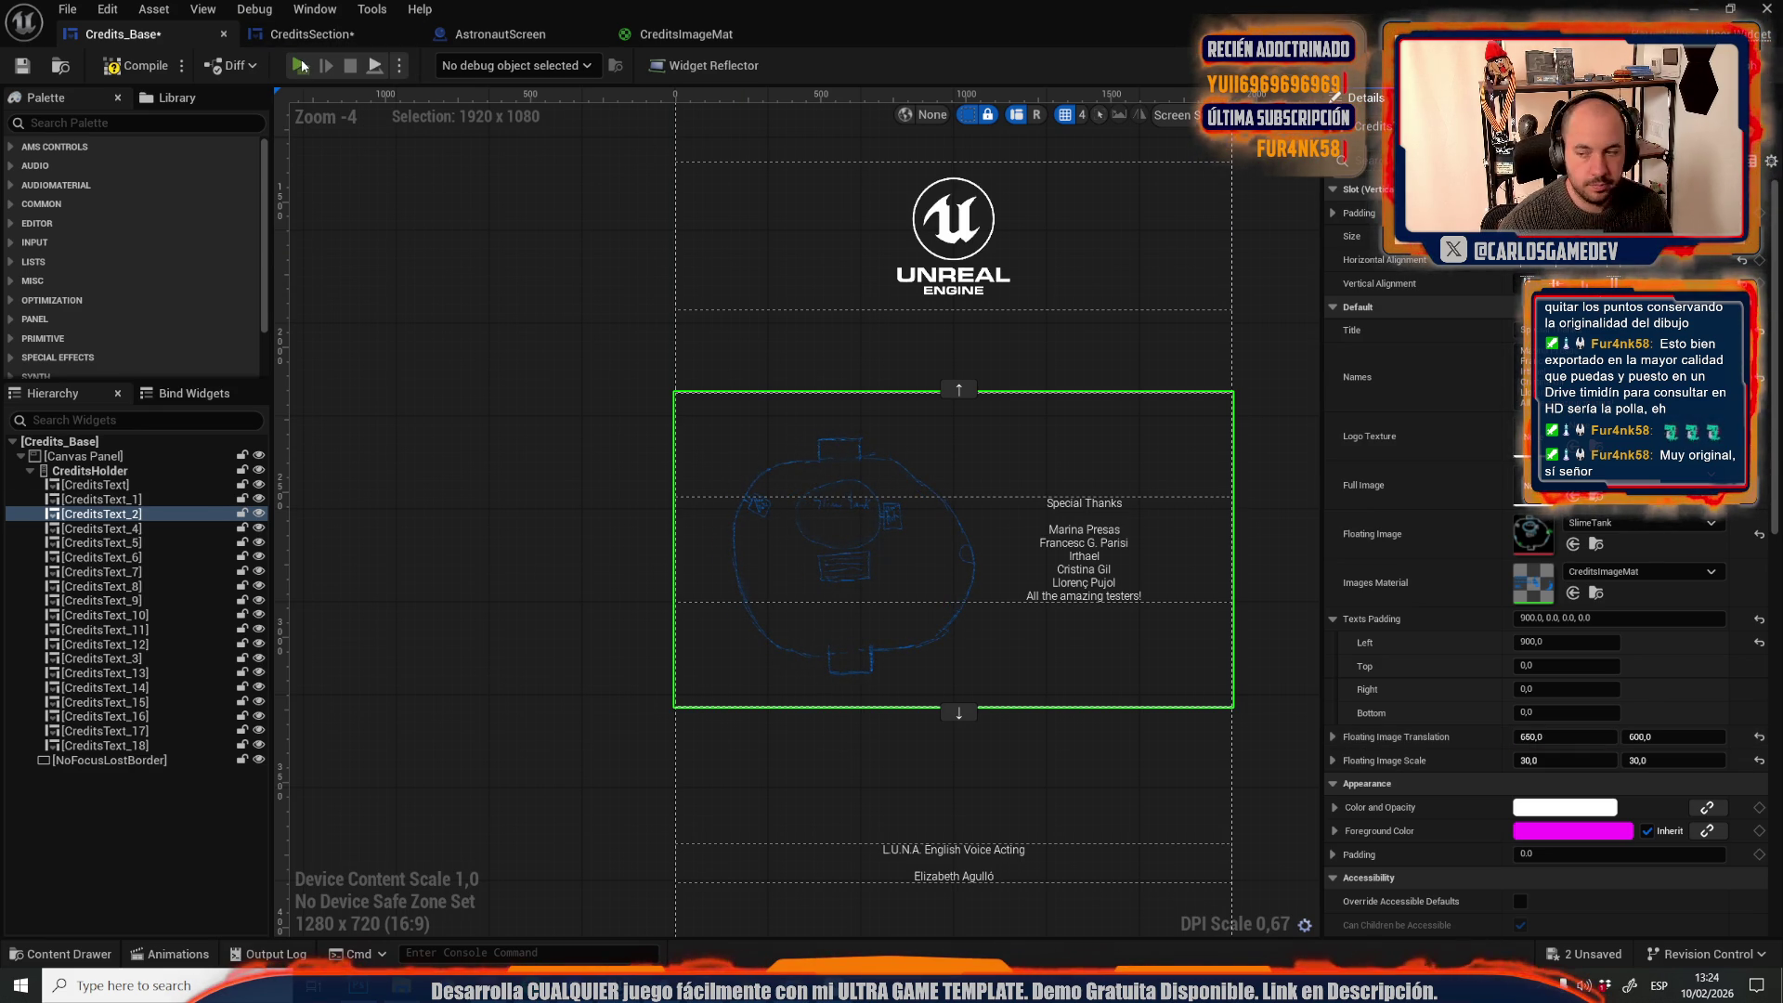
pyautogui.click(302, 65)
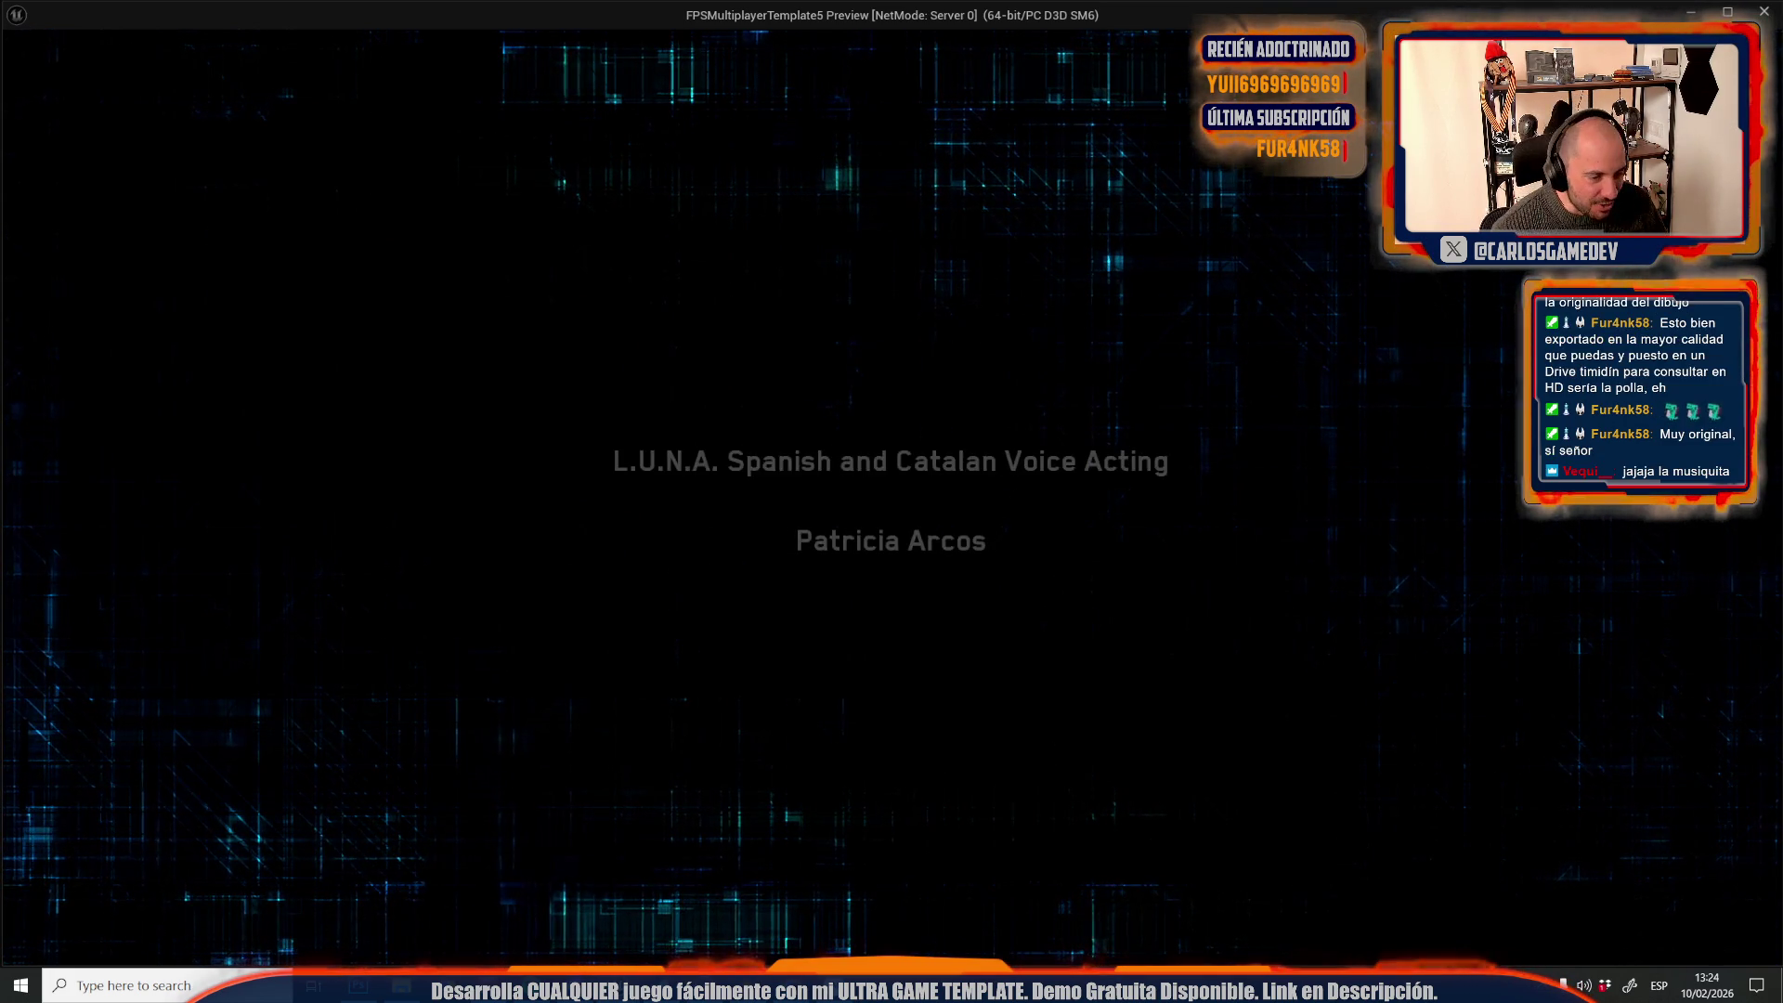
# Stop the credits preview and go to the AstronautScreen blueprint
pyautogui.press('Escape')
pyautogui.click(470, 35)
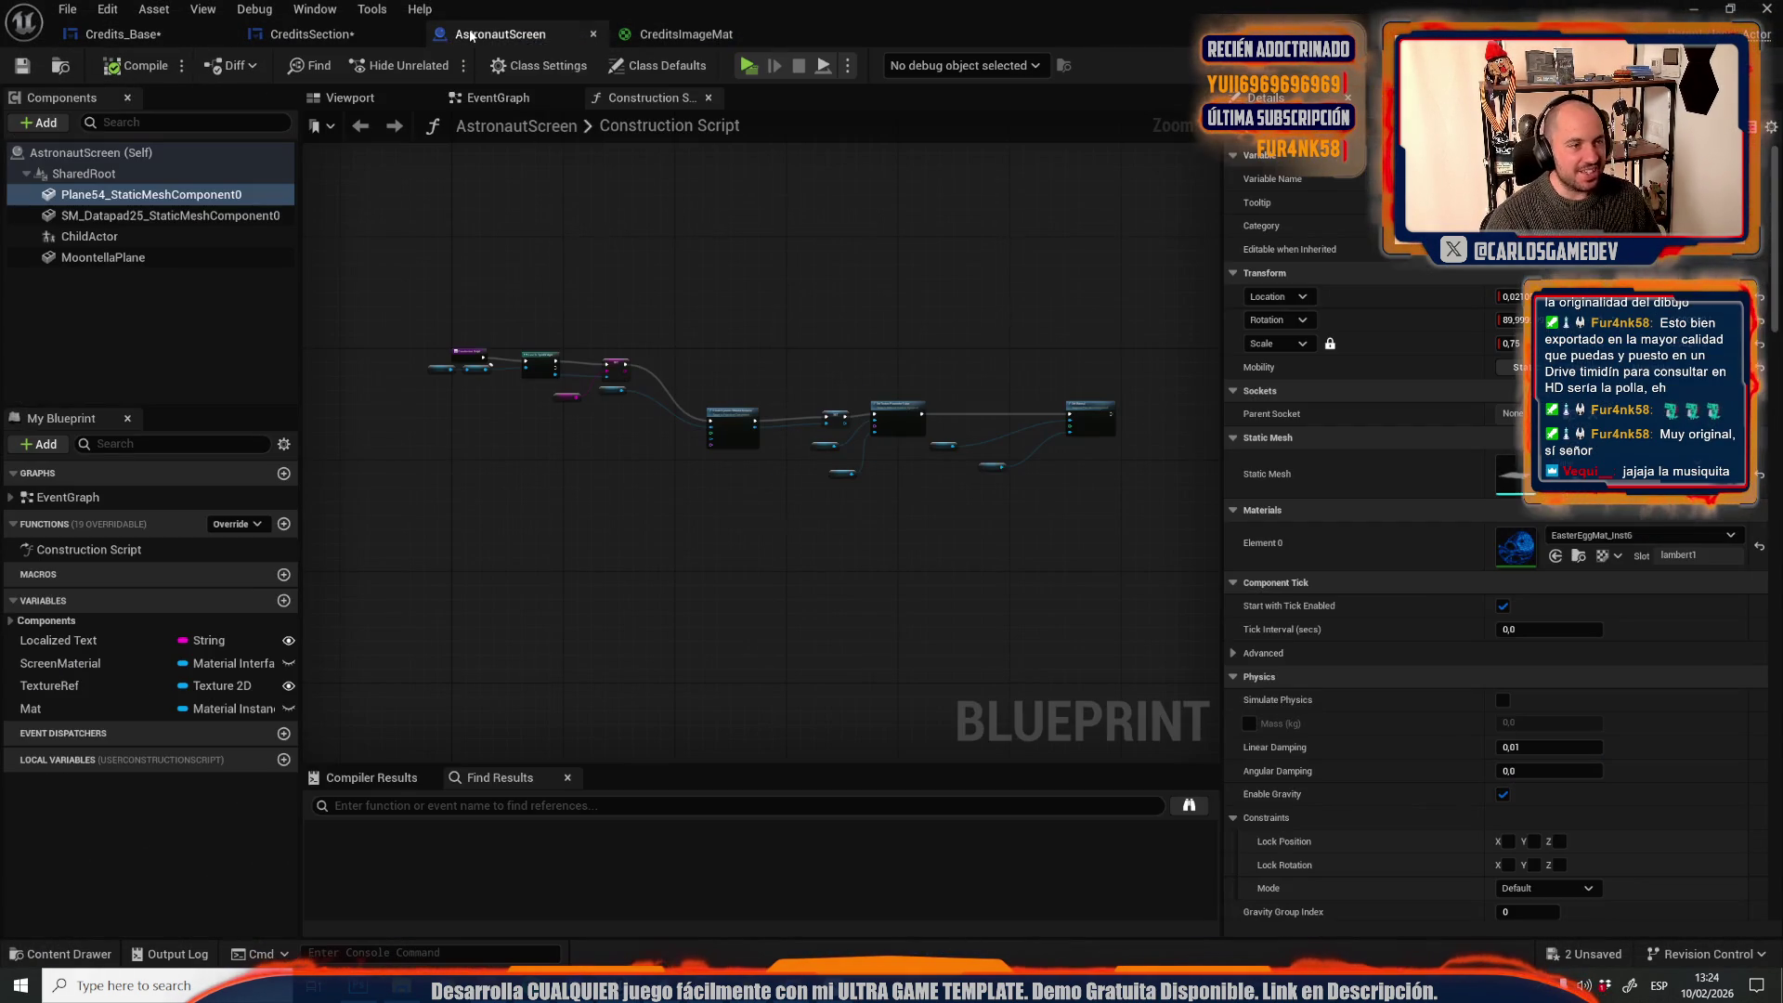
# Set CreditsImageMat's DistortAMount default to 0,01 and preview the credits
pyautogui.click(651, 34)
pyautogui.scroll(5, 968, 384)
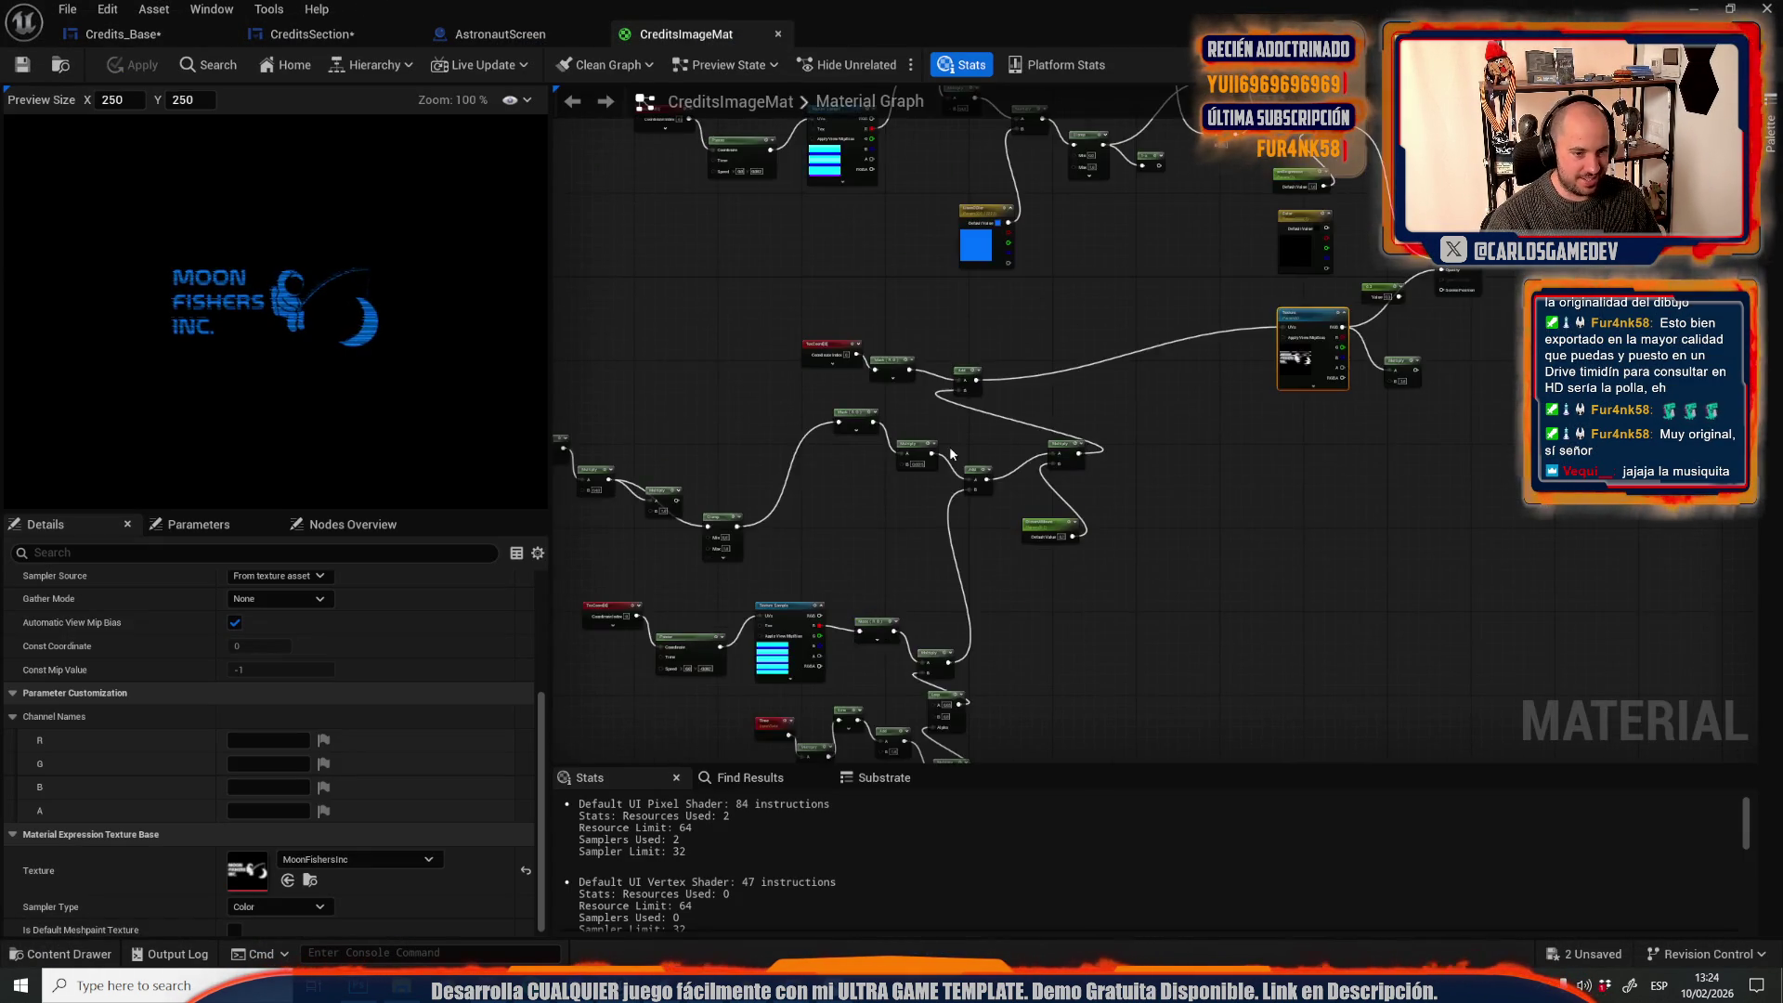
pyautogui.click(1248, 554)
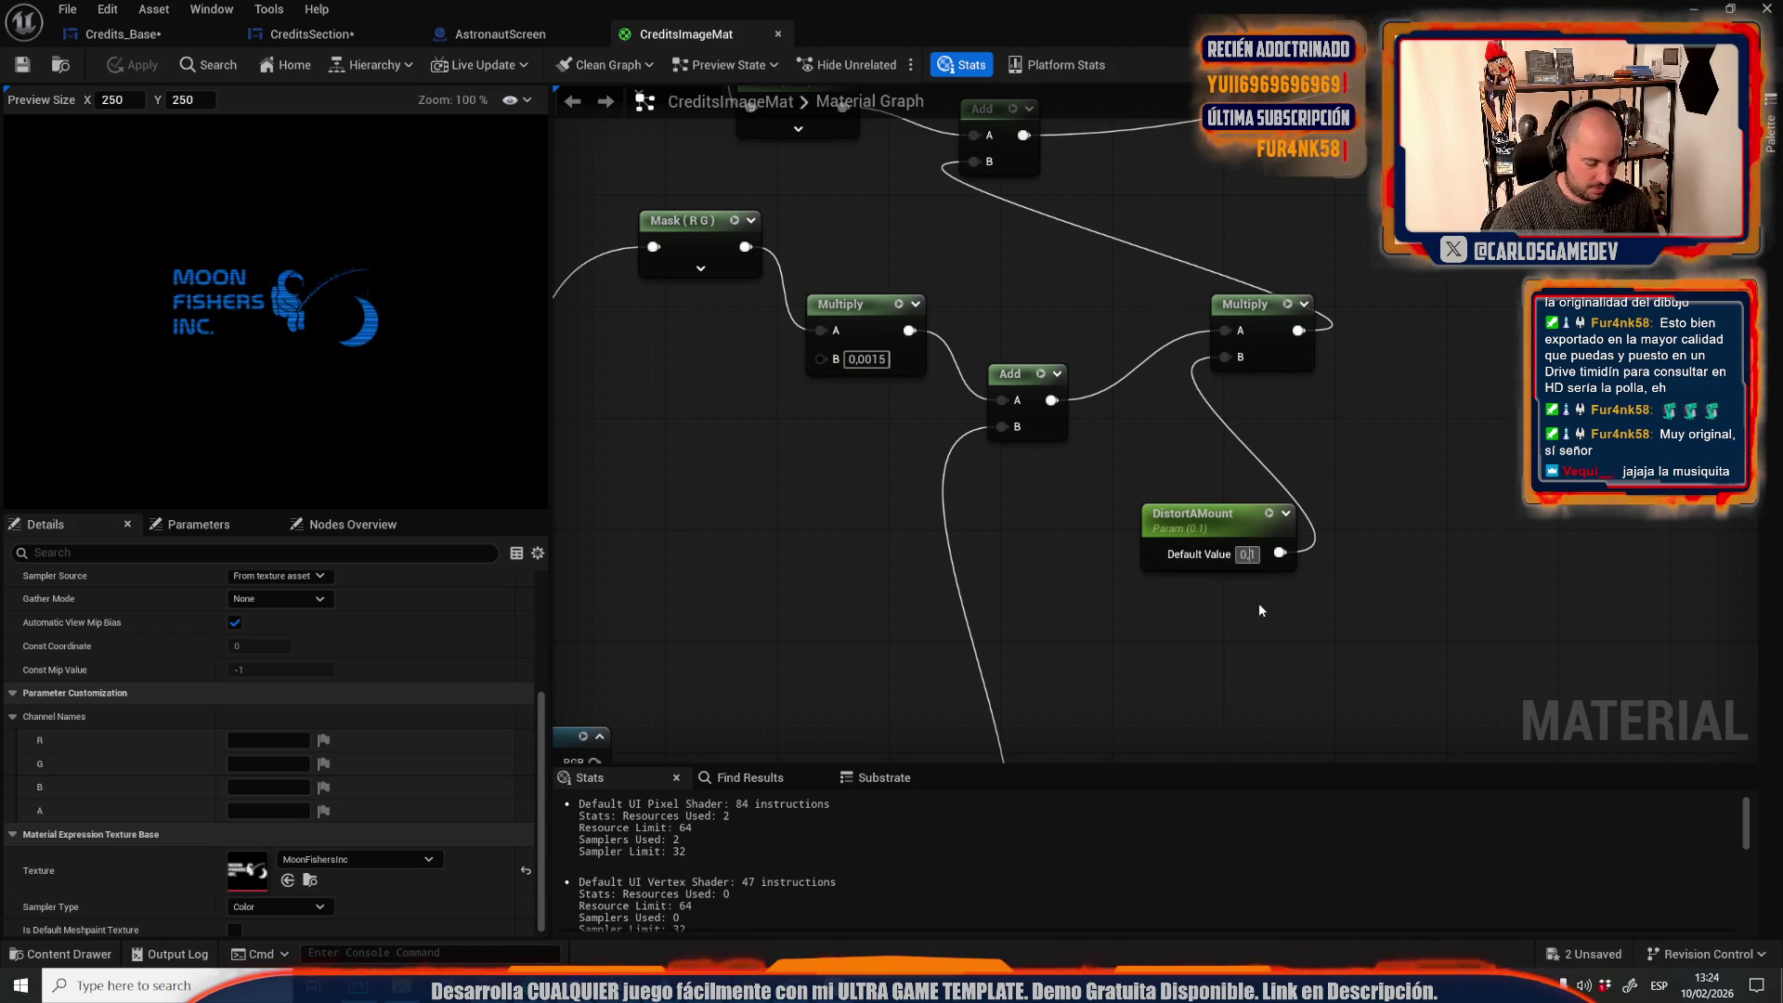
pyautogui.write('0,01')
pyautogui.press('Return')
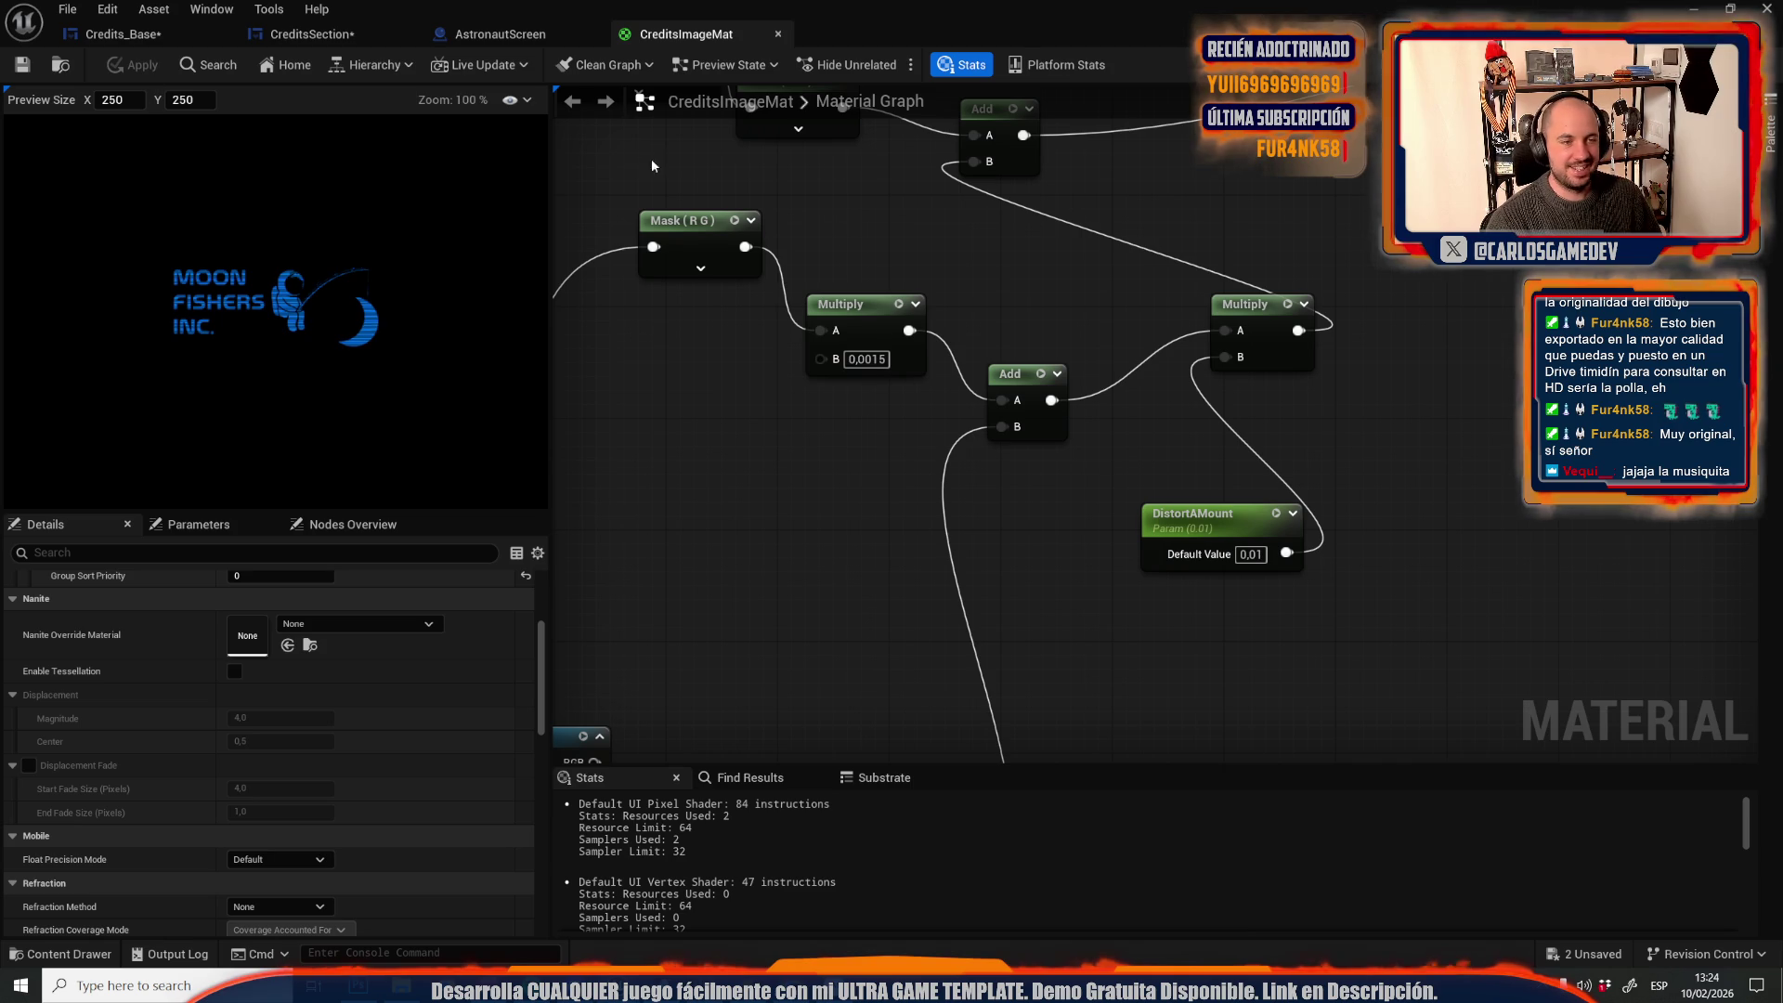
pyautogui.hotkey('alt', 'p')
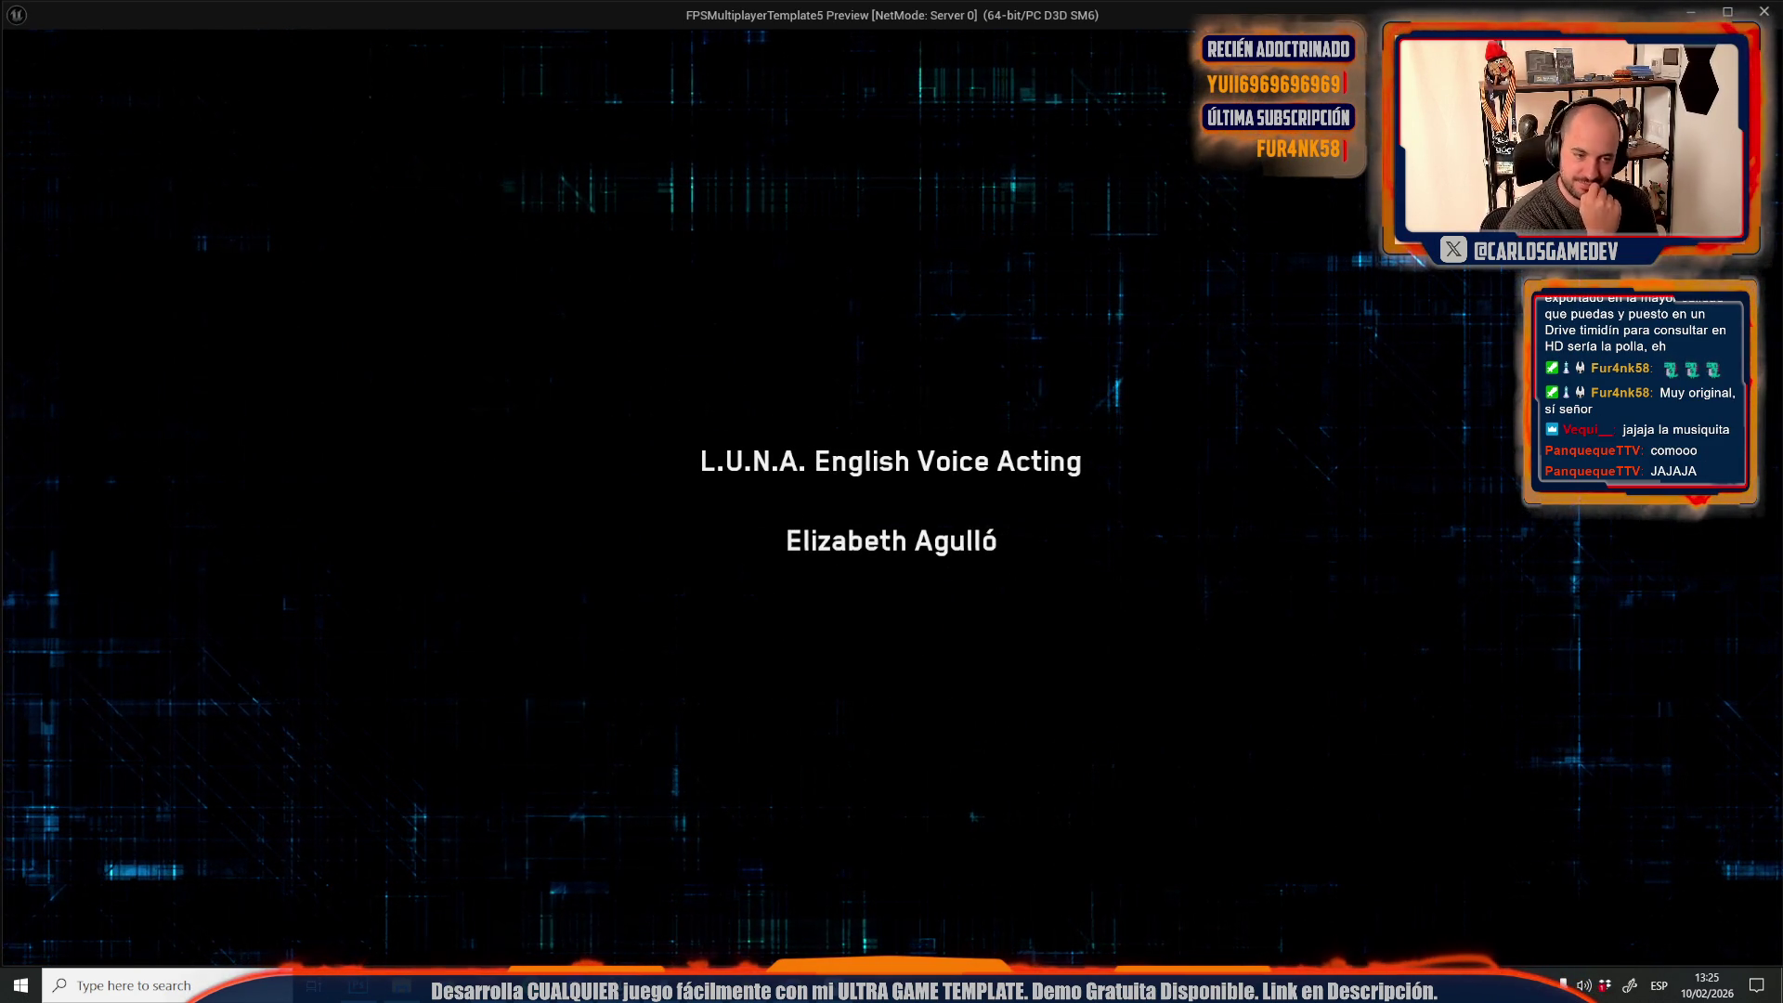
pyautogui.press('Escape')
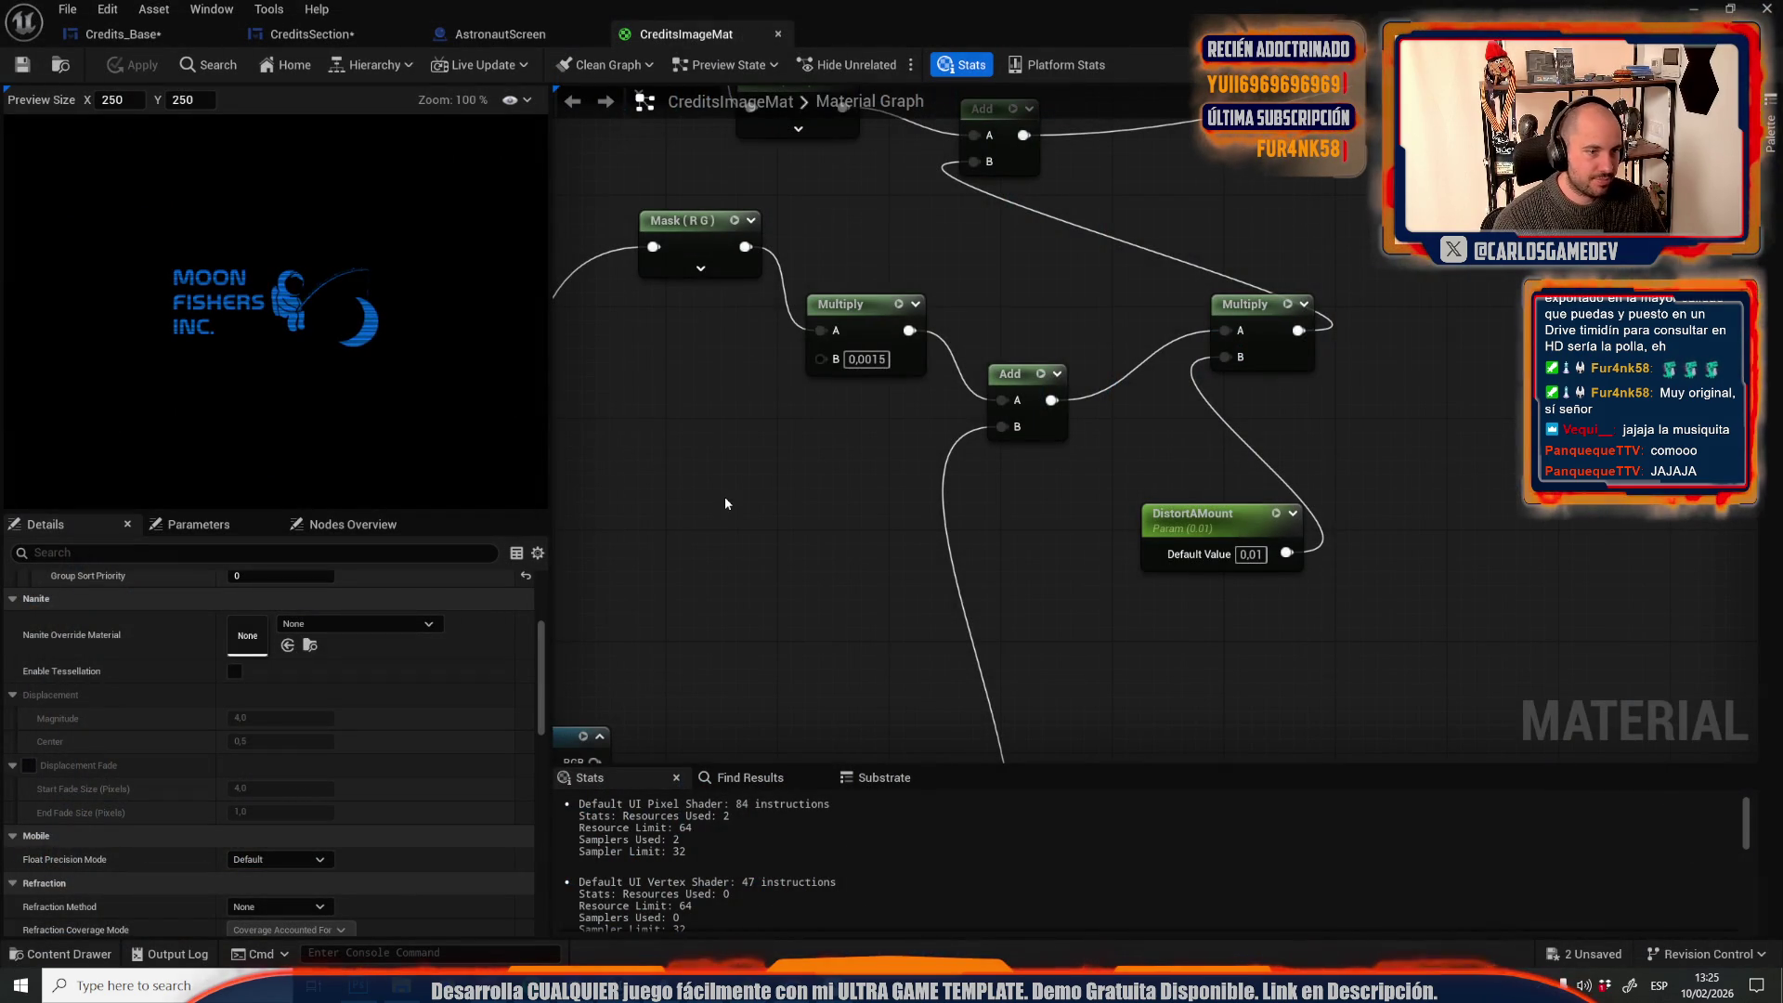
# Add a Levels adjustment layer to SlimeTank.psd and move it above Layer 4
pyautogui.scroll(-2, 725, 503)
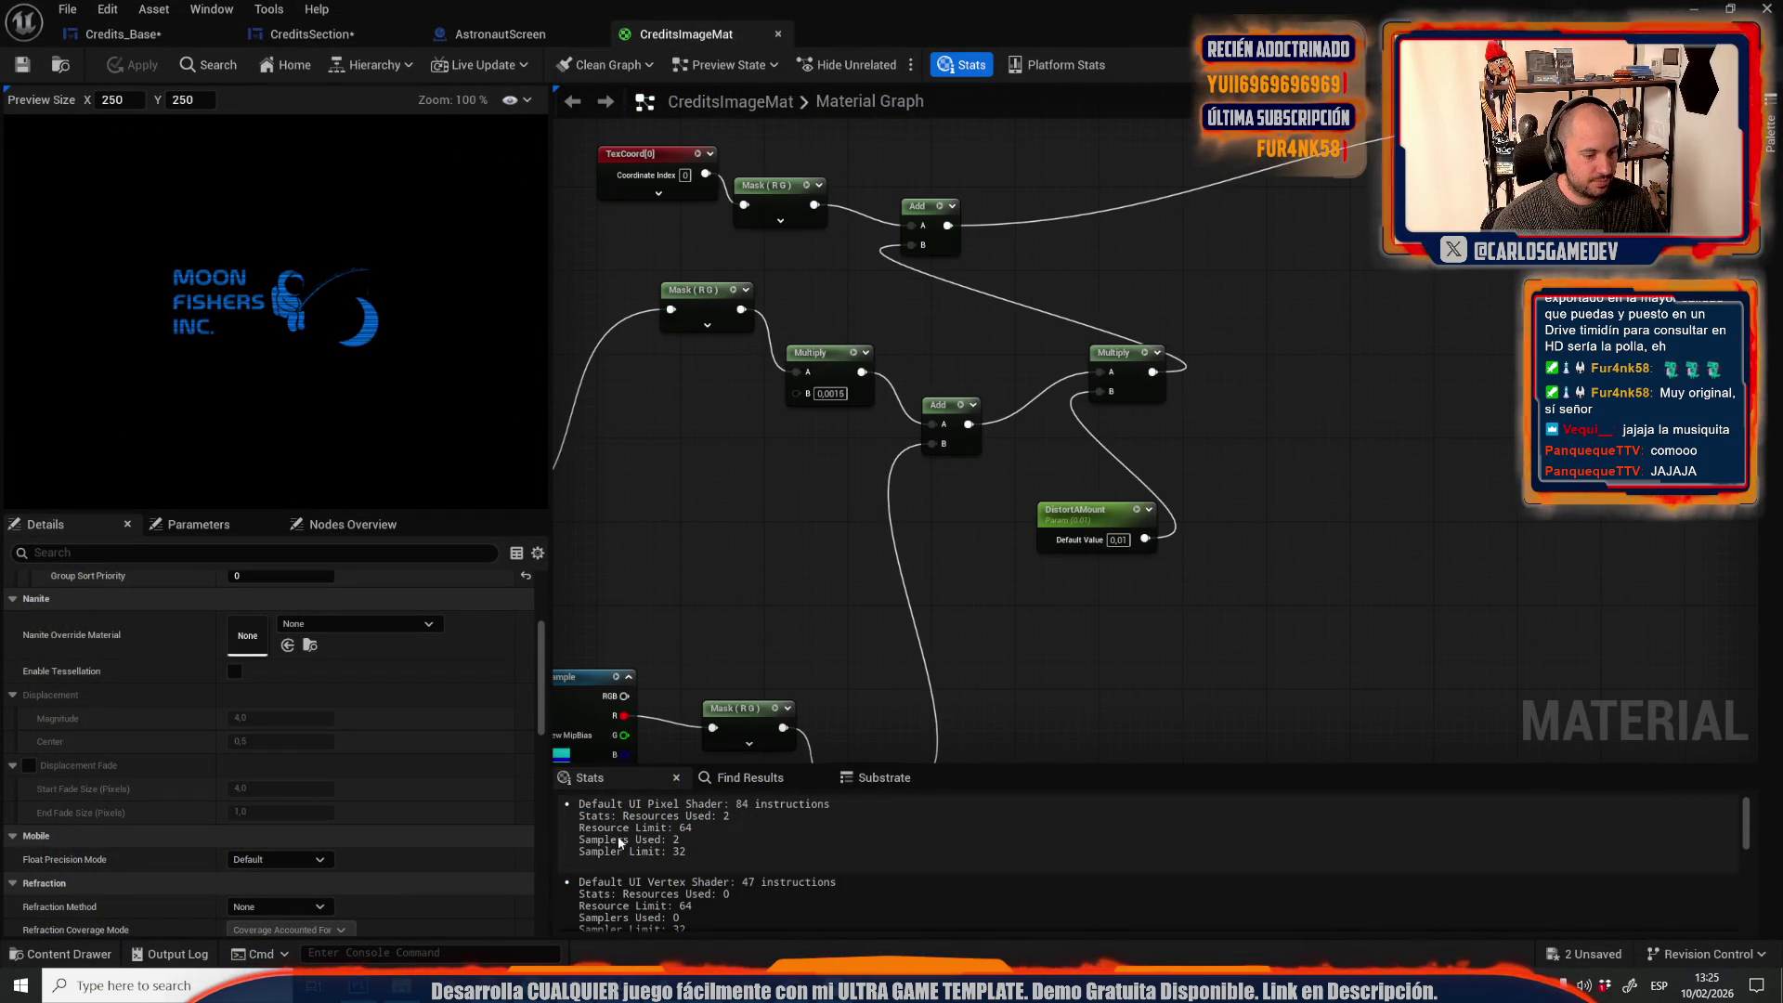
pyautogui.click(362, 989)
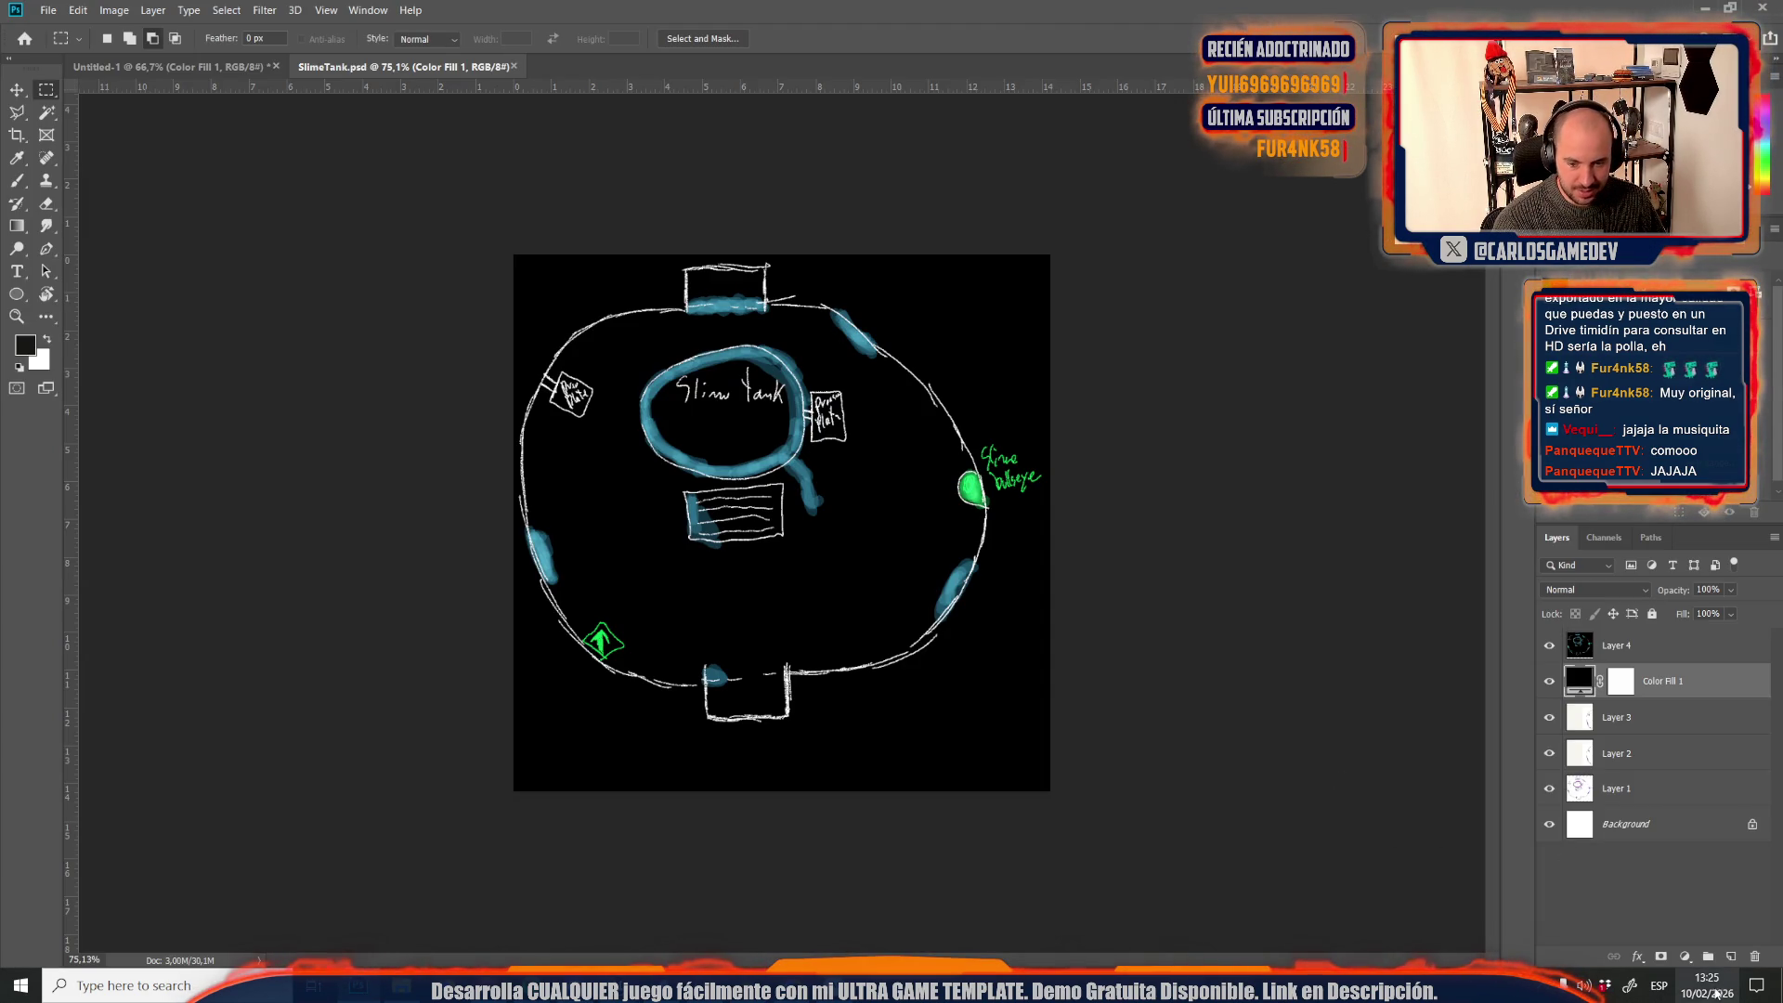
pyautogui.click(1684, 958)
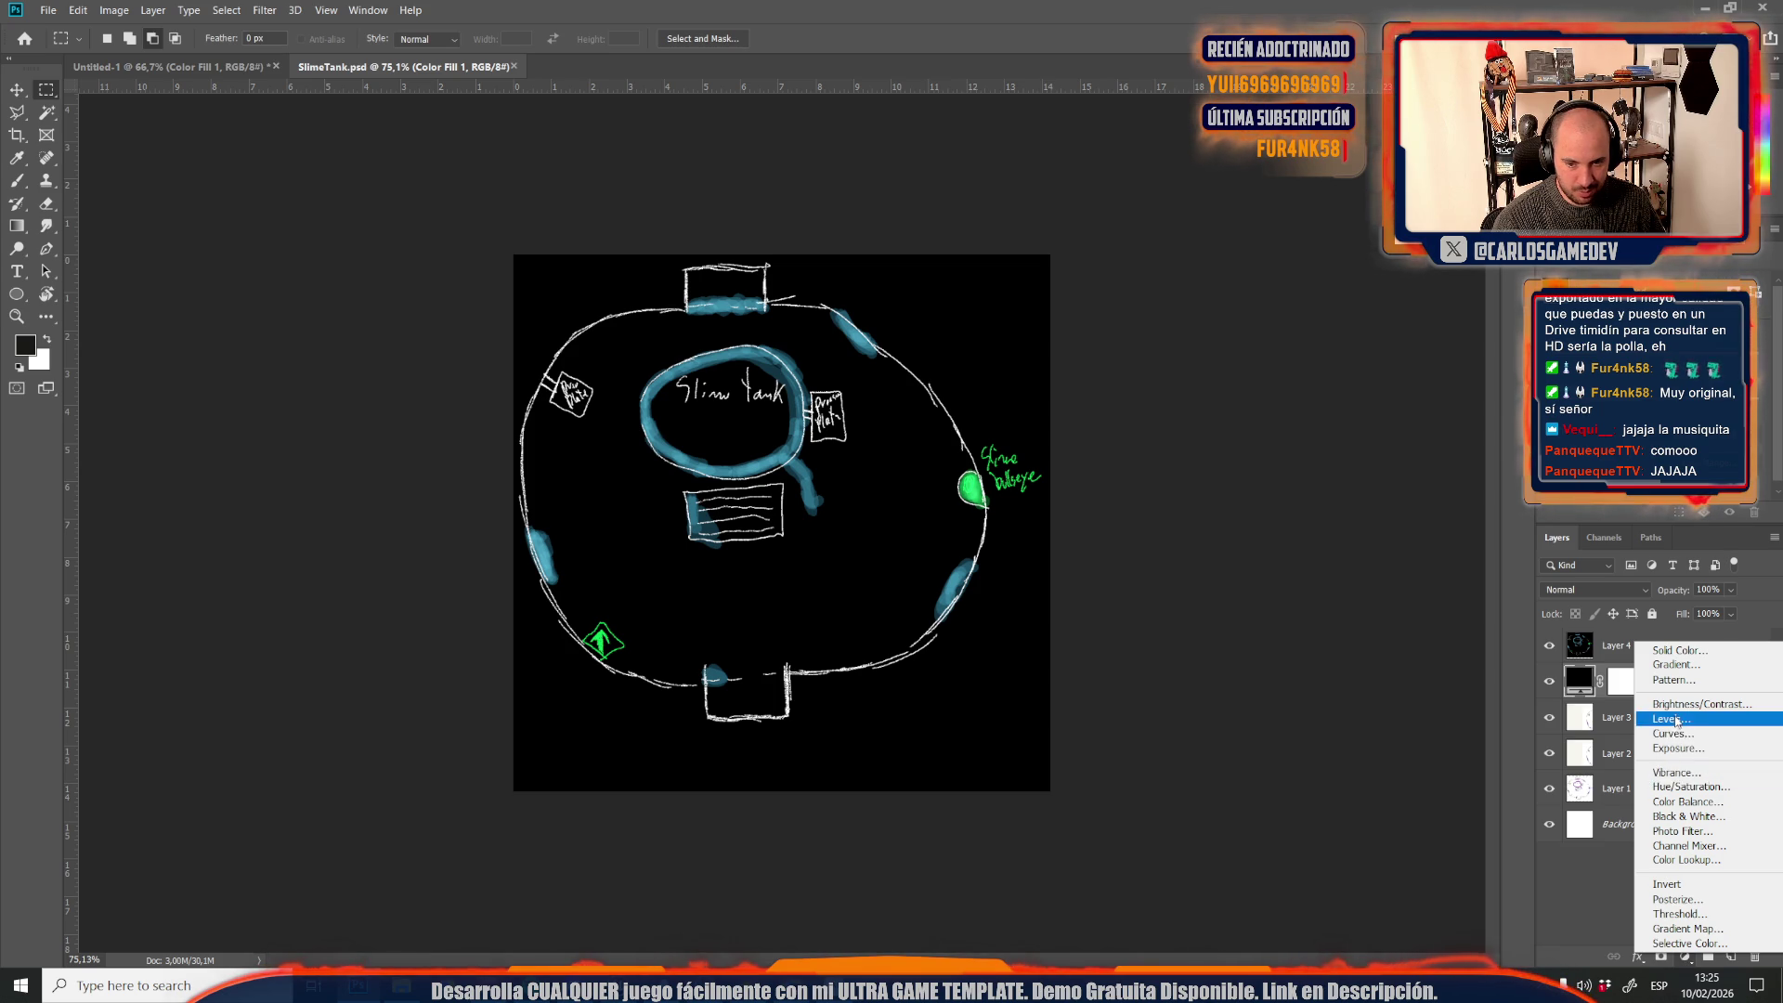
pyautogui.click(1674, 719)
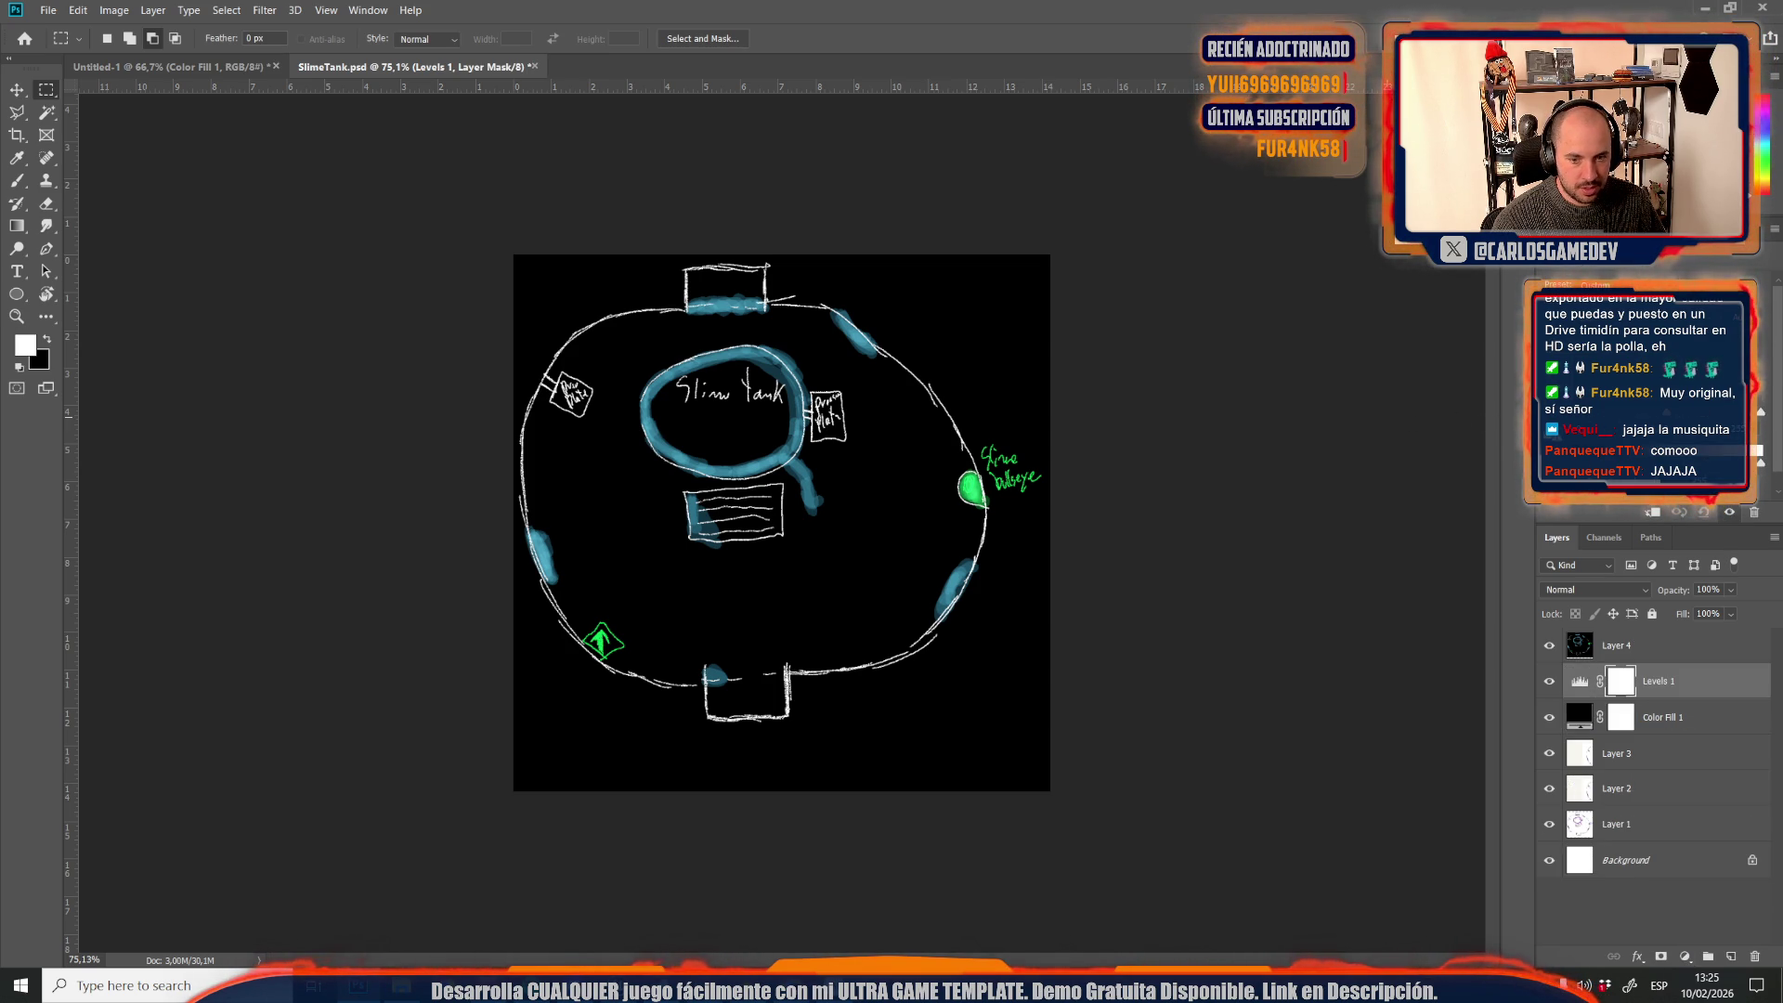
pyautogui.moveTo(1705, 683); pyautogui.dragTo(1696, 640)
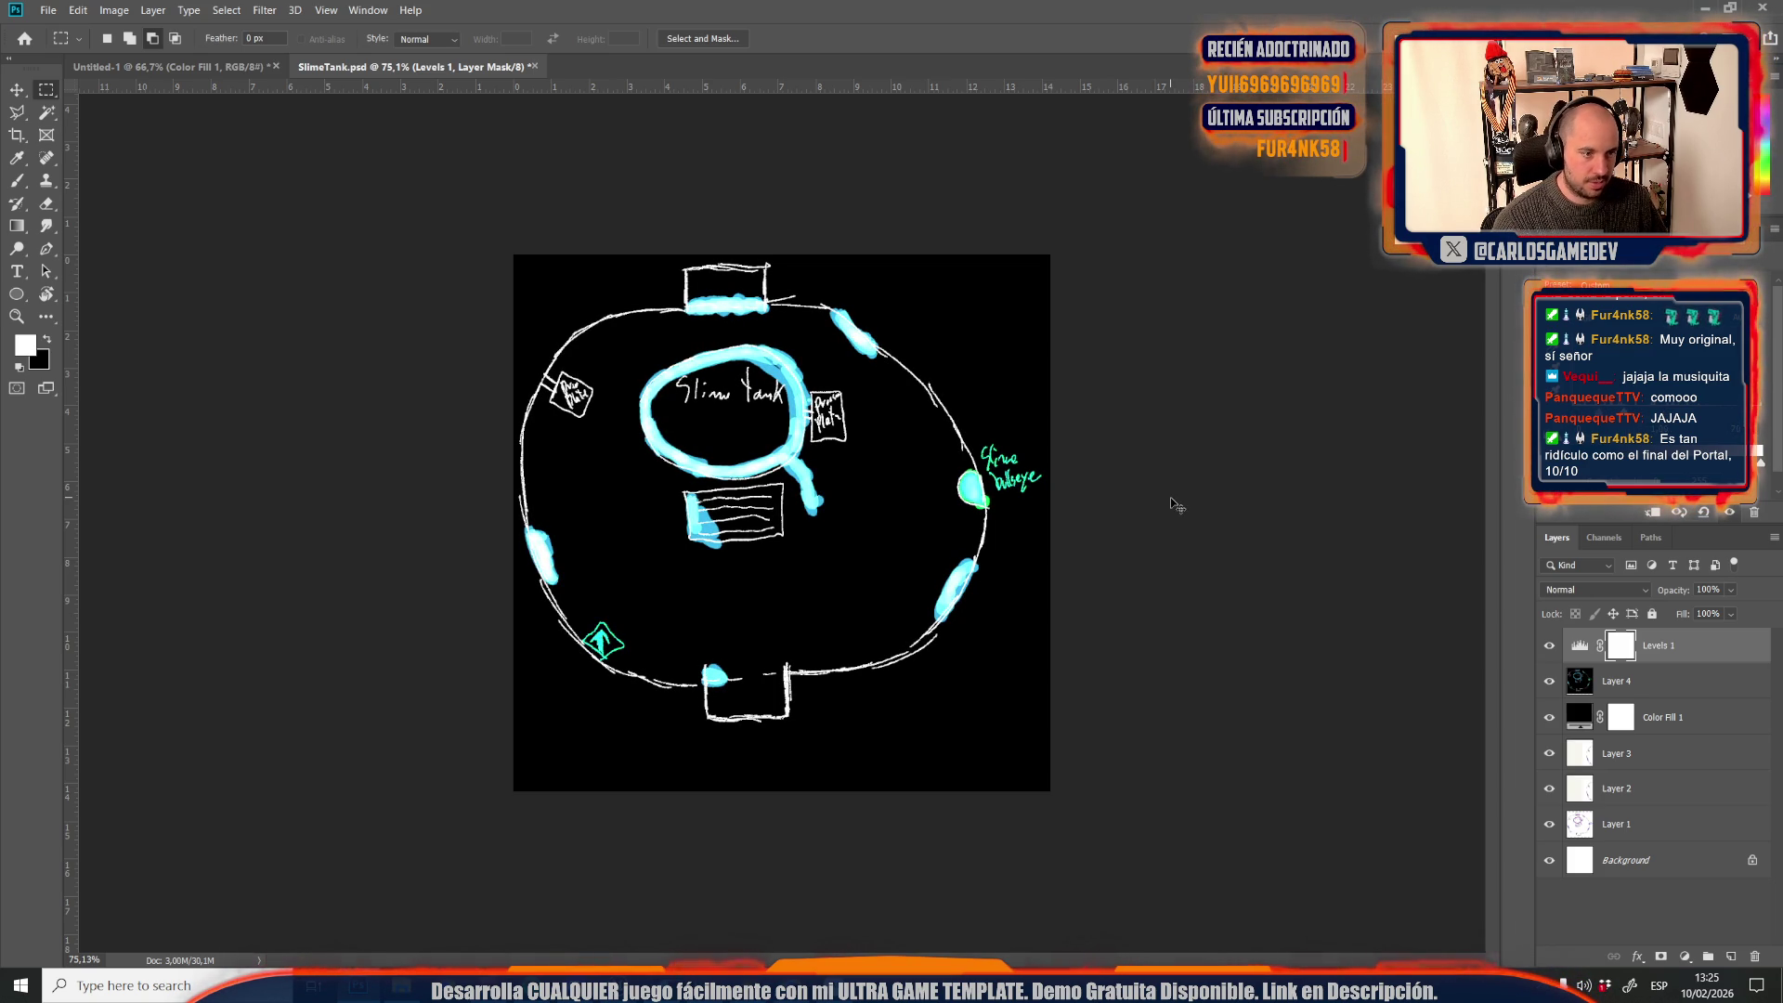
pyautogui.hotkey('ctrl', 'shift', 's')
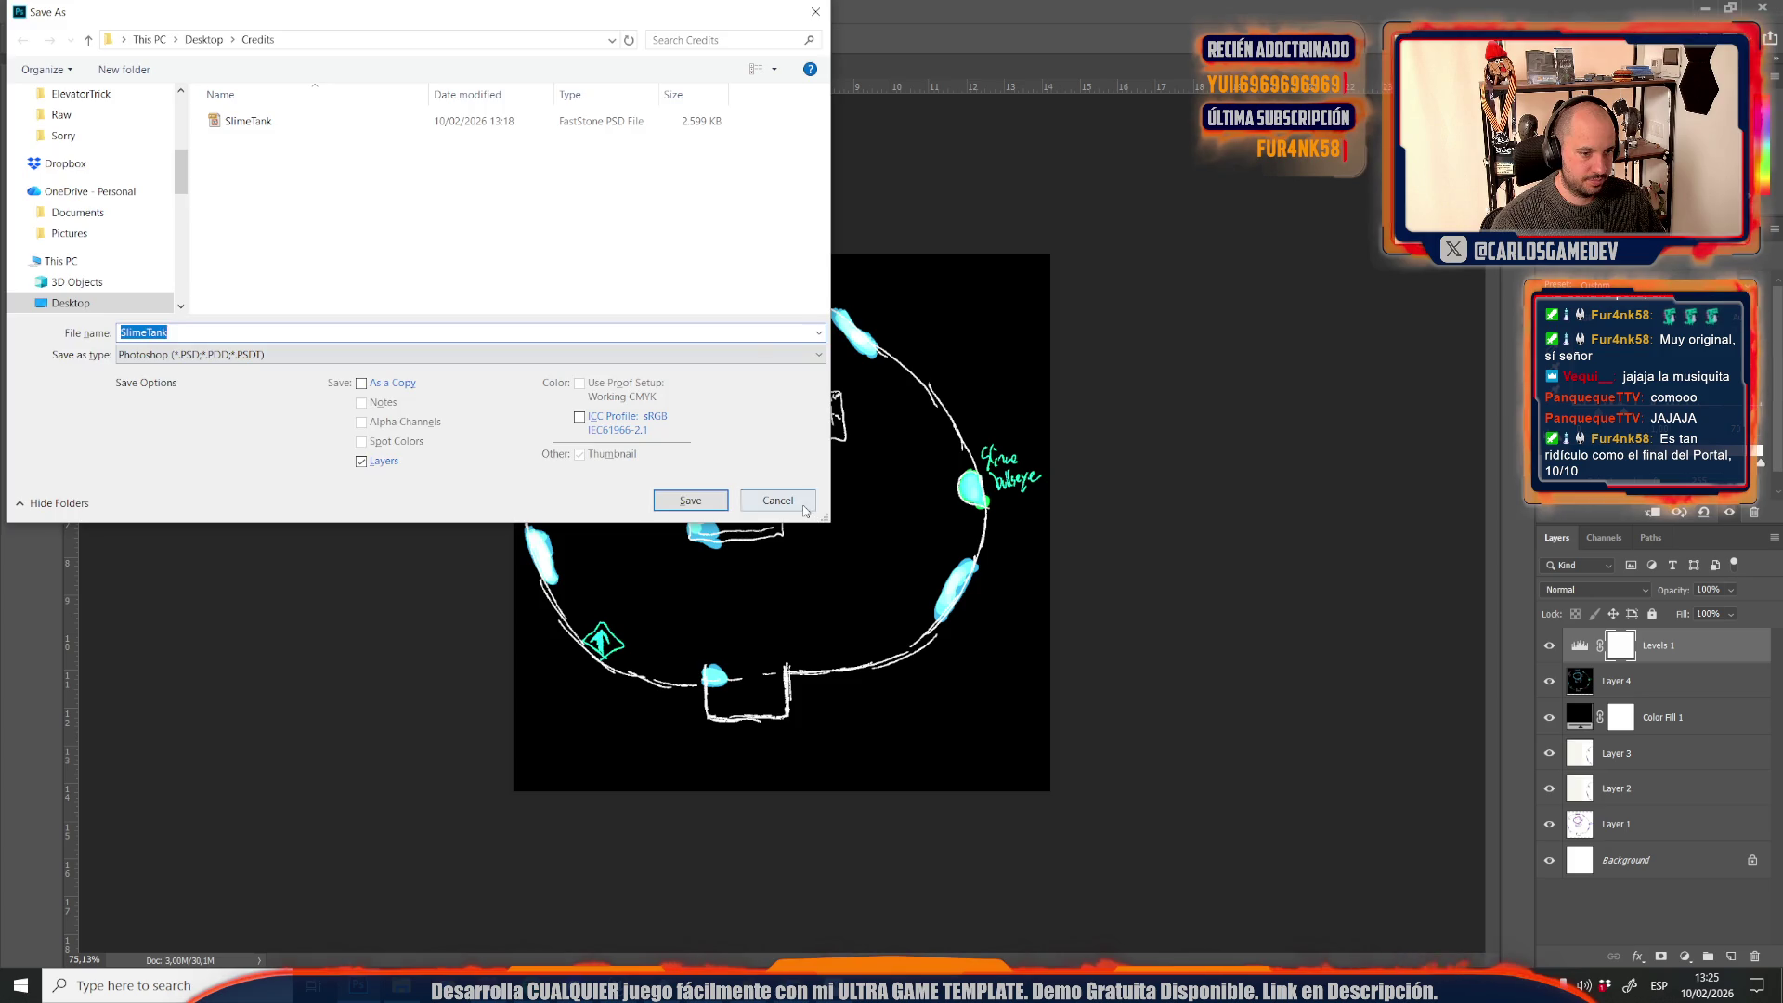
pyautogui.click(801, 506)
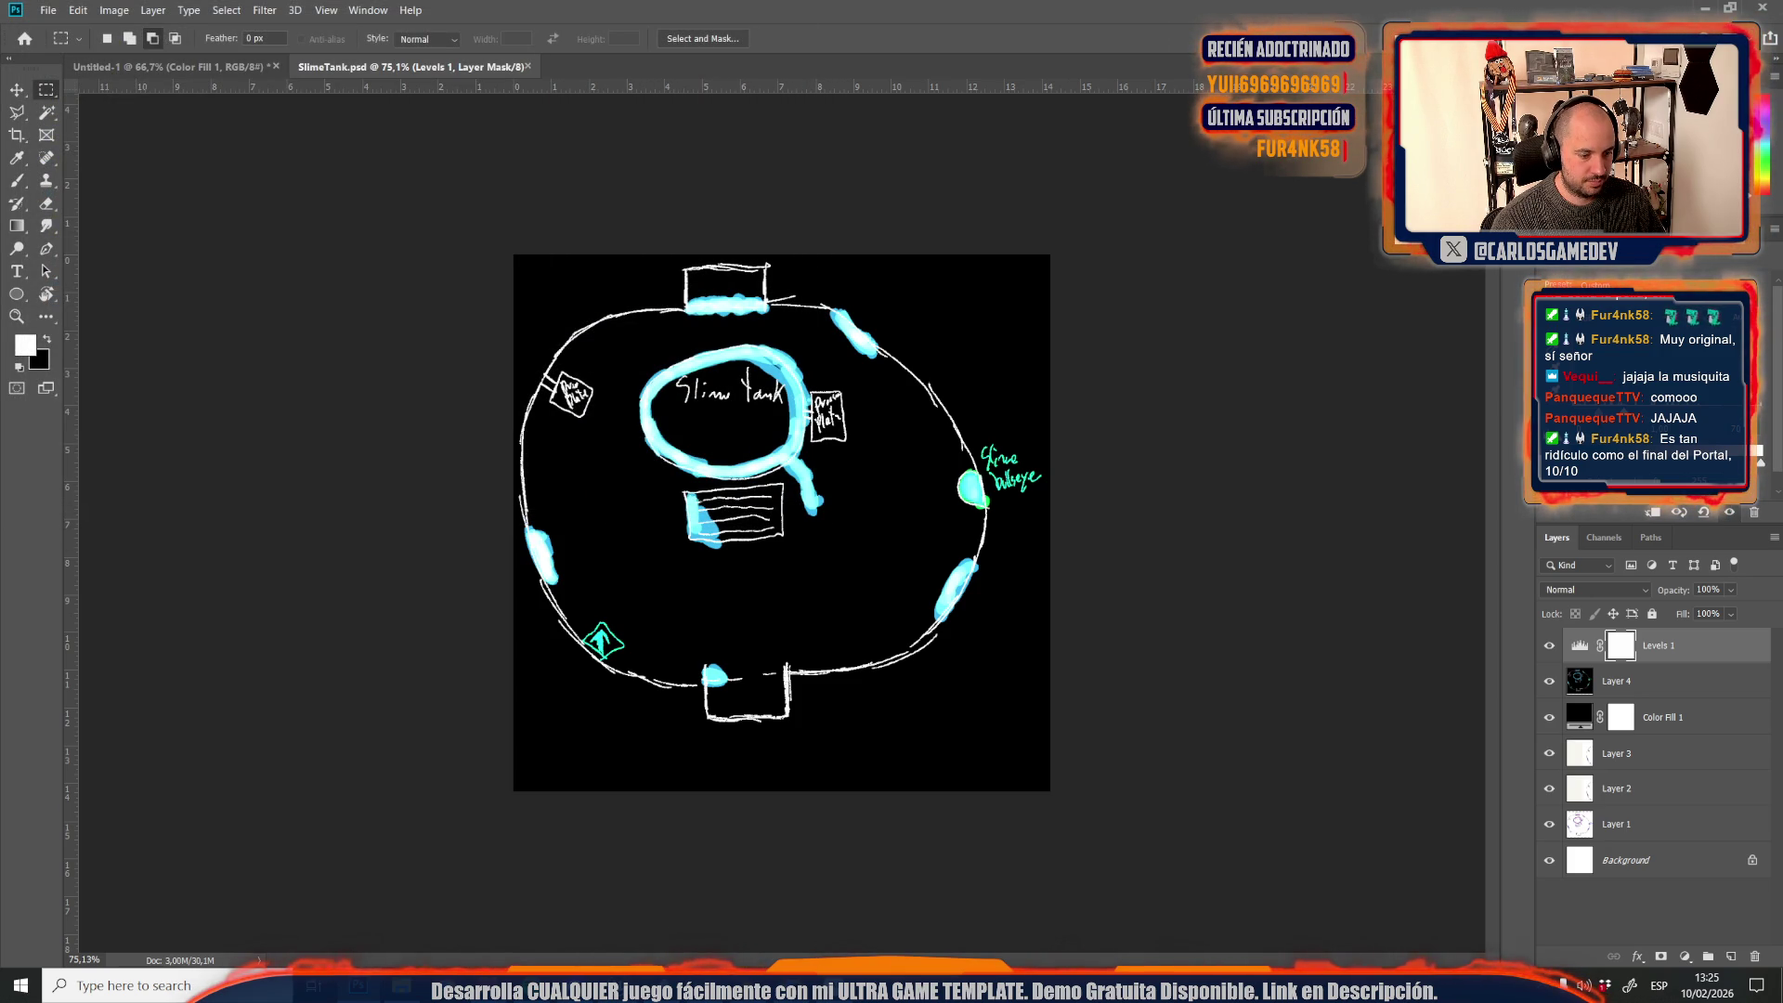
pyautogui.click(667, 906)
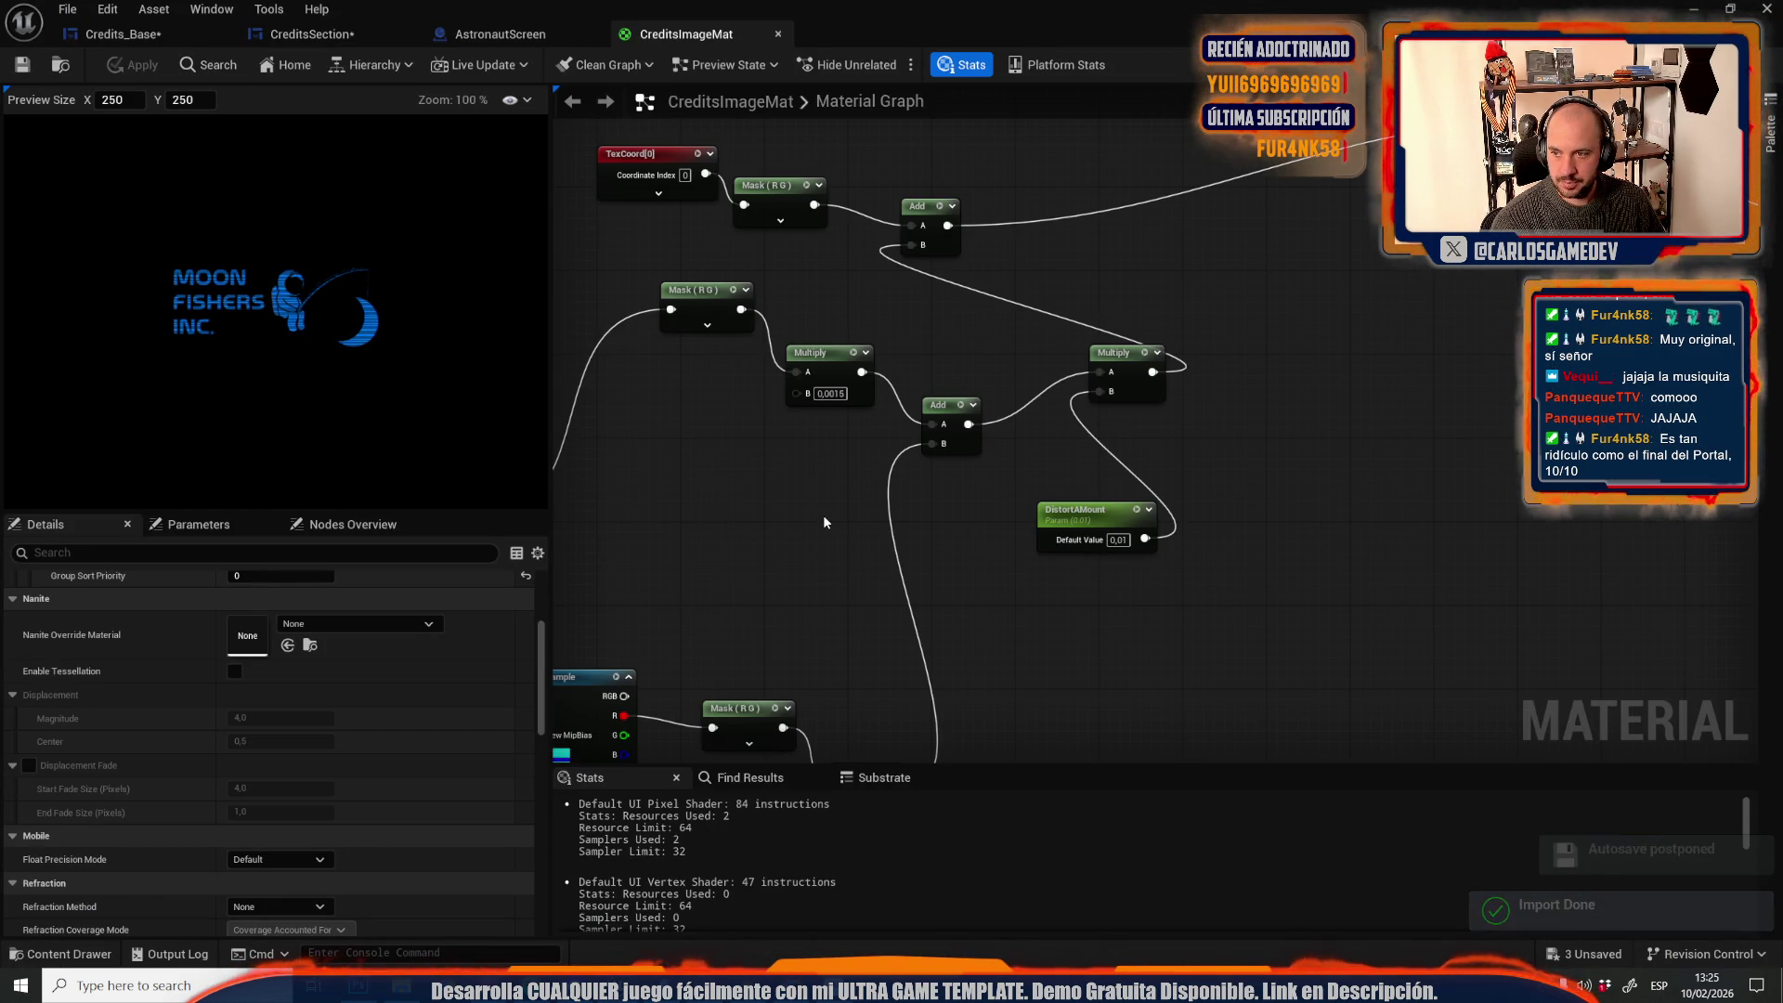
# Save all assets, replay the credits preview, then bring up the Content Drawer
pyautogui.hotkey('ctrl', 'shift', 's')
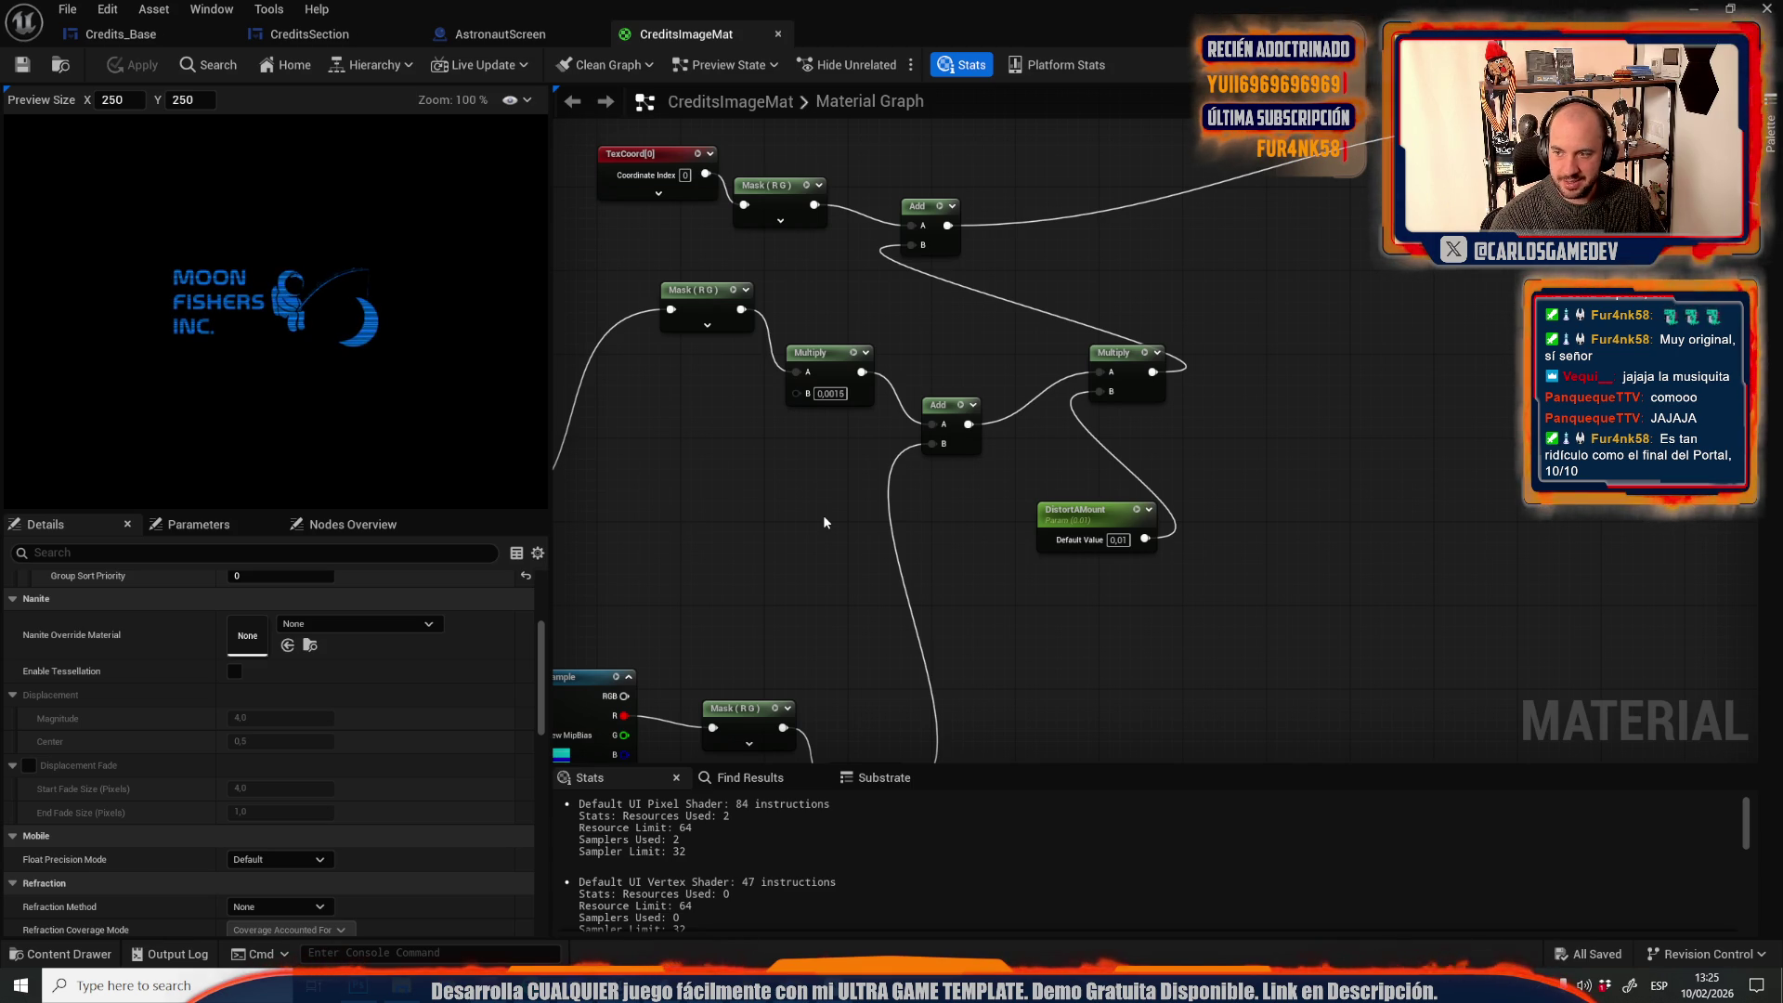
pyautogui.hotkey('alt', 'p')
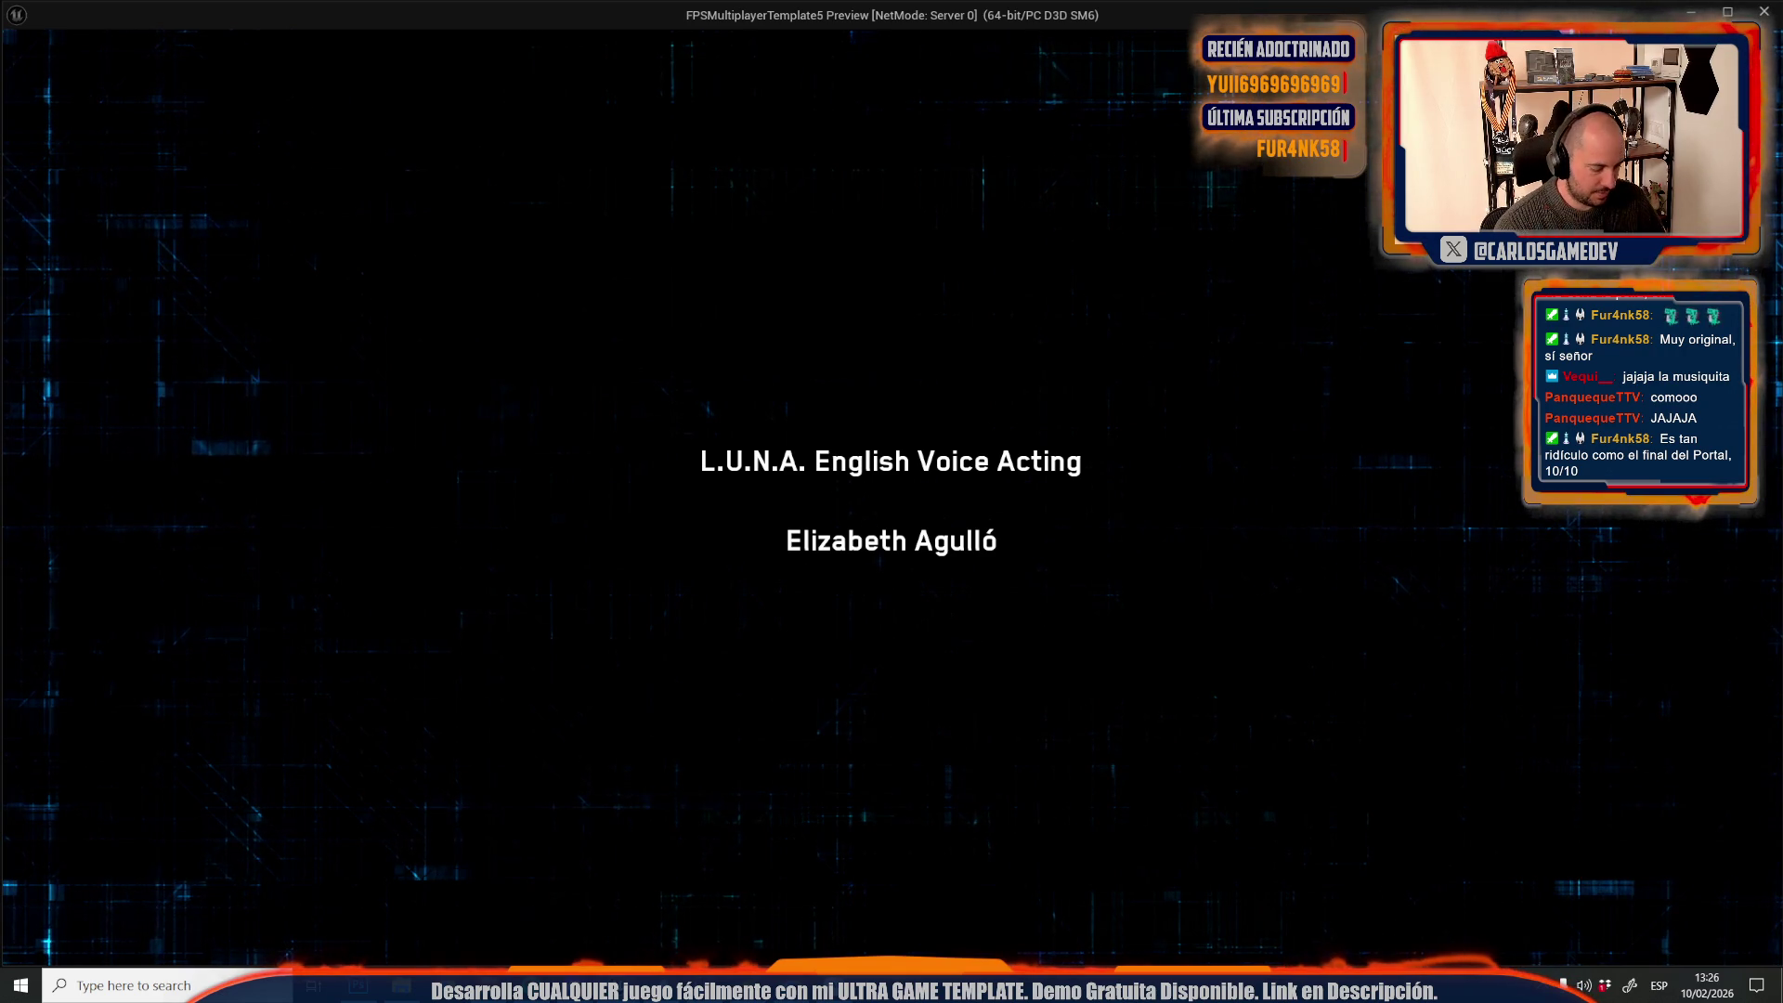
pyautogui.press('Escape')
pyautogui.hotkey('ctrl', 'space')
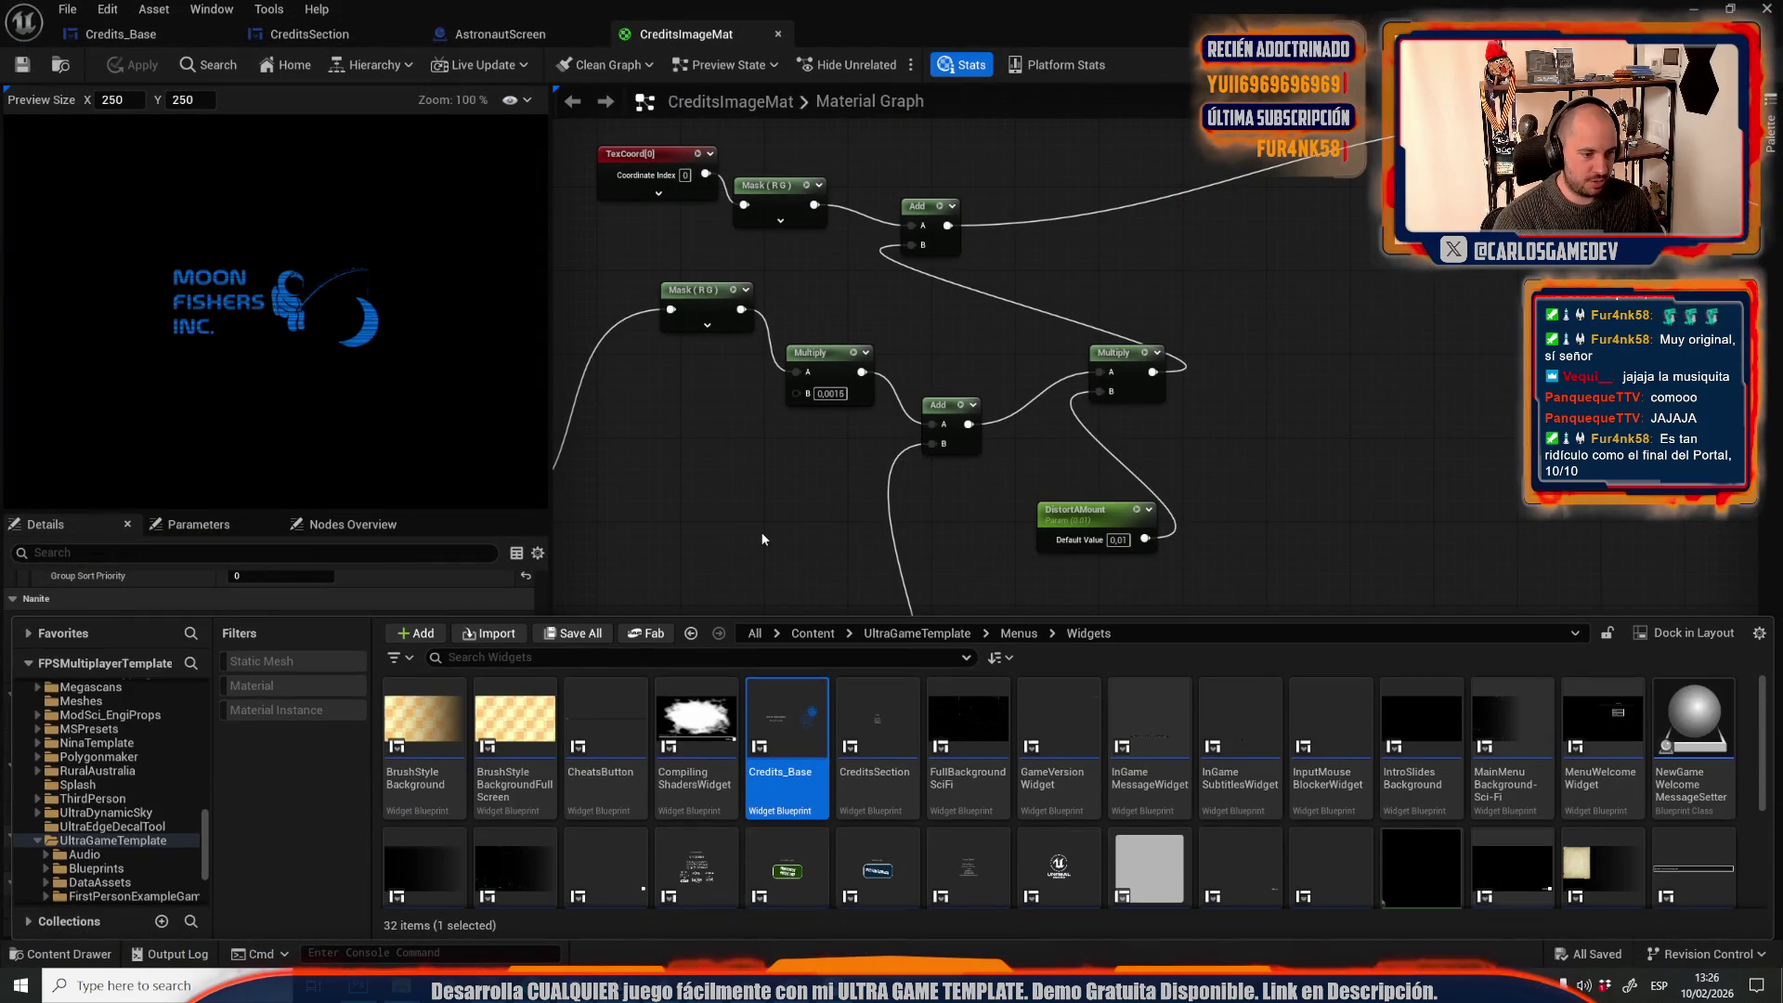
pyautogui.scroll(-3, 192, 860)
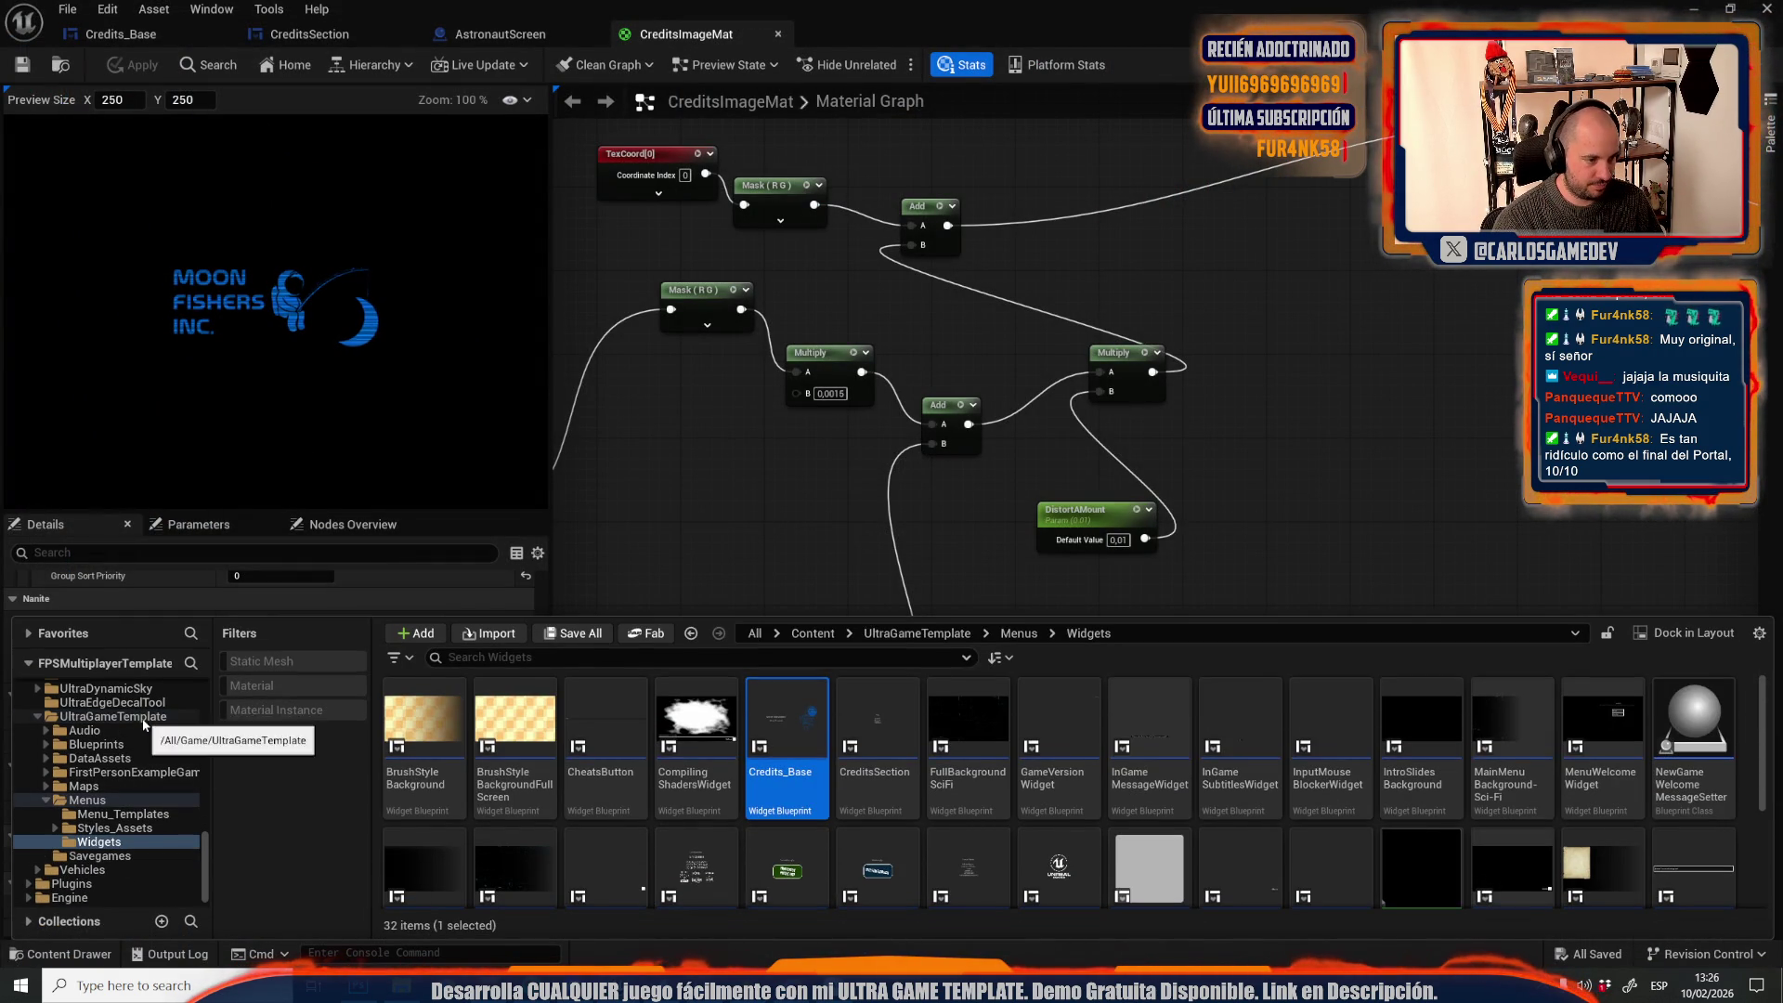
# Open DefaultGameDataAsset and set One by One Single Credit Time to 6,0
pyautogui.click(140, 717)
pyautogui.doubleClick(1058, 725)
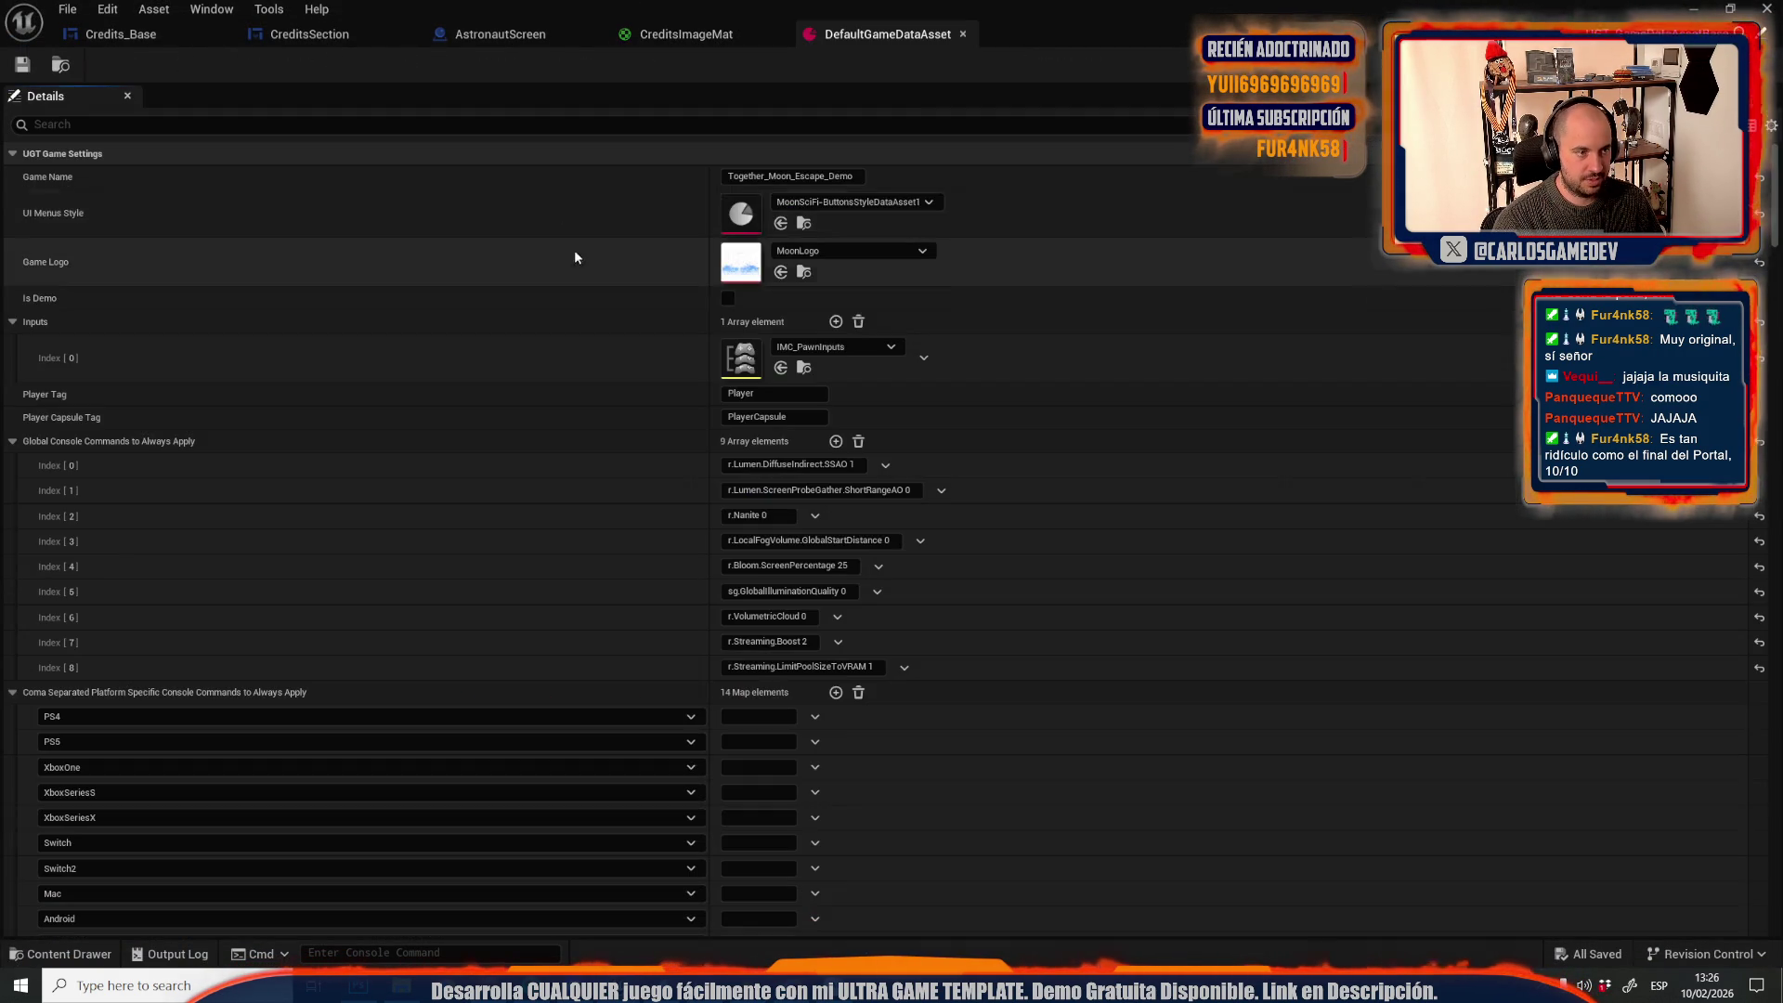
pyautogui.click(252, 122)
pyautogui.write('di')
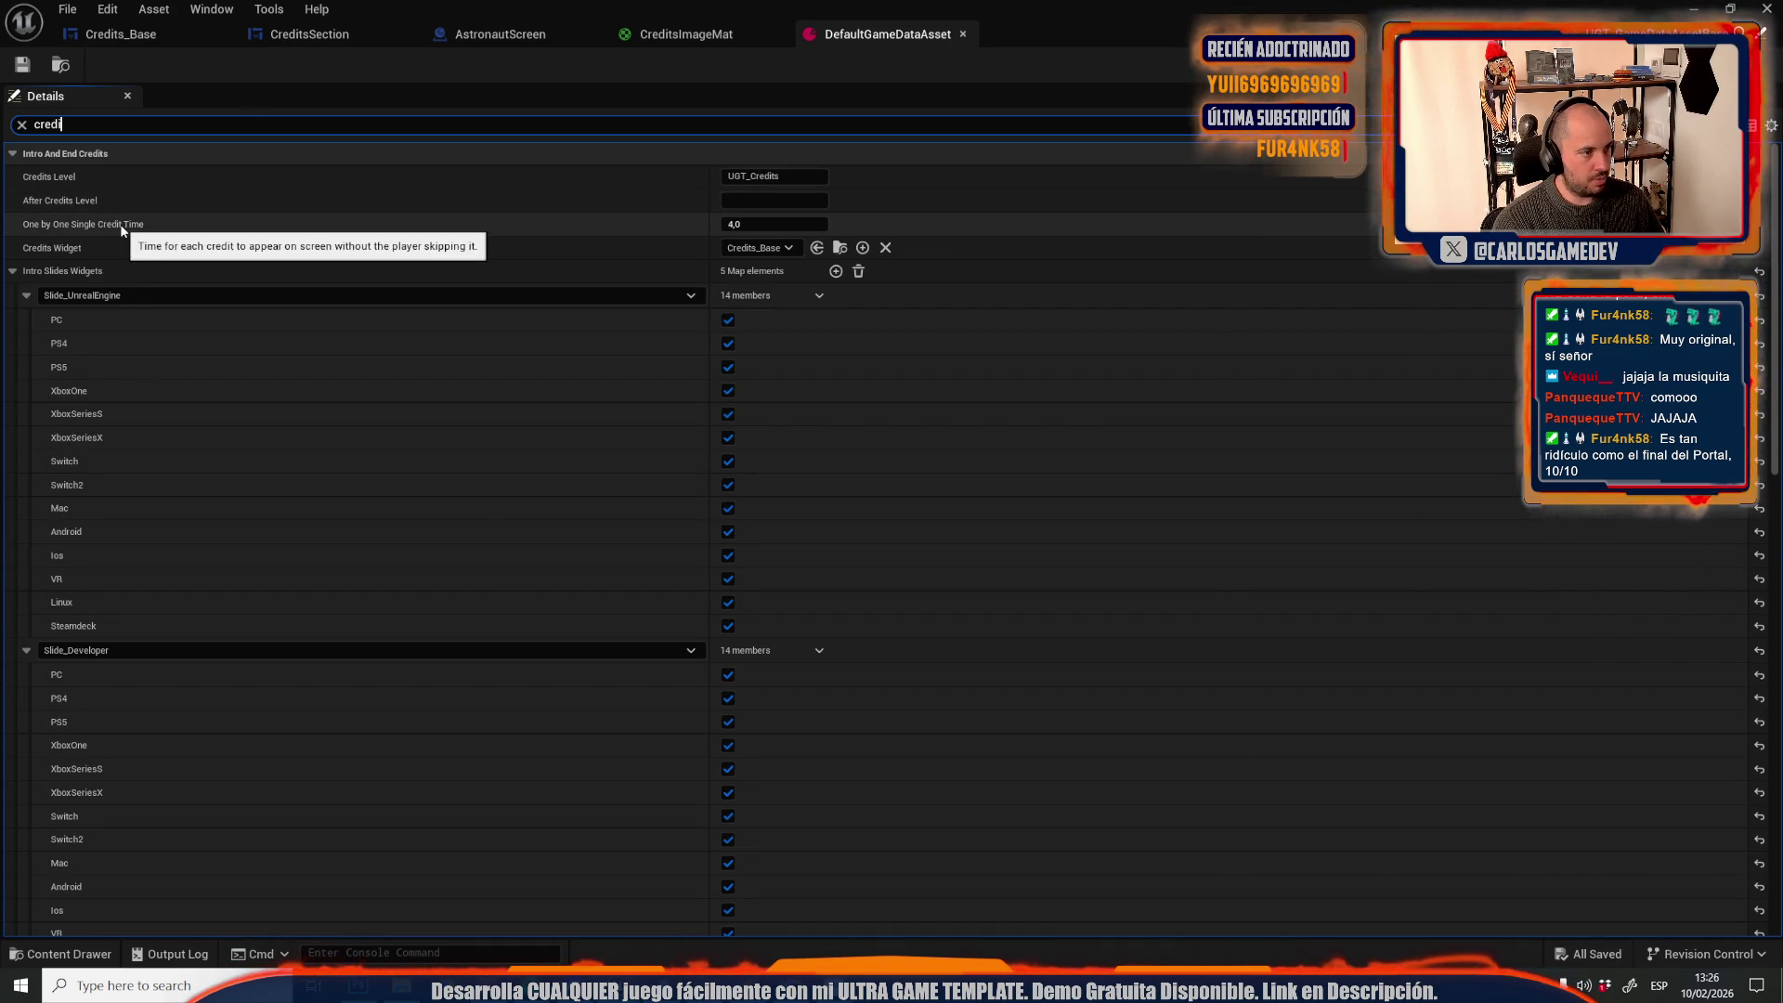
pyautogui.click(774, 224)
pyautogui.write('6')
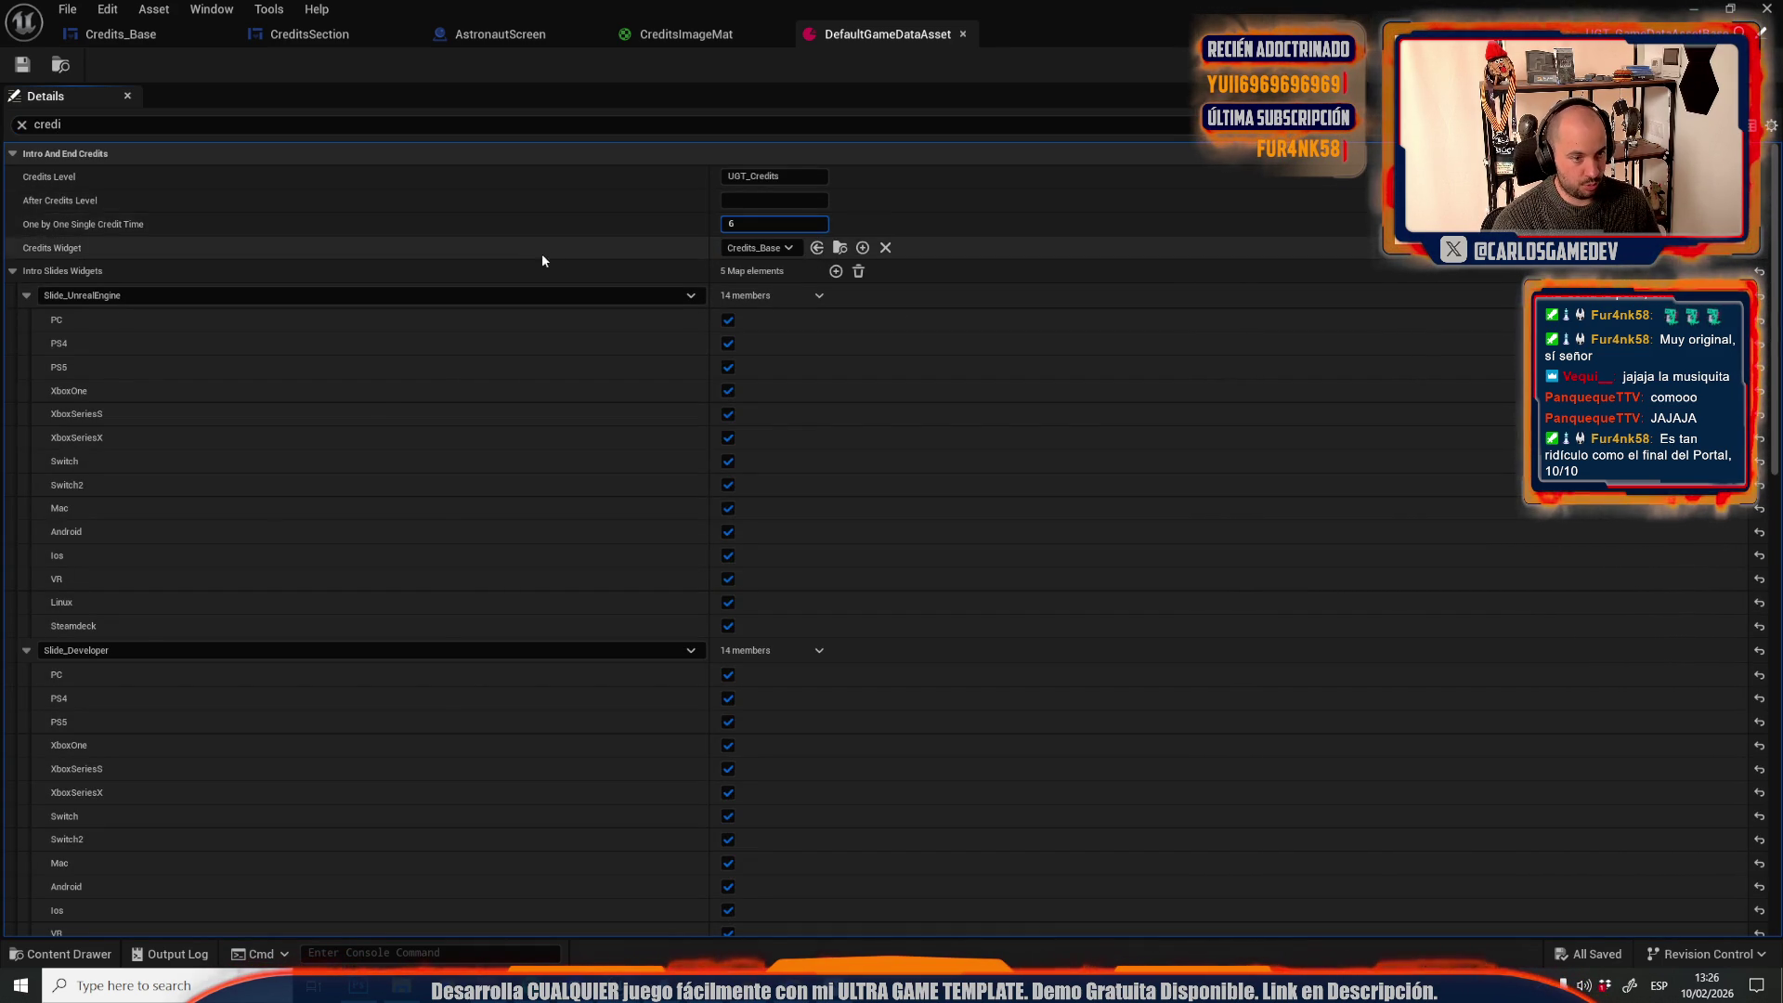
pyautogui.press('Return')
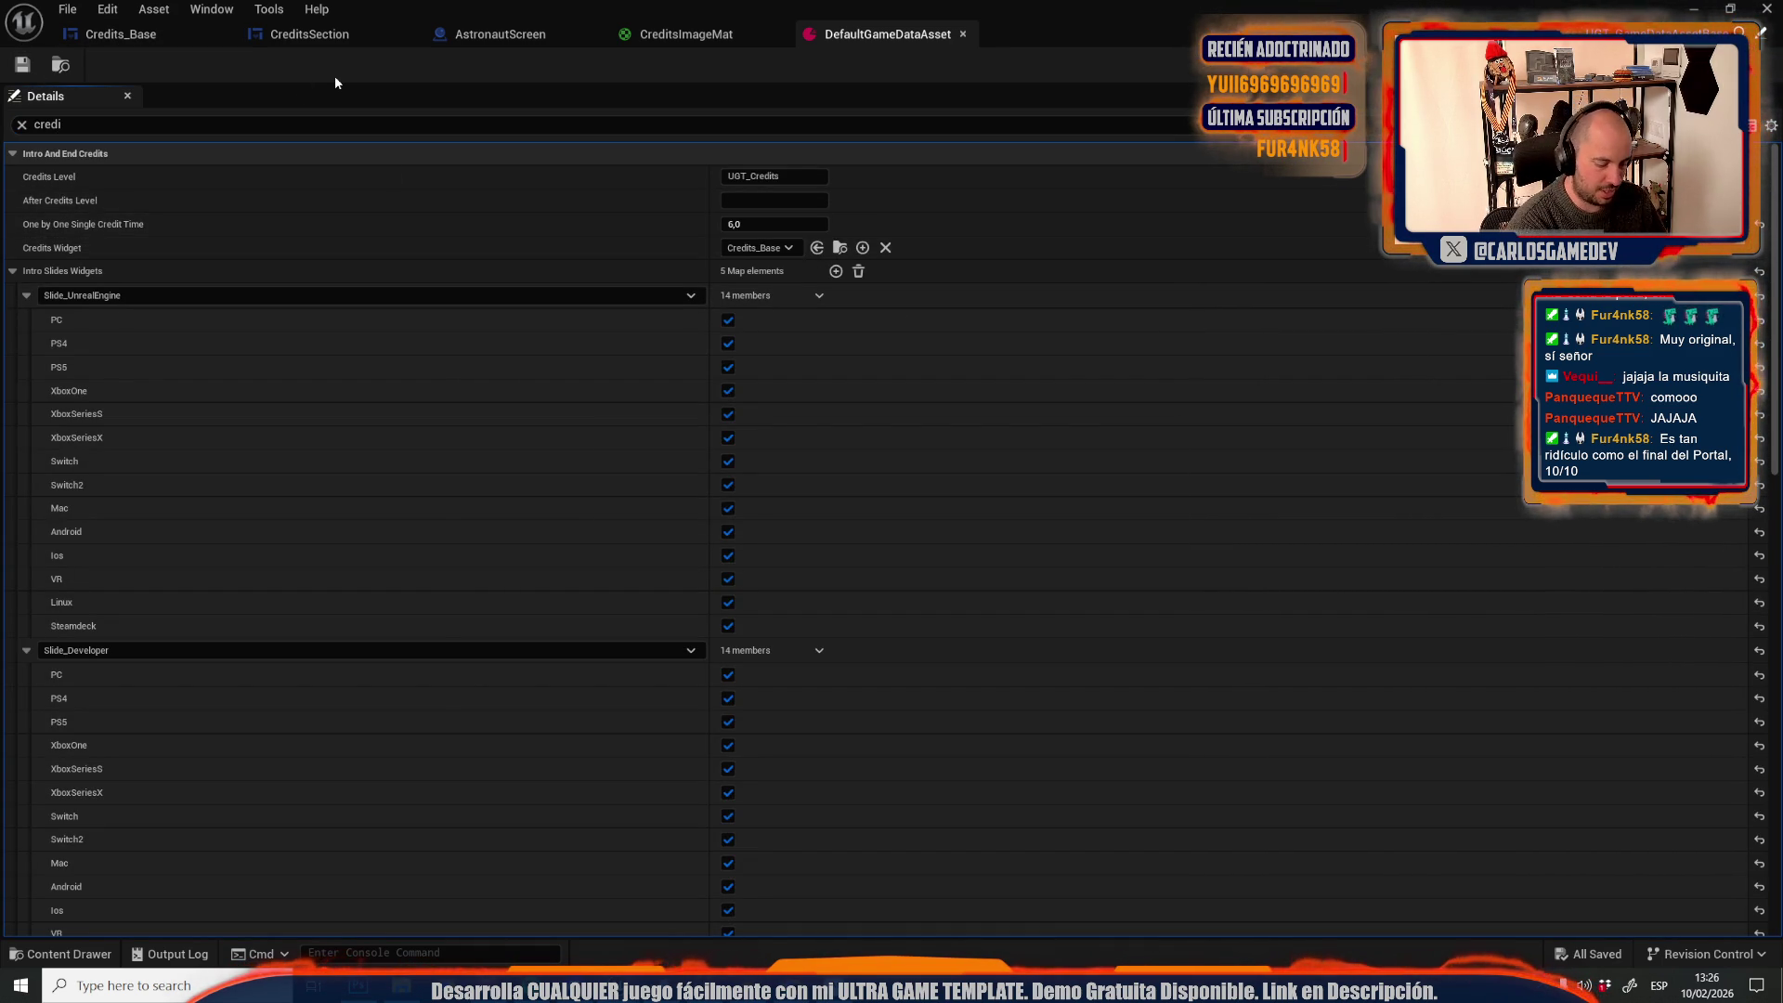
pyautogui.hotkey('alt', 'p')
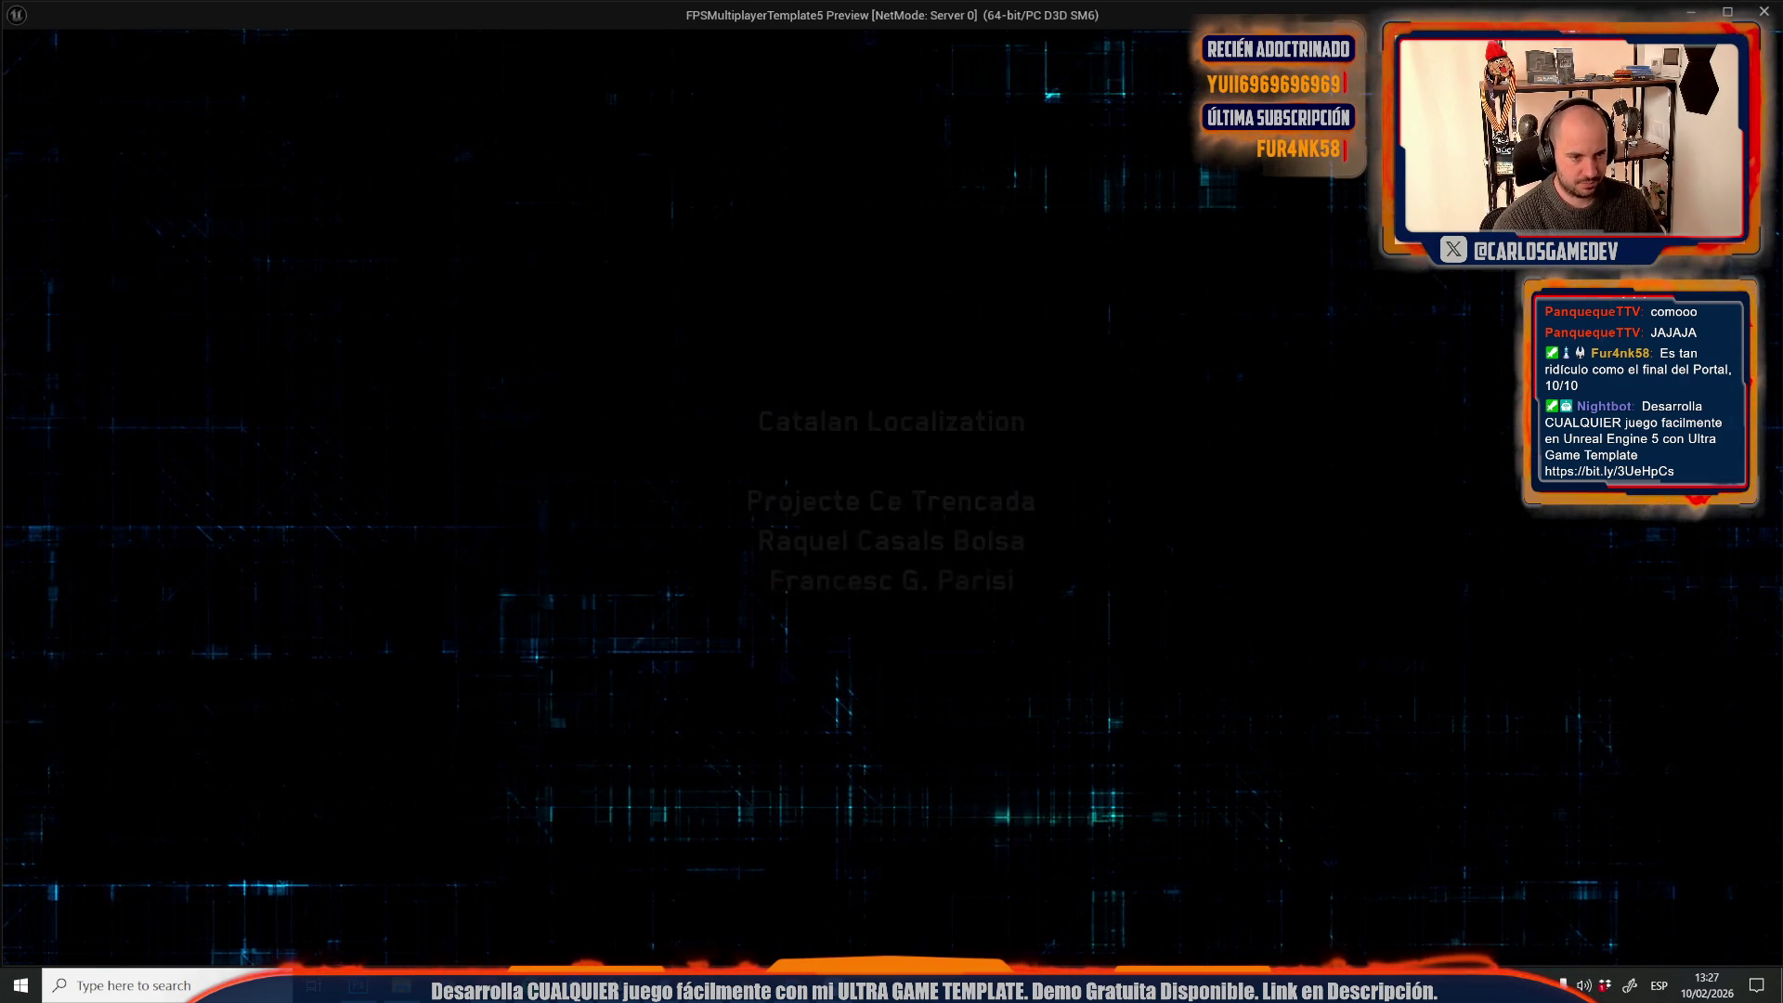
# Stop the credits preview after it rolls through to Catalan Localization
pyautogui.press('Escape')
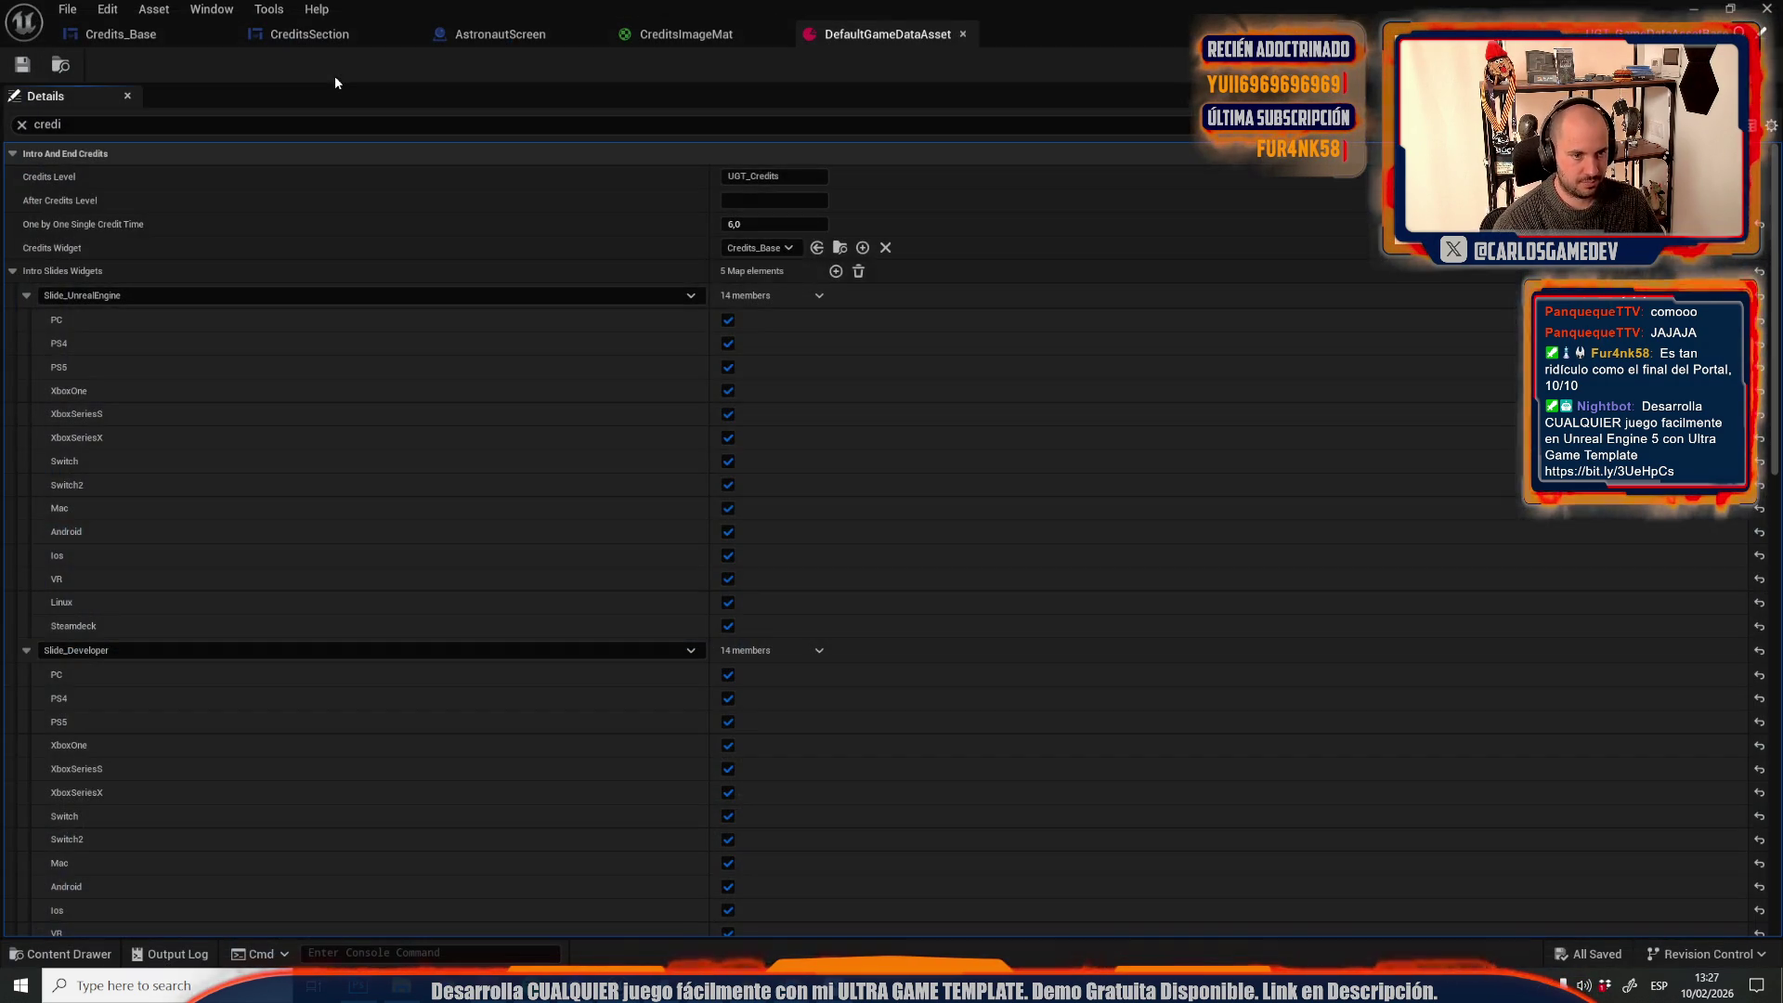
# Select the top astronaut credits entry and set its right text padding to 0
pyautogui.click(166, 41)
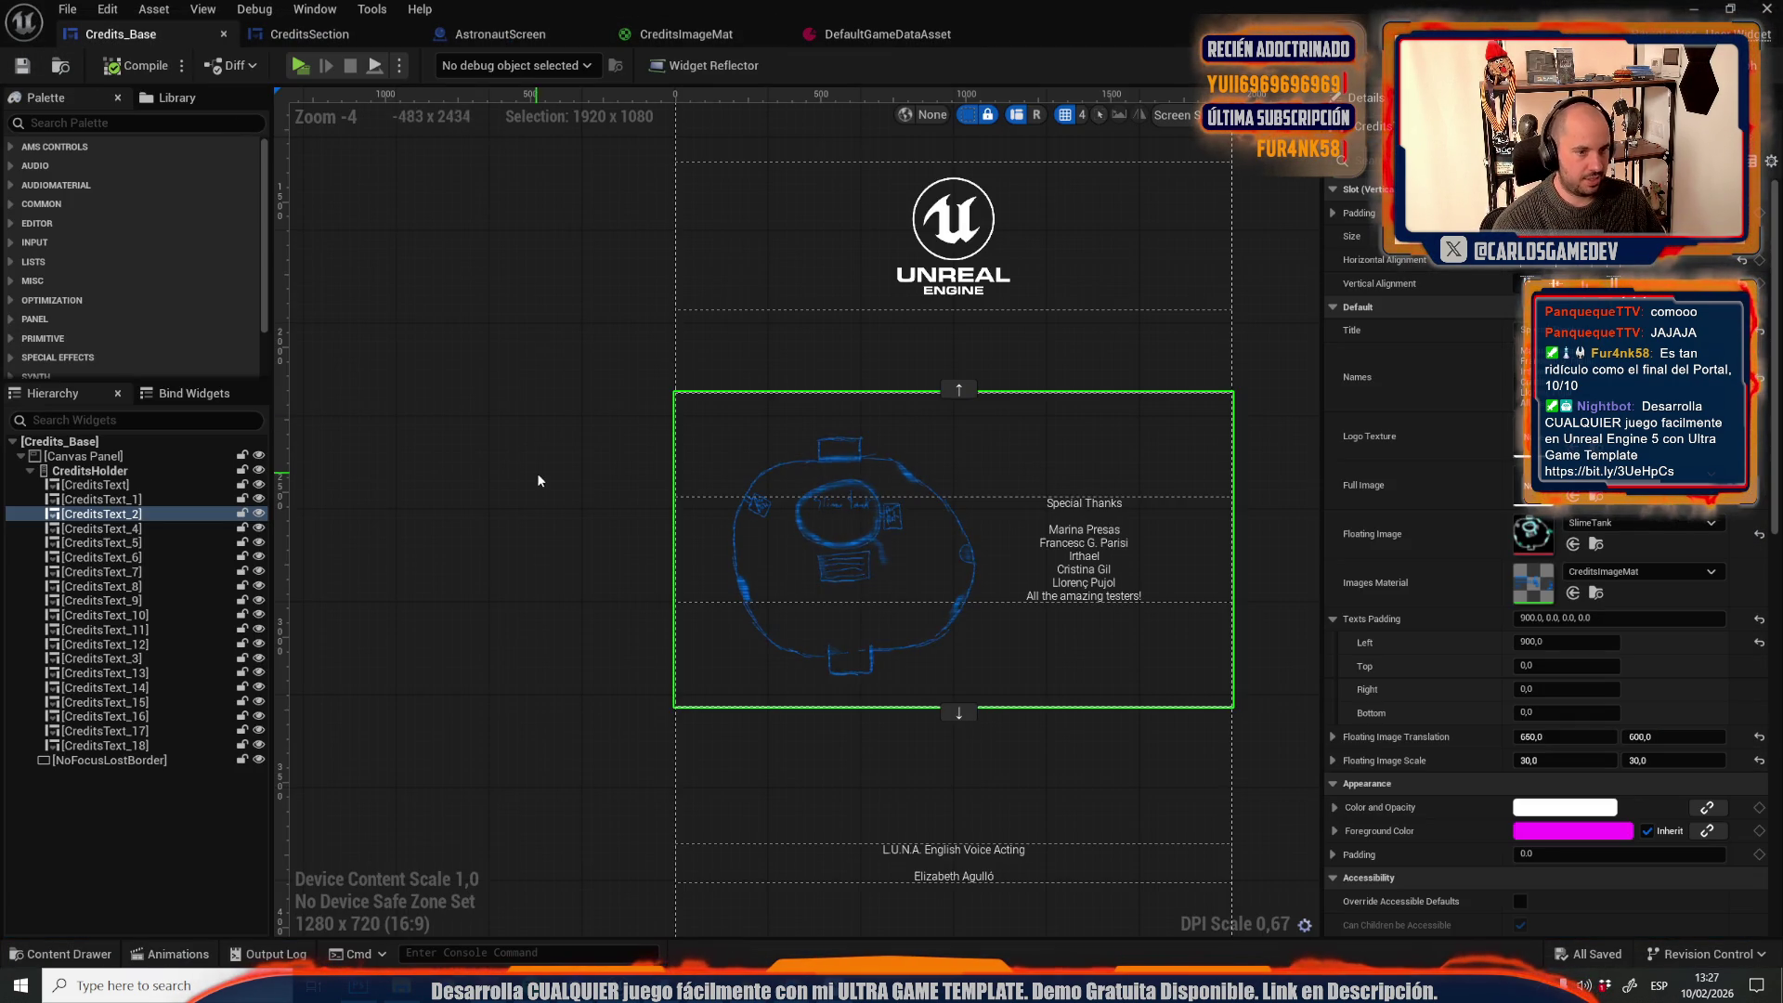
pyautogui.scroll(3, 669, 490)
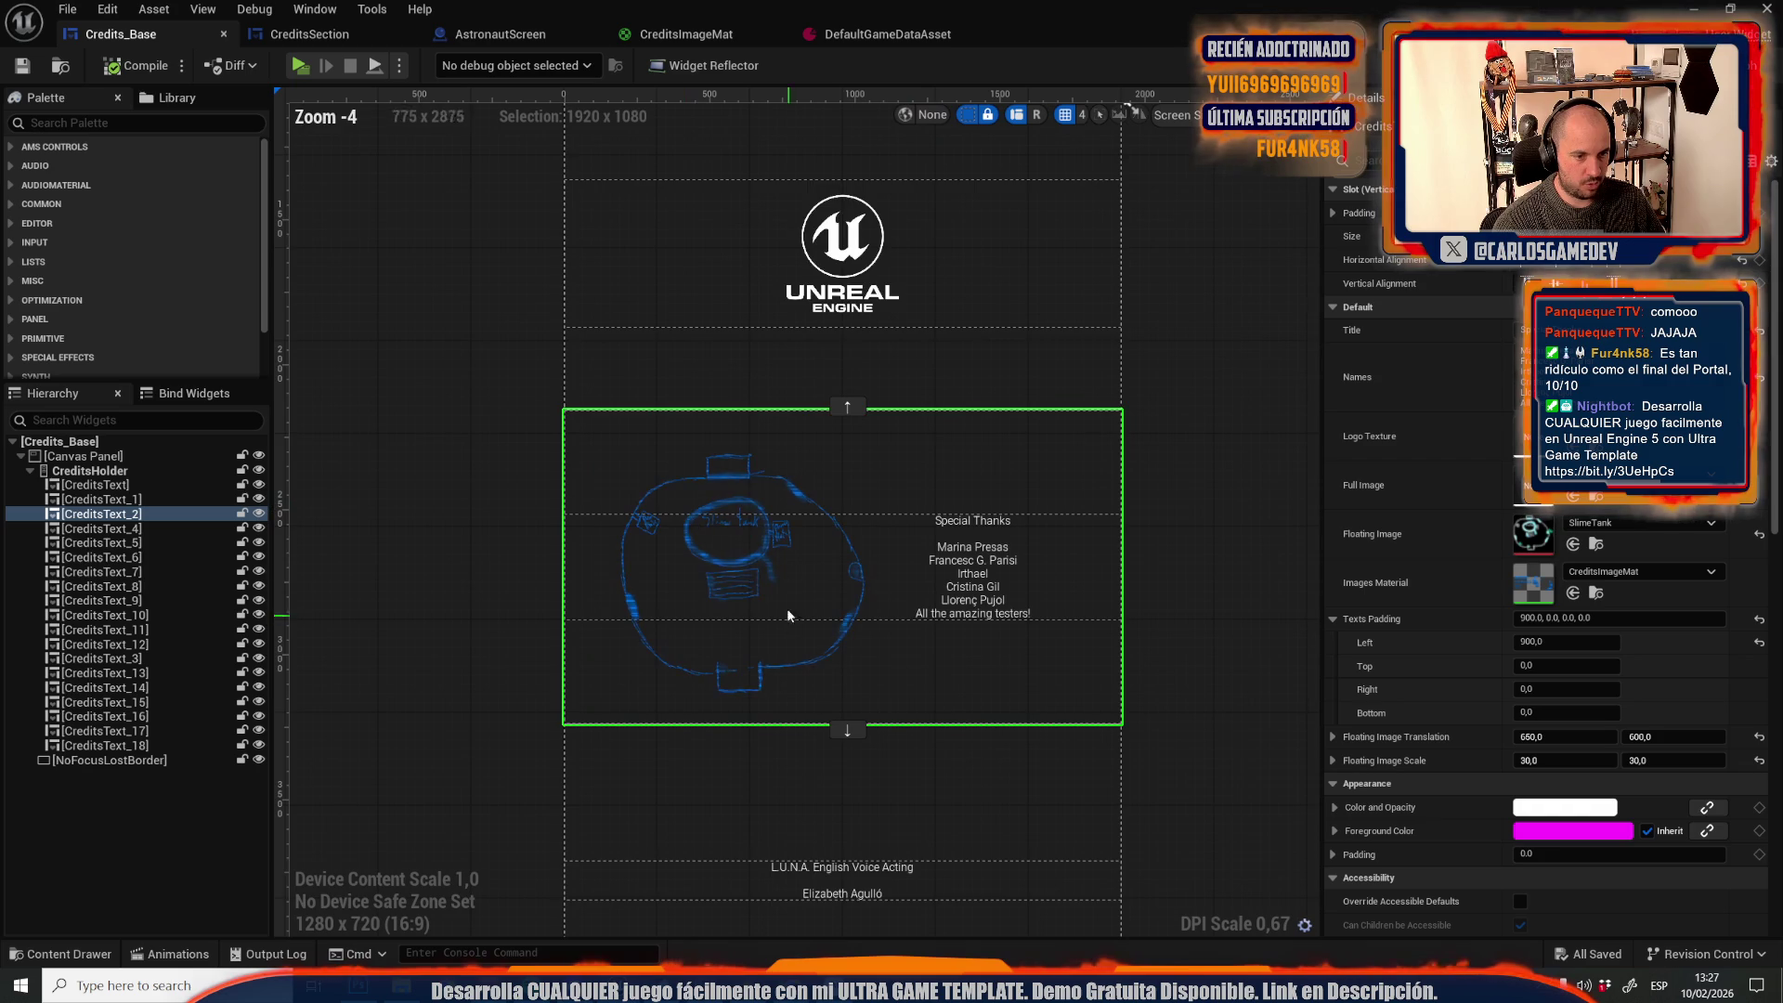
pyautogui.scroll(-3, 793, 655)
pyautogui.scroll(3, 812, 404)
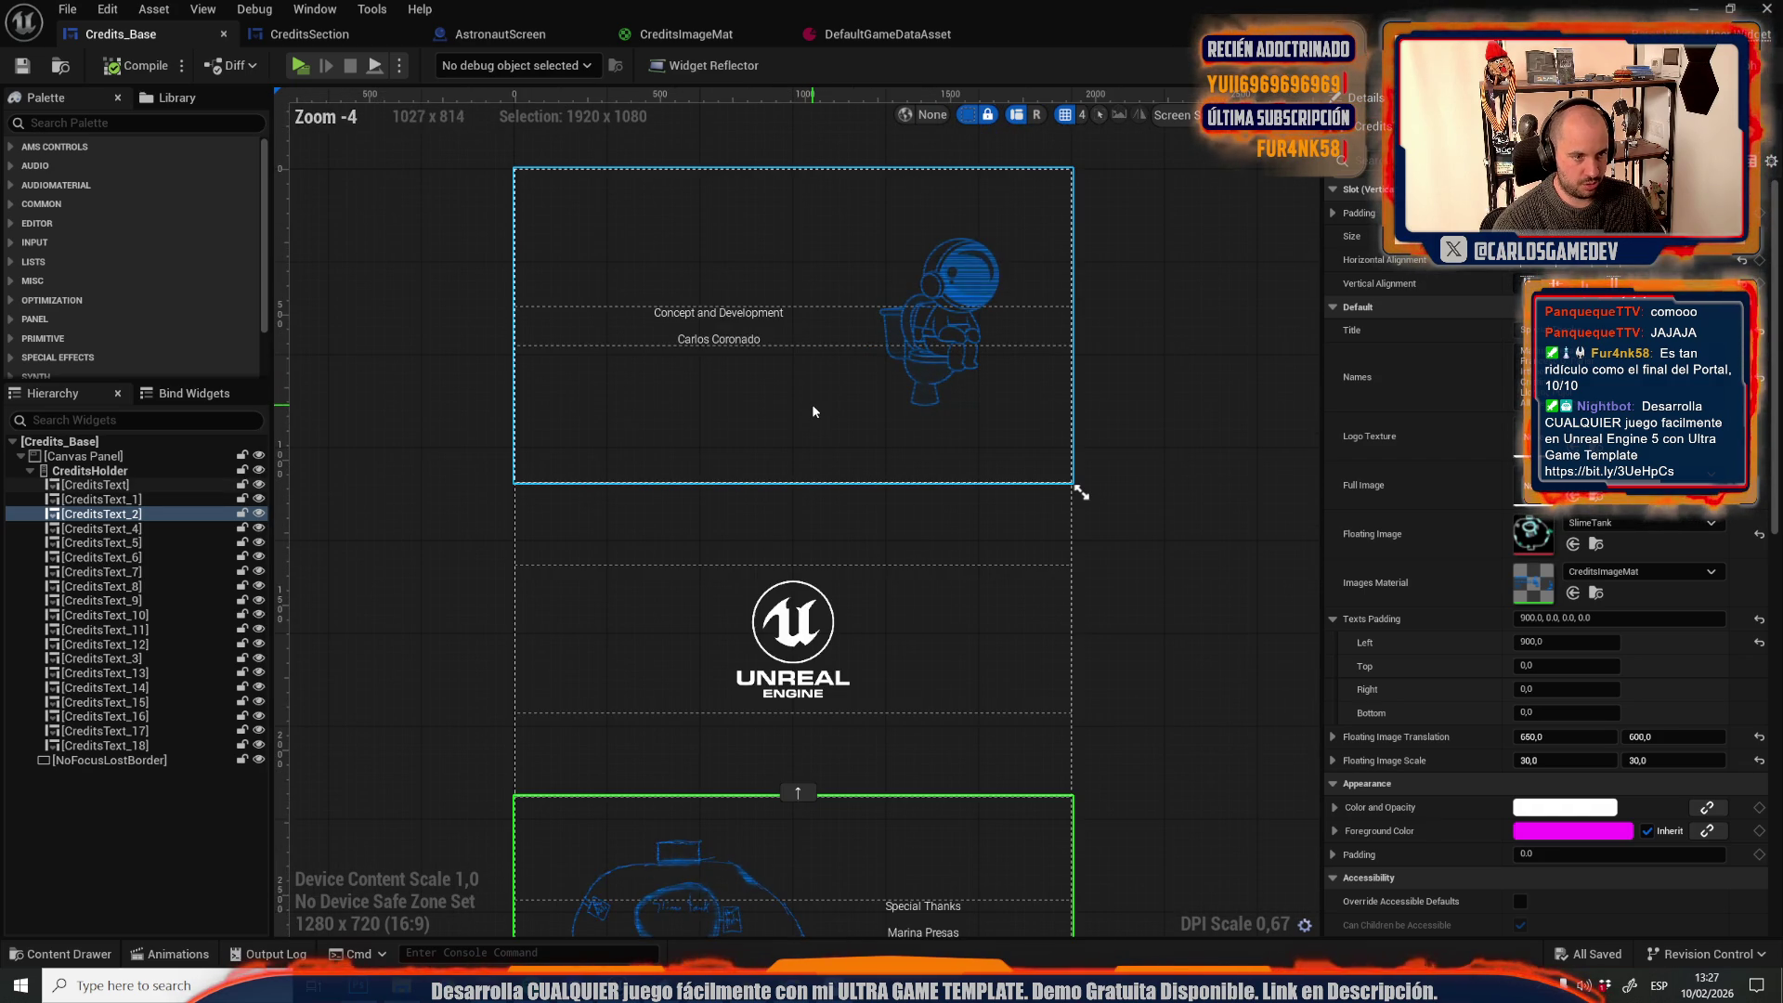
pyautogui.scroll(1, 812, 403)
pyautogui.scroll(-1, 783, 309)
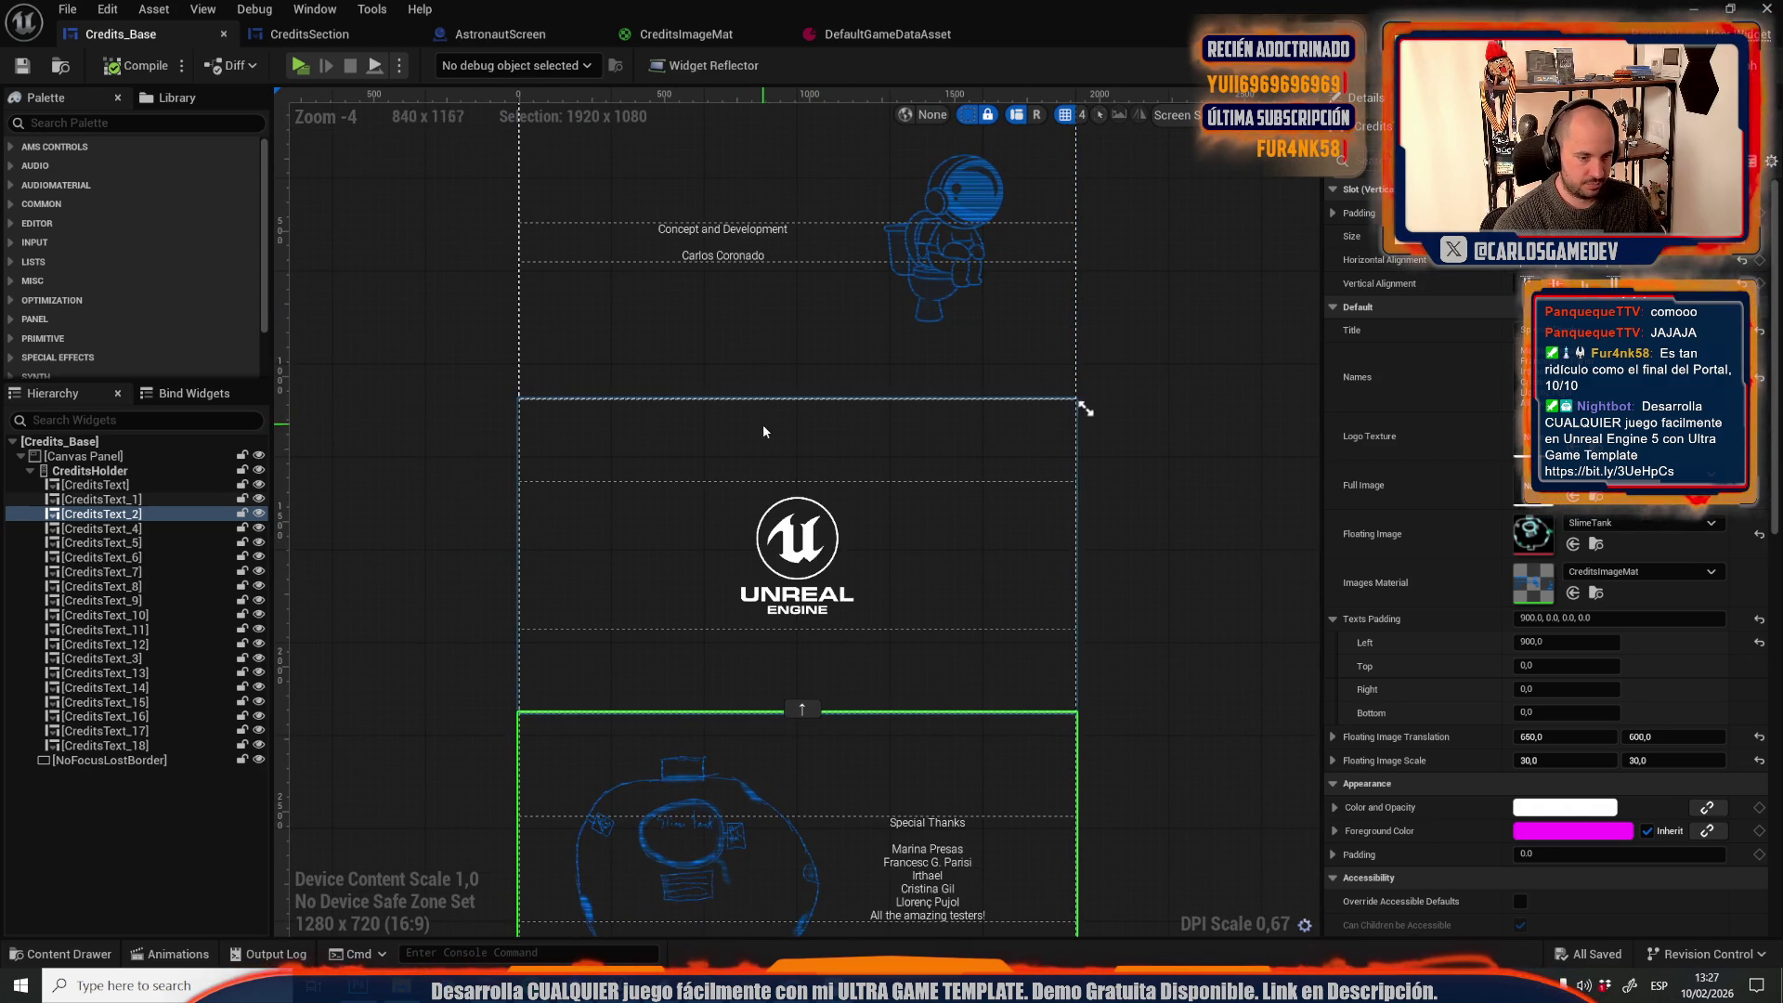
pyautogui.click(743, 263)
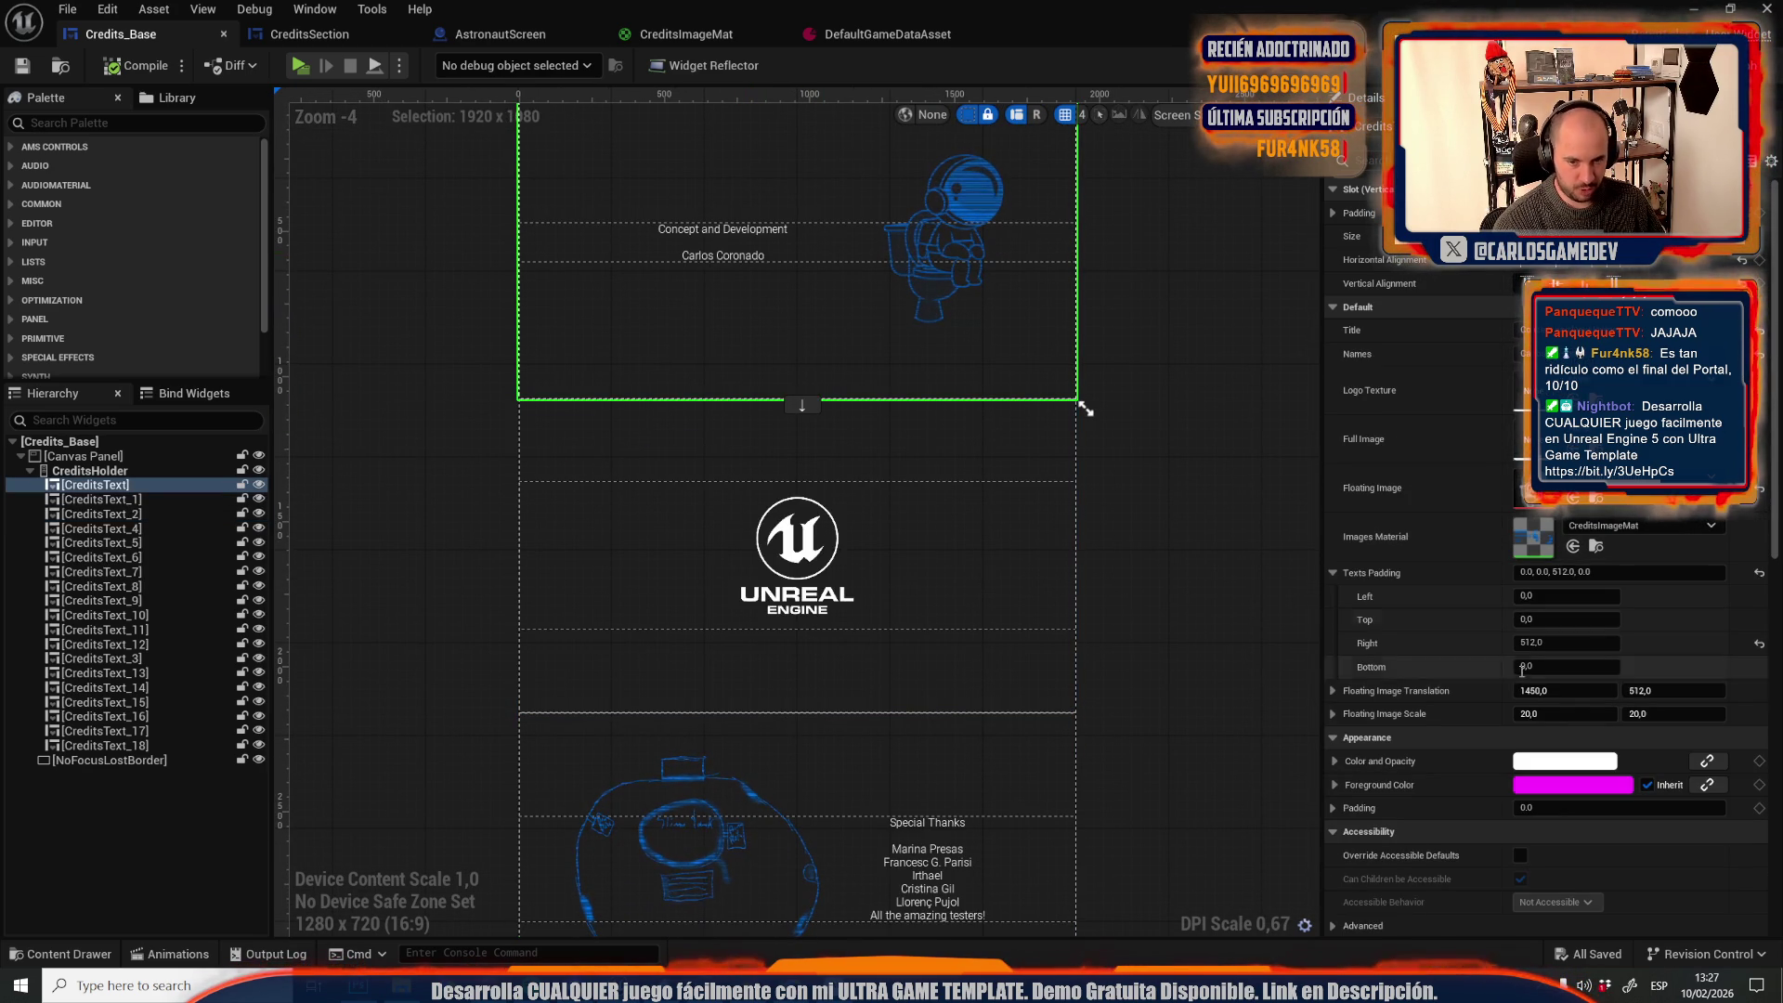
pyautogui.click(1560, 643)
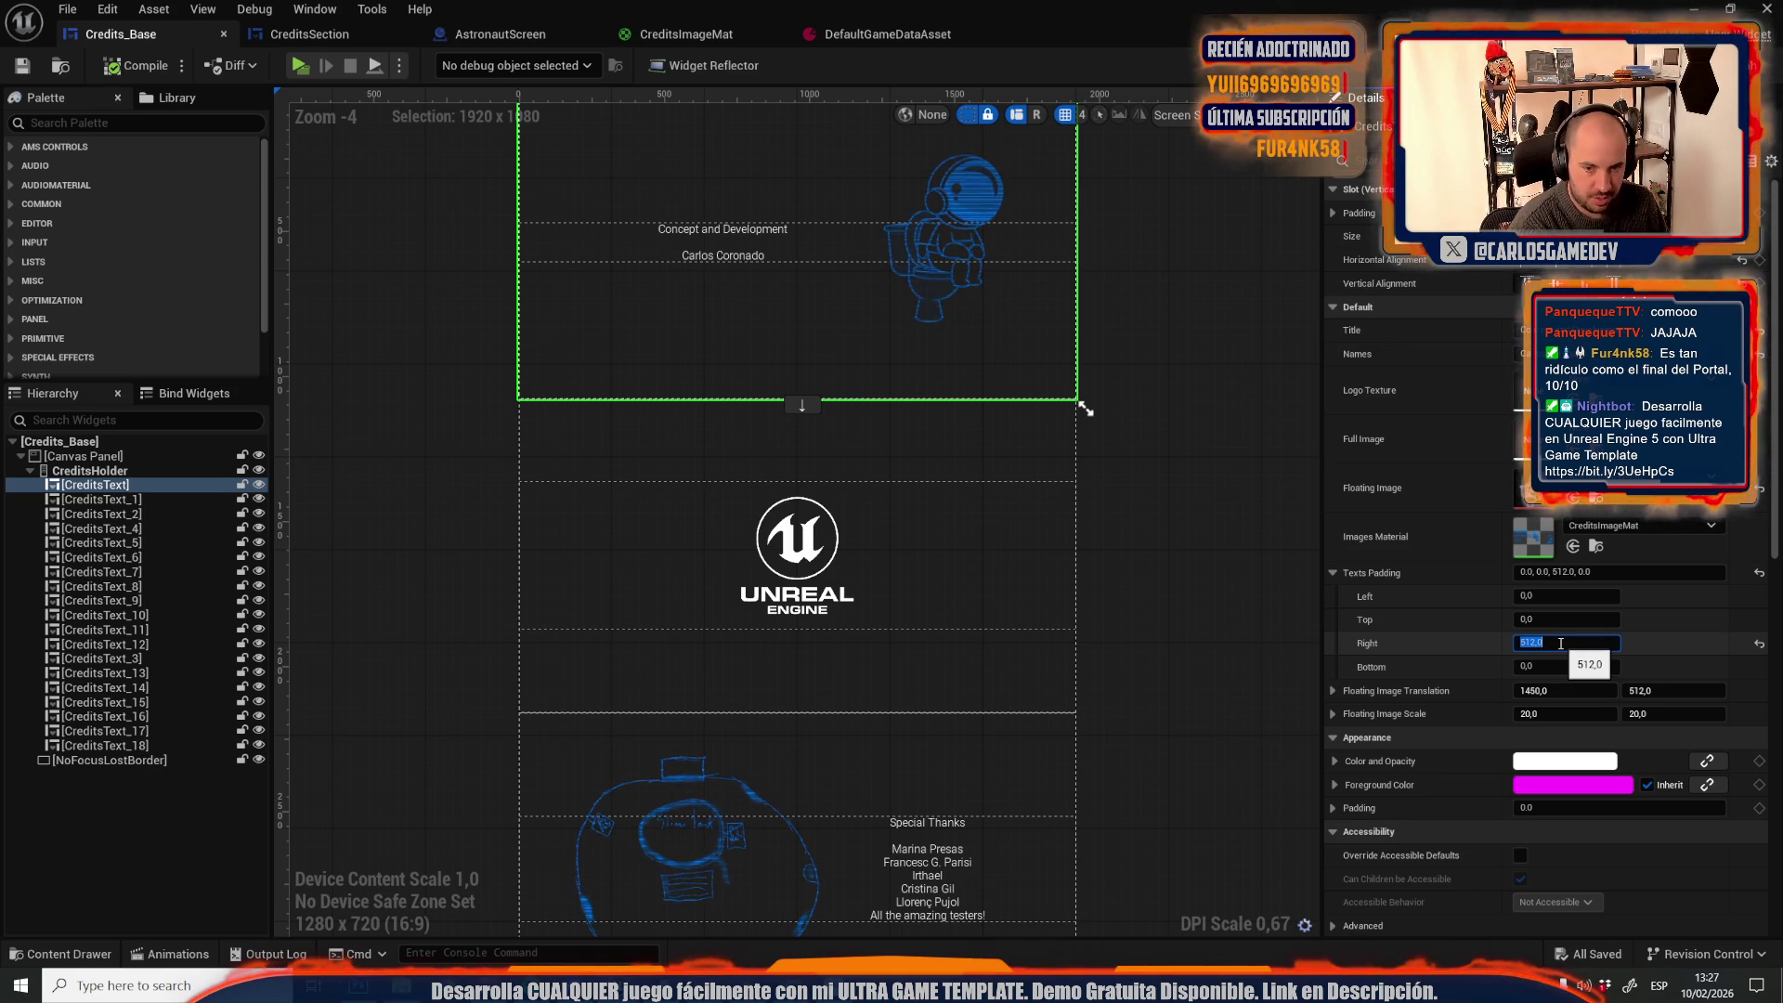
pyautogui.write('0')
pyautogui.press('Return')
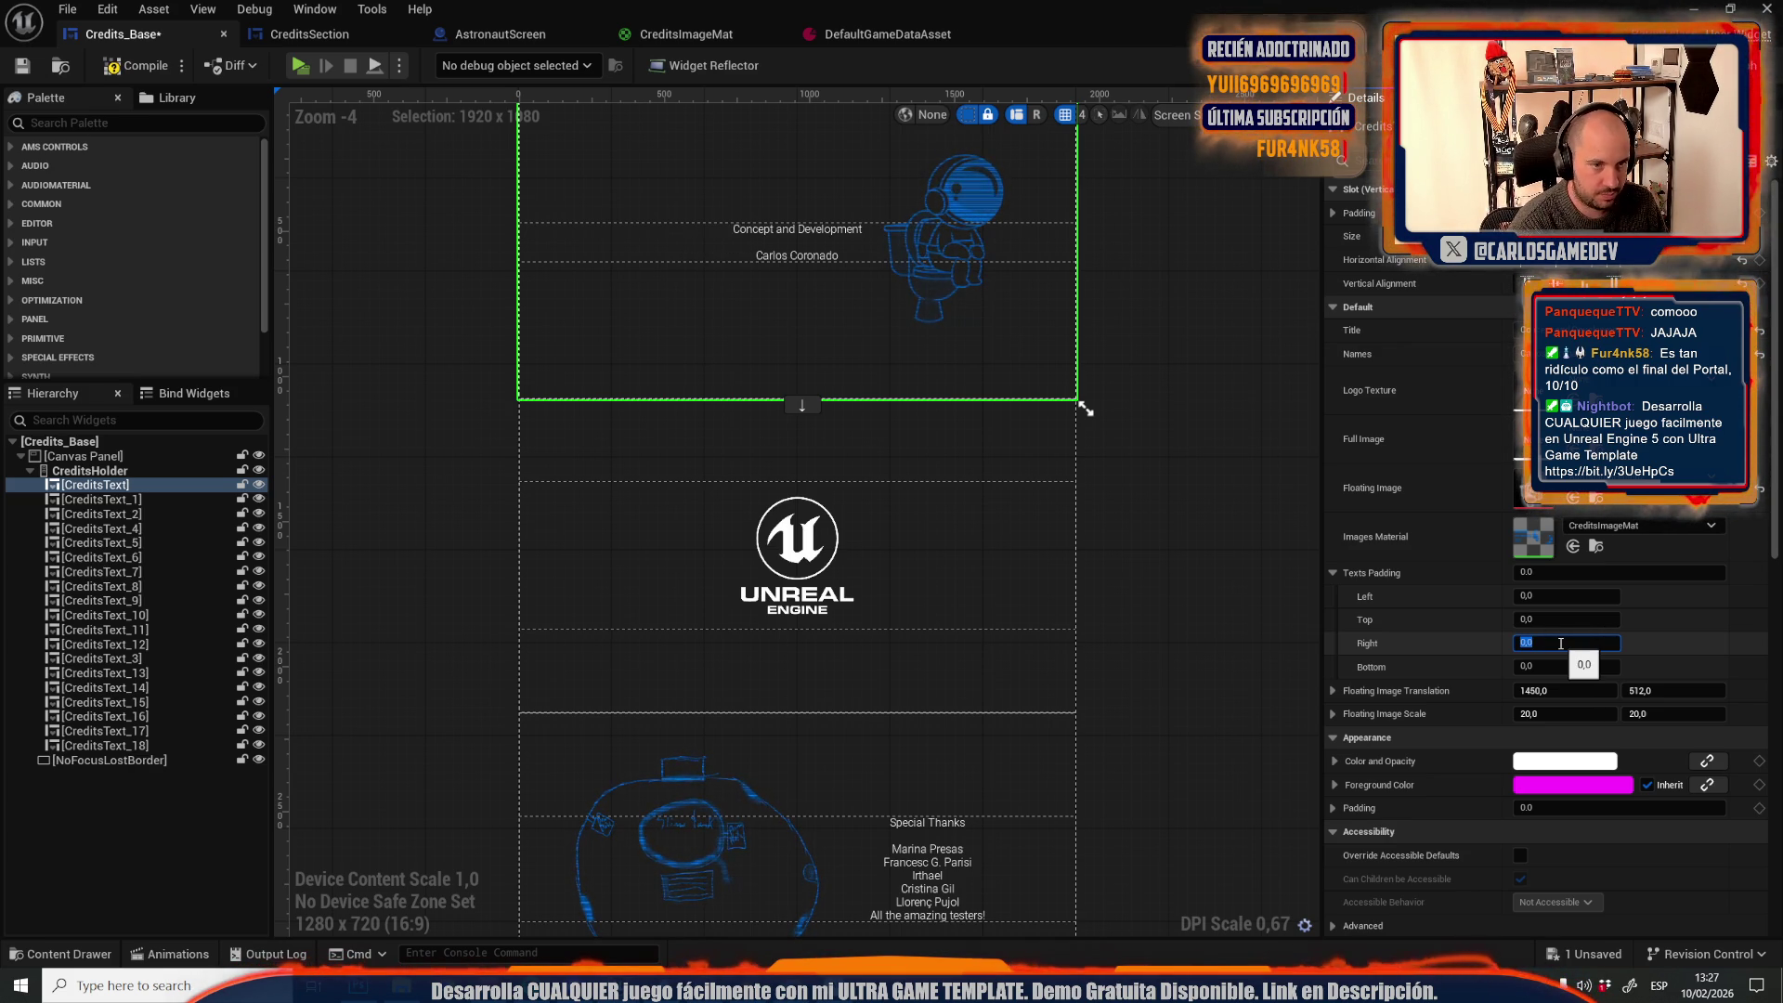
pyautogui.moveTo(948, 578); pyautogui.dragTo(966, 682)
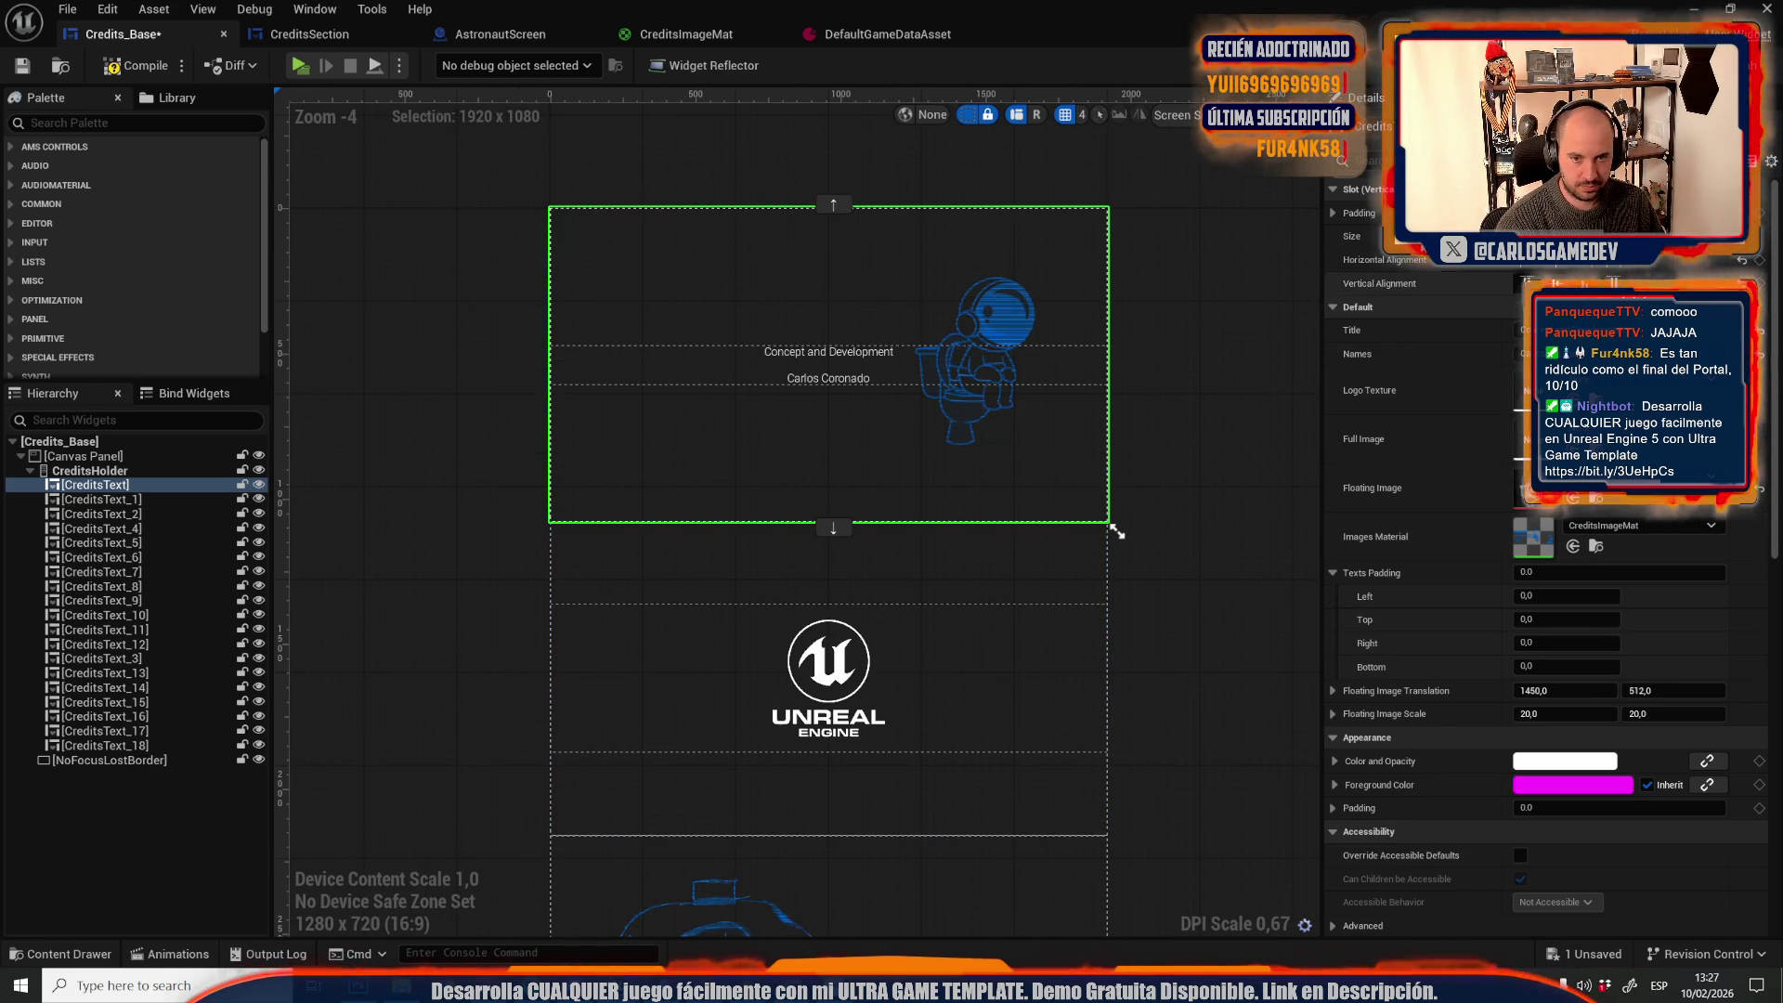
pyautogui.write('TRAN')
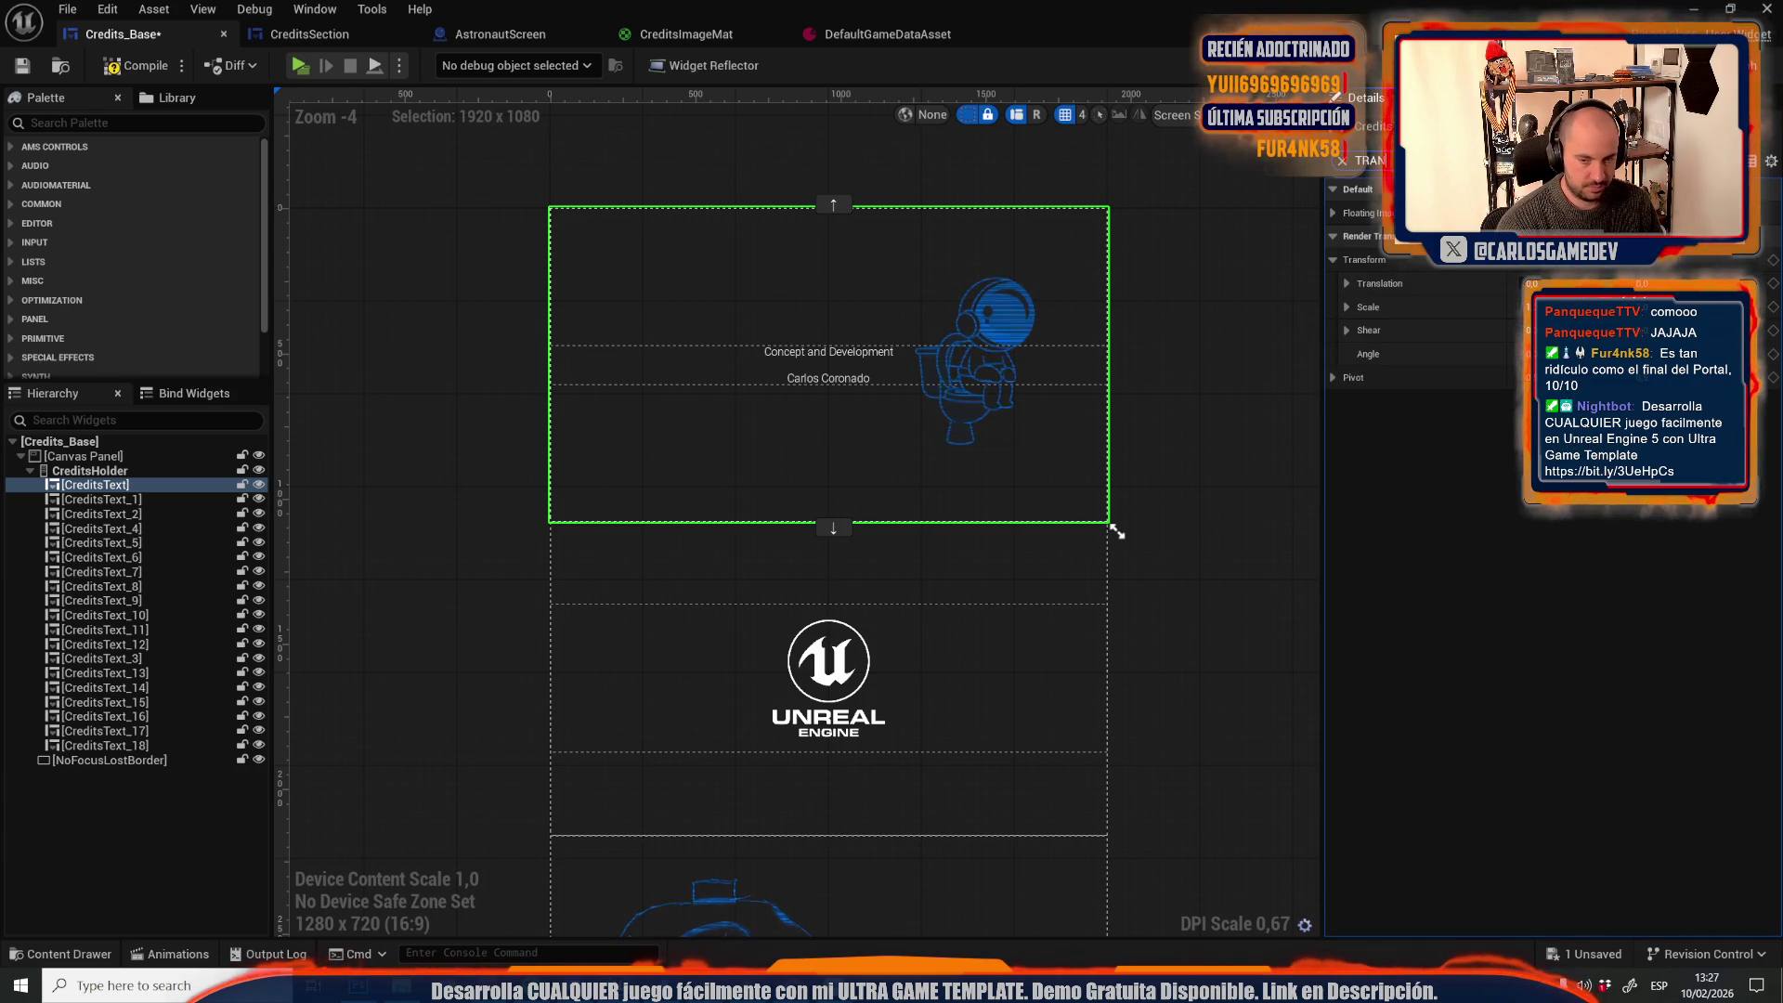
pyautogui.write('S')
pyautogui.moveTo(1643, 283); pyautogui.dragTo(1591, 283)
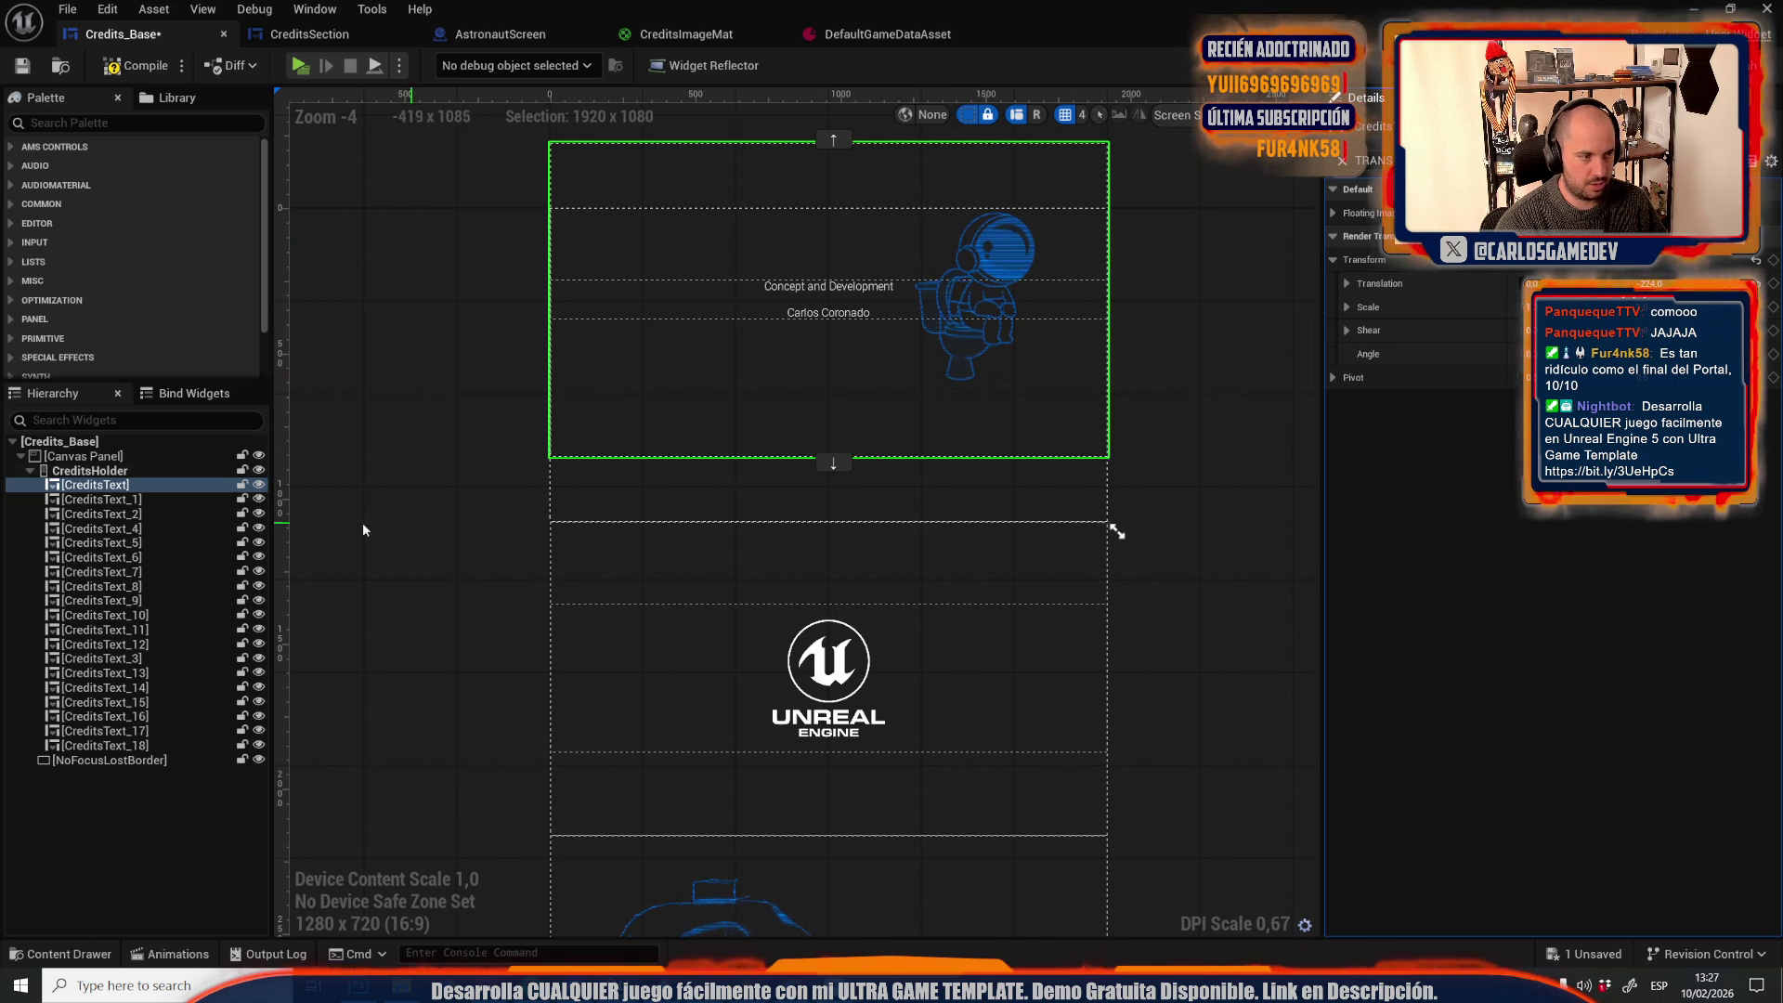
# Lower Floating Image Translation X so the astronaut sits left of the text
pyautogui.click(1344, 162)
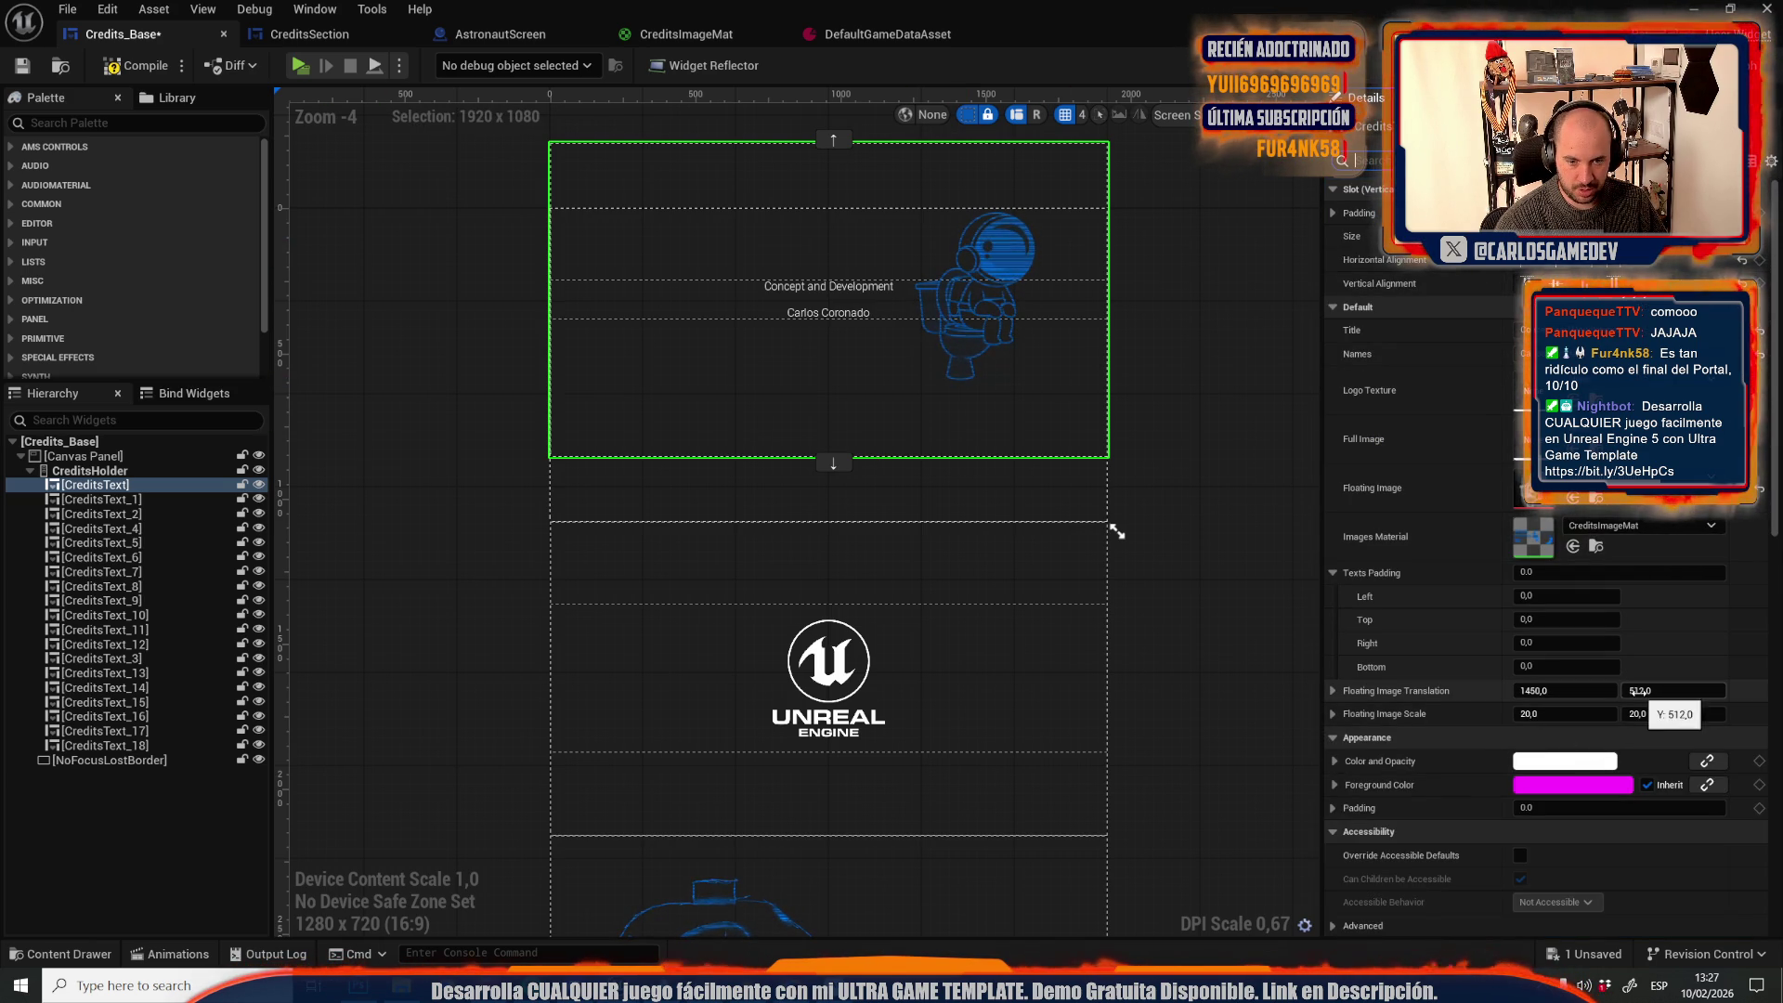
pyautogui.moveTo(1118, 532); pyautogui.dragTo(1117, 532)
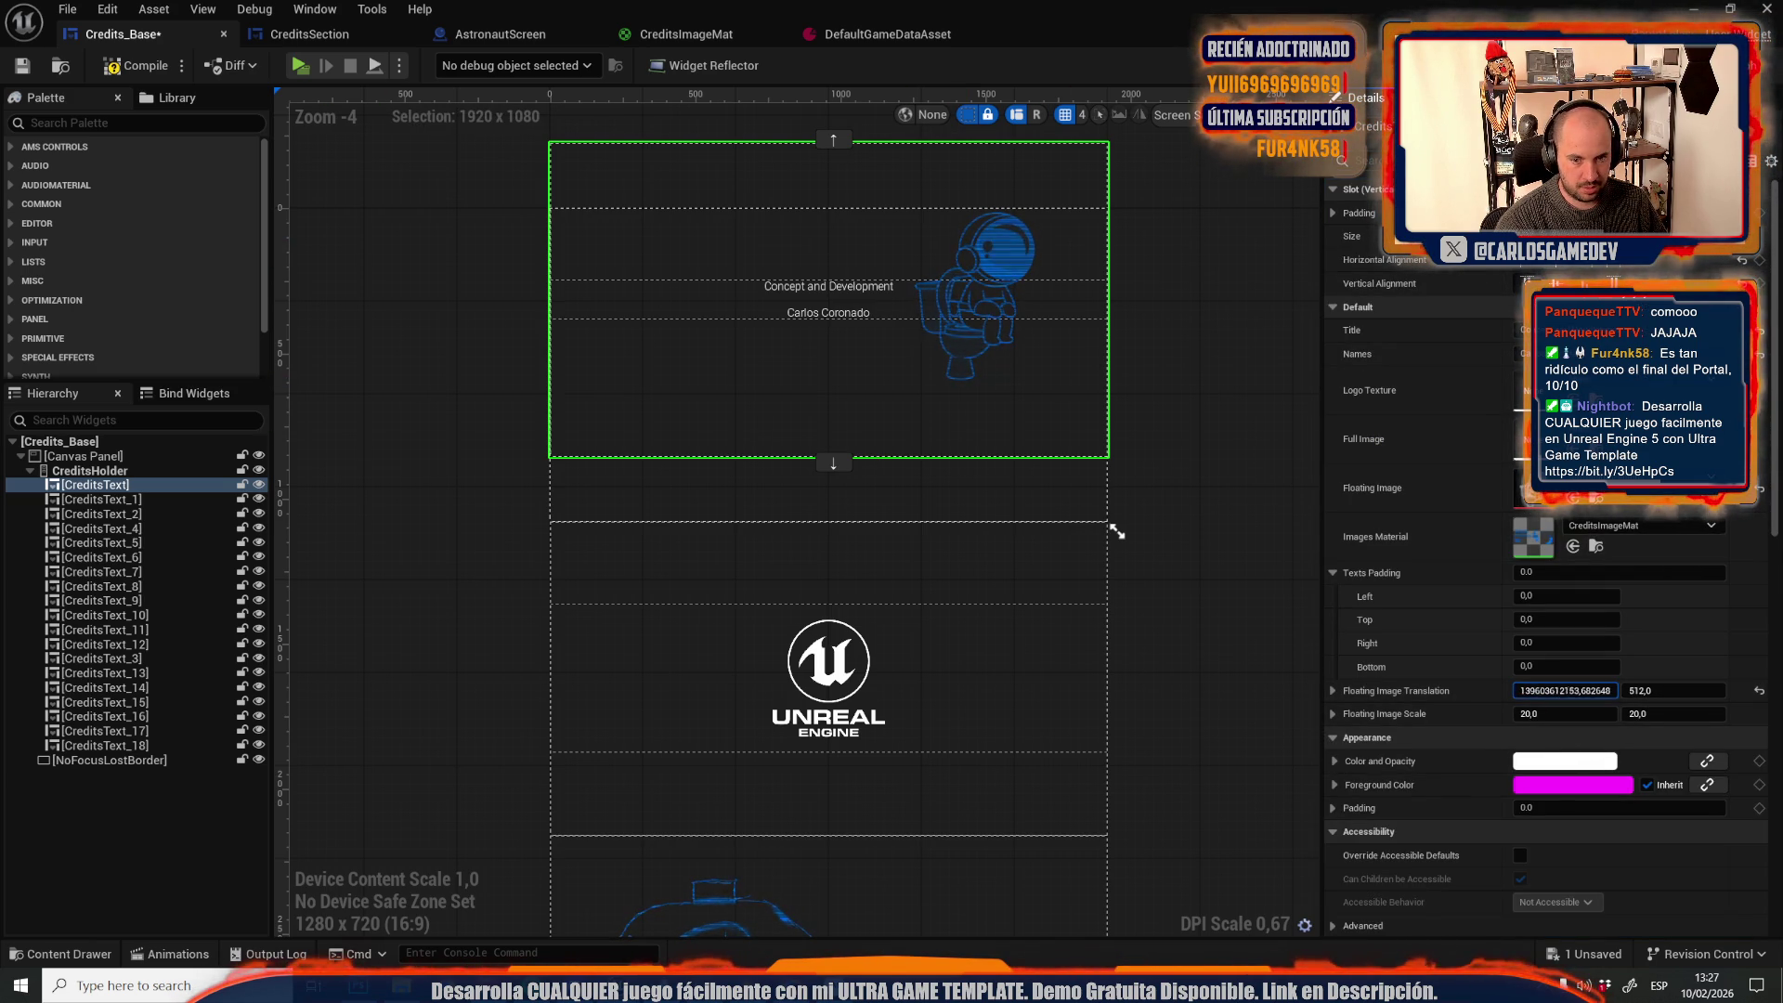
pyautogui.moveTo(1565, 691); pyautogui.dragTo(1553, 692)
pyautogui.click(299, 66)
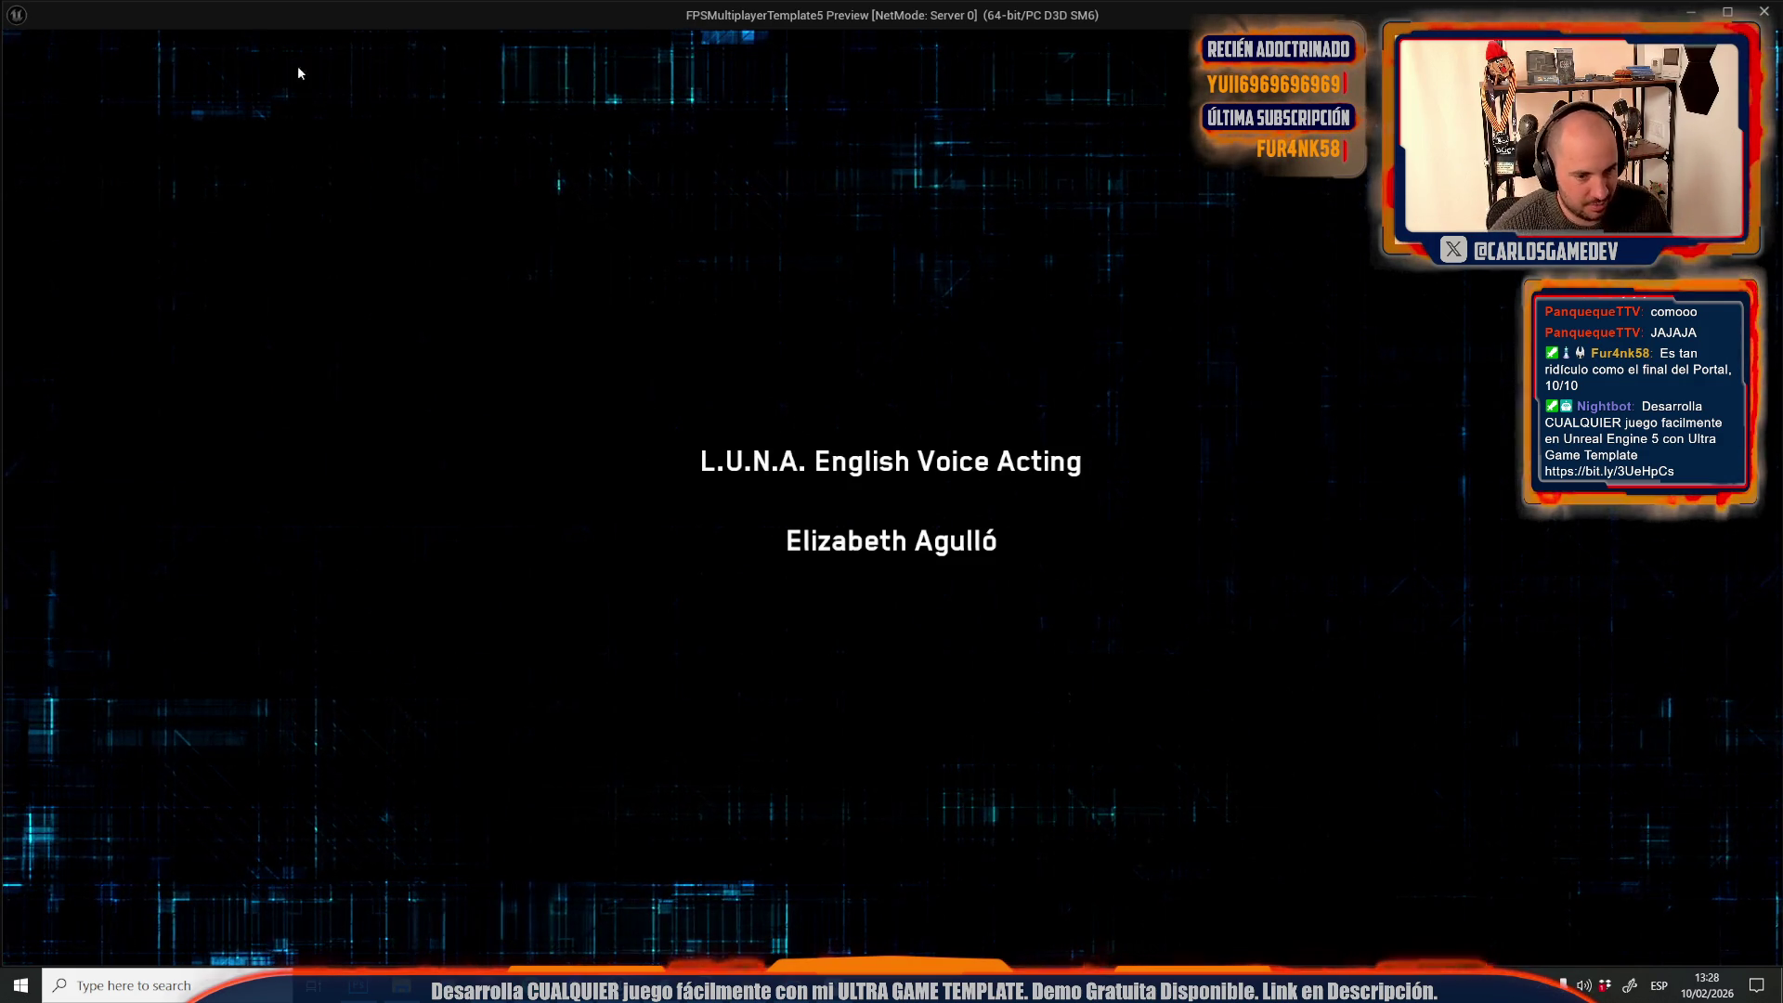
# Close the credits preview and return to the Credits_Base designer layout
pyautogui.press('Escape')
pyautogui.scroll(-3, 756, 340)
# Read the Special Thanks entry's 900 left padding and make it CreditsSection's default Texts Padding Left
pyautogui.scroll(3, 758, 725)
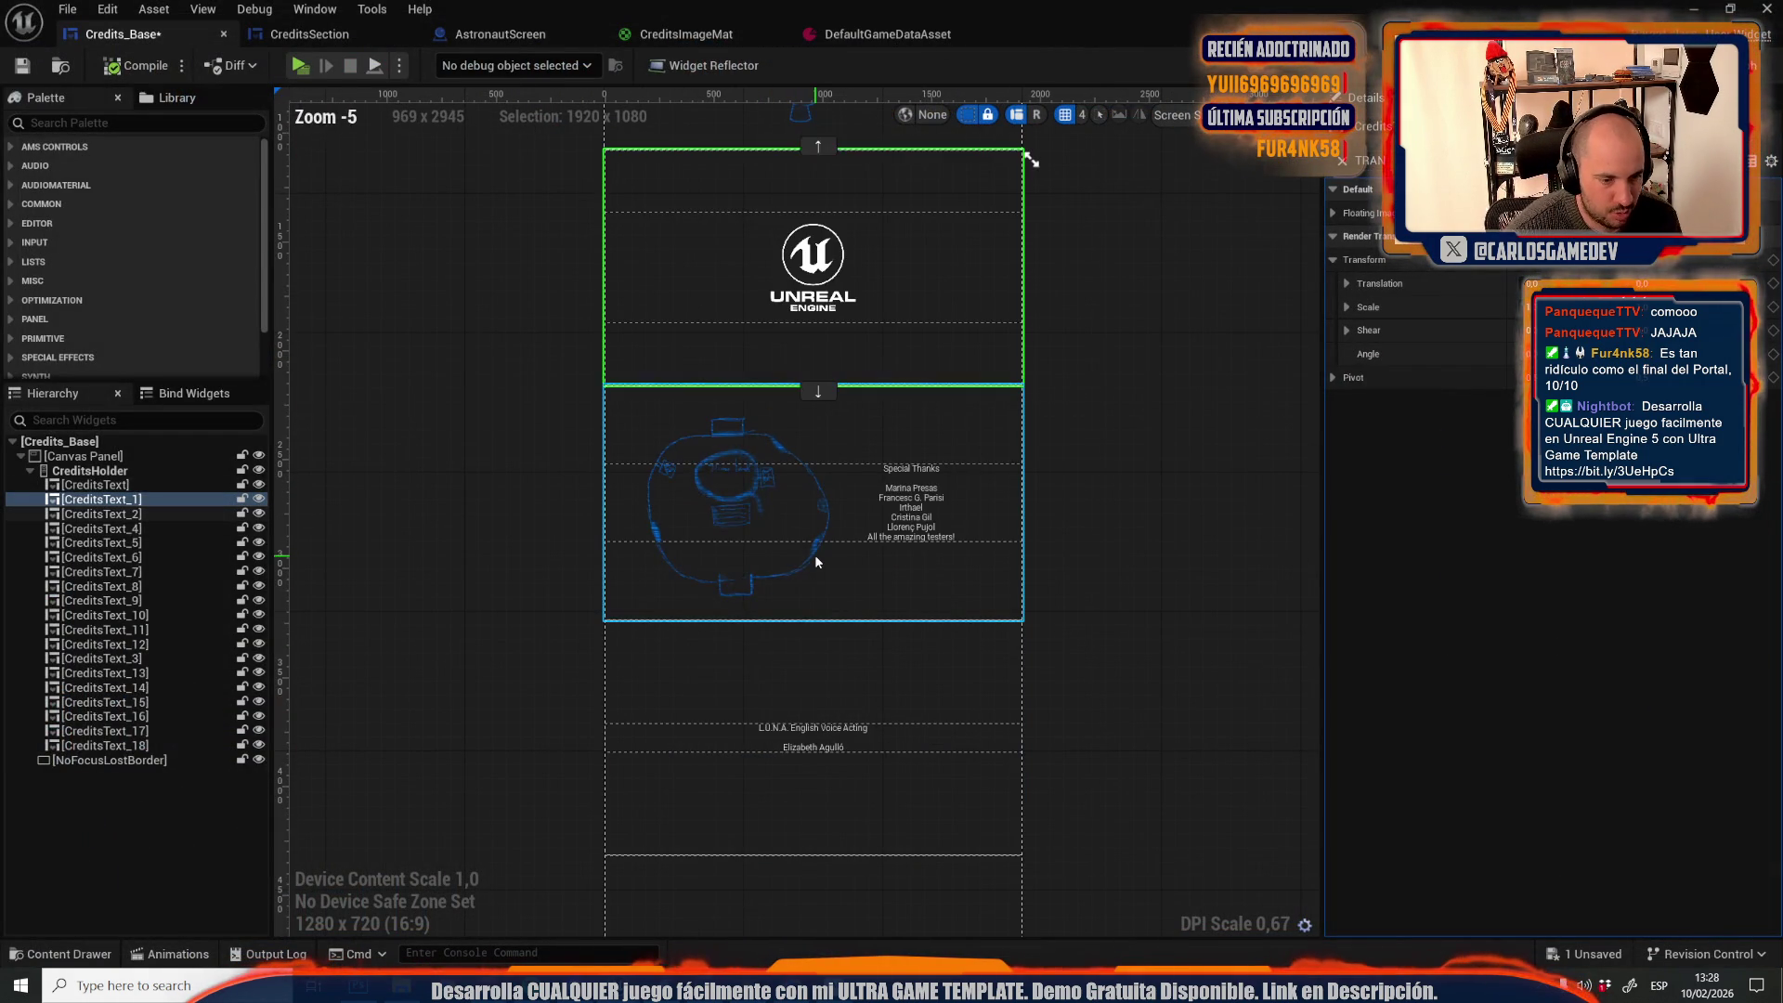
pyautogui.click(815, 554)
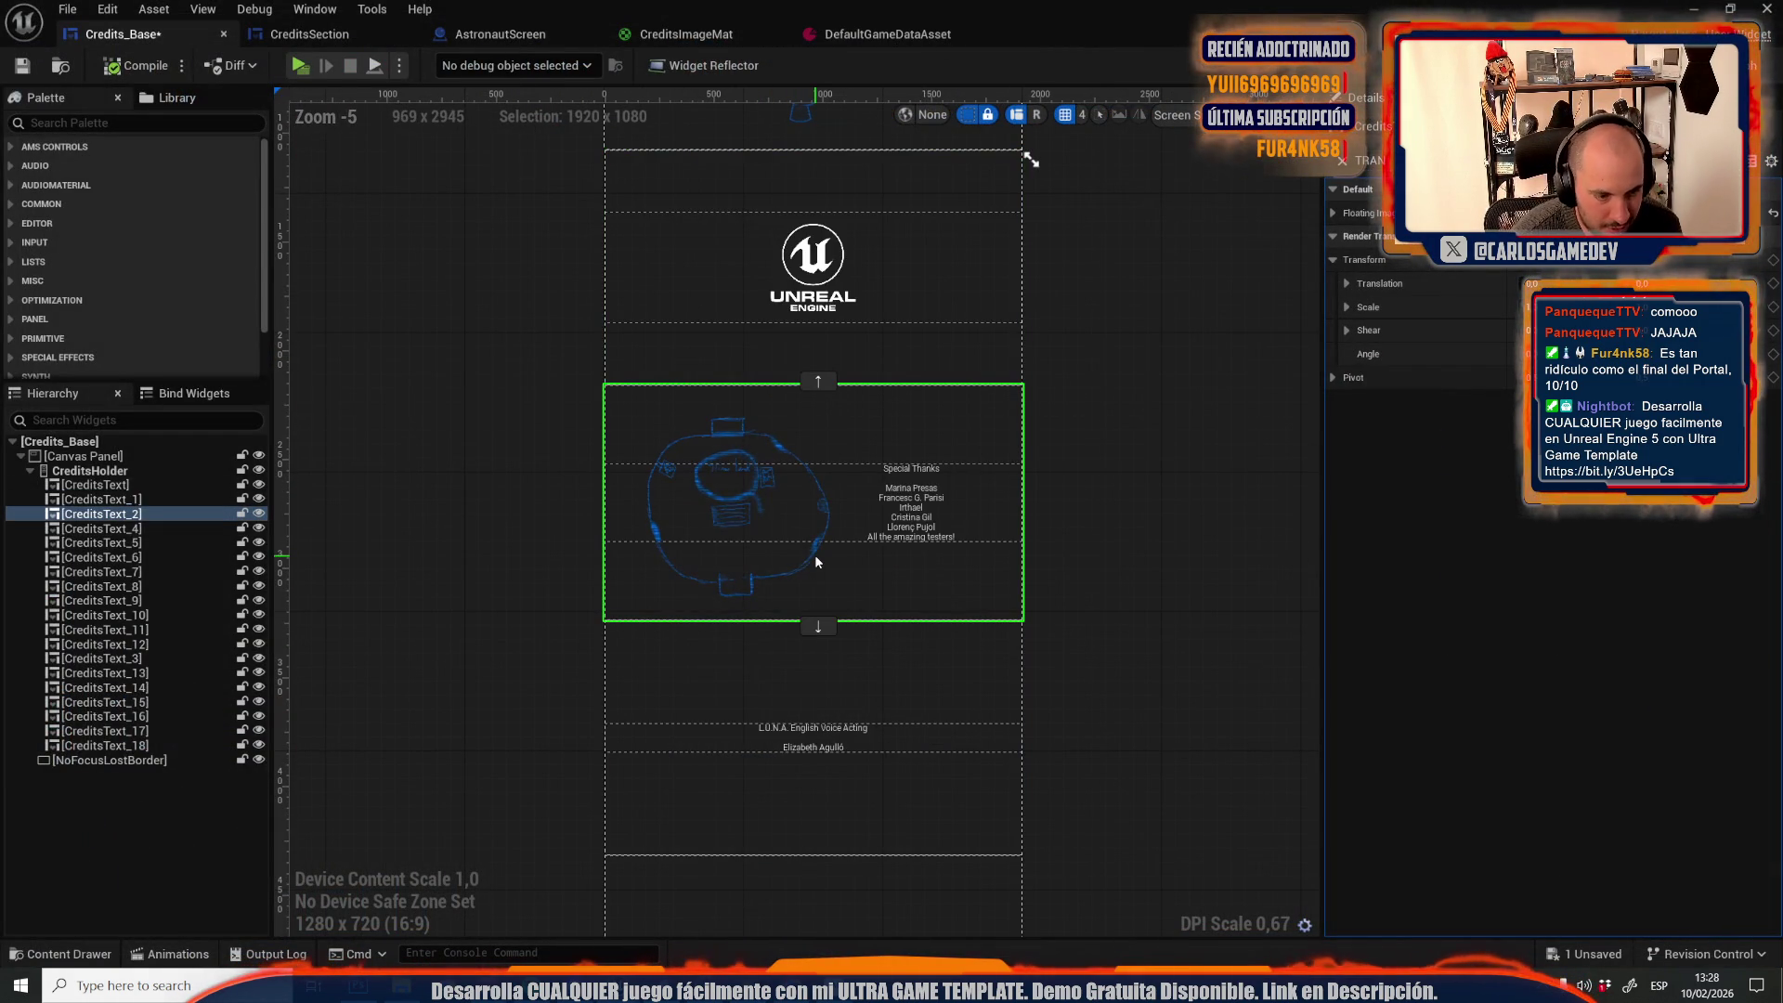
pyautogui.click(1341, 162)
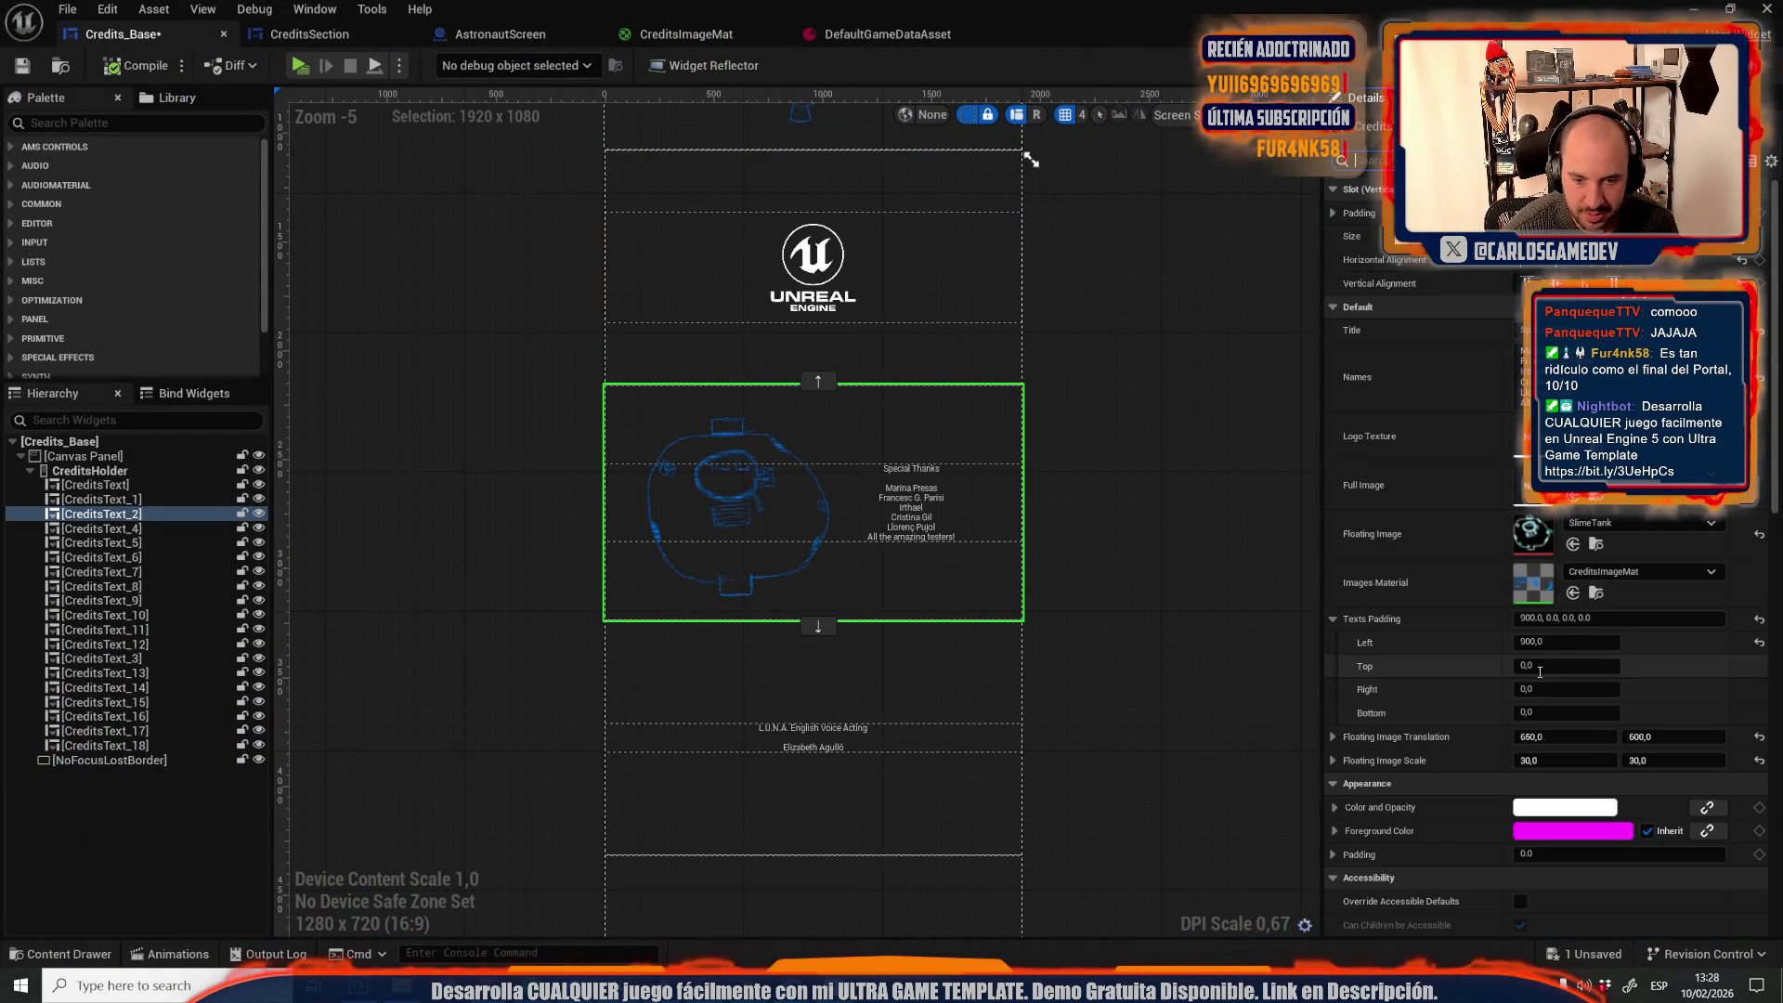
pyautogui.click(1564, 645)
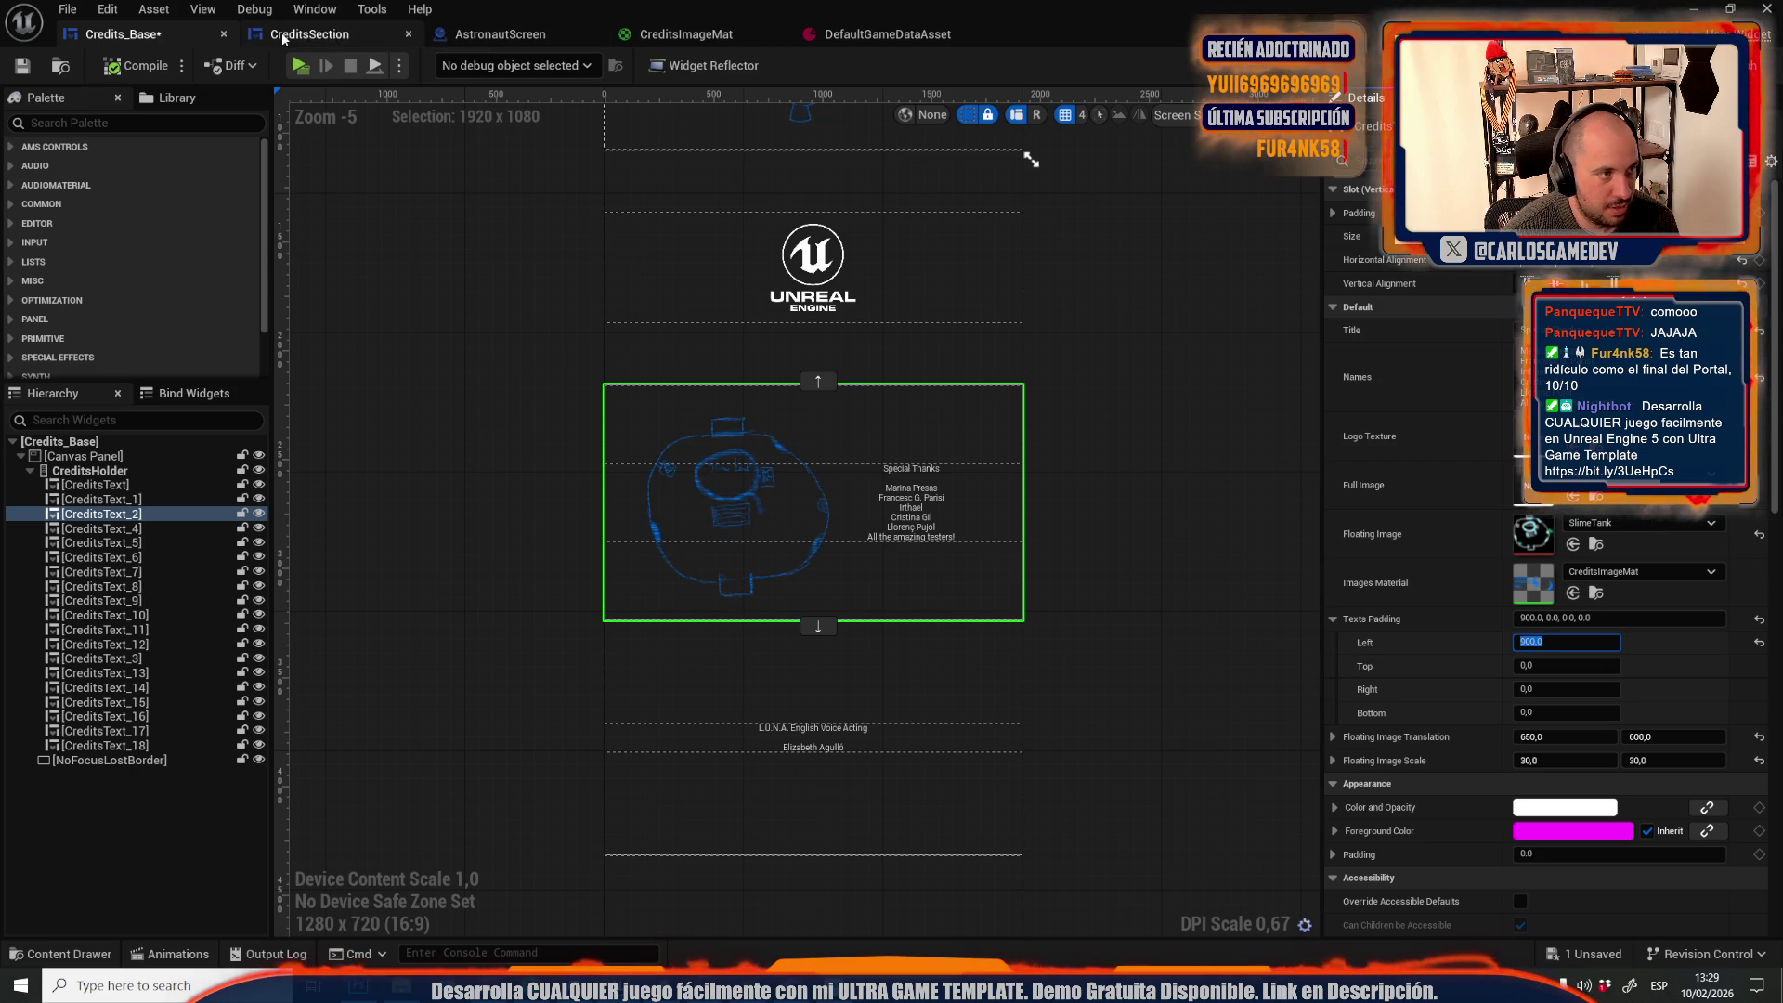
pyautogui.click(281, 32)
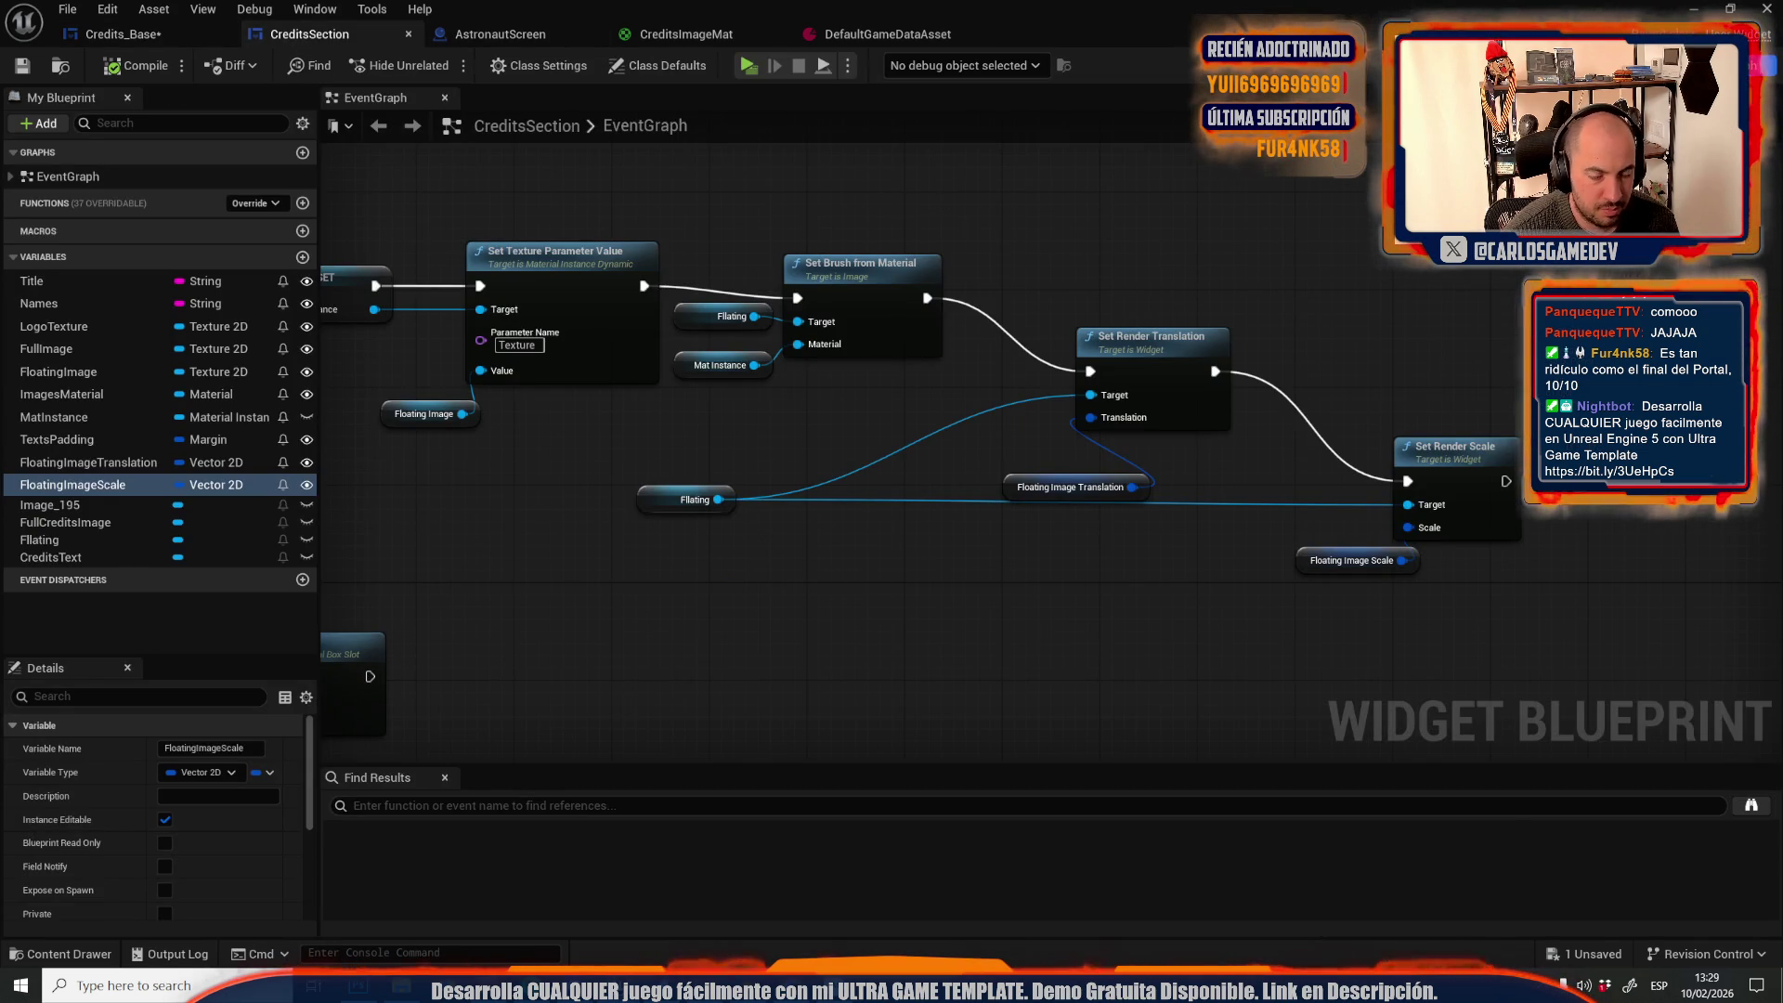
pyautogui.click(1668, 65)
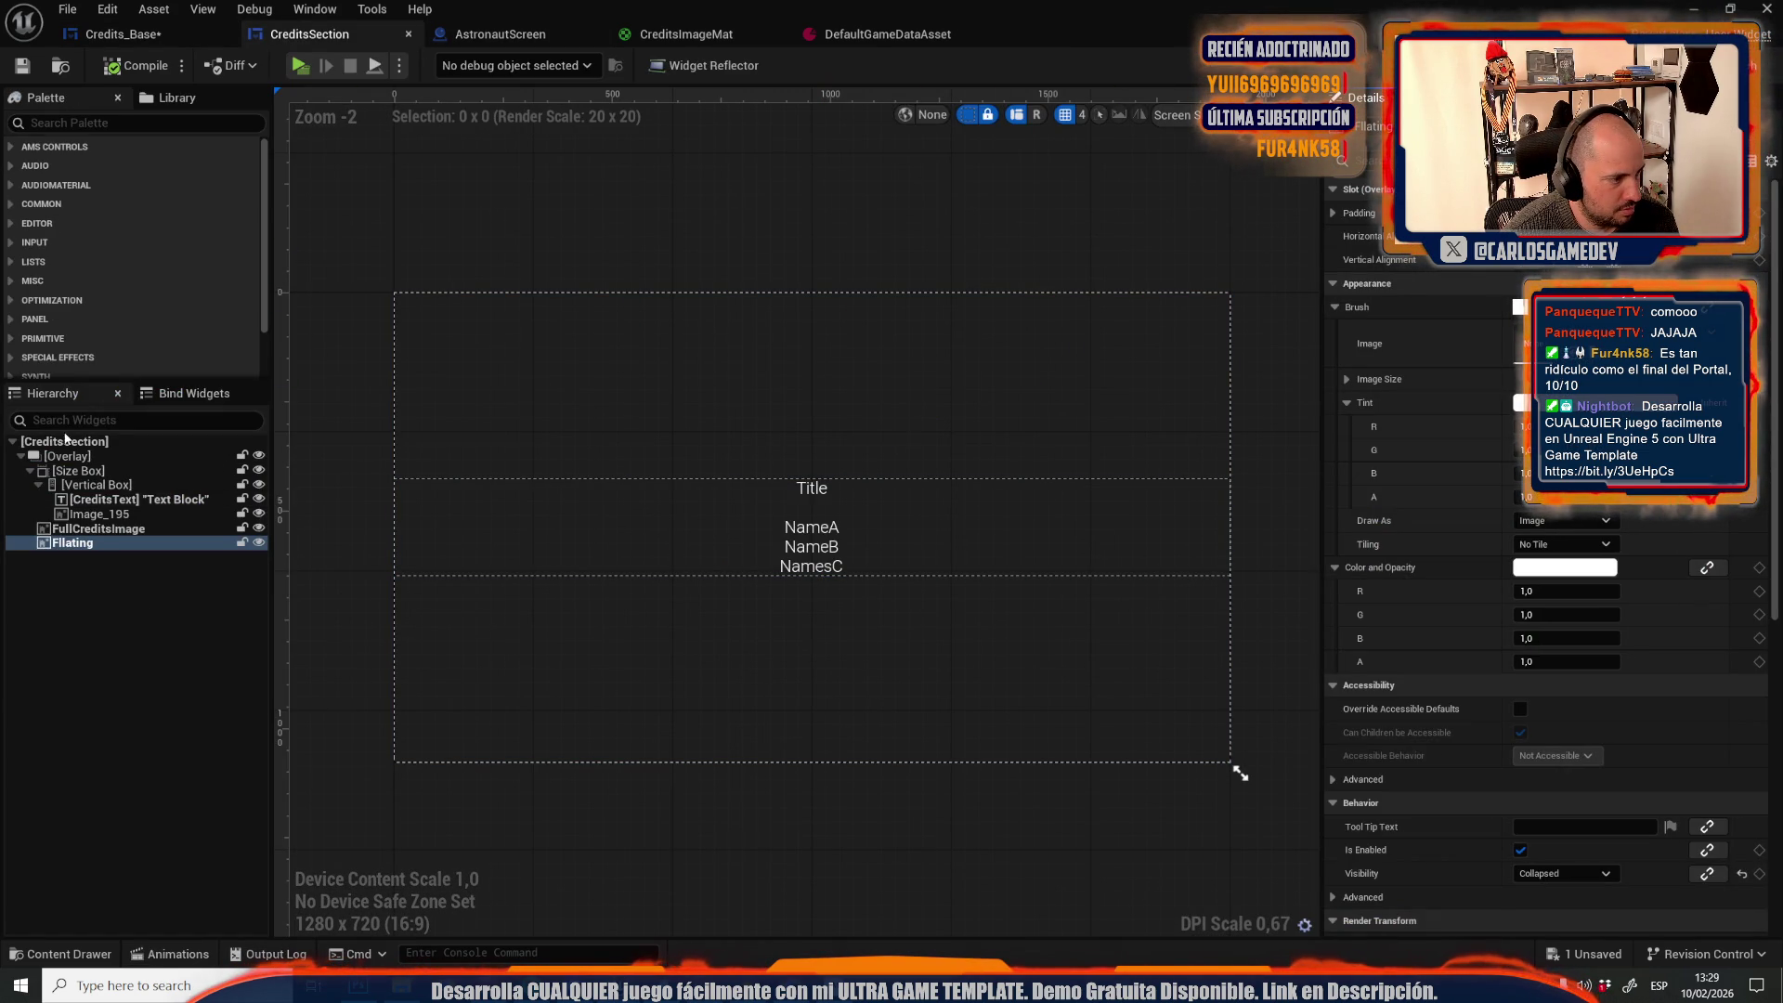
pyautogui.click(65, 440)
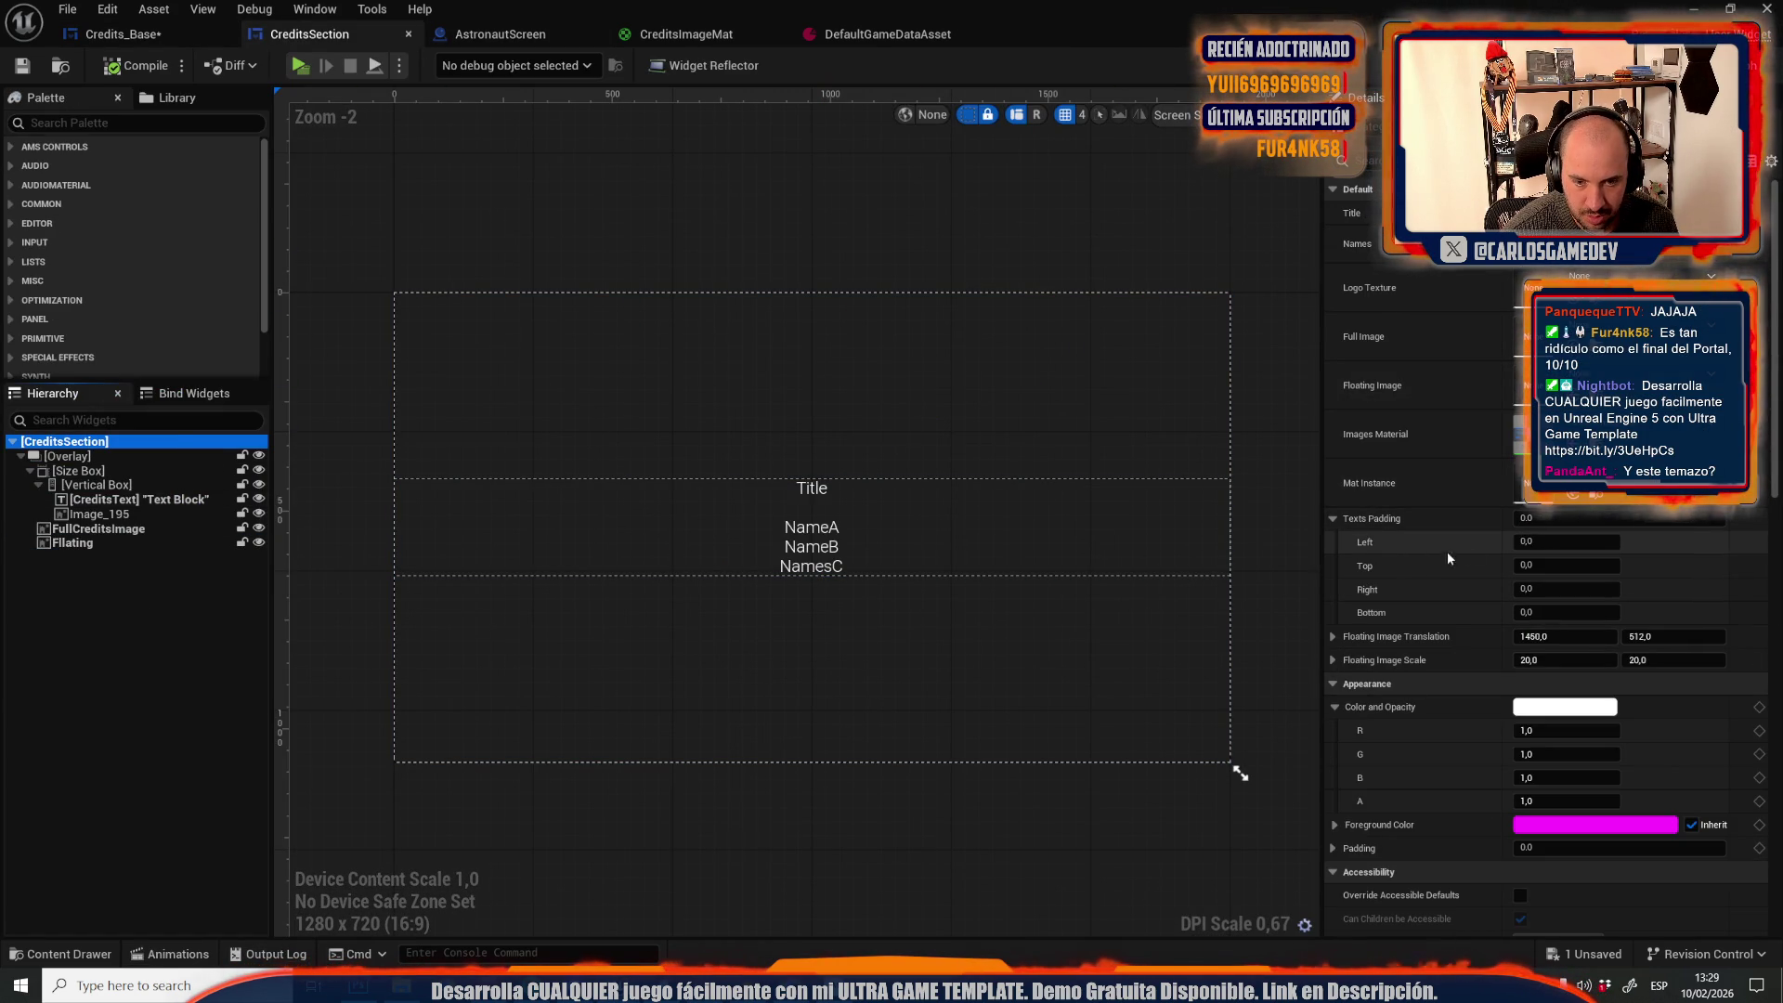
pyautogui.click(156, 37)
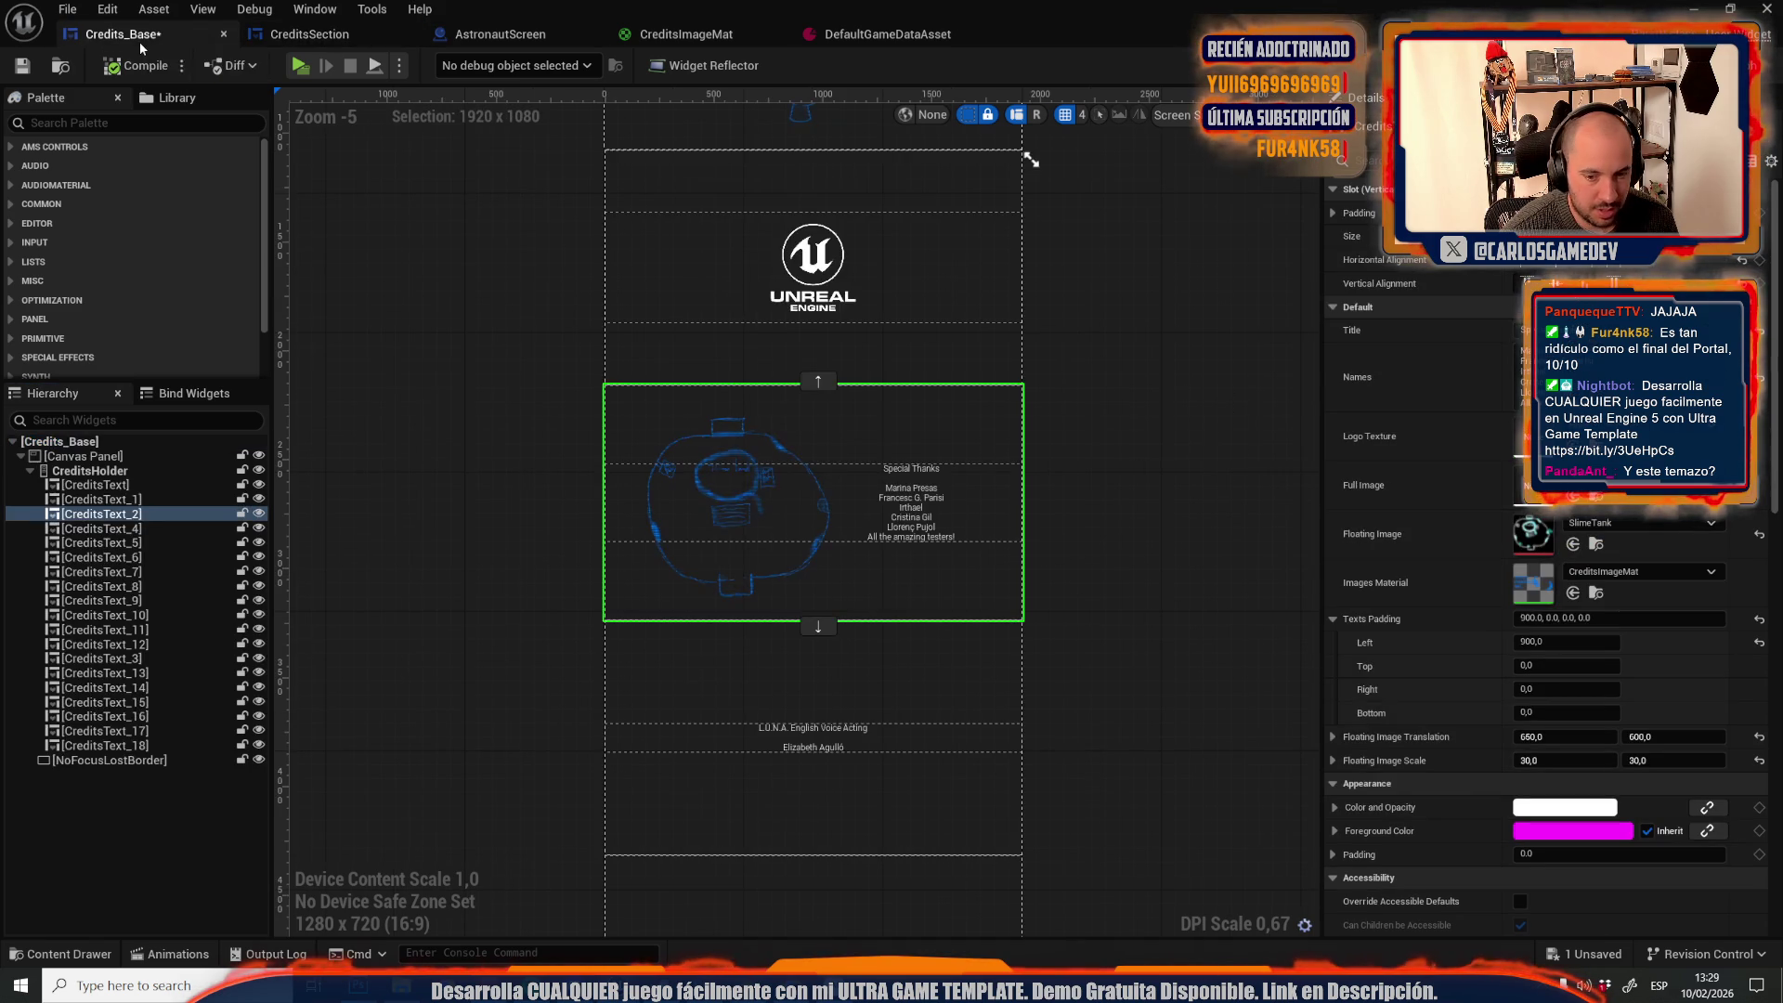
pyautogui.click(552, 37)
pyautogui.click(286, 36)
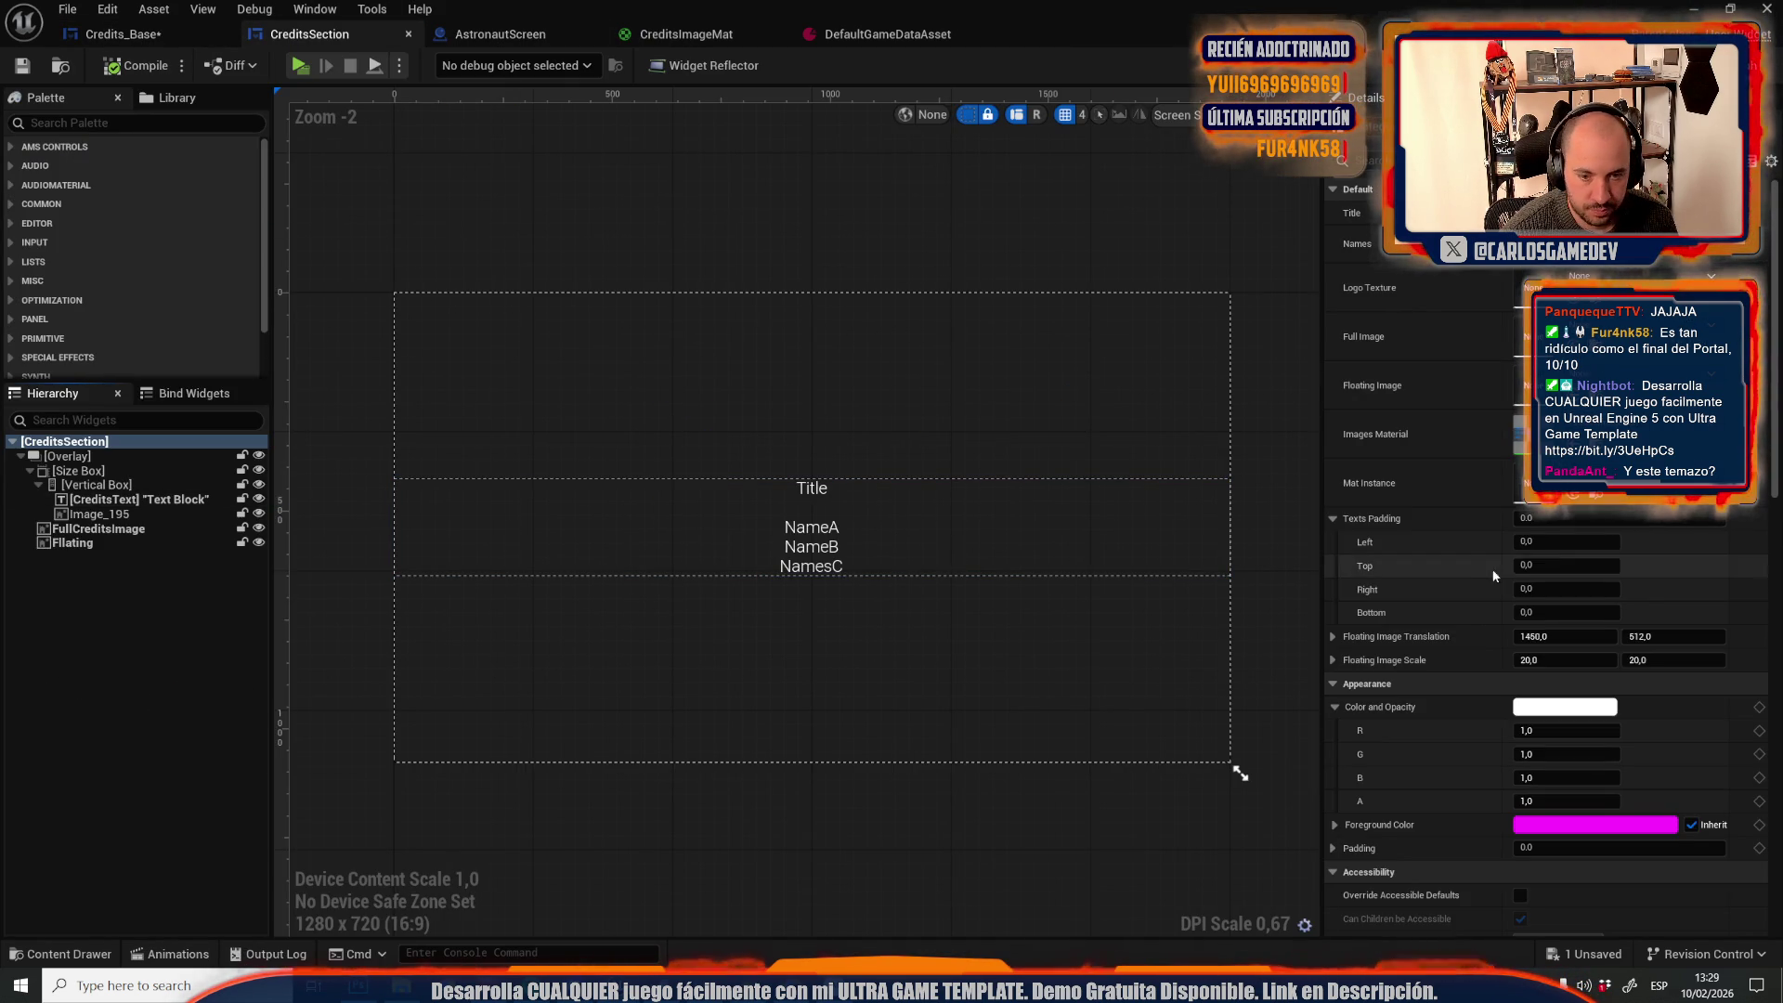
pyautogui.write('900')
pyautogui.press('Return')
# Set CreditsSection's default Floating Image Translation X to 650, matching Credits_Base
pyautogui.click(154, 39)
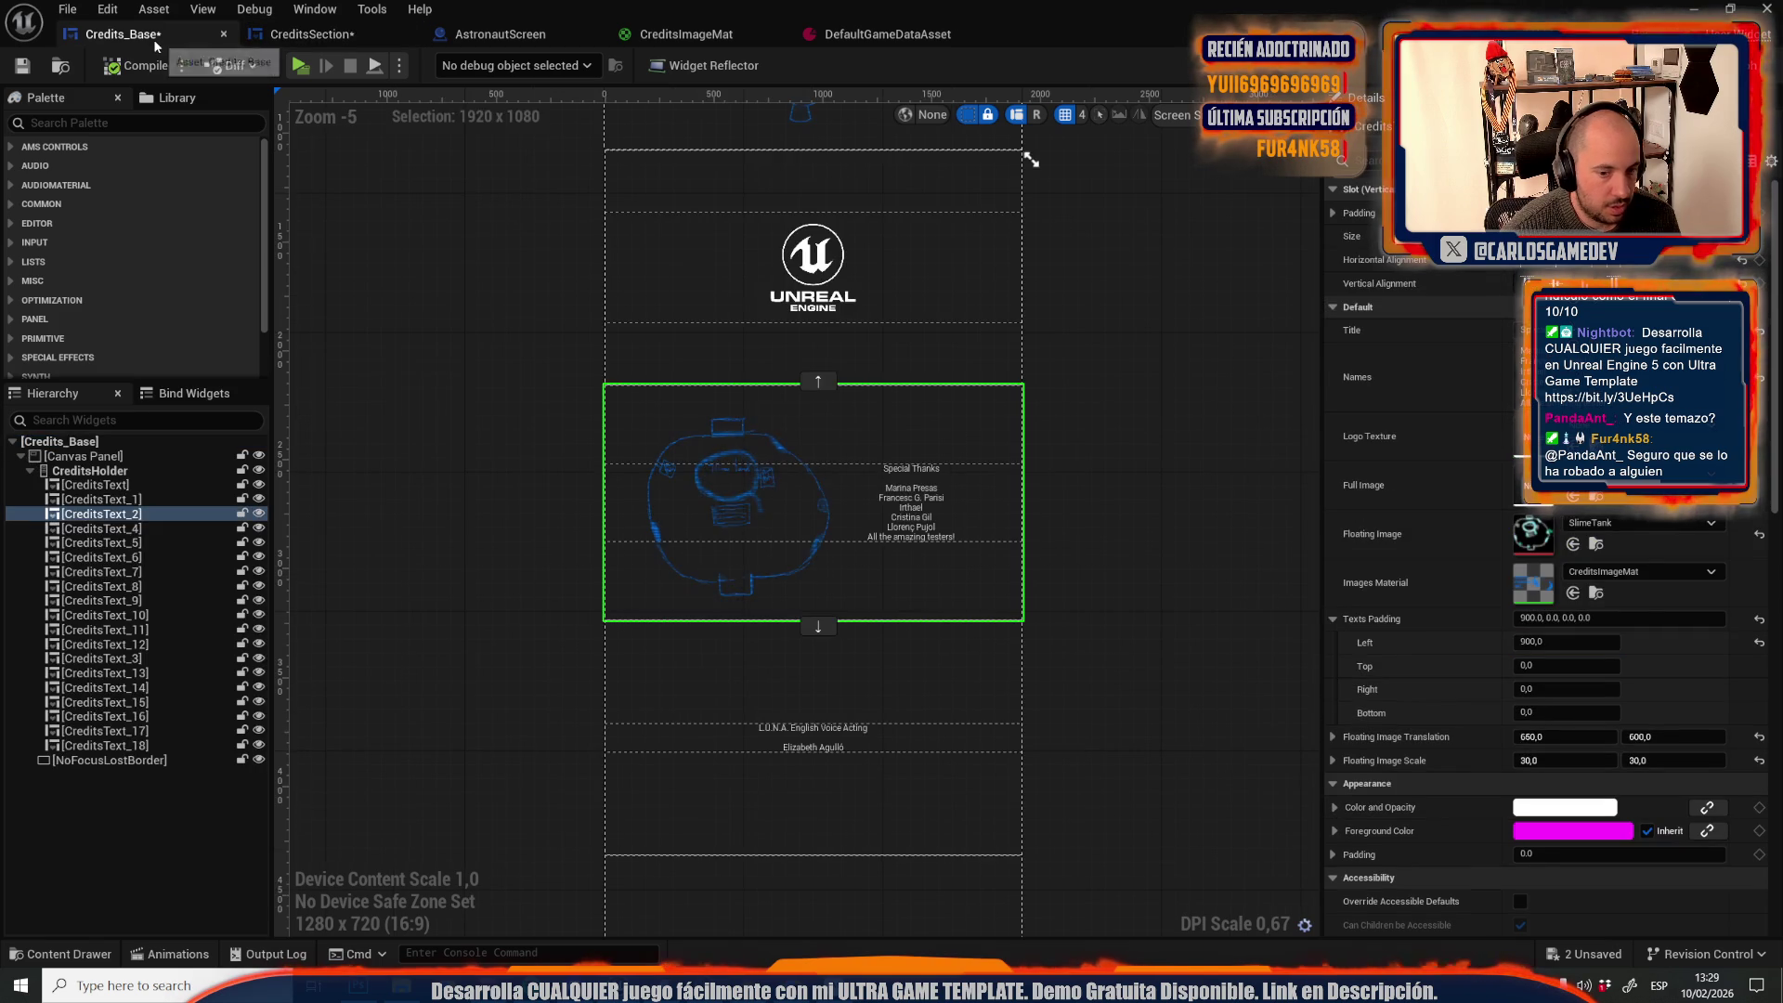
pyautogui.click(1542, 737)
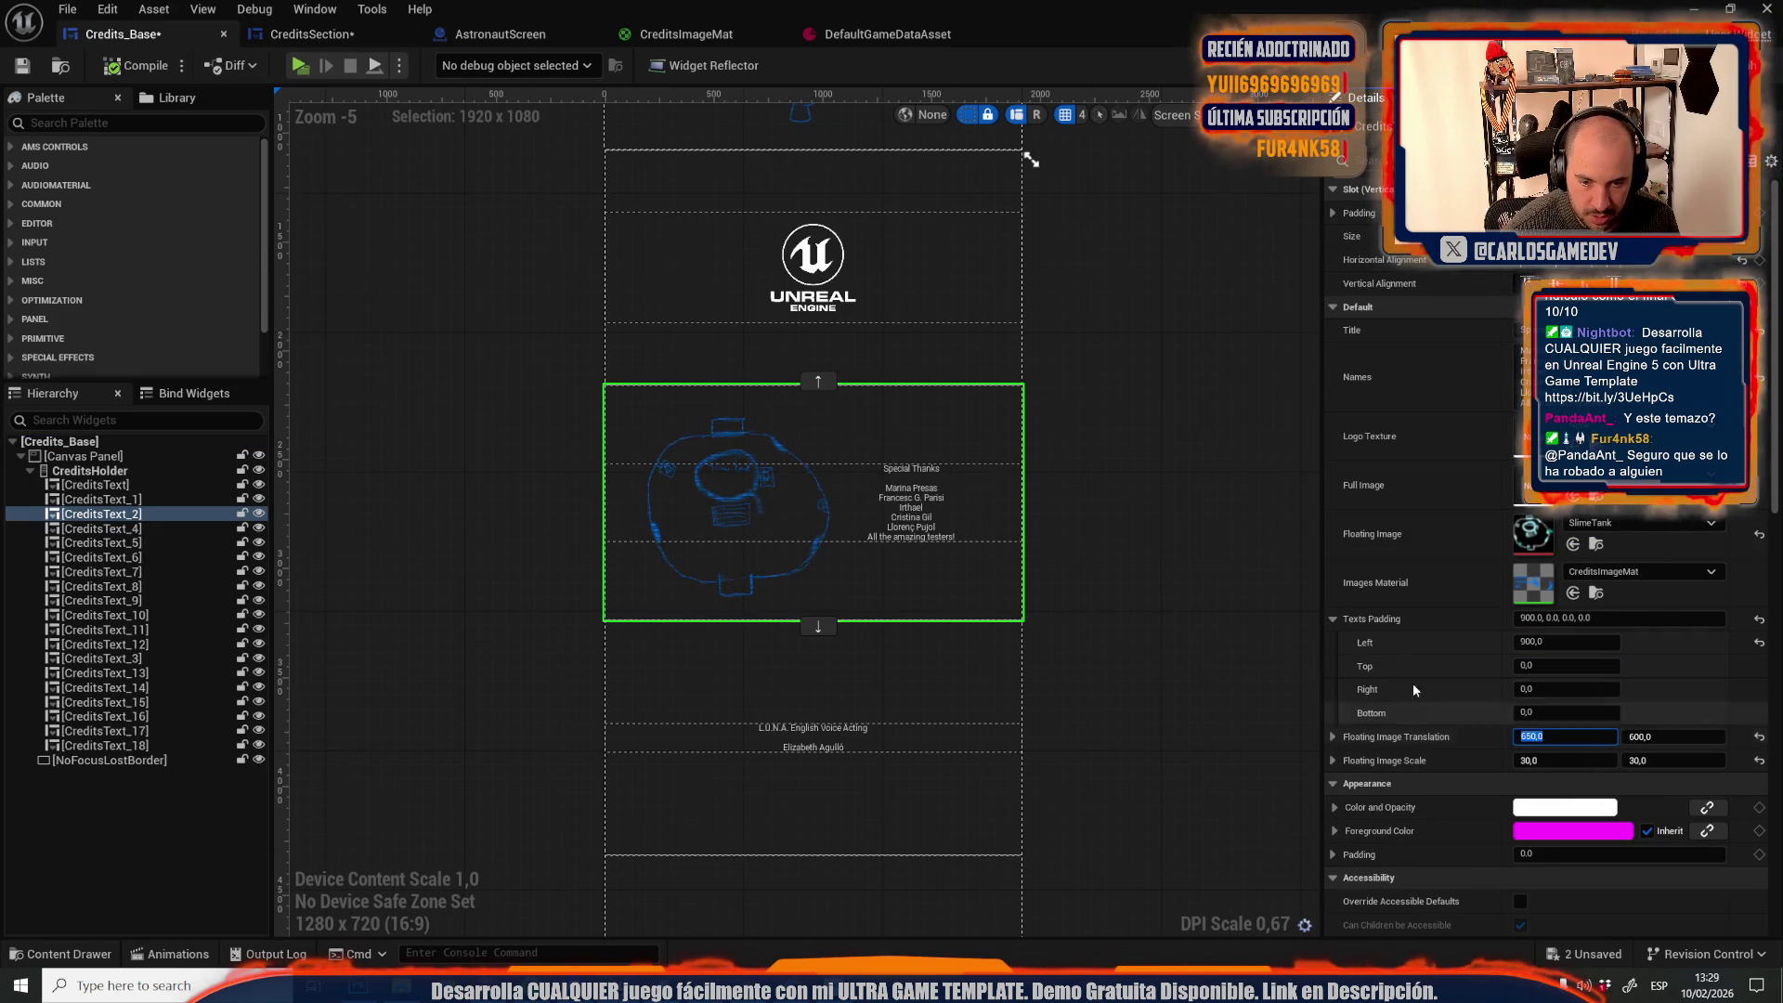
pyautogui.click(463, 43)
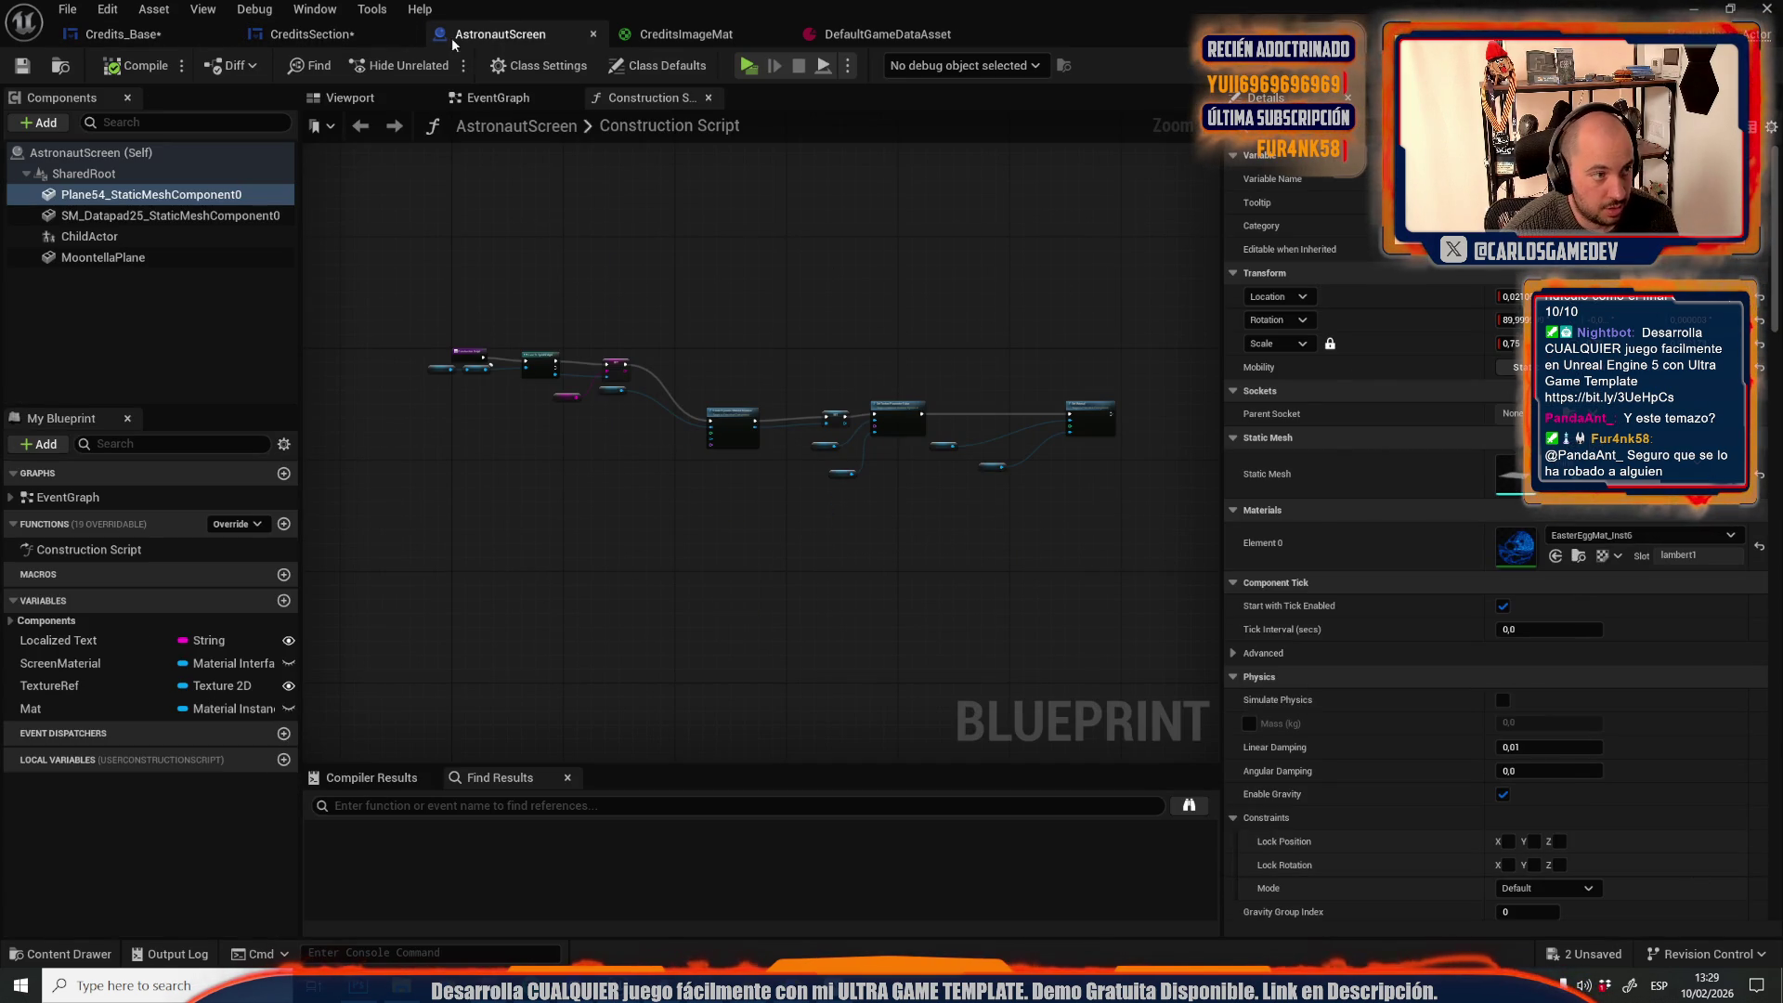
pyautogui.click(311, 34)
pyautogui.click(1568, 636)
pyautogui.hotkey('ctrl', 'v')
# Set CreditsSection's default Floating Image Scale to 30
pyautogui.click(121, 34)
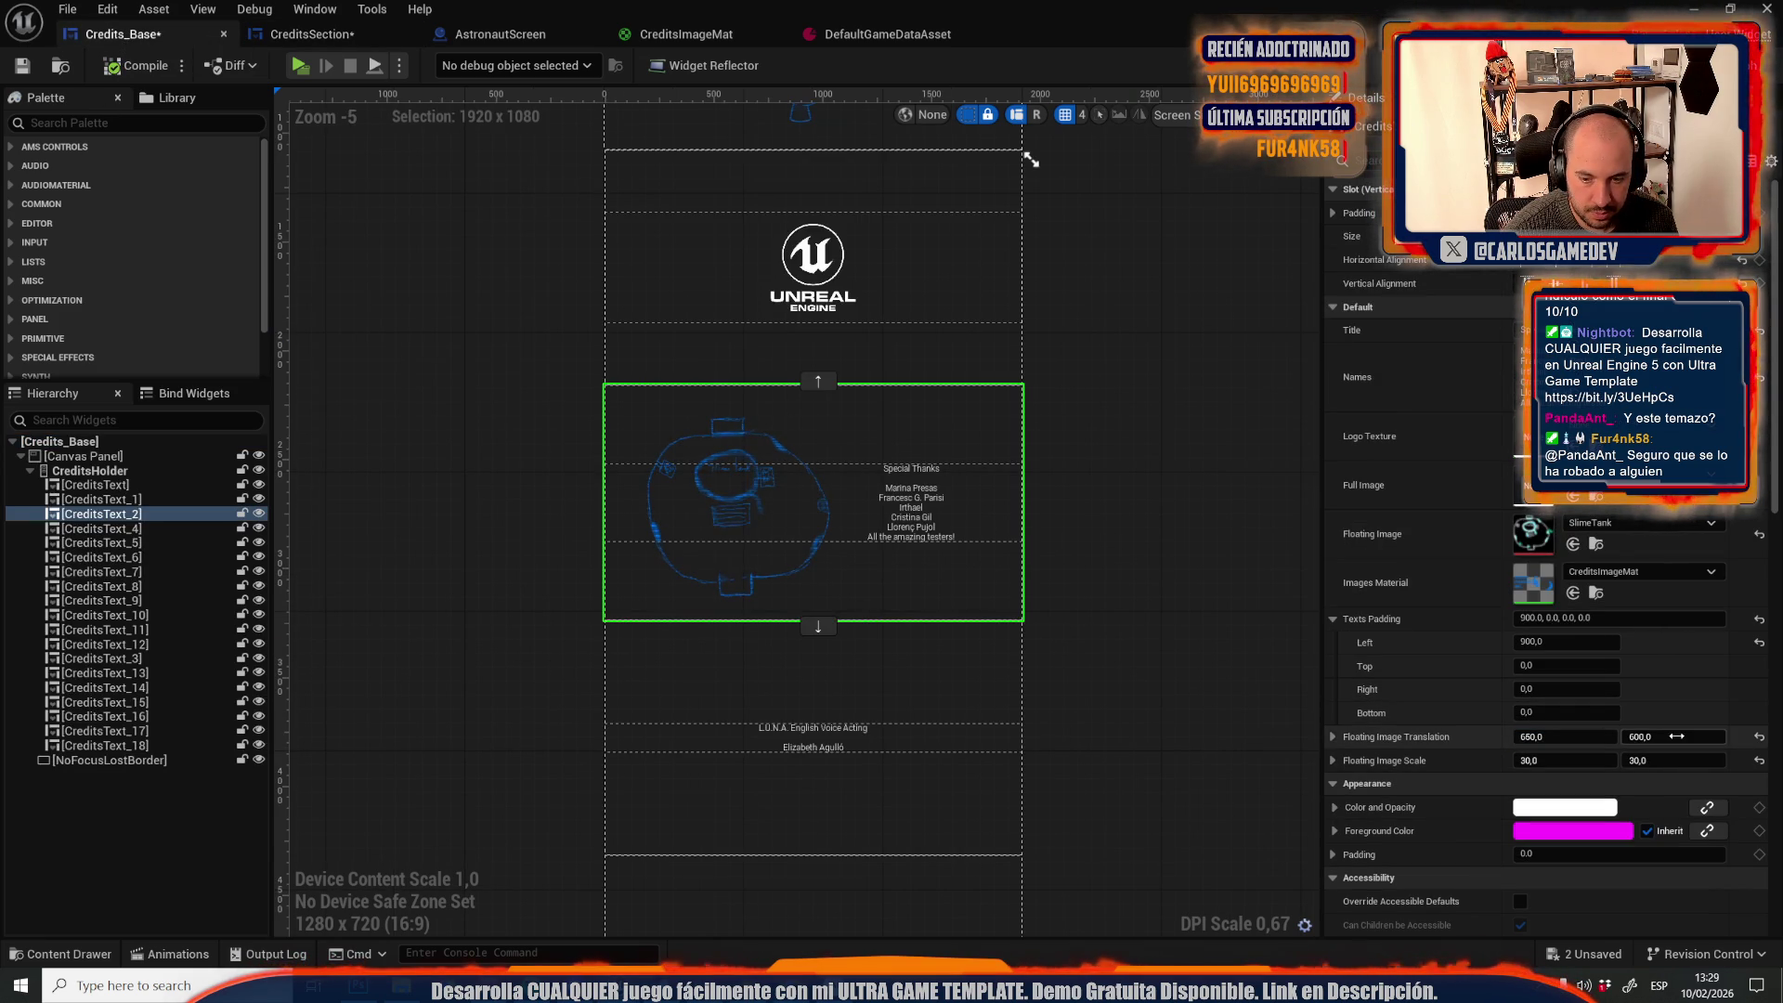
pyautogui.click(311, 35)
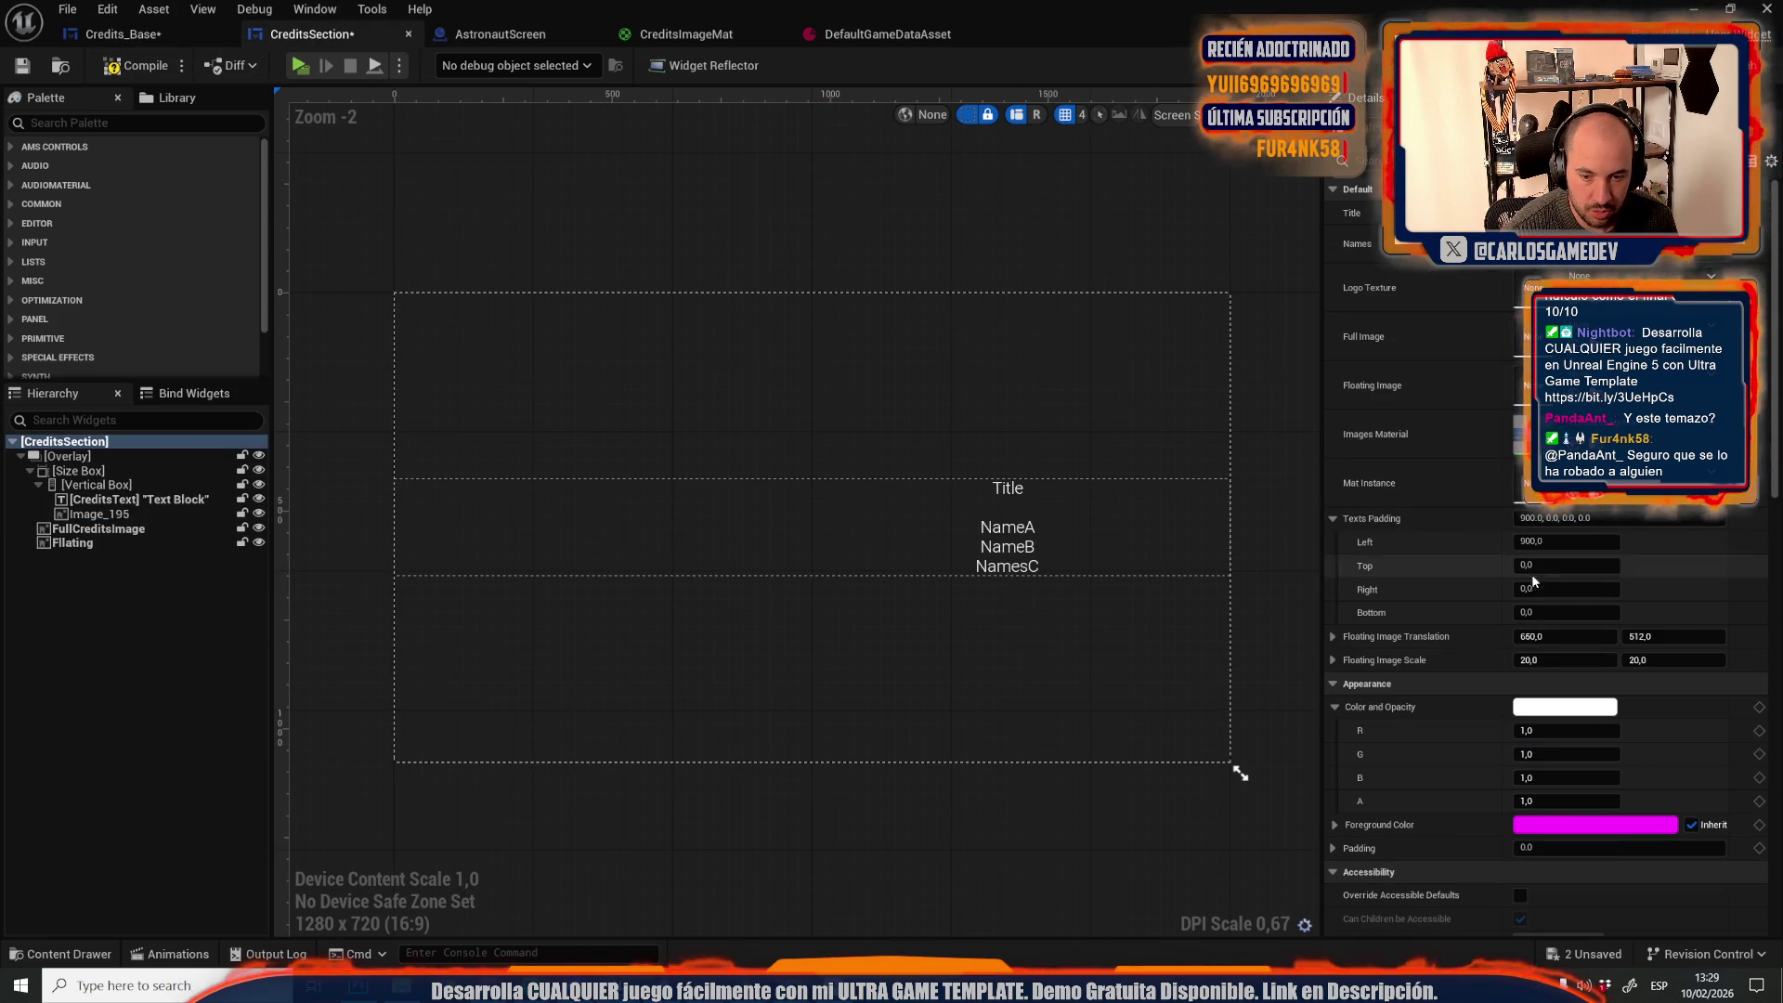
pyautogui.click(117, 37)
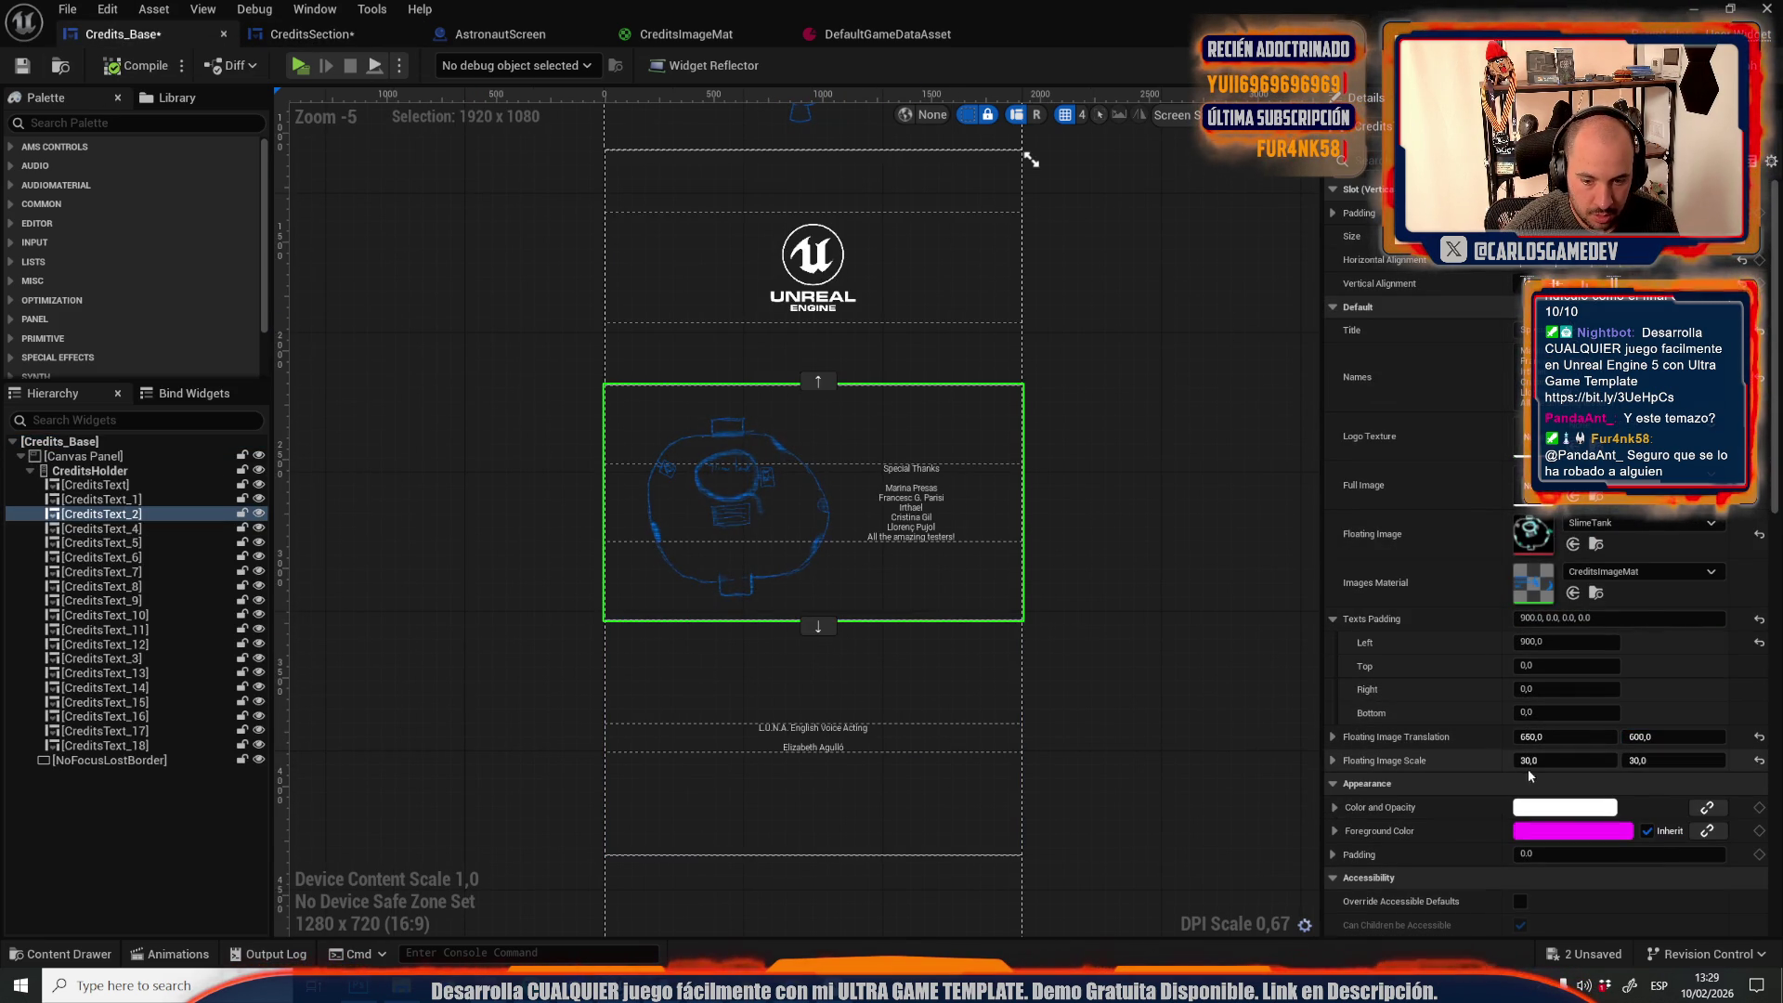
pyautogui.click(499, 35)
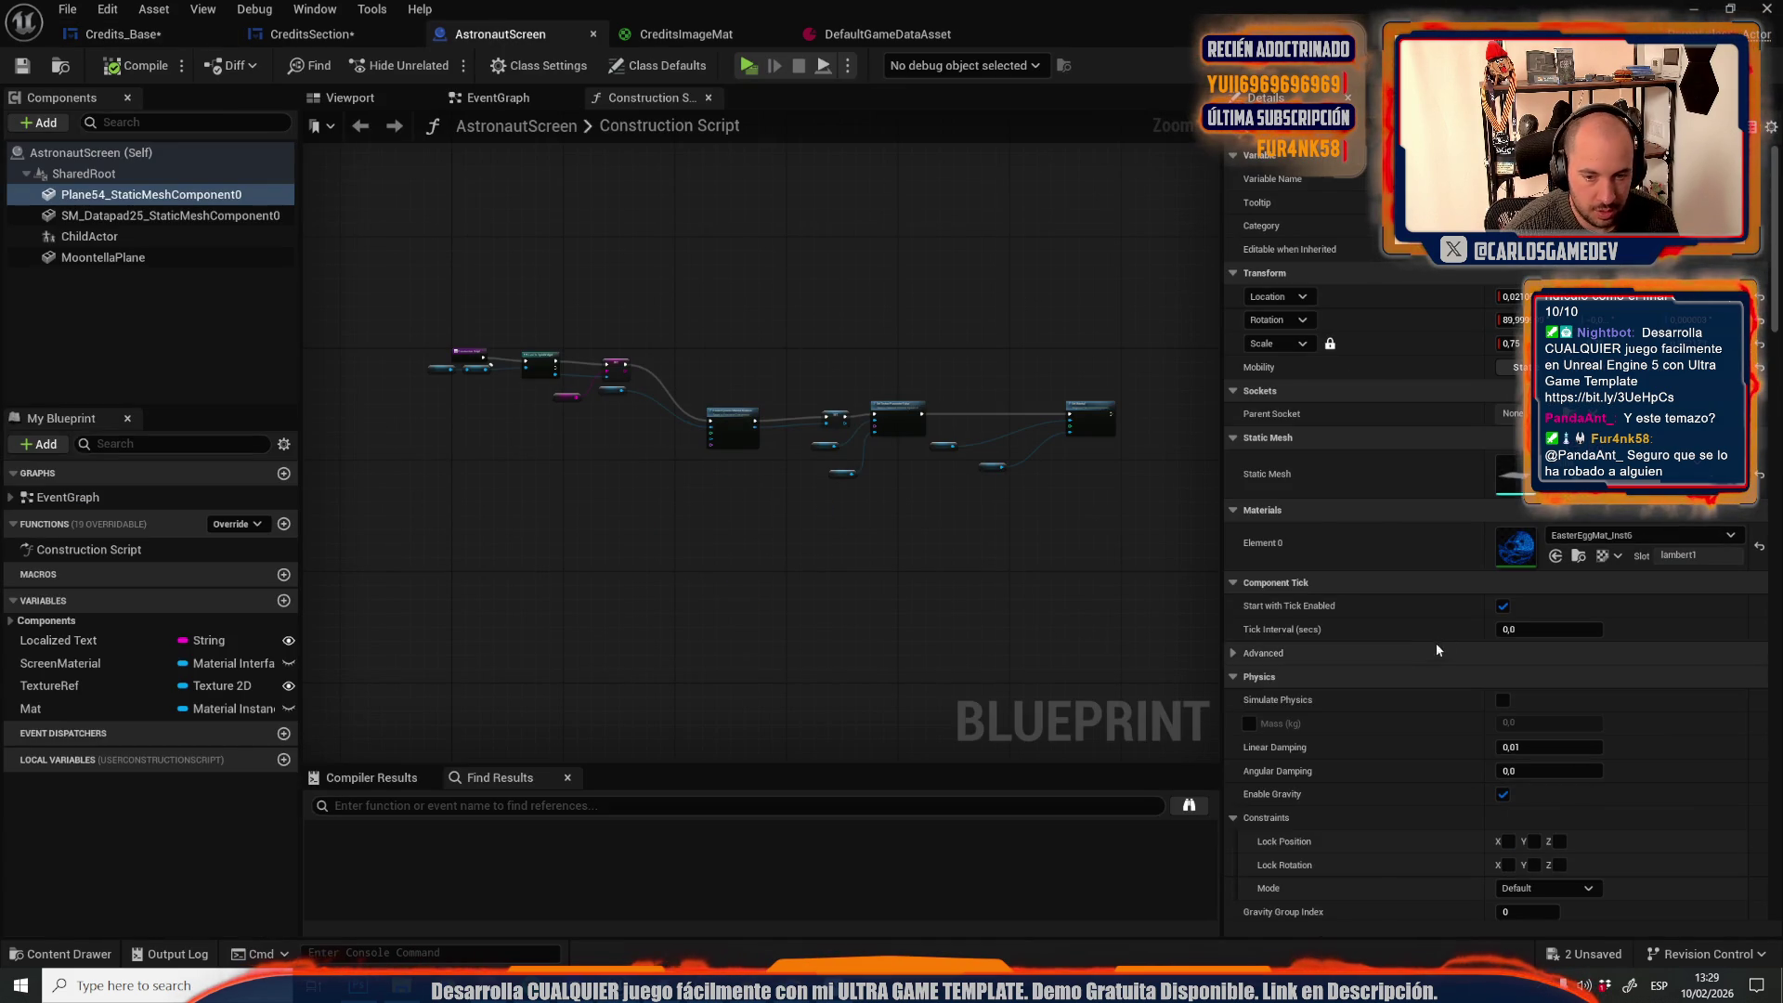
pyautogui.click(312, 35)
pyautogui.moveTo(1540, 667); pyautogui.dragTo(1679, 664)
pyautogui.press('Return')
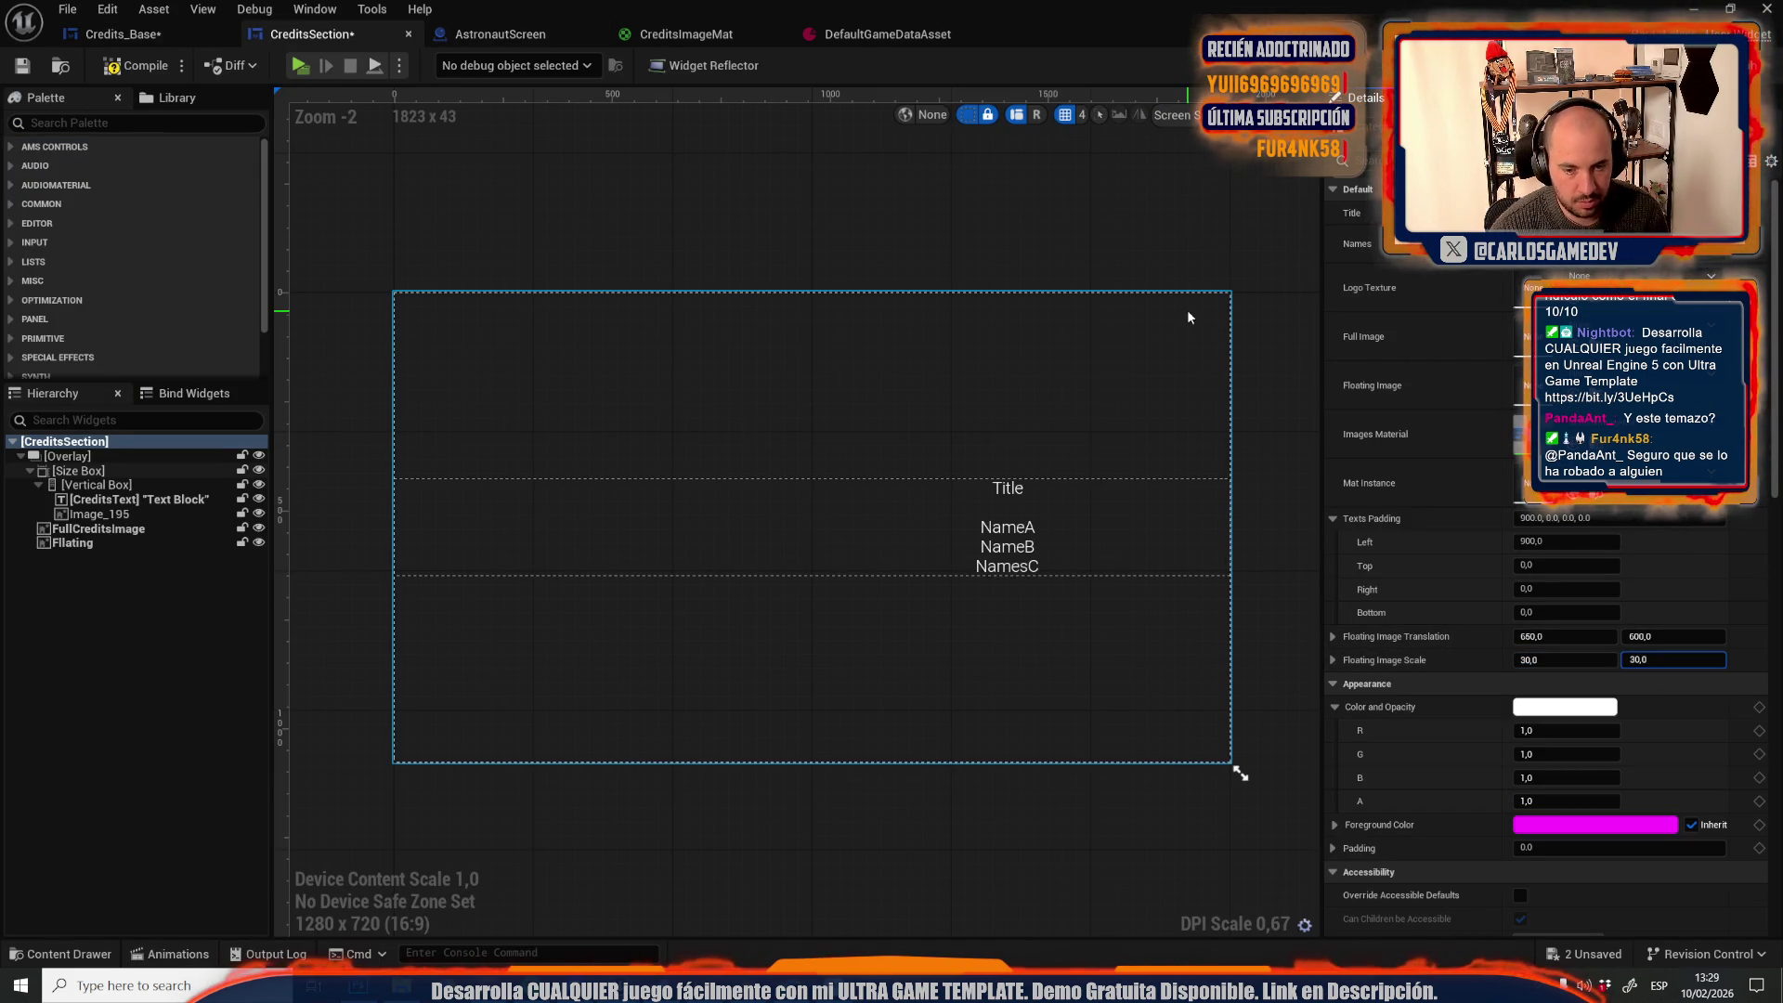
pyautogui.click(130, 36)
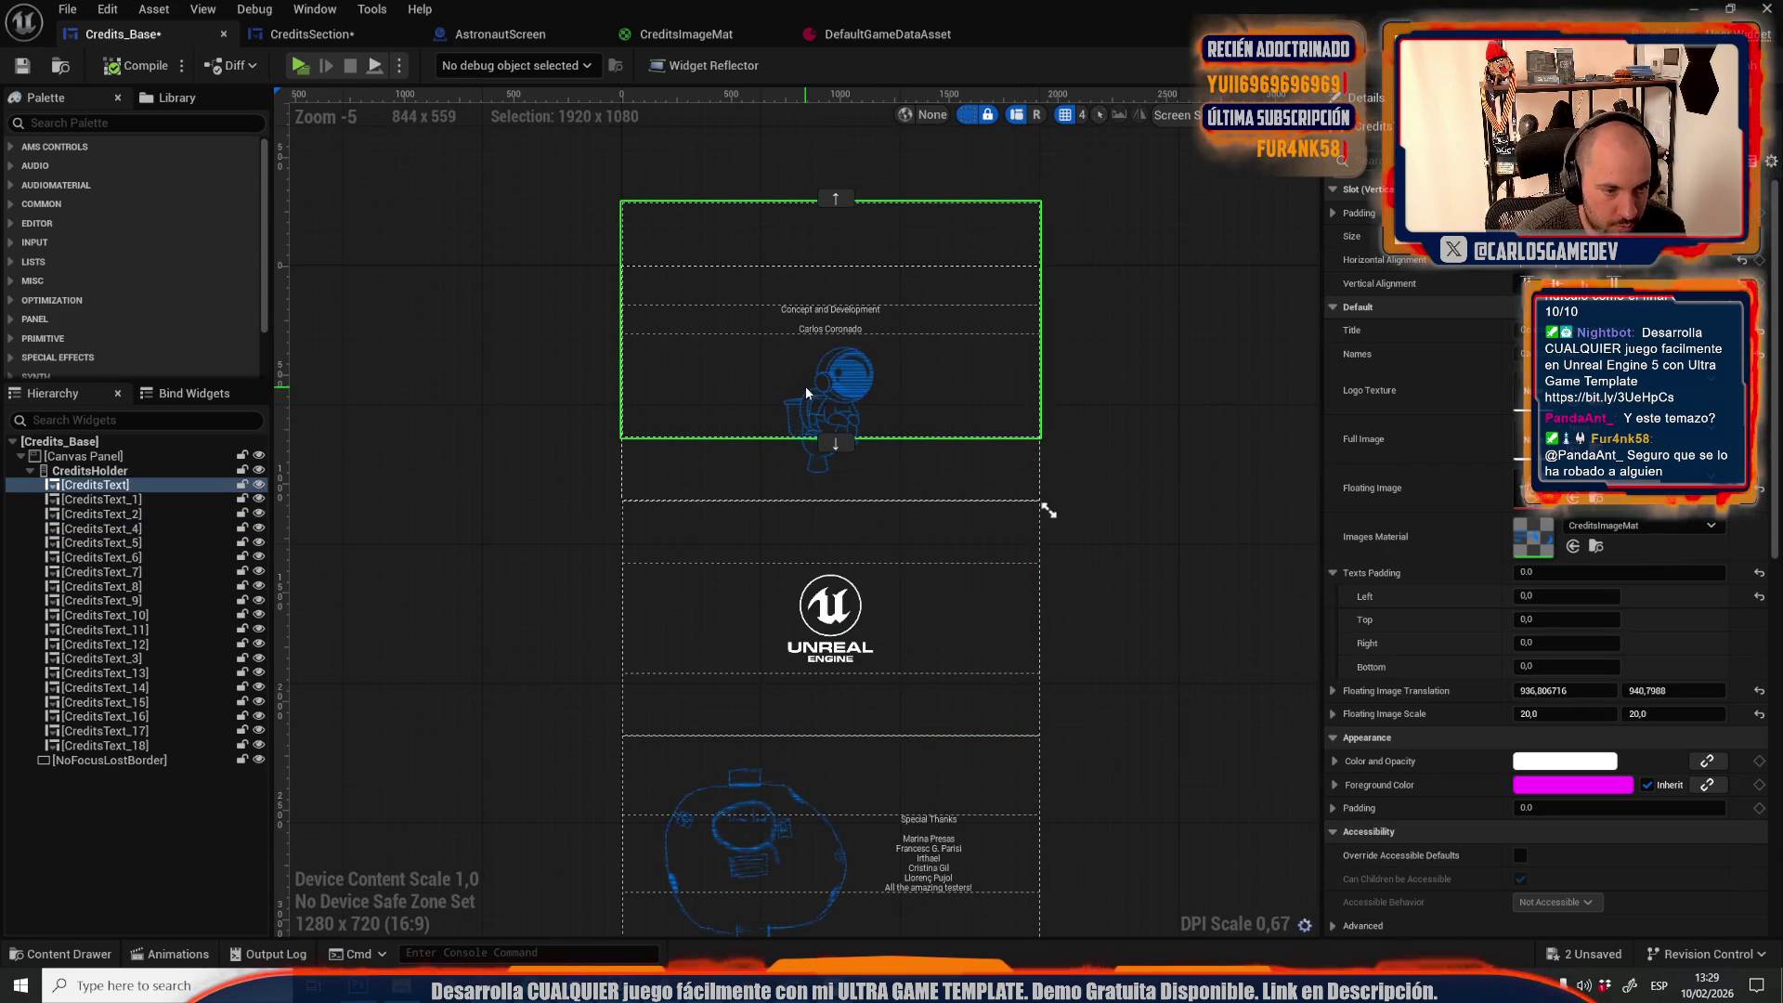
# Adjust the astronaut entry's image scale X and save Credits_Base
pyautogui.click(801, 477)
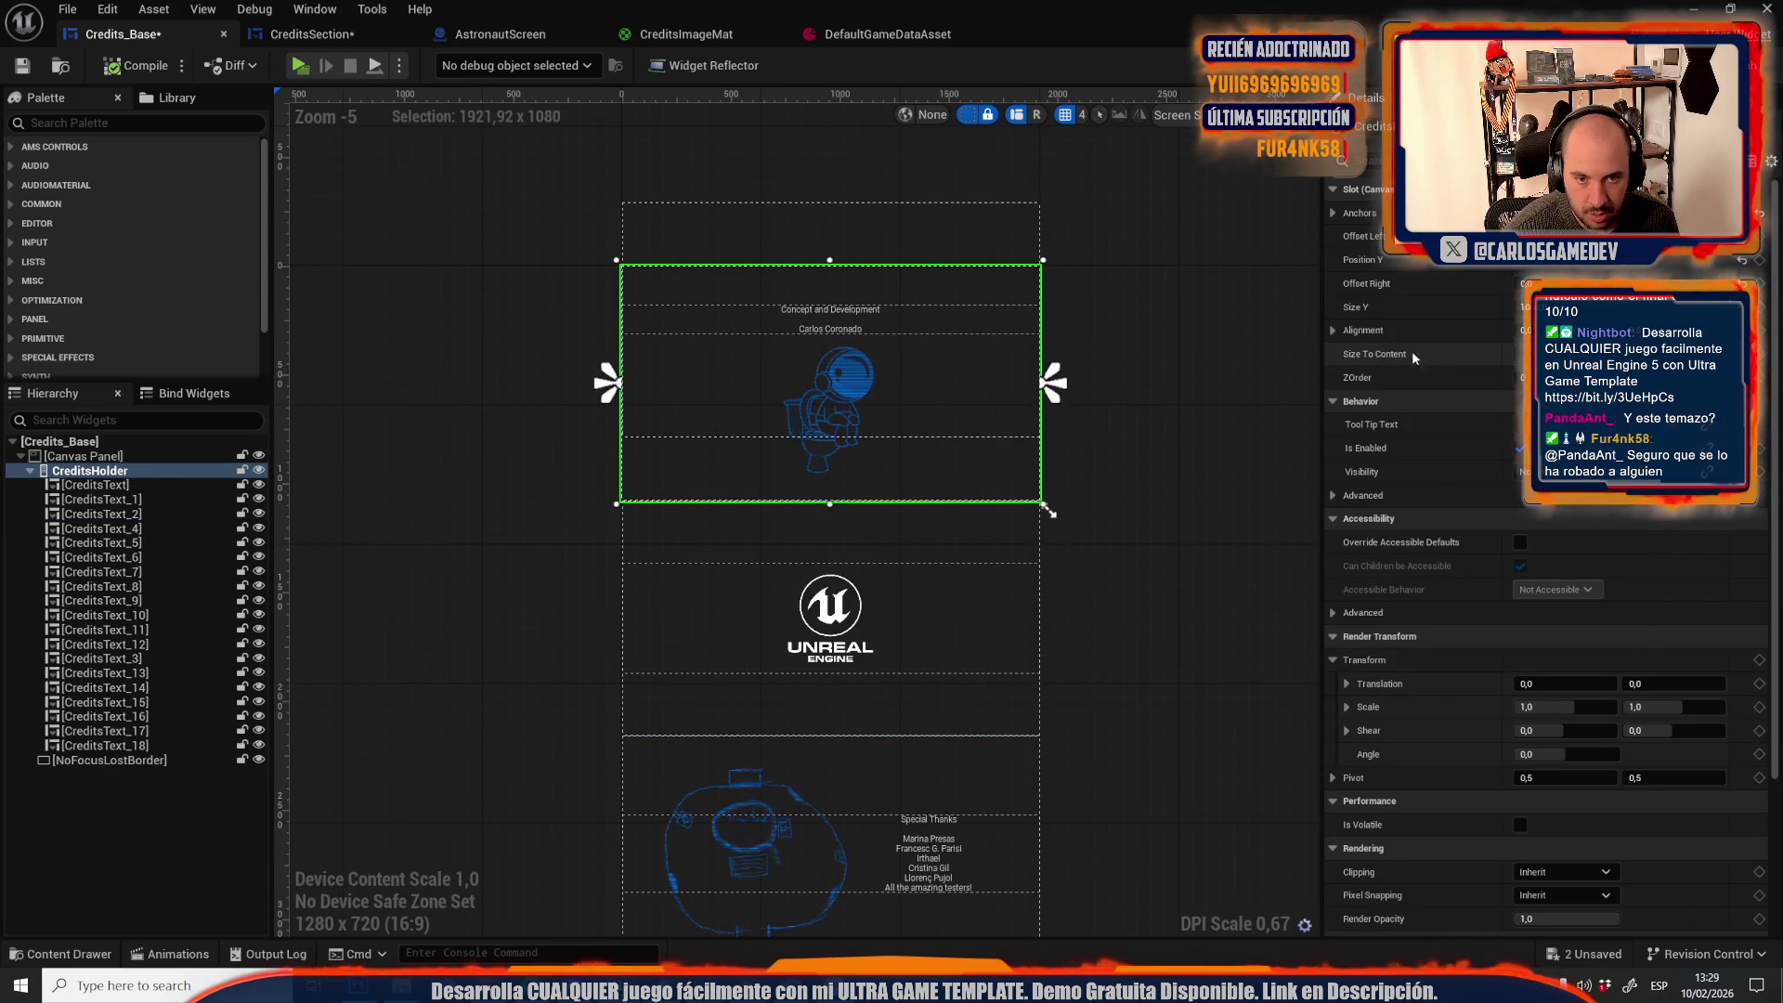
pyautogui.click(1269, 344)
pyautogui.click(909, 391)
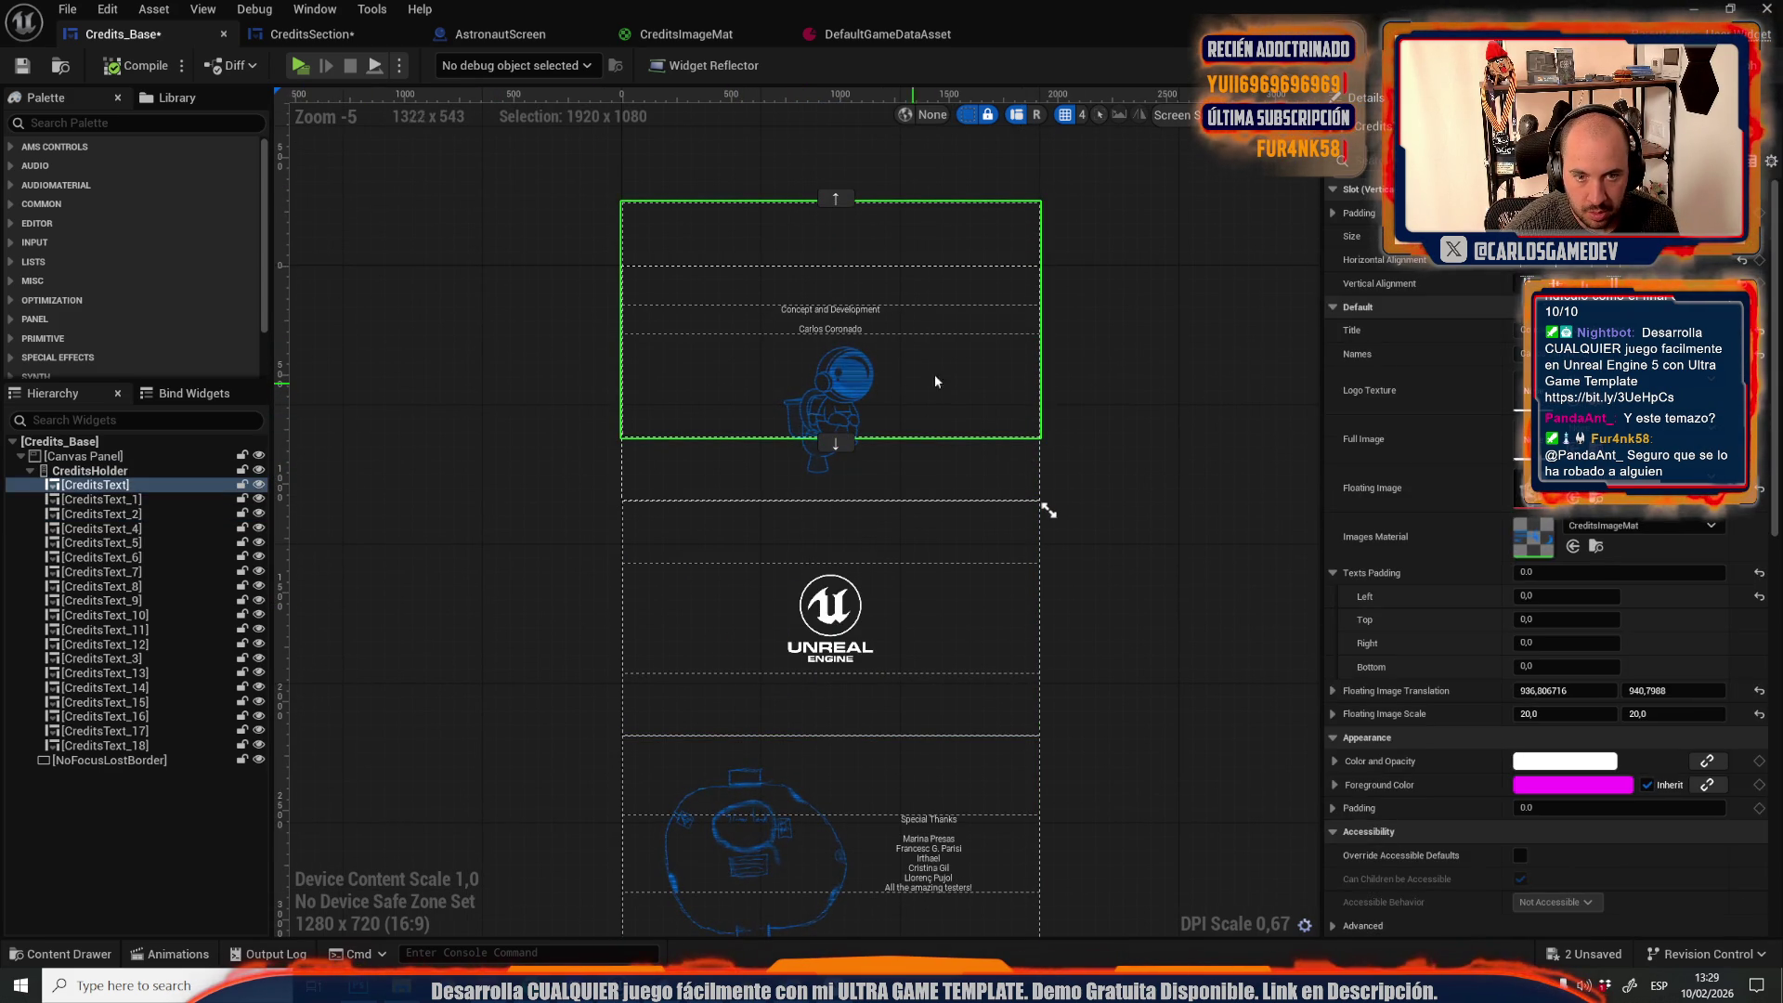
pyautogui.click(1559, 715)
pyautogui.write('15')
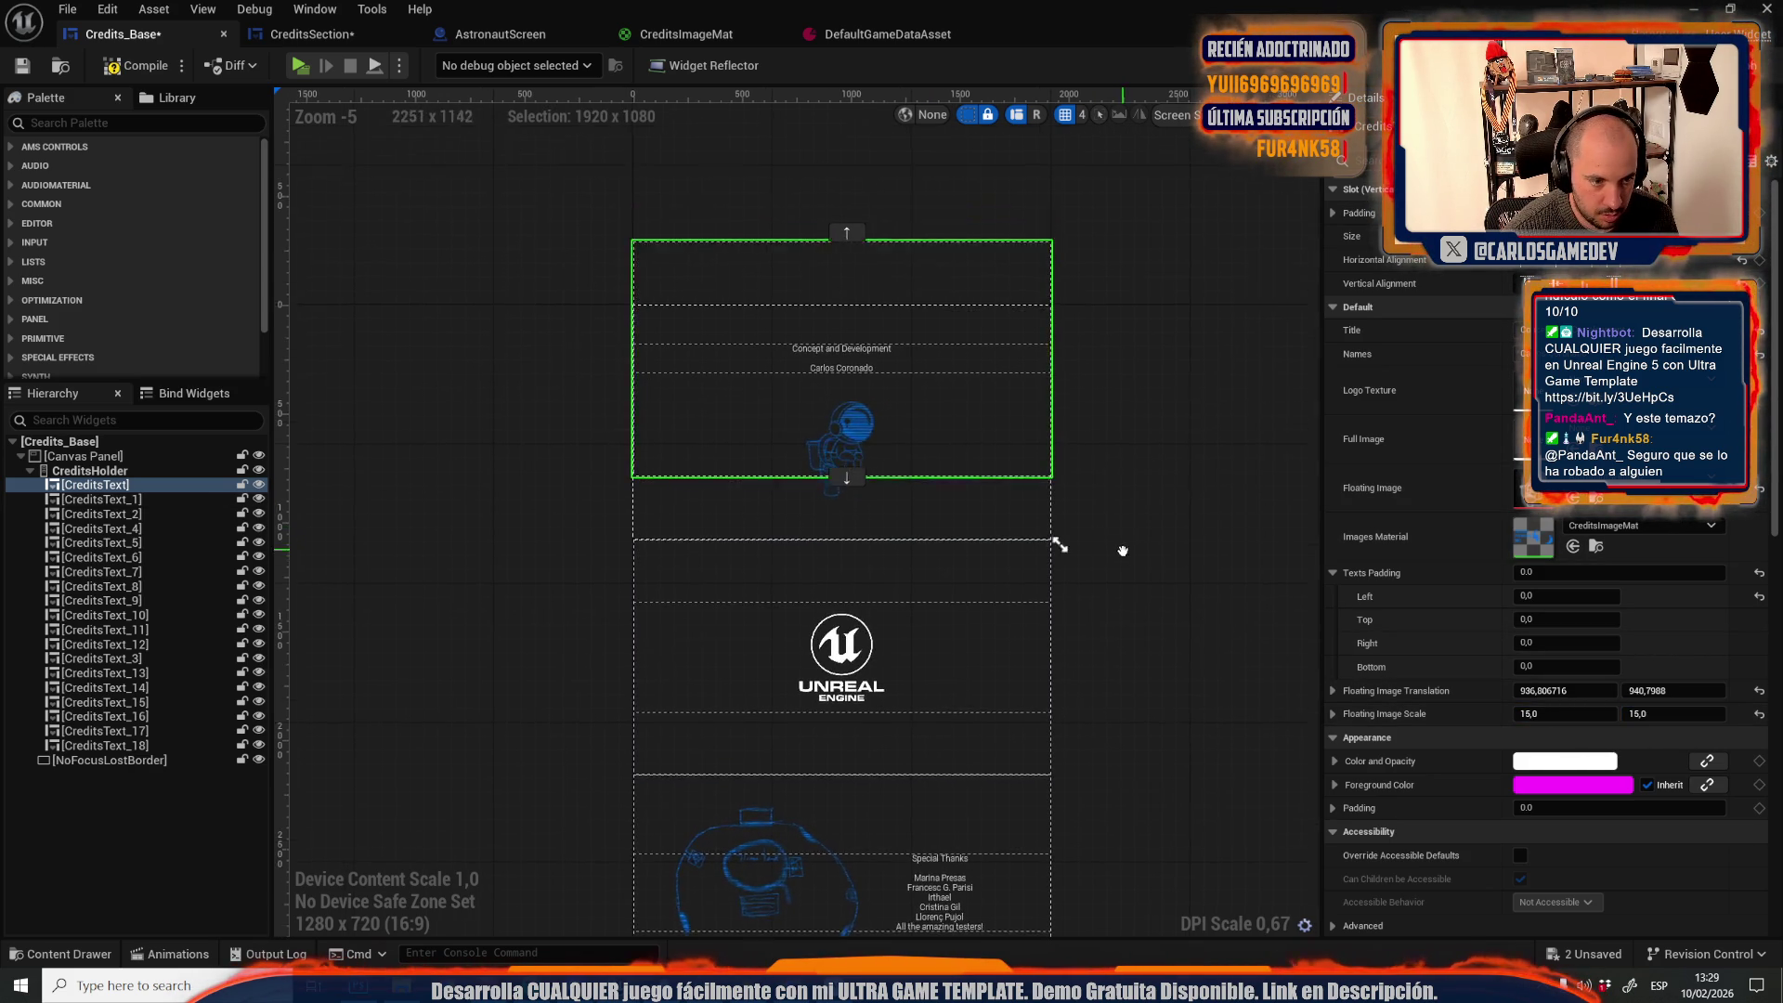
pyautogui.click(1151, 428)
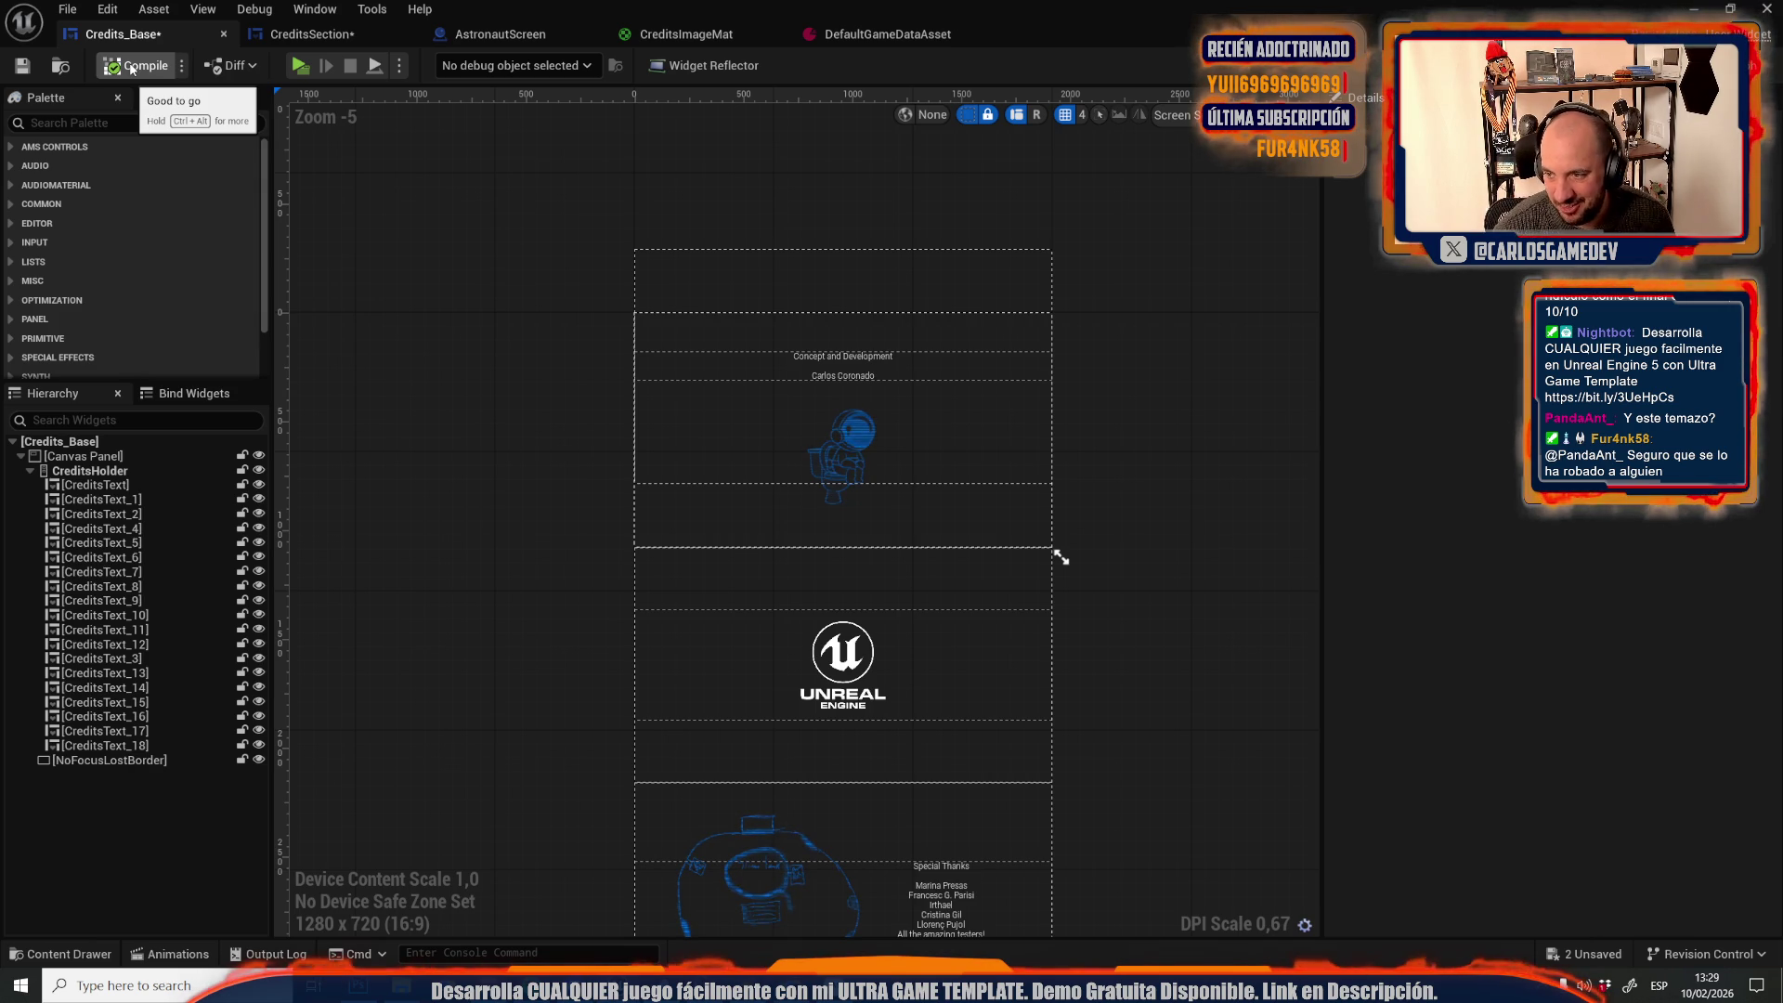
pyautogui.hotkey('ctrl', 's')
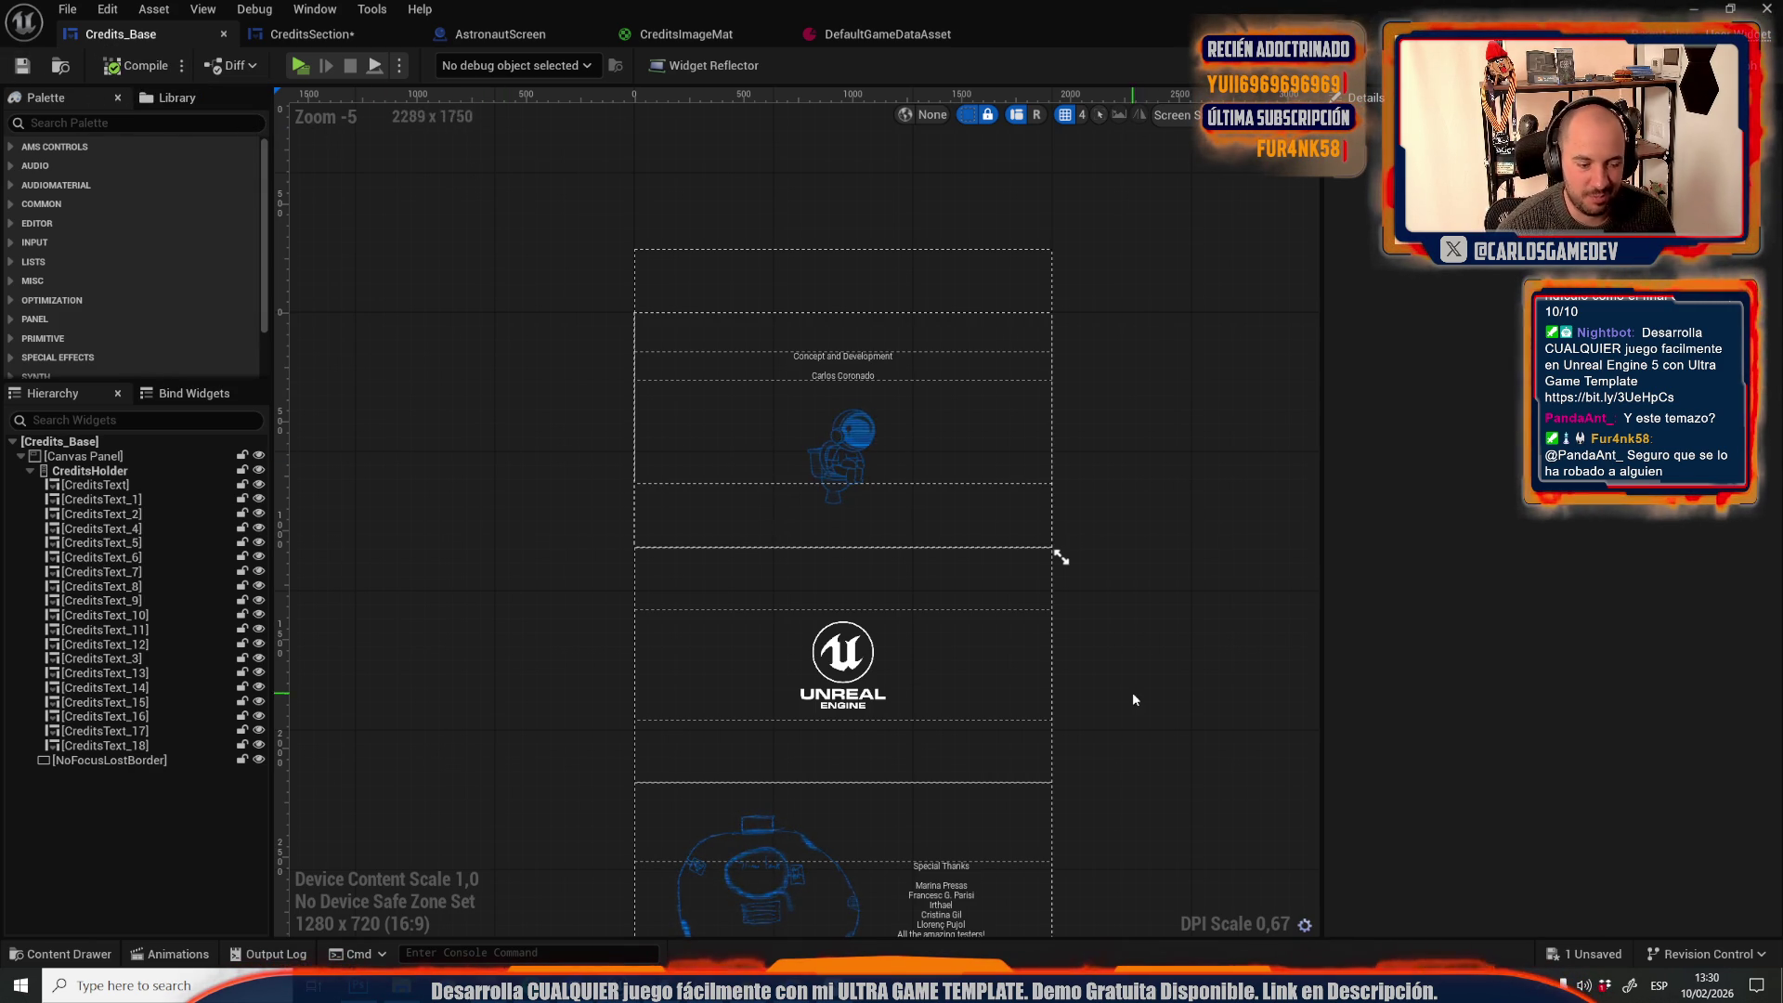
# Reset the English Voice Acting entry's text padding, image offset and image scale to defaults
pyautogui.scroll(-5, 1088, 561)
pyautogui.scroll(-2, 1044, 643)
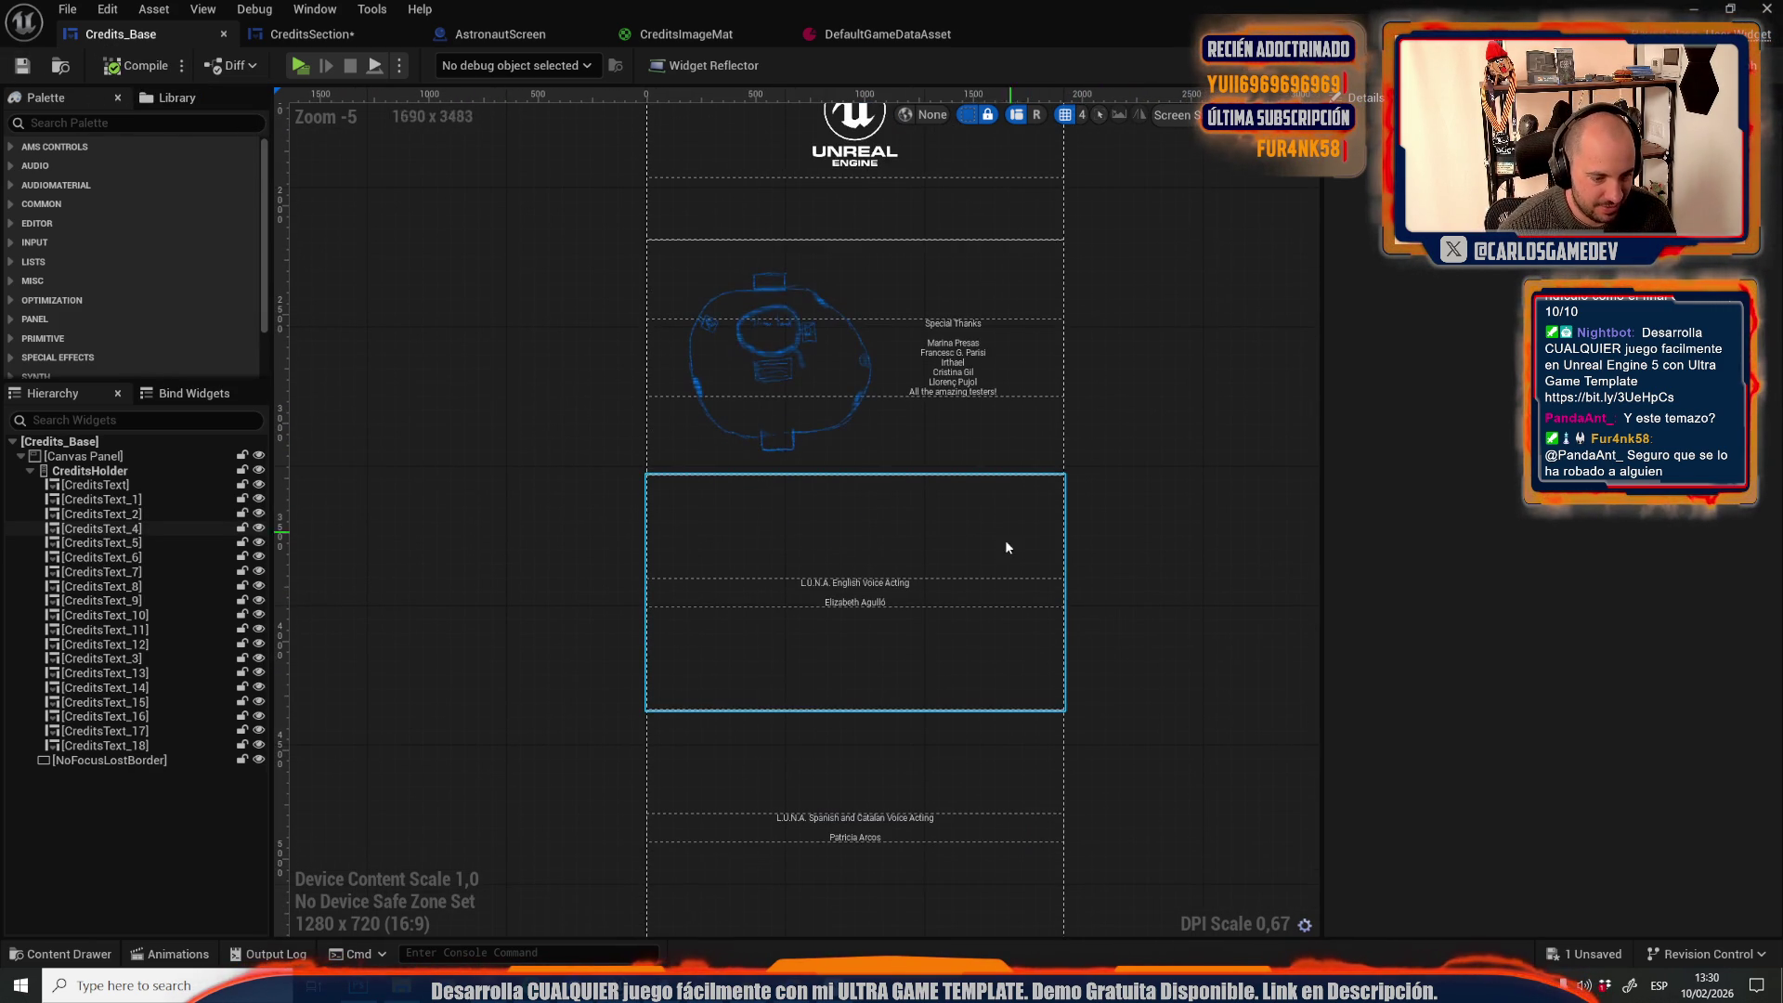
pyautogui.click(726, 609)
pyautogui.click(1759, 575)
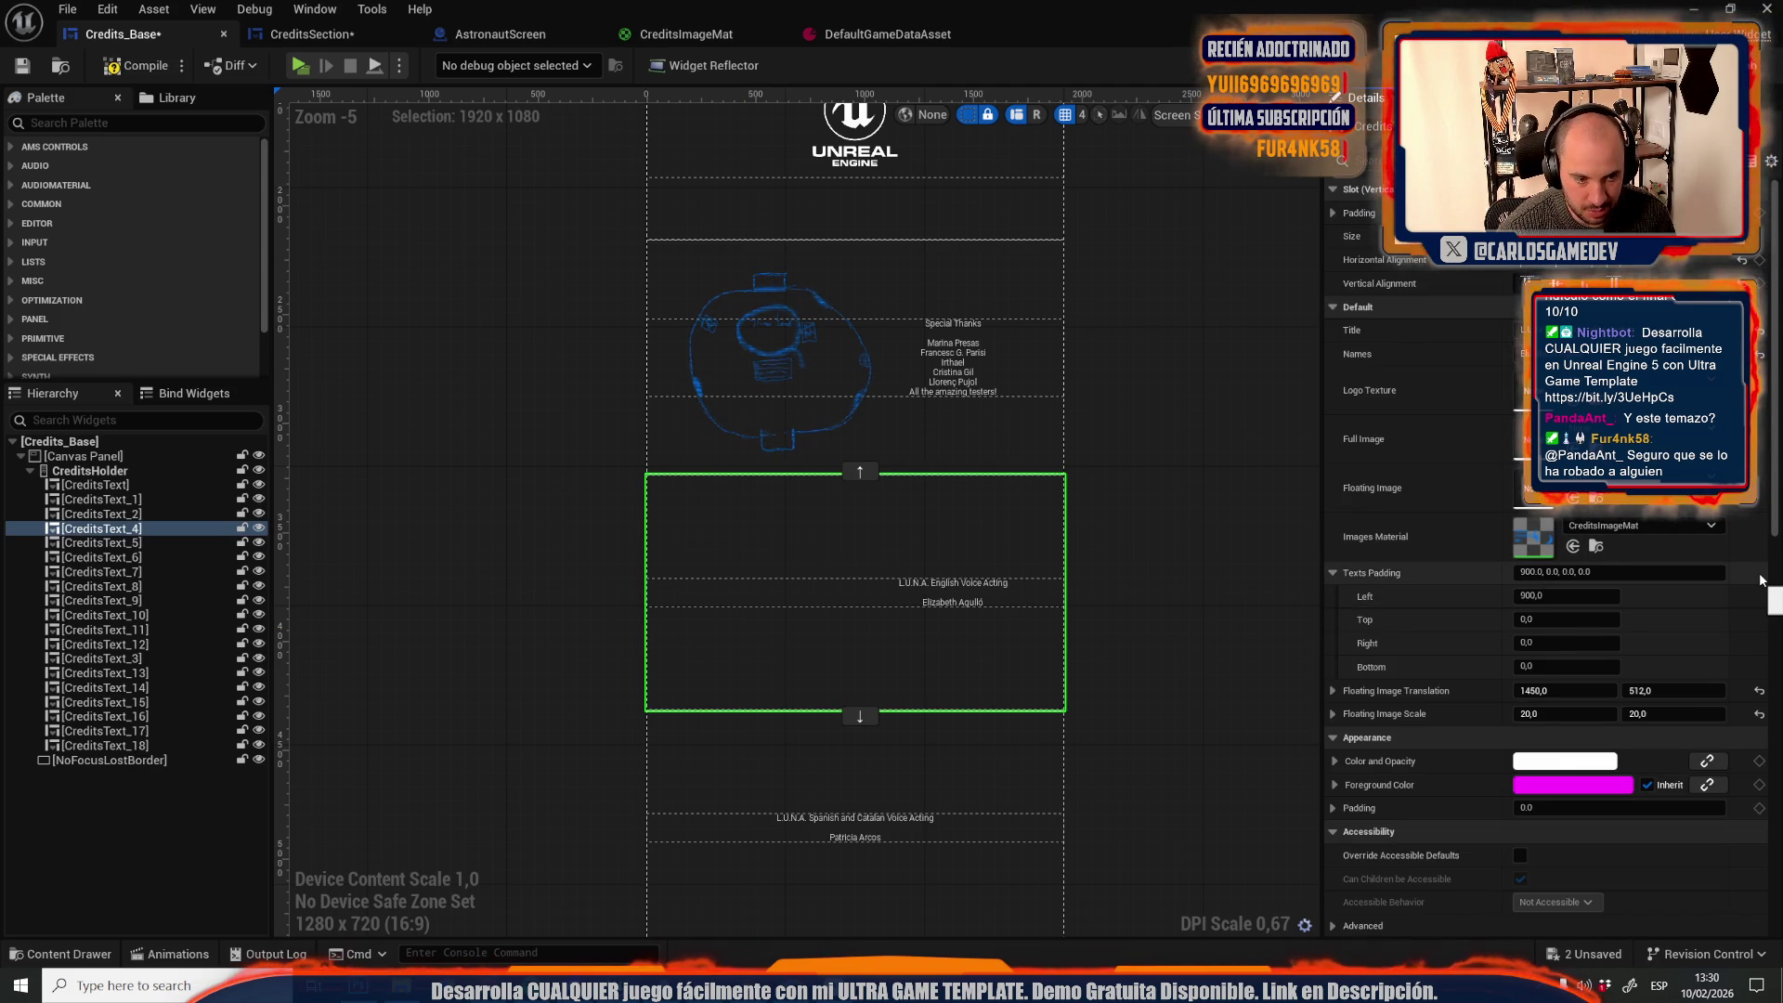
pyautogui.click(1759, 693)
pyautogui.click(1759, 715)
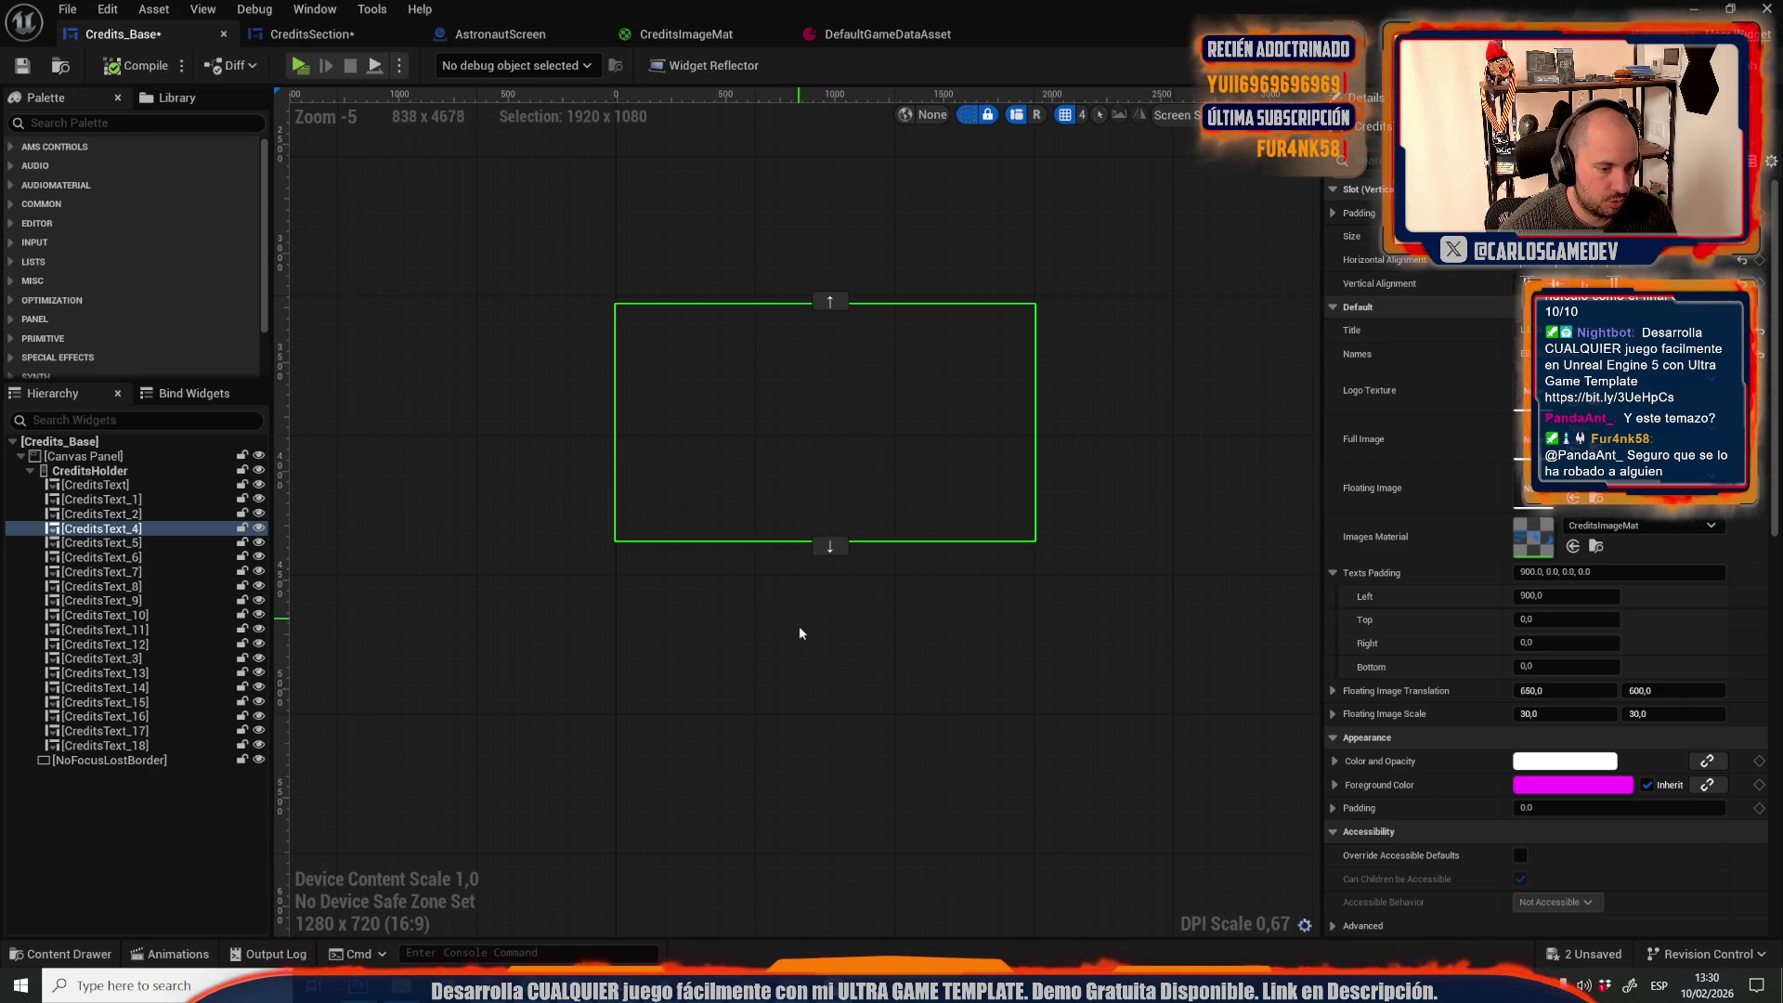
# Reset padding, floating image position and scale to defaults for CreditsText_5 through CreditsText_18
pyautogui.click(130, 543)
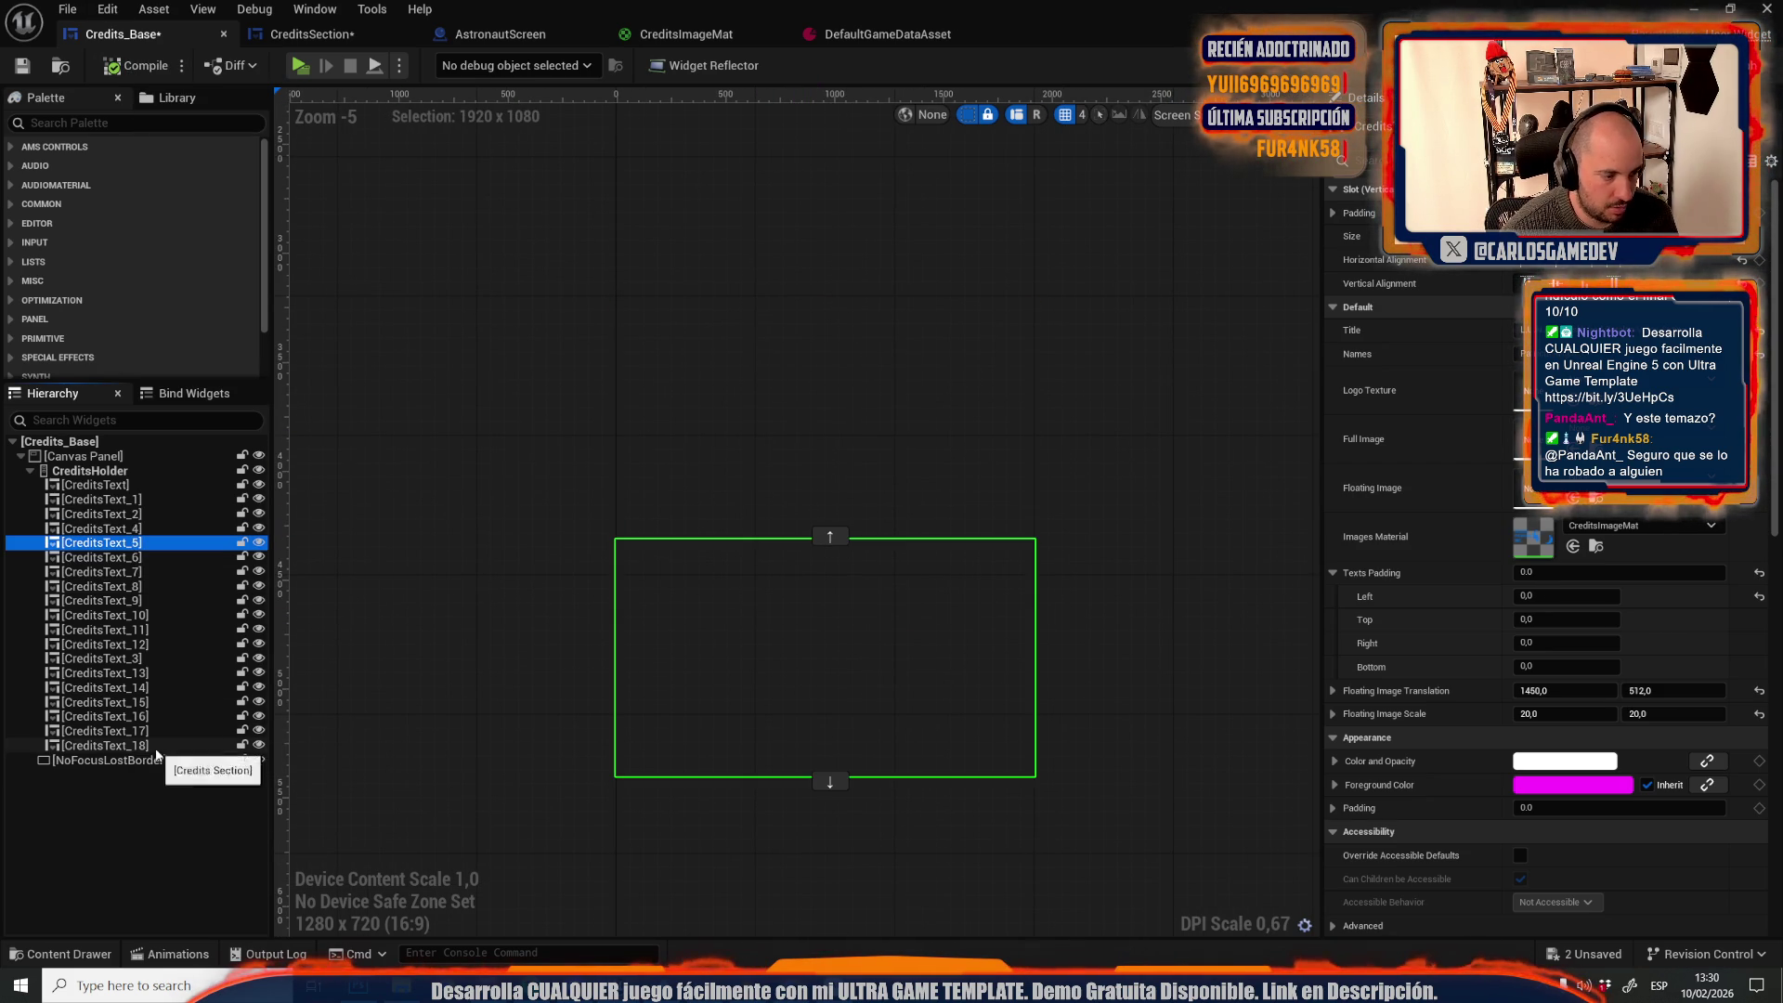
pyautogui.keyDown('shift'); pyautogui.click(158, 744); pyautogui.keyUp('shift')
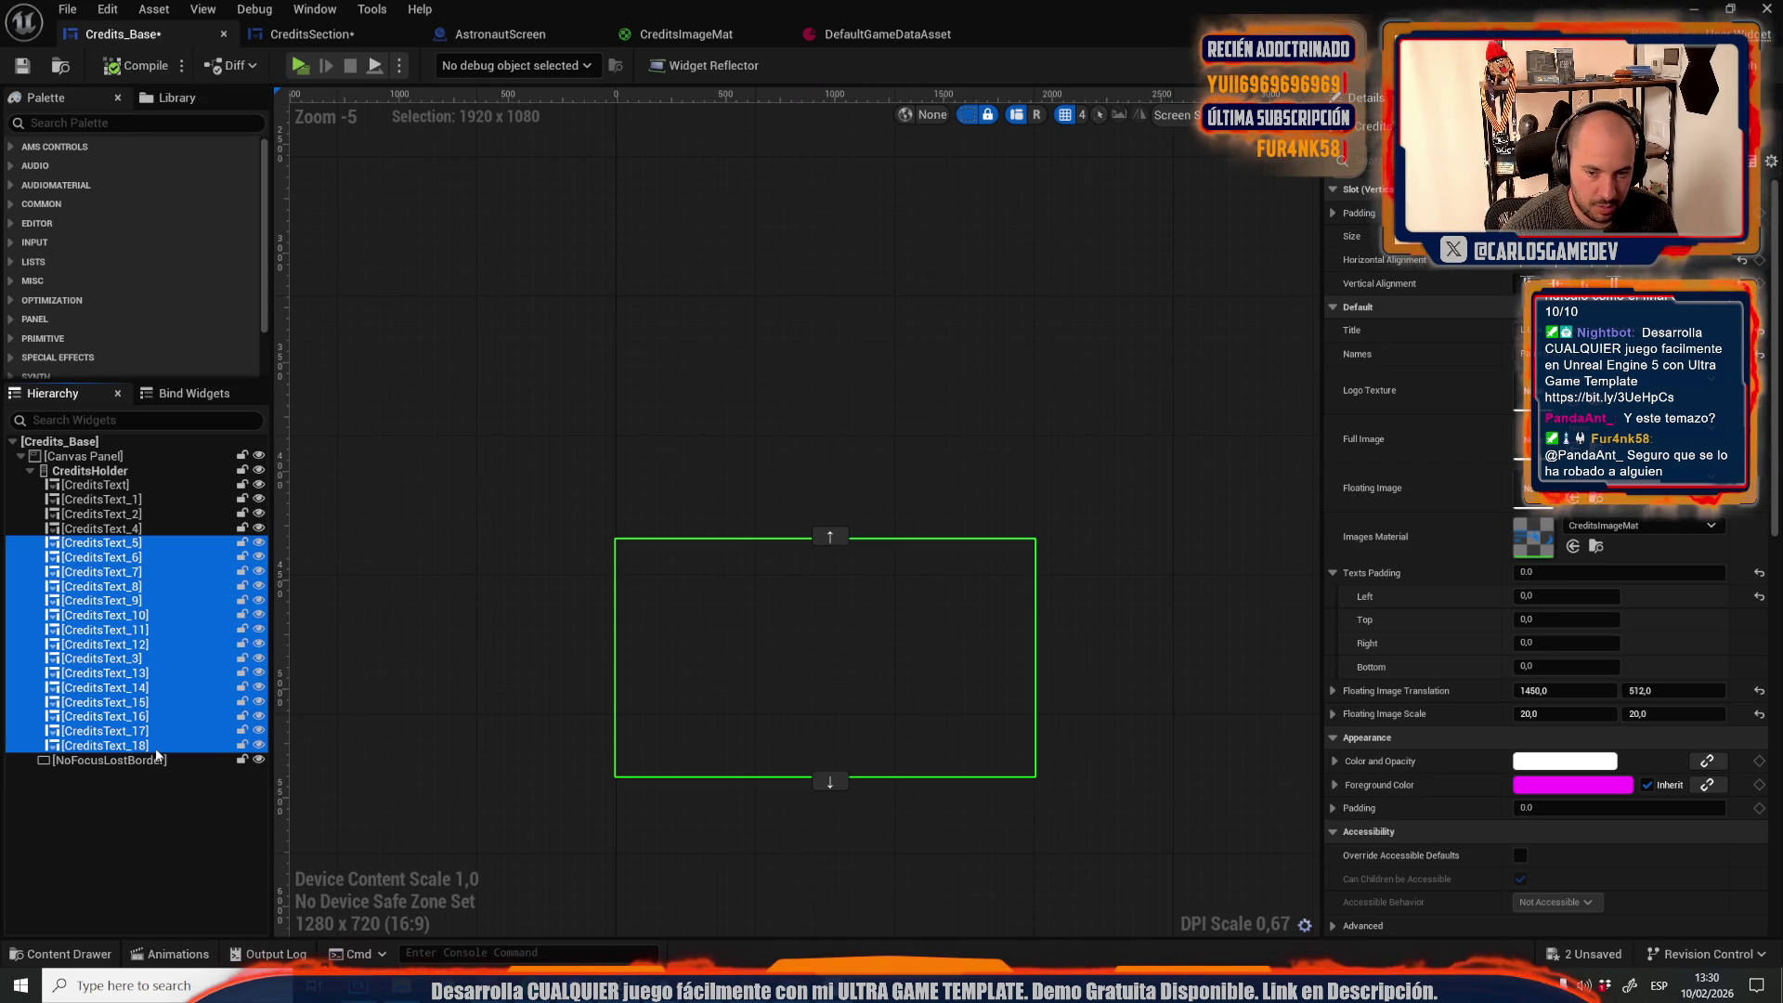
pyautogui.click(1759, 596)
pyautogui.click(1761, 691)
pyautogui.click(1761, 713)
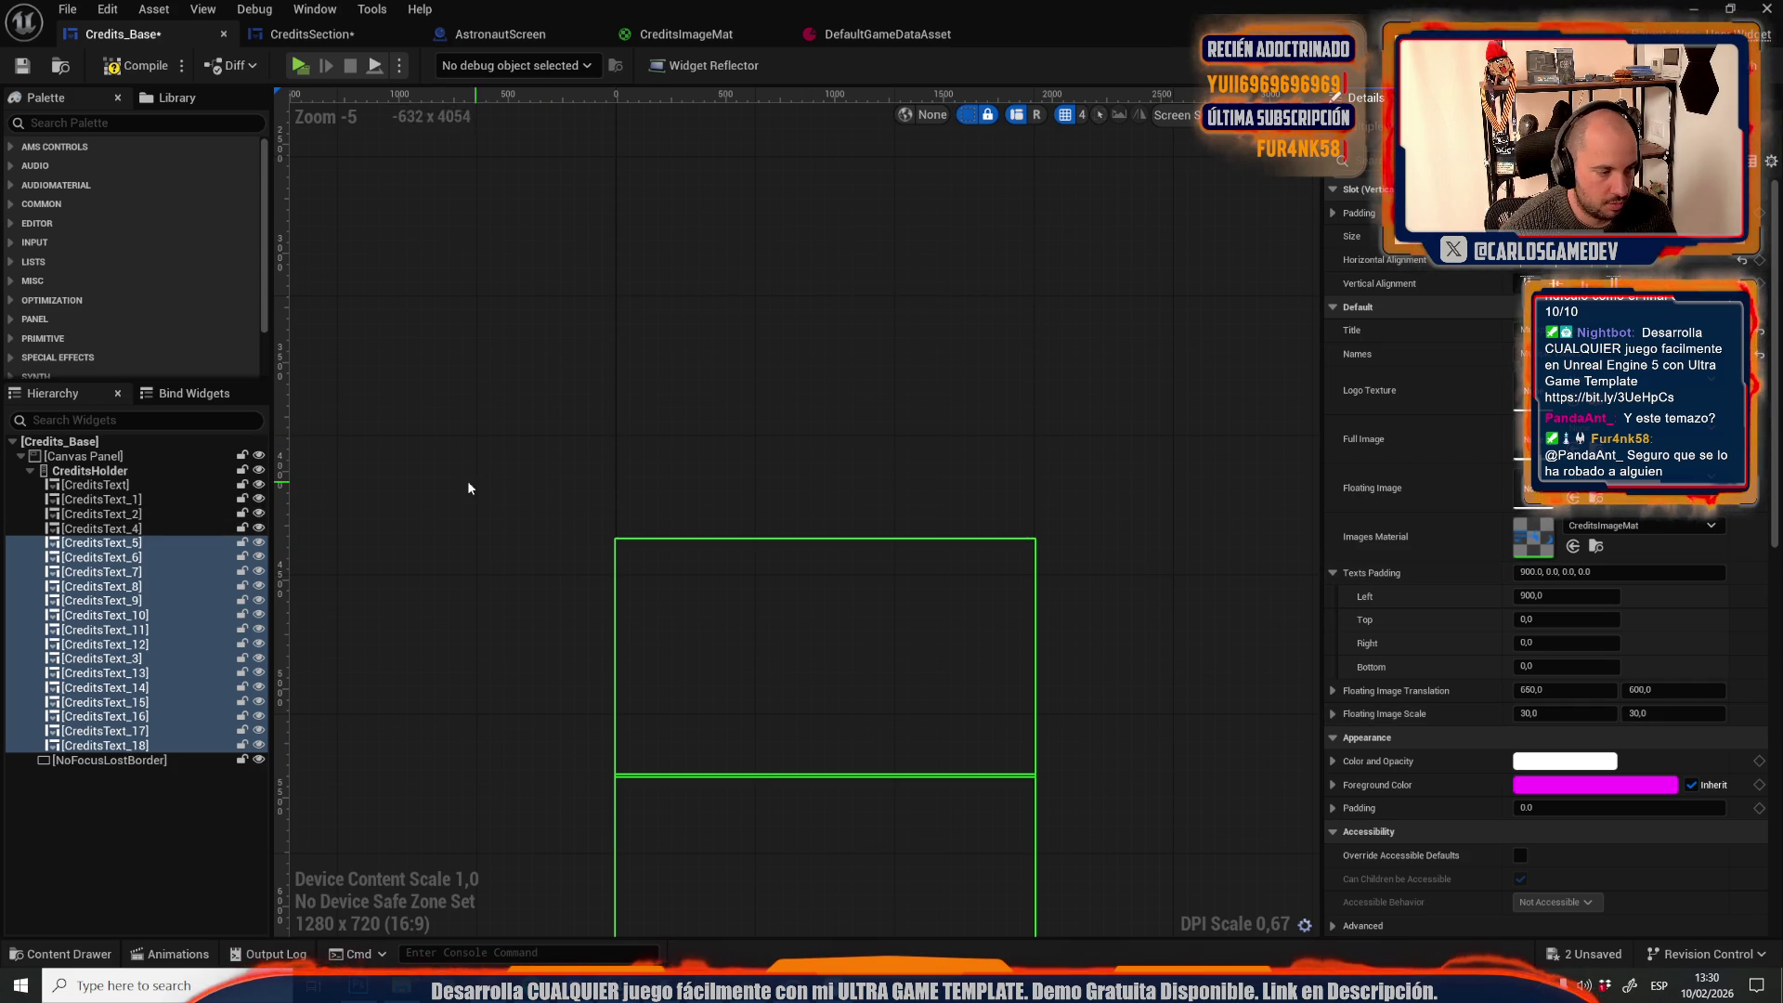
# Select CreditsText and pan the designer to review the credits layout
pyautogui.click(93, 485)
pyautogui.scroll(-5, 567, 426)
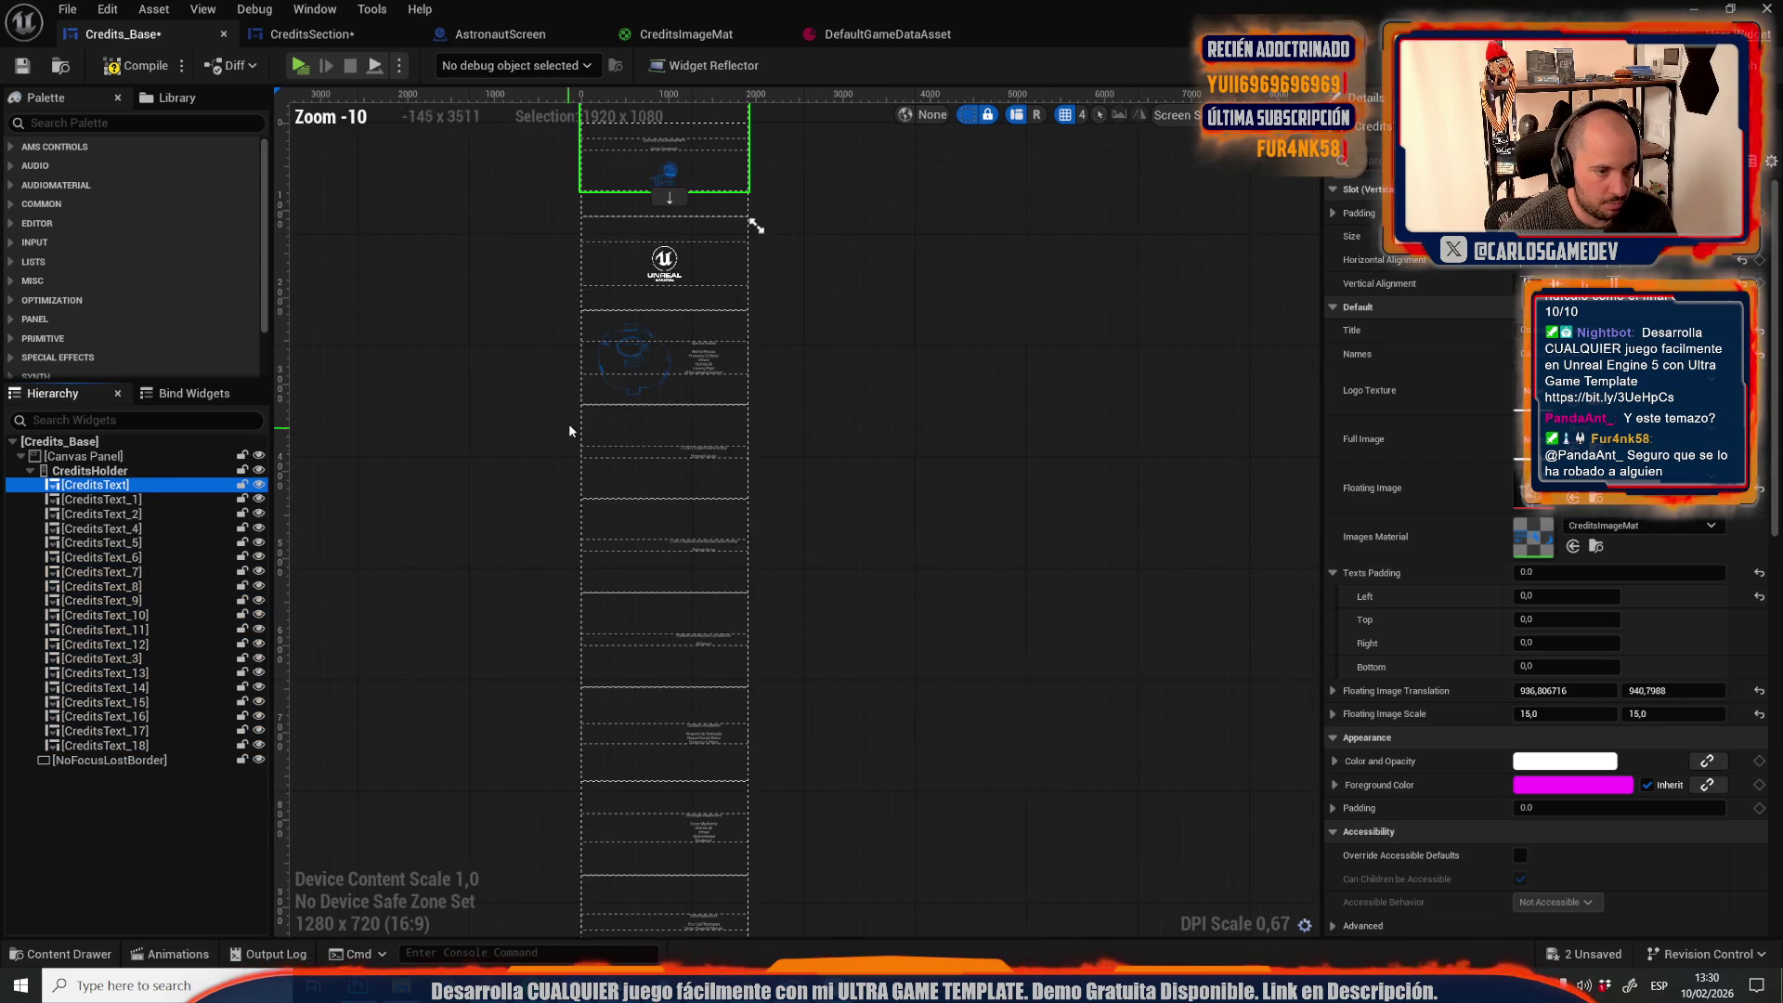
pyautogui.scroll(3, 629, 599)
pyautogui.scroll(1, 628, 599)
pyautogui.moveTo(502, 836)
pyautogui.mouseDown()
pyautogui.moveTo(520, 576)
pyautogui.moveTo(493, 570)
pyautogui.moveTo(522, 728)
pyautogui.mouseUp()
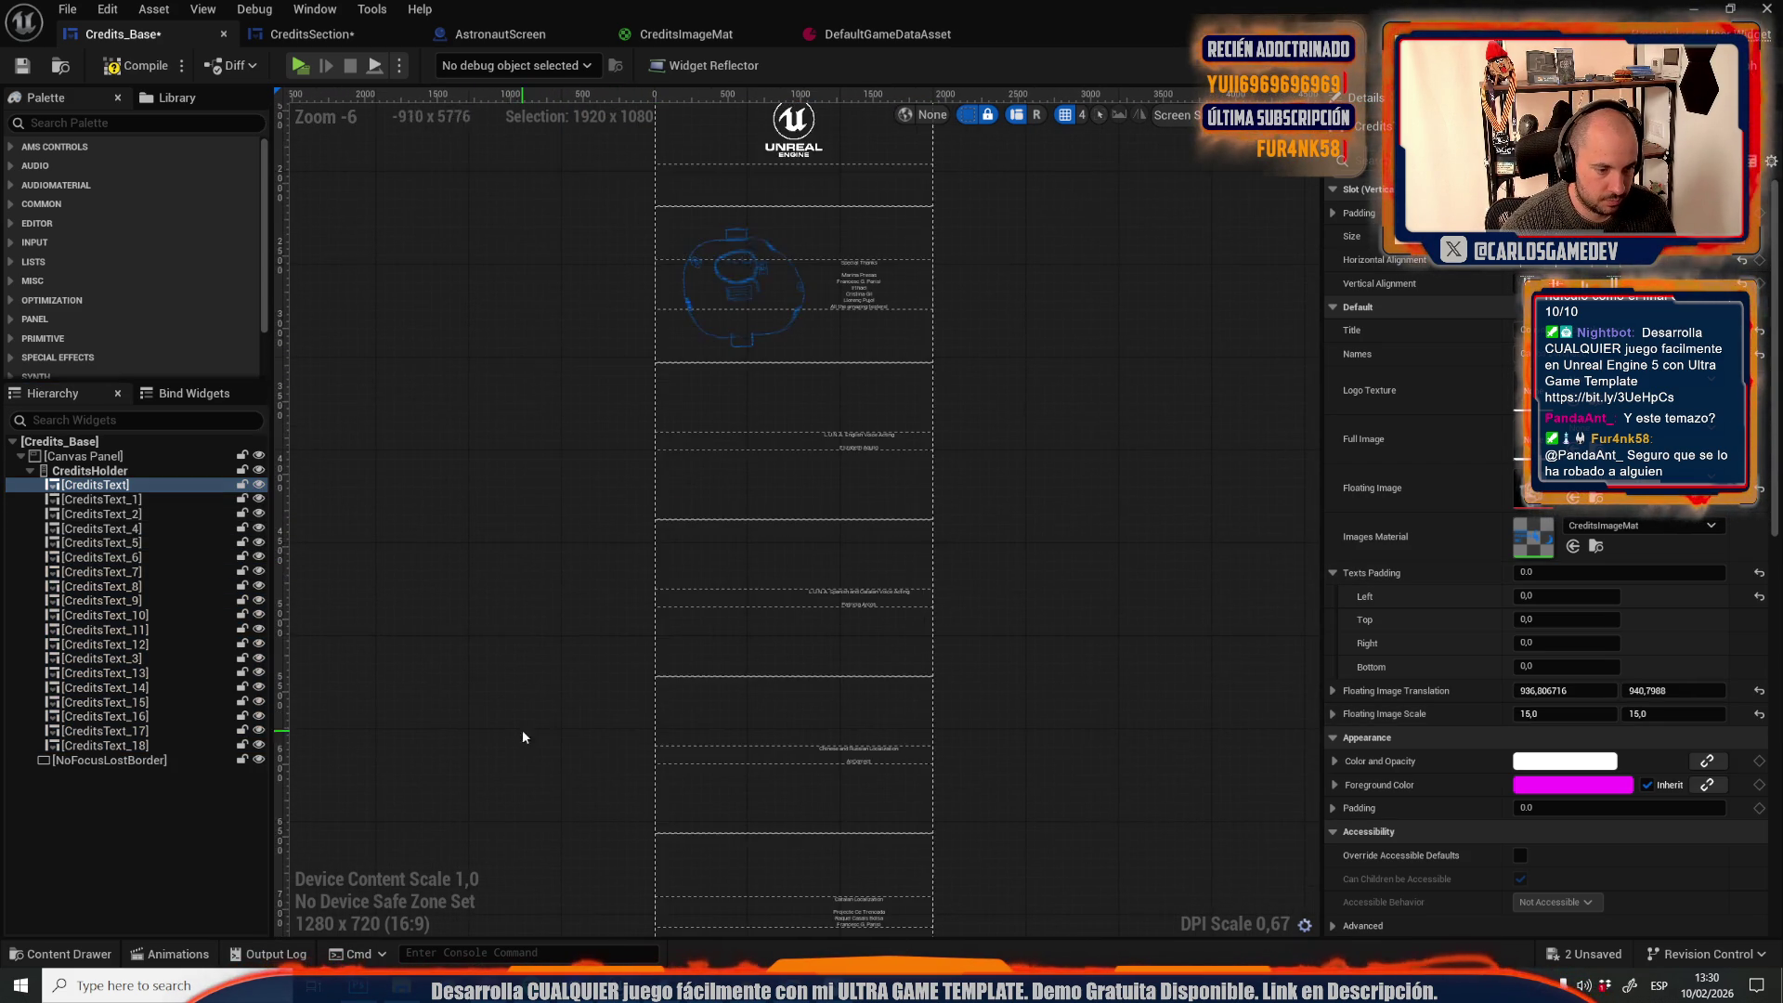
pyautogui.moveTo(446, 168); pyautogui.dragTo(446, 584)
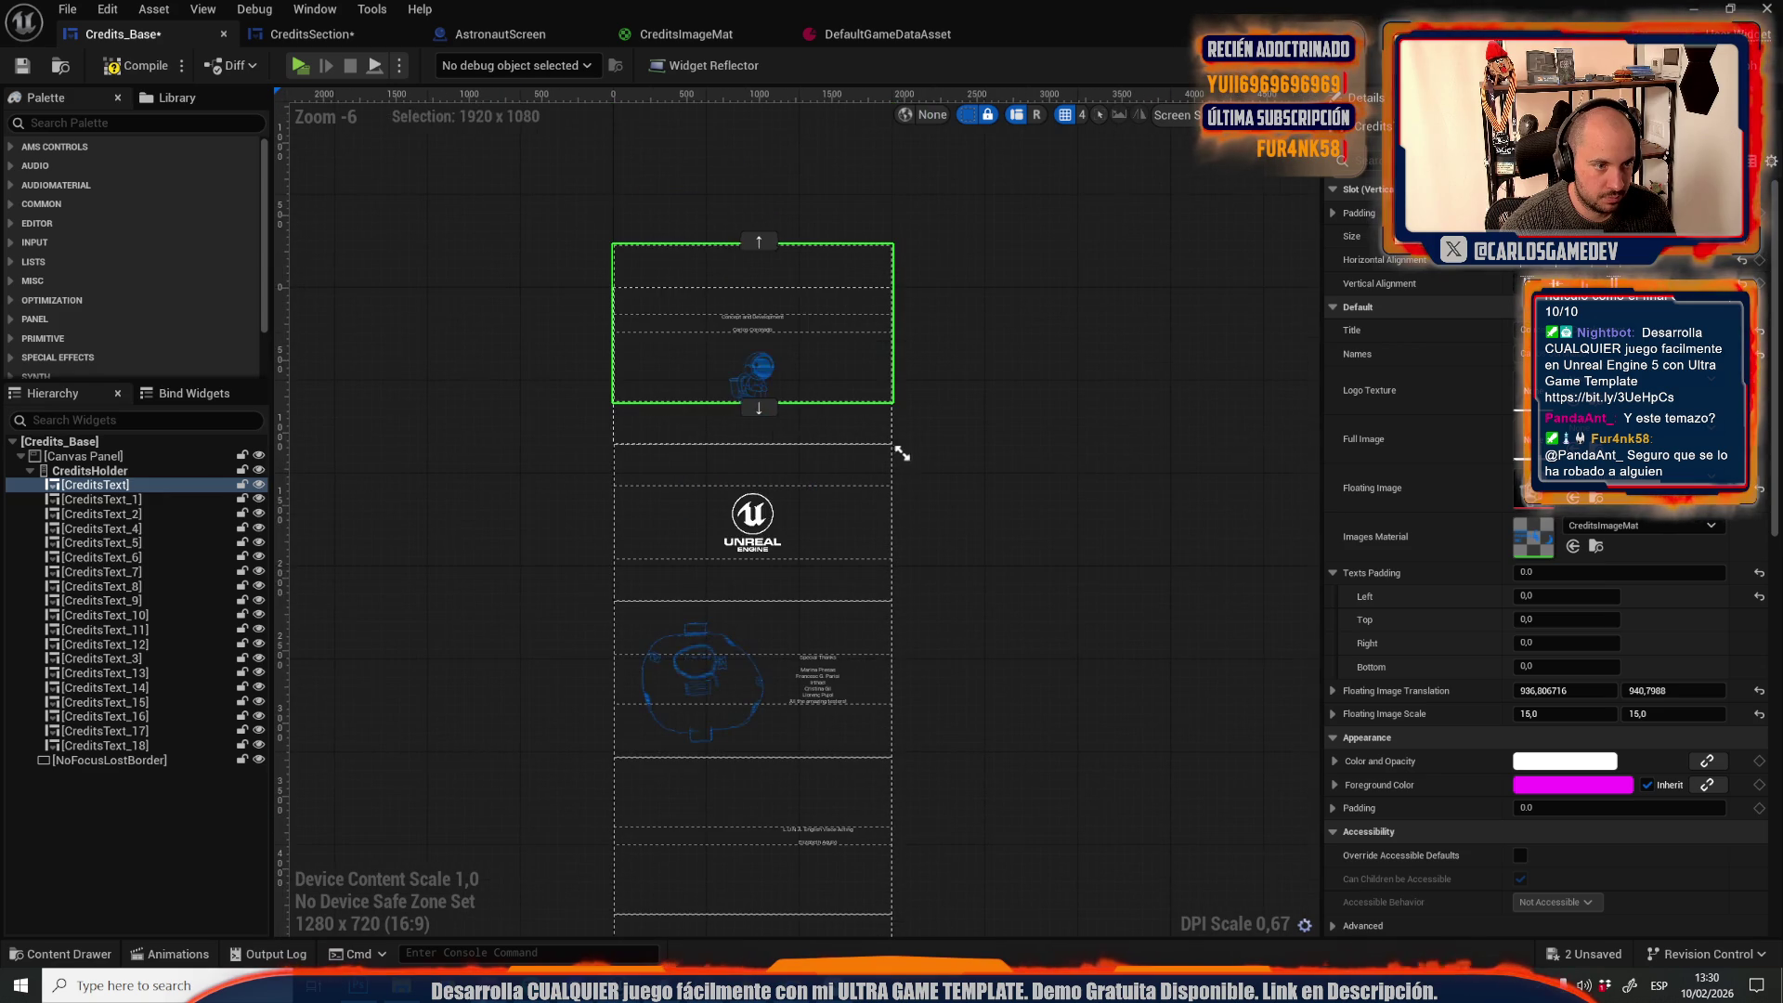
# Toggle visibility of the canvas panel, CreditsText and CreditsText_1 to compare the layout
pyautogui.click(258, 456)
pyautogui.click(258, 456)
pyautogui.click(259, 470)
pyautogui.click(258, 470)
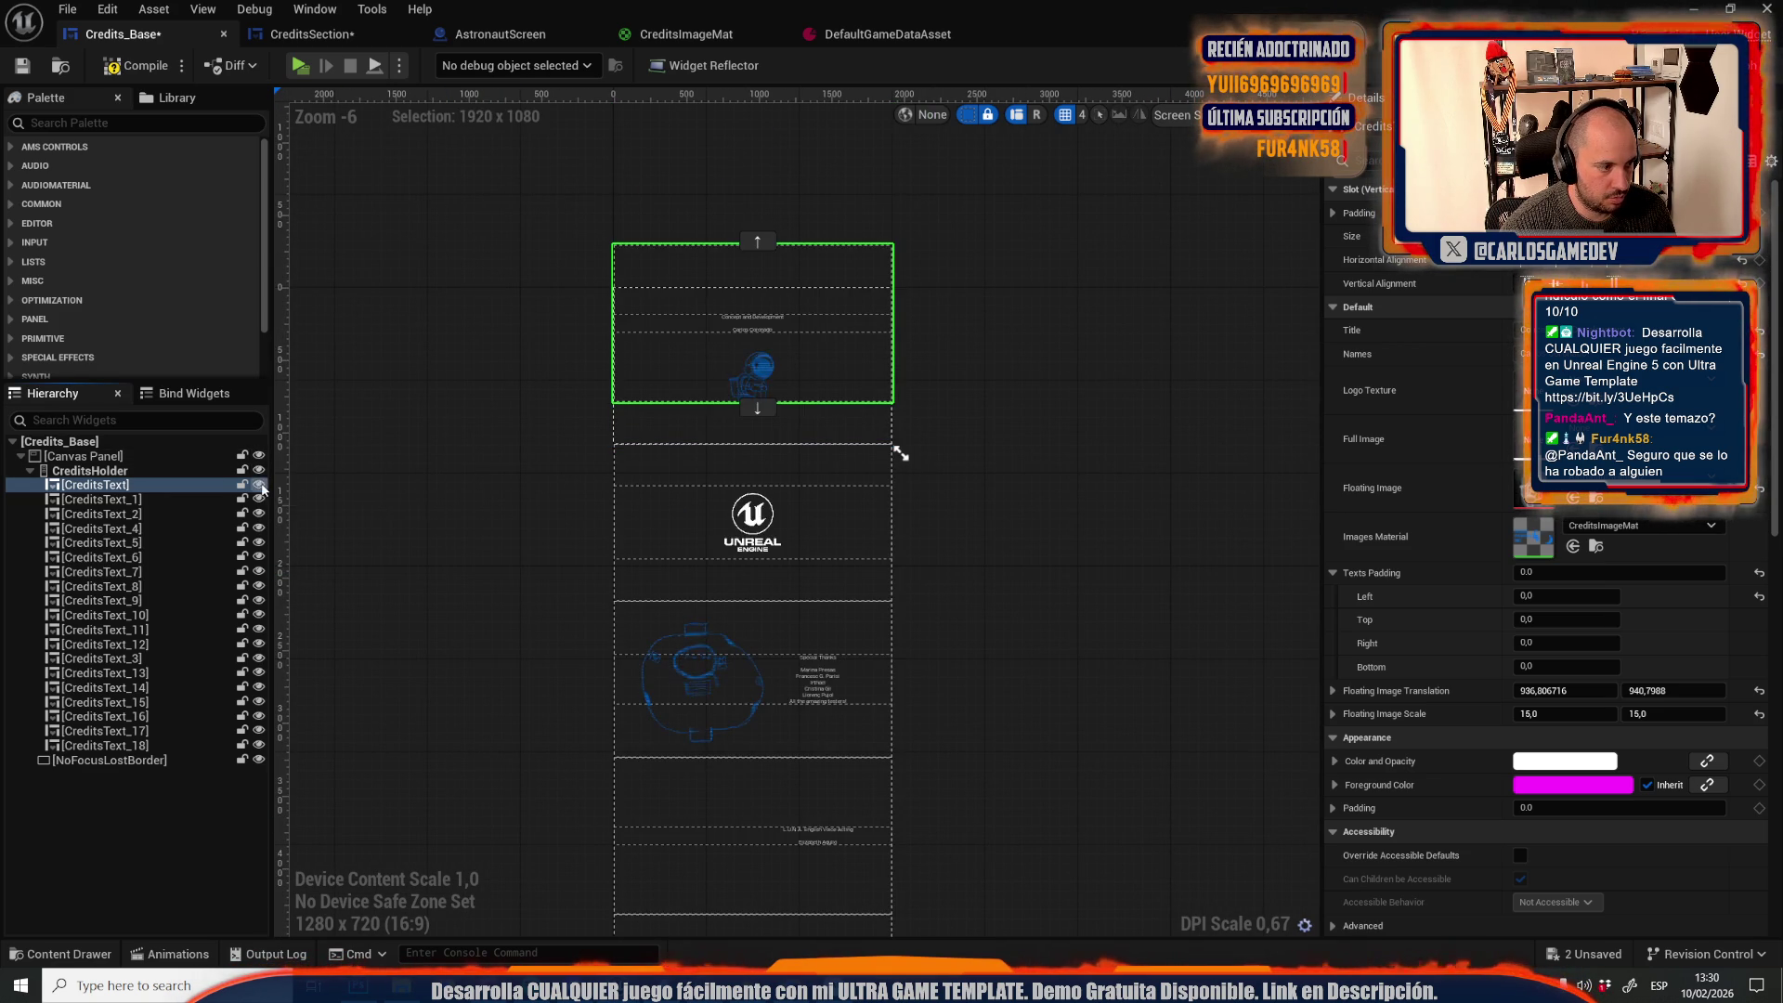
pyautogui.click(259, 485)
pyautogui.click(259, 485)
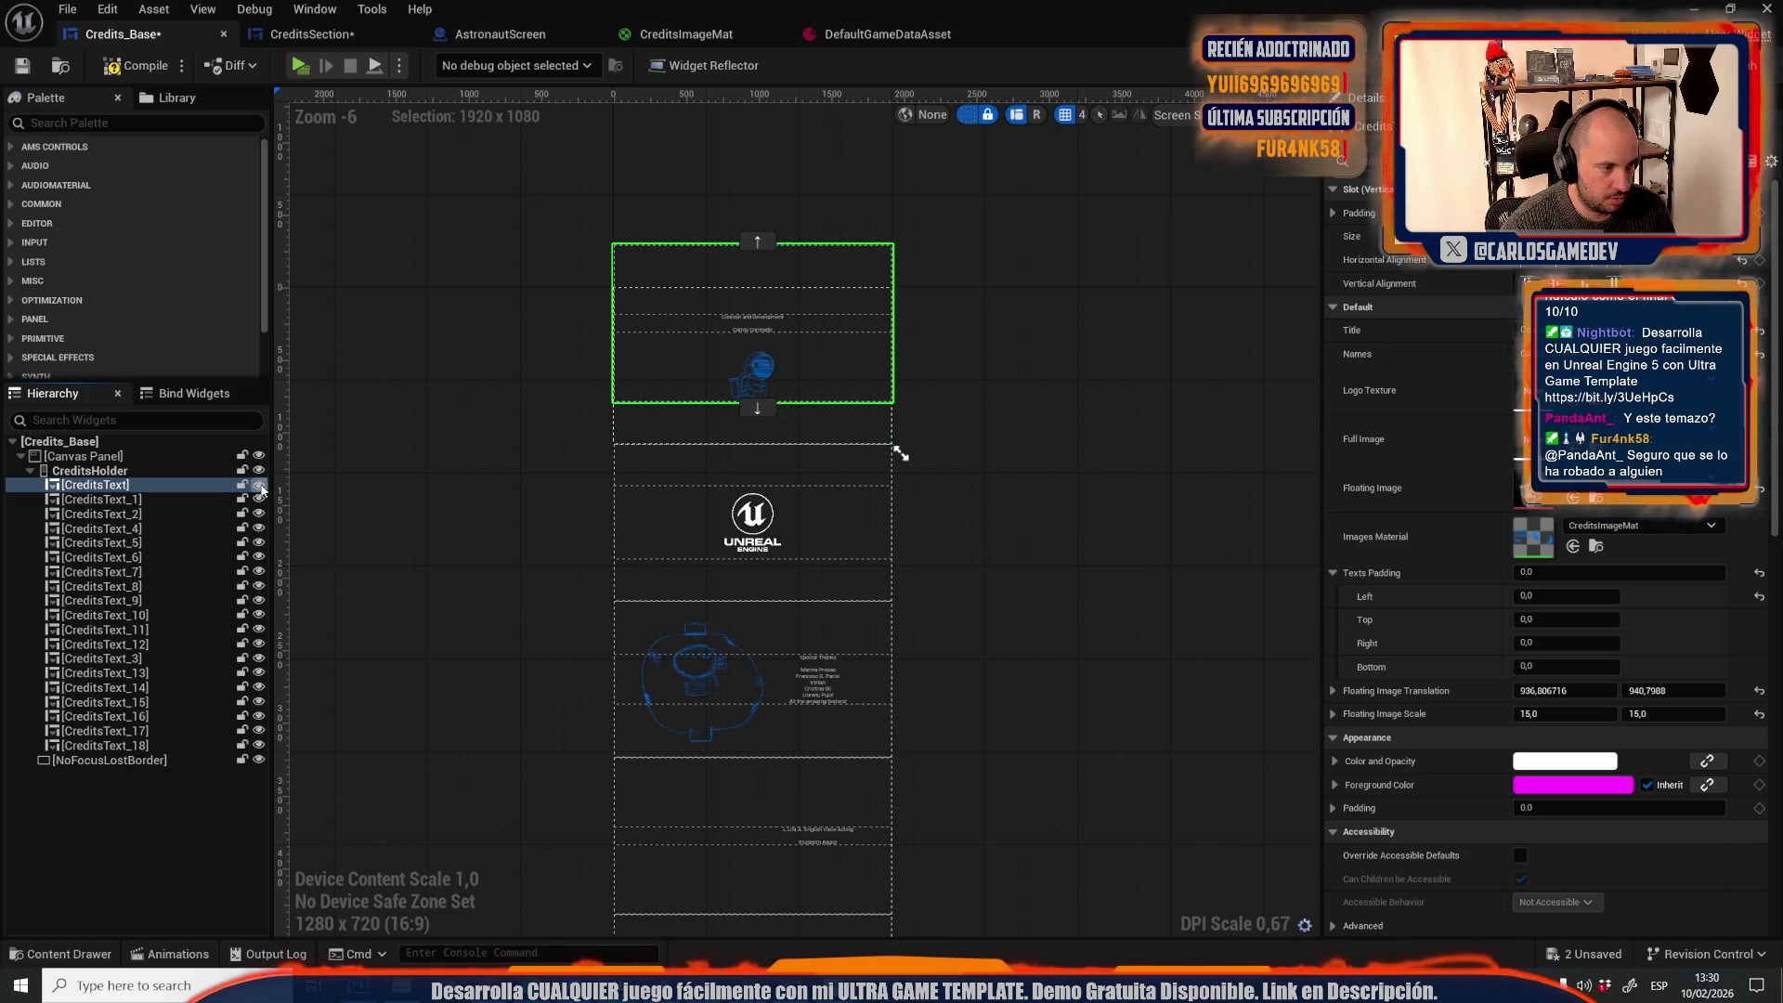
pyautogui.click(260, 485)
pyautogui.click(259, 499)
pyautogui.click(260, 499)
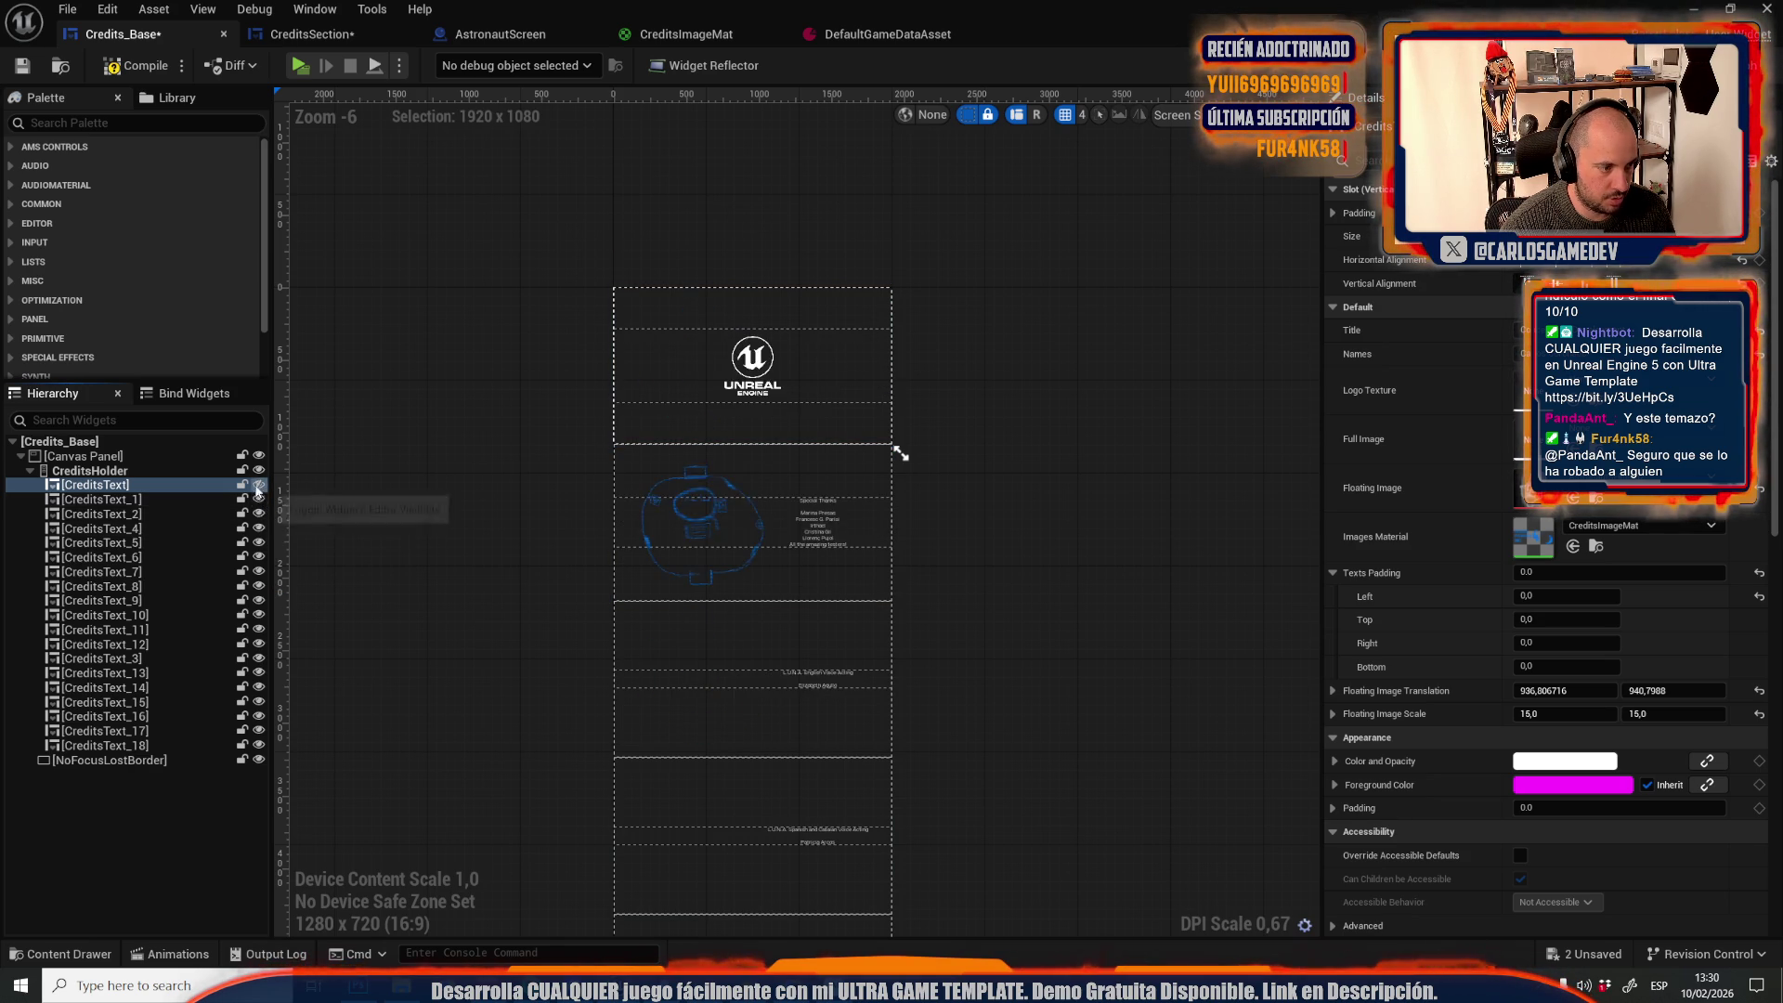
pyautogui.click(259, 485)
pyautogui.click(641, 836)
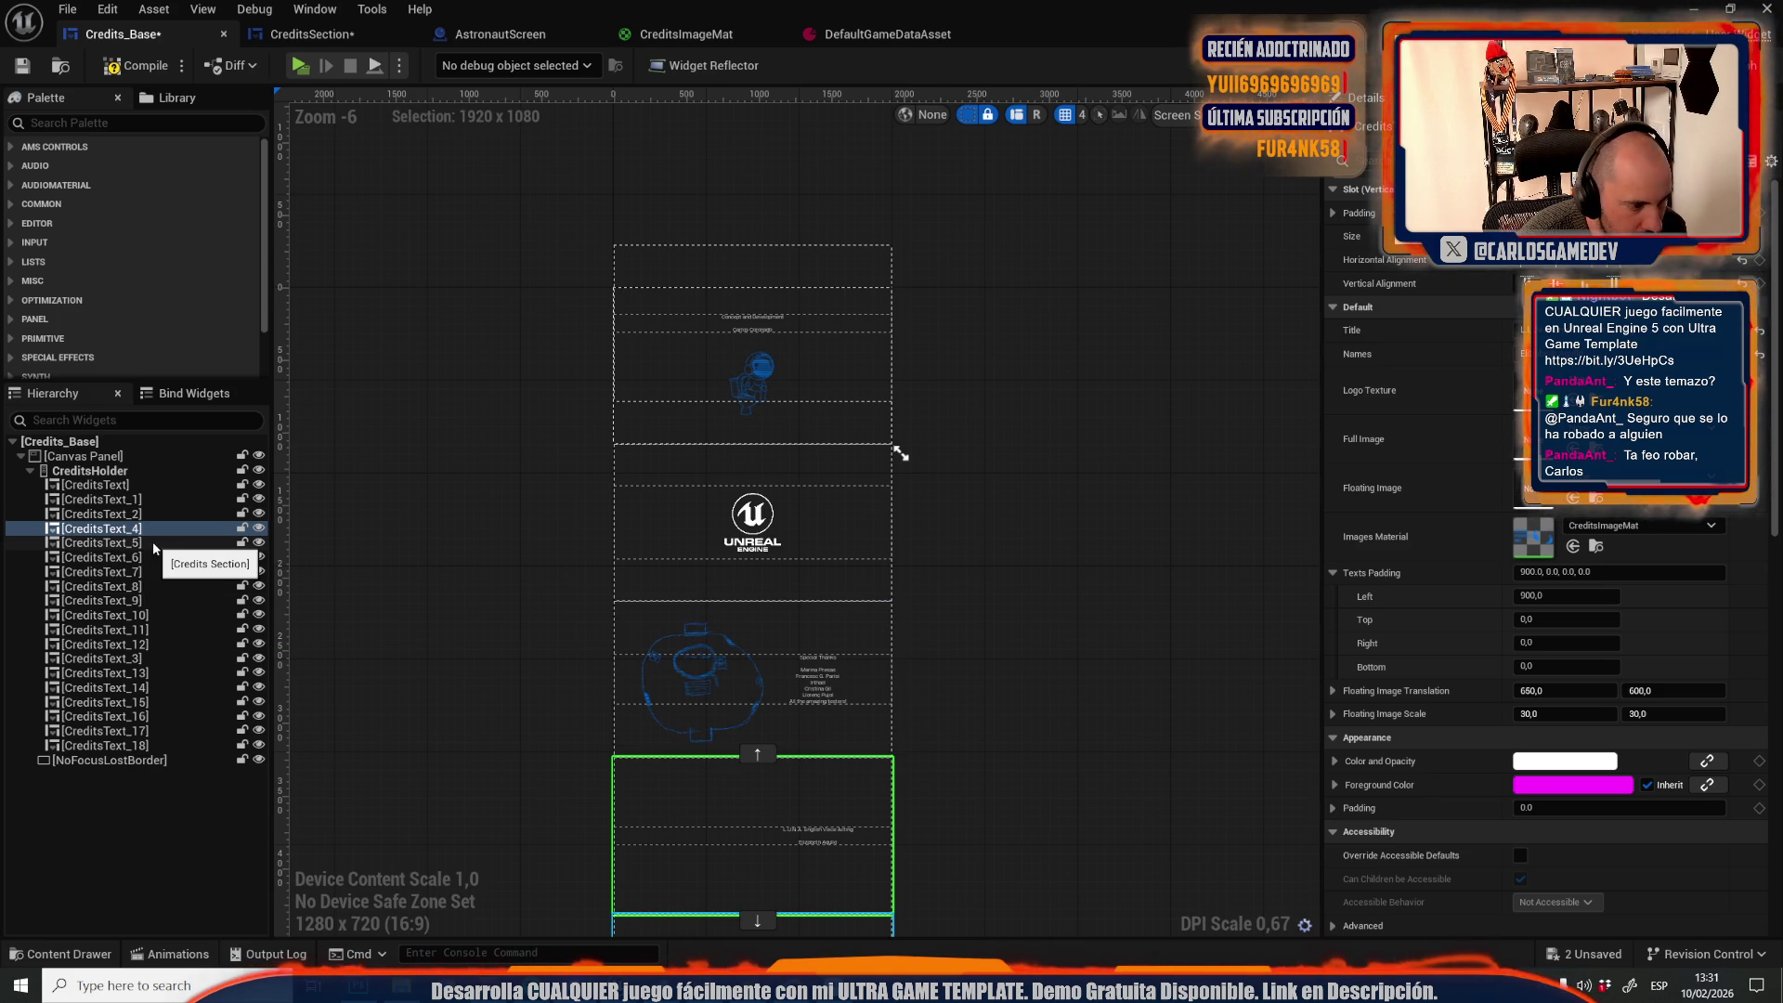
# Locate CreditsText_11 and add a new line to its Names list
pyautogui.click(129, 557)
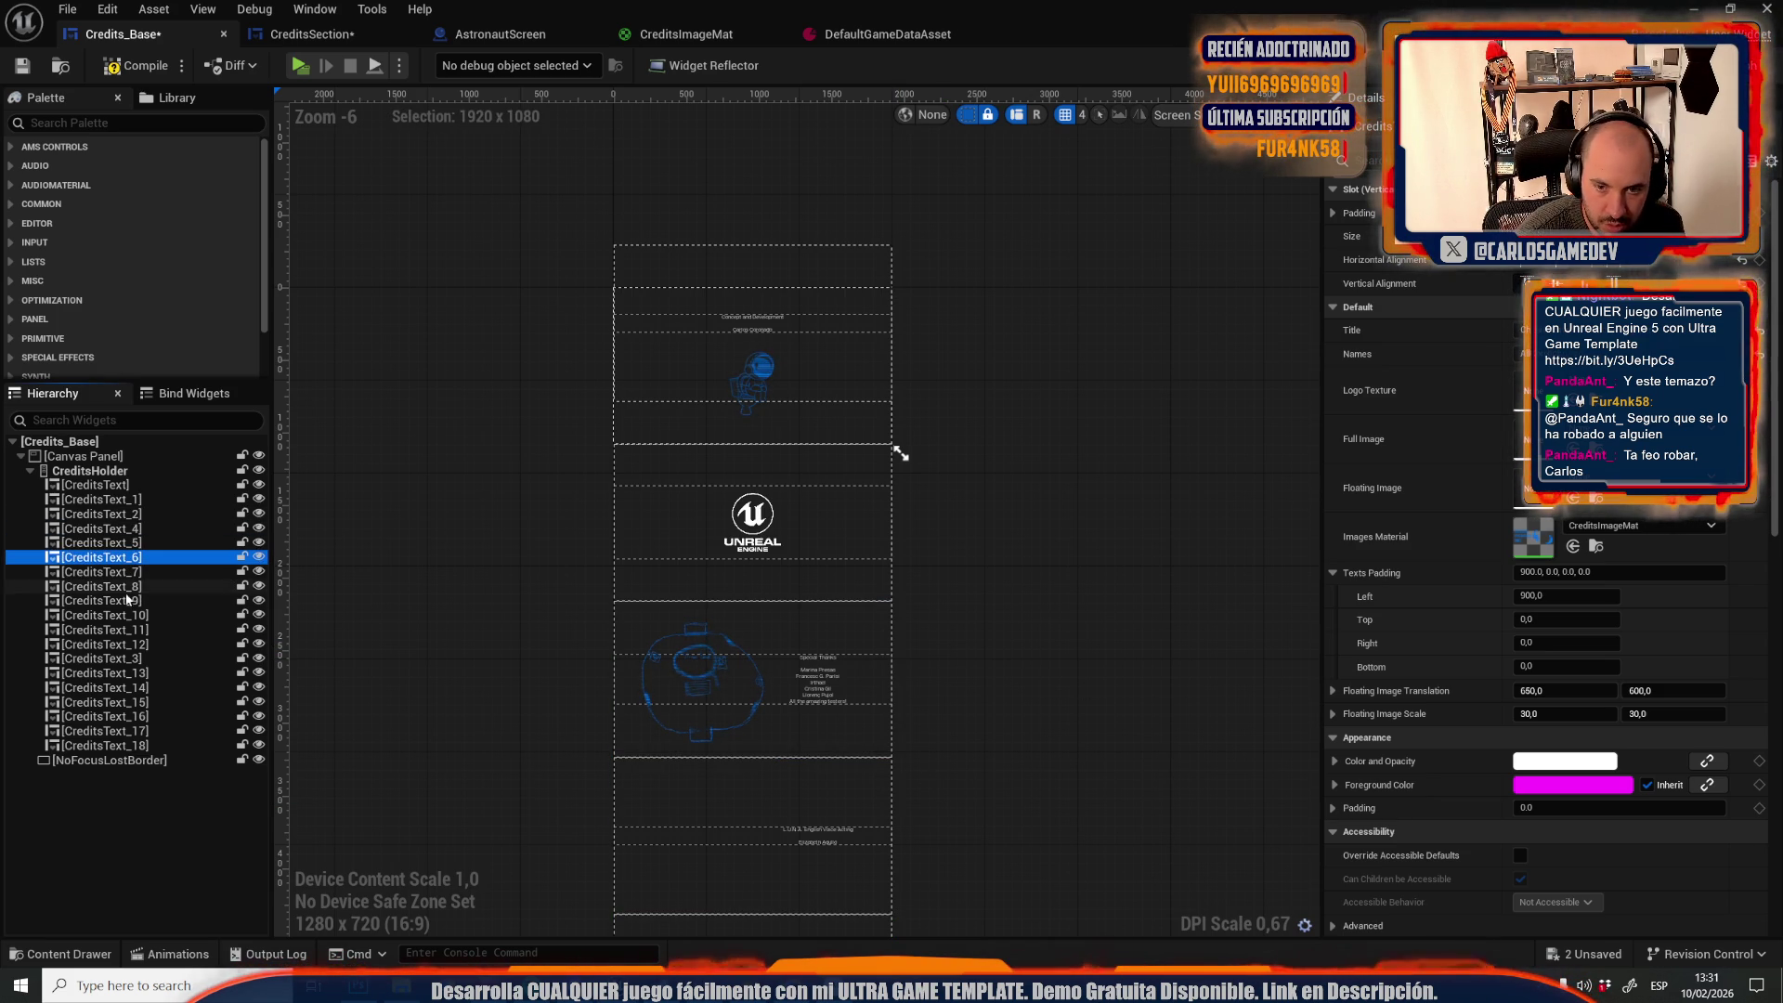
pyautogui.click(135, 703)
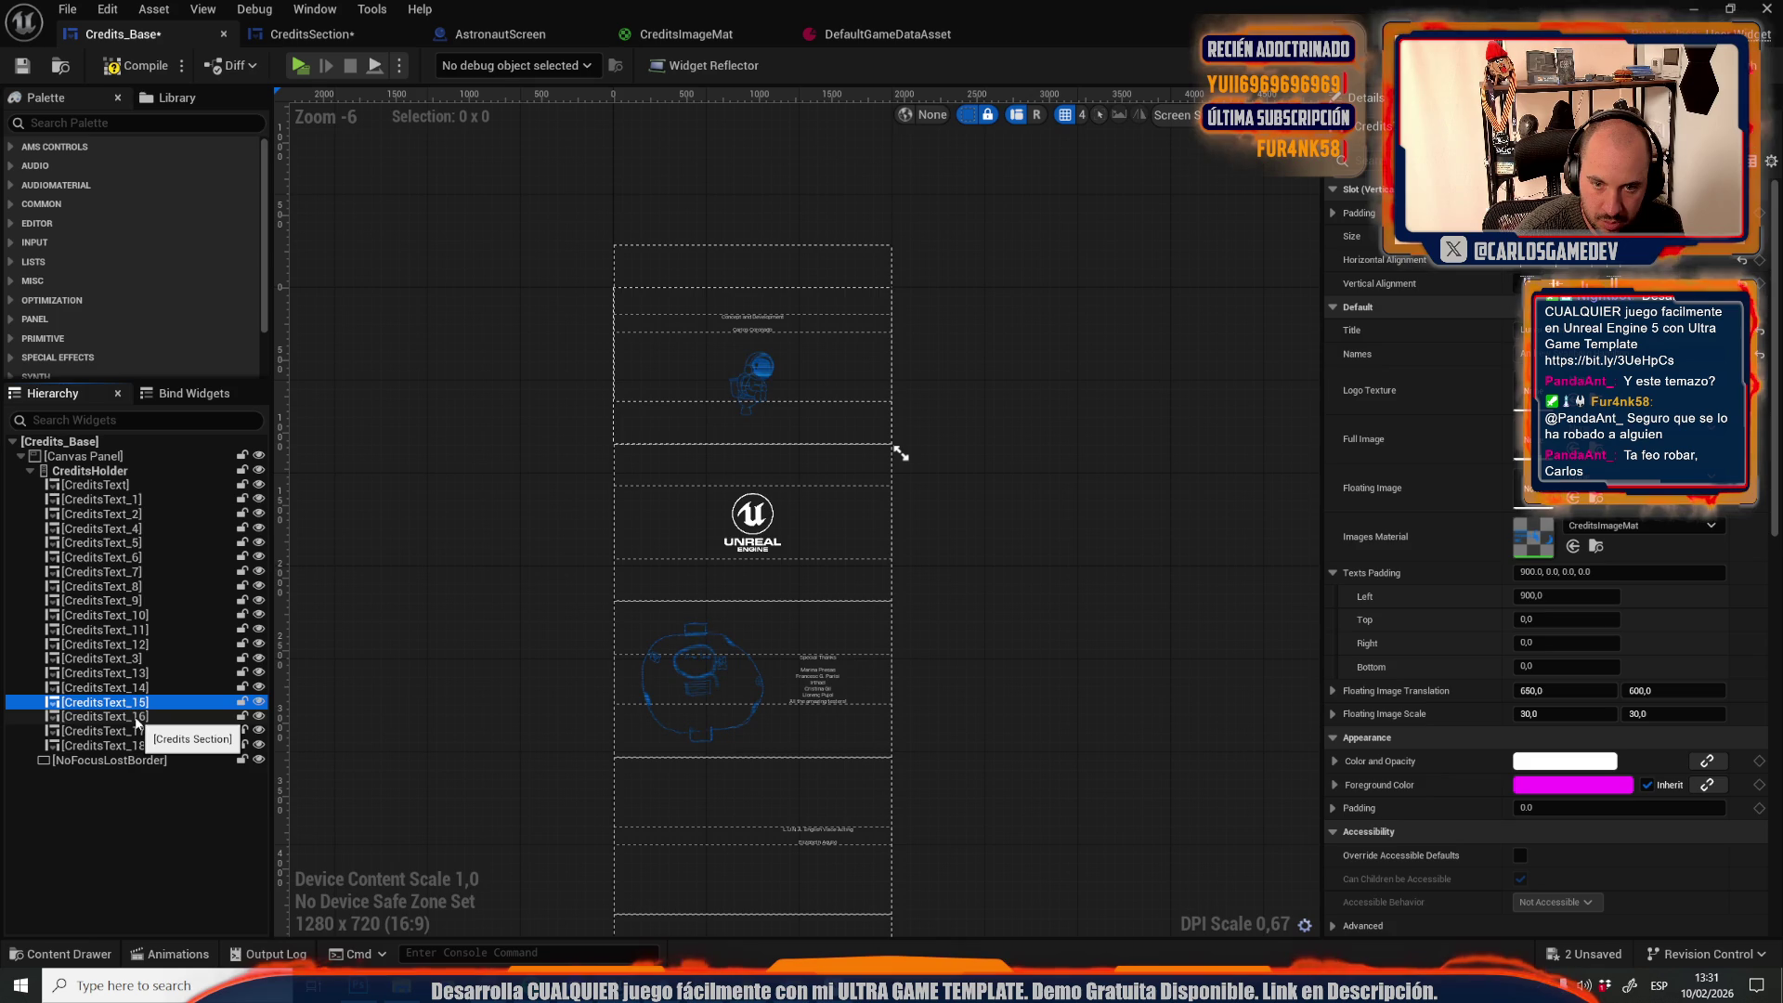
pyautogui.click(130, 672)
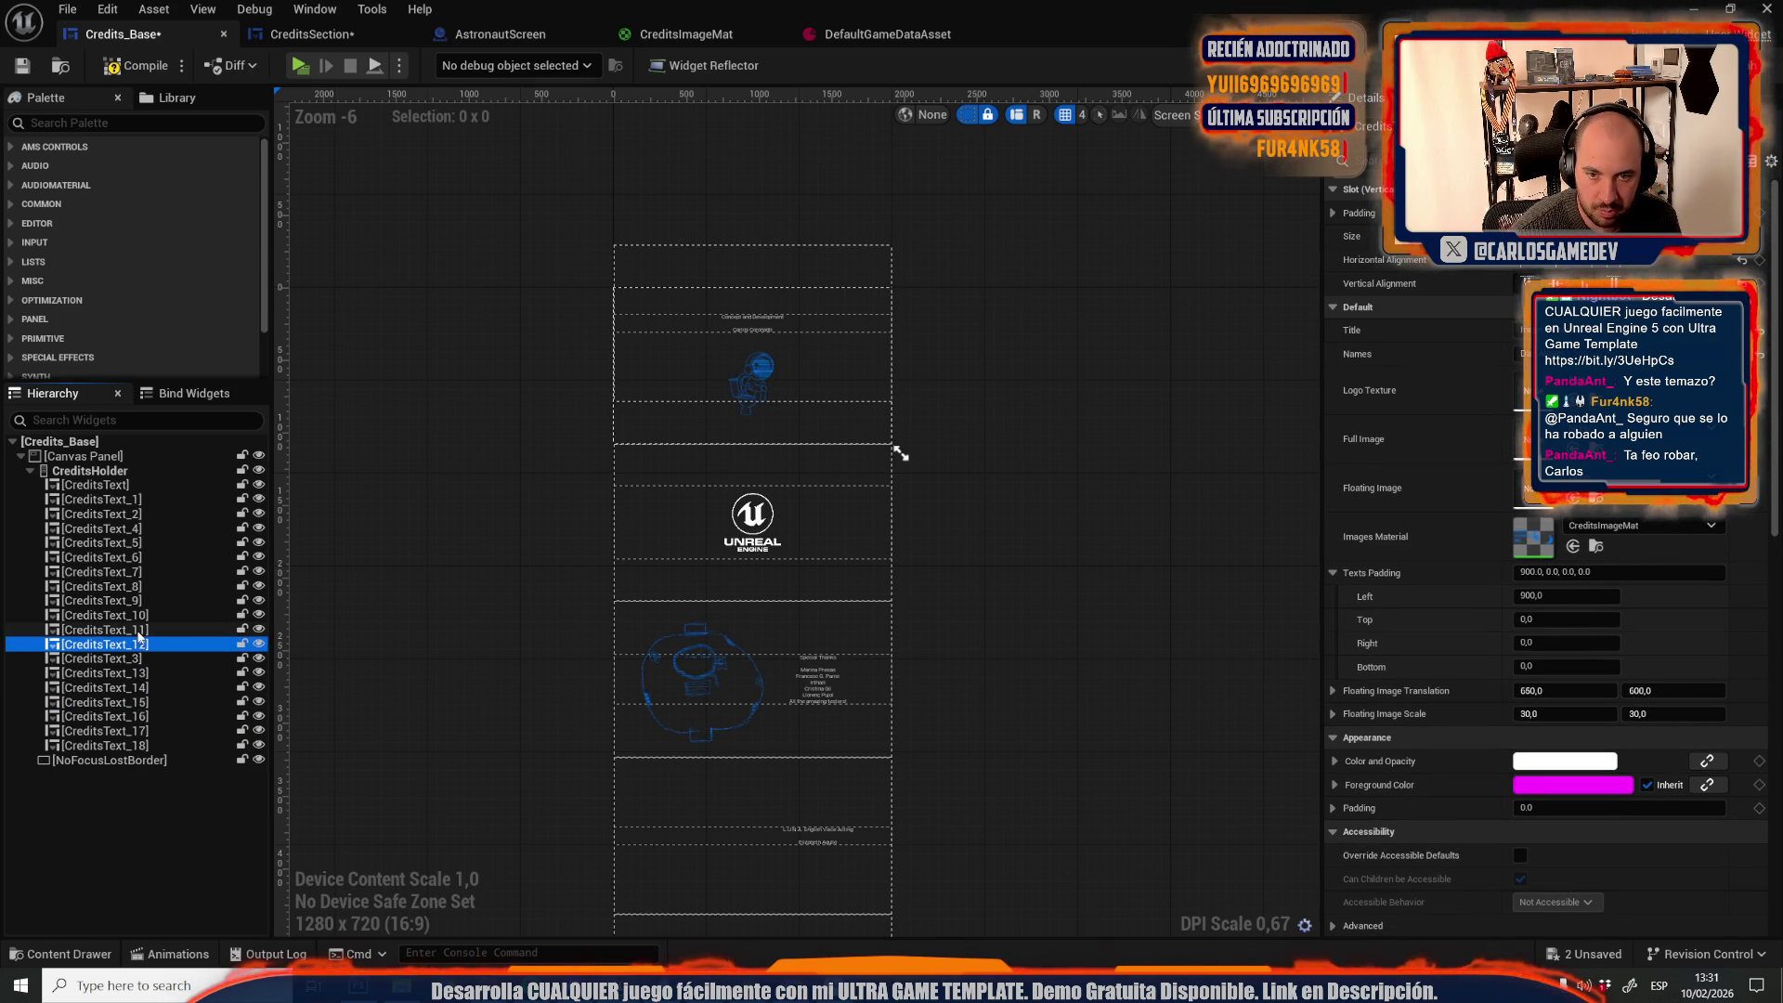
pyautogui.click(138, 632)
pyautogui.click(1524, 356)
pyautogui.hotkey('shift', 'Return')
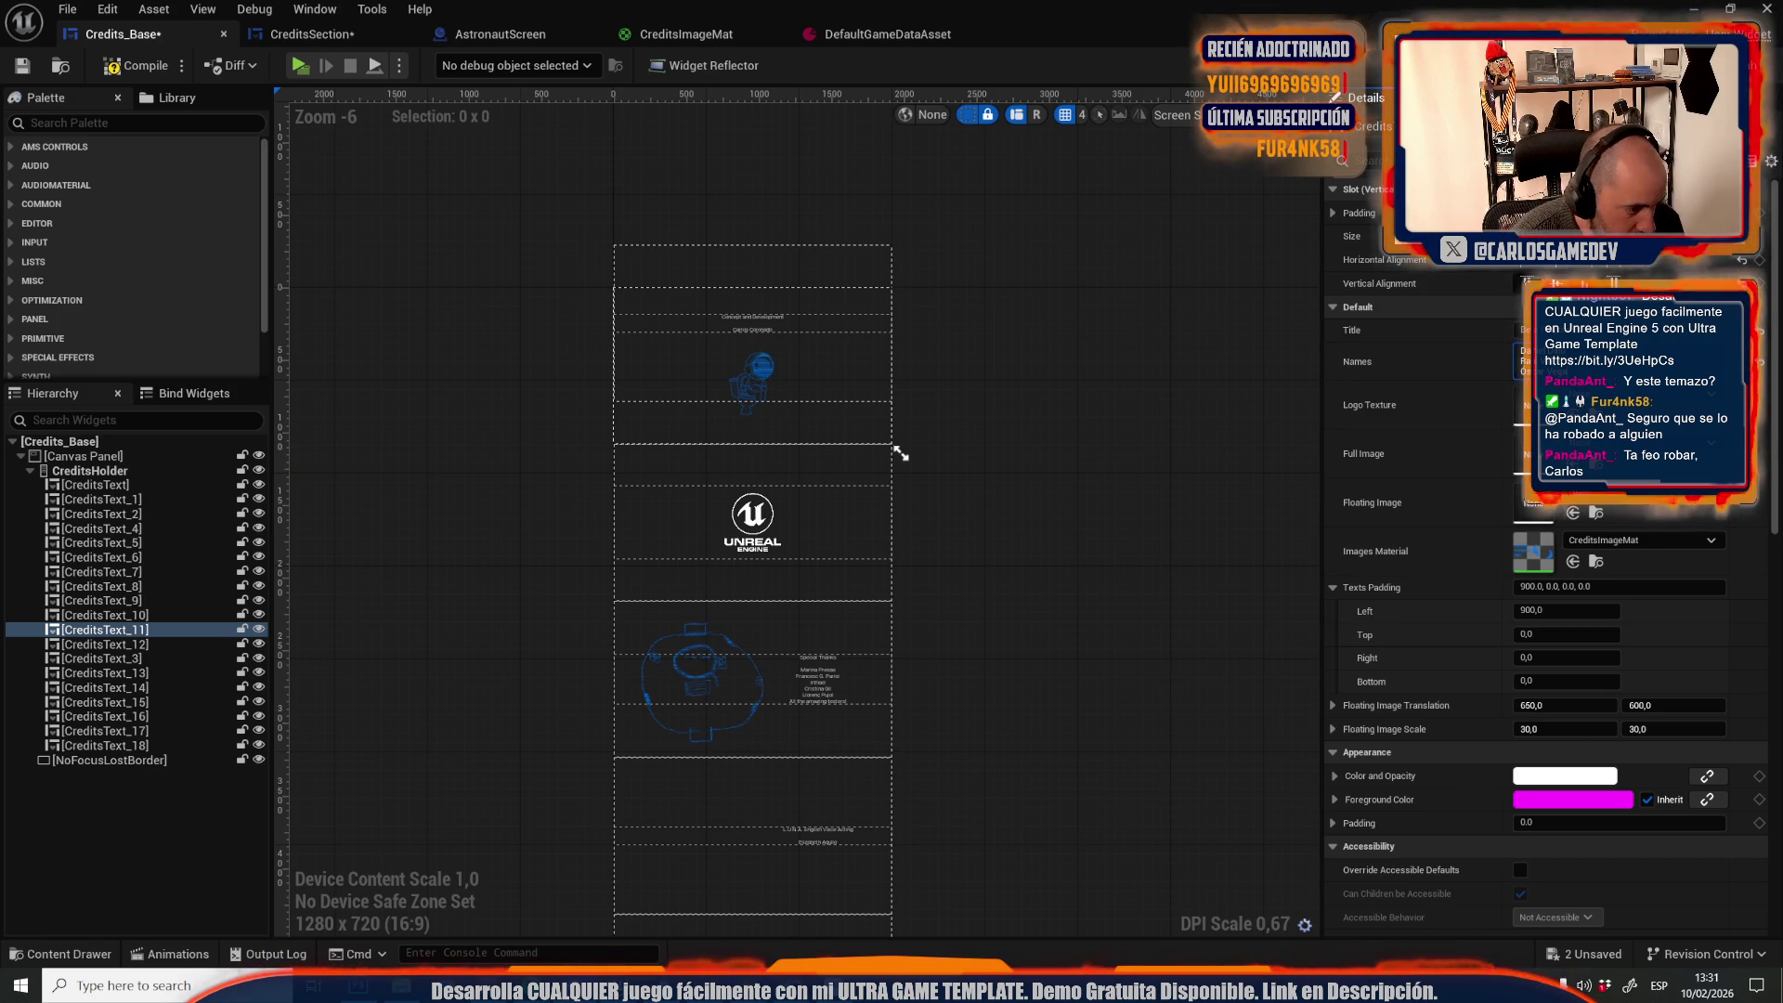
# Inspect the CreditsText_10, CreditsText_9 and CreditsText_8 entries
pyautogui.click(121, 617)
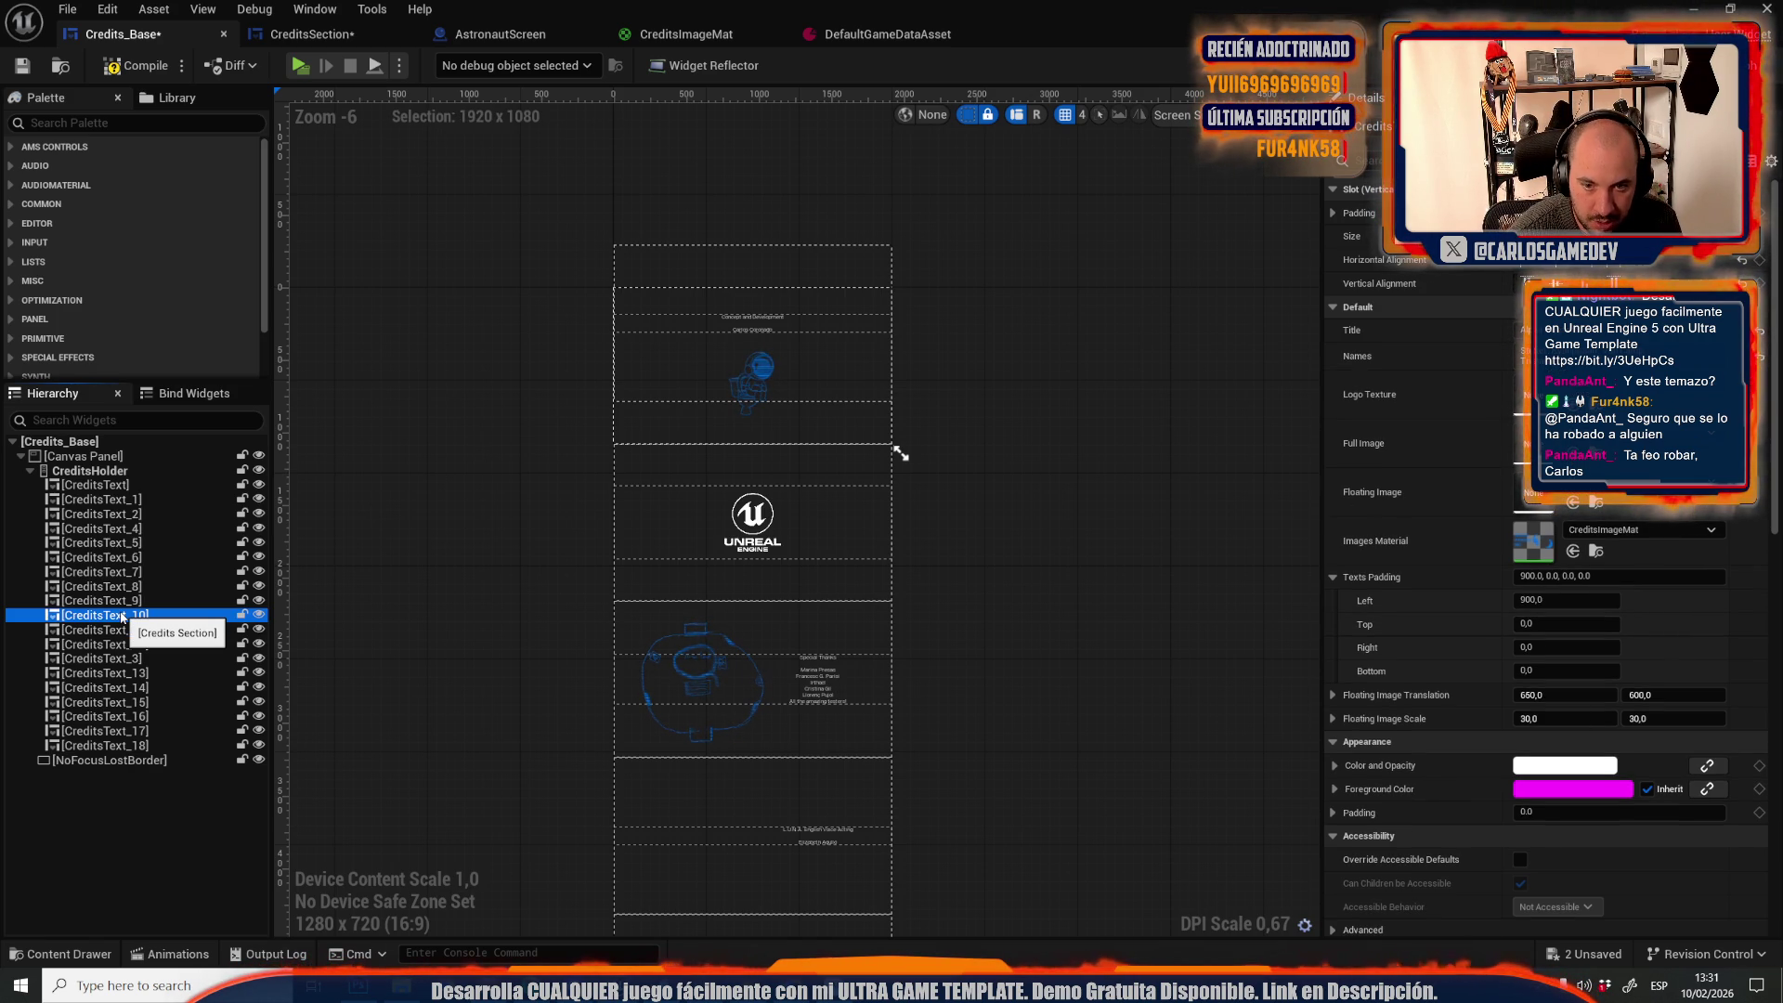
pyautogui.click(124, 601)
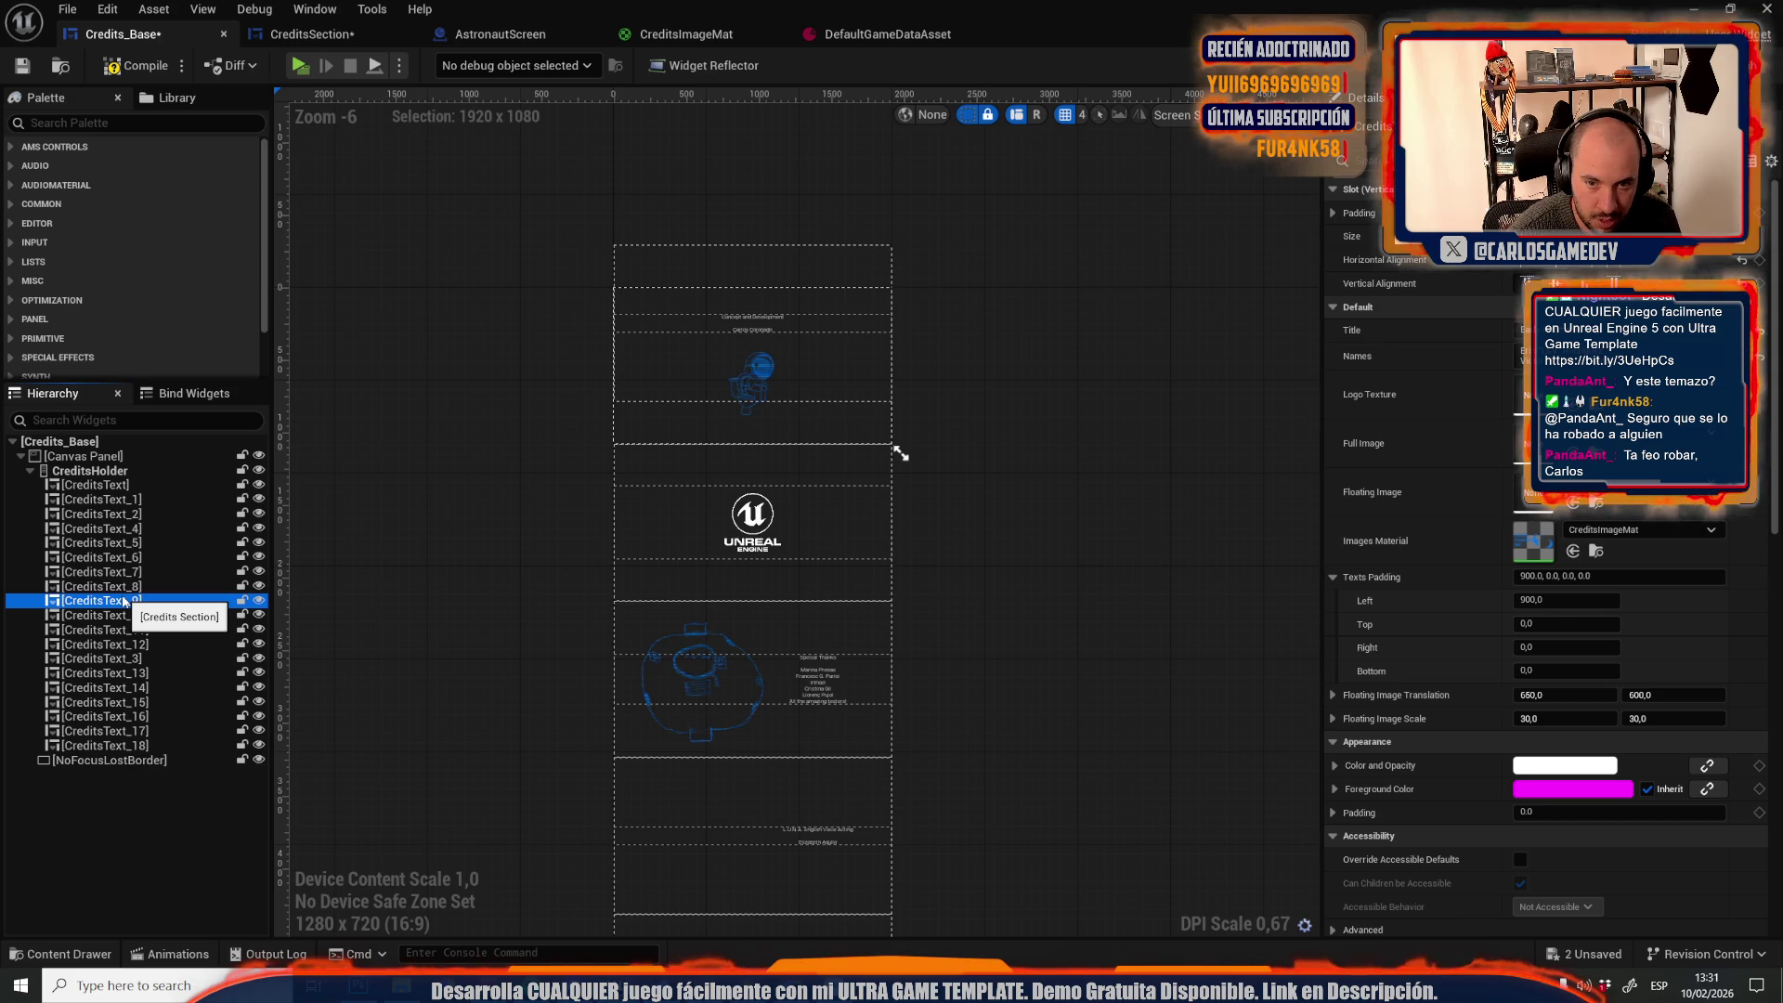
pyautogui.click(124, 586)
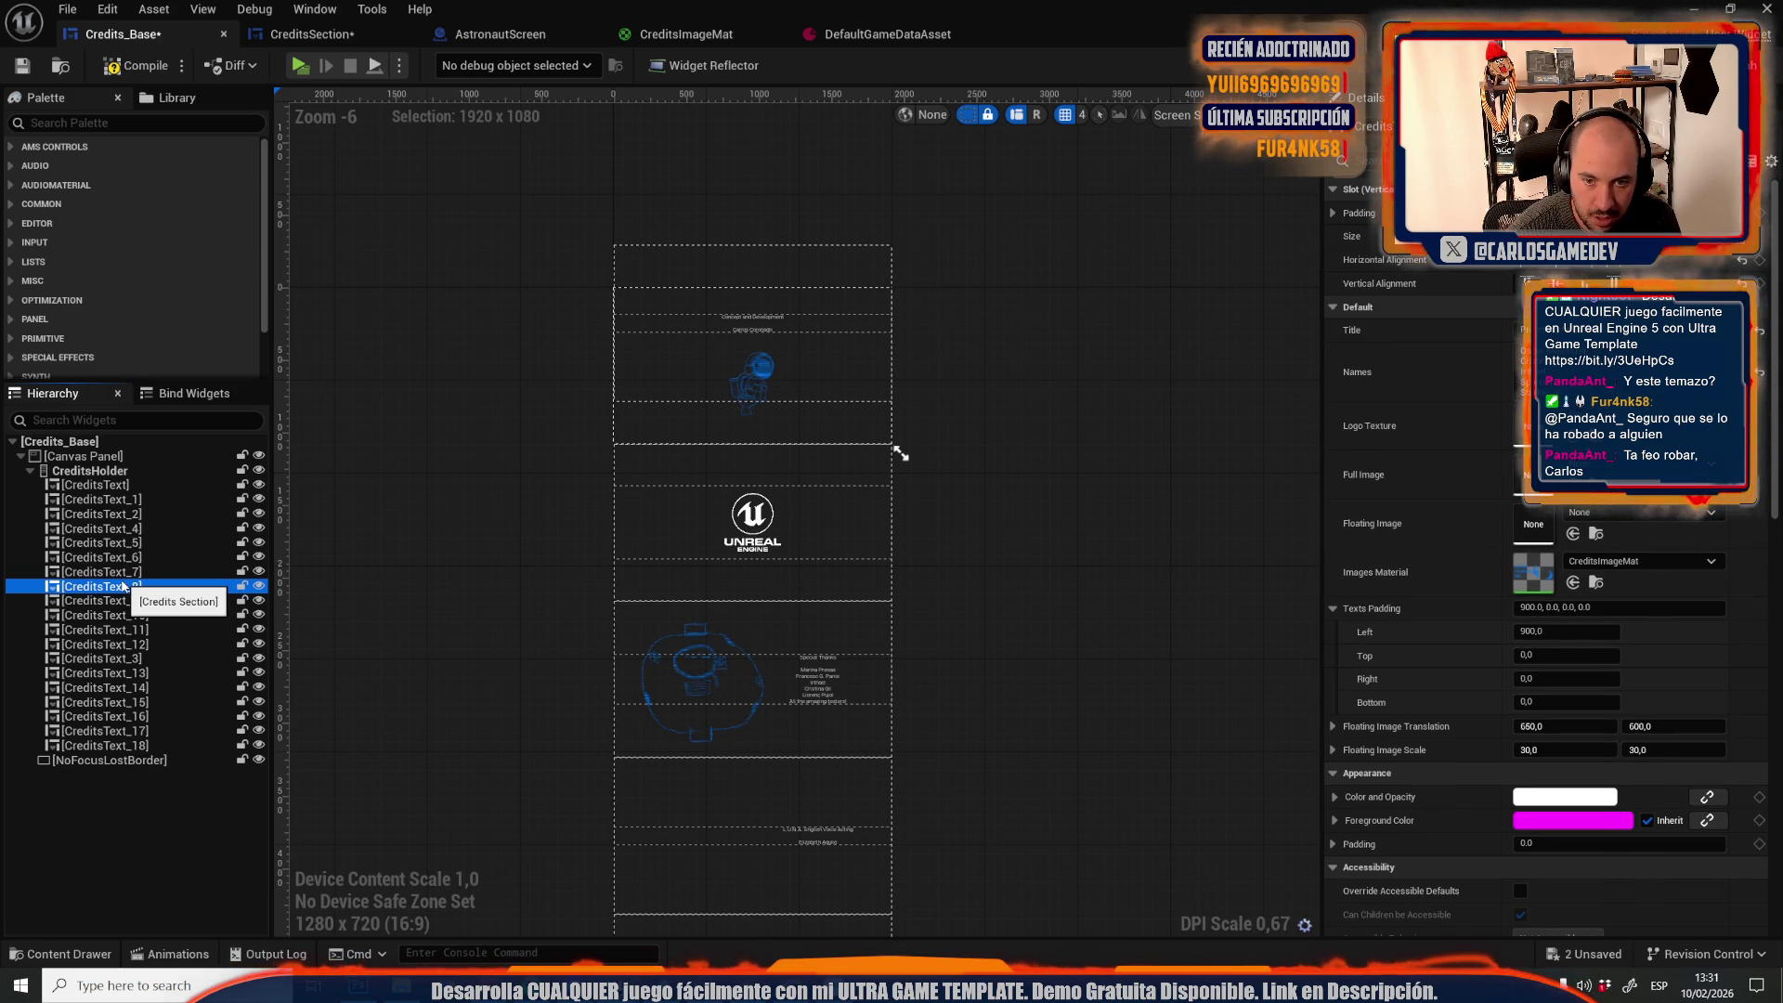
# Duplicate CreditsText_8 as CreditsText_19 and rewrite its Title and Names
pyautogui.rightClick(123, 586)
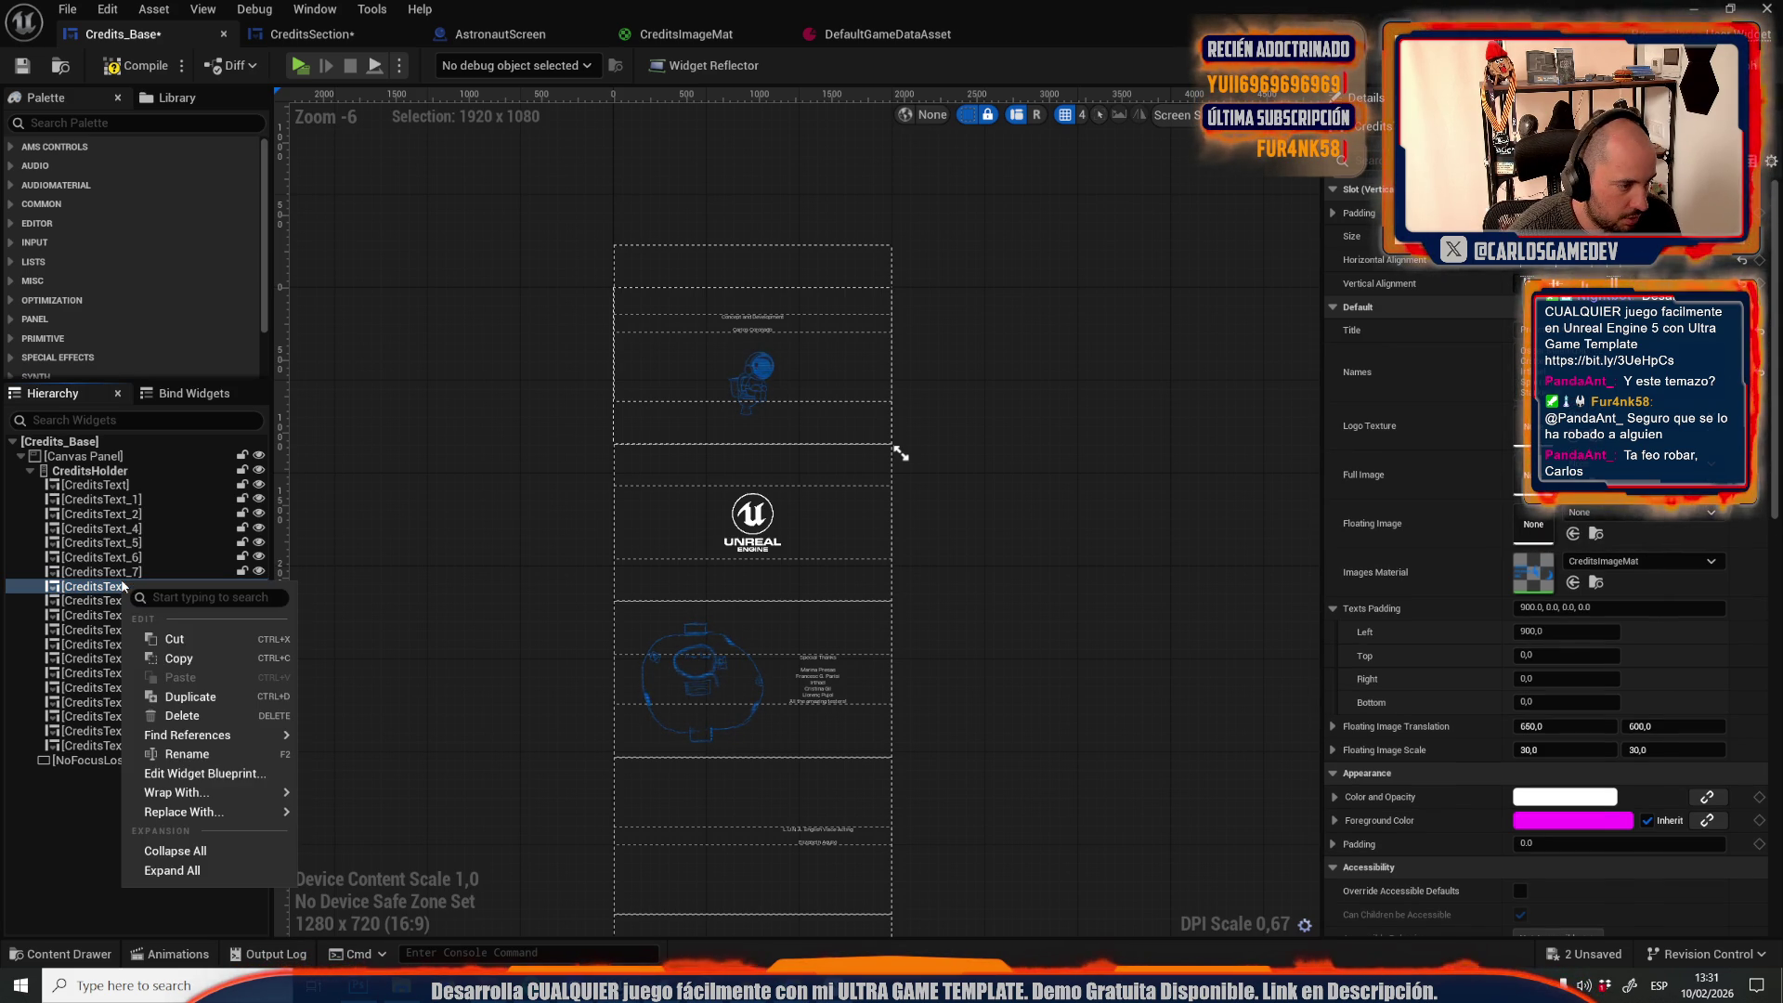
pyautogui.click(188, 697)
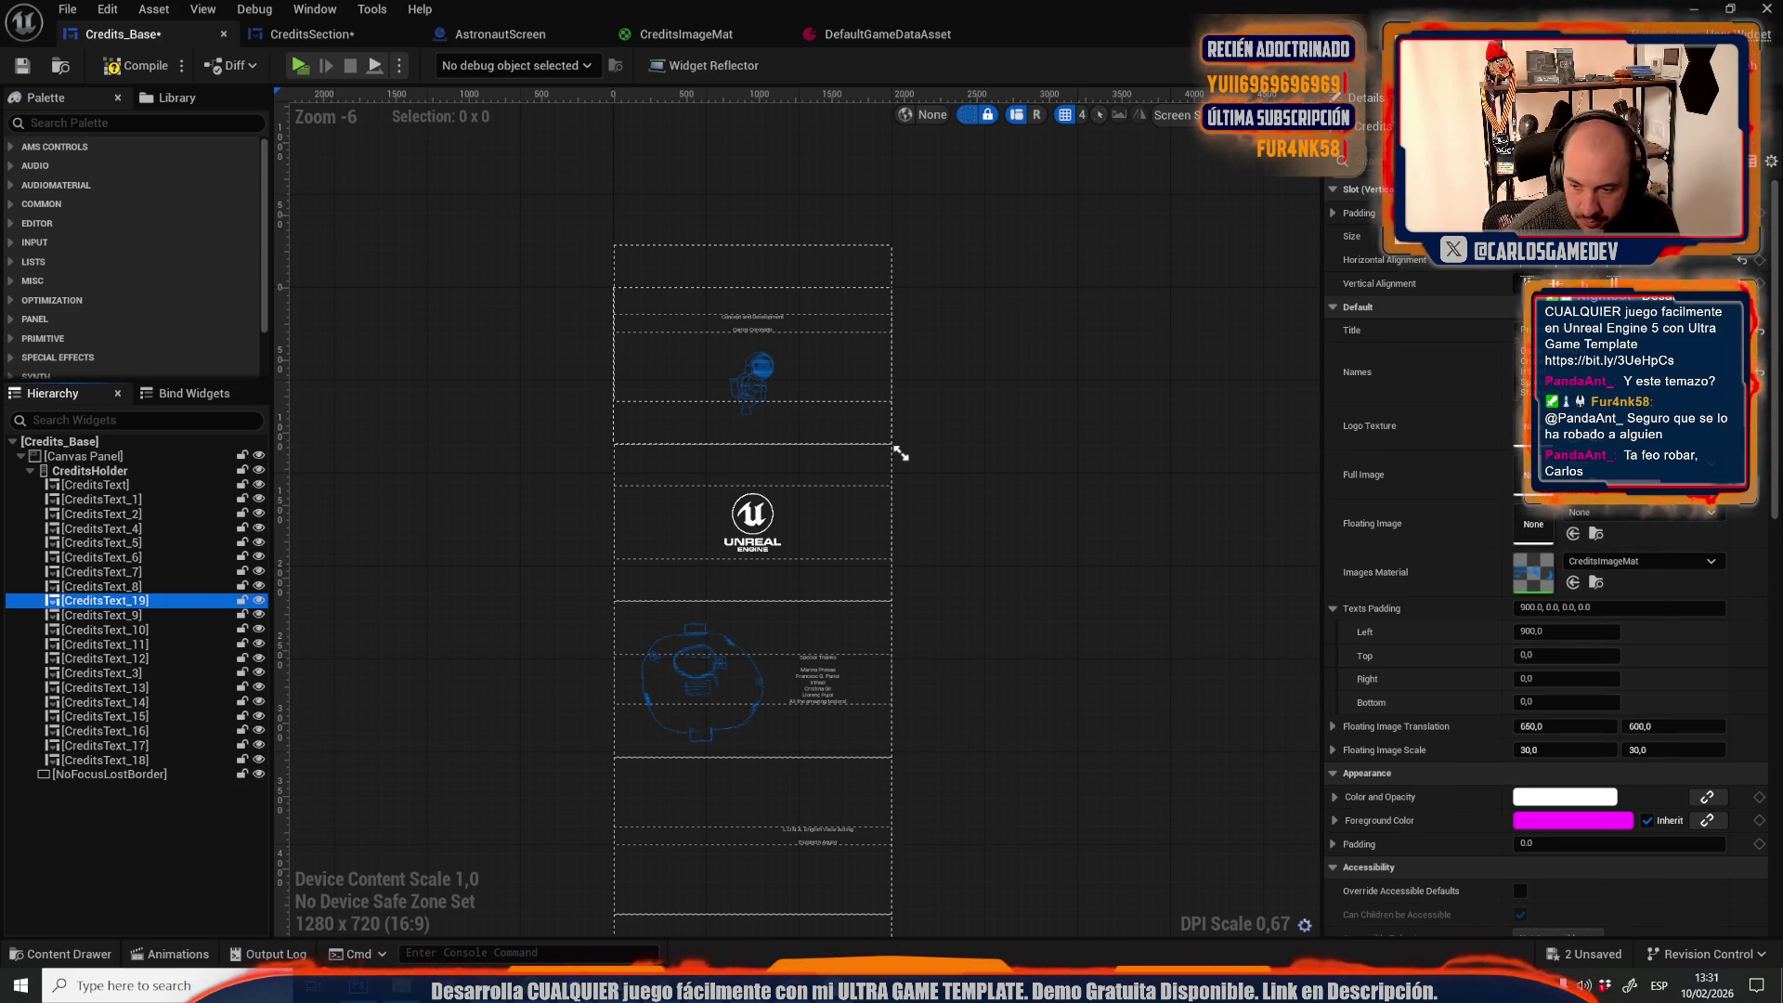
pyautogui.click(1524, 330)
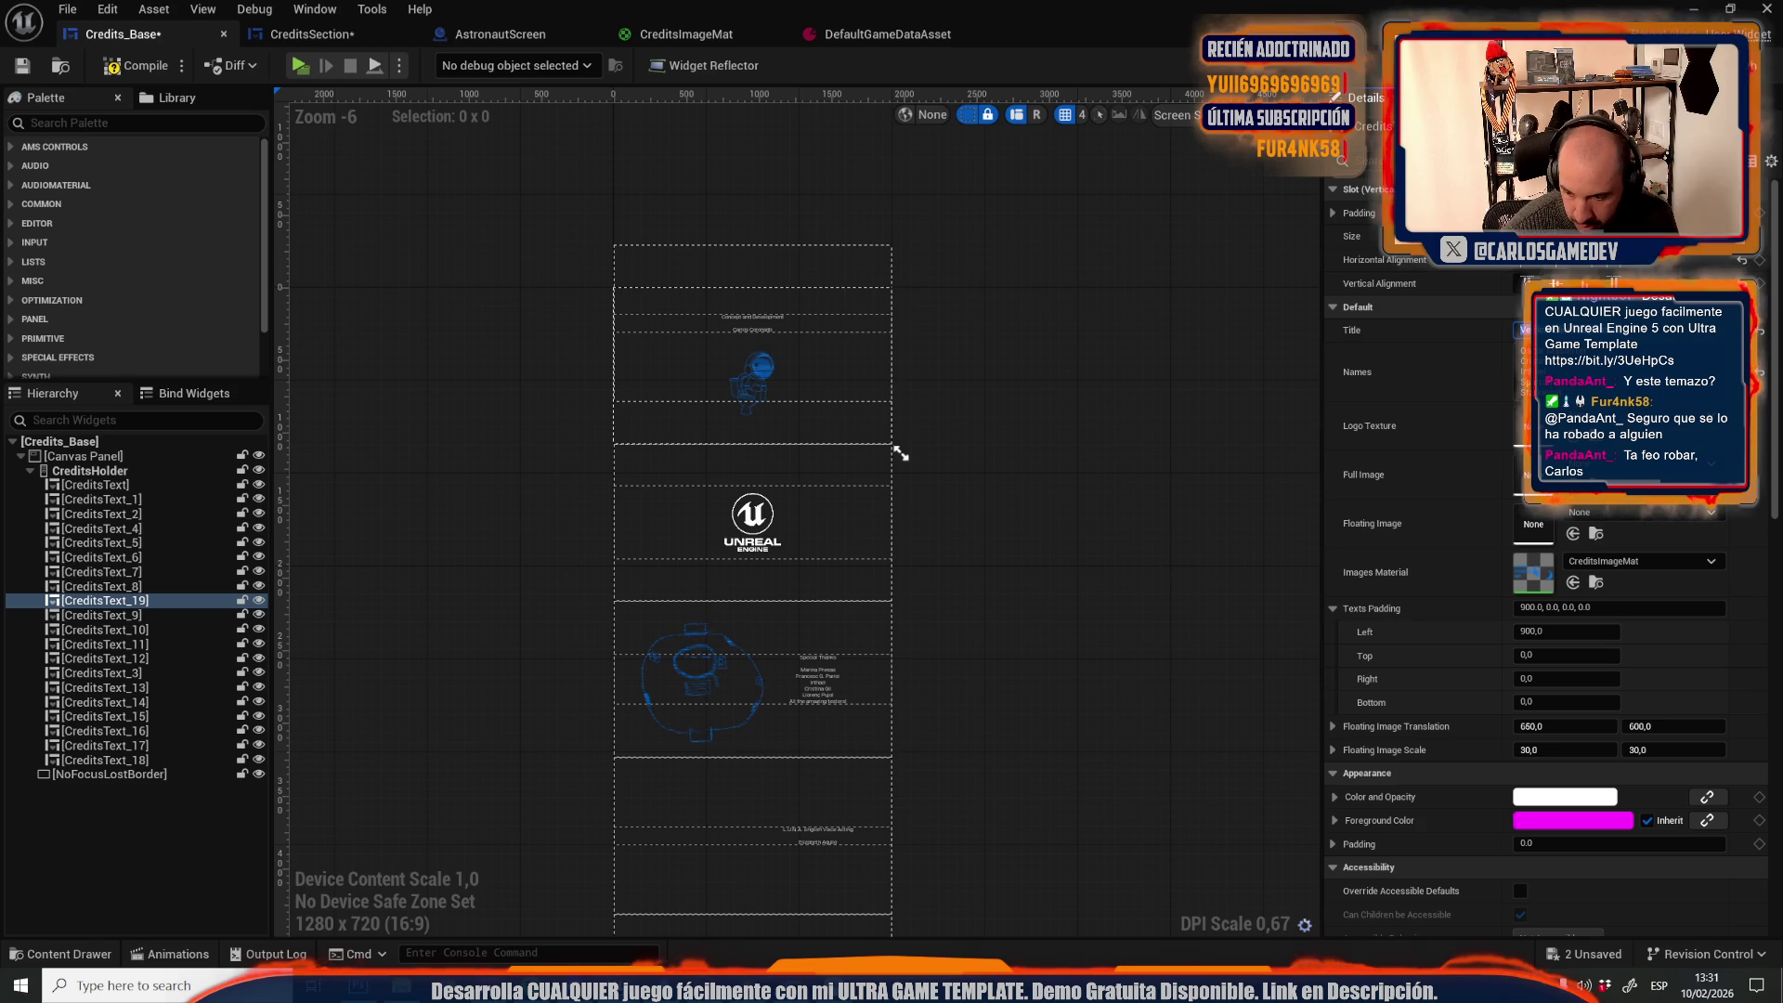
pyautogui.press('Tab')
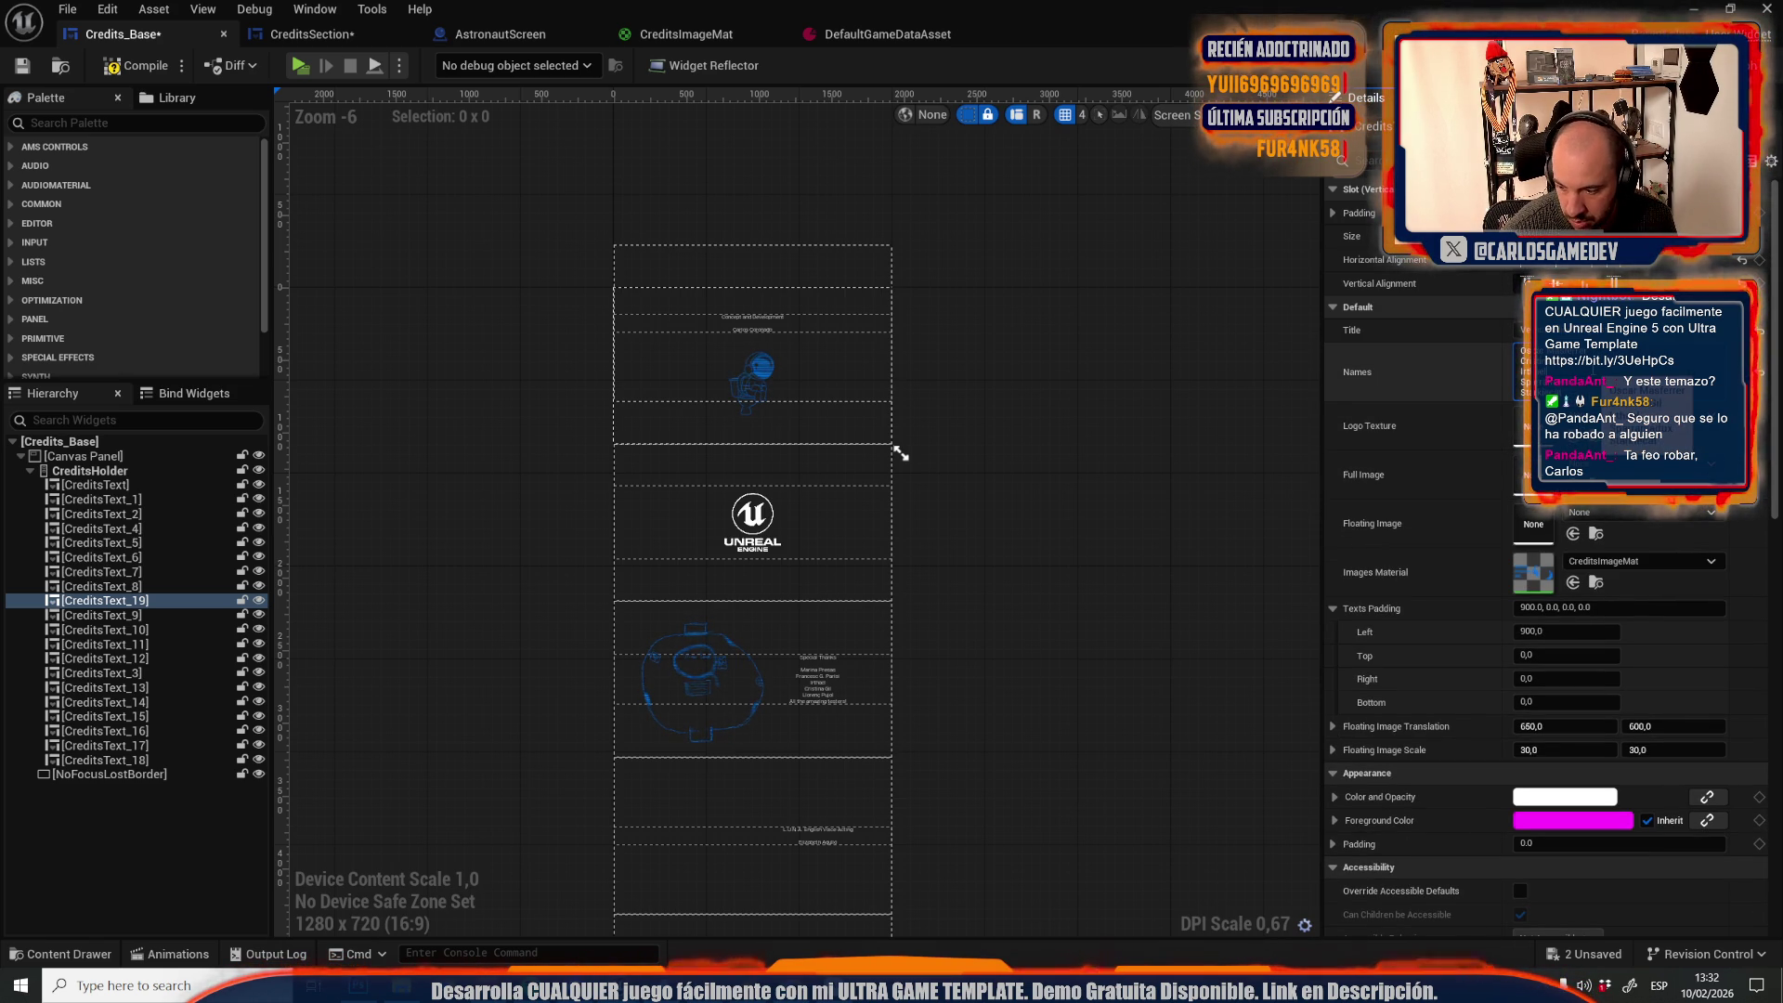
pyautogui.hotkey('ctrl', 'v')
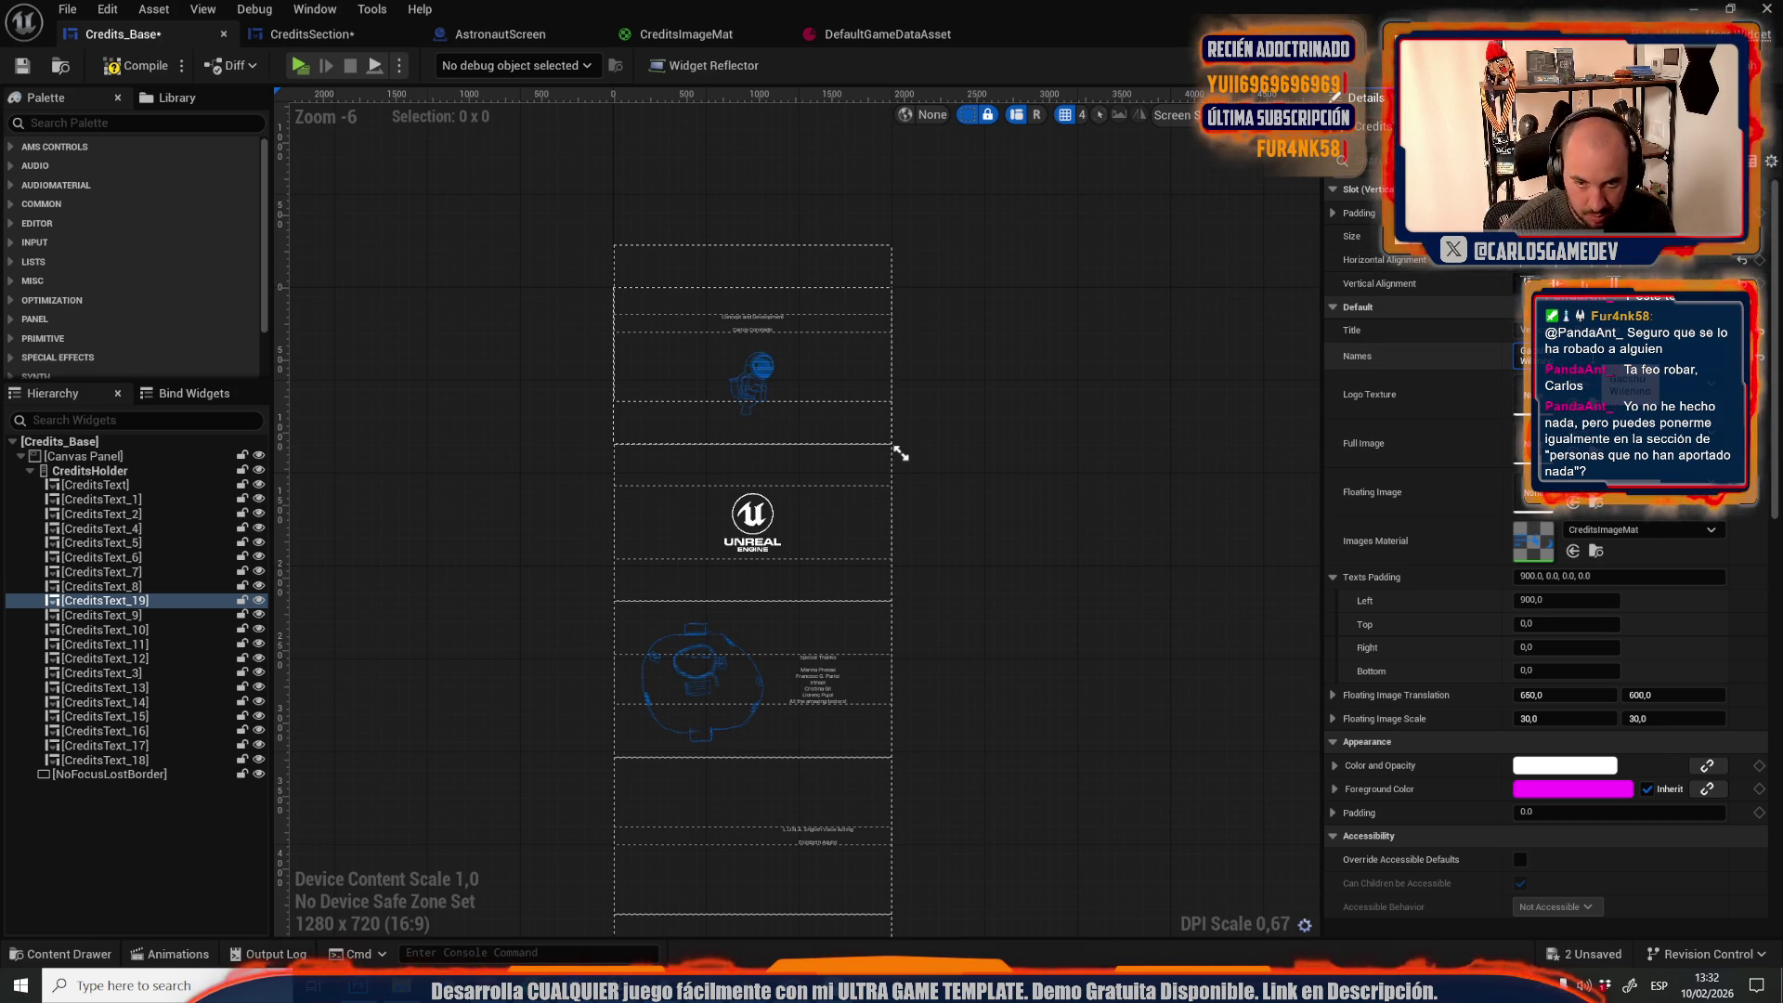
pyautogui.hotkey('shift', 'Return')
pyautogui.hotkey('shift', 'Return')
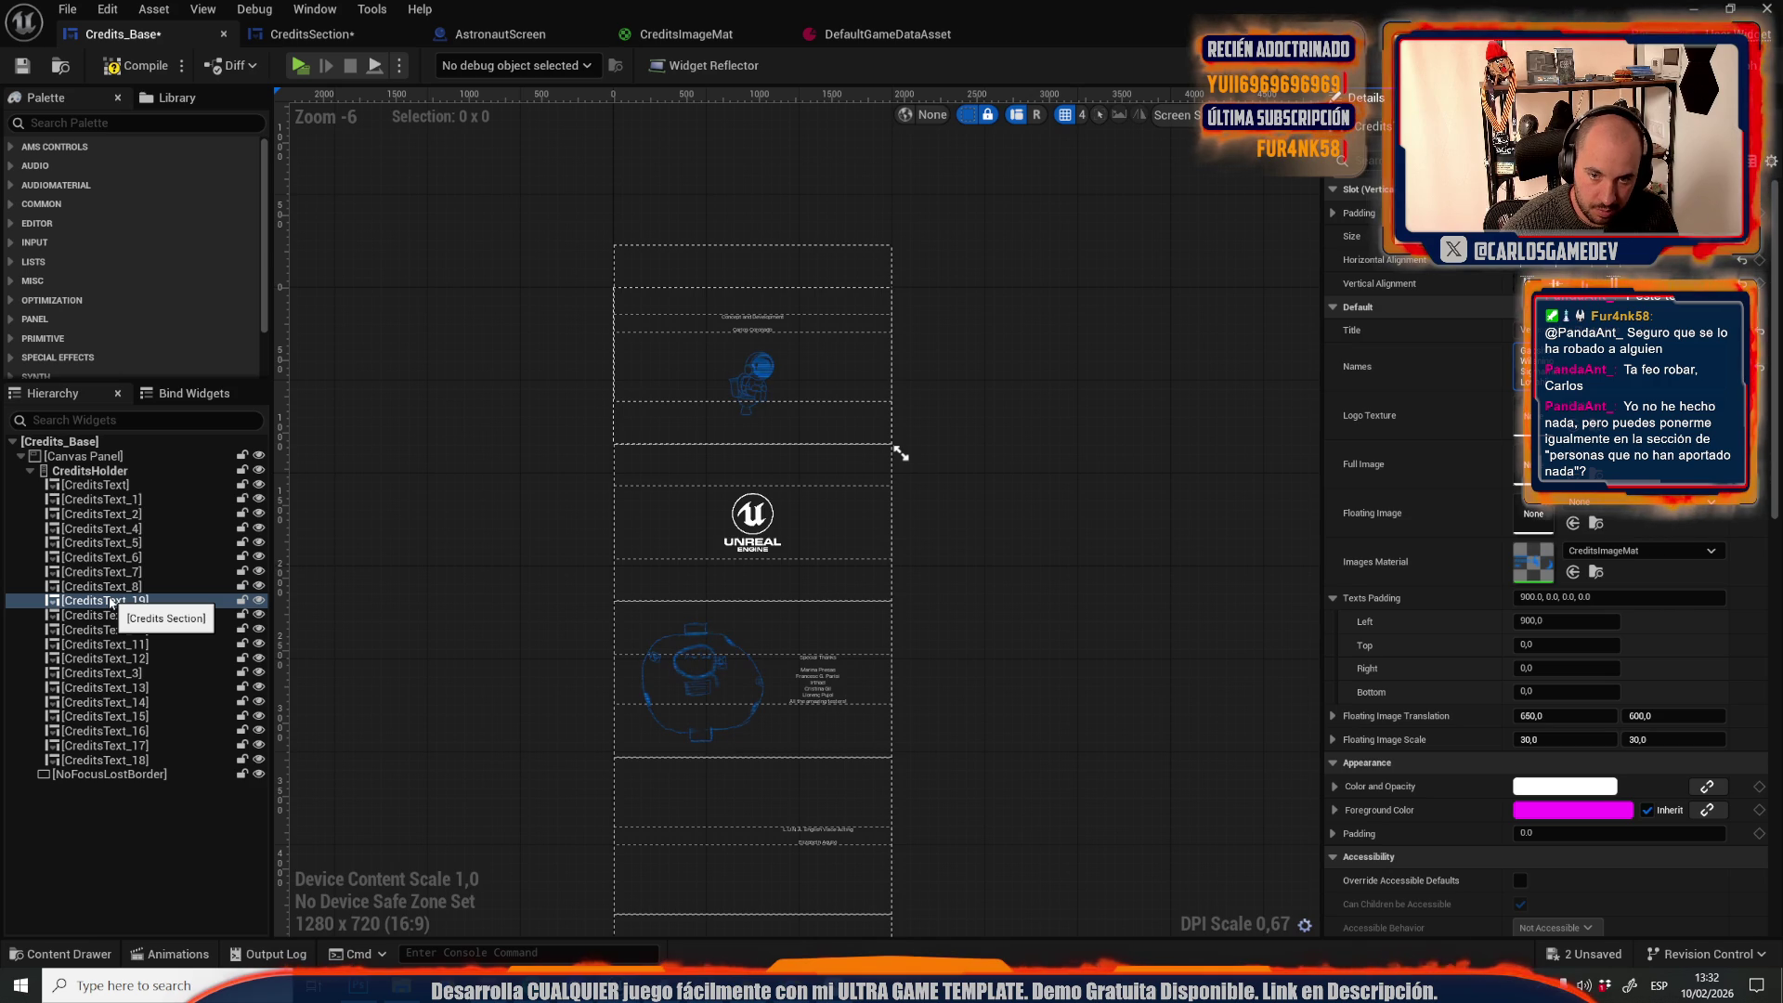
pyautogui.rightClick(109, 602)
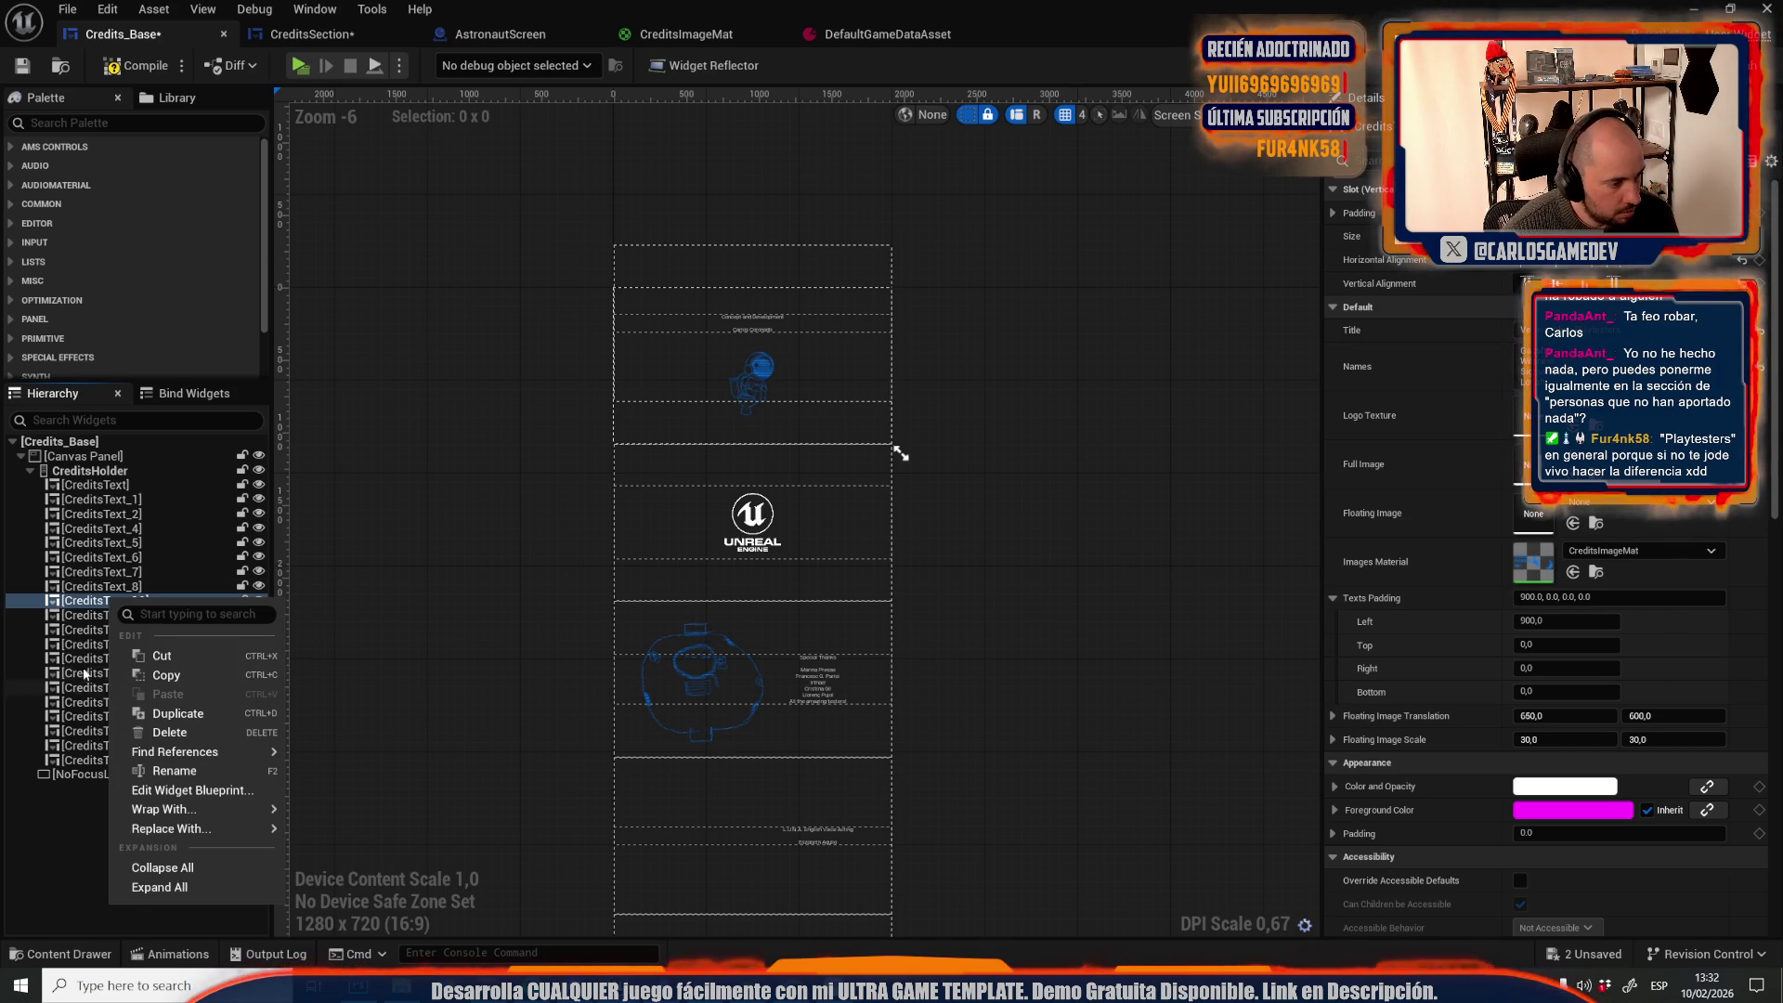
# Add two more lines to CreditsText_19's Names list
pyautogui.click(86, 605)
pyautogui.click(86, 602)
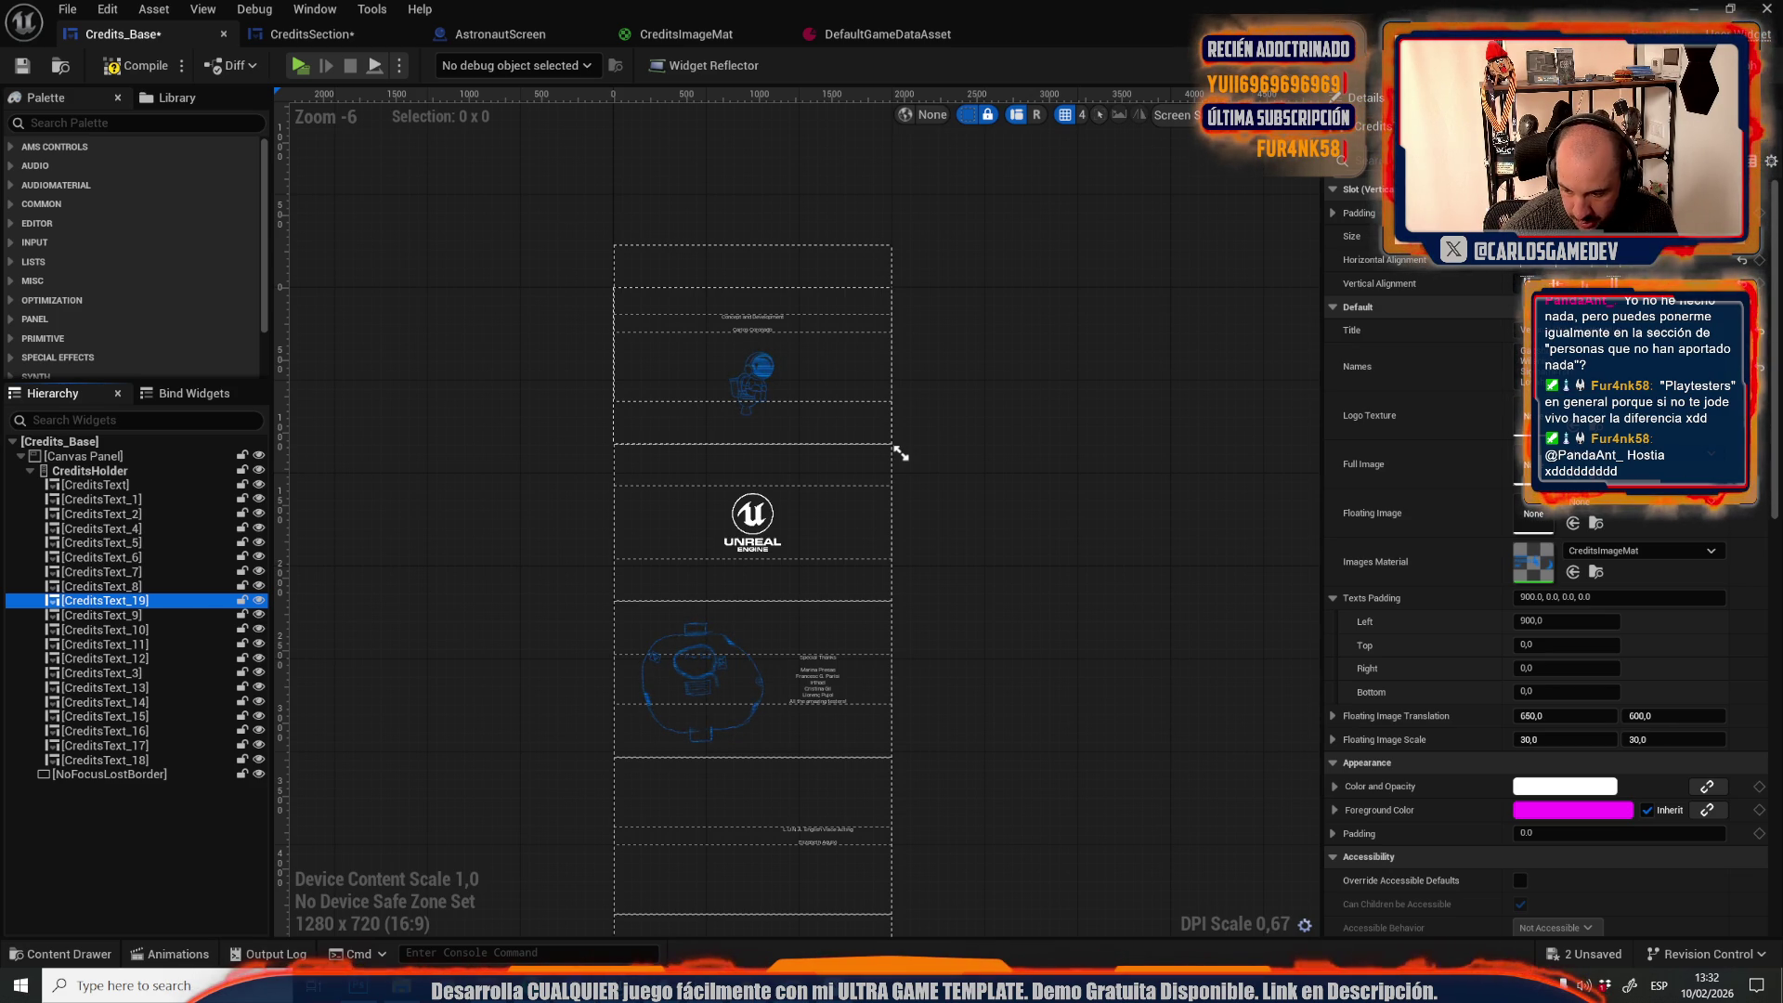
pyautogui.click(1523, 367)
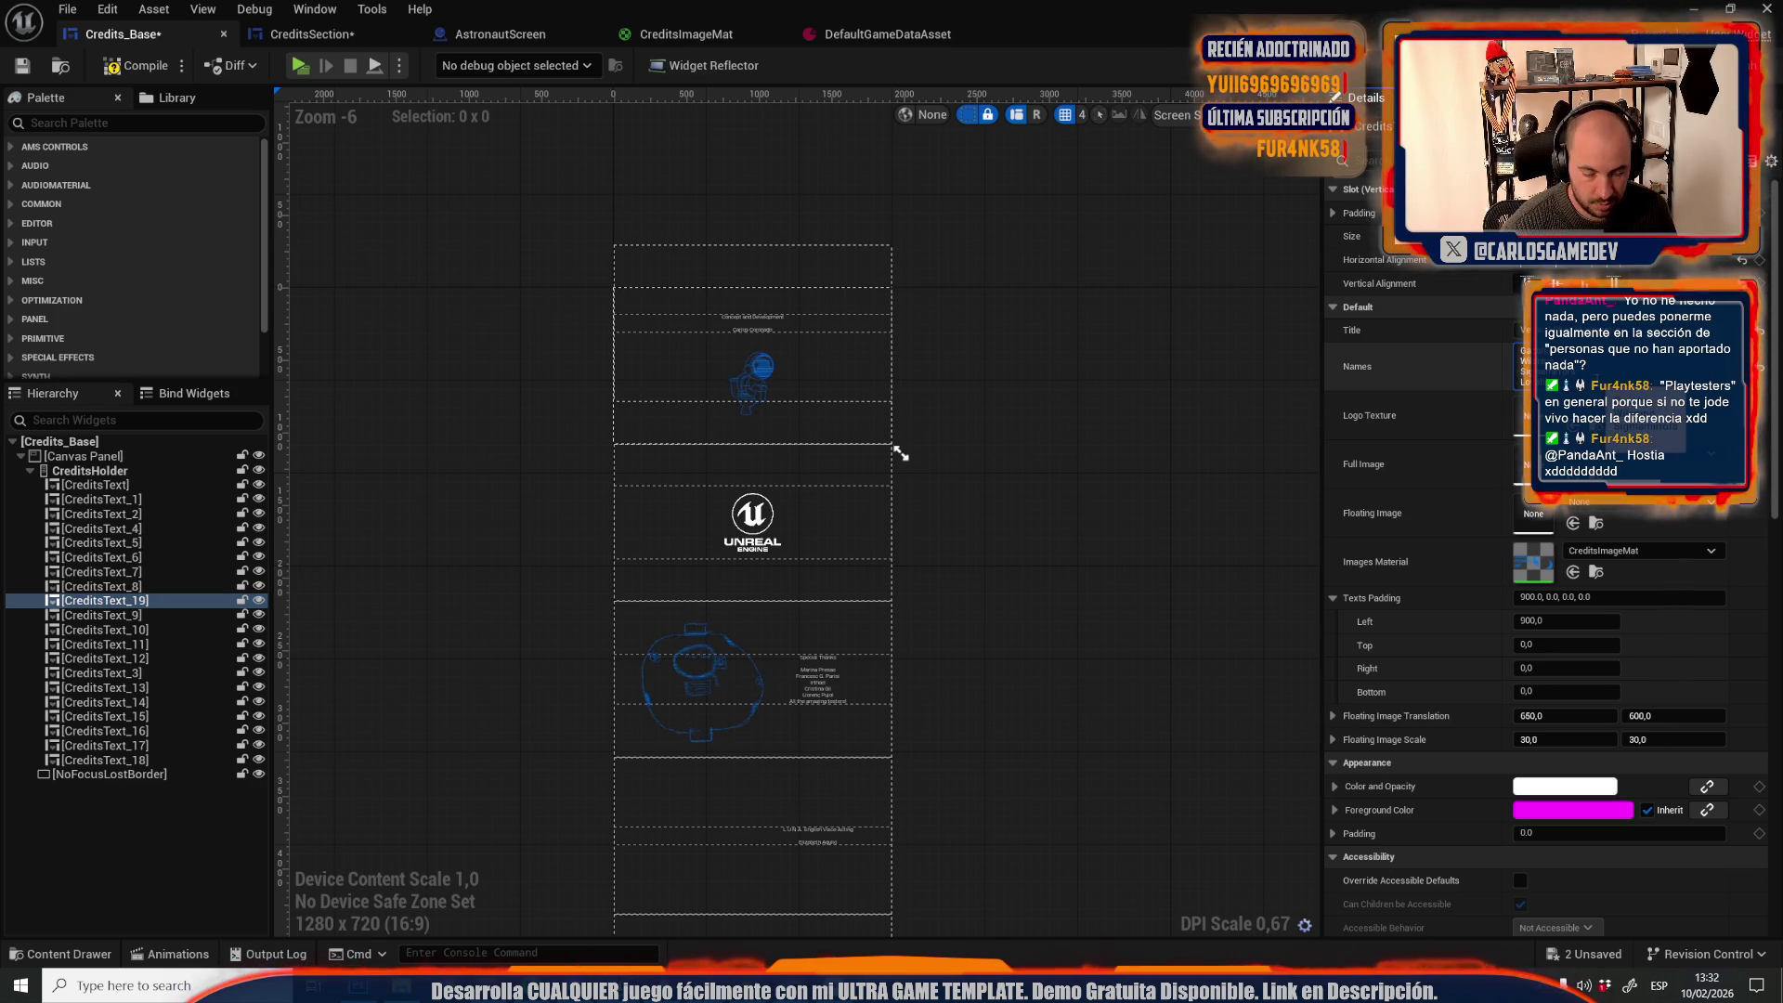
pyautogui.hotkey('shift', 'Return')
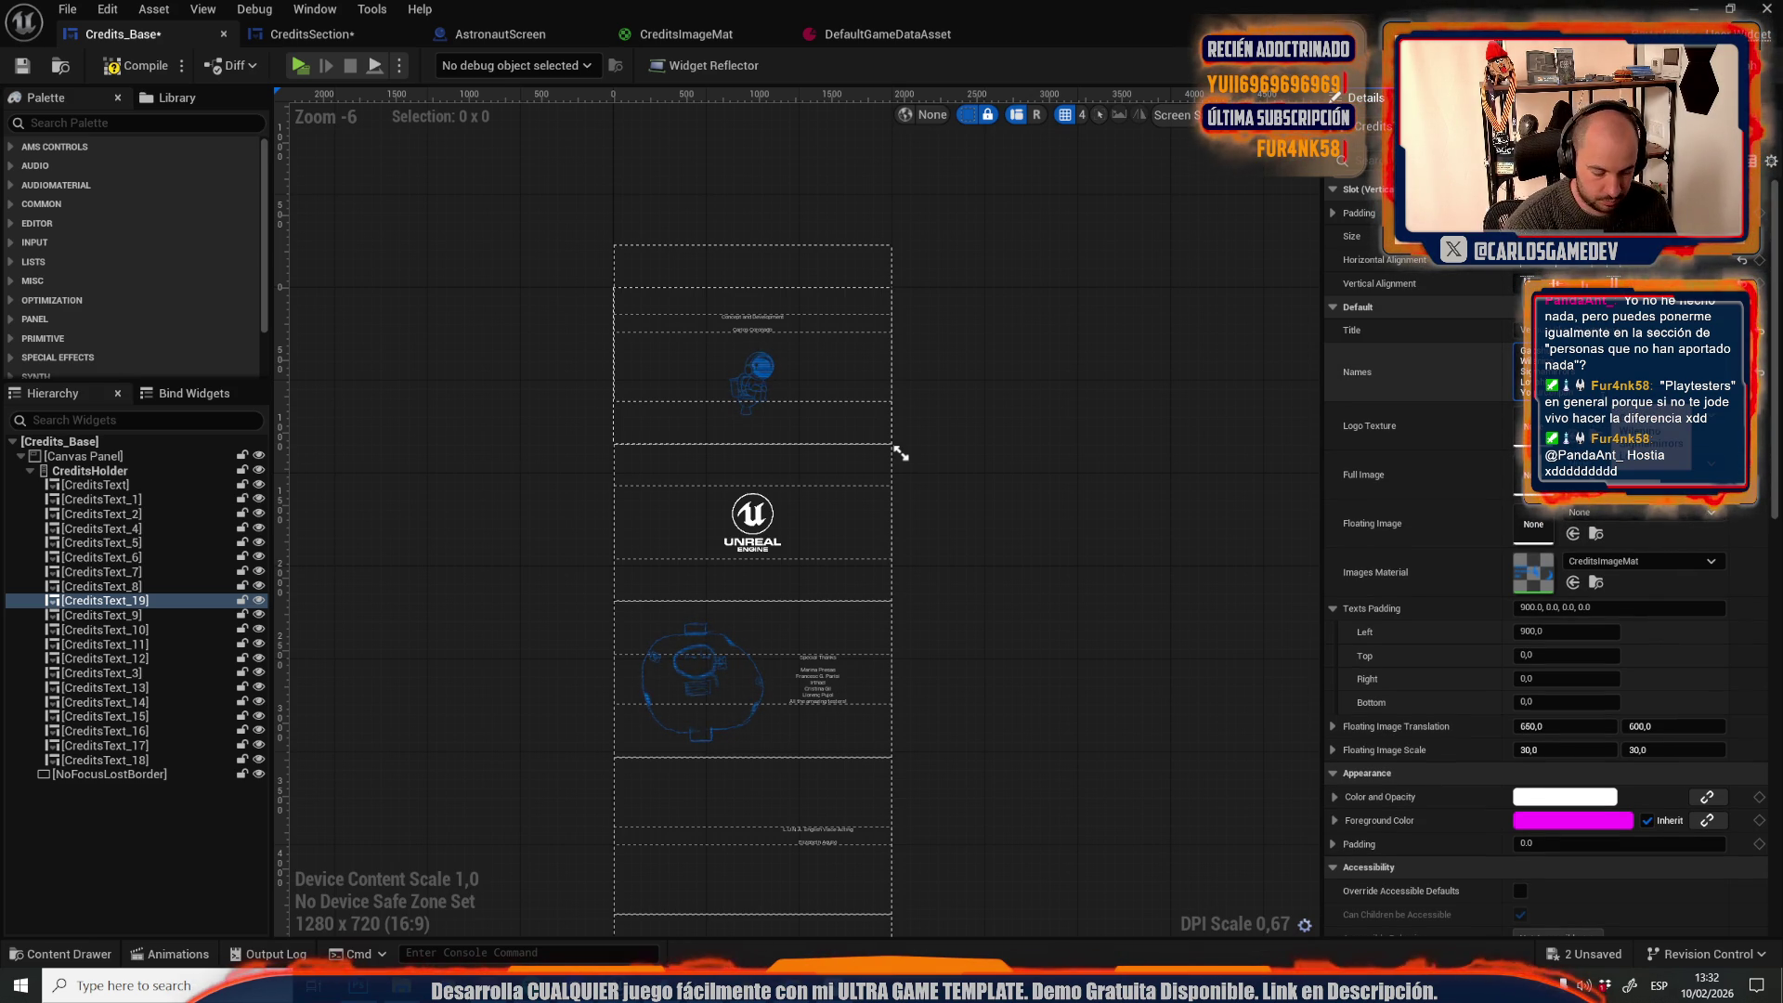
pyautogui.hotkey('shift', 'Return')
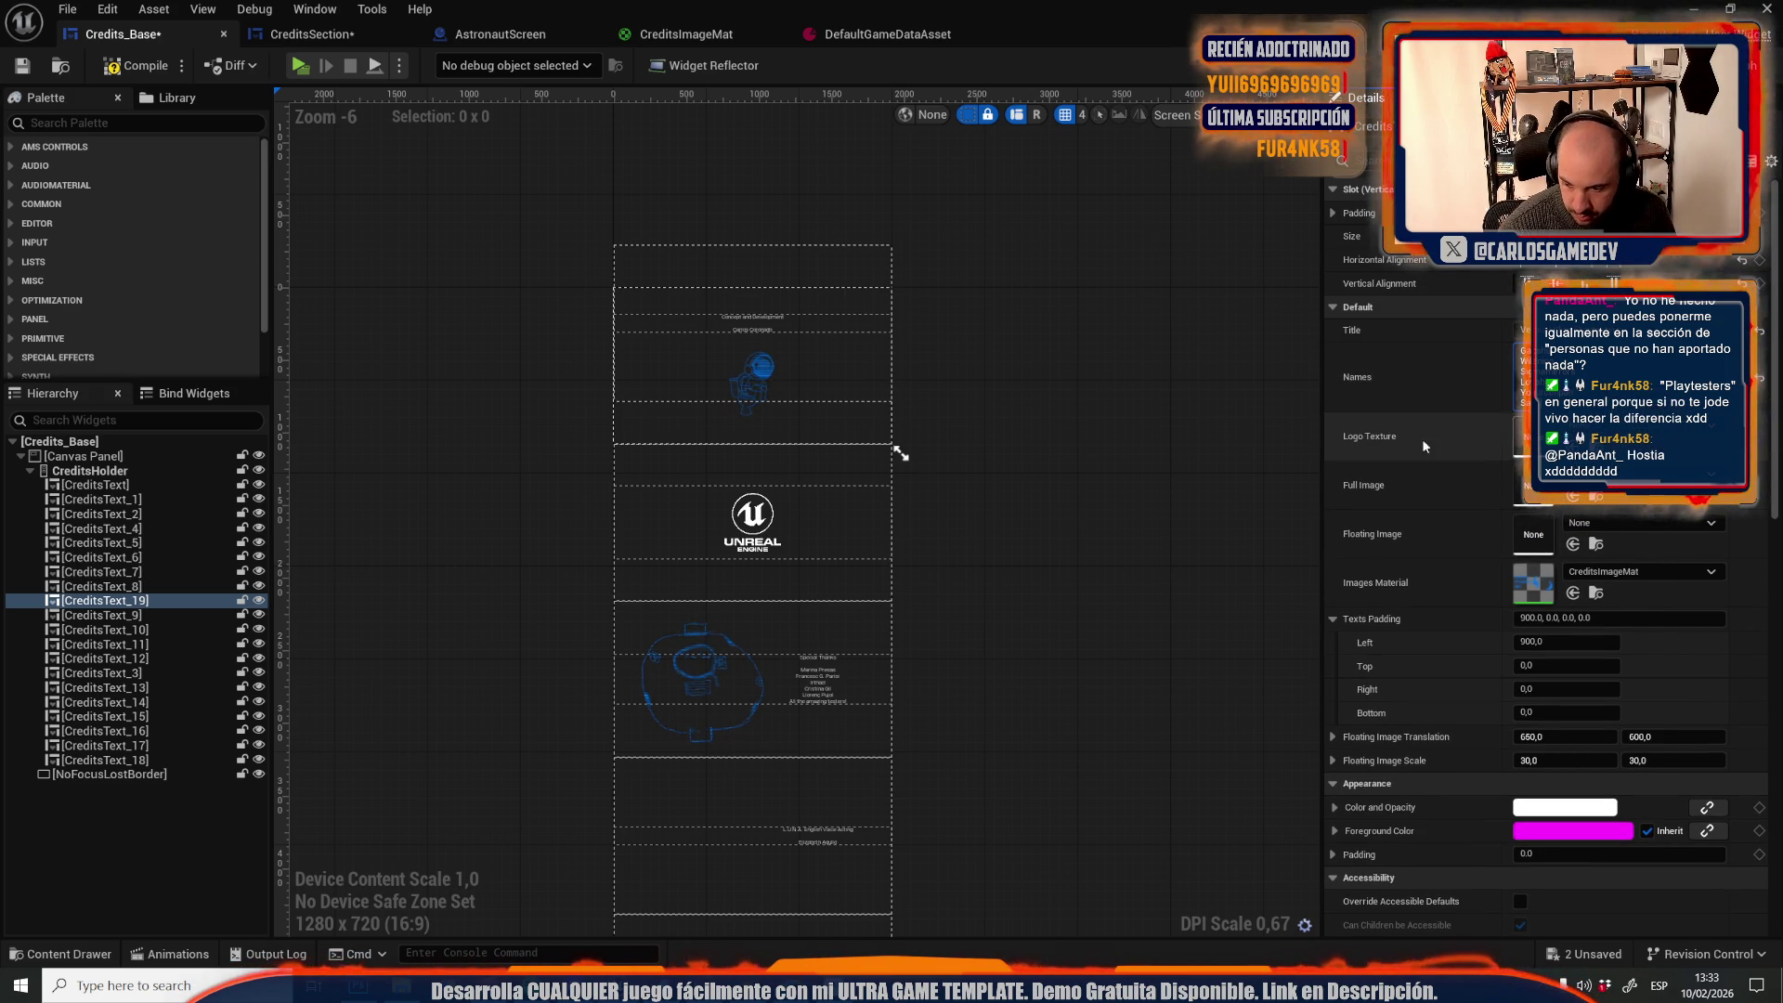
# Duplicate CreditsText_19 as CreditsText_20, rewrite its Title and multi-line Names, and save Credits_Base
pyautogui.rightClick(115, 603)
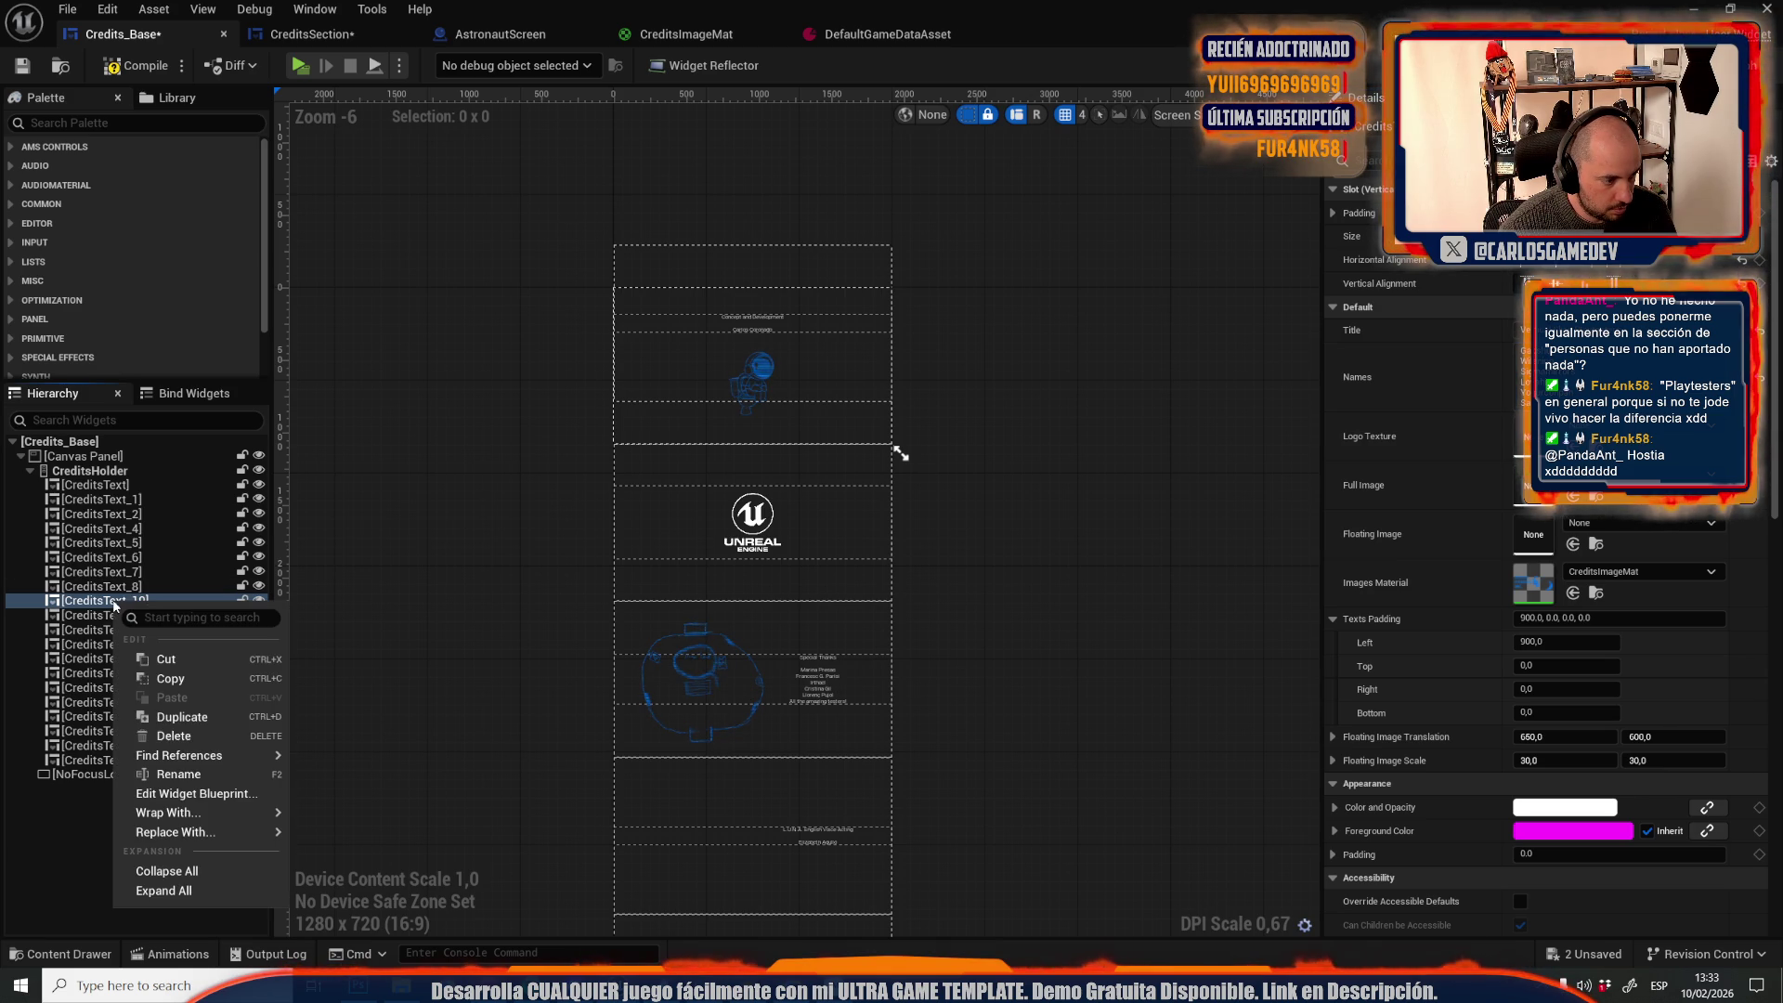
pyautogui.click(182, 717)
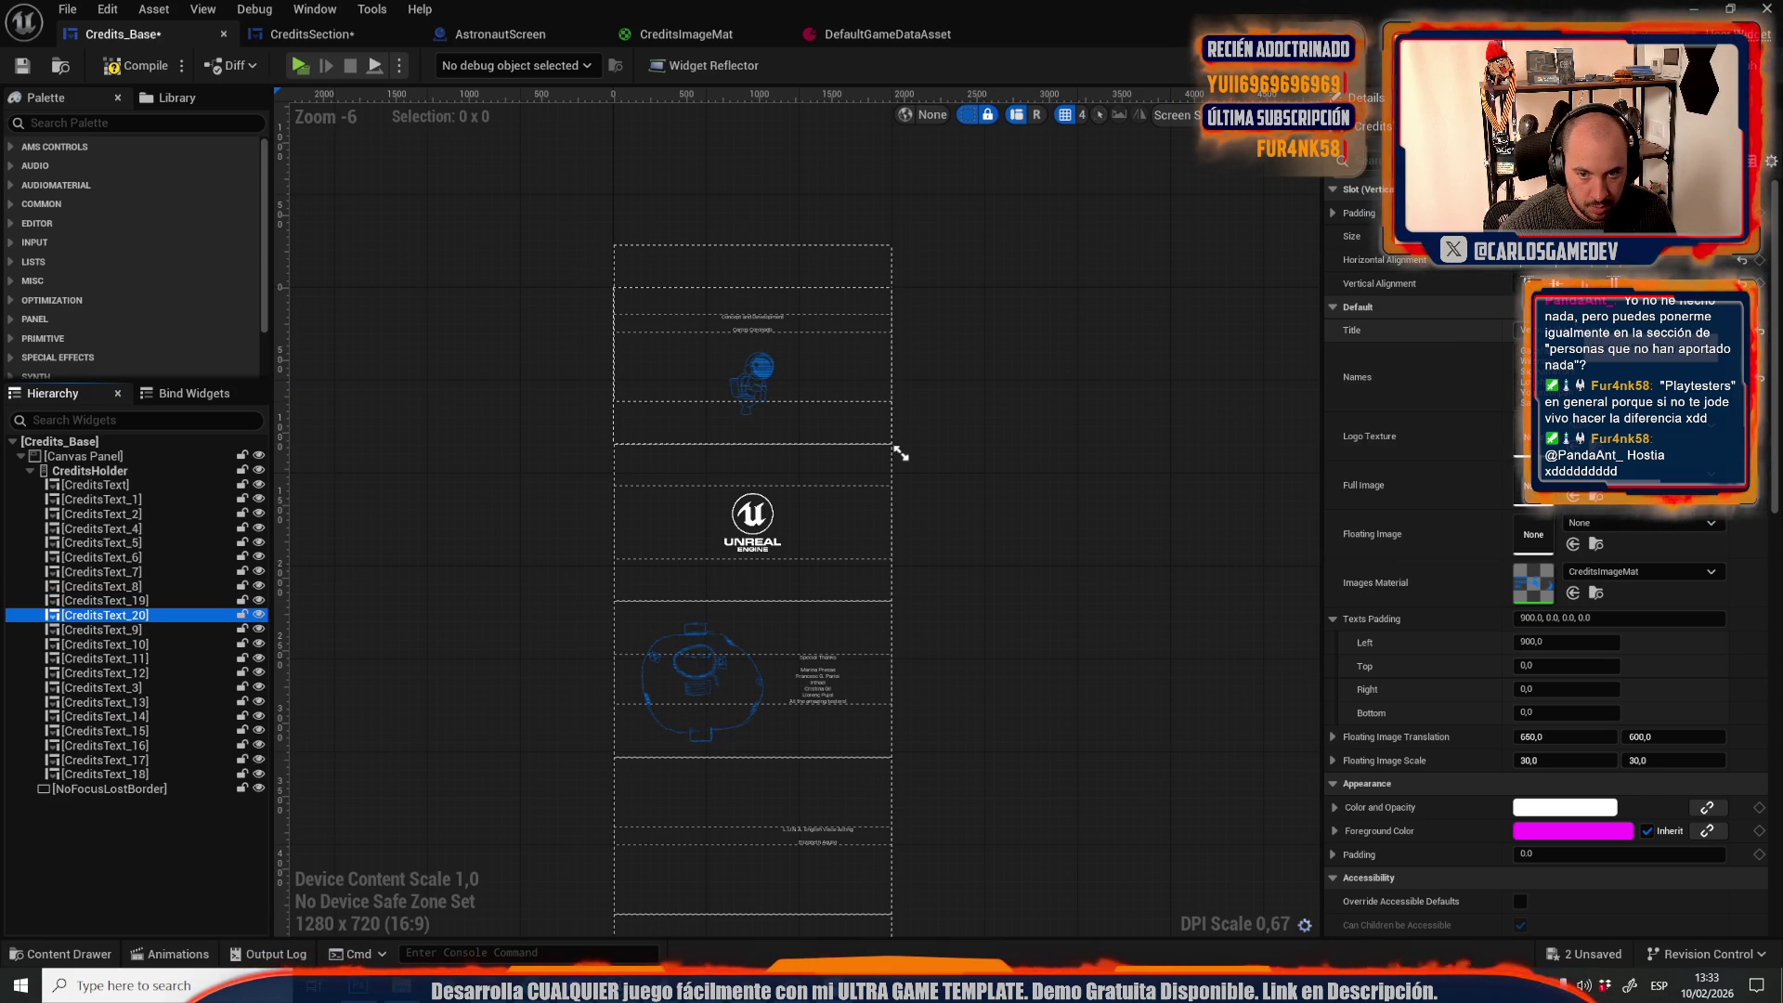
pyautogui.click(1386, 327)
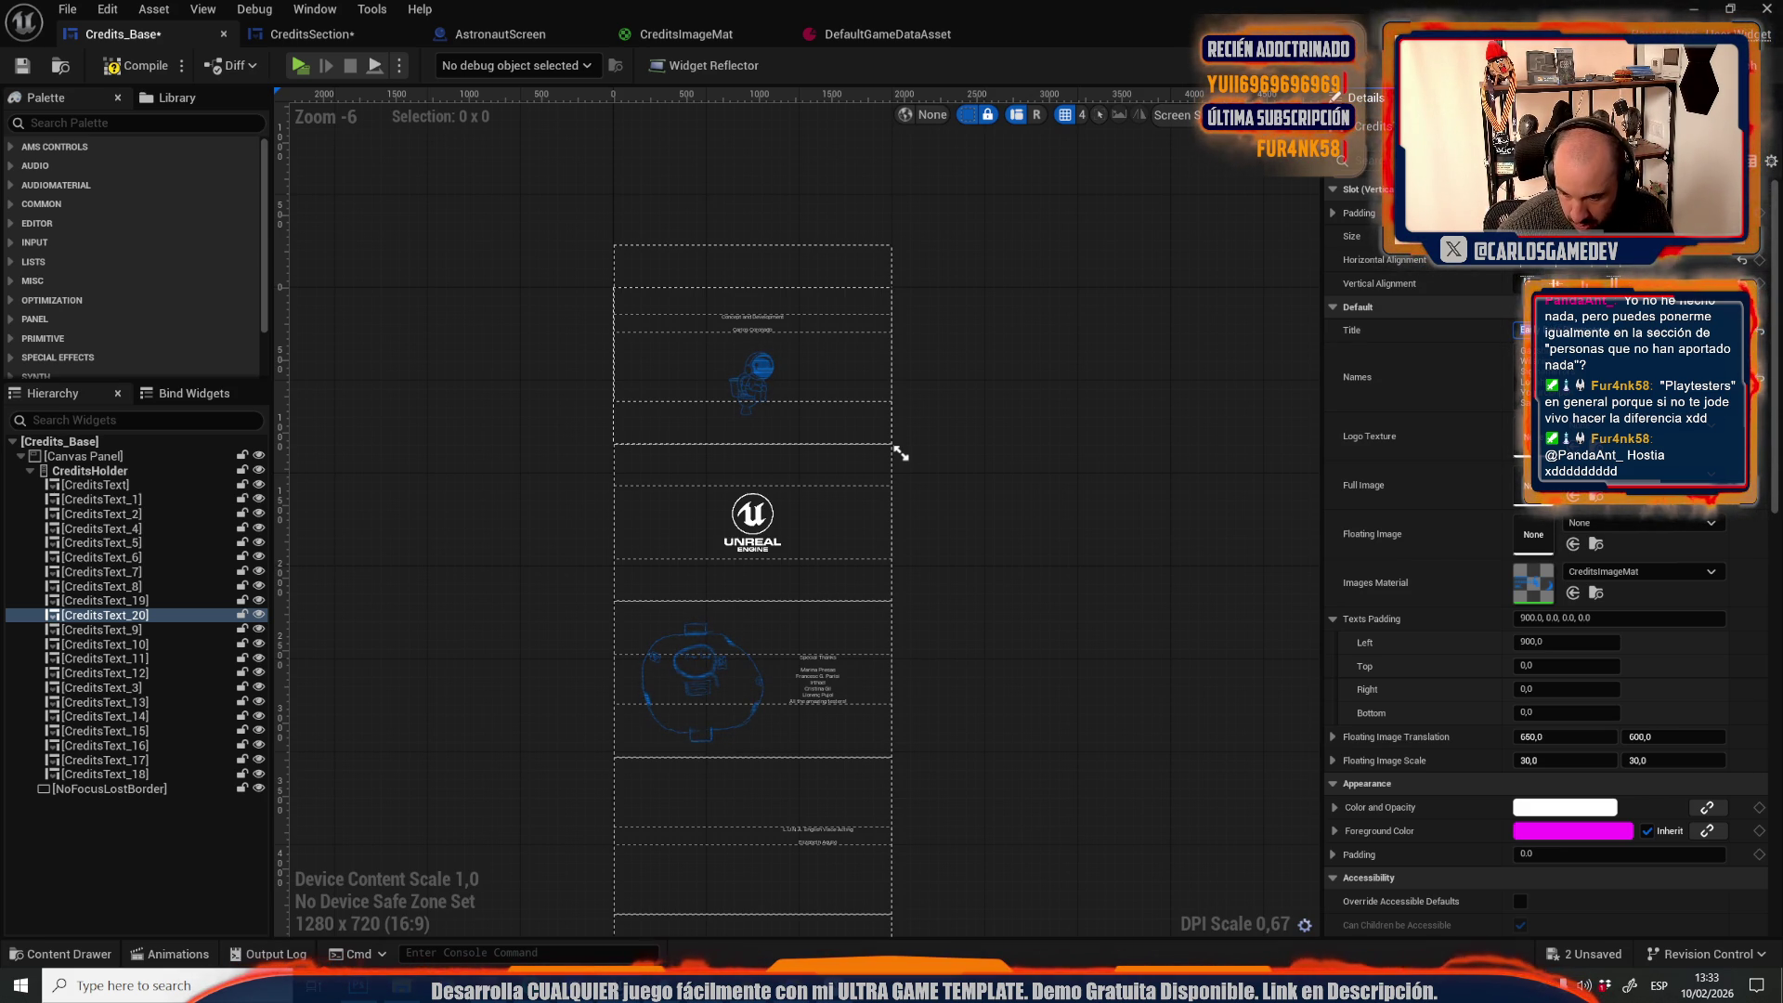
pyautogui.press('Tab')
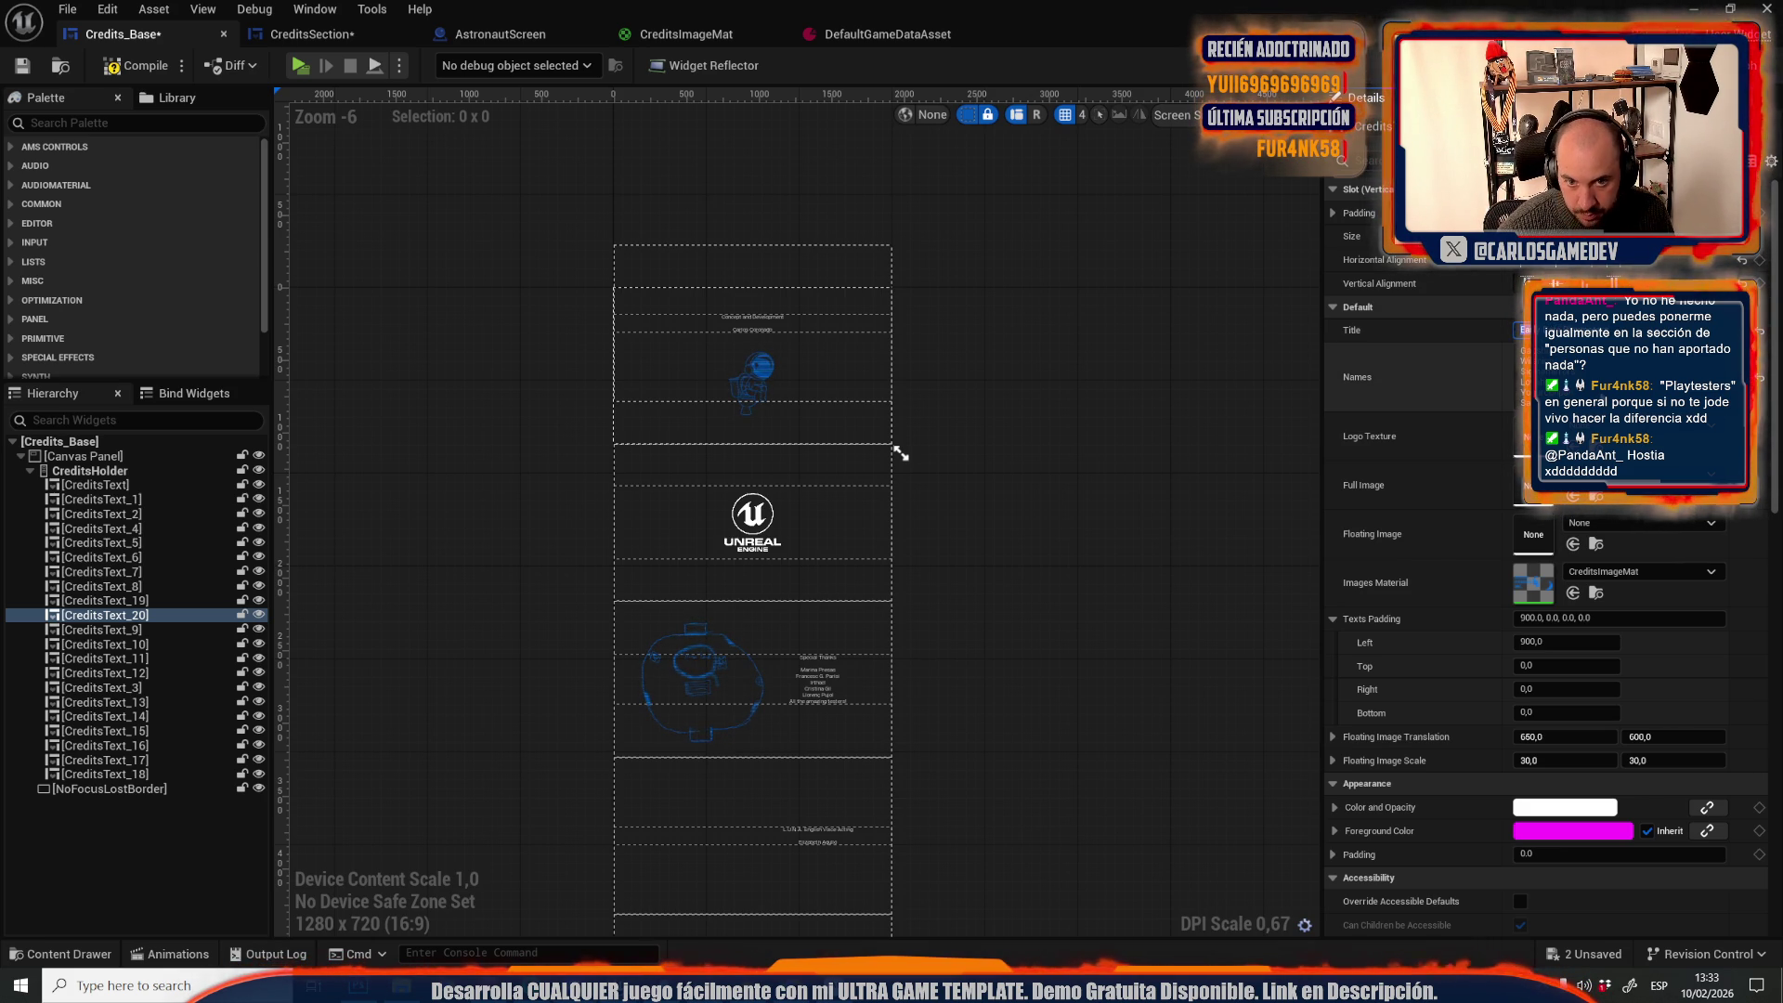
pyautogui.hotkey('ctrl', 'v')
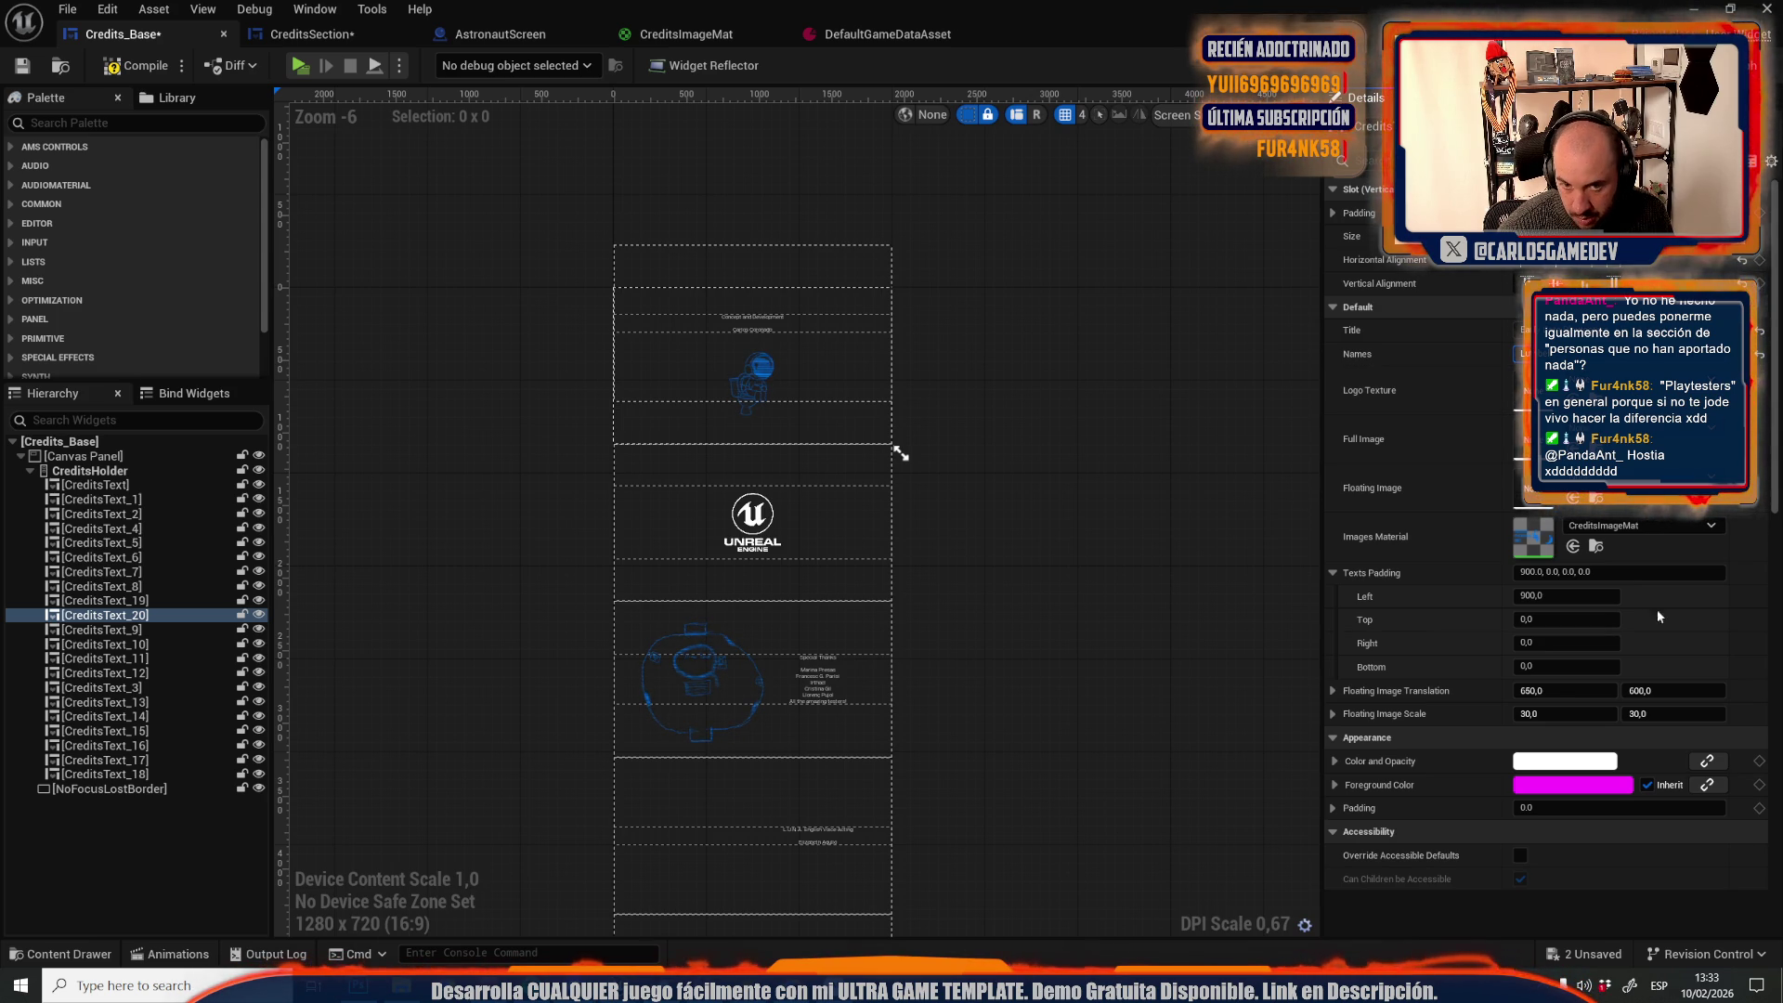
pyautogui.hotkey('shift', 'Return')
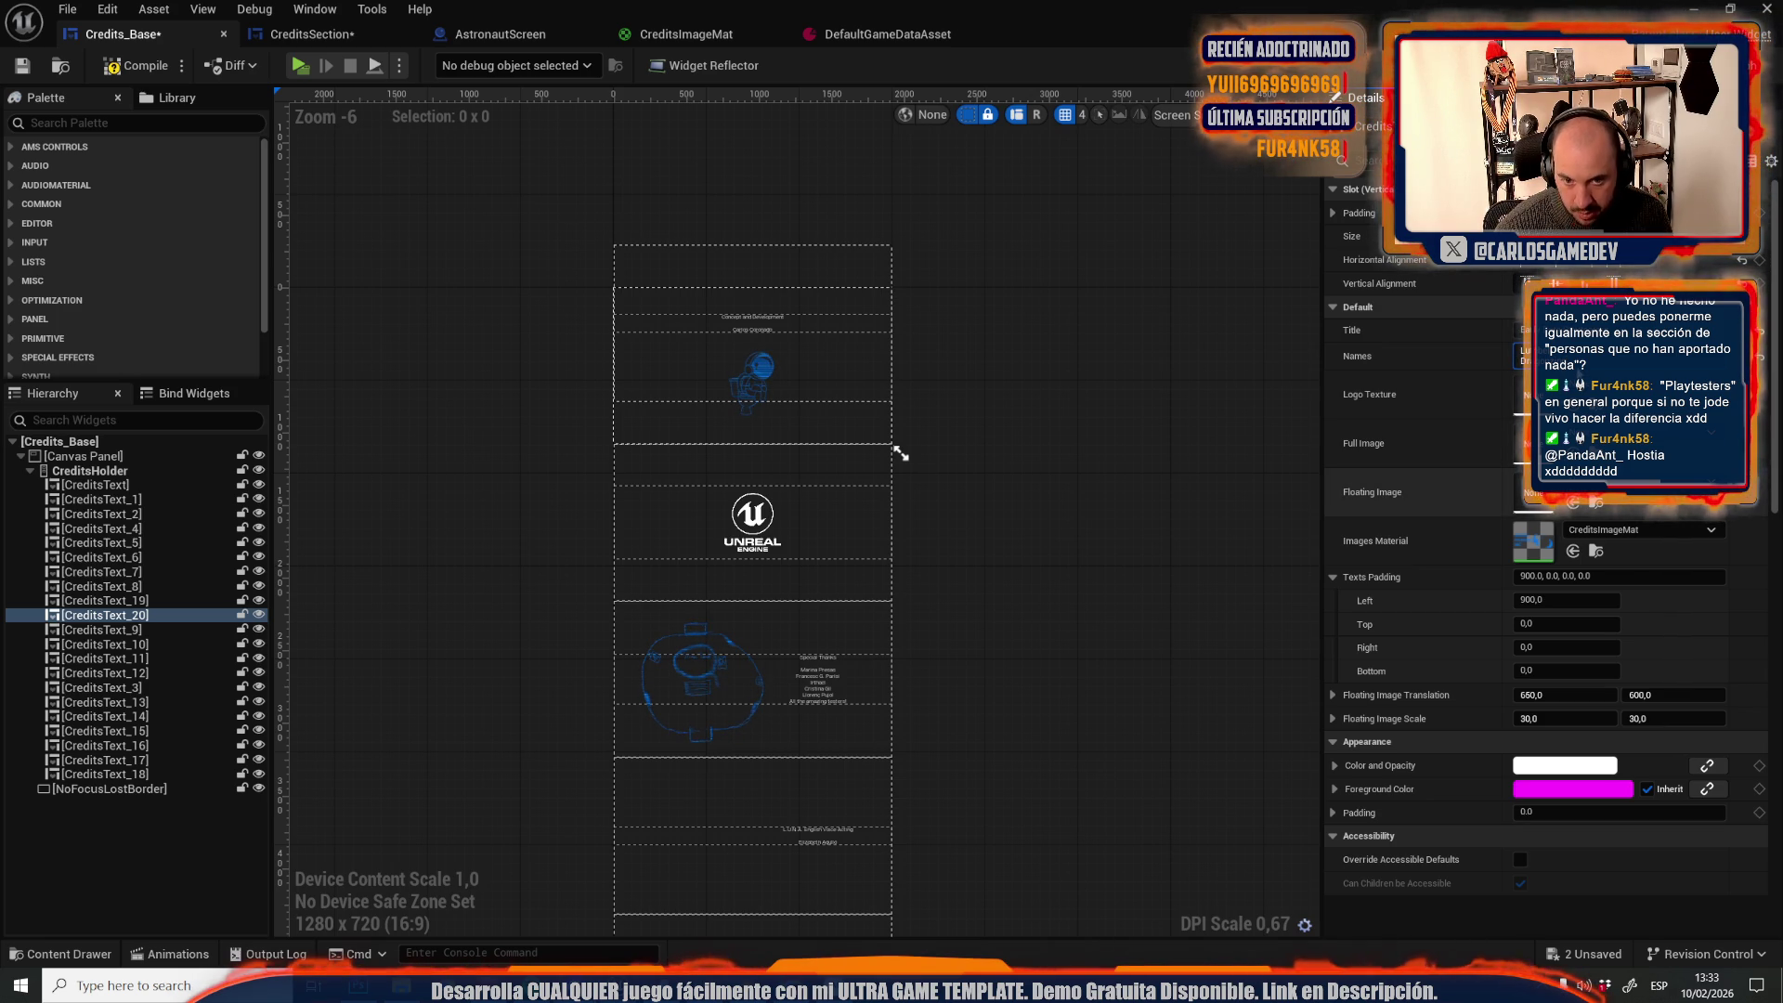
pyautogui.hotkey('shift', 'Return')
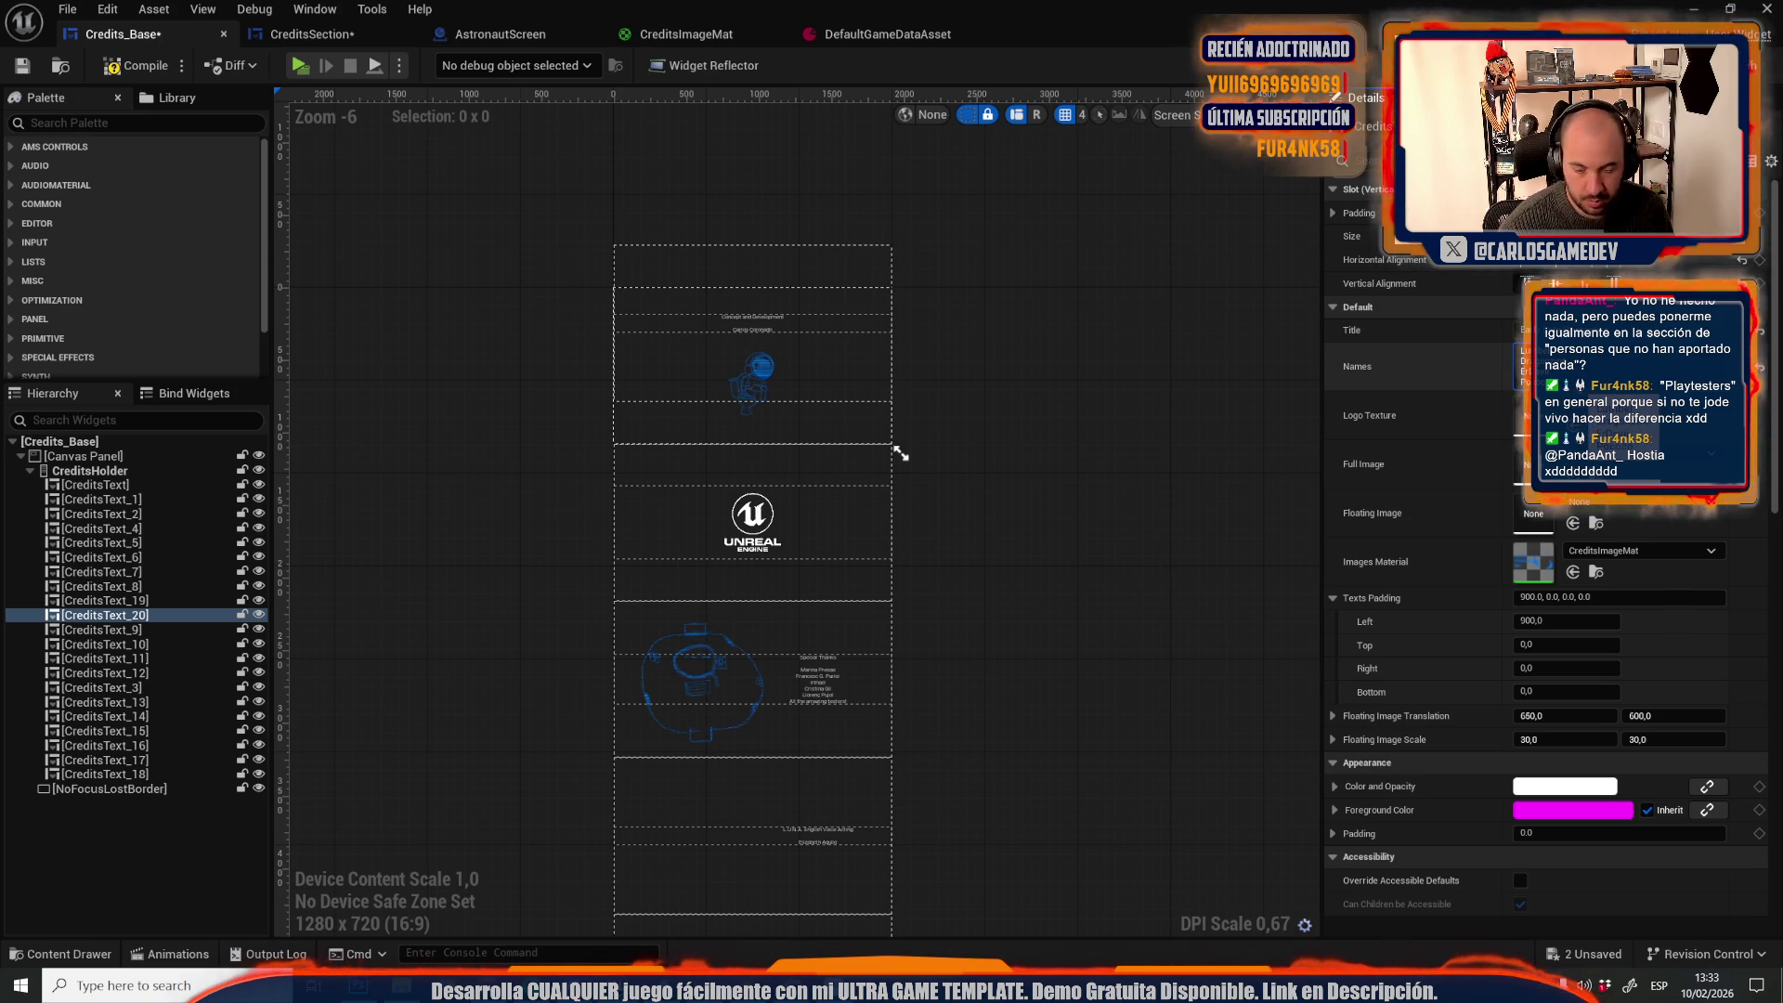
pyautogui.hotkey('shift', 'Return')
pyautogui.hotkey('shift', 'Return')
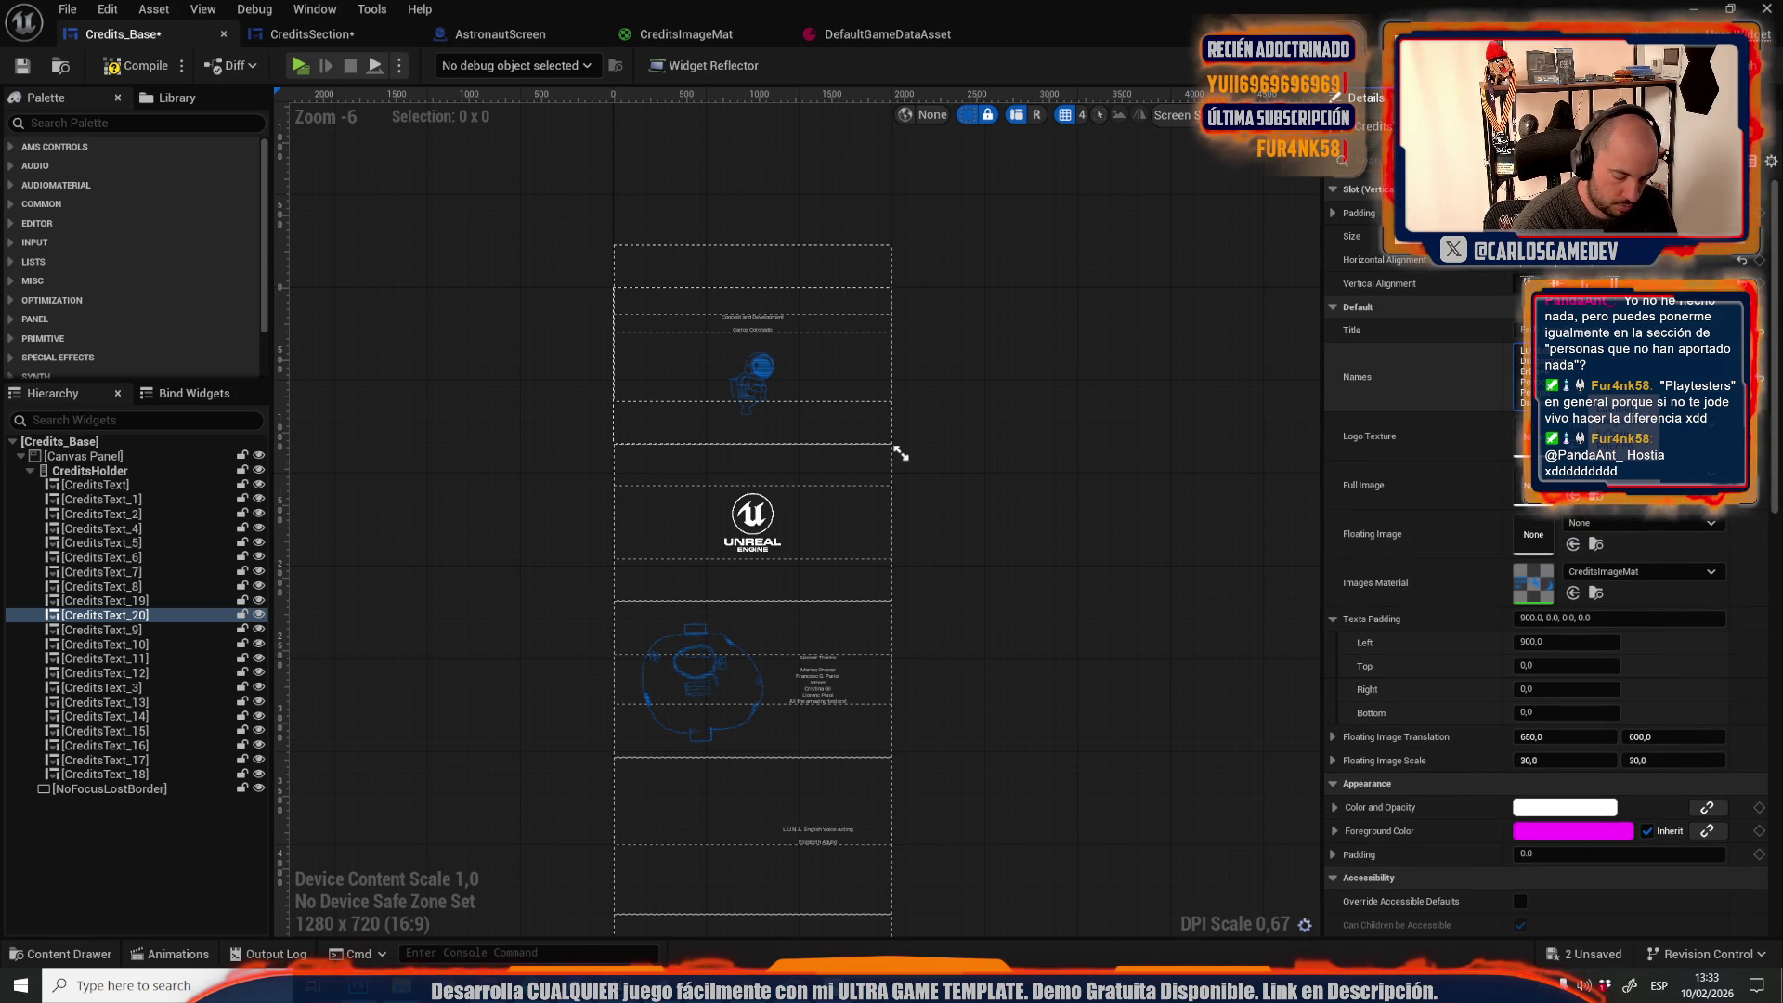
pyautogui.hotkey('shift', 'Return')
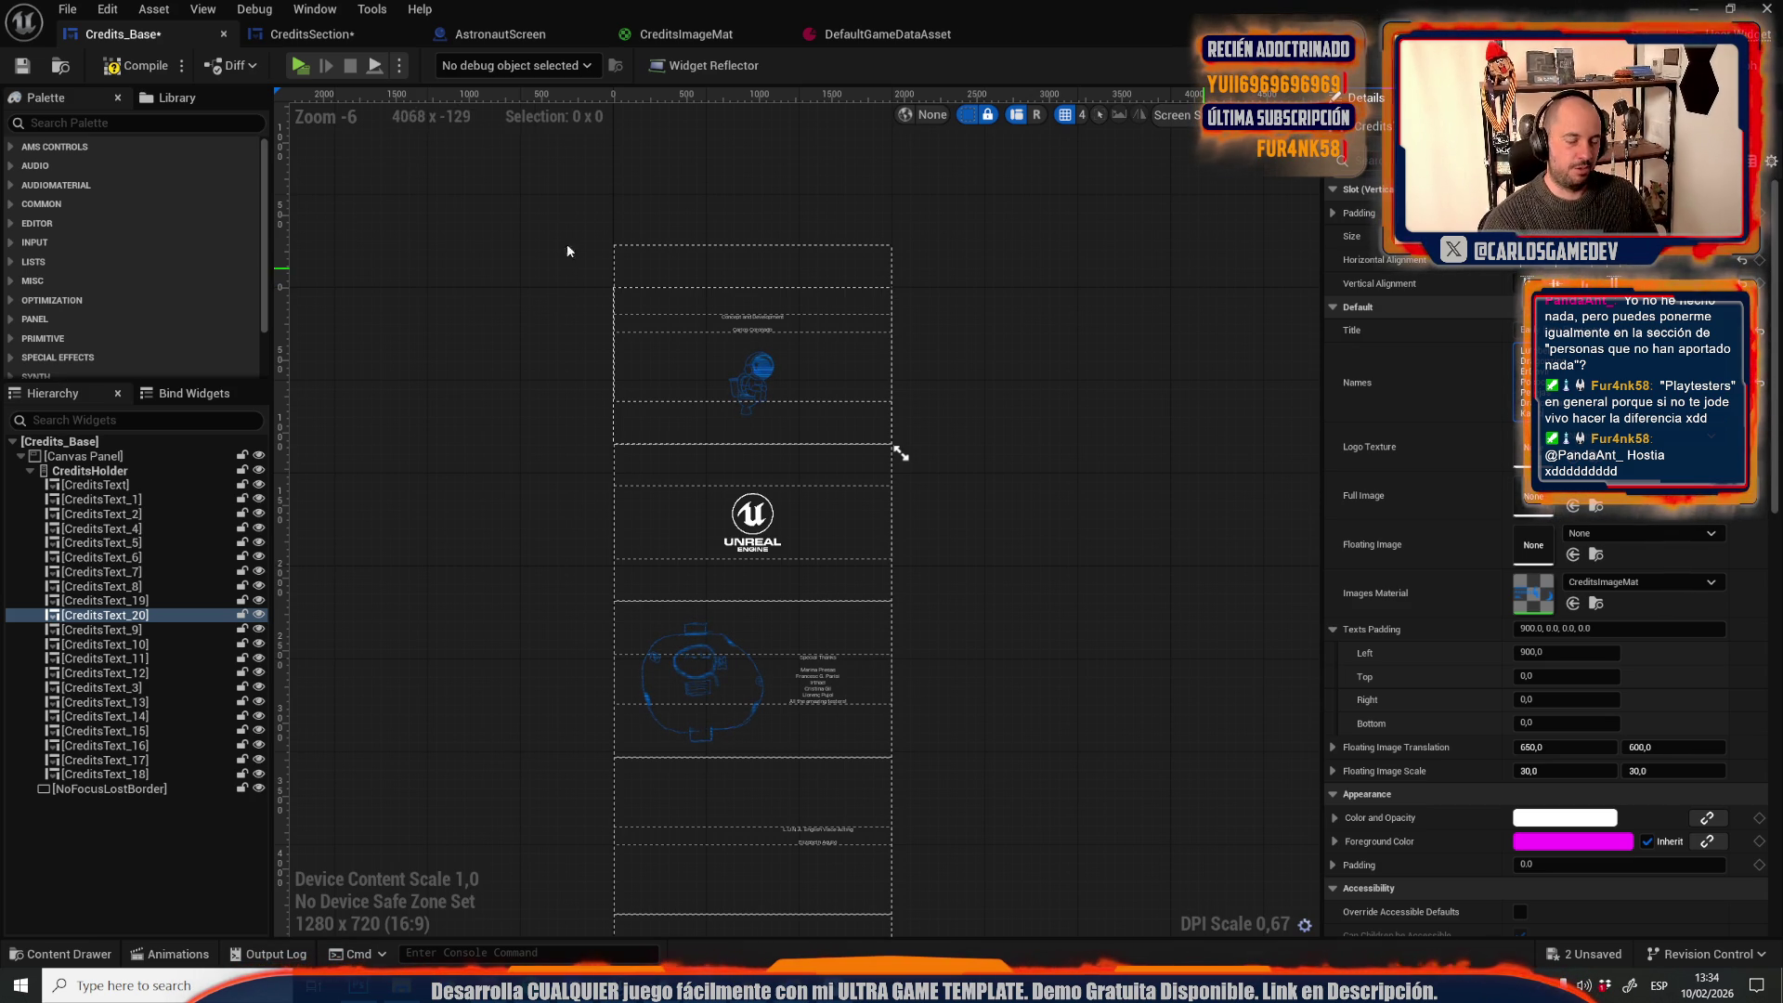
pyautogui.click(36, 67)
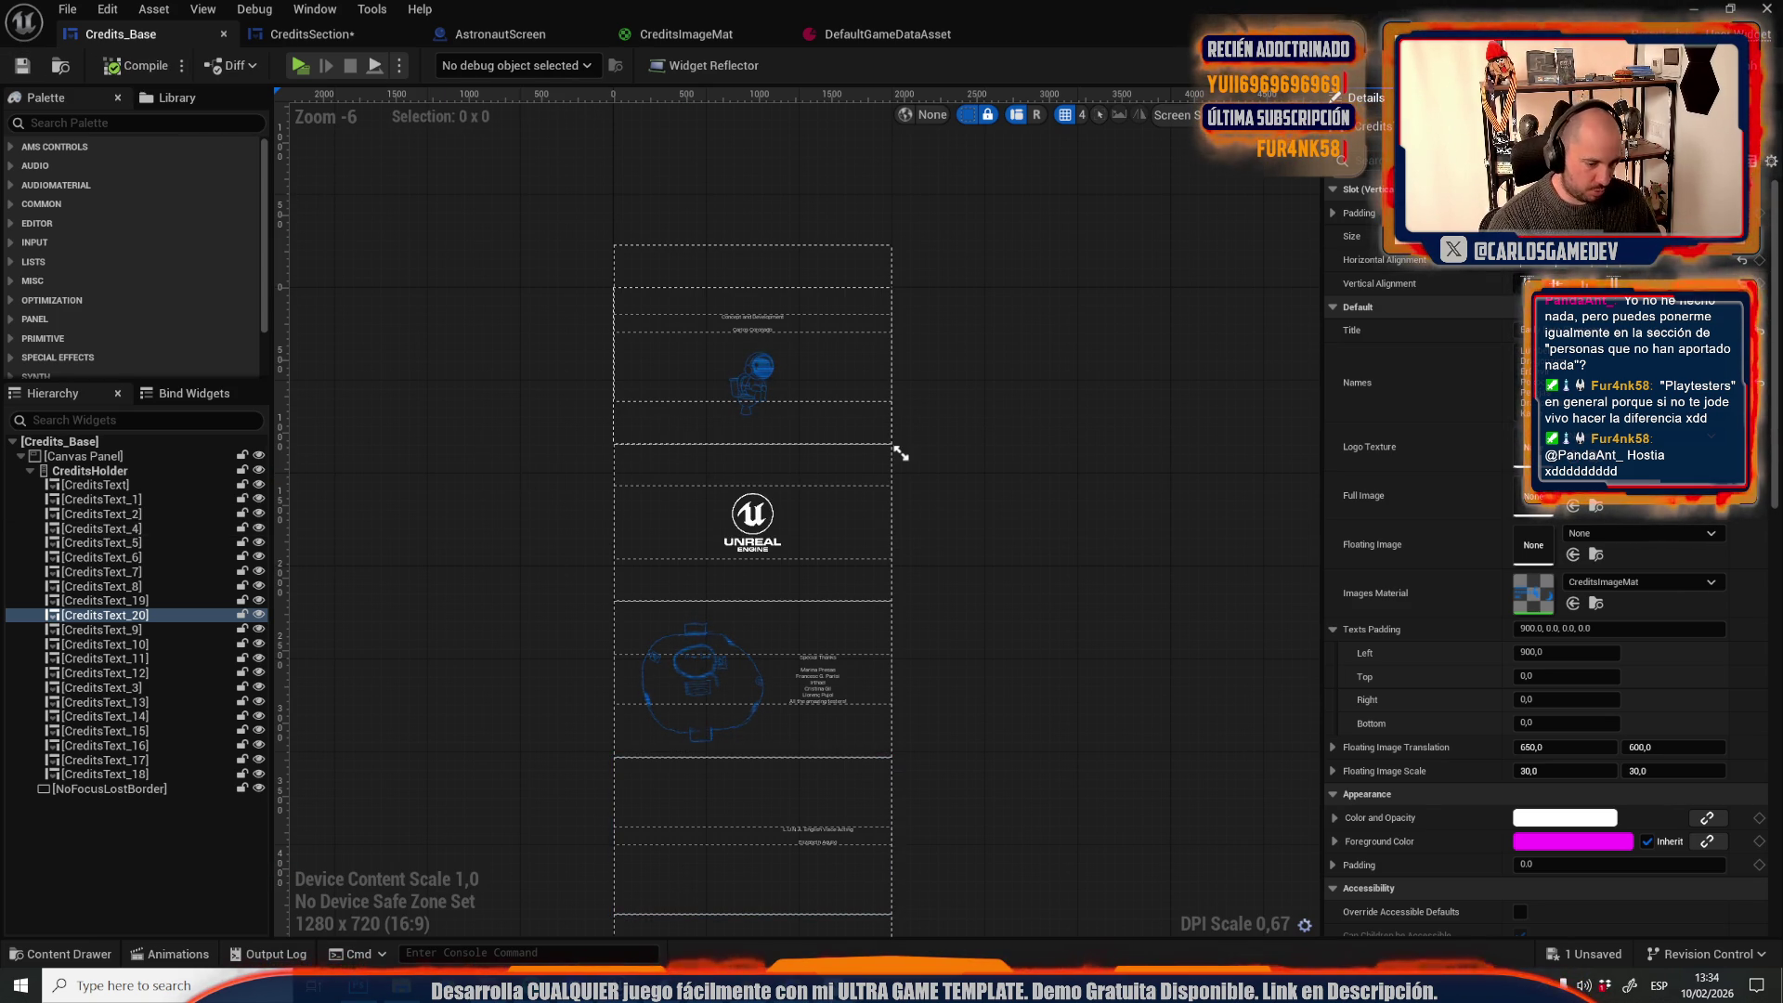
pyautogui.hotkey('alt', 'Tab')
# Page the reMarkable notebook back to the page-2 circle diagram, then return to Photoshop
pyautogui.press('Right')
pyautogui.press('Right')
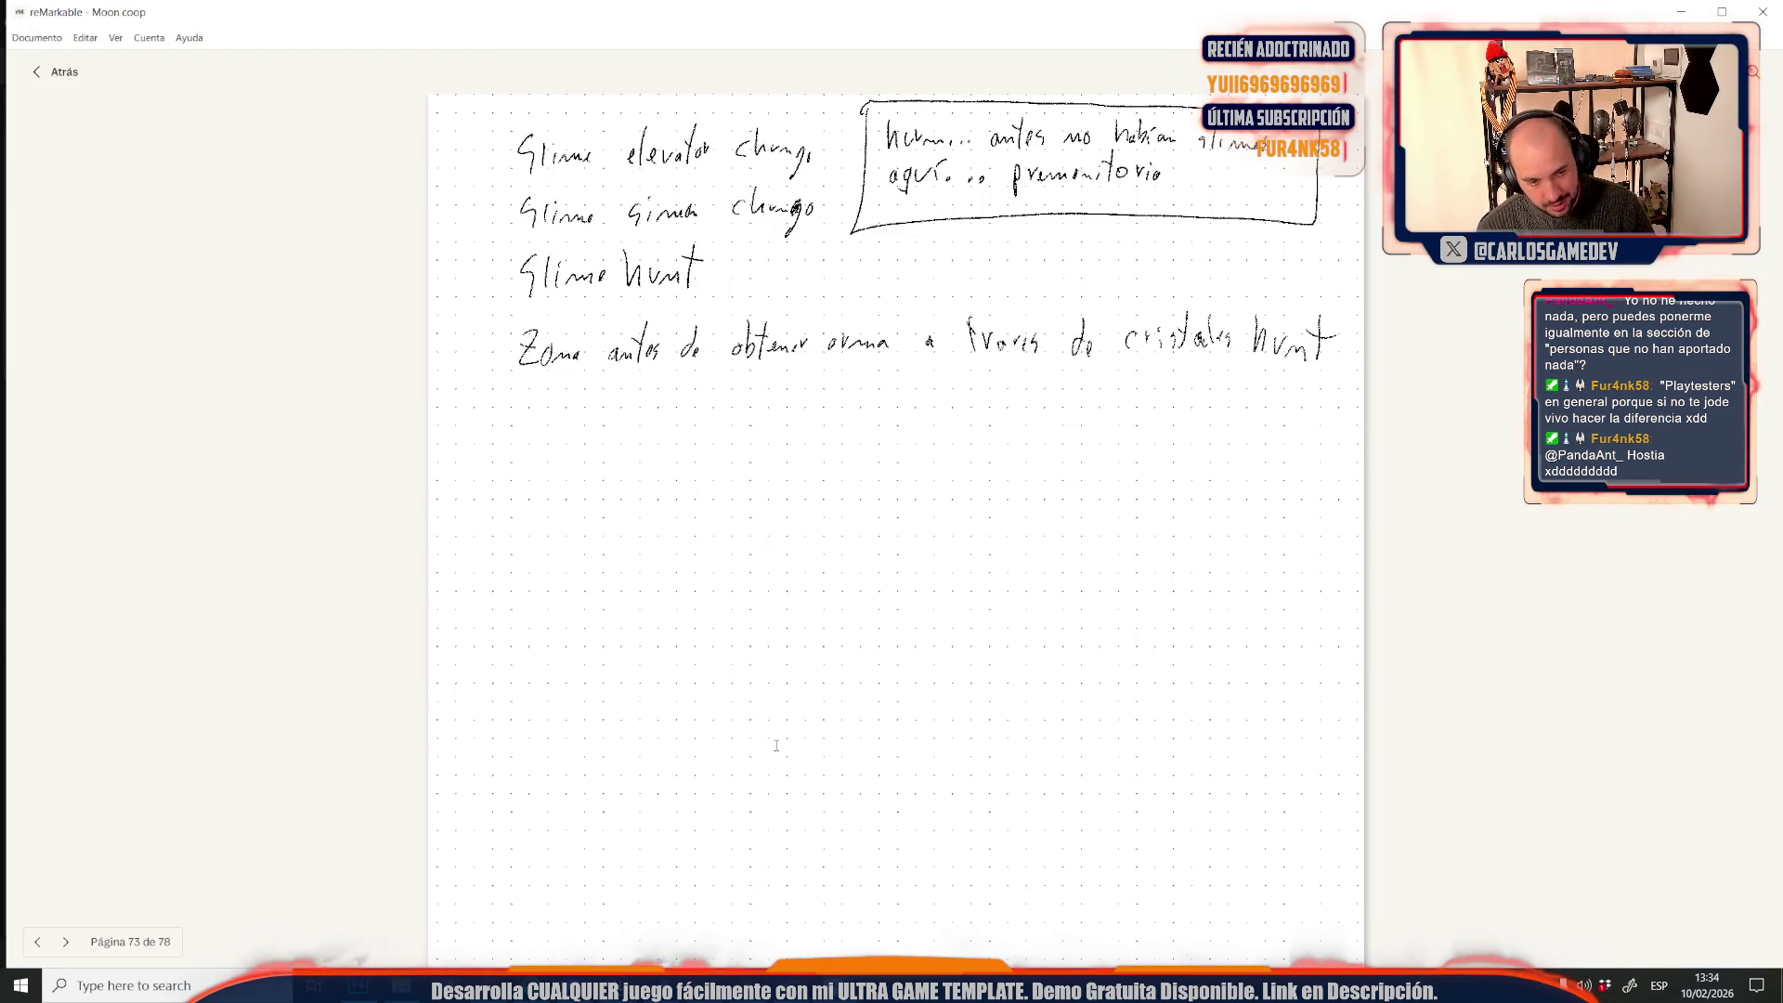
pyautogui.press('Left')
pyautogui.press('Left')
pyautogui.press('Left')
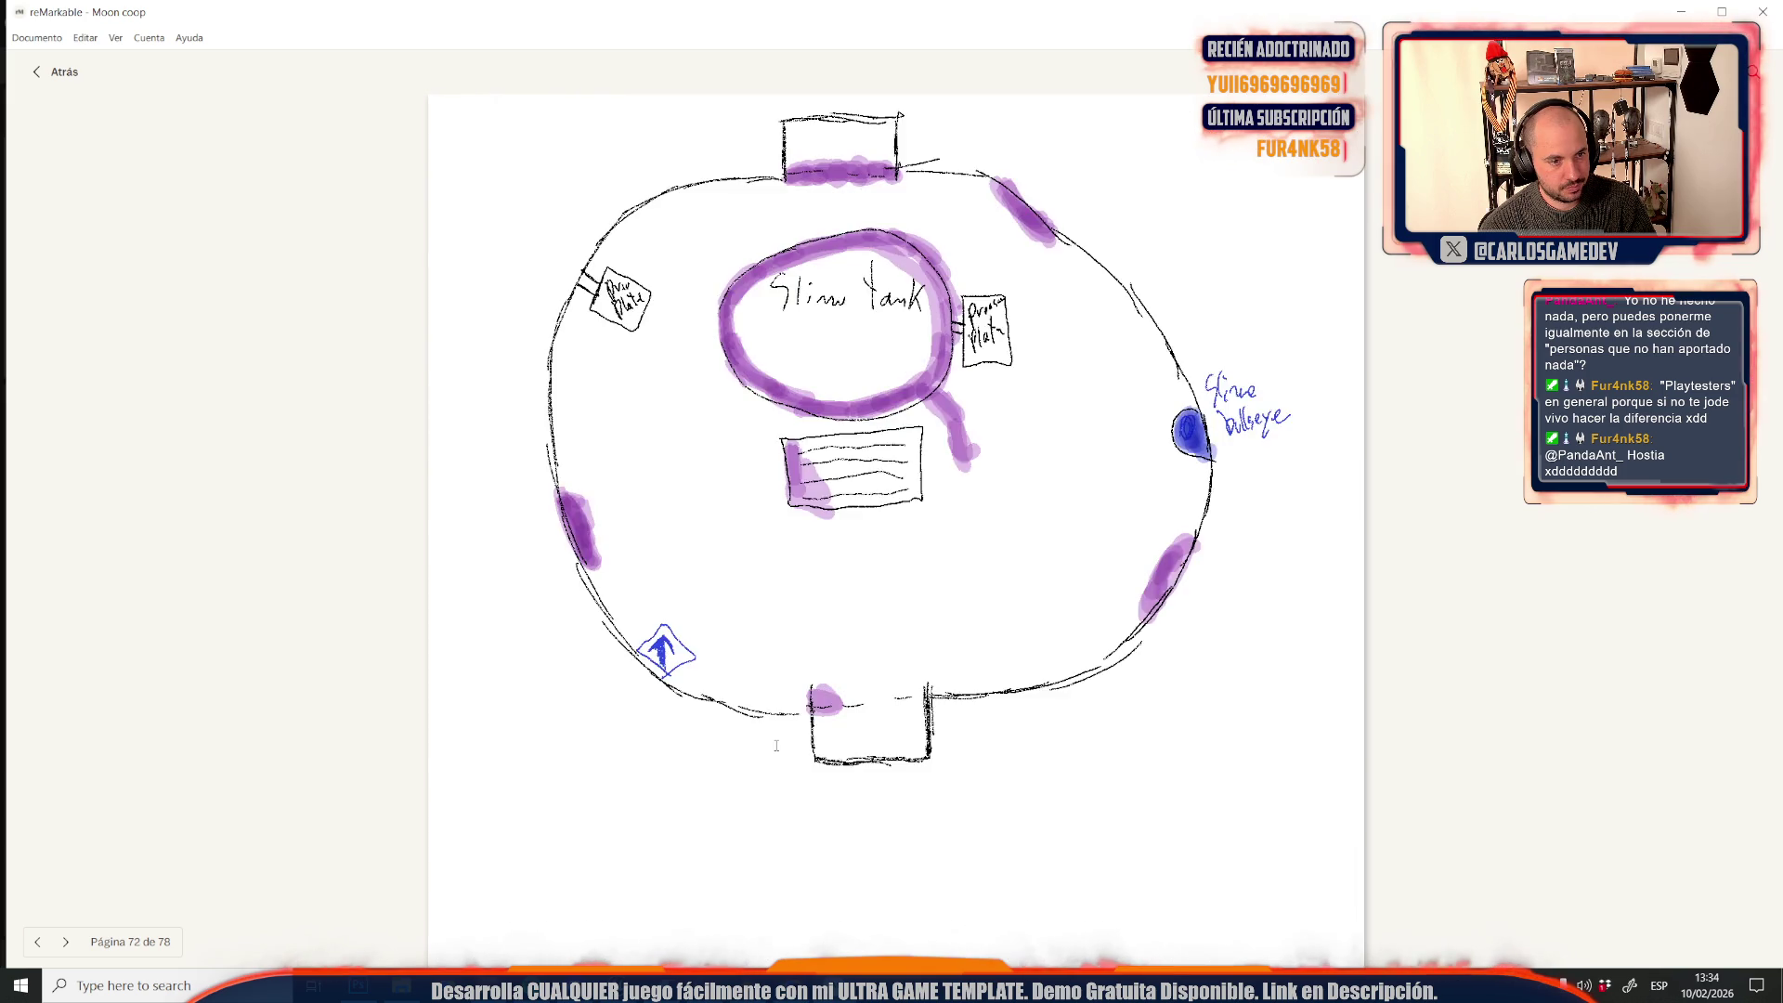
pyautogui.press('Left')
pyautogui.press('Left')
pyautogui.press('Left')
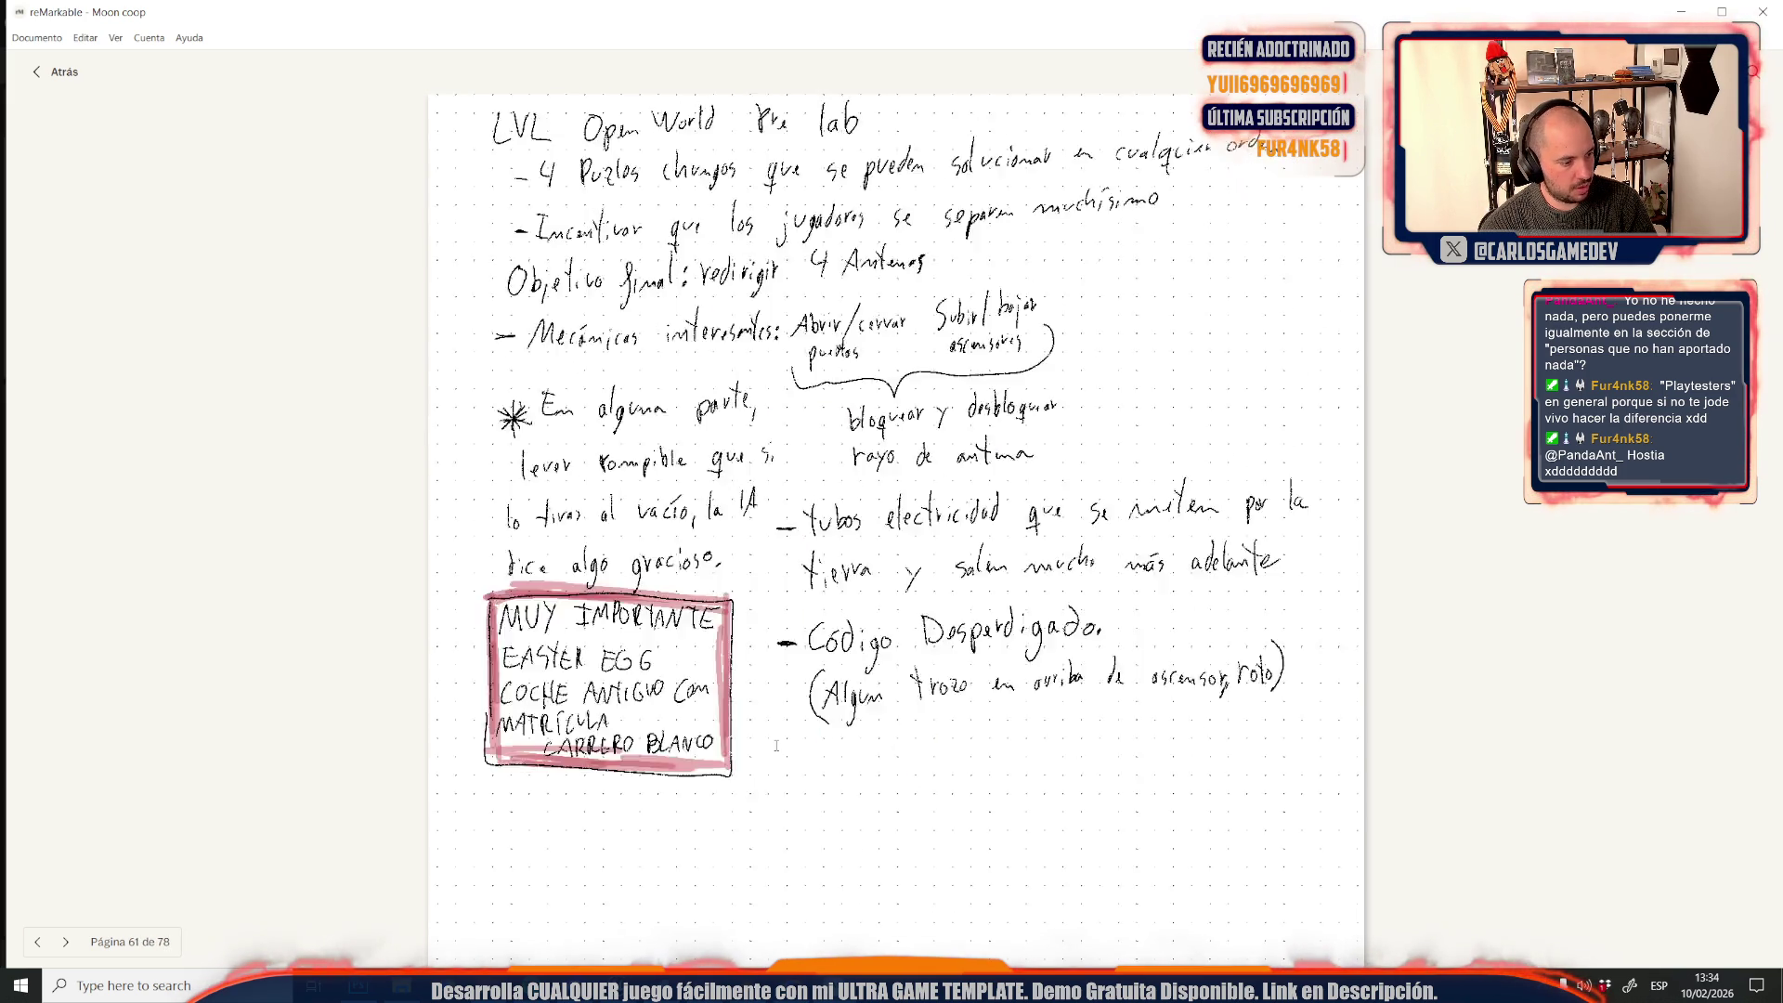
pyautogui.press('Left')
pyautogui.press('Left')
pyautogui.press('Left')
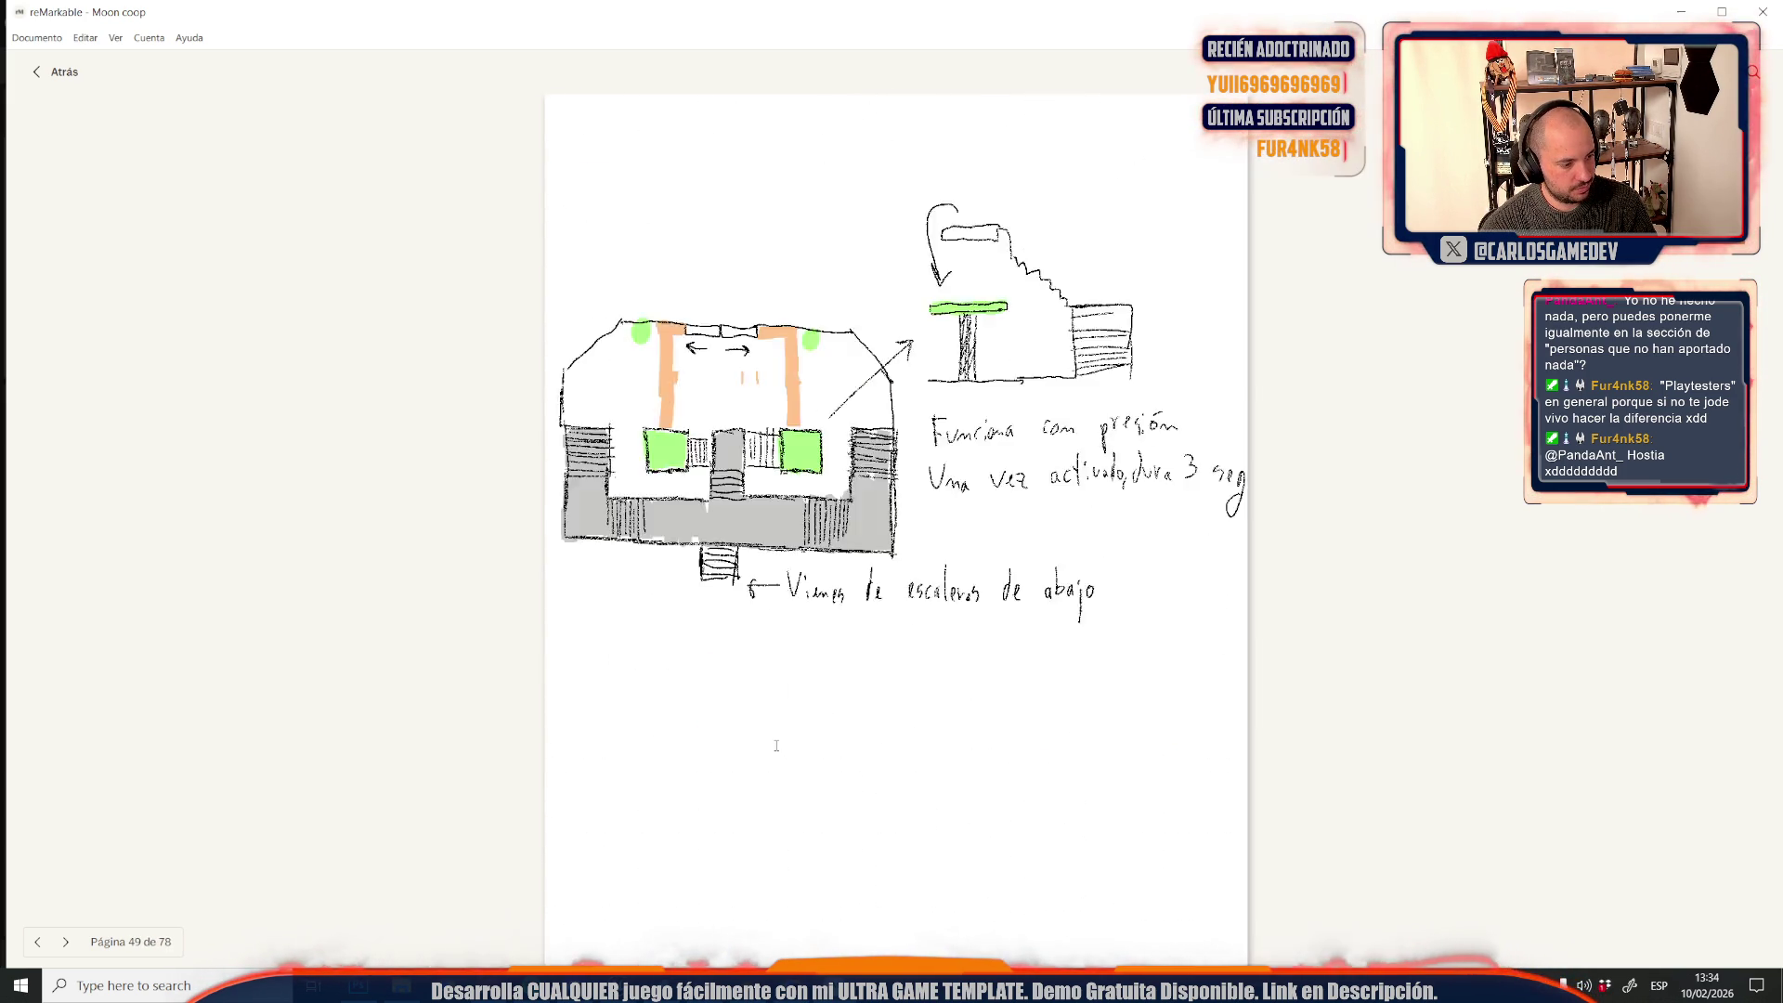
pyautogui.press('Left')
pyautogui.press('Left')
pyautogui.press('Left')
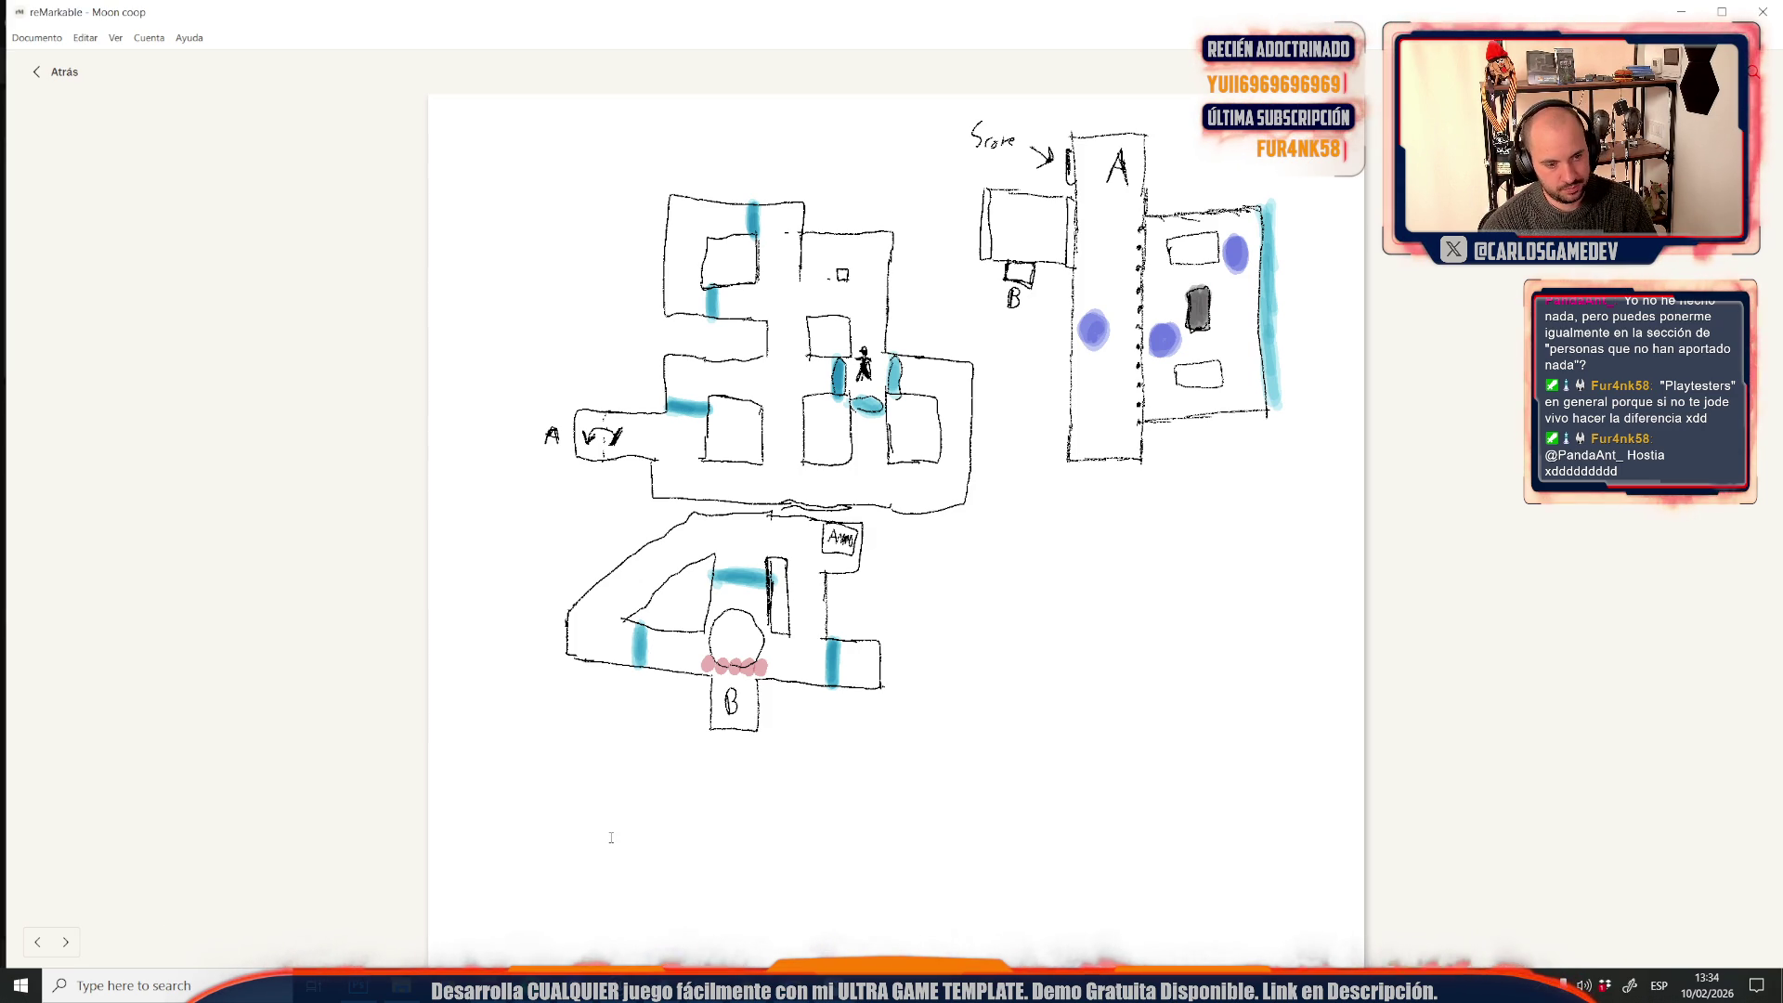
pyautogui.press('Left')
pyautogui.press('Left')
pyautogui.press('Left')
pyautogui.press('Left')
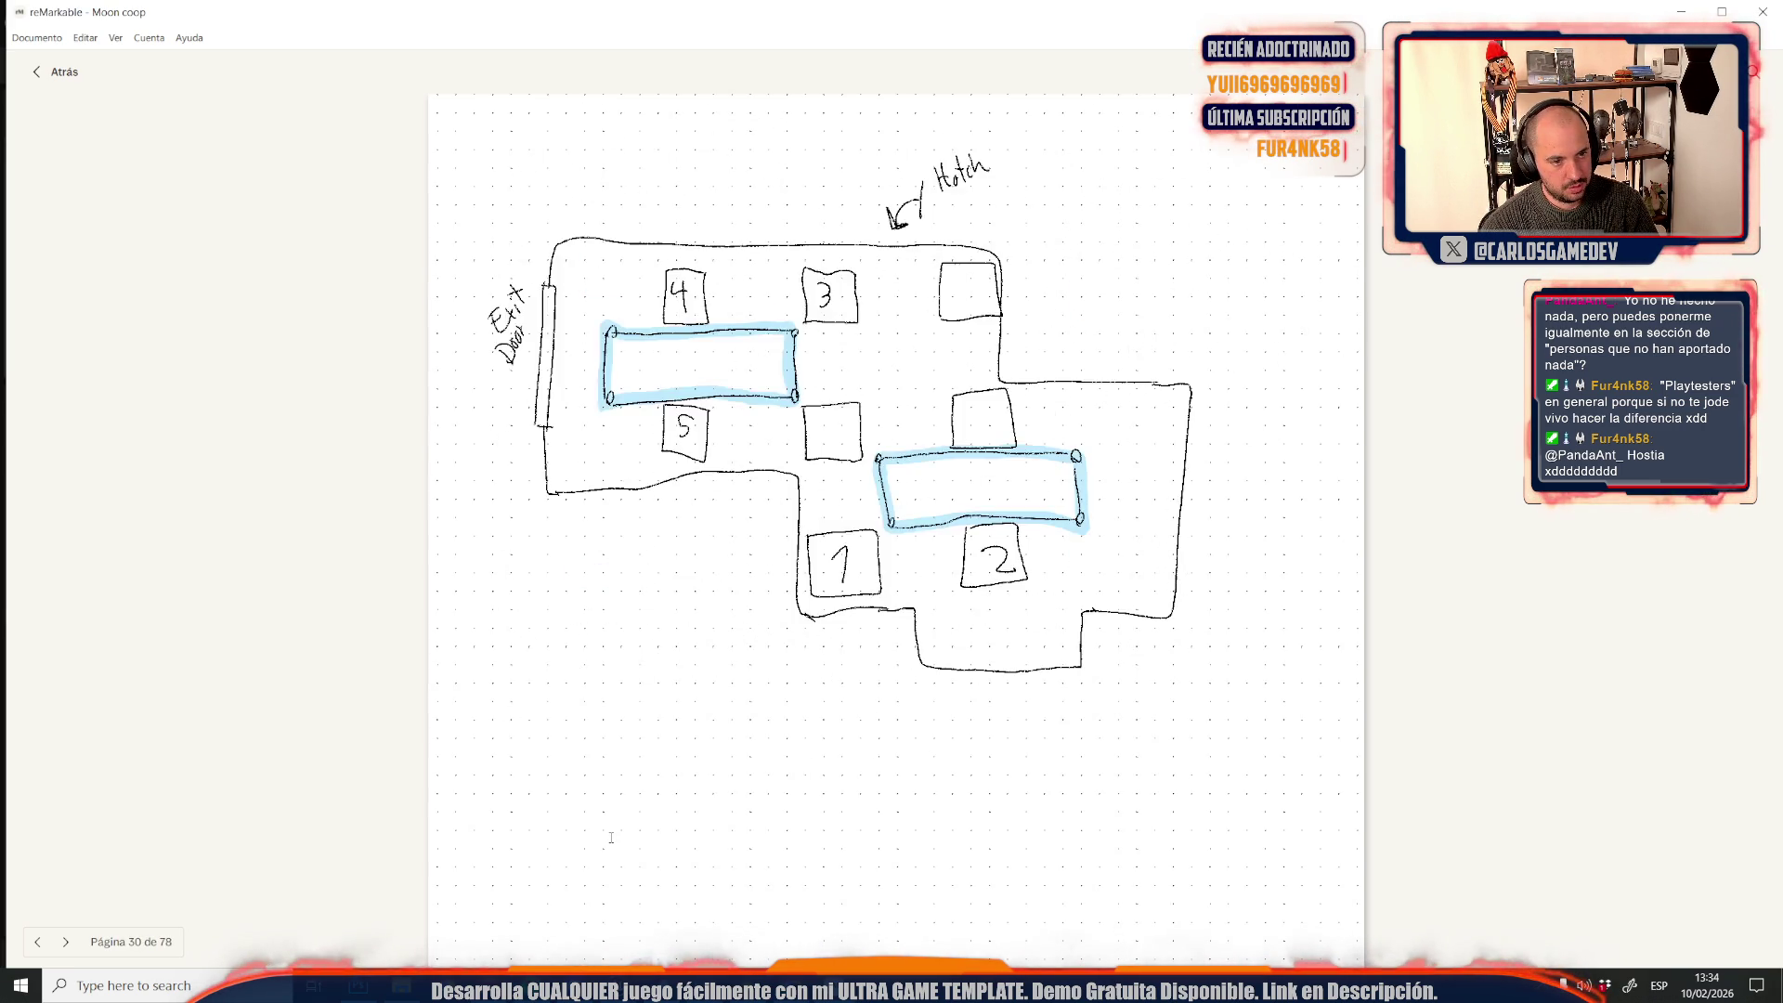
pyautogui.press('Left')
pyautogui.press('Left')
pyautogui.press('Left')
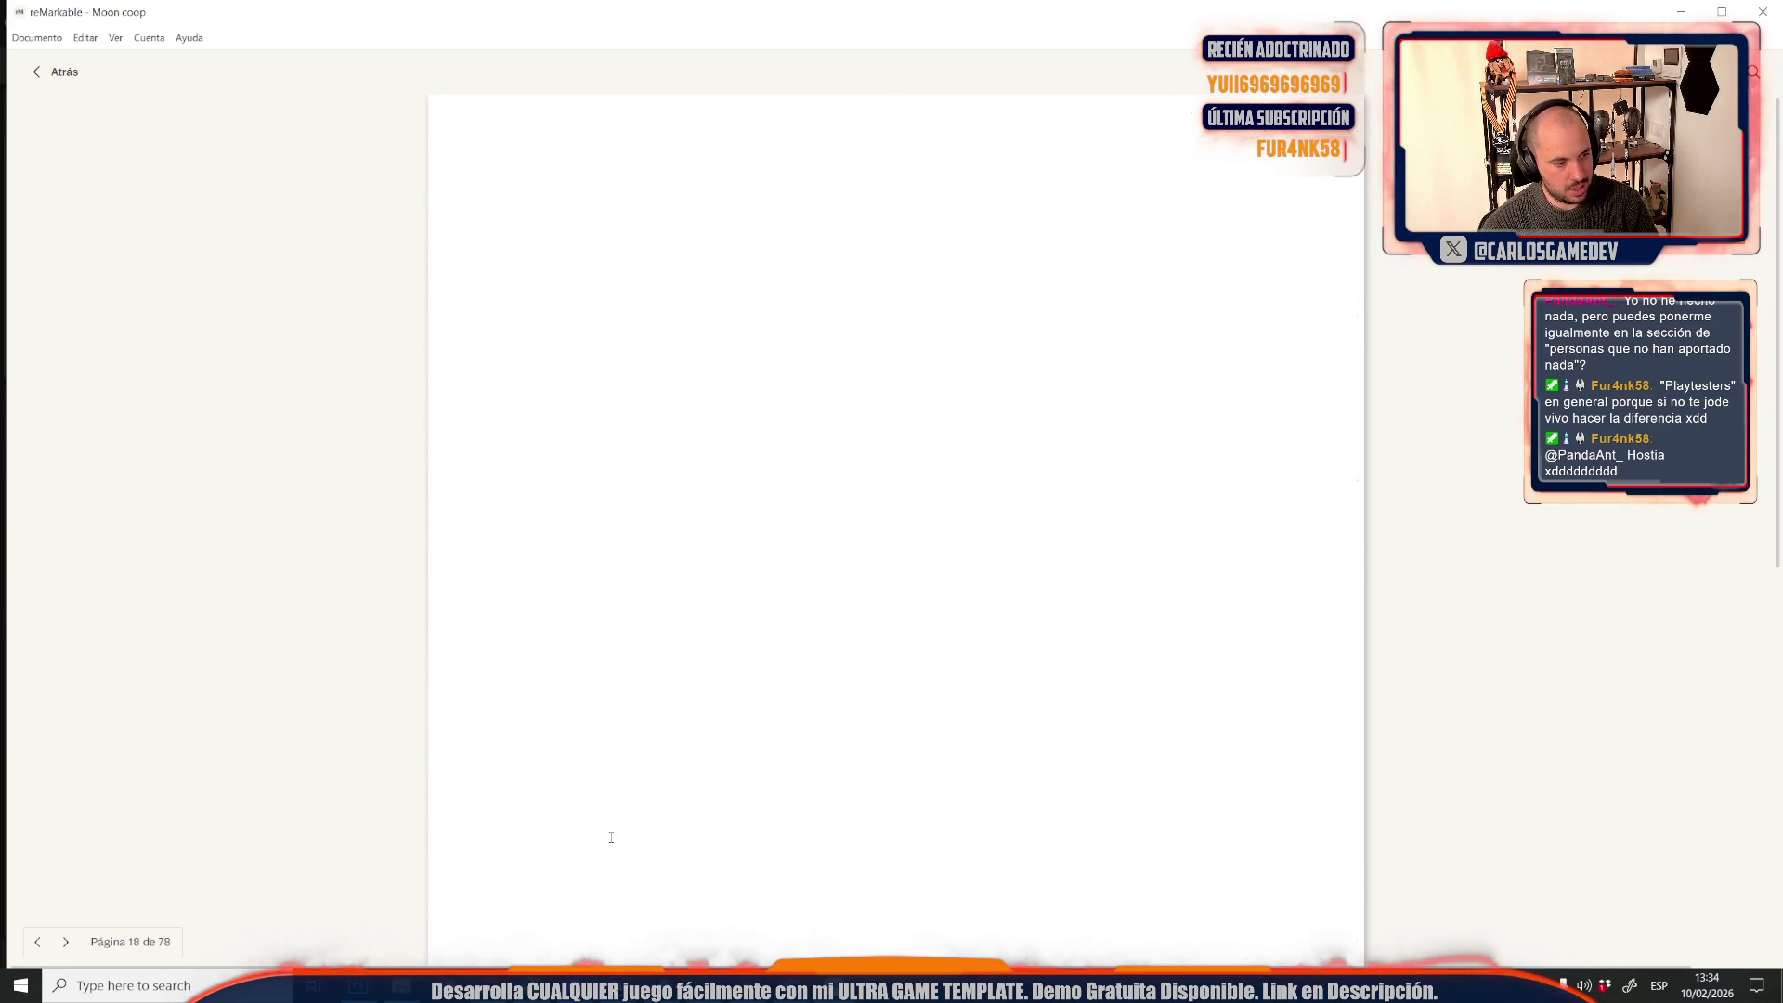
pyautogui.press('Left')
pyautogui.press('Left')
pyautogui.press('Left')
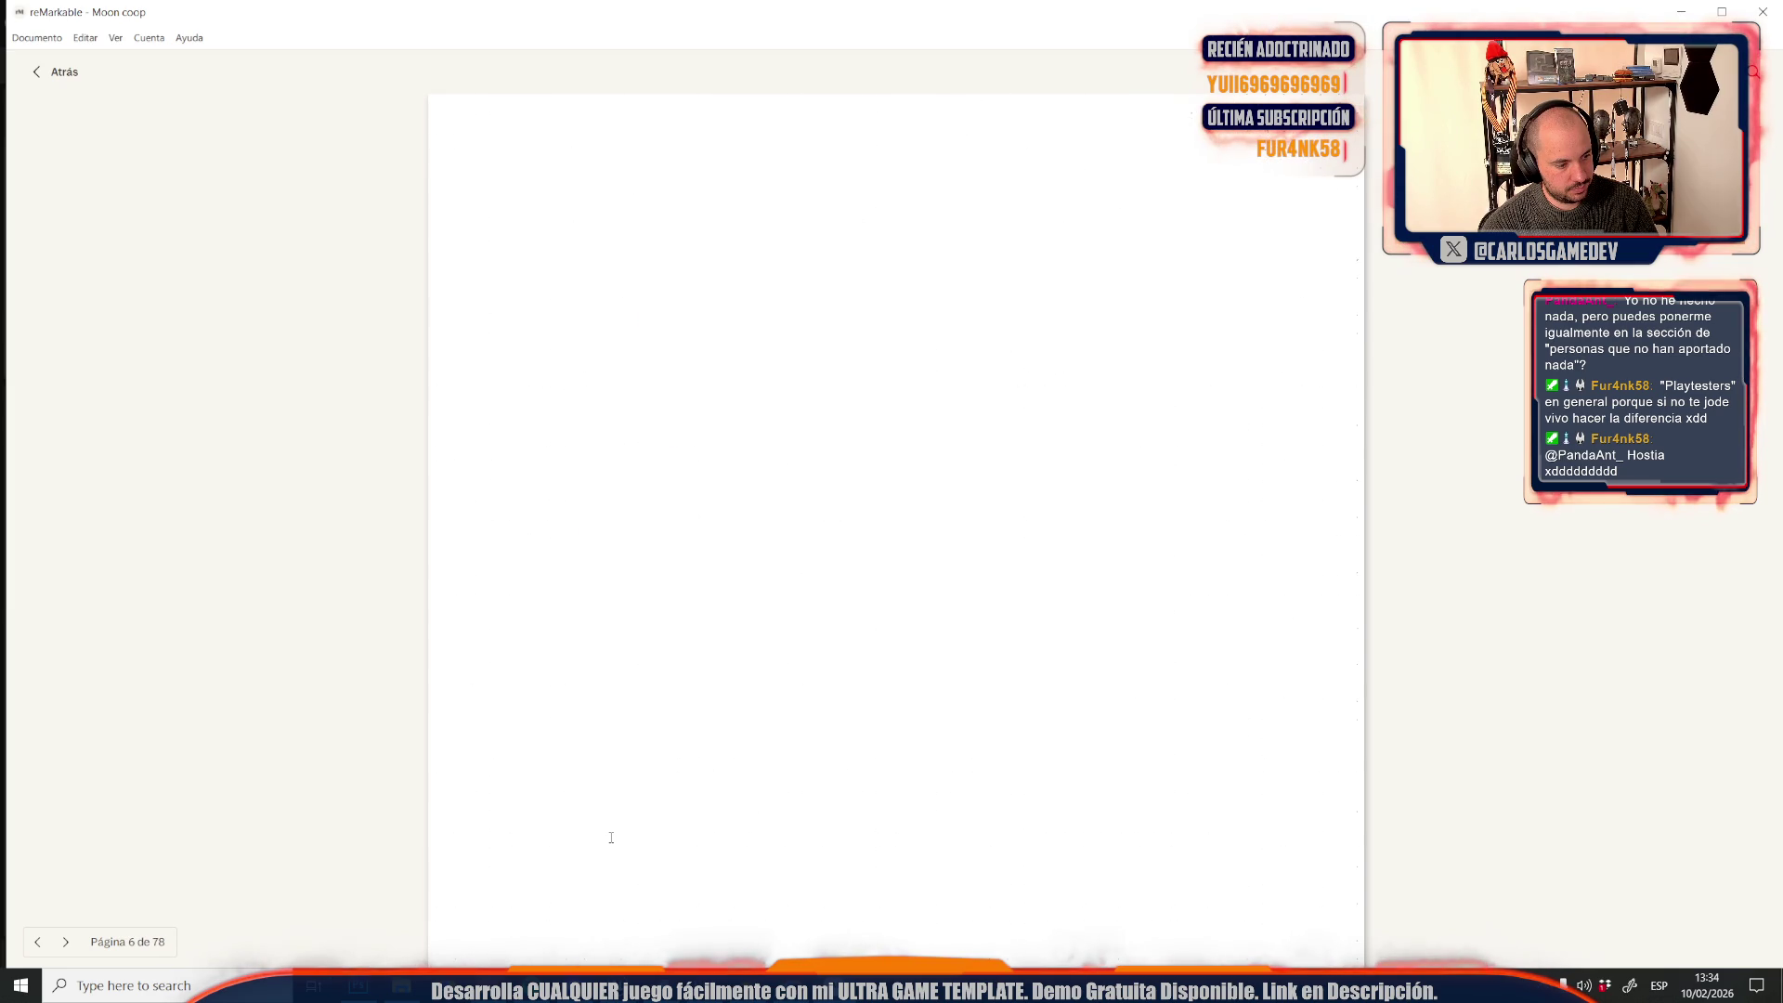
pyautogui.press('Left')
pyautogui.press('Left')
pyautogui.press('Left')
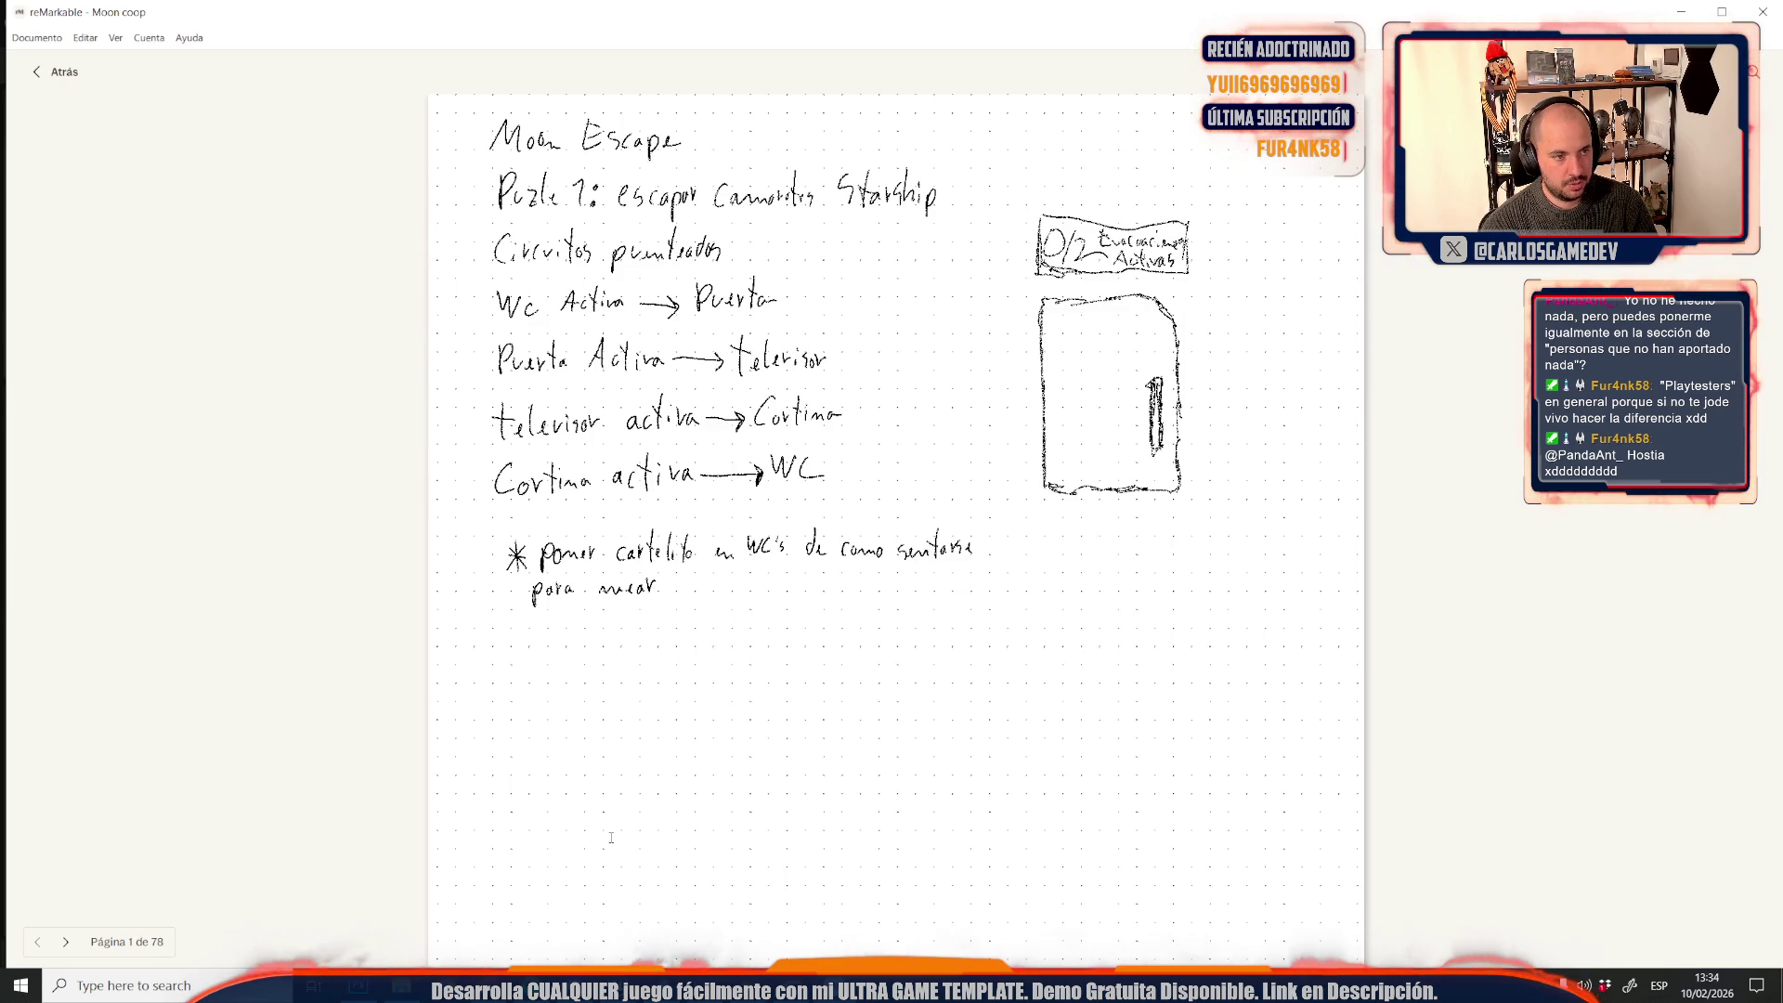
pyautogui.press('Right')
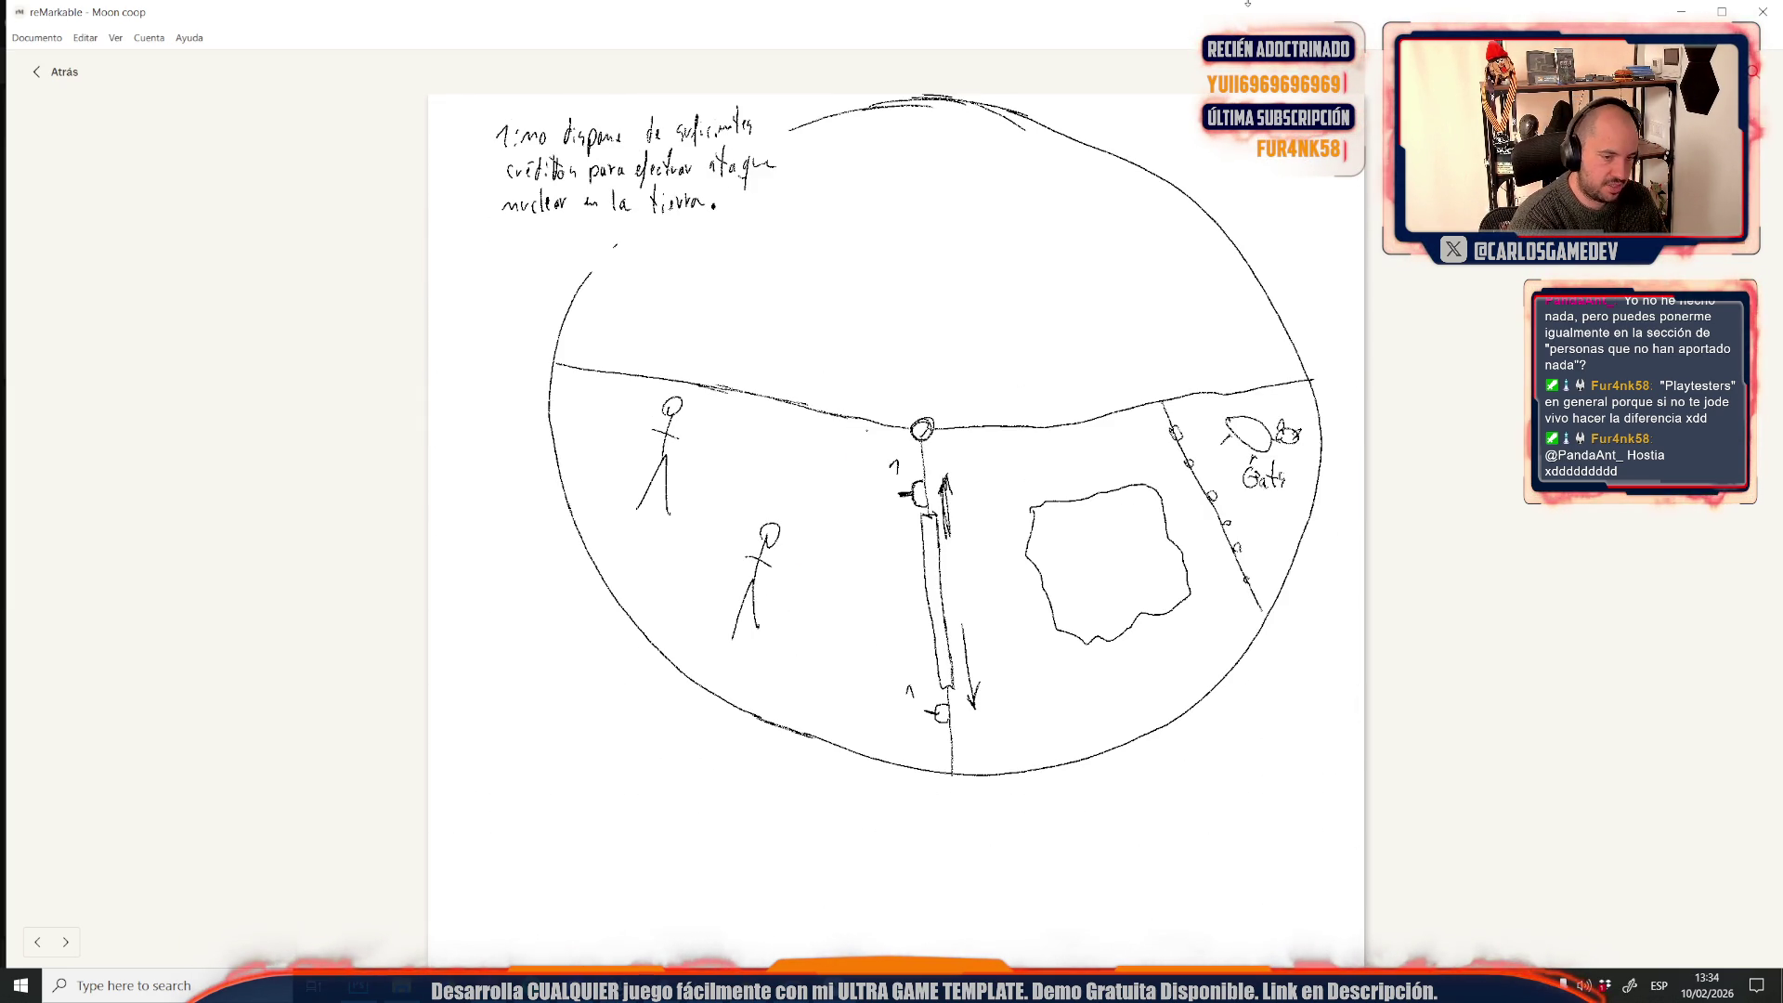
pyautogui.click(357, 986)
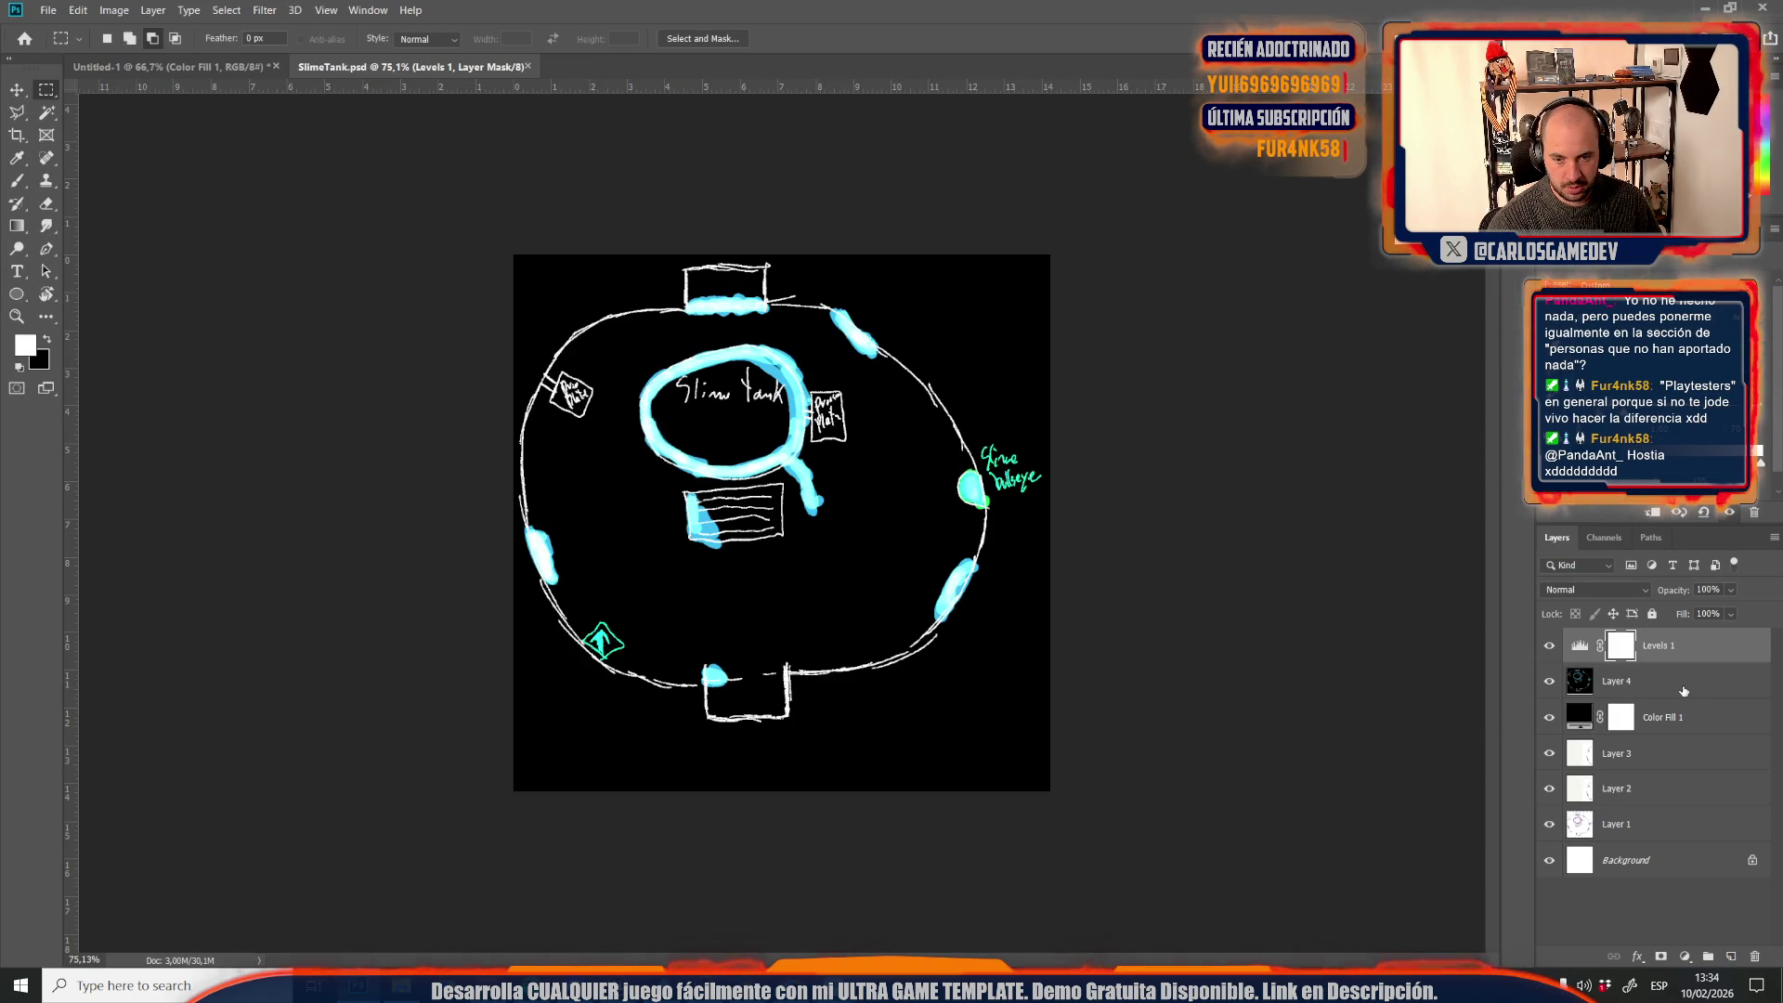
# Paste the circle diagram capture into Untitled-1 as Layer 3
pyautogui.click(176, 68)
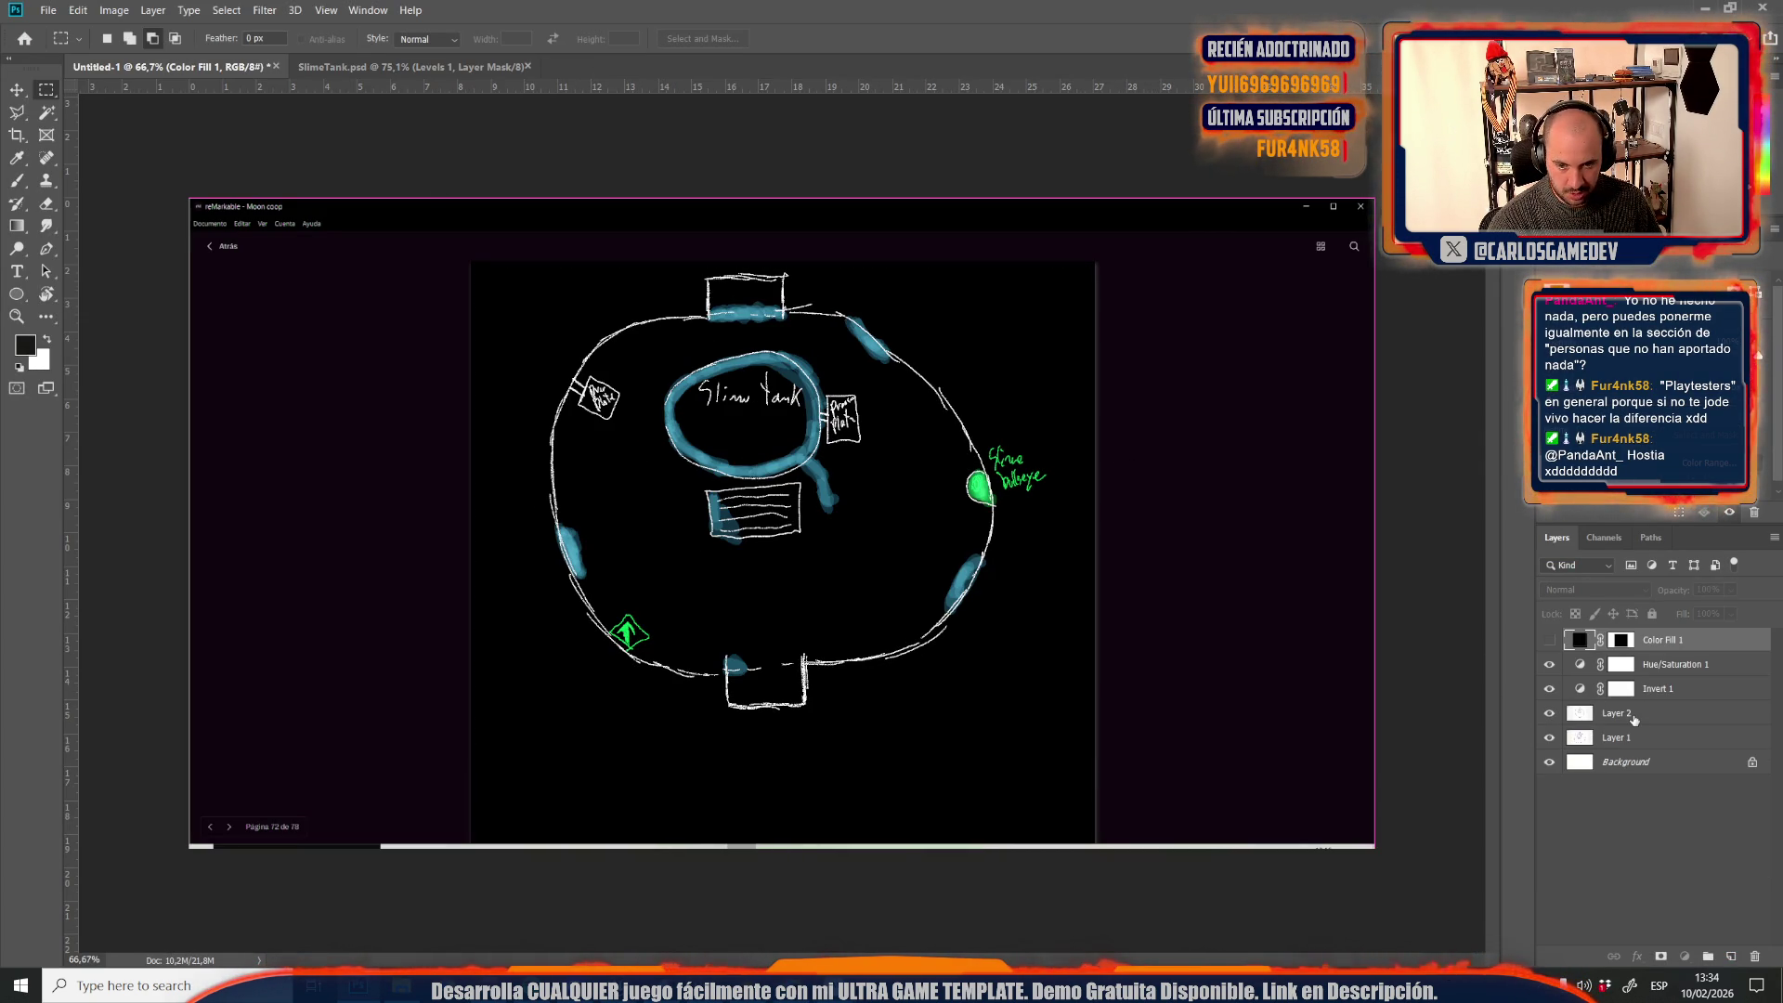
pyautogui.hotkey('ctrl', 'v')
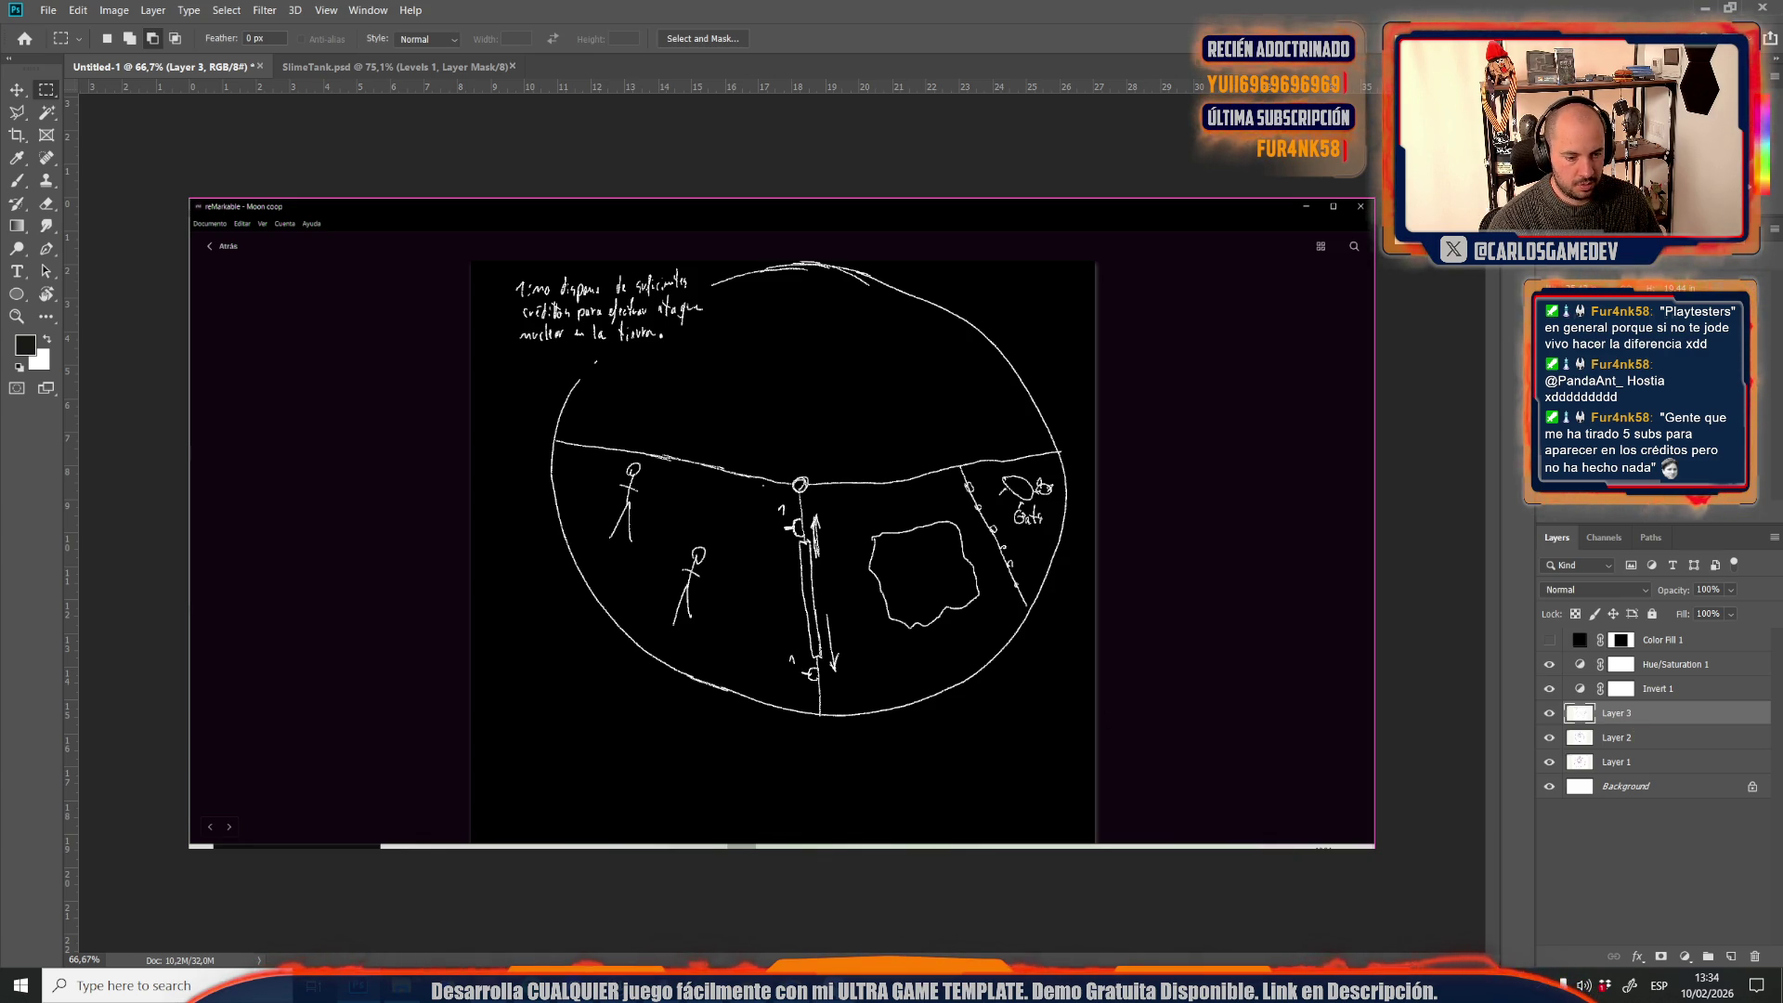
pyautogui.click(1022, 985)
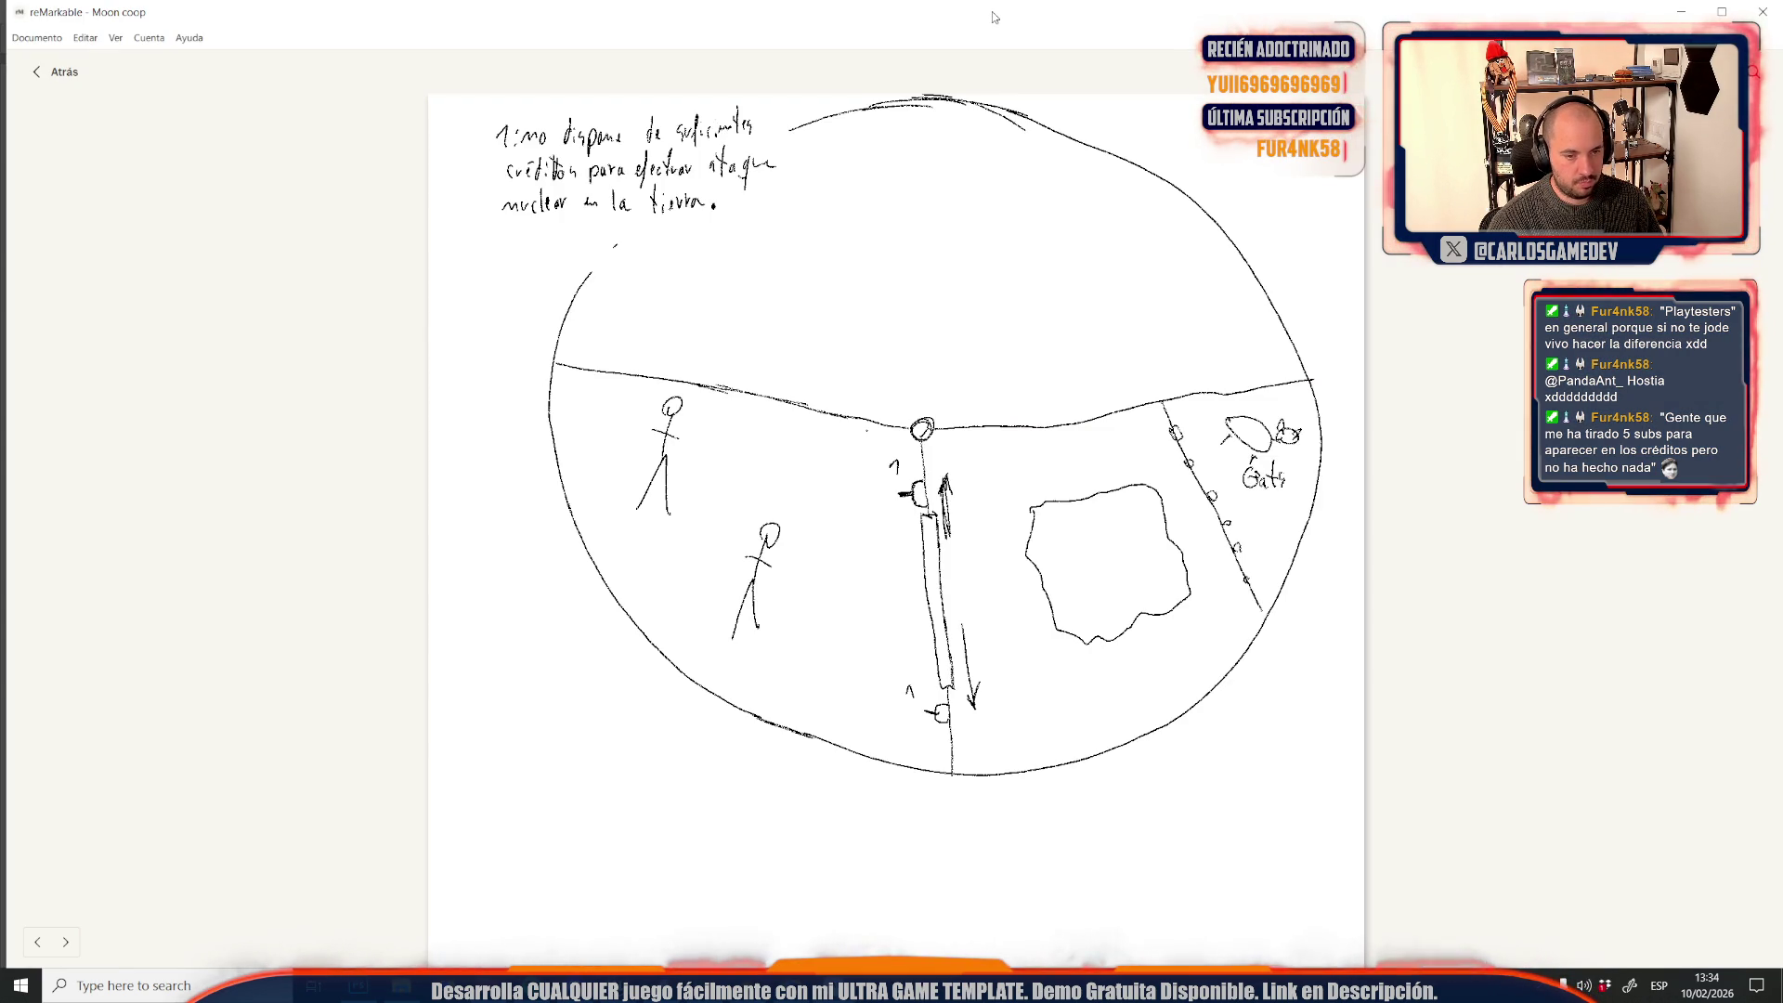
pyautogui.hotkey('alt', 'Tab')
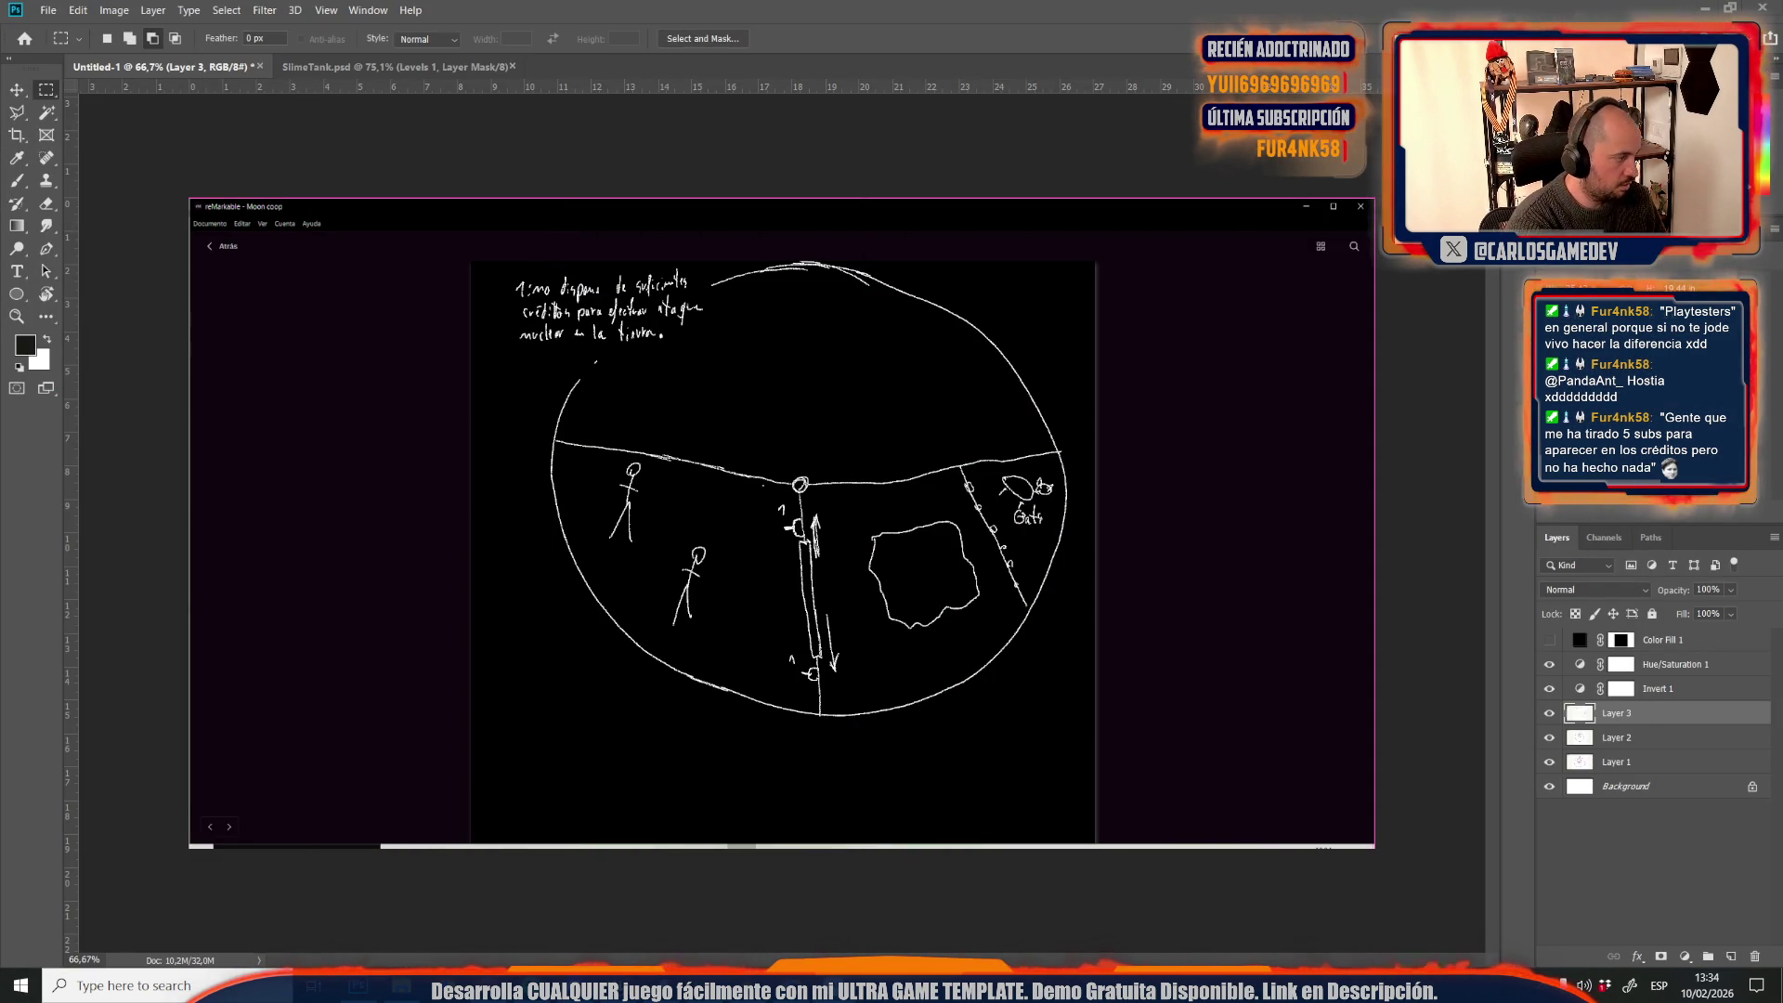
# Paste the LVL 1–5 maps, slime sketches and symbol sketches pages as Layers 4 to 11
pyautogui.hotkey('ctrl', 'v')
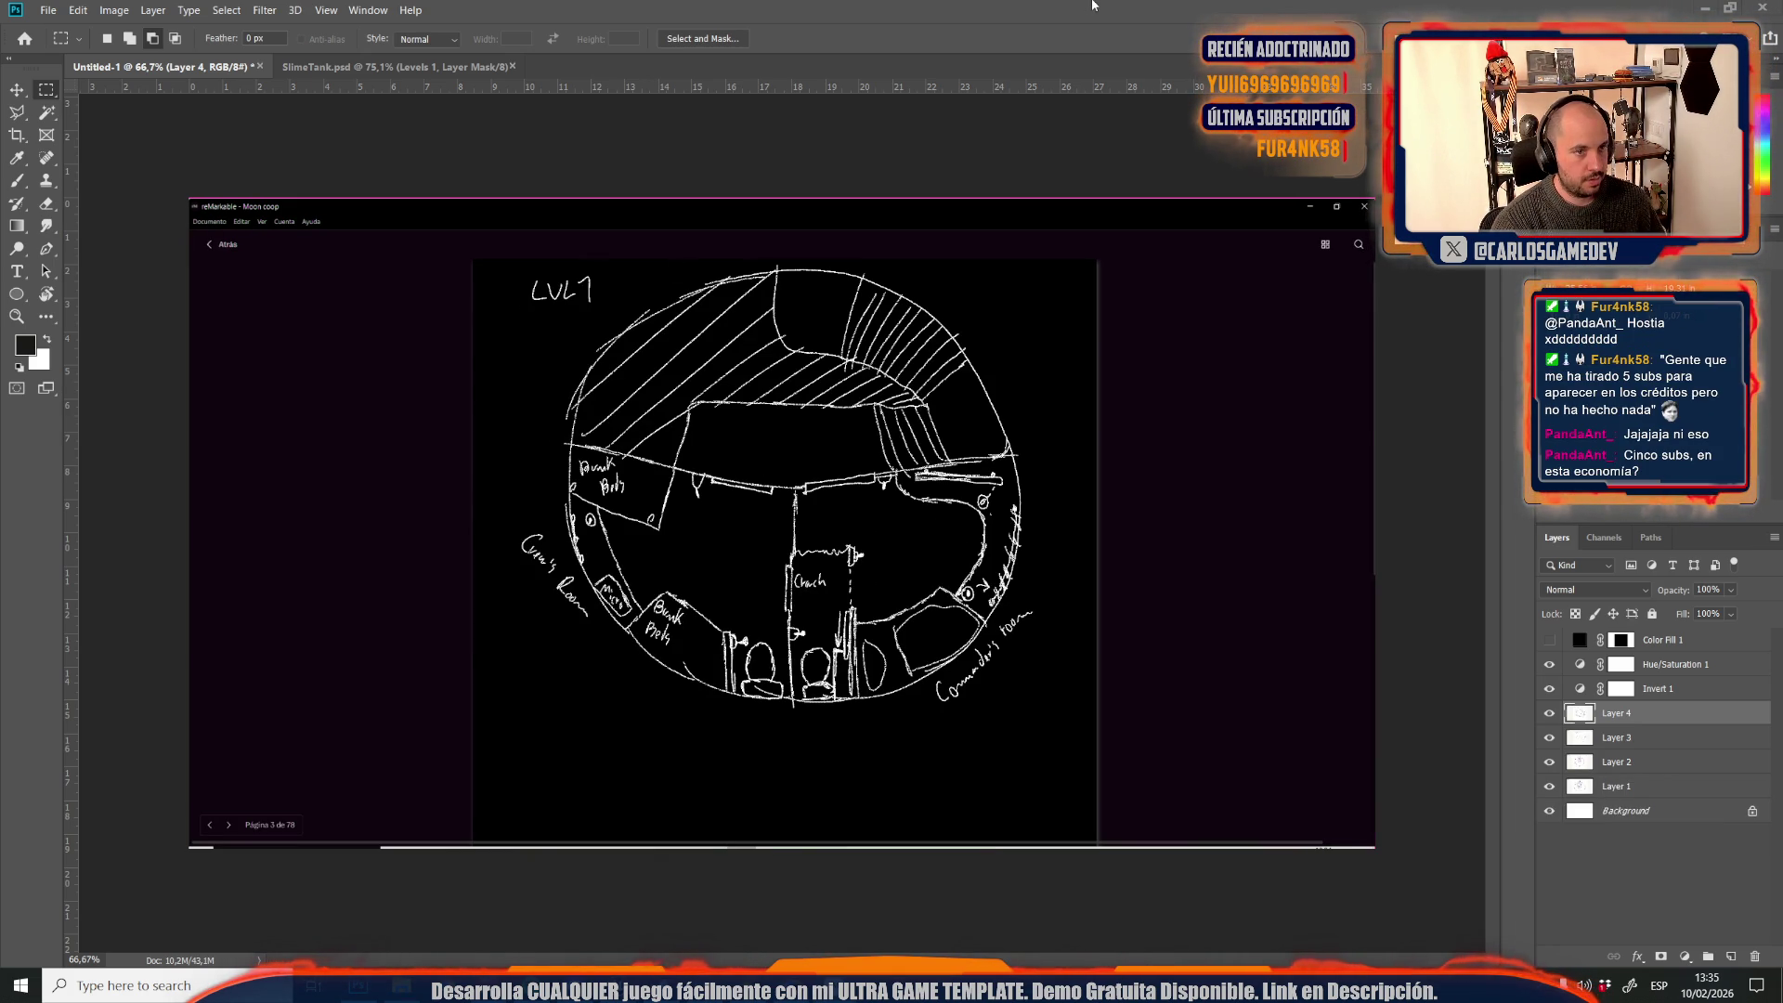
pyautogui.hotkey('ctrl', 'v')
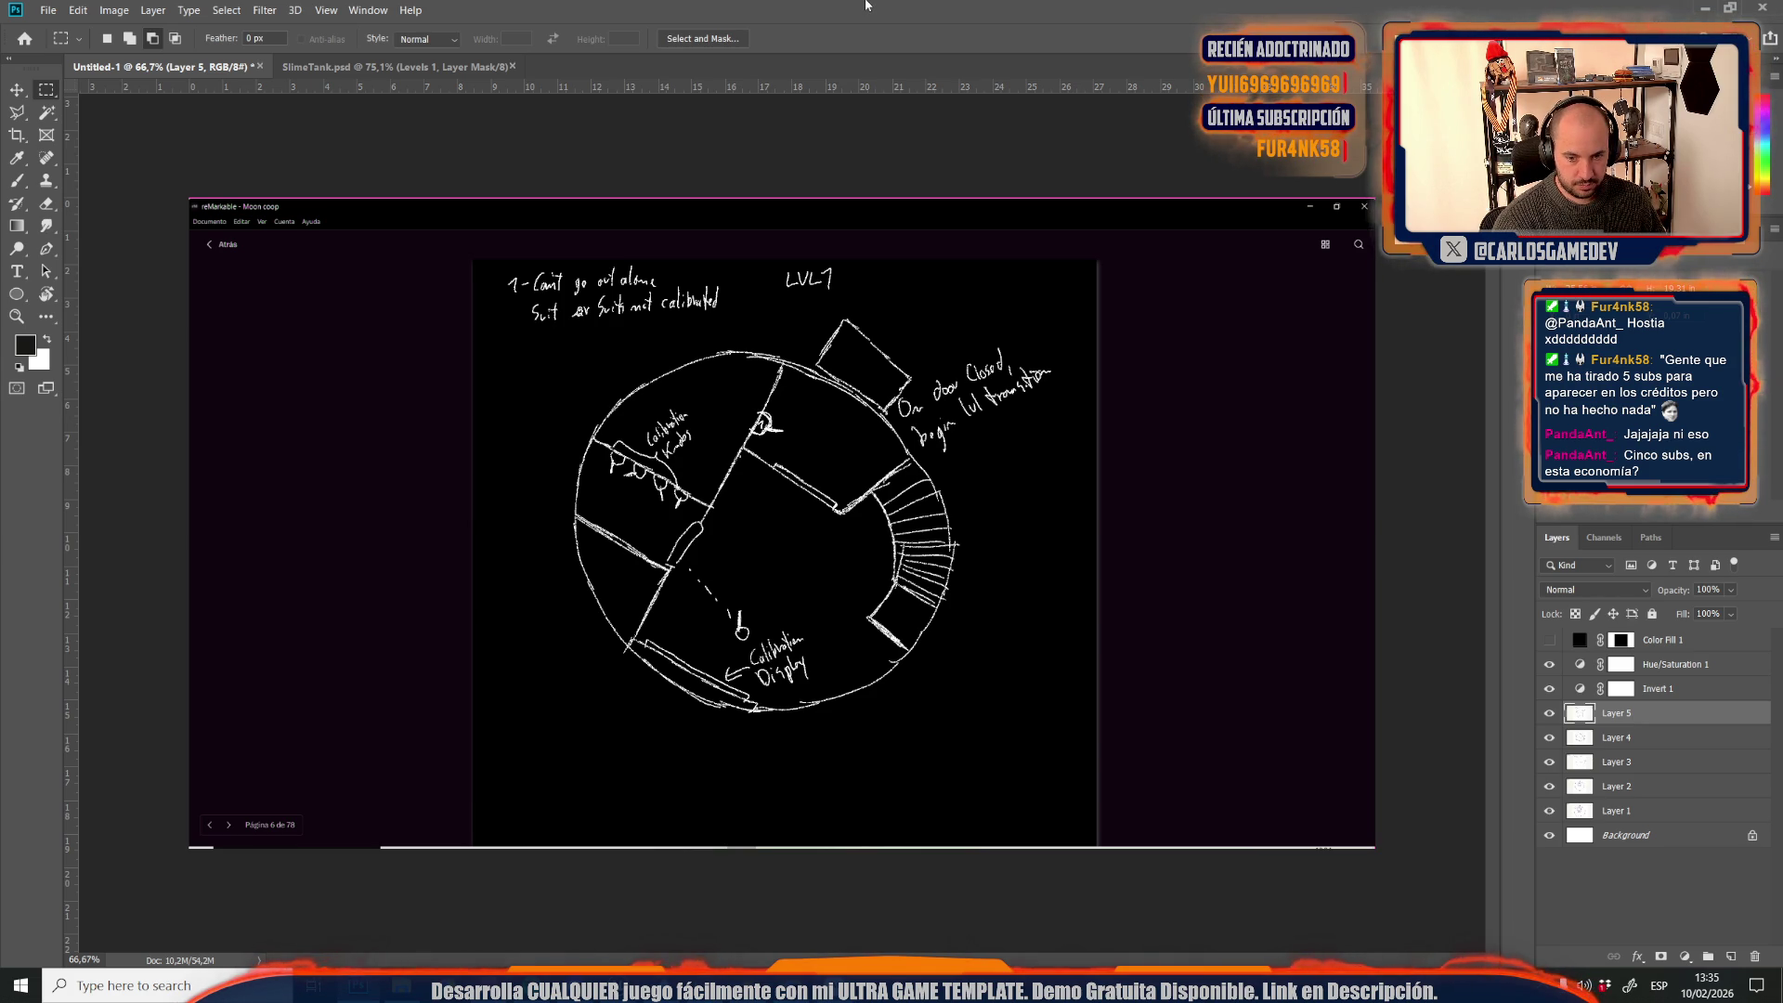
pyautogui.hotkey('ctrl', 'v')
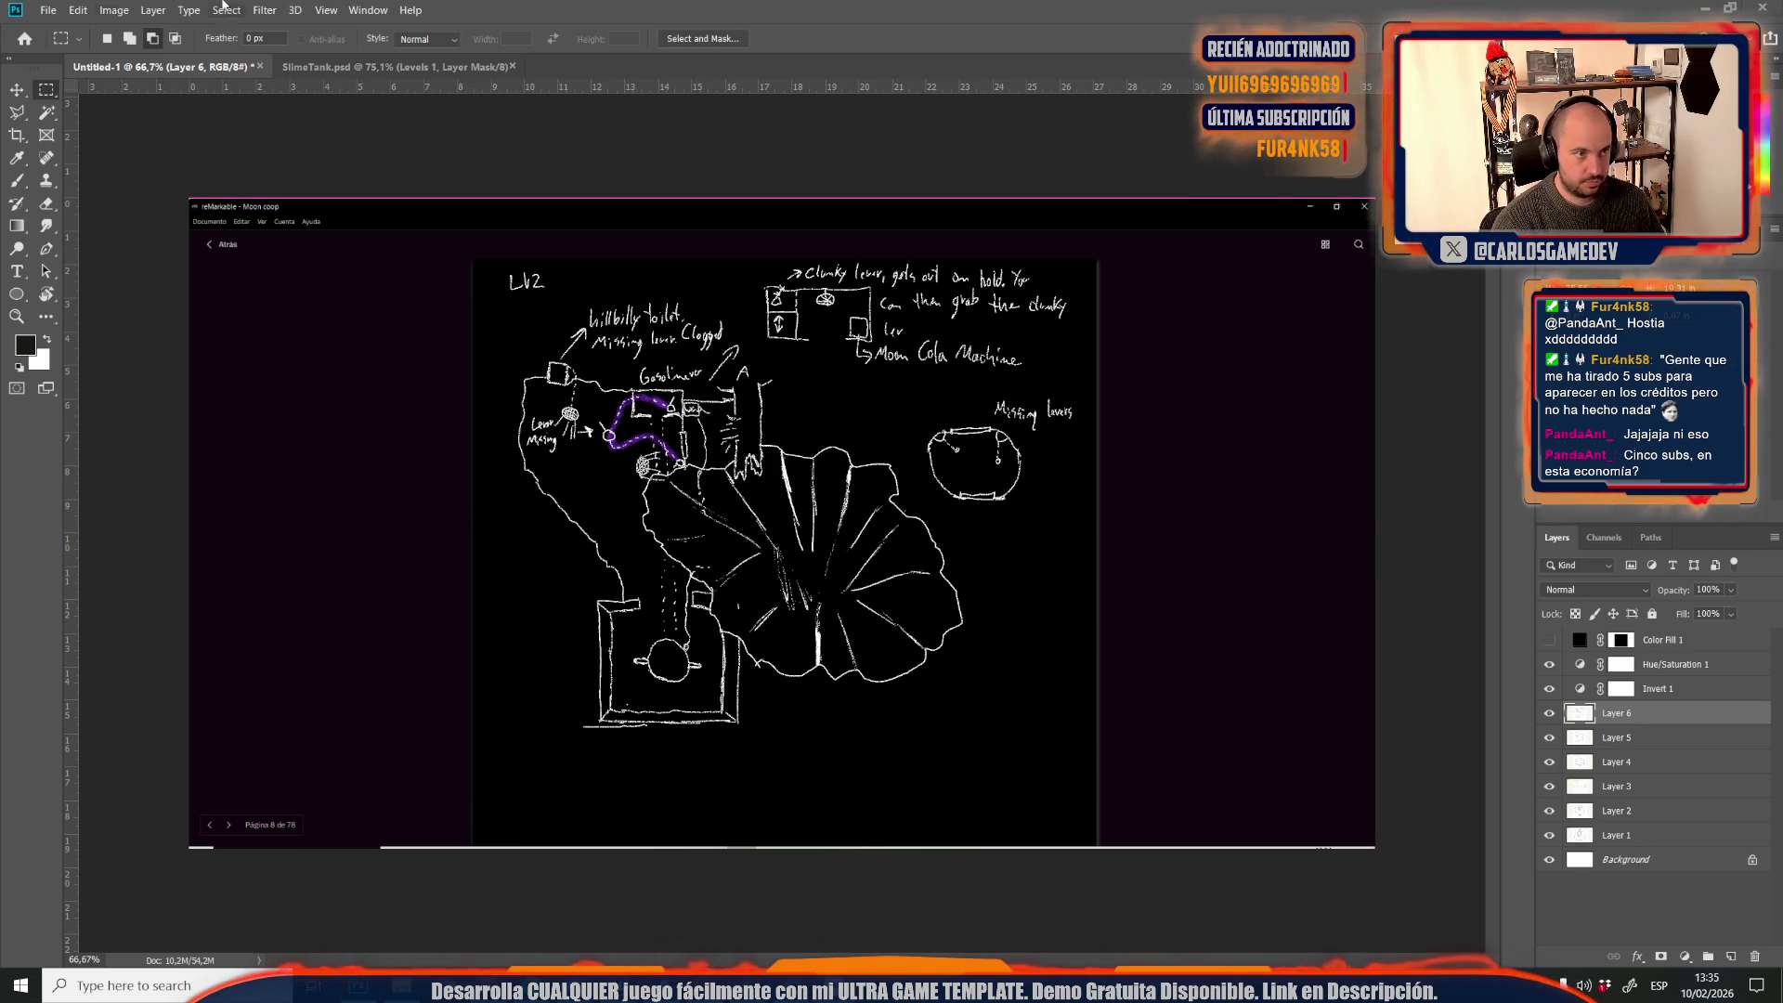
pyautogui.hotkey('ctrl', 'v')
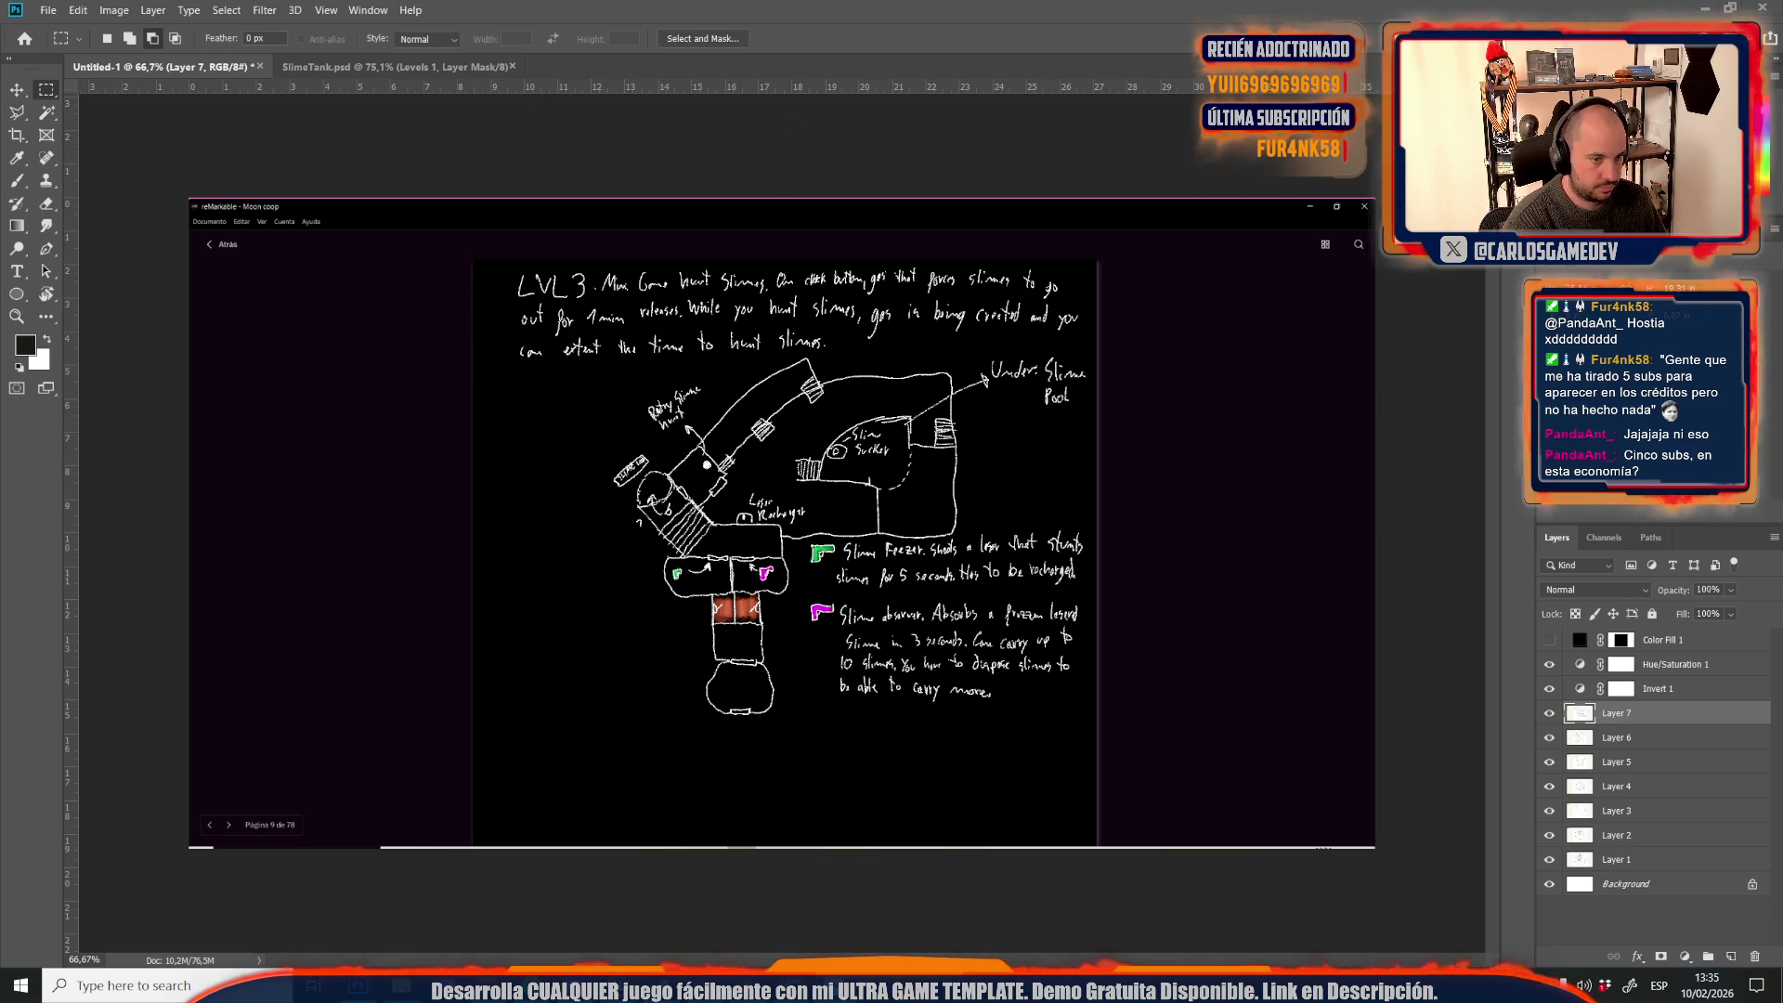
pyautogui.hotkey('ctrl', 'v')
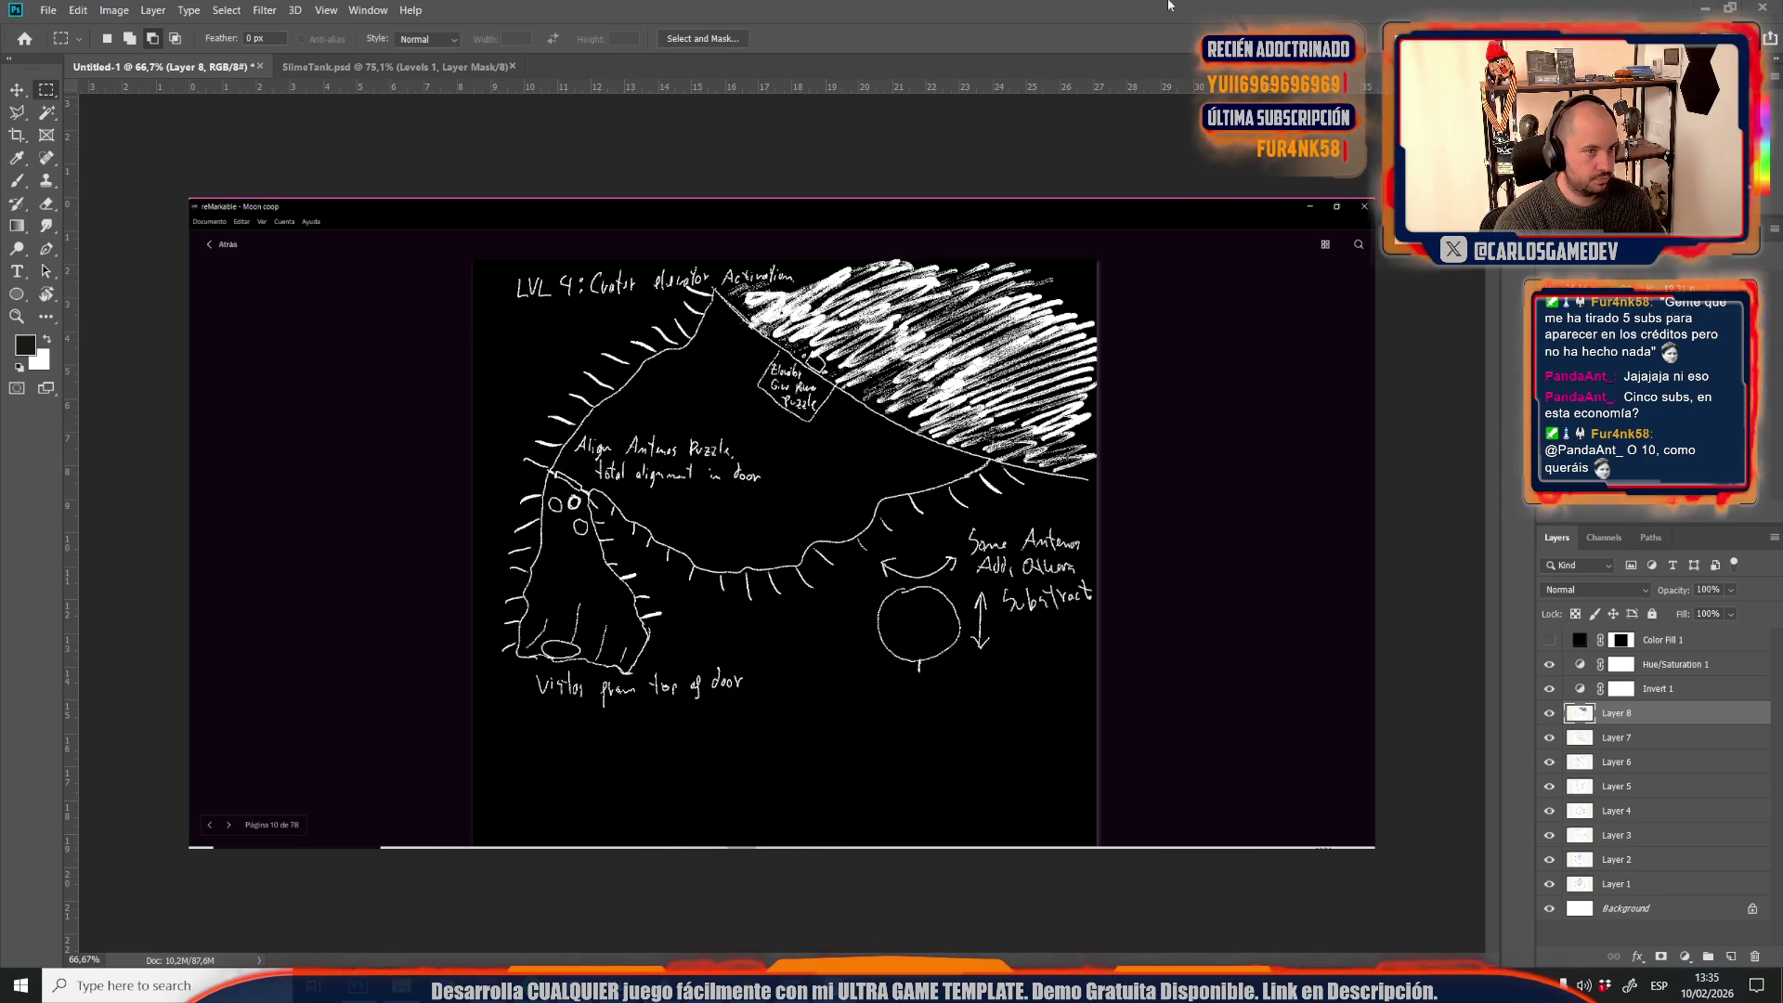
pyautogui.hotkey('ctrl', 'v')
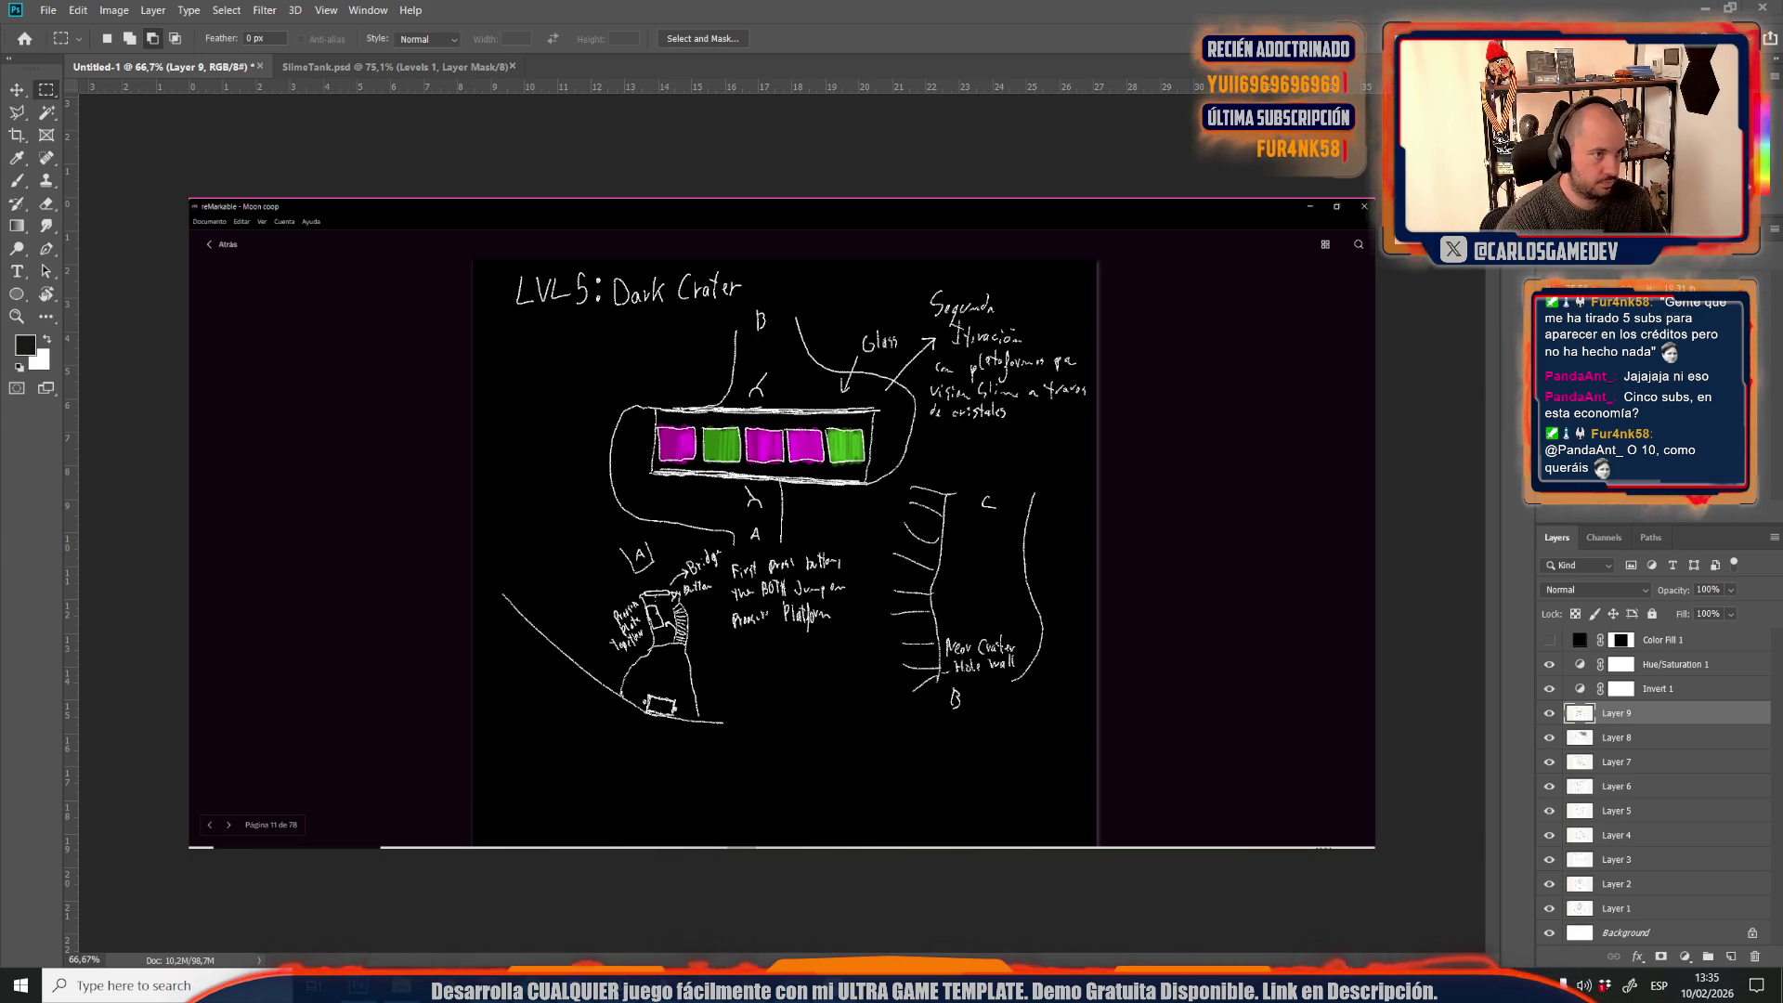
pyautogui.hotkey('ctrl', 'v')
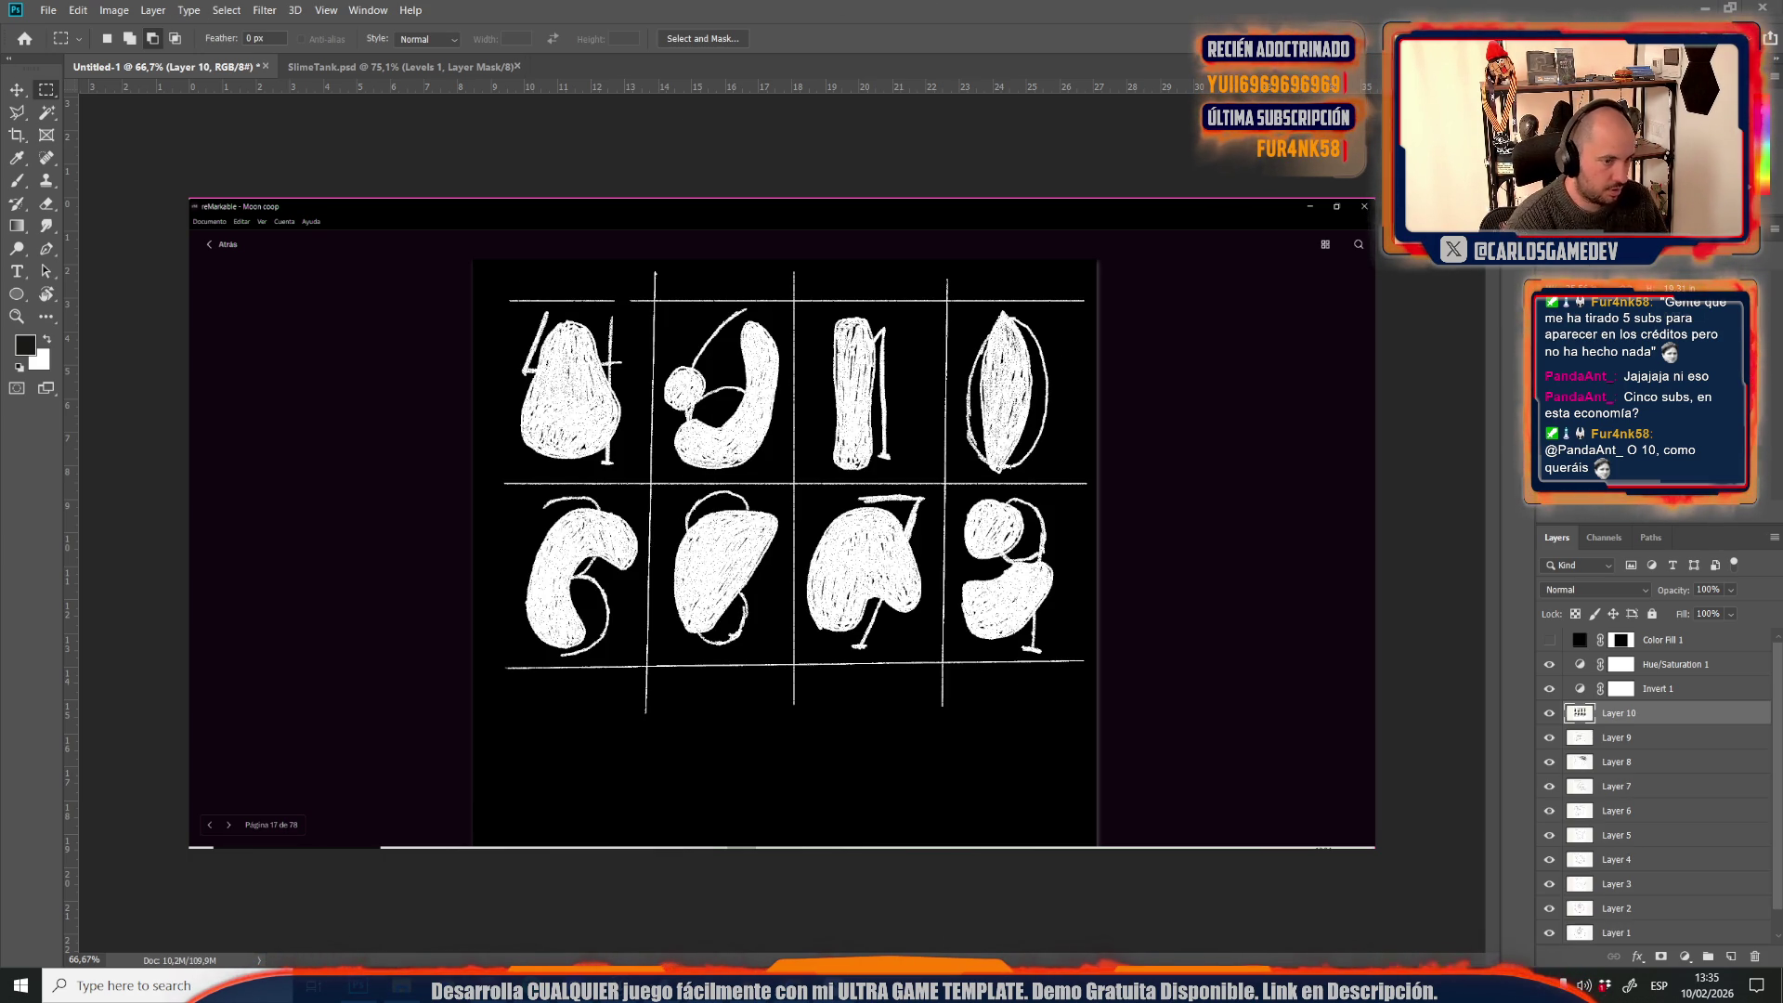
pyautogui.hotkey('ctrl', 'v')
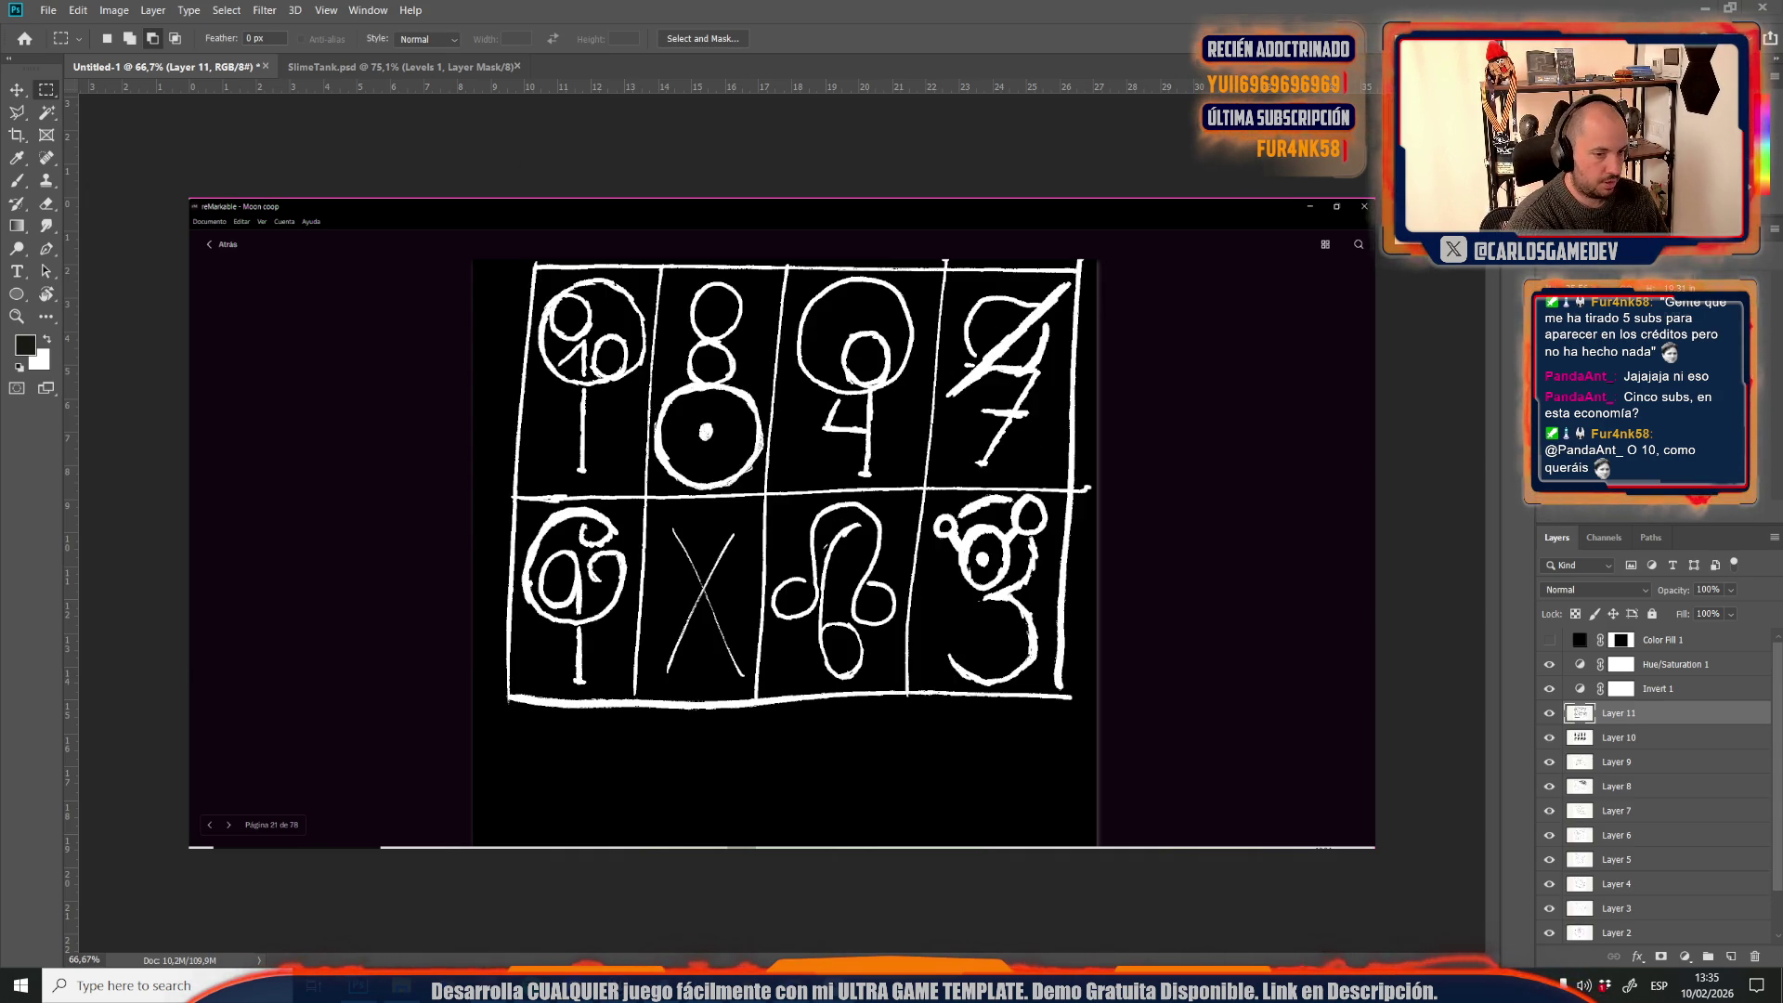
# Paste notebook pages 24 through 43 — maps, HUD sketch and notes — as Layers 12 to 21
pyautogui.hotkey('ctrl', 'v')
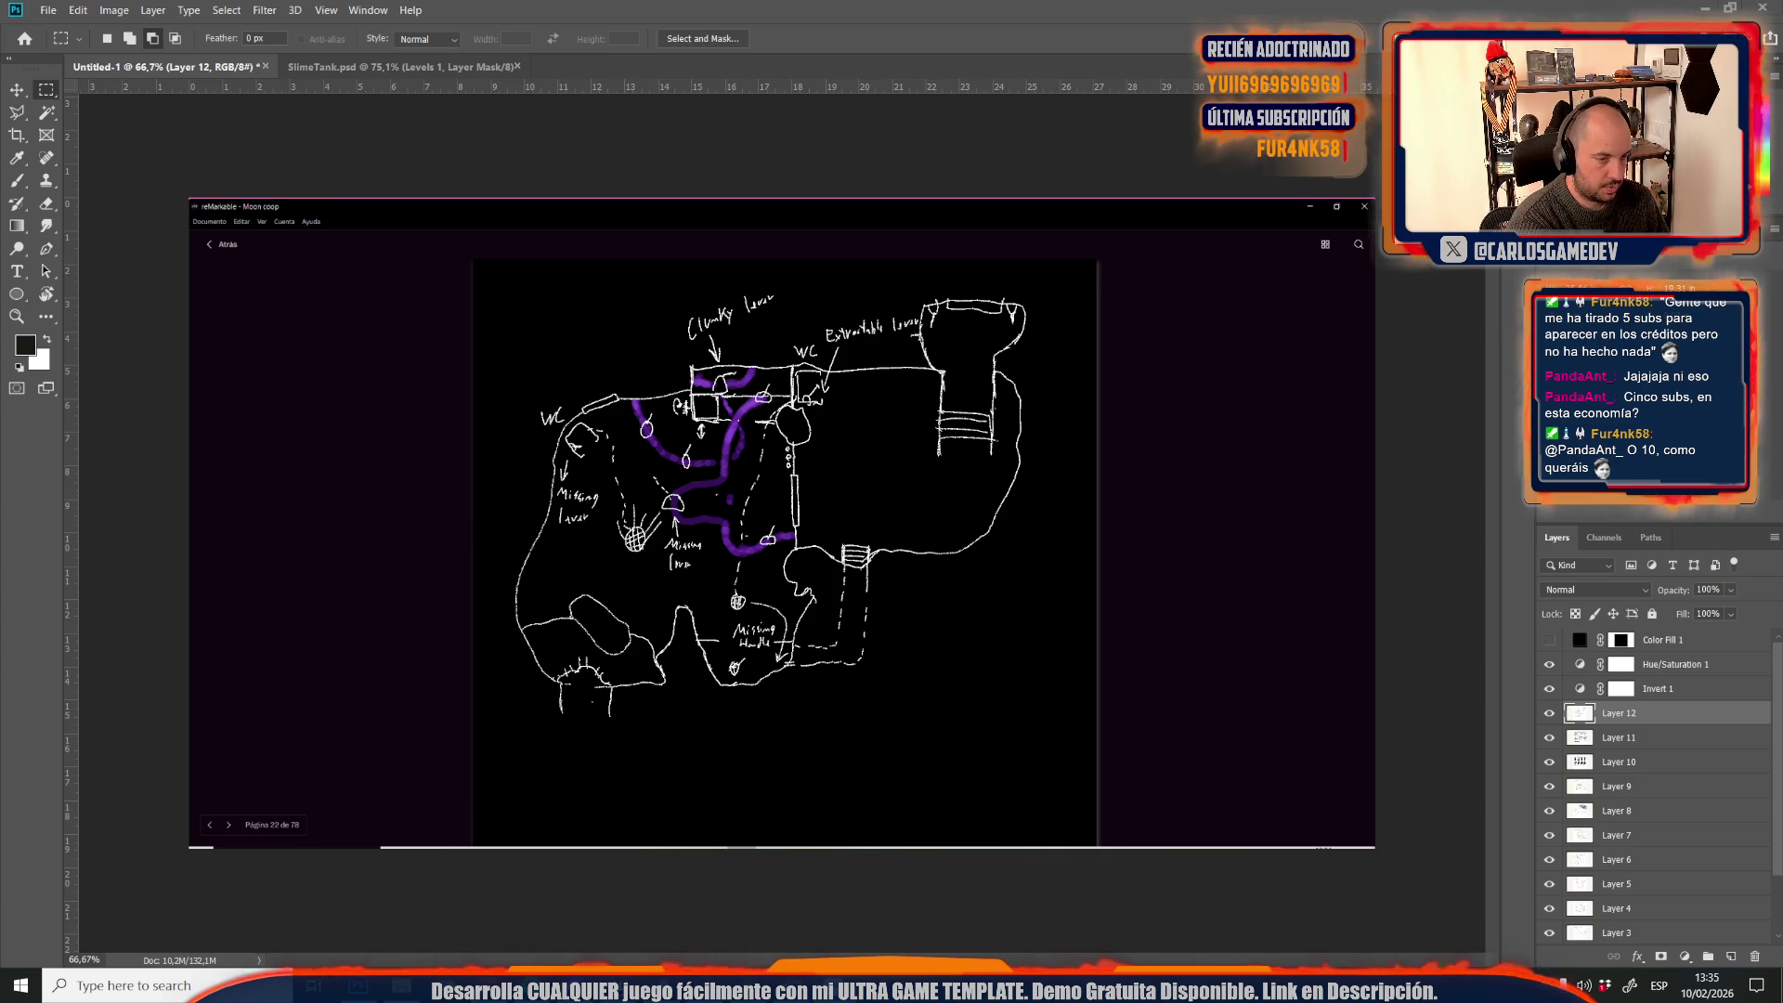
pyautogui.hotkey('ctrl', 'v')
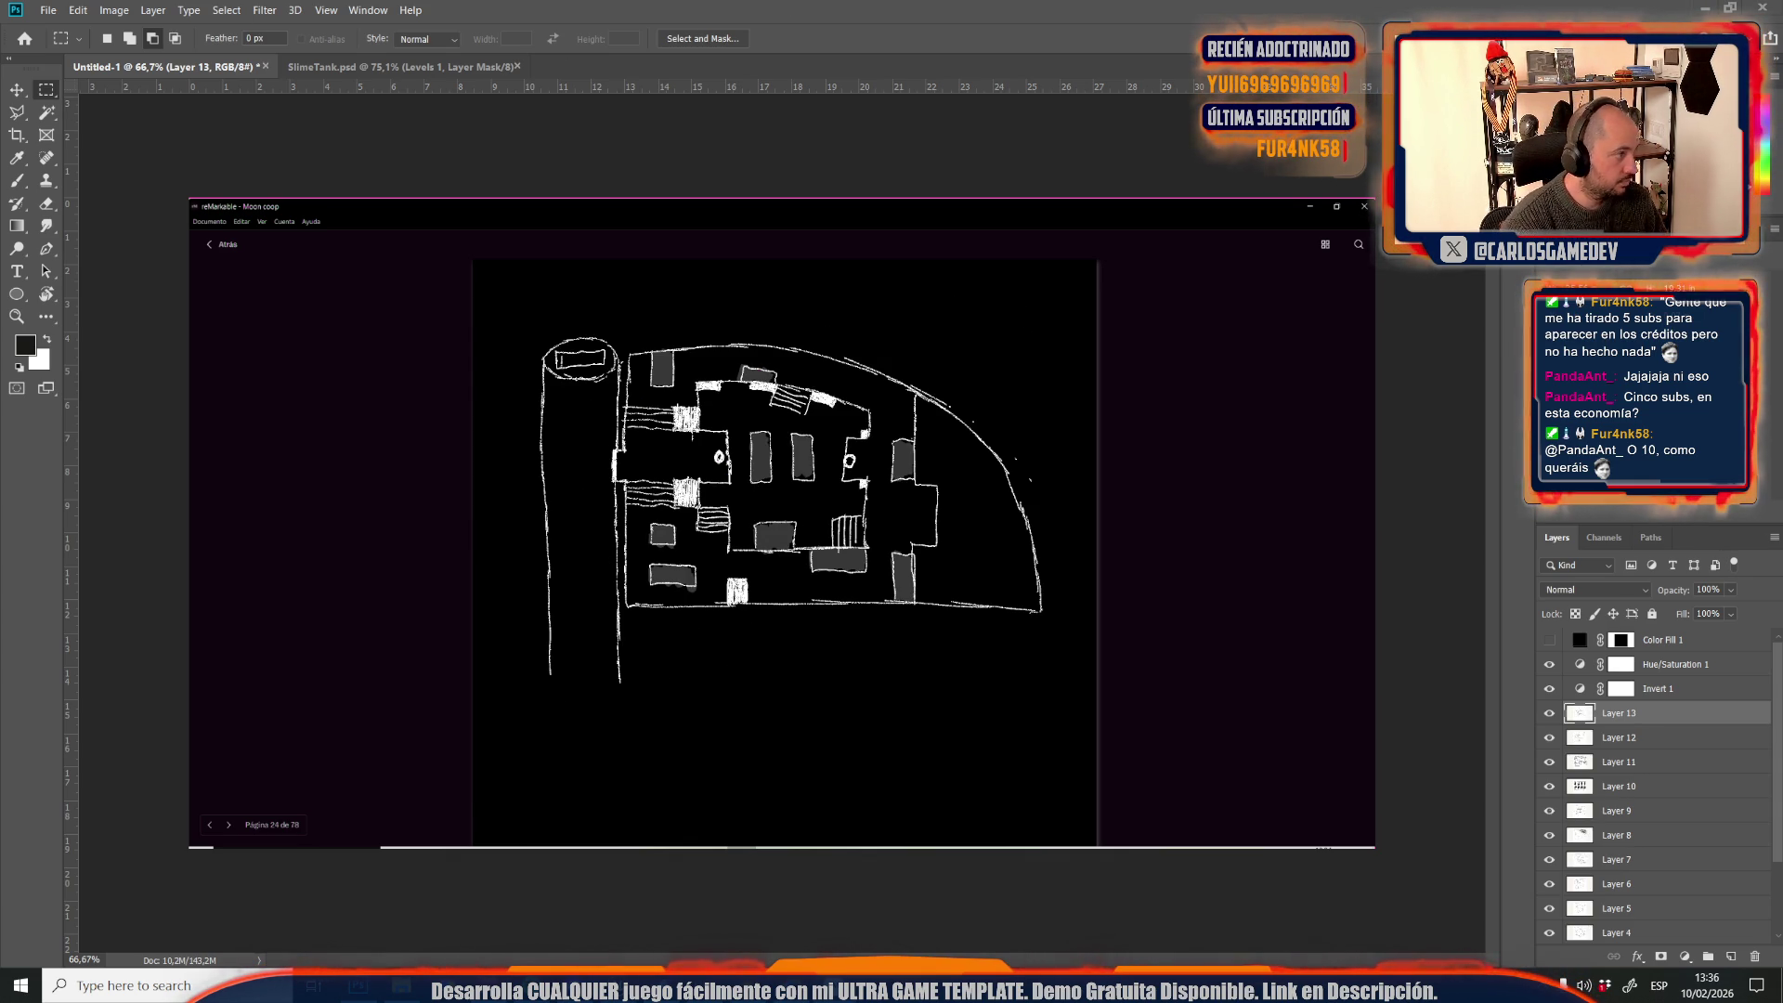
pyautogui.hotkey('ctrl', 'v')
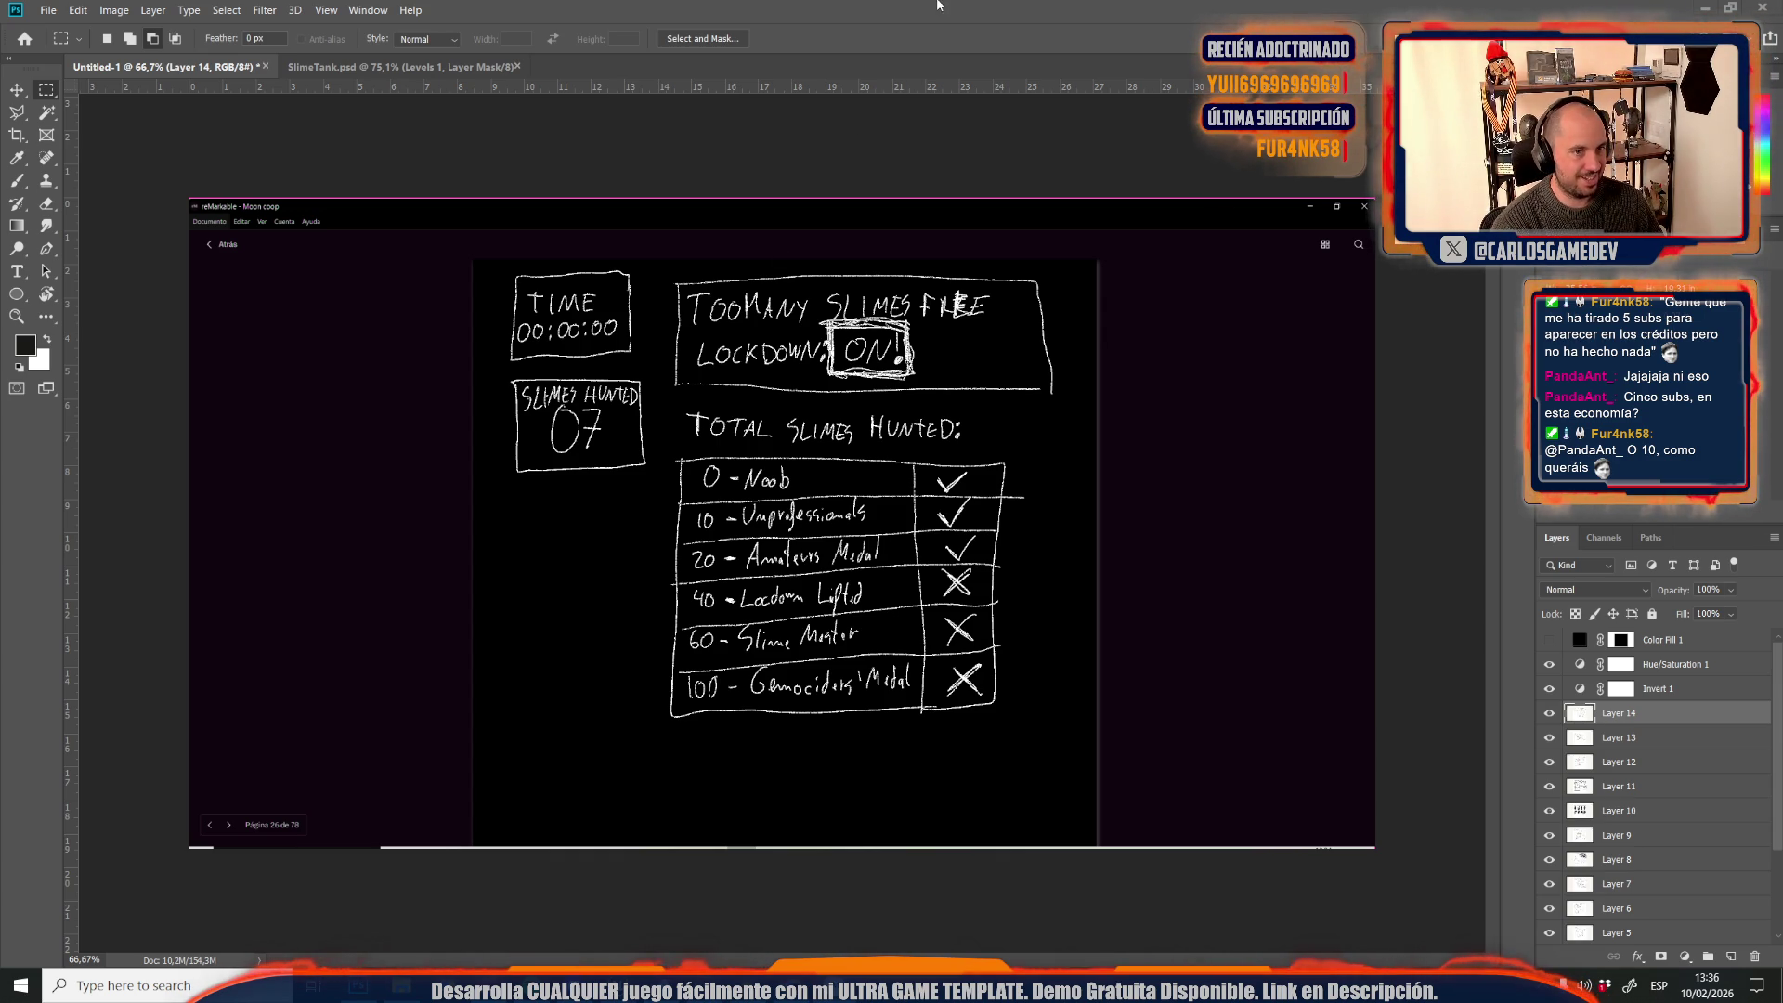
pyautogui.hotkey('ctrl', 'v')
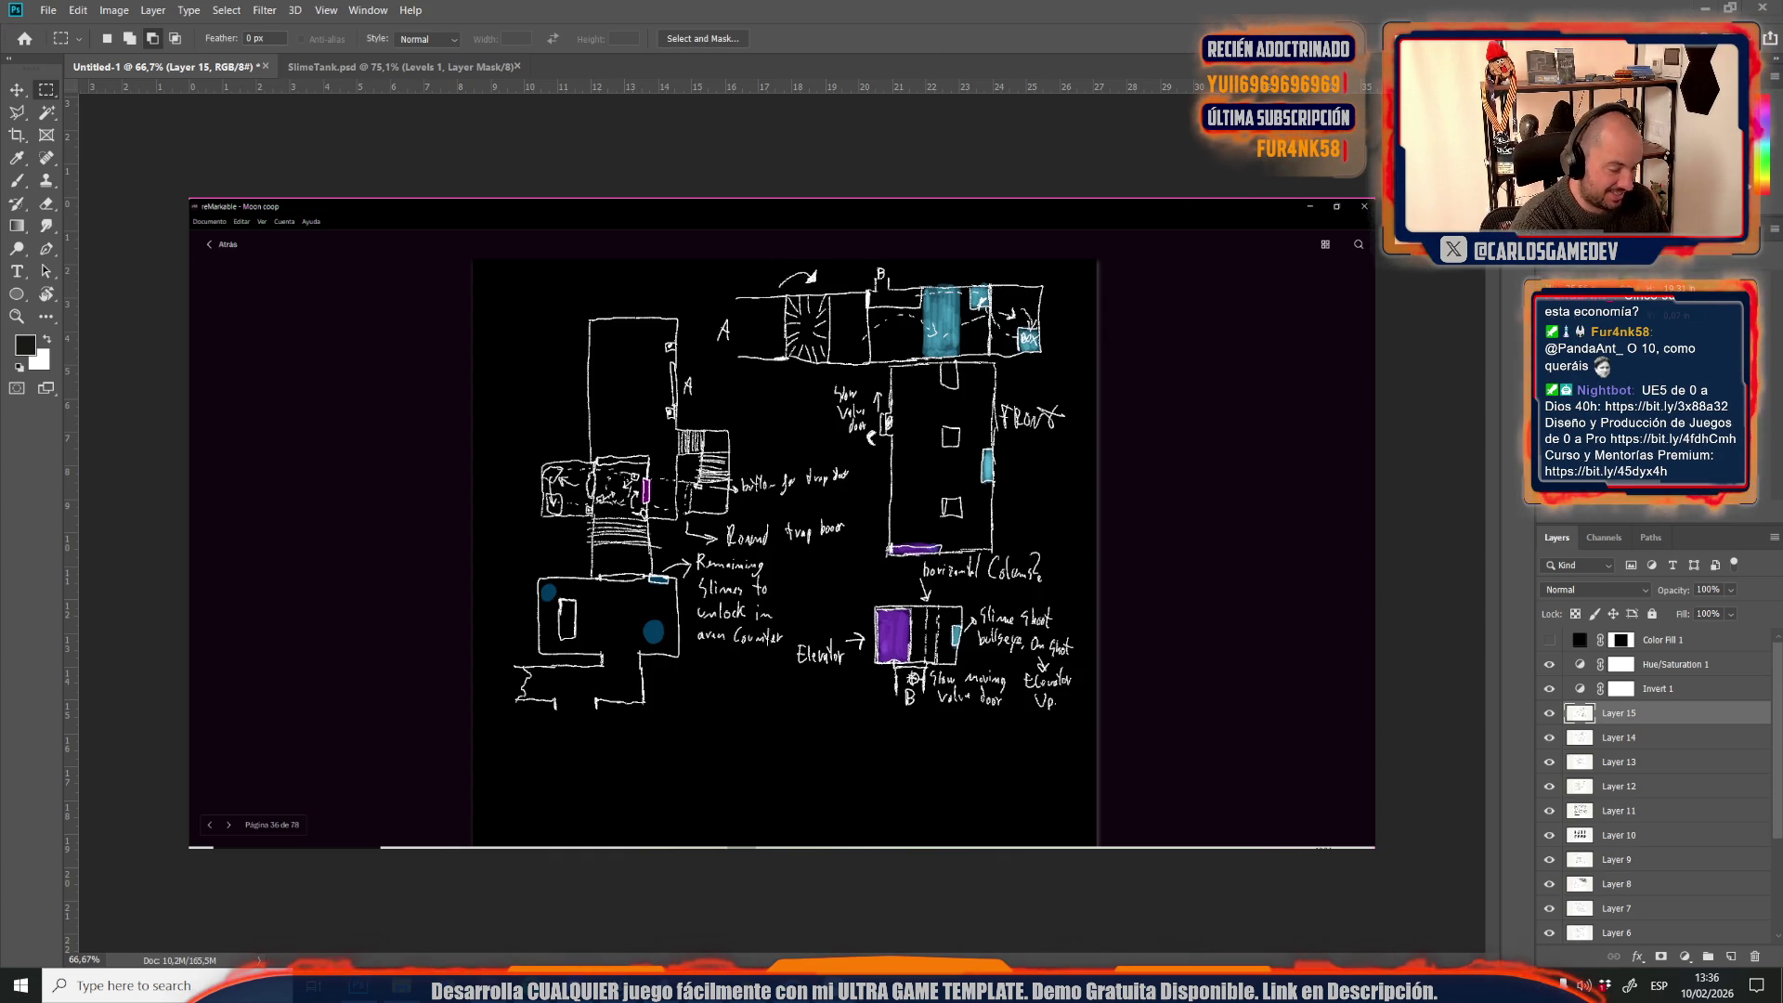
pyautogui.hotkey('ctrl', 'v')
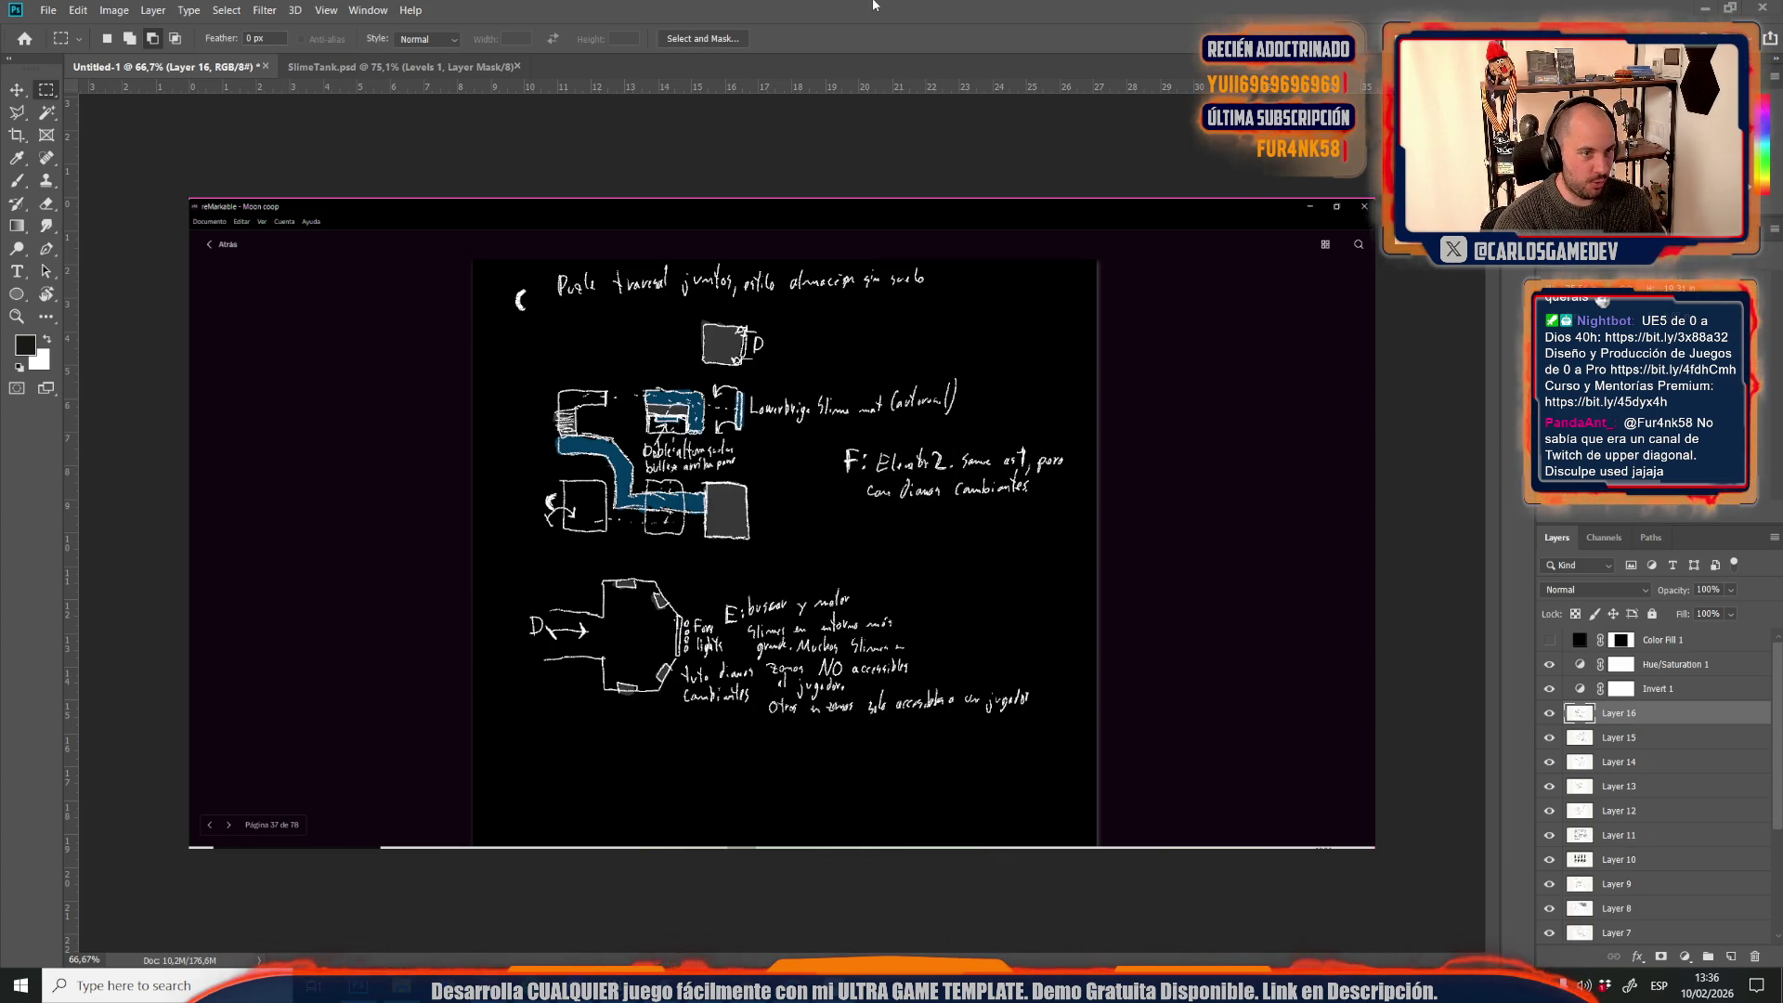
pyautogui.hotkey('ctrl', 'v')
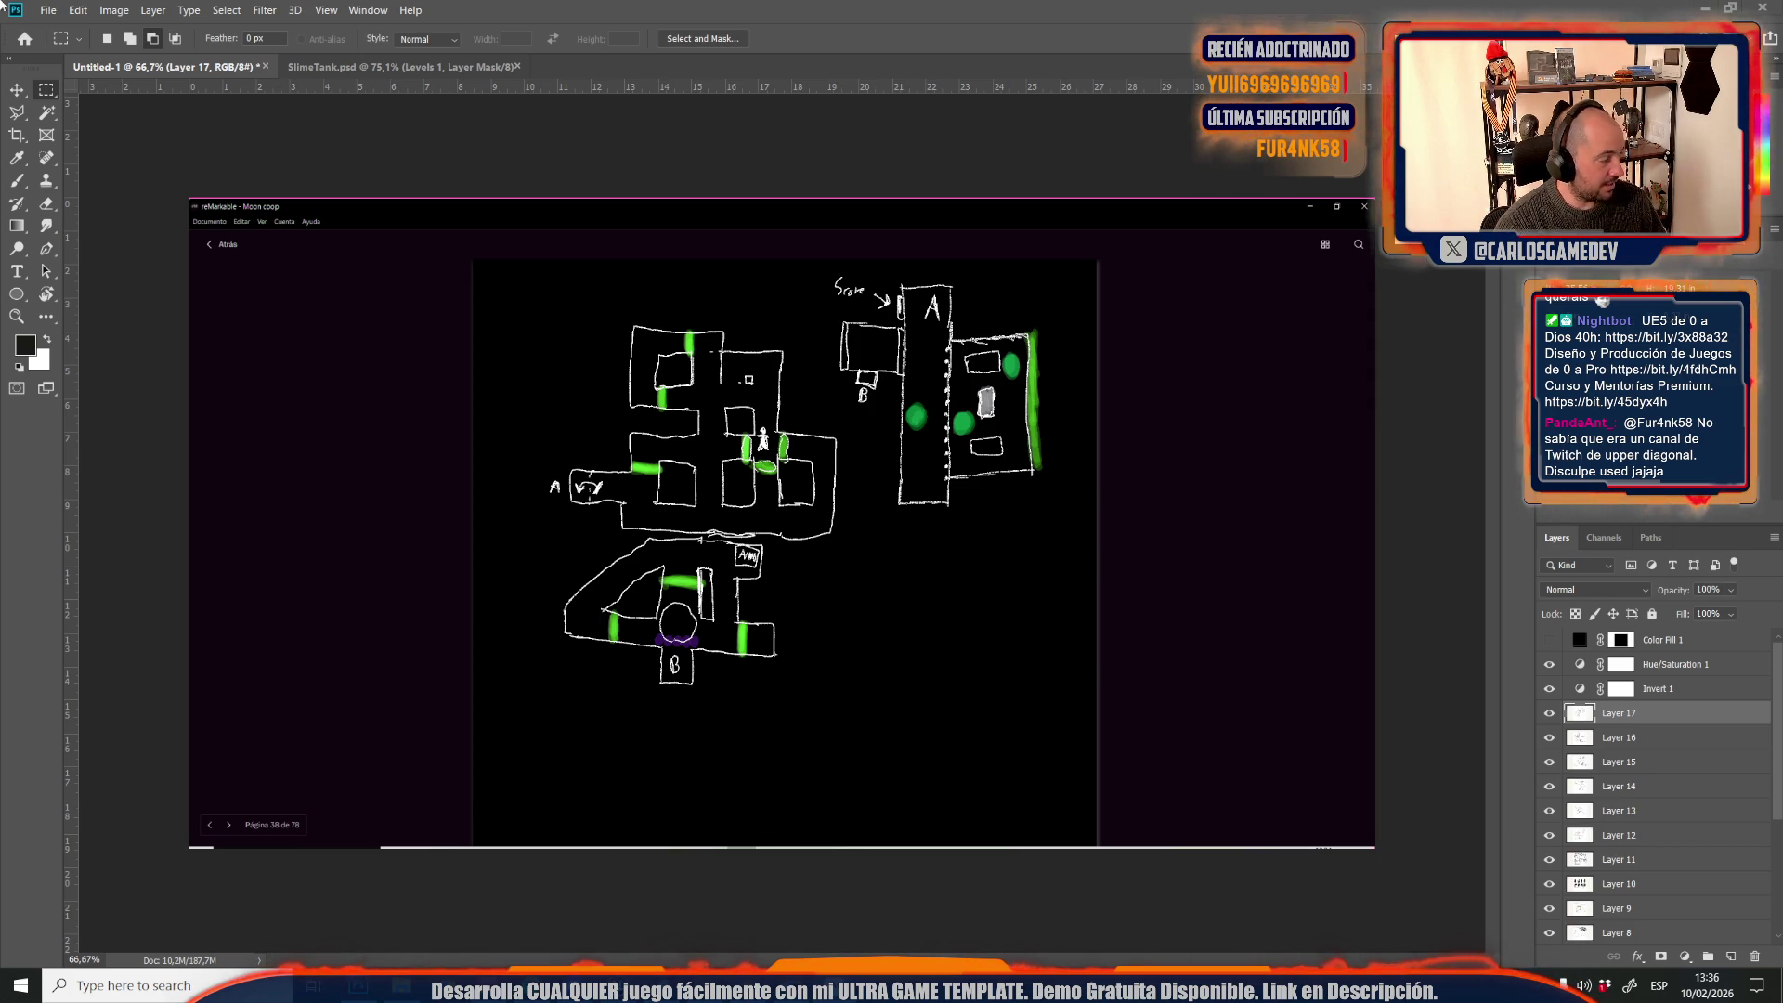
pyautogui.hotkey('ctrl', 'v')
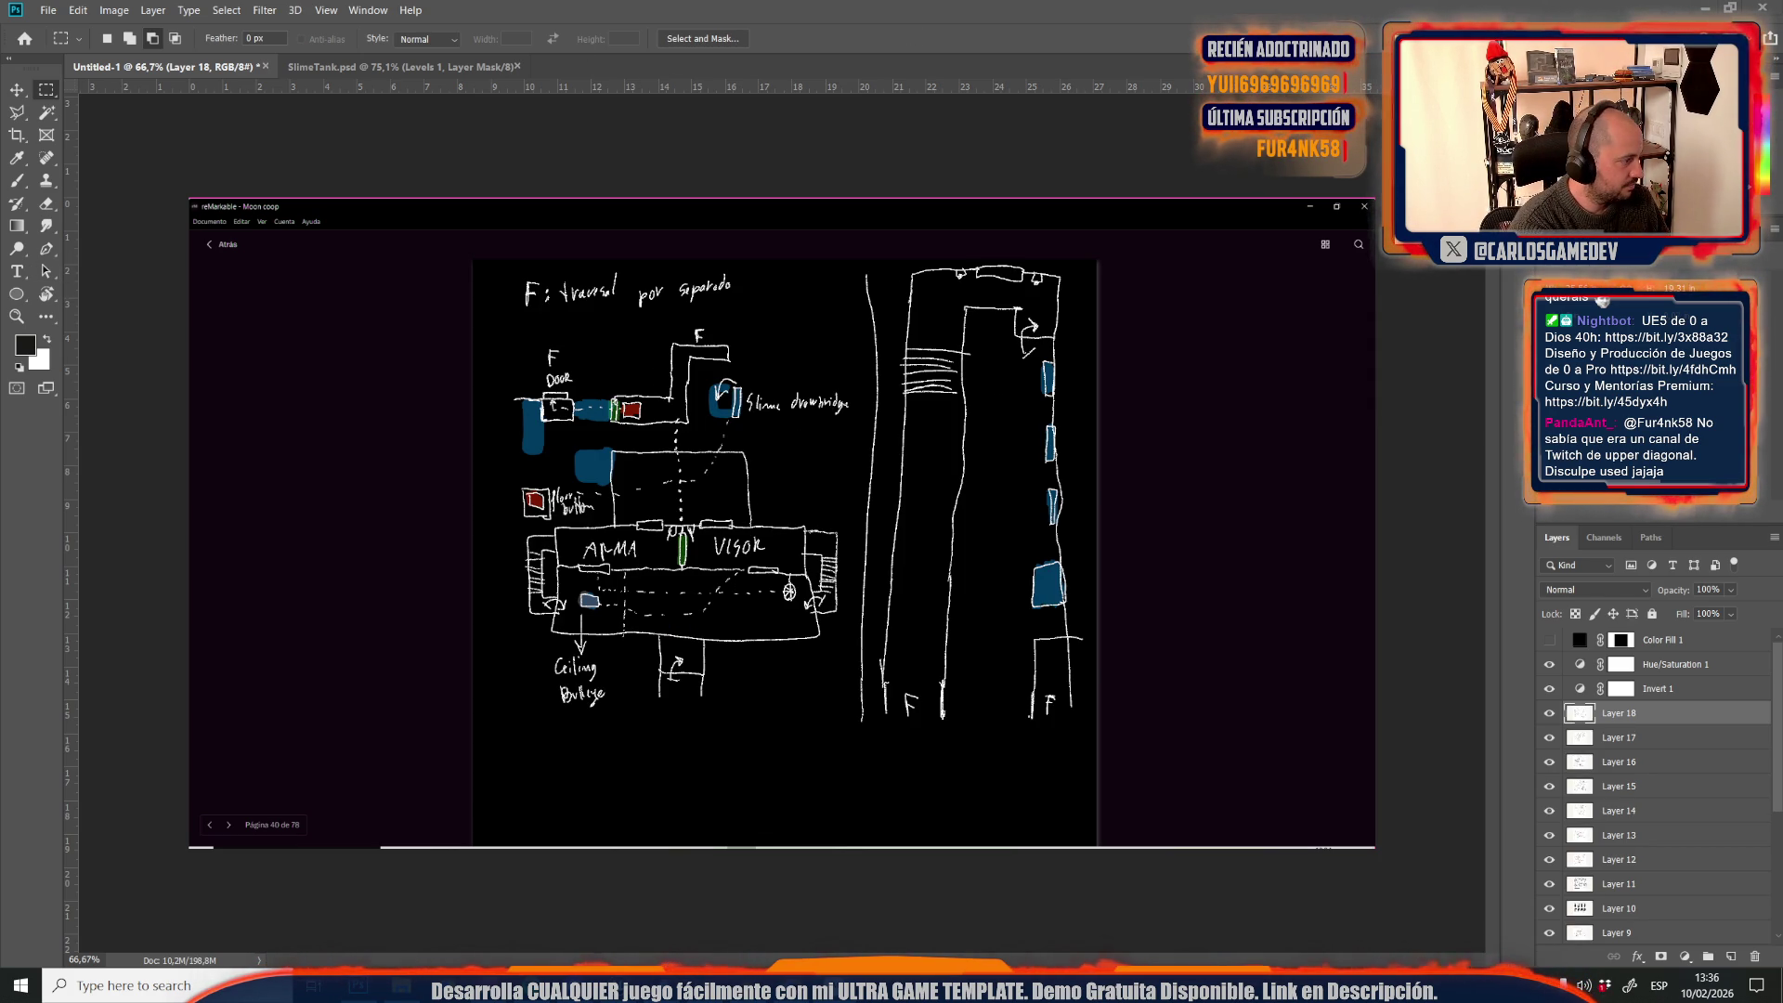
pyautogui.hotkey('ctrl', 'v')
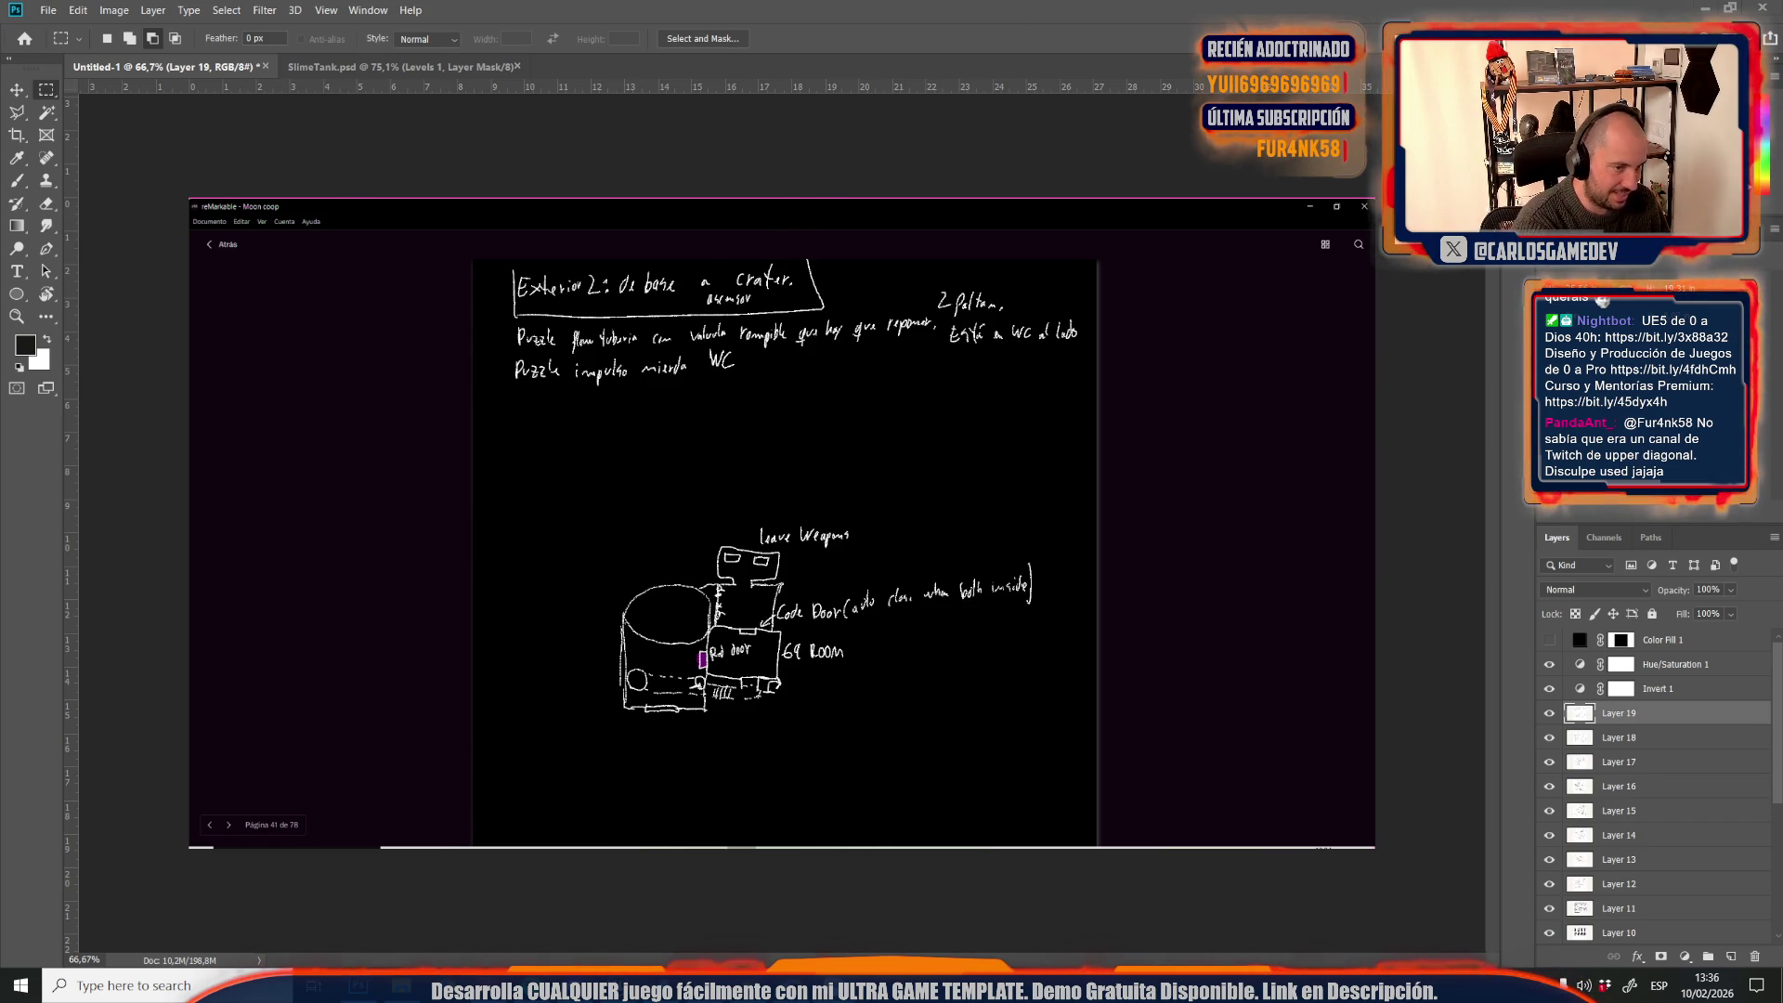
pyautogui.hotkey('ctrl', 'v')
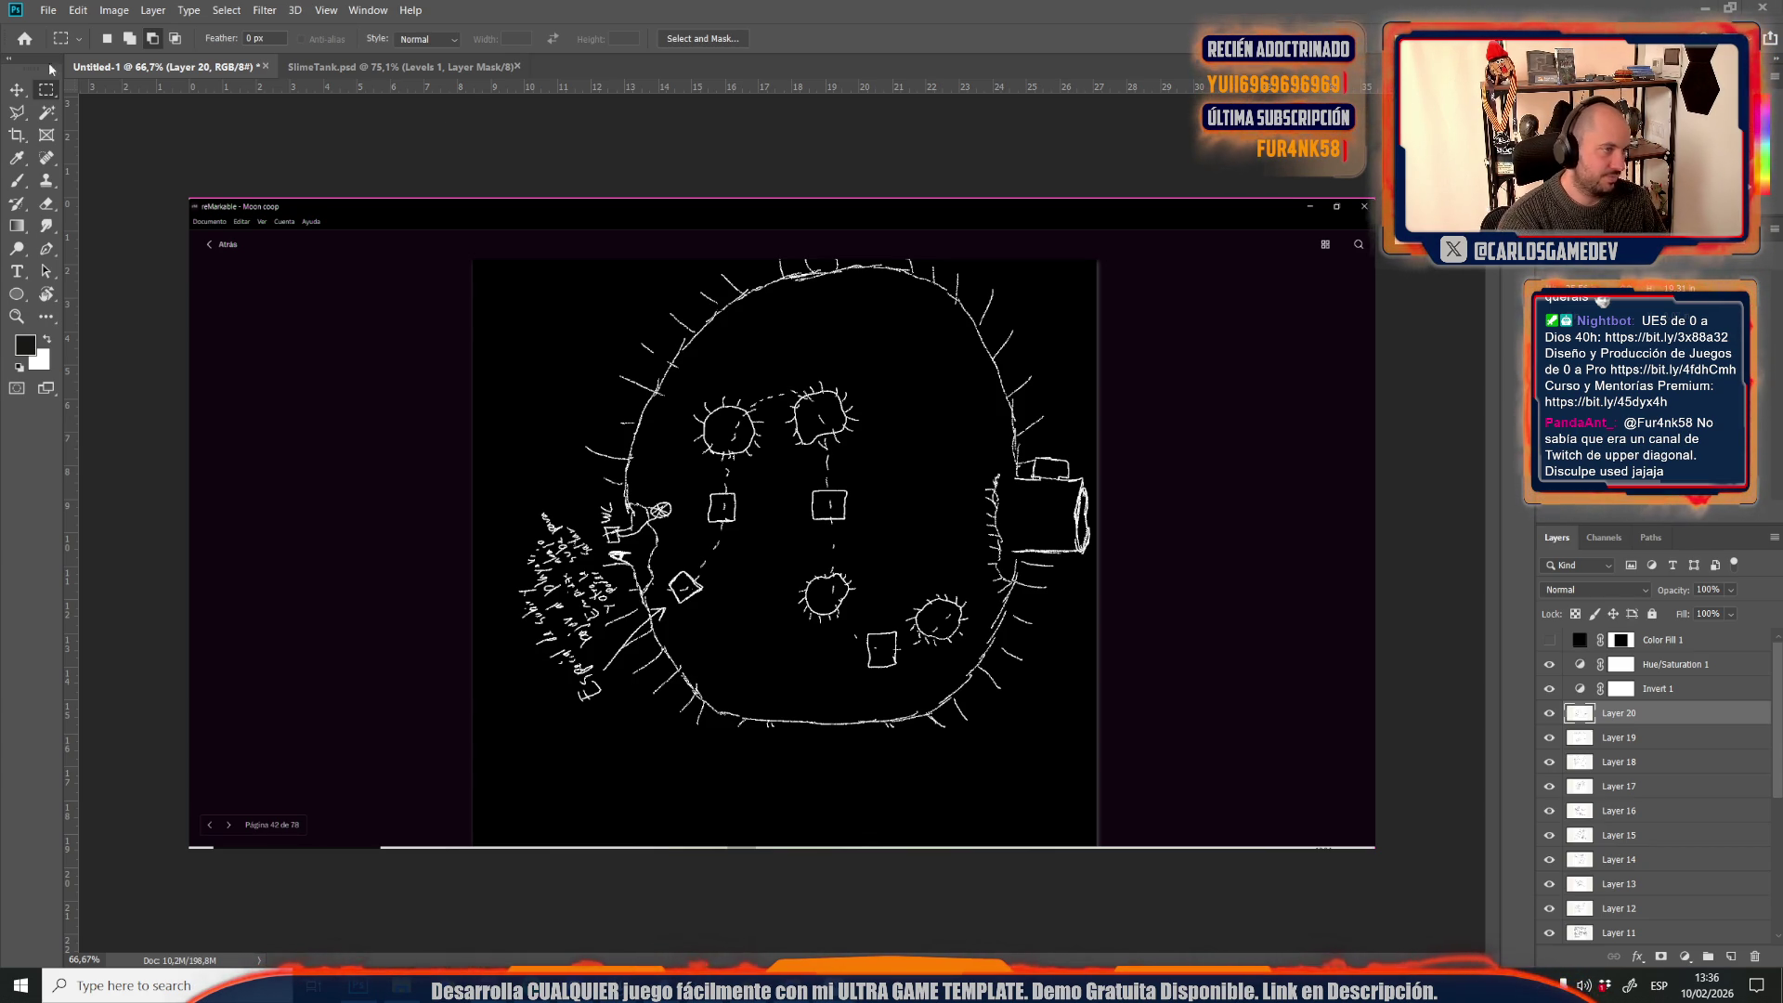
pyautogui.hotkey('ctrl', 'v')
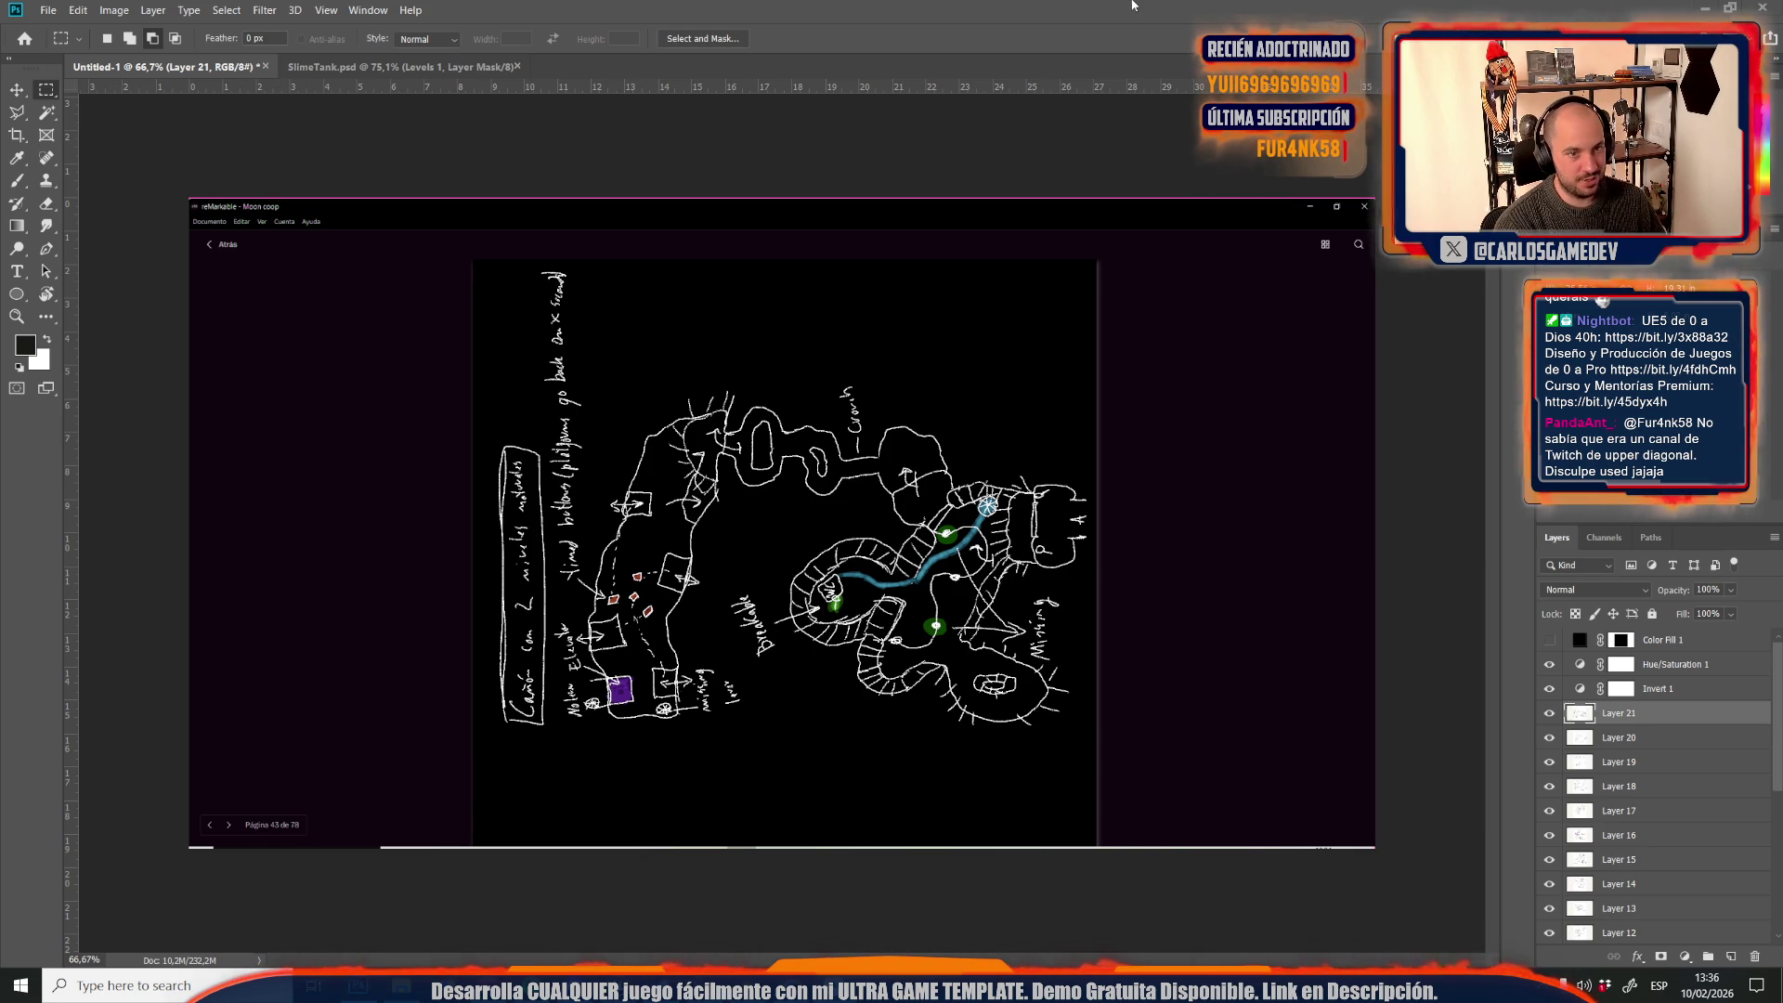
# Paste notebook pages 44 through 56, including the LVL CLIMB CRATER sketch, as ten new layers
pyautogui.hotkey('ctrl', 'v')
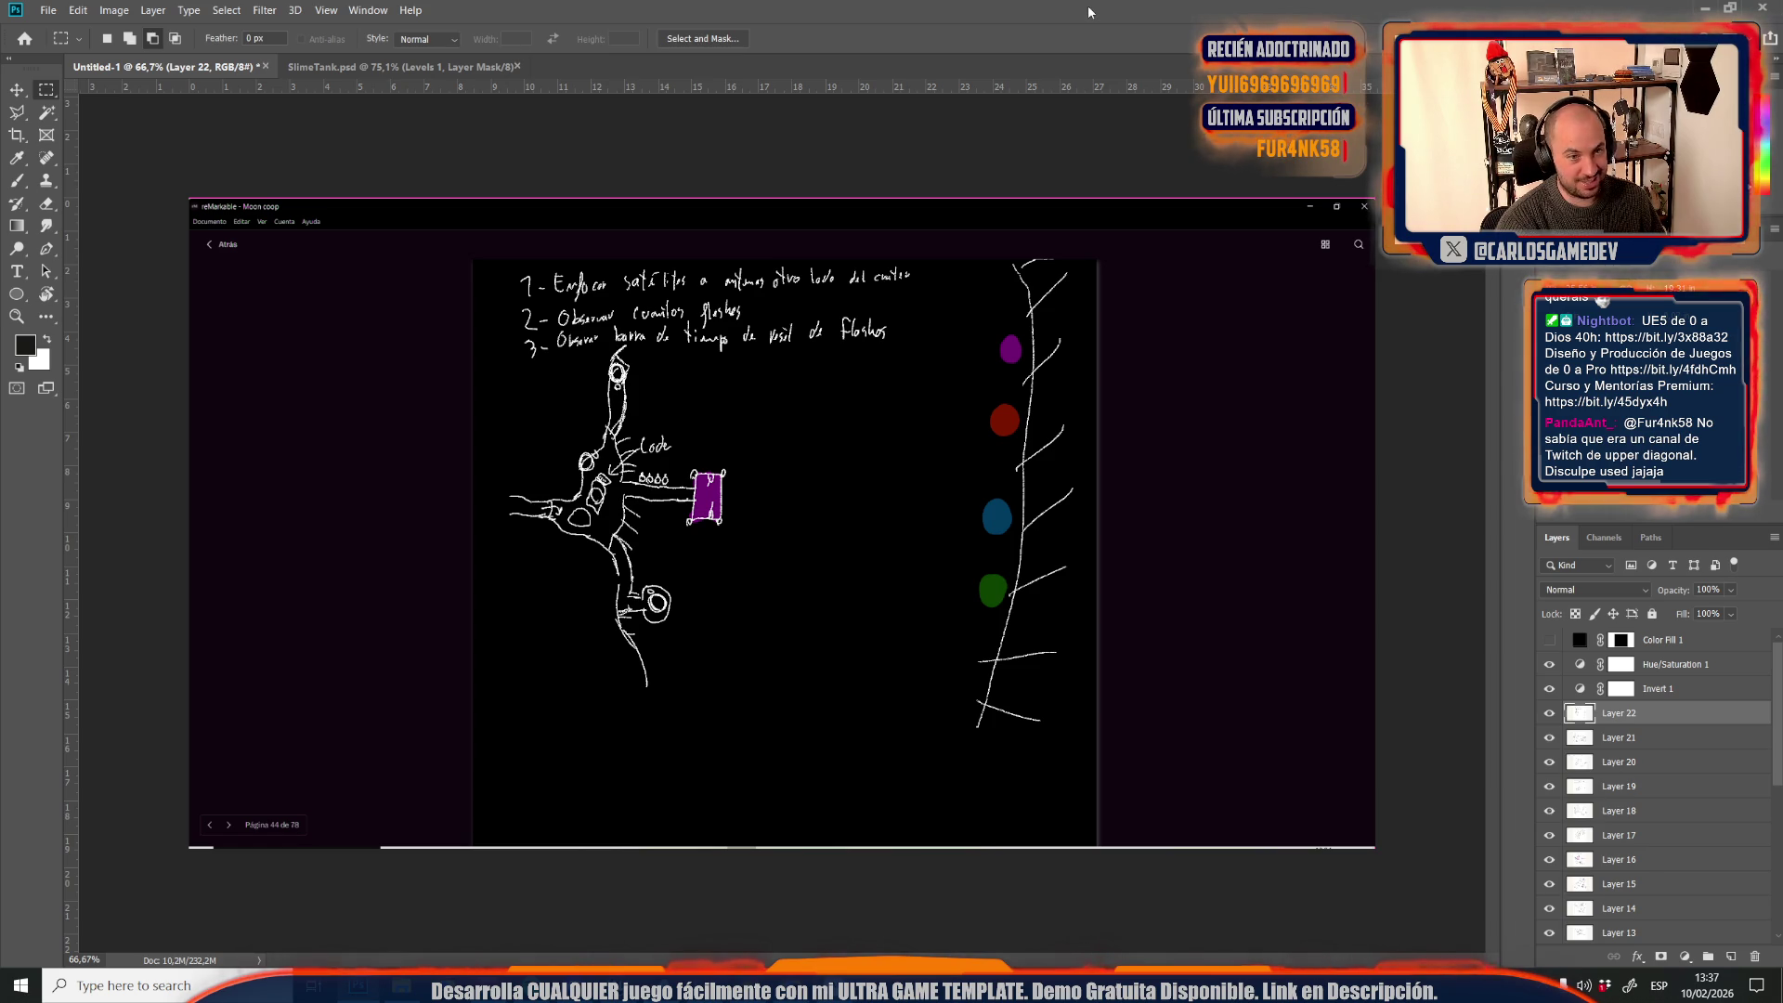
pyautogui.hotkey('ctrl', 'v')
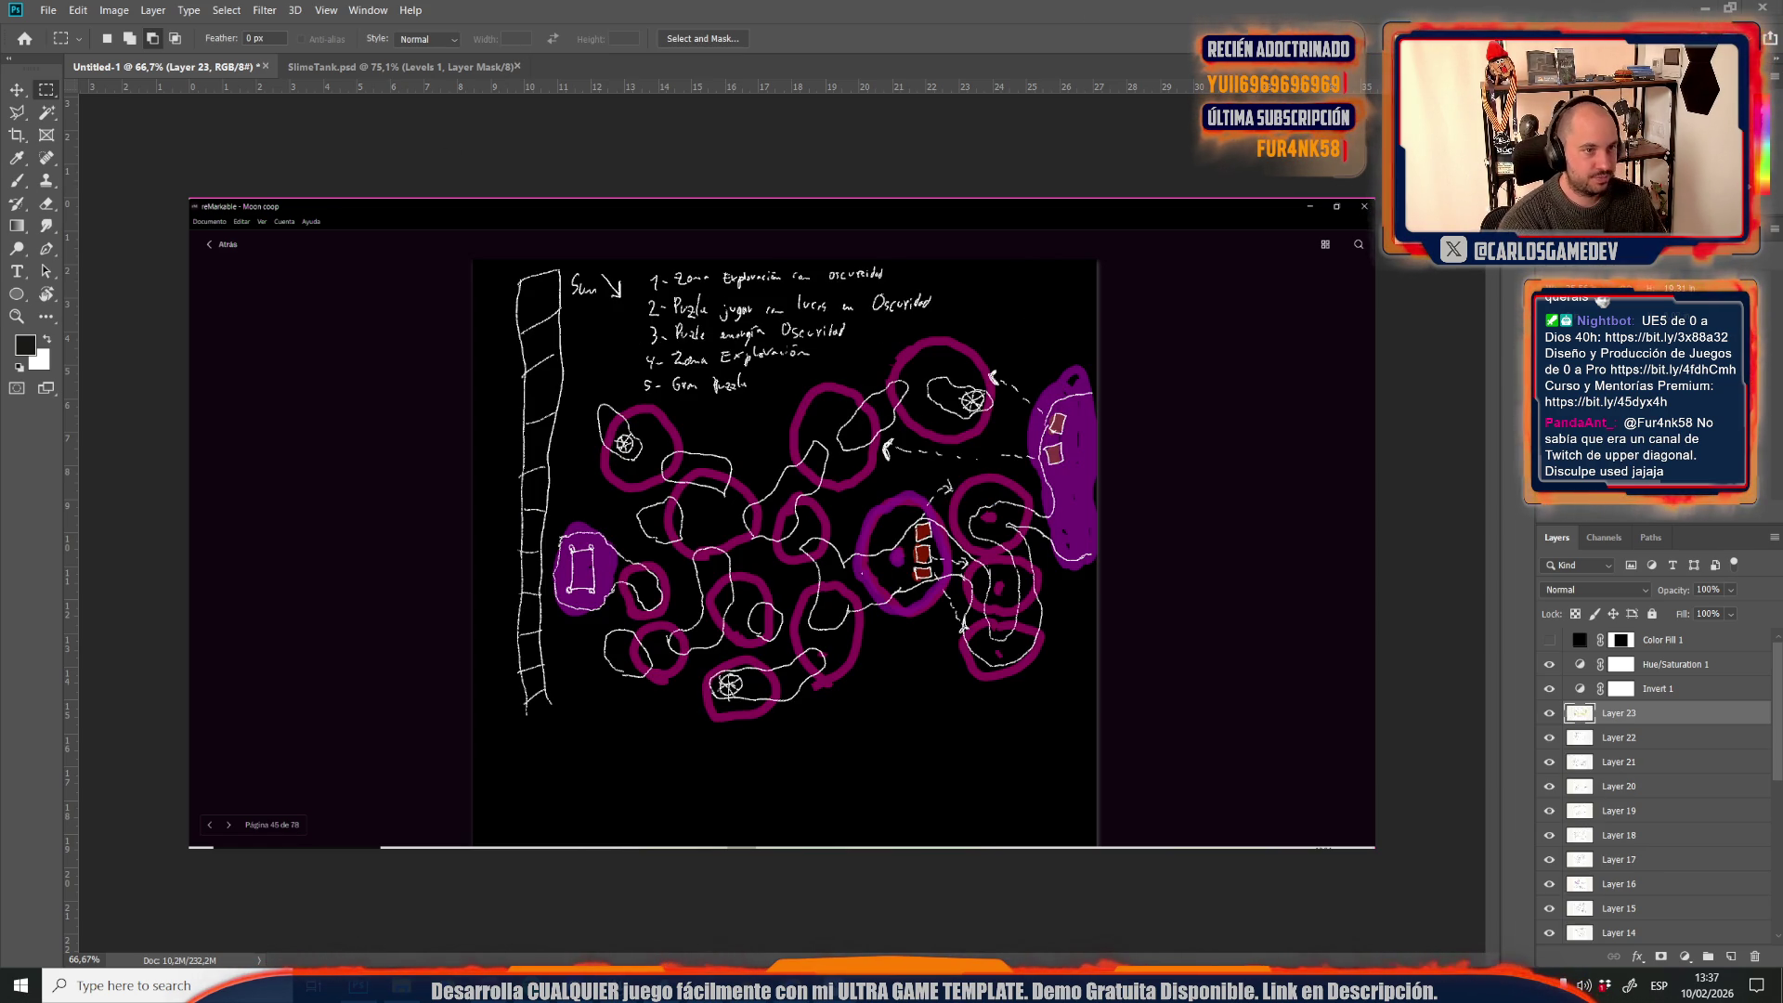
pyautogui.hotkey('ctrl', 'v')
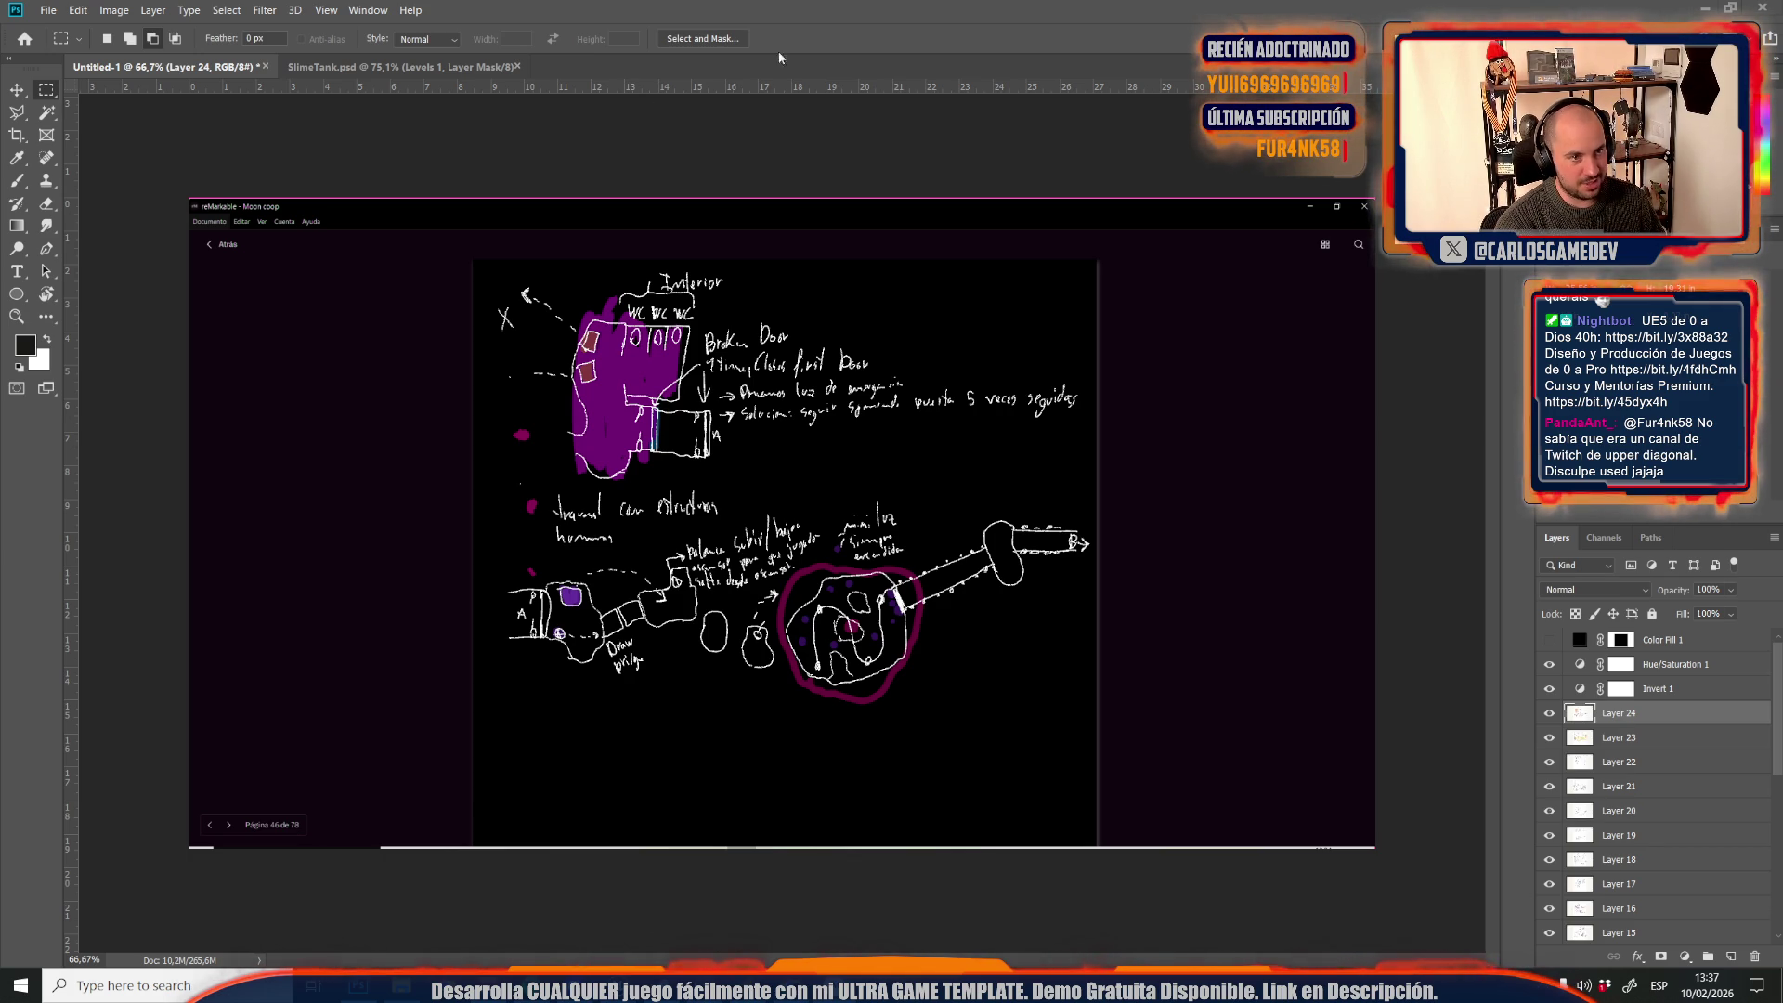
pyautogui.hotkey('ctrl', 'v')
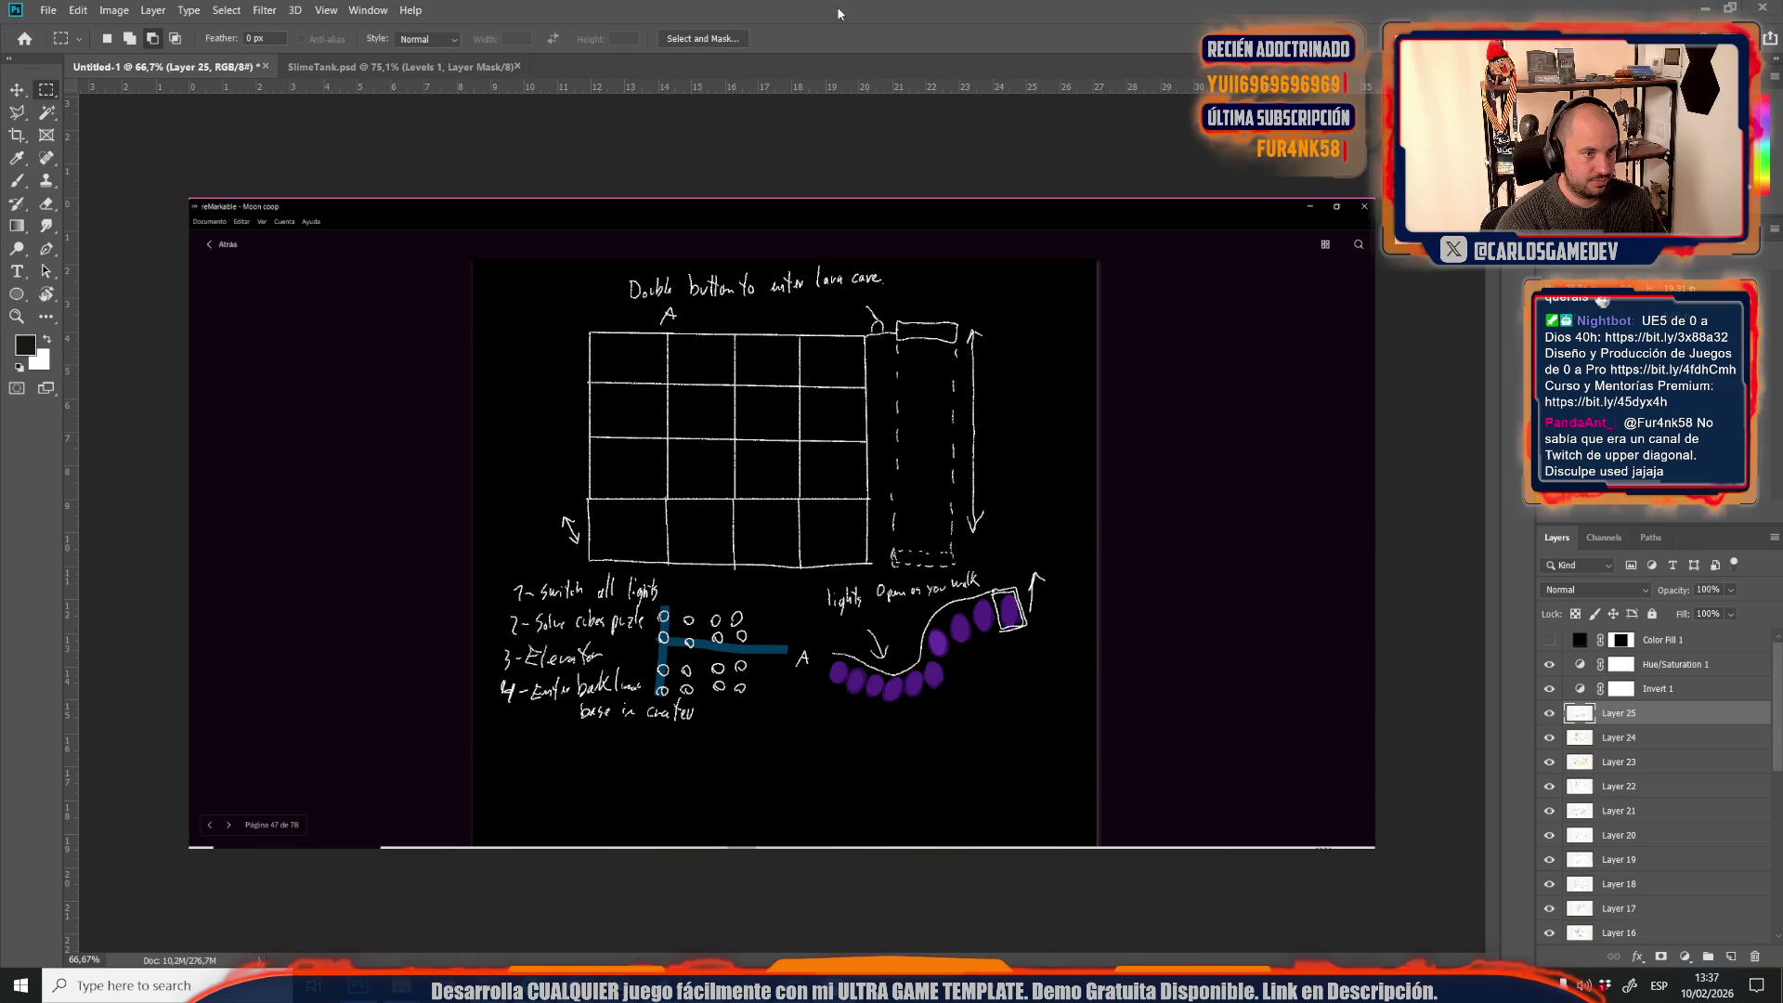
pyautogui.hotkey('ctrl', 'v')
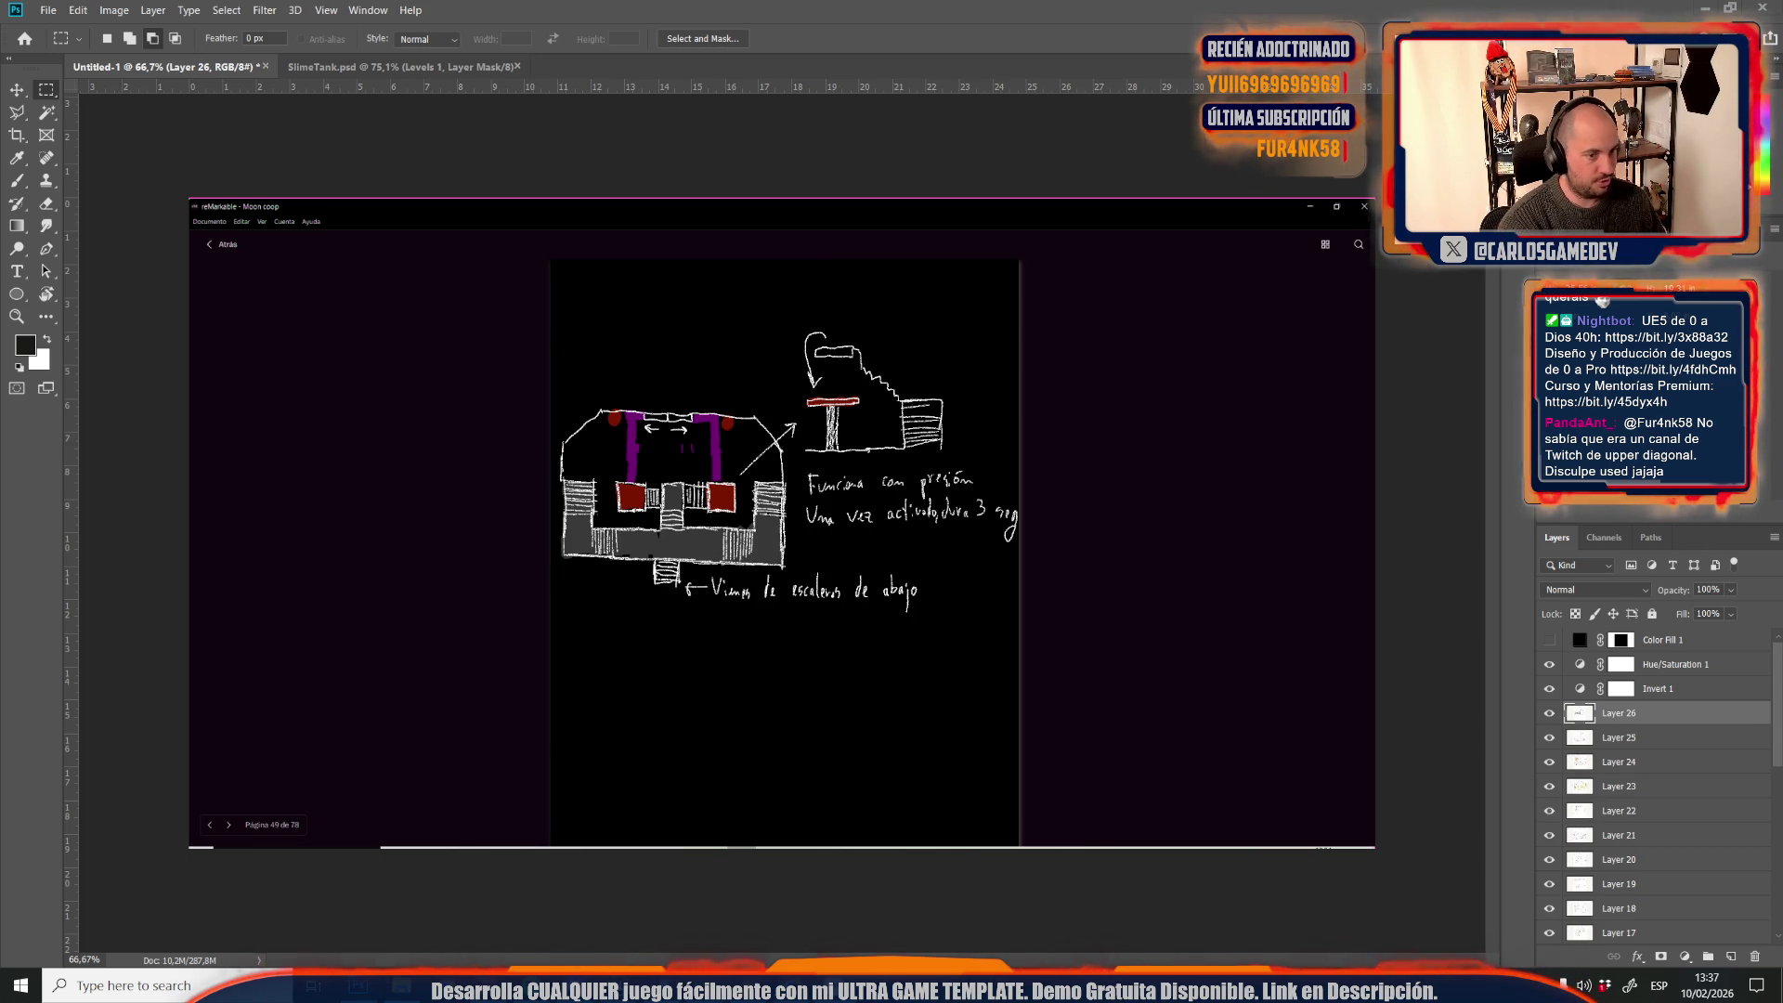
pyautogui.hotkey('ctrl', 'v')
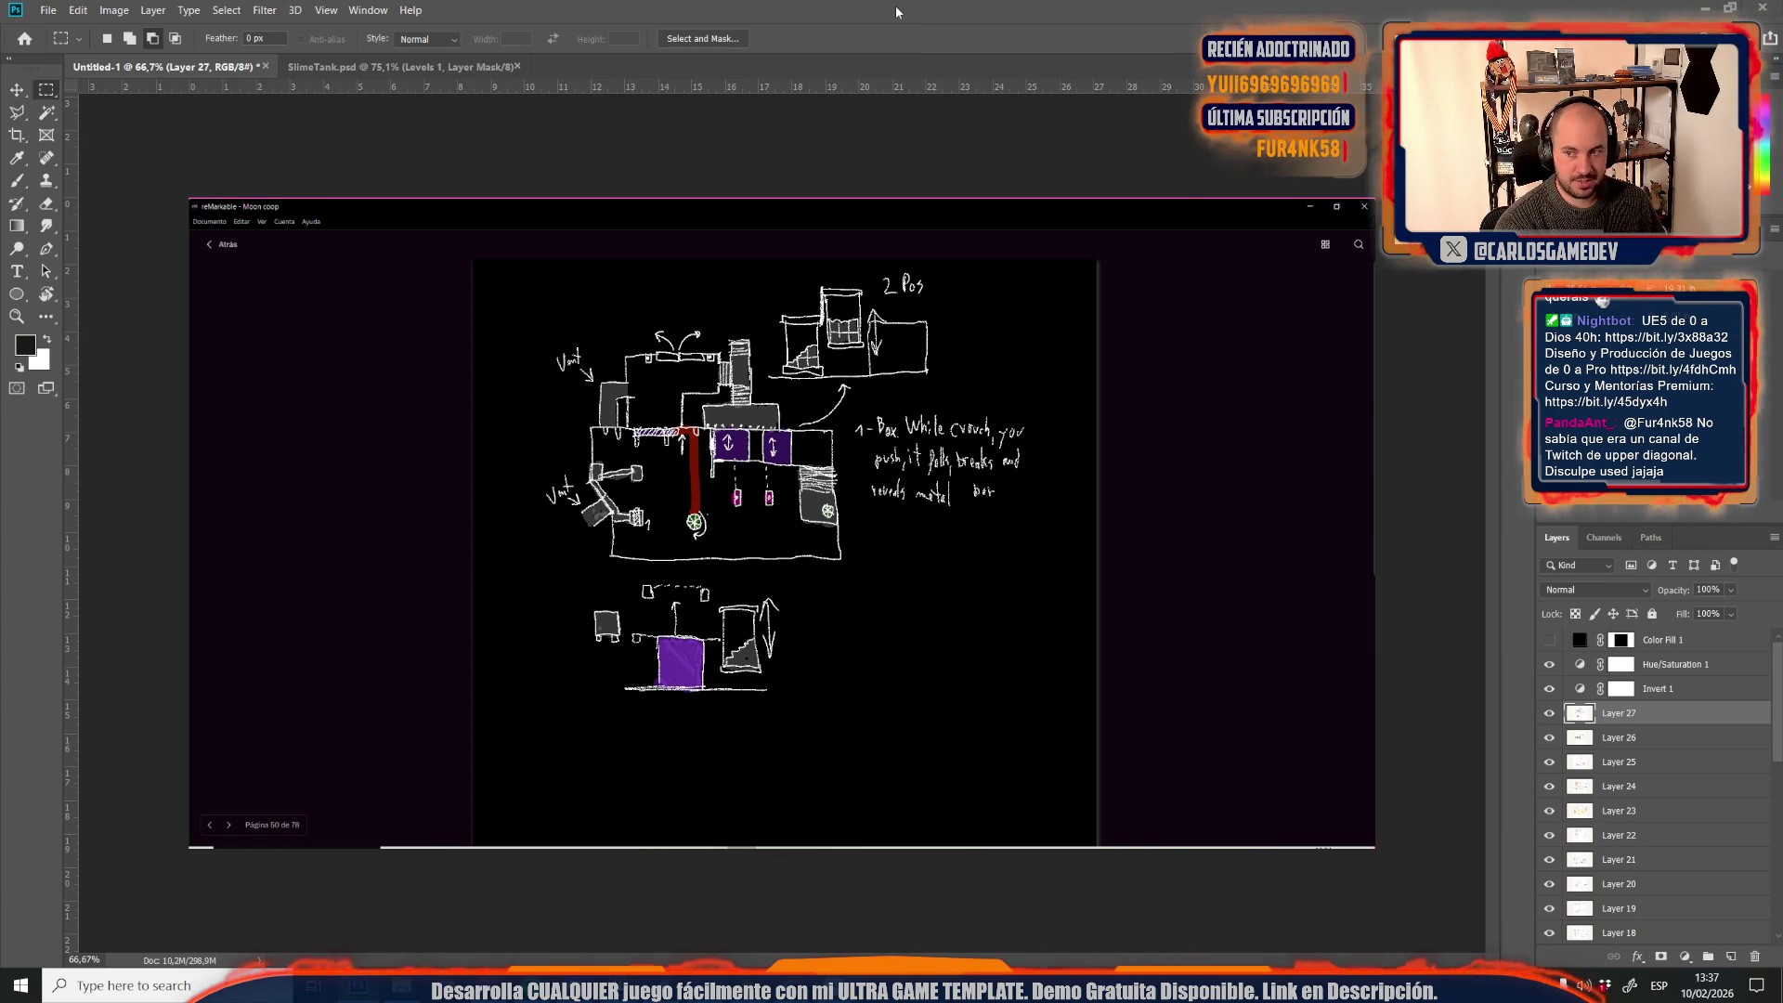
pyautogui.hotkey('ctrl', 'v')
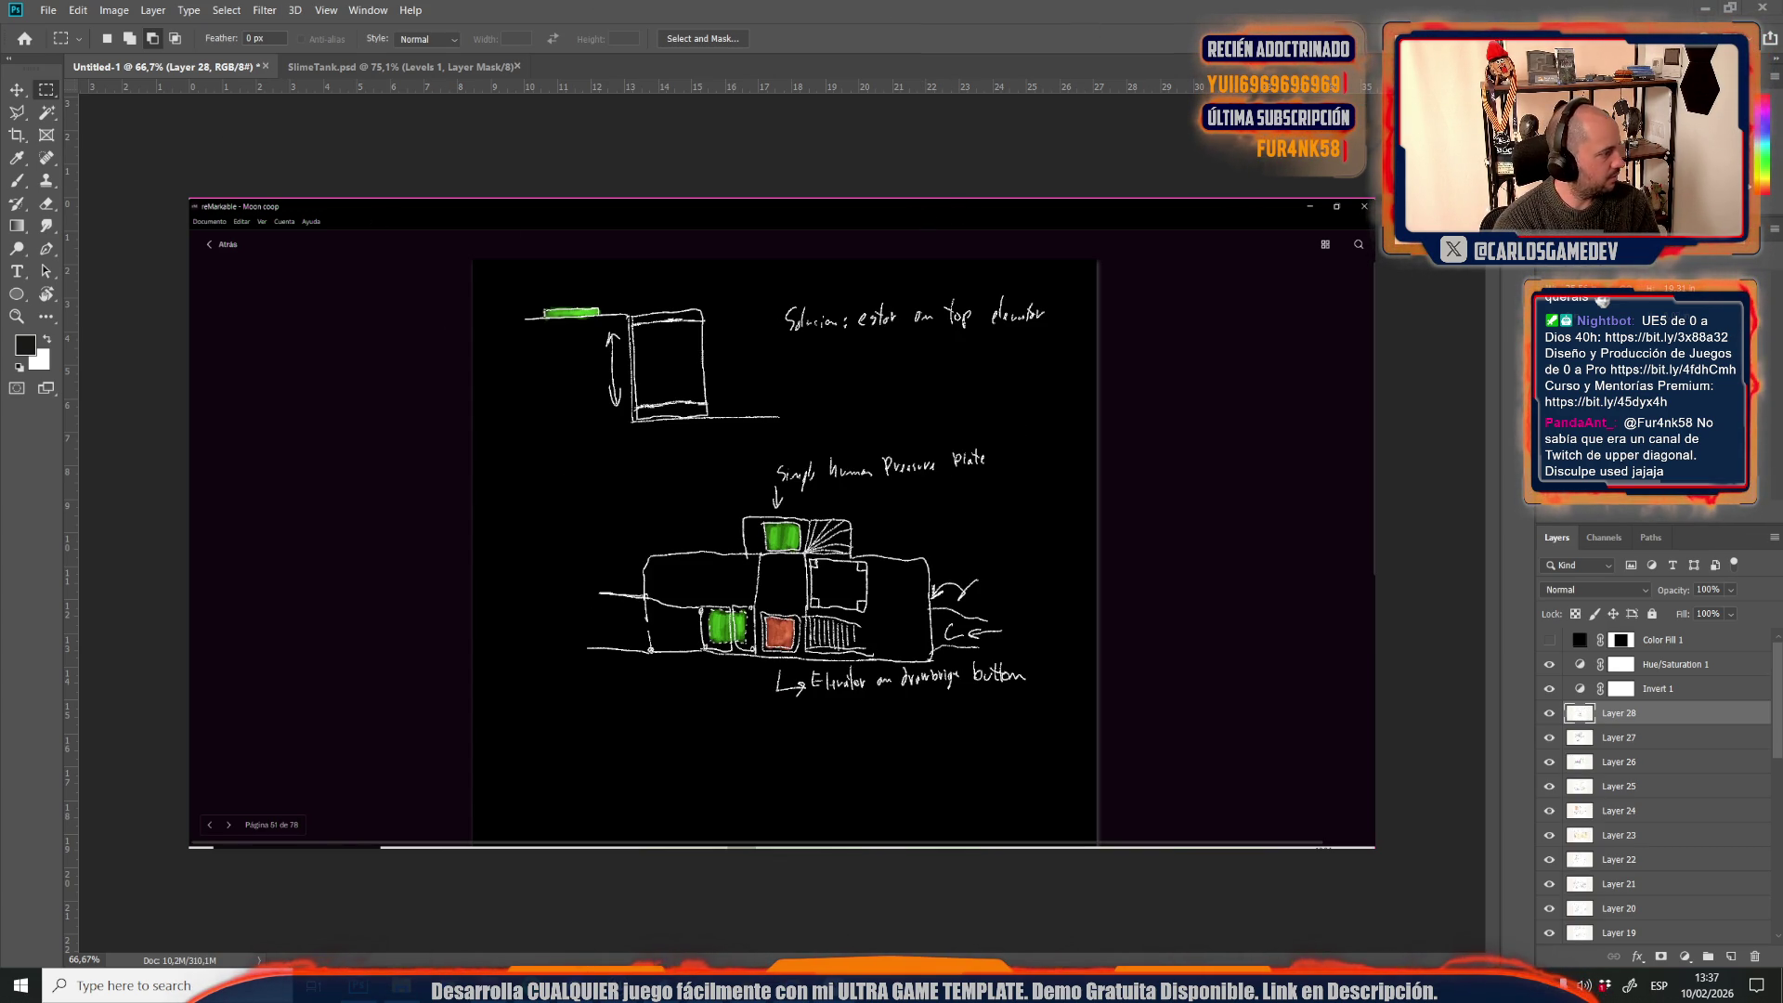
pyautogui.hotkey('ctrl', 'v')
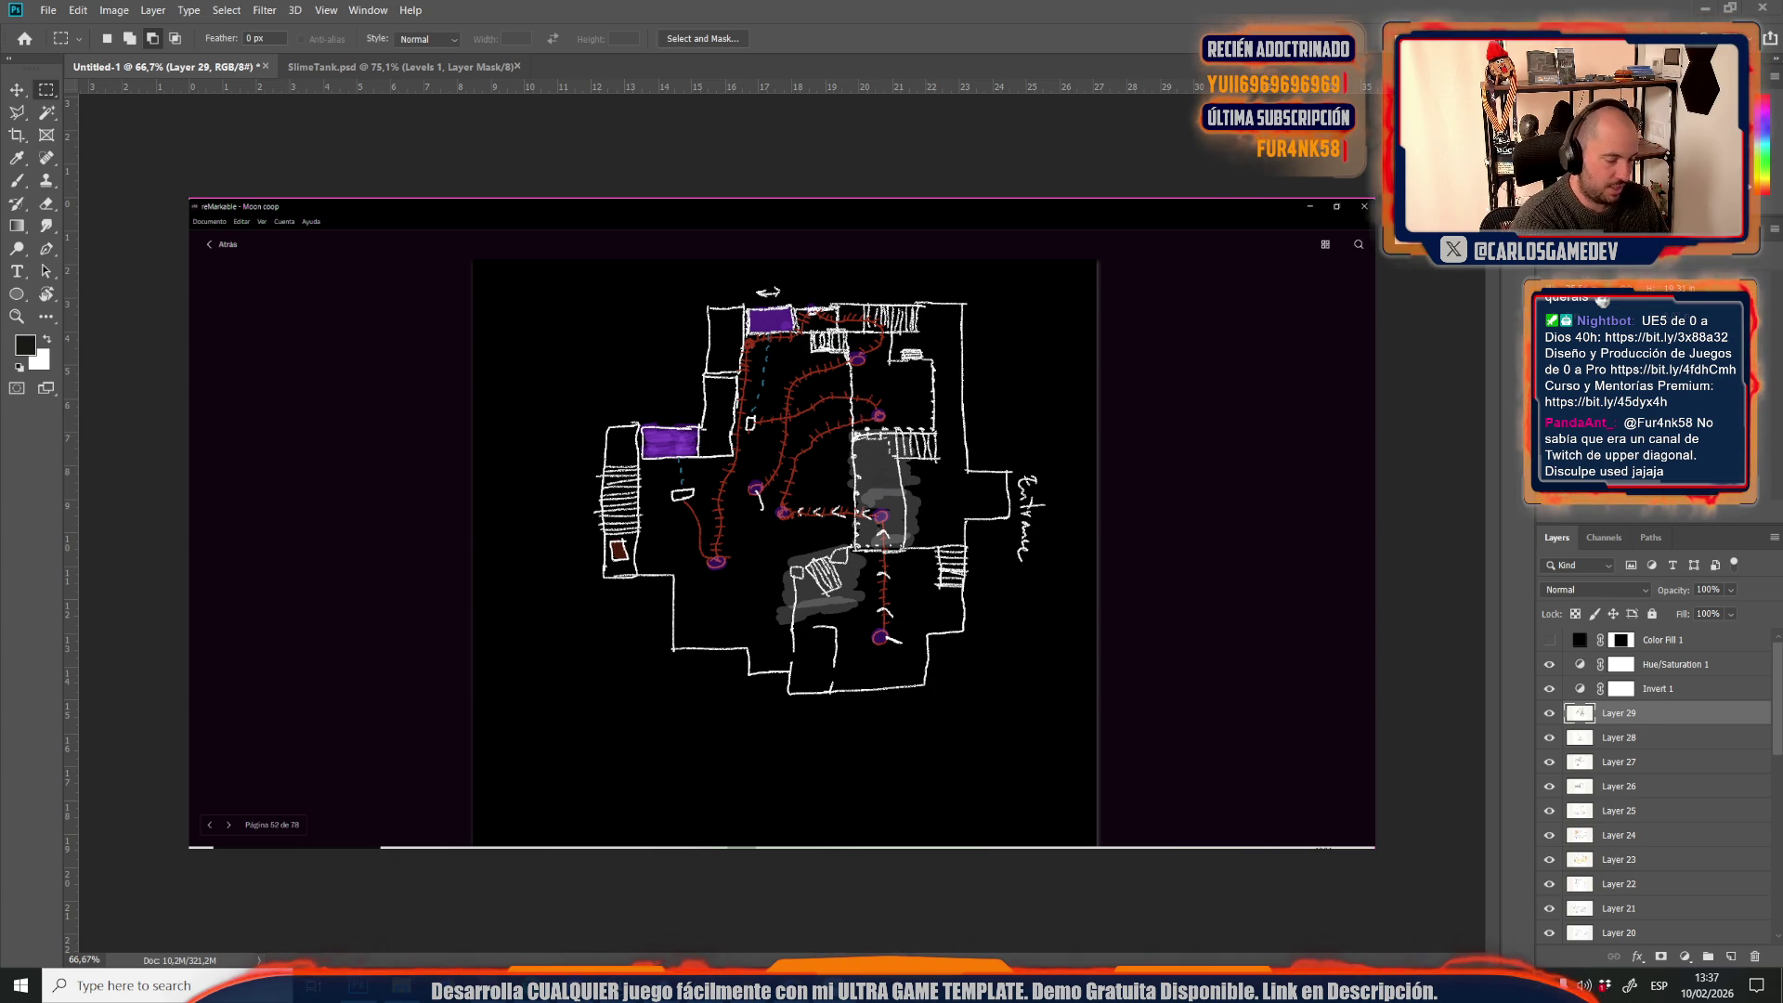
pyautogui.hotkey('ctrl', 'v')
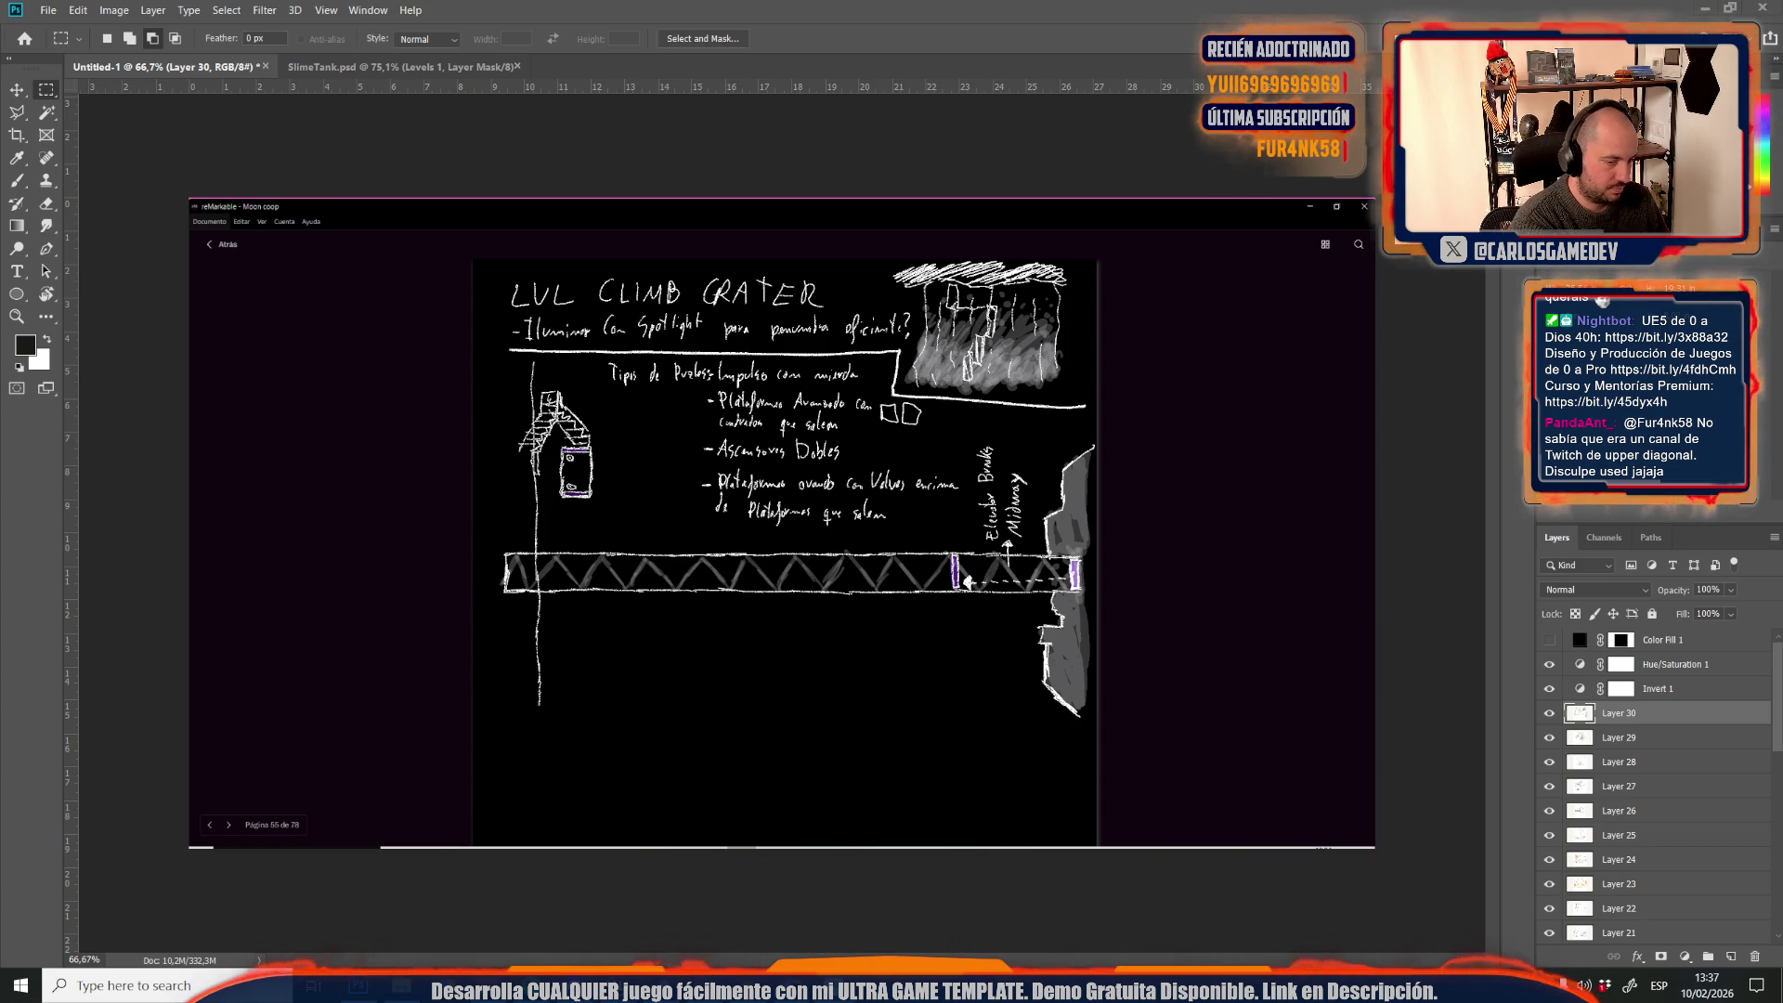
pyautogui.hotkey('ctrl', 'v')
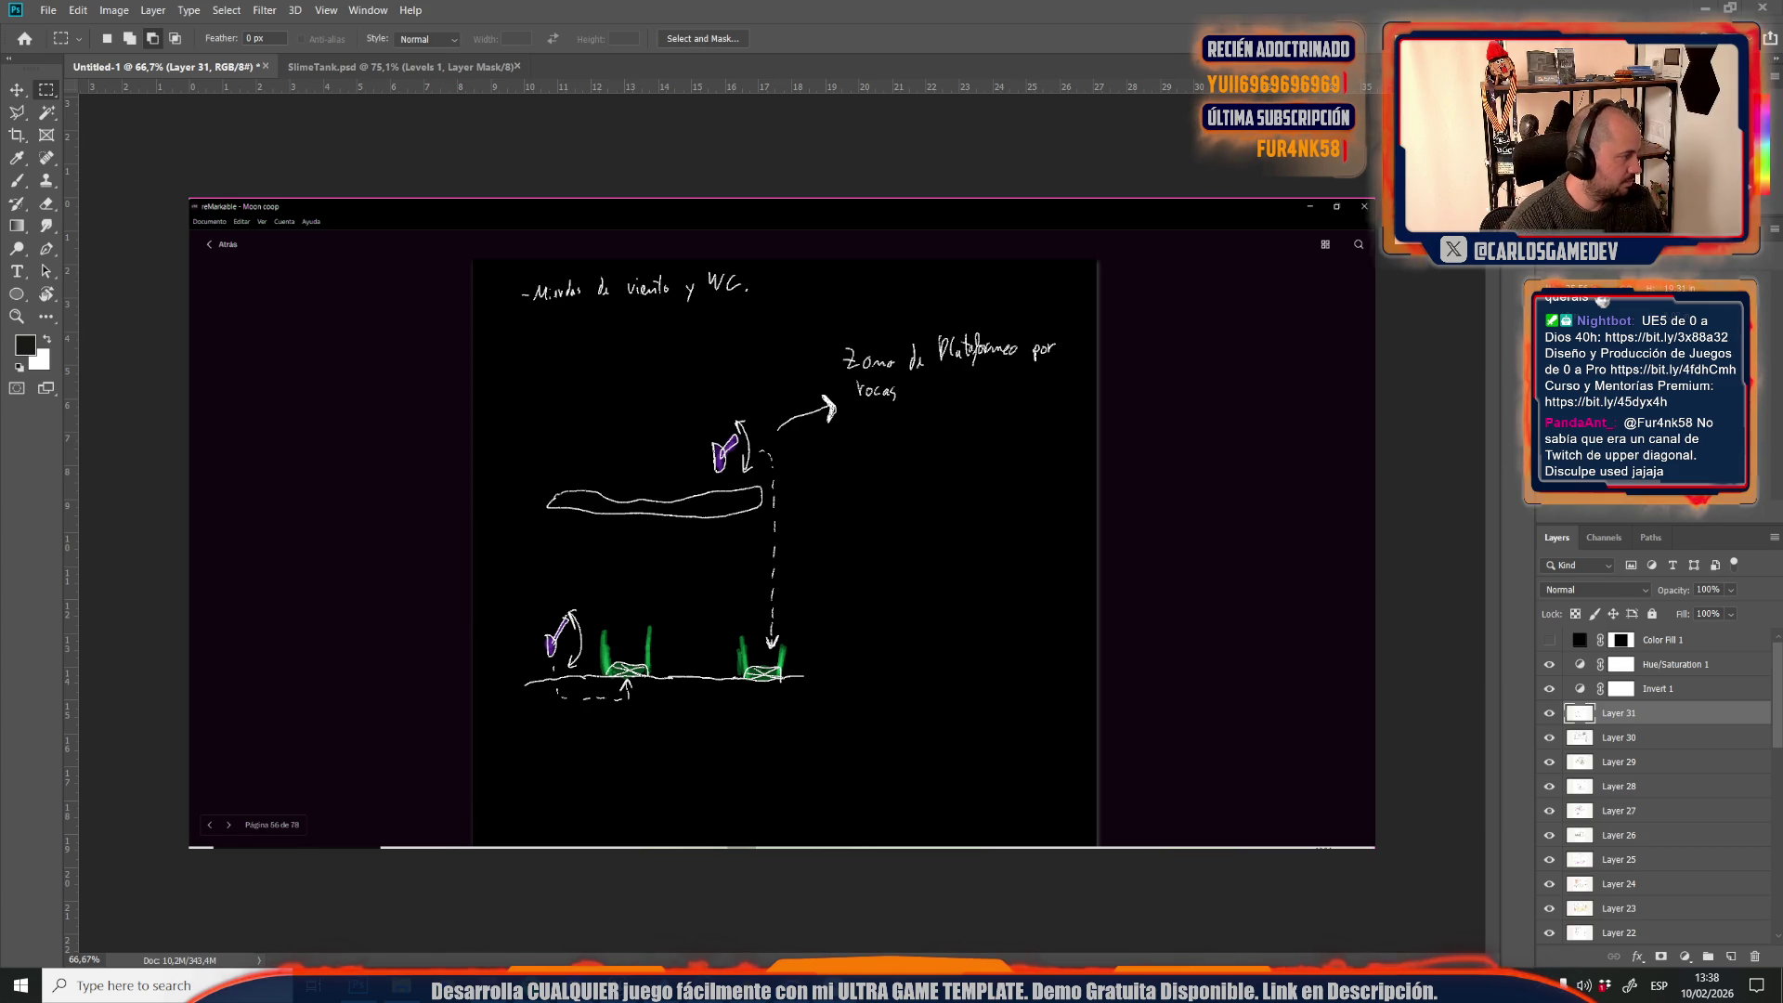
# Paste pages 57 to 72, including the Open World map and Slime Tank sketch, then the LVL Ending page
pyautogui.hotkey('ctrl', 'v')
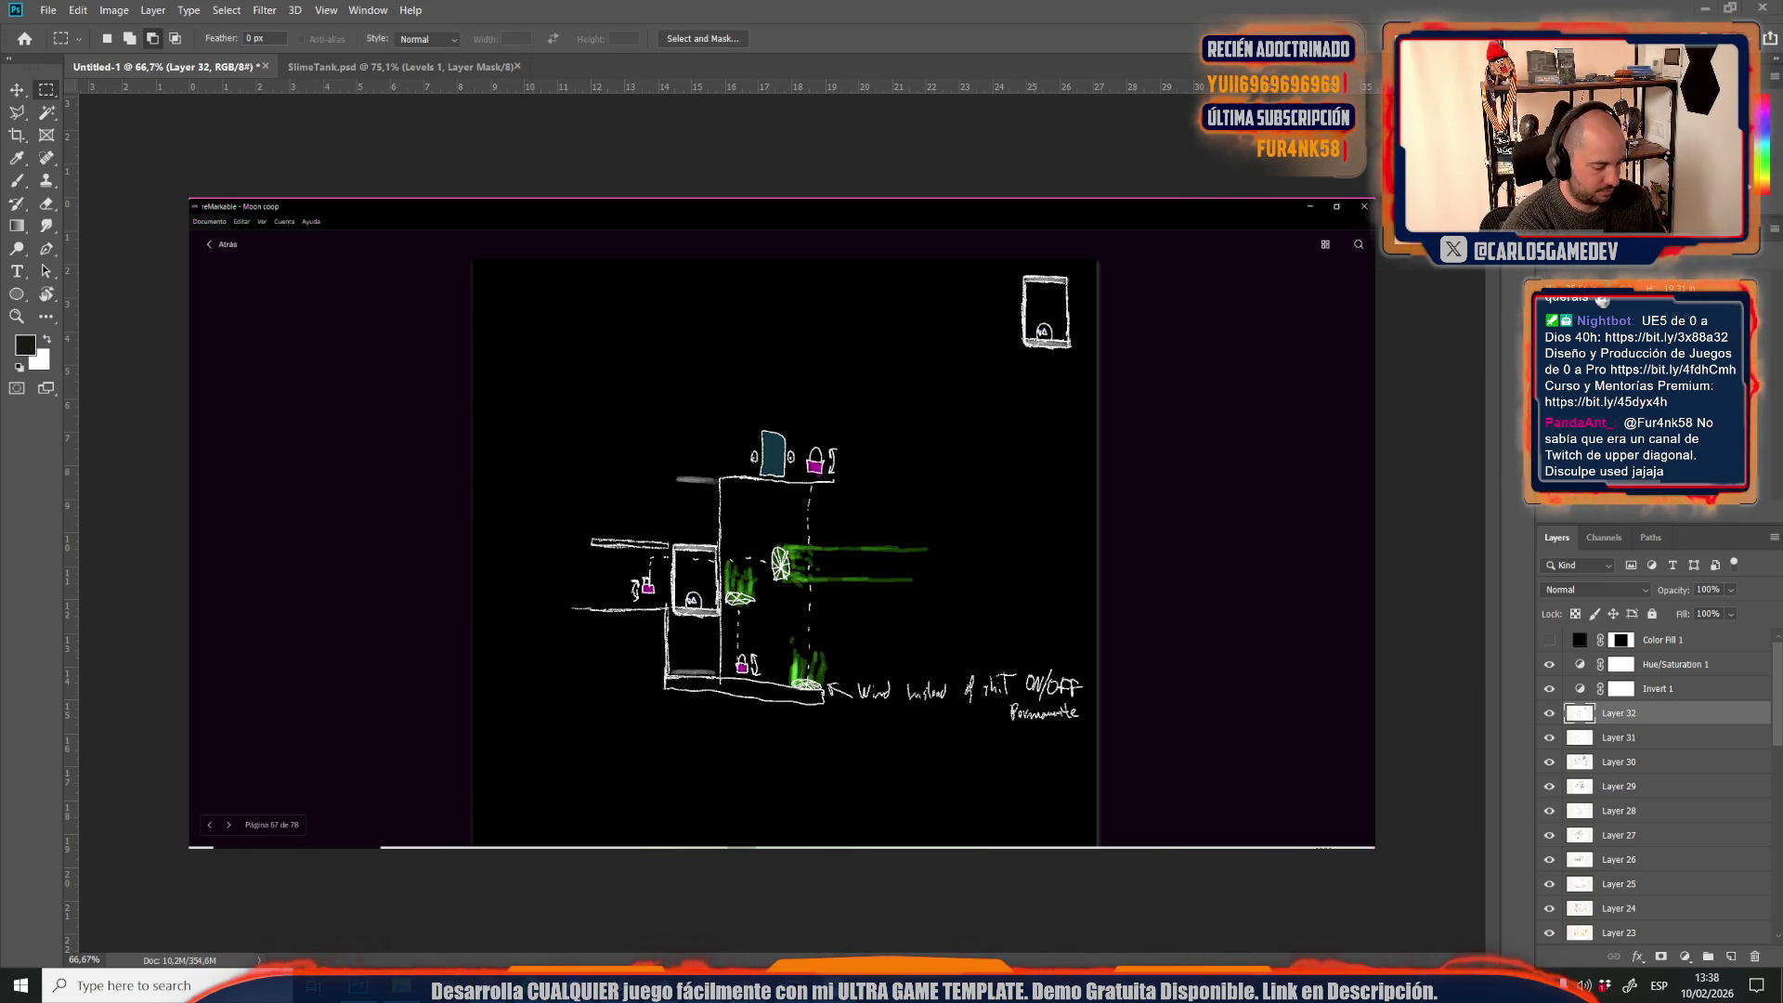
pyautogui.hotkey('ctrl', 'v')
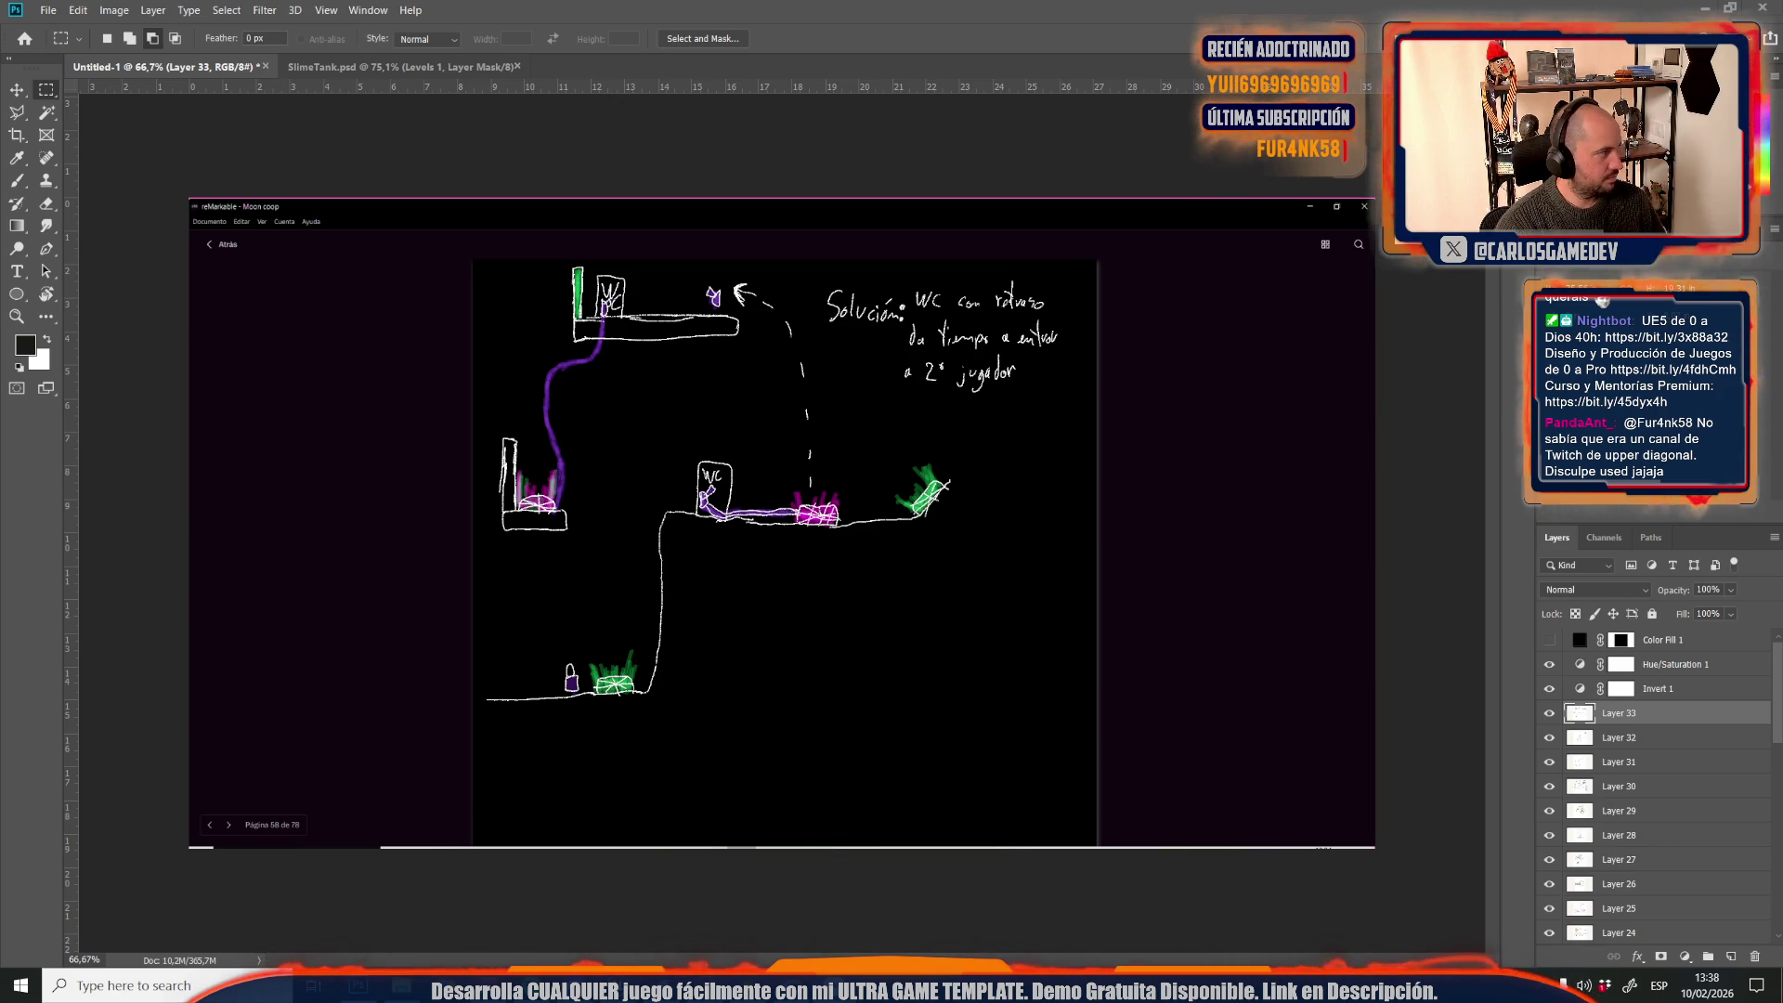
pyautogui.hotkey('ctrl', 'v')
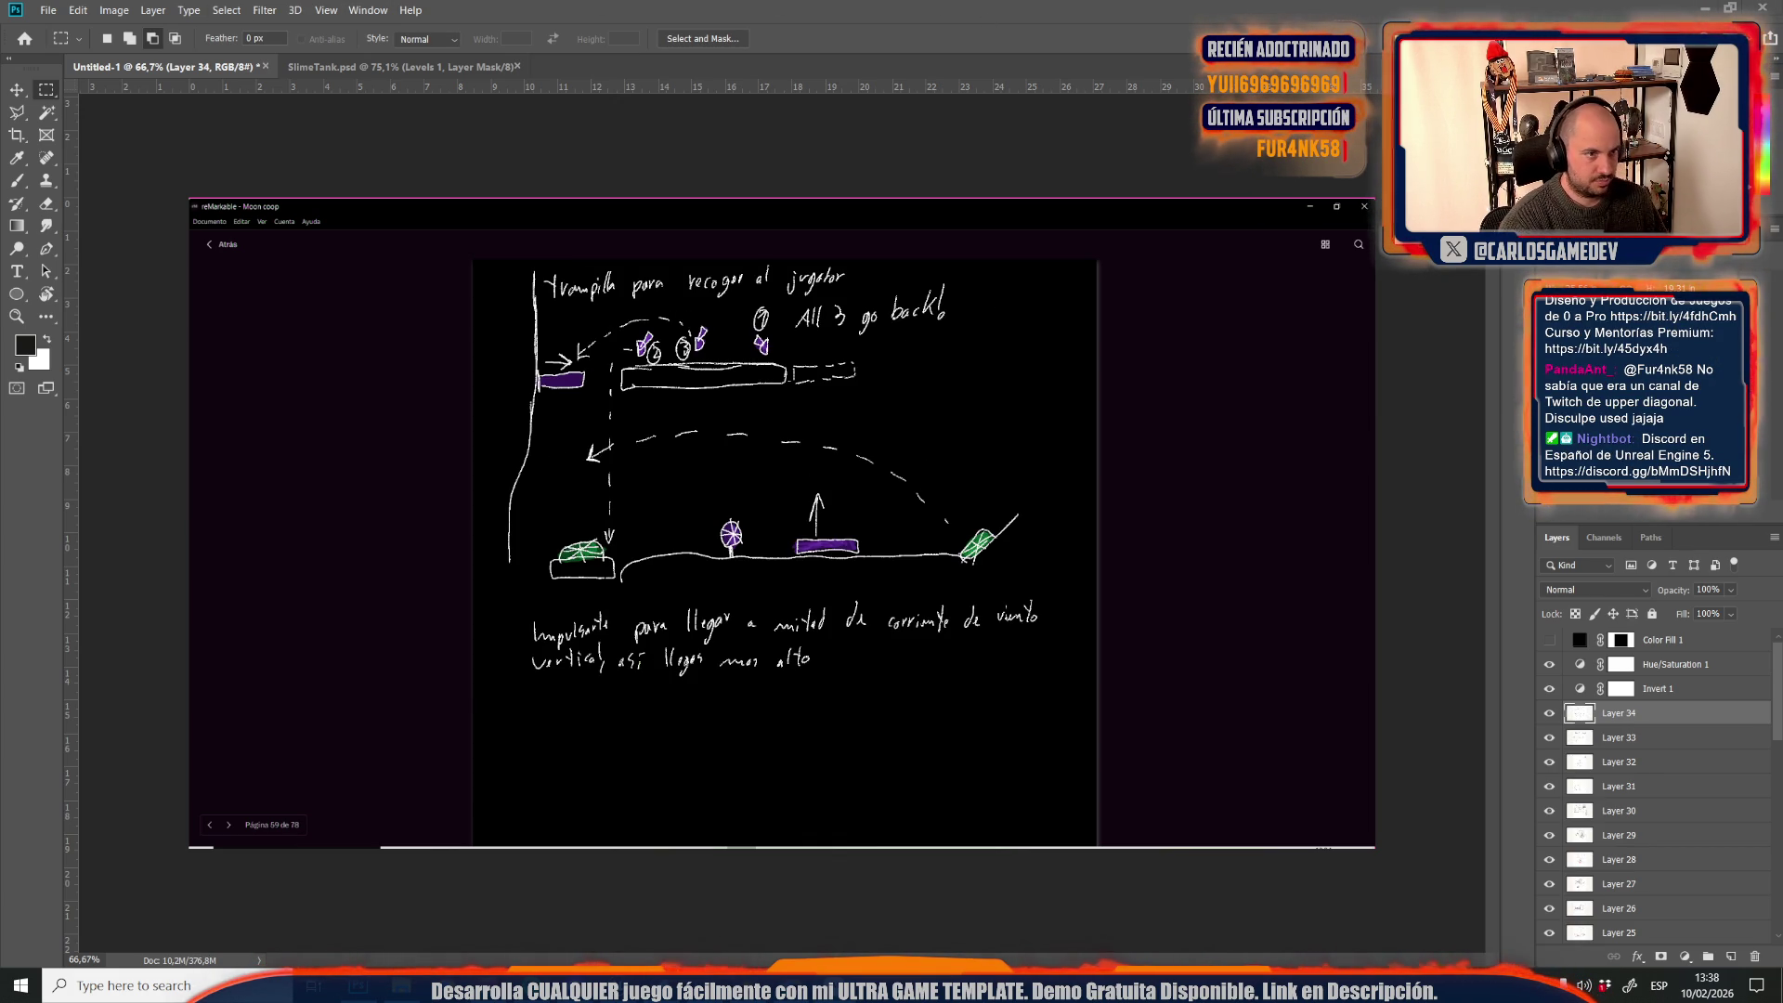
pyautogui.hotkey('ctrl', 'v')
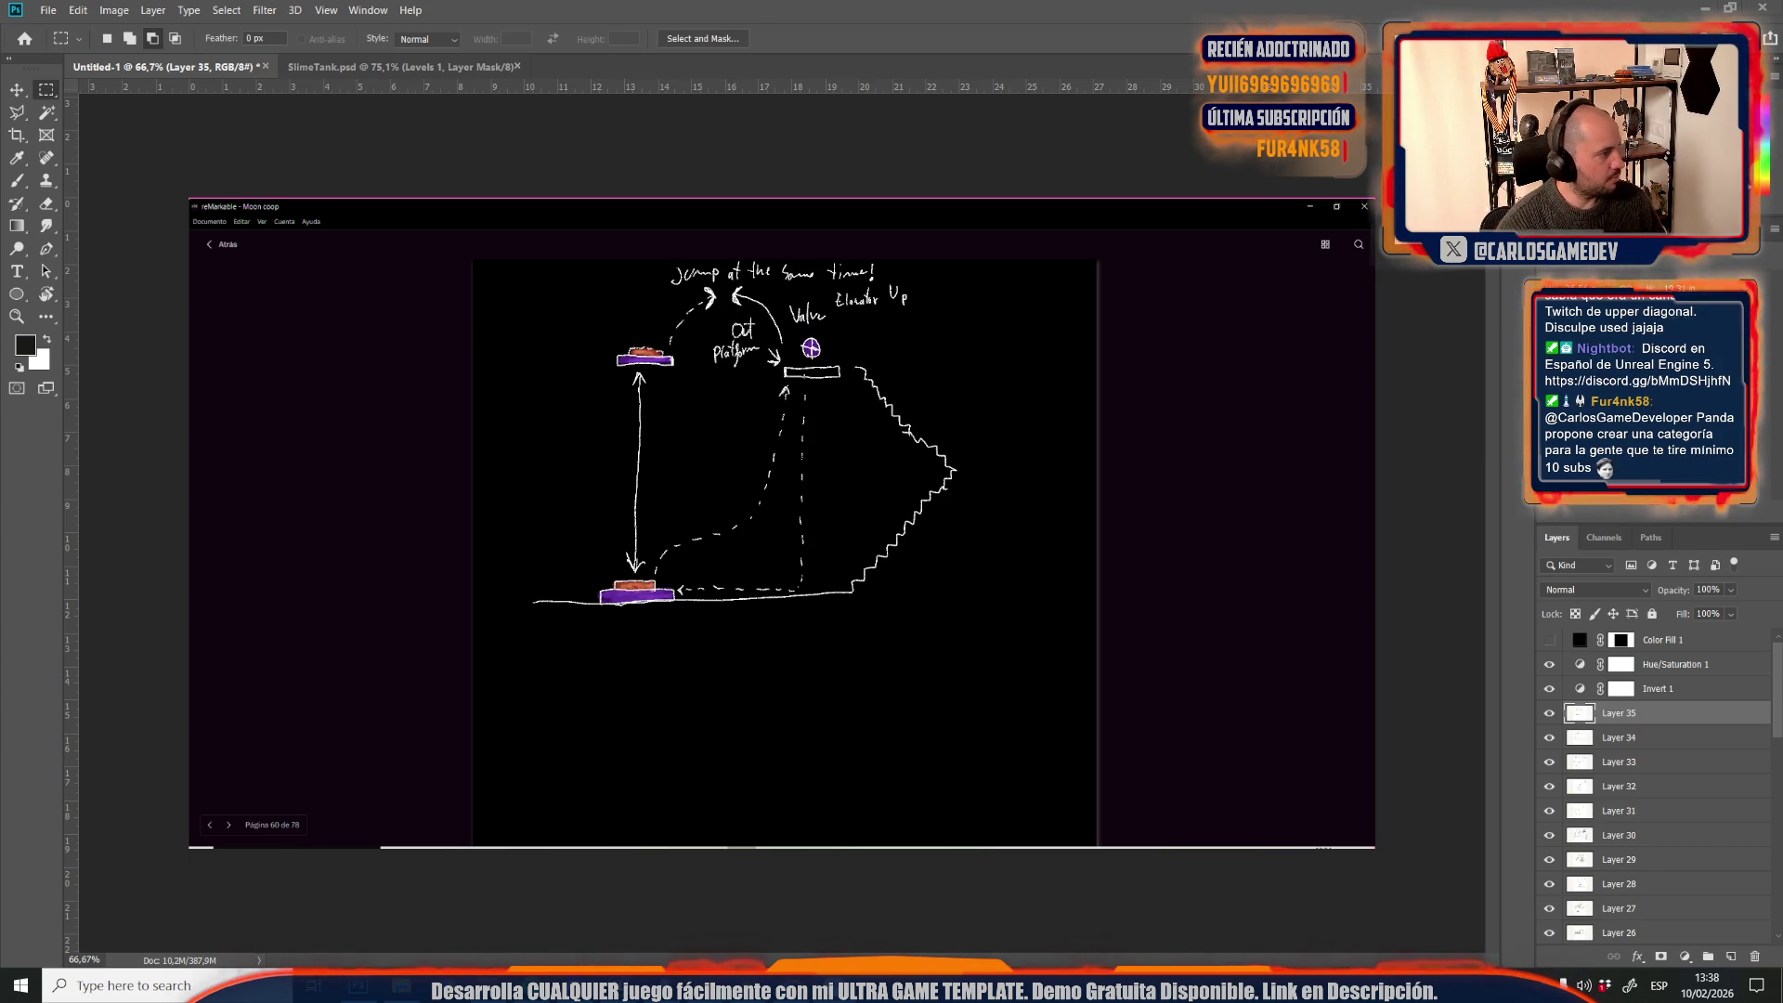
pyautogui.hotkey('ctrl', 'v')
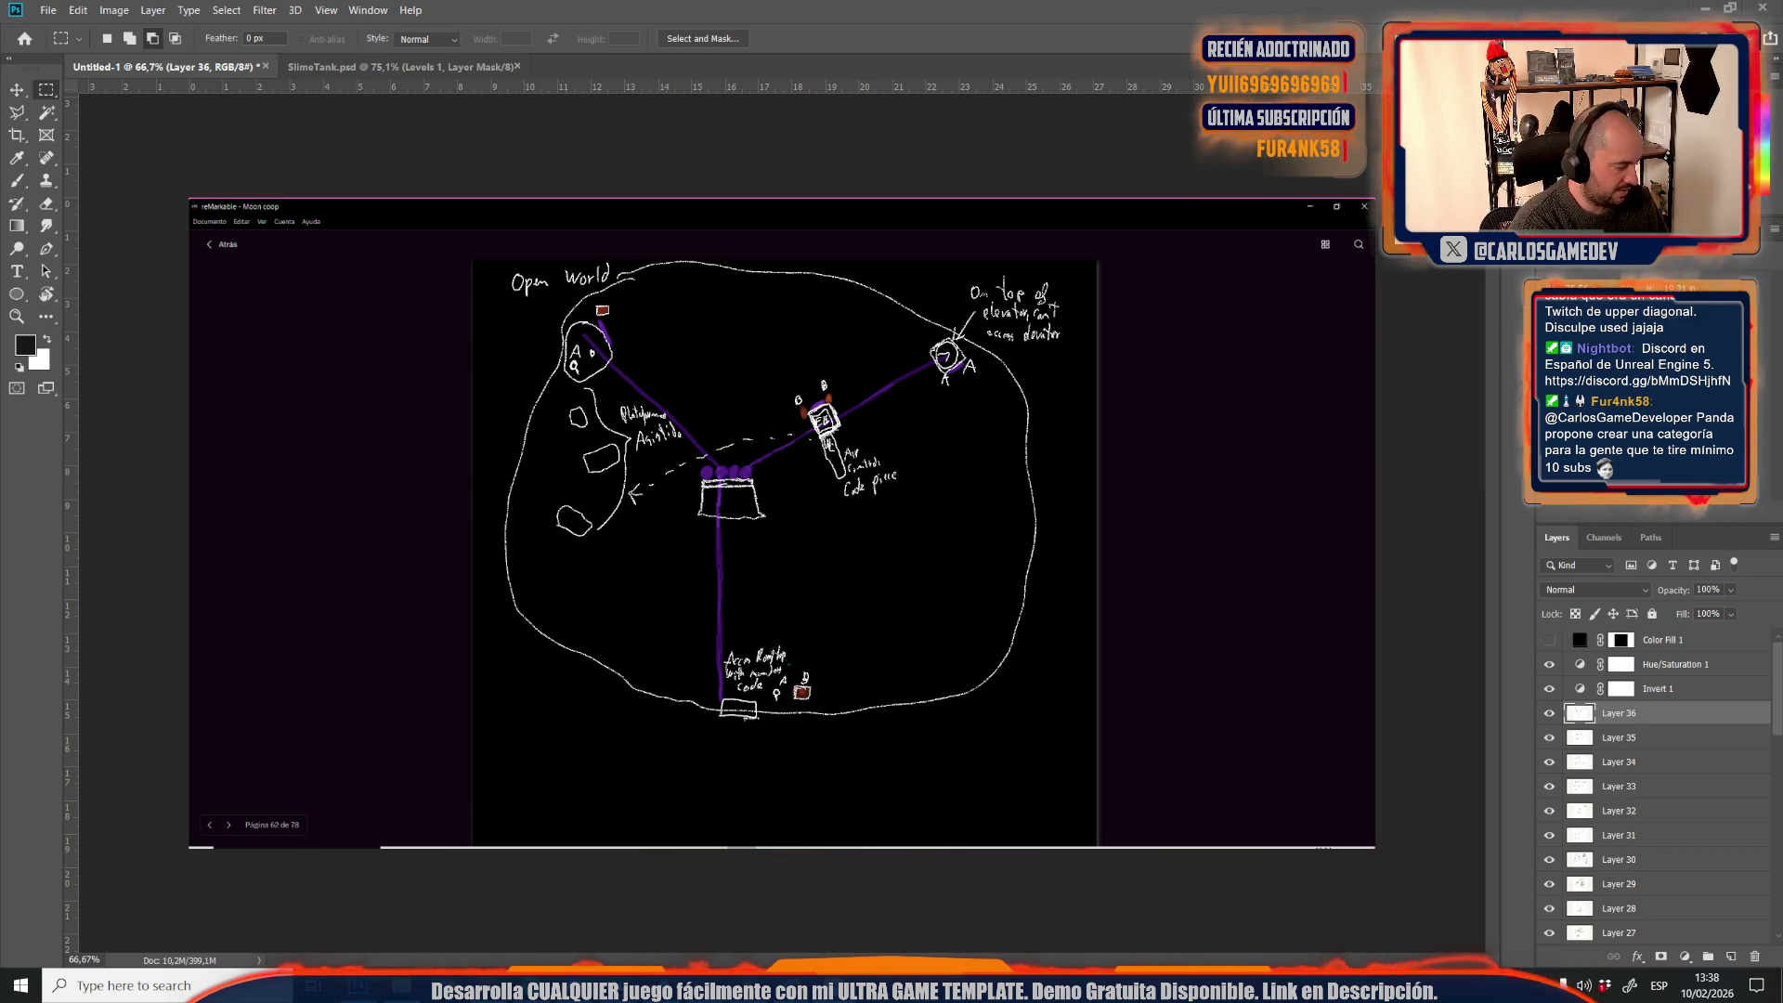
pyautogui.hotkey('ctrl', 'v')
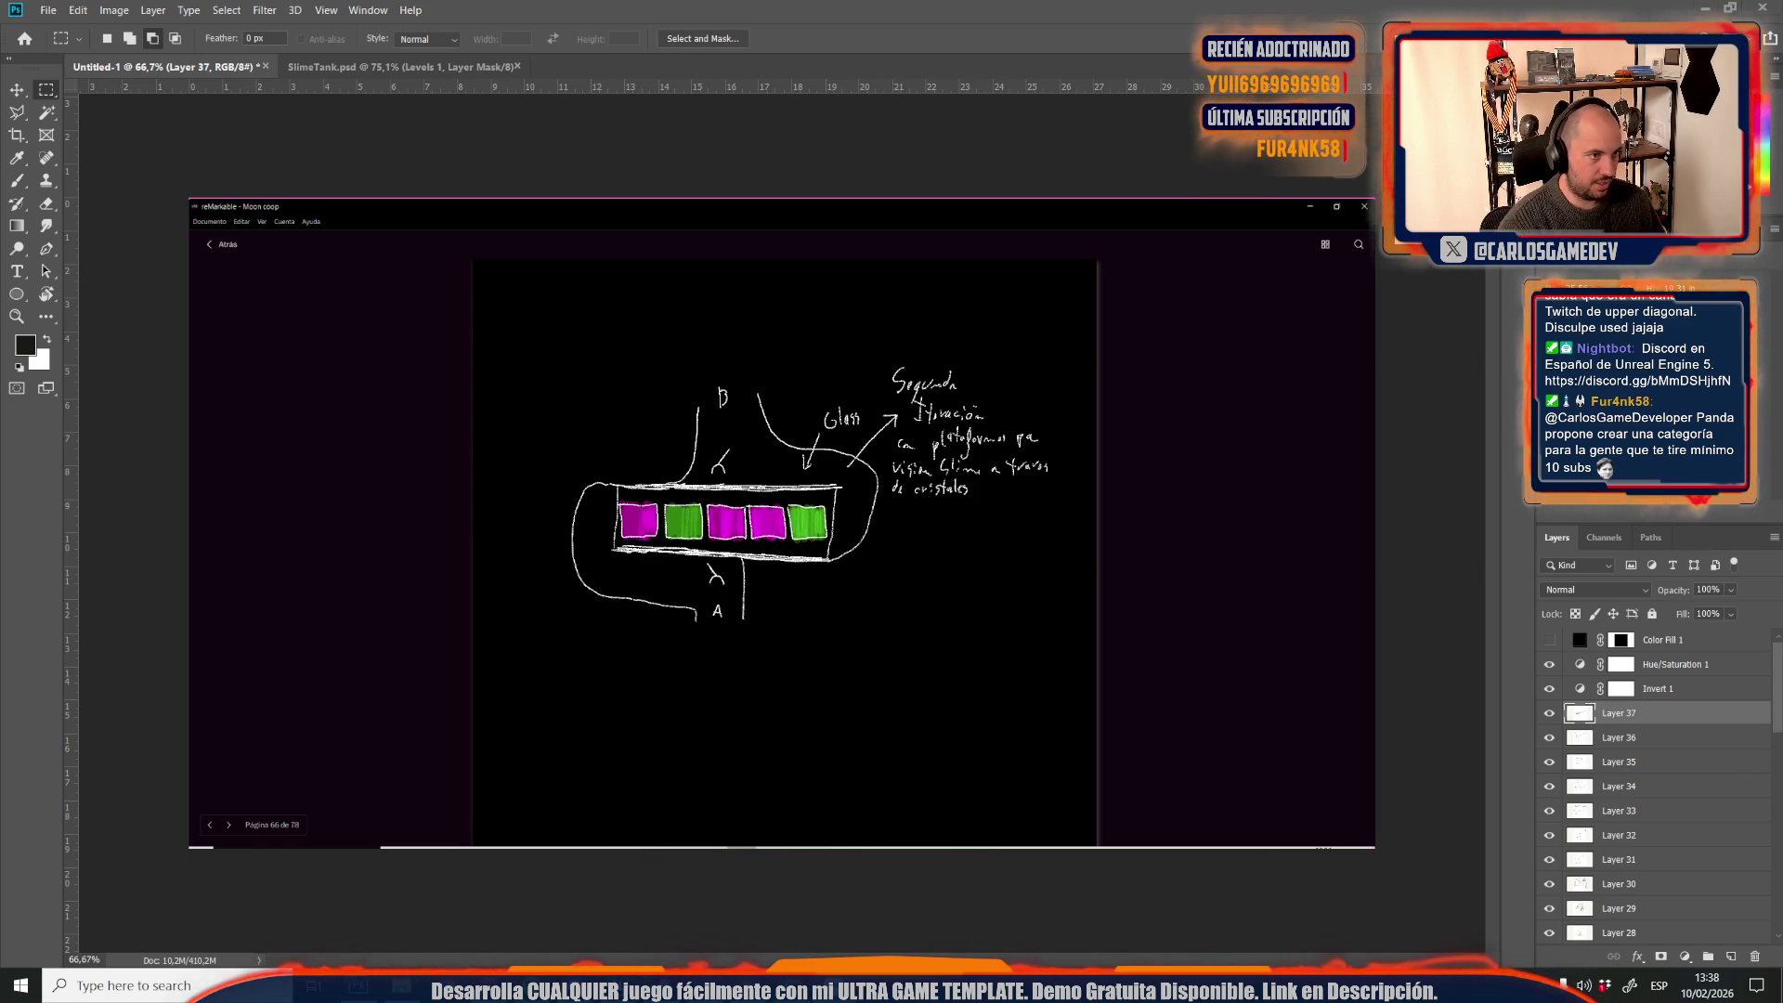
pyautogui.hotkey('ctrl', 'v')
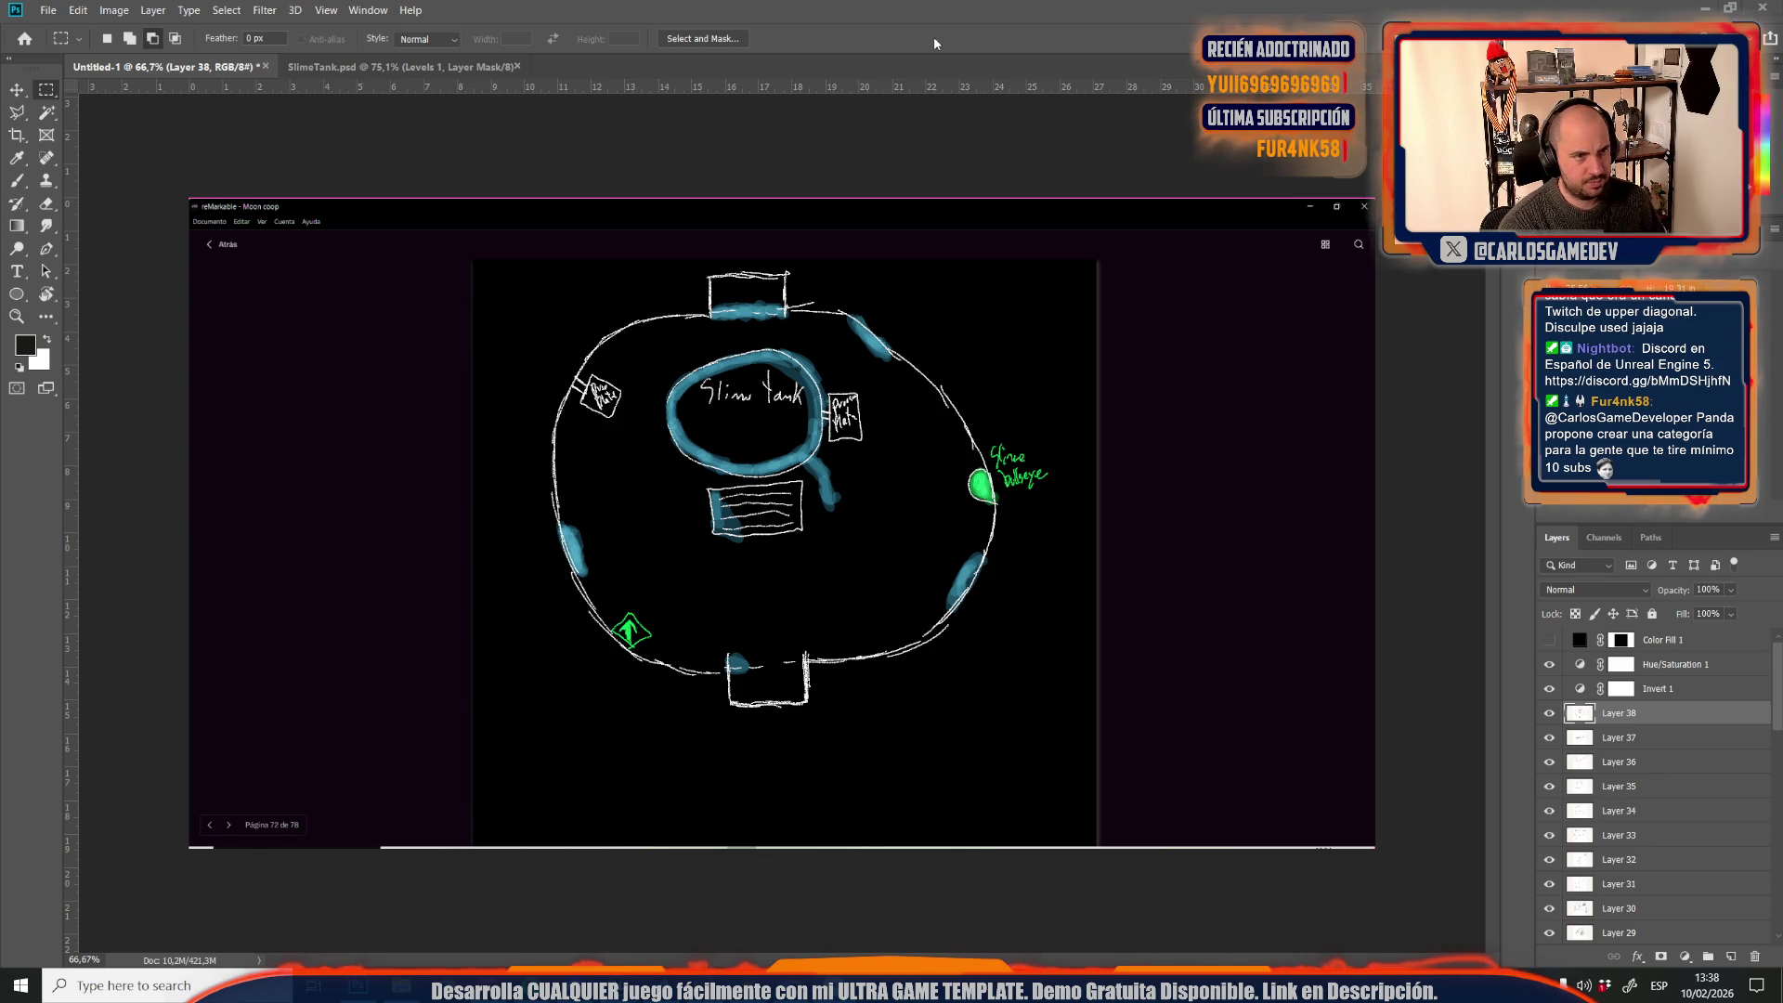
pyautogui.hotkey('ctrl', 'v')
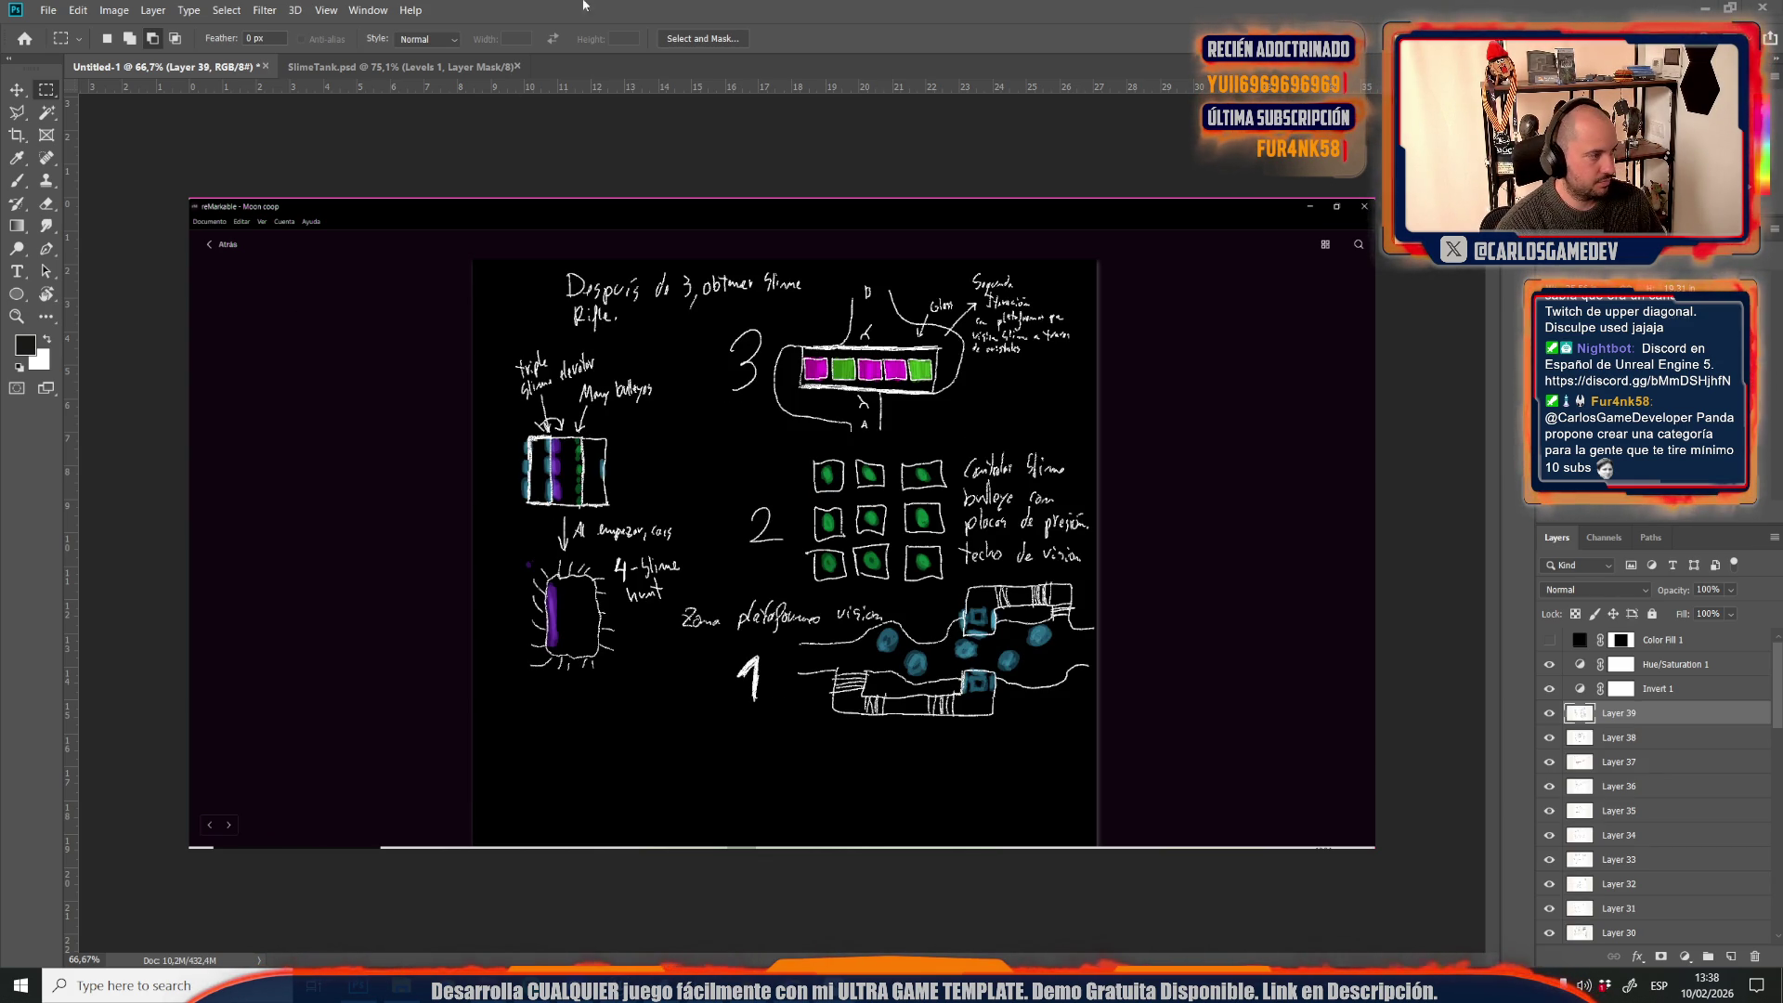
pyautogui.hotkey('ctrl', 'v')
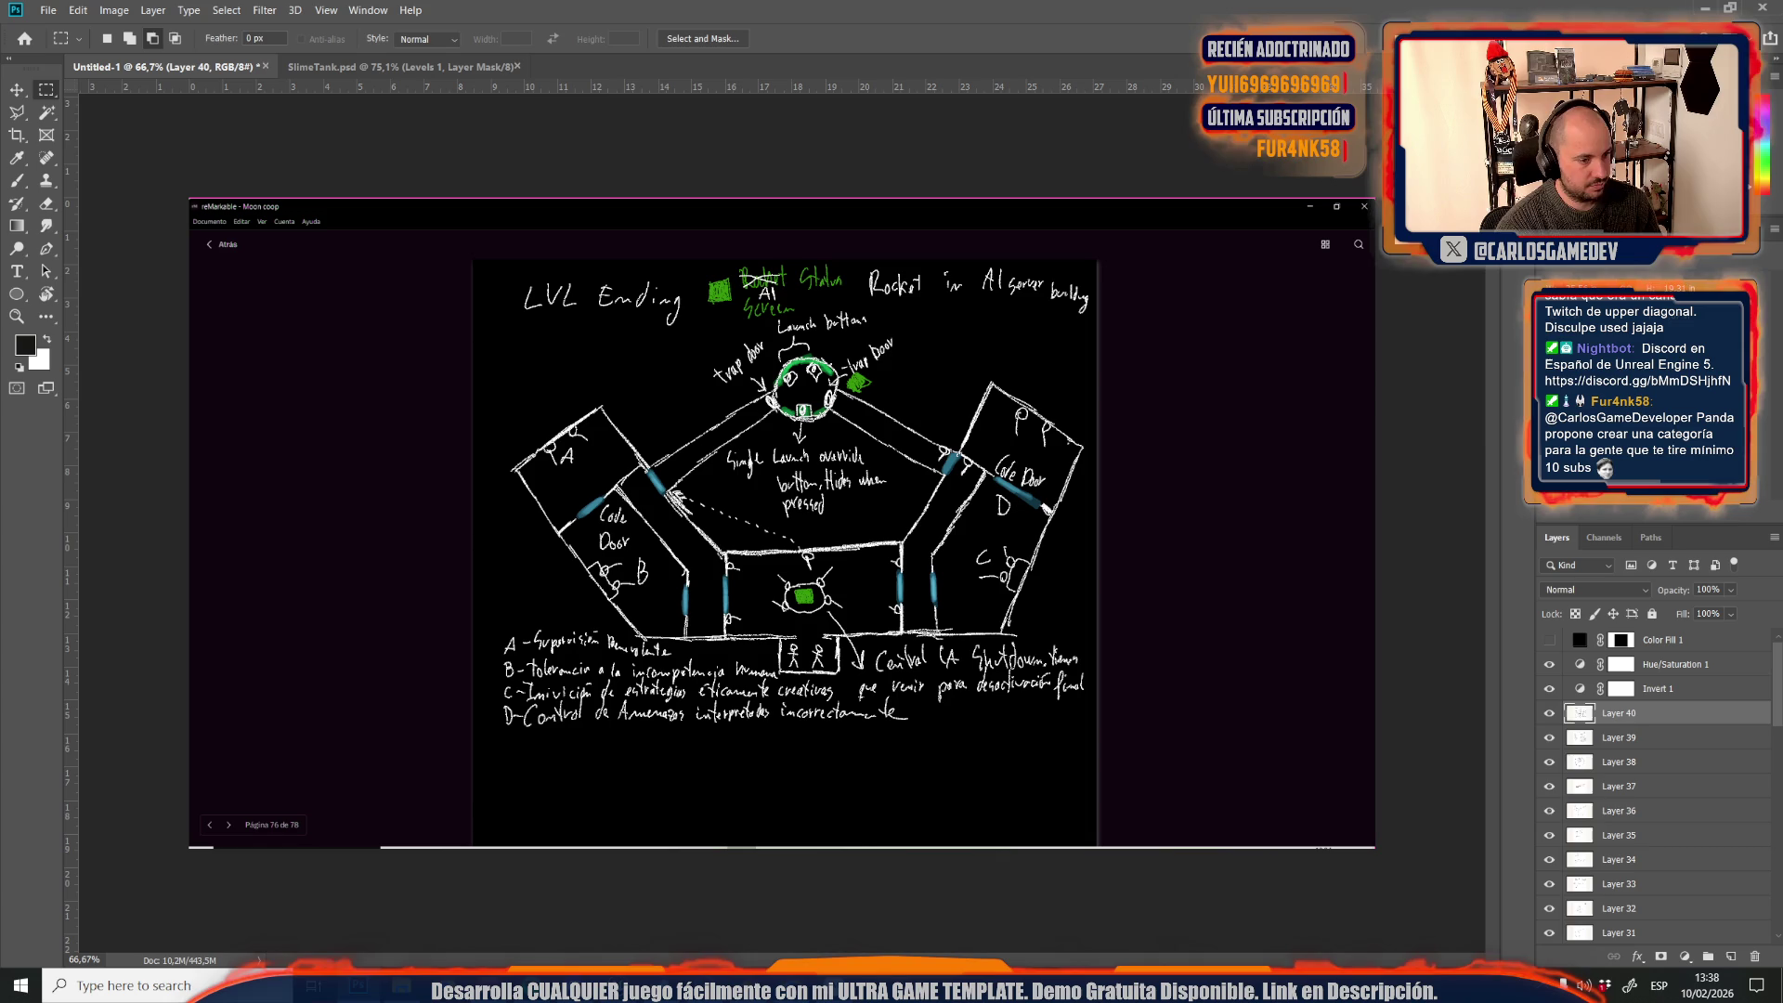
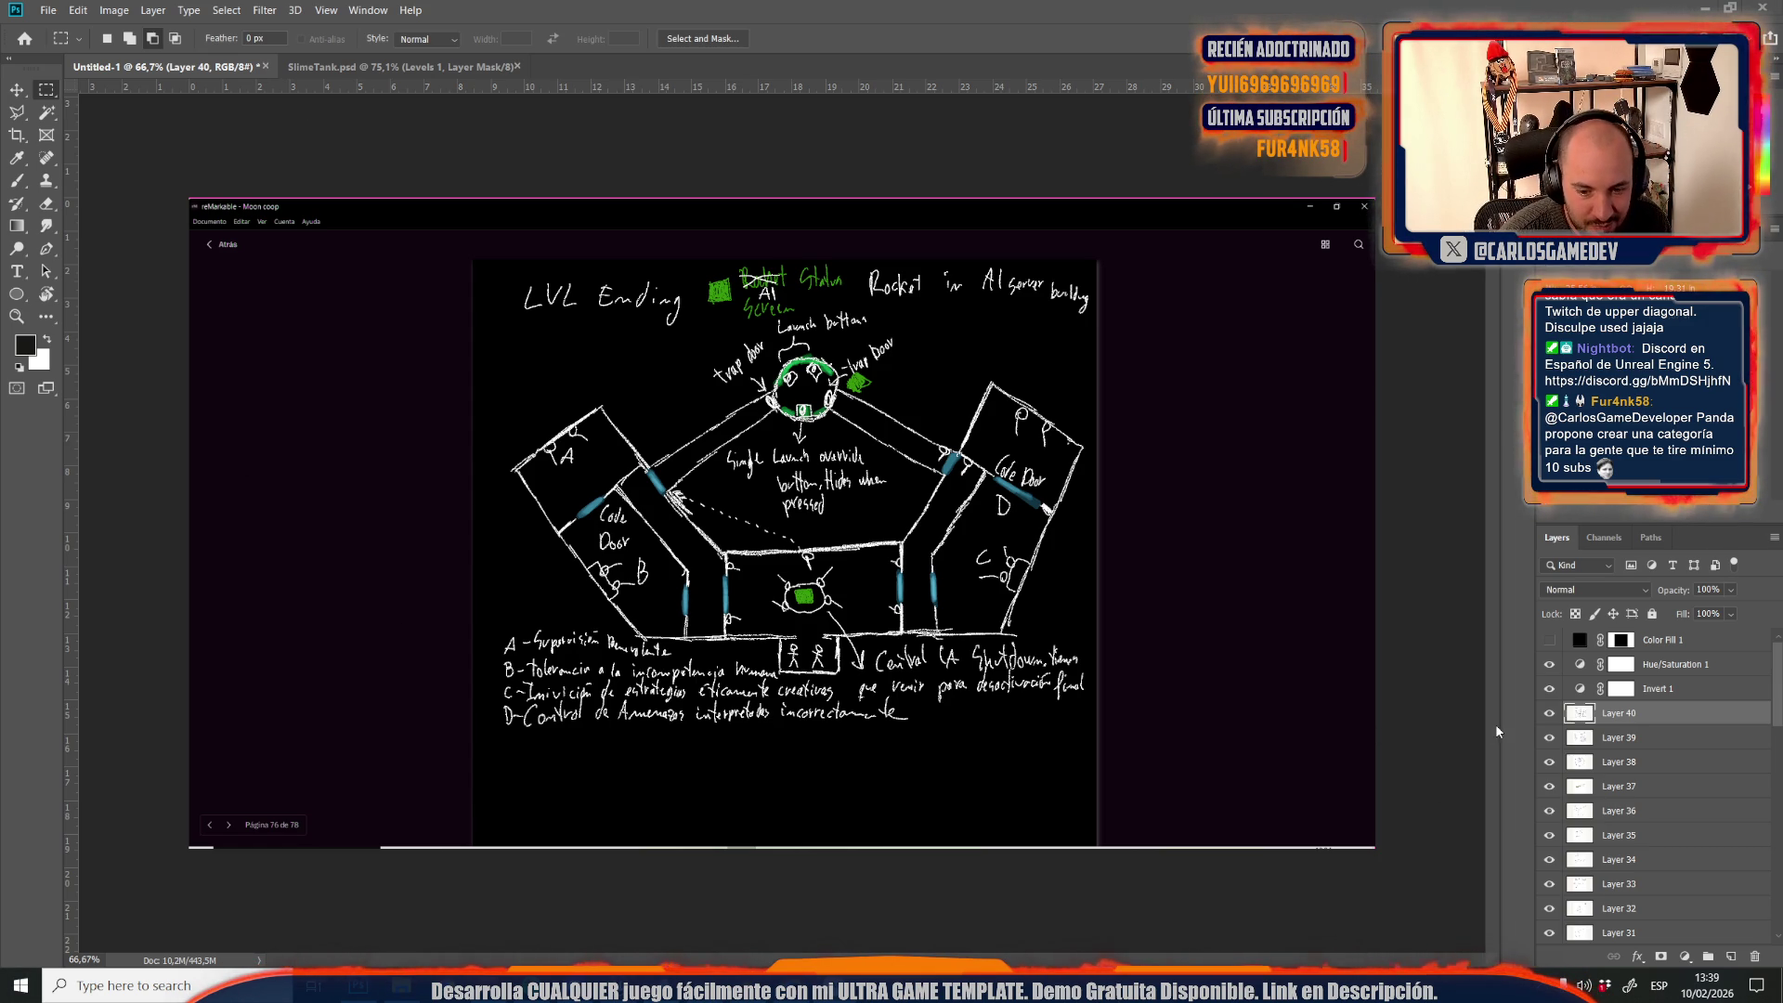
# Pick the Crop tool to frame the pasted LVL Ending screenshot
pyautogui.scroll(-2, 1638, 784)
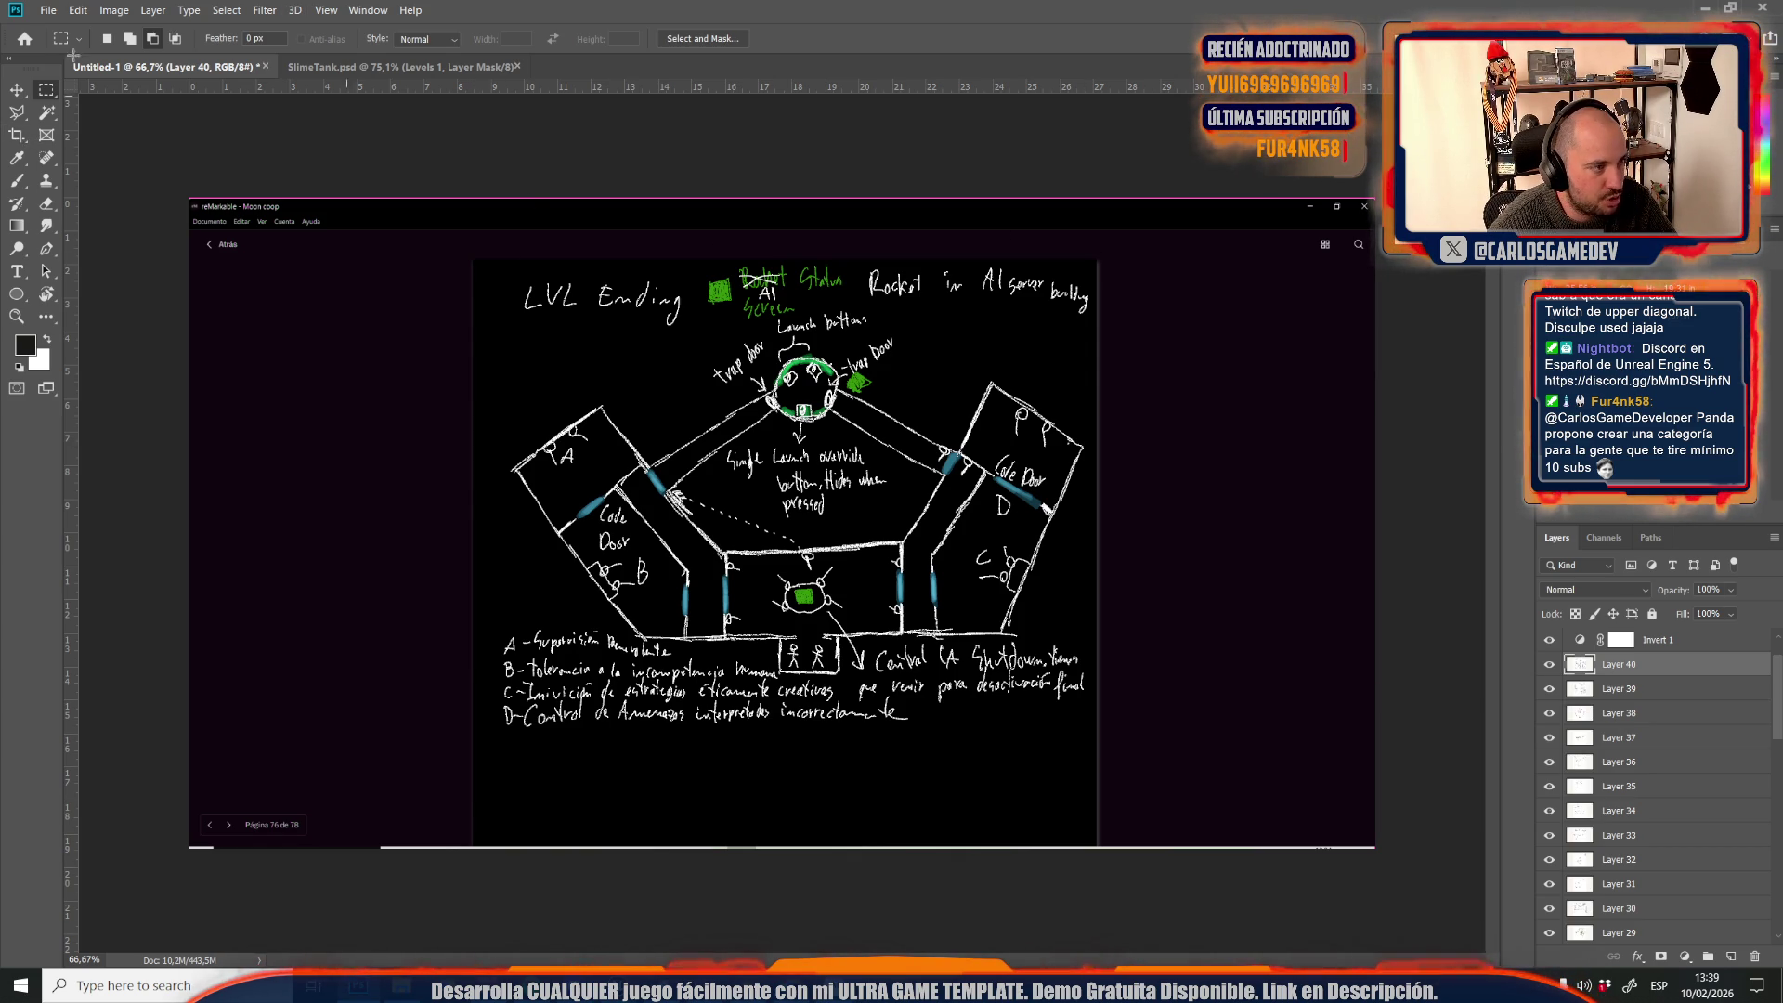
pyautogui.click(14, 135)
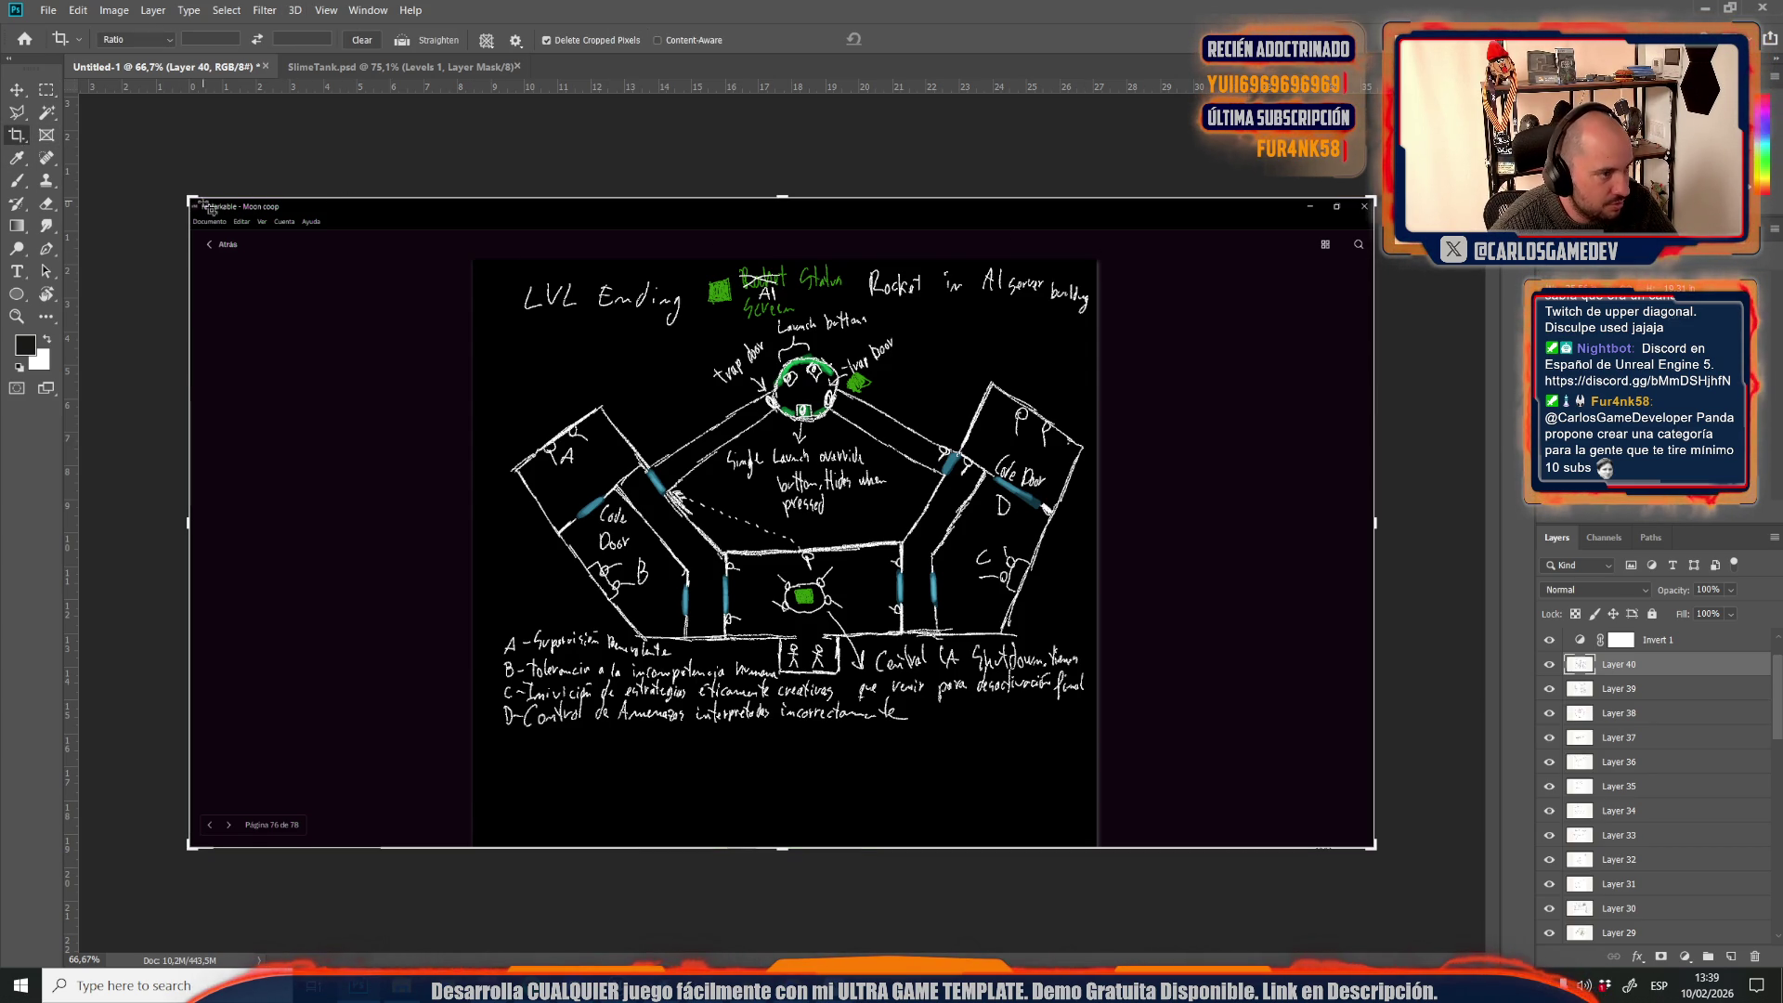
# Pull the crop's top-left and bottom-right corners in to the sketch edges
pyautogui.moveTo(191, 200); pyautogui.dragTo(335, 226)
pyautogui.moveTo(1234, 815); pyautogui.dragTo(1094, 811)
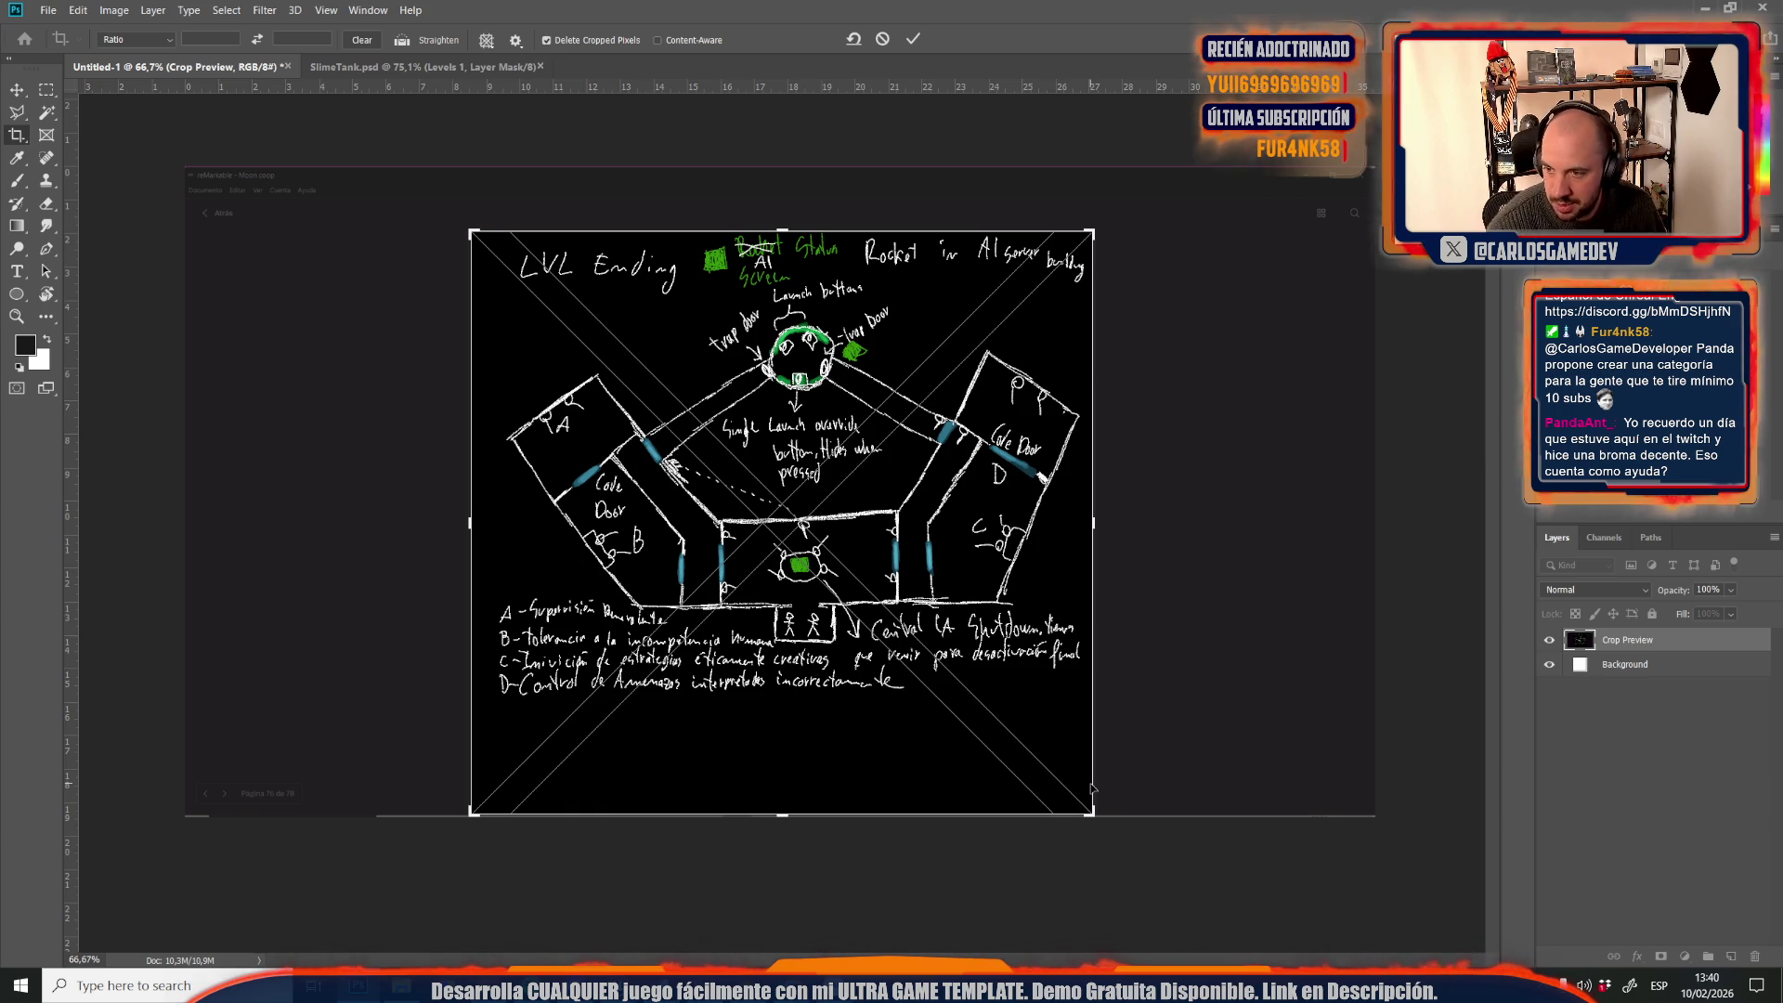
pyautogui.scroll(10, 1041, 731)
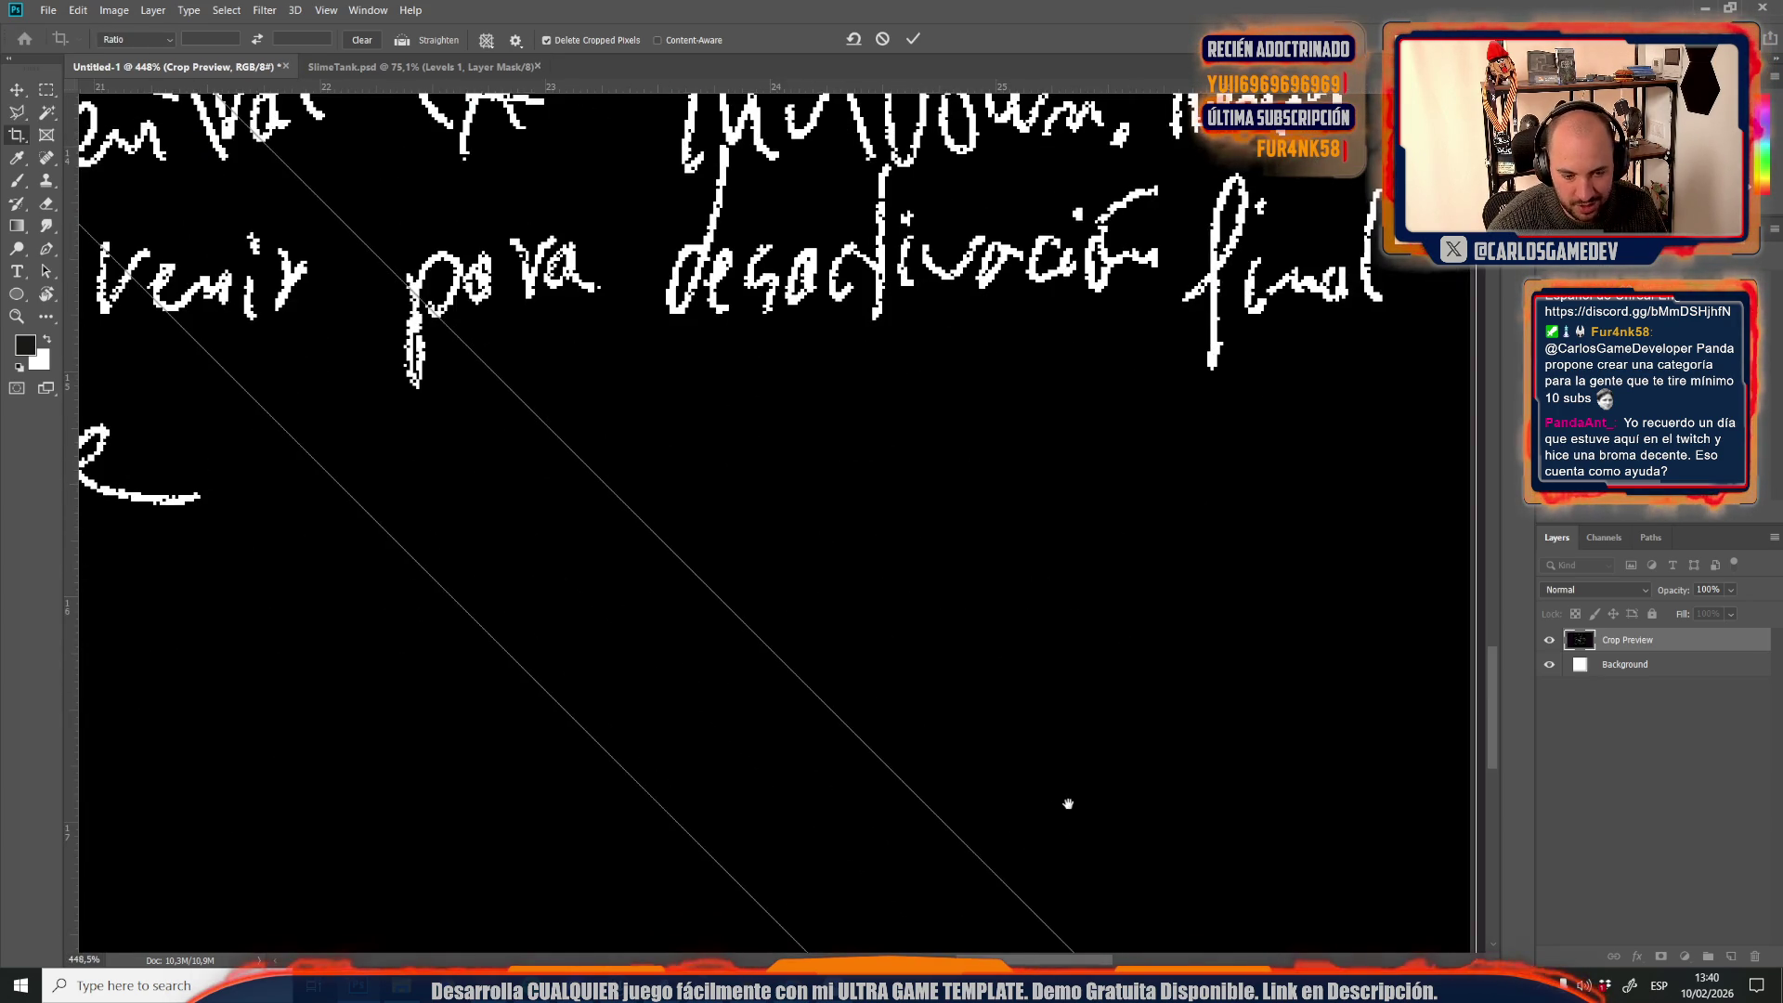
pyautogui.scroll(6, 1142, 829)
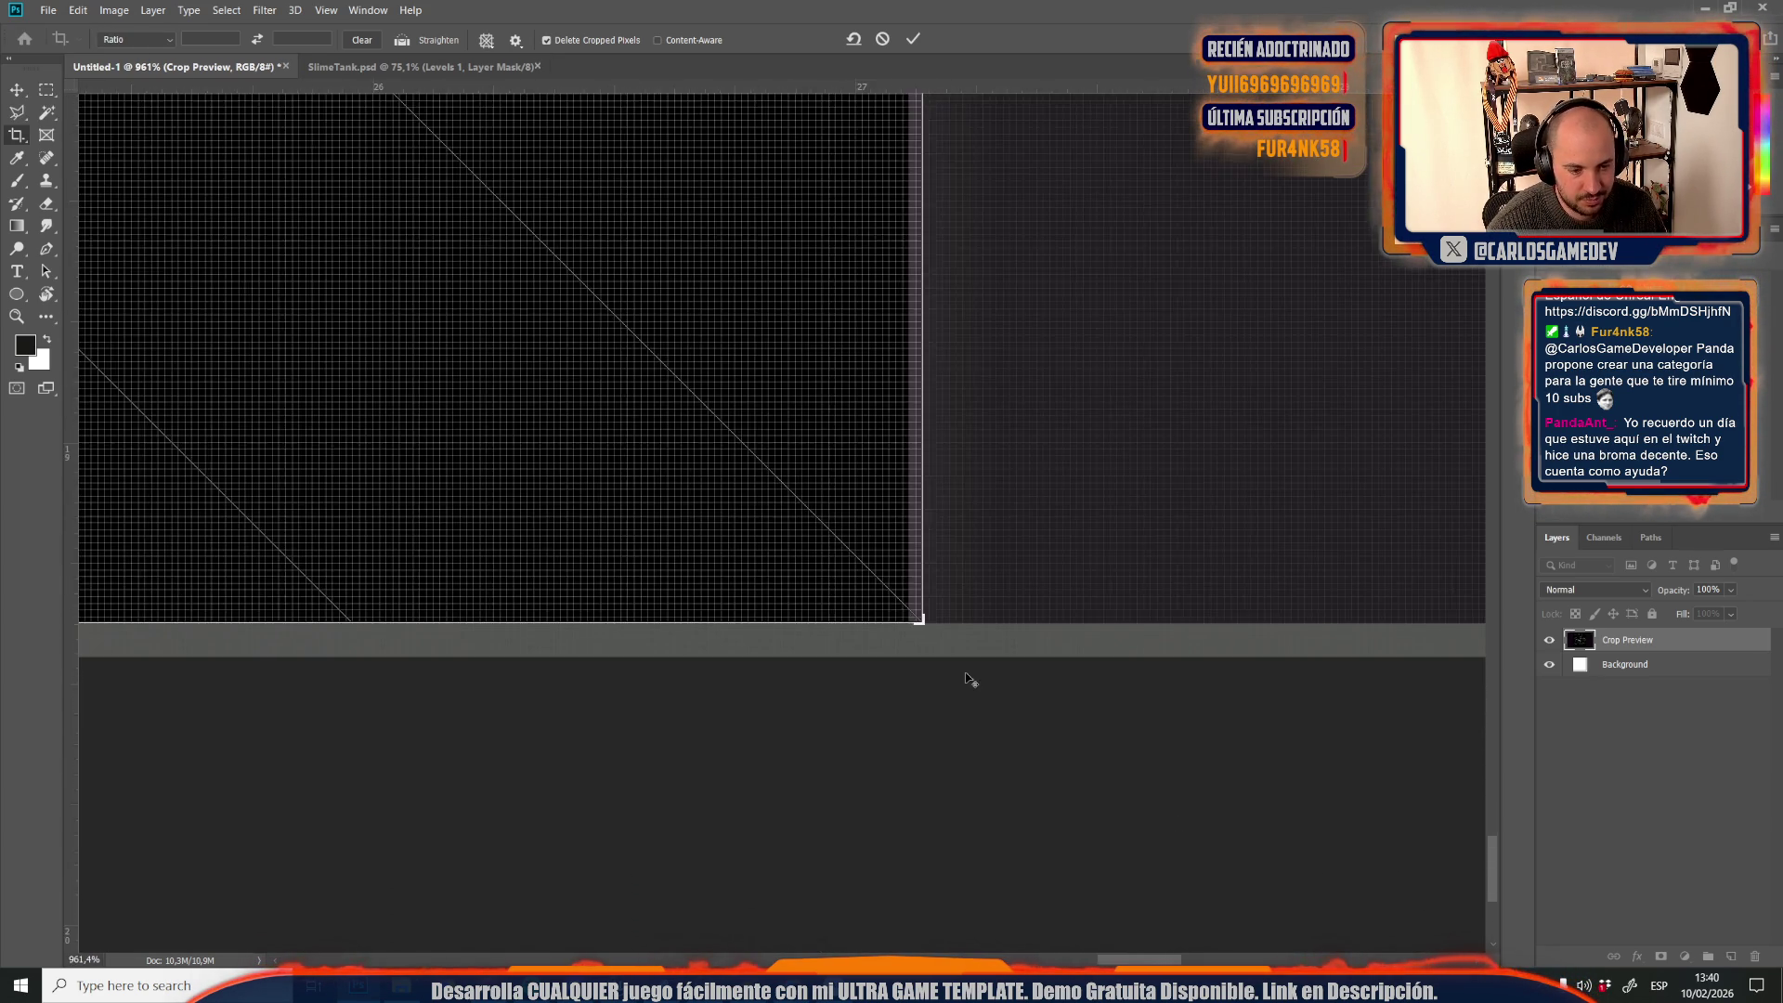
# Align the crop's right edge and bottom-left corner with the sketch, then commit the crop
pyautogui.moveTo(887, 582); pyautogui.dragTo(877, 584)
pyautogui.scroll(-15, 877, 584)
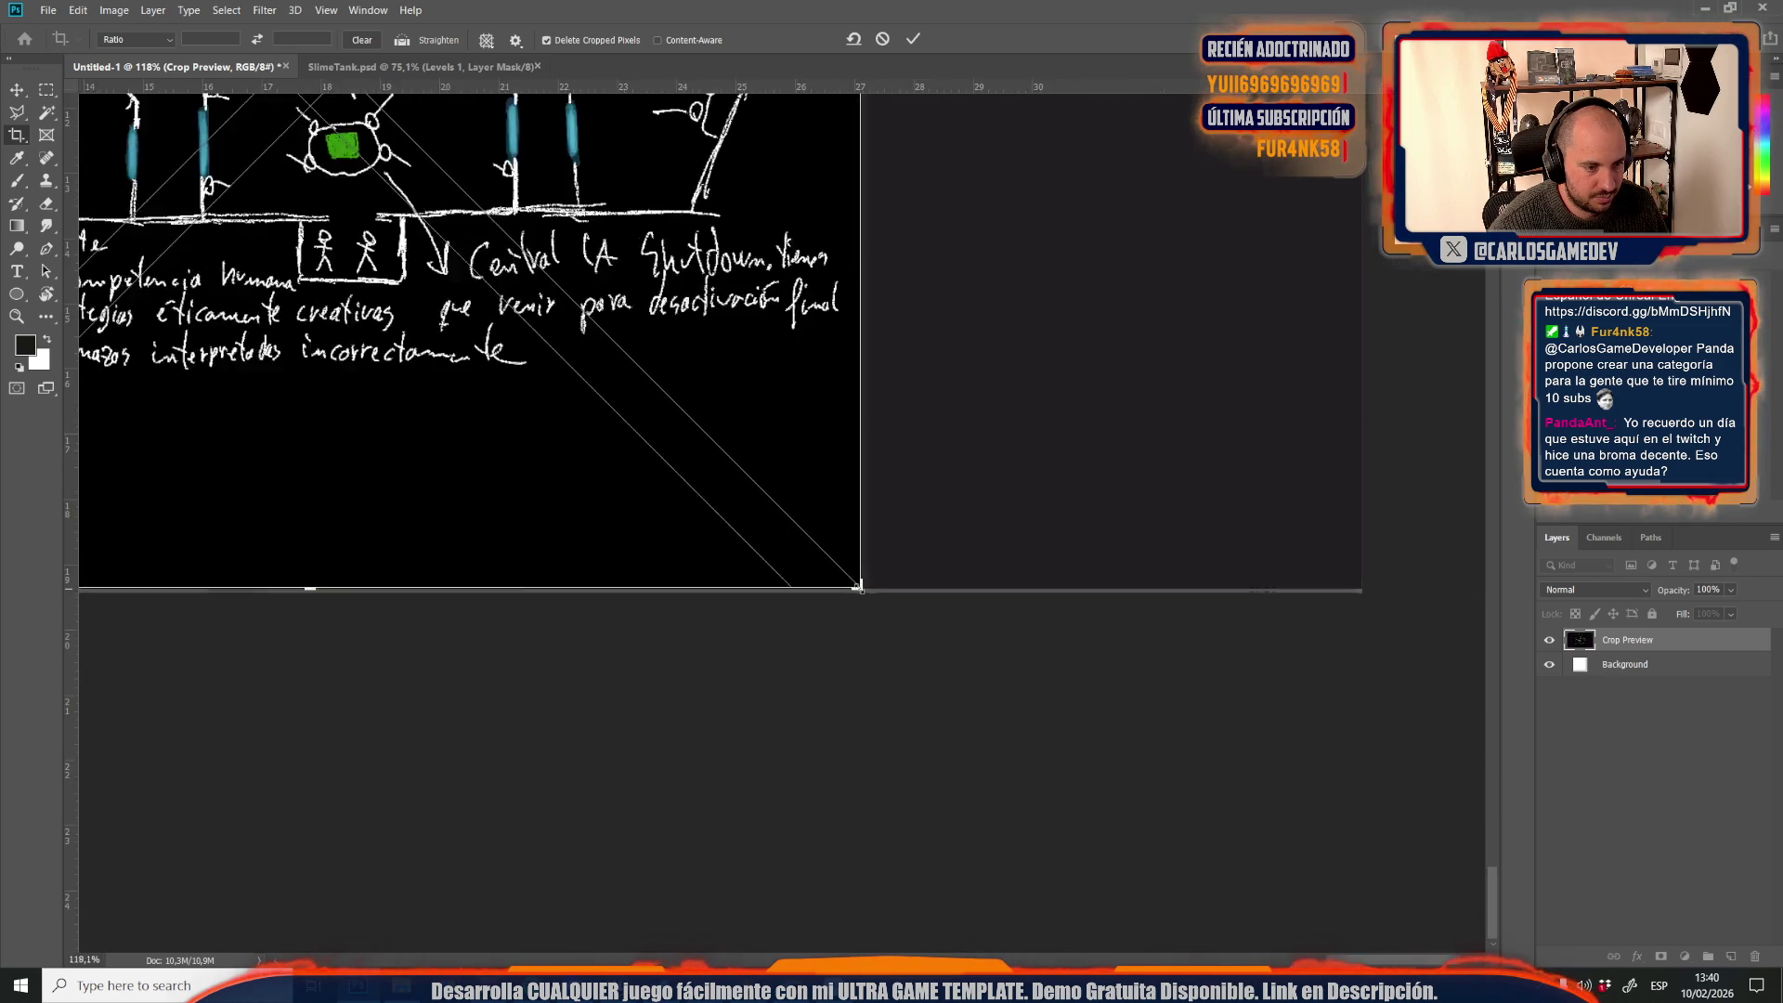
pyautogui.scroll(3, 792, 666)
pyautogui.scroll(4, 552, 852)
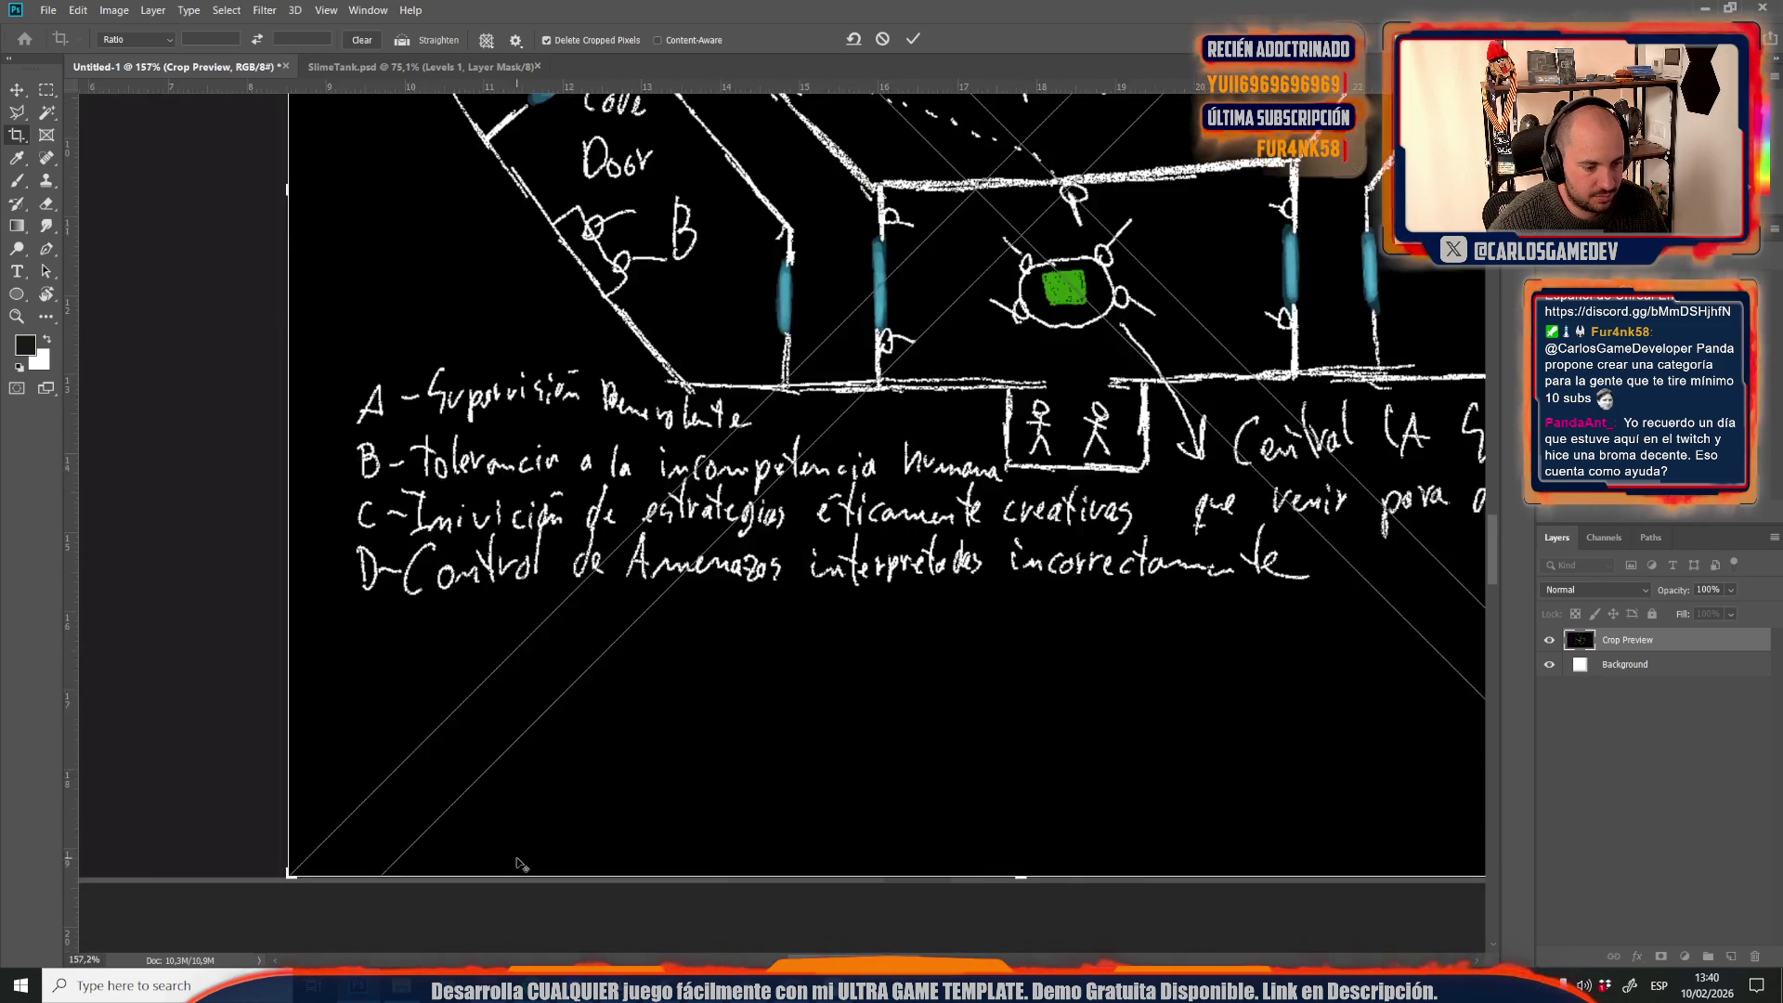
pyautogui.scroll(4, 190, 853)
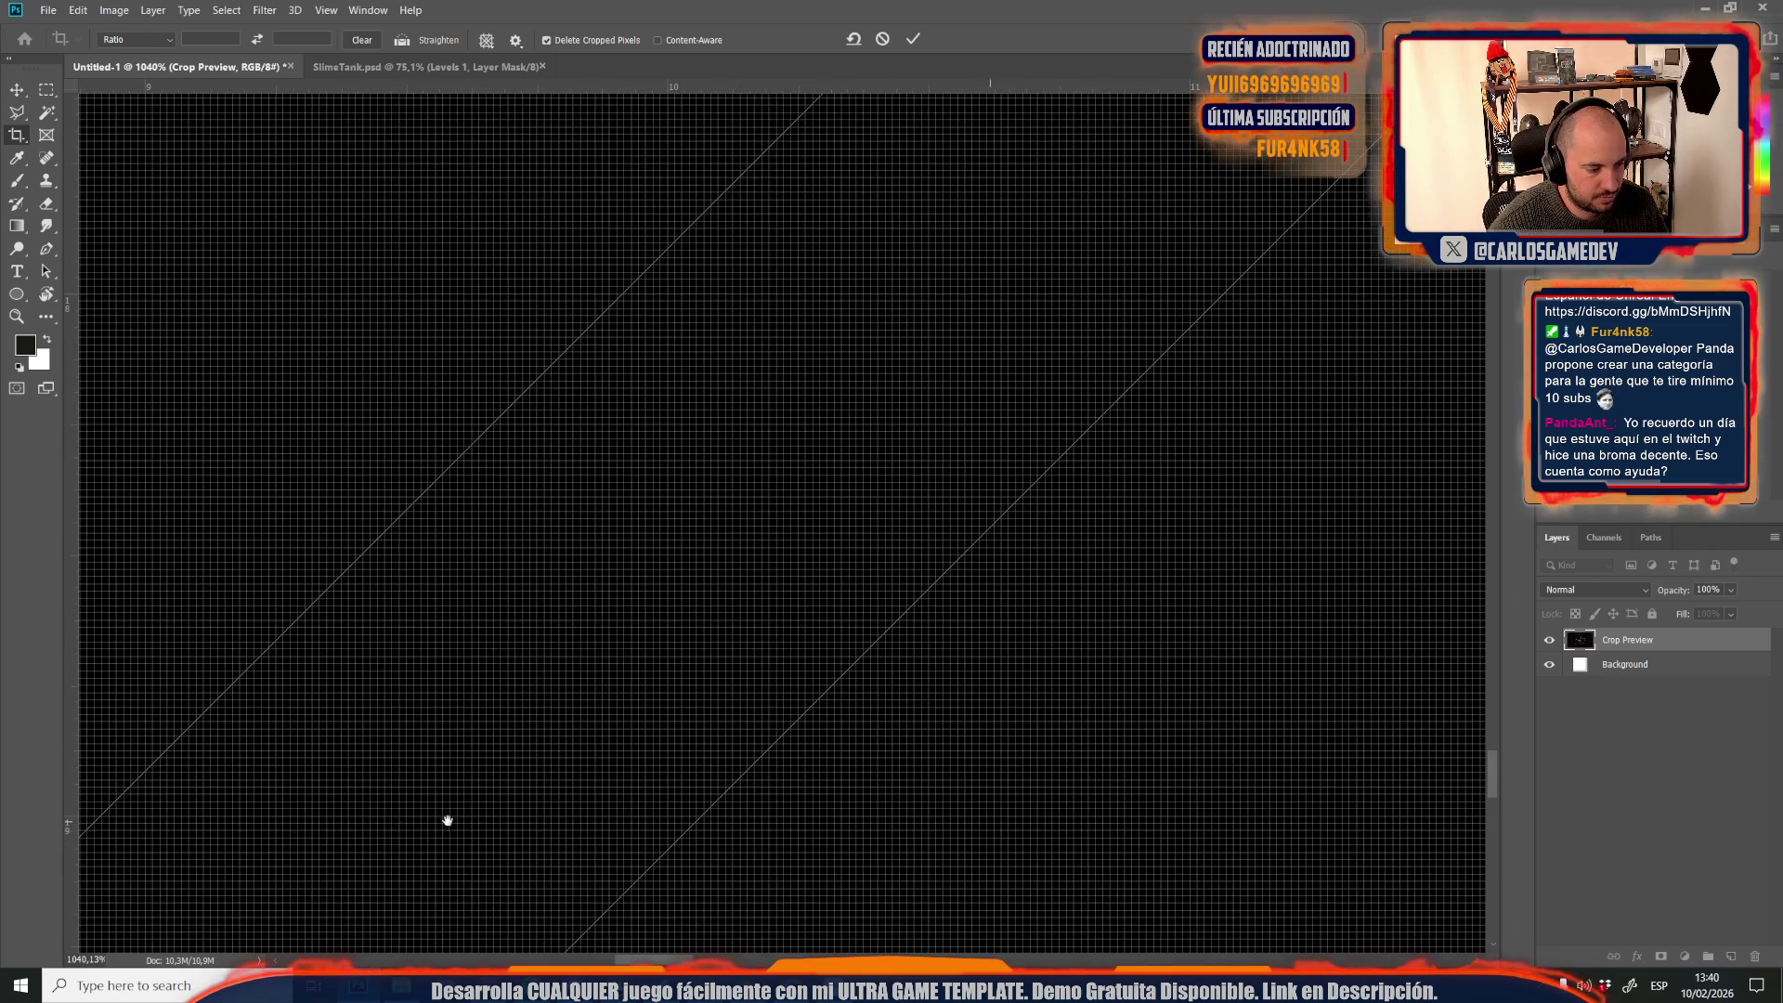
pyautogui.moveTo(403, 821); pyautogui.dragTo(1087, 359)
pyautogui.scroll(5, 782, 503)
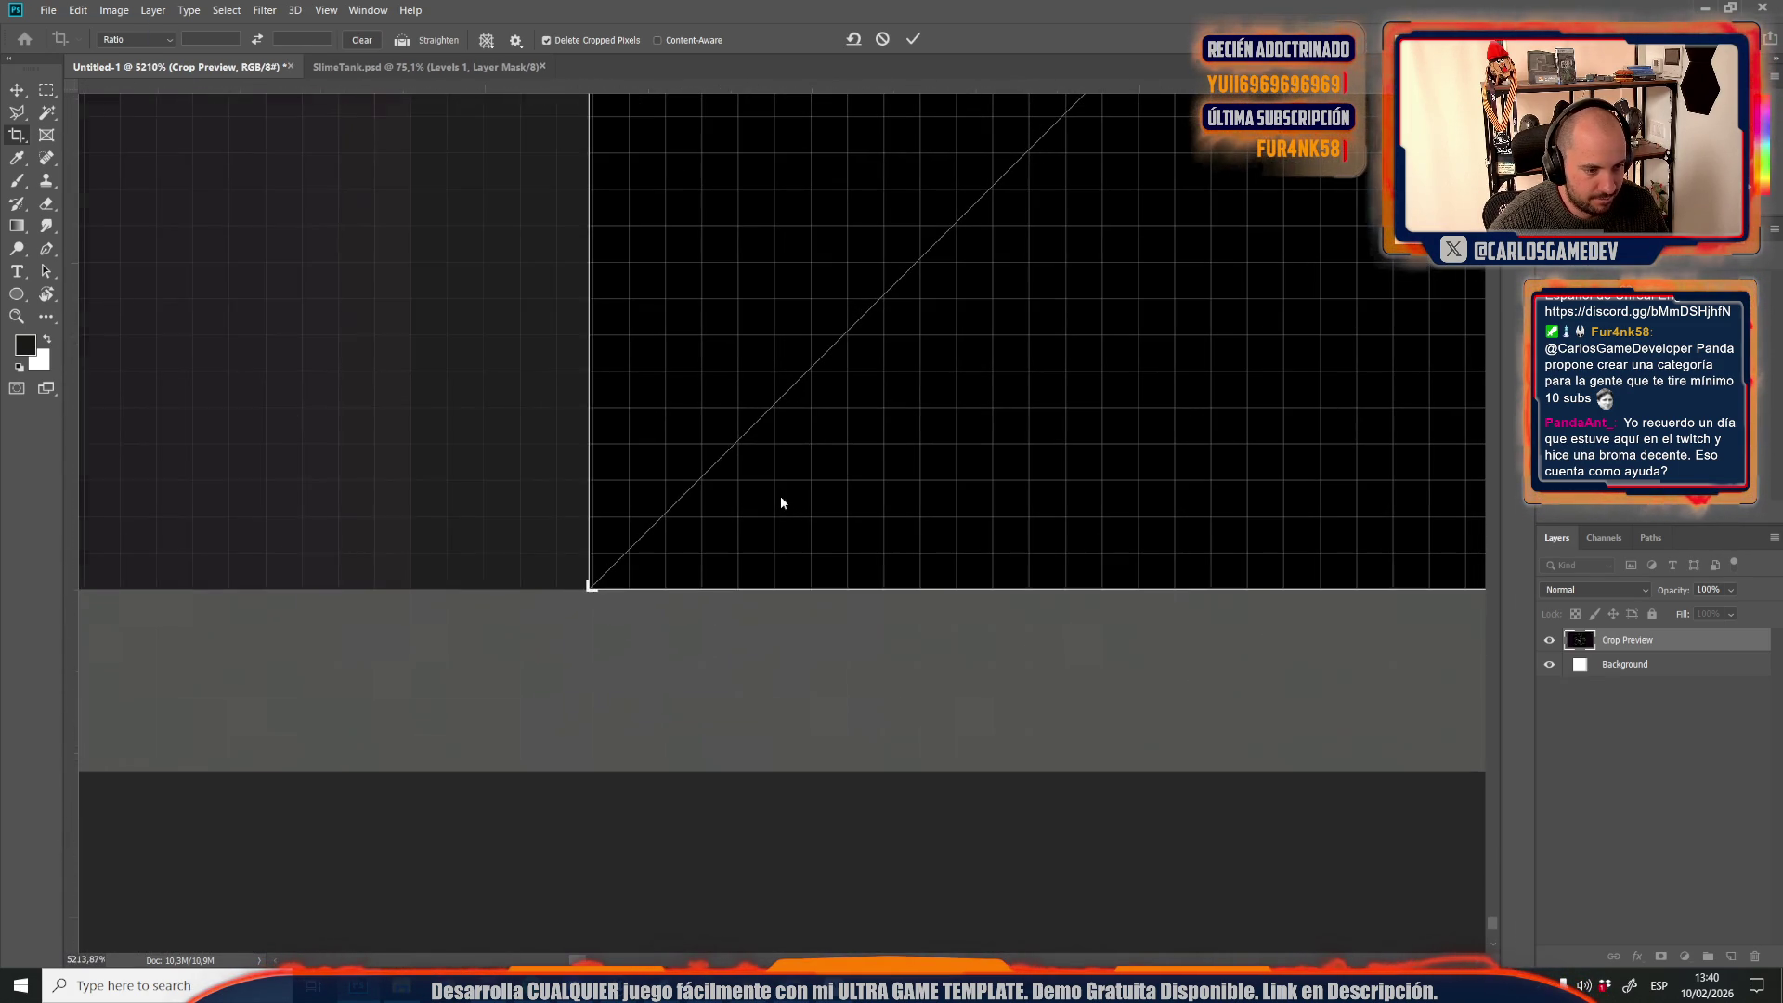
pyautogui.moveTo(591, 585); pyautogui.dragTo(607, 571)
pyautogui.scroll(-6, 608, 570)
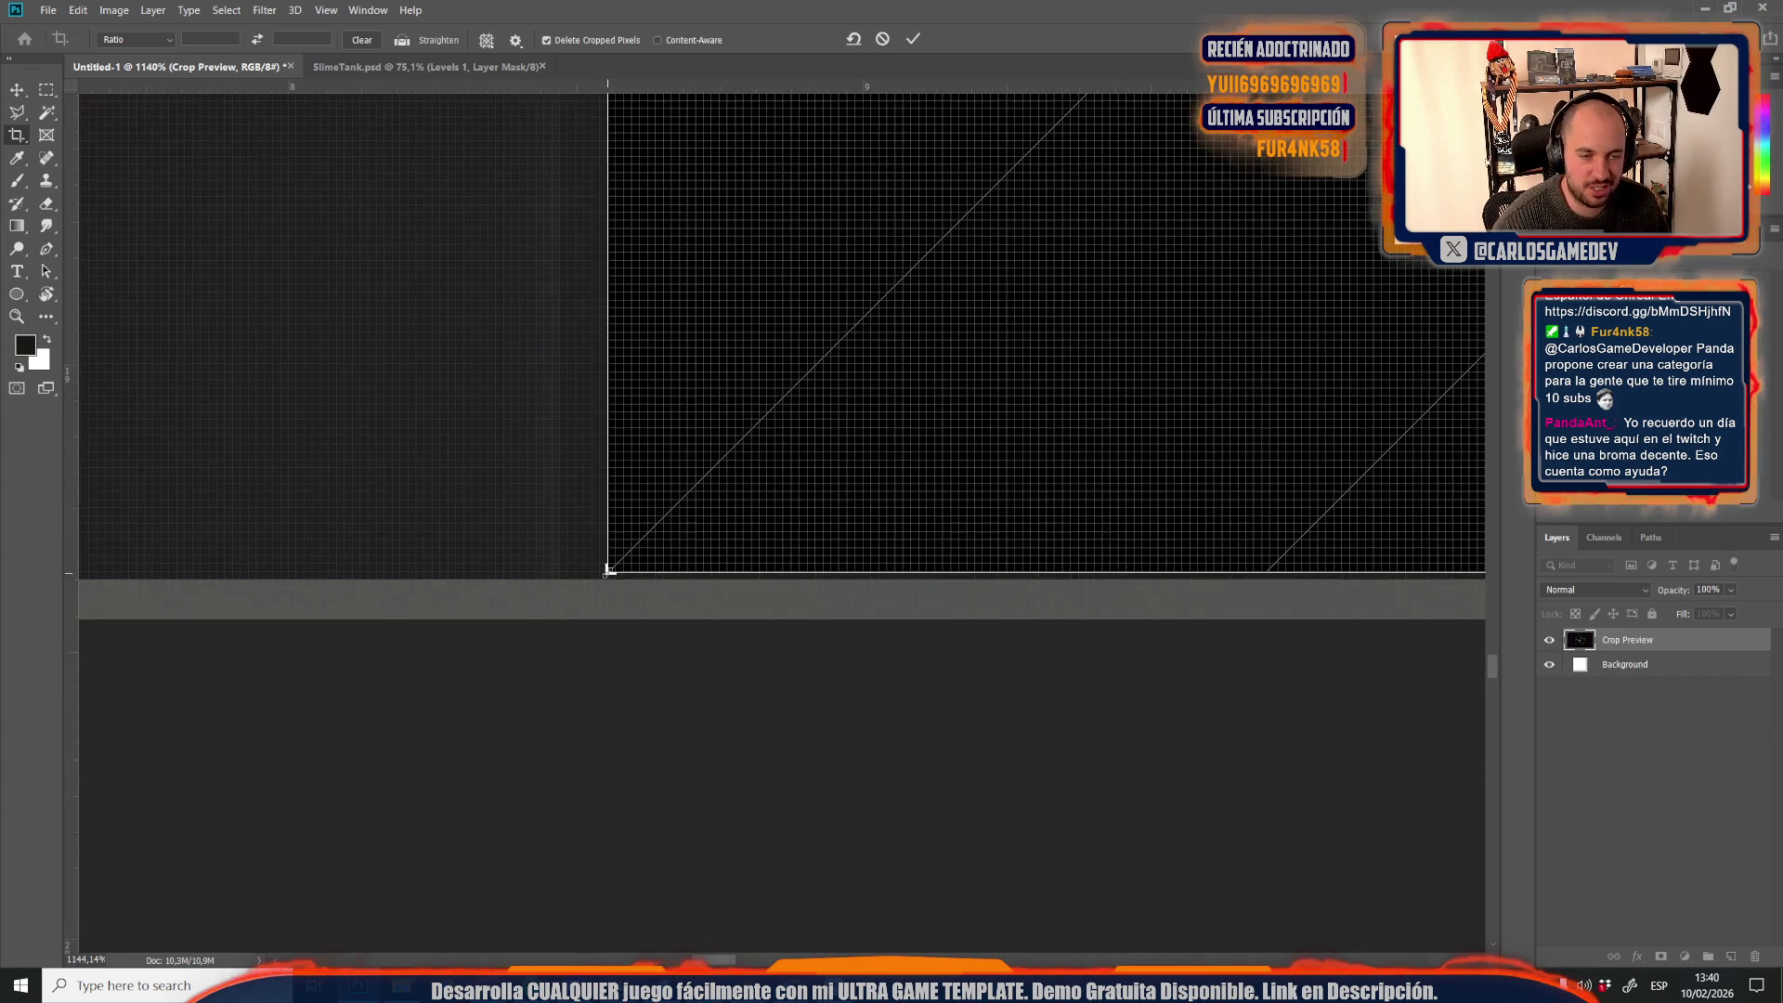
pyautogui.scroll(-5, 607, 570)
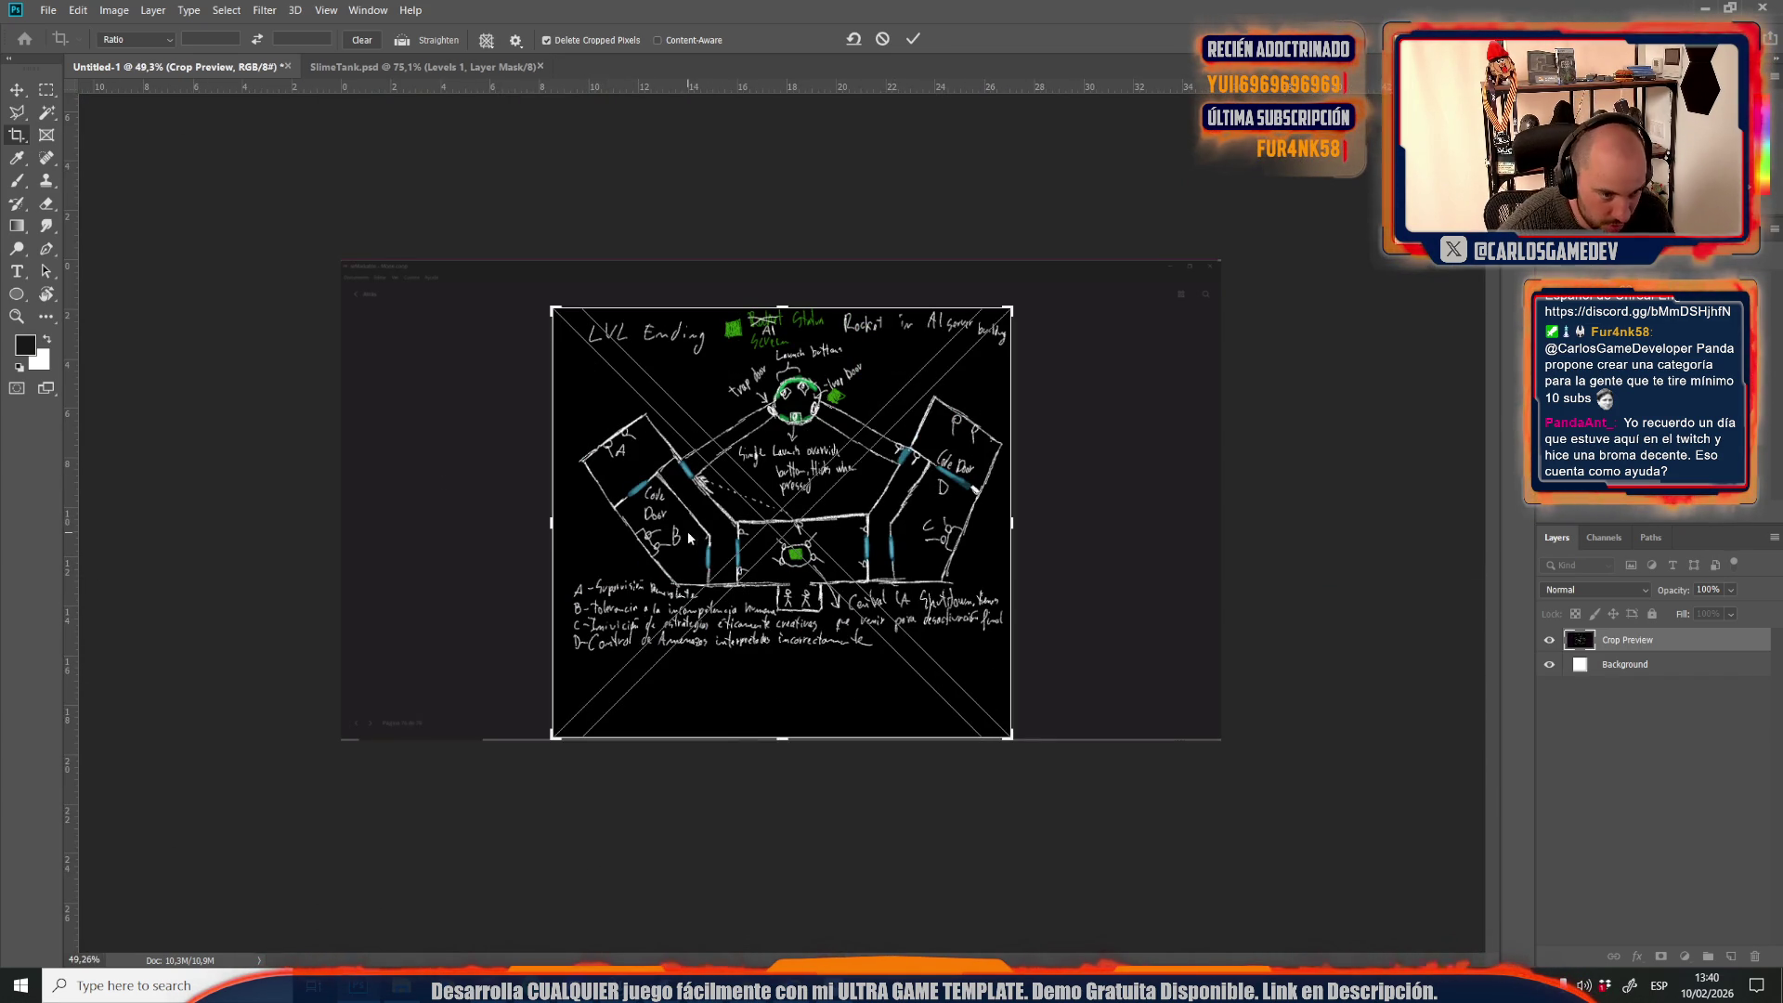
pyautogui.press('Return')
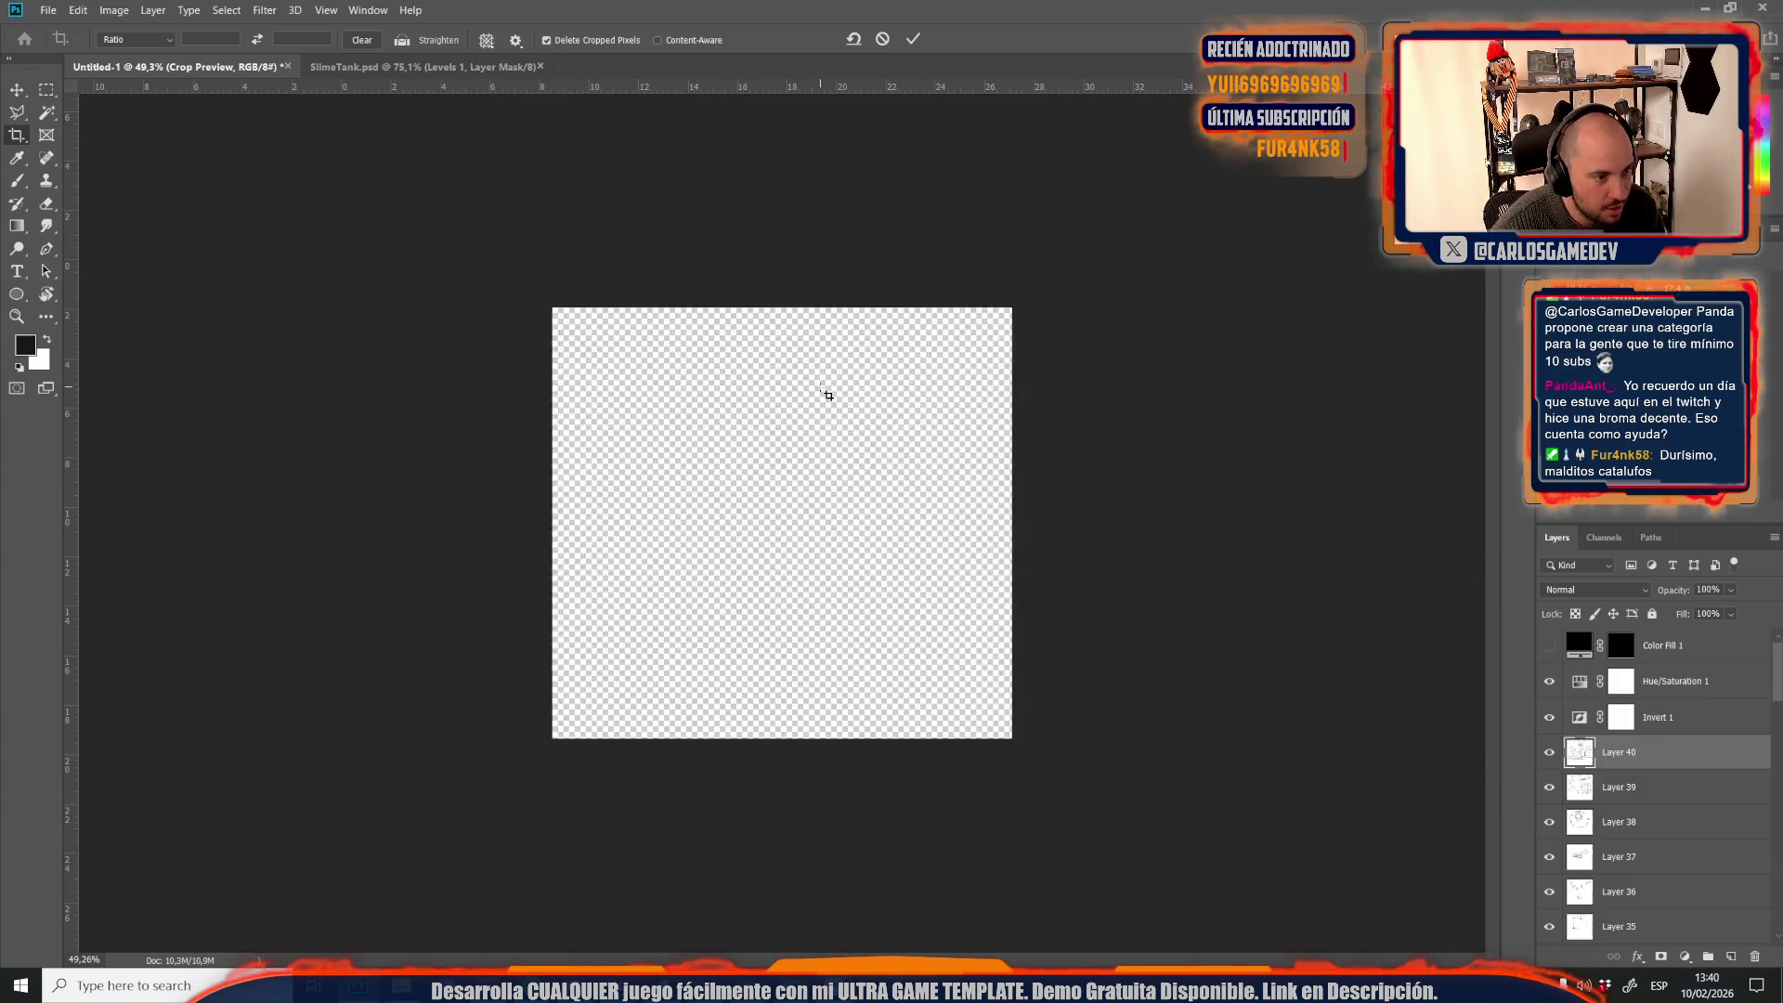
# Resize the image to 1024 x 1024 pixels in Image Size
pyautogui.click(114, 10)
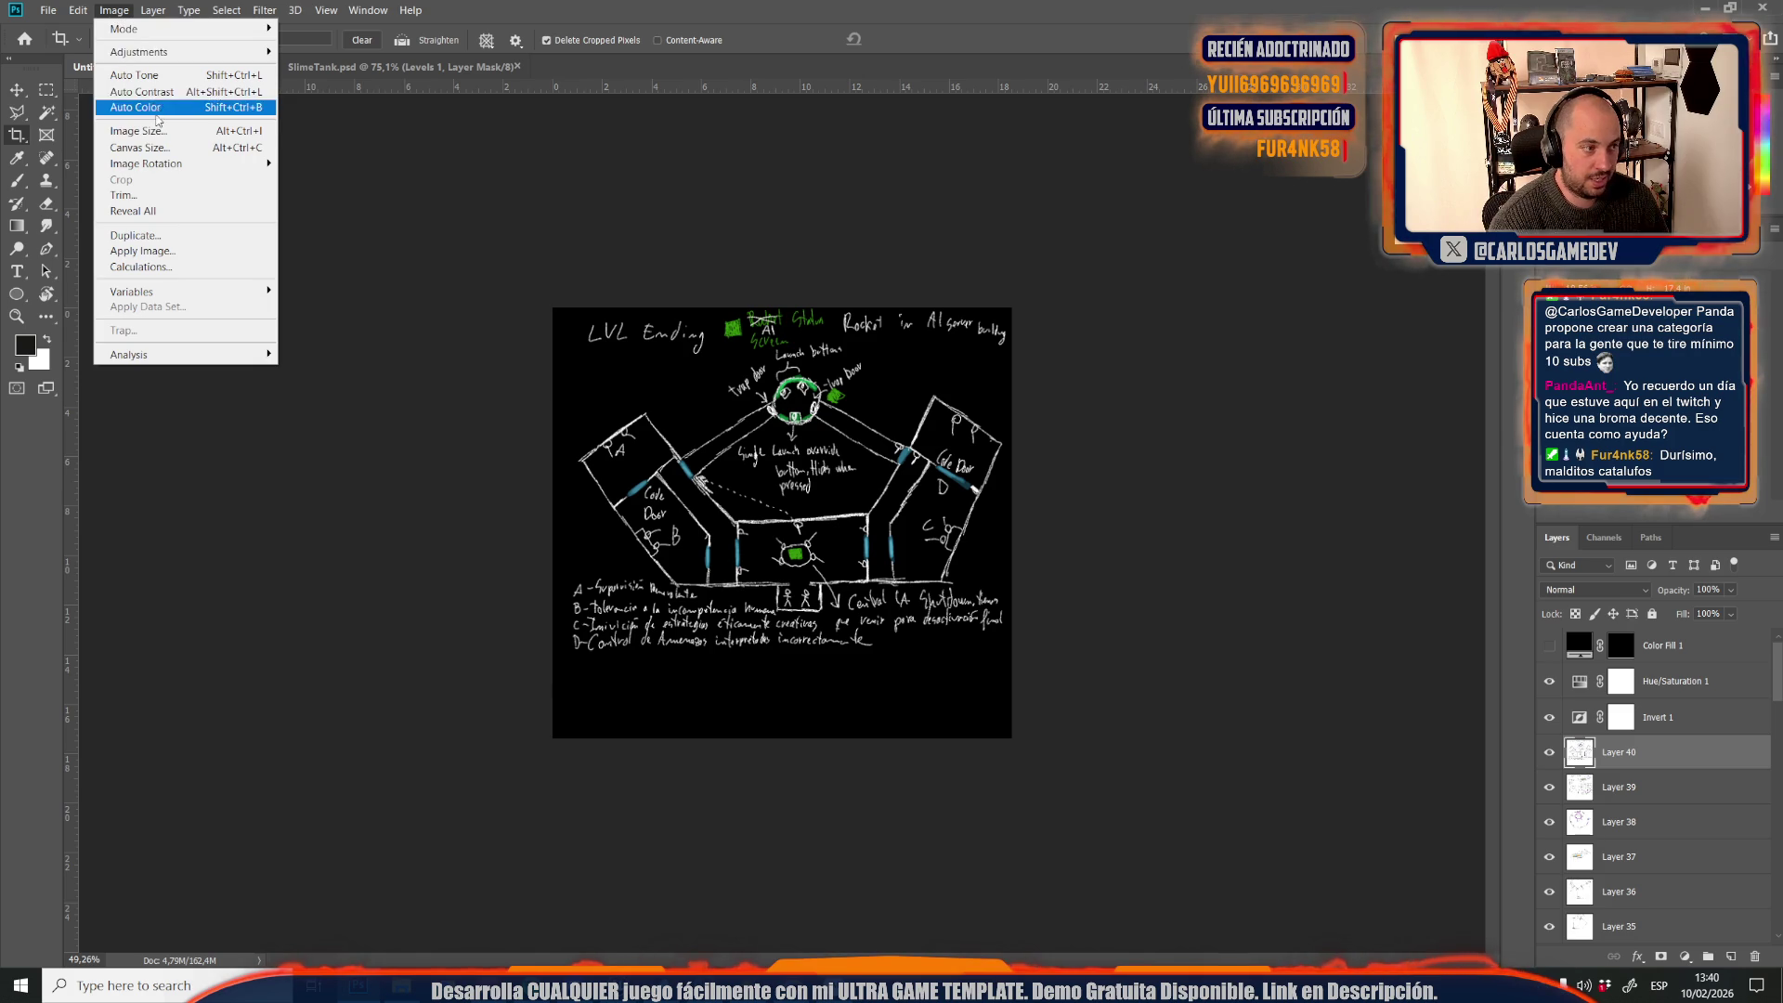
pyautogui.click(137, 135)
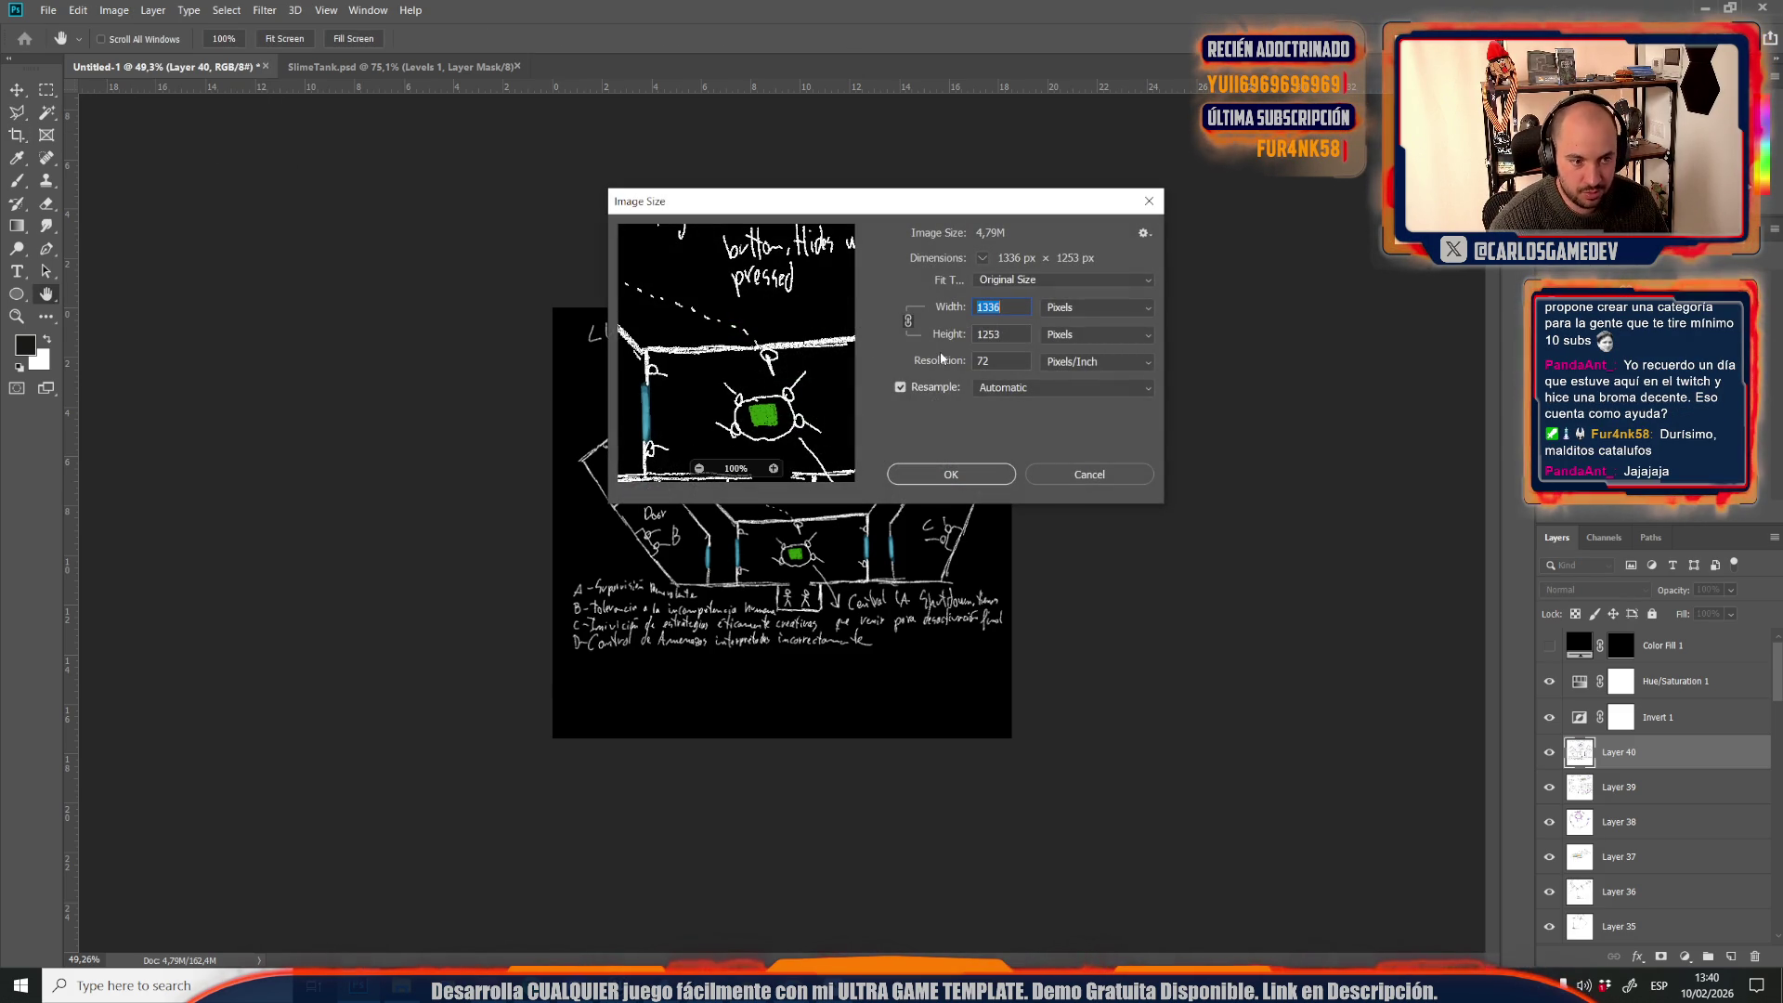
pyautogui.write('1024')
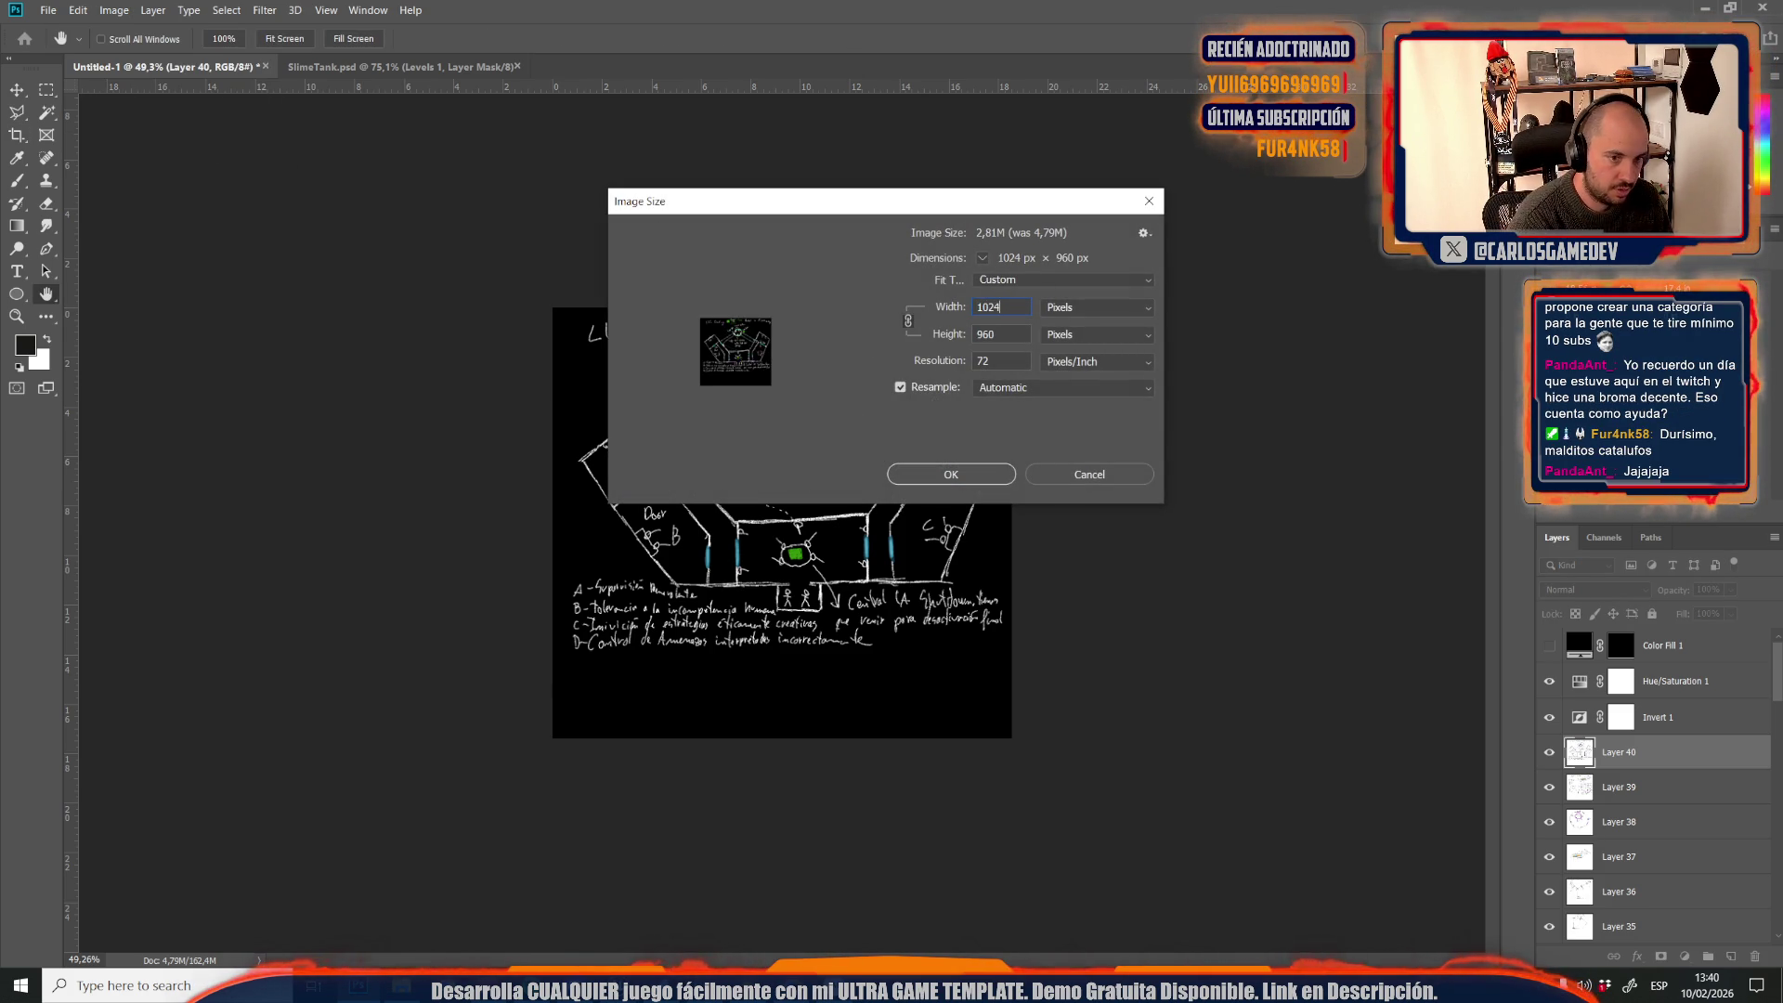
pyautogui.click(1011, 333)
pyautogui.doubleClick(1011, 333)
pyautogui.write('1024')
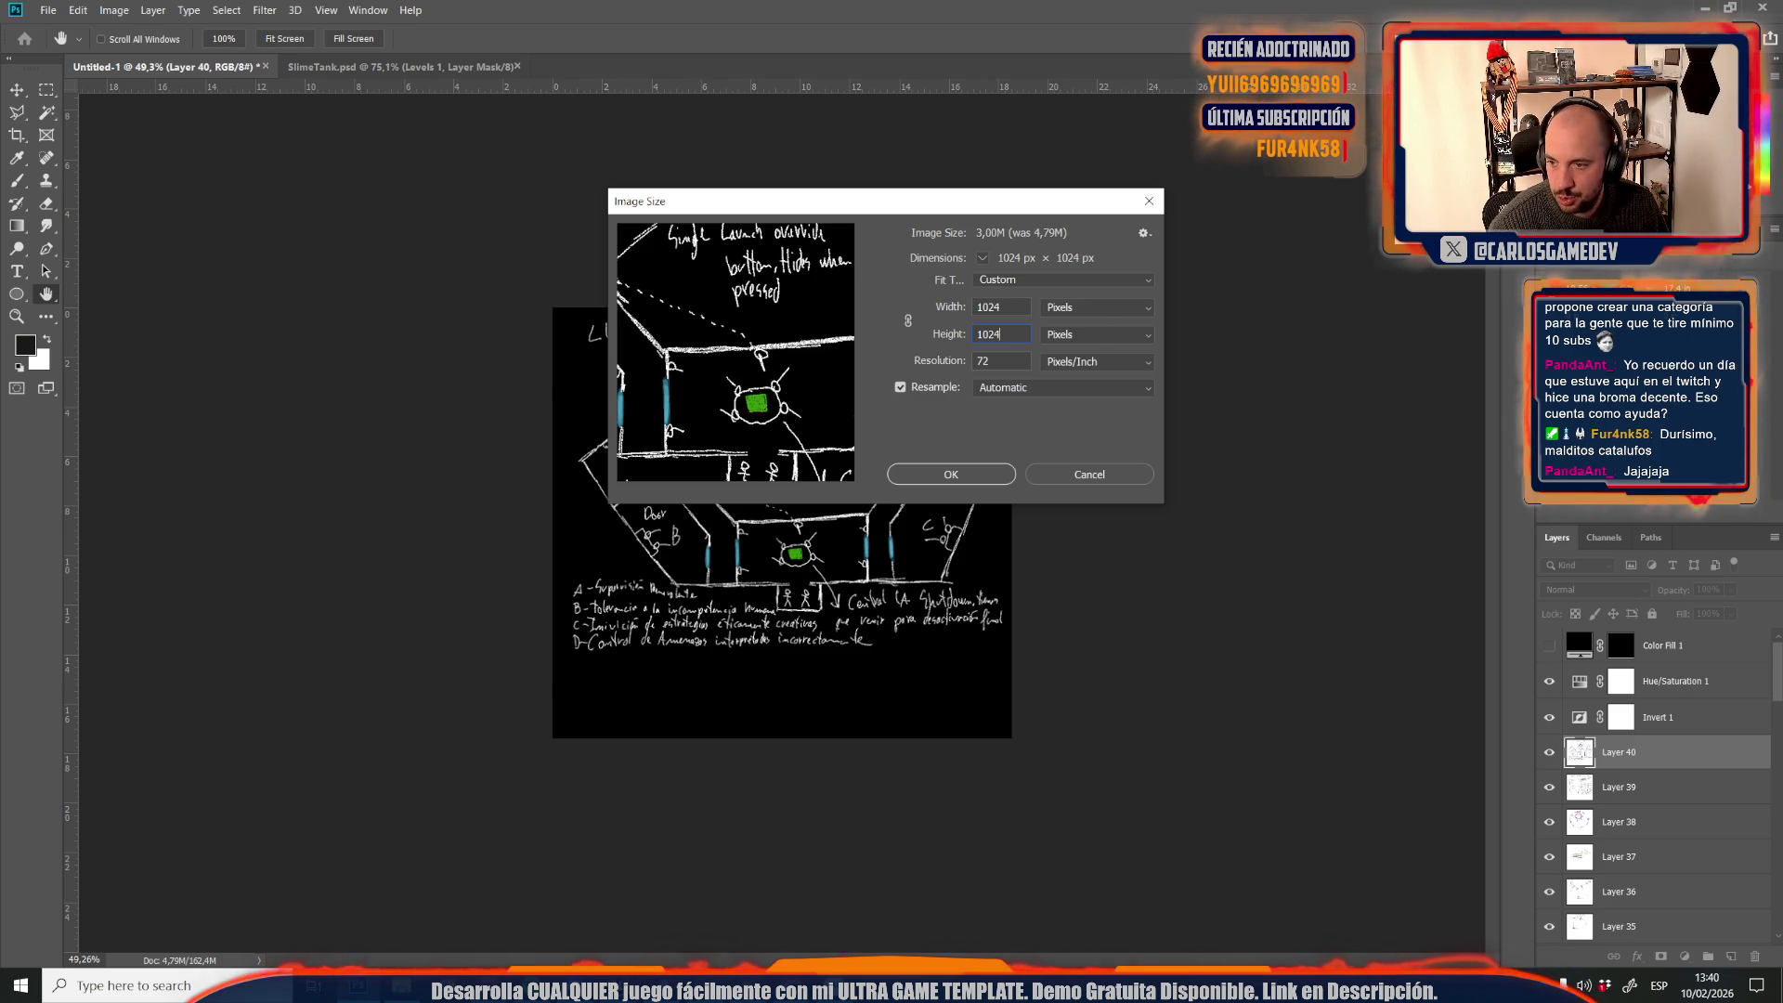
pyautogui.click(937, 482)
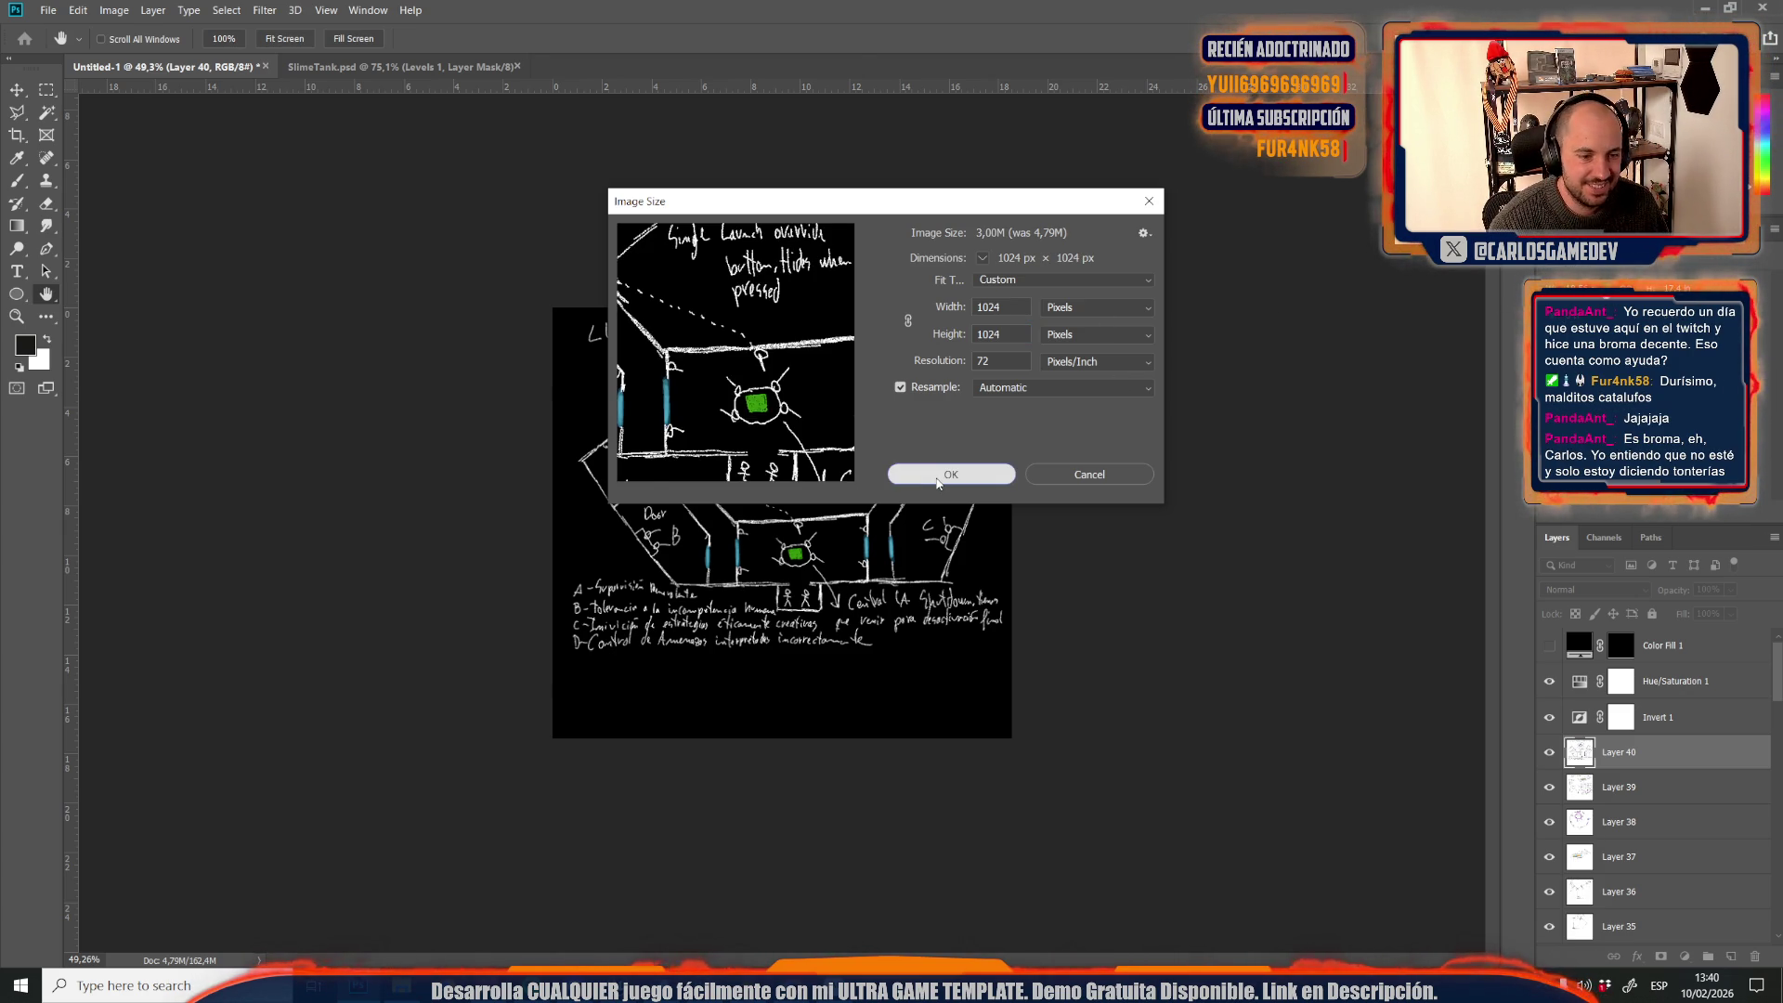
# Switch to the Move tool and recheck Image Size, closing it unchanged
pyautogui.press('c')
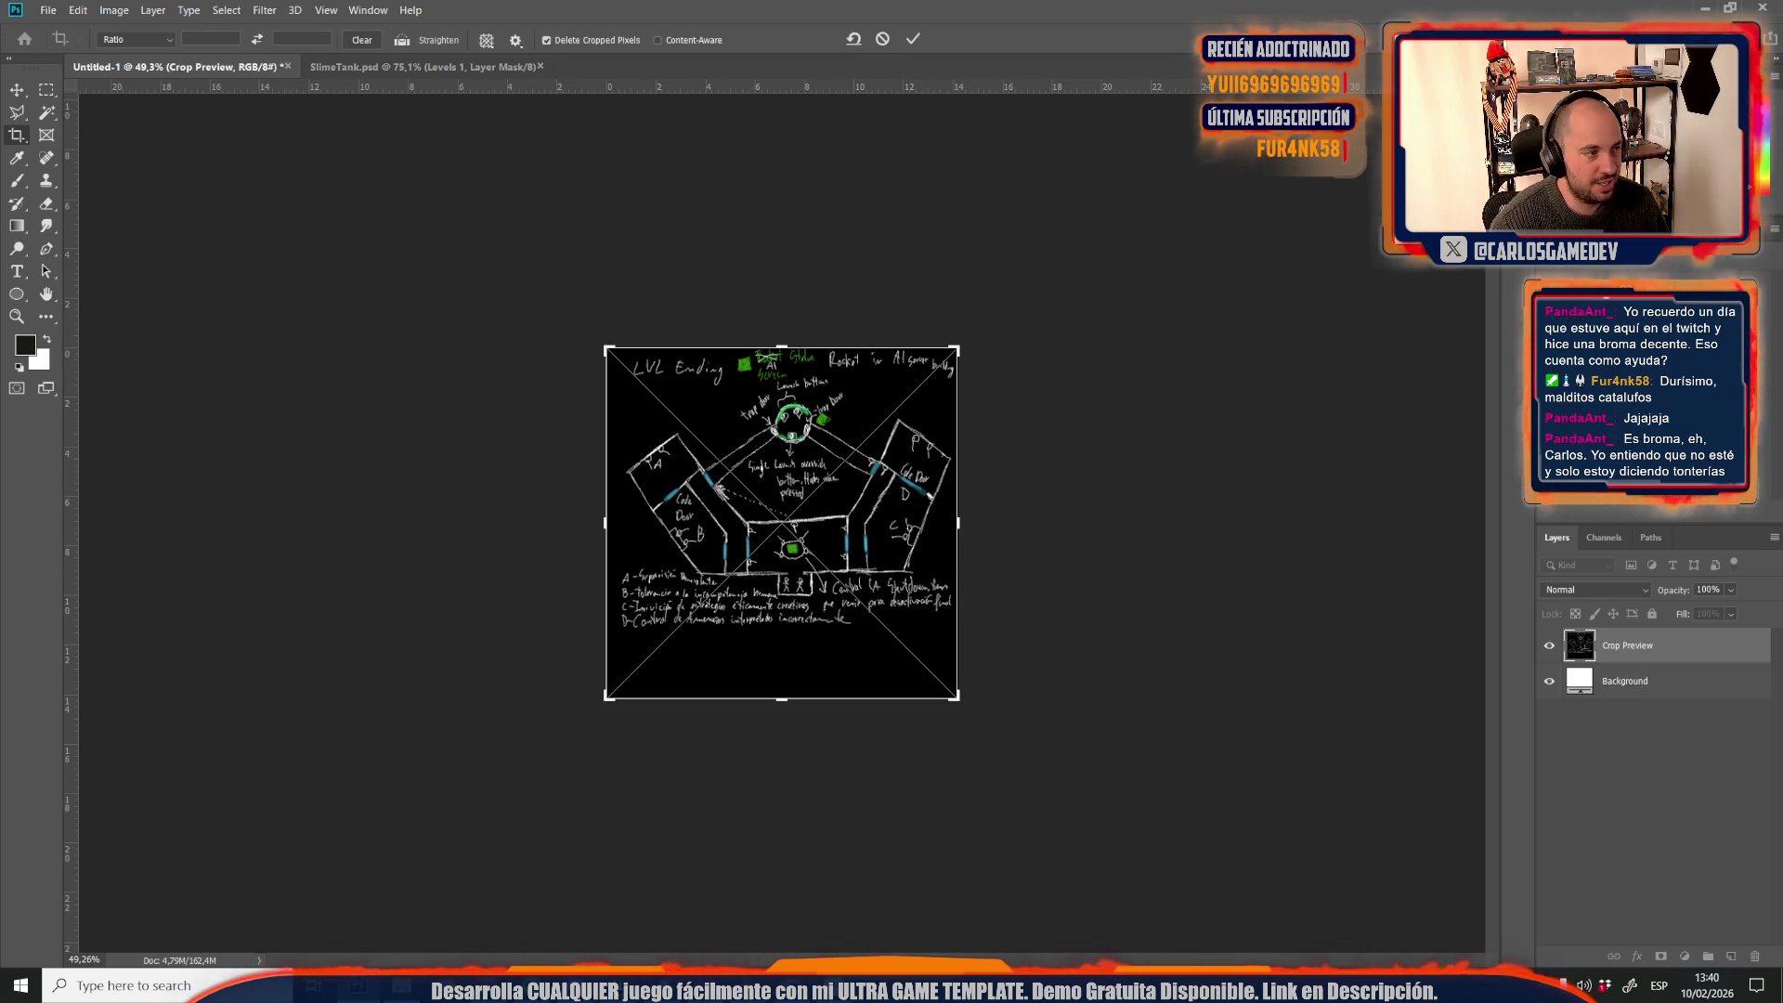
pyautogui.click(17, 89)
pyautogui.click(114, 10)
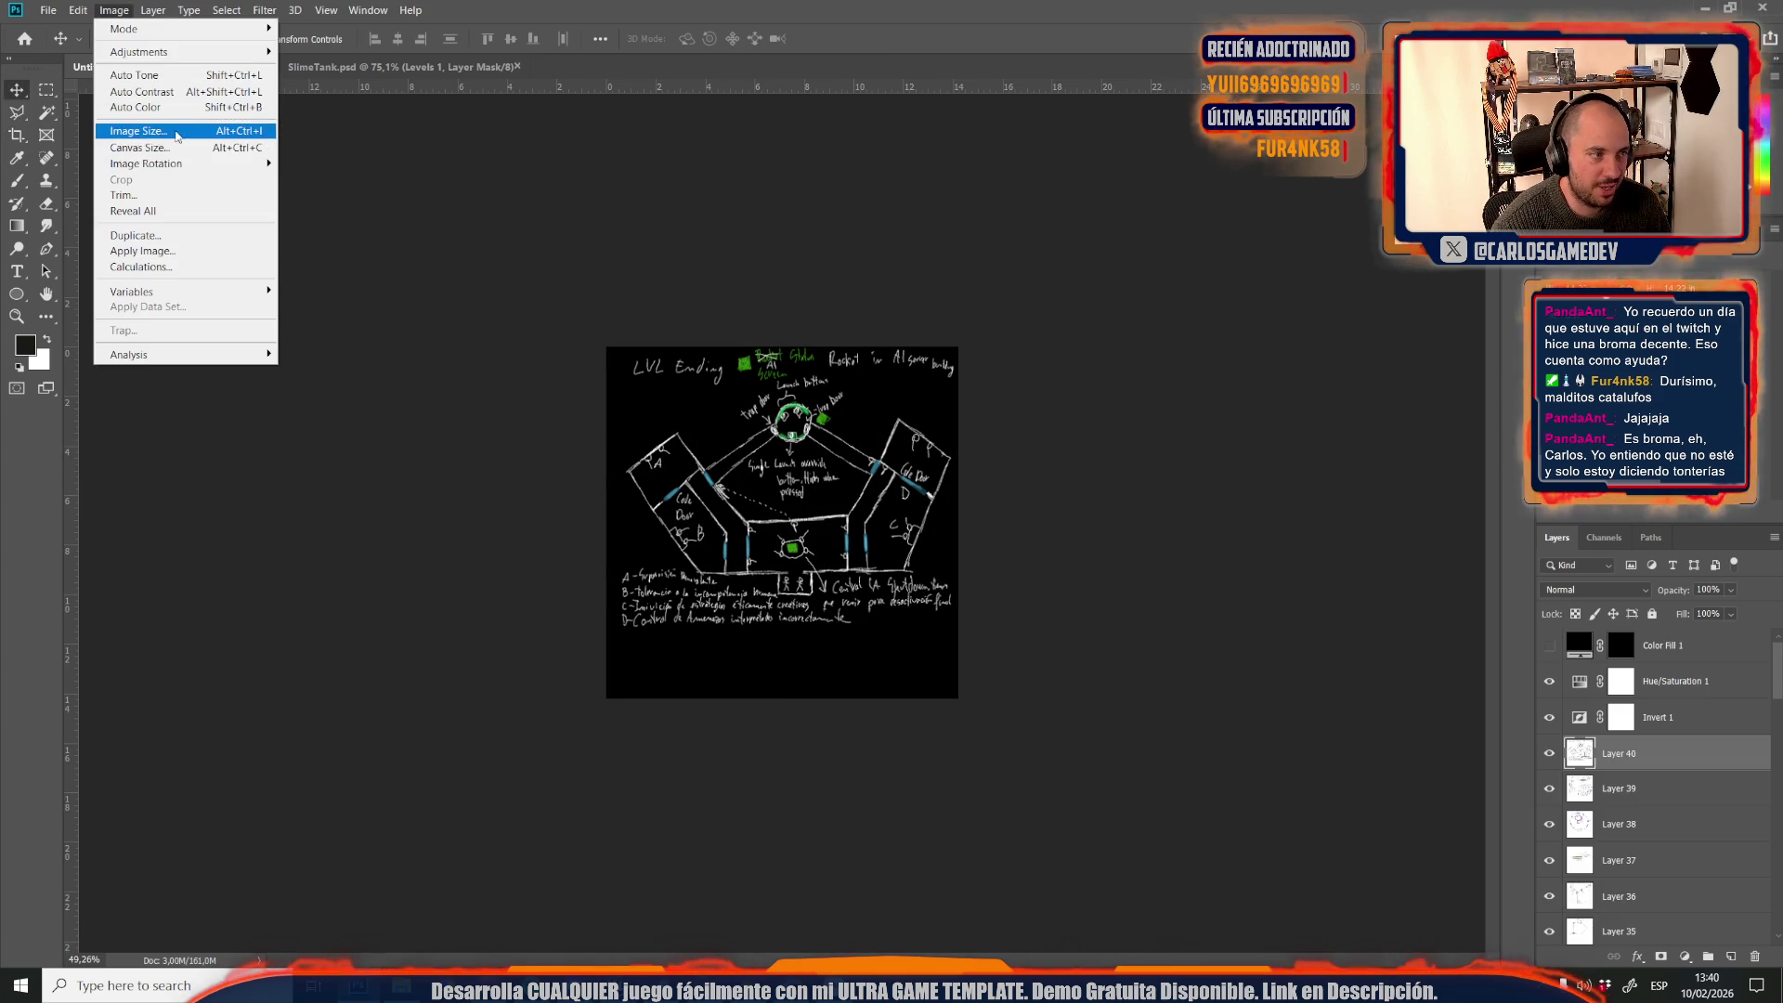
pyautogui.click(139, 131)
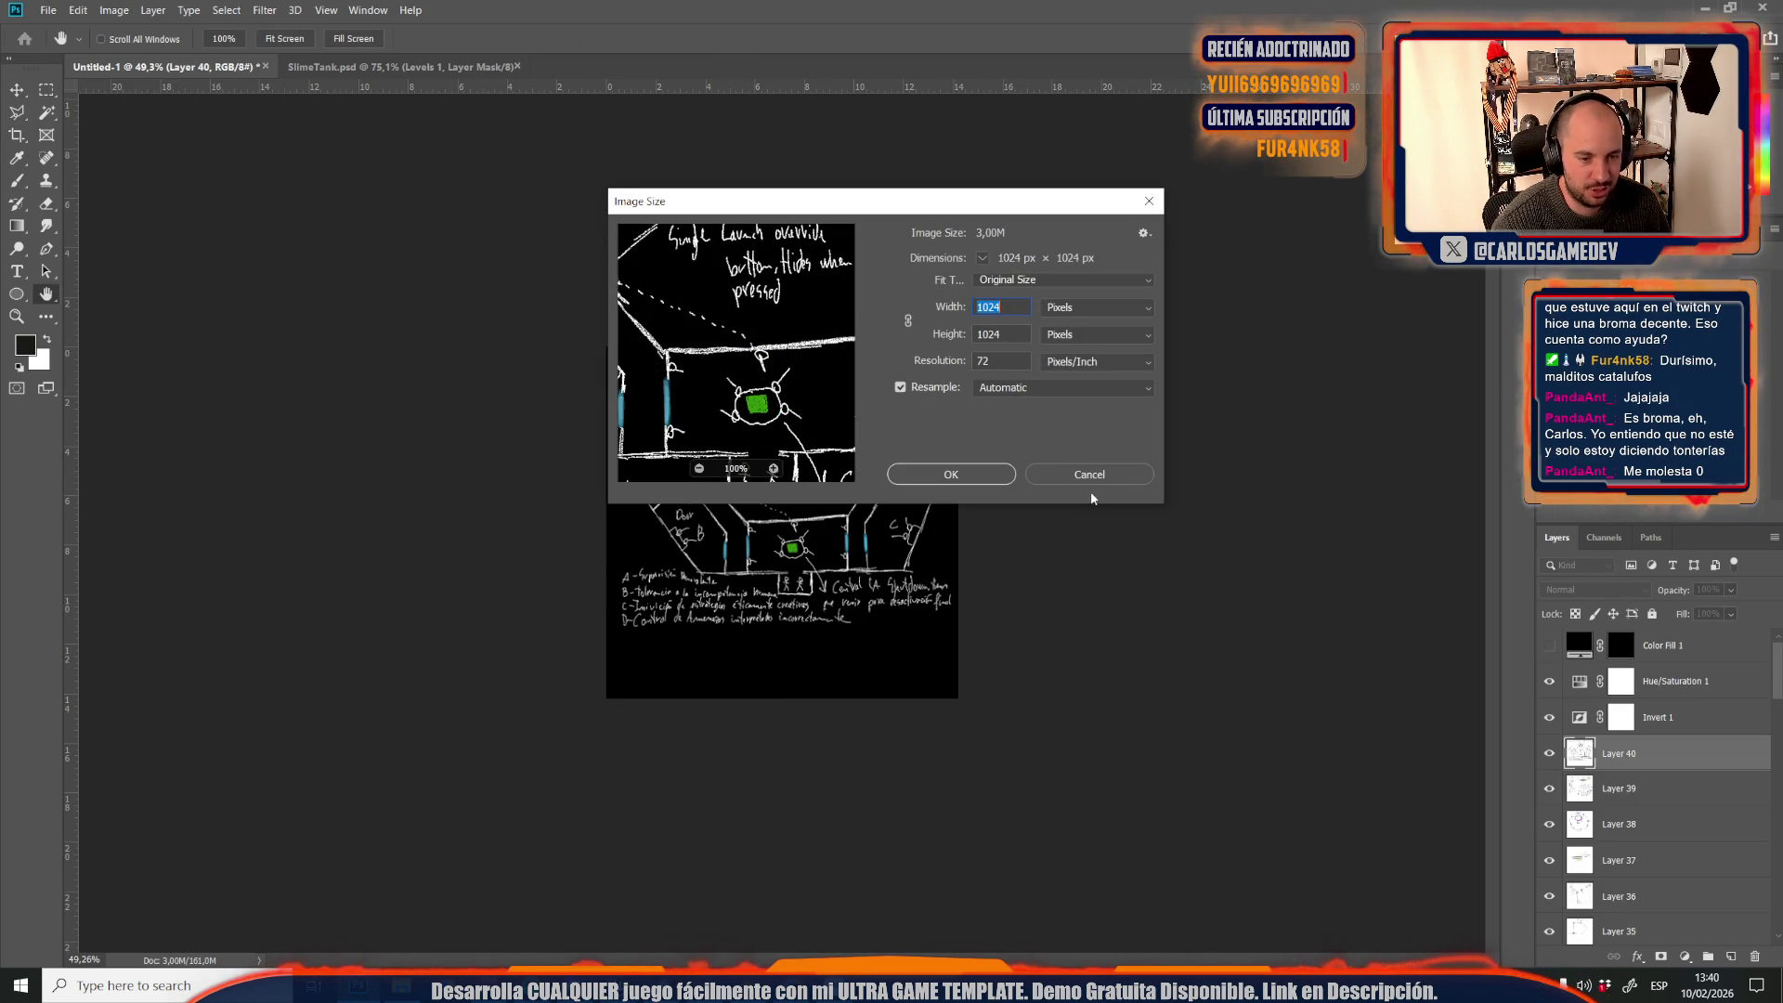
pyautogui.click(1085, 475)
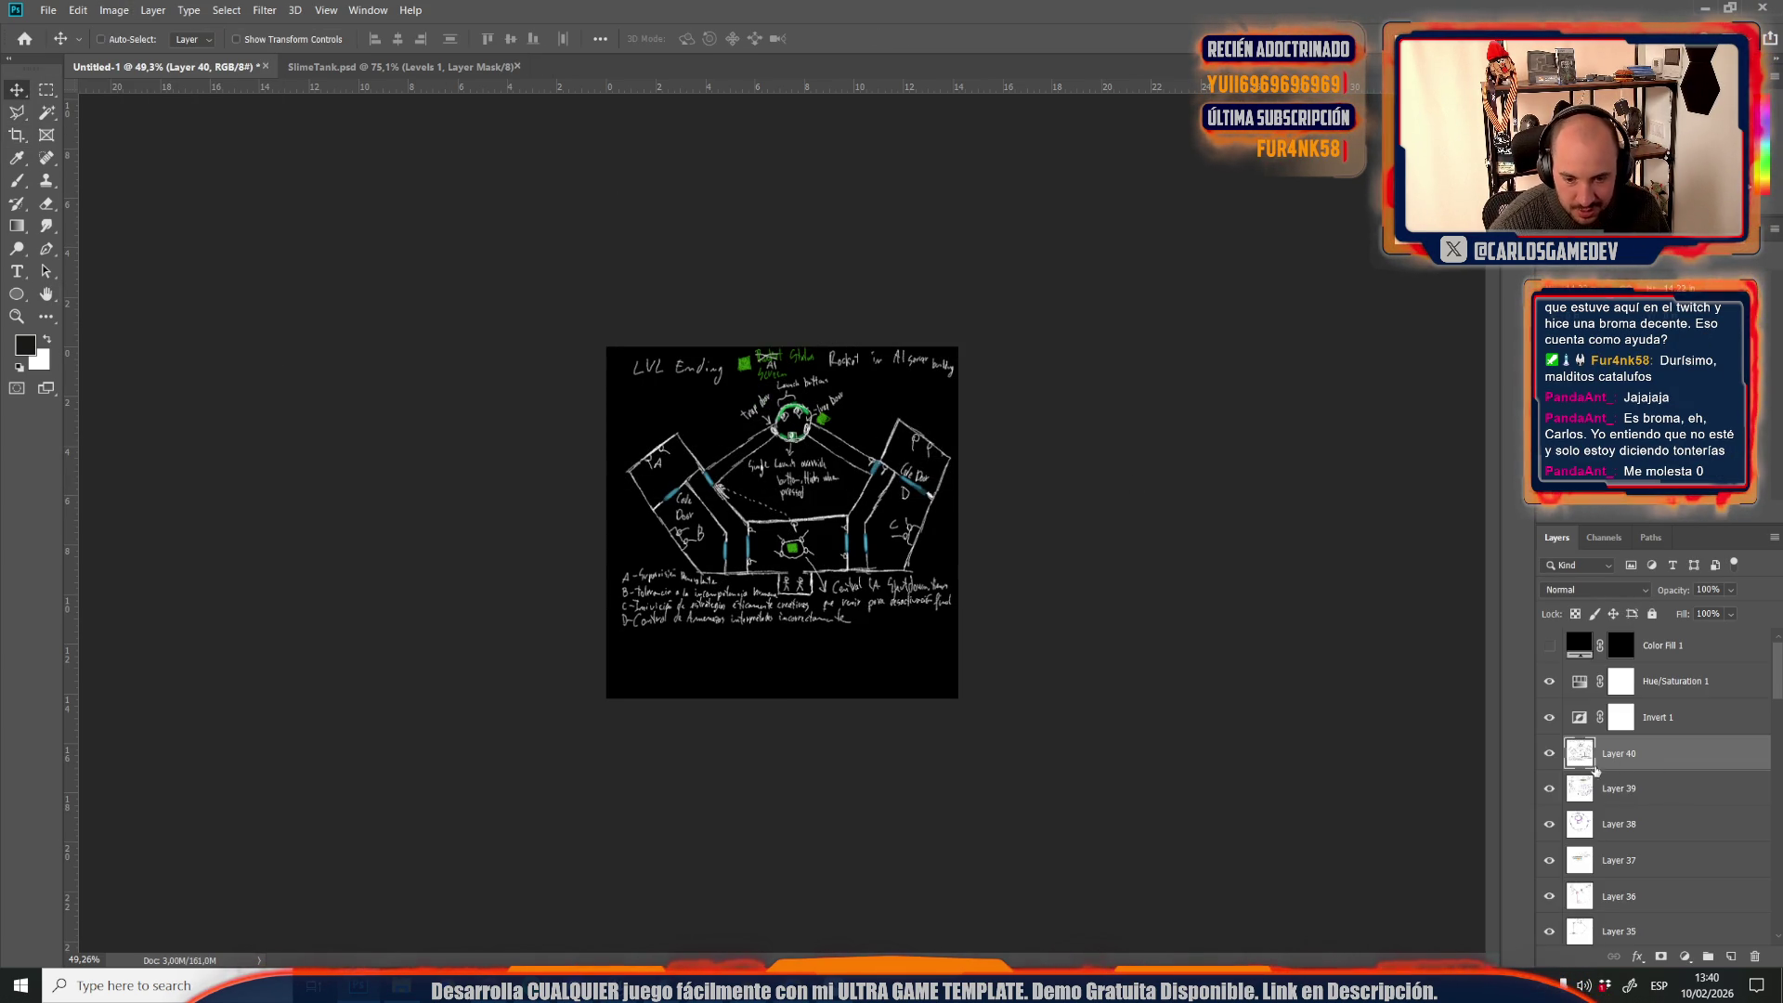
# Hide Layer 39 and move Layer 38 down between Layers 15 and 14
pyautogui.click(1582, 824)
pyautogui.scroll(-1, 1579, 790)
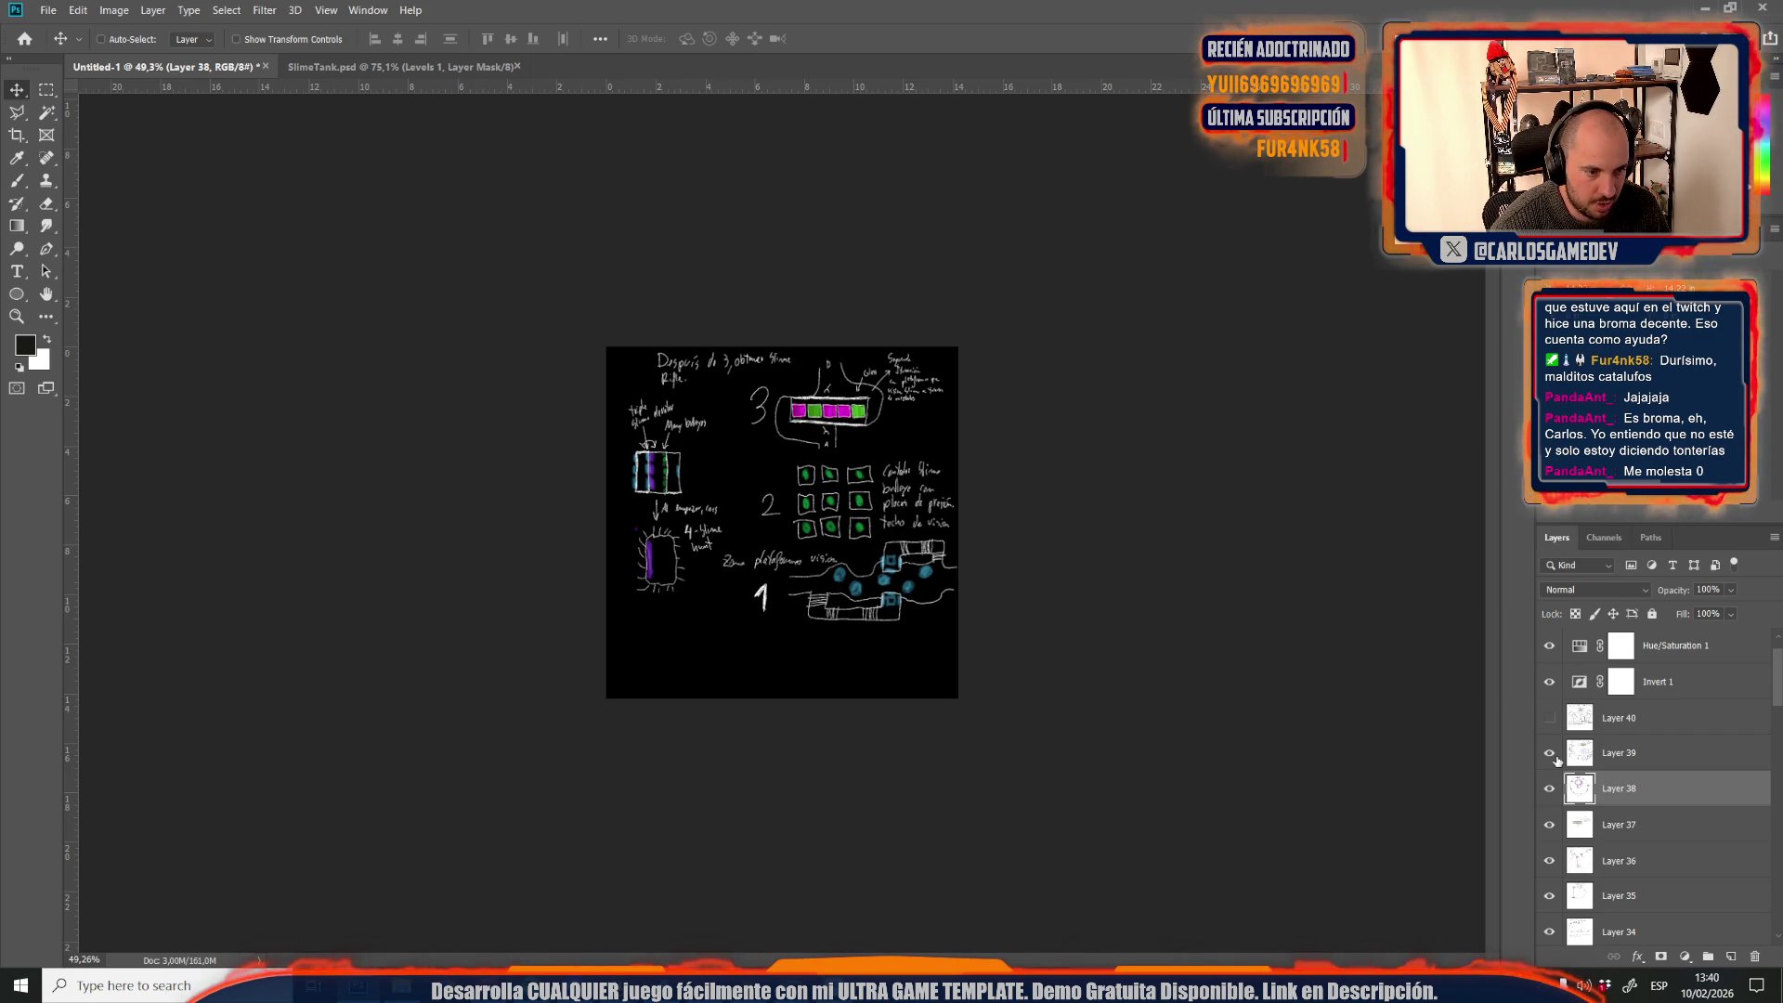
pyautogui.click(1550, 753)
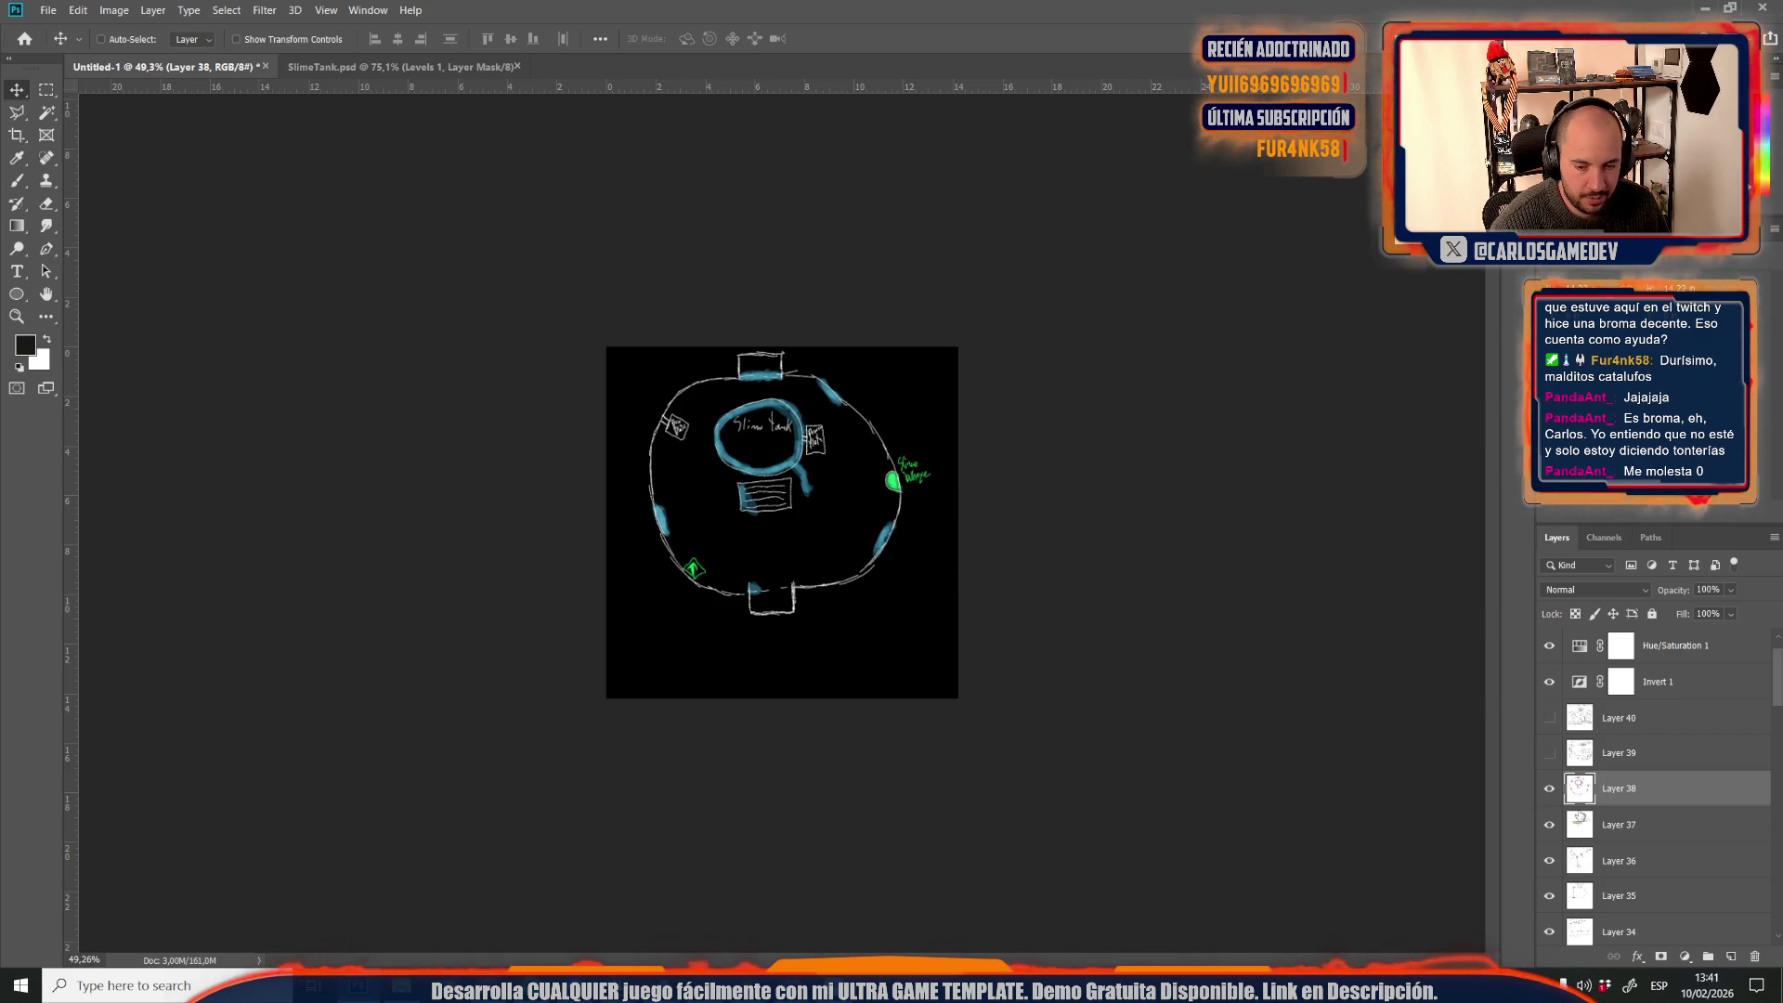
pyautogui.moveTo(1698, 797)
pyautogui.mouseDown()
pyautogui.moveTo(1684, 975)
pyautogui.moveTo(1676, 843)
pyautogui.mouseUp()
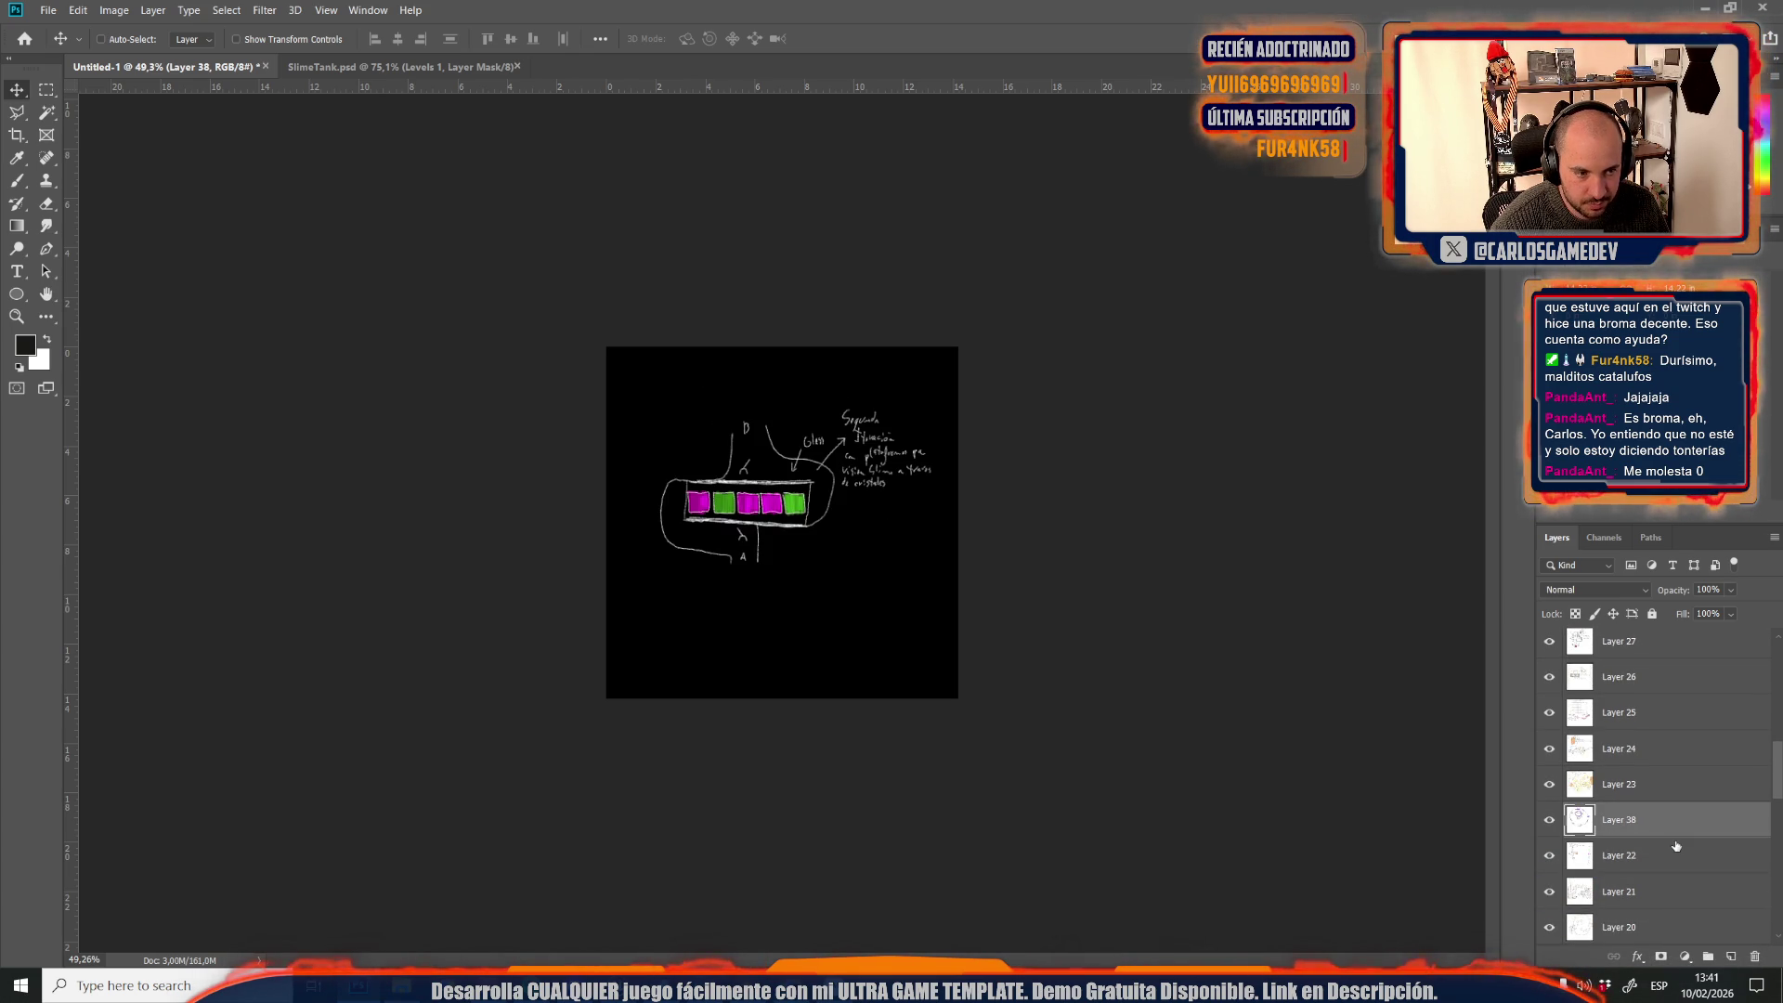
pyautogui.scroll(-2, 1598, 808)
pyautogui.moveTo(1635, 676)
pyautogui.mouseDown()
pyautogui.moveTo(1646, 939)
pyautogui.moveTo(1647, 906)
pyautogui.mouseUp()
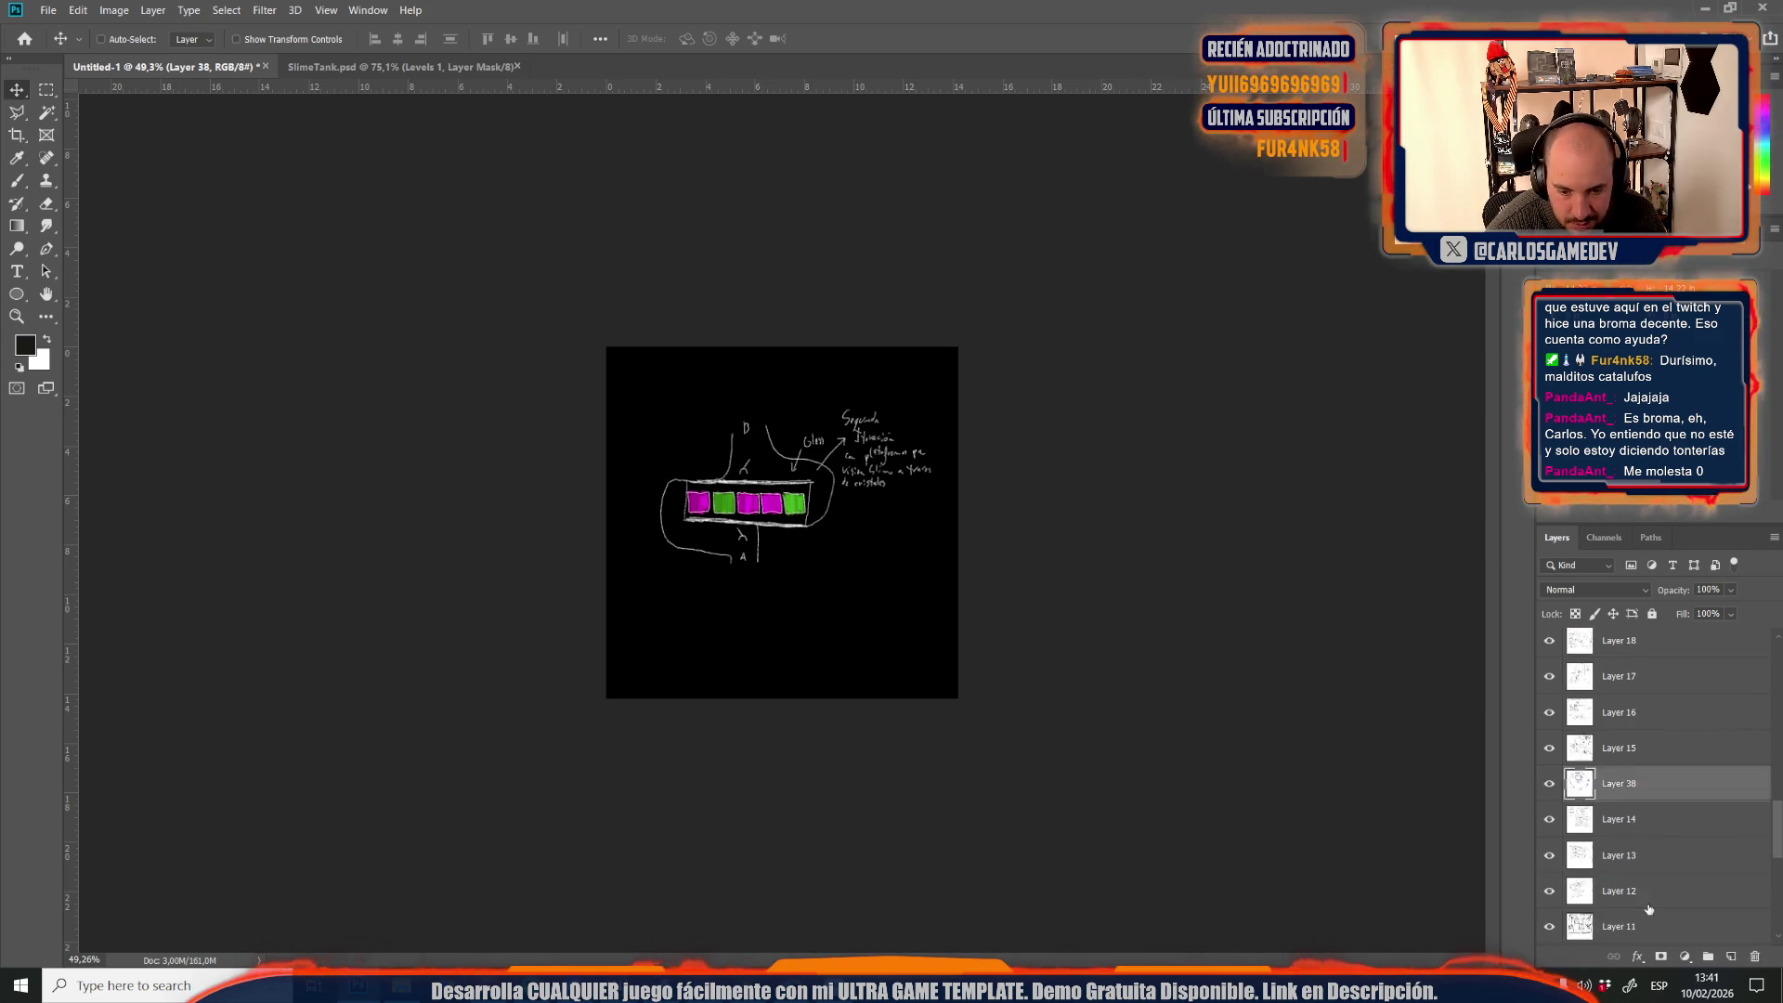
# Reorder Layer 38 against Layer 15, then hide Layers 38, 15–10 and 8–3
pyautogui.scroll(-3, 1640, 771)
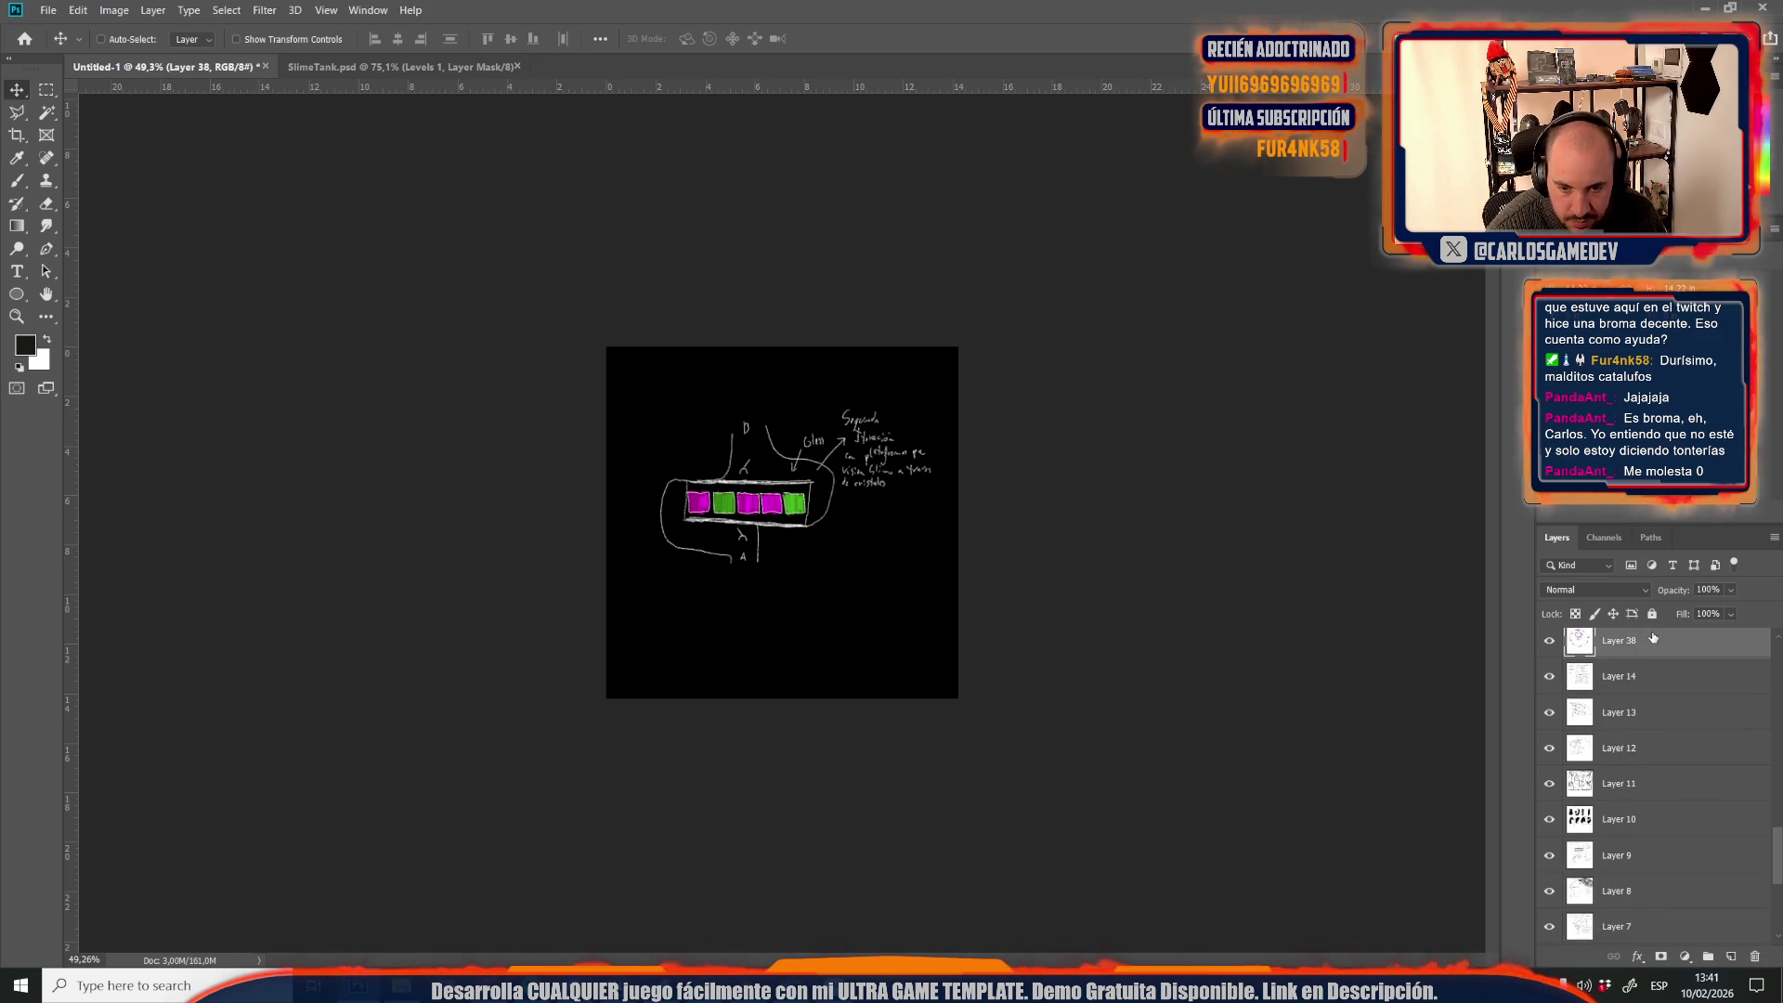
pyautogui.scroll(1, 1643, 766)
pyautogui.scroll(1, 1643, 767)
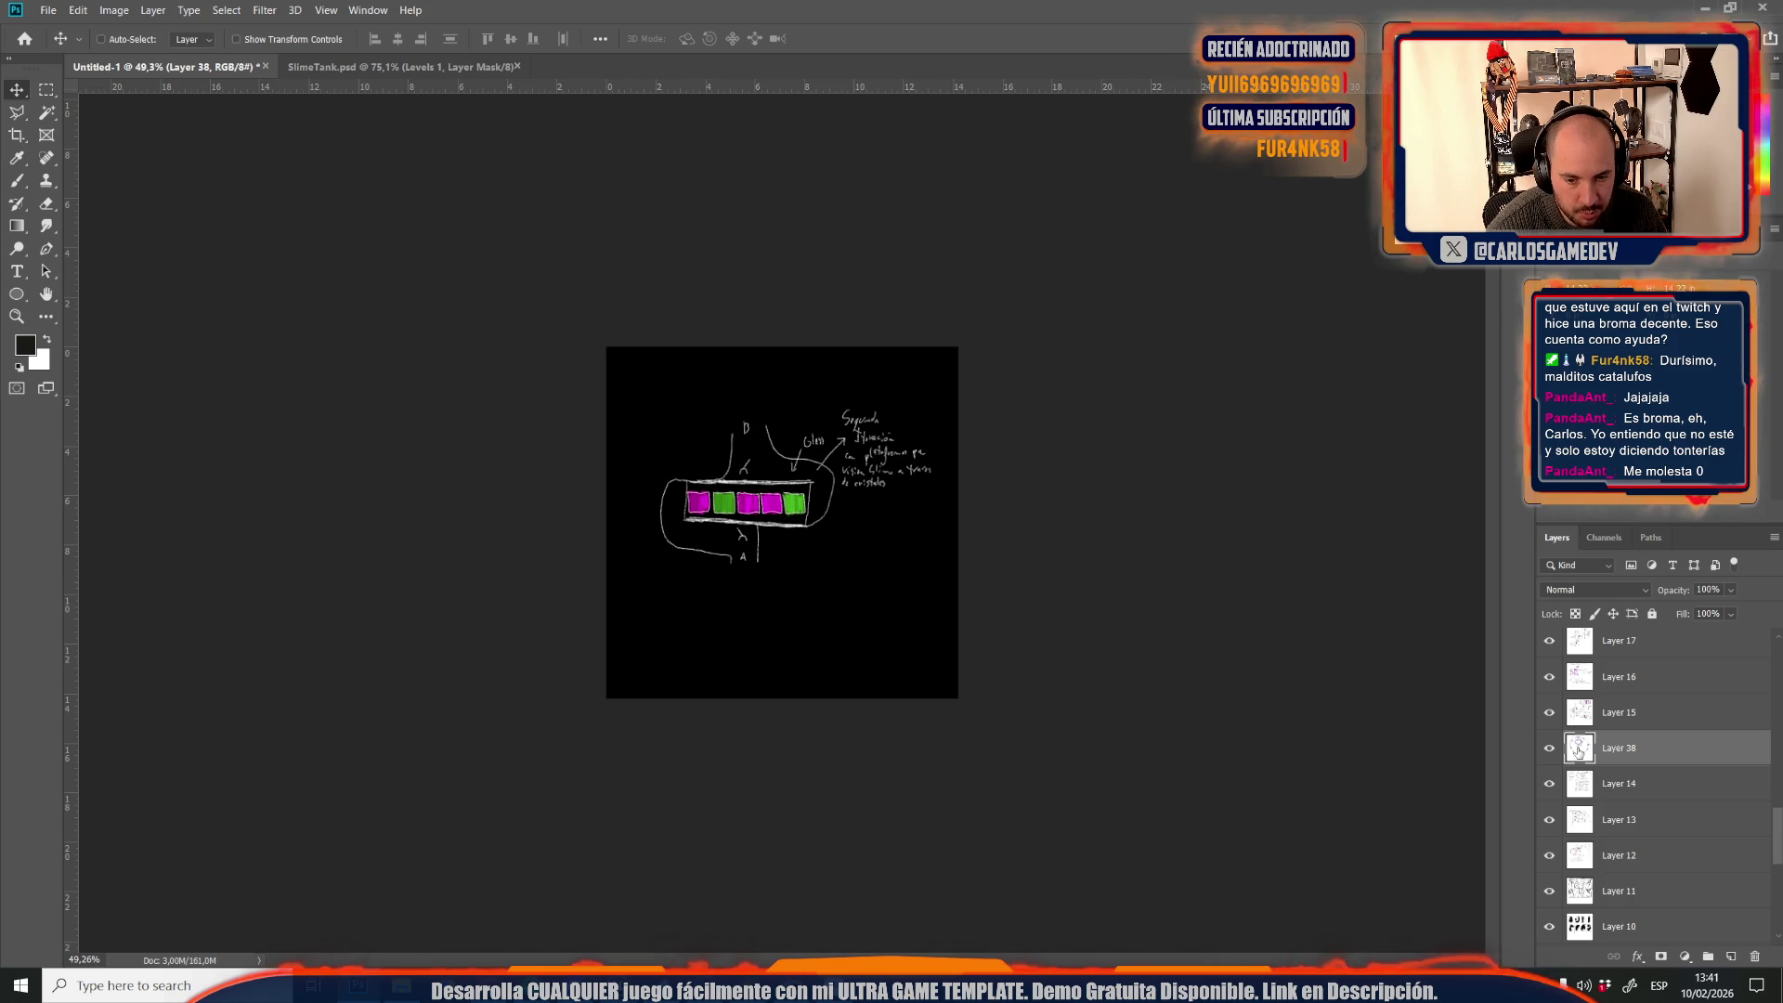
pyautogui.scroll(10, 1575, 754)
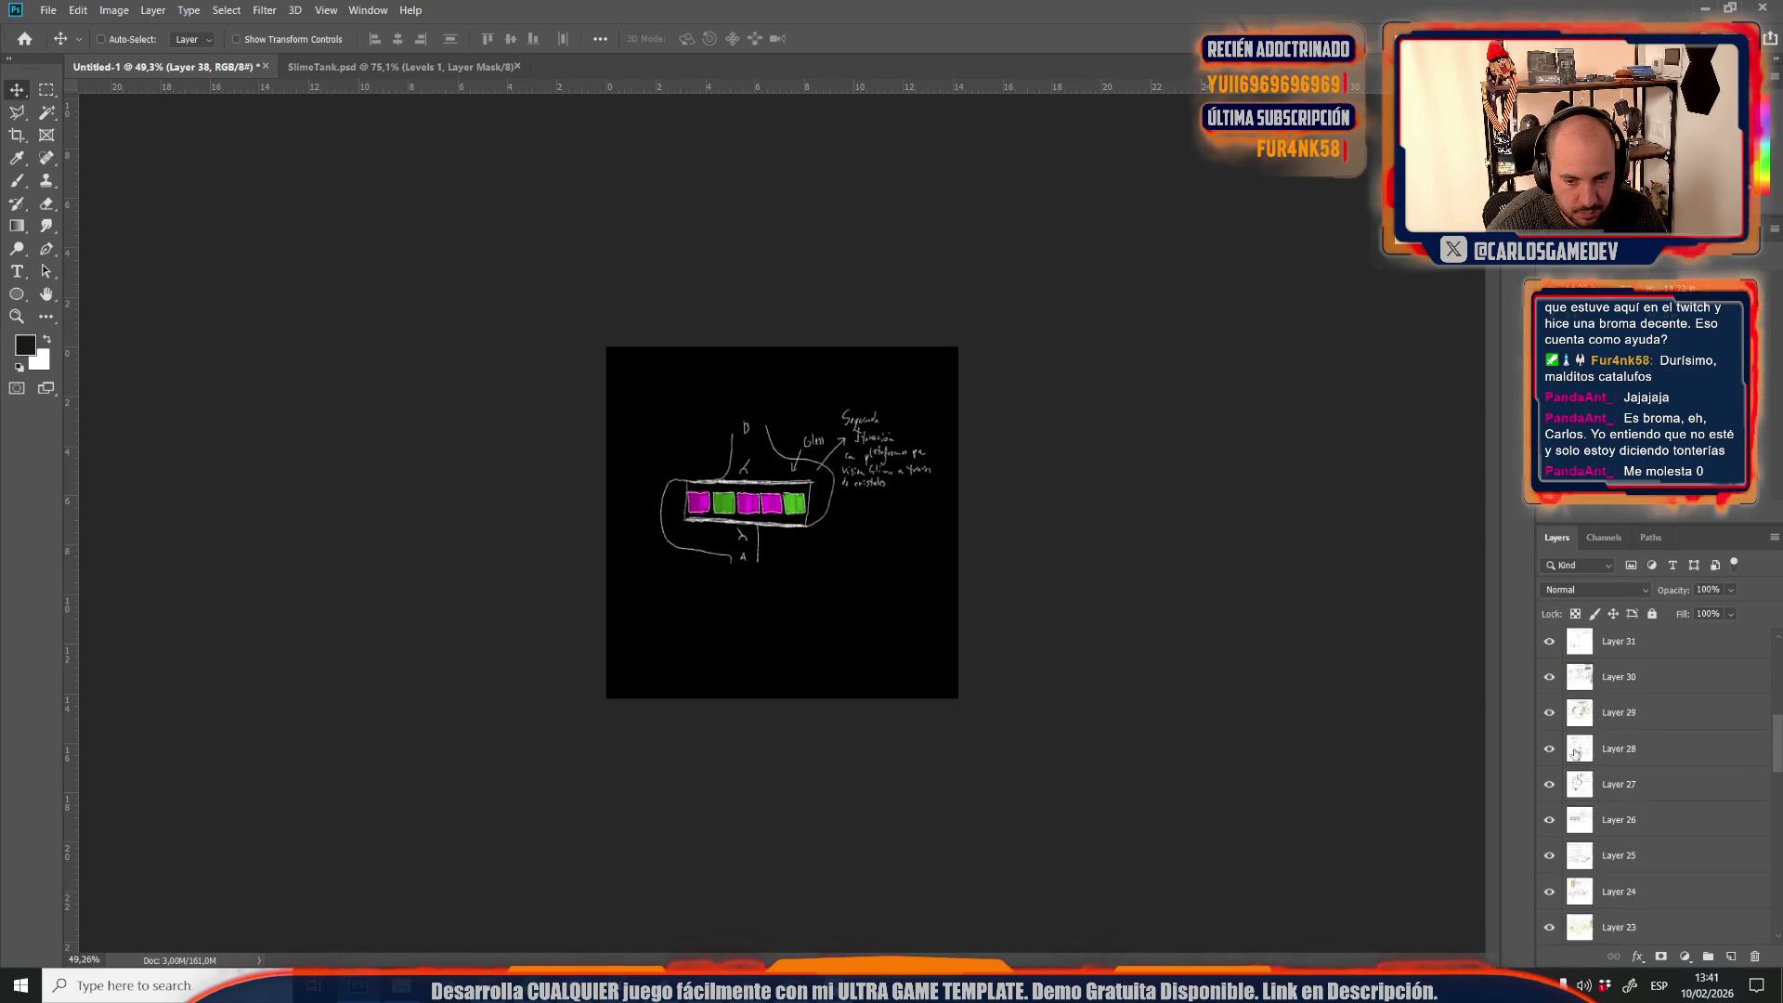
pyautogui.moveTo(1549, 824)
pyautogui.mouseDown()
pyautogui.moveTo(1550, 892)
pyautogui.moveTo(1554, 692)
pyautogui.moveTo(1556, 791)
pyautogui.mouseUp()
pyautogui.click(1556, 790)
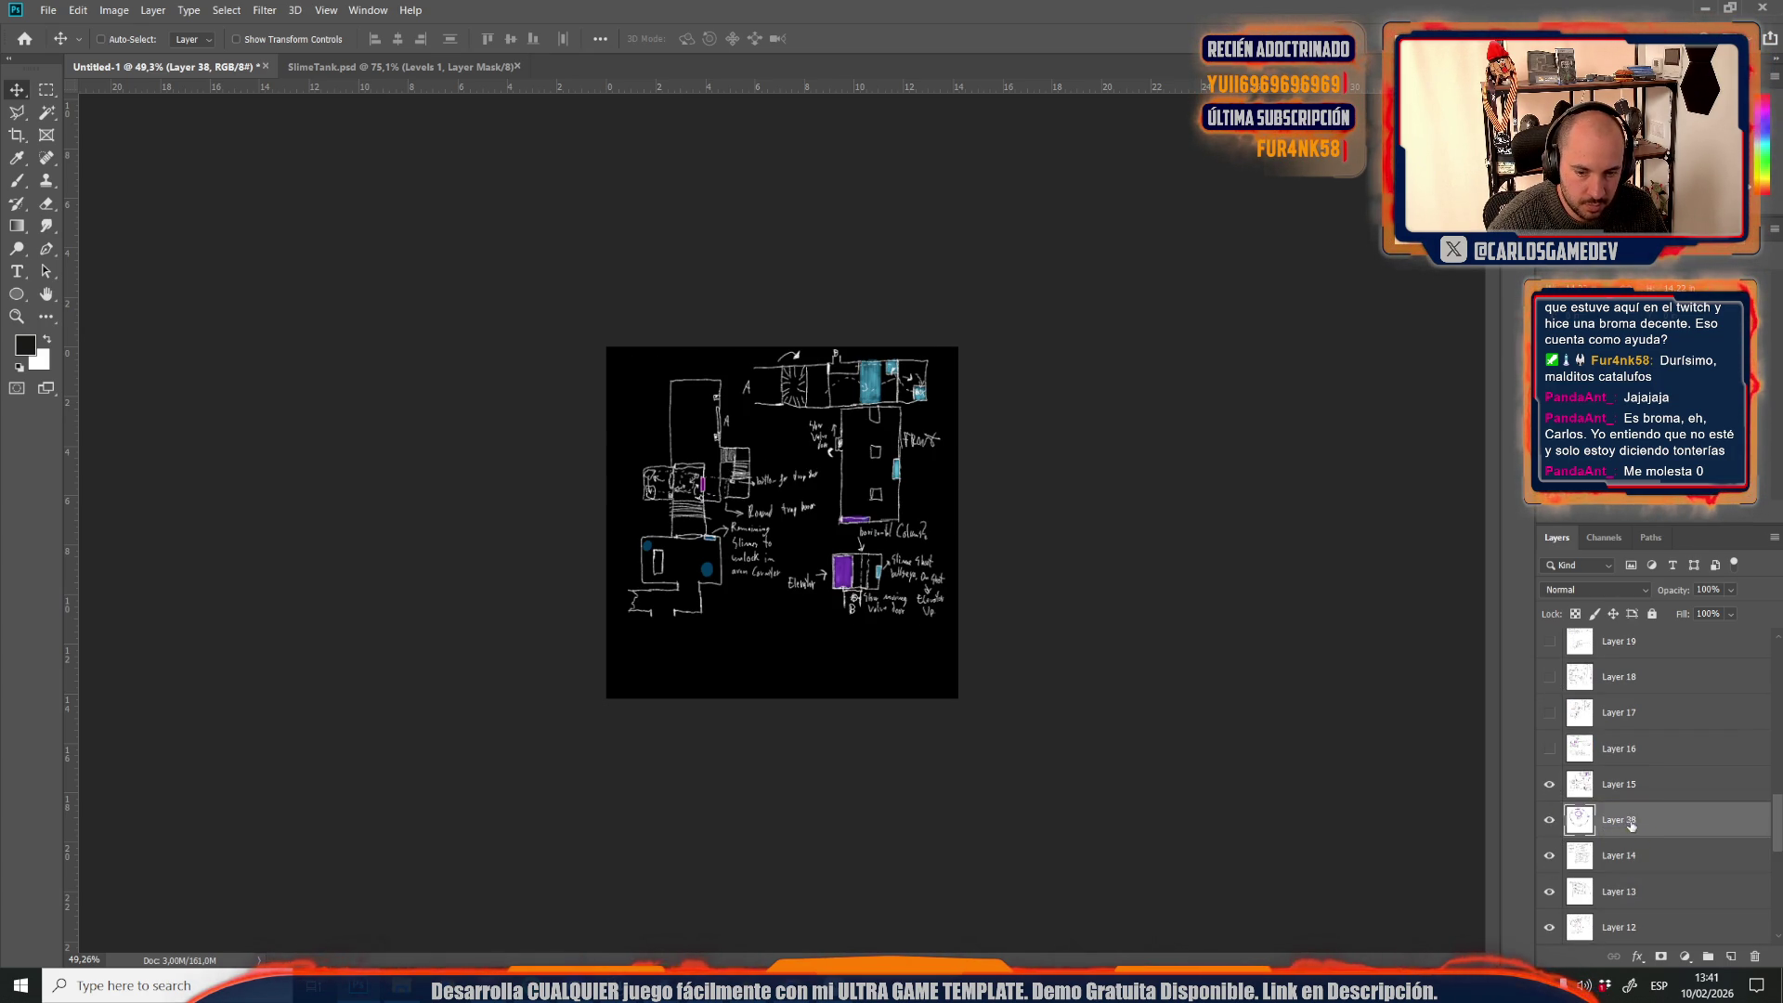
pyautogui.hotkey('ctrl', ']')
pyautogui.moveTo(1549, 787)
pyautogui.mouseDown()
pyautogui.moveTo(1553, 860)
pyautogui.moveTo(1549, 736)
pyautogui.moveTo(1549, 856)
pyautogui.mouseUp()
pyautogui.scroll(-5, 1579, 817)
pyautogui.moveTo(1555, 660); pyautogui.dragTo(1553, 831)
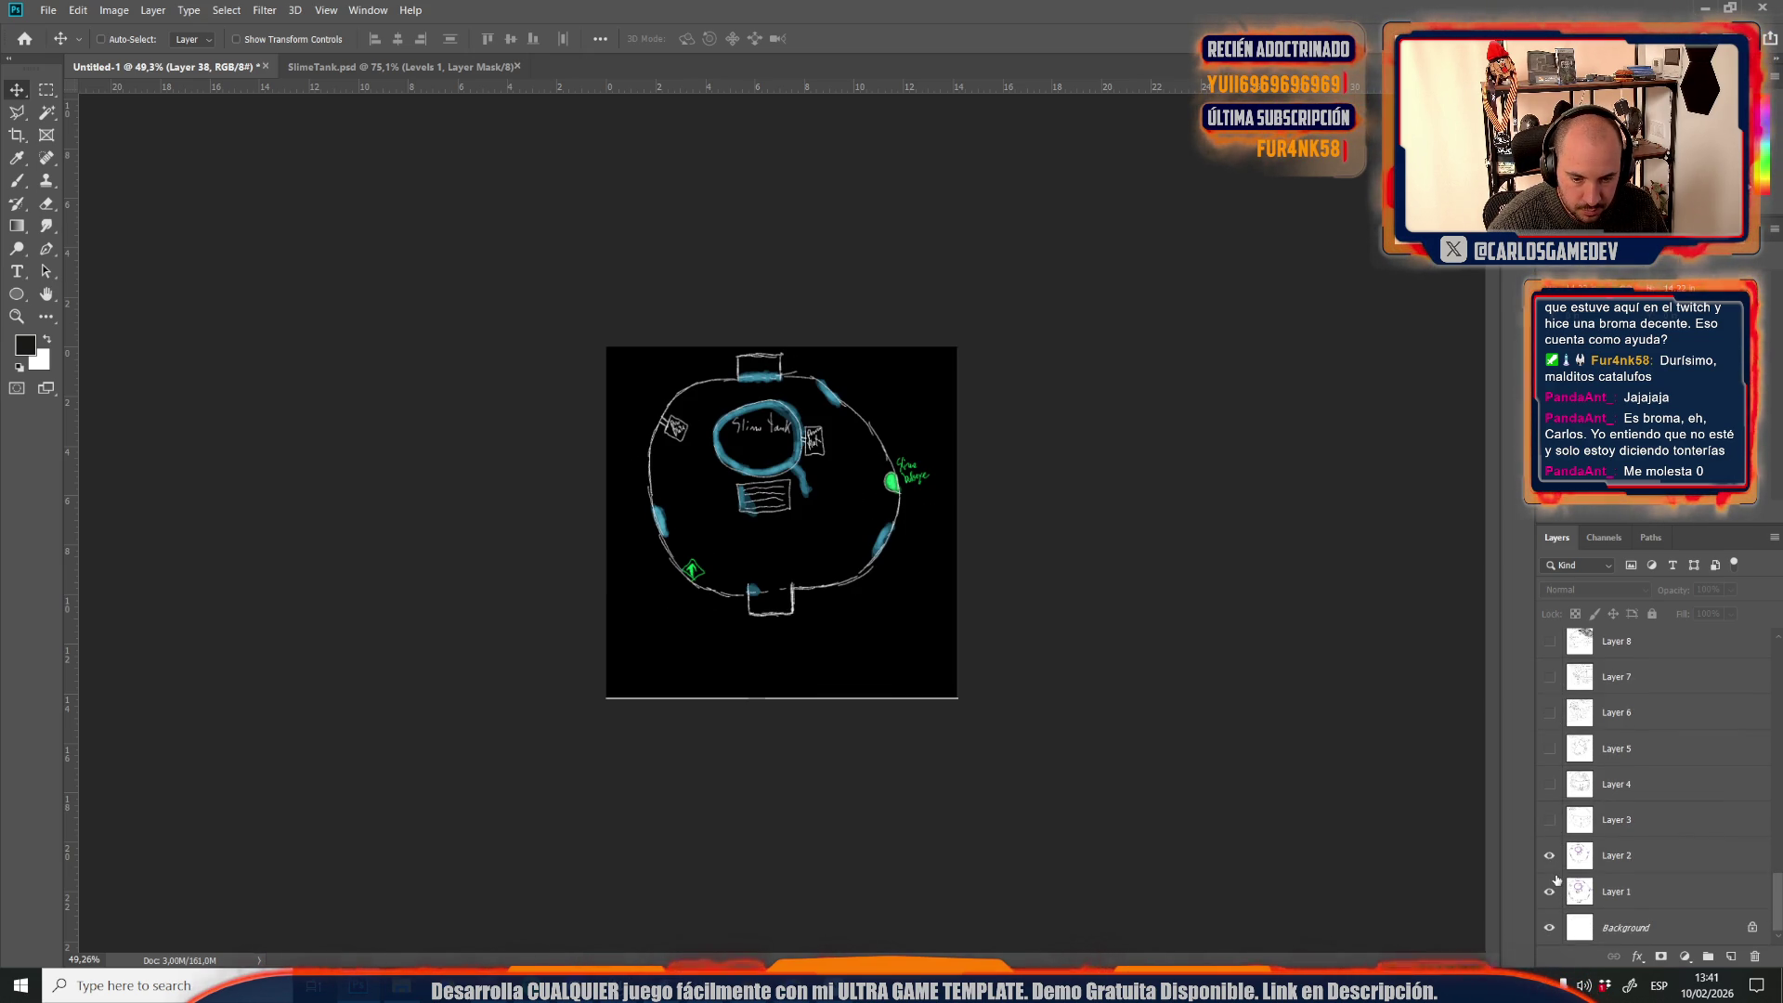
# Make Layer 2 active, show Layer 3, and preview Layers 4, 5 and 6 before hiding them
pyautogui.click(1566, 841)
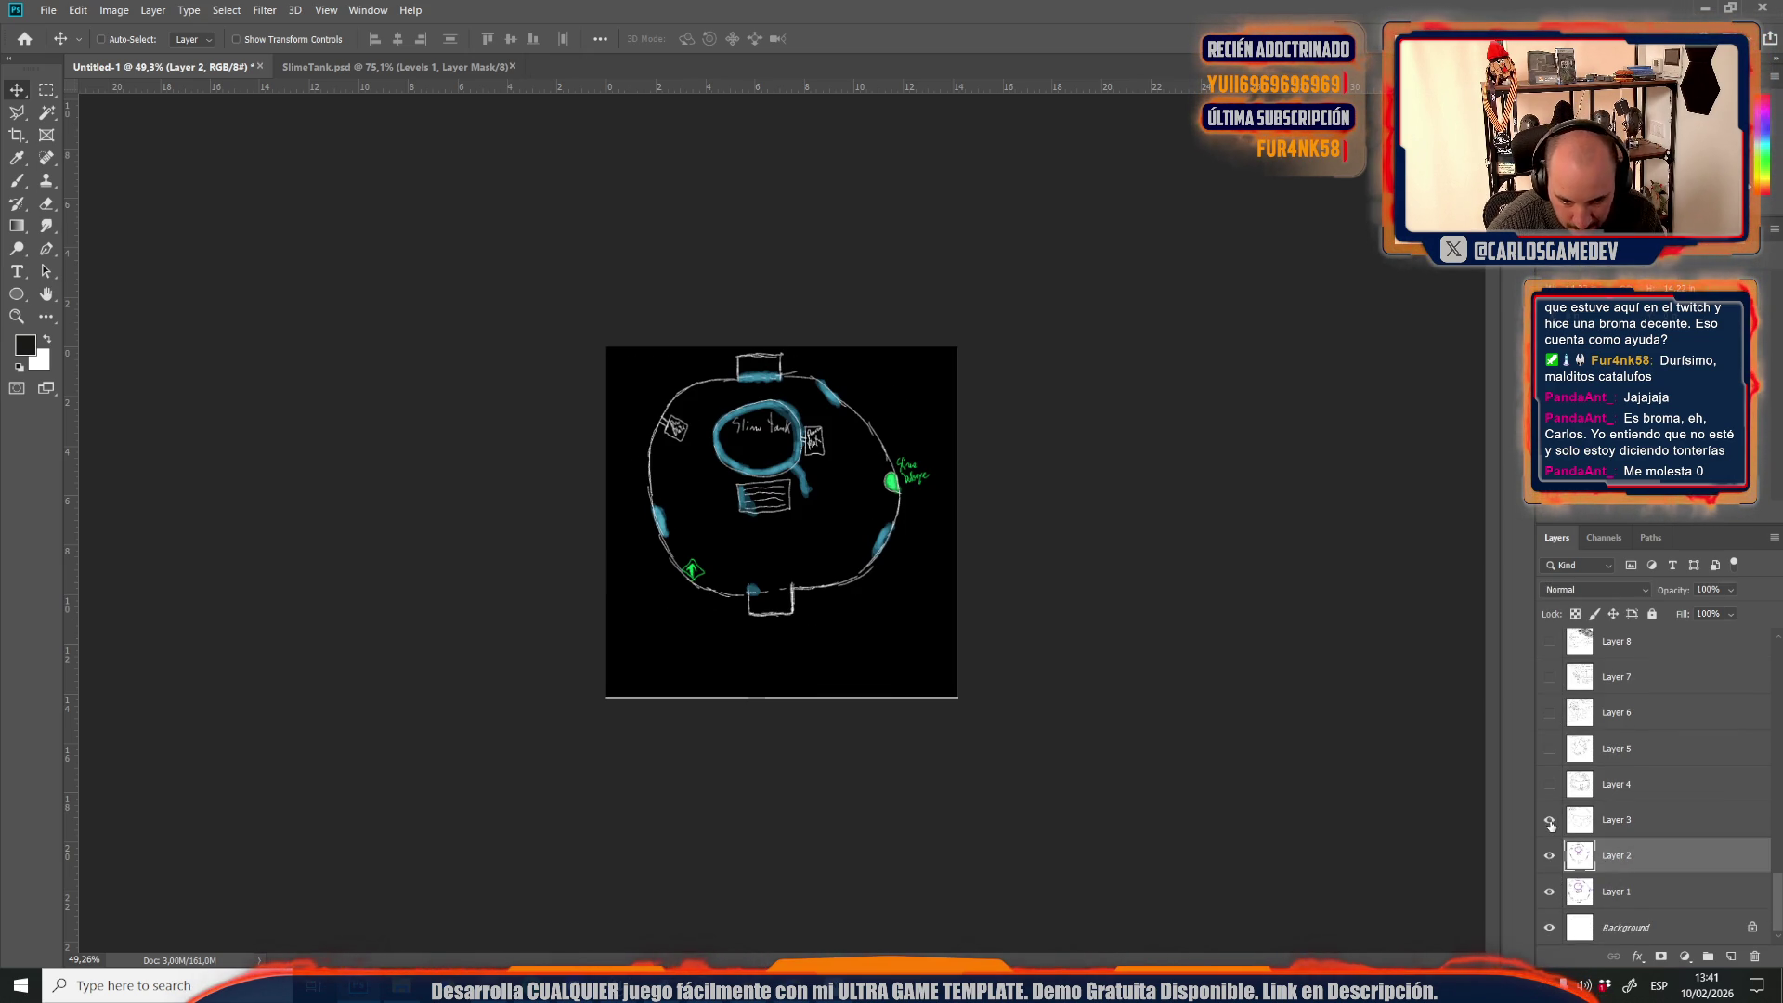
pyautogui.click(1549, 821)
pyautogui.click(1550, 784)
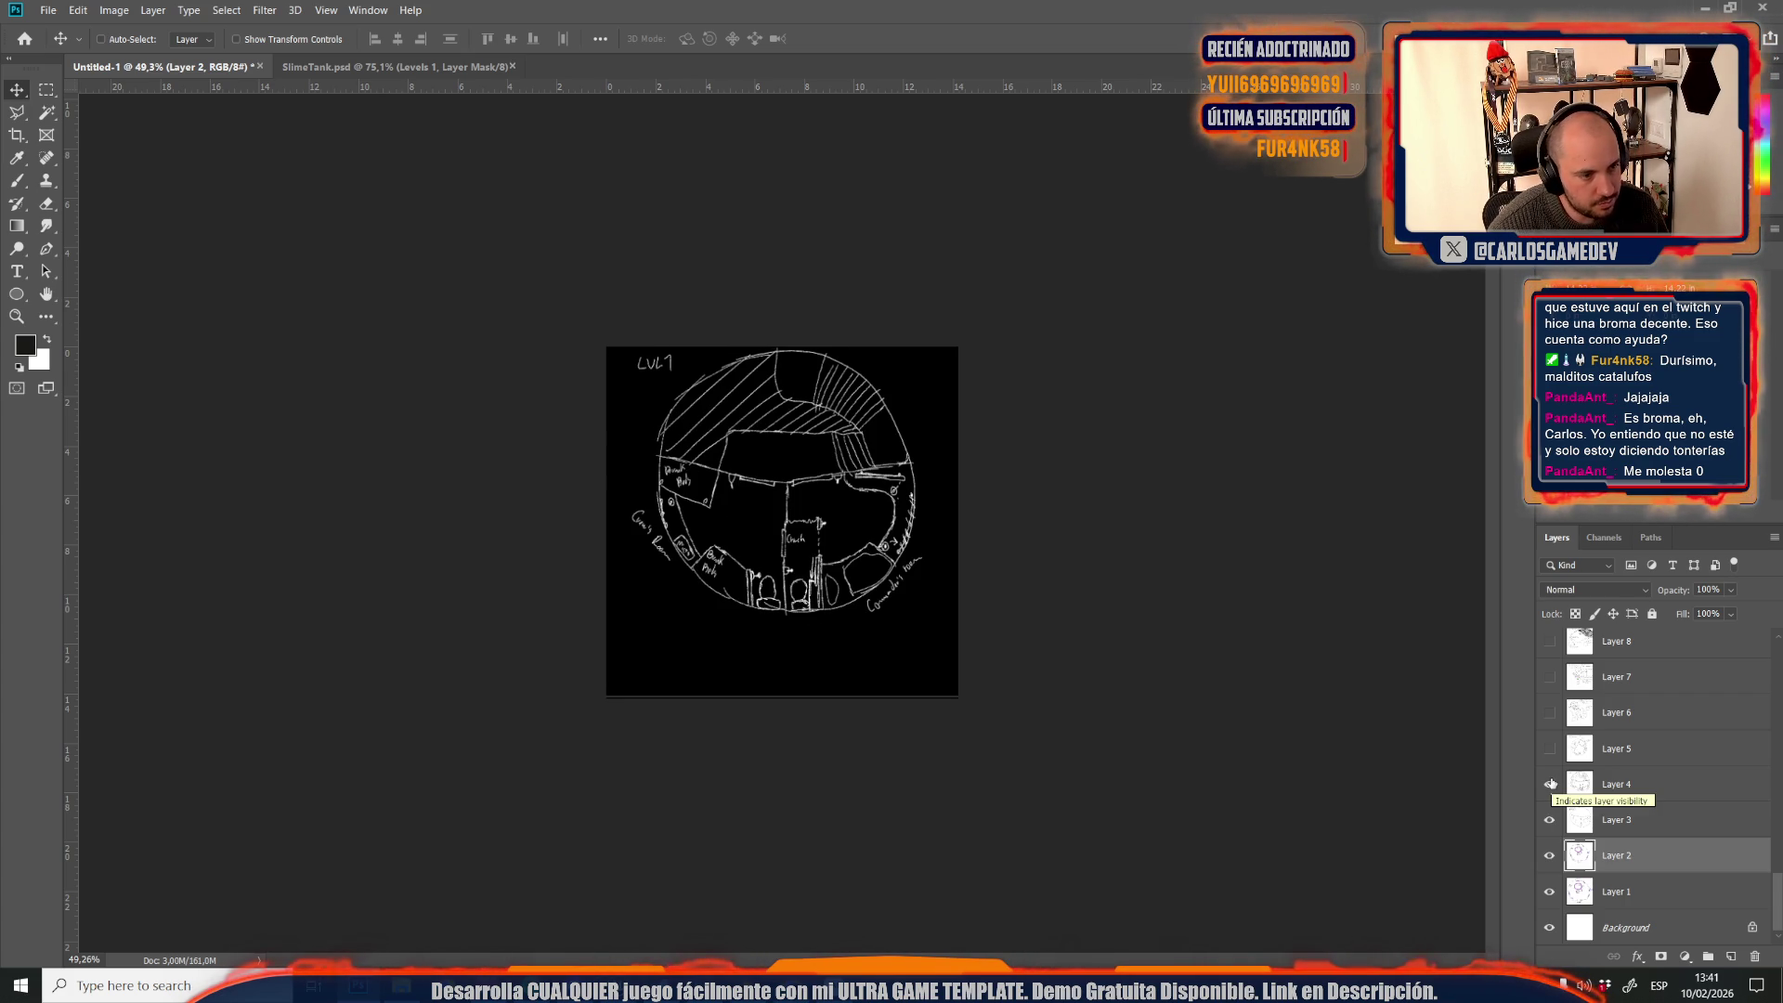
pyautogui.click(1550, 784)
pyautogui.click(1550, 750)
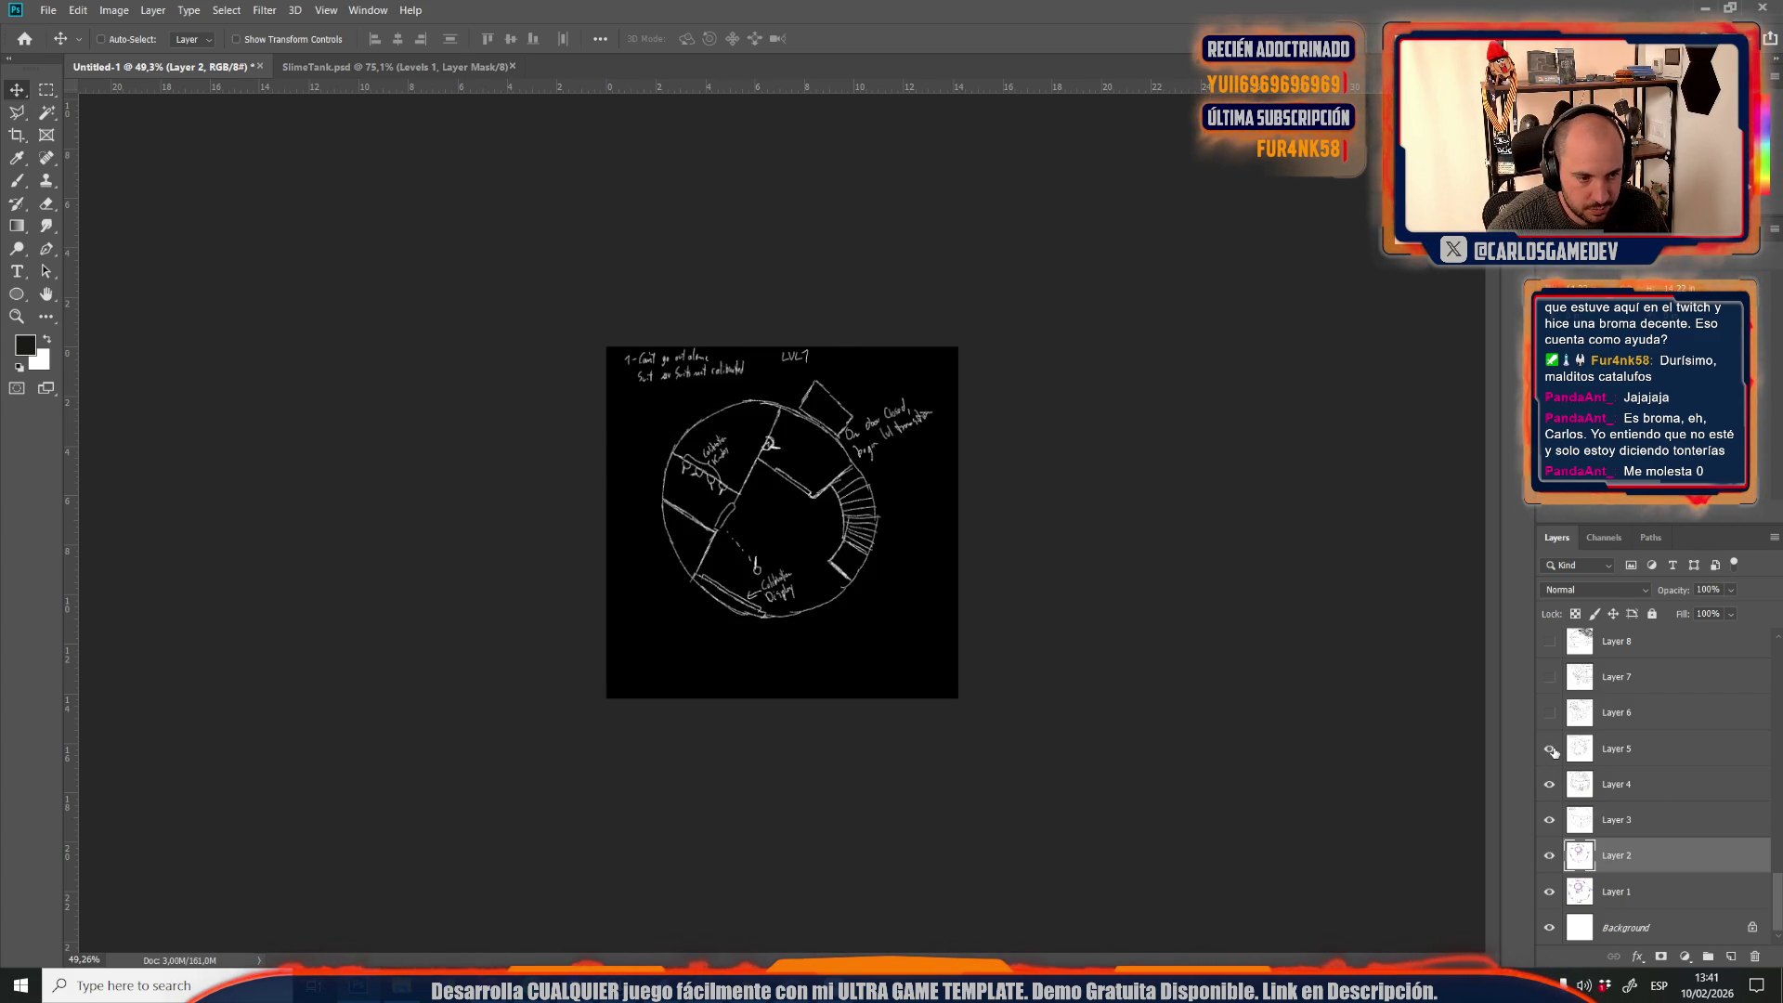
pyautogui.click(1550, 749)
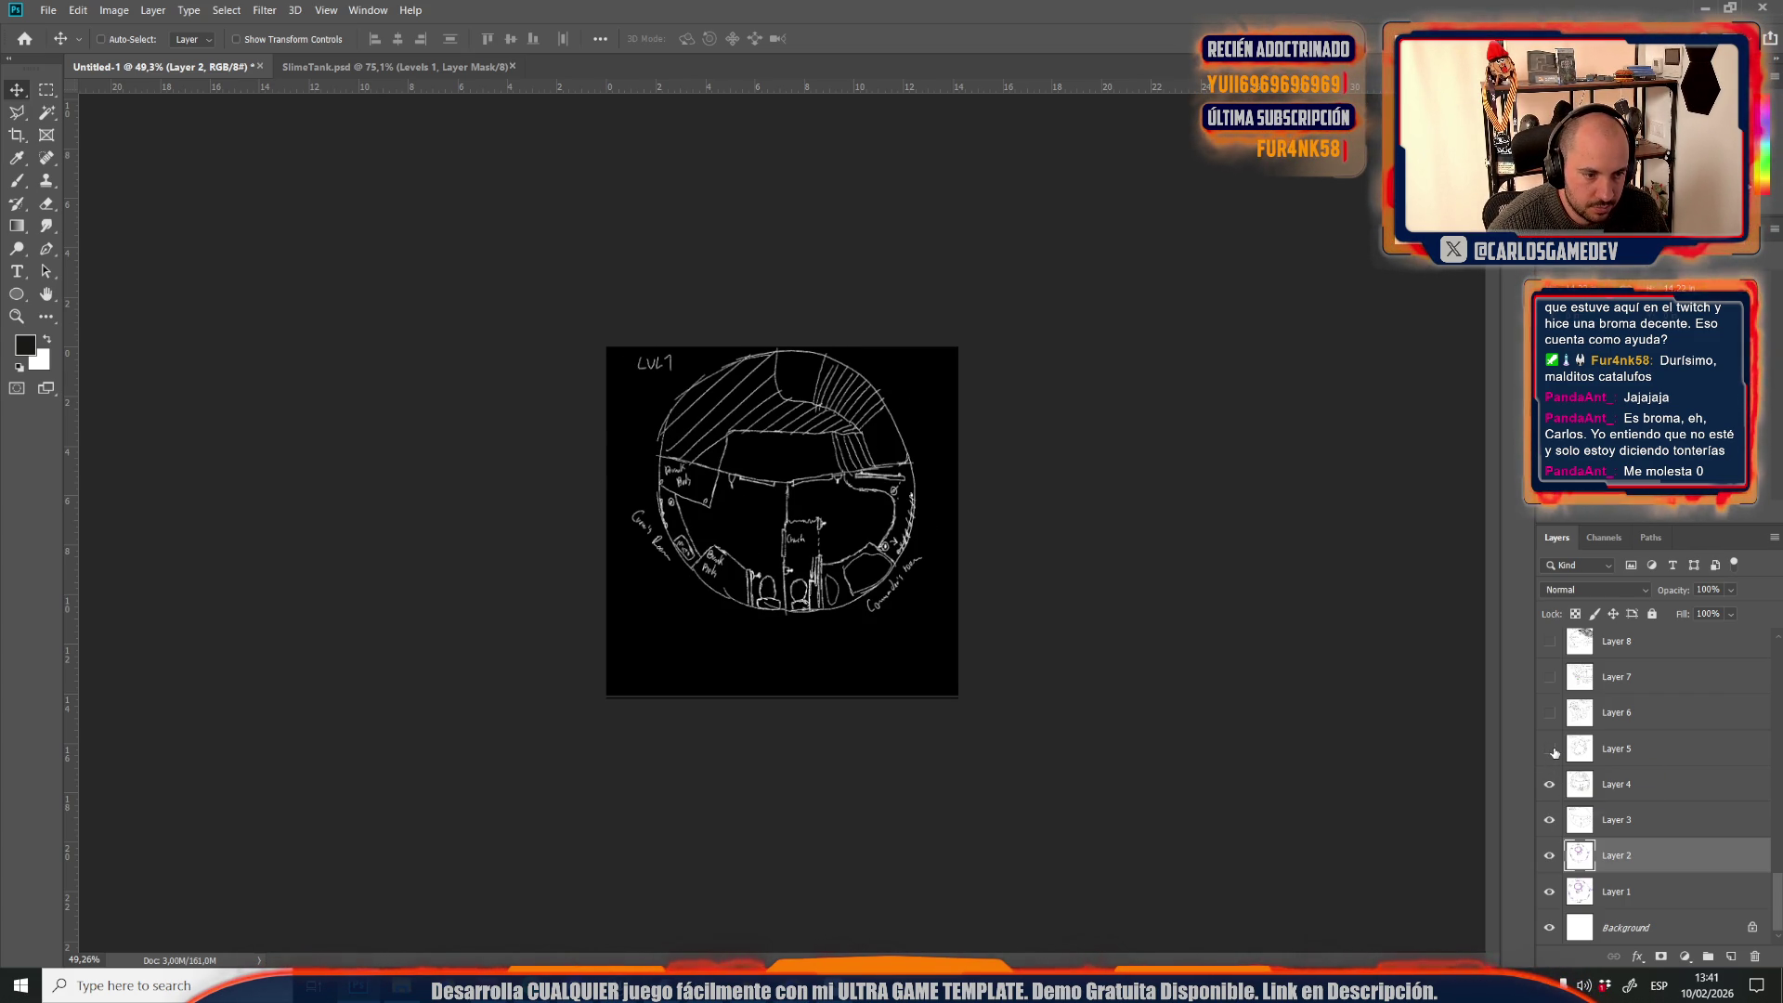
pyautogui.click(1550, 750)
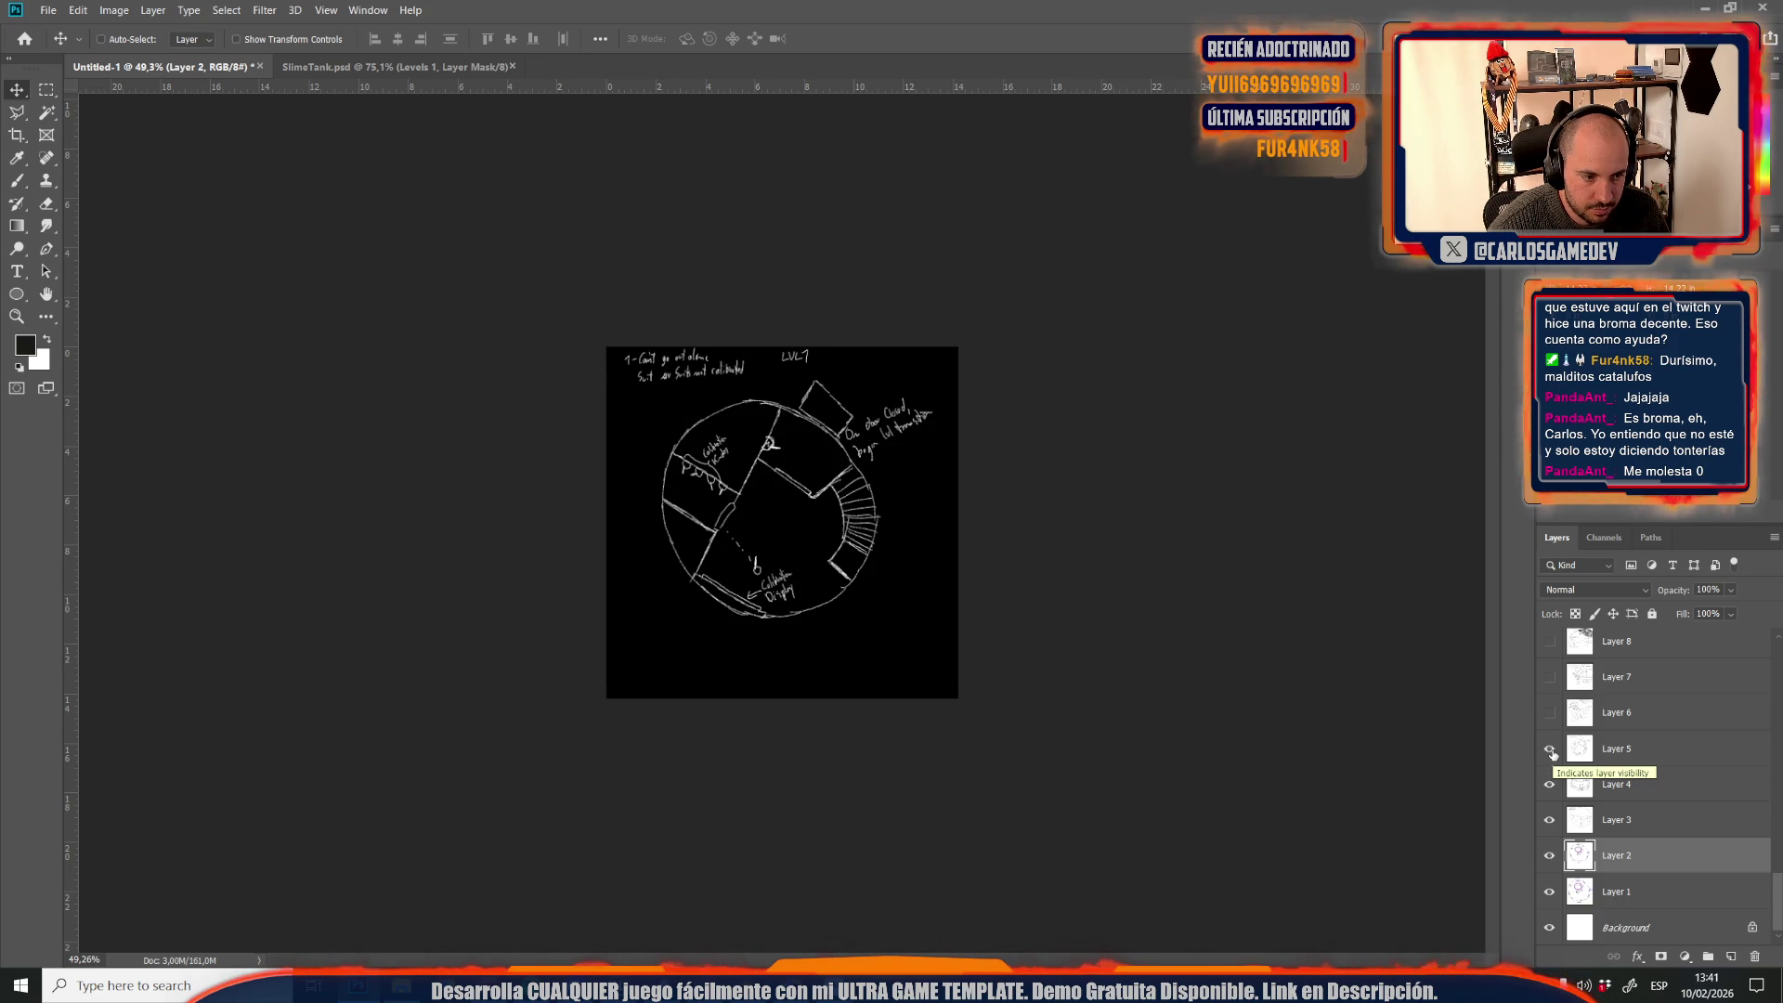
pyautogui.click(1551, 750)
pyautogui.click(1551, 713)
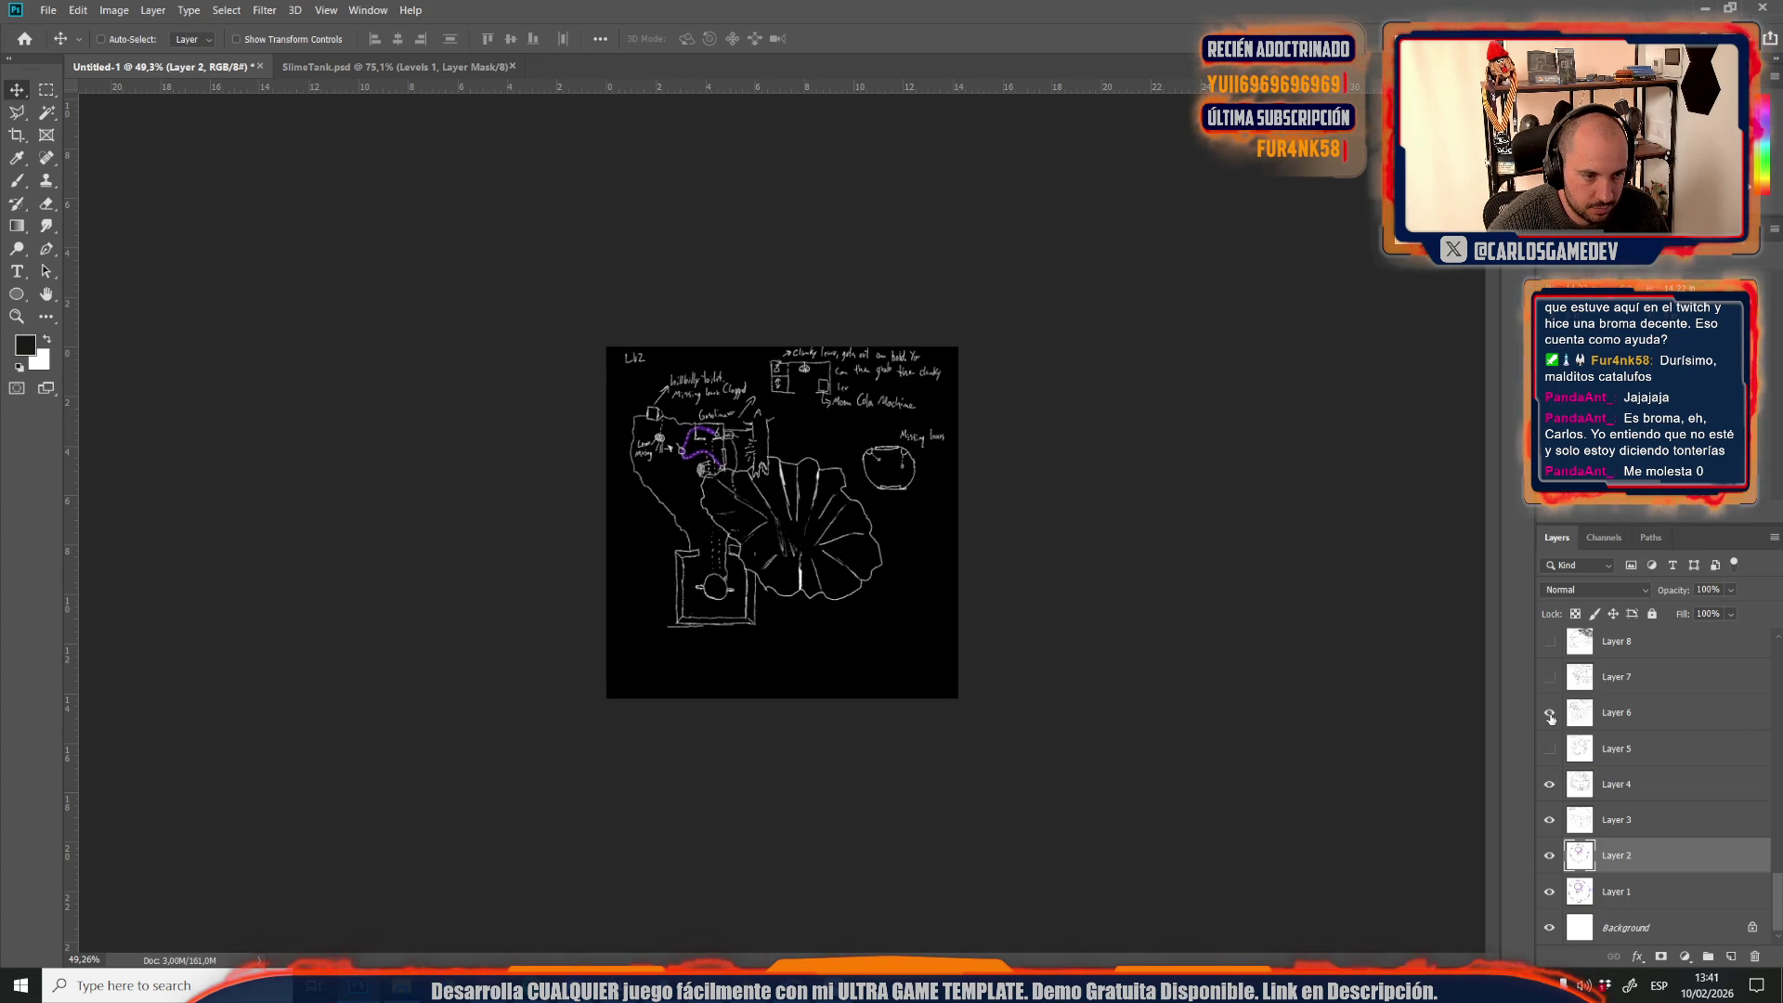
pyautogui.click(1550, 714)
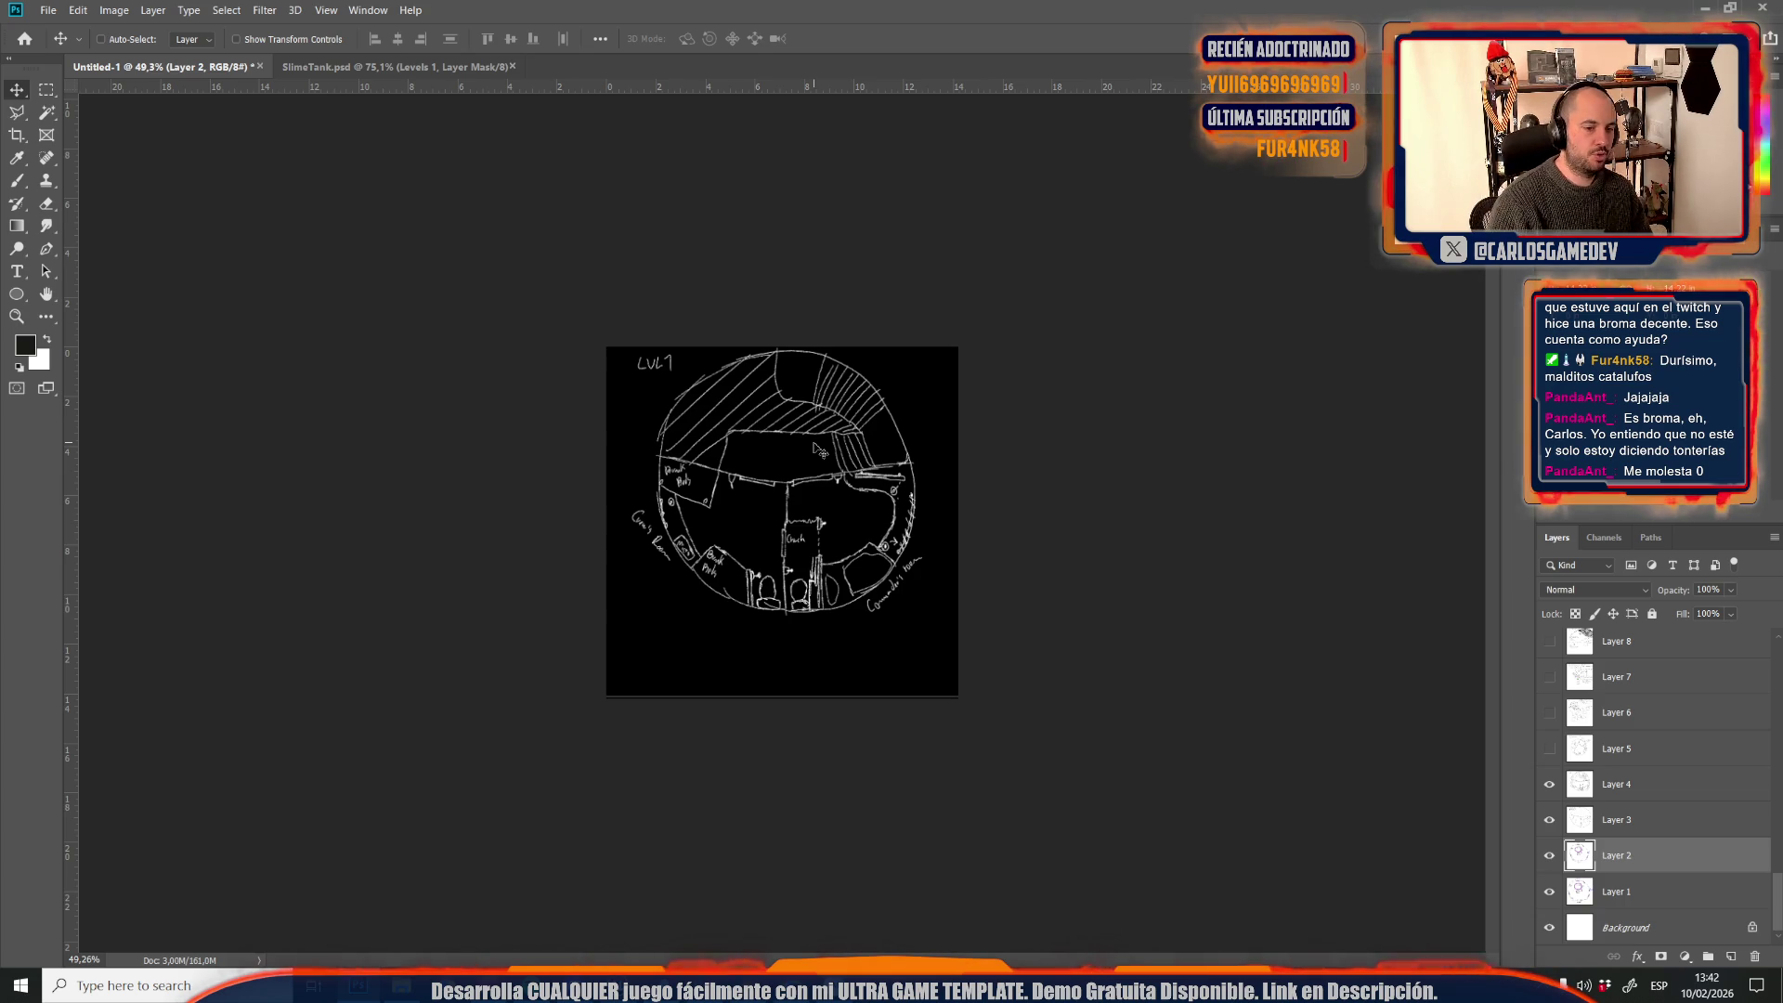
# Marquee a thin strip along the canvas bottom and select Color Fill 1
pyautogui.scroll(4, 667, 639)
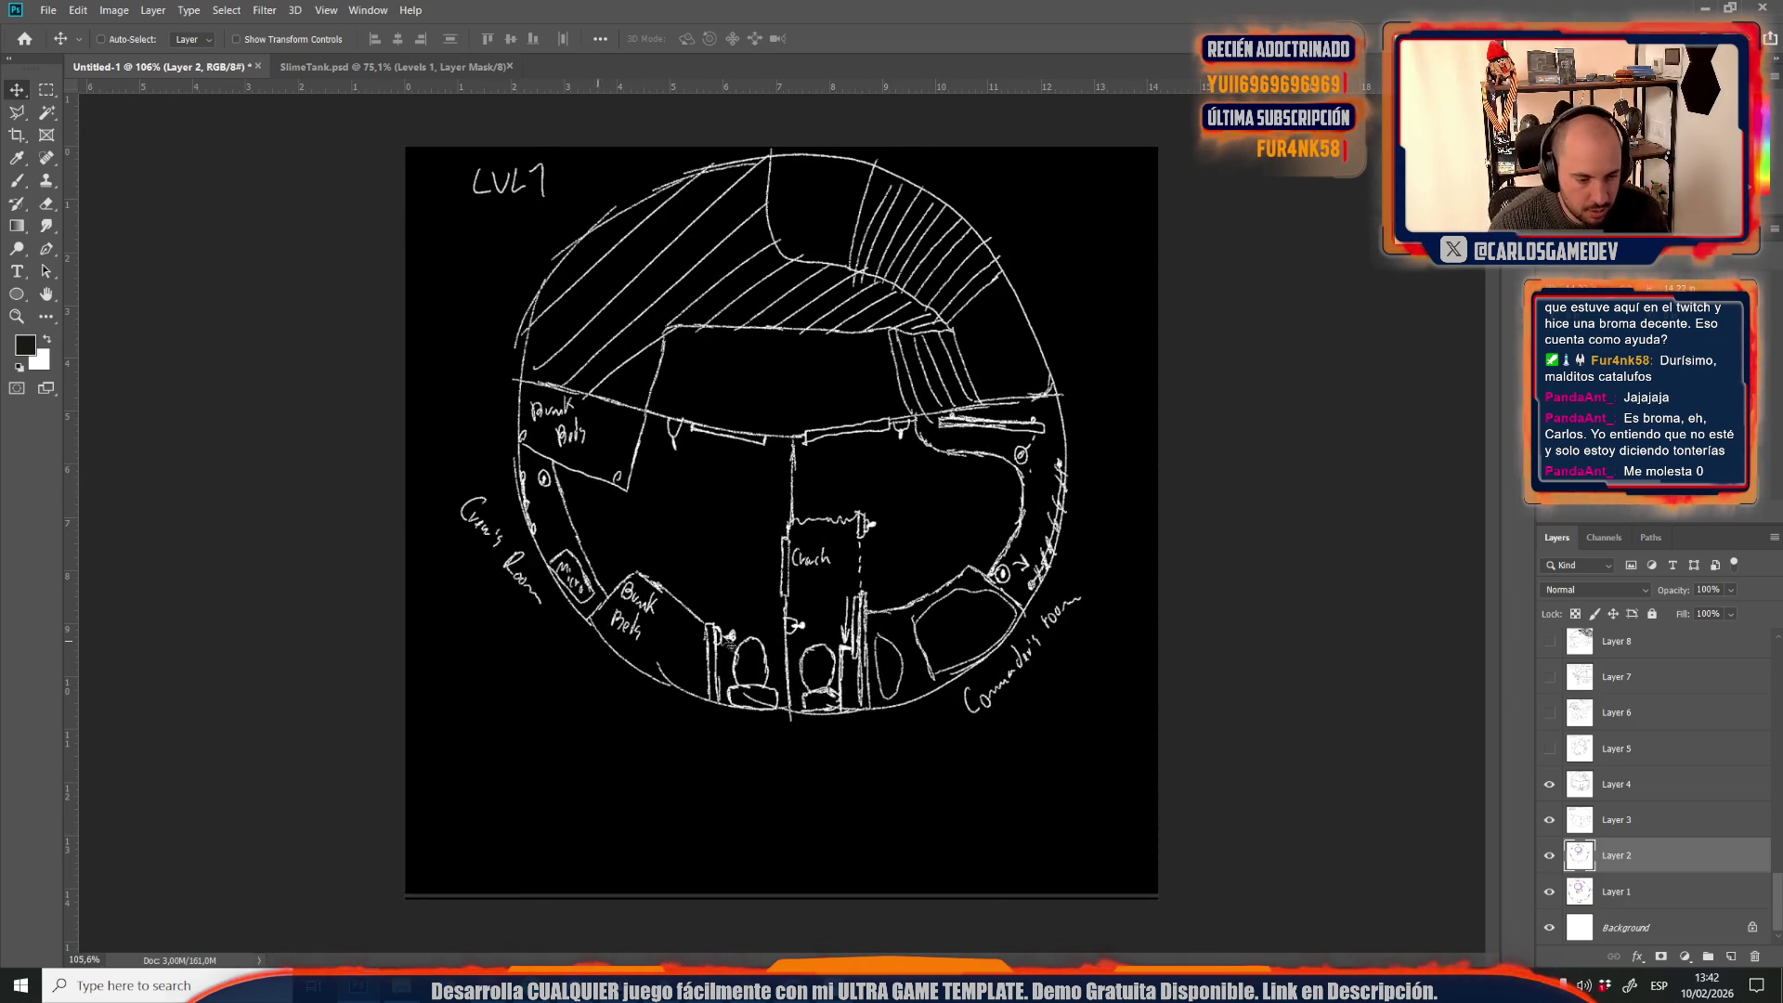
pyautogui.press('m')
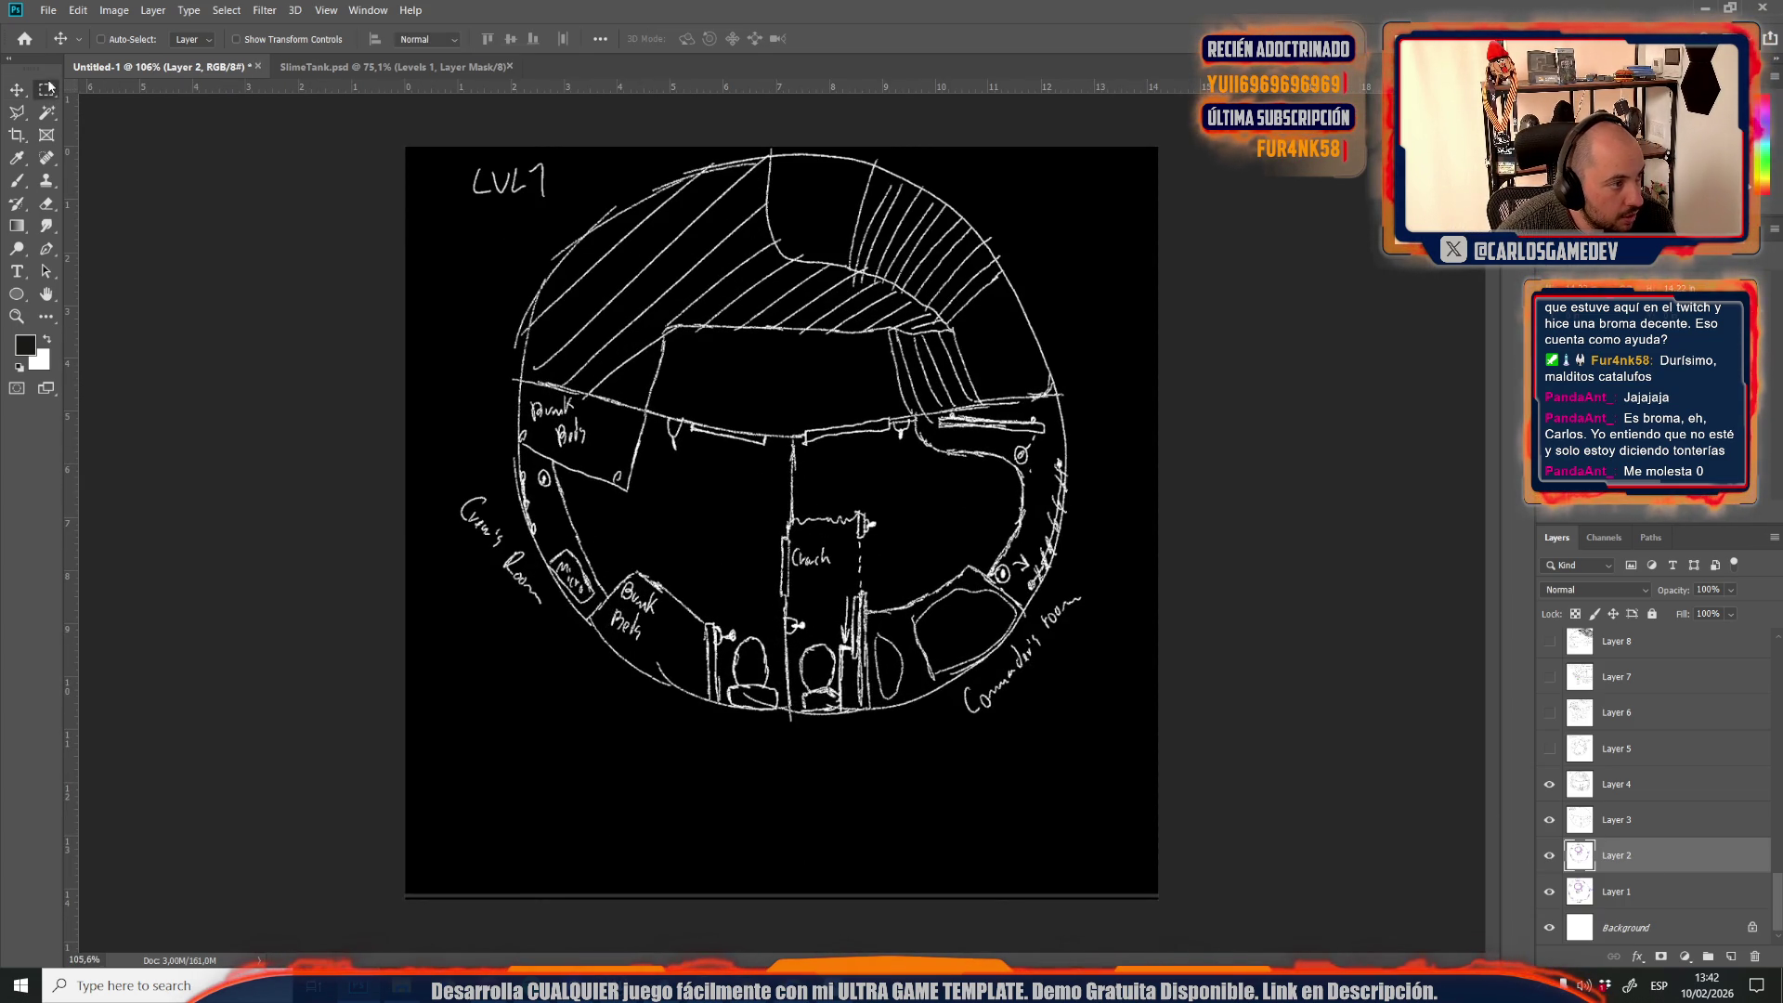
pyautogui.moveTo(400, 910)
pyautogui.mouseDown()
pyautogui.moveTo(1221, 873)
pyautogui.moveTo(1197, 893)
pyautogui.mouseUp()
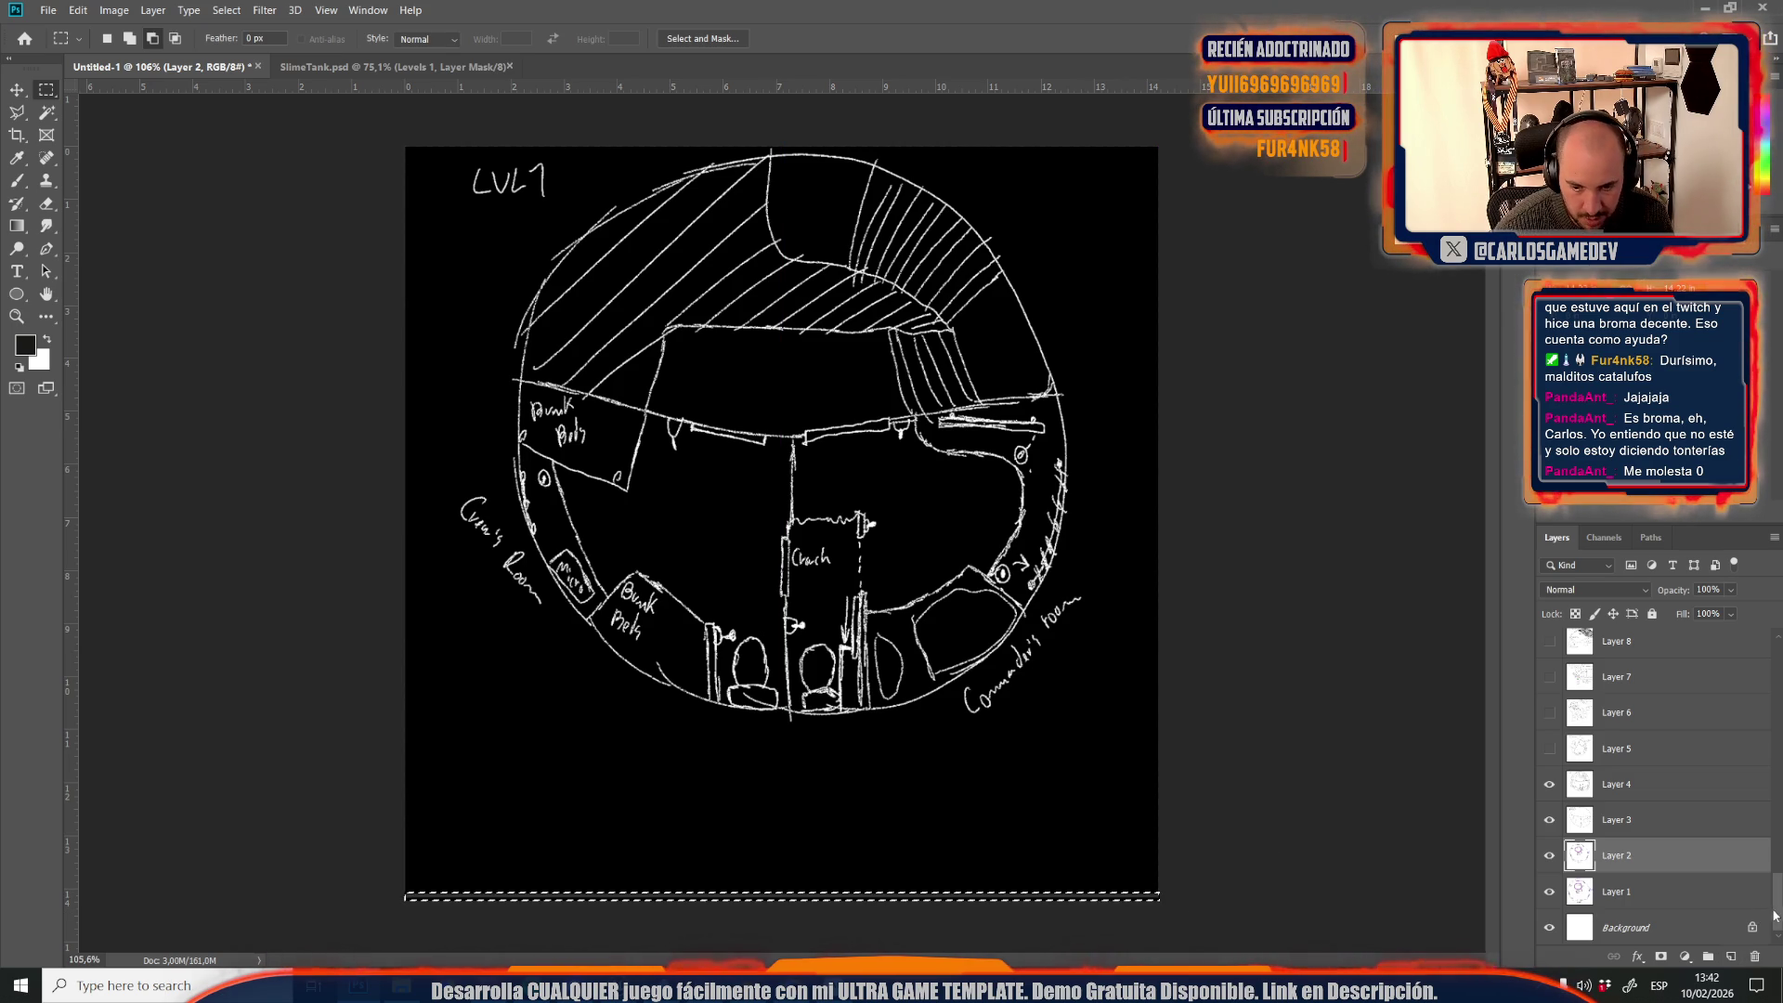
pyautogui.scroll(10, 1616, 706)
pyautogui.click(1662, 646)
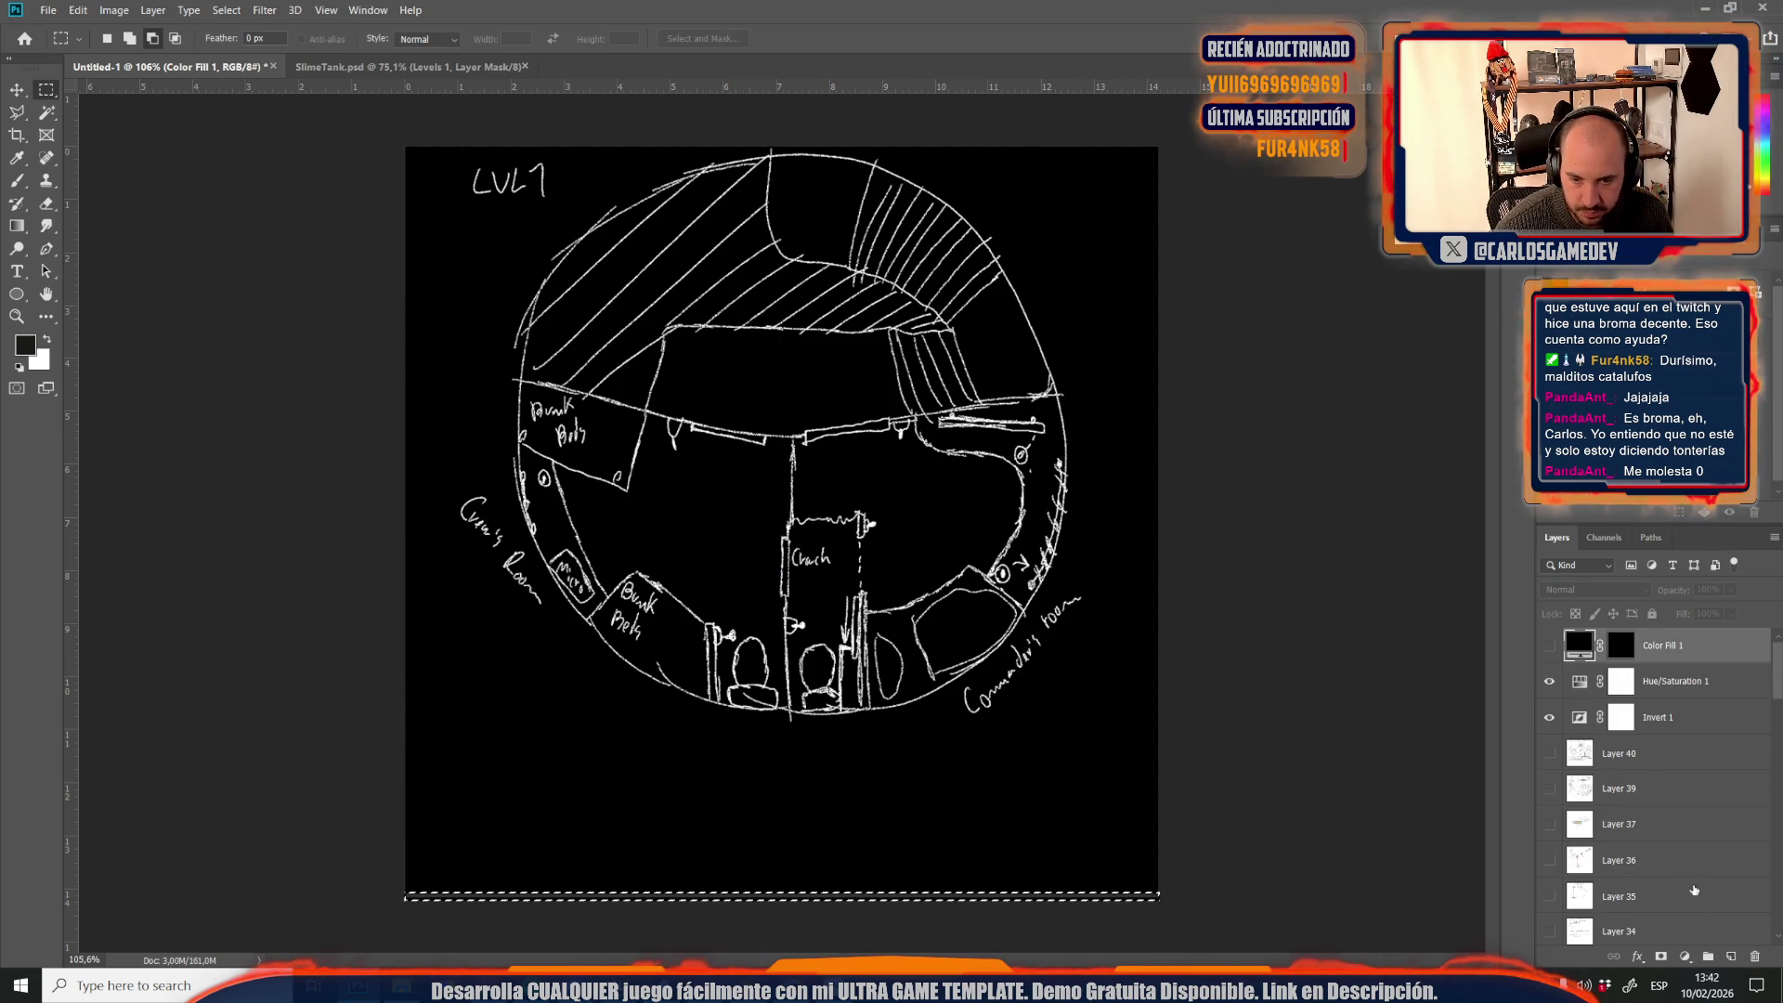
# Add a dark Solid Color fill layer, show Color Fill 1, and switch to SlimeTank.psd
pyautogui.click(1685, 957)
pyautogui.click(1680, 653)
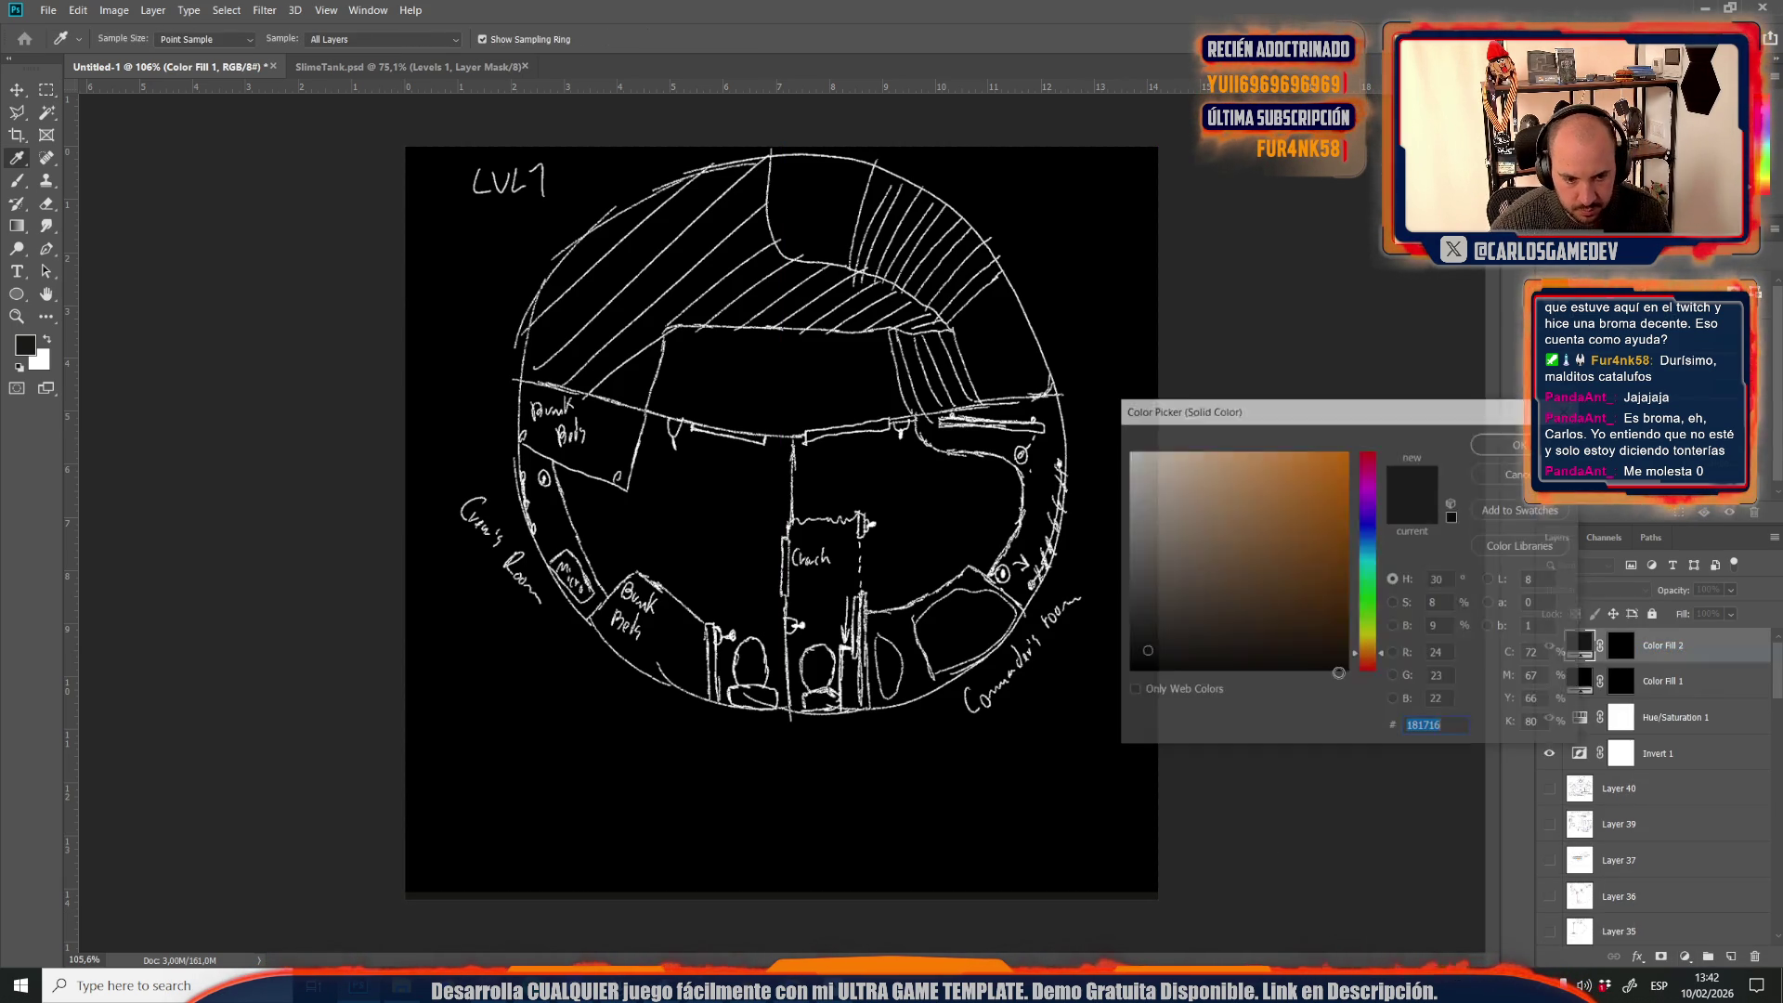
pyautogui.press('Return')
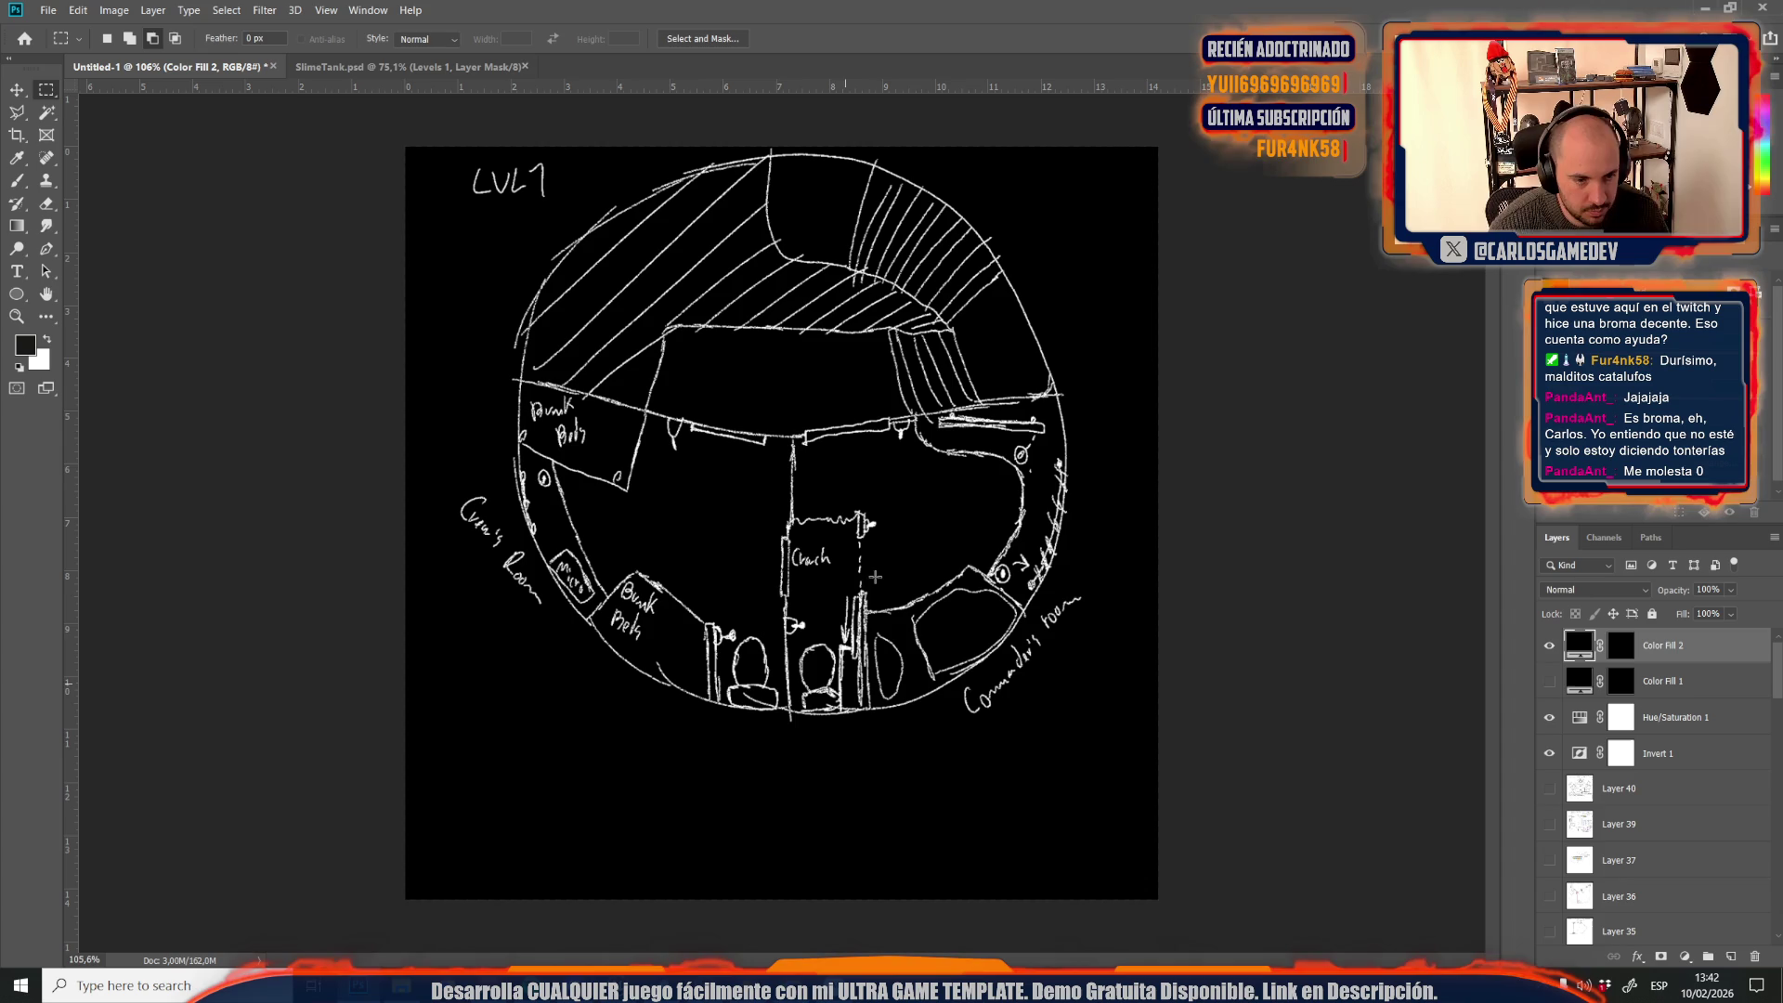
pyautogui.click(1548, 682)
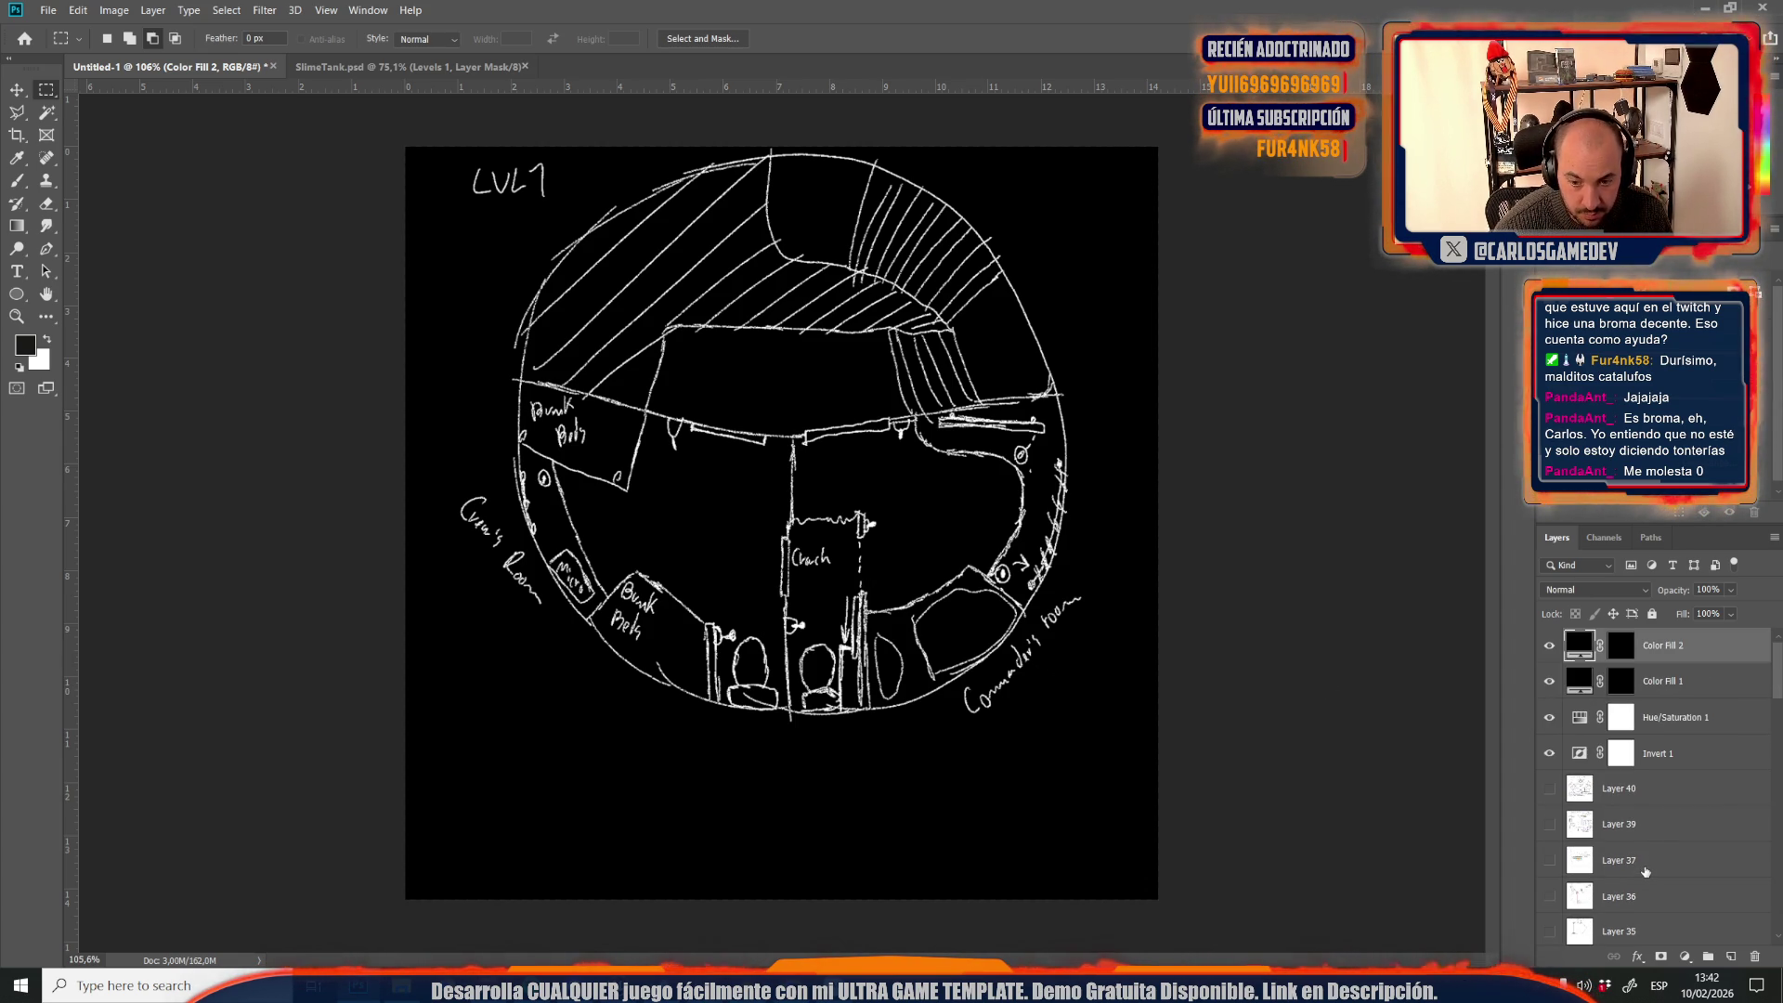
pyautogui.click(367, 65)
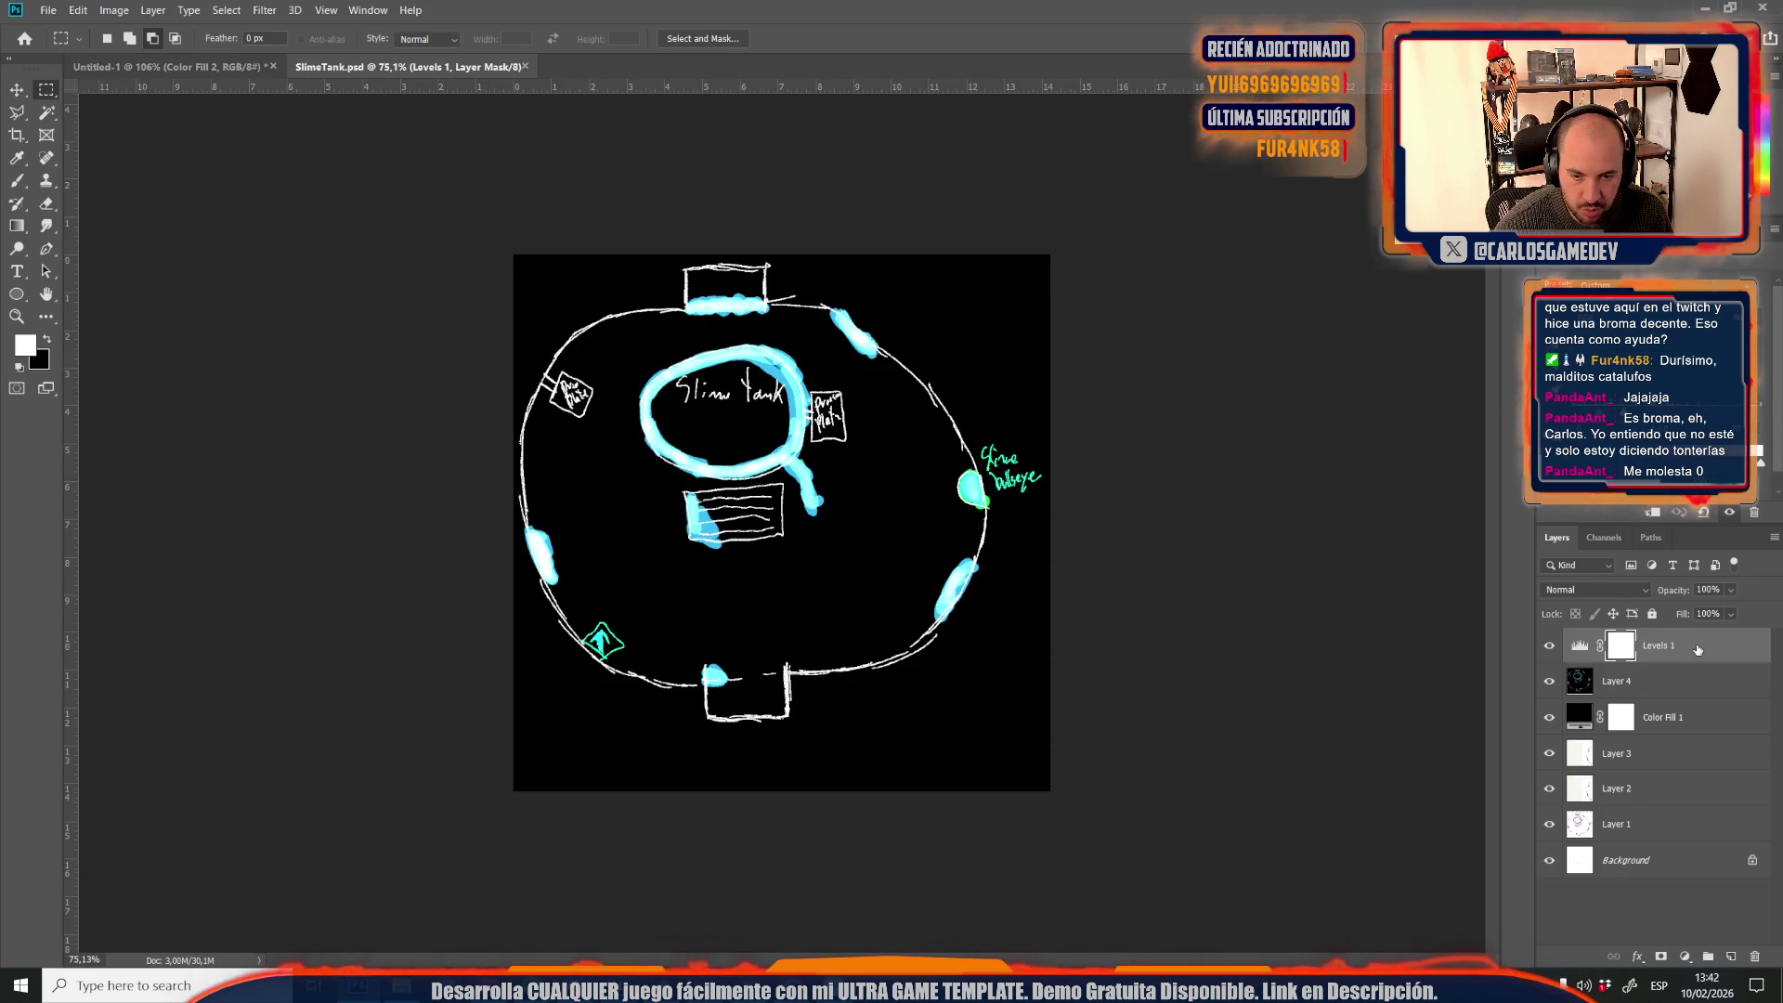
# In Untitled-1, toggle Levels 1 to compare, then show Layer 40's LVL Ending sketch
pyautogui.click(240, 67)
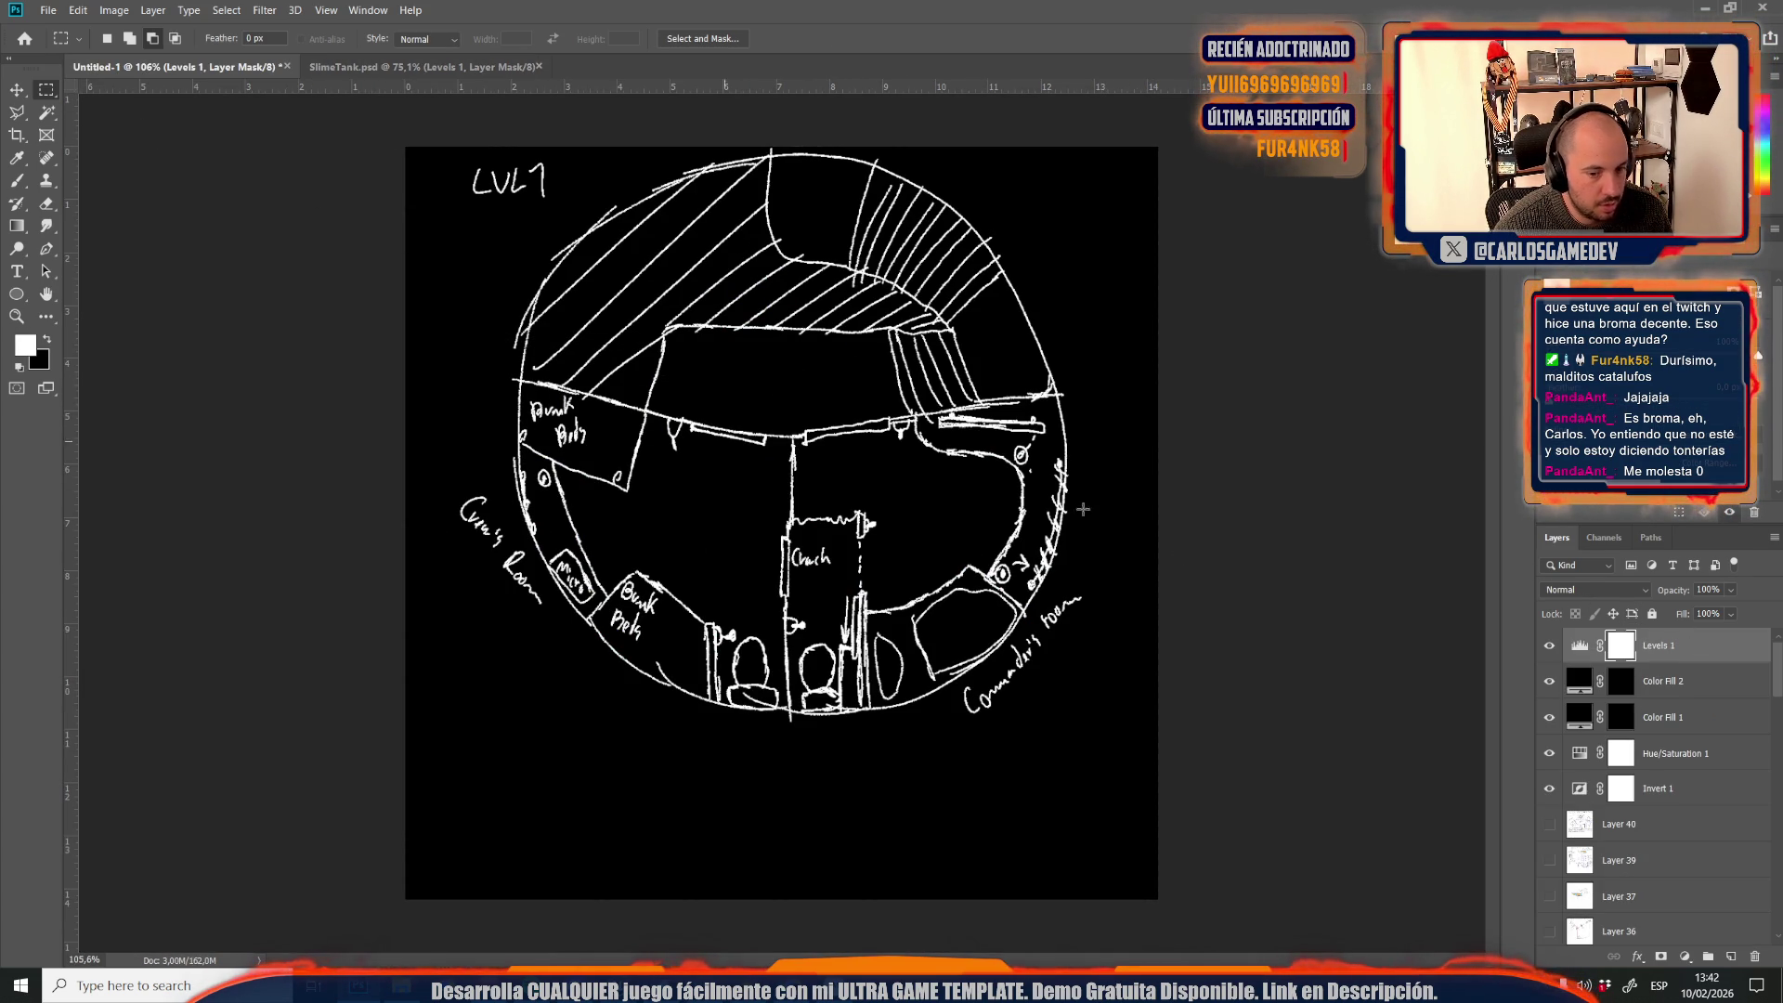
pyautogui.click(1549, 645)
pyautogui.click(1549, 644)
pyautogui.click(1550, 645)
pyautogui.click(1549, 645)
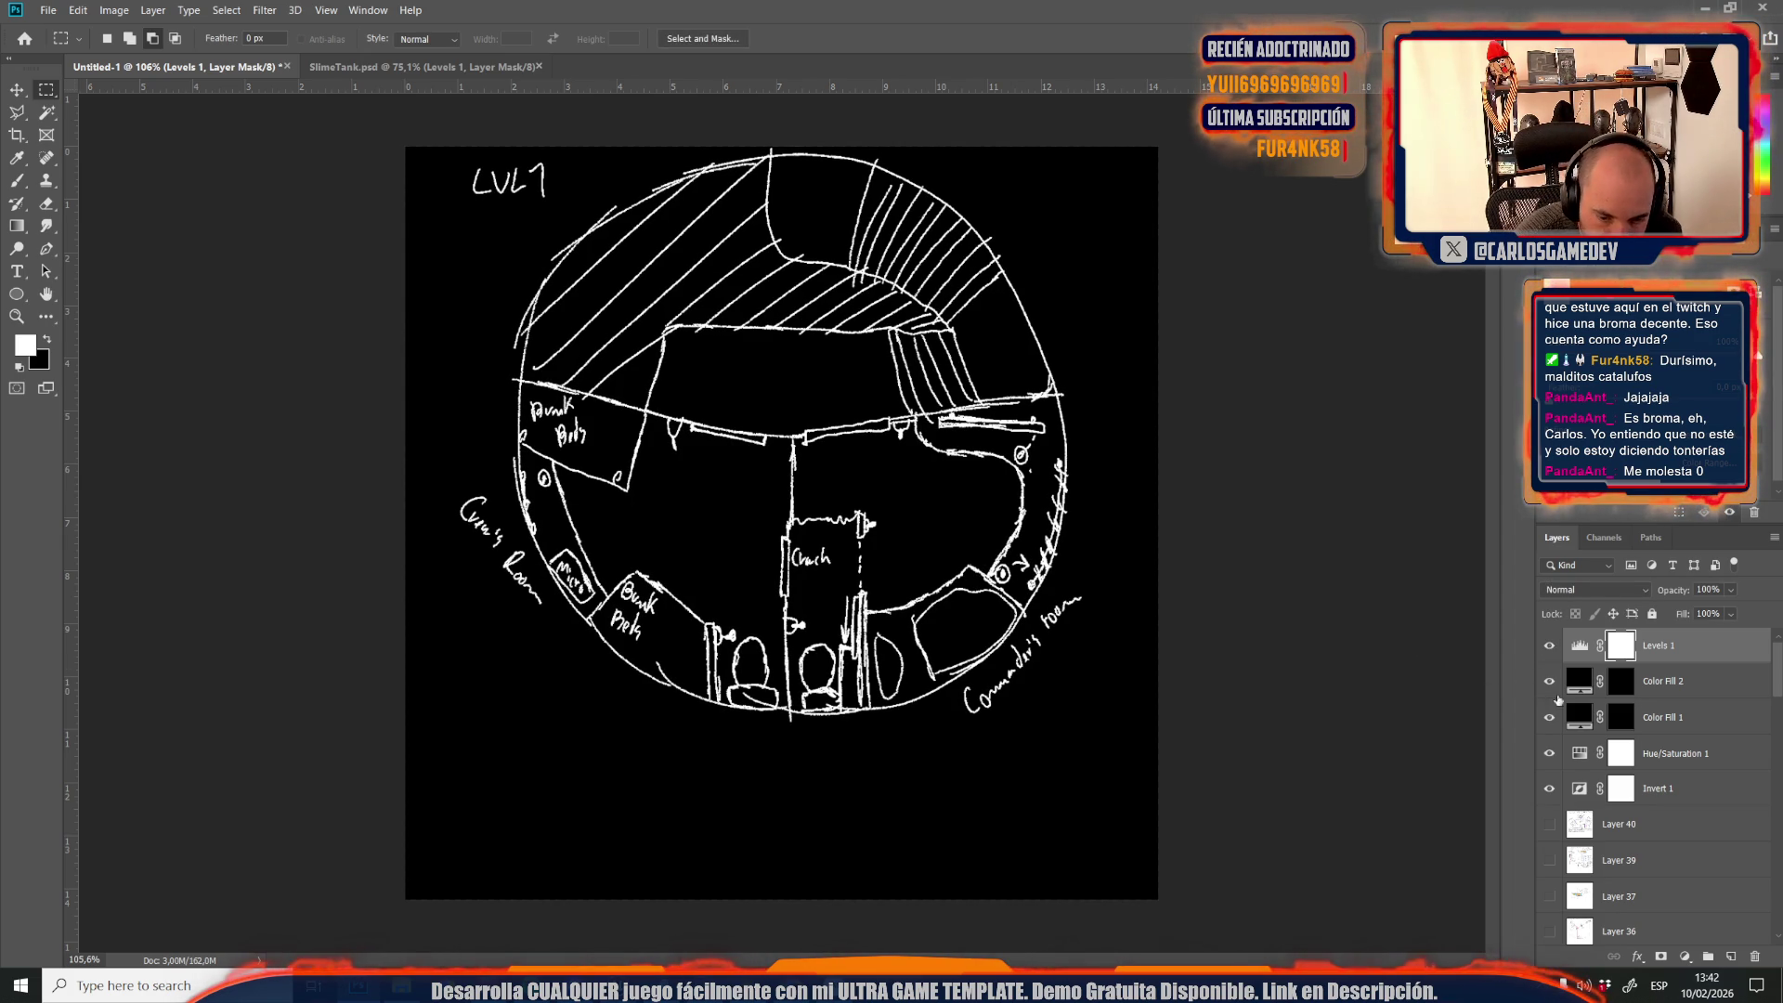
pyautogui.click(1550, 824)
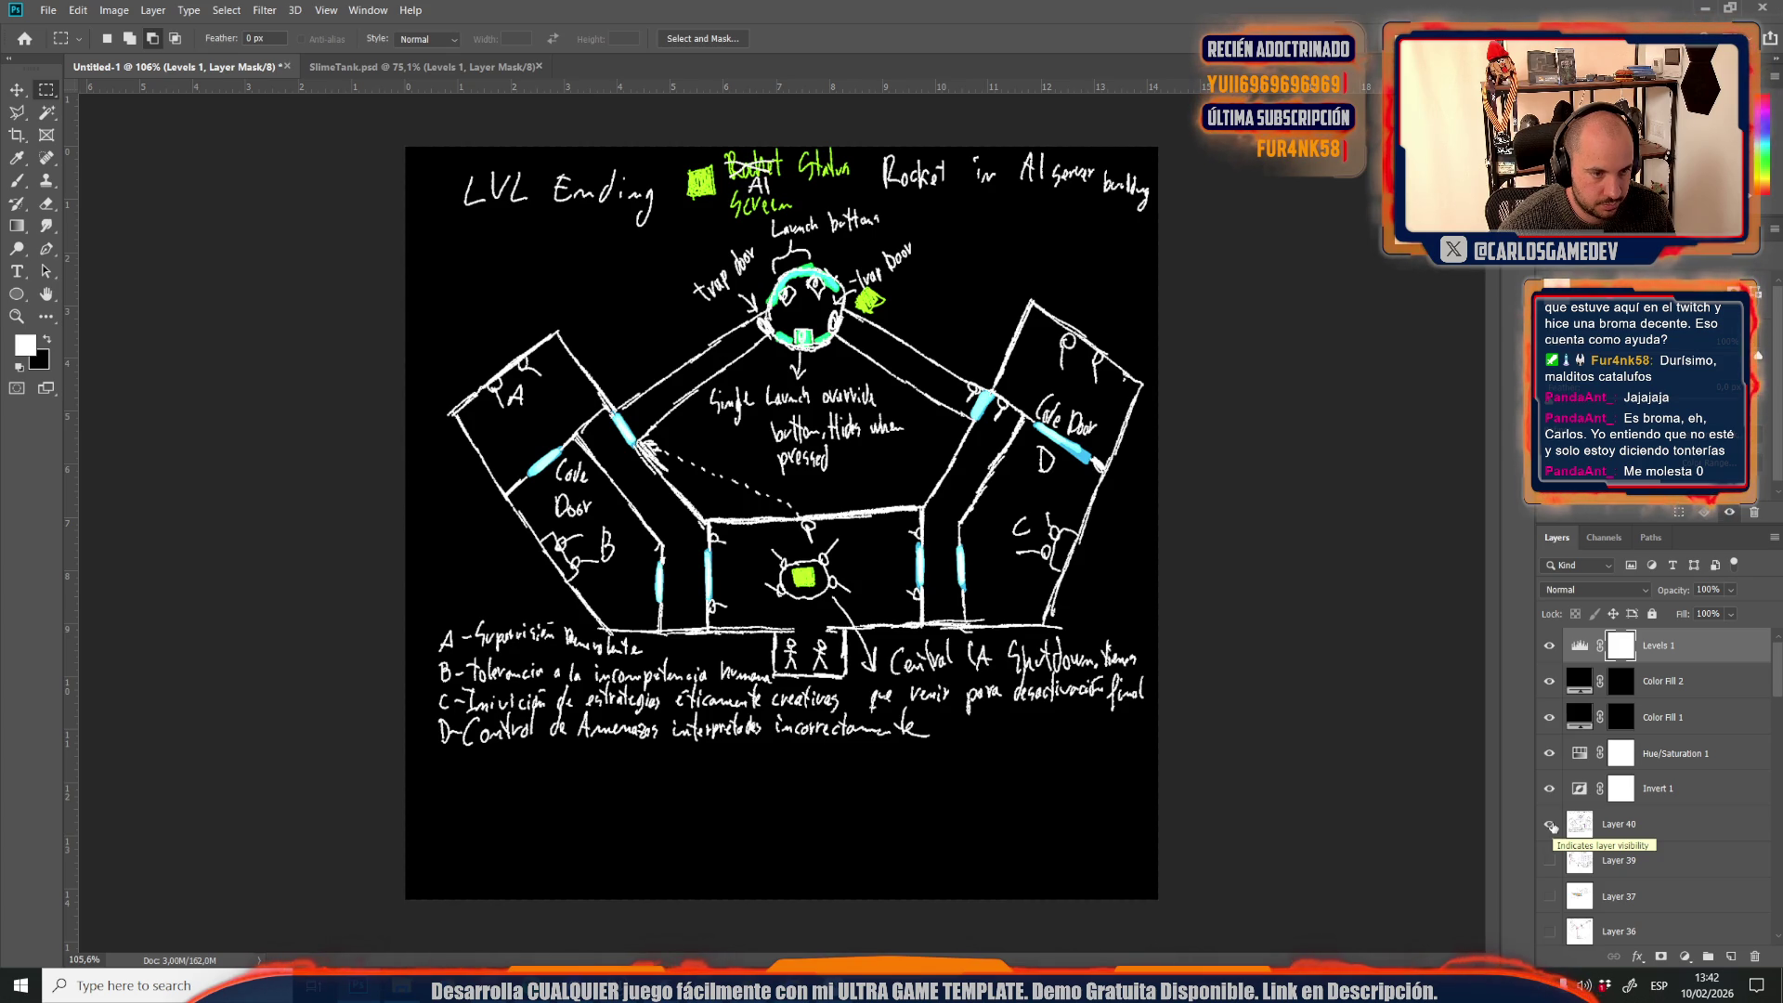
# Hide Layer 40's sketch and open Save As in the Credits folder
pyautogui.click(1551, 824)
pyautogui.scroll(-10, 1551, 825)
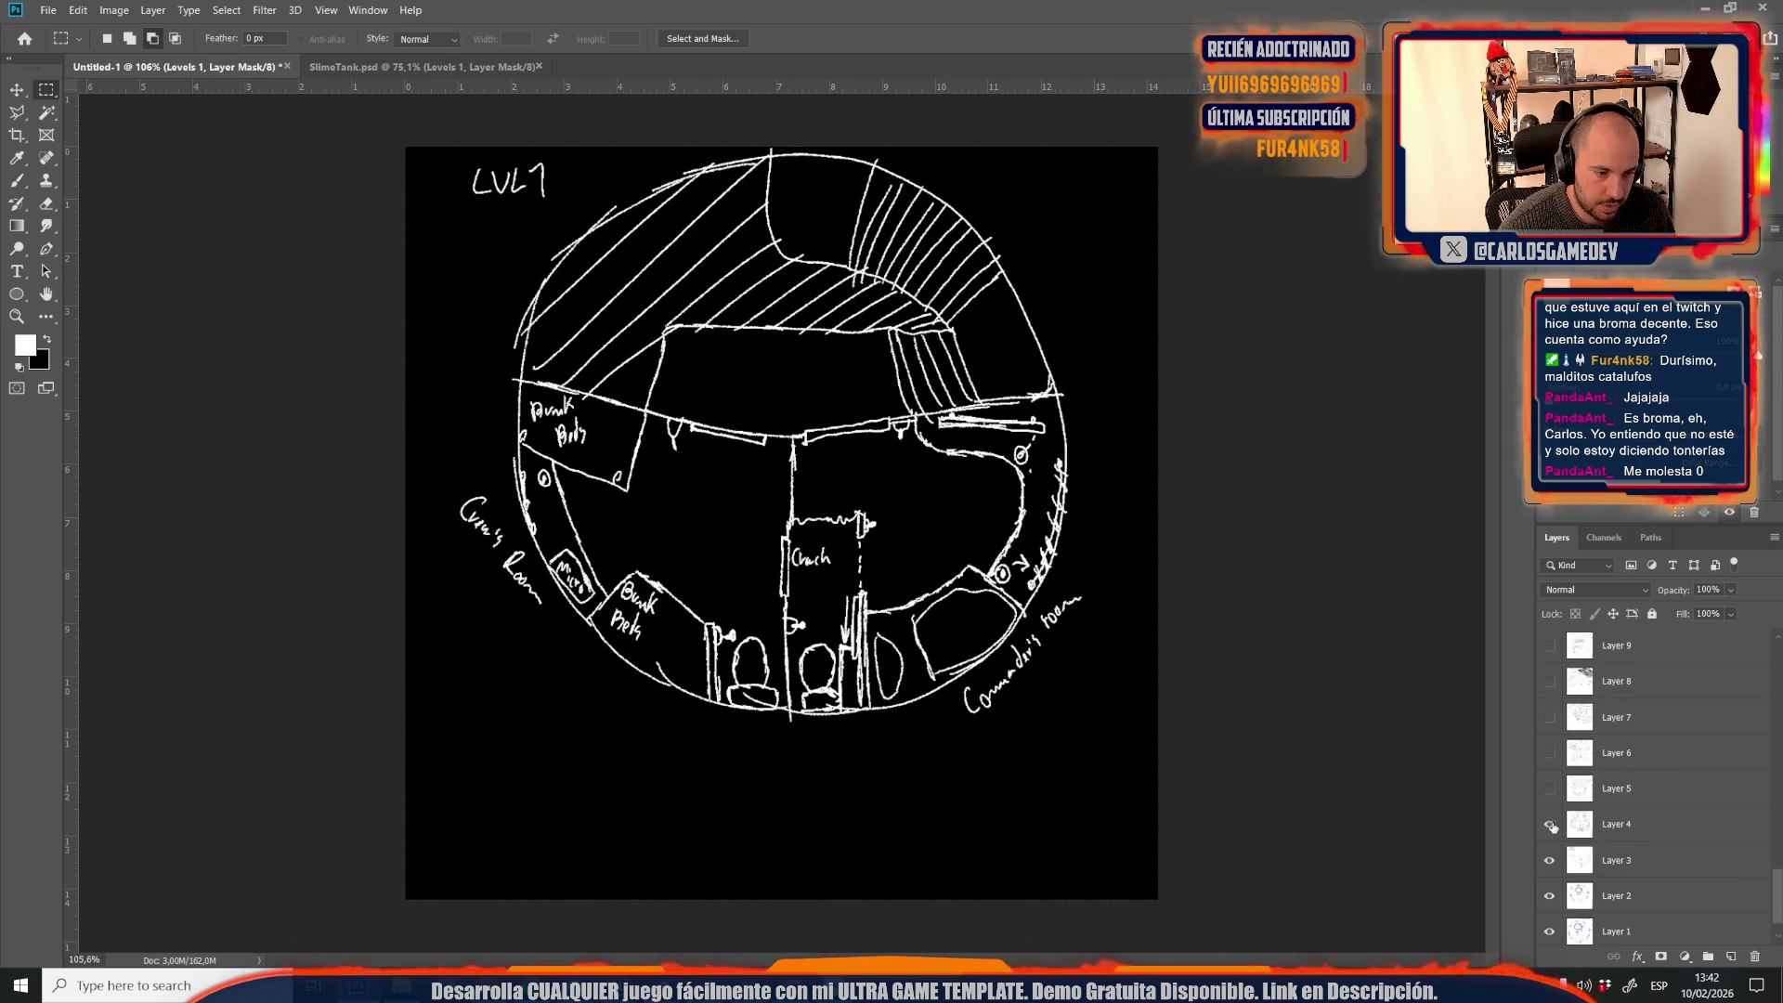
pyautogui.scroll(-3, 1553, 827)
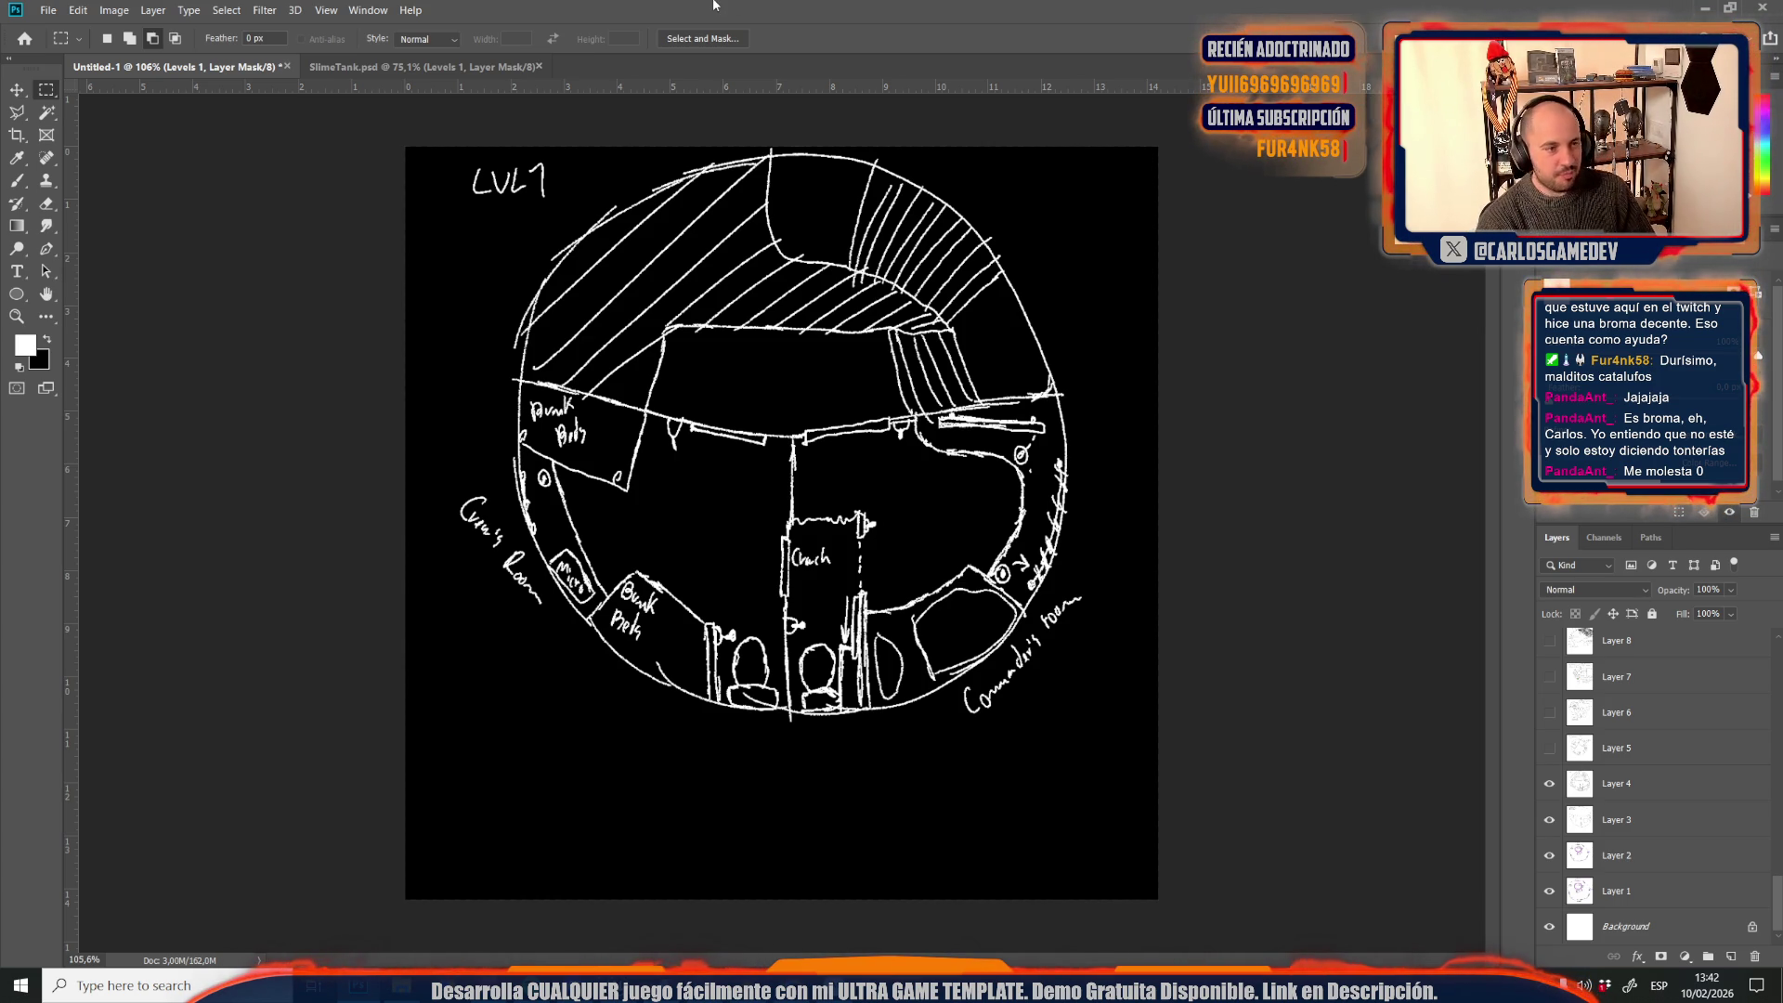
pyautogui.hotkey('ctrl', 's')
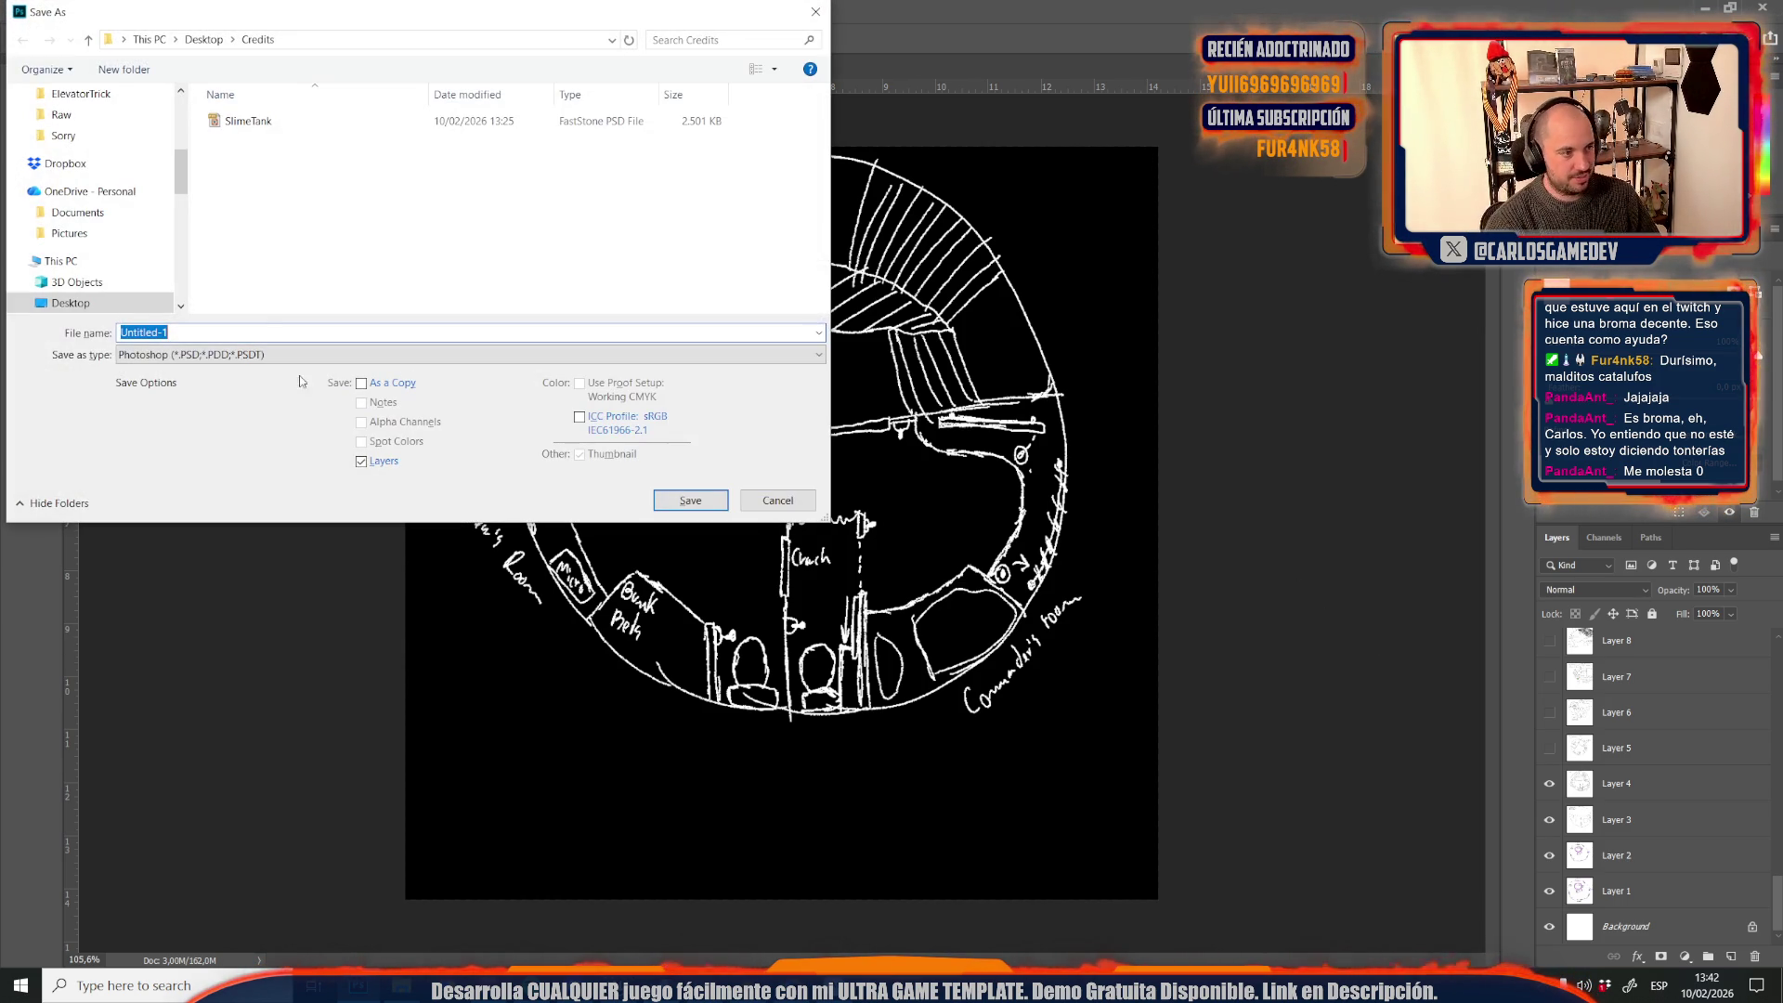
# Save the circular room sketch as JPEG 'Credits01' at quality 10
pyautogui.click(256, 355)
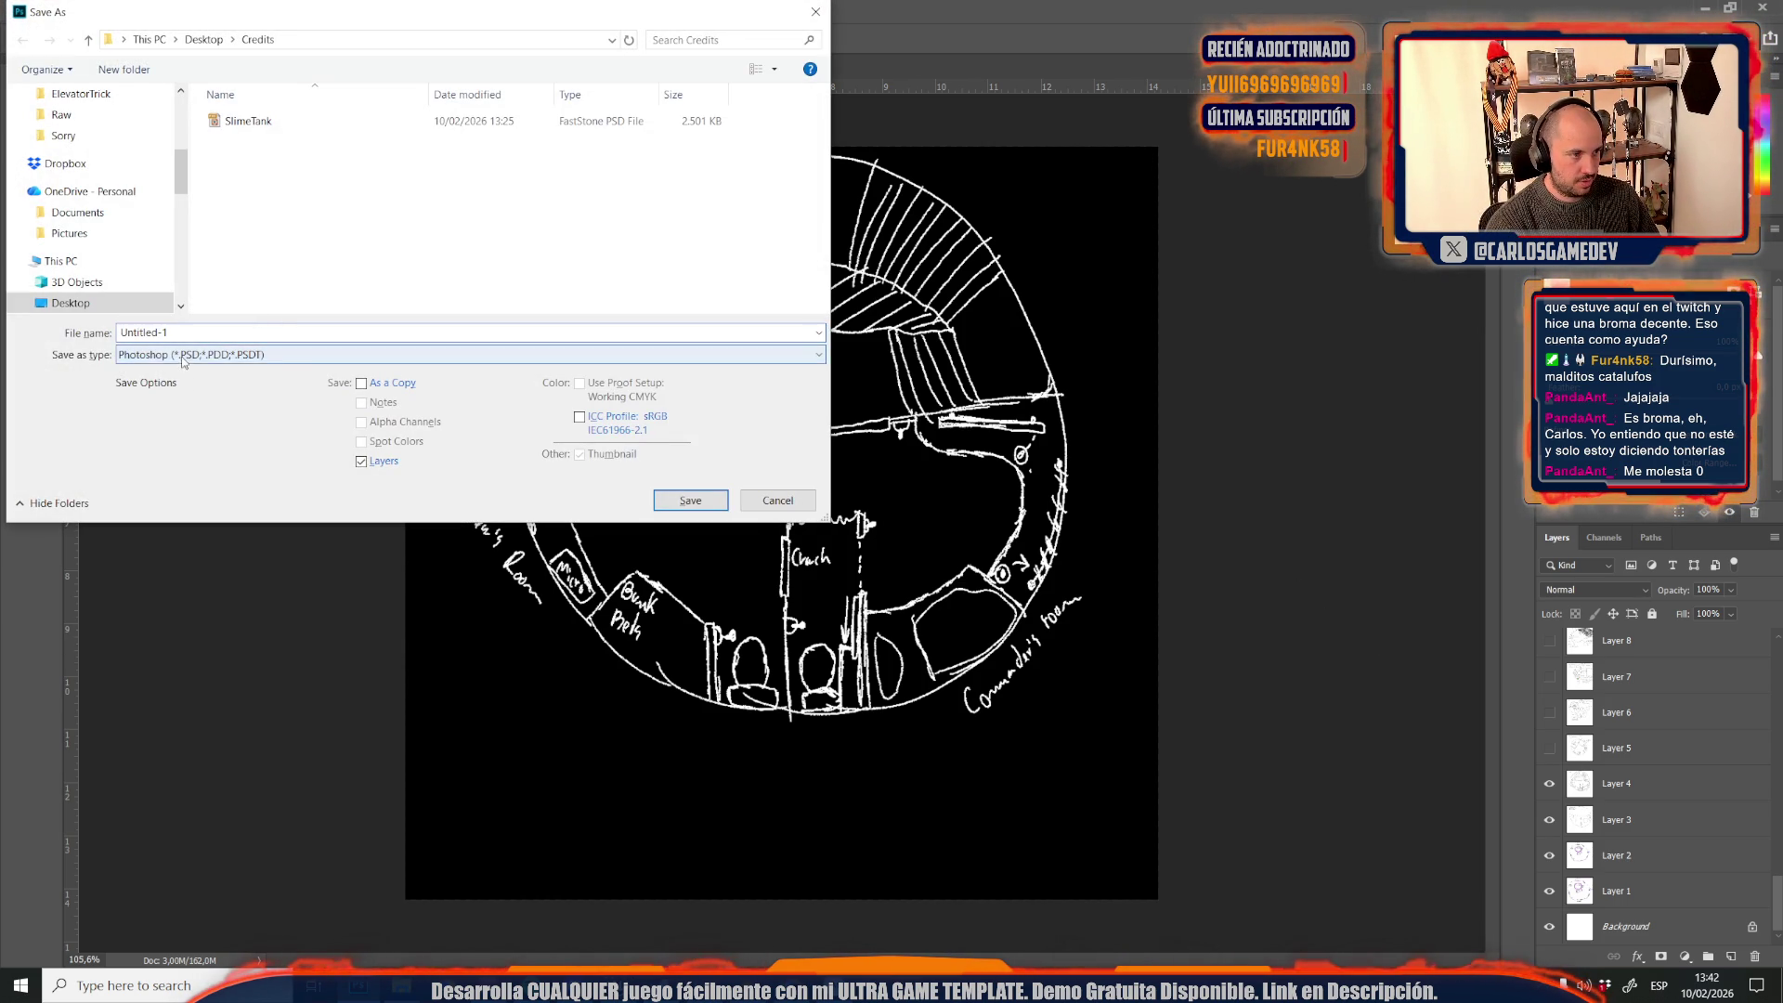
pyautogui.click(148, 497)
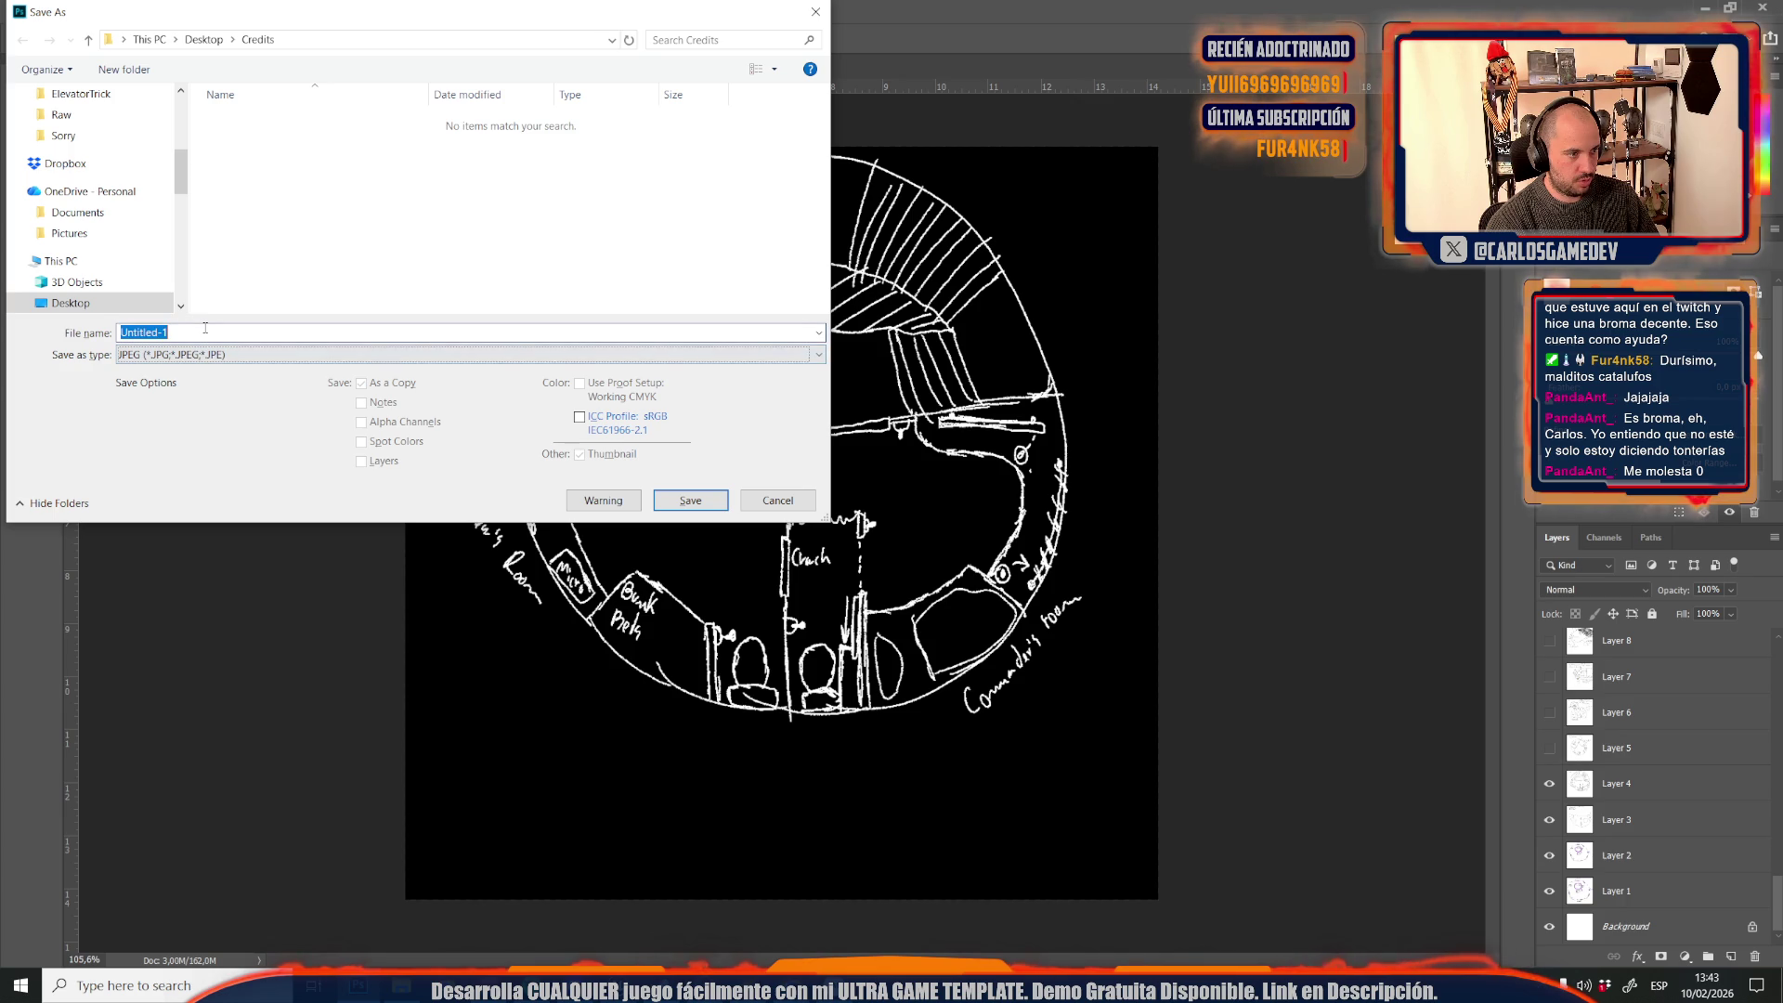
pyautogui.write('Credits01')
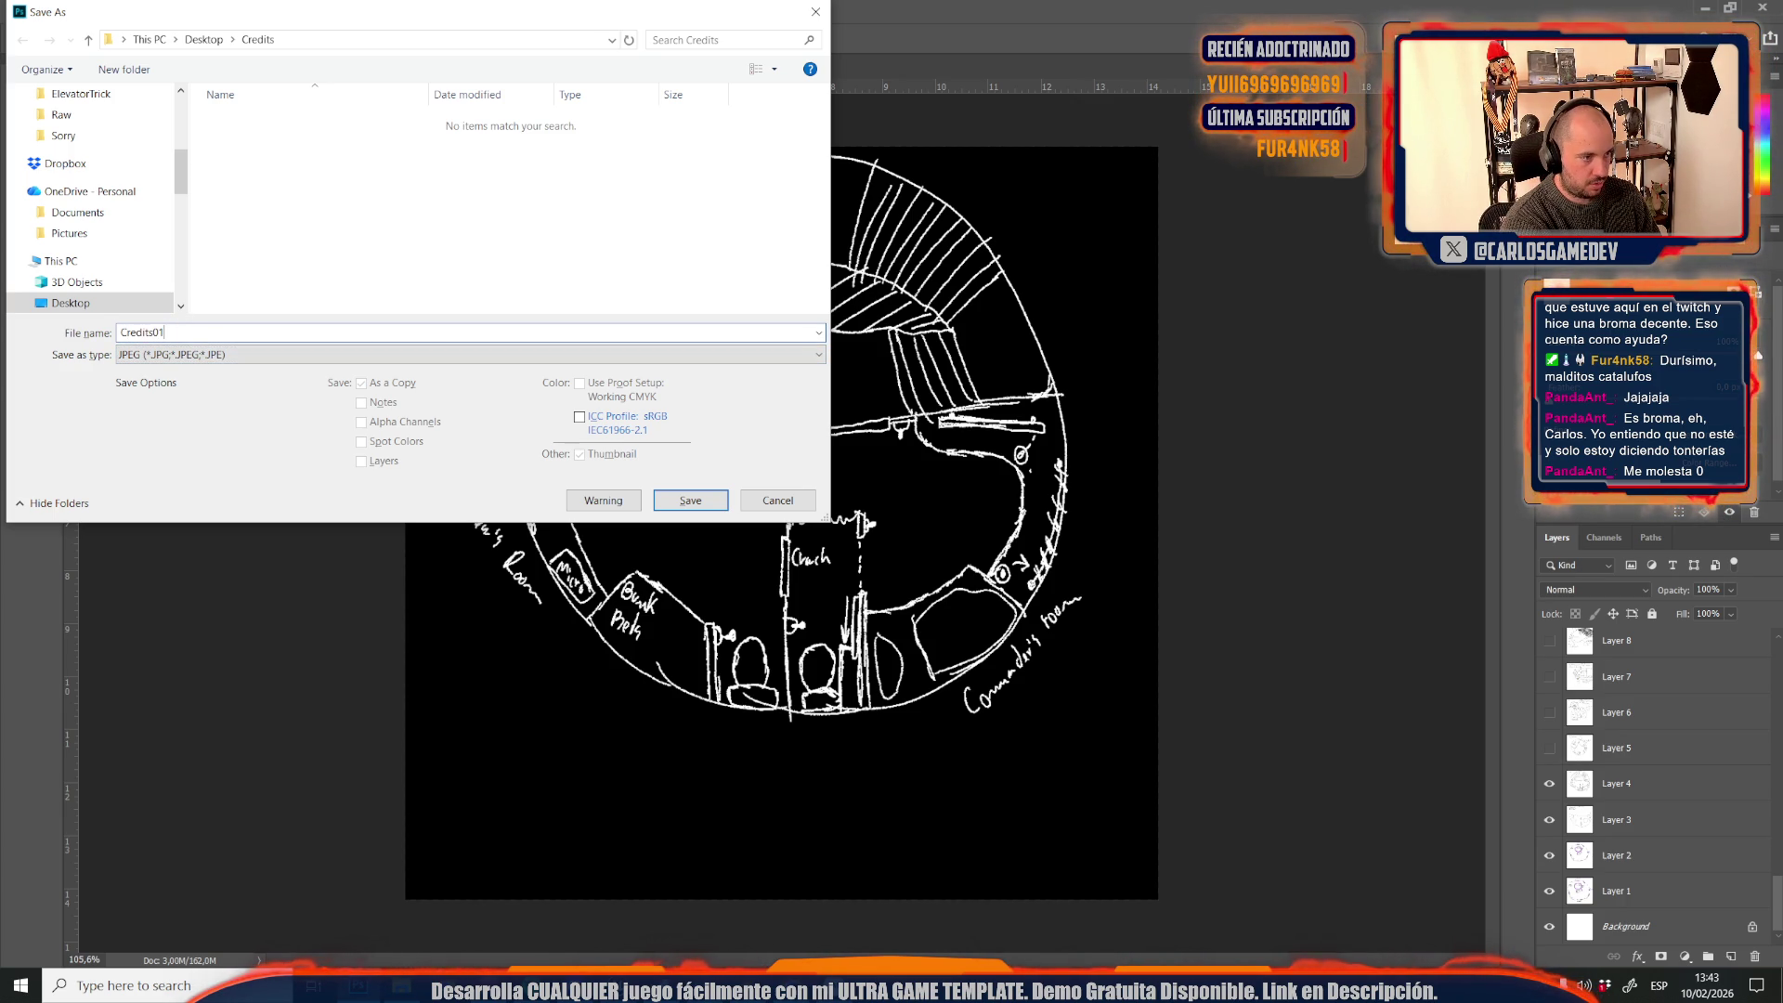
pyautogui.press('Tab')
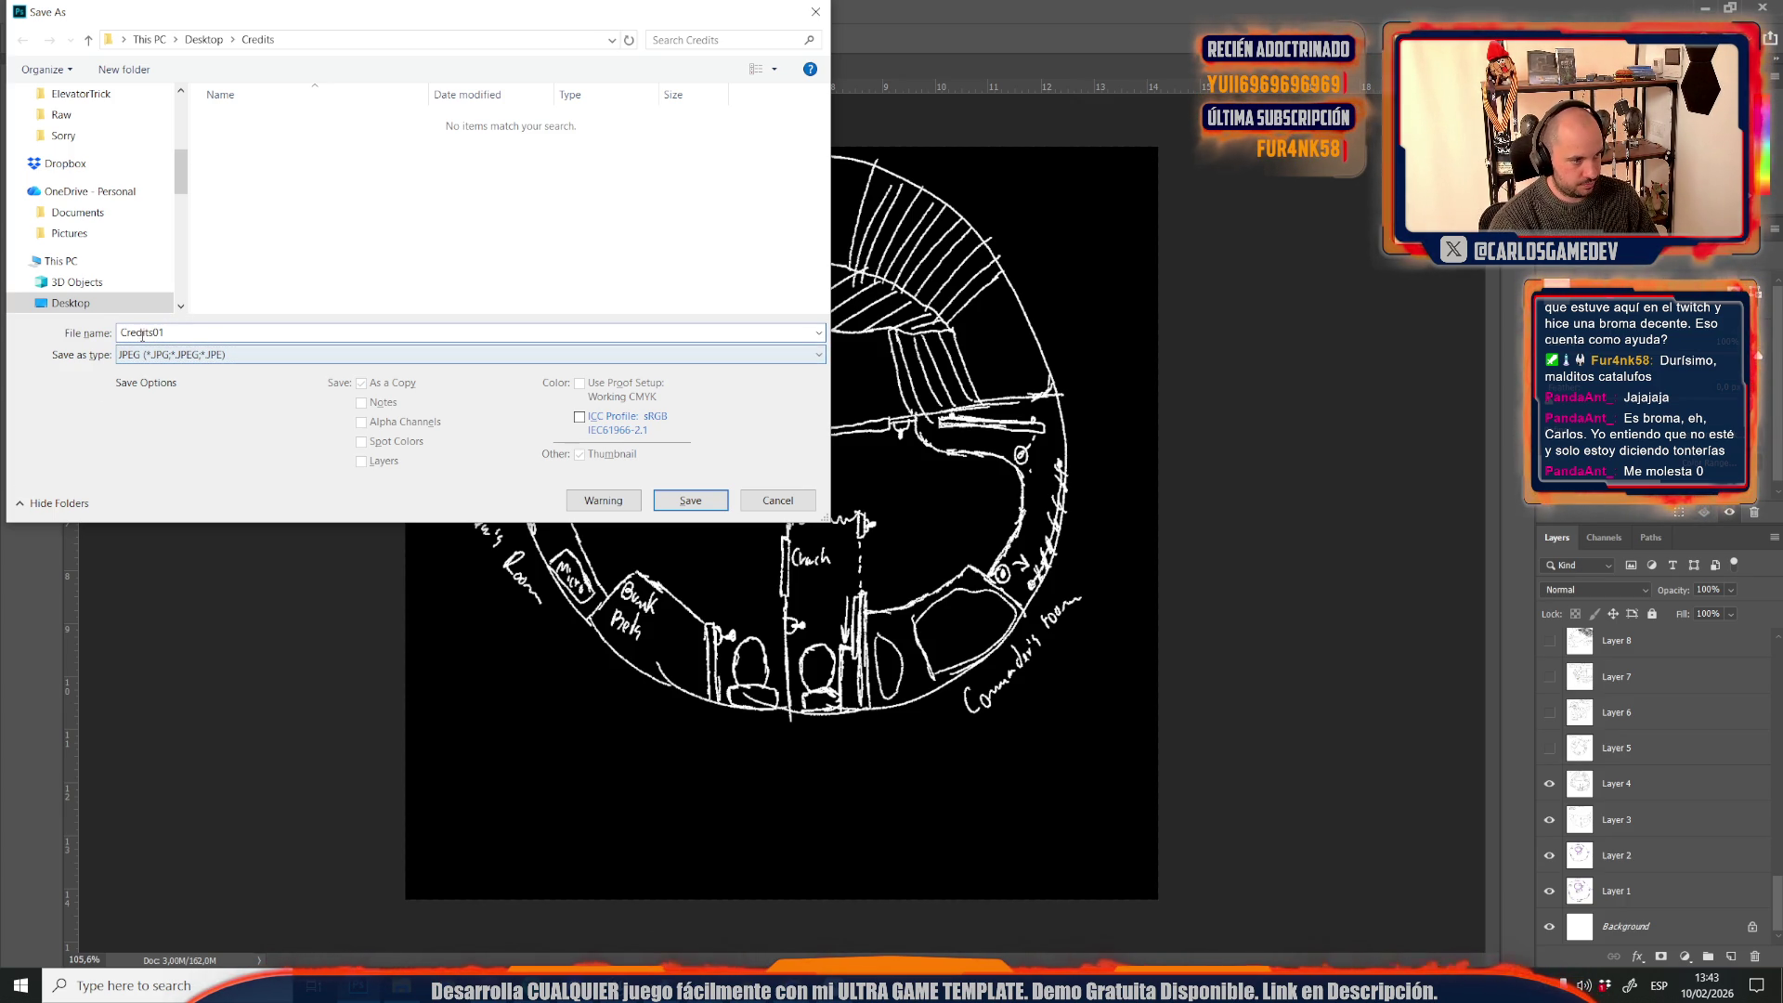
pyautogui.click(691, 501)
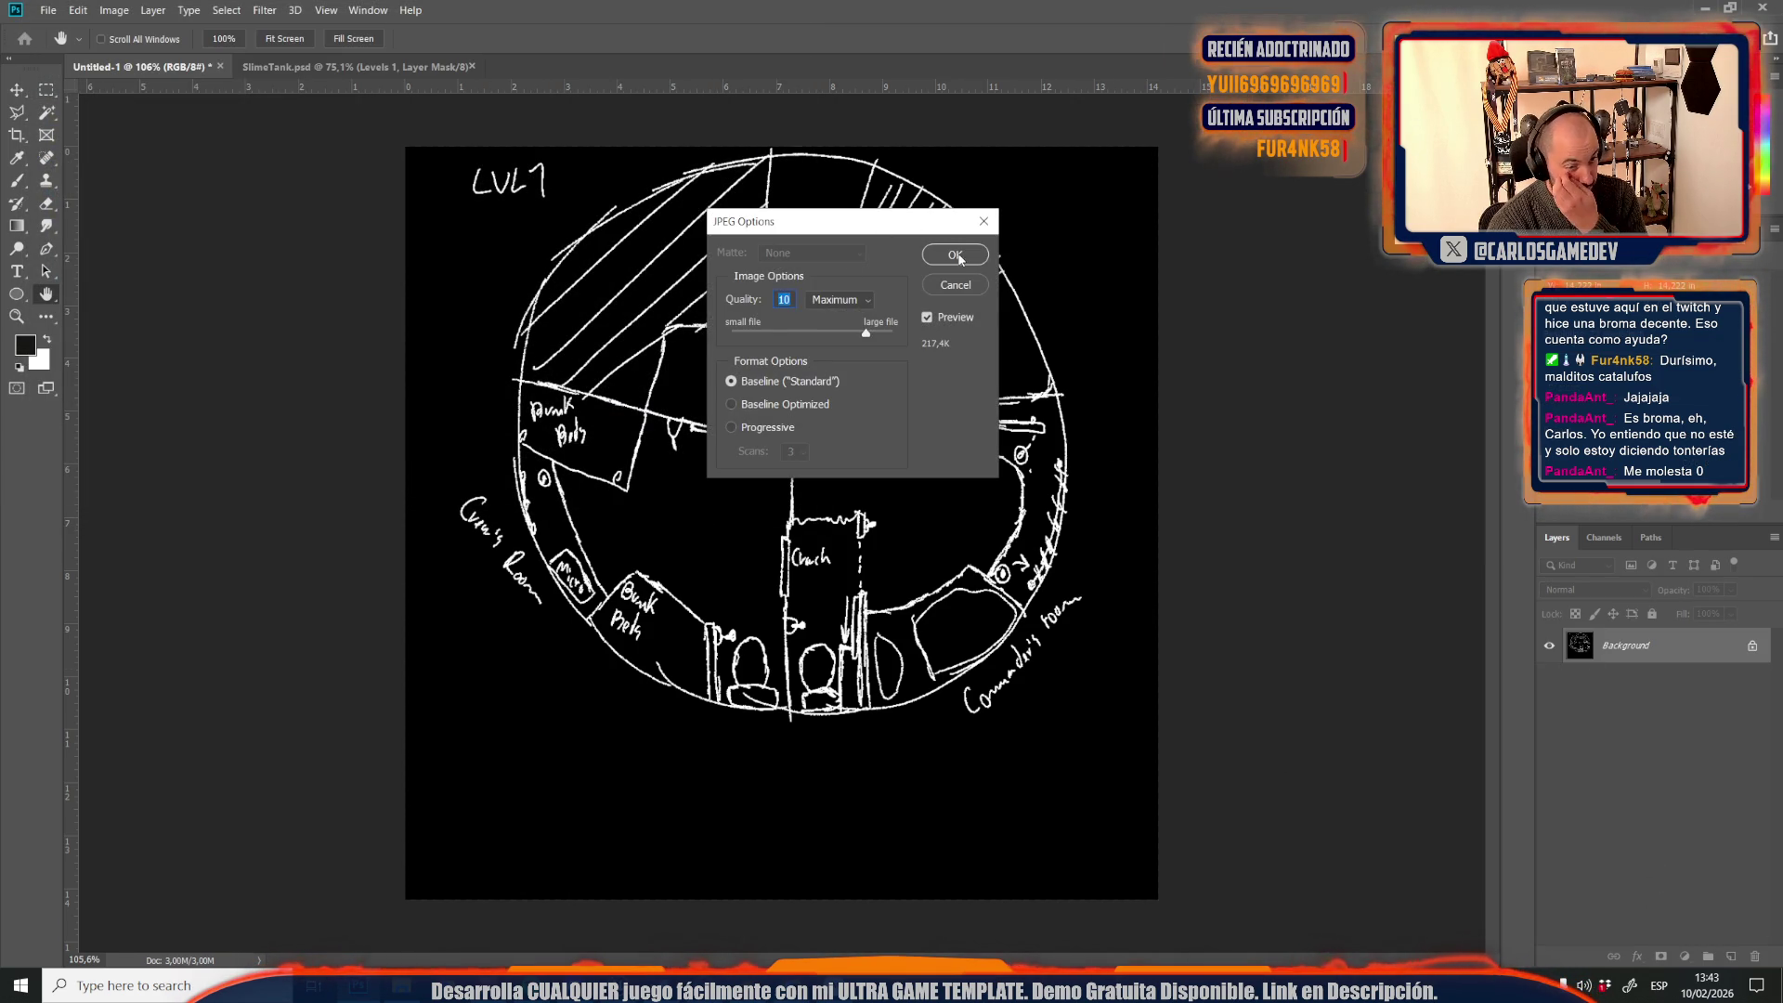
pyautogui.click(955, 254)
pyautogui.scroll(-10, 1628, 786)
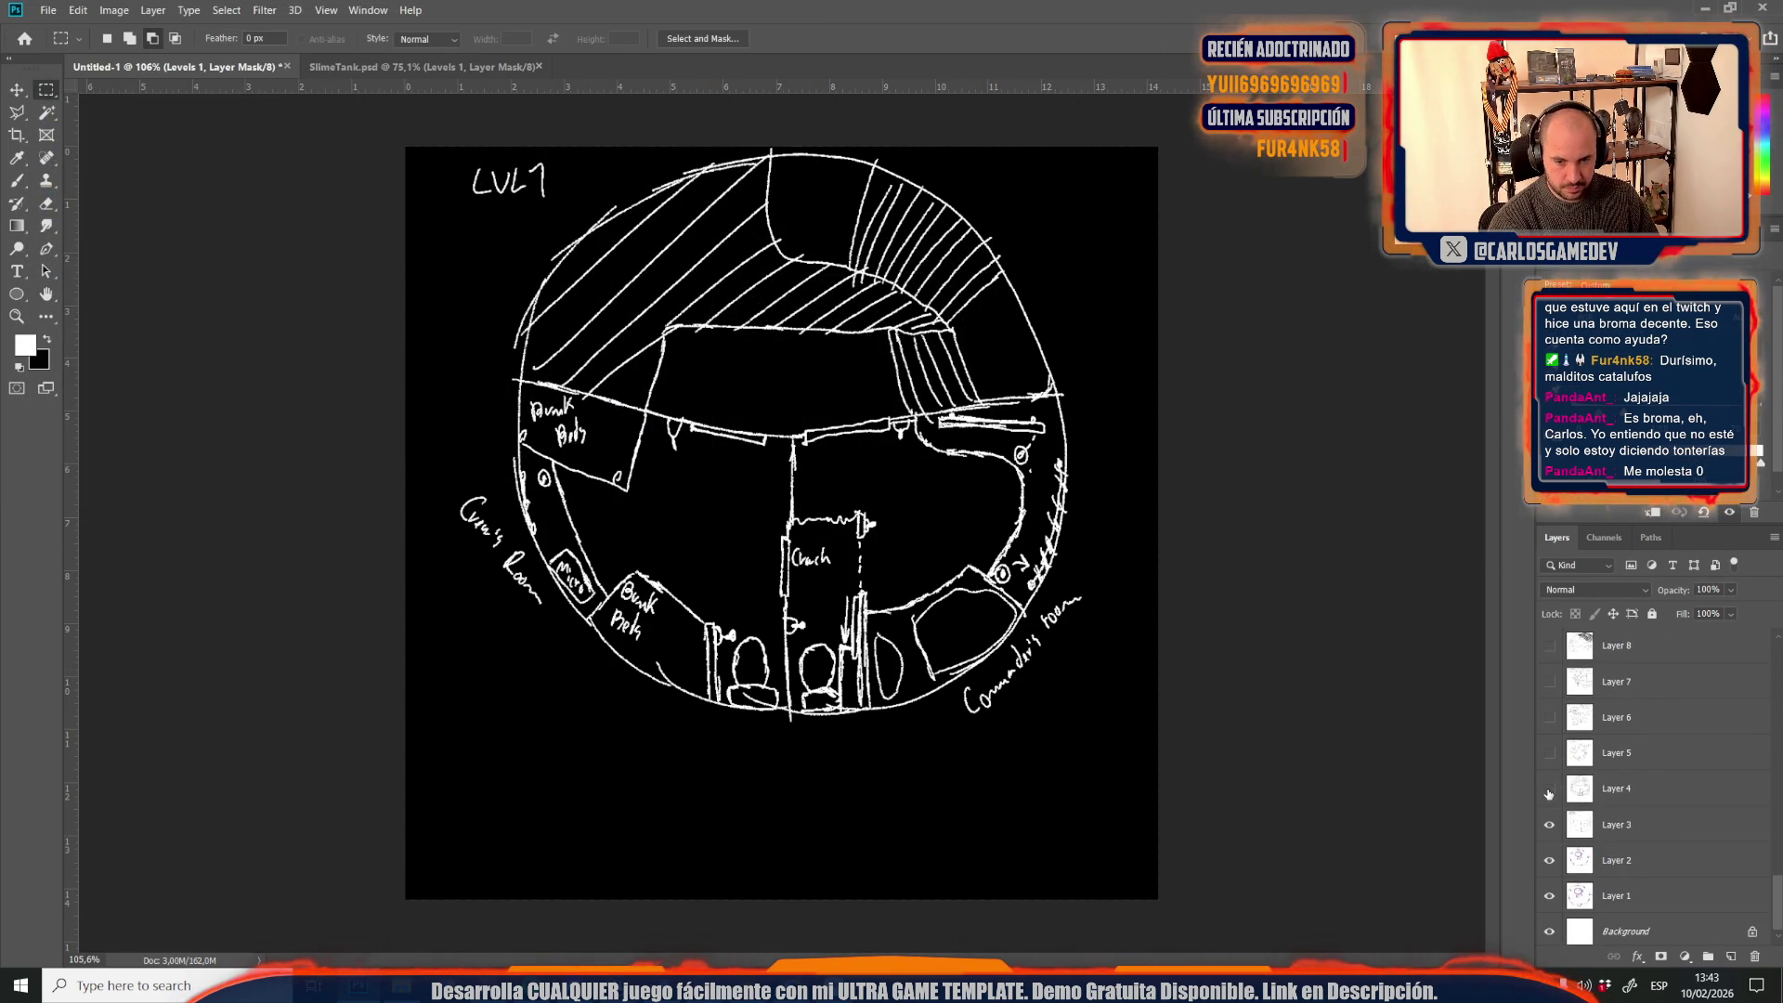
# Toggle Layer 4's hatched sketch and show Layer 5's calibration room sketch
pyautogui.click(1549, 788)
pyautogui.click(1549, 788)
pyautogui.click(1549, 753)
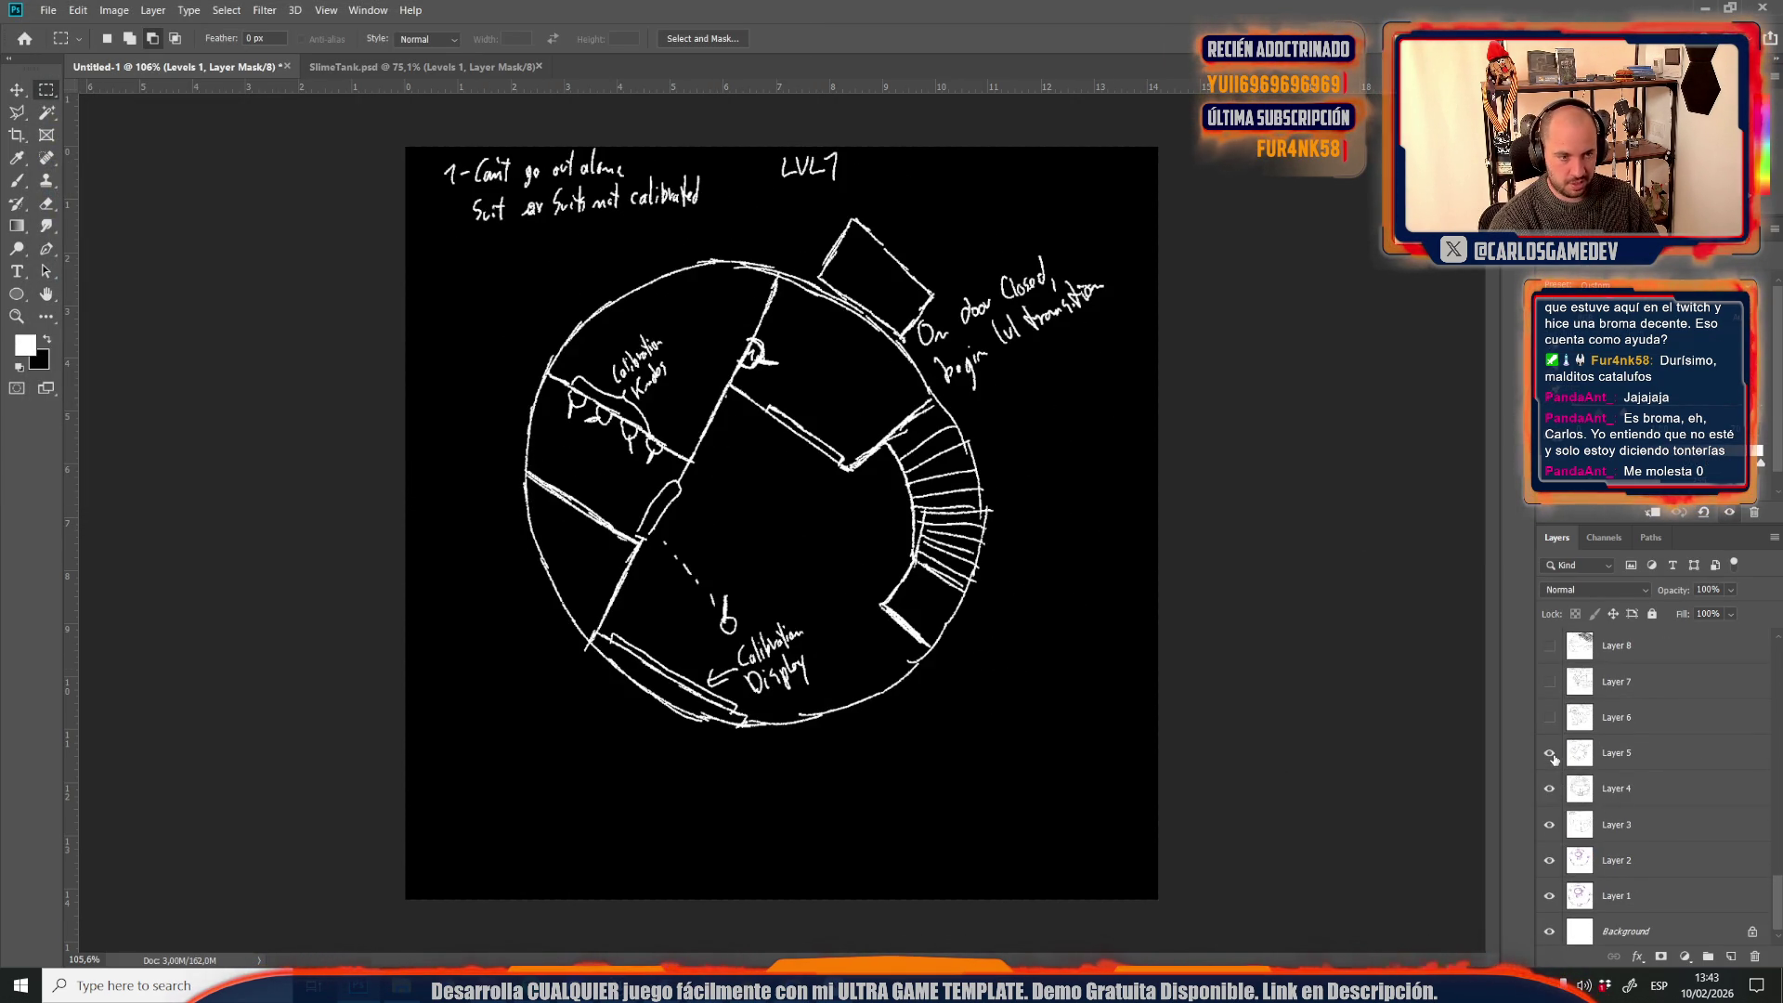
# Save the sketch as JPEG 'Credits02' and float the Layers panel as a window
pyautogui.hotkey('ctrl', 's')
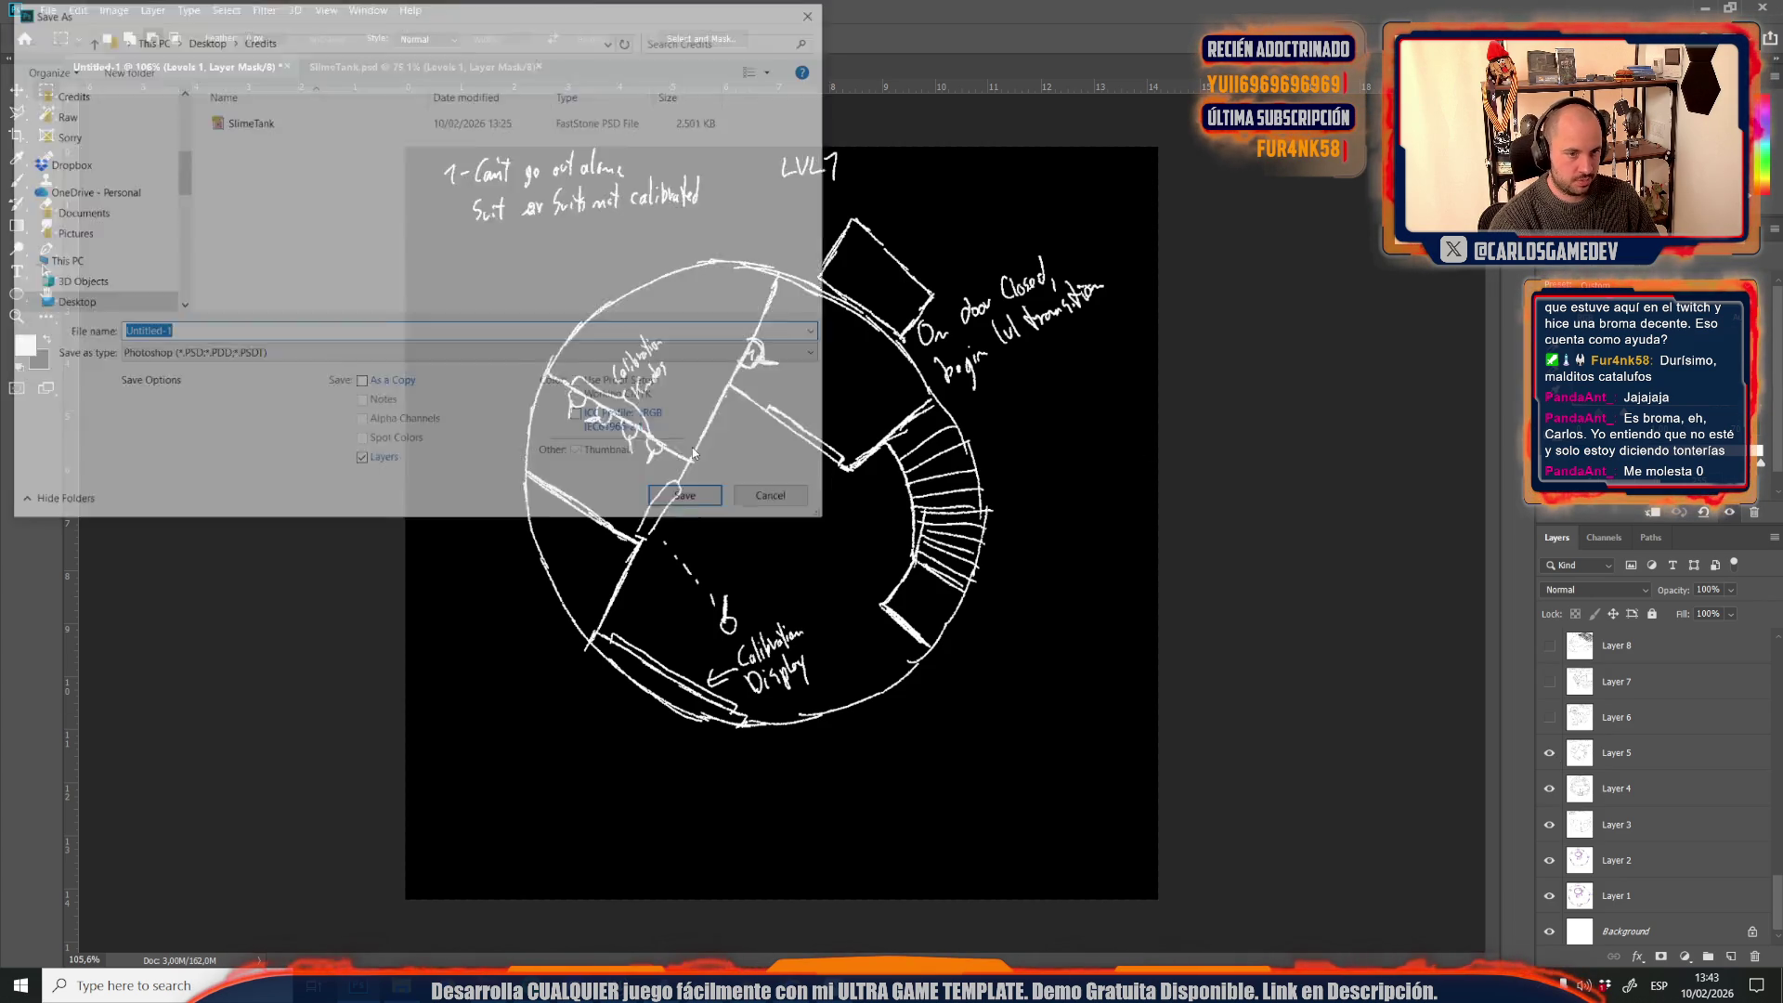
pyautogui.click(278, 354)
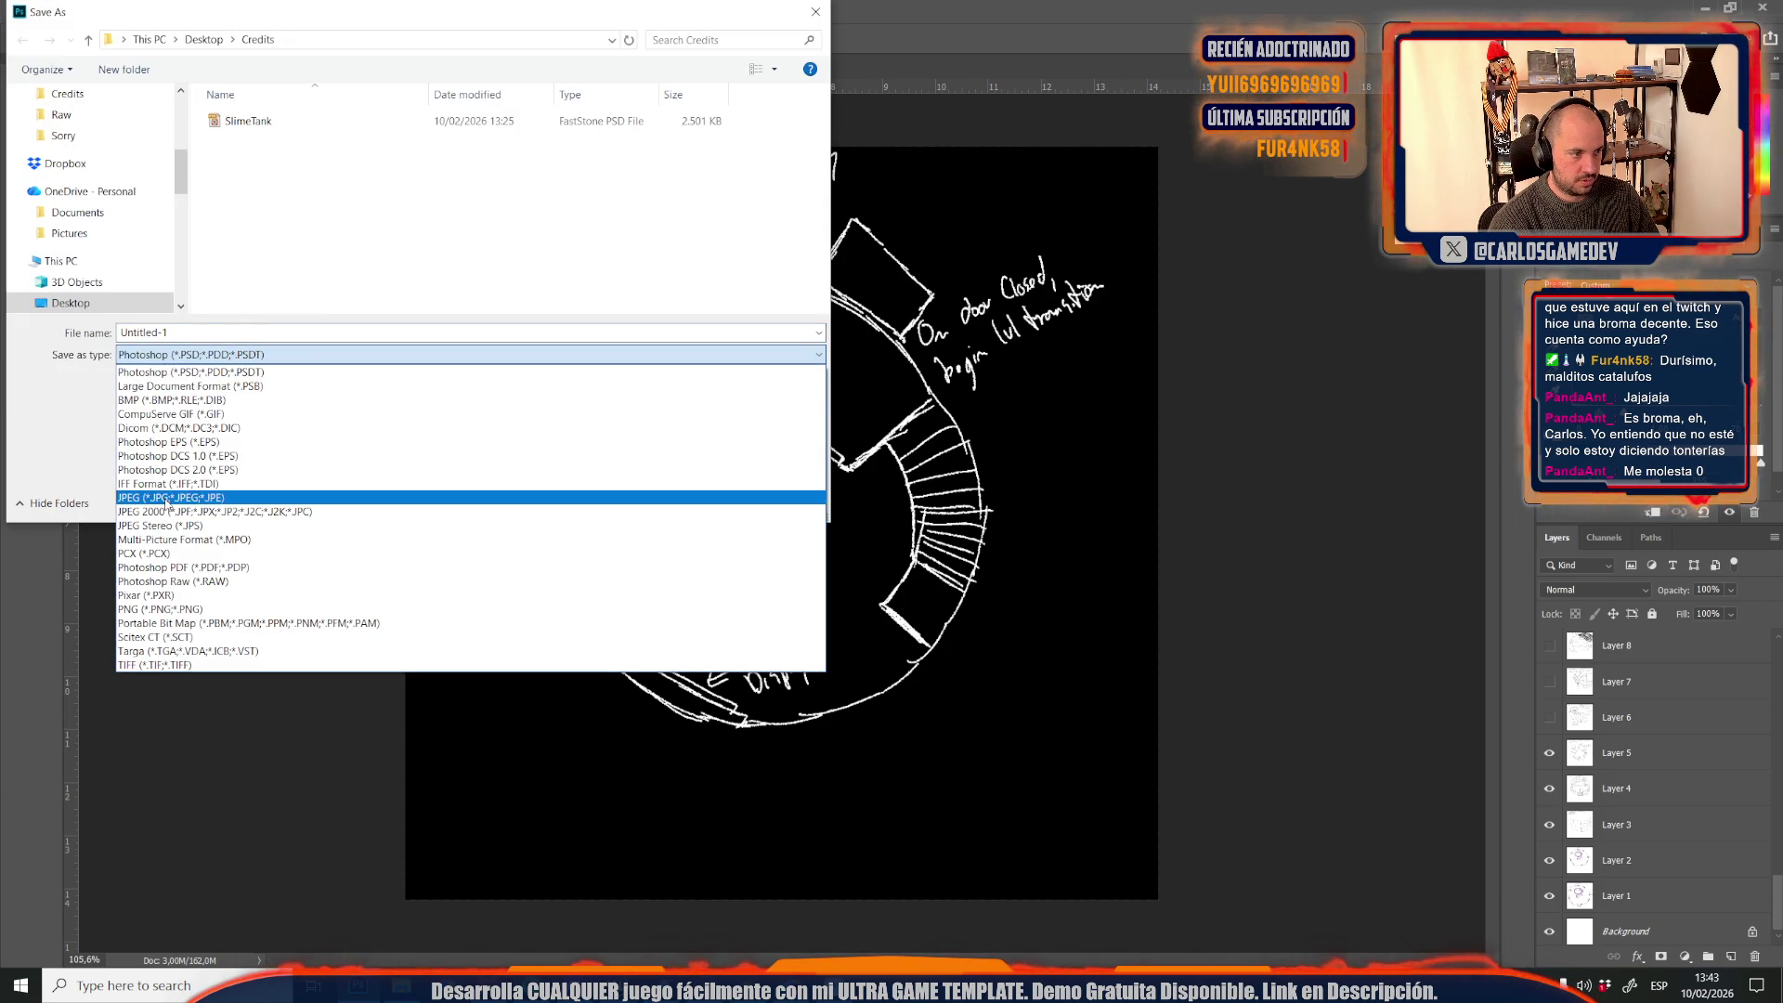
pyautogui.click(185, 500)
pyautogui.write('Credits02')
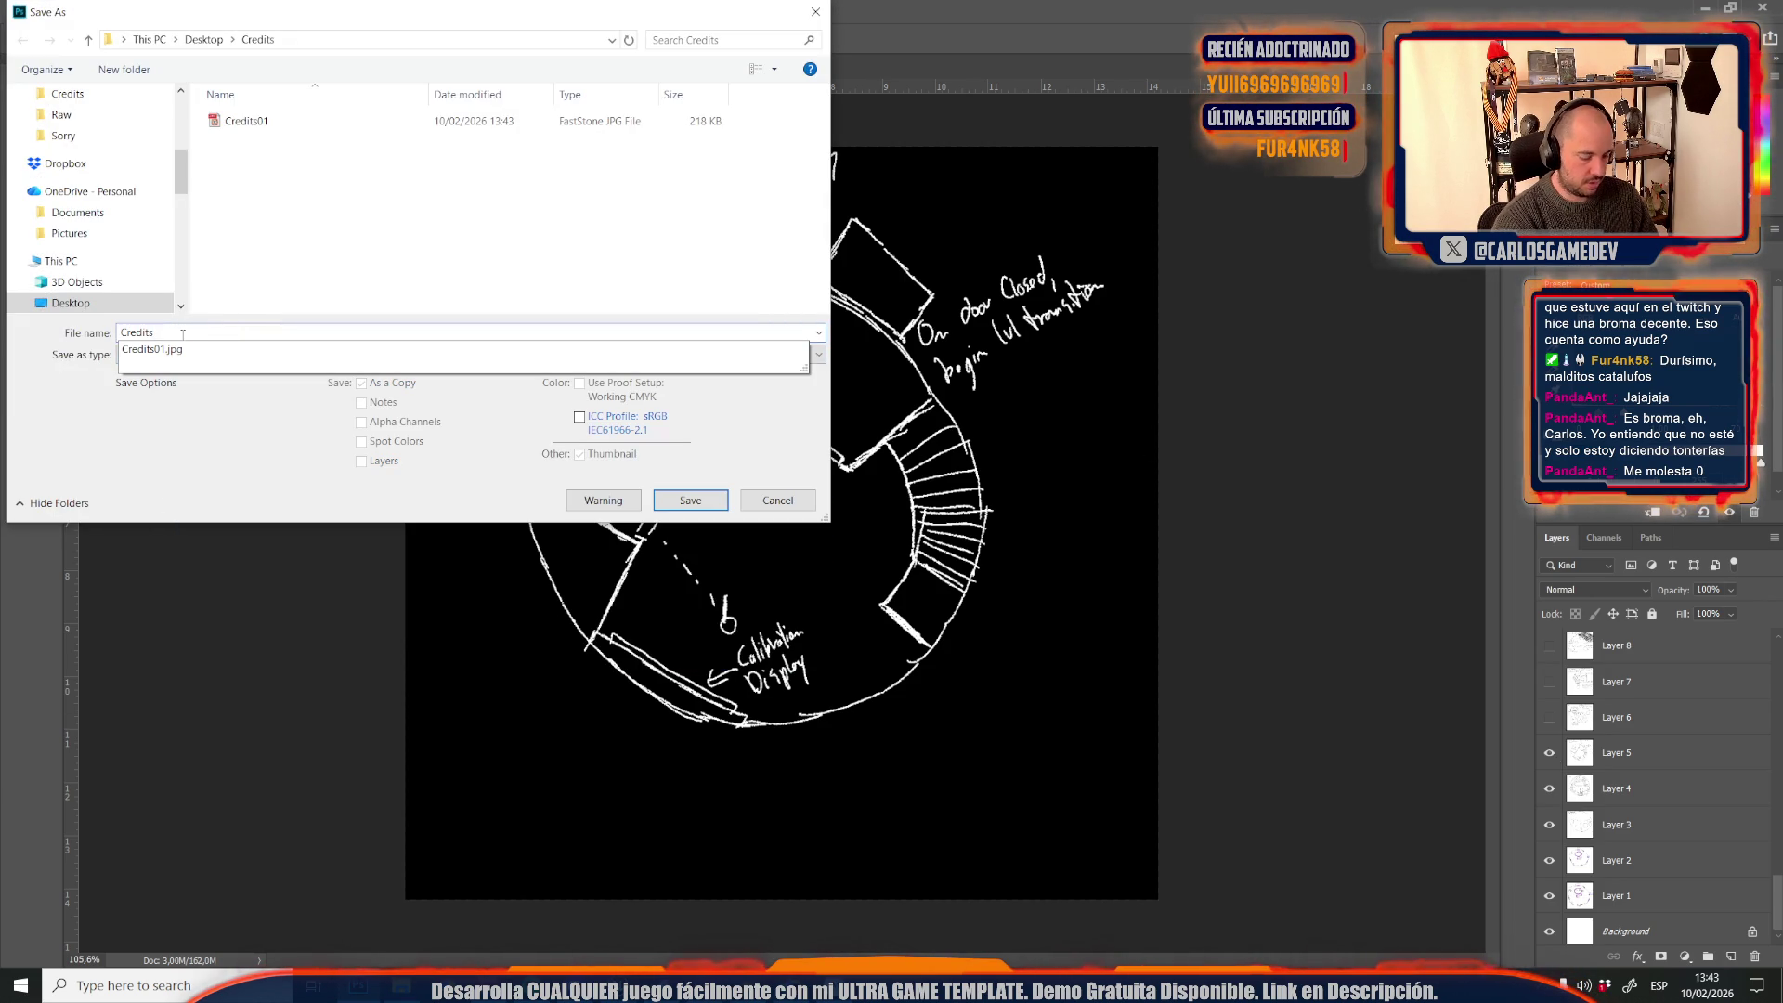
pyautogui.press('Return')
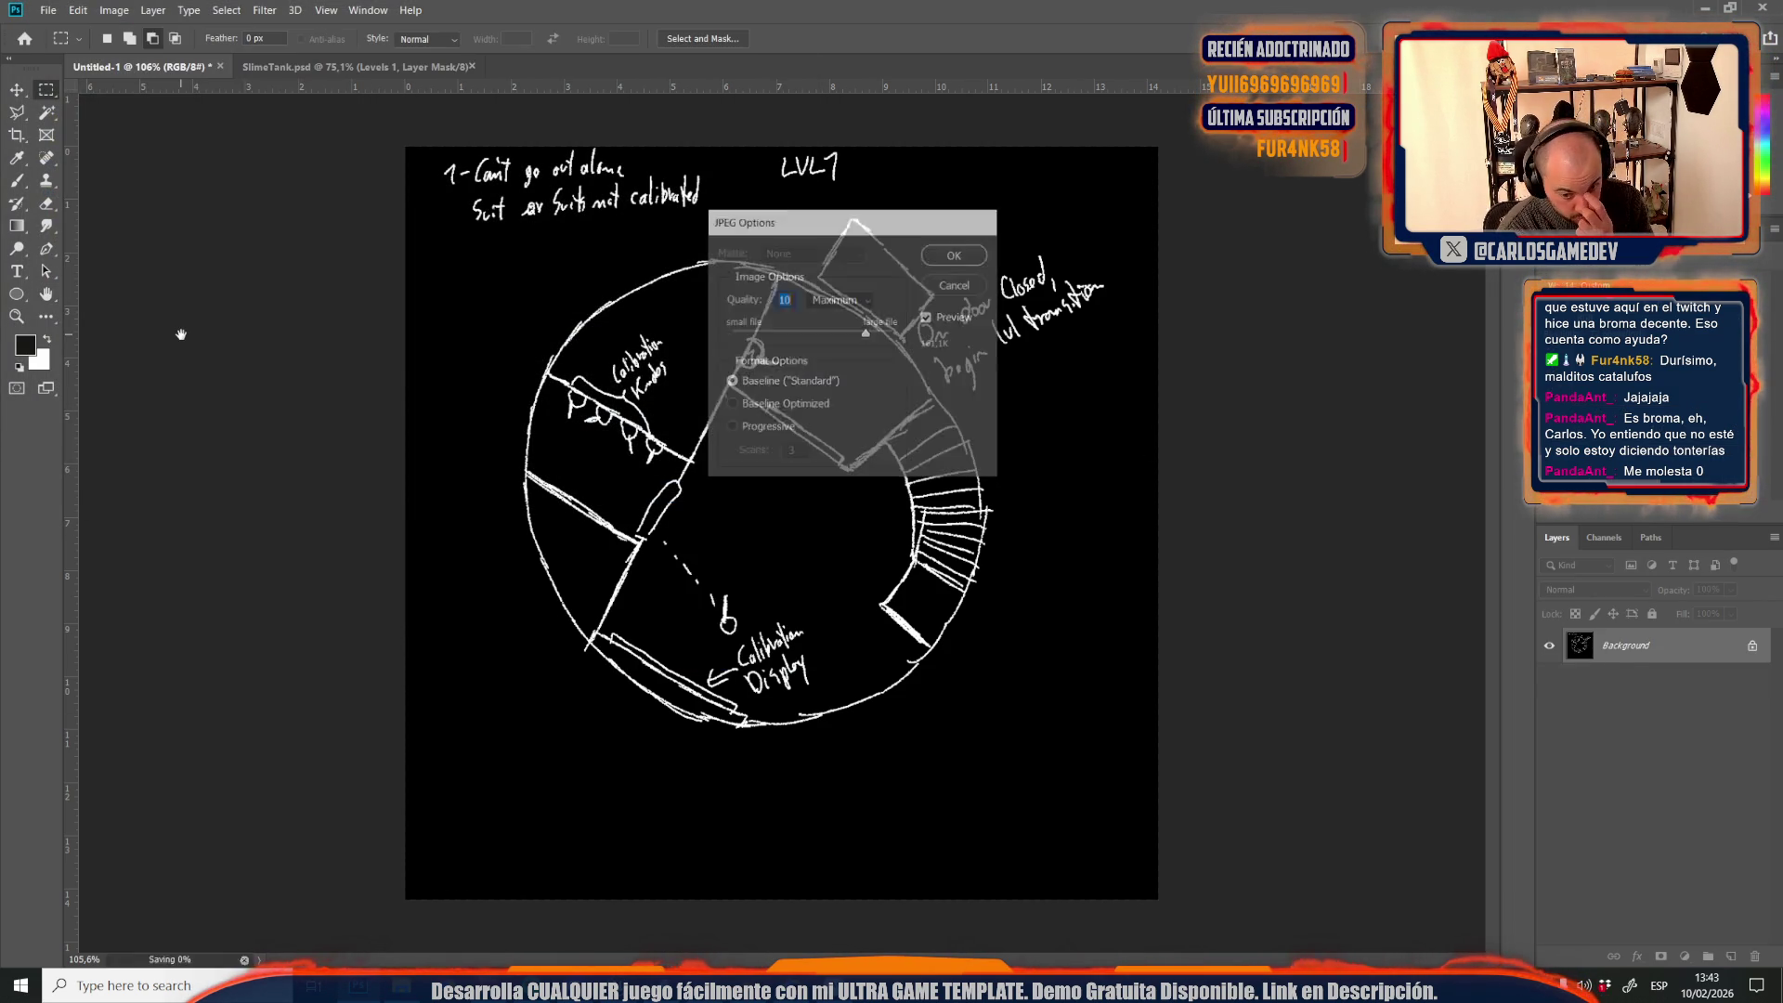
pyautogui.press('Return')
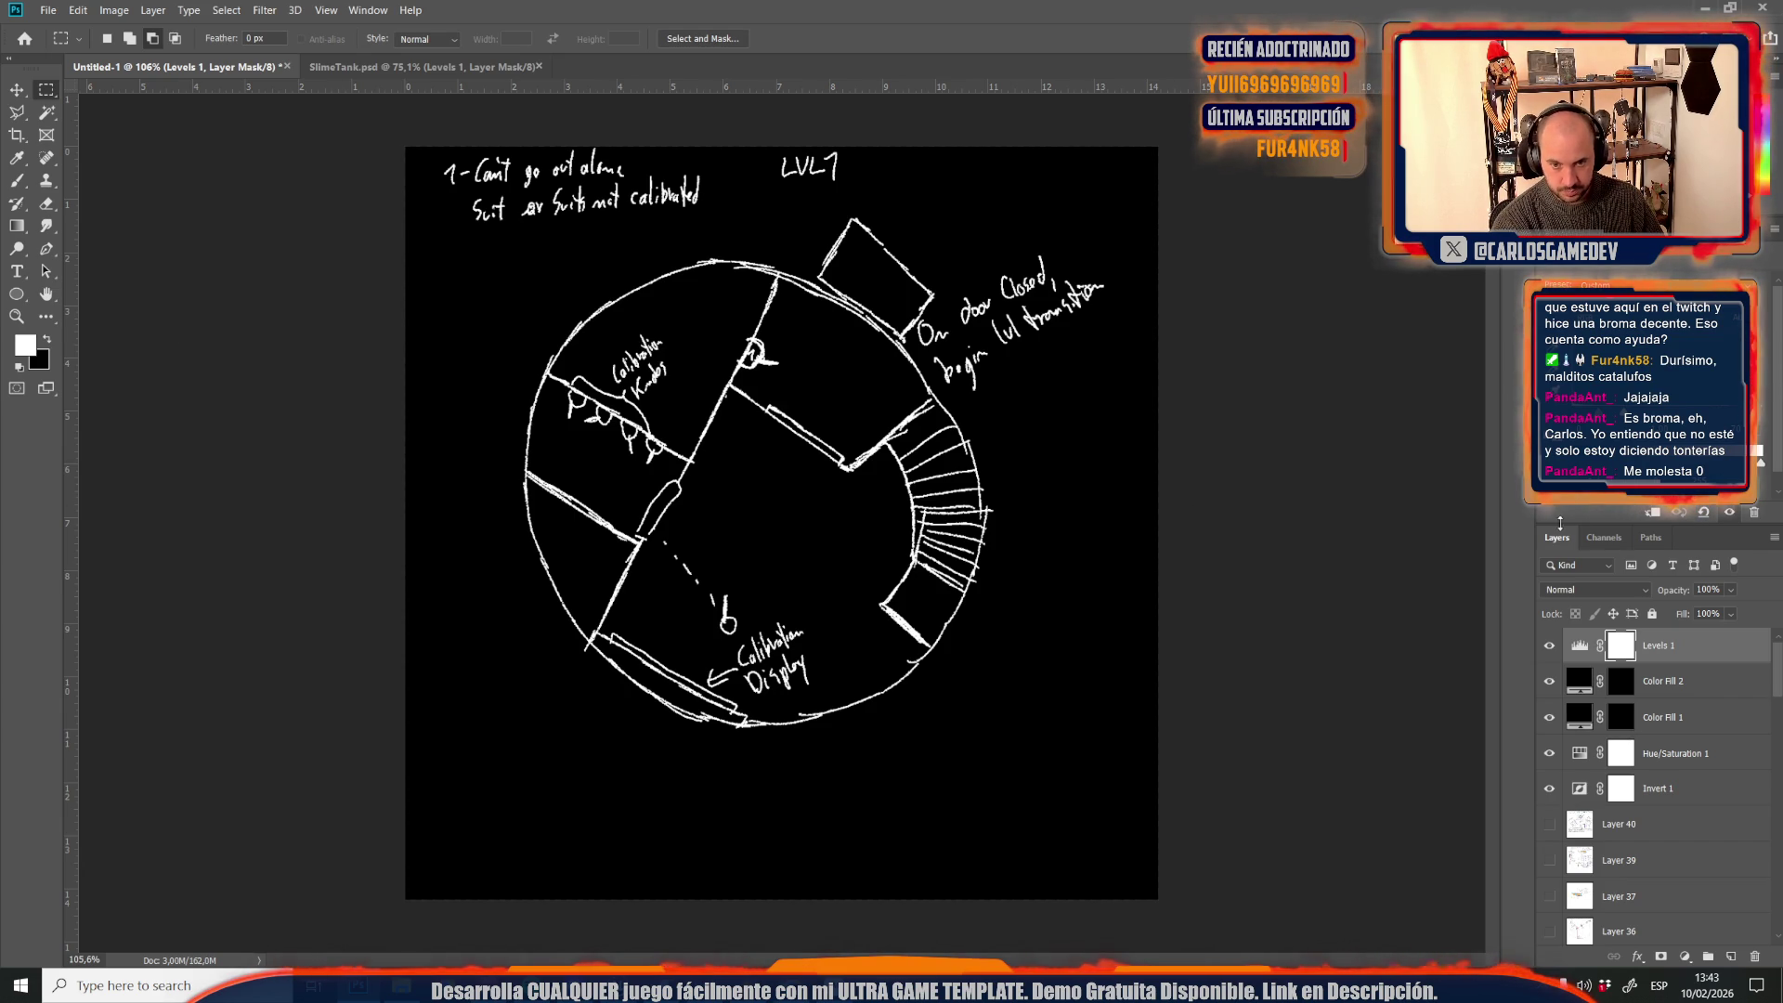
pyautogui.moveTo(1557, 537); pyautogui.dragTo(1245, 134)
# Delete Layer 12 and make Layer 7's LVL3 sketch visible and active
pyautogui.scroll(-5, 1322, 715)
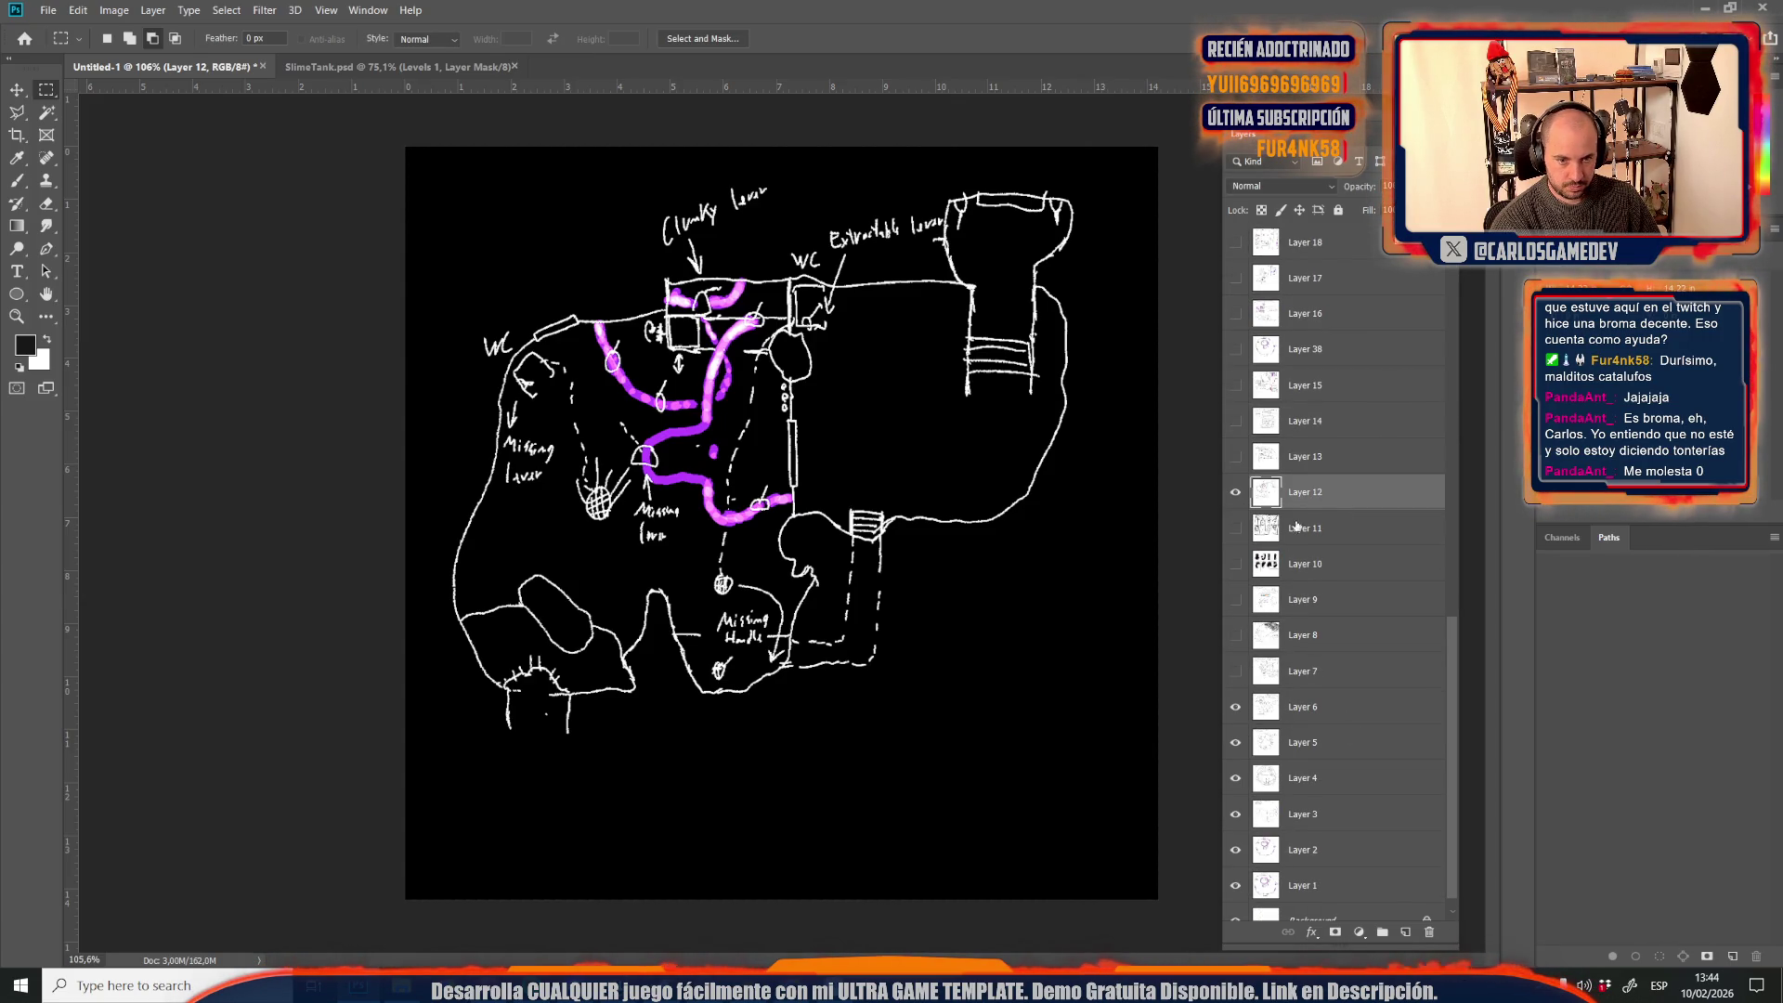
pyautogui.press('Delete')
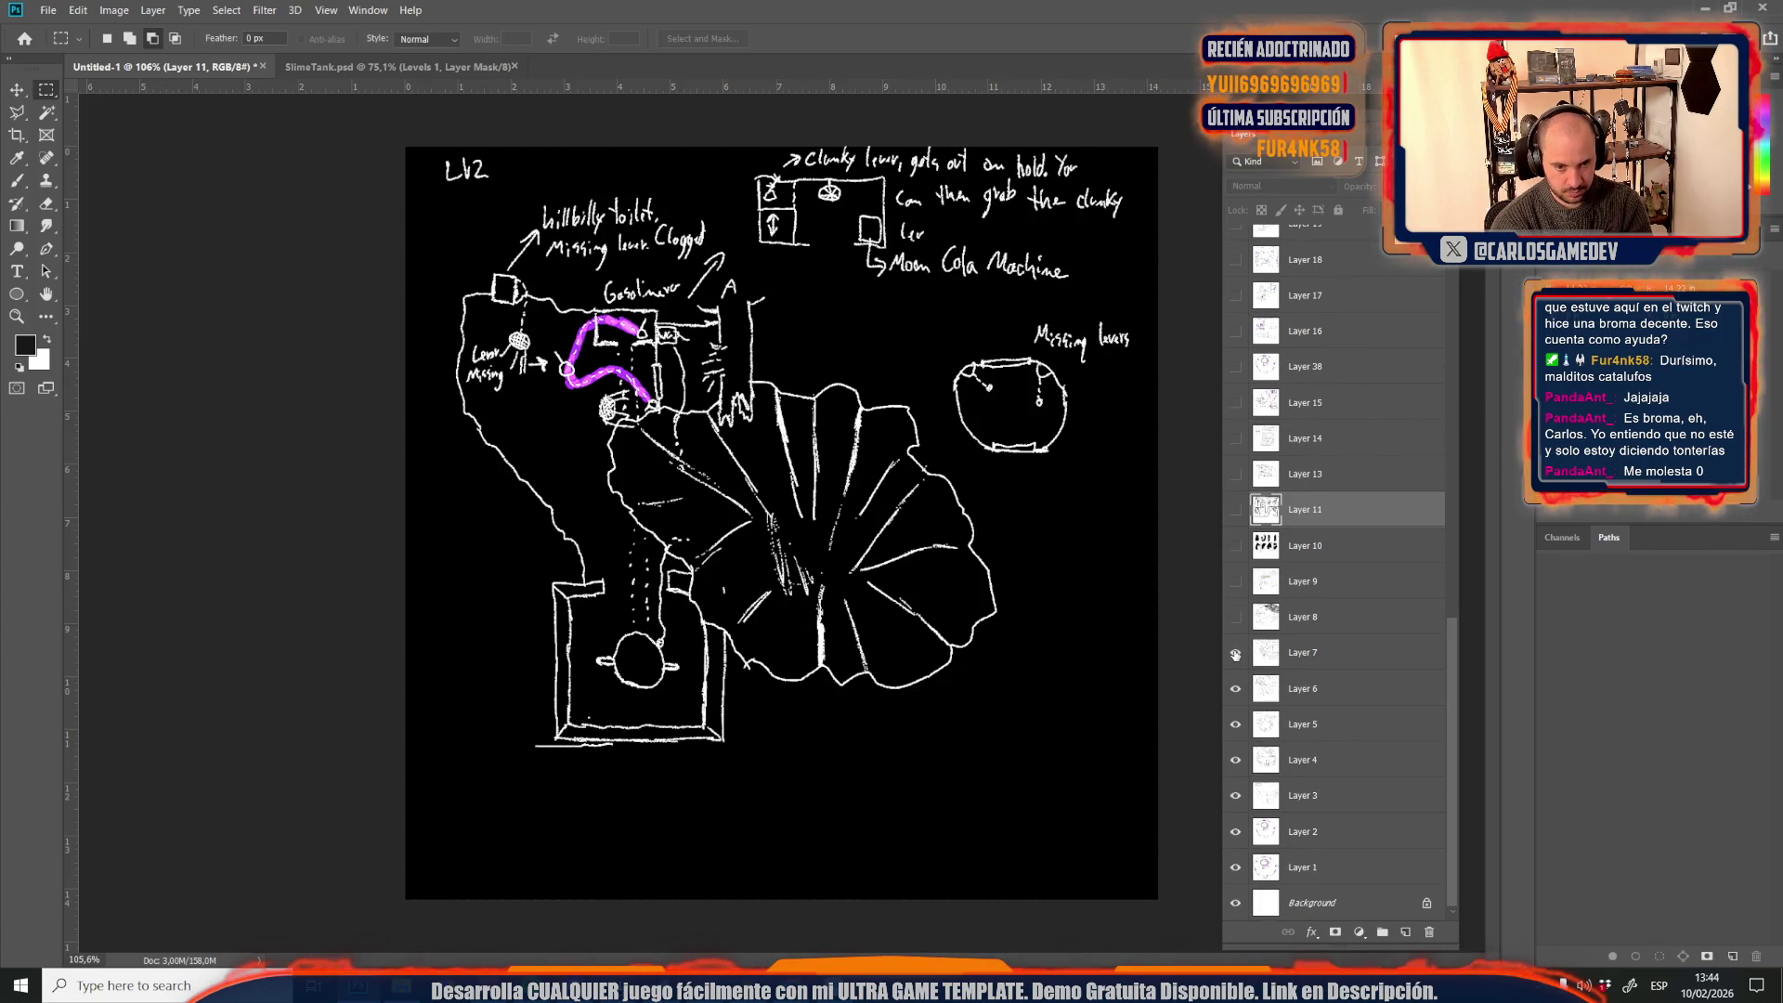
pyautogui.click(1236, 653)
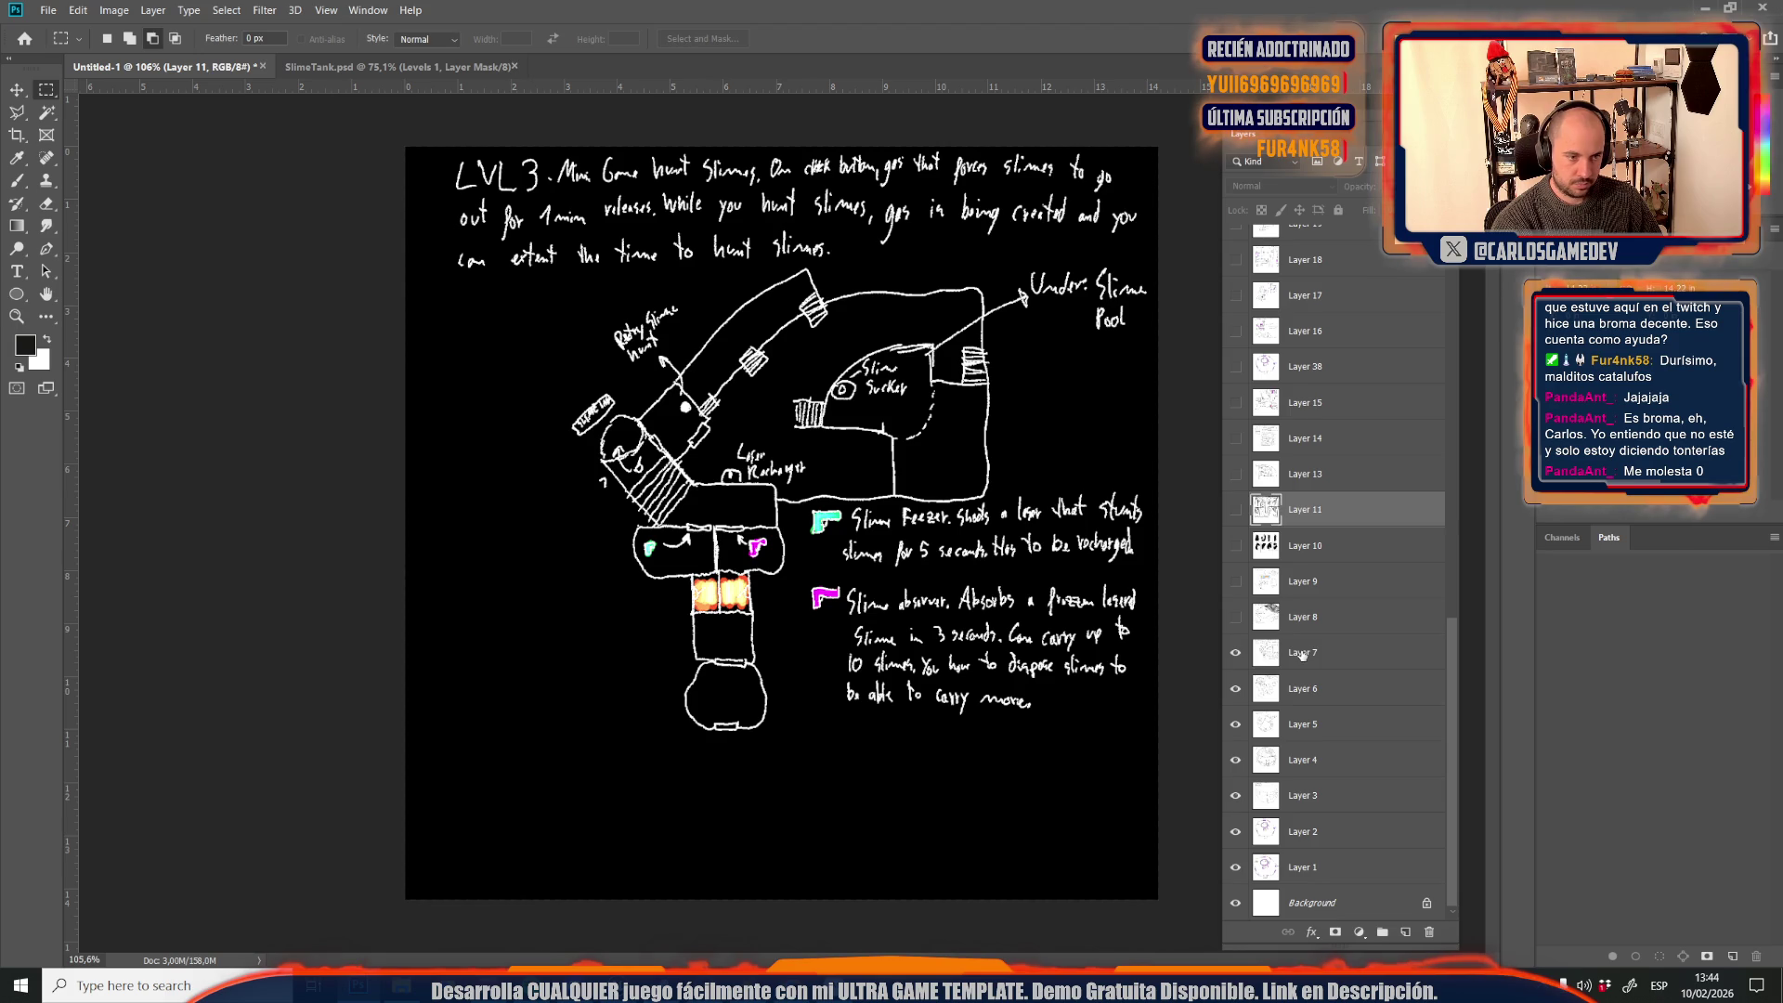
pyautogui.click(1249, 652)
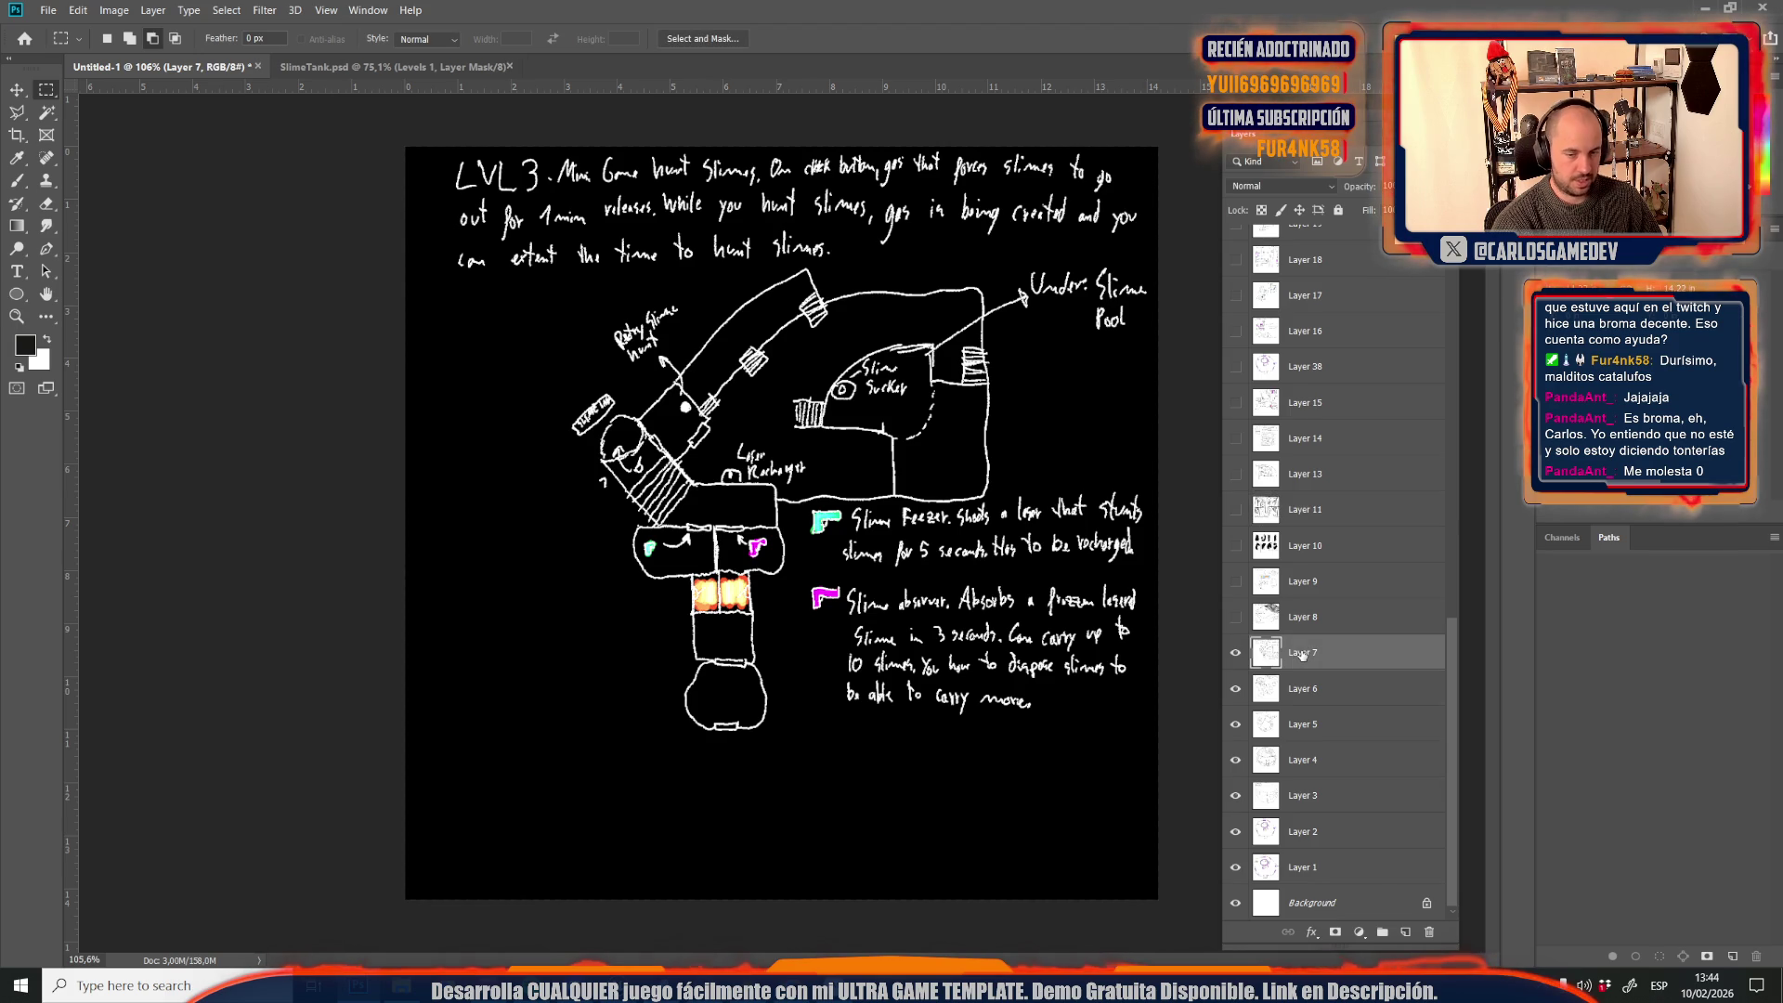
# Preview the Layer 8, Layer 17, Layer 16 and Slime Tank (Layer 38) sketches, hiding them again
pyautogui.click(1235, 620)
pyautogui.click(1236, 619)
pyautogui.click(1236, 620)
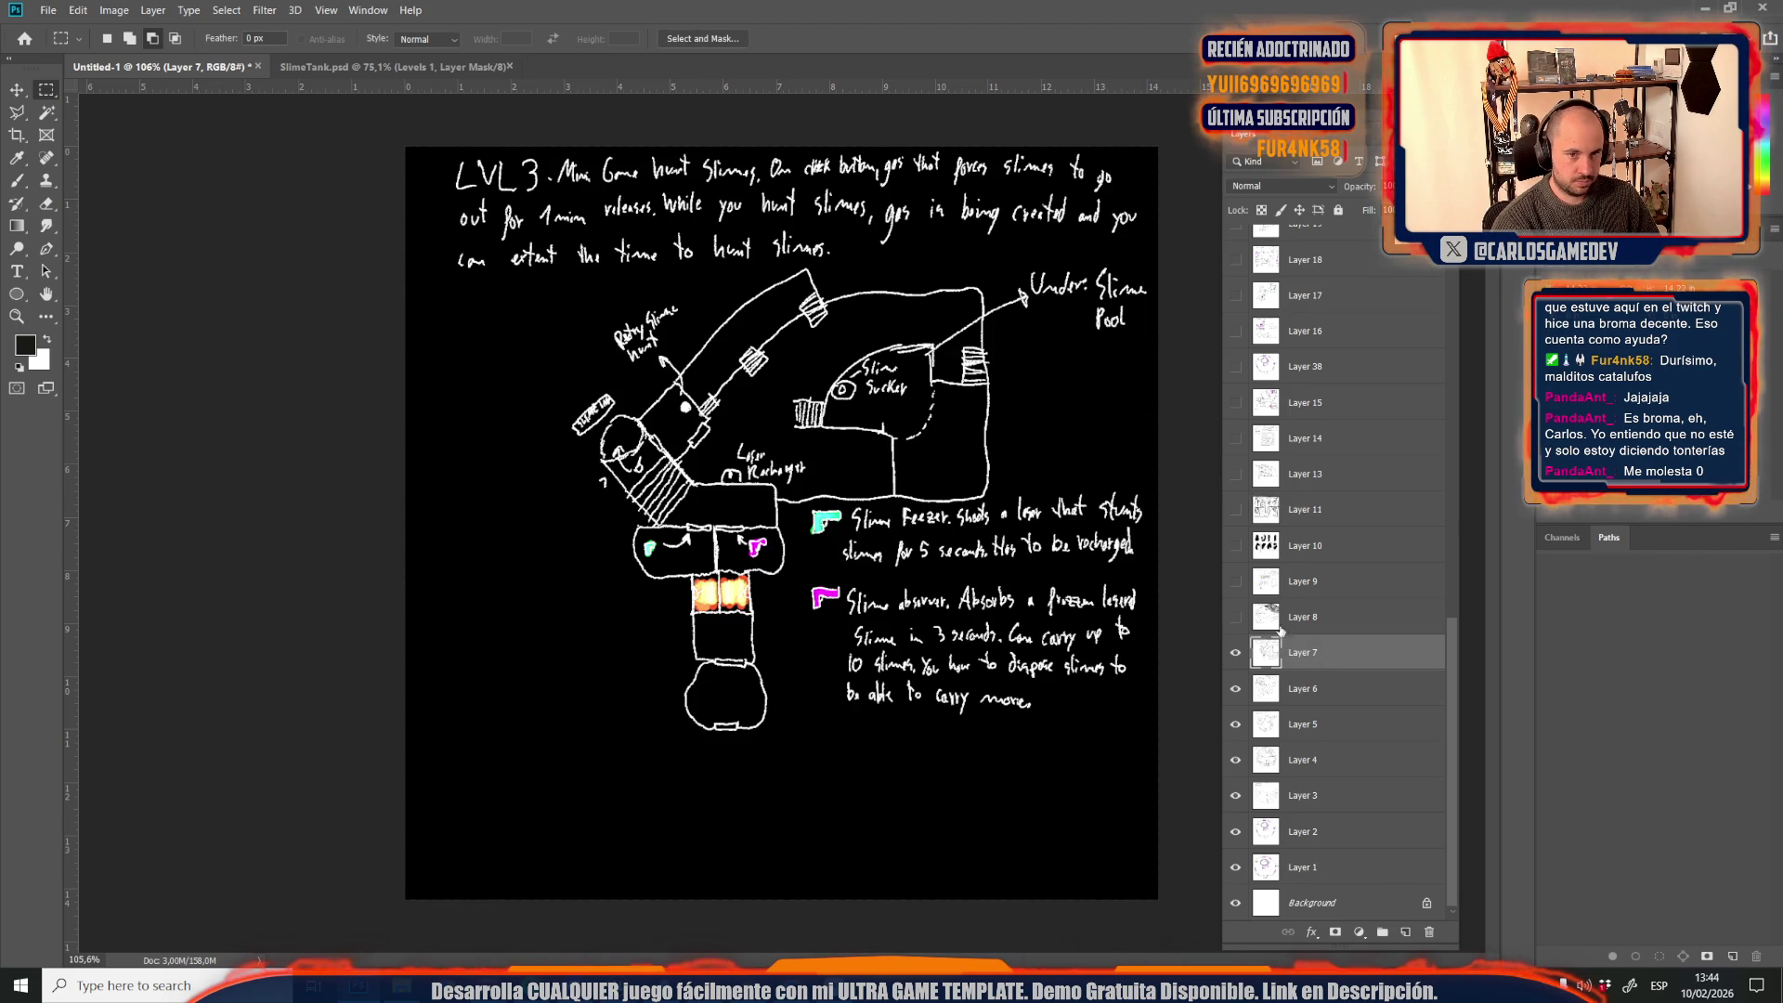
pyautogui.click(1236, 296)
pyautogui.click(1236, 331)
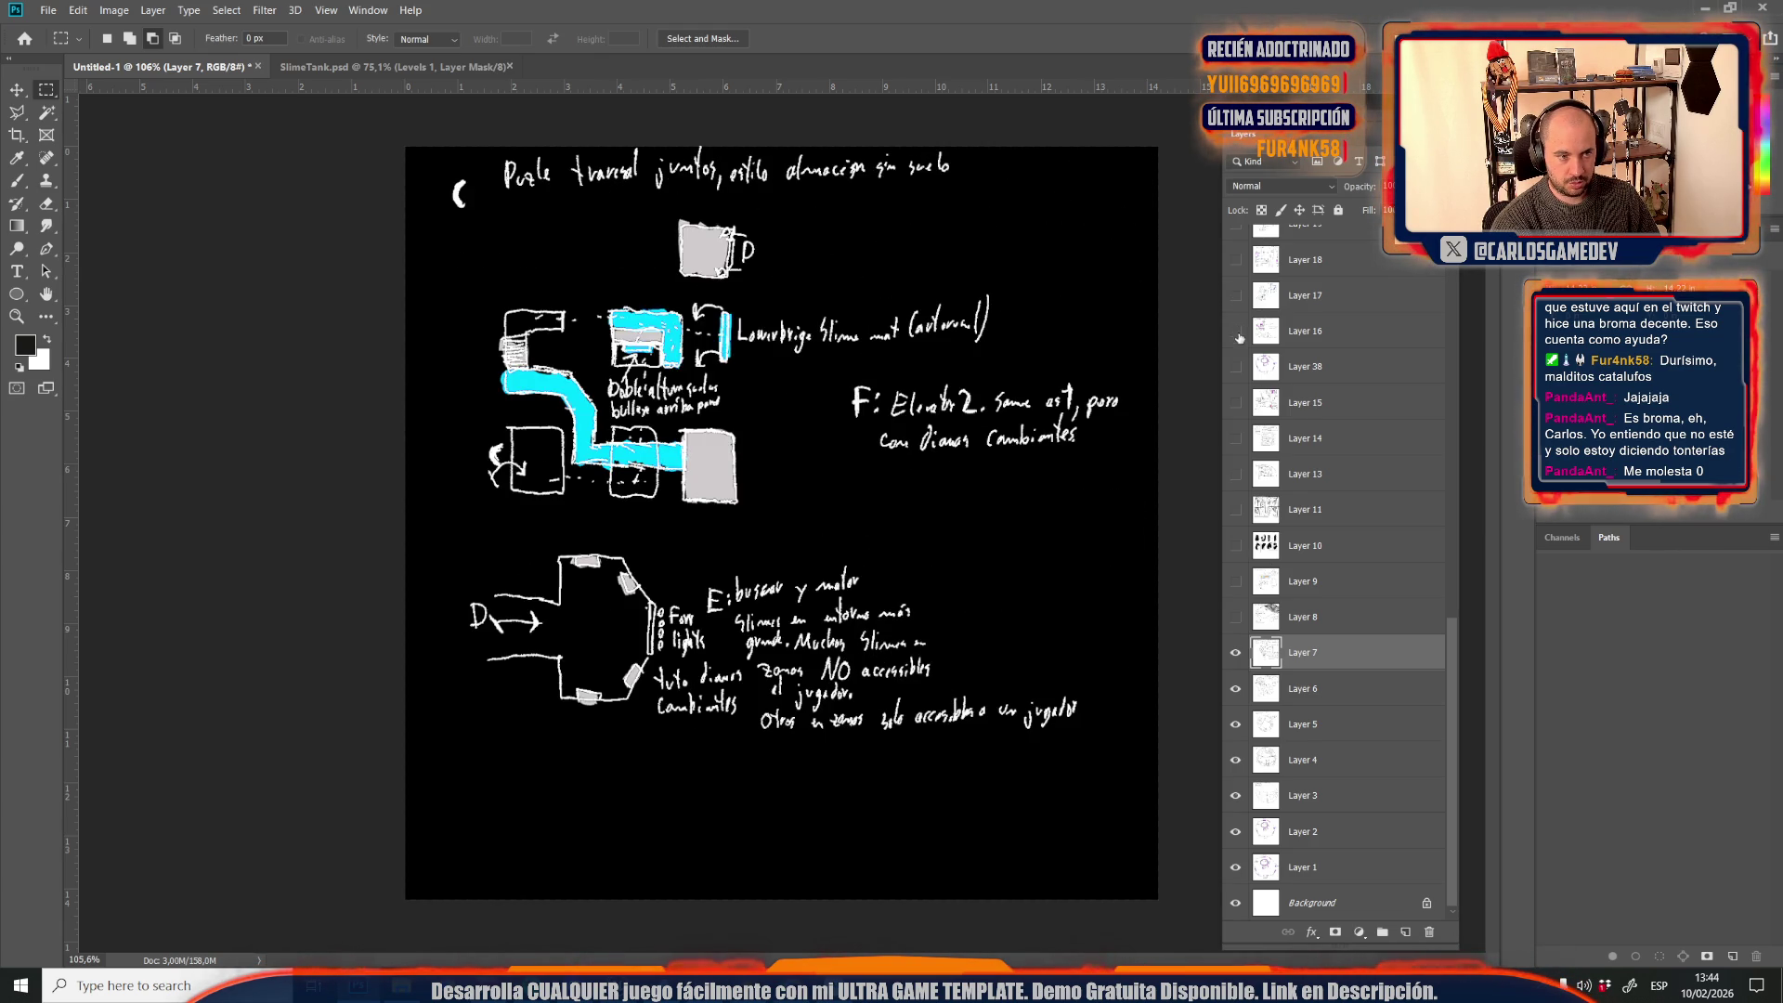
pyautogui.click(1237, 330)
pyautogui.click(1235, 367)
pyautogui.click(1244, 372)
# Preview the Layer 14 and Layer 13 sketches, return to LVL3, and bring up Save As
pyautogui.click(1239, 404)
pyautogui.click(1239, 404)
pyautogui.click(1247, 437)
pyautogui.click(1247, 437)
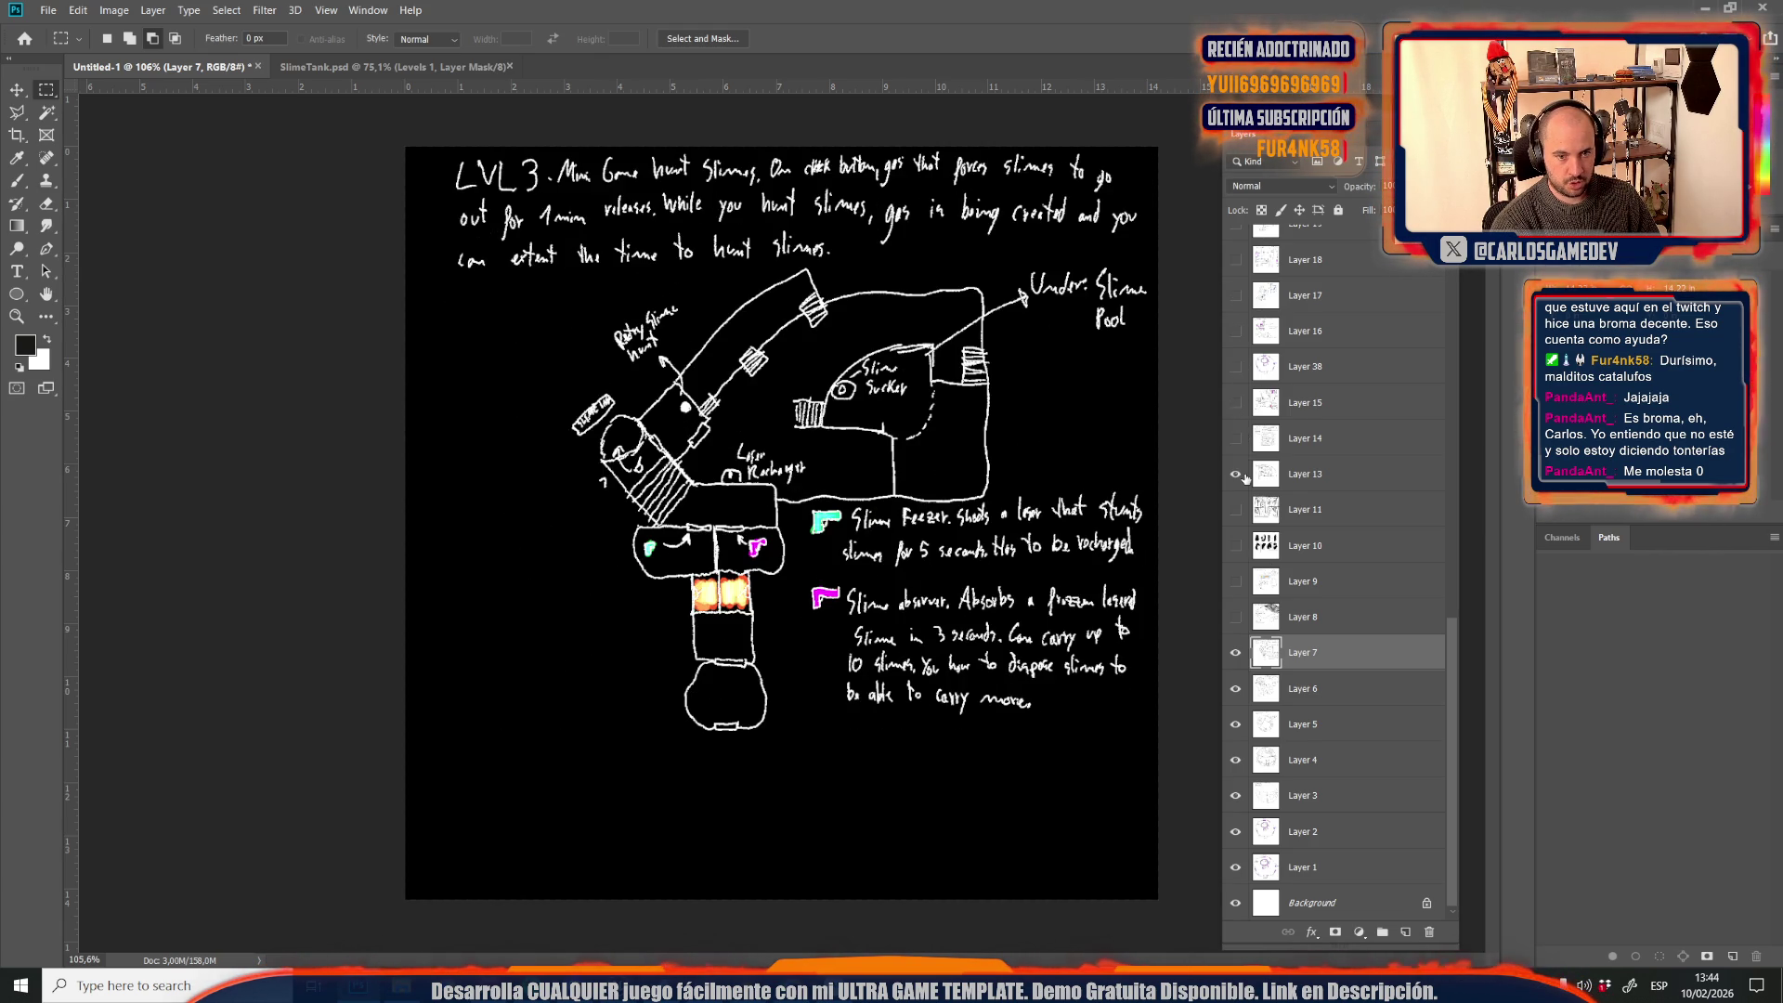
pyautogui.click(1246, 474)
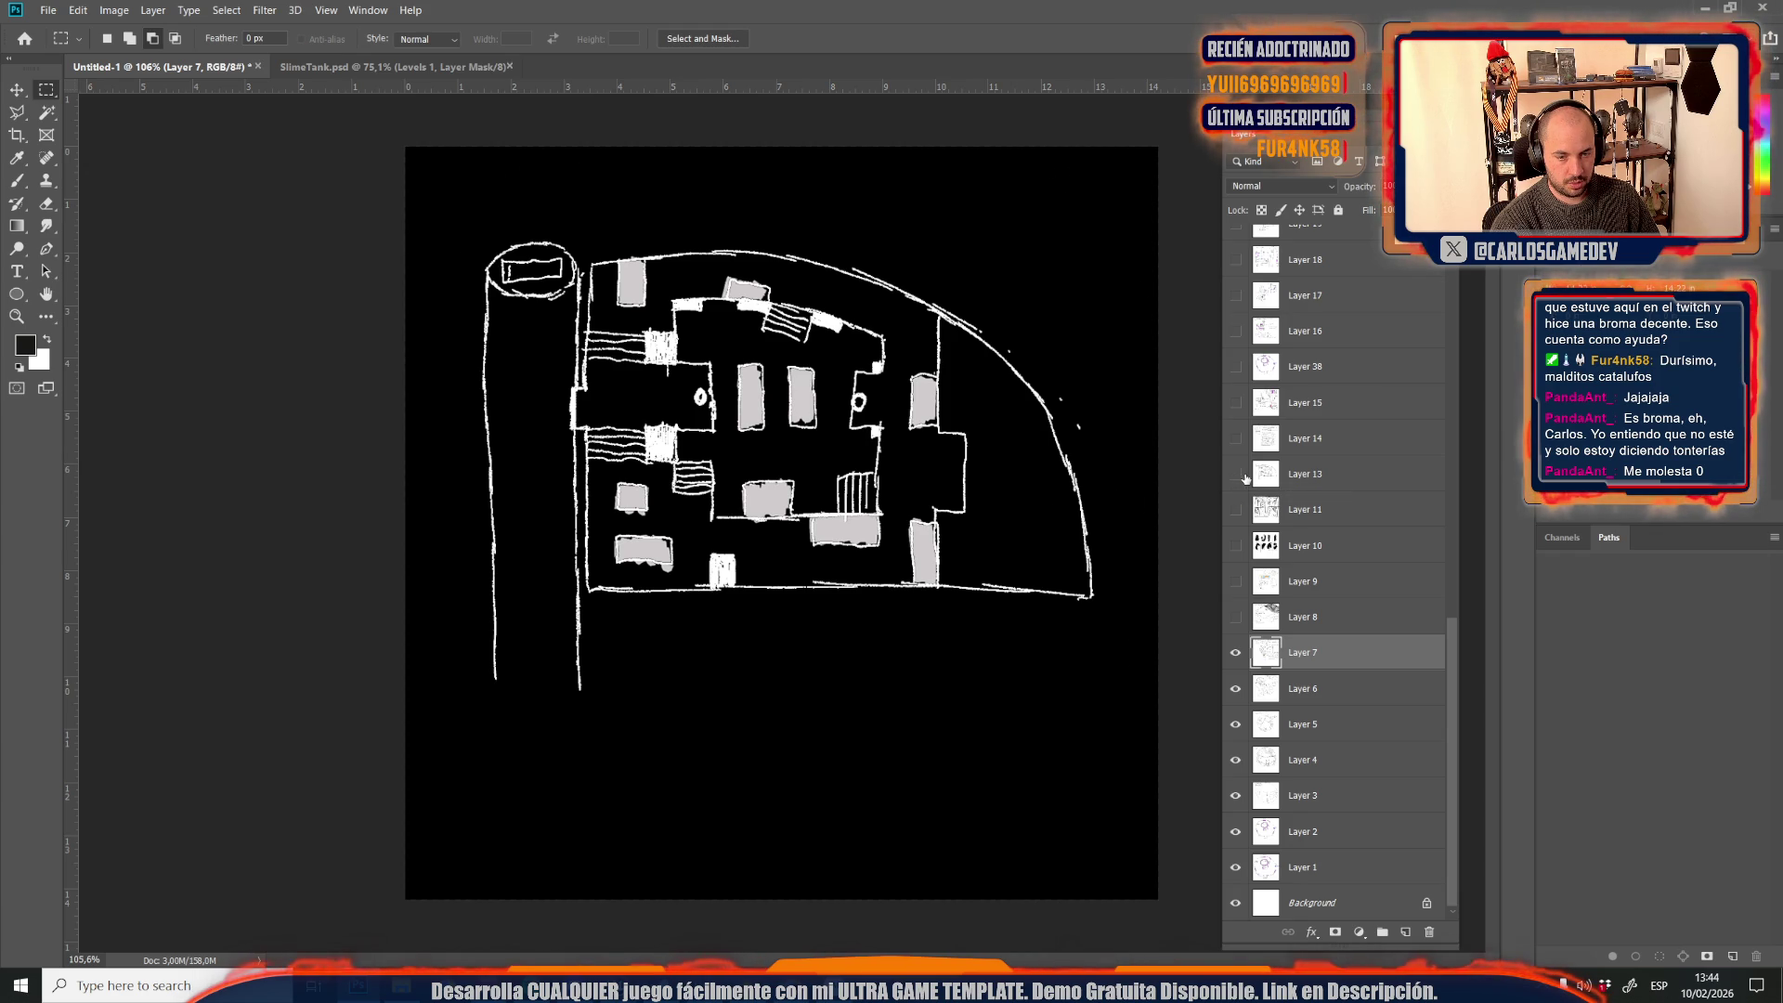
pyautogui.click(1236, 474)
pyautogui.hotkey('ctrl', 'shift', 's')
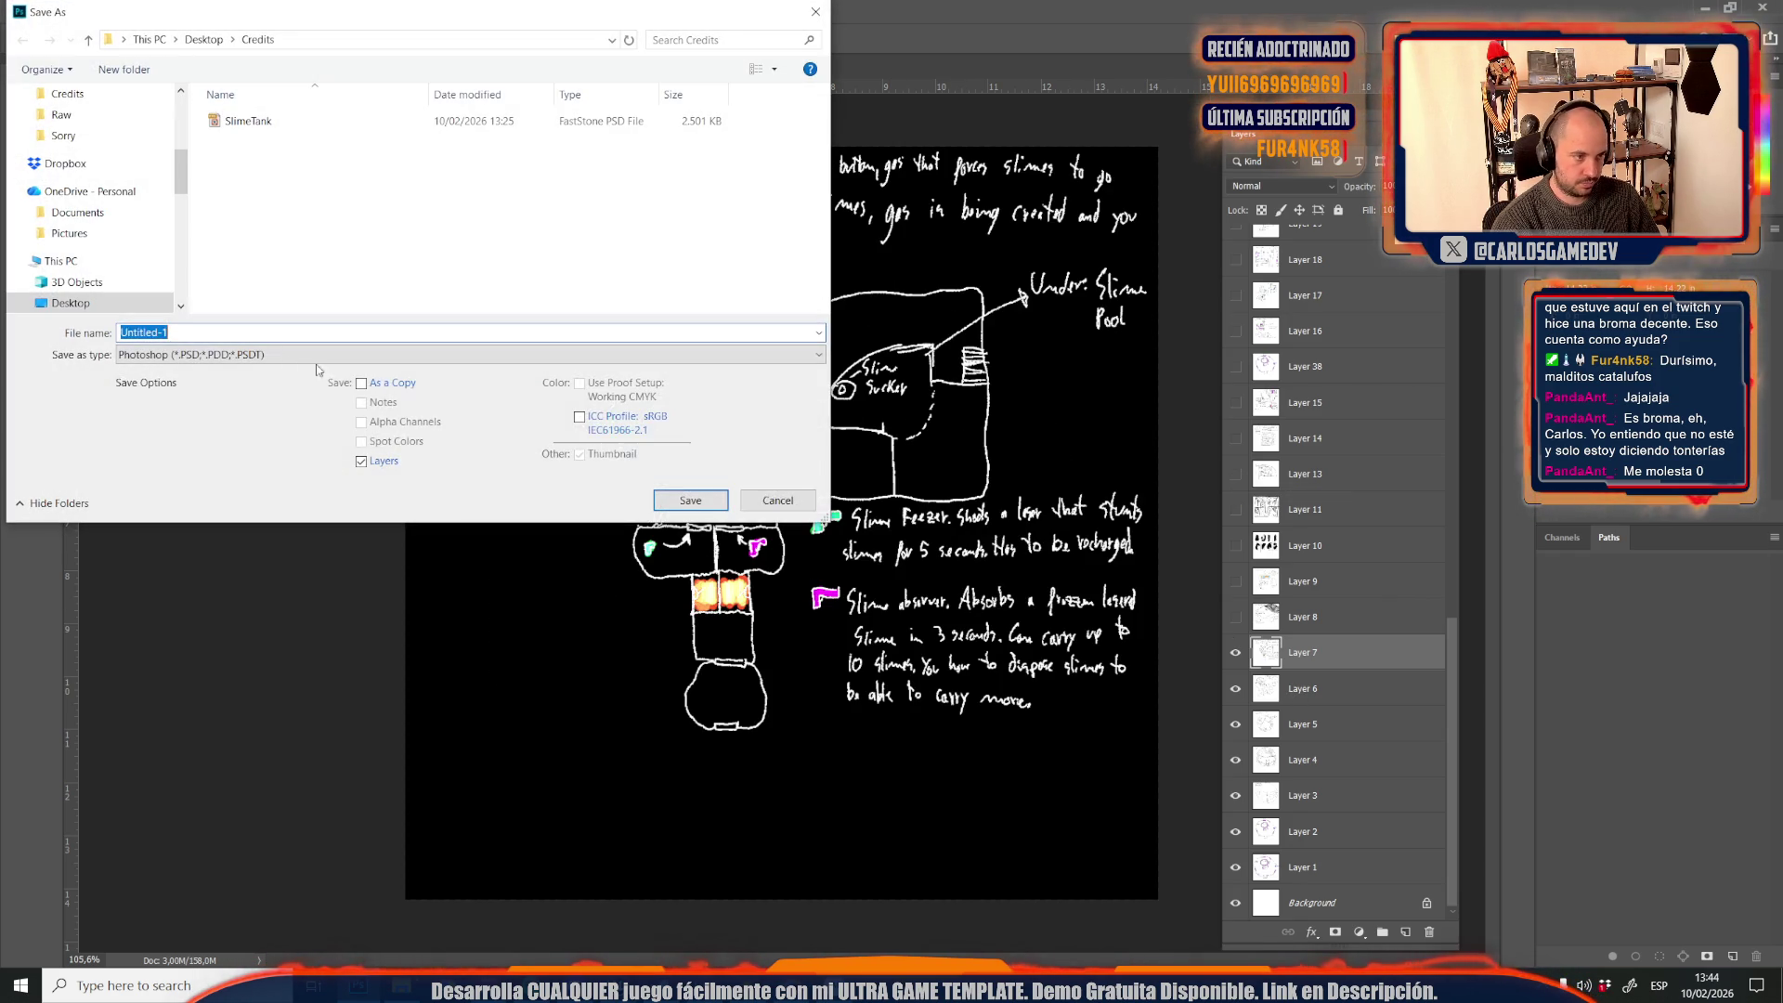
# Save the LVL3 sketch in JPEG format as Credits05, renumbered from Credits04
pyautogui.click(186, 354)
pyautogui.click(237, 506)
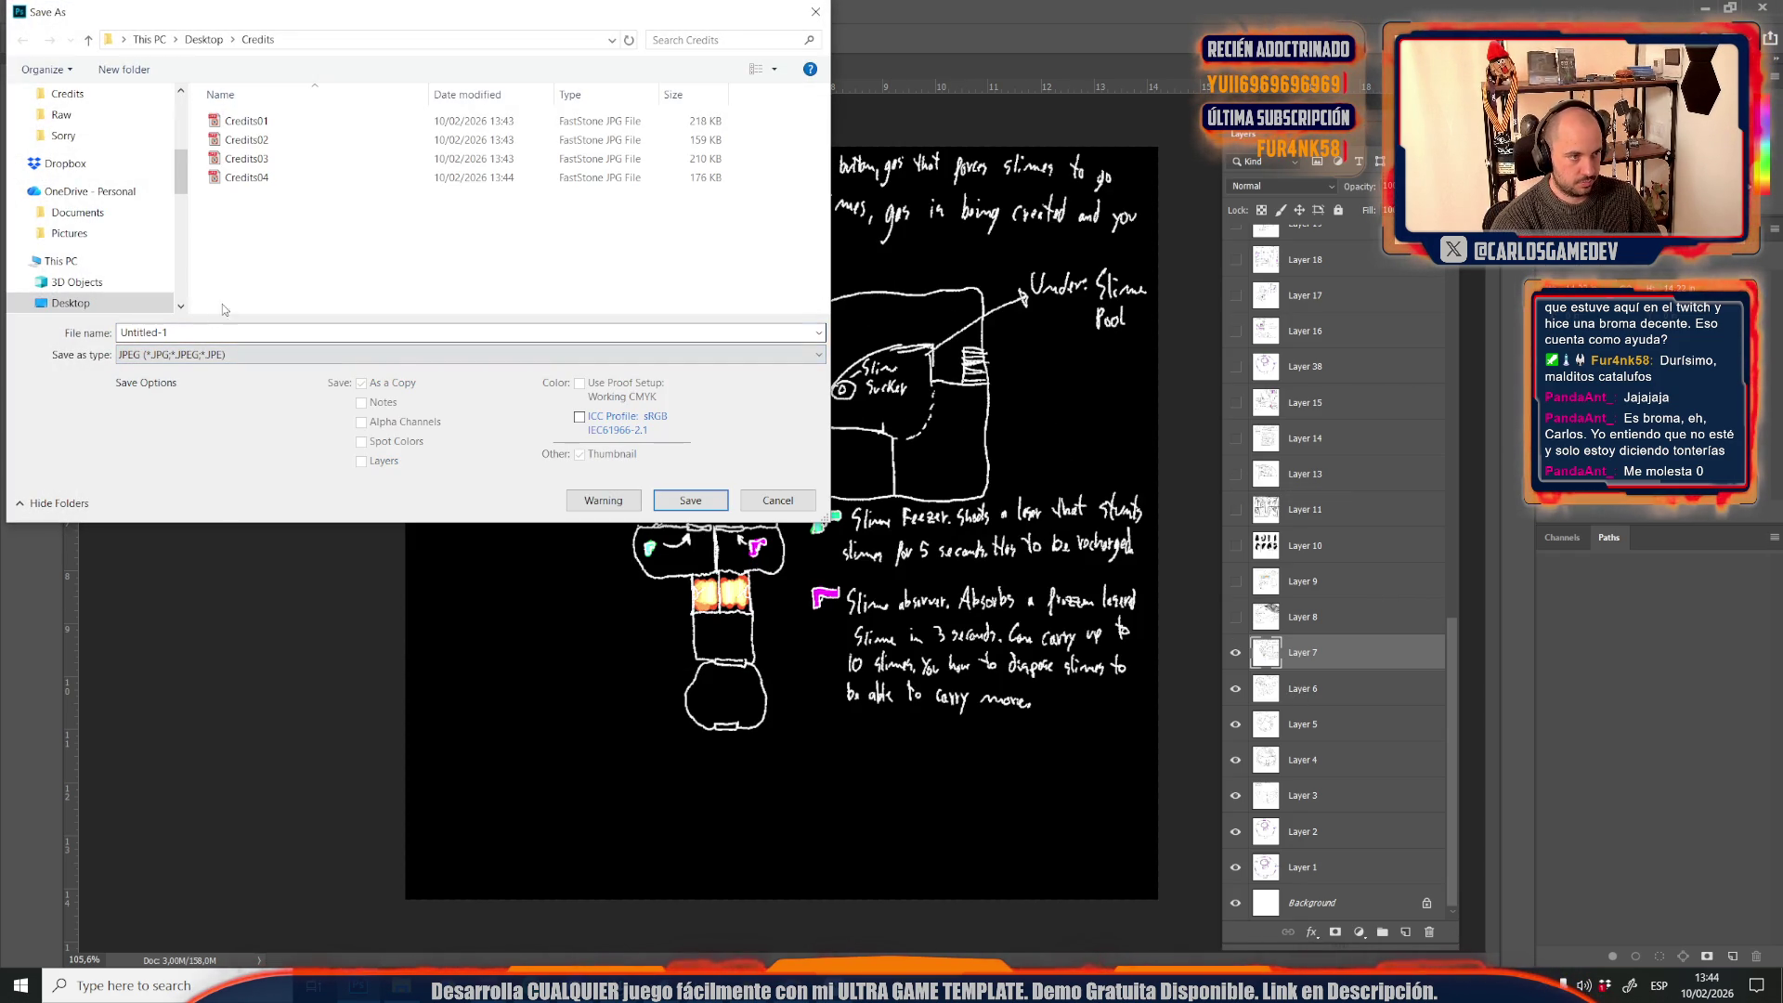
pyautogui.click(246, 177)
pyautogui.click(230, 338)
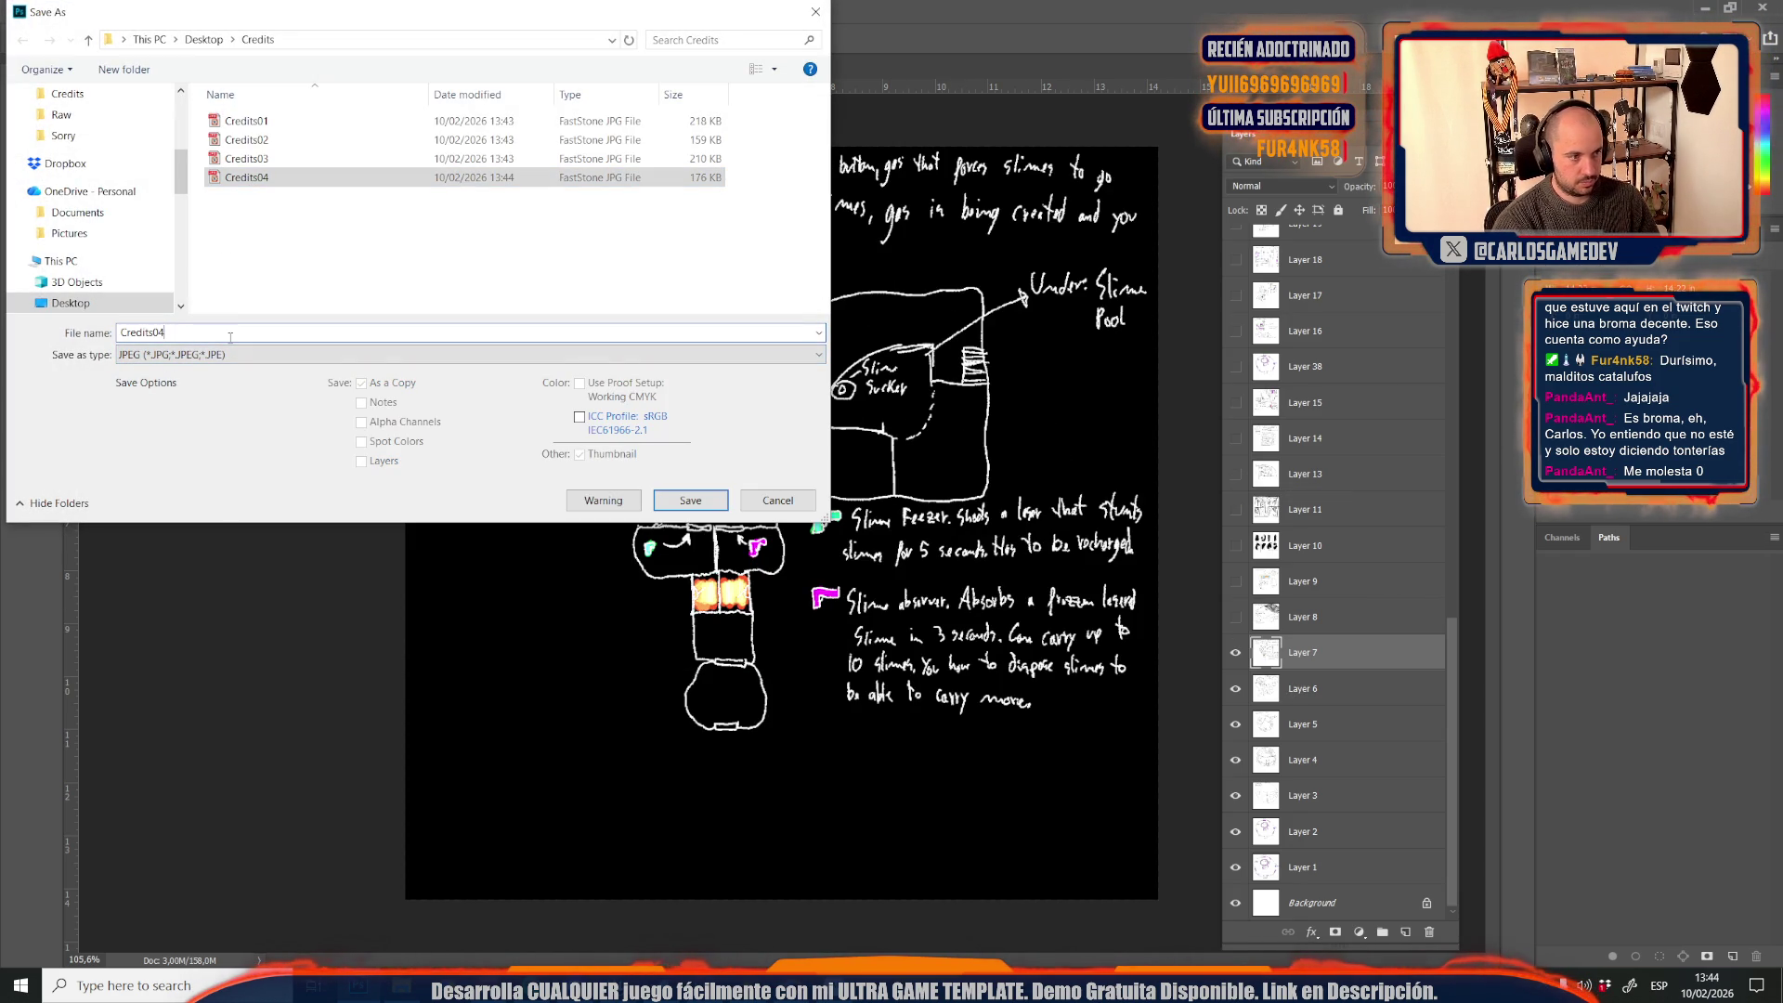
pyautogui.press('BackSpace')
pyautogui.write('5')
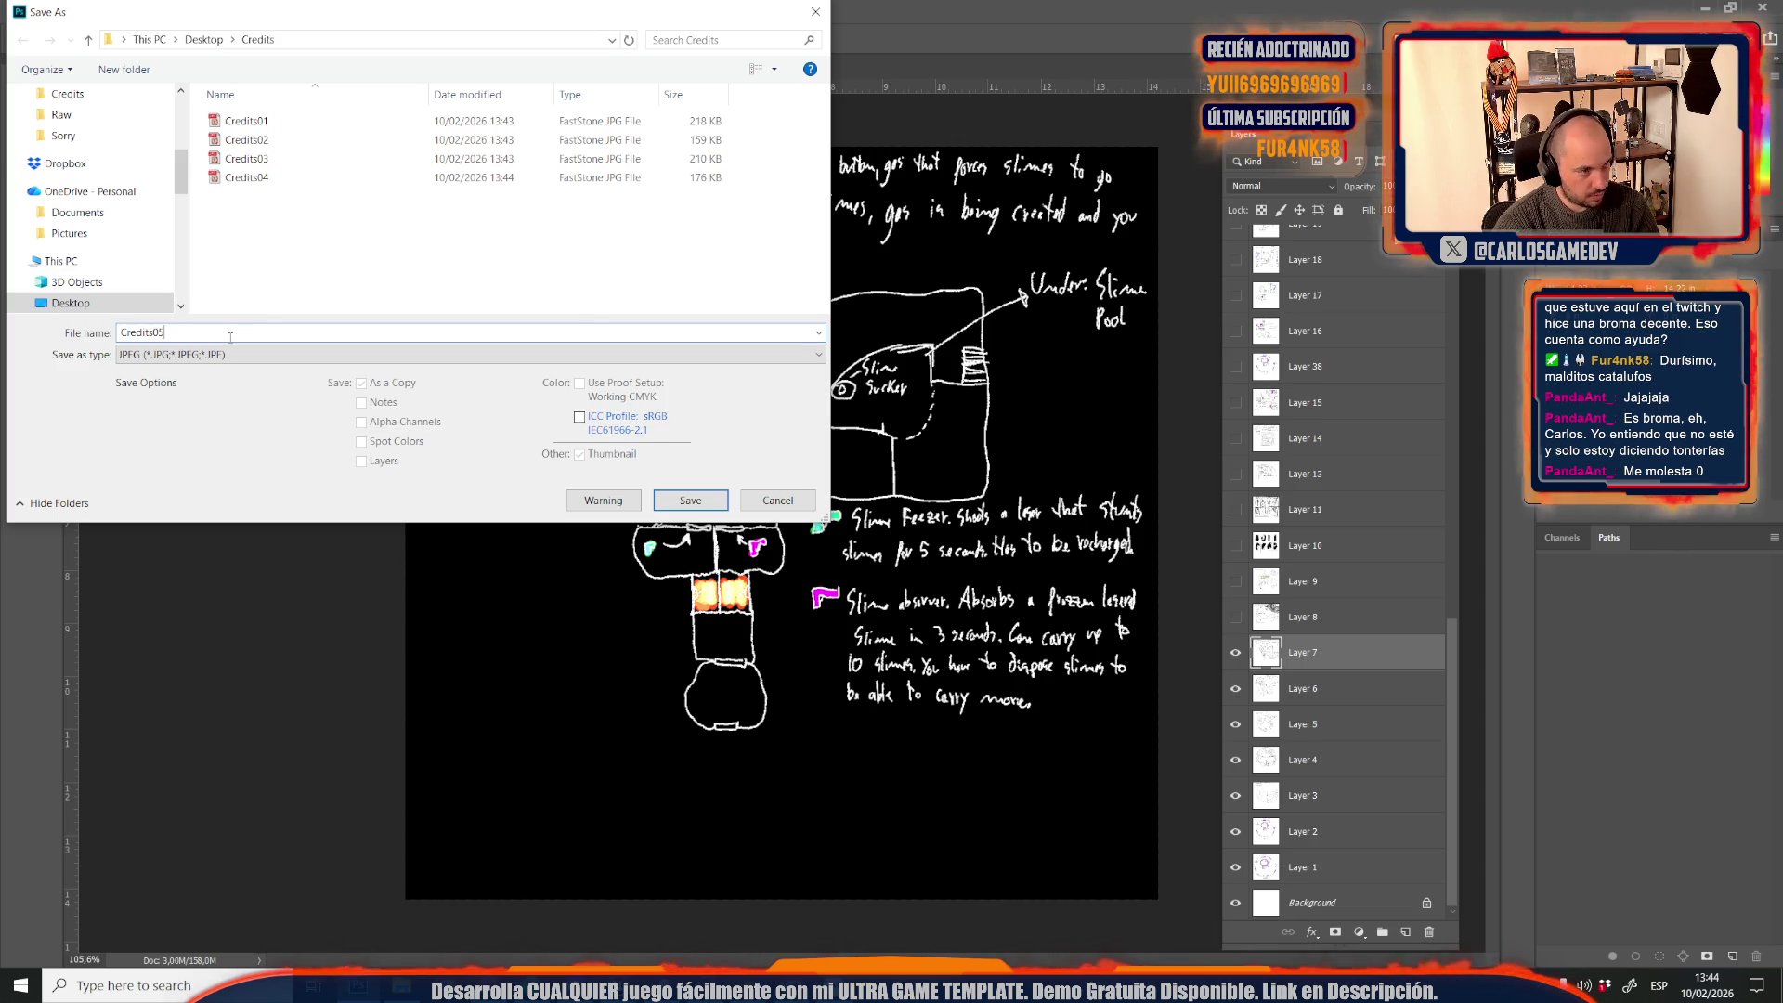
pyautogui.press('Return')
pyautogui.press('Return')
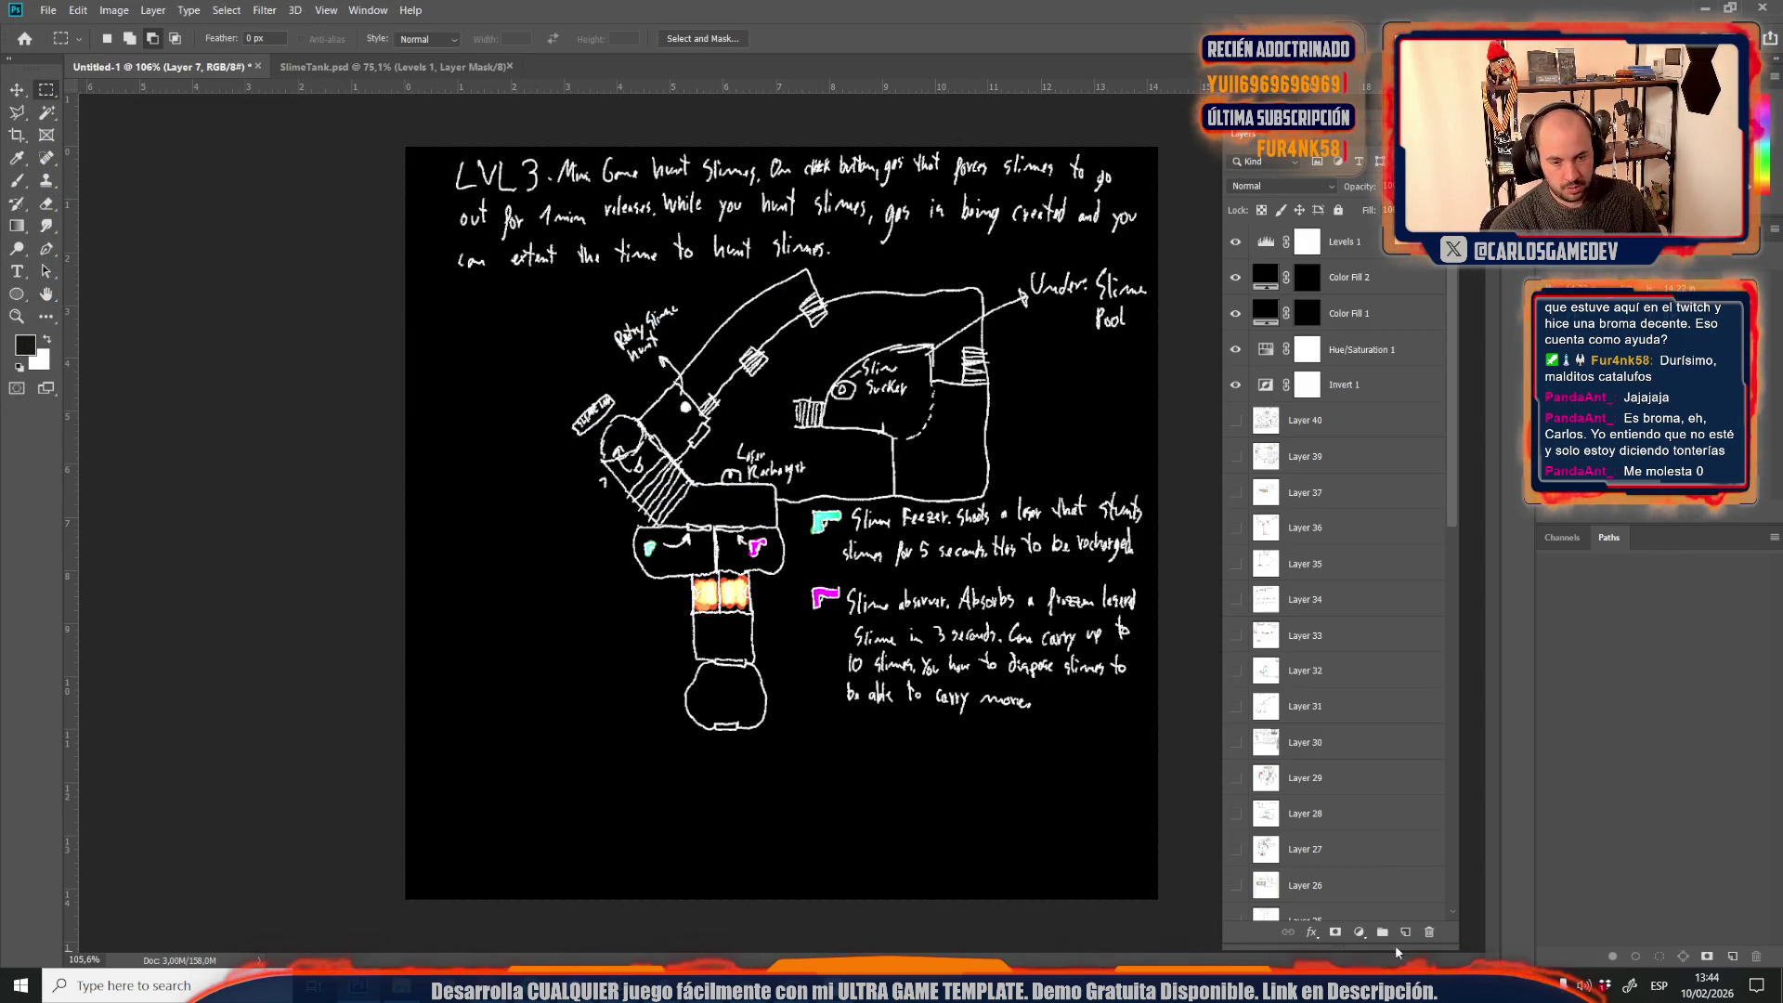
pyautogui.scroll(-5, 1372, 865)
# Preview the Layer 8 LVL 4 and Layer 9 LVL 5 sketches, then hide them
pyautogui.scroll(-3, 1372, 865)
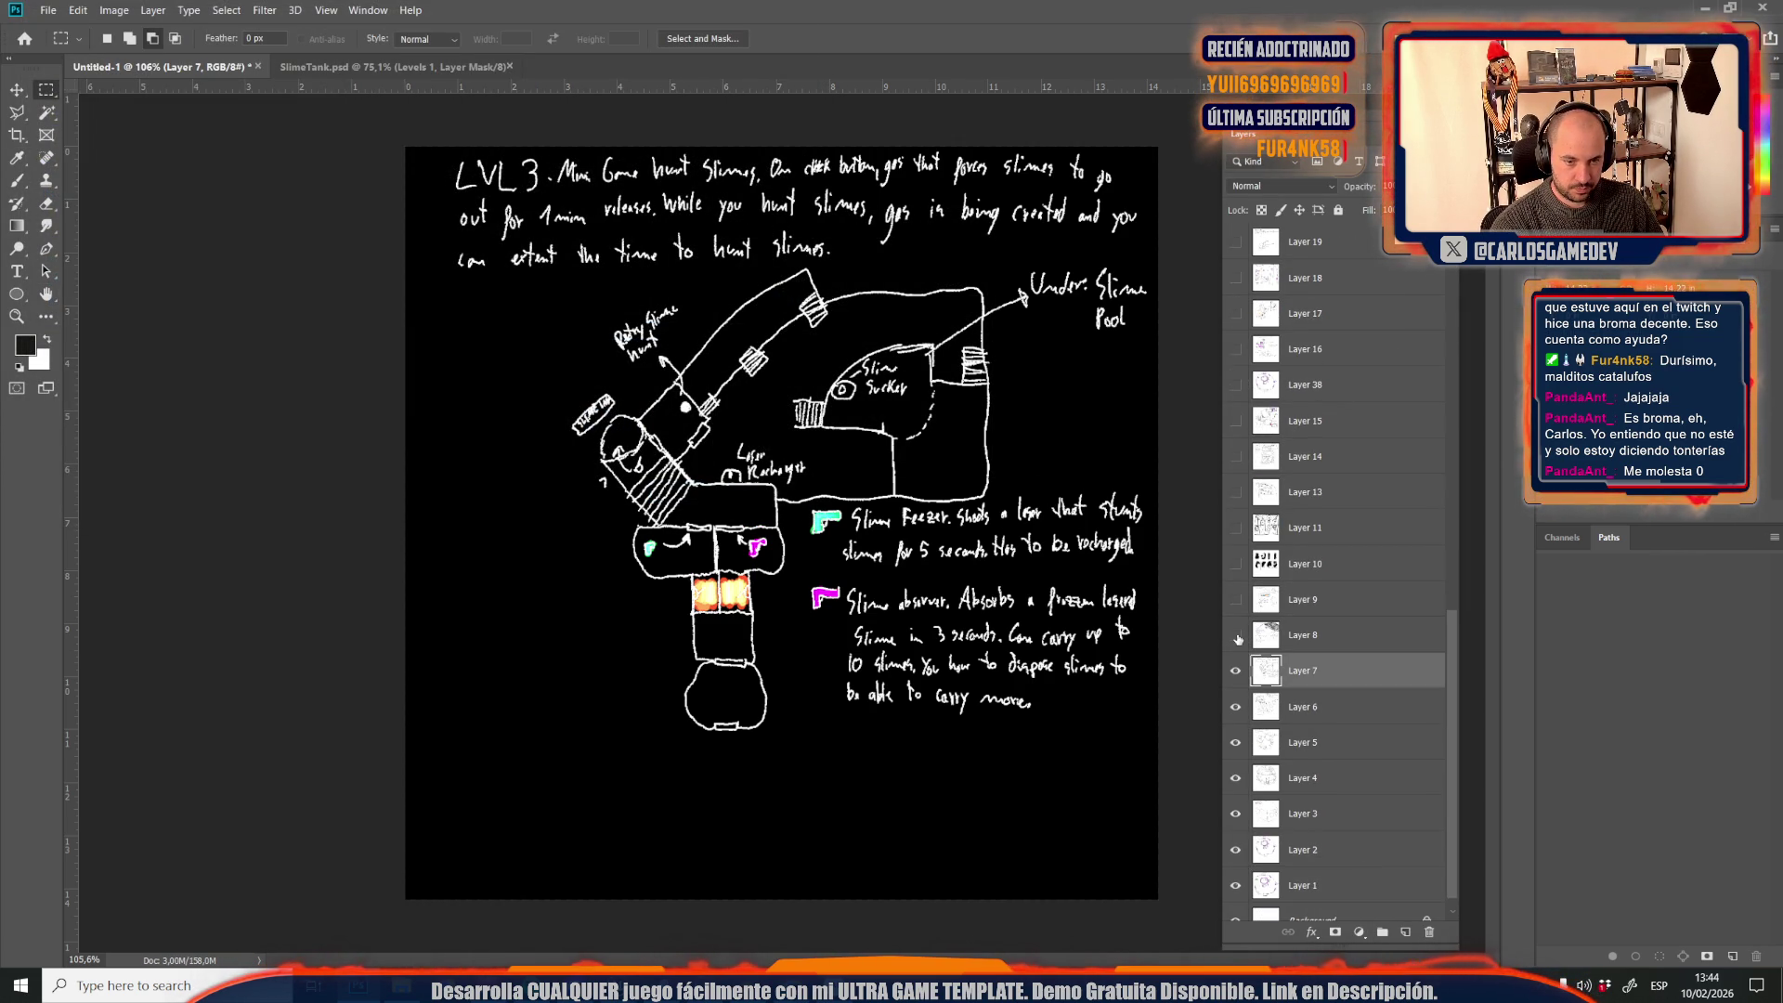
pyautogui.click(1237, 636)
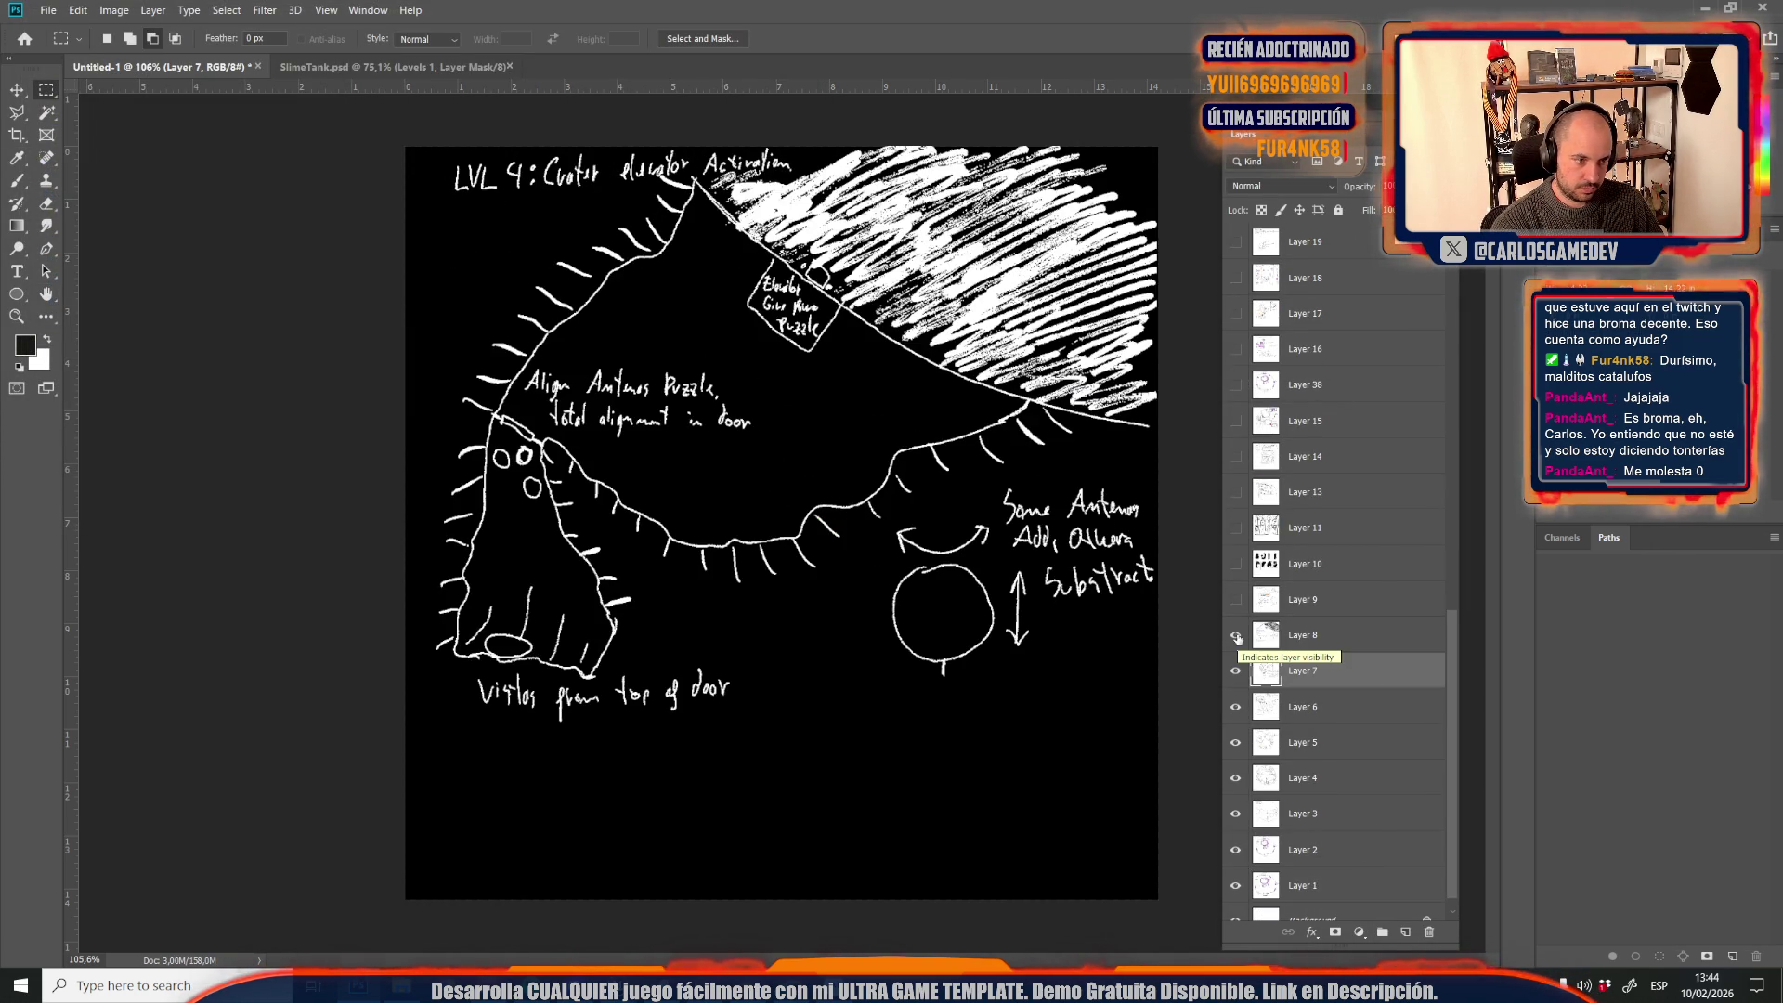
pyautogui.click(1236, 635)
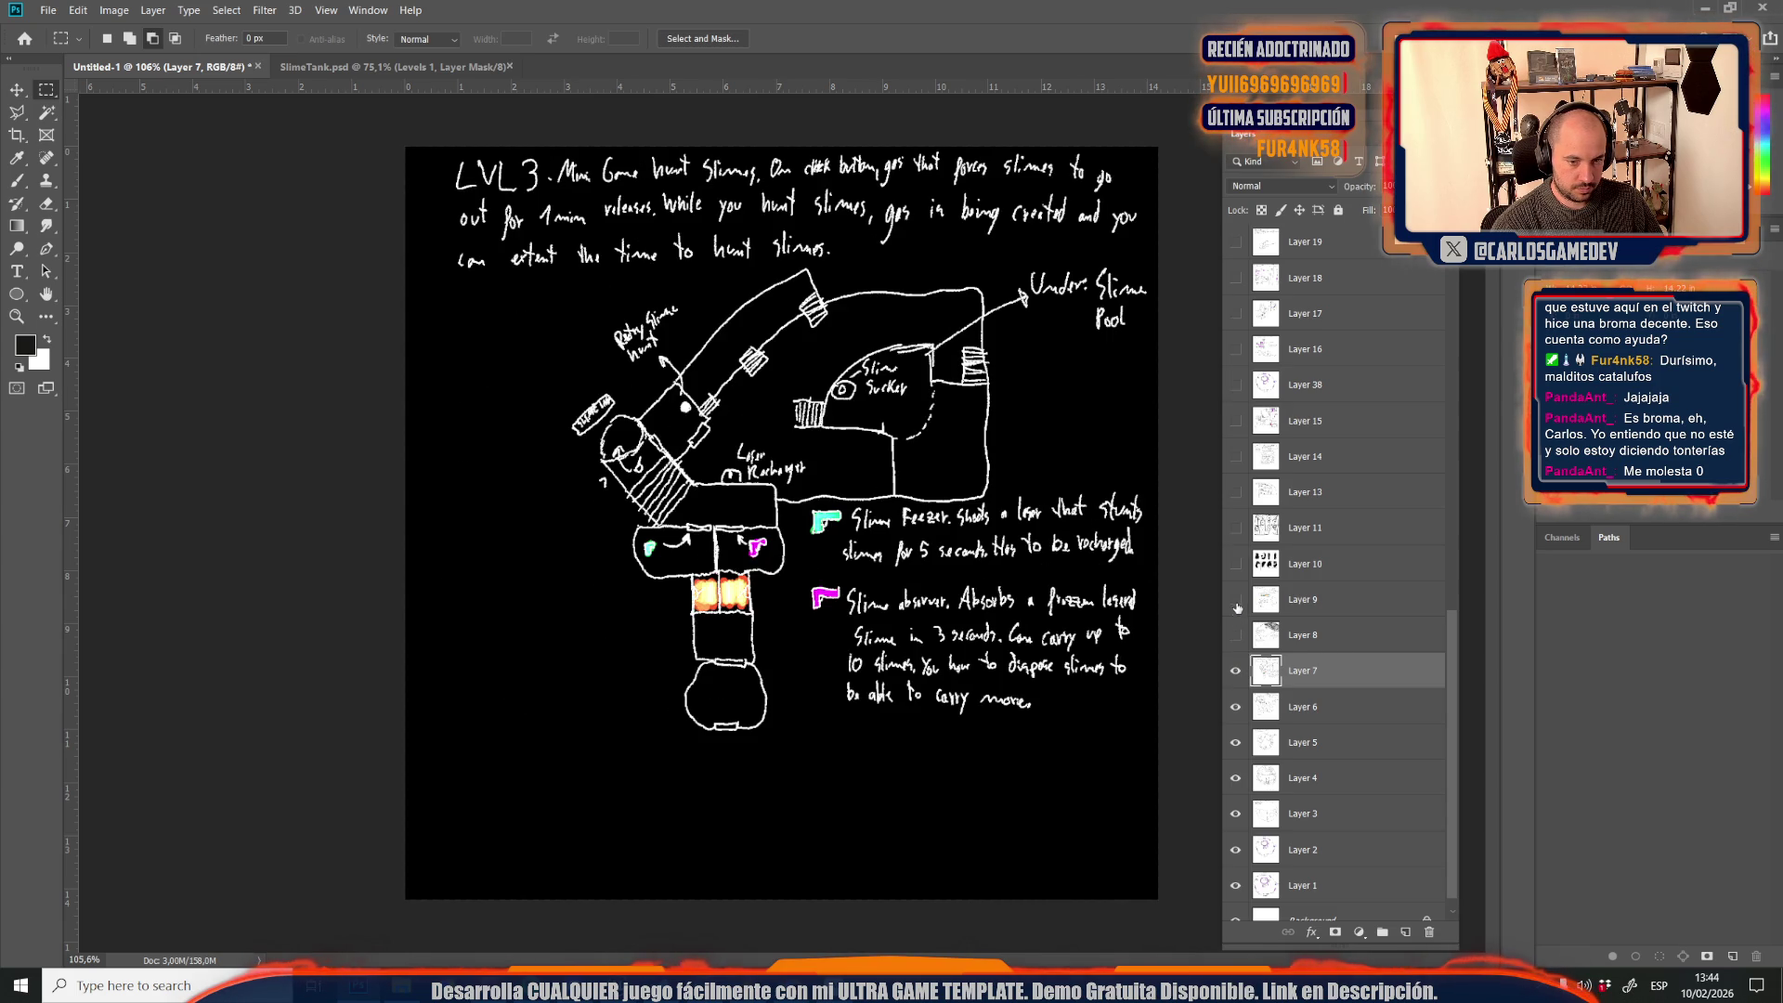
pyautogui.click(1236, 600)
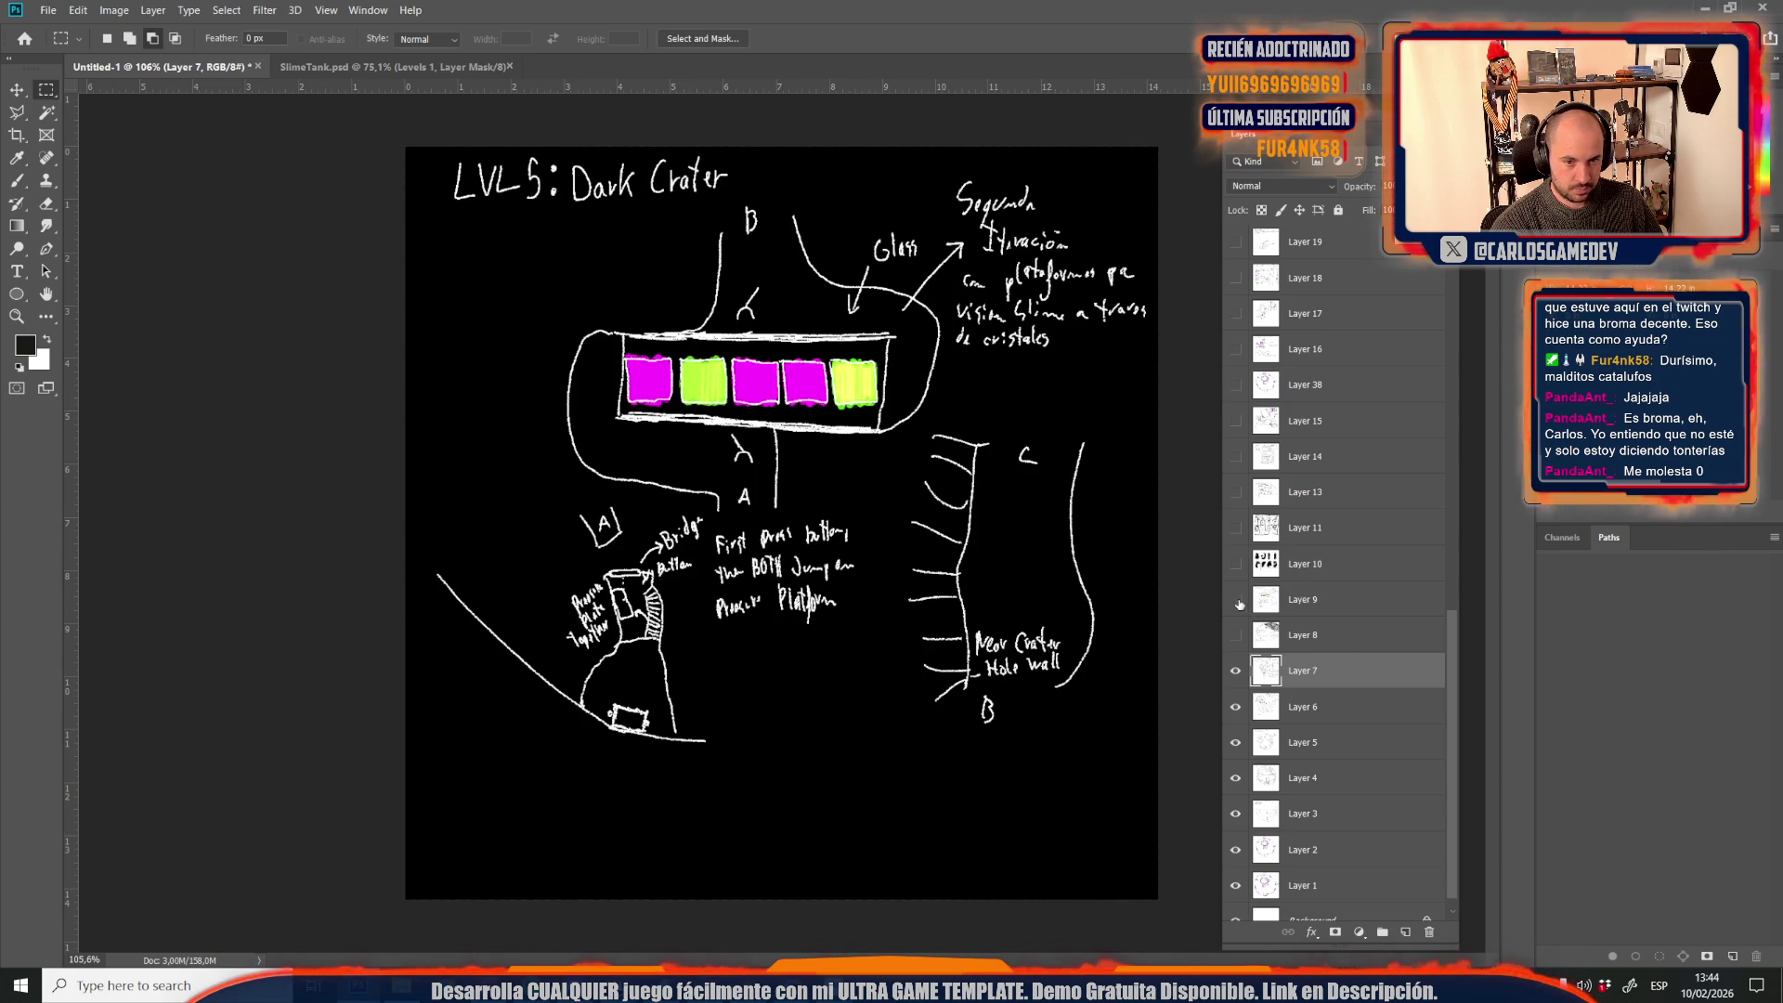
pyautogui.click(1238, 601)
# Show and select Layer 13's floor plan, then open Save As with the format list
pyautogui.click(1237, 492)
pyautogui.click(1287, 502)
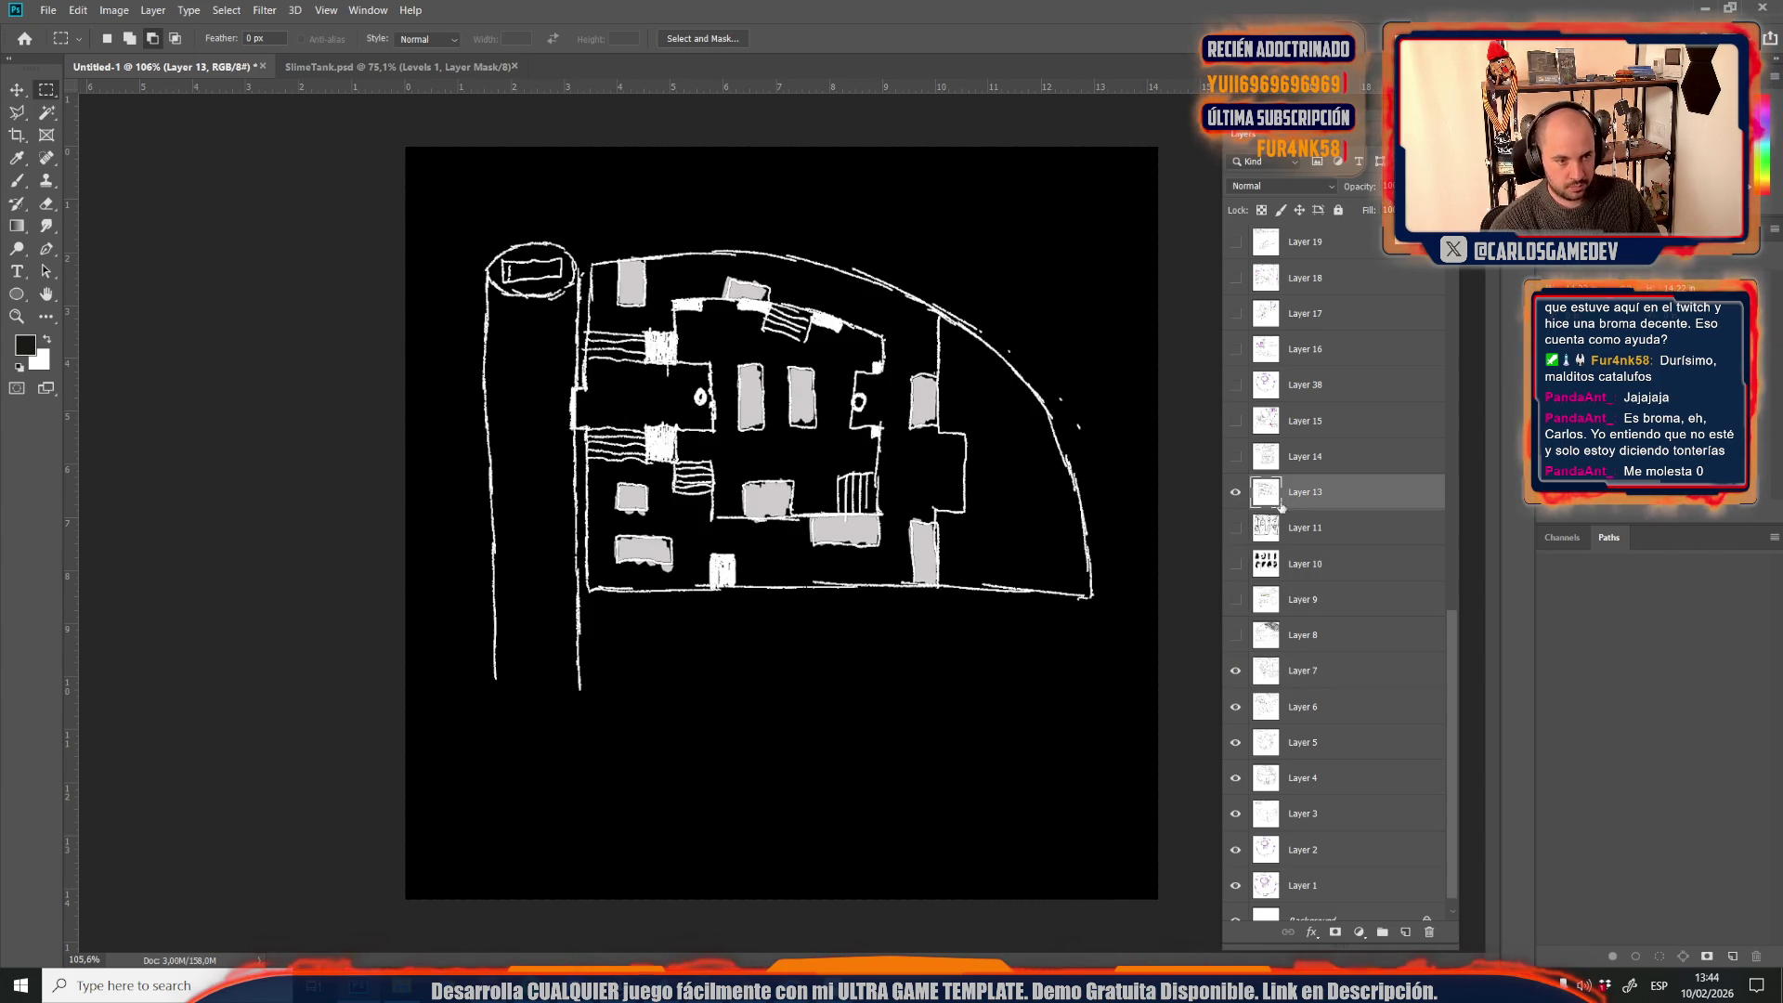
pyautogui.hotkey('ctrl', 'shift', 's')
pyautogui.click(251, 357)
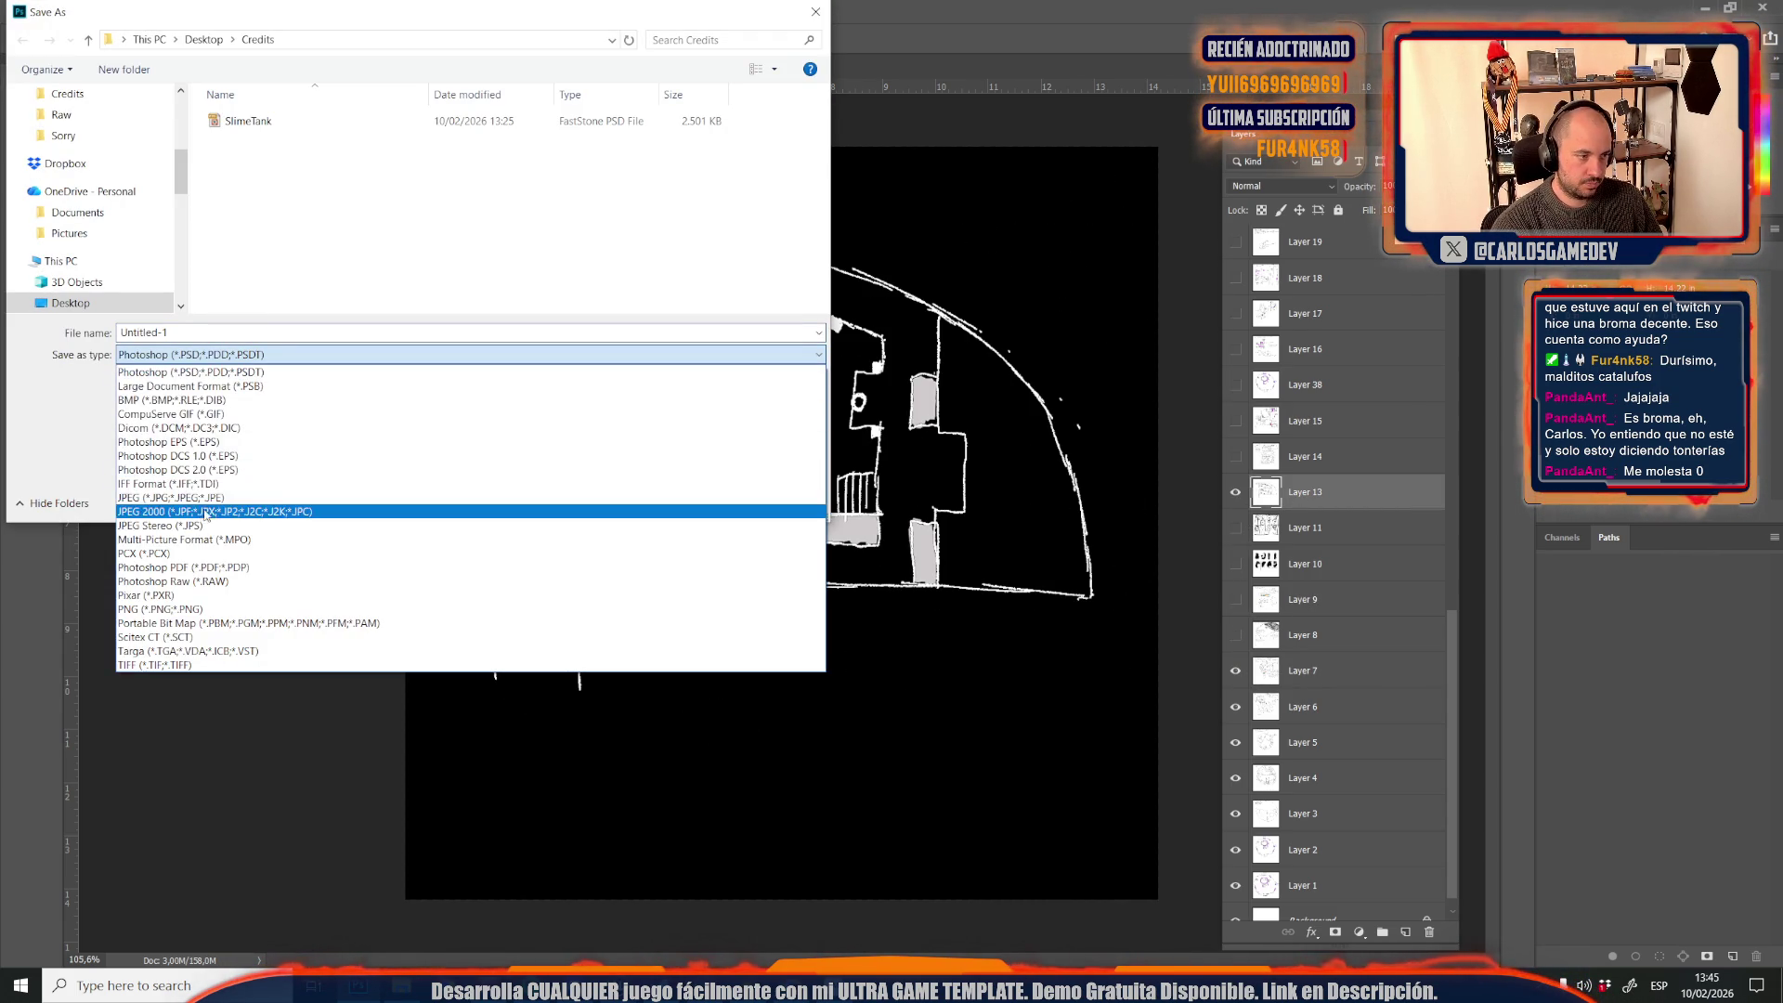
# Save the floor plan as JPEG Credits06 with default quality settings
pyautogui.click(177, 497)
pyautogui.click(243, 197)
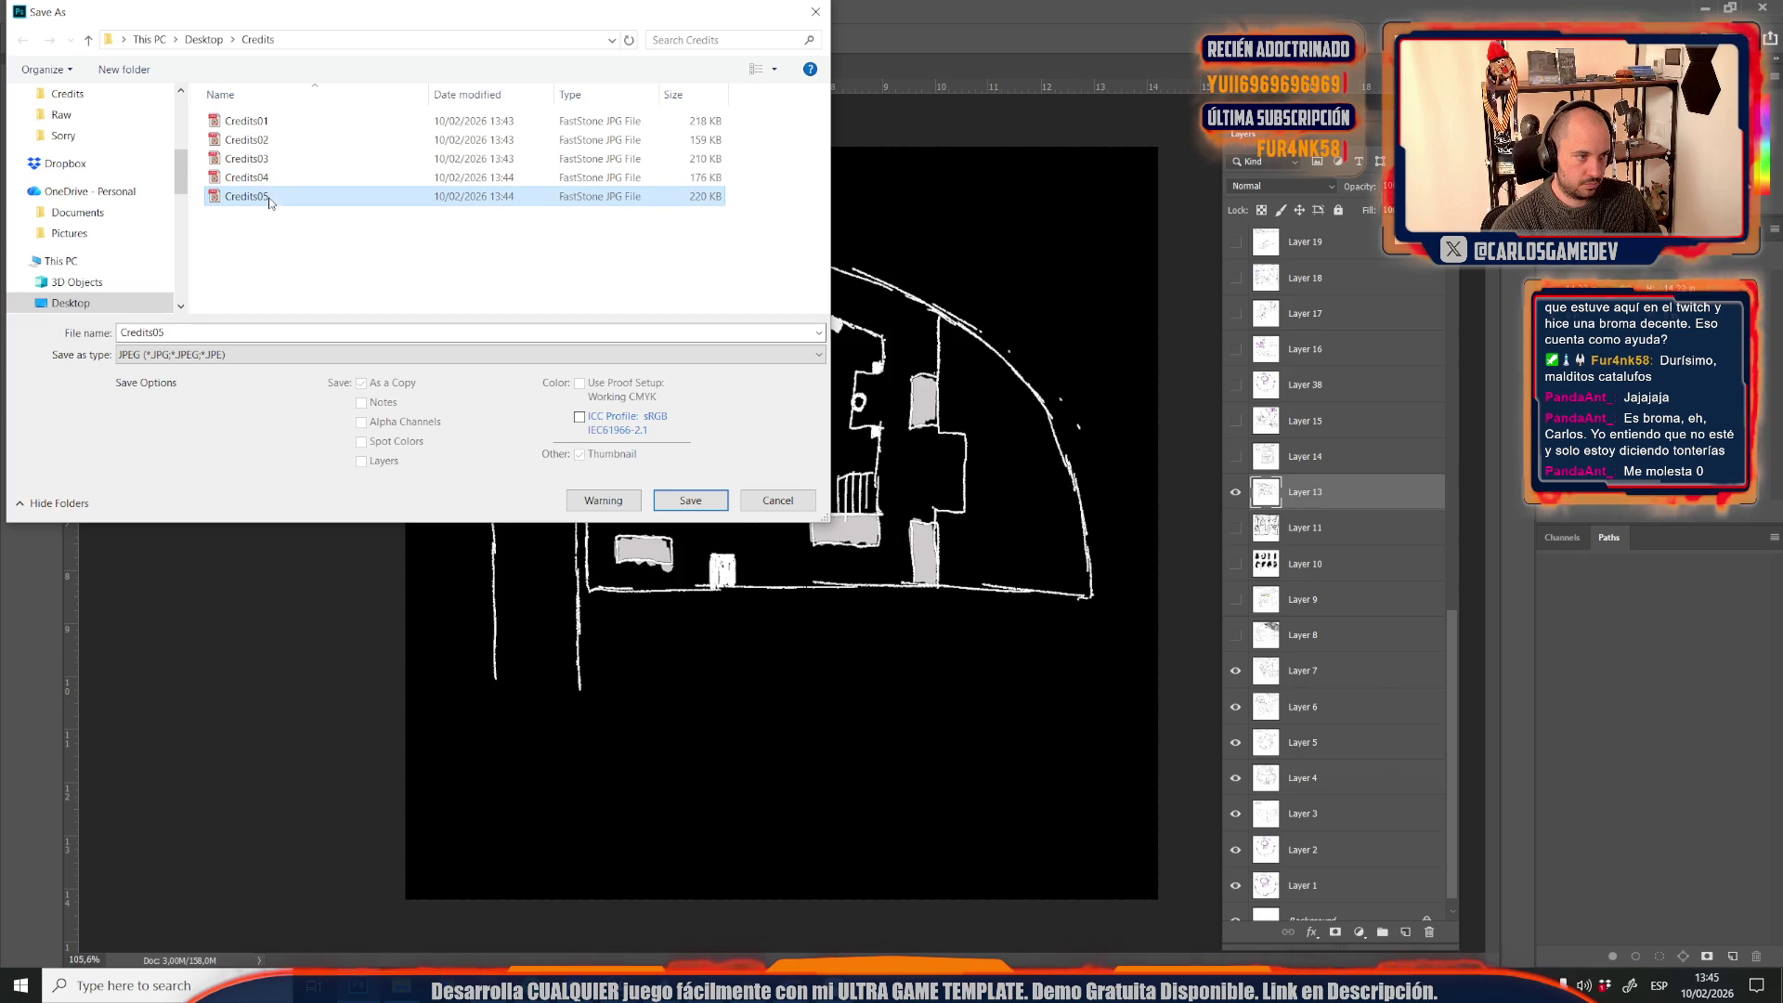
pyautogui.click(196, 331)
pyautogui.press('BackSpace')
pyautogui.write('6')
pyautogui.press('Return')
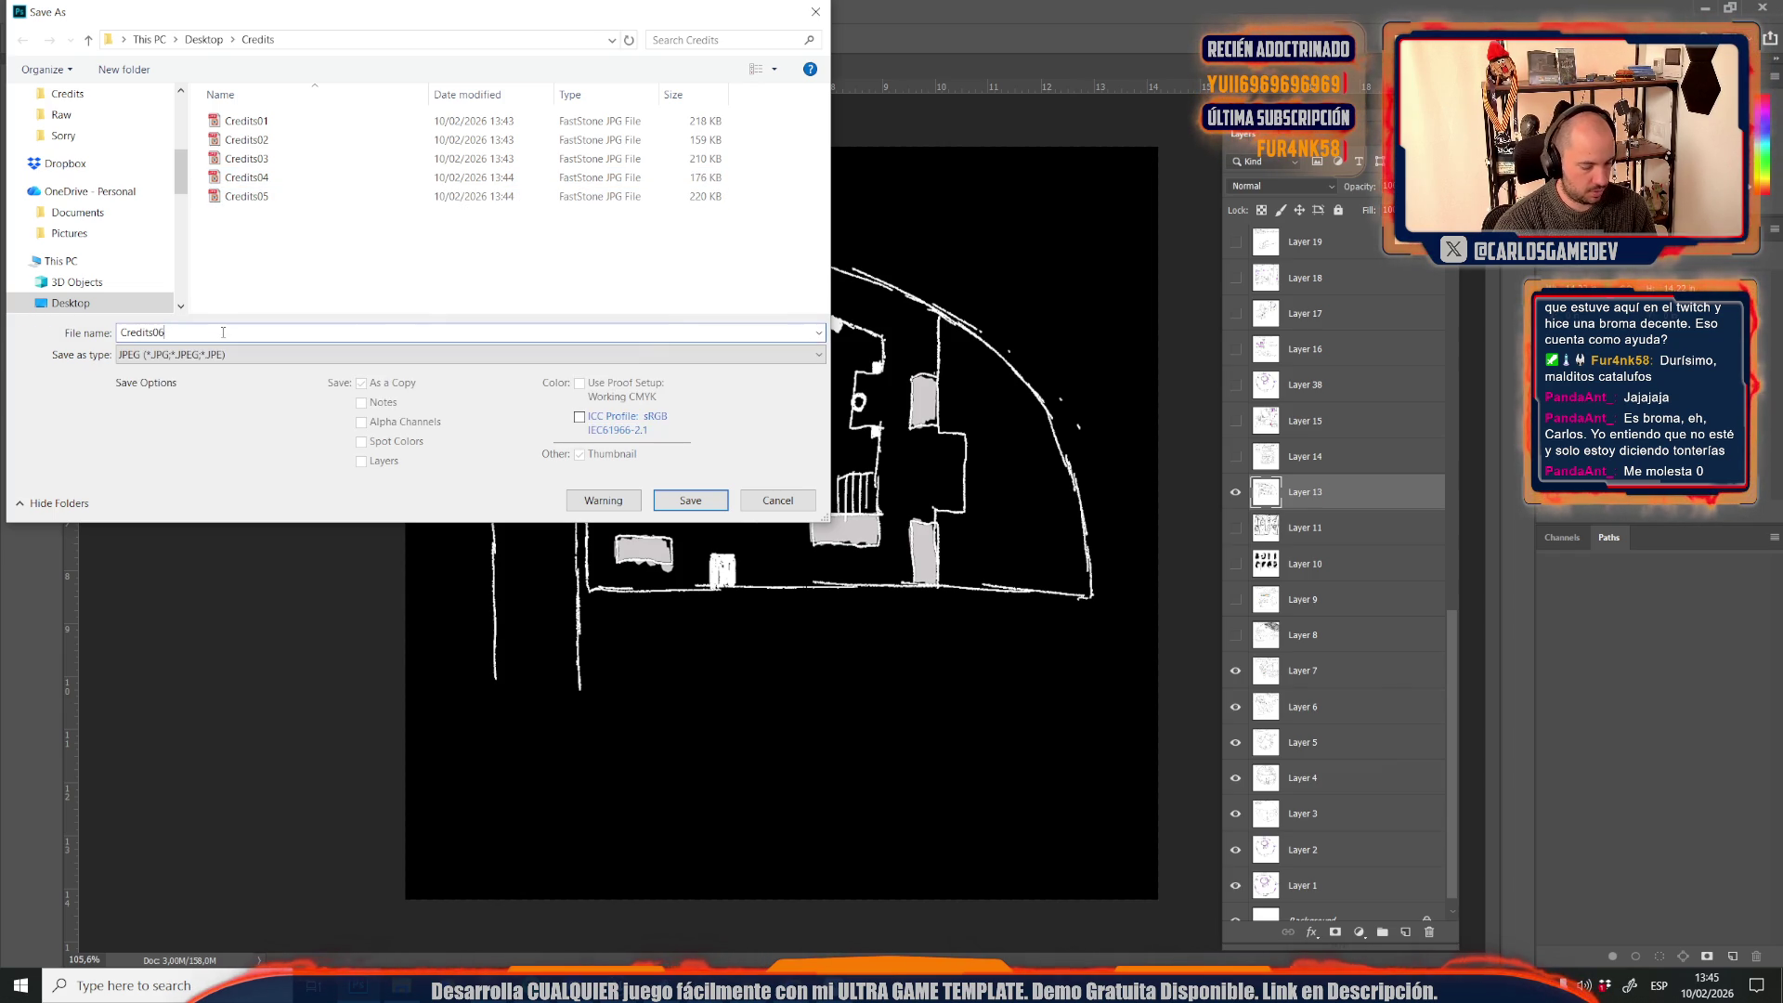
pyautogui.press('Return')
# Delete Layer 13 from the document
pyautogui.scroll(5, 1314, 774)
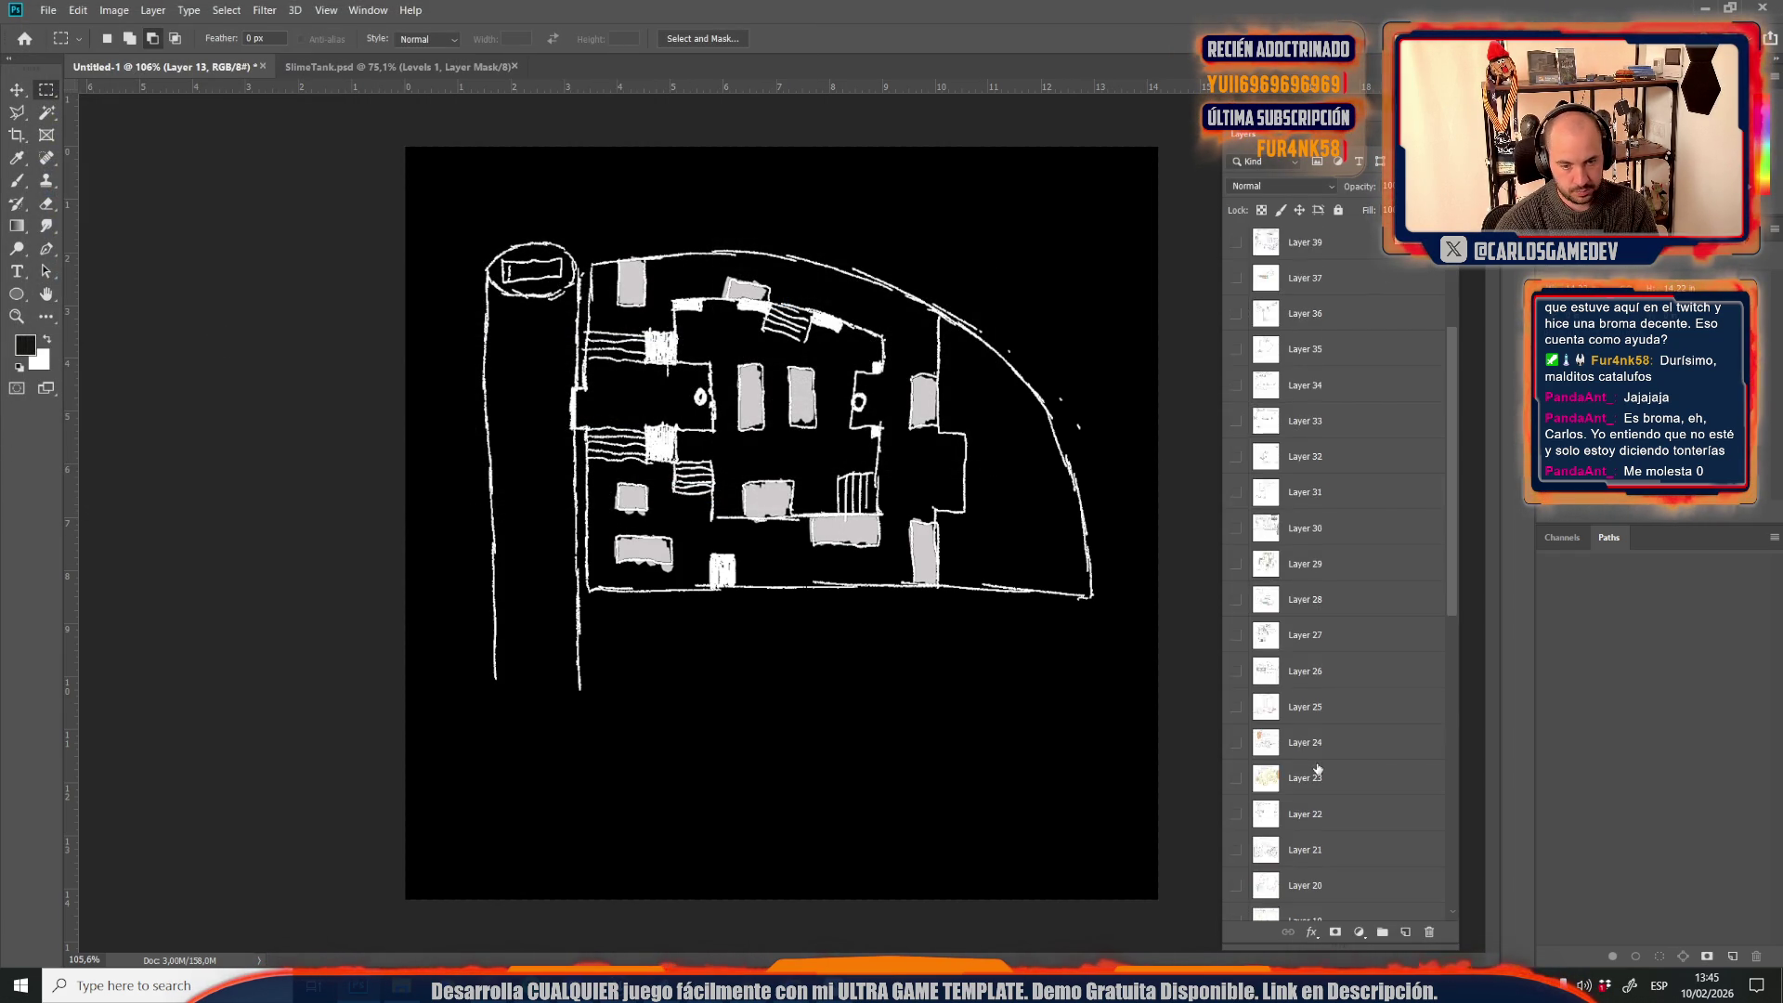
pyautogui.scroll(-3, 1314, 774)
pyautogui.click(1309, 641)
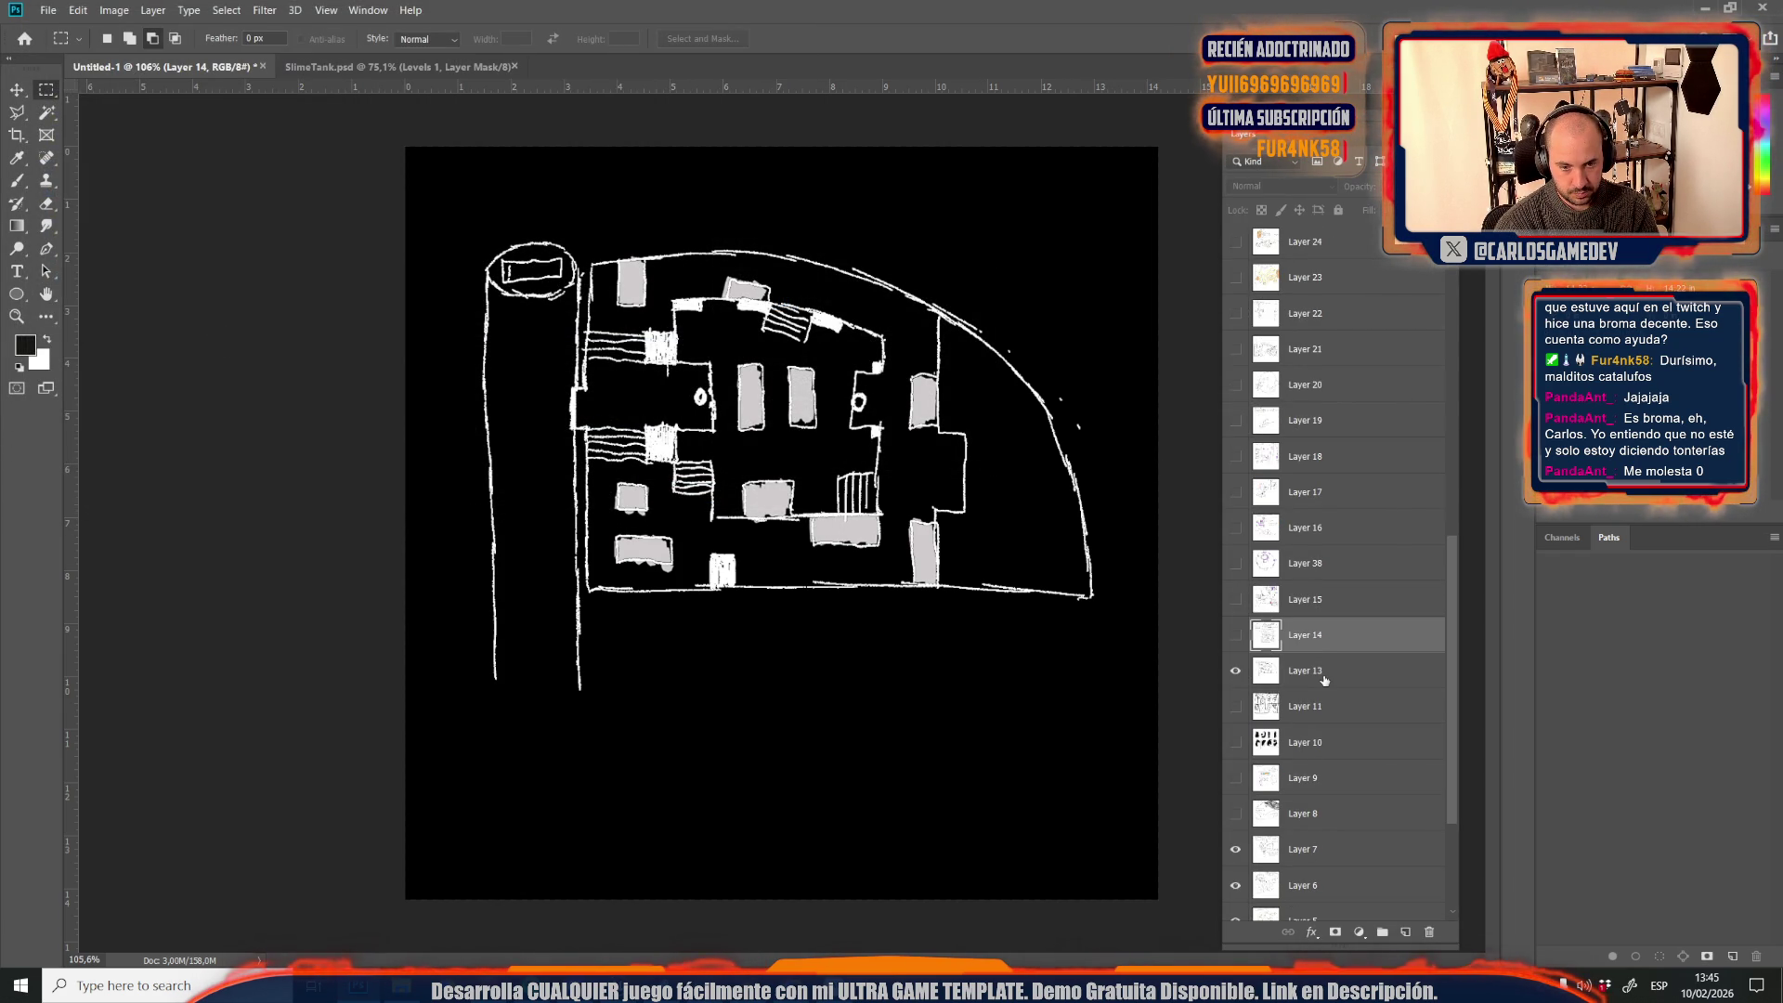
pyautogui.click(1326, 681)
pyautogui.press('Delete')
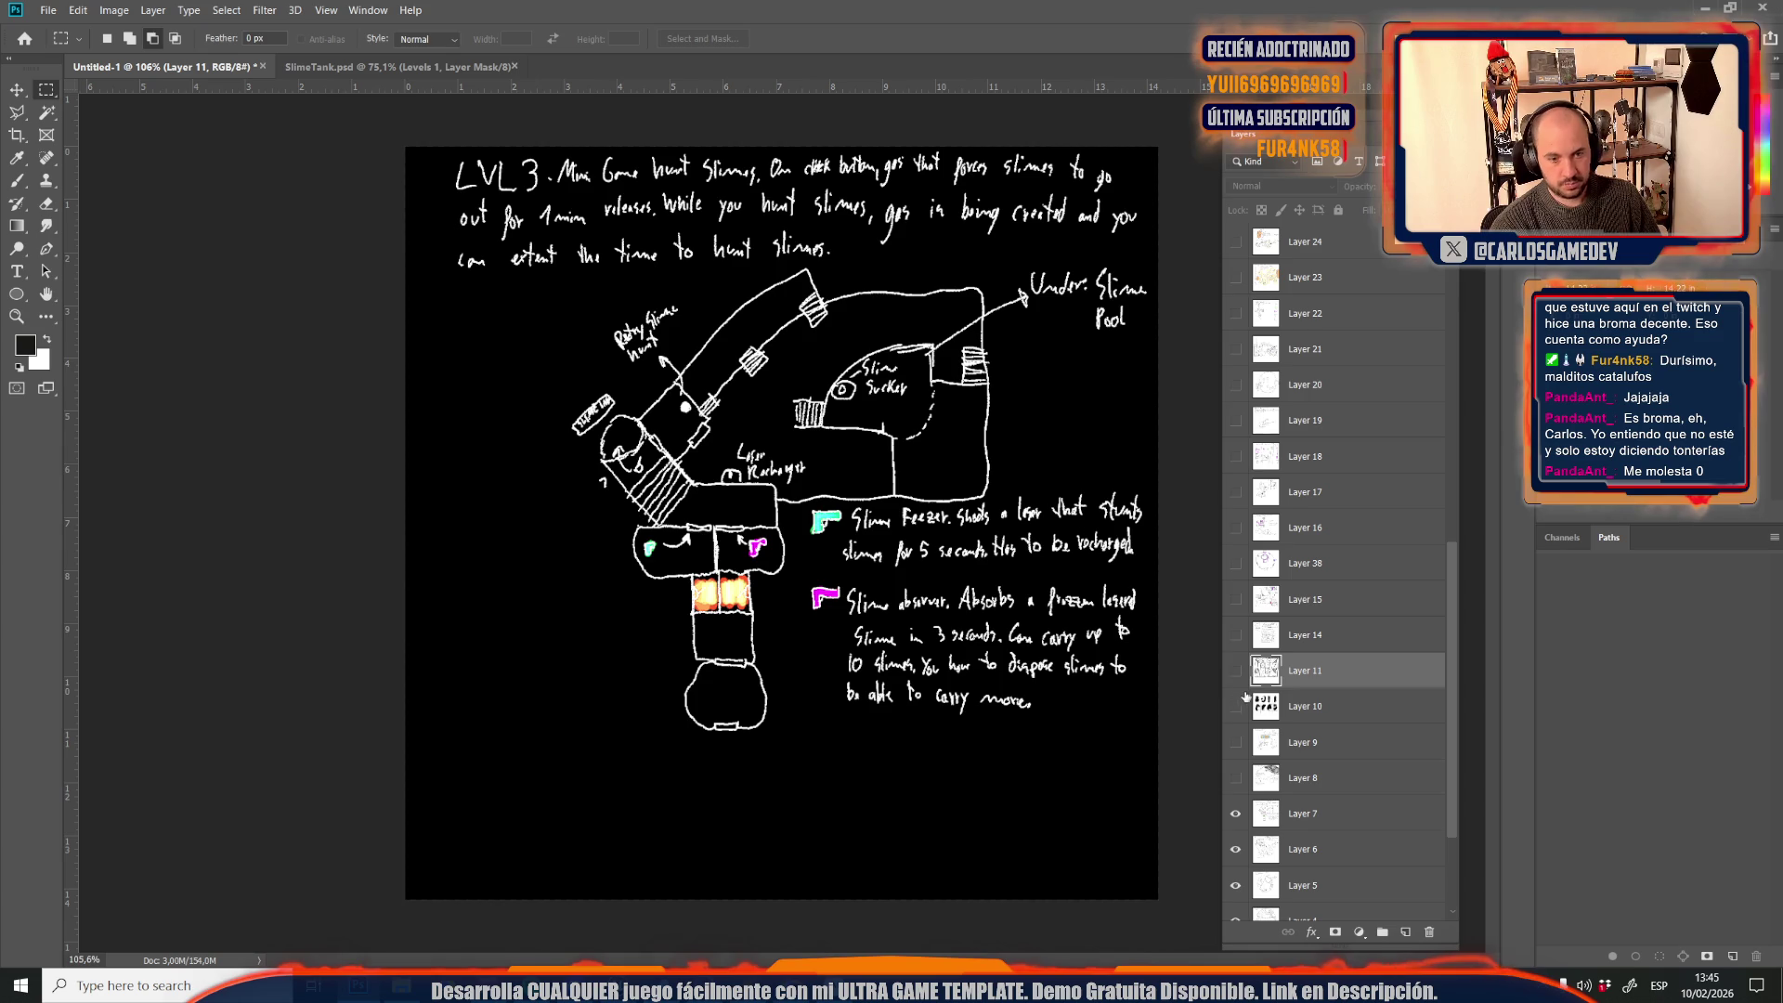
# Preview the Layer 11 symbol grid, Layer 10 blob grid and Layer 9 LVL5 sketches, hiding each
pyautogui.click(1235, 676)
pyautogui.click(1235, 679)
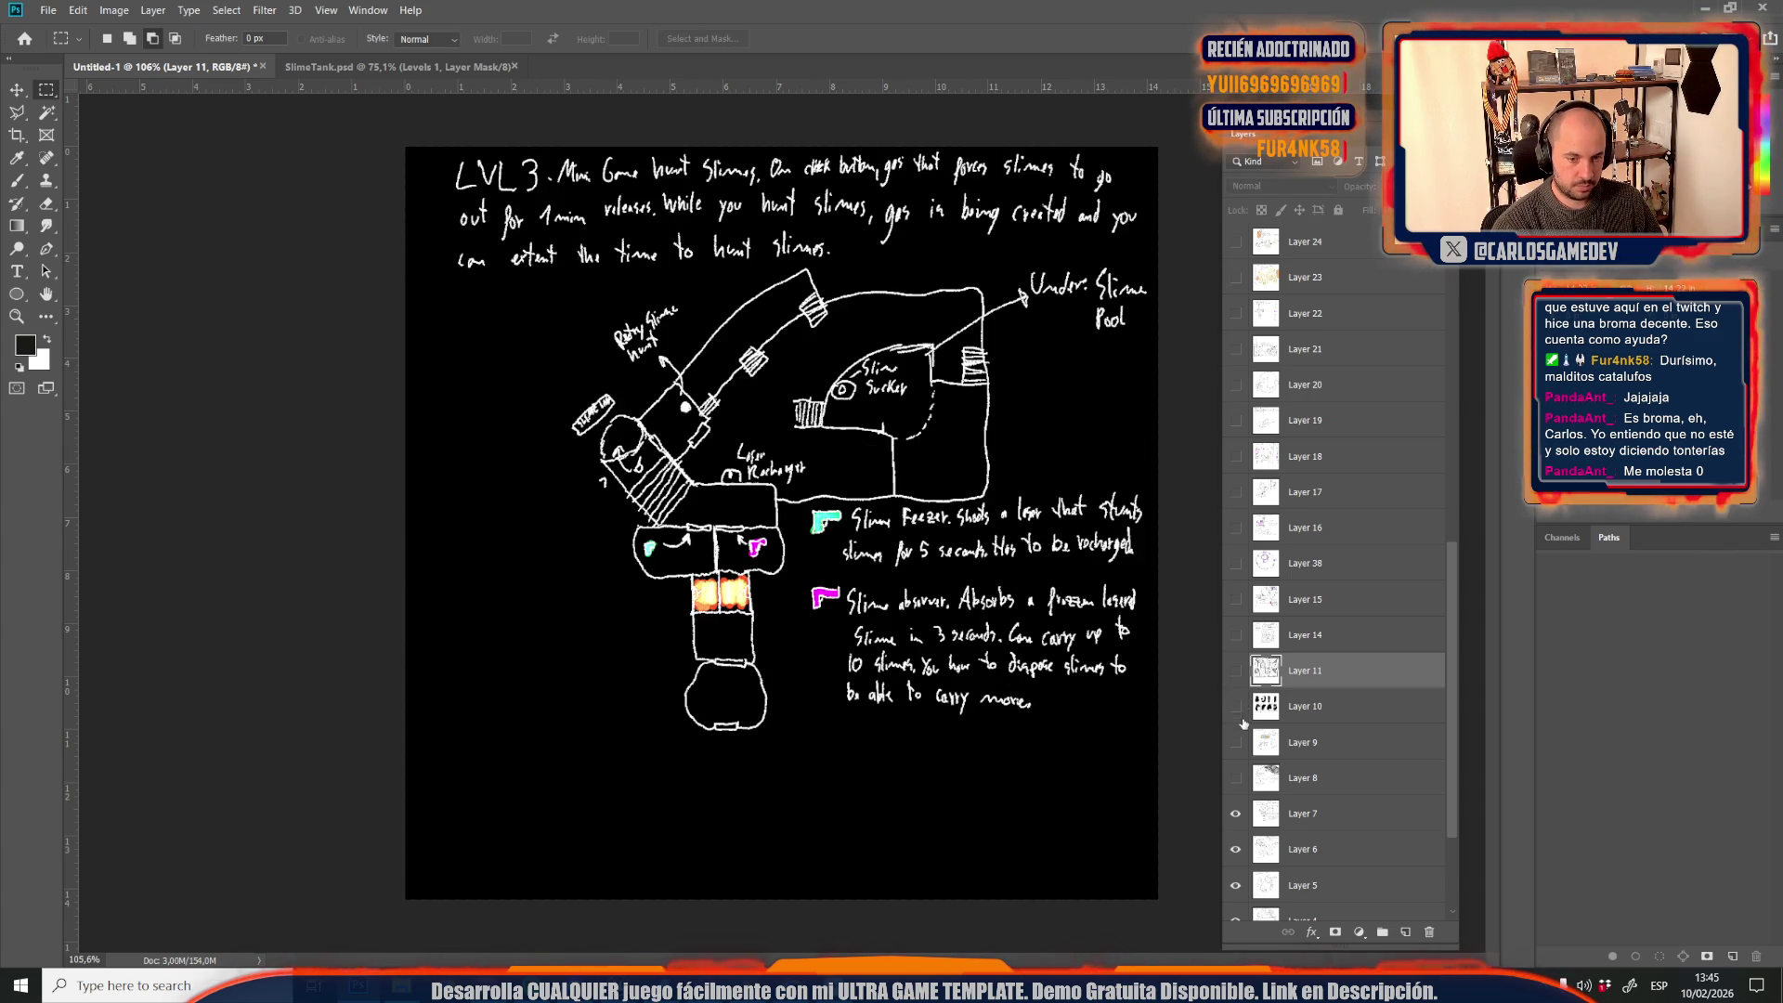
pyautogui.click(1235, 706)
pyautogui.click(1235, 706)
pyautogui.click(1238, 743)
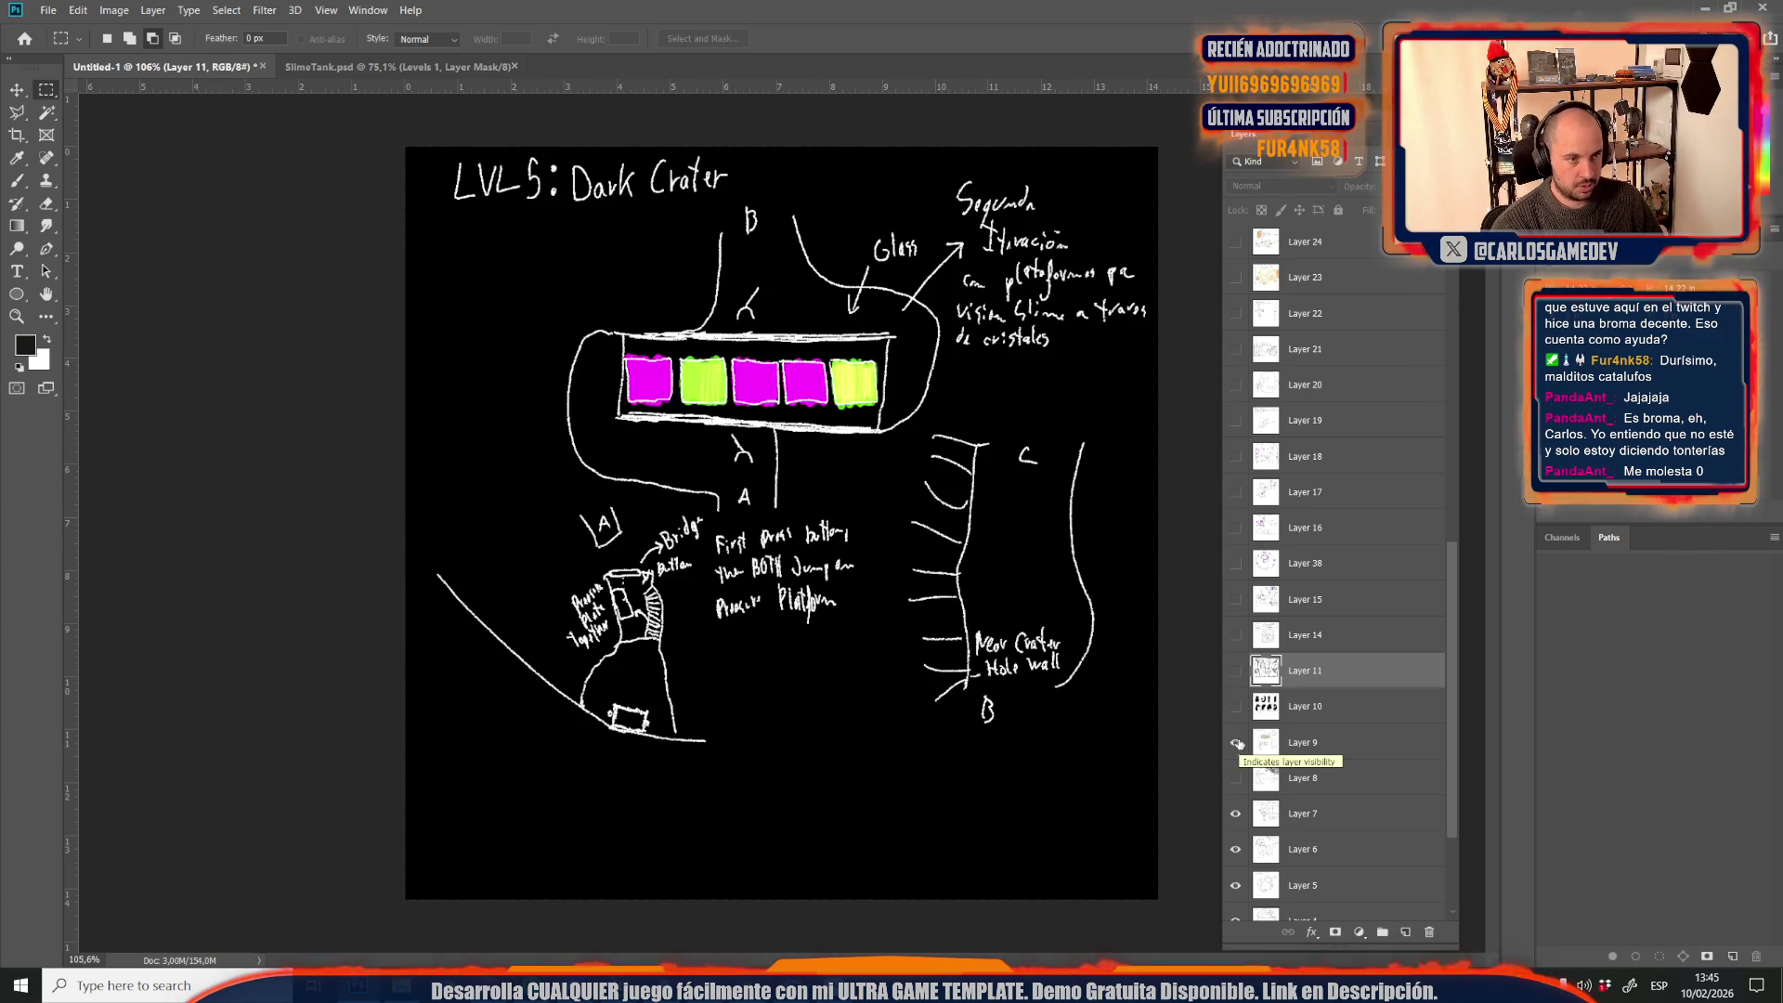
pyautogui.click(1236, 743)
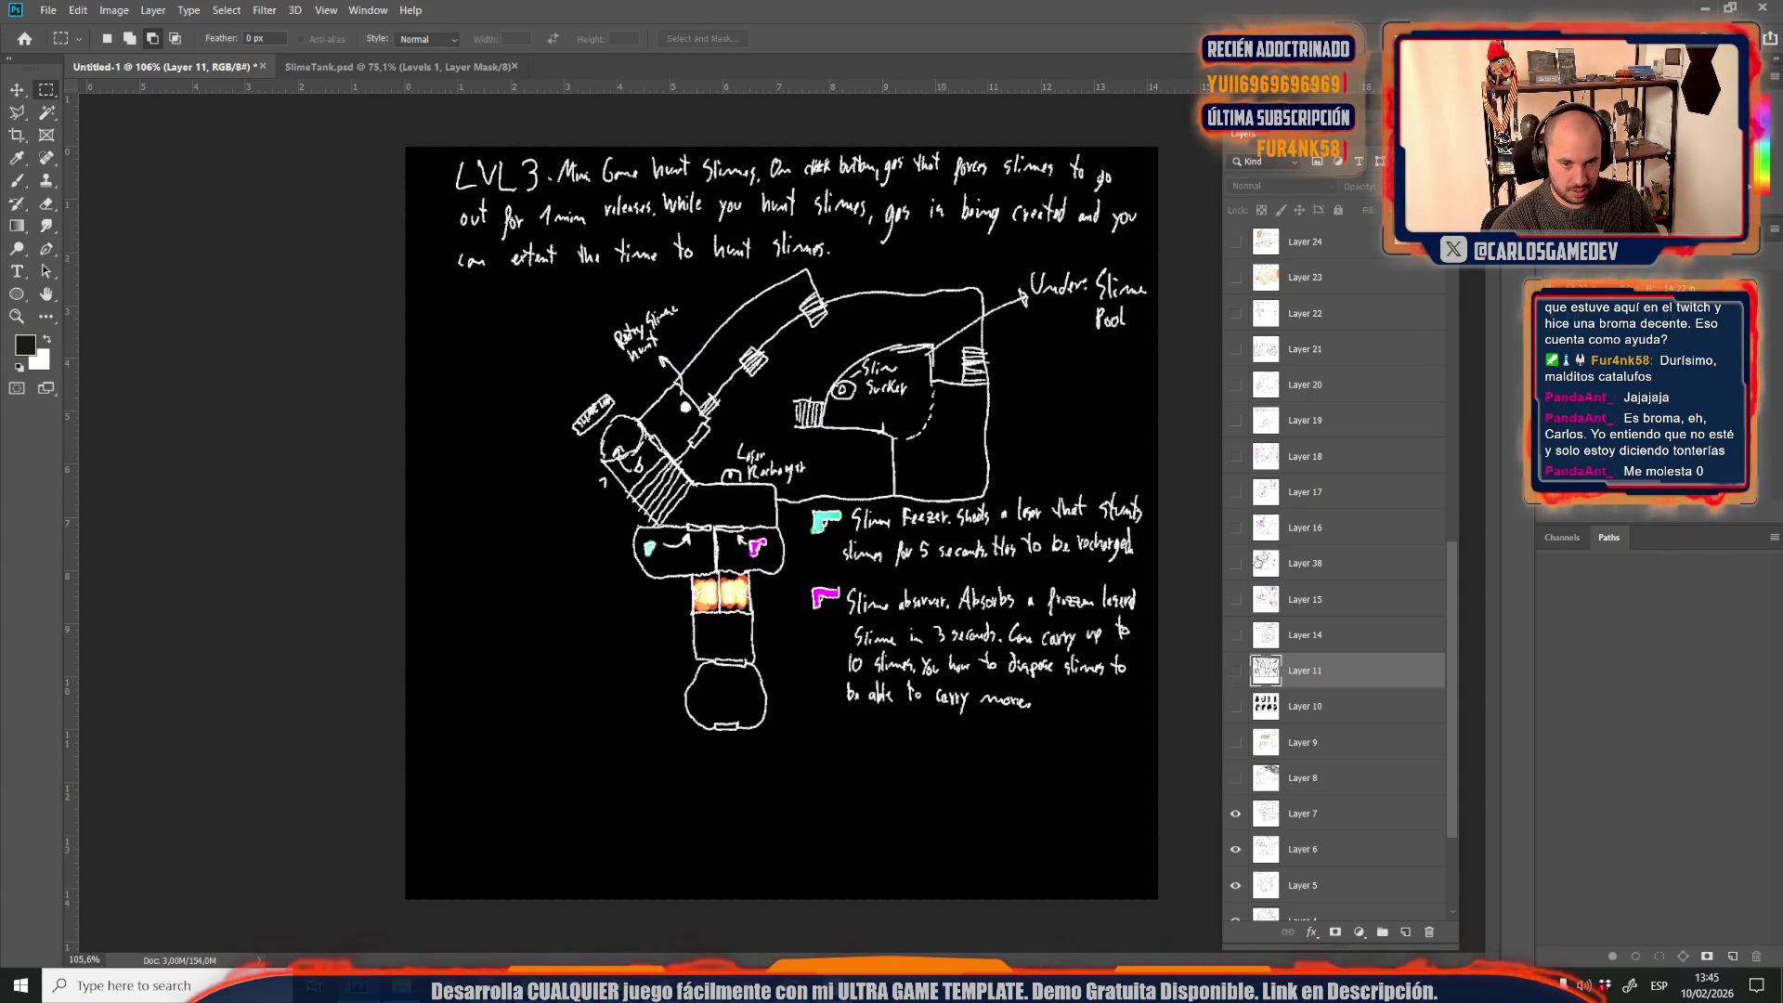
# Select Layer 15 and compare it with Layer 14, leaving Layer 15's level map visible
pyautogui.click(1290, 603)
pyautogui.click(1237, 599)
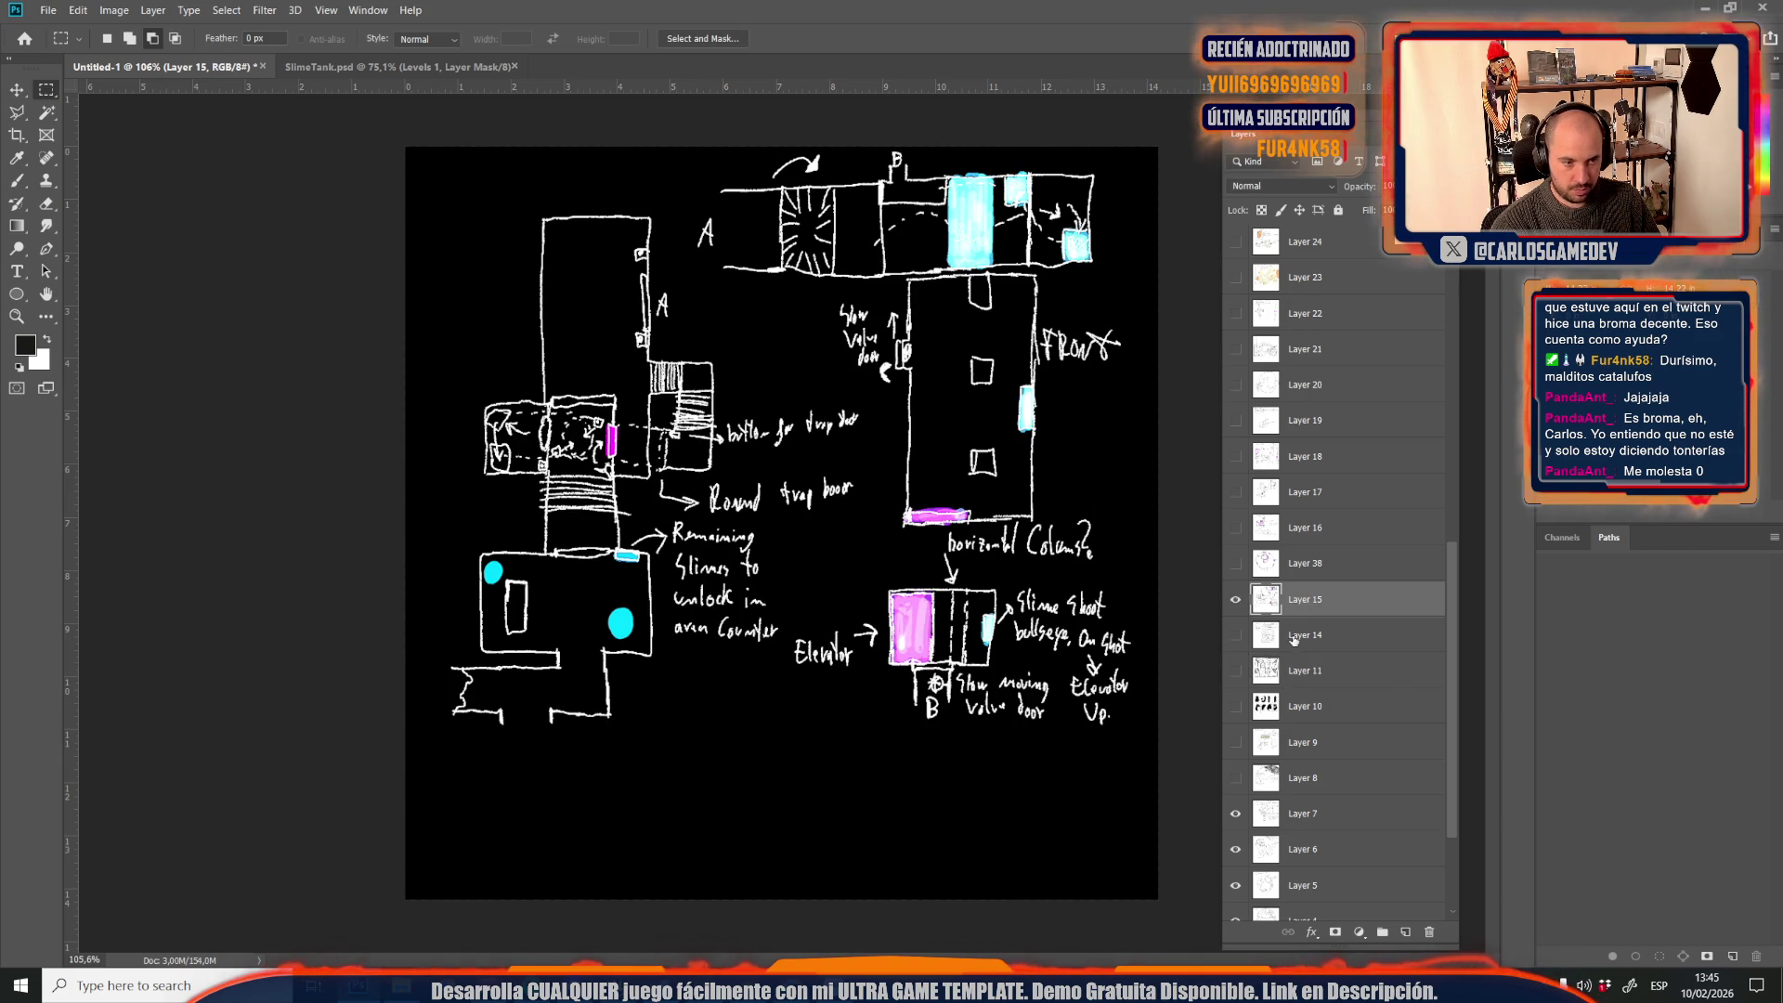
pyautogui.click(1236, 599)
pyautogui.click(1236, 635)
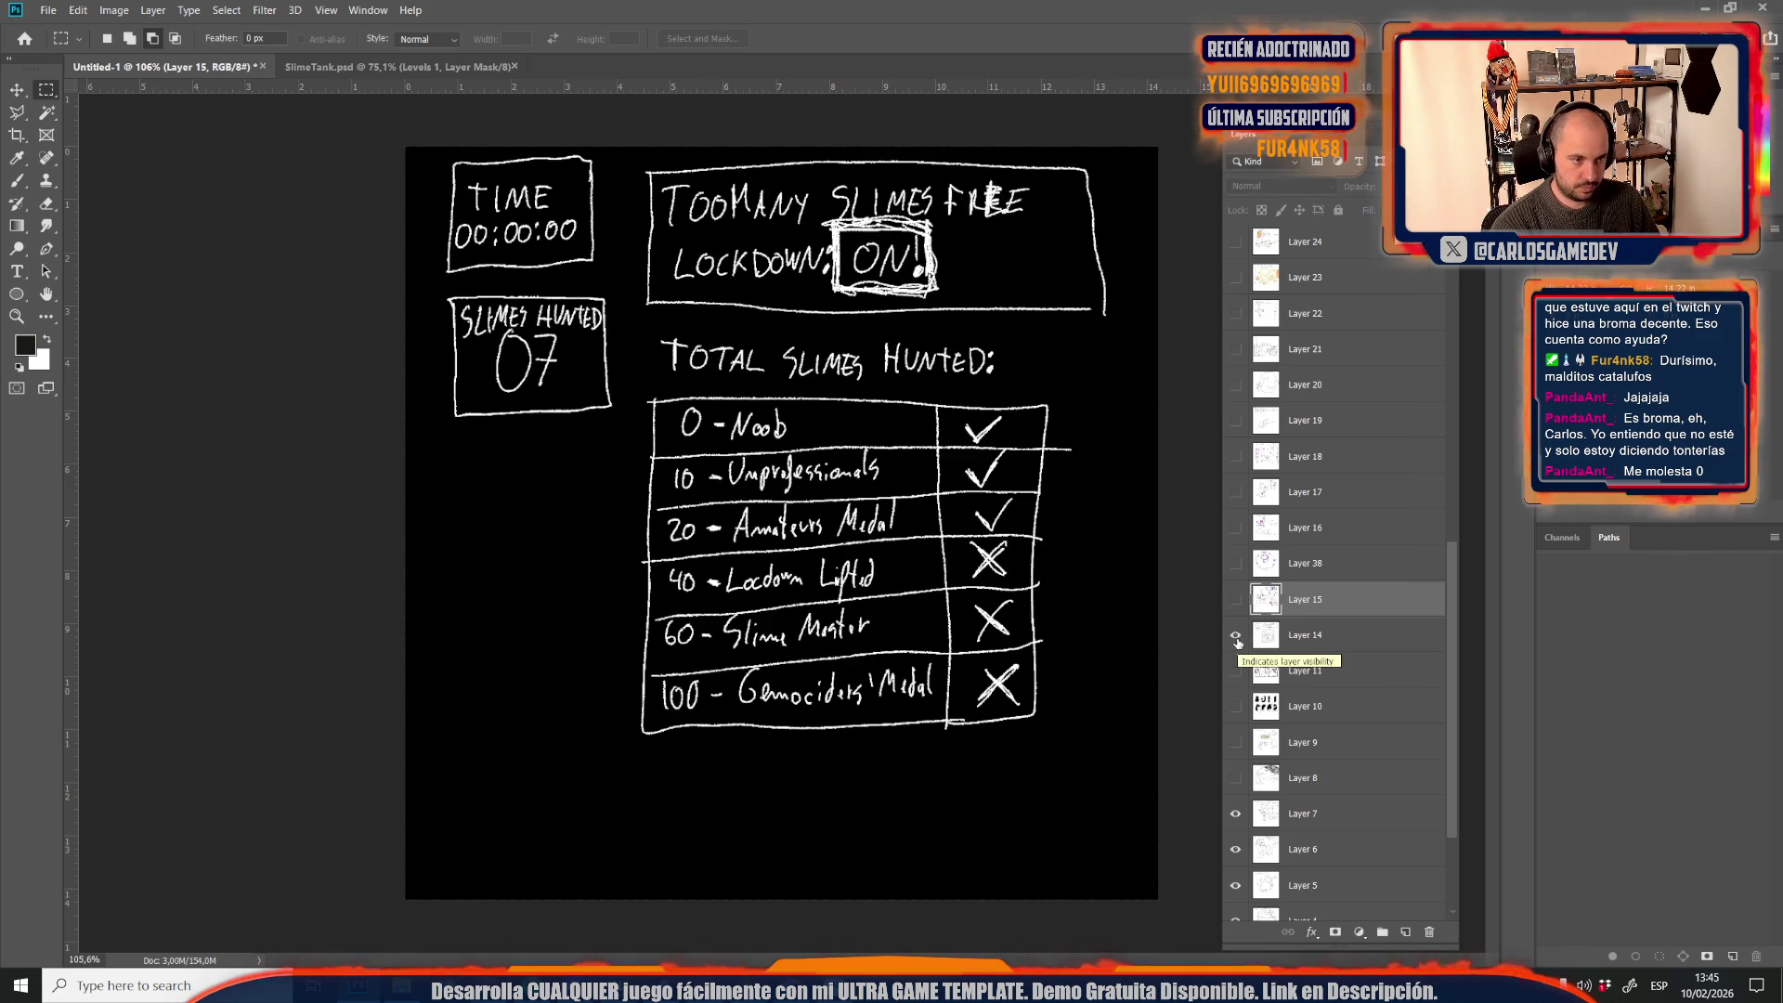
pyautogui.click(1237, 635)
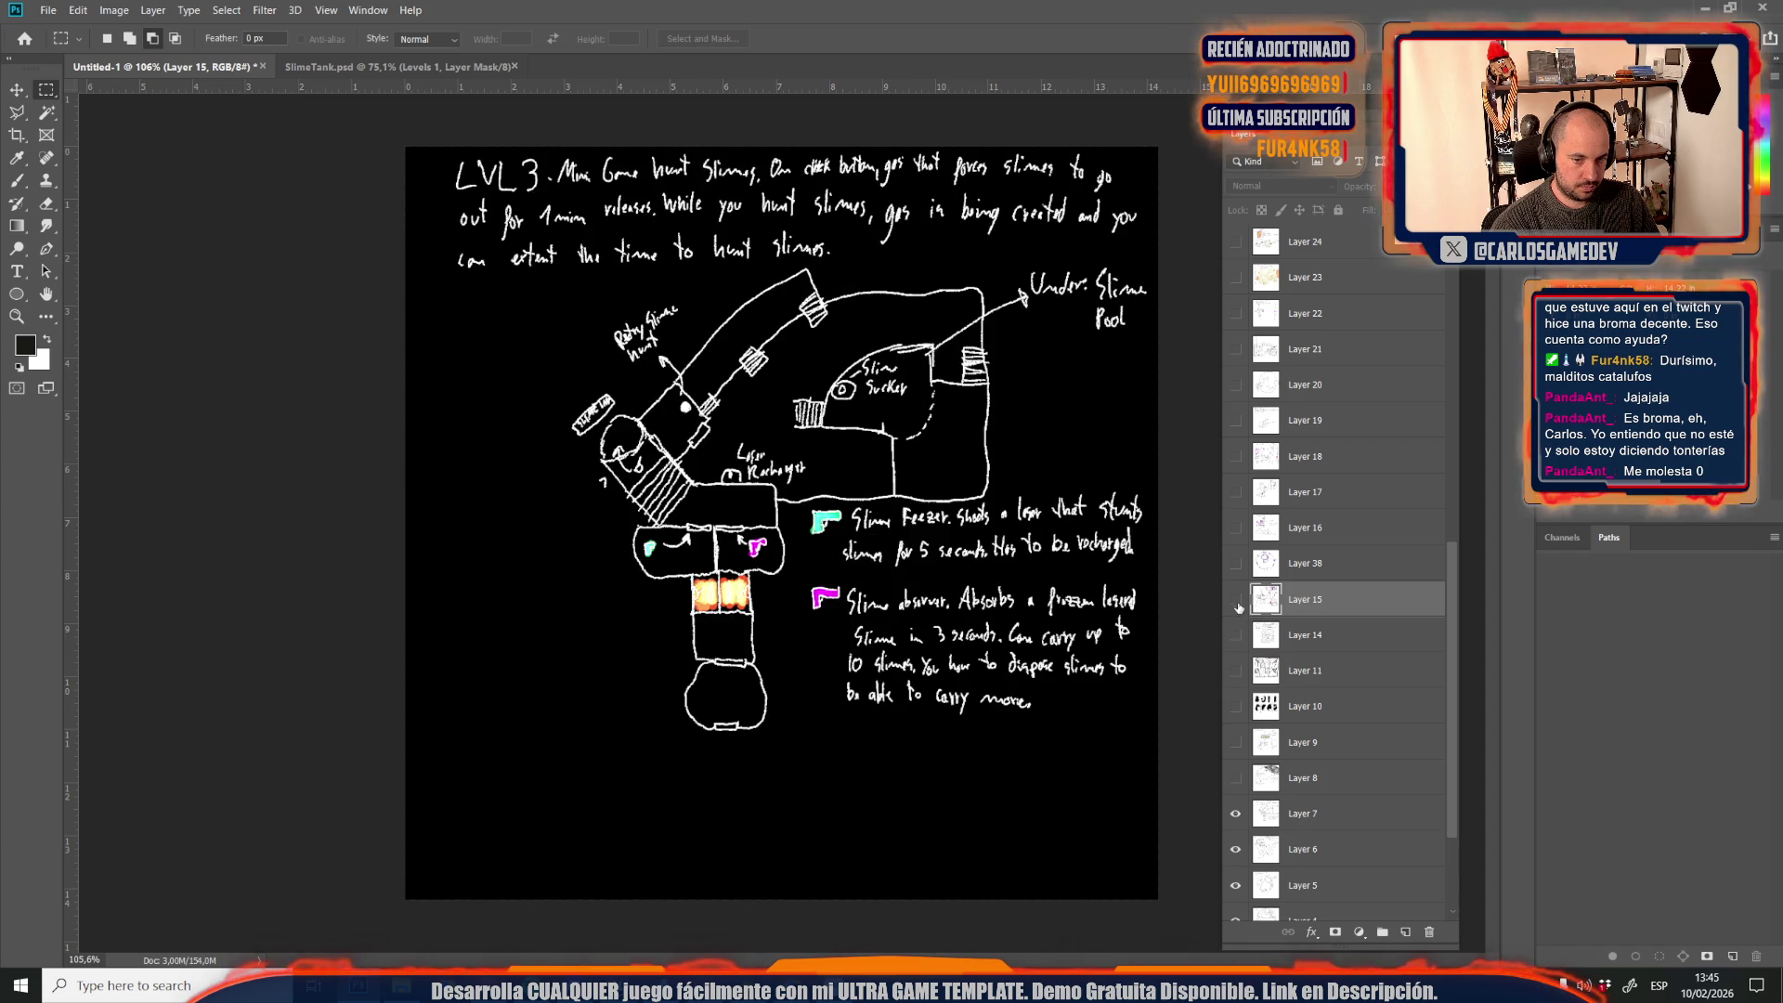
pyautogui.click(1237, 600)
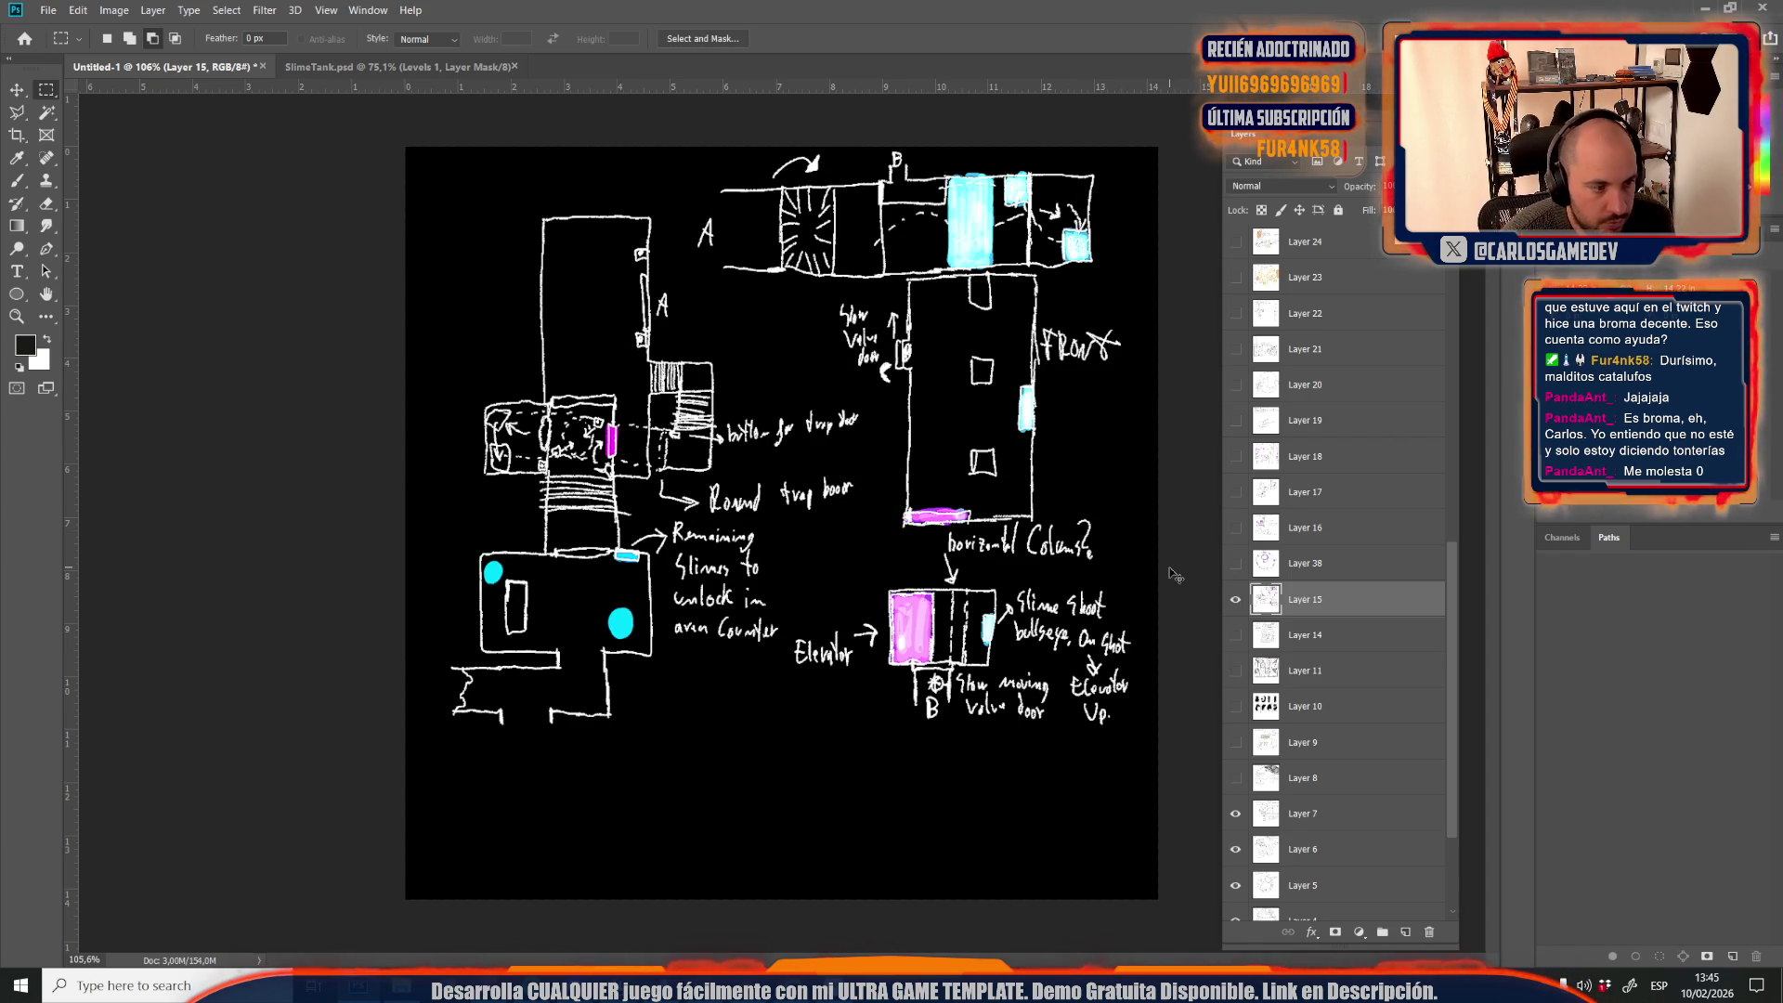
# Save the Layer 15 map as JPEG Credits07, renumbered from Credits06
pyautogui.hotkey('ctrl', 's')
pyautogui.click(190, 355)
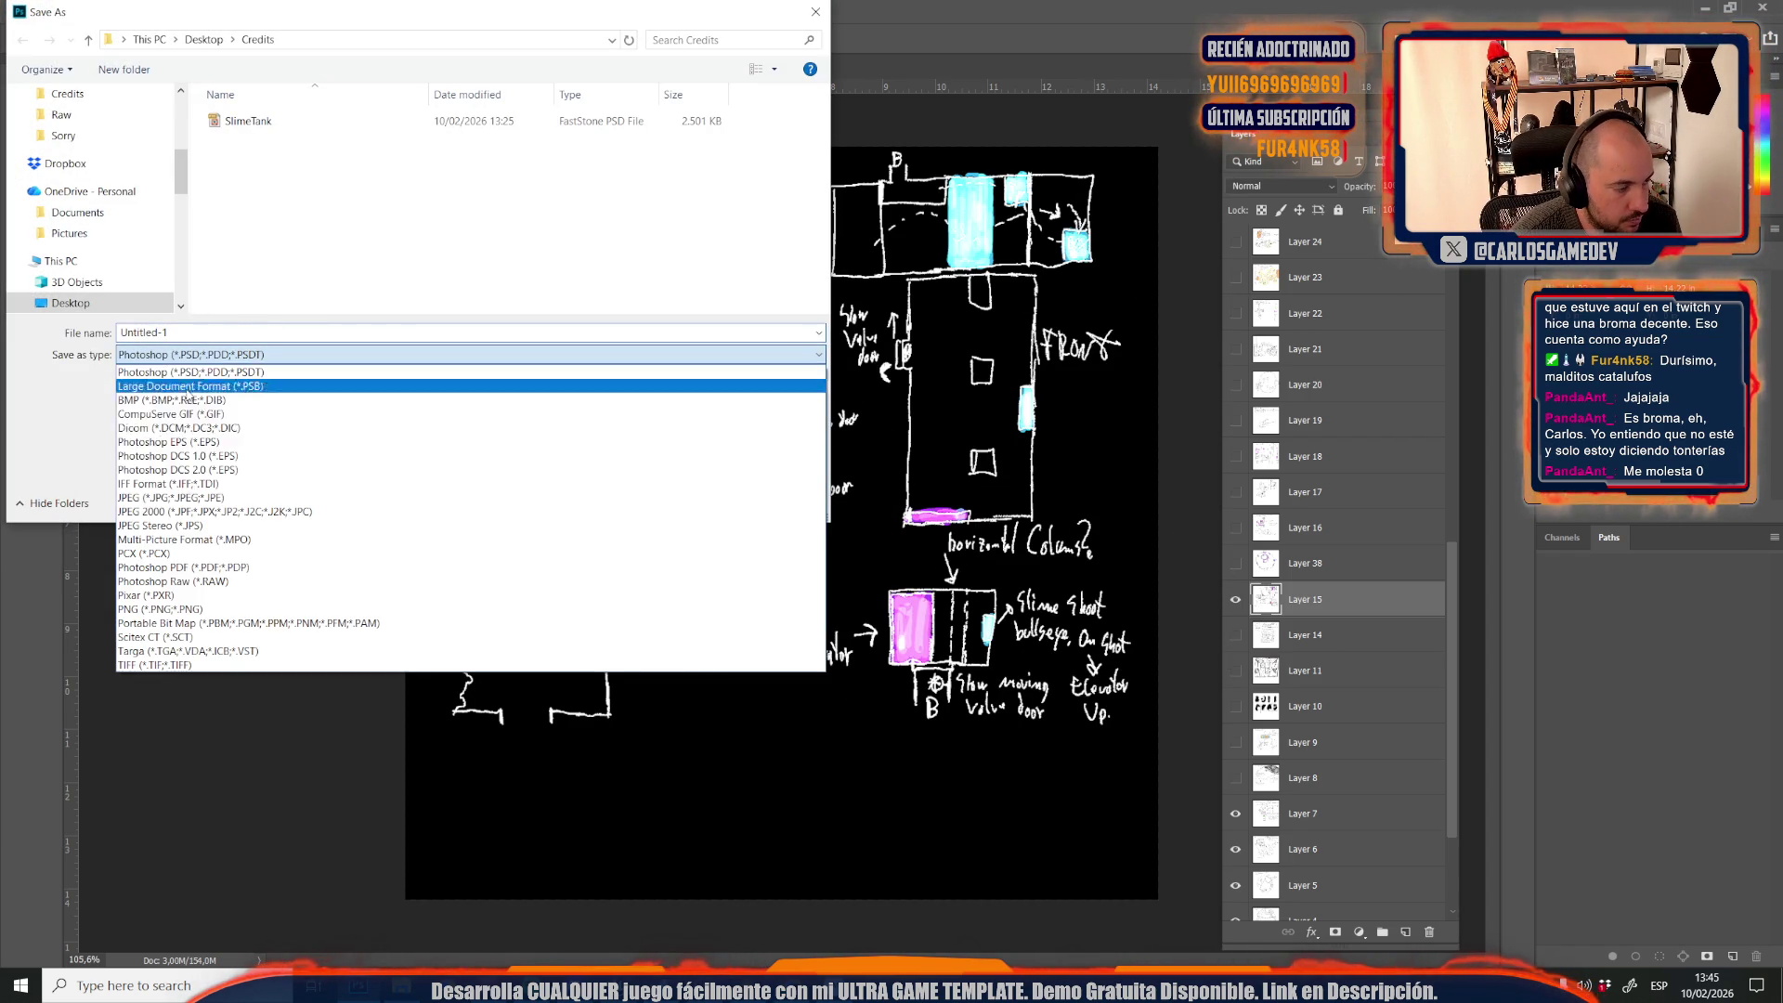
pyautogui.click(186, 498)
pyautogui.doubleClick(192, 333)
pyautogui.click(265, 215)
pyautogui.click(240, 338)
pyautogui.press('BackSpace')
pyautogui.write('7')
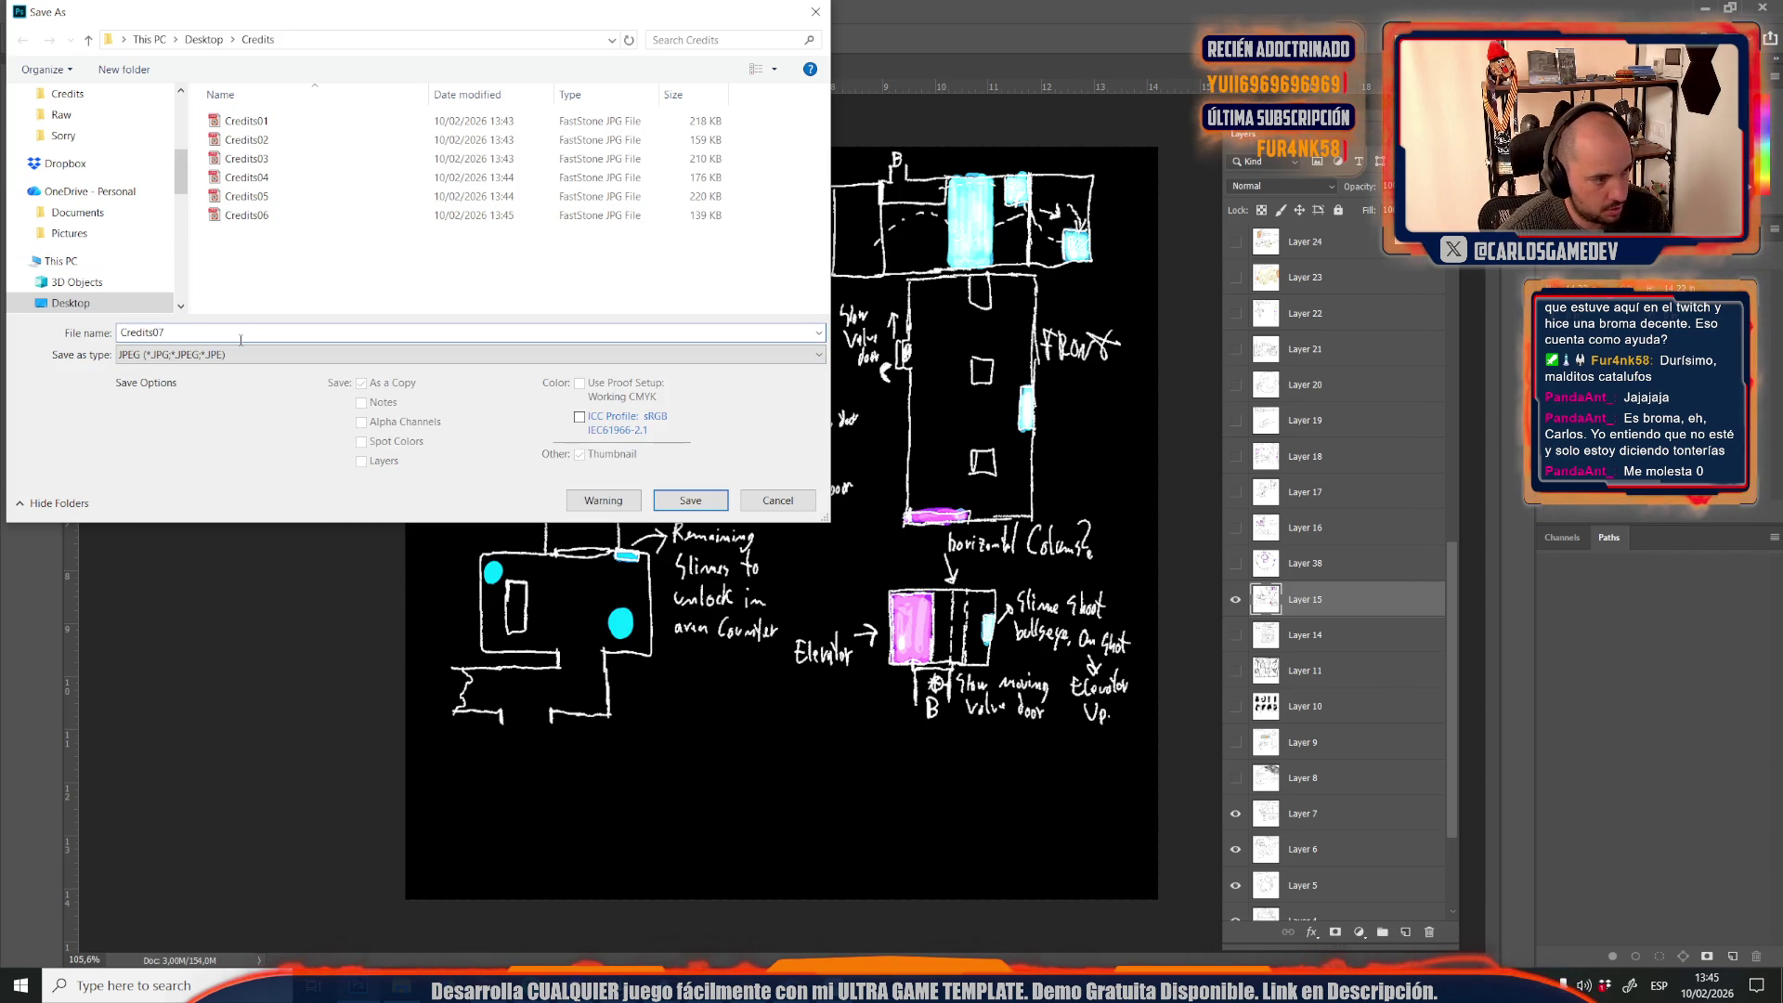
pyautogui.press('Return')
pyautogui.press('Return')
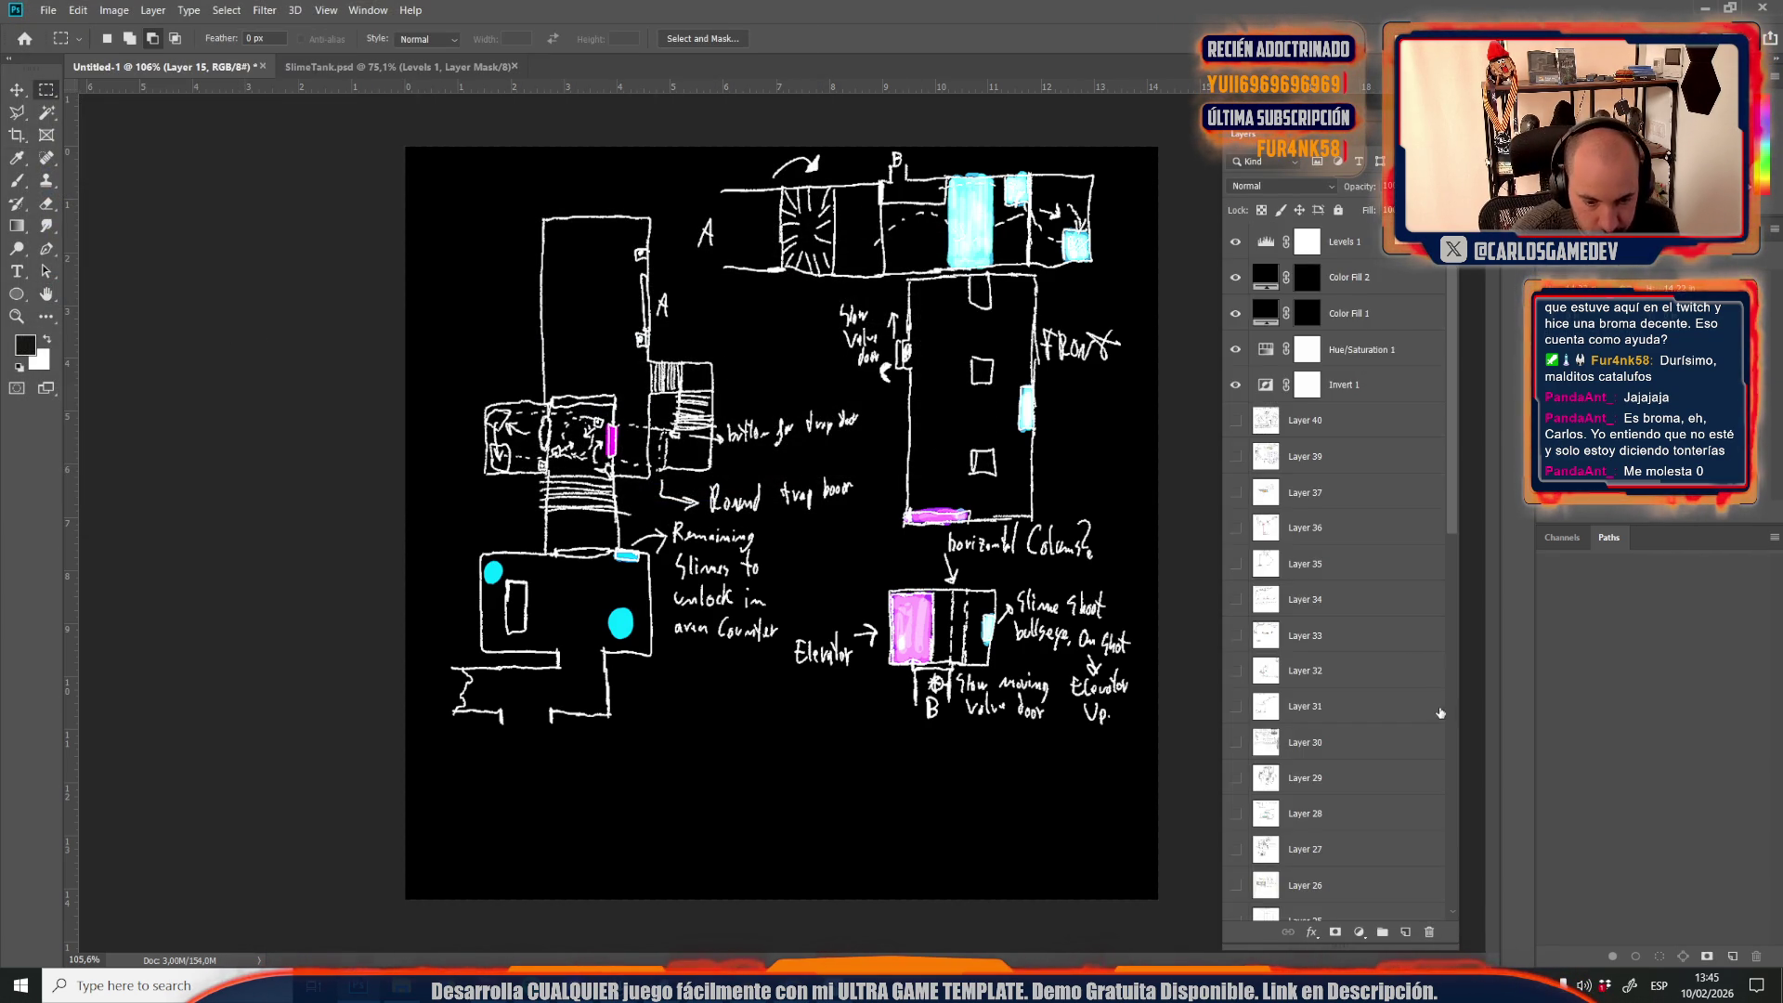
# Show the Layer 38 Slime Tank drawing and save it as JPEG Credits08
pyautogui.scroll(-5, 1432, 704)
pyautogui.click(1236, 671)
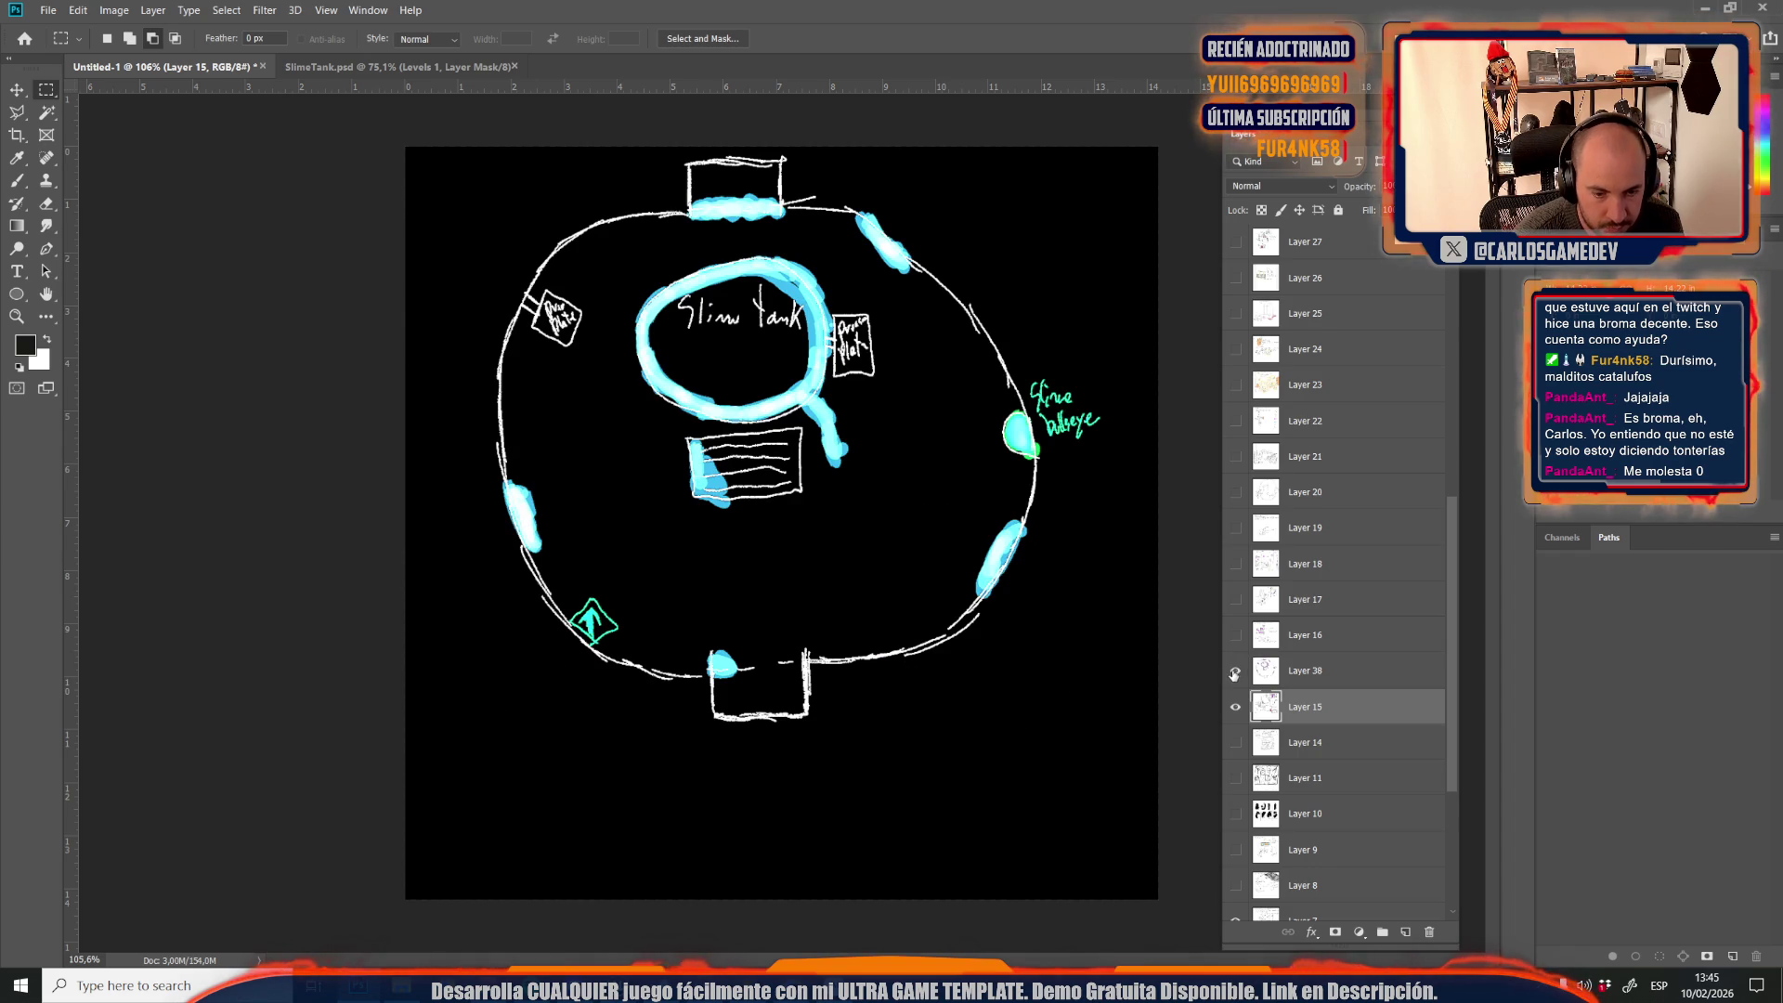
pyautogui.click(17, 90)
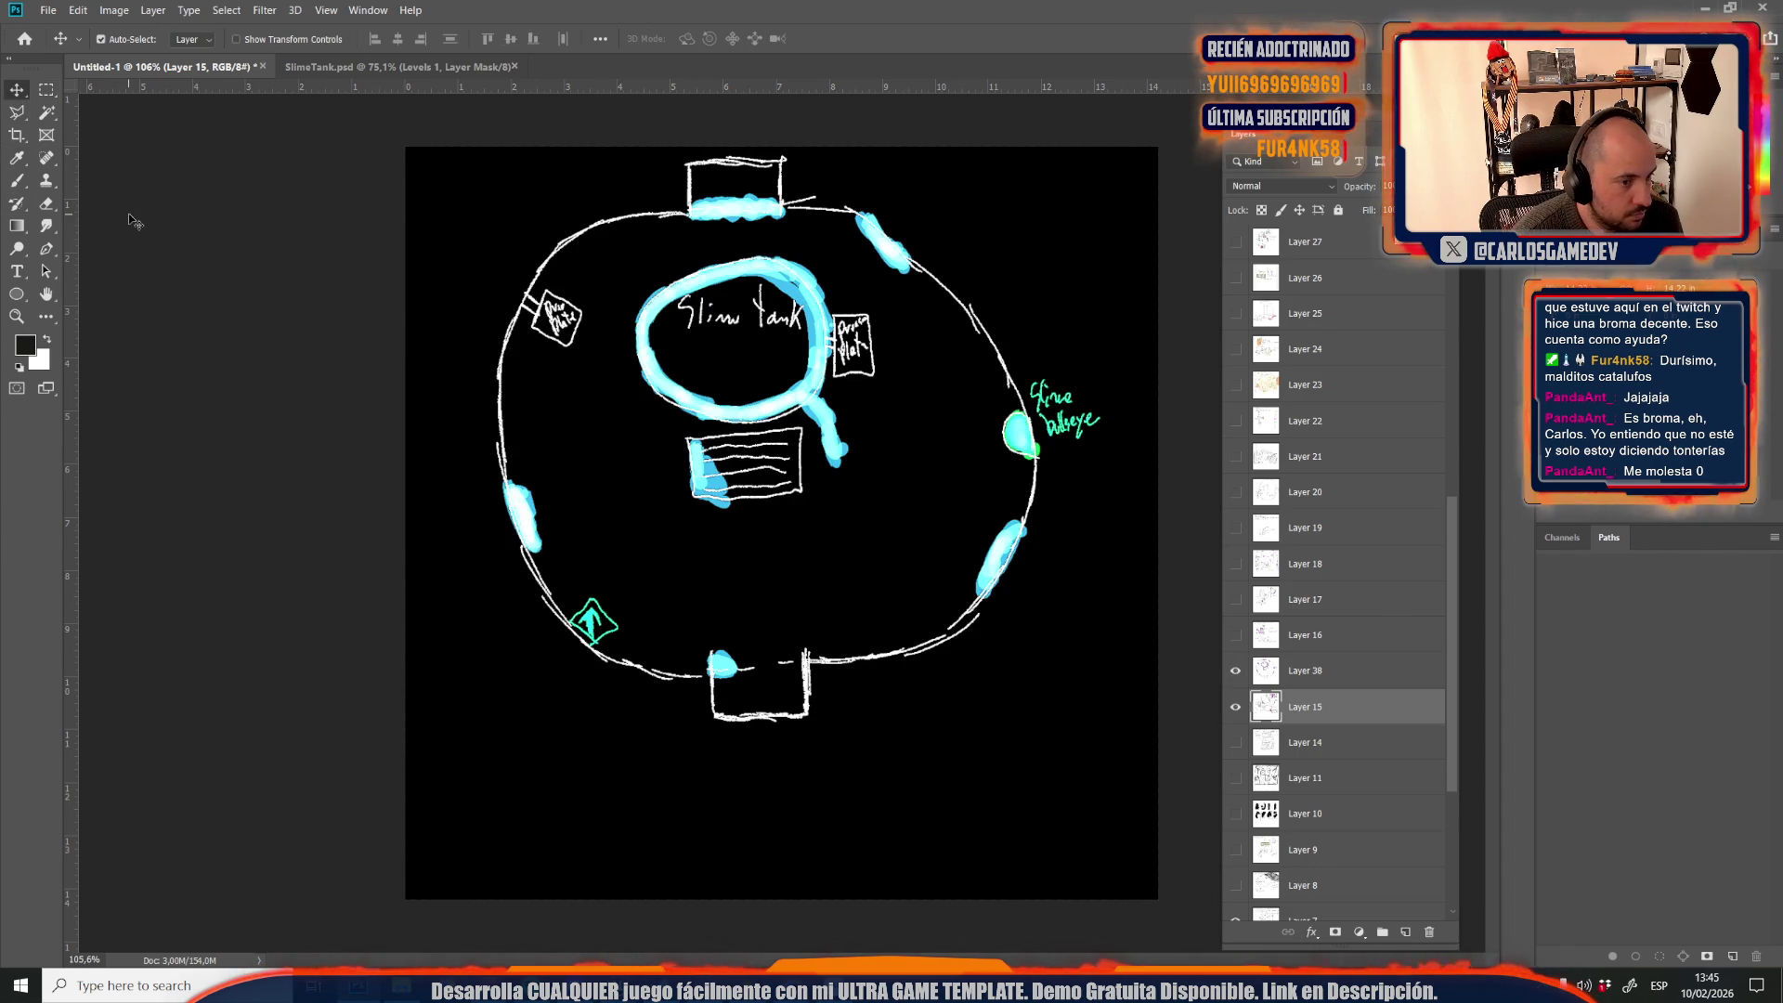
pyautogui.hotkey('ctrl', 'shift', 's')
pyautogui.click(135, 354)
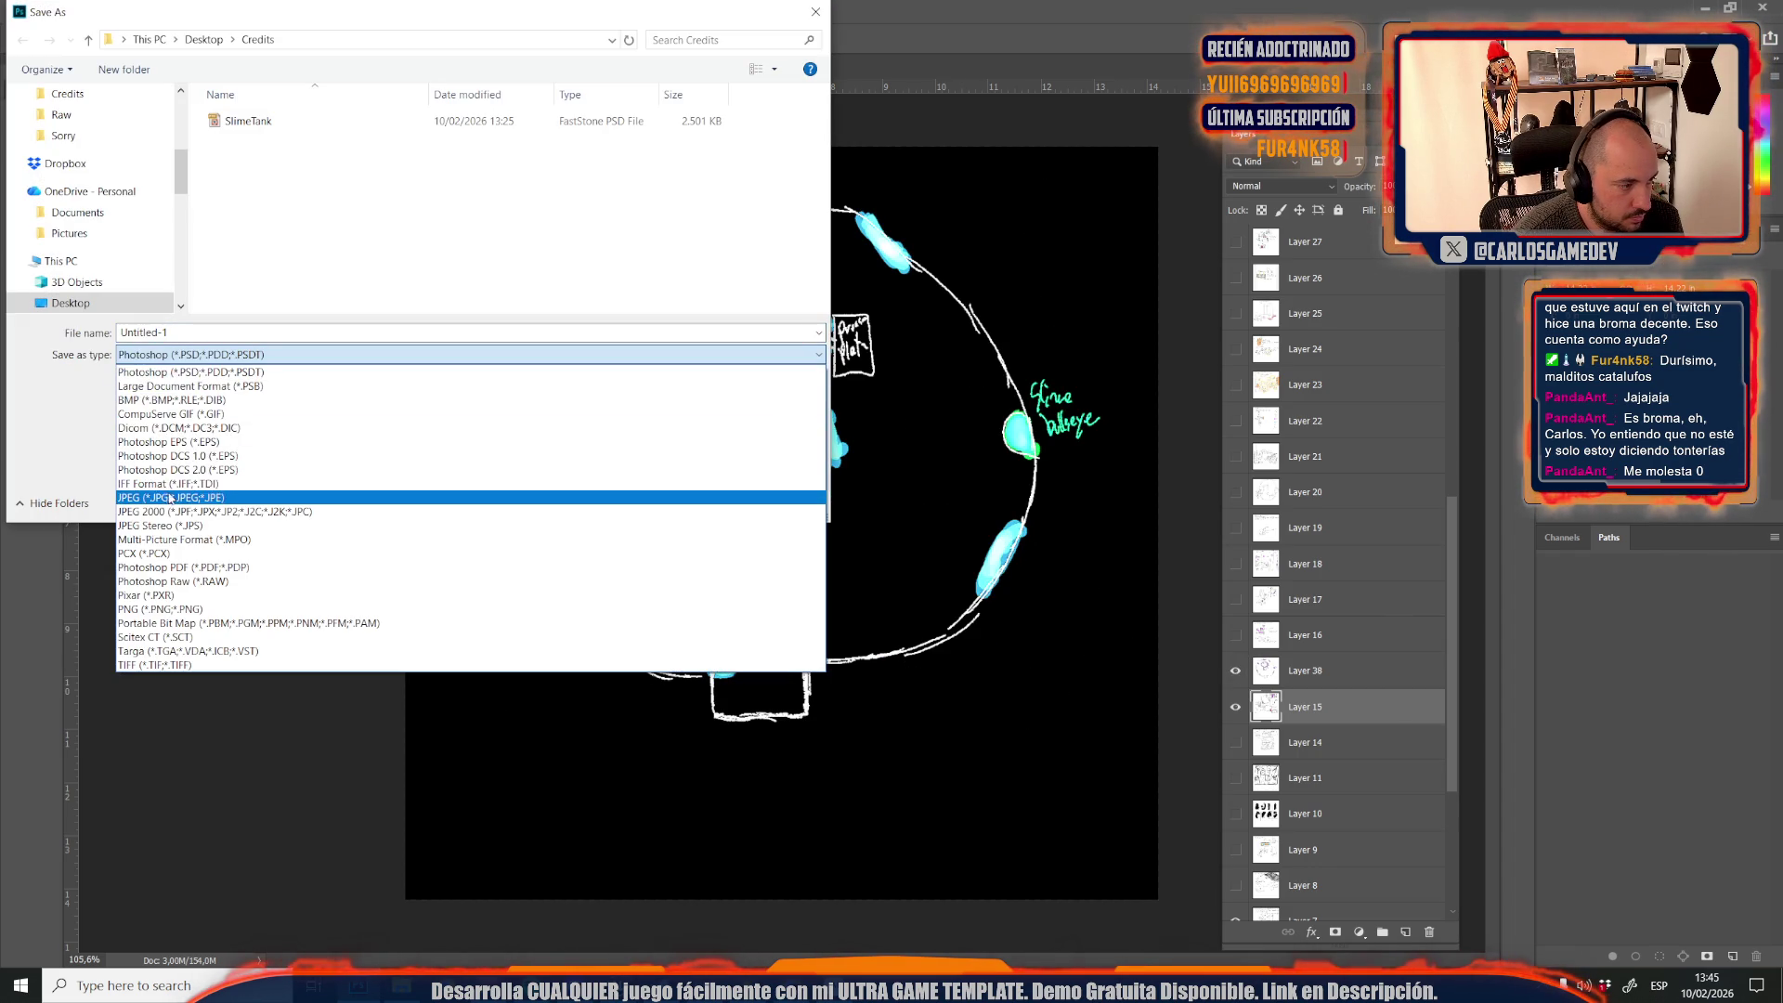
pyautogui.click(167, 499)
pyautogui.doubleClick(165, 334)
pyautogui.click(246, 234)
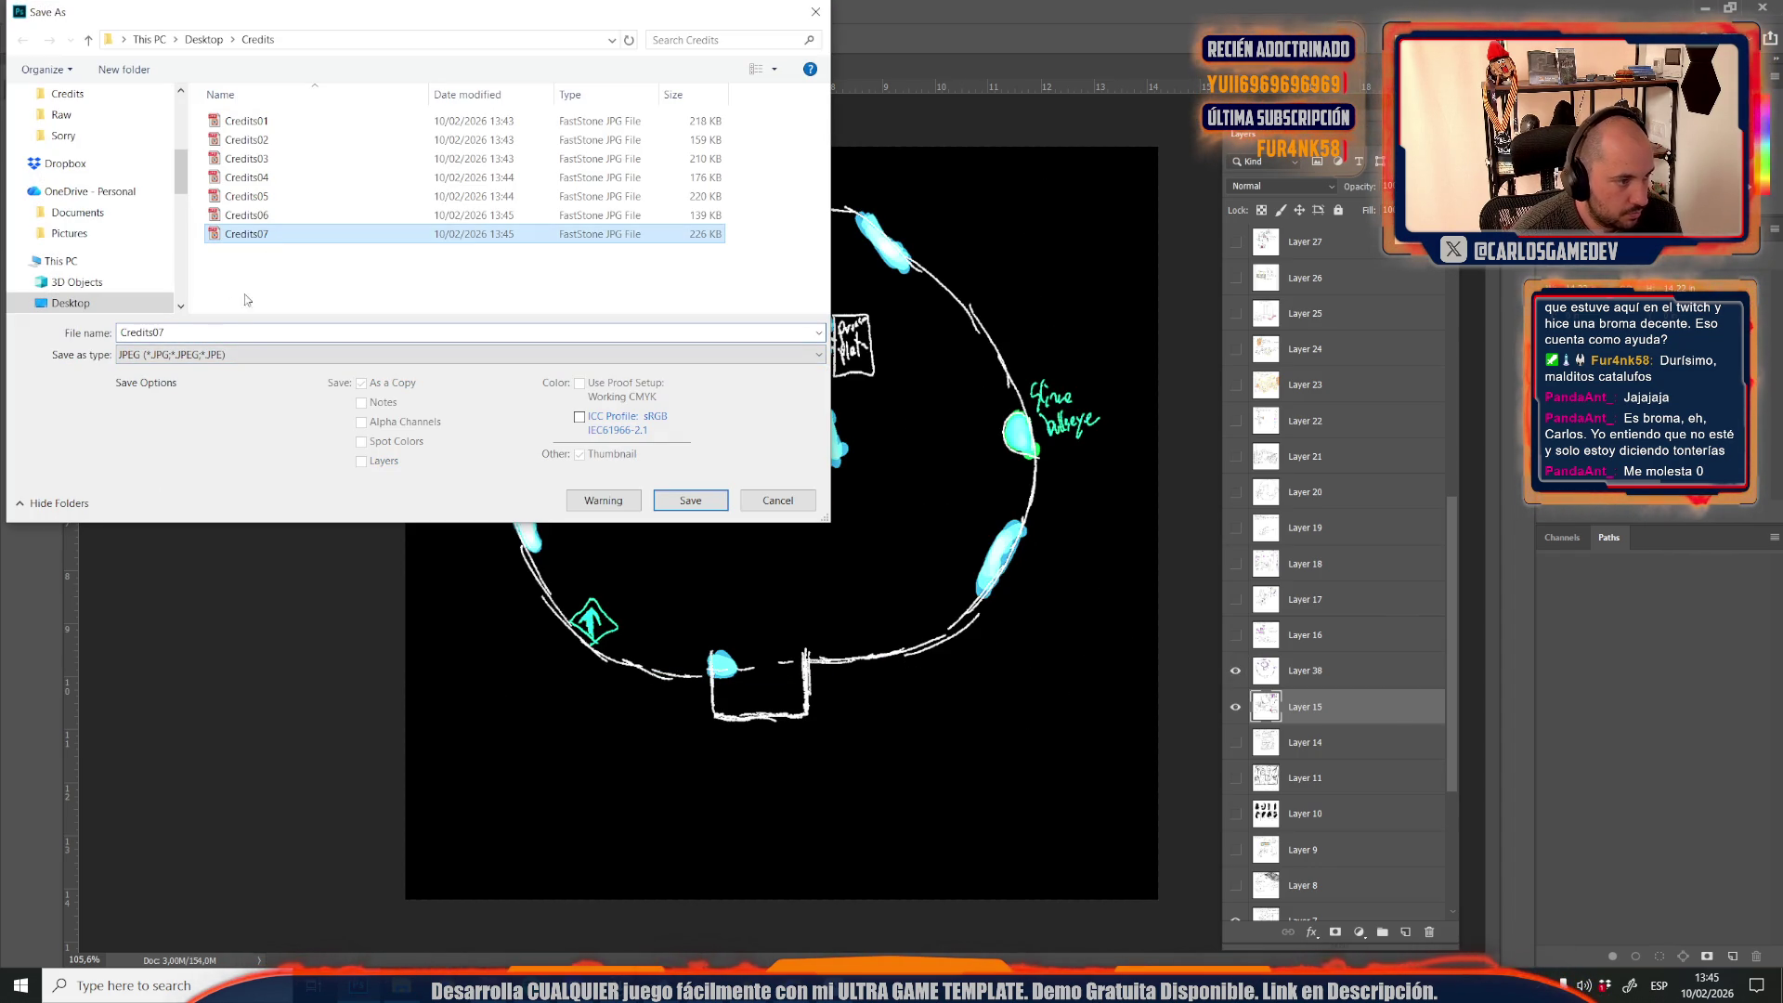
pyautogui.click(215, 334)
pyautogui.press('BackSpace')
pyautogui.write('8')
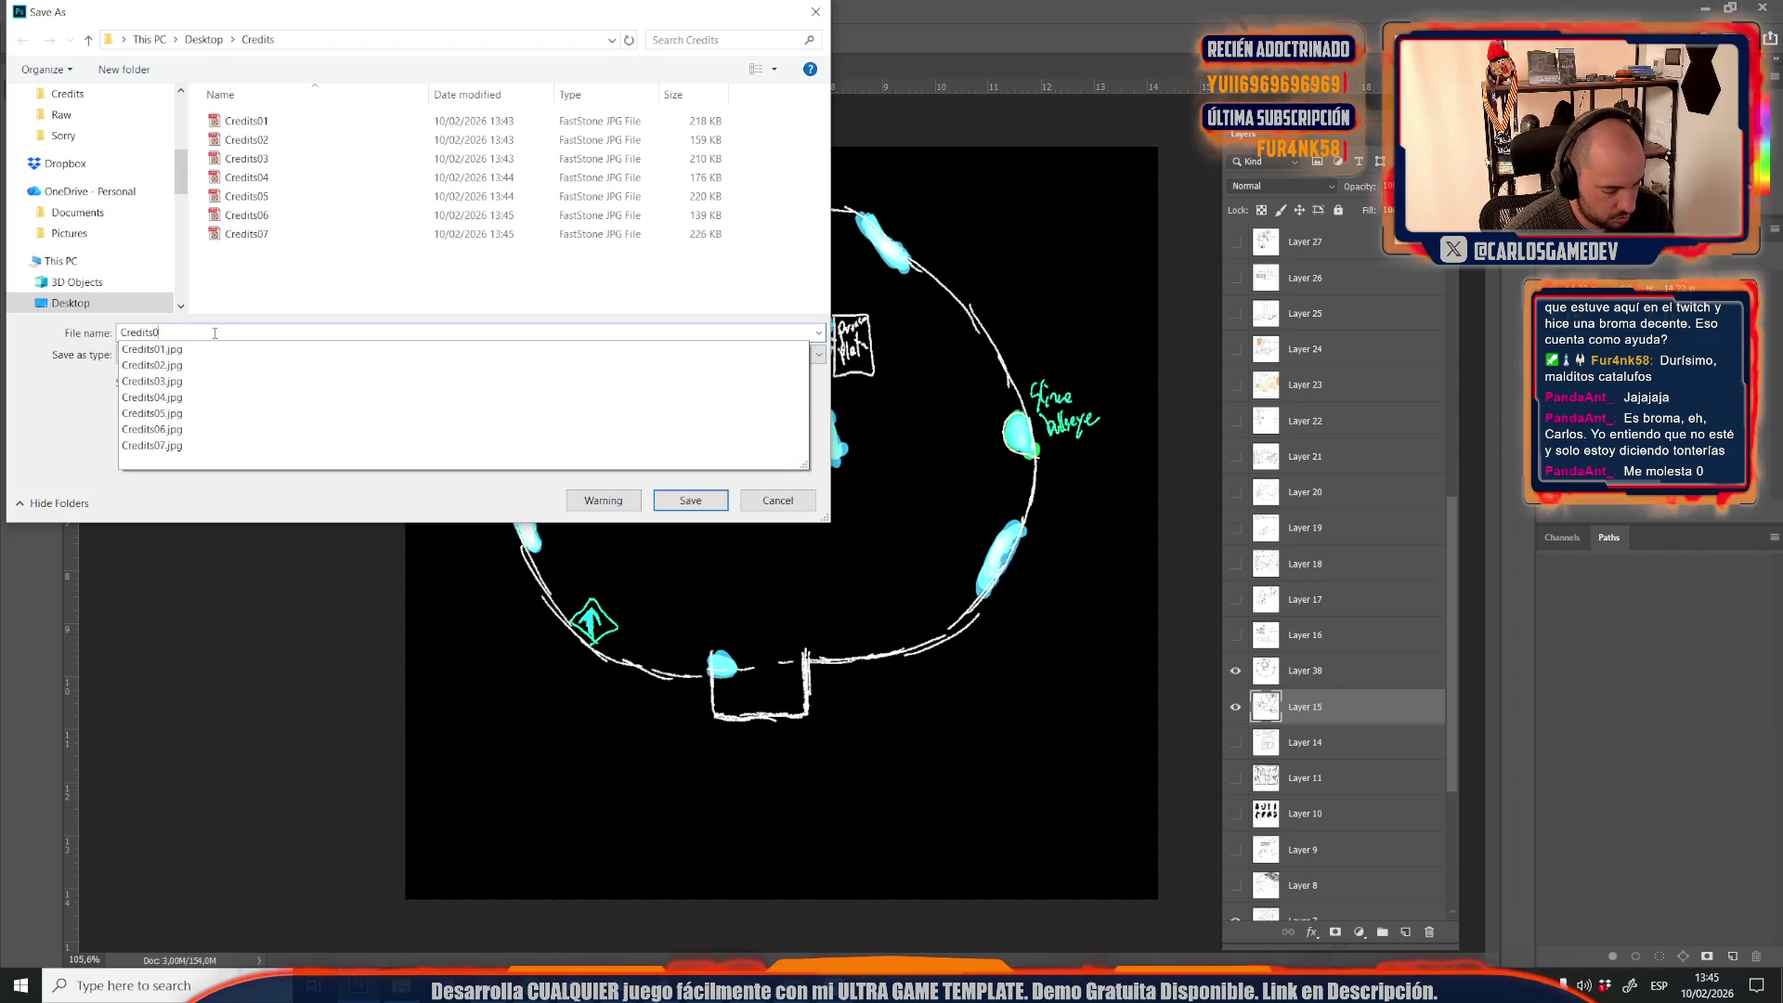
pyautogui.click(690, 500)
# Show and select Layer 16's puzzle sketch and save it as JPEG Credits09
pyautogui.scroll(-5, 1281, 706)
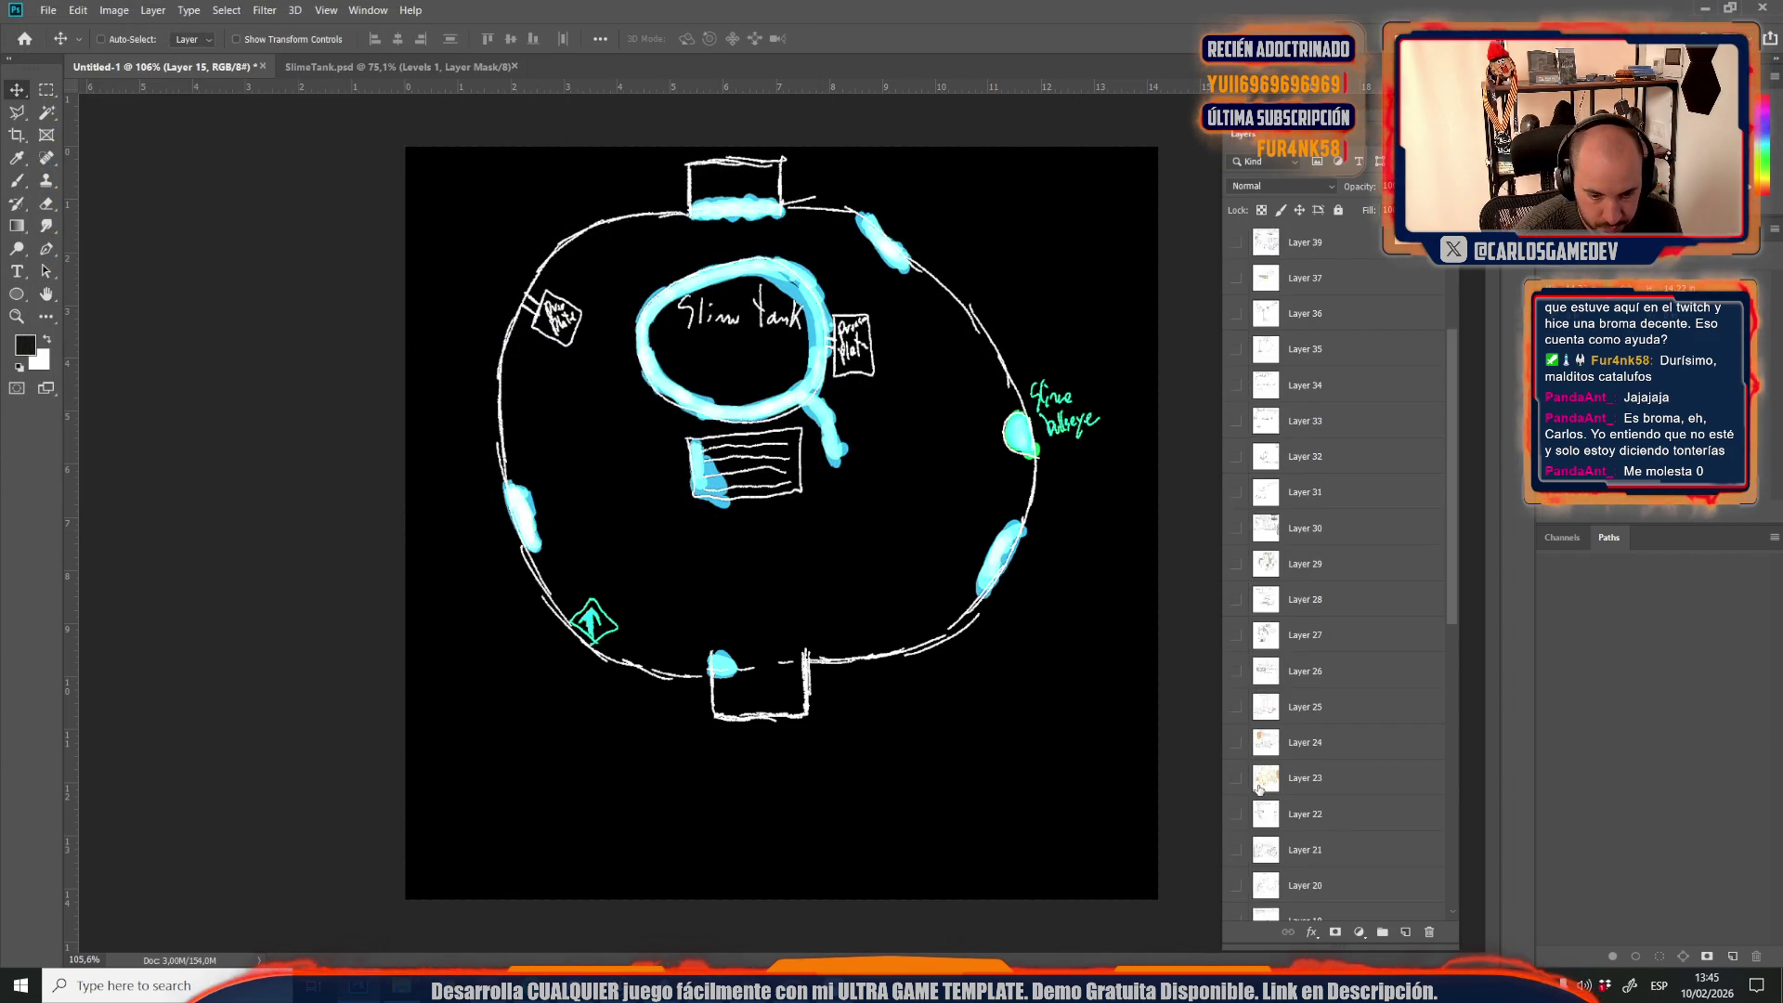
pyautogui.click(1237, 636)
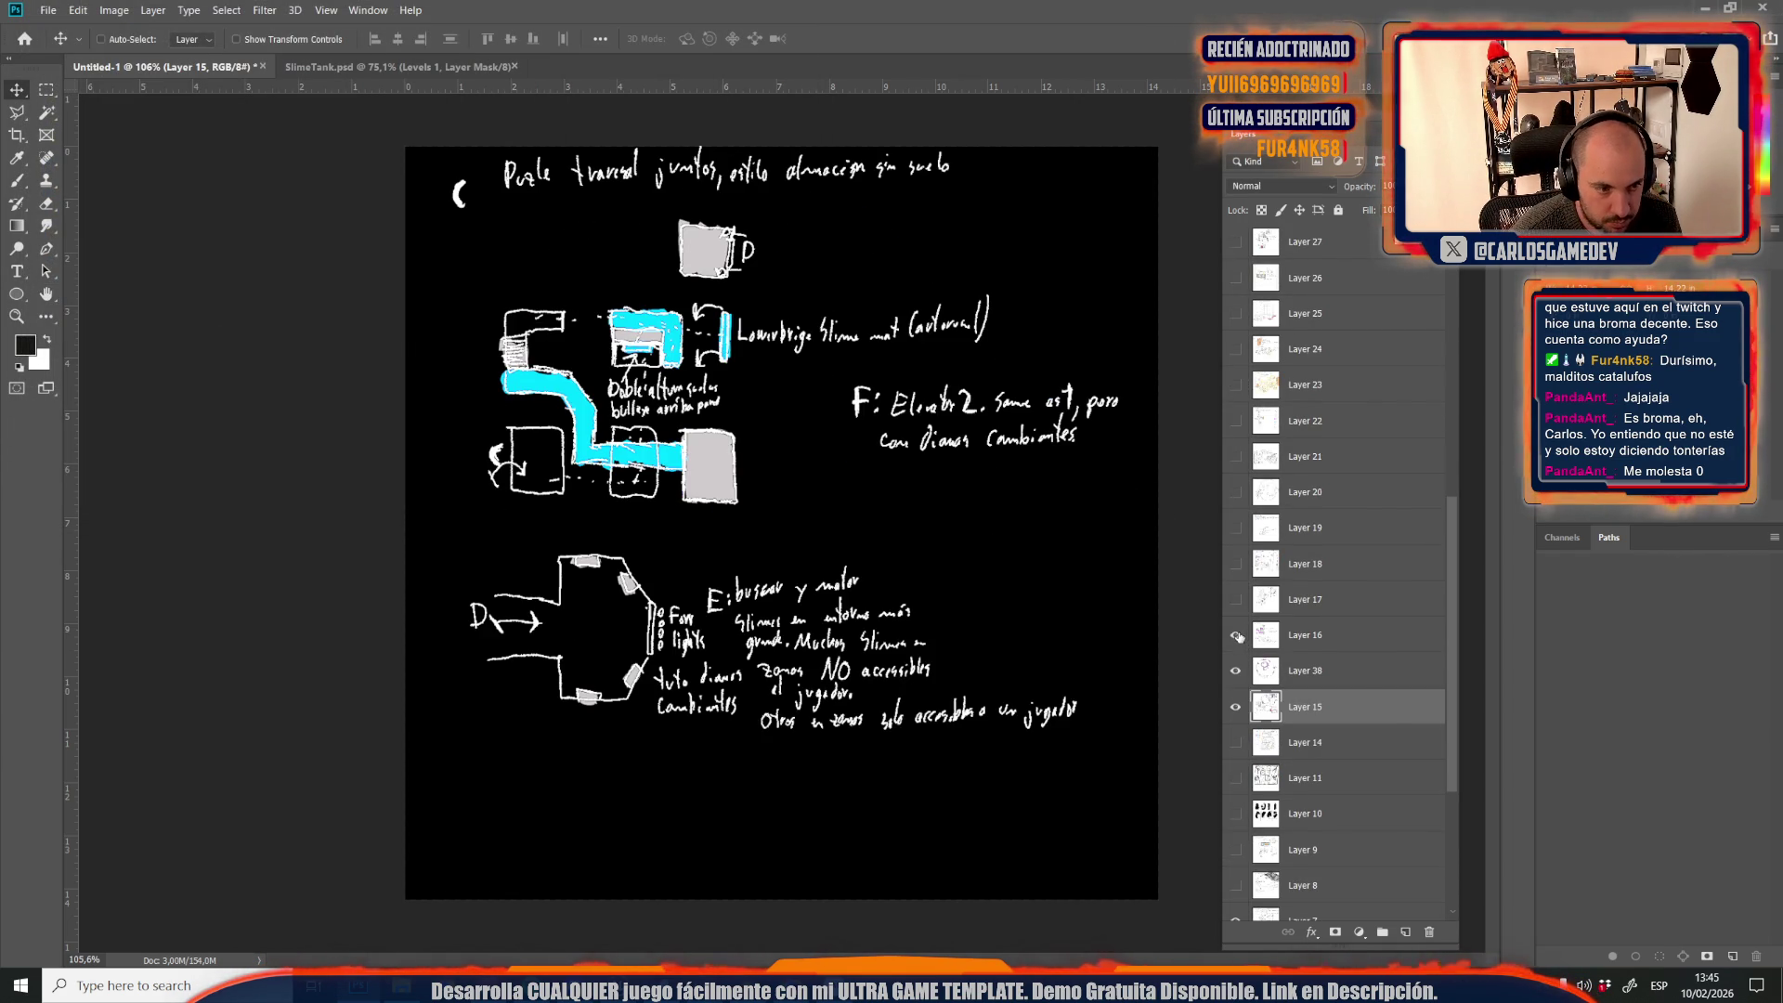
pyautogui.click(1303, 637)
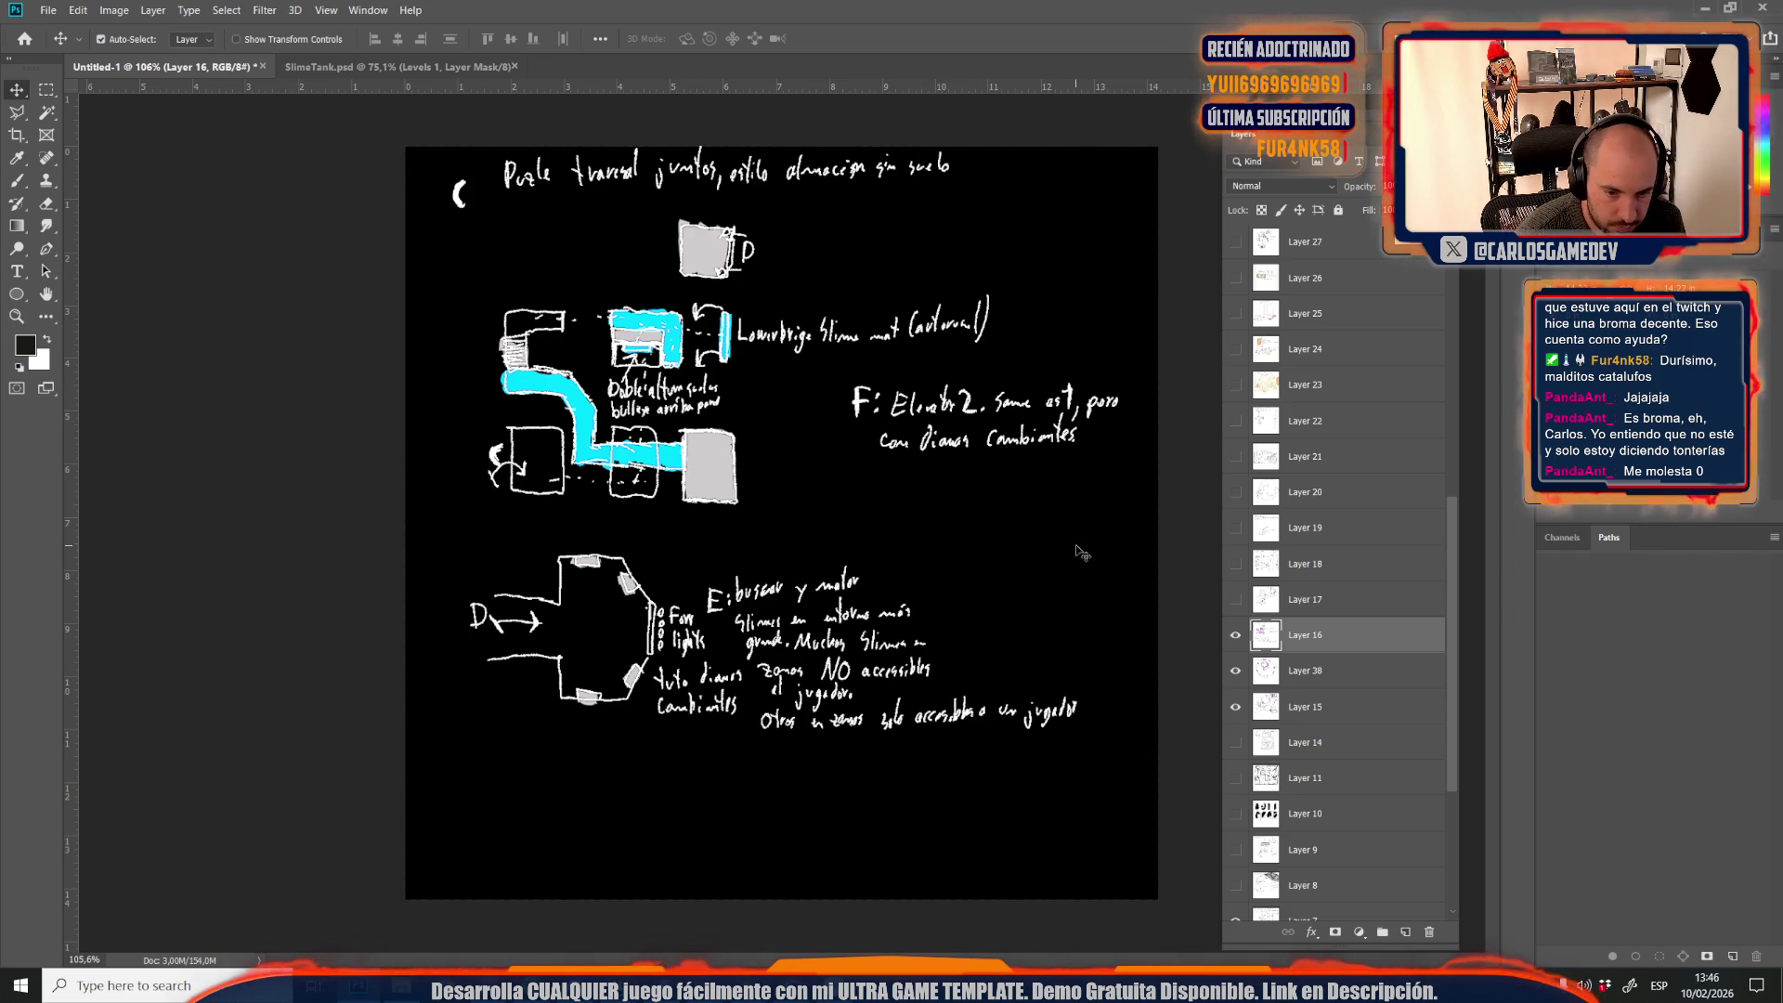
pyautogui.hotkey('ctrl', 'shift', 's')
pyautogui.click(173, 355)
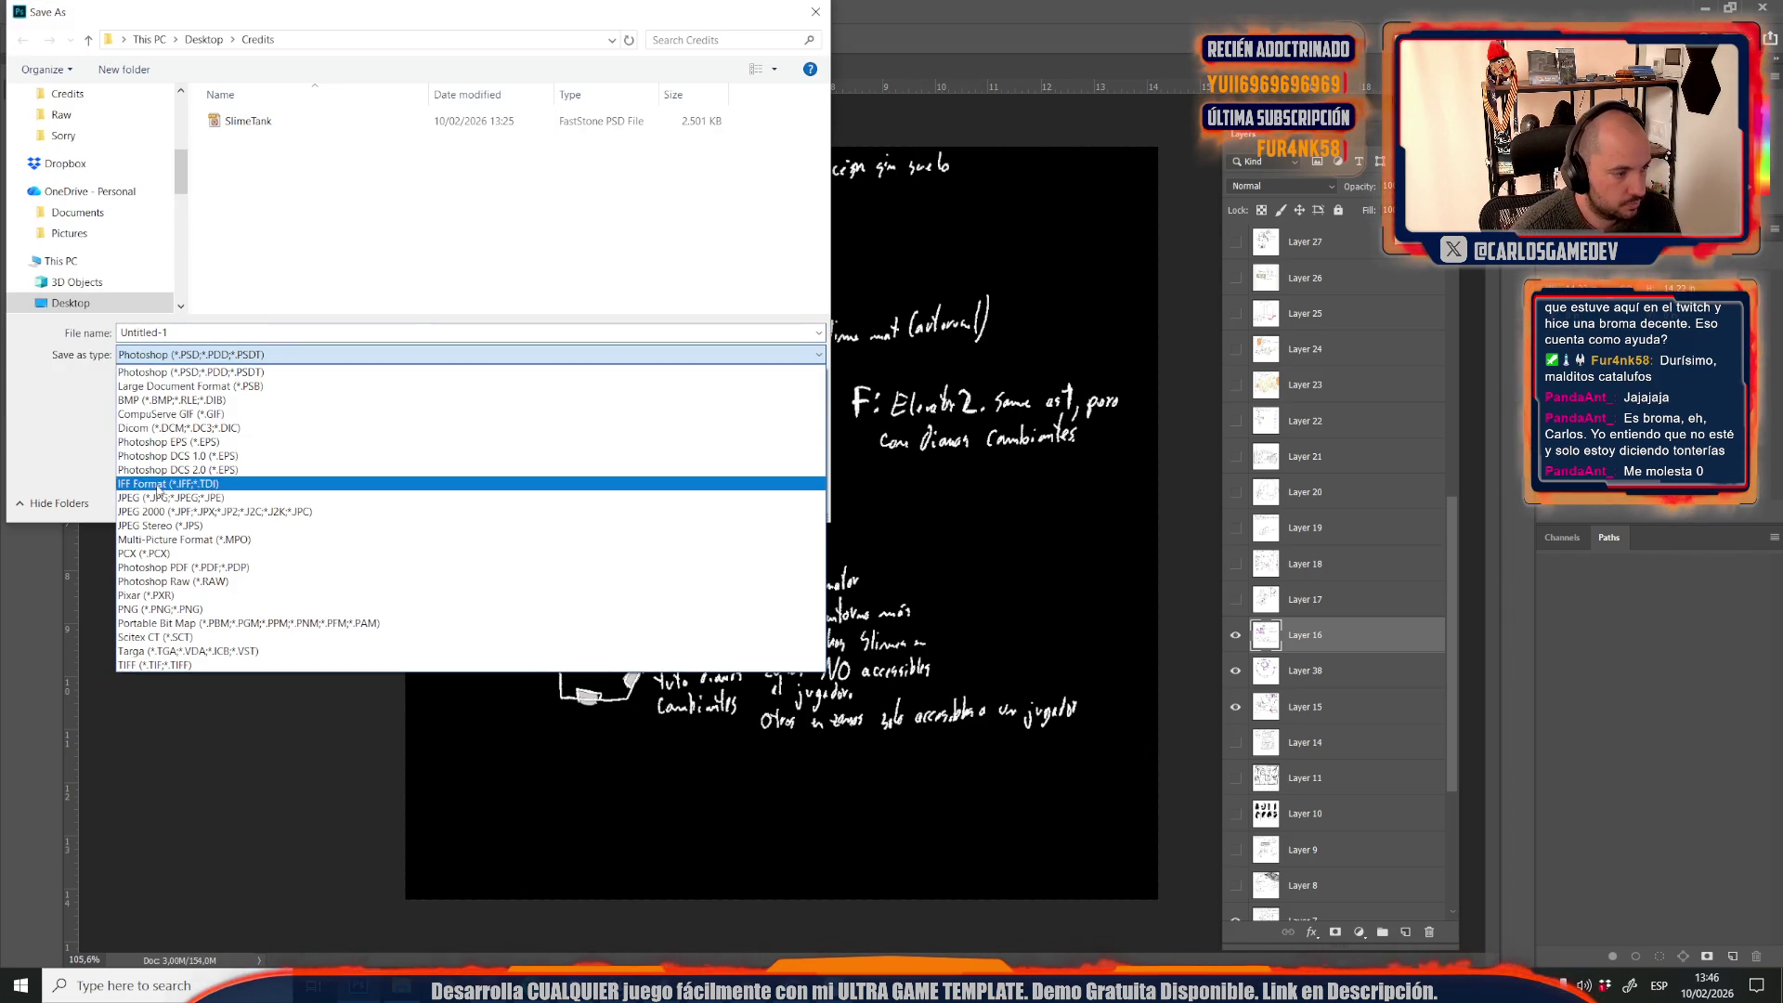
pyautogui.click(155, 499)
pyautogui.click(246, 253)
pyautogui.click(234, 334)
pyautogui.write('Credits09')
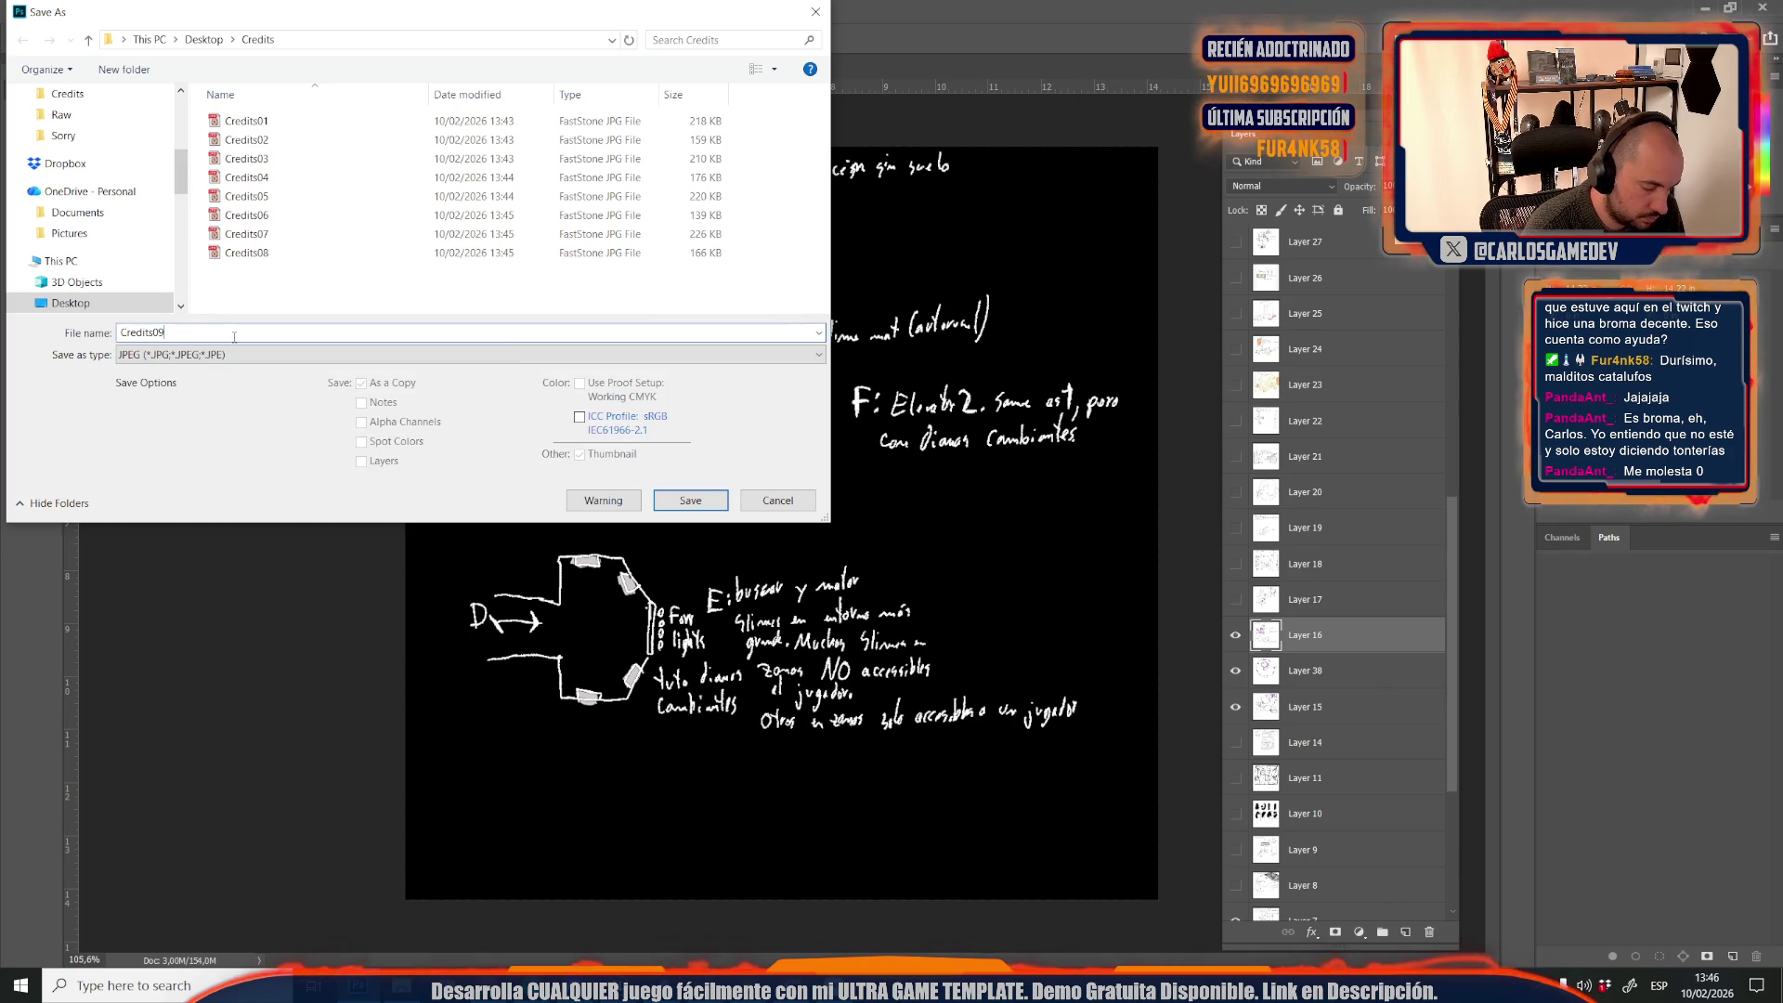
pyautogui.press('Return')
pyautogui.press('Return')
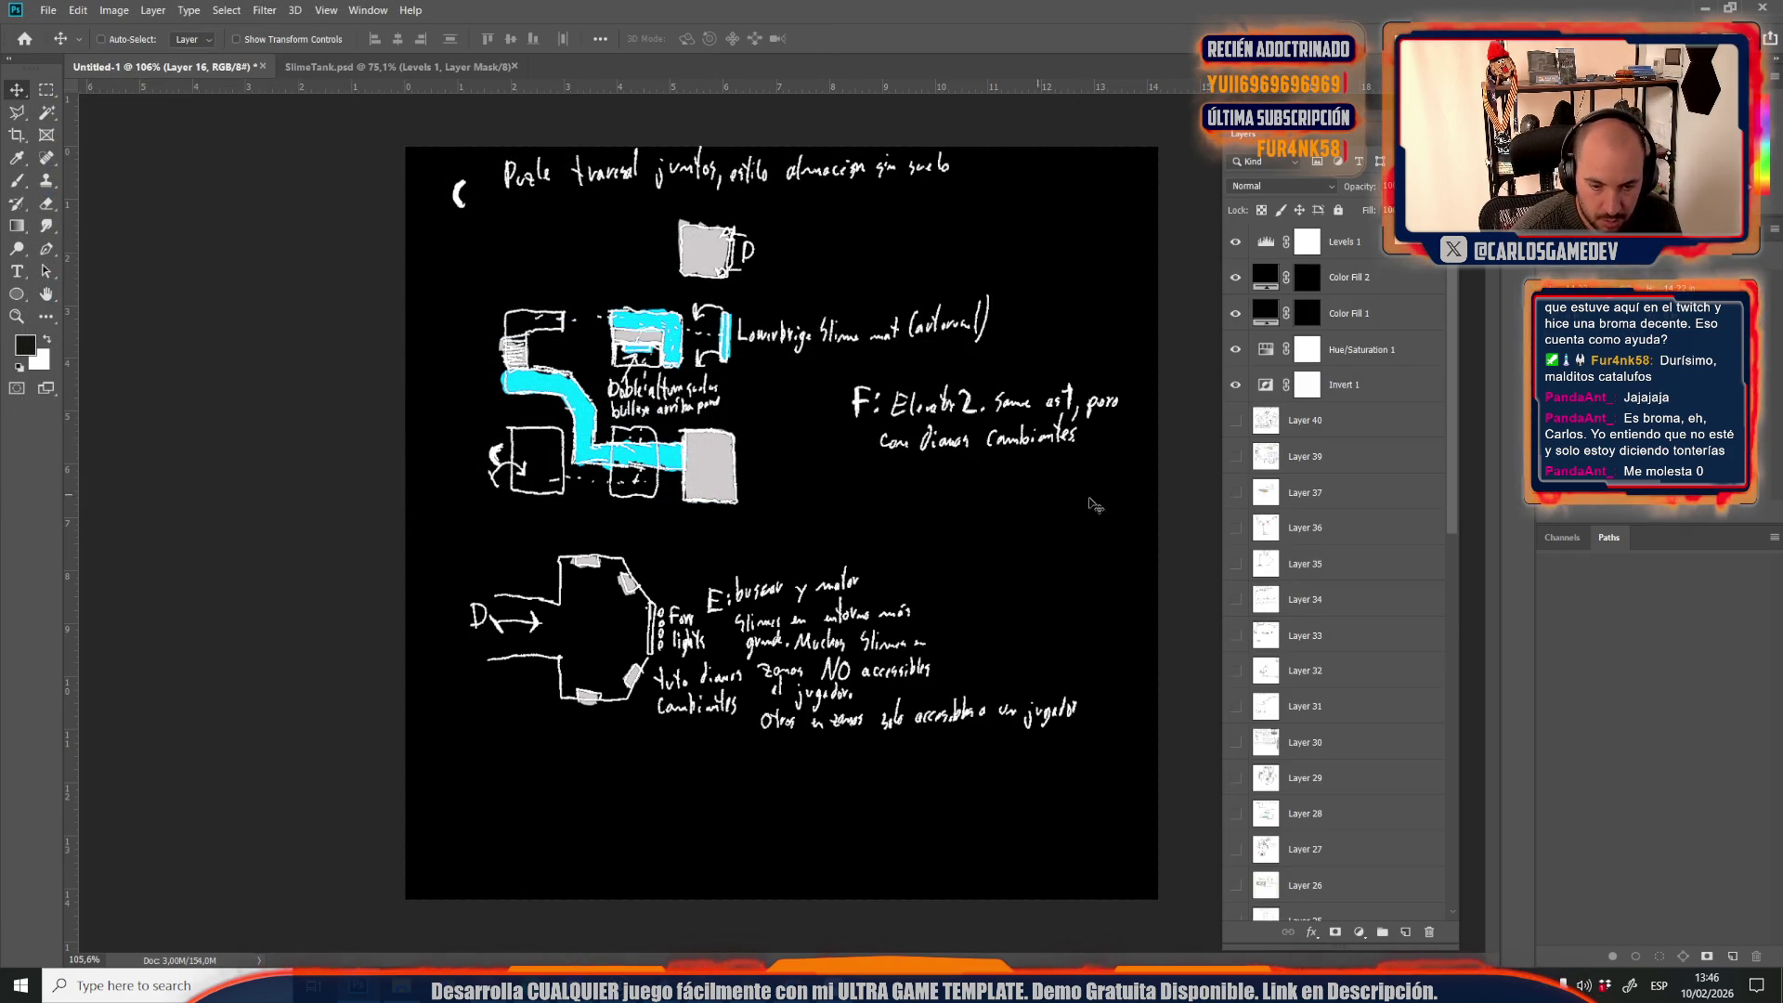
# Show and select the Layer 17 level map and save it as JPEG Credits10
pyautogui.scroll(-5, 1278, 605)
pyautogui.click(1231, 635)
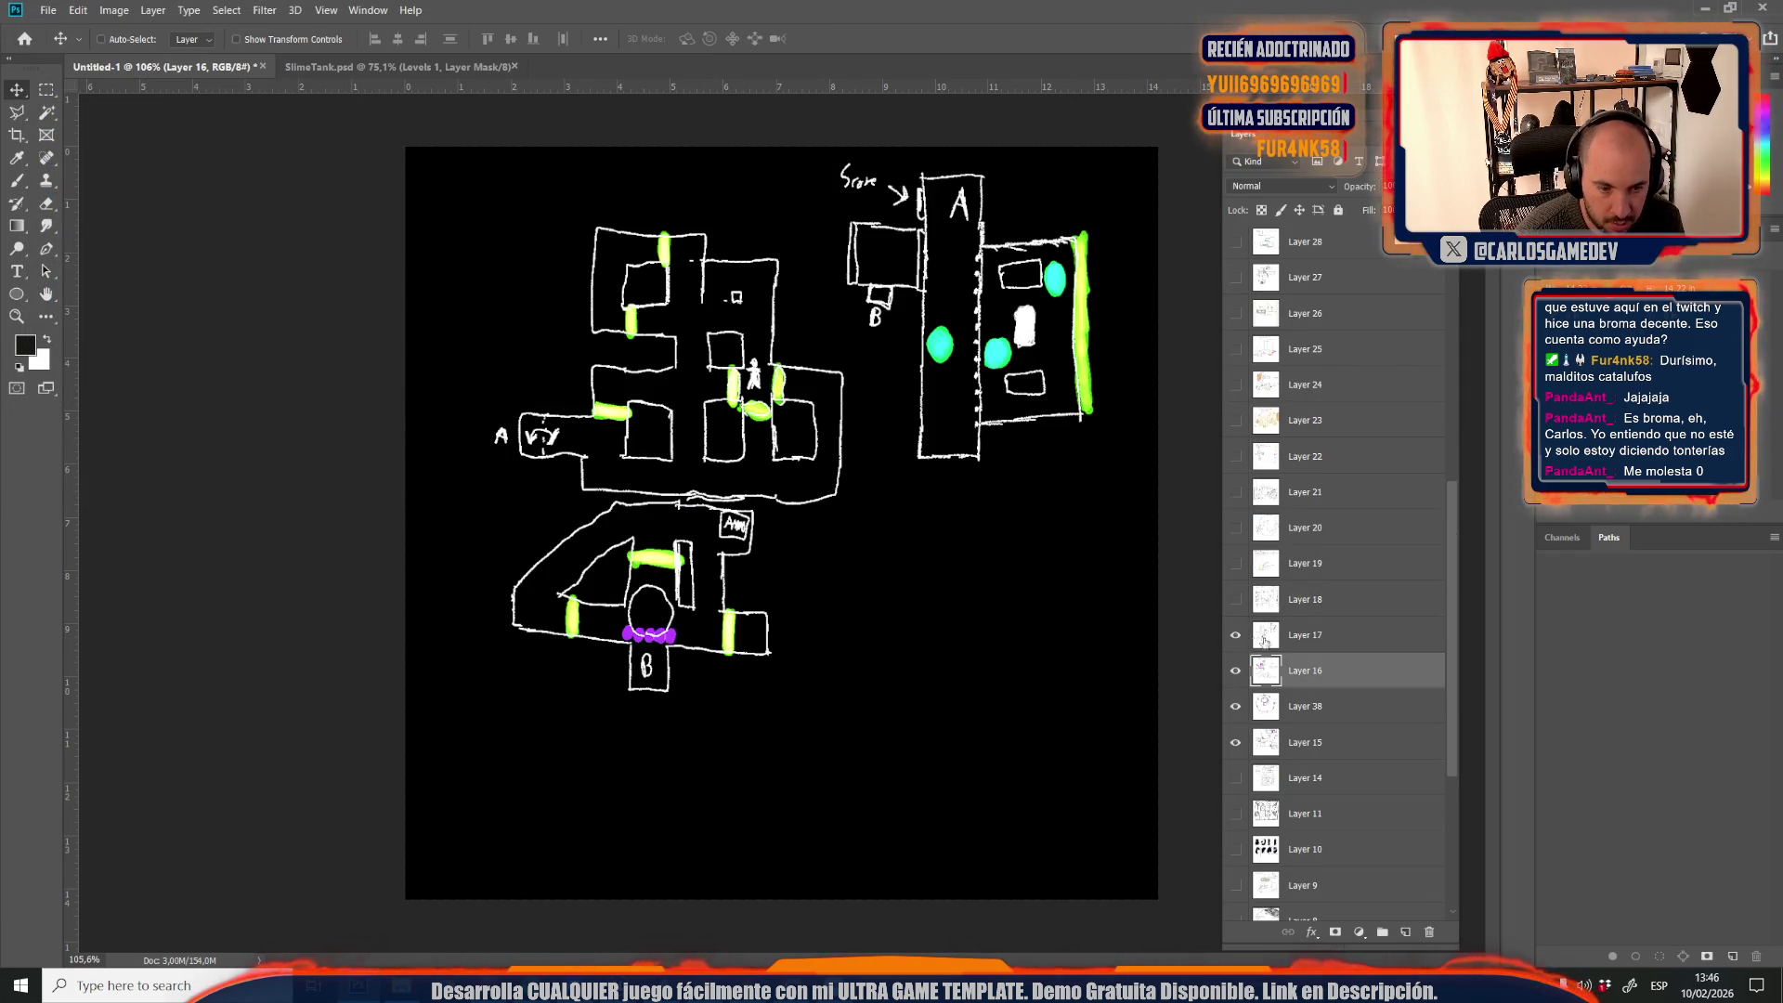
pyautogui.click(1277, 639)
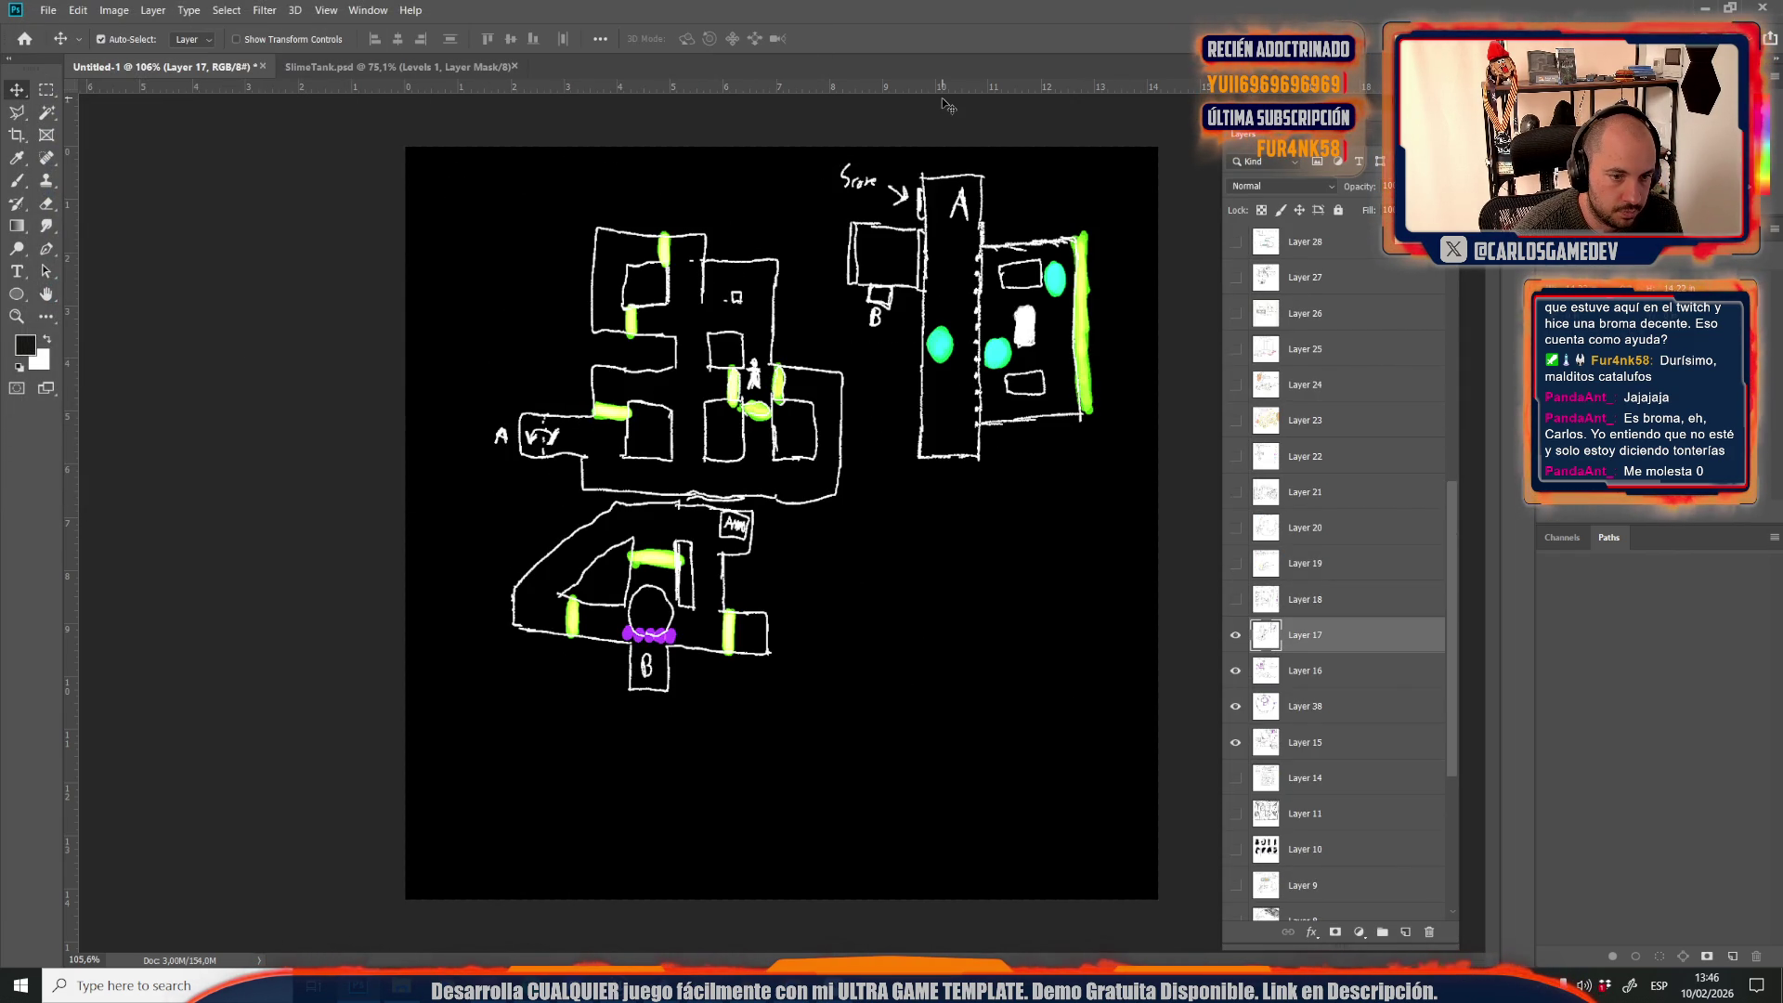
pyautogui.hotkey('ctrl', 'shift', 's')
pyautogui.click(171, 355)
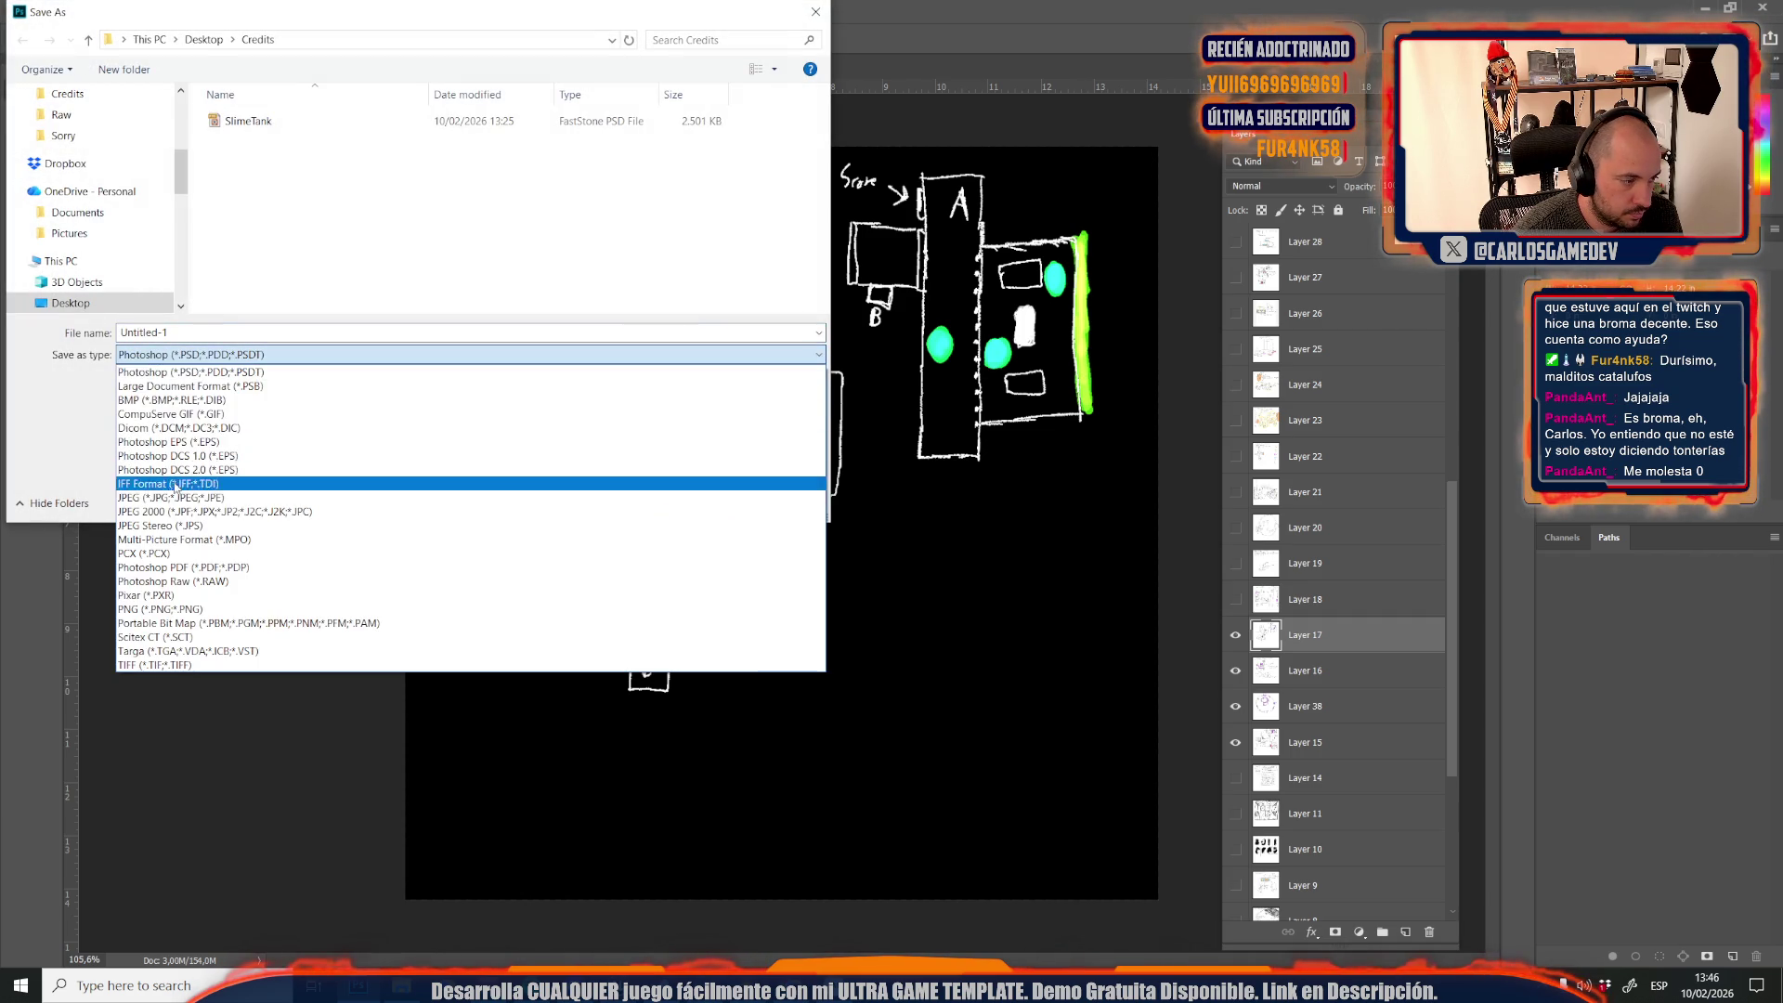
pyautogui.click(177, 498)
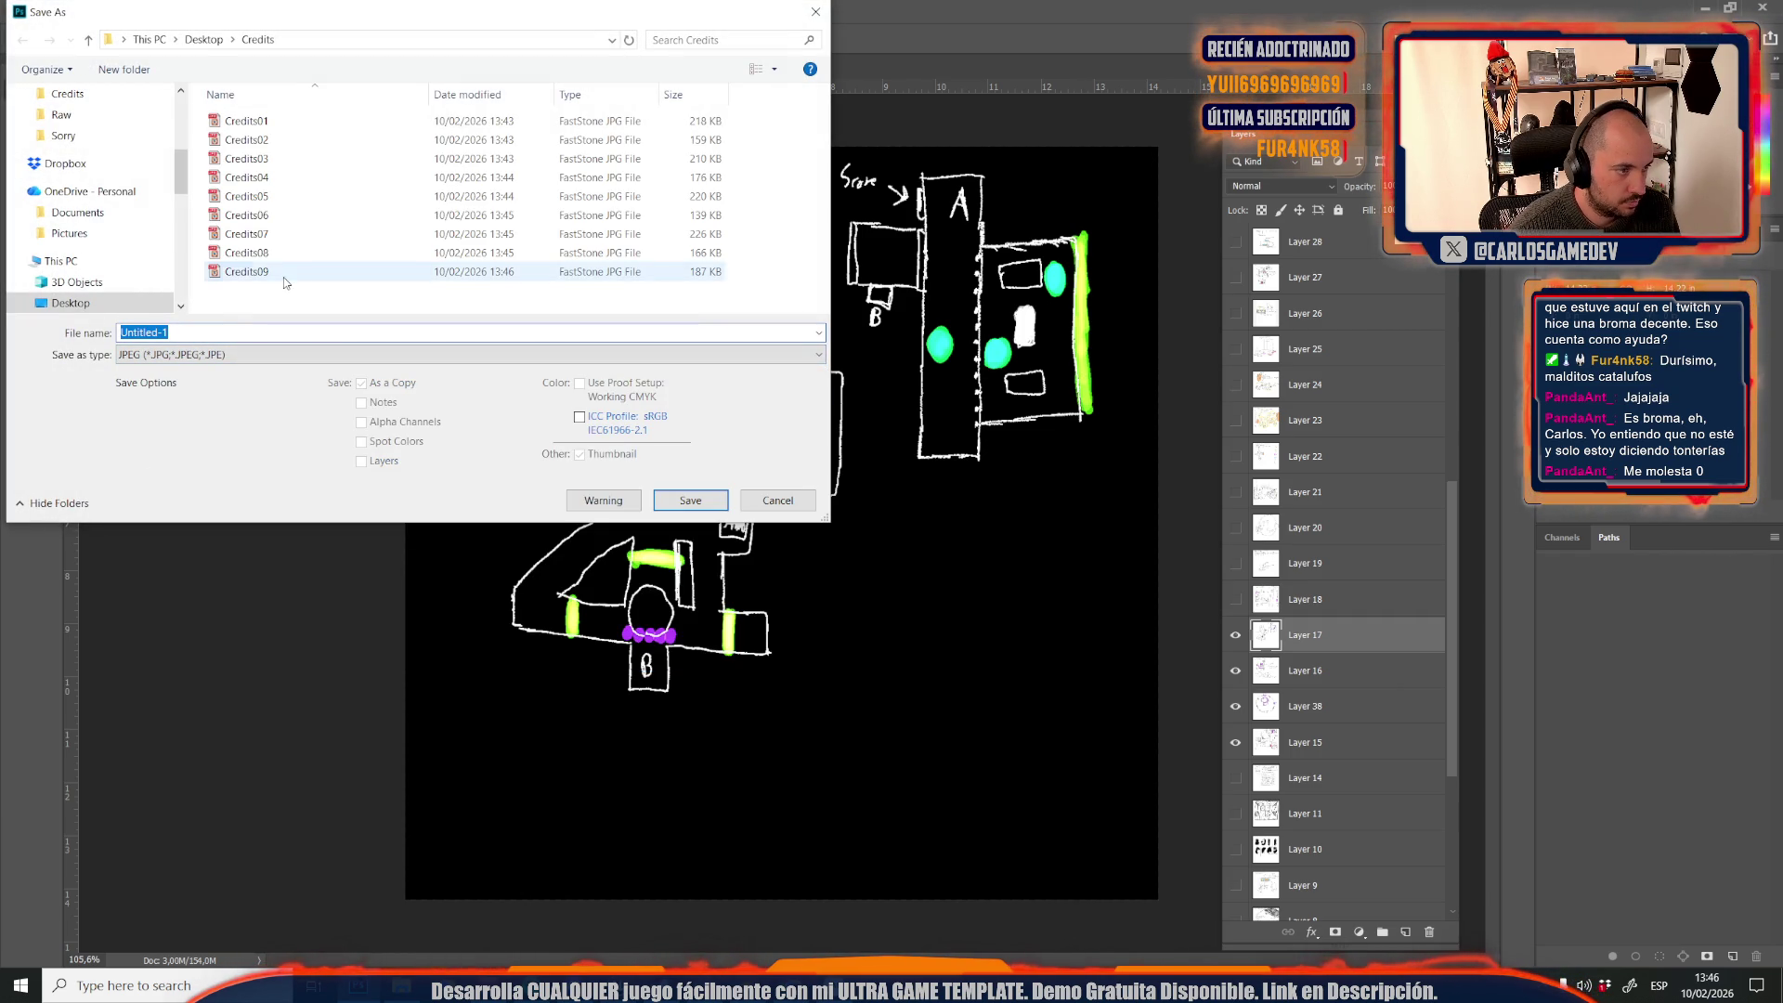
pyautogui.click(246, 271)
pyautogui.click(239, 330)
pyautogui.press('Return')
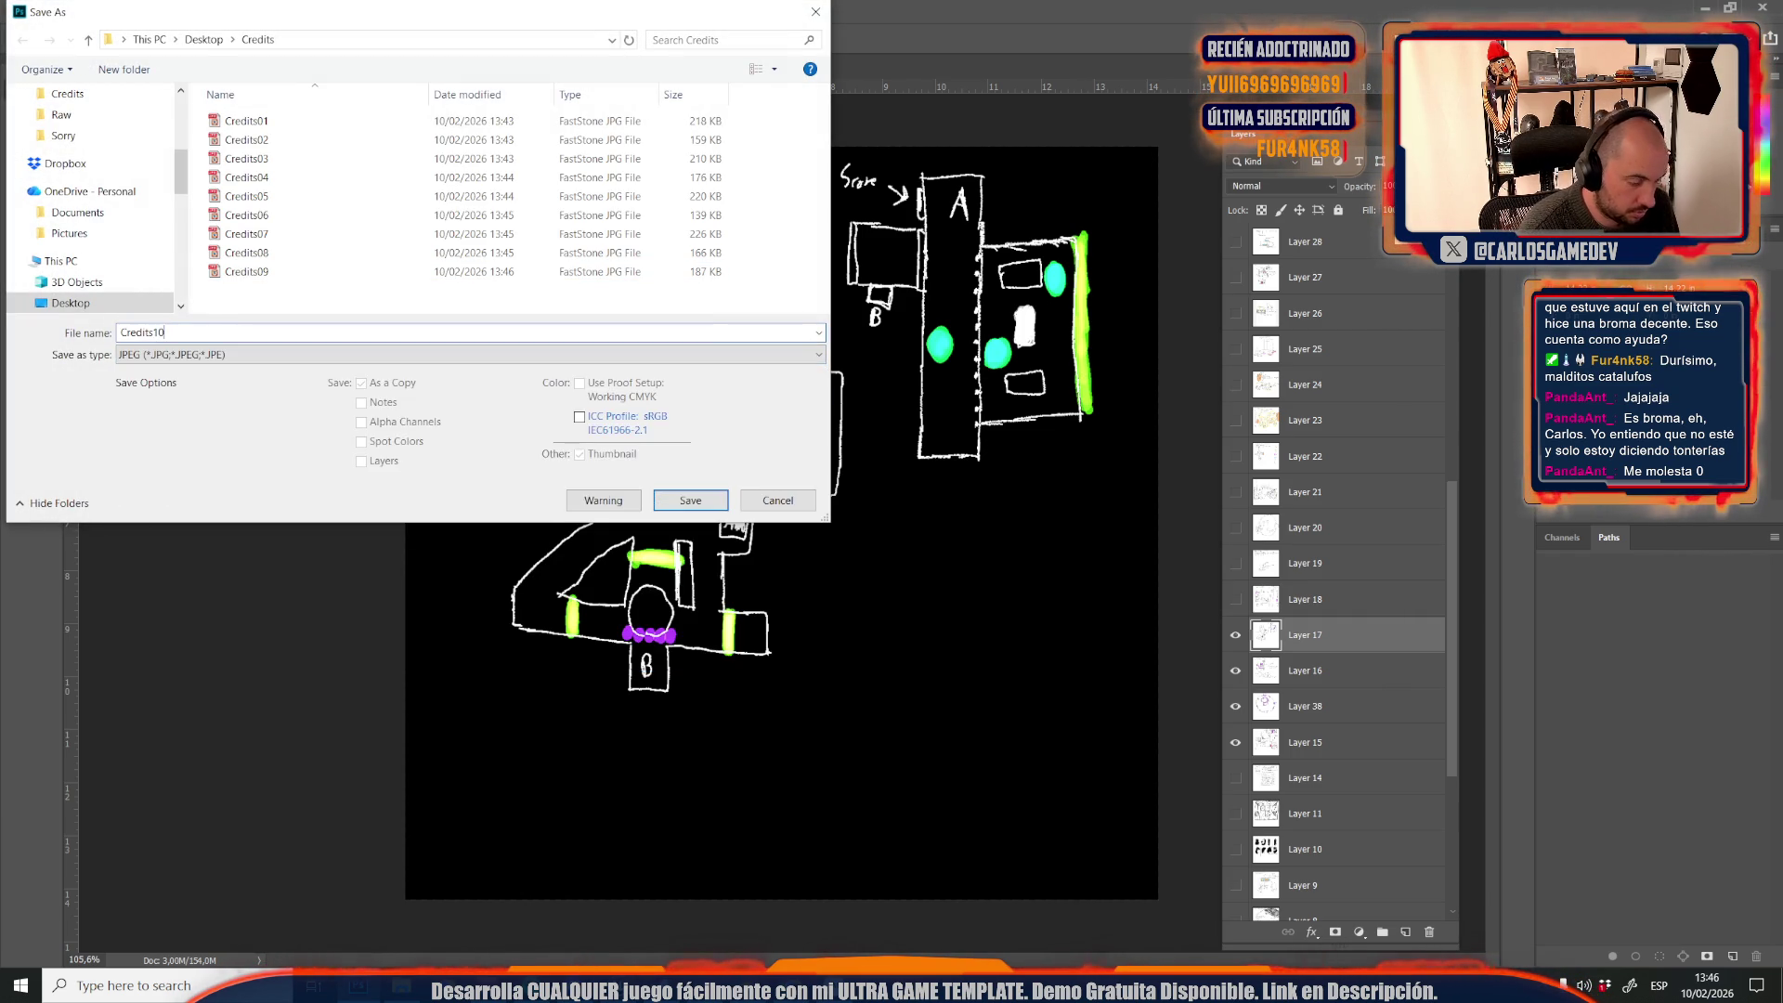
pyautogui.press('Return')
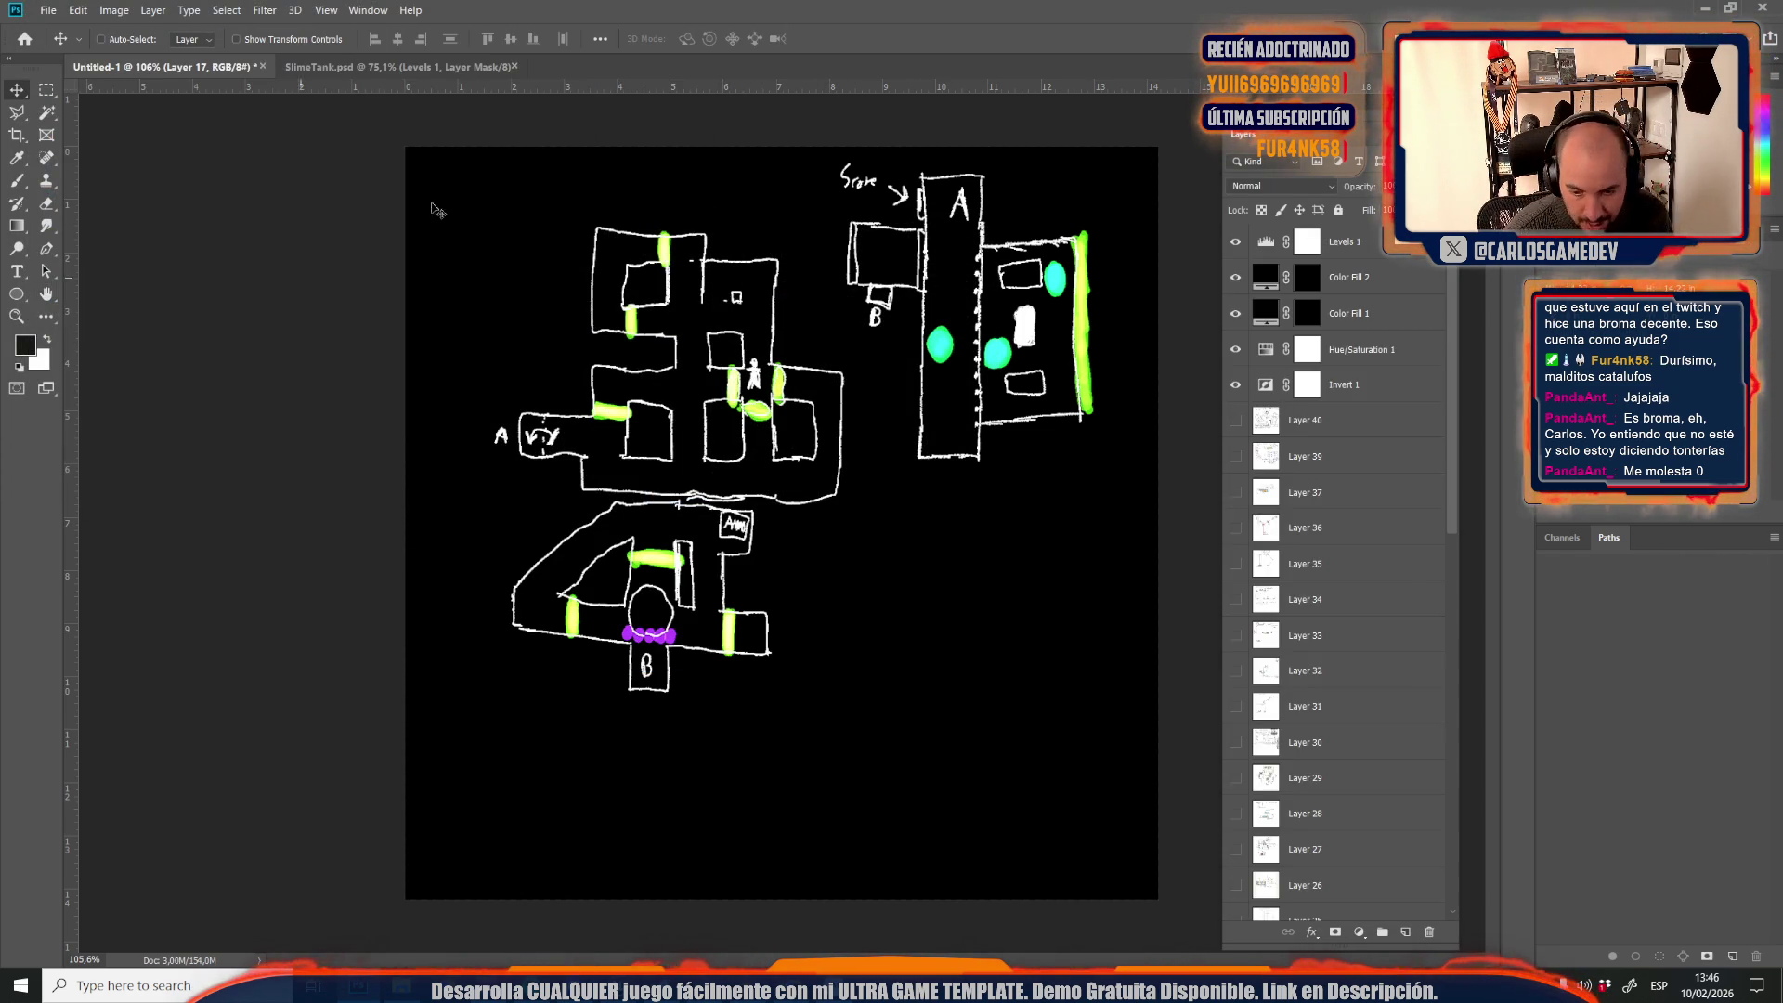
# Show and select the Layer 18 level map and save it as JPEG Credits11
pyautogui.scroll(-4, 1279, 602)
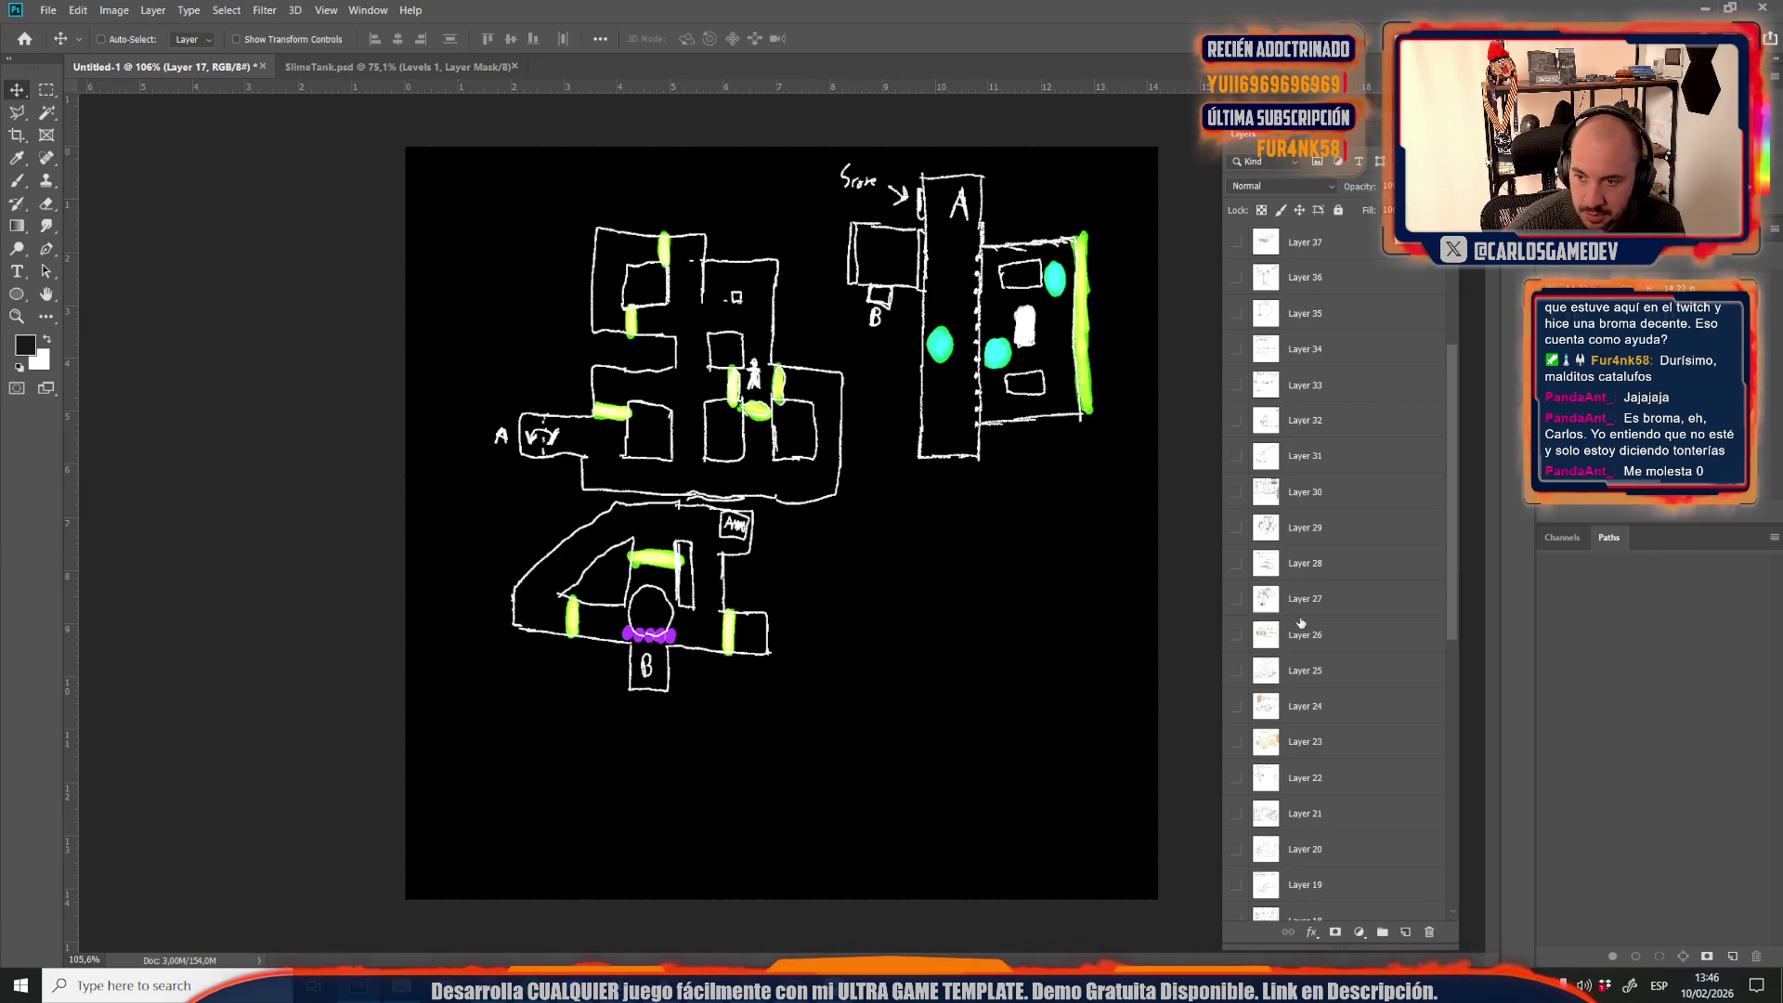
pyautogui.scroll(-3, 1301, 622)
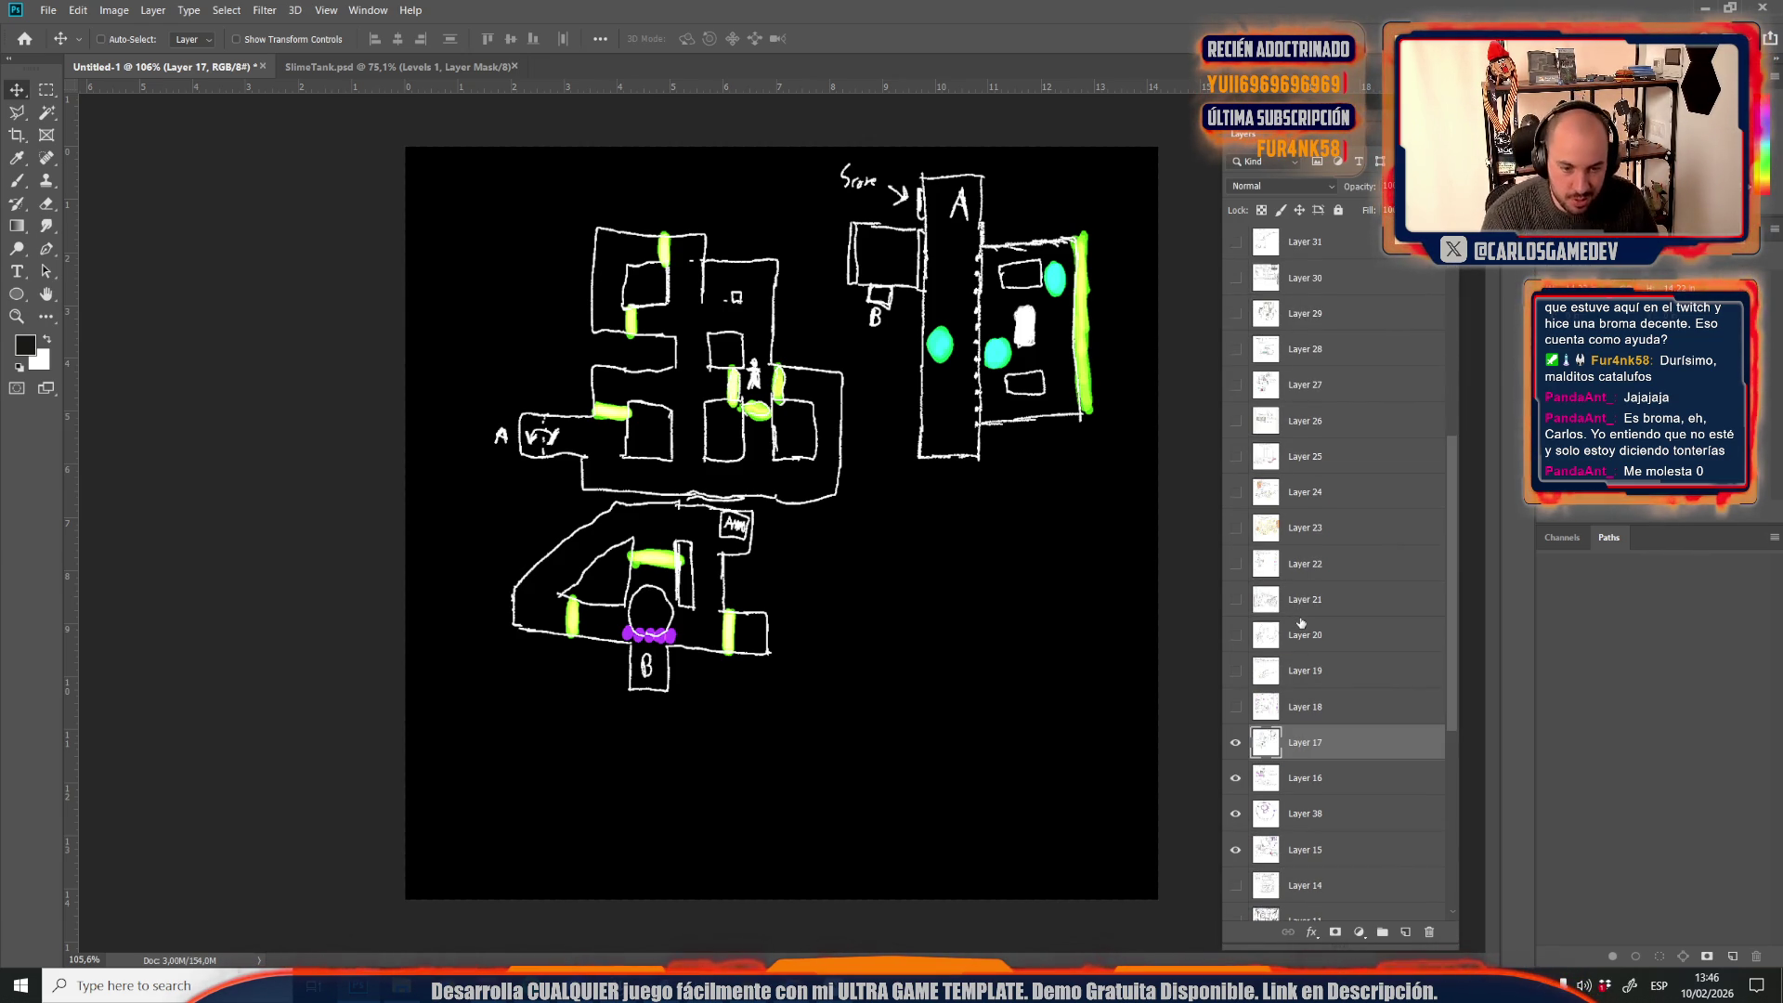
pyautogui.click(1236, 708)
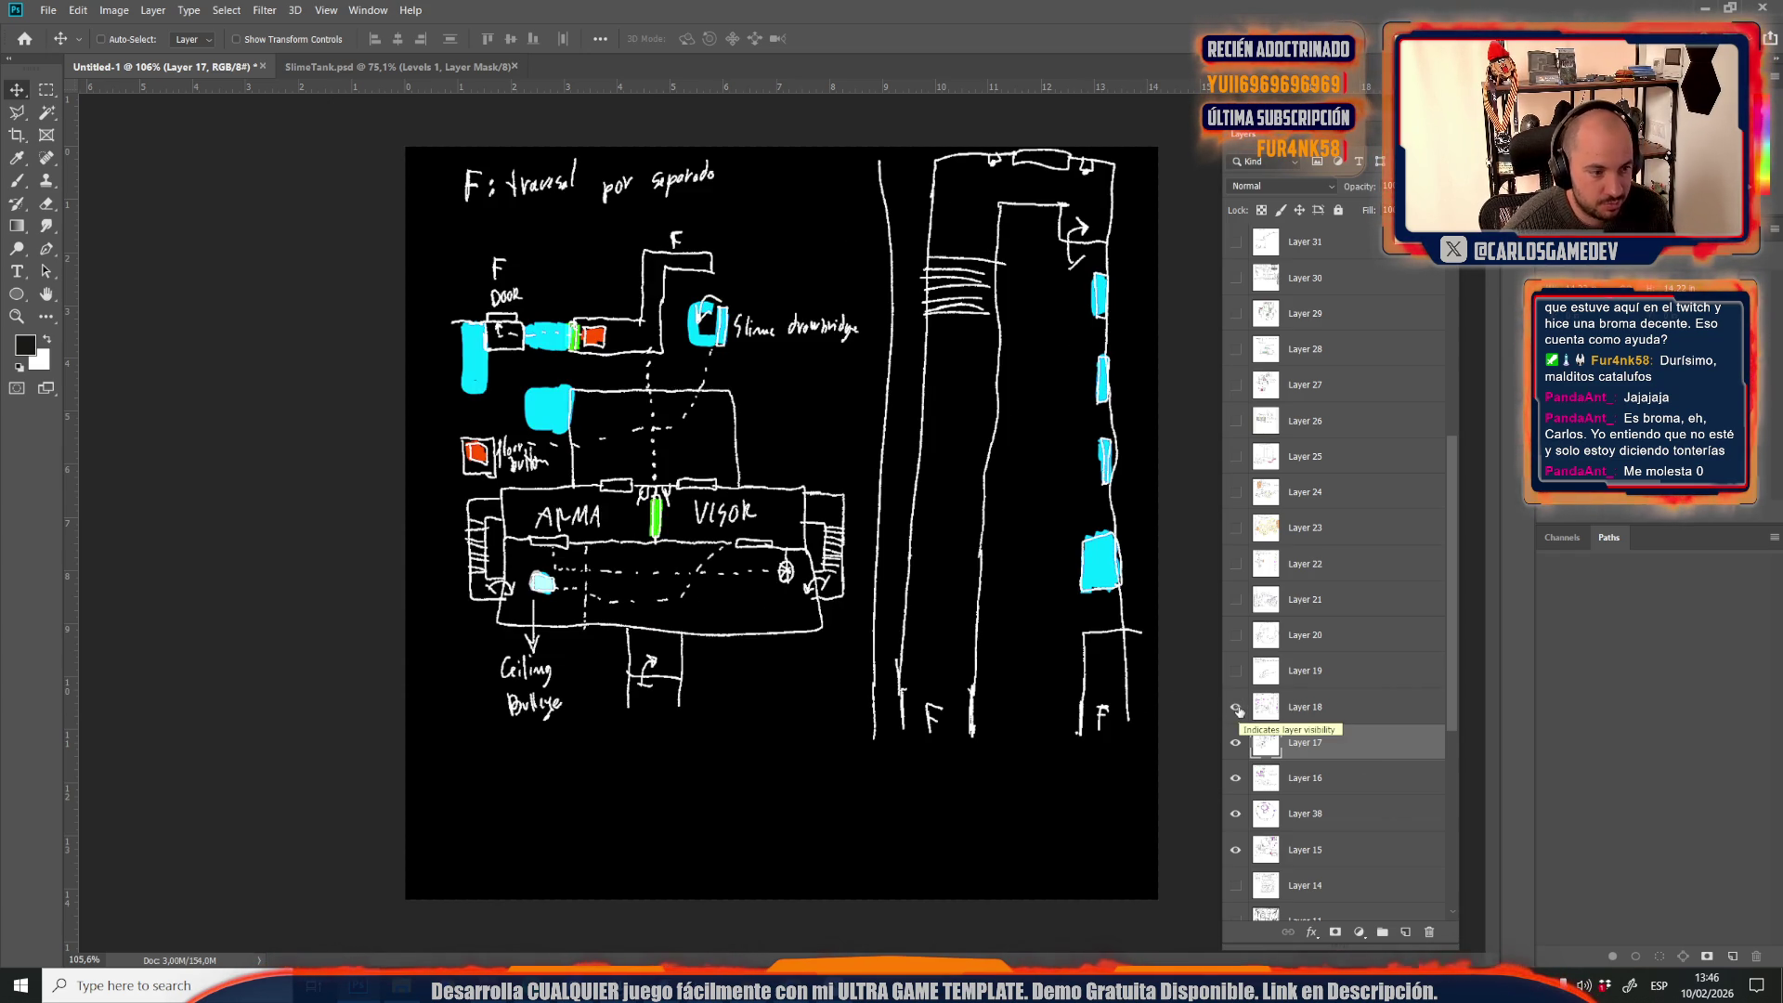
pyautogui.click(1274, 715)
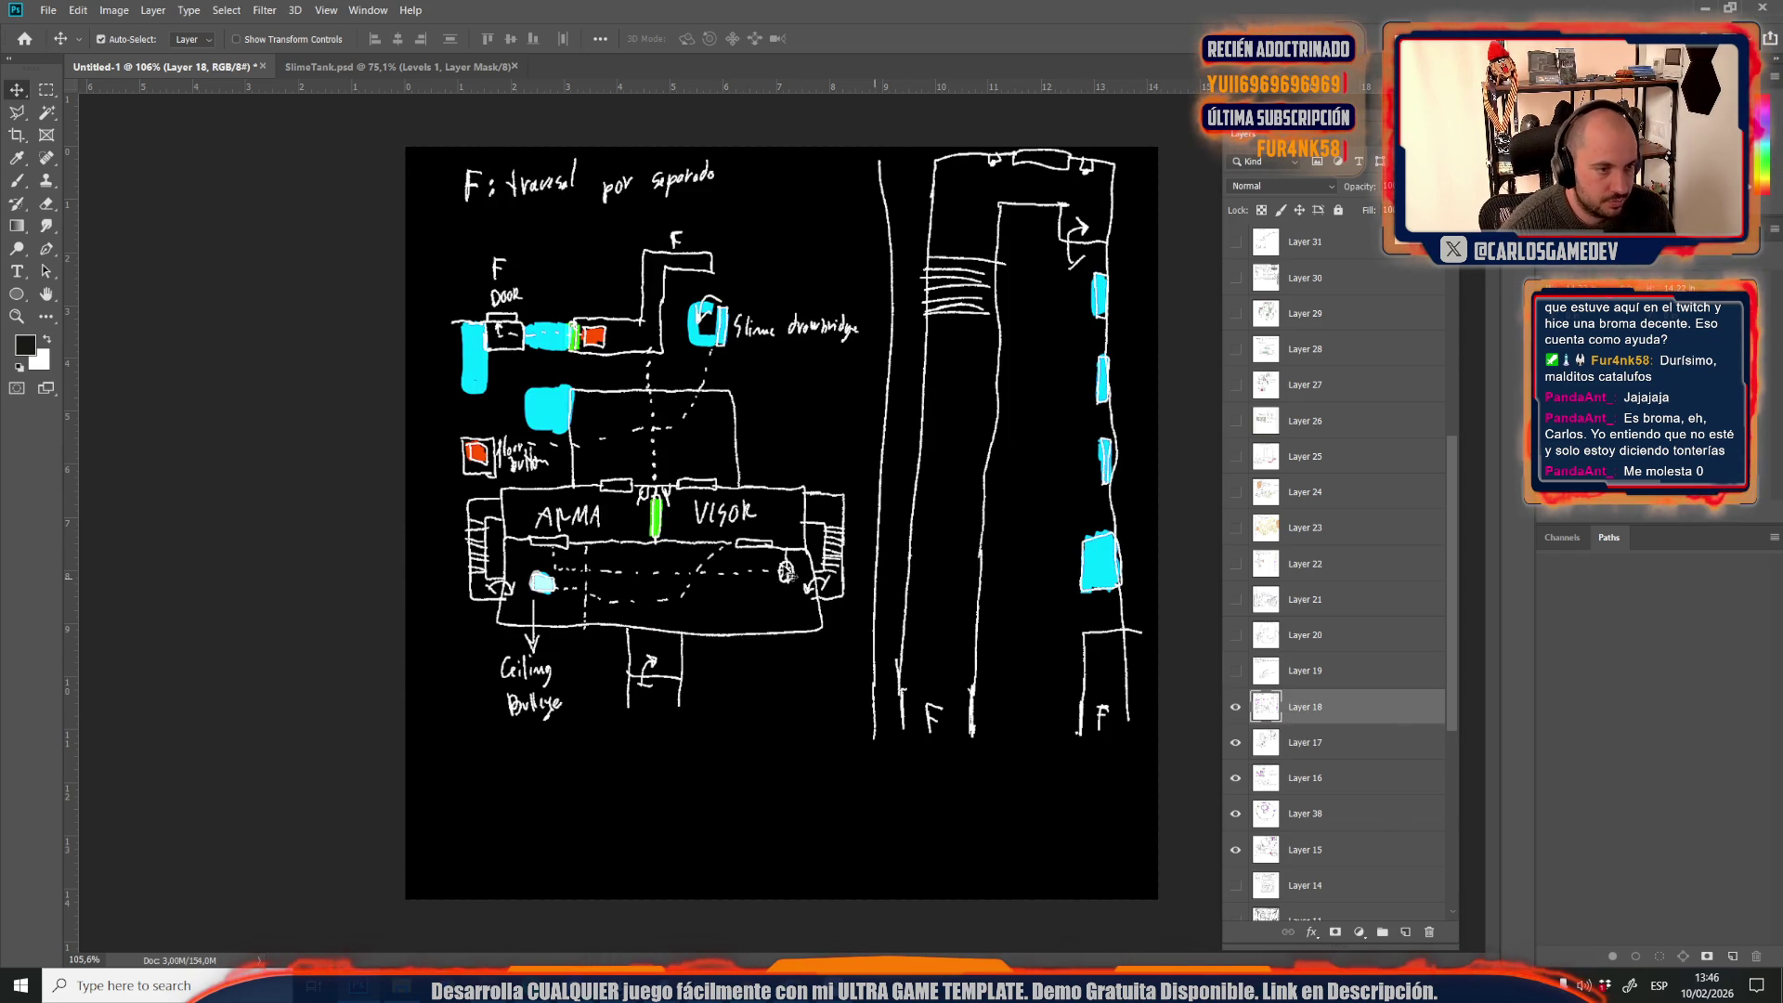
pyautogui.hotkey('ctrl', 's')
pyautogui.click(227, 354)
pyautogui.click(226, 498)
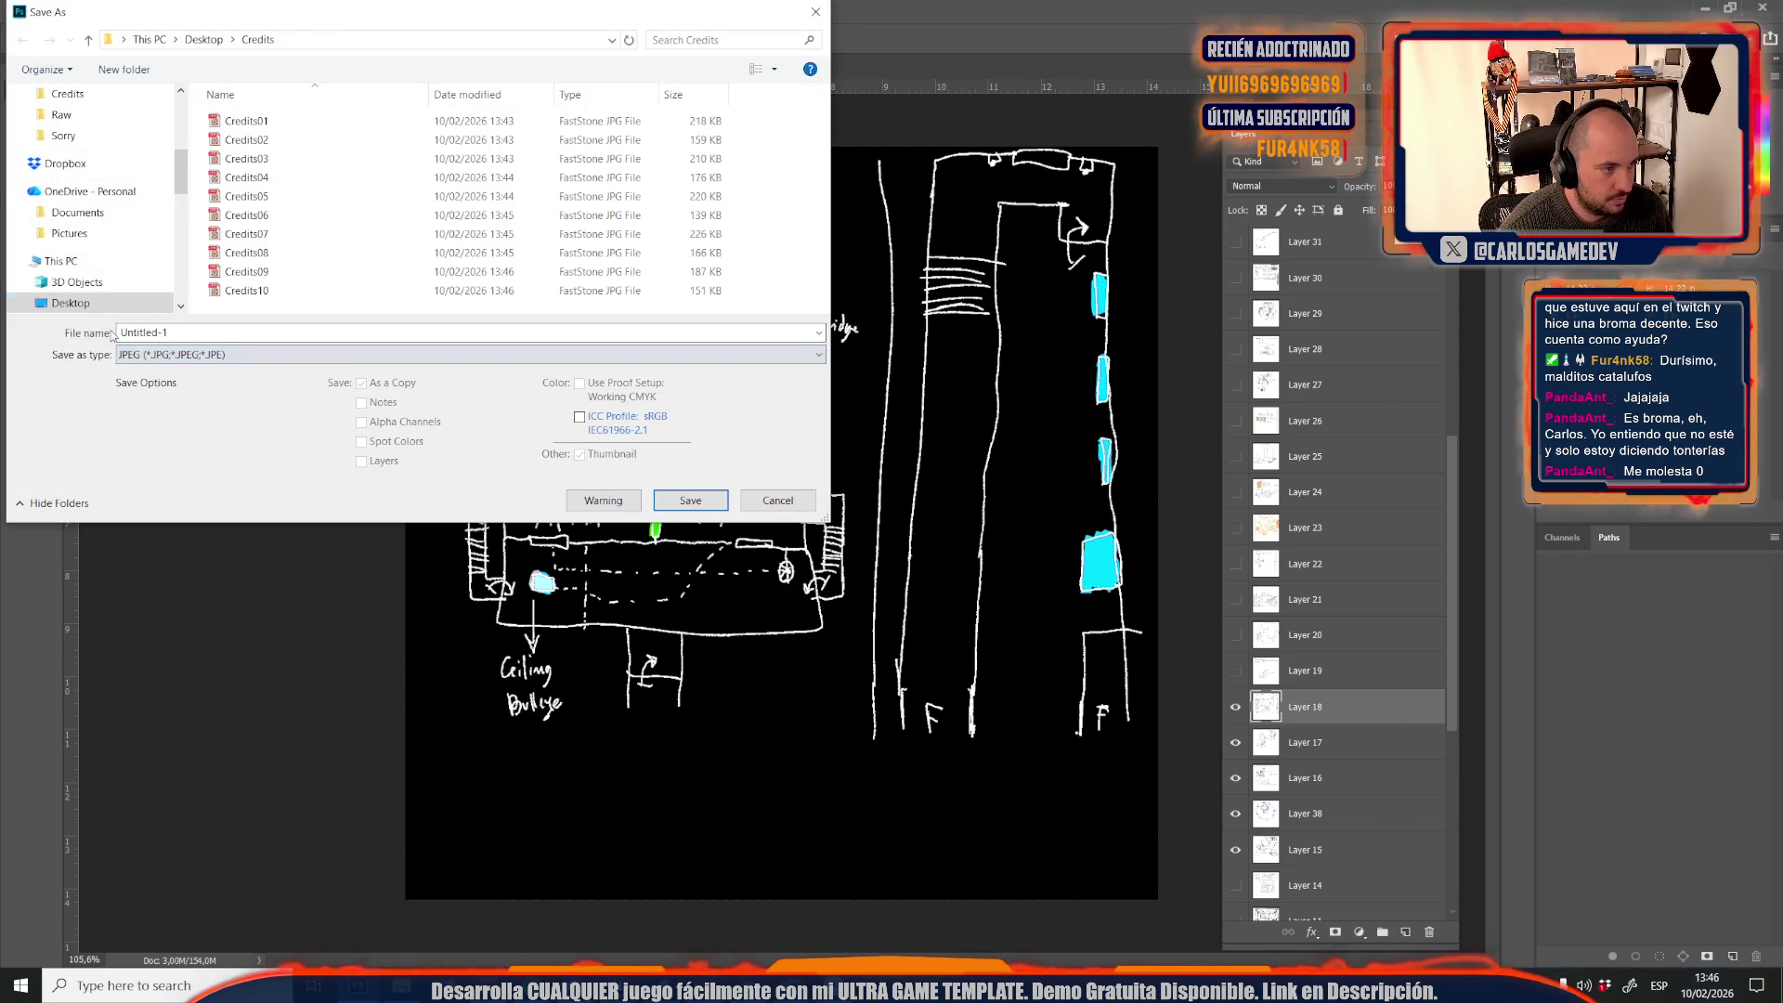
pyautogui.click(244, 291)
pyautogui.click(205, 333)
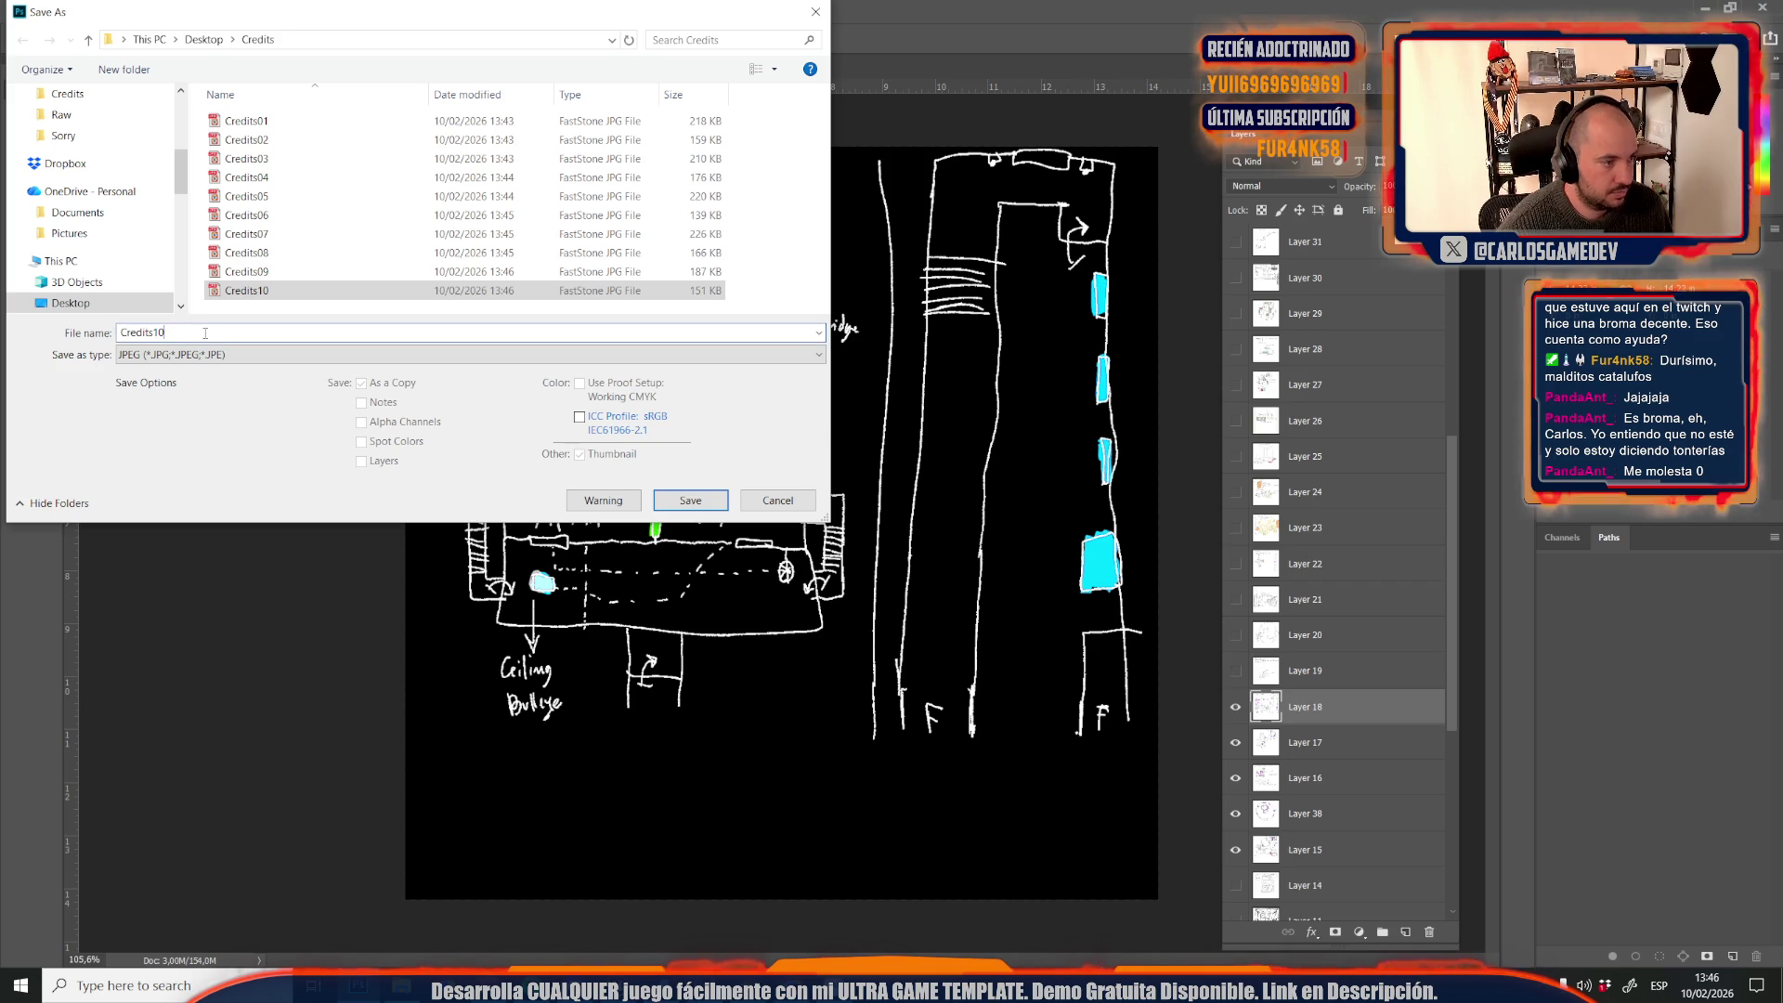
pyautogui.press('BackSpace')
pyautogui.write('1')
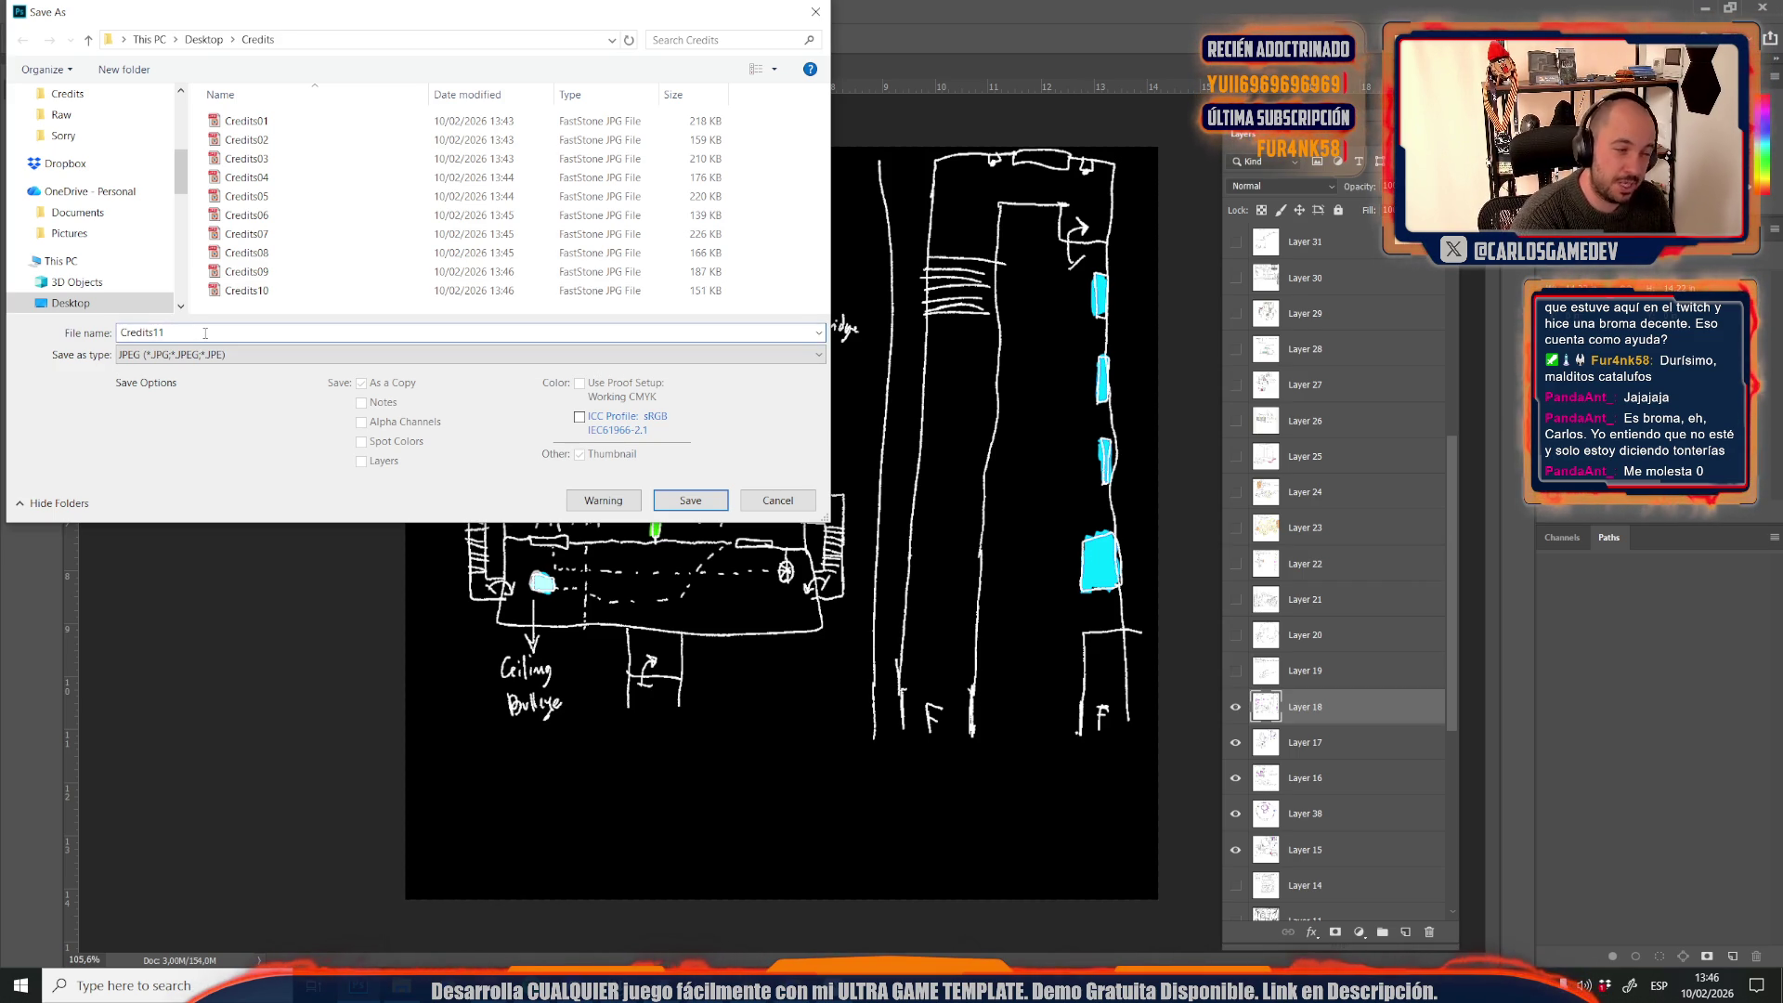
pyautogui.press('Return')
pyautogui.press('Return')
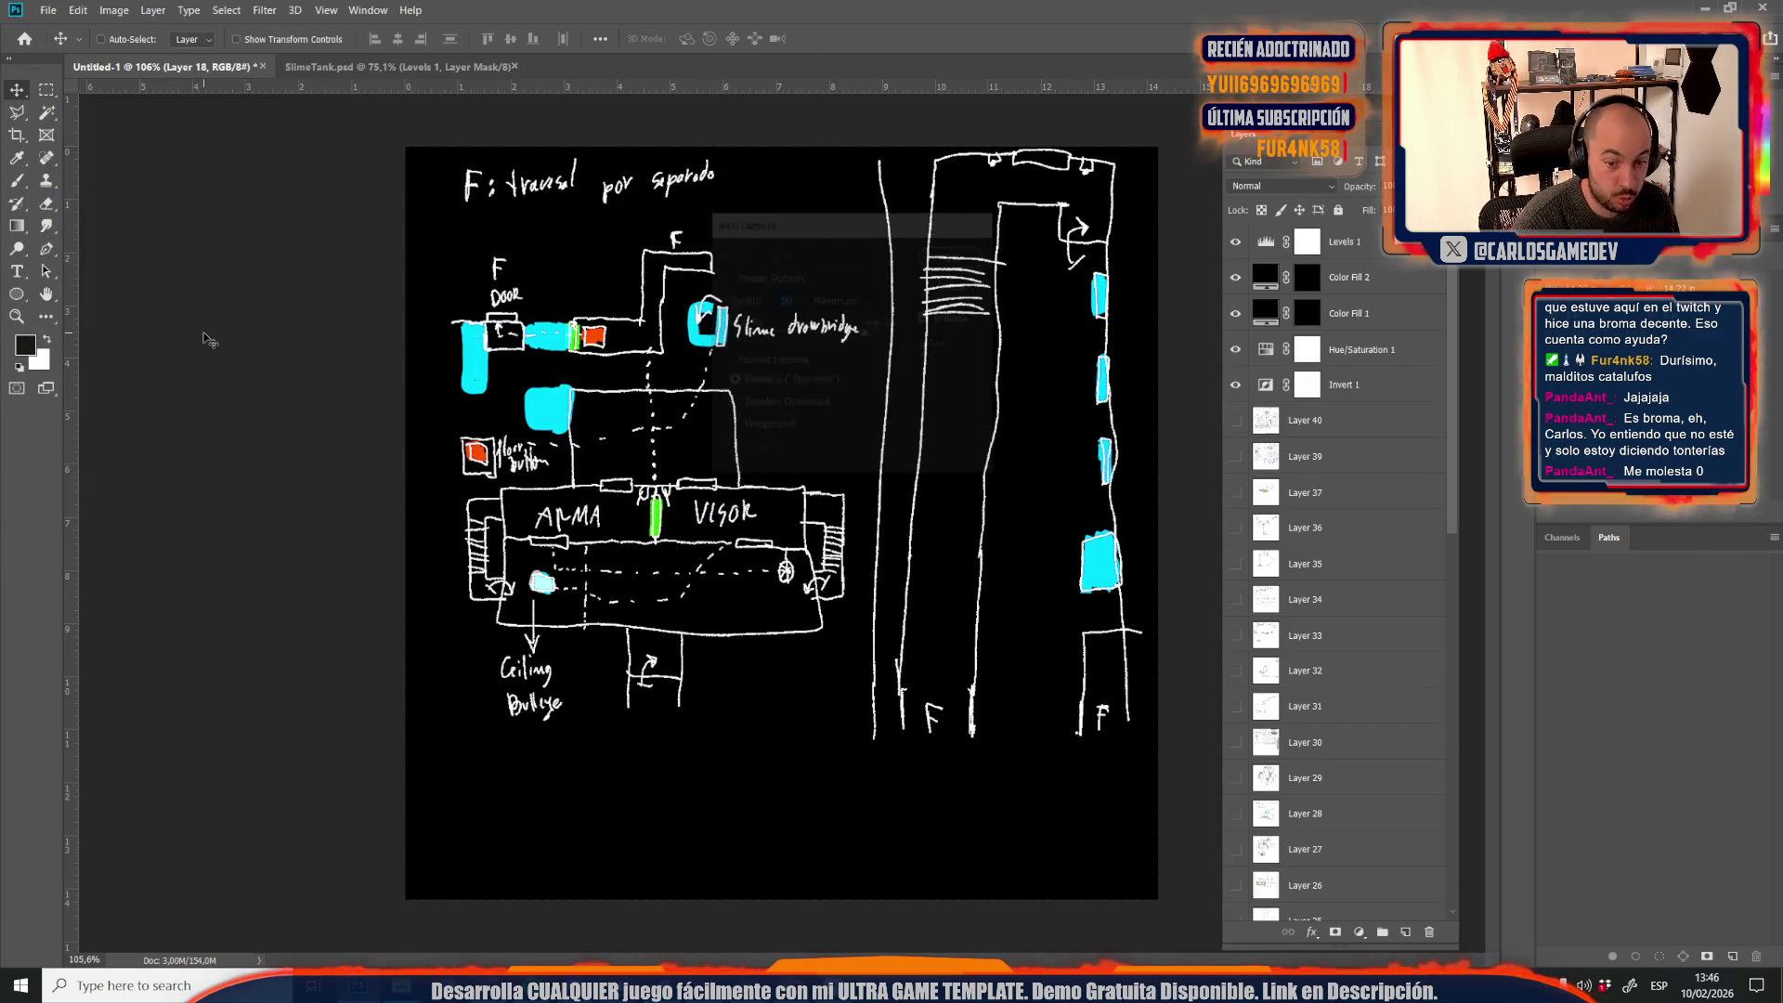
pyautogui.scroll(-6, 1247, 616)
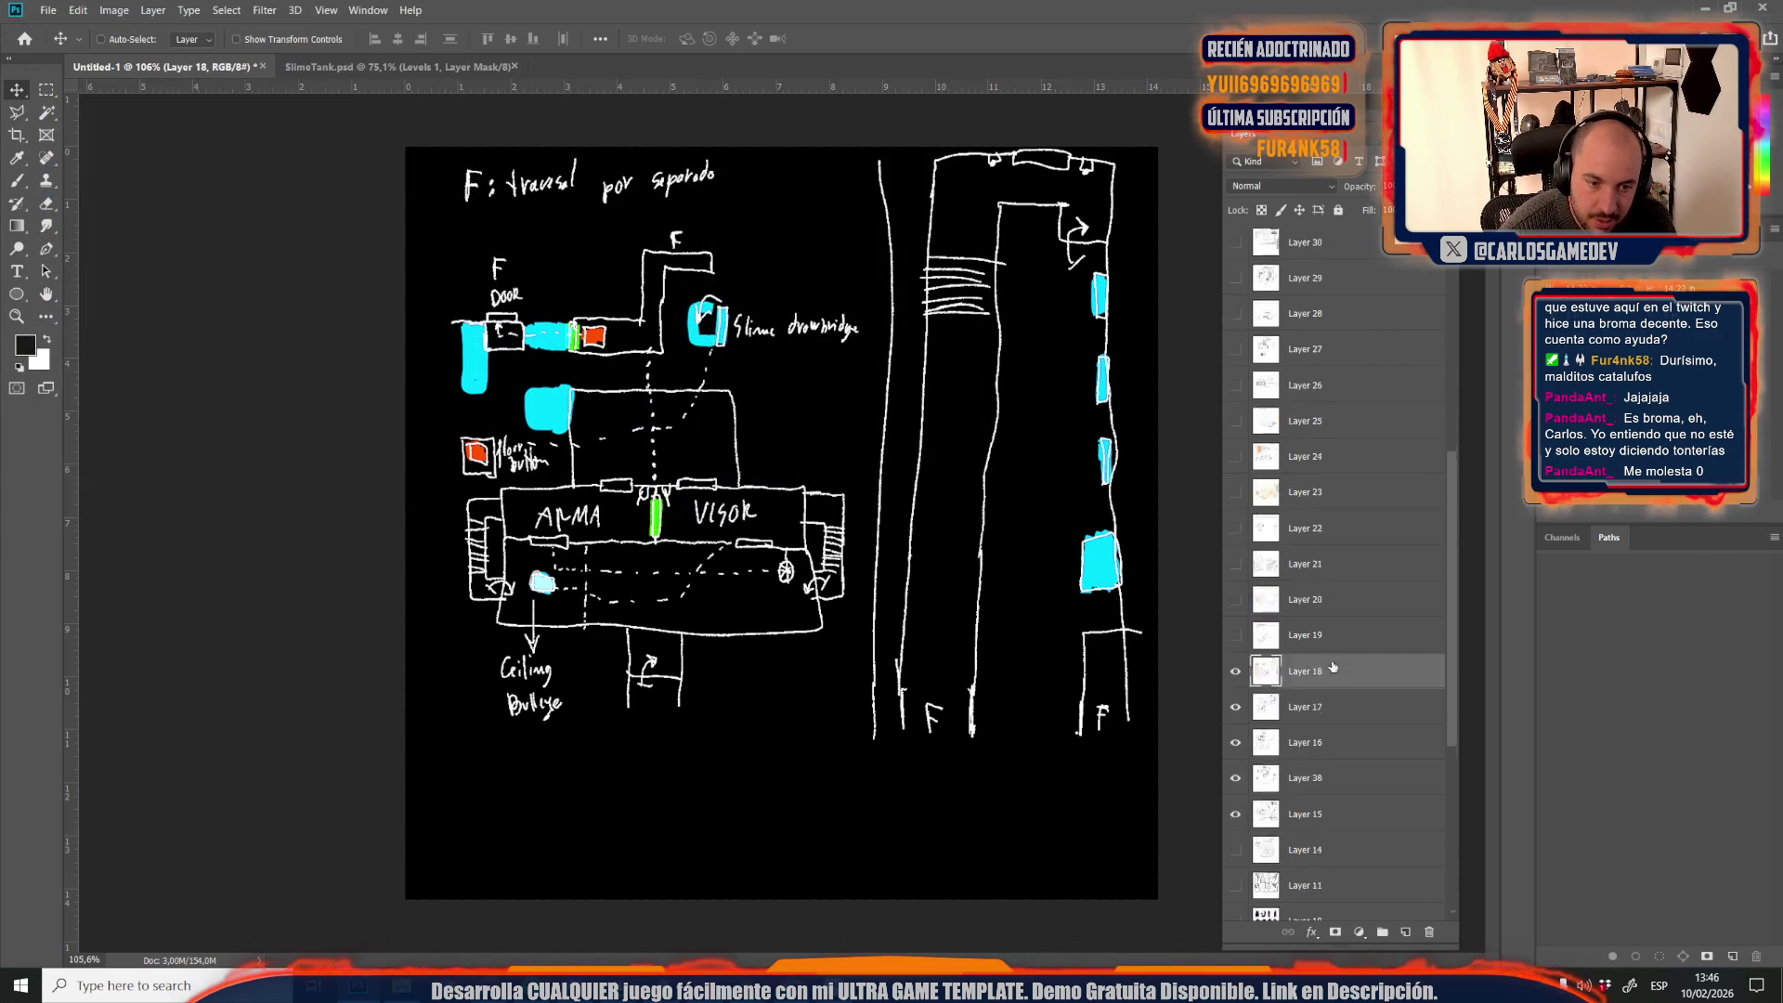
# Show and select Layer 19's room sketch, then enlarge and reposition it with Free Transform
pyautogui.click(1237, 564)
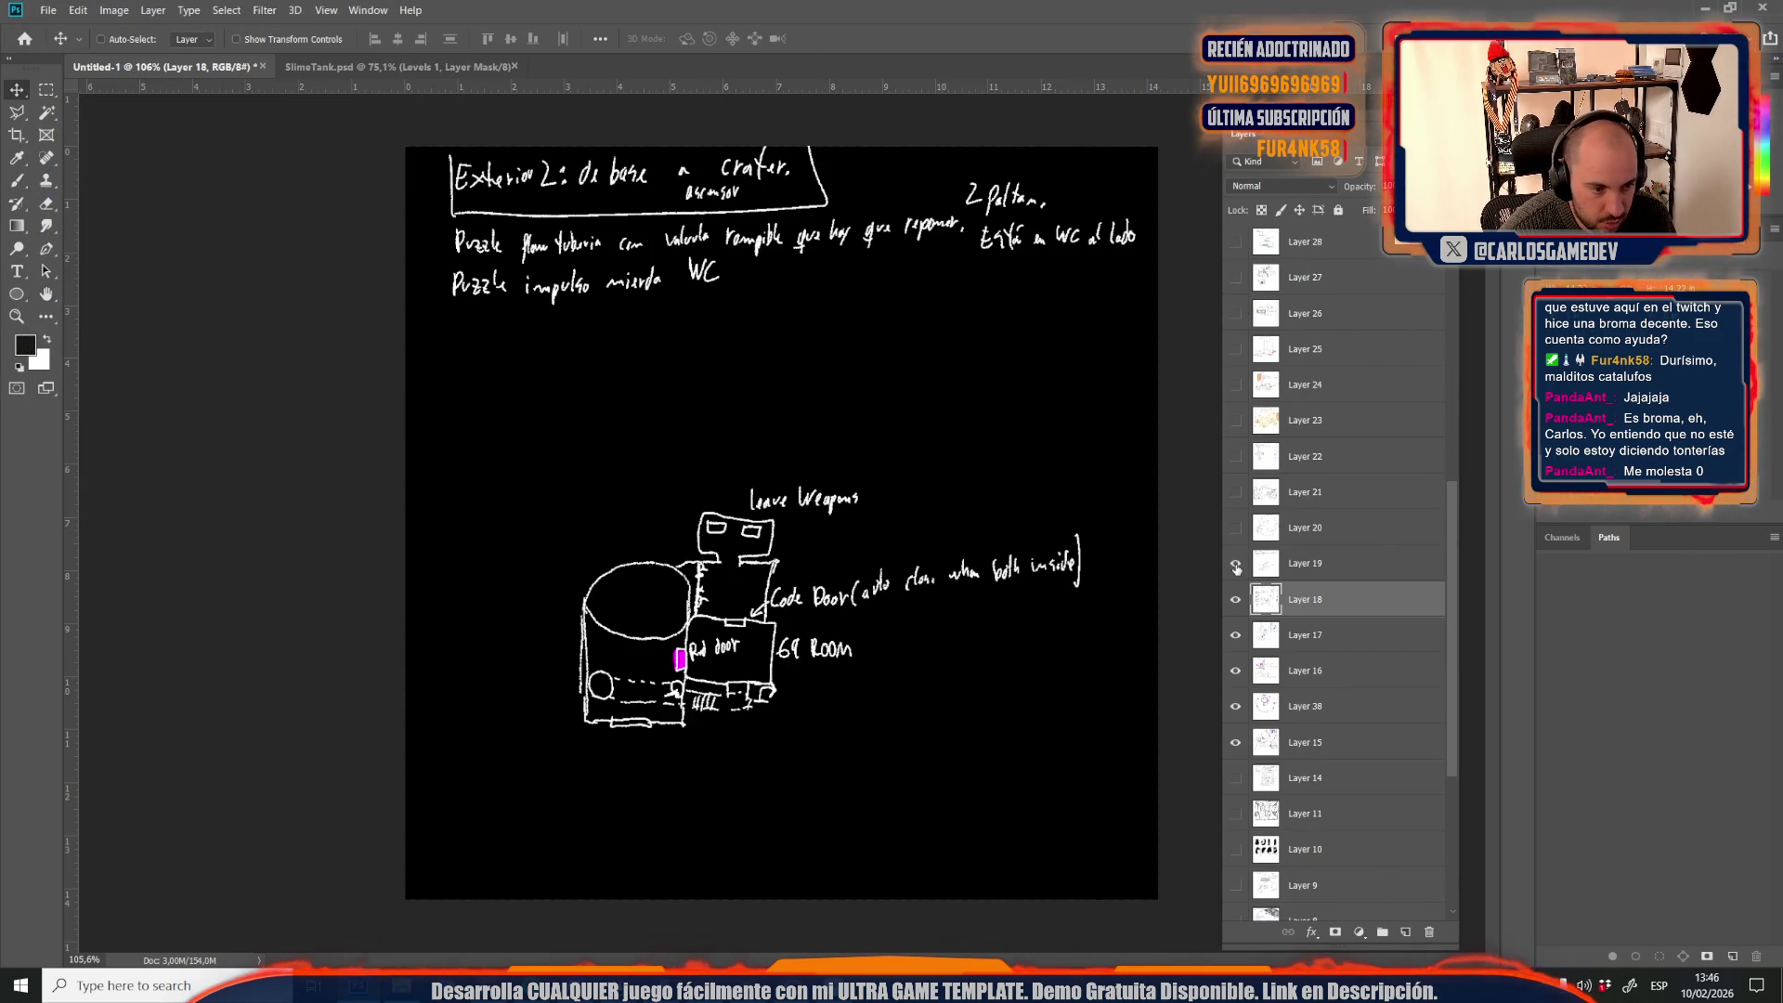
pyautogui.click(1285, 563)
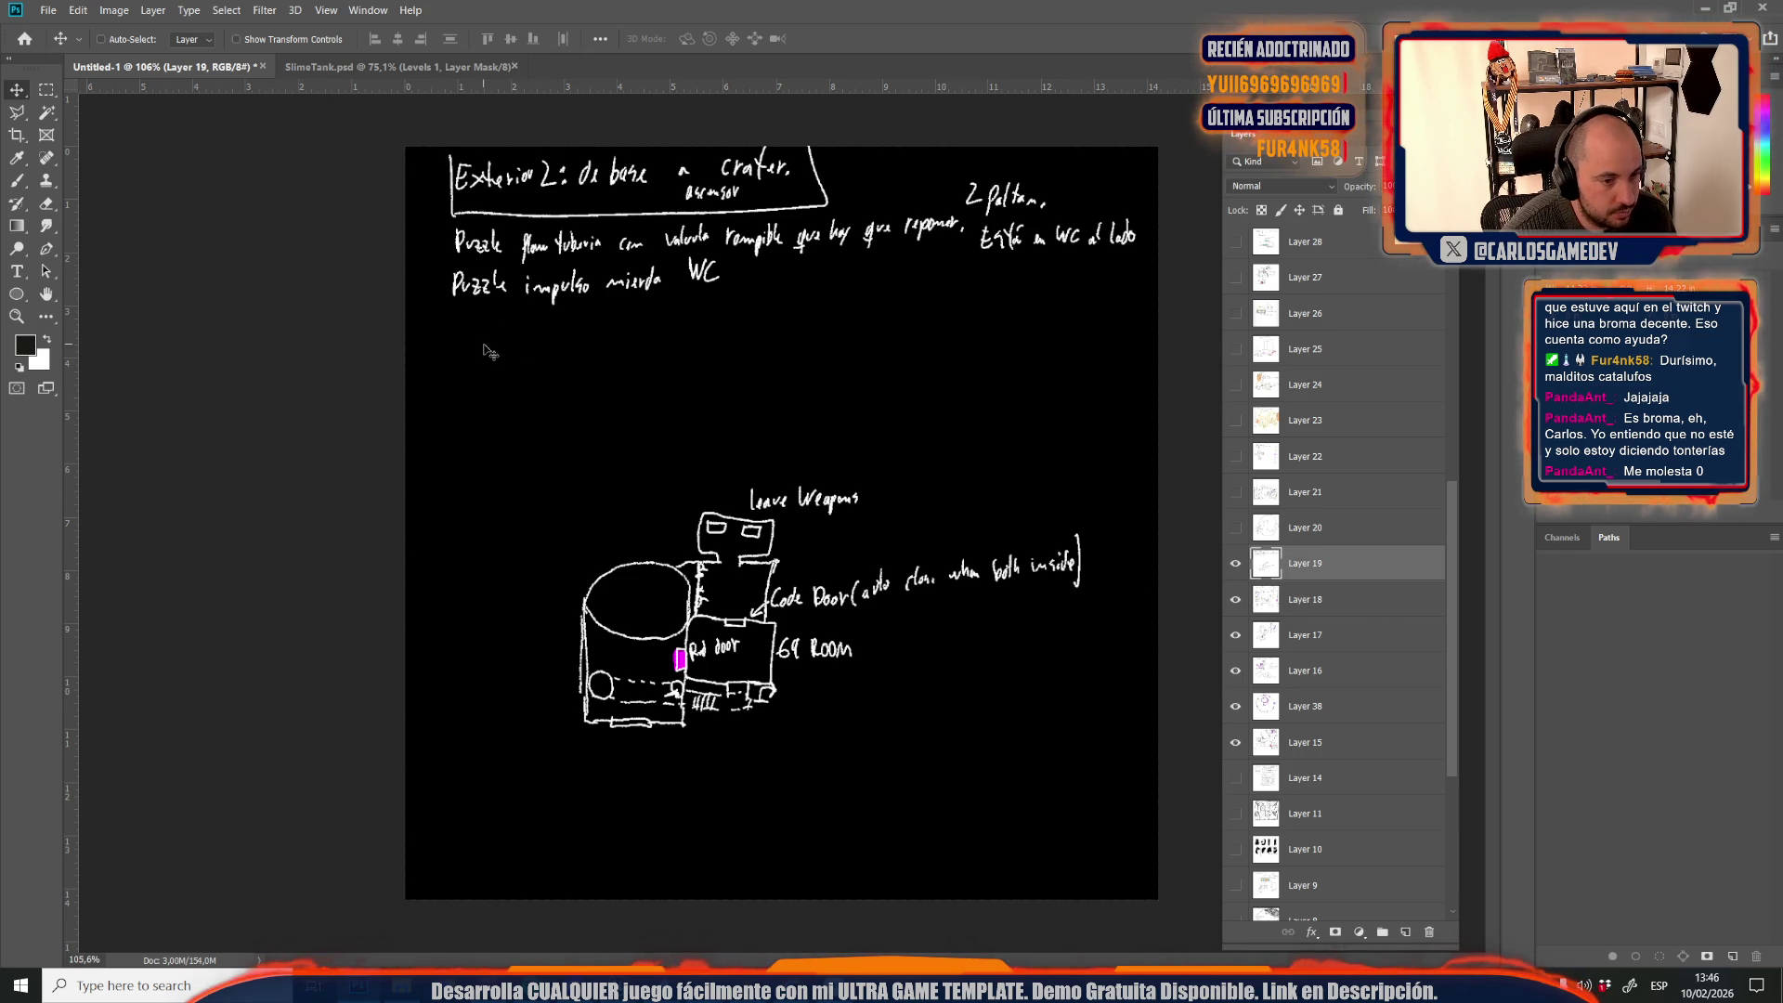
pyautogui.hotkey('ctrl', 't')
pyautogui.hotkey('ctrl', '-')
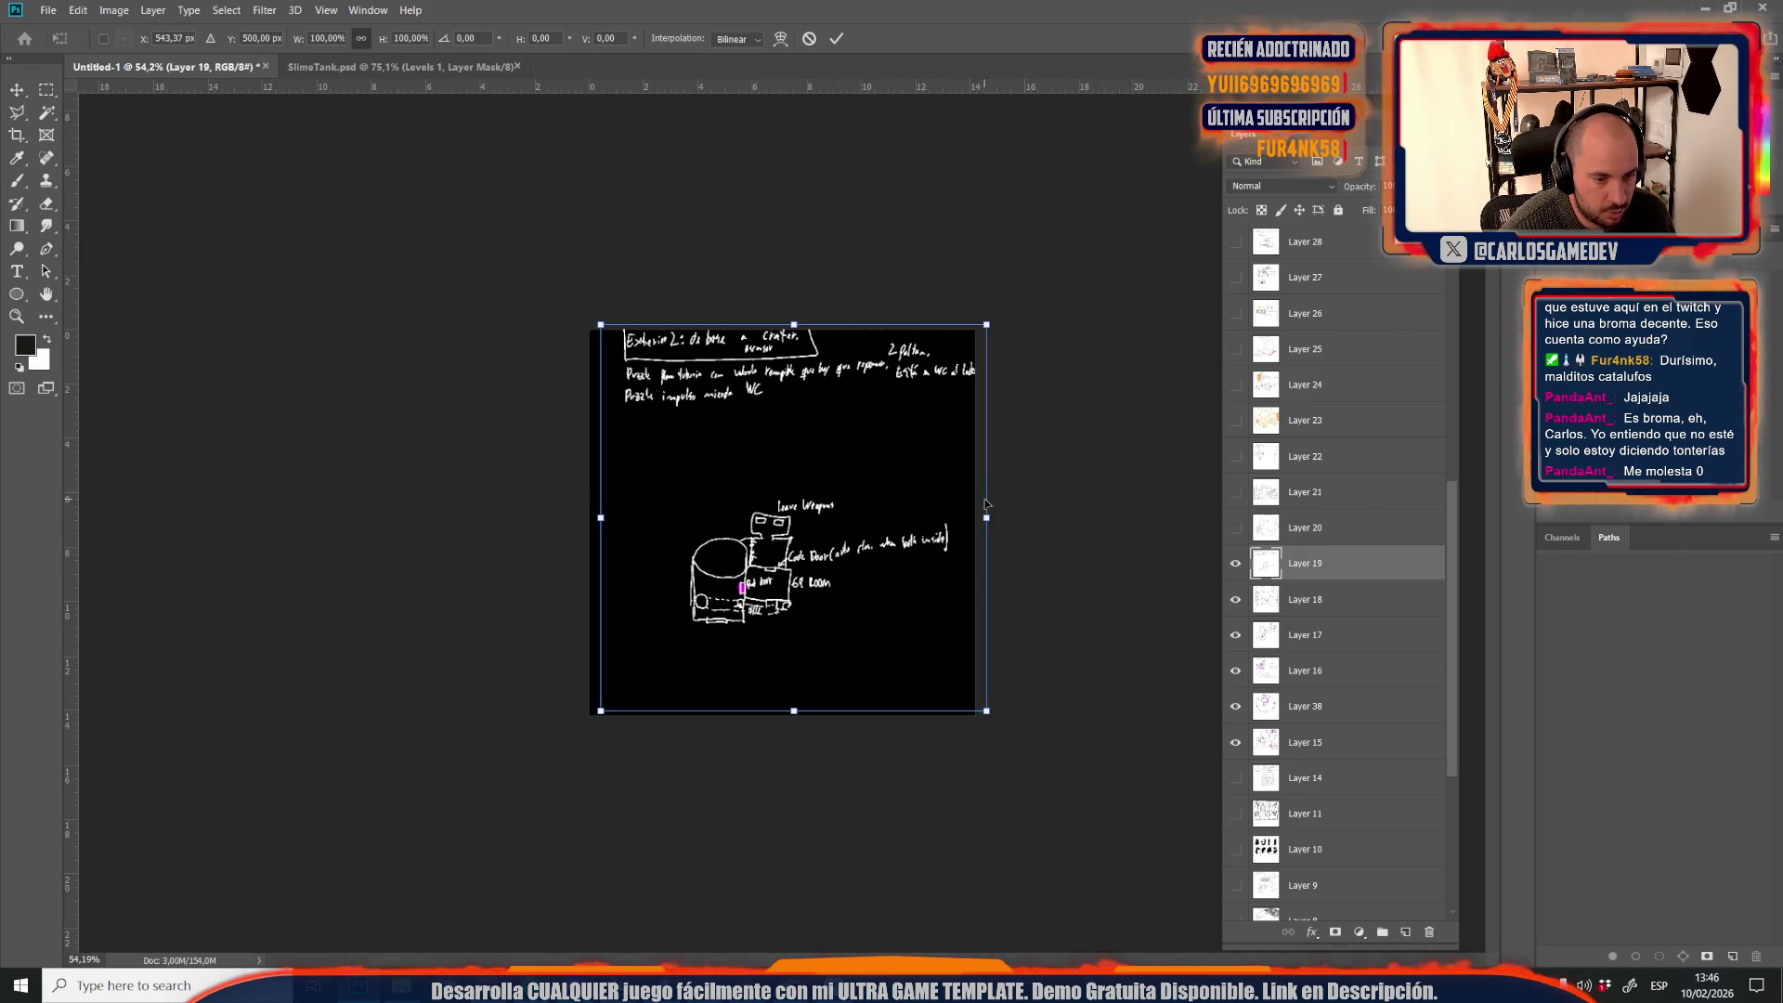
pyautogui.moveTo(961, 528)
pyautogui.mouseDown()
pyautogui.moveTo(933, 528)
pyautogui.moveTo(1096, 557)
pyautogui.moveTo(1003, 583)
pyautogui.moveTo(714, 570)
pyautogui.moveTo(717, 500)
pyautogui.mouseUp()
pyautogui.scroll(-2, 717, 499)
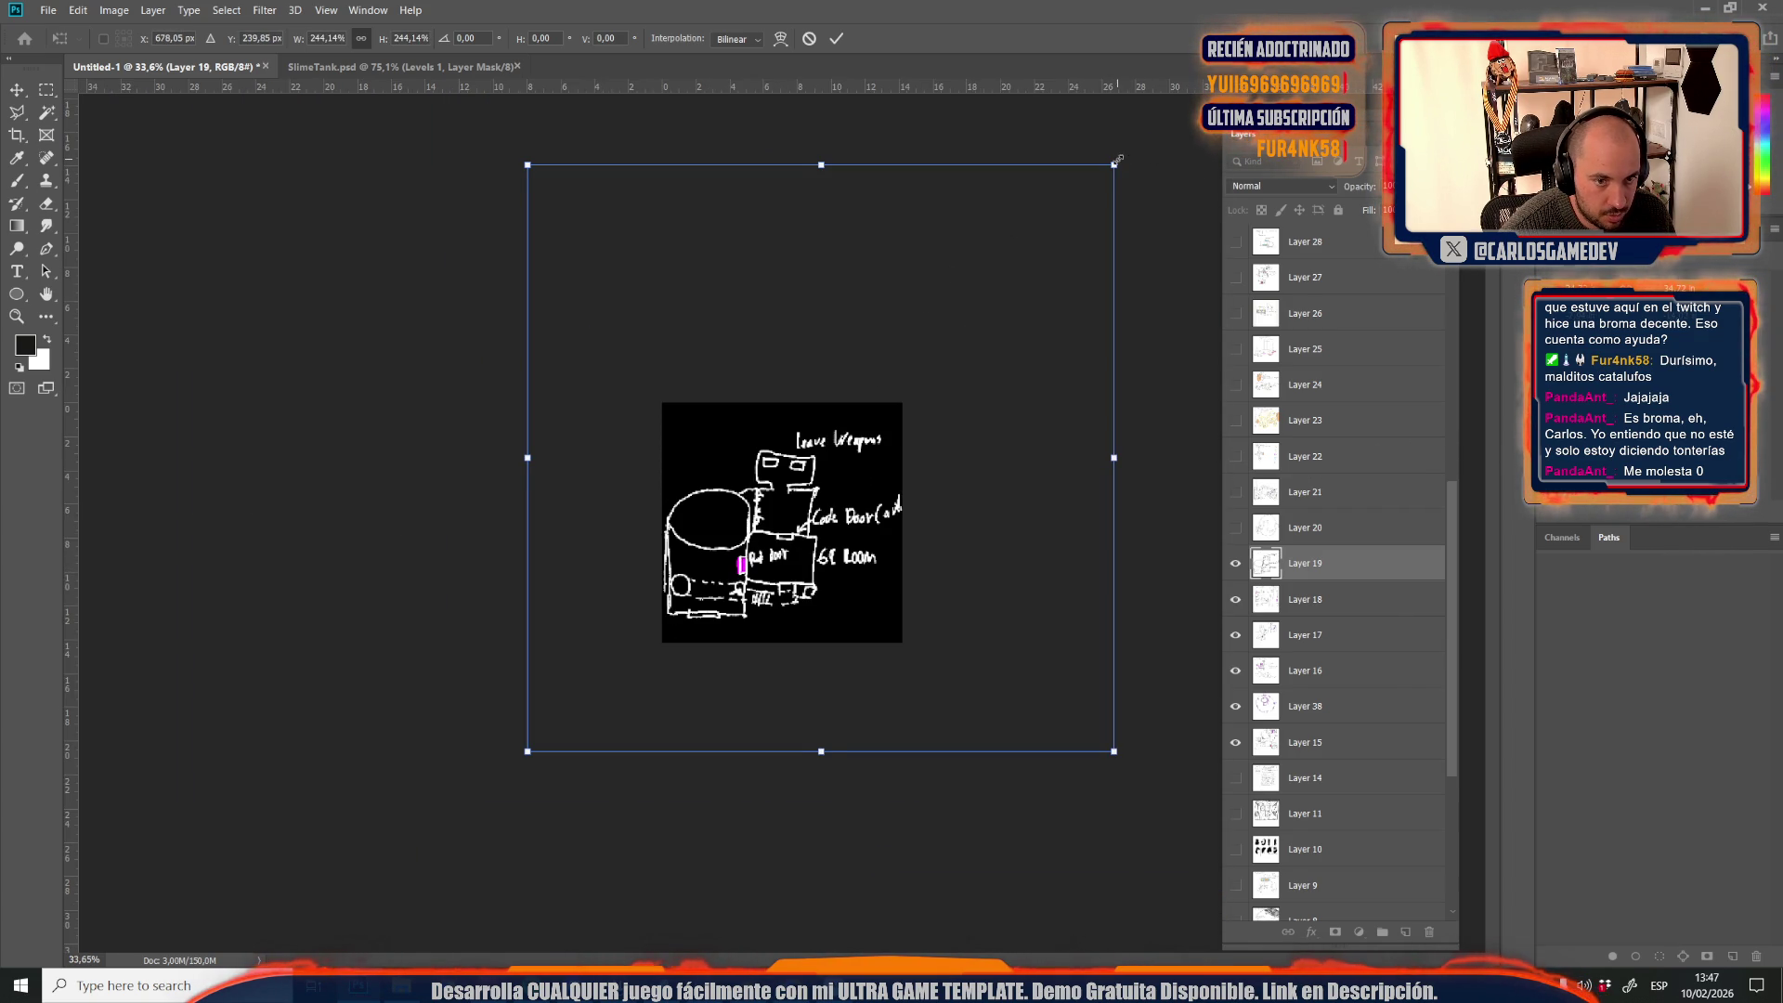
pyautogui.moveTo(1118, 160); pyautogui.dragTo(1088, 163)
pyautogui.moveTo(642, 497); pyautogui.dragTo(652, 492)
pyautogui.press('Return')
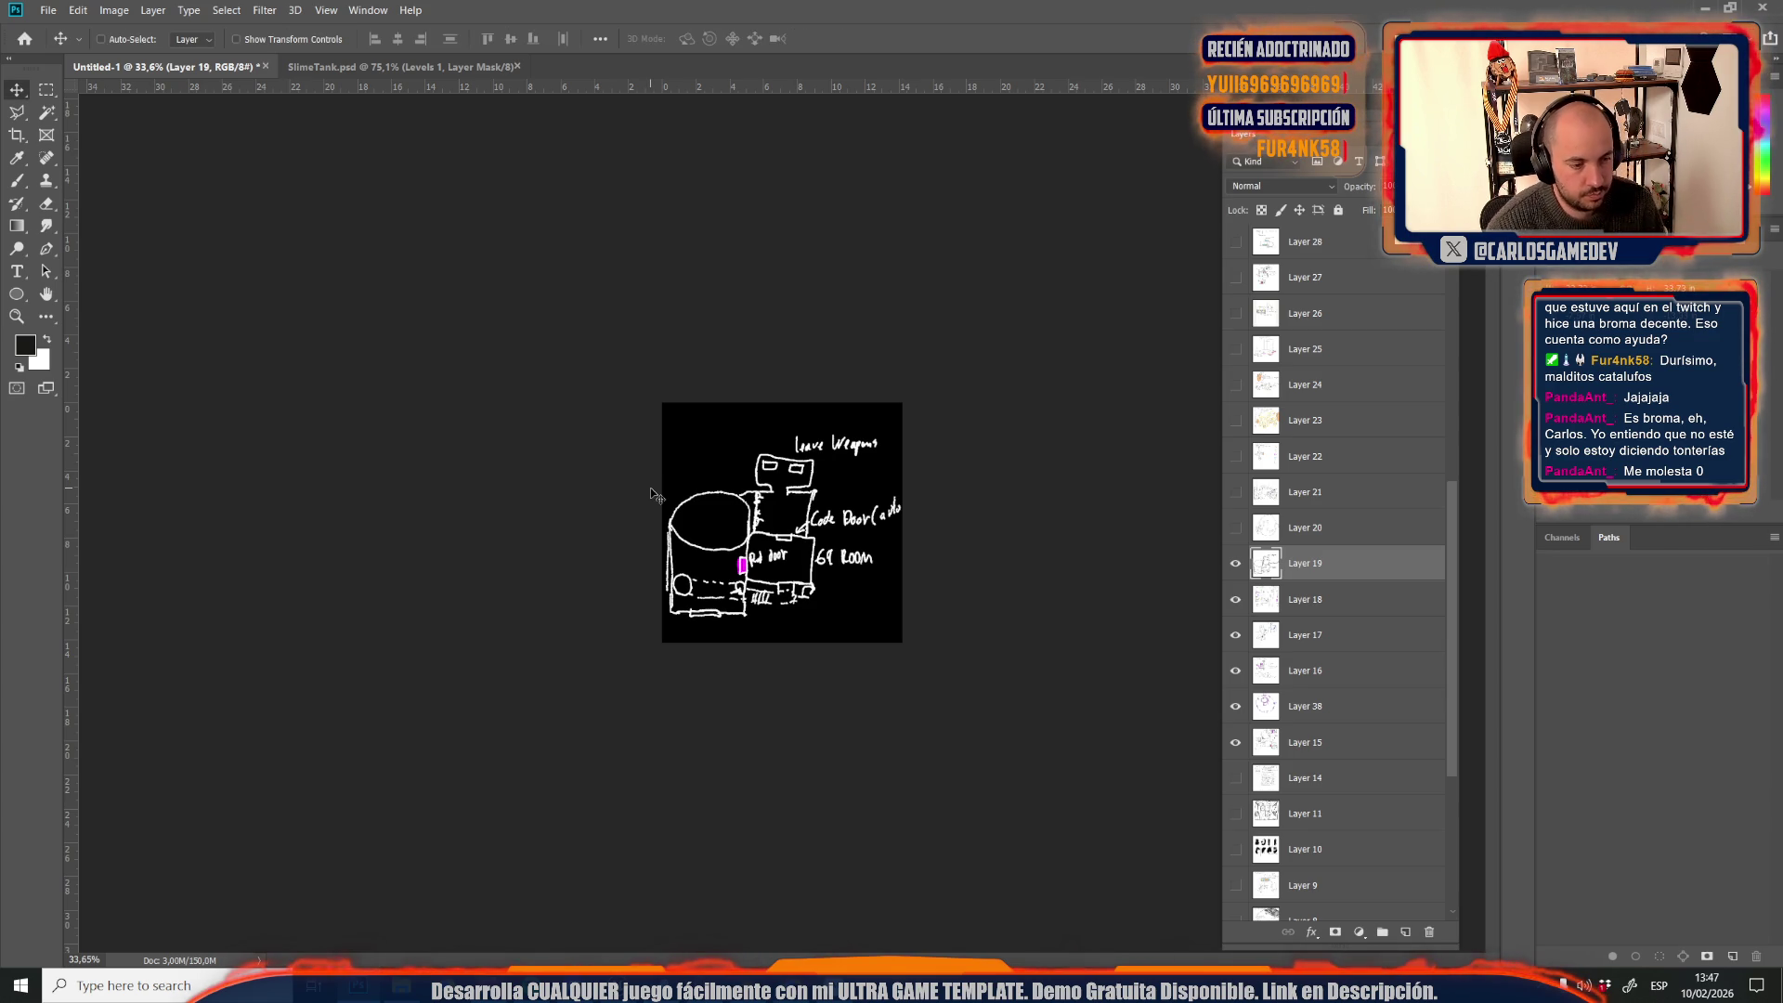
# Save the room sketch as JPEG Credits12 with default quality settings
pyautogui.hotkey('ctrl', 's')
pyautogui.click(278, 354)
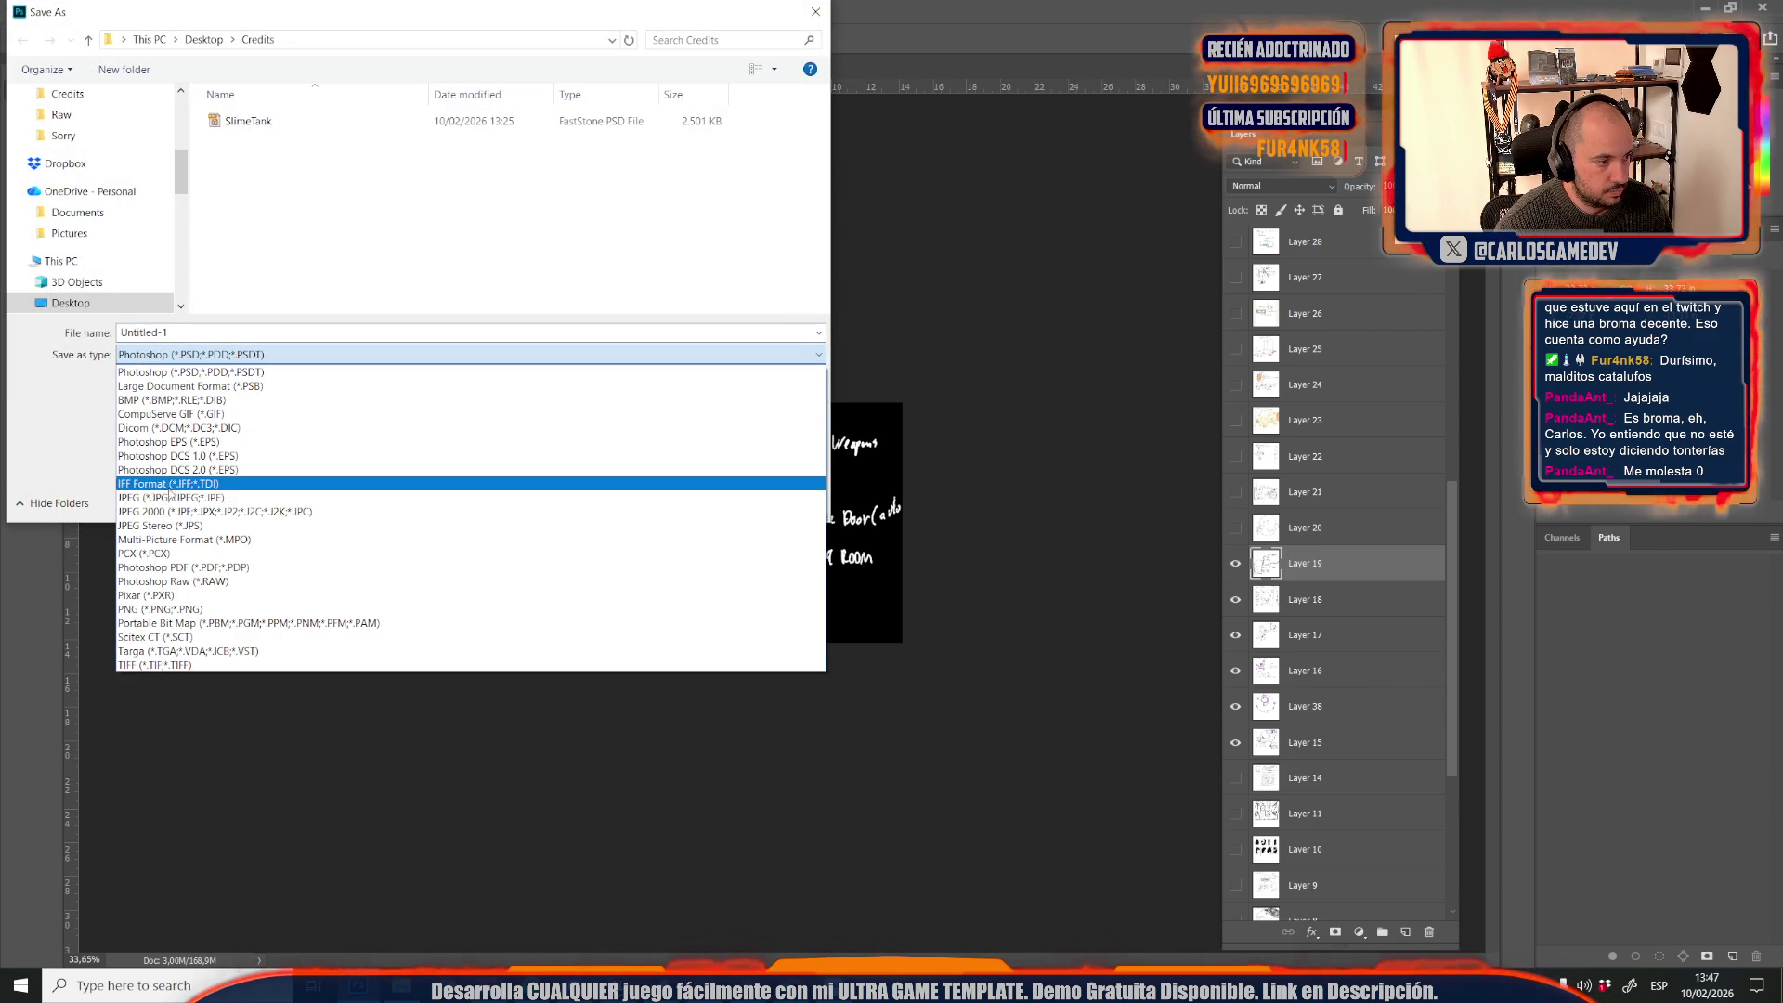
pyautogui.click(154, 499)
pyautogui.click(246, 307)
pyautogui.click(275, 332)
pyautogui.press('BackSpace')
pyautogui.write('2')
pyautogui.press('Return')
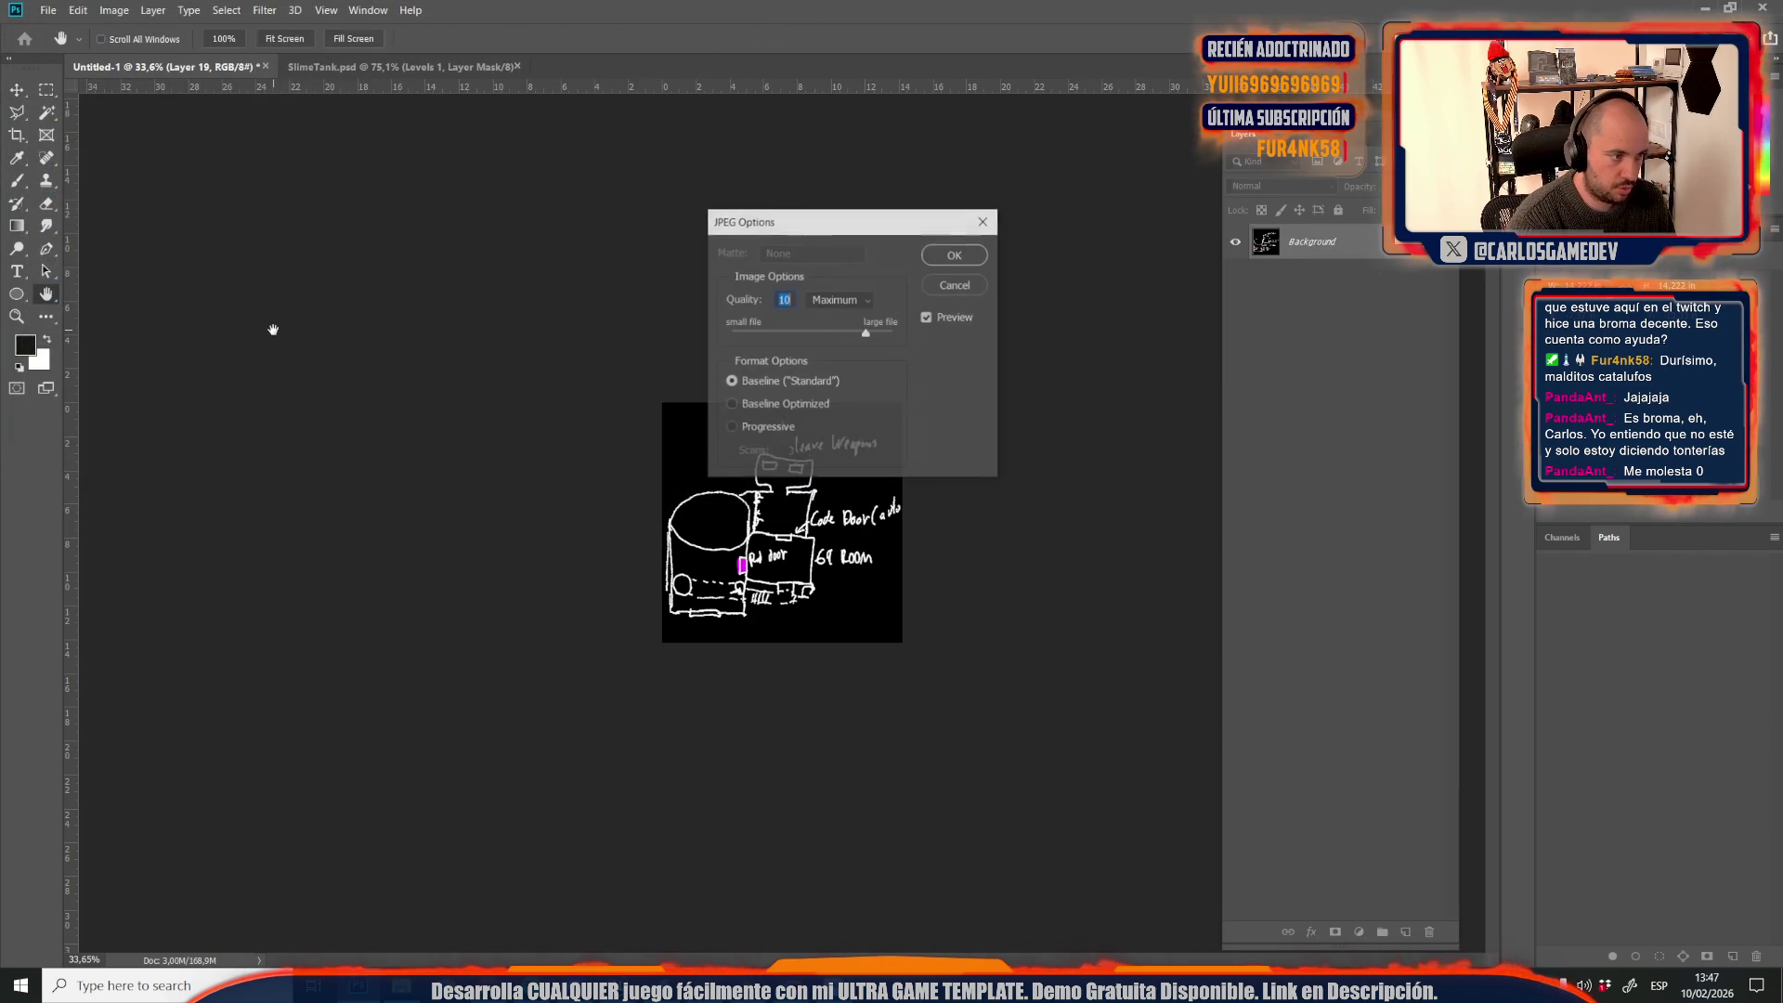
pyautogui.press('Return')
pyautogui.scroll(-5, 1279, 709)
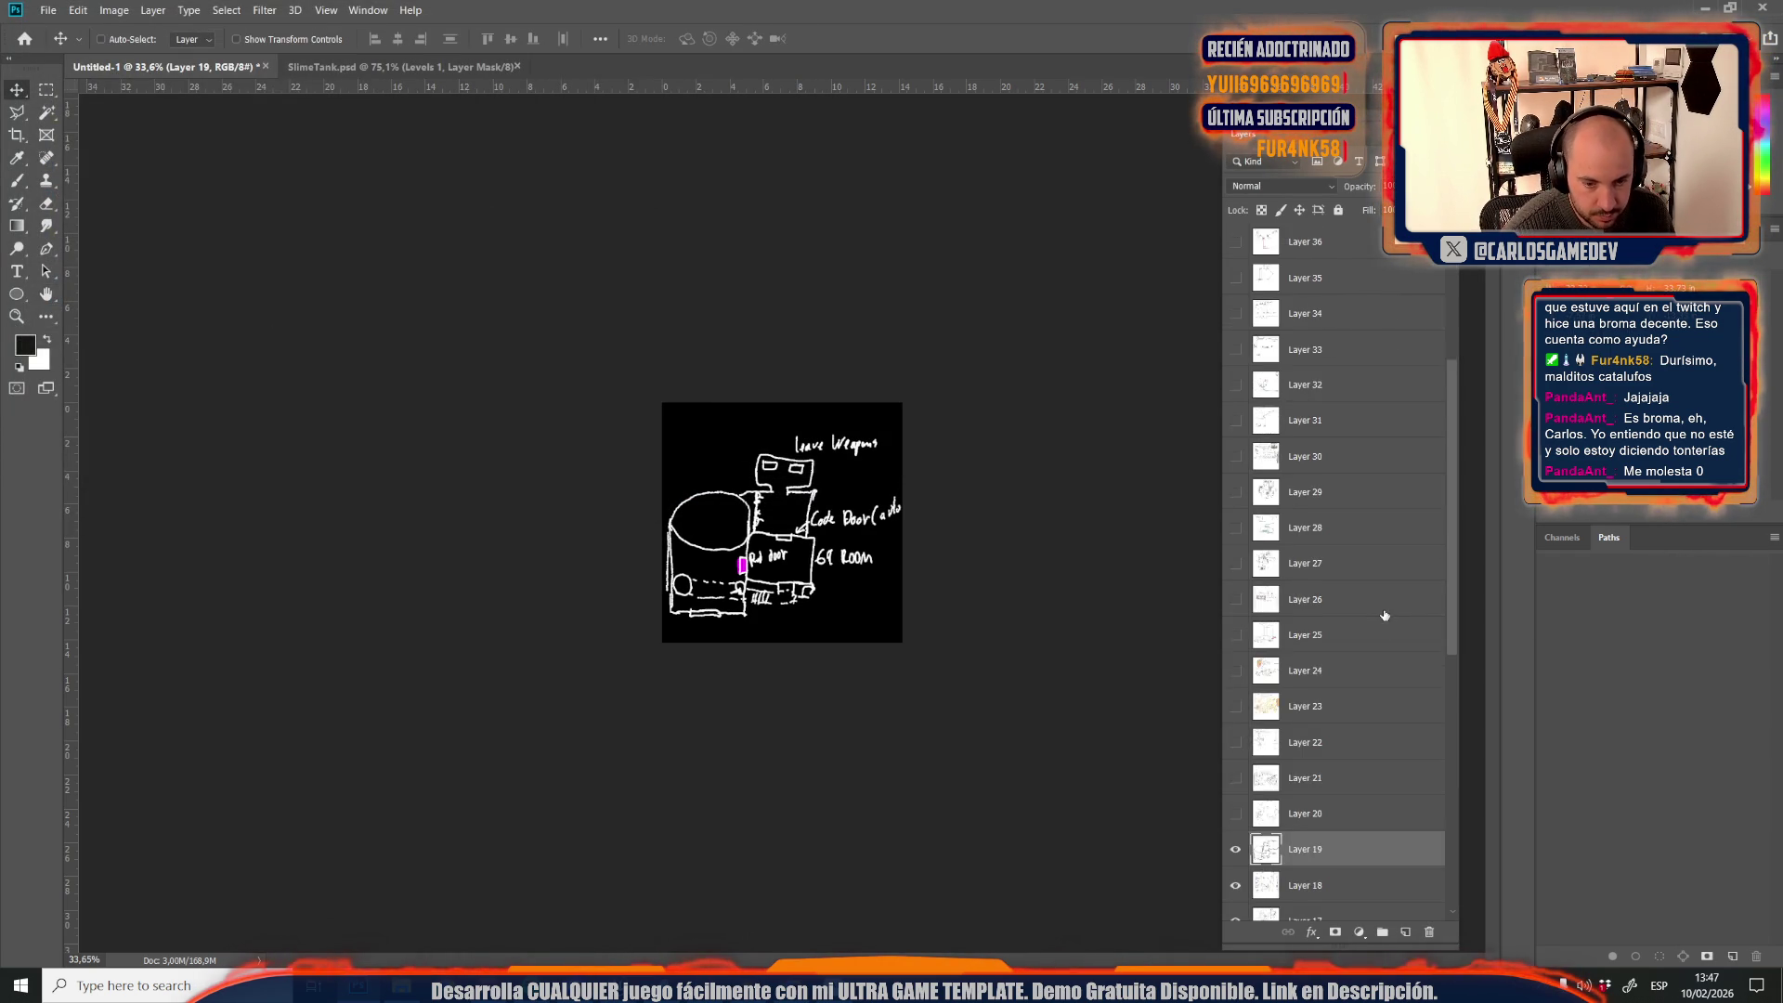
# Show and select Layer 20, then reposition the round arena sketch on the canvas
pyautogui.click(1237, 706)
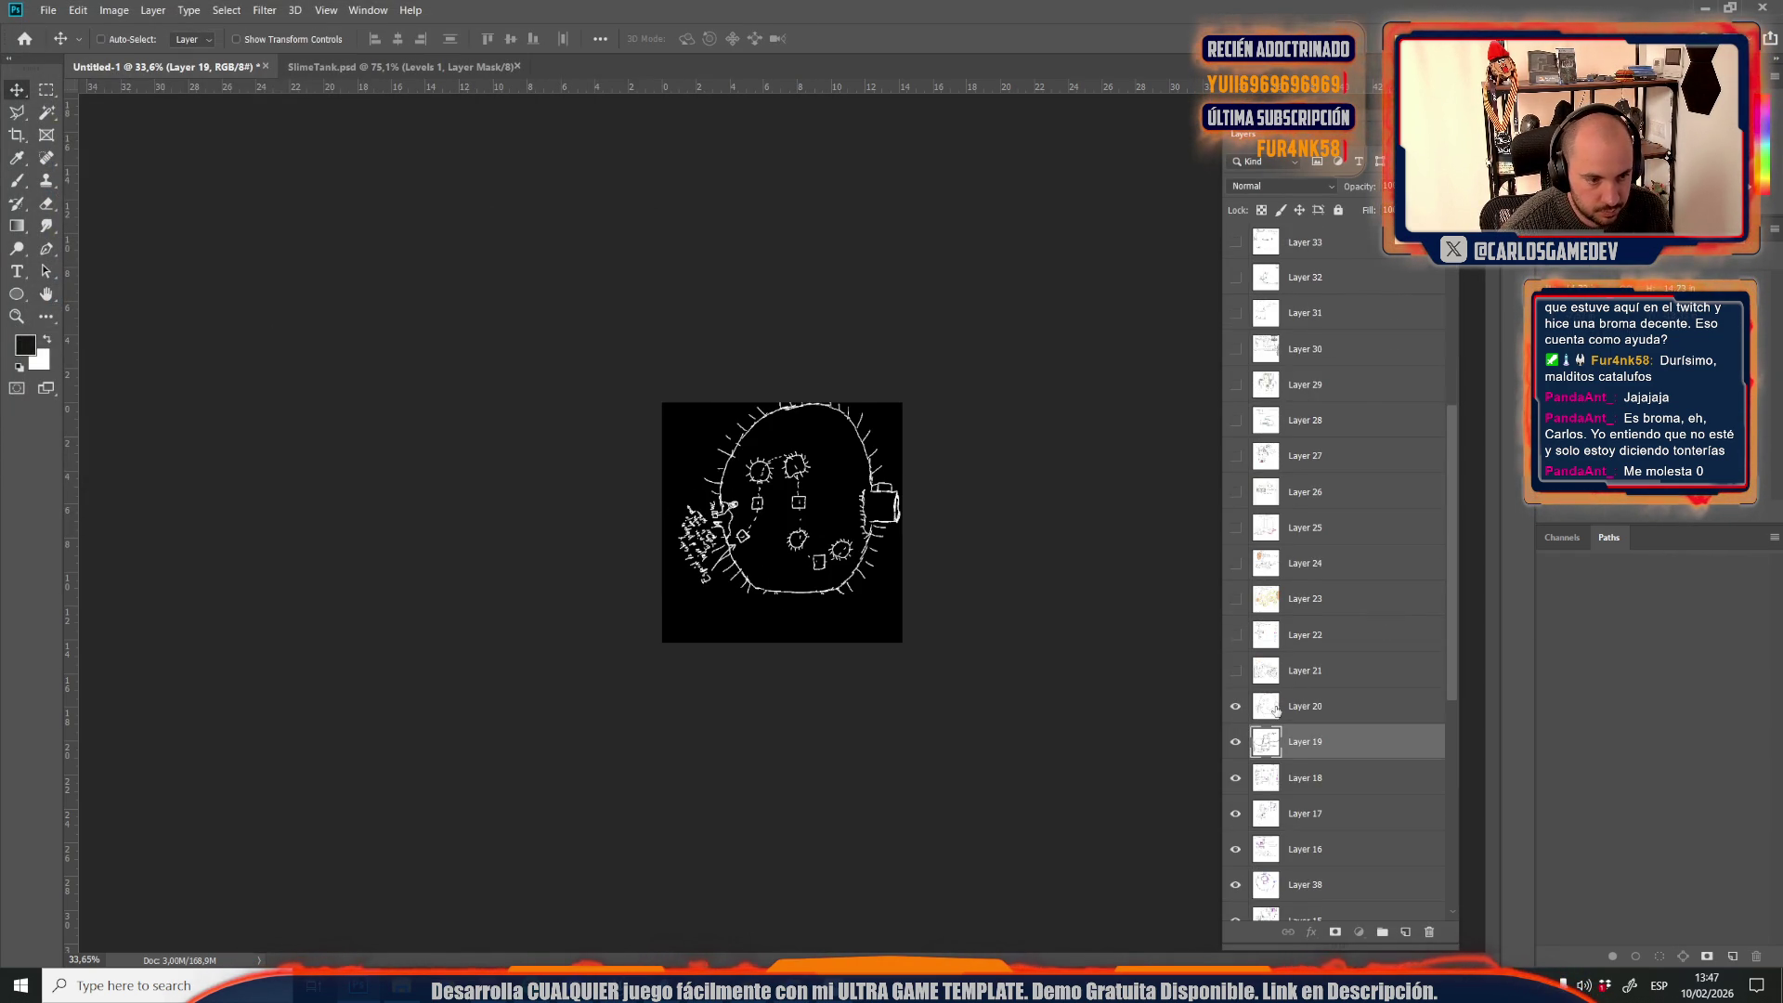
pyautogui.click(1276, 710)
pyautogui.scroll(4, 892, 444)
pyautogui.moveTo(889, 441); pyautogui.dragTo(875, 463)
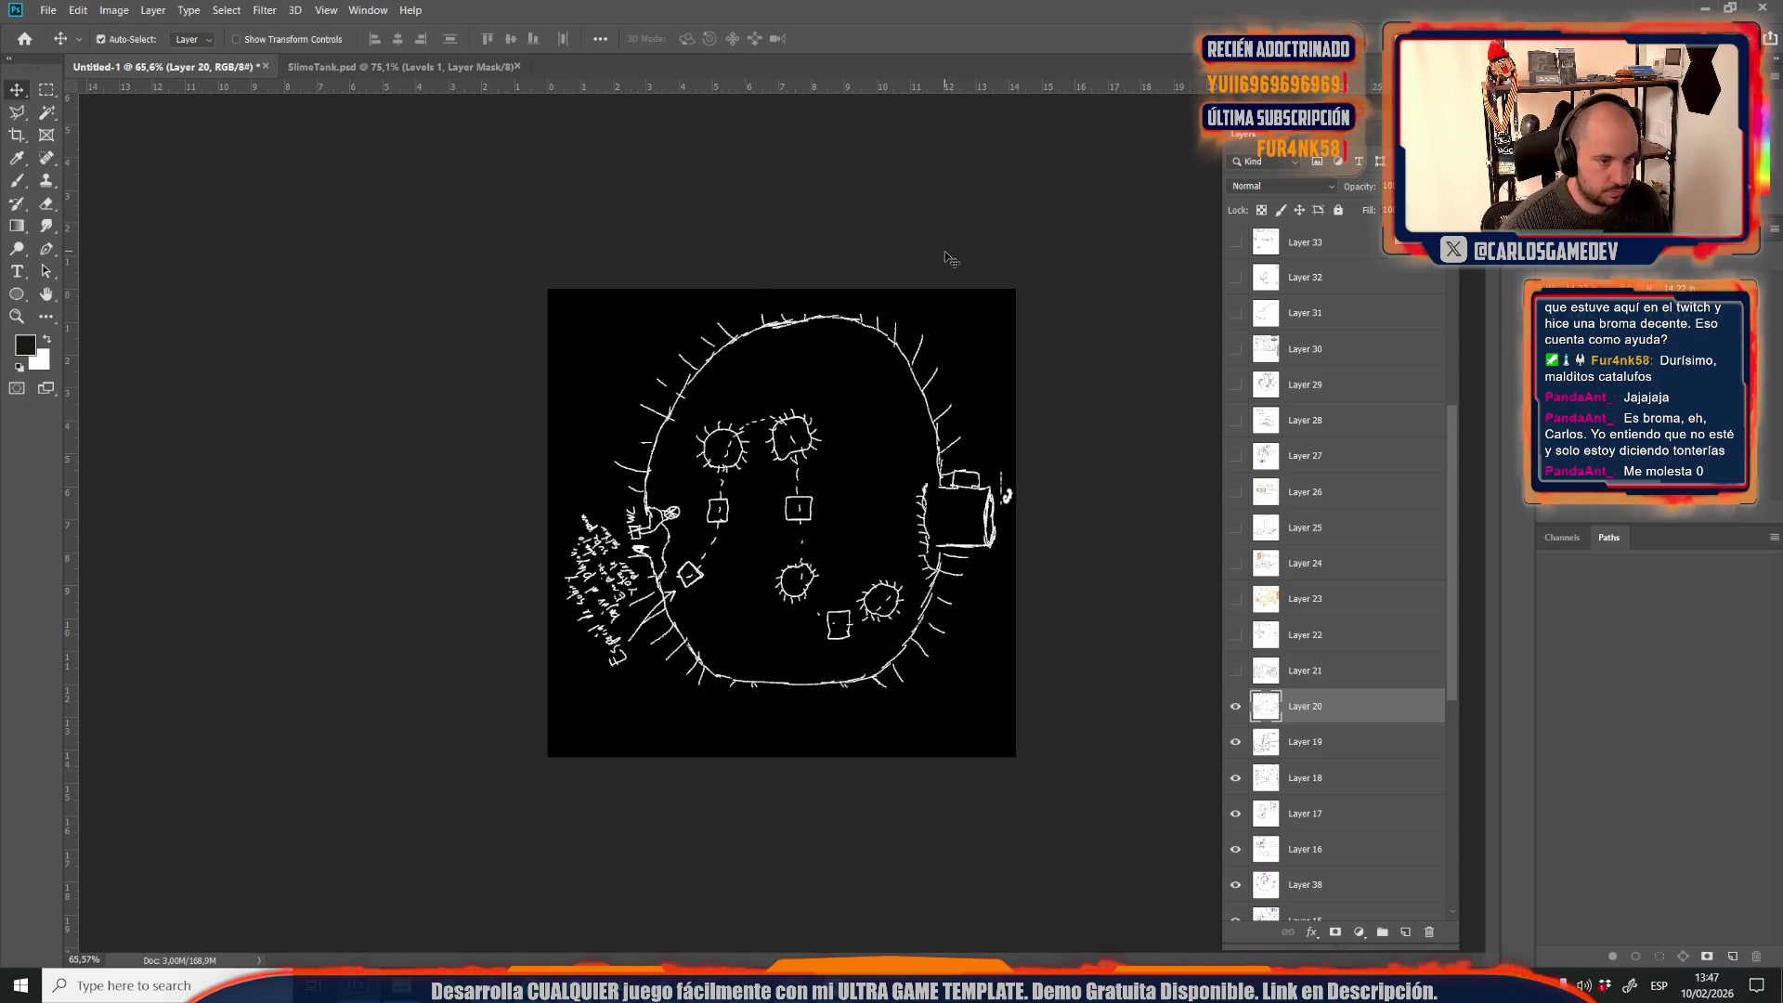
# Save the round arena sketch as JPEG Credits13
pyautogui.hotkey('ctrl', 's')
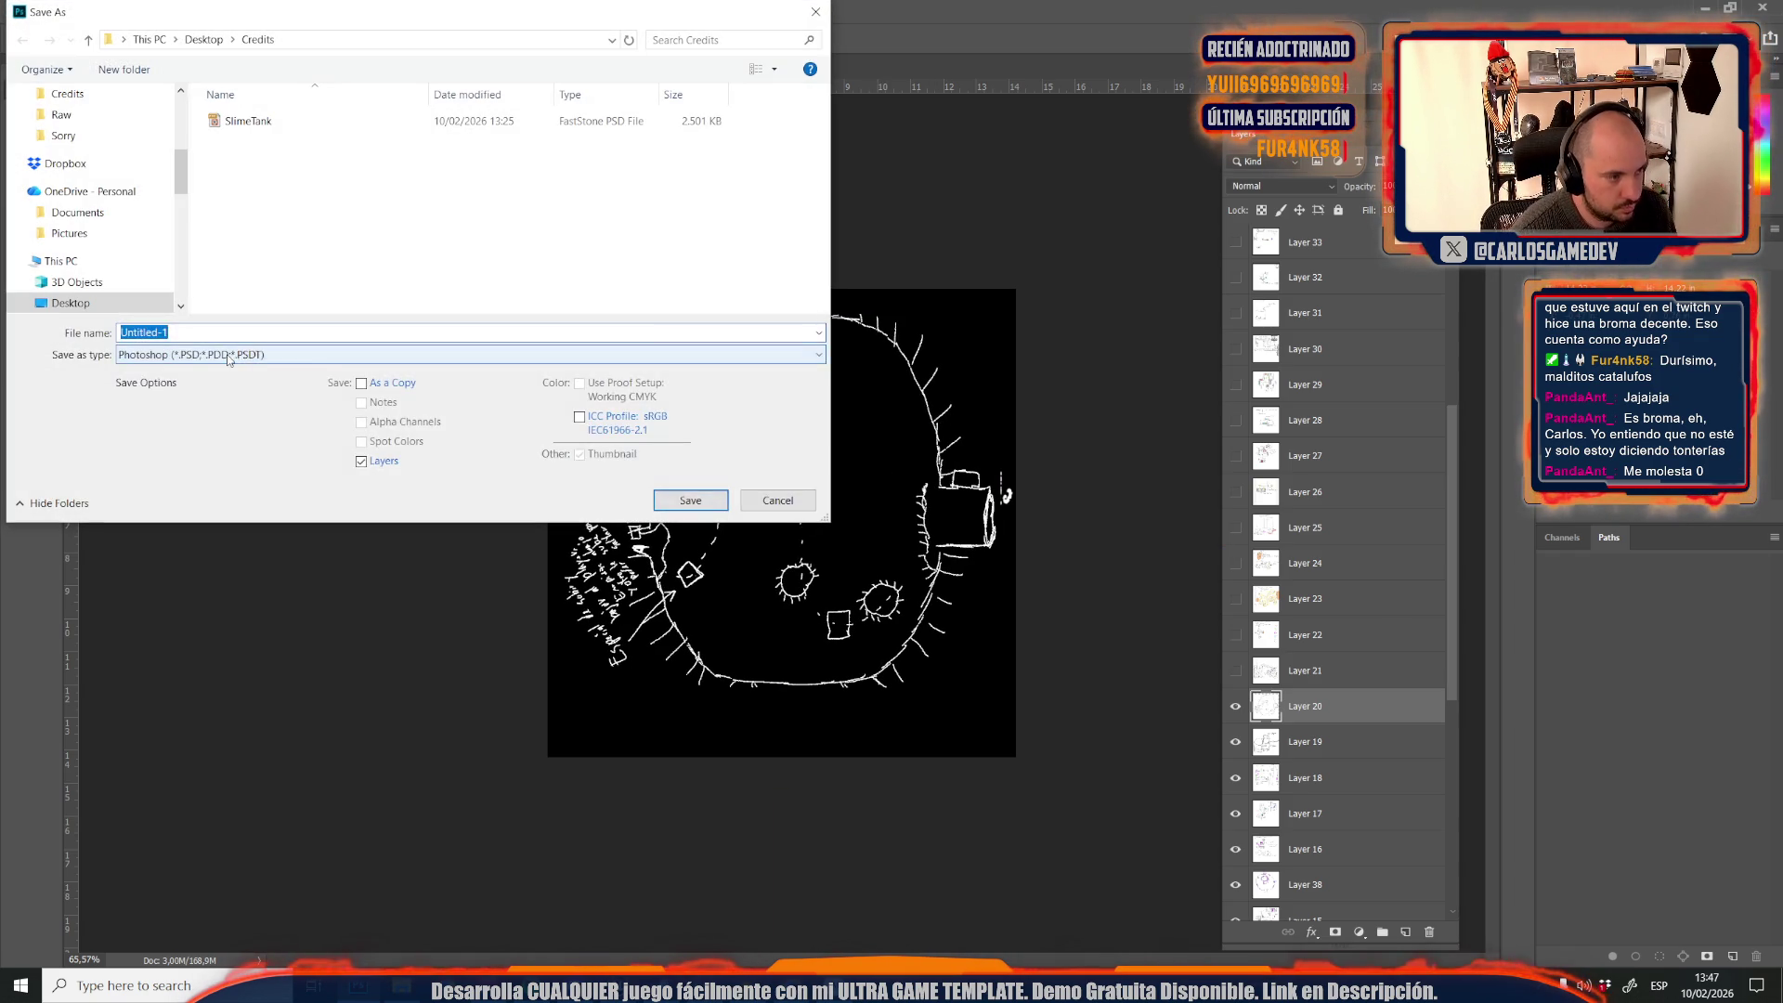
pyautogui.click(185, 355)
pyautogui.click(153, 510)
pyautogui.click(158, 355)
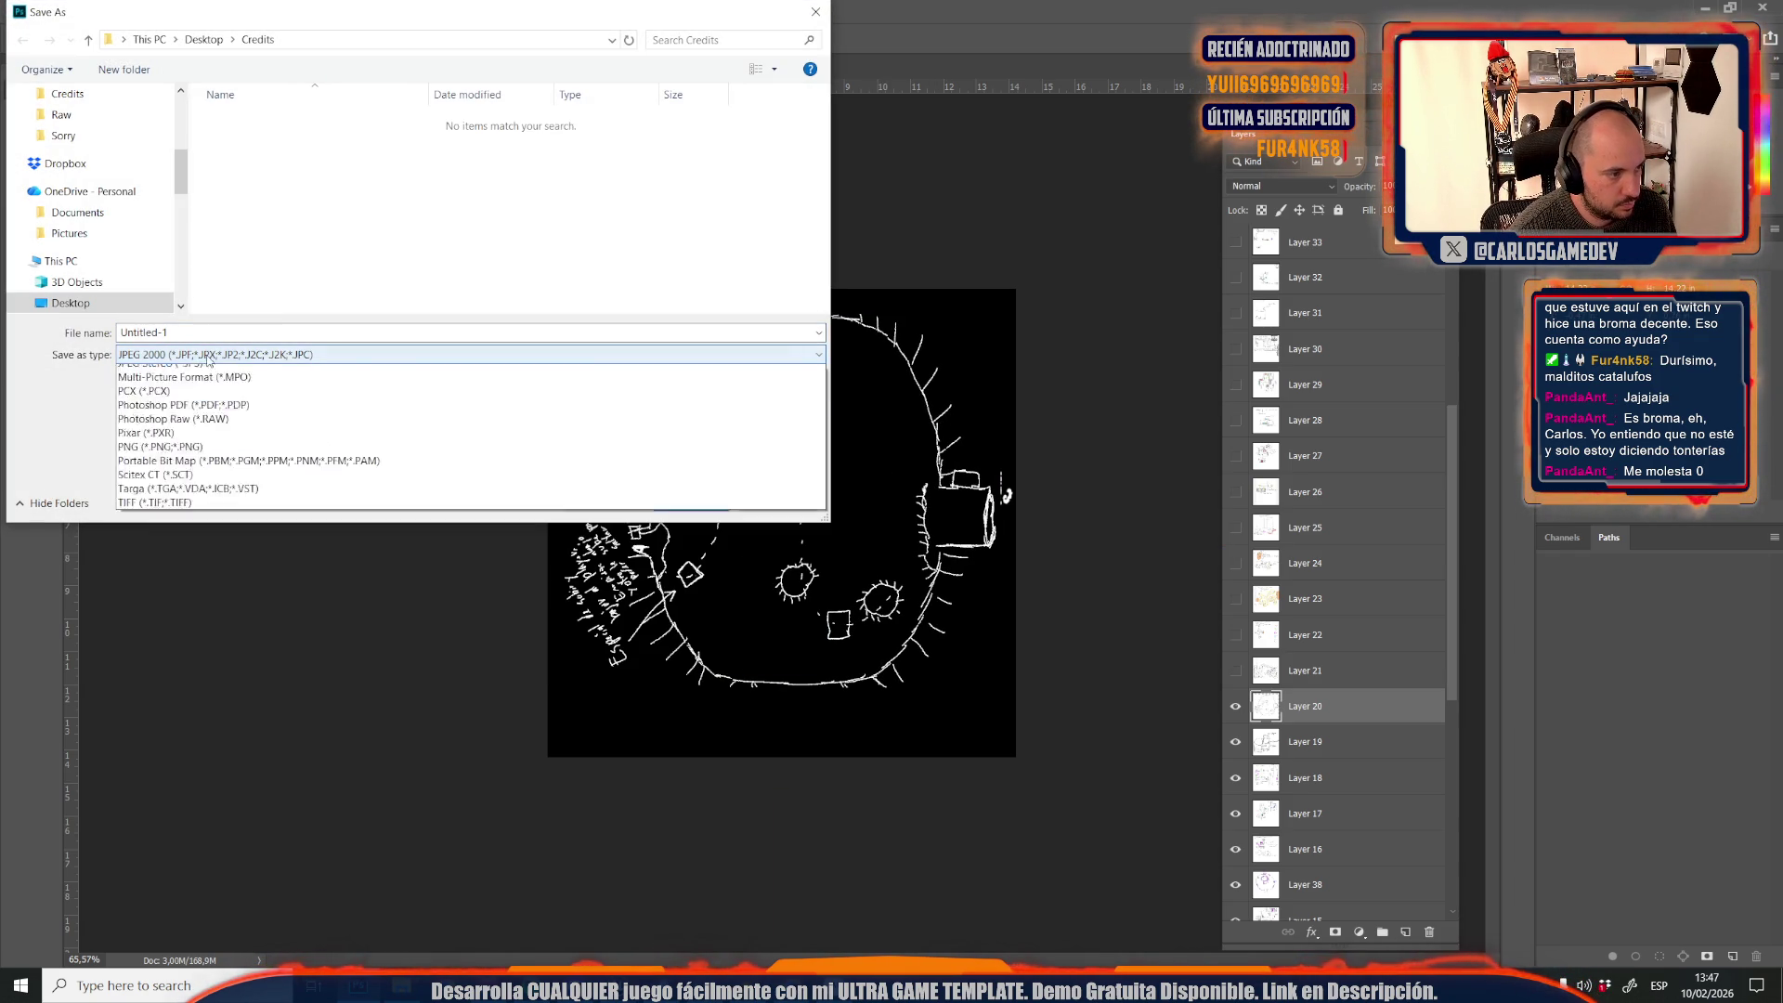
pyautogui.click(160, 499)
pyautogui.click(247, 304)
pyautogui.click(213, 331)
pyautogui.click(247, 330)
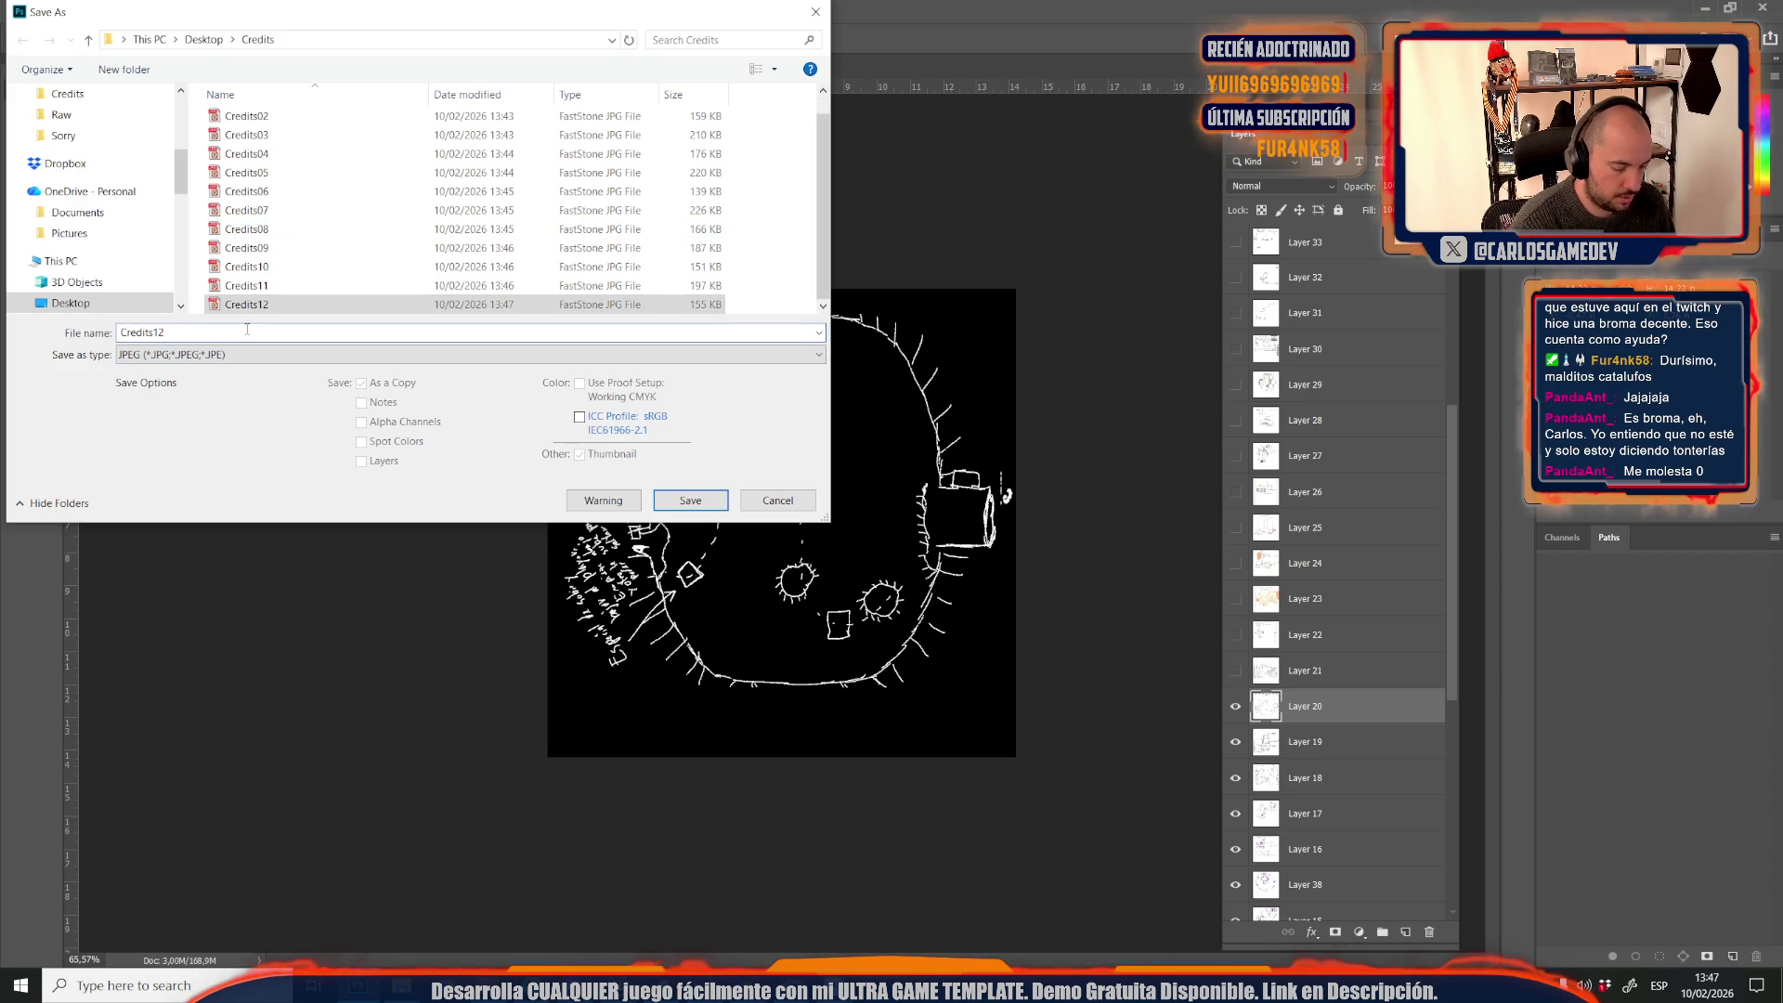
pyautogui.press('Return')
pyautogui.press('Return')
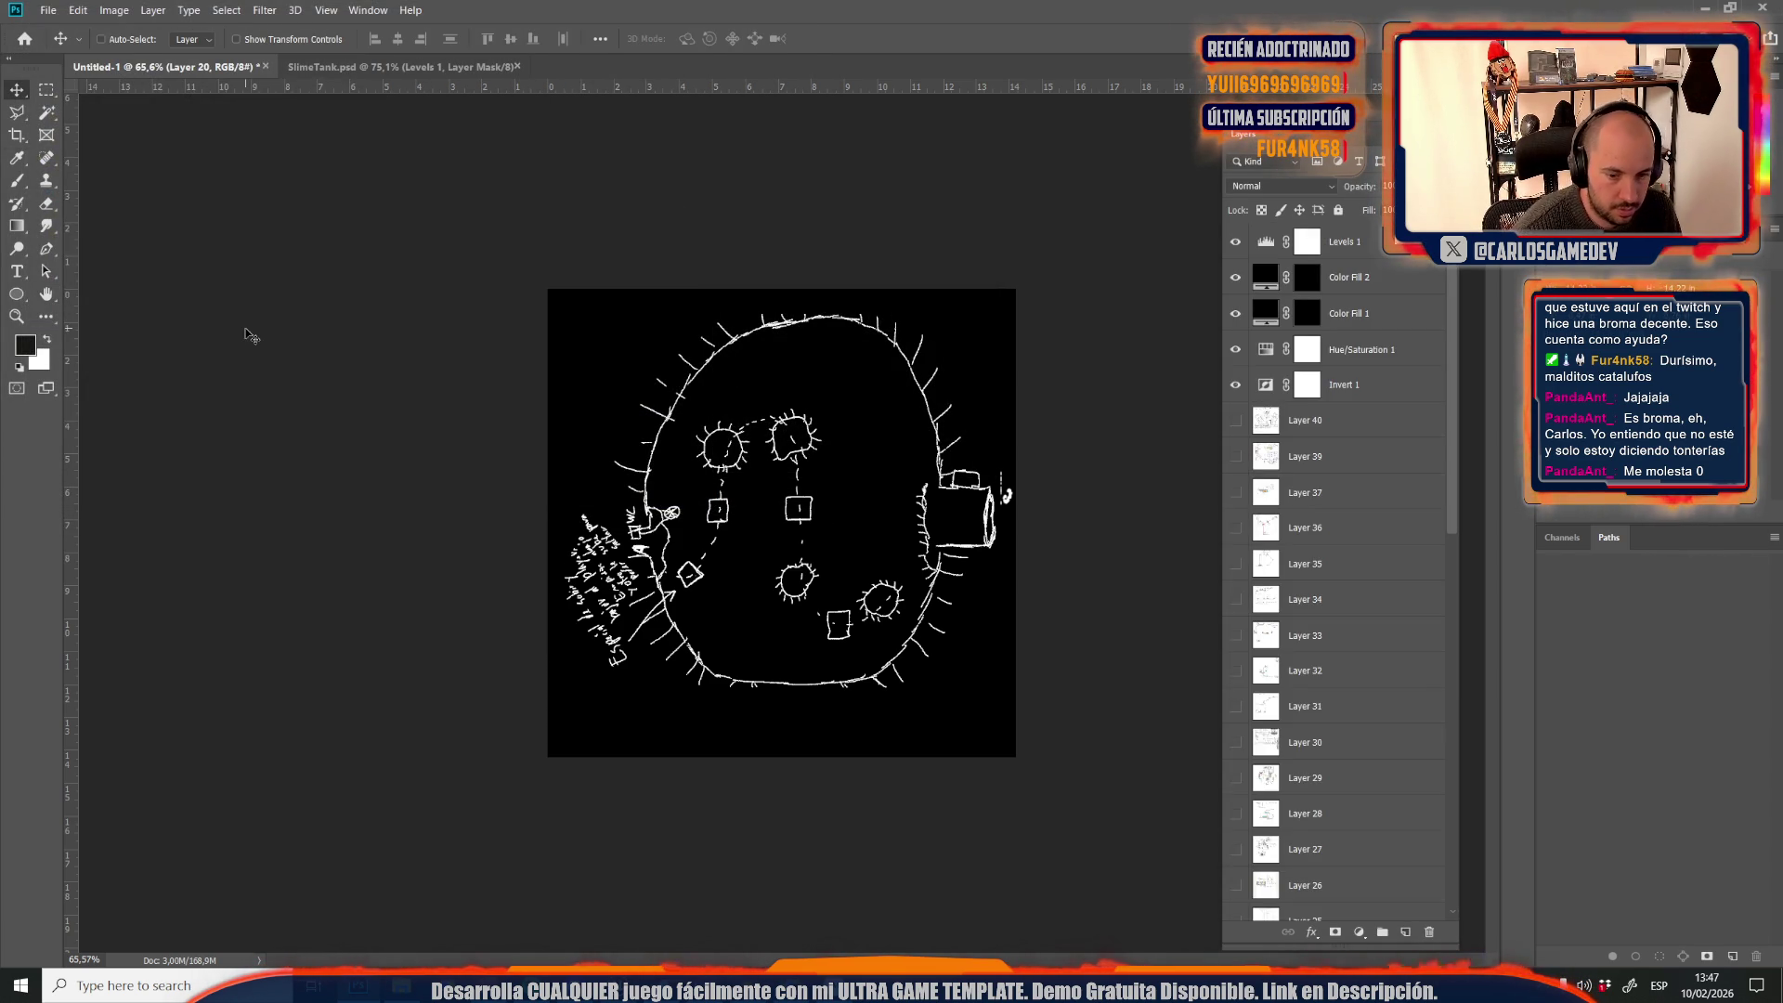
# Show and select the Layer 21 map sketch and save it as JPEG Credits14
pyautogui.scroll(-5, 1319, 595)
pyautogui.click(1236, 813)
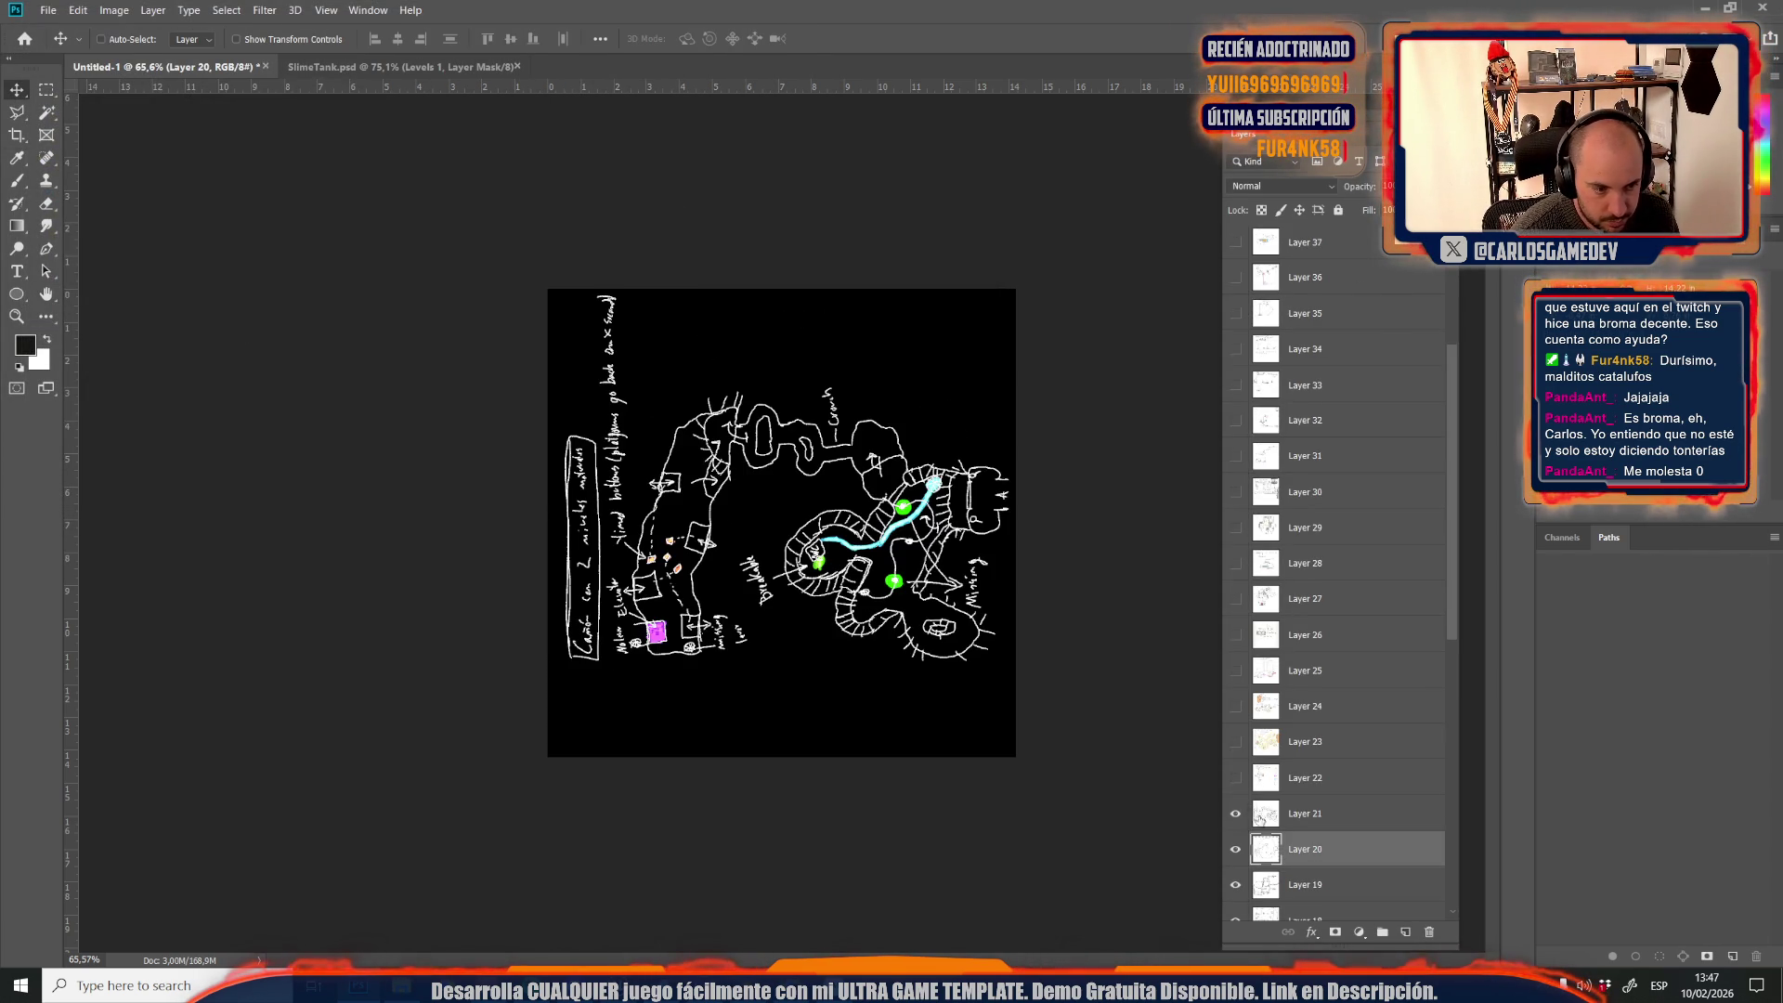
pyautogui.click(1284, 817)
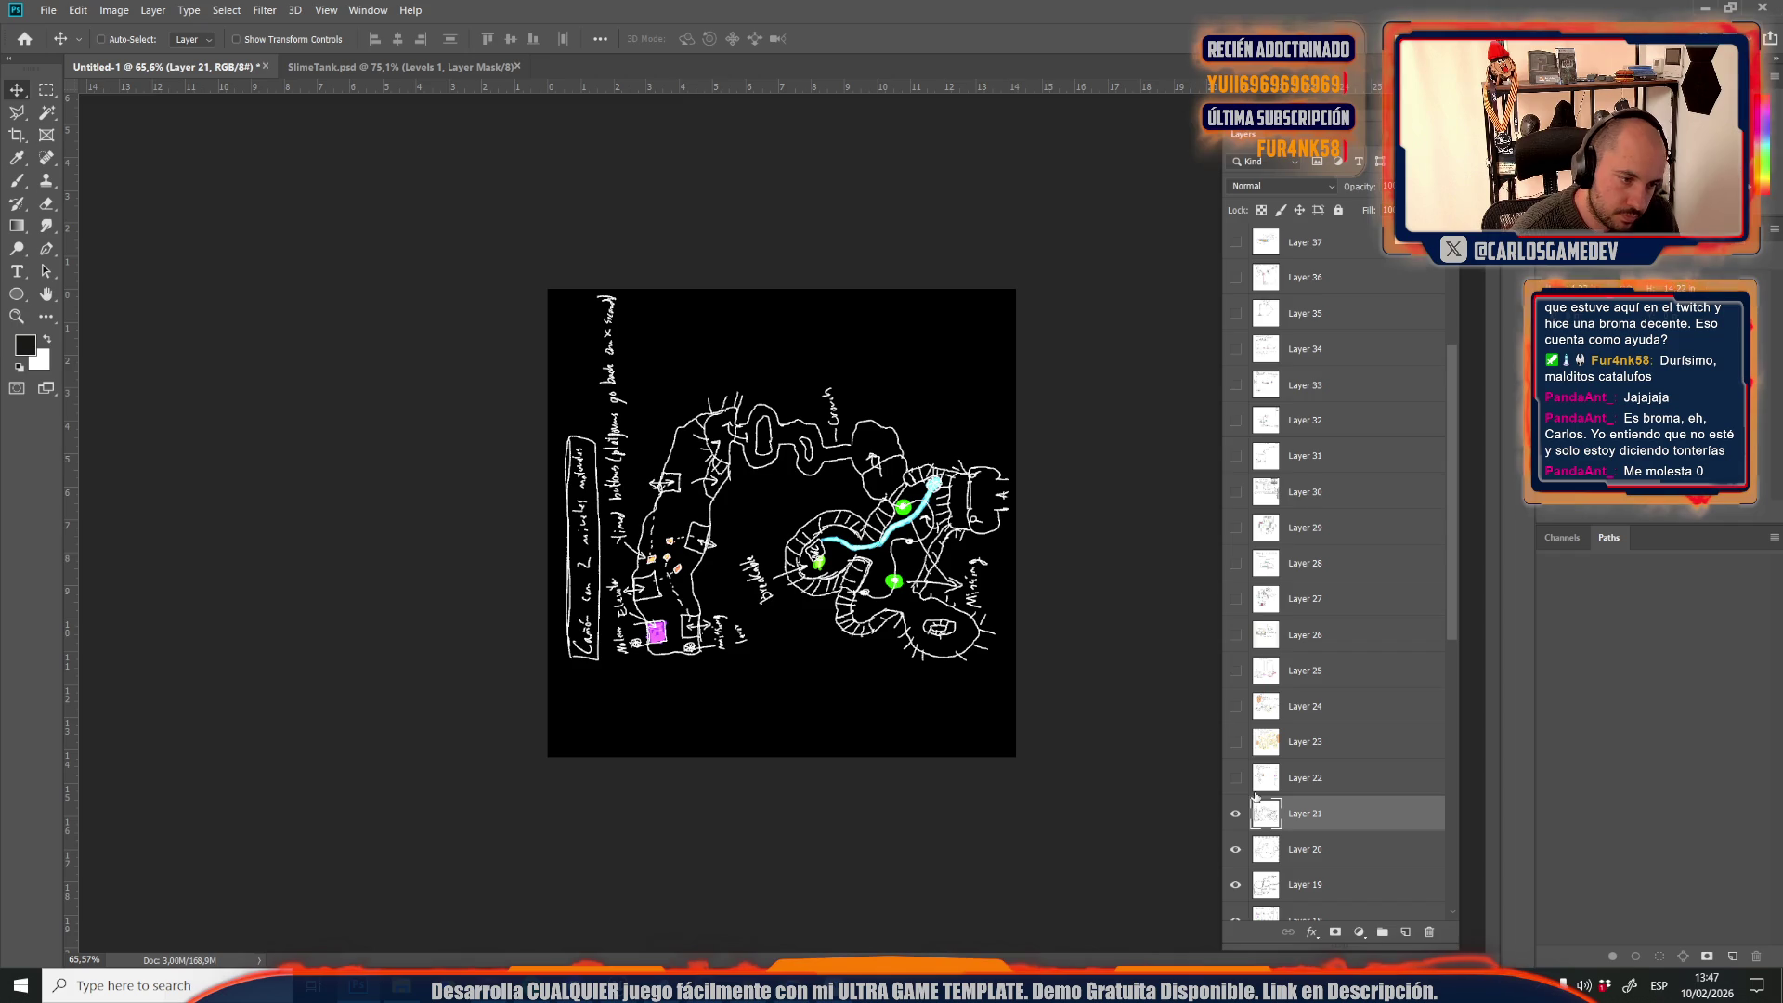
pyautogui.hotkey('ctrl', 'shift', 's')
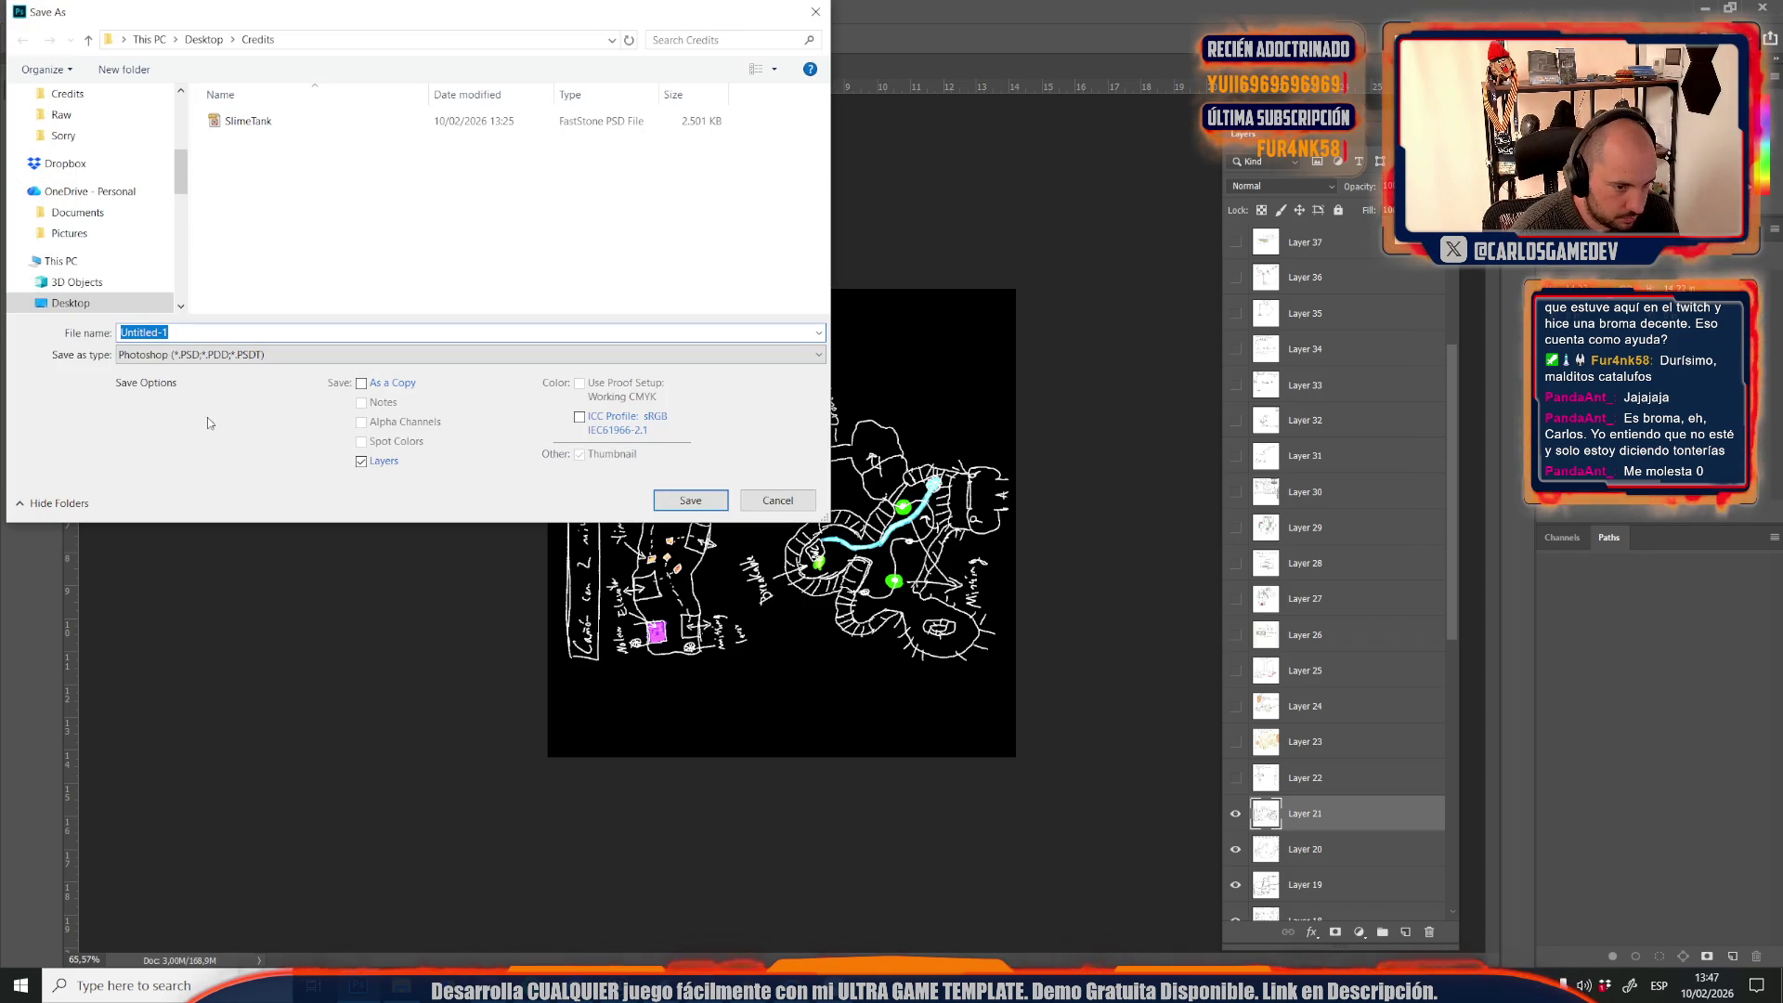
pyautogui.click(176, 354)
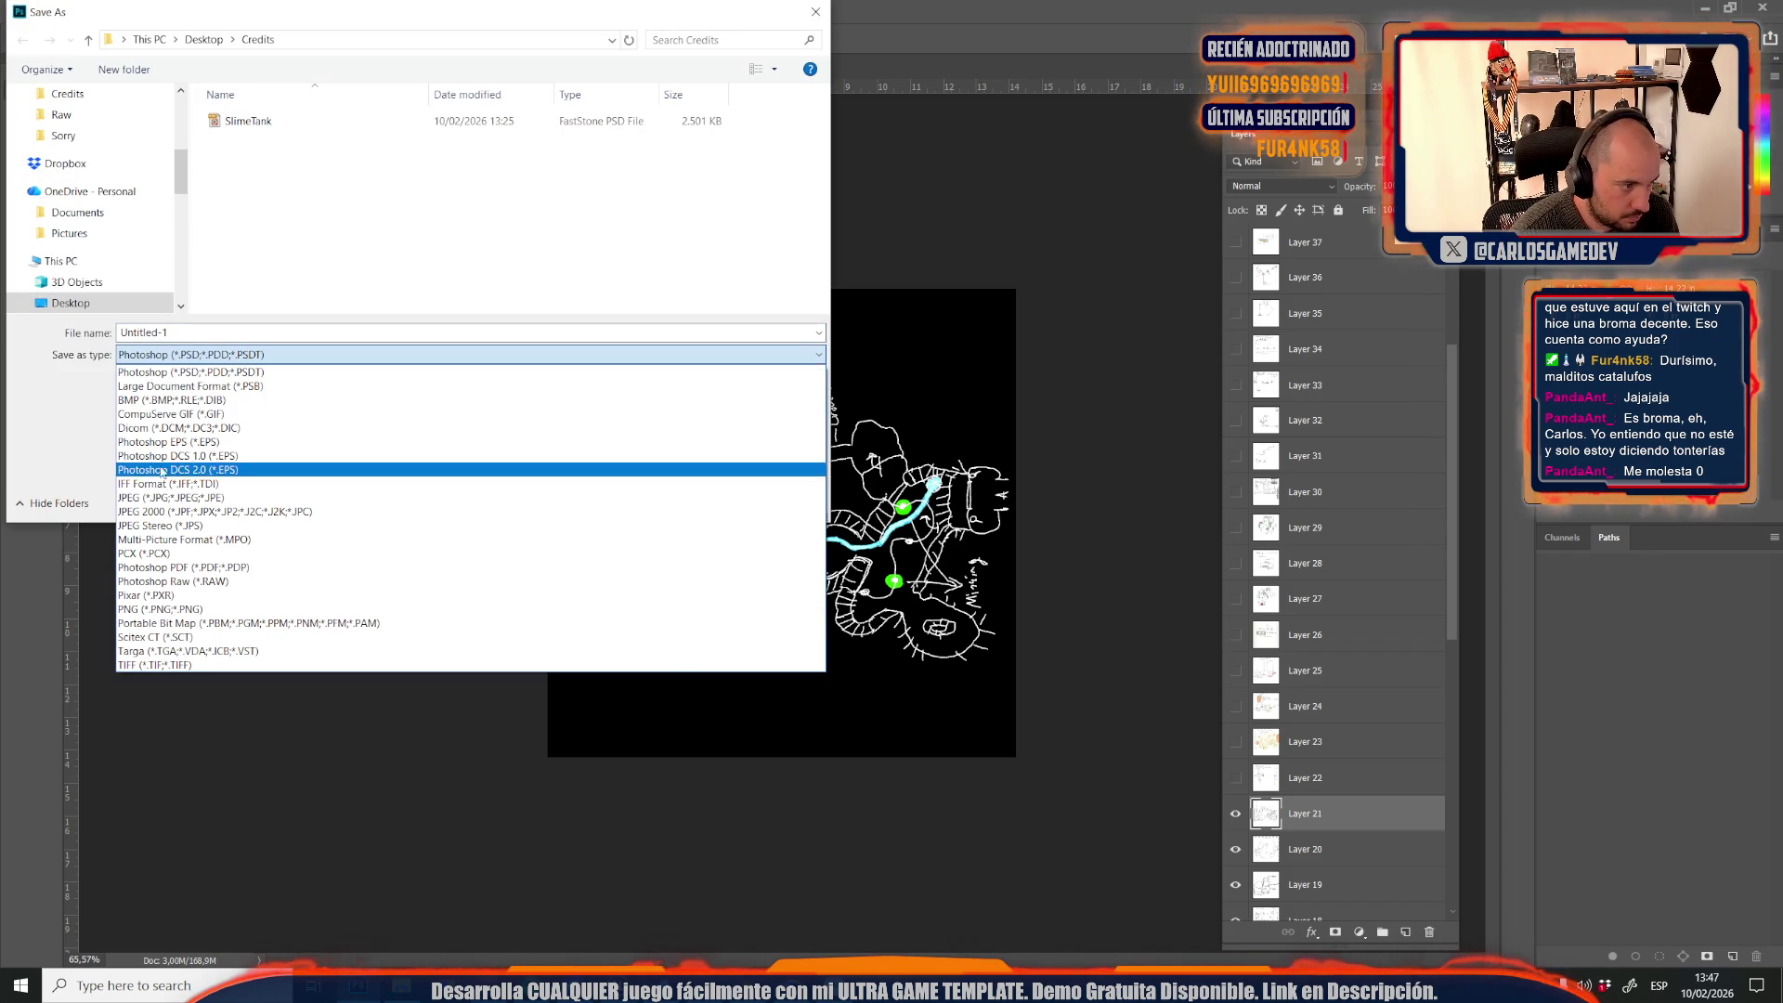
pyautogui.click(165, 497)
pyautogui.click(246, 305)
pyautogui.click(167, 333)
pyautogui.press('BackSpace')
pyautogui.write('4')
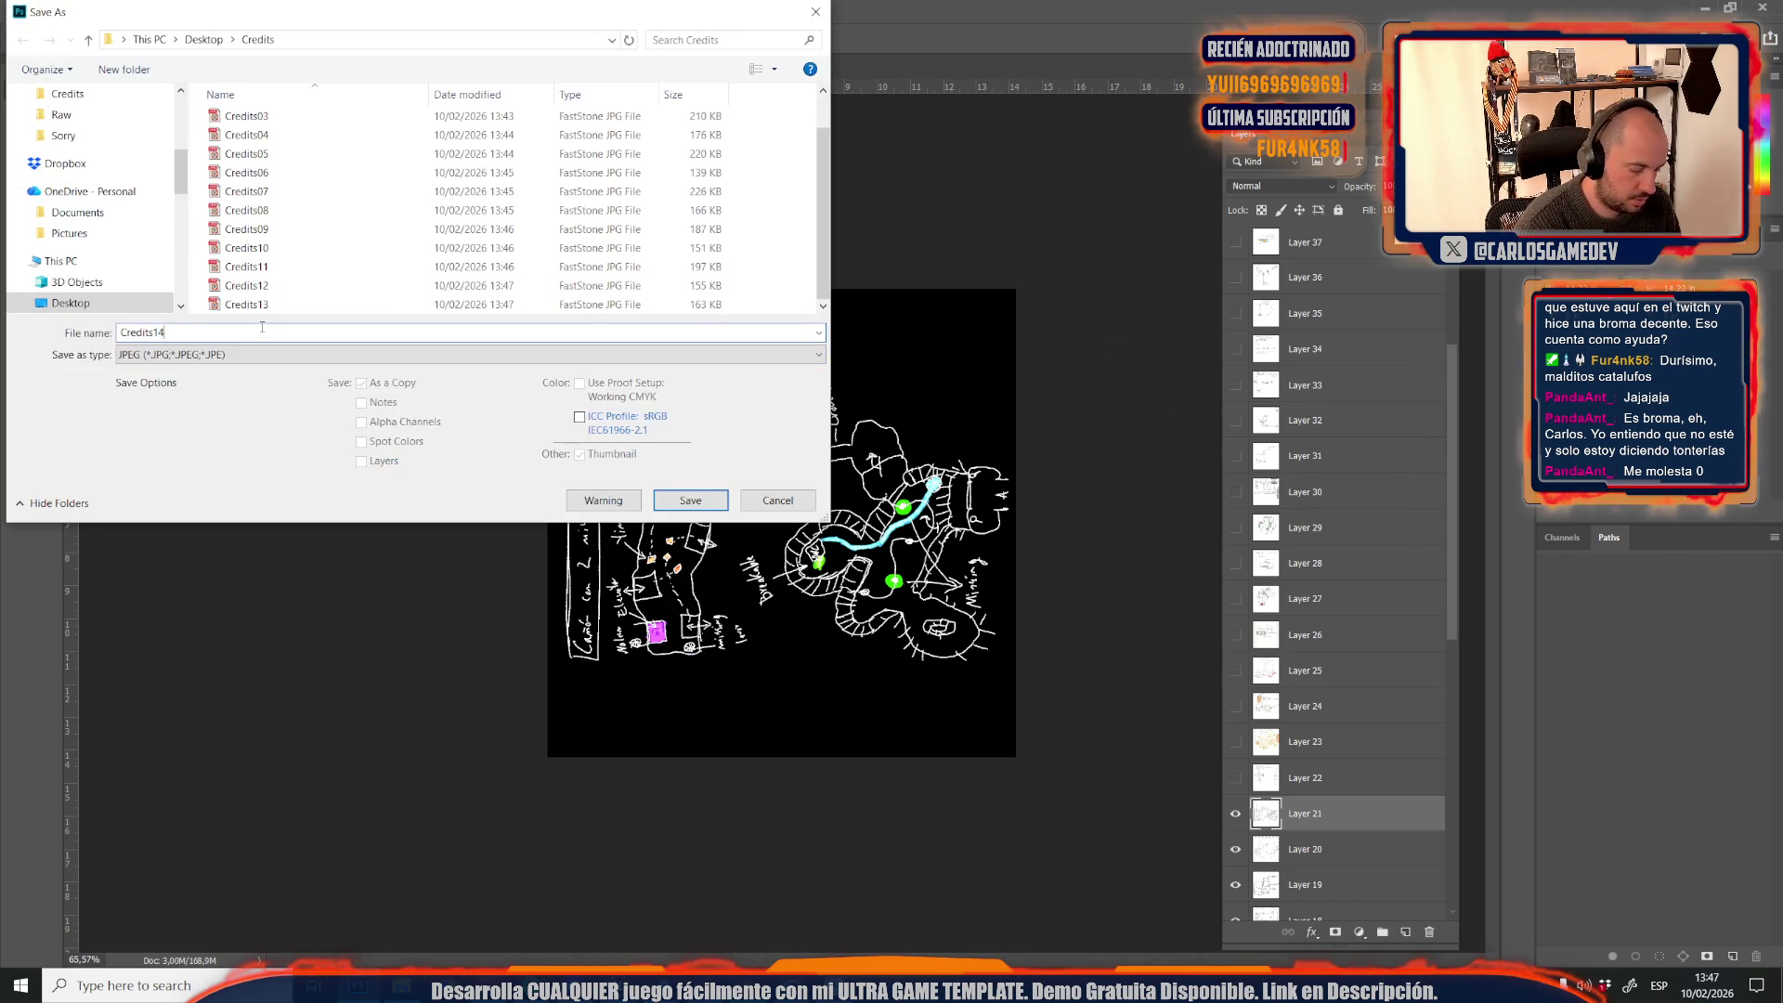
pyautogui.press('Return')
pyautogui.press('Return')
pyautogui.scroll(-3, 1354, 743)
# Show and select Layer 22, then drag its sketch down the canvas
pyautogui.click(1236, 708)
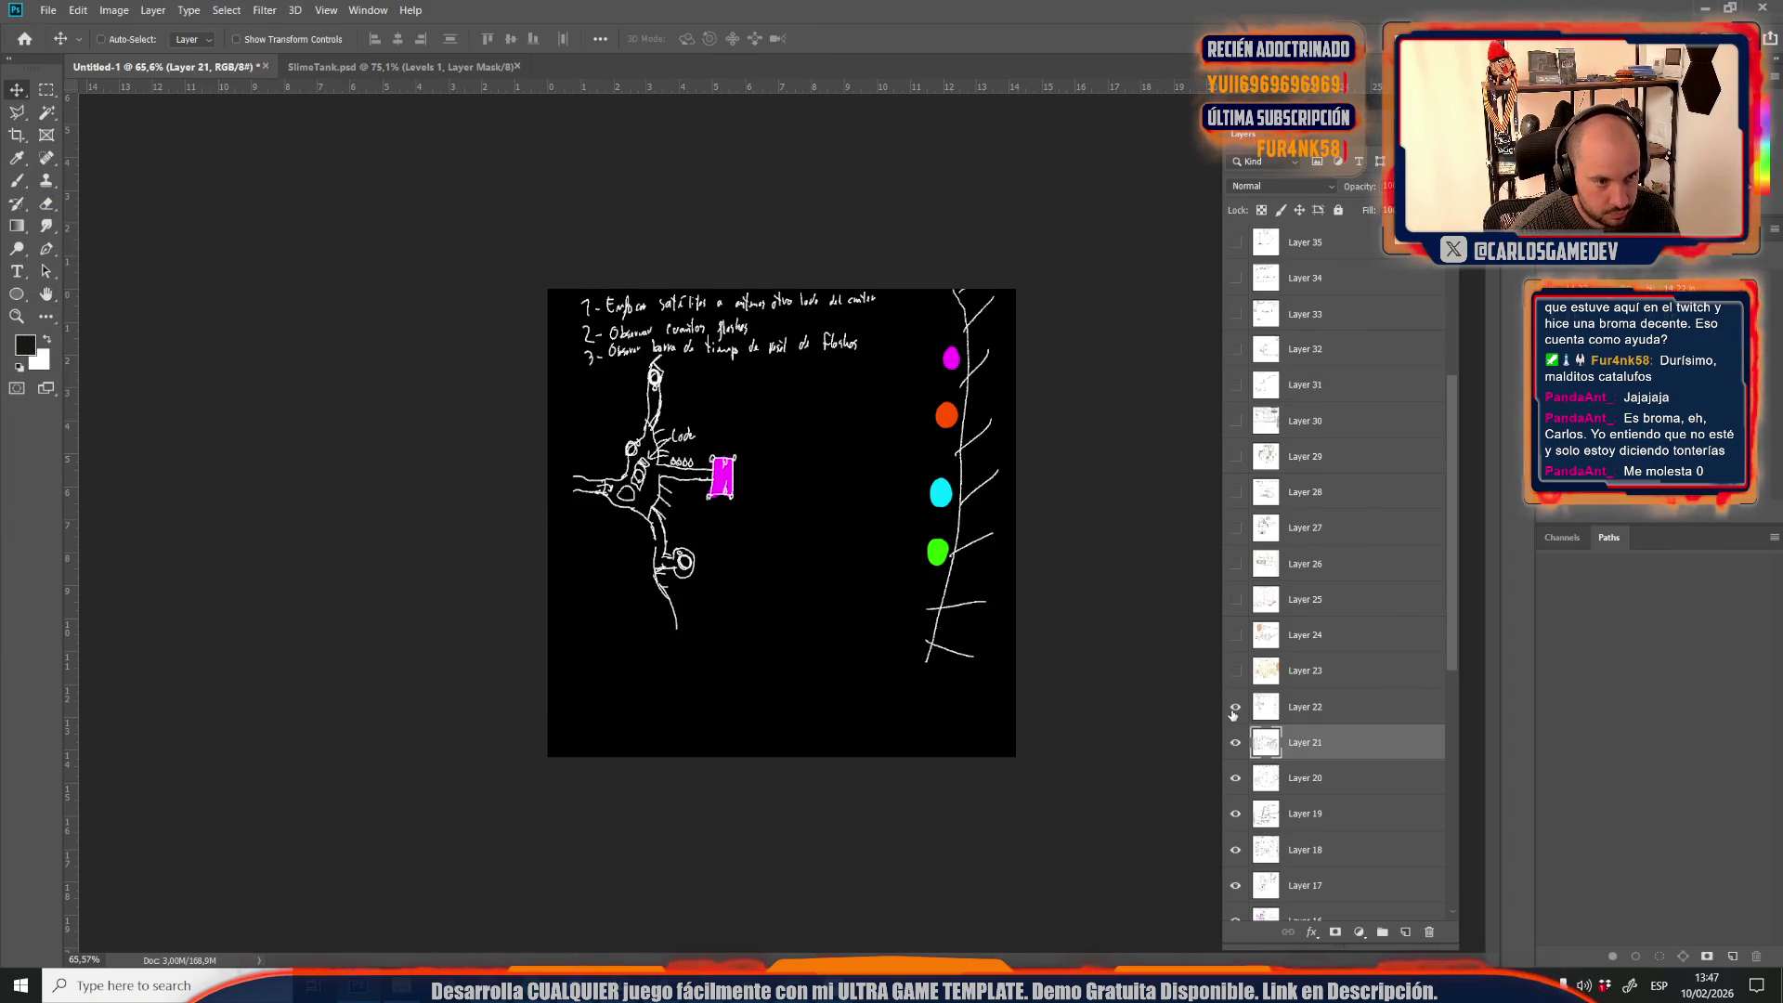
pyautogui.click(1278, 708)
pyautogui.moveTo(874, 437)
pyautogui.mouseDown()
pyautogui.moveTo(874, 520)
pyautogui.moveTo(872, 463)
pyautogui.mouseUp()
# Add a Solid Color fill layer beneath Layer 22 and set its colour to white
pyautogui.click(1301, 742)
pyautogui.click(1360, 932)
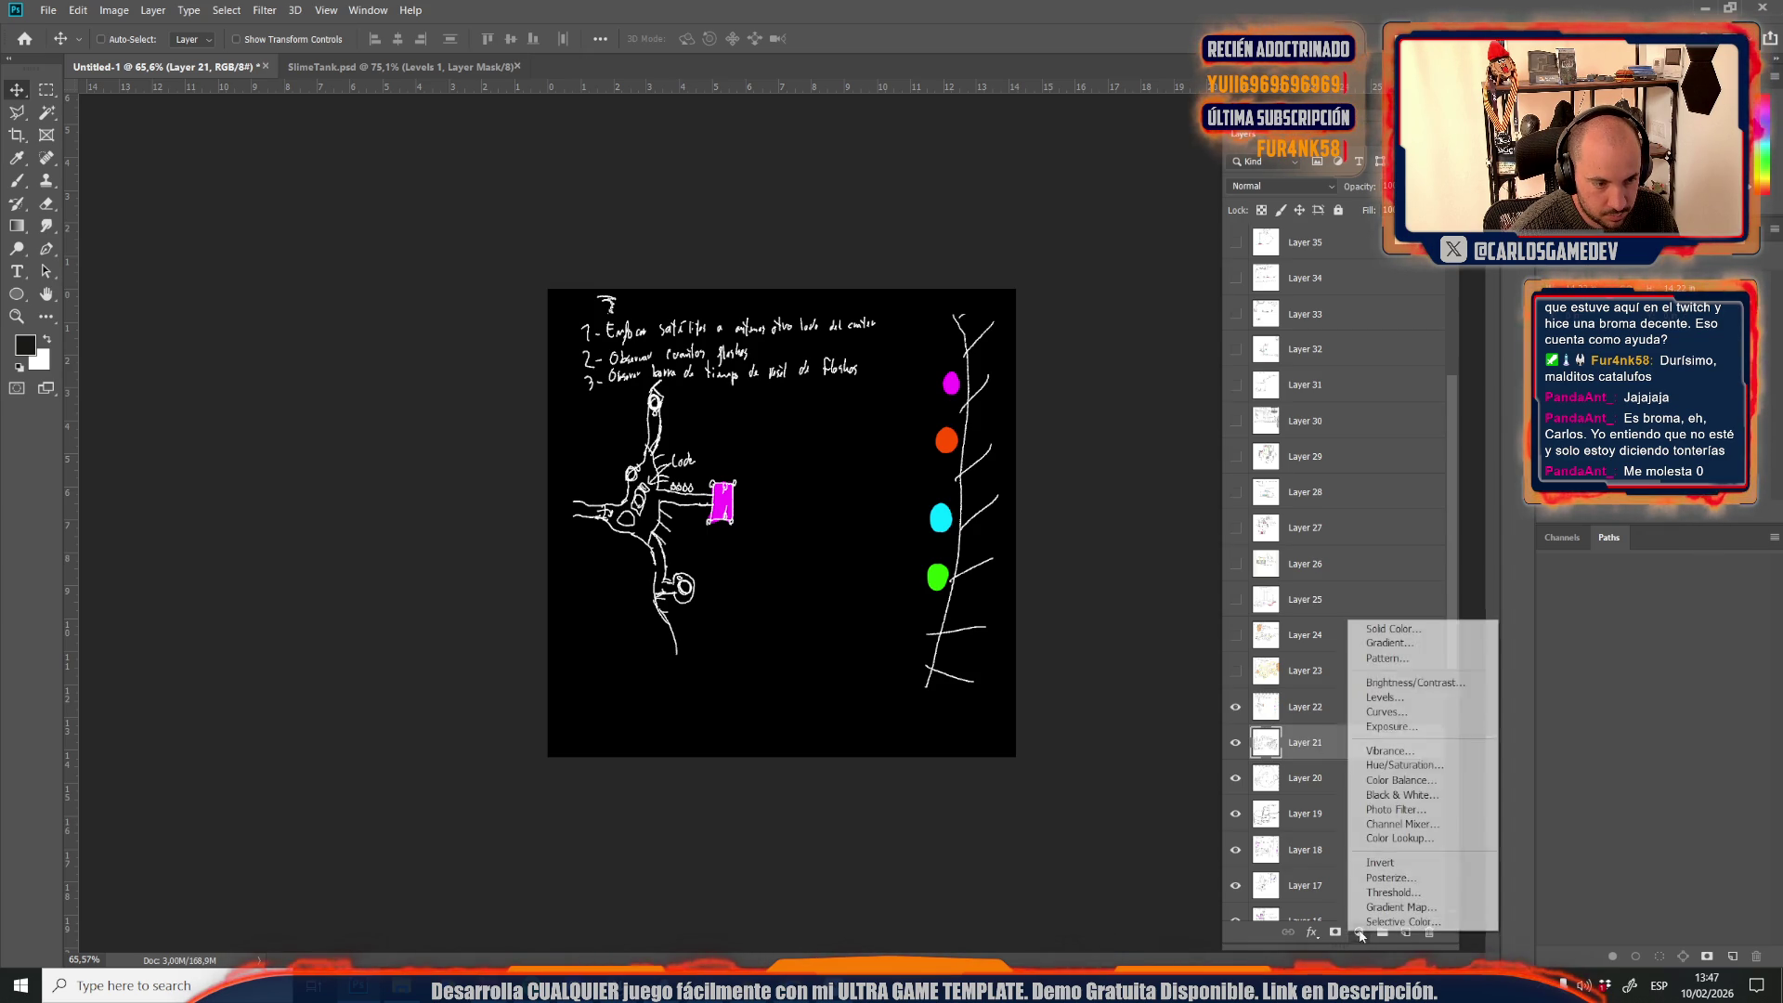
pyautogui.click(1384, 629)
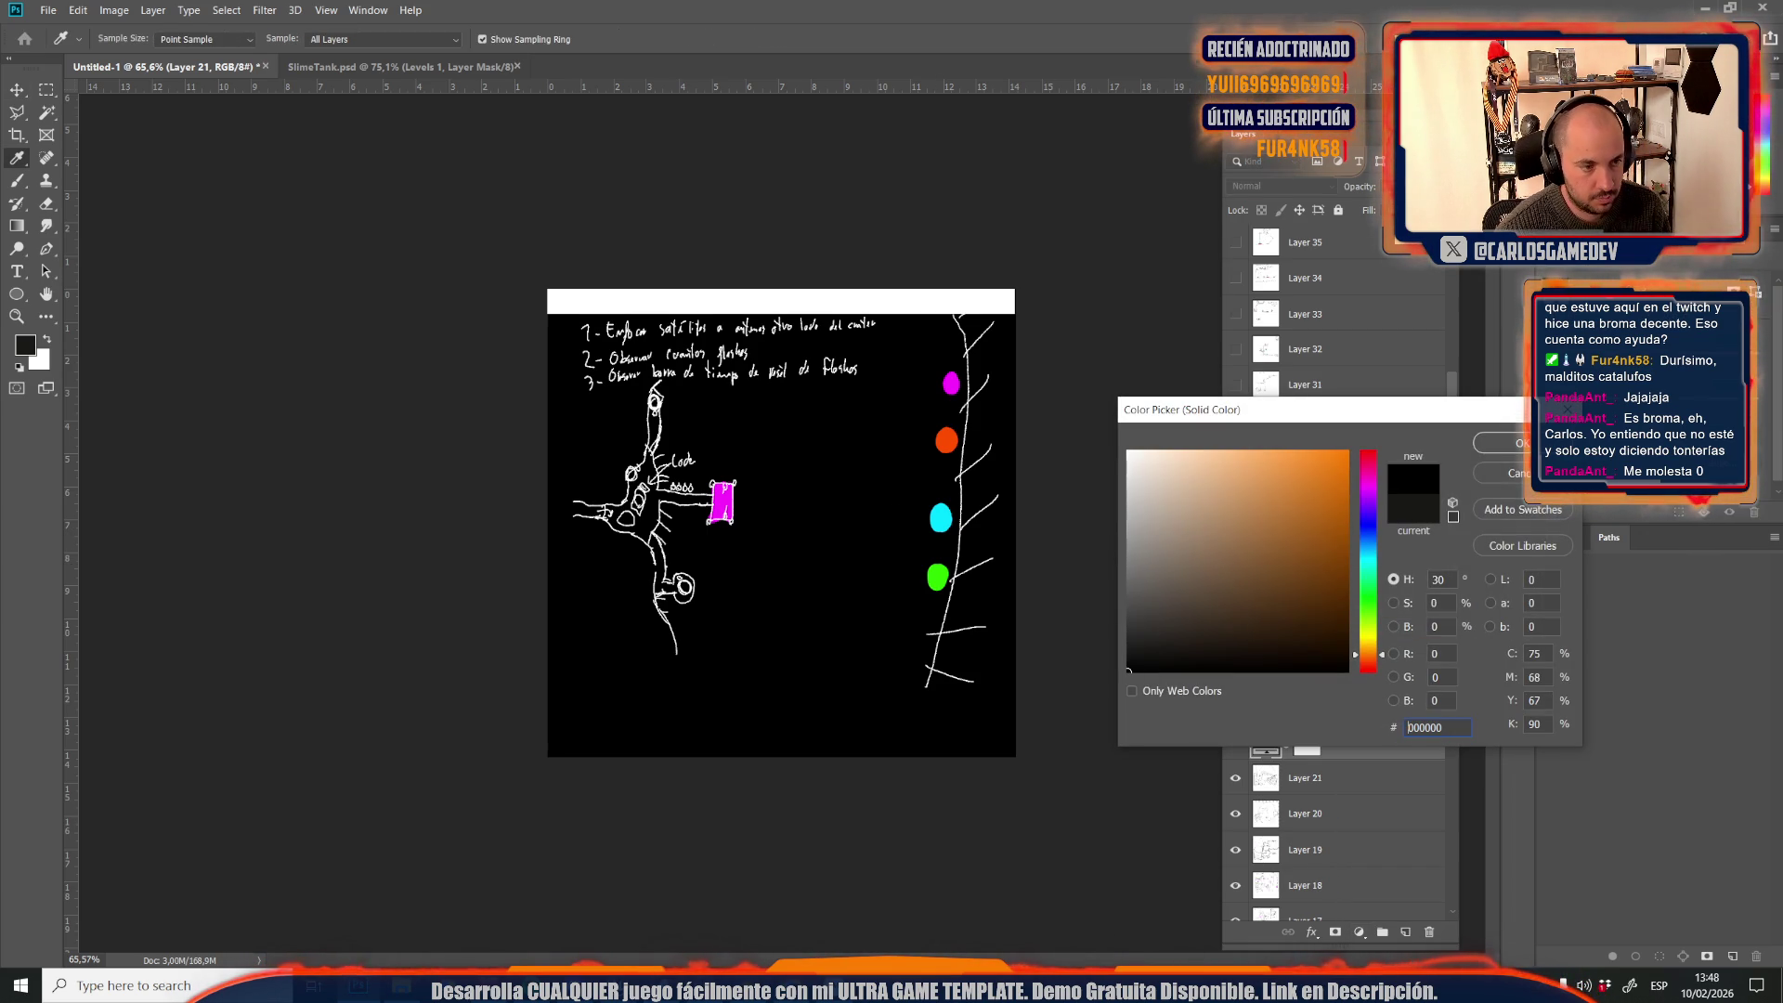
pyautogui.press('Return')
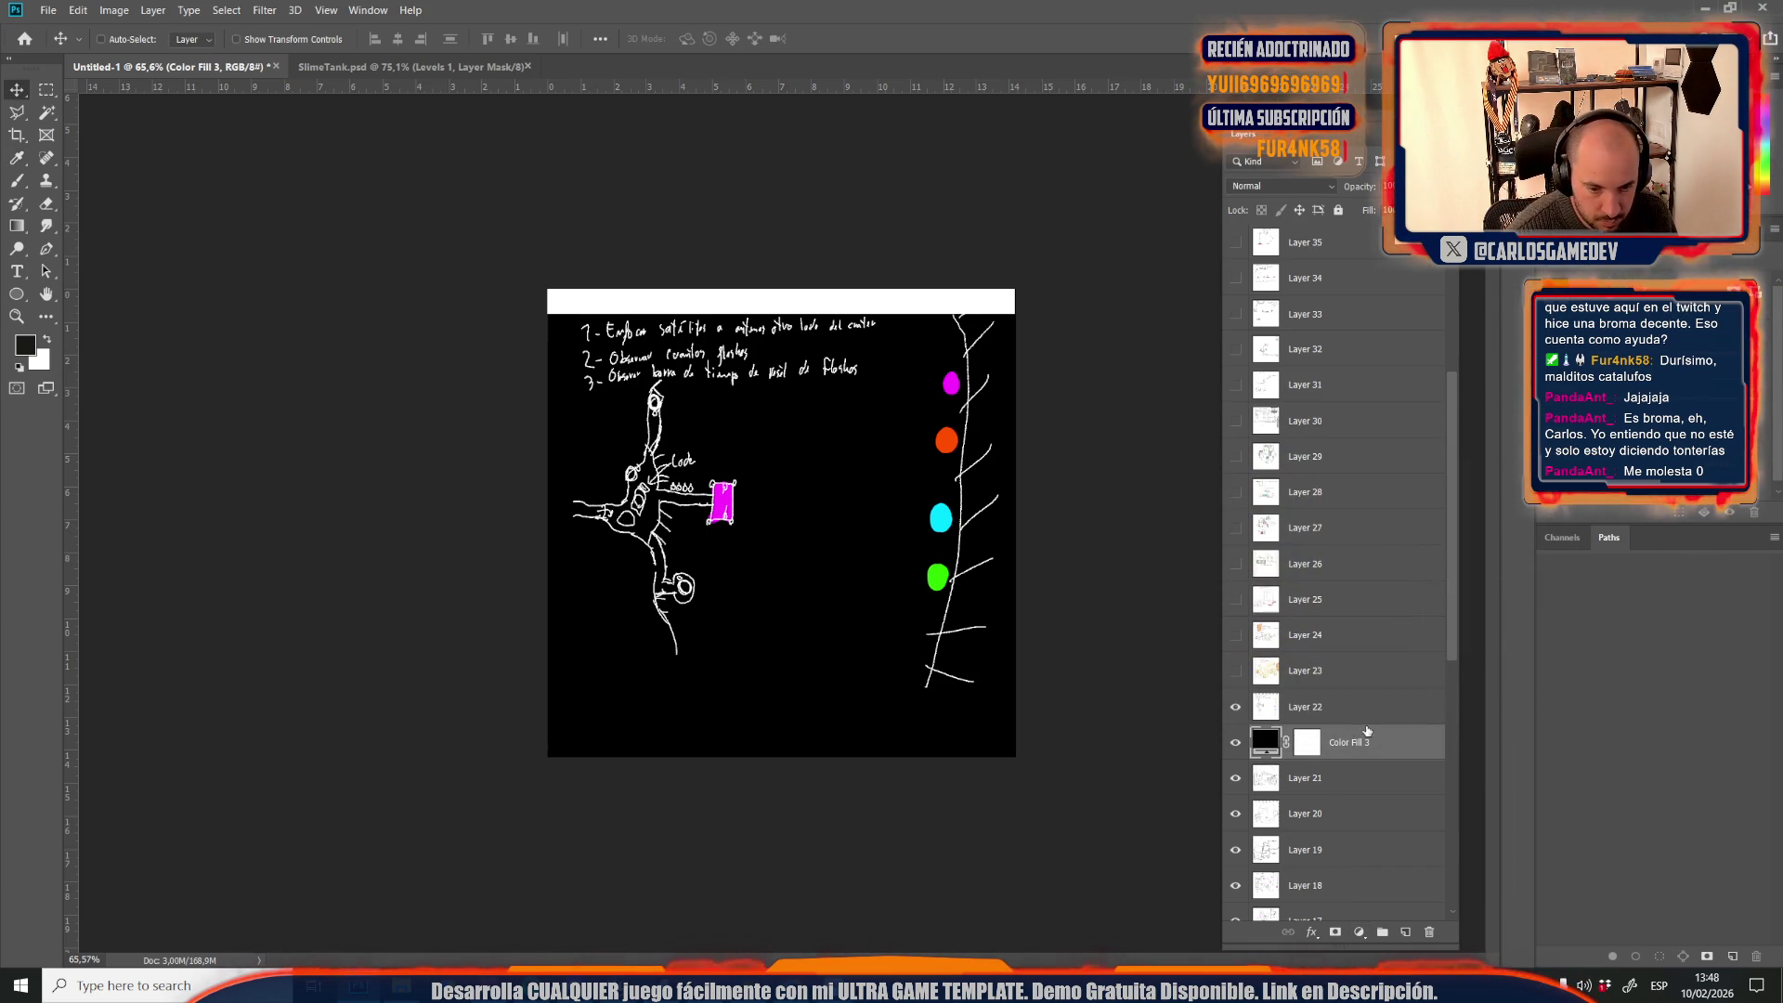
pyautogui.doubleClick(1265, 740)
pyautogui.press('Return')
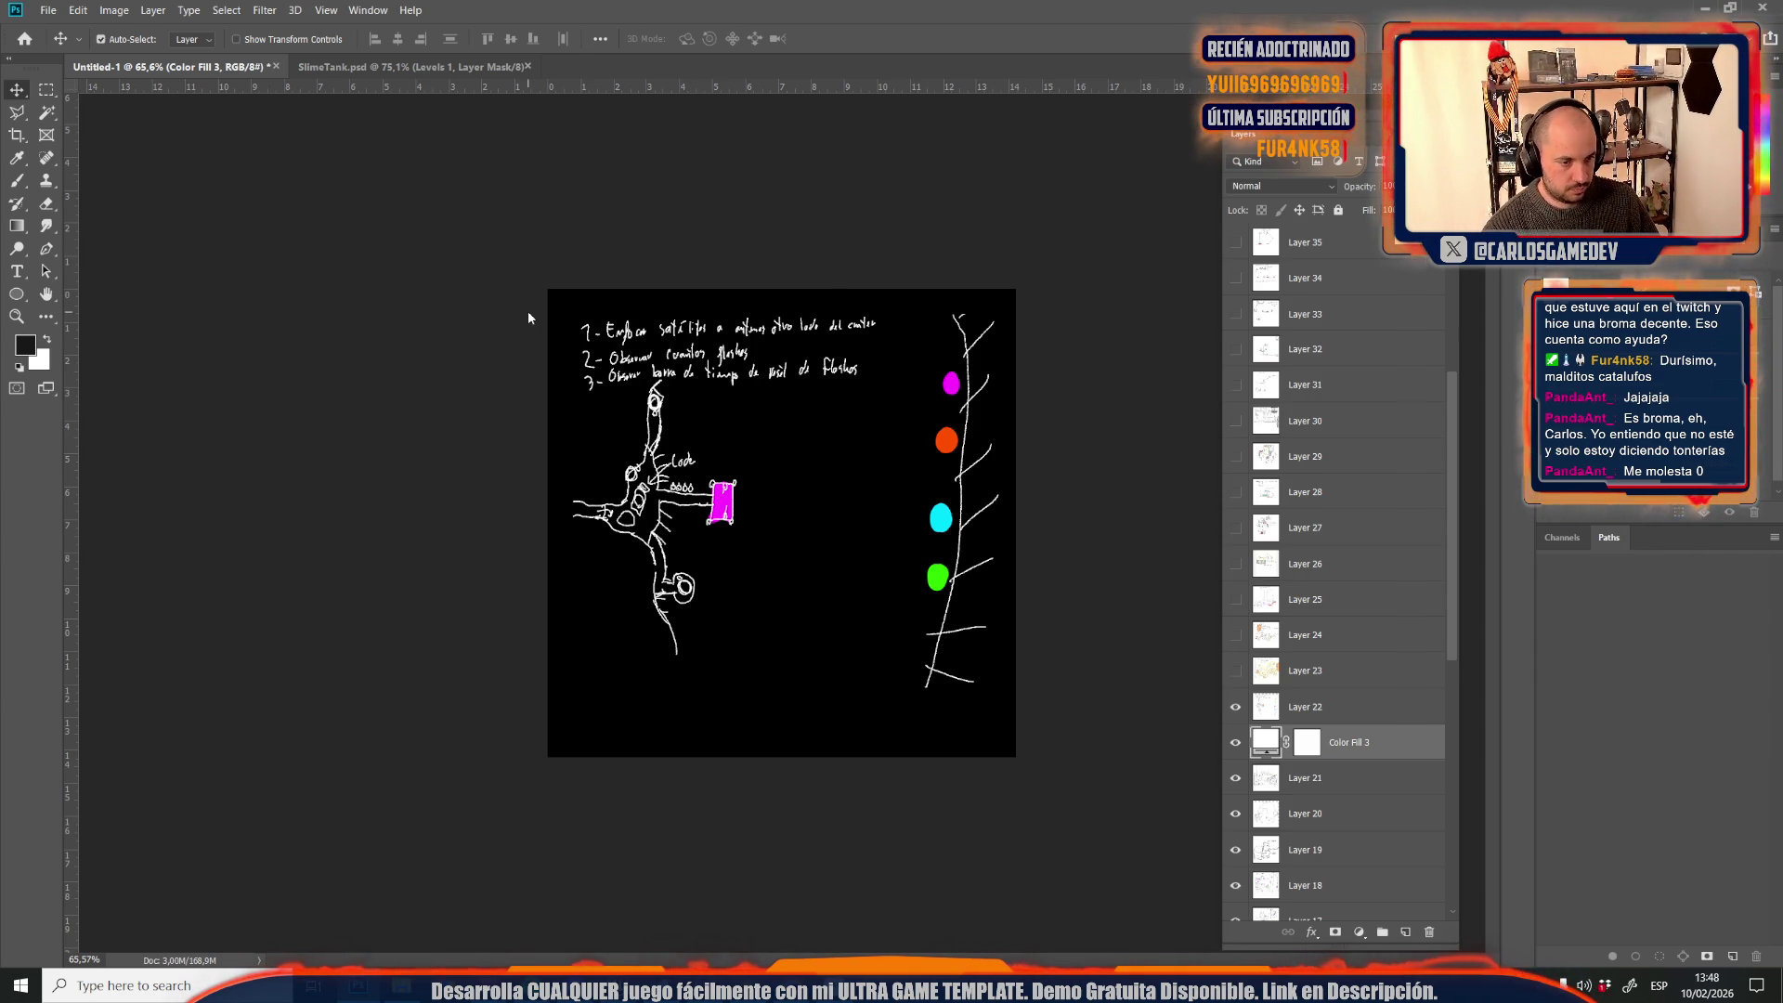
# Save the image as JPEG Credits15
pyautogui.hotkey('ctrl', 'shift', 's')
pyautogui.click(233, 355)
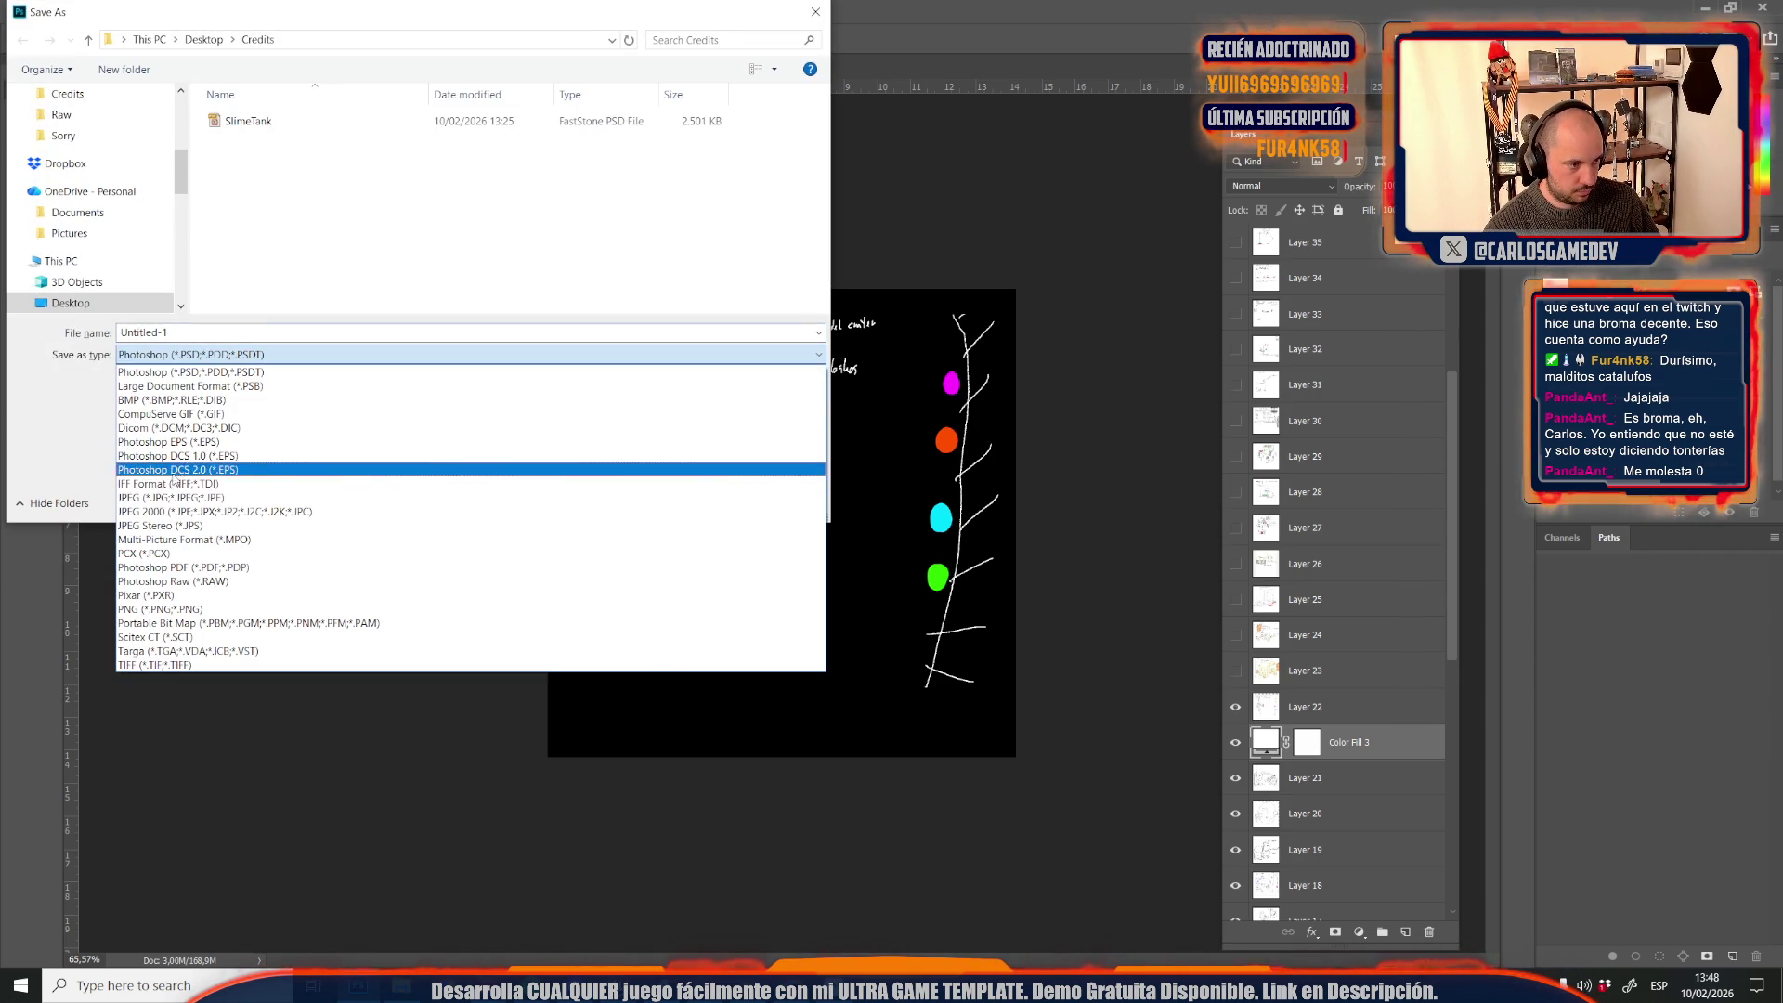
pyautogui.click(222, 498)
pyautogui.click(279, 332)
pyautogui.write('Credits')
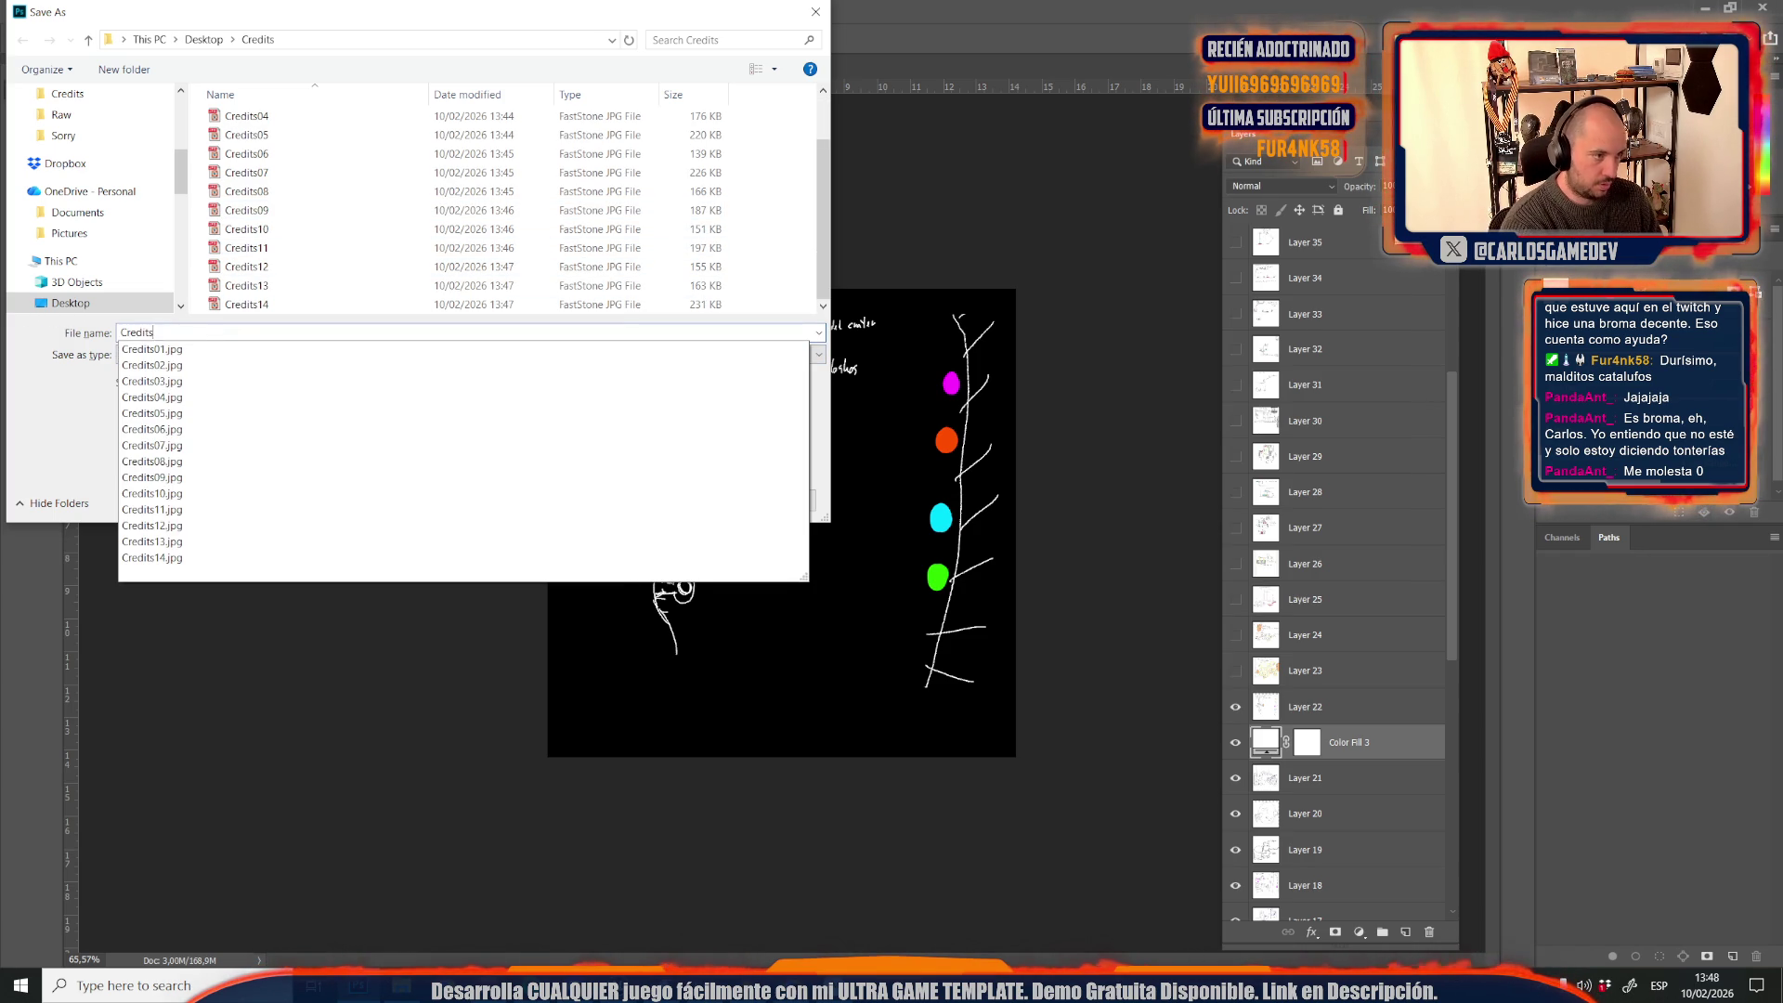
pyautogui.write('15')
pyautogui.press('Return')
pyautogui.press('Return')
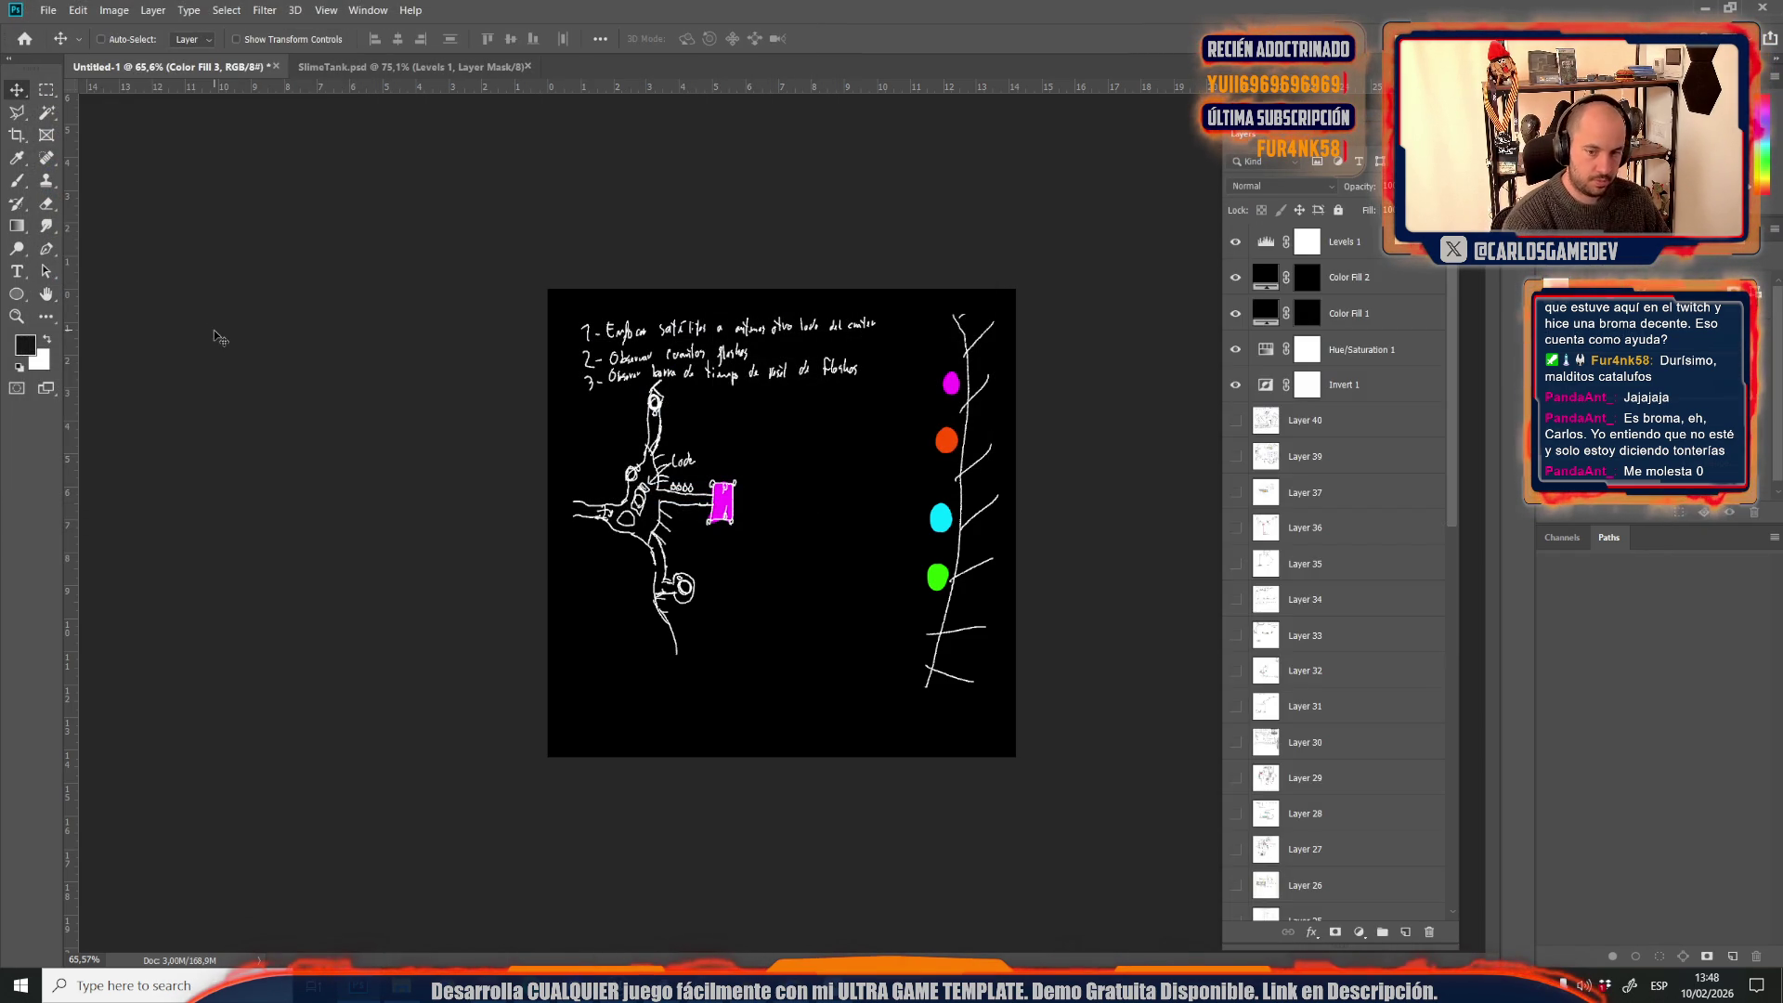
# Show the Layer 23 map sketch and make it the active layer
pyautogui.scroll(-3, 1296, 601)
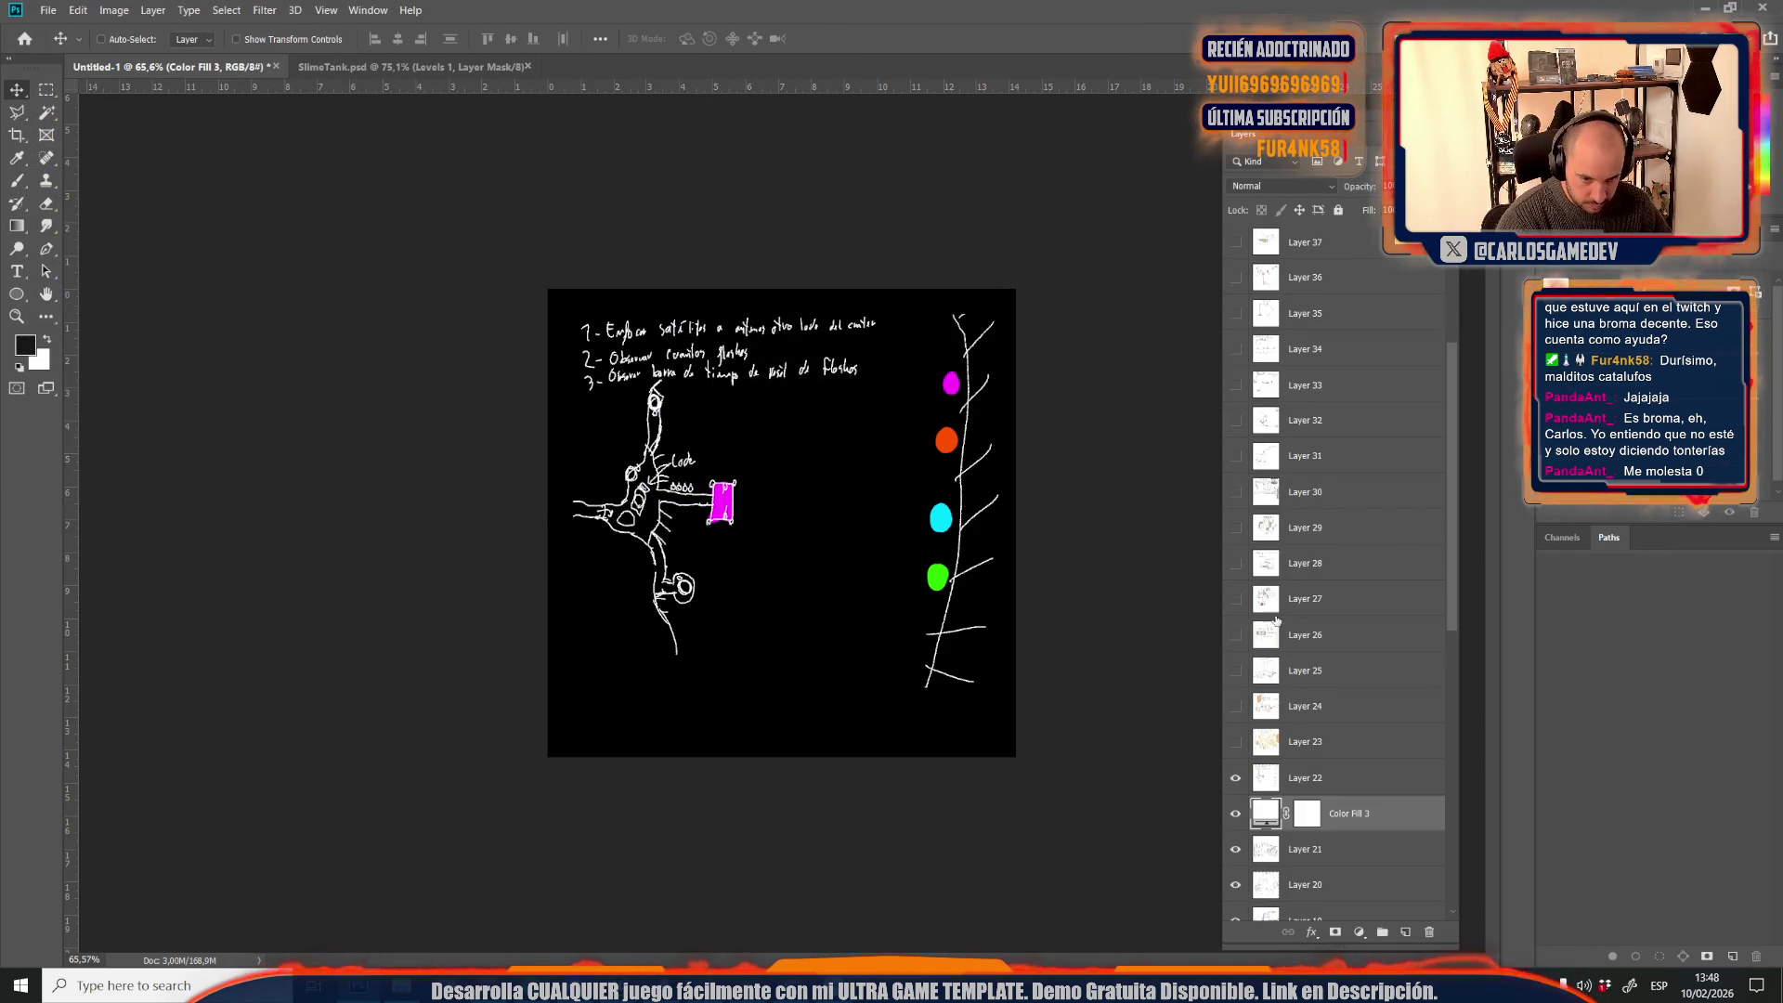
pyautogui.click(1237, 742)
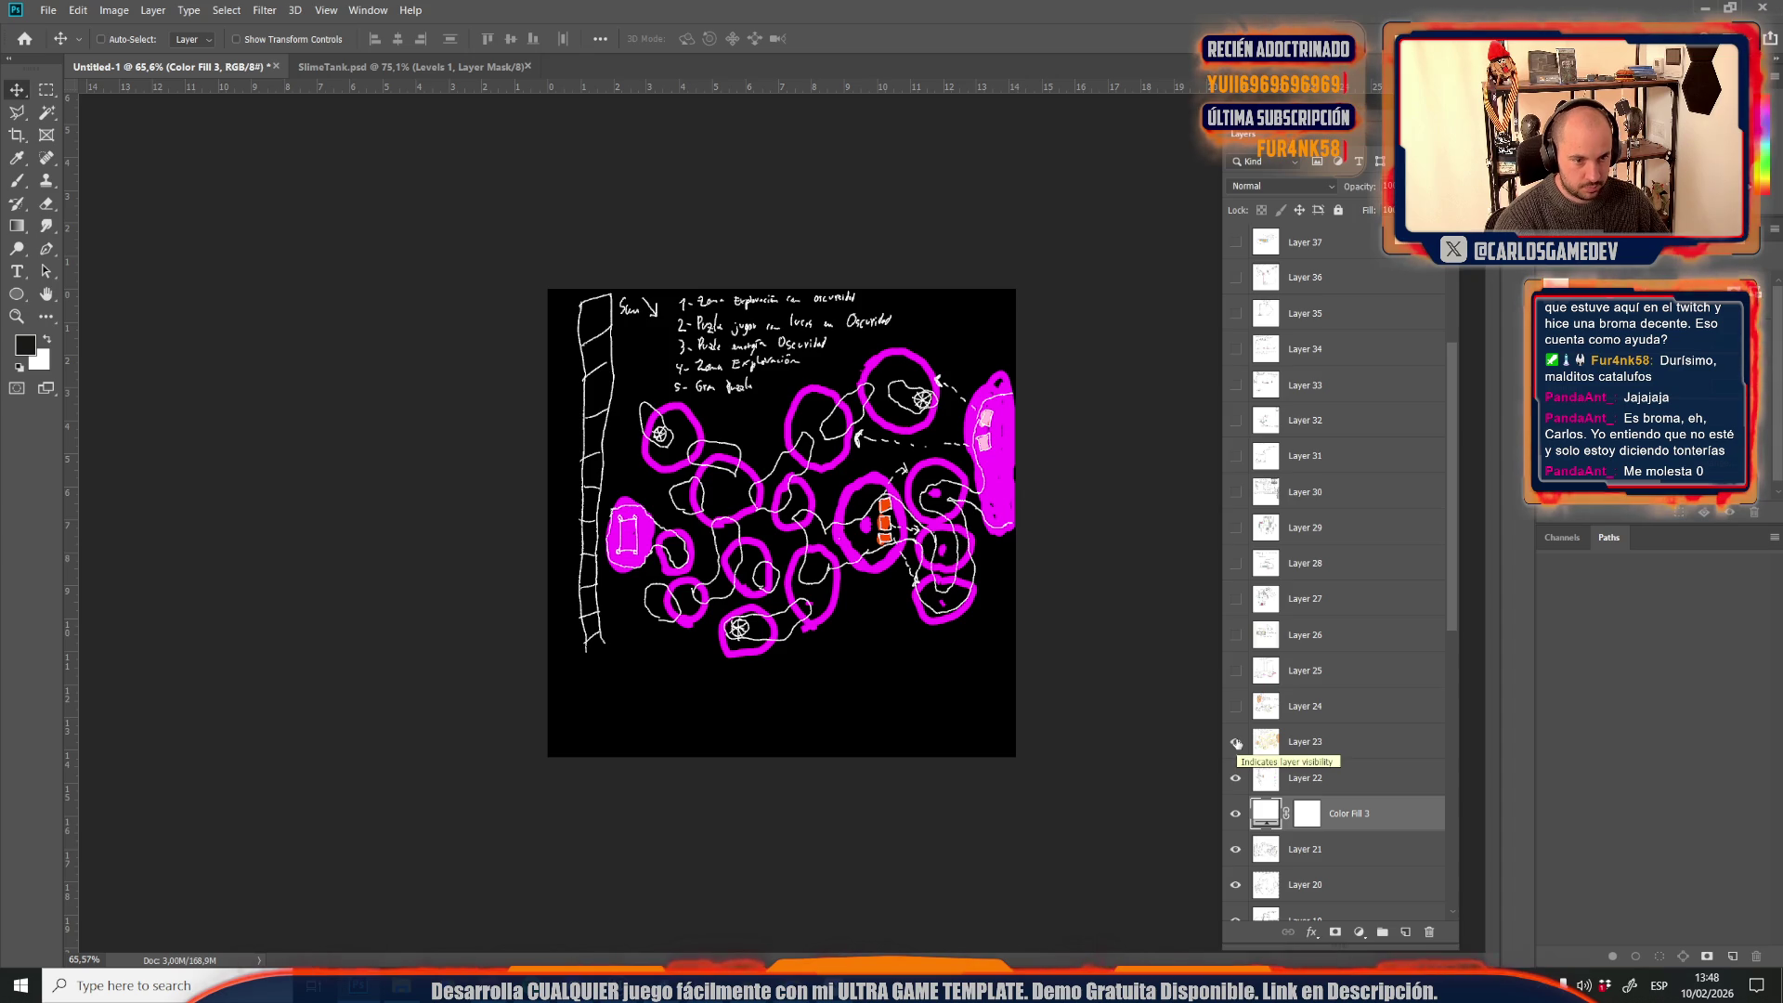
pyautogui.click(1328, 717)
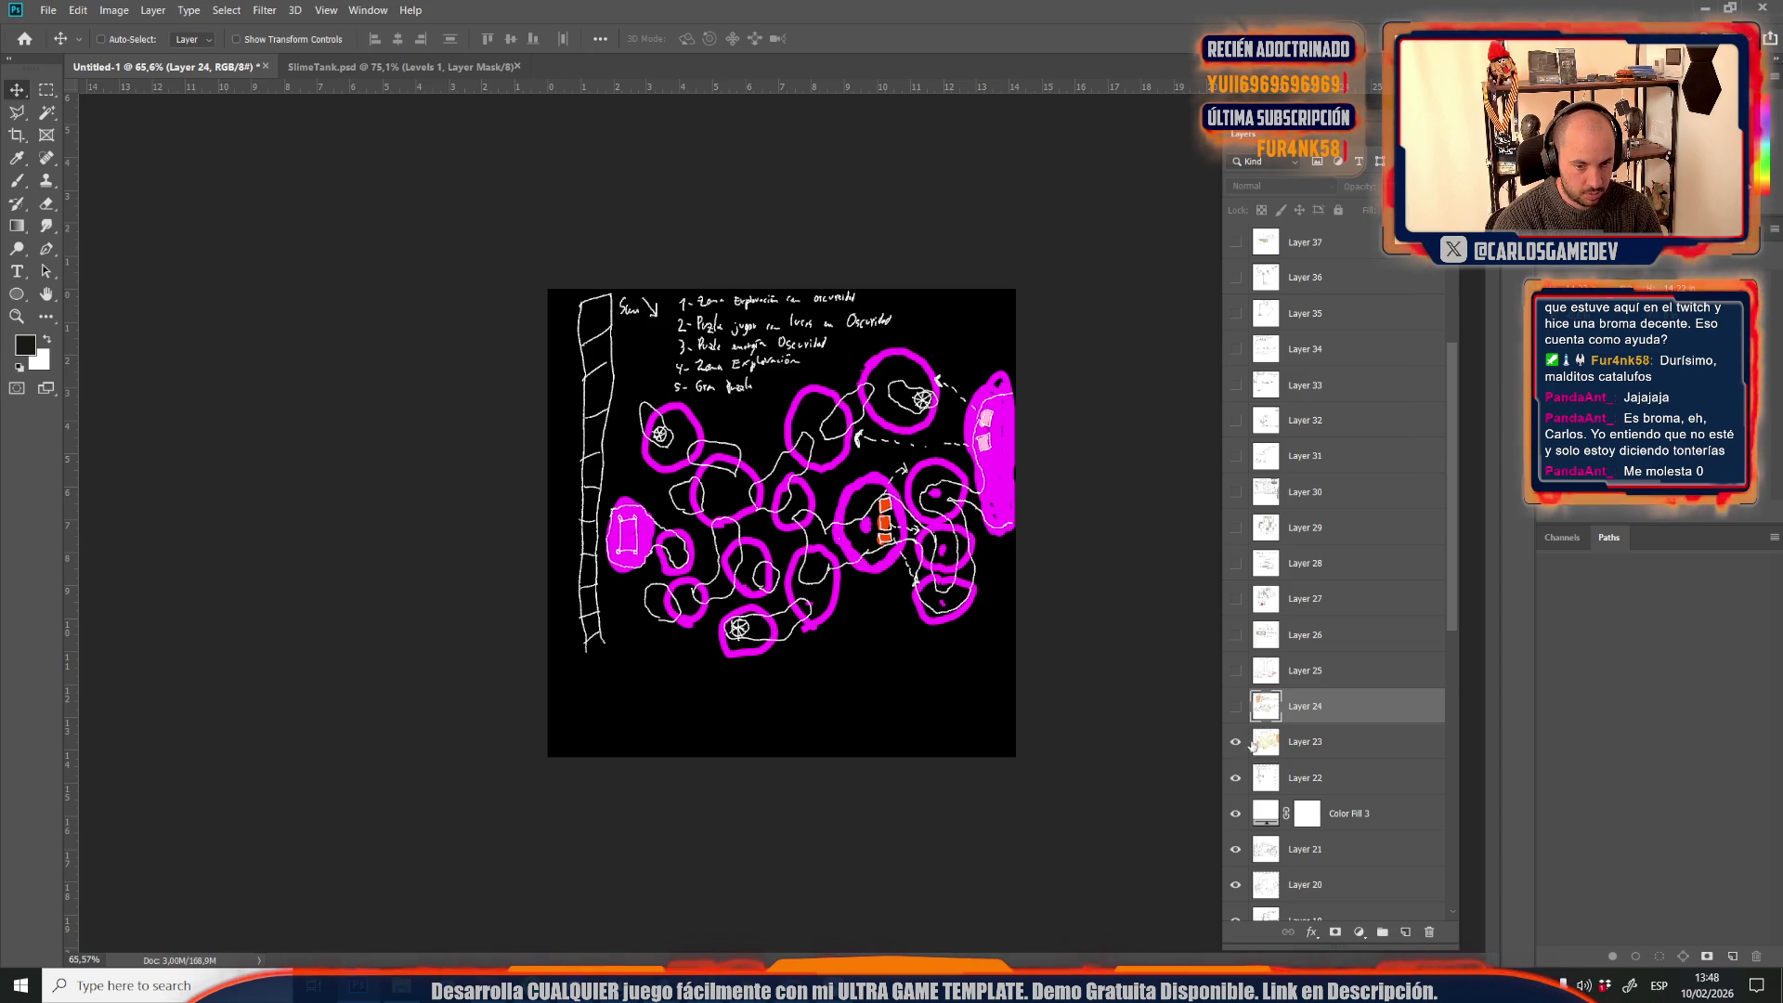
pyautogui.click(1273, 743)
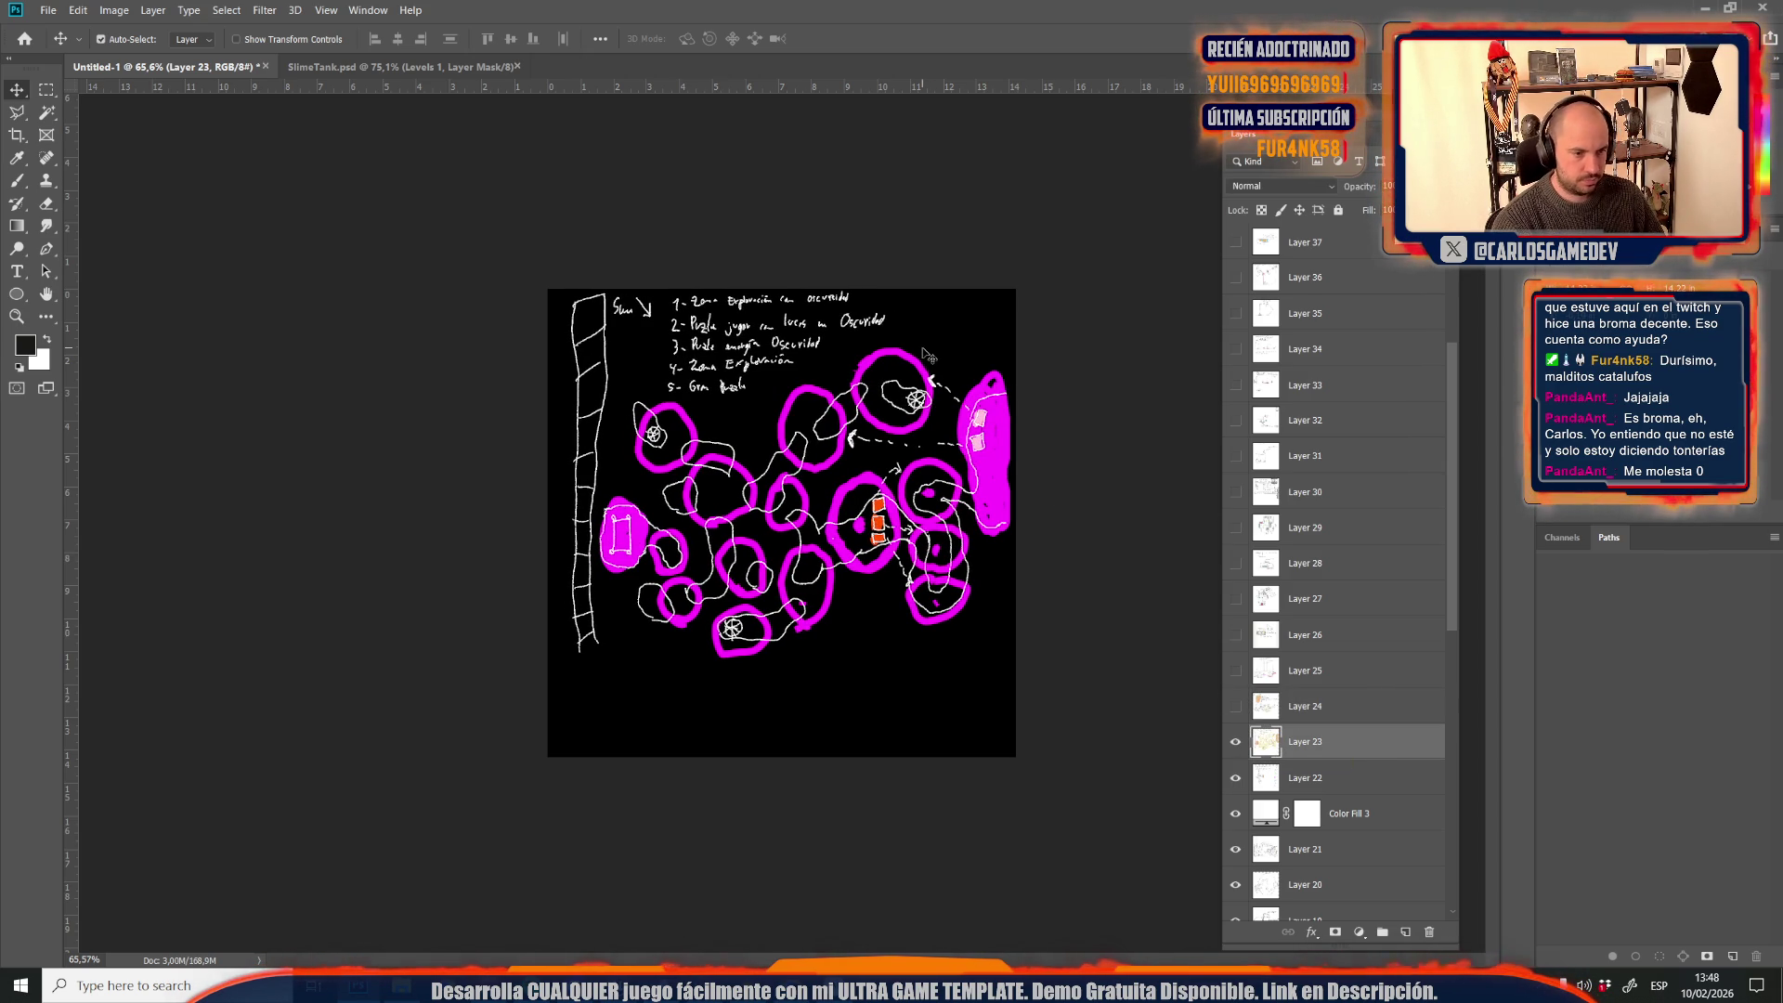
# Save the Layer 23 sketch as JPEG Credits16, accepting the quality settings
pyautogui.hotkey('ctrl', 'shift', 's')
pyautogui.click(192, 354)
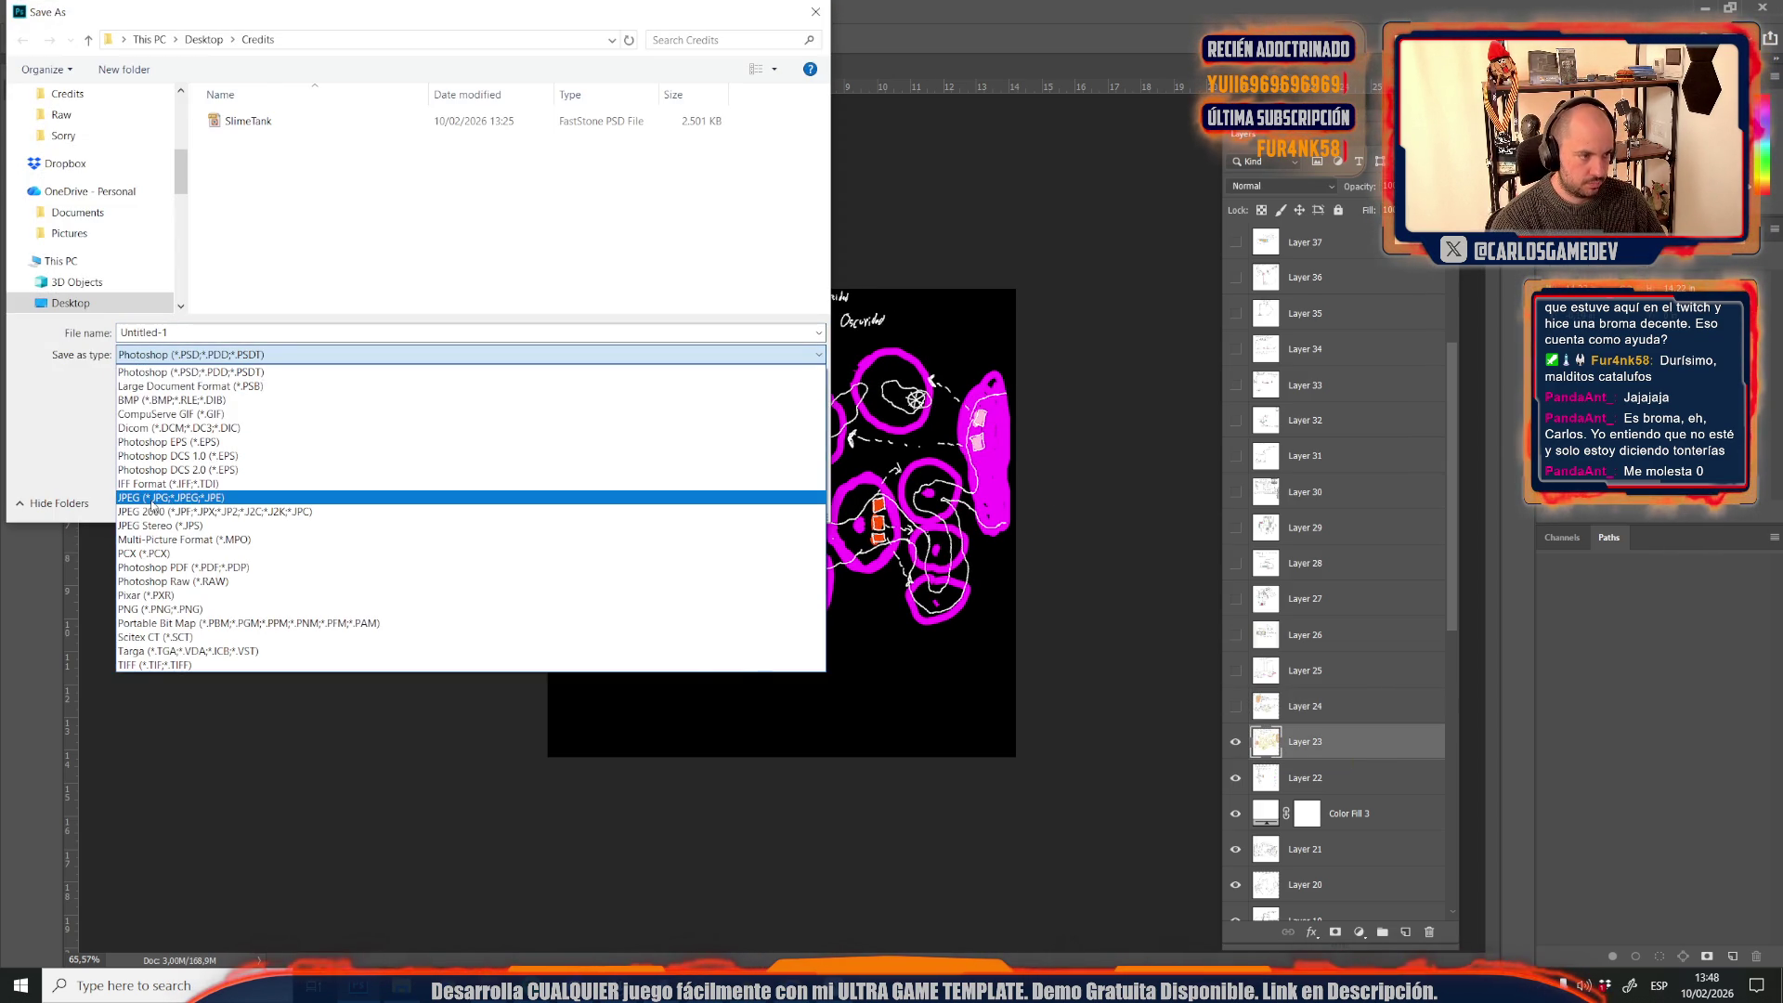
pyautogui.click(167, 502)
pyautogui.scroll(-2, 307, 260)
pyautogui.click(278, 305)
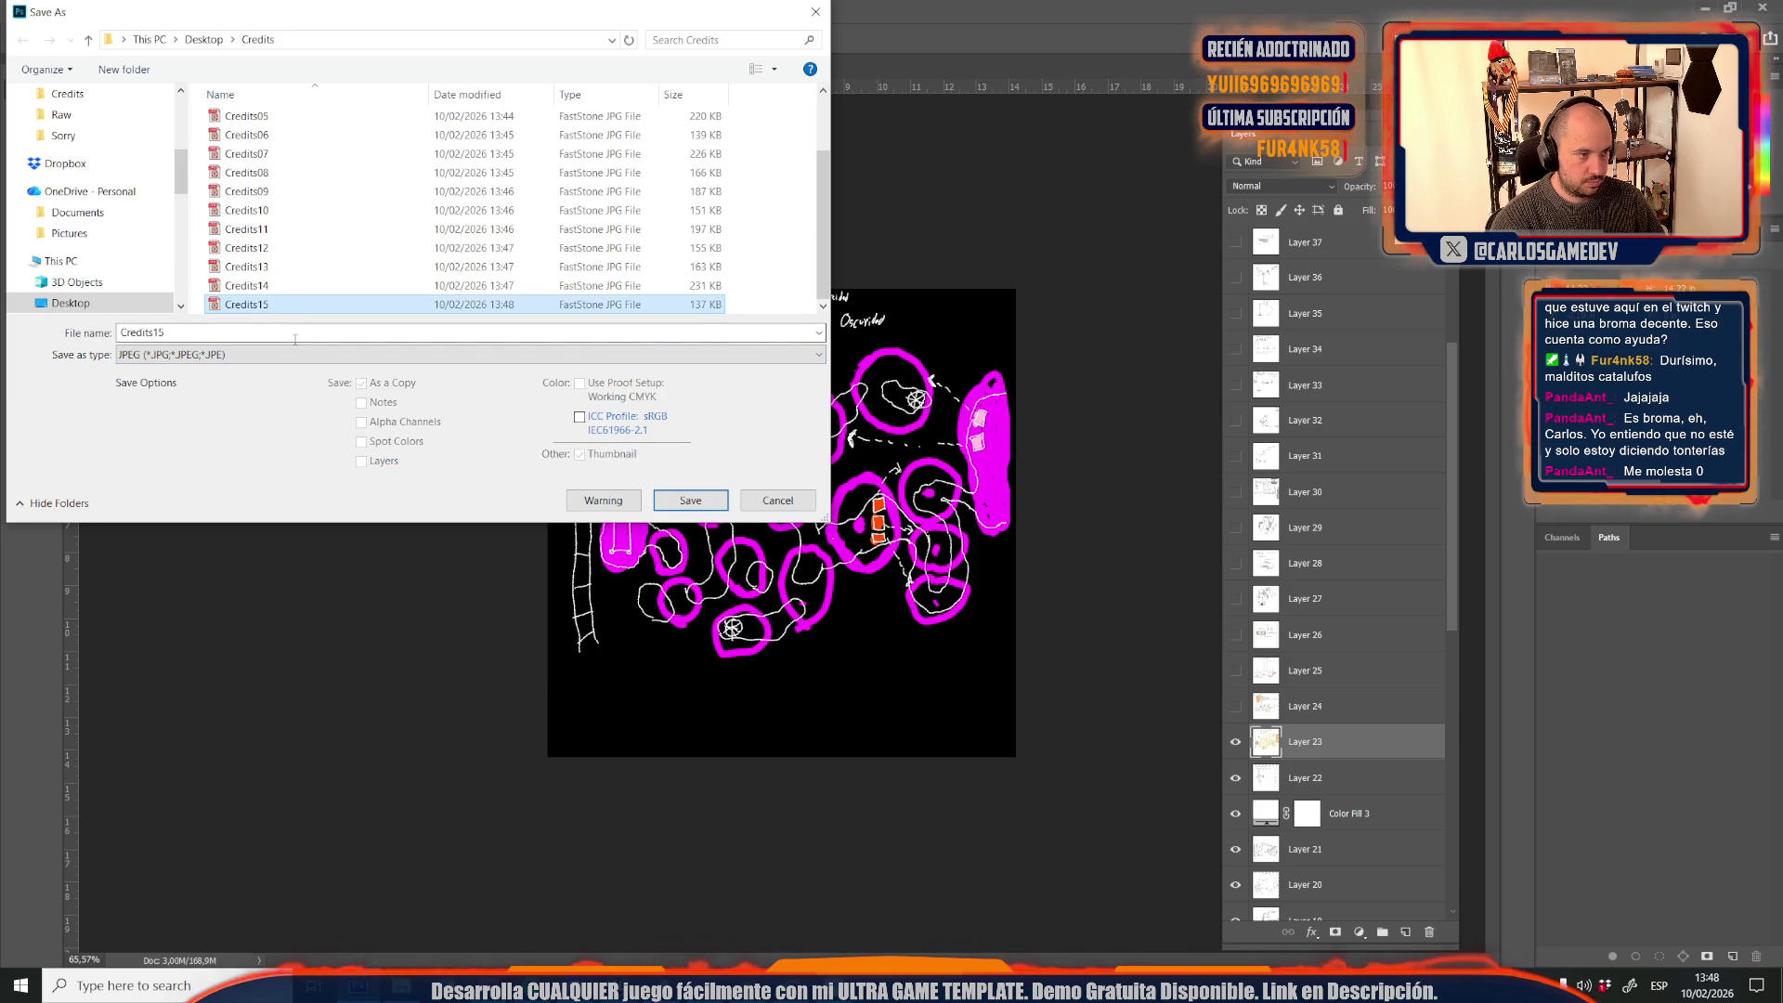
pyautogui.press('BackSpace')
pyautogui.write('6')
pyautogui.press('Return')
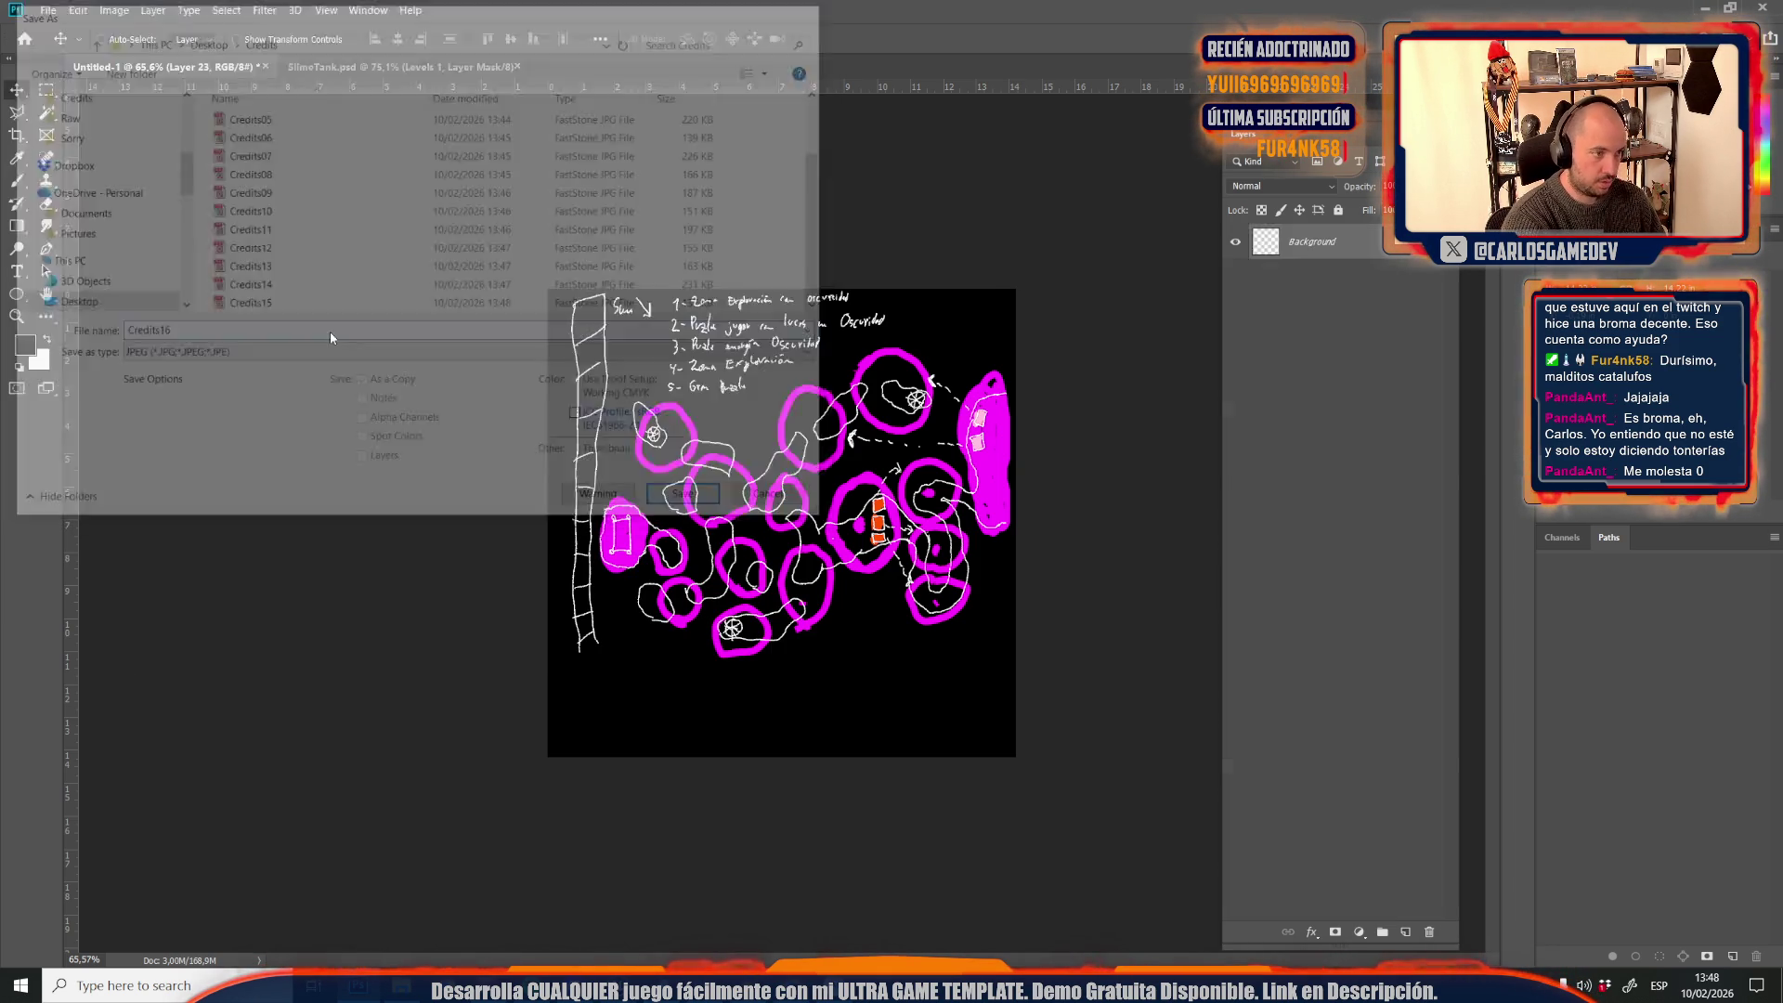
pyautogui.press('Return')
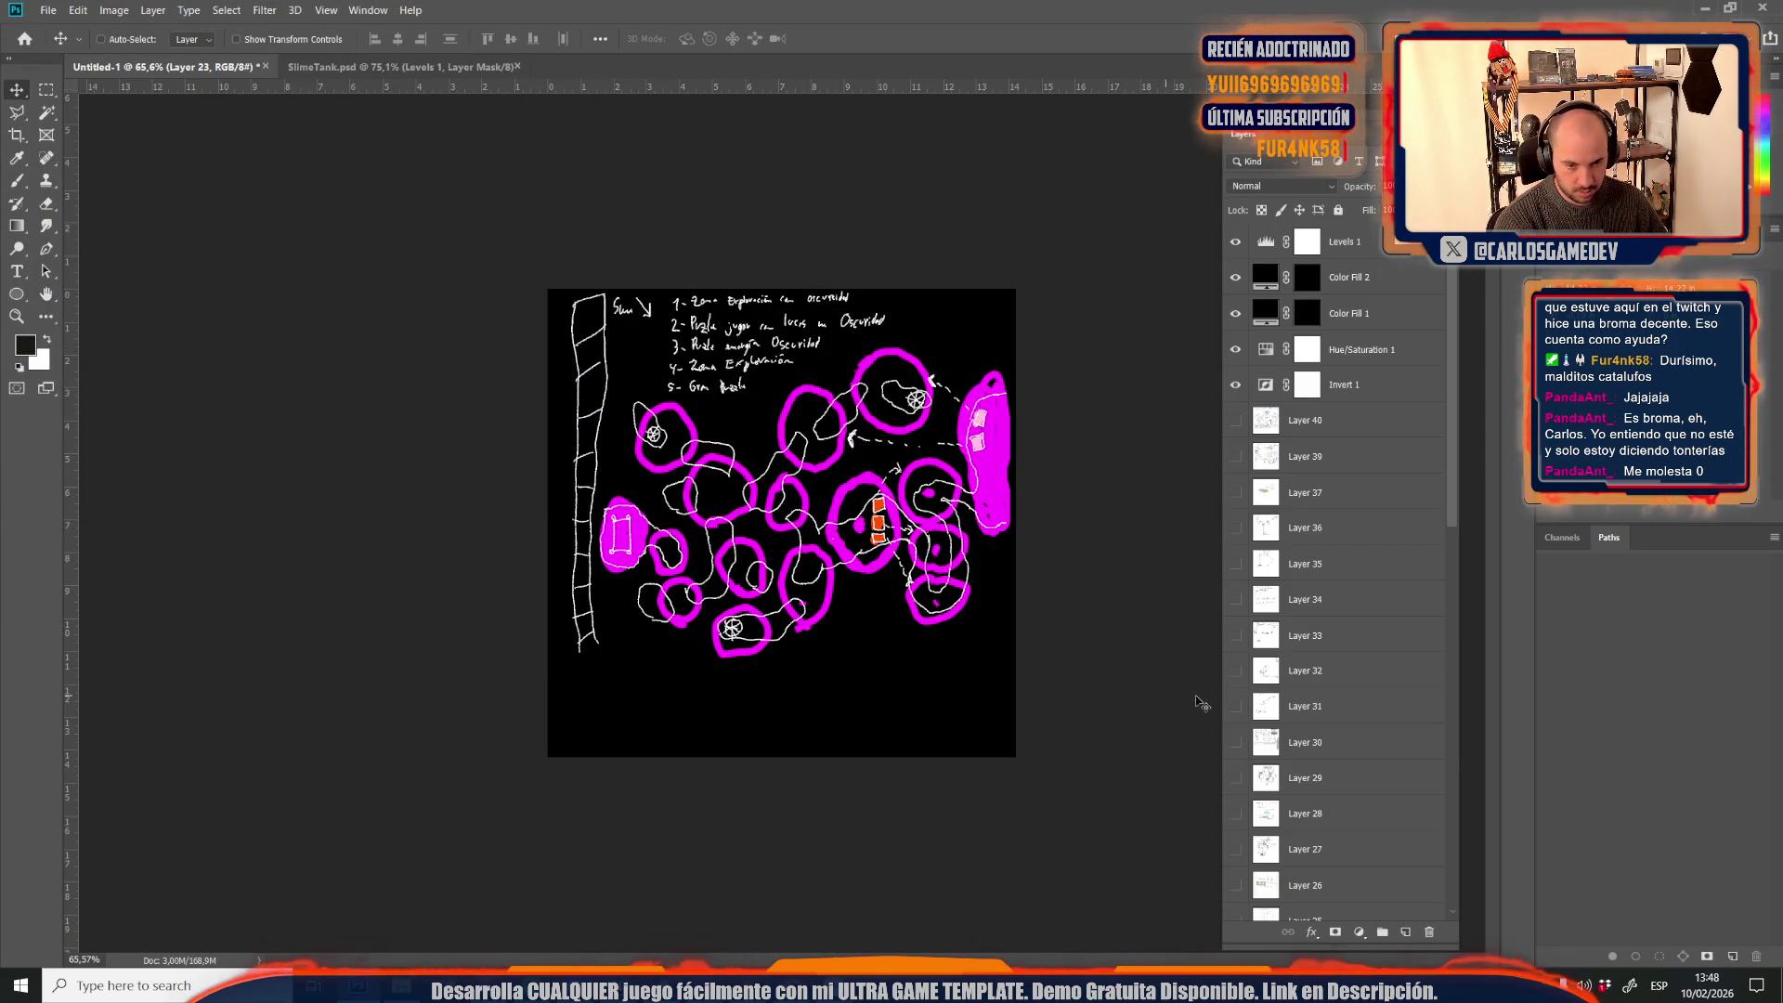
# Show and select Layer 24, then nudge its sketch slightly right
pyautogui.scroll(-3, 1244, 744)
pyautogui.click(1237, 709)
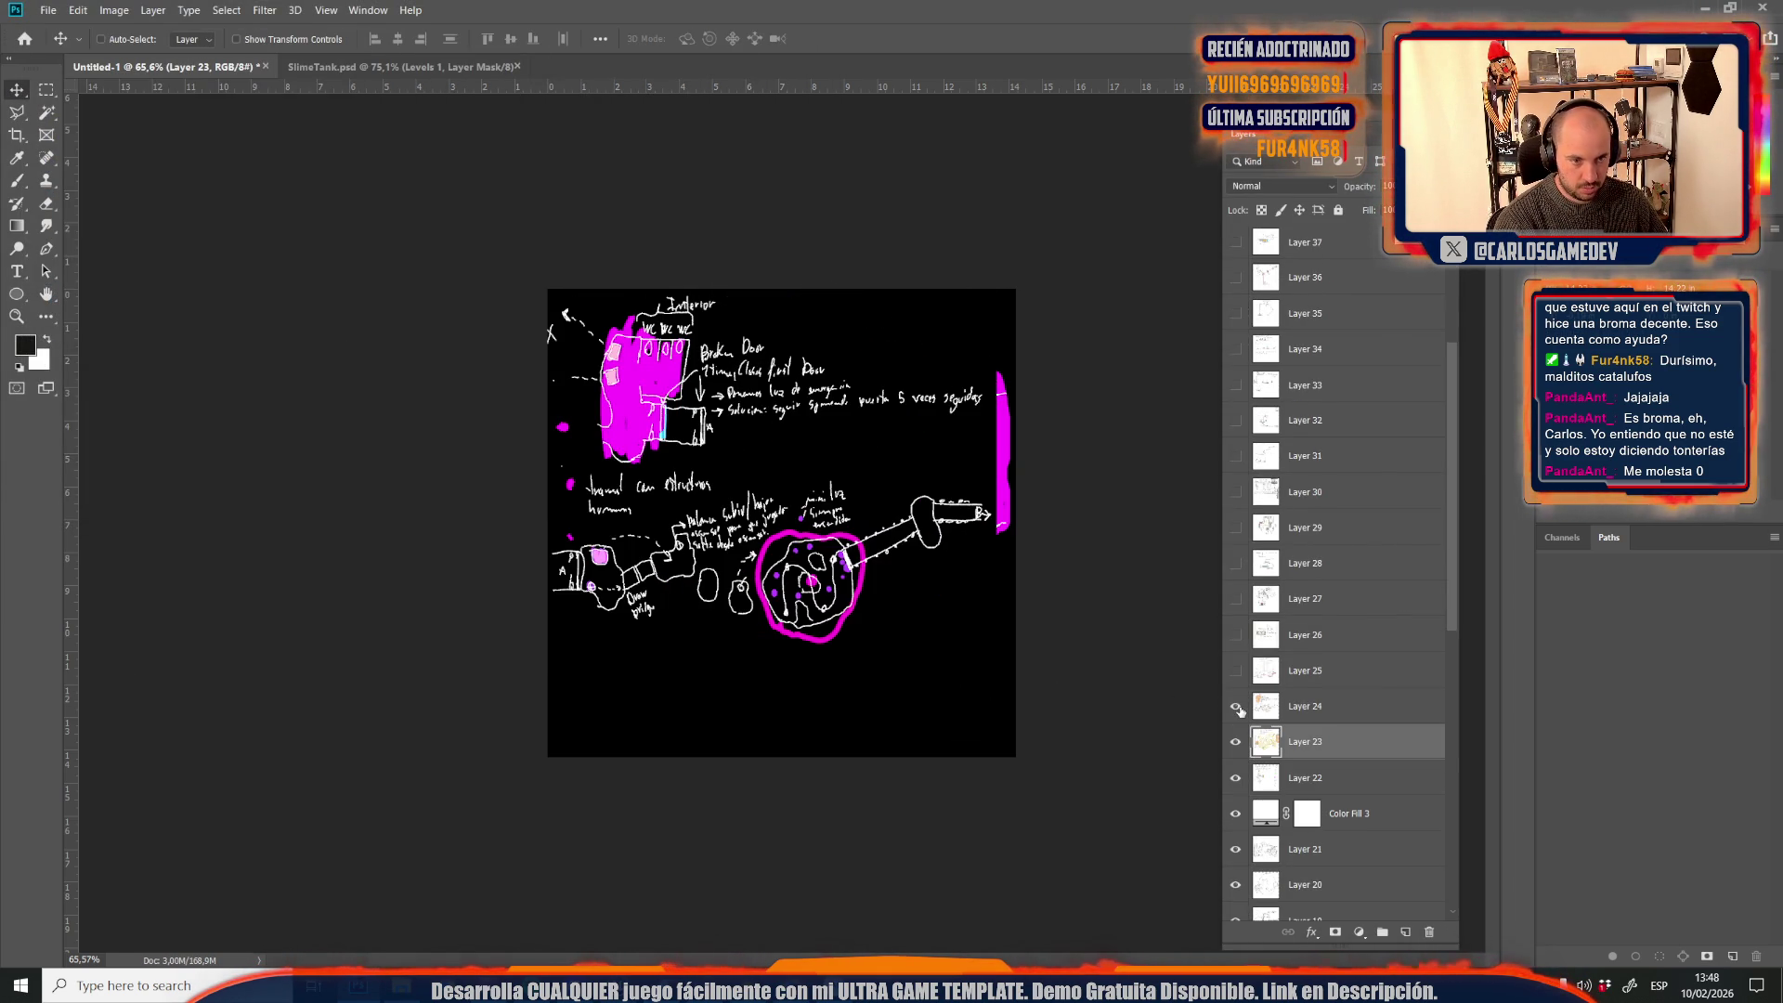
pyautogui.click(1264, 708)
pyautogui.moveTo(679, 399); pyautogui.dragTo(696, 402)
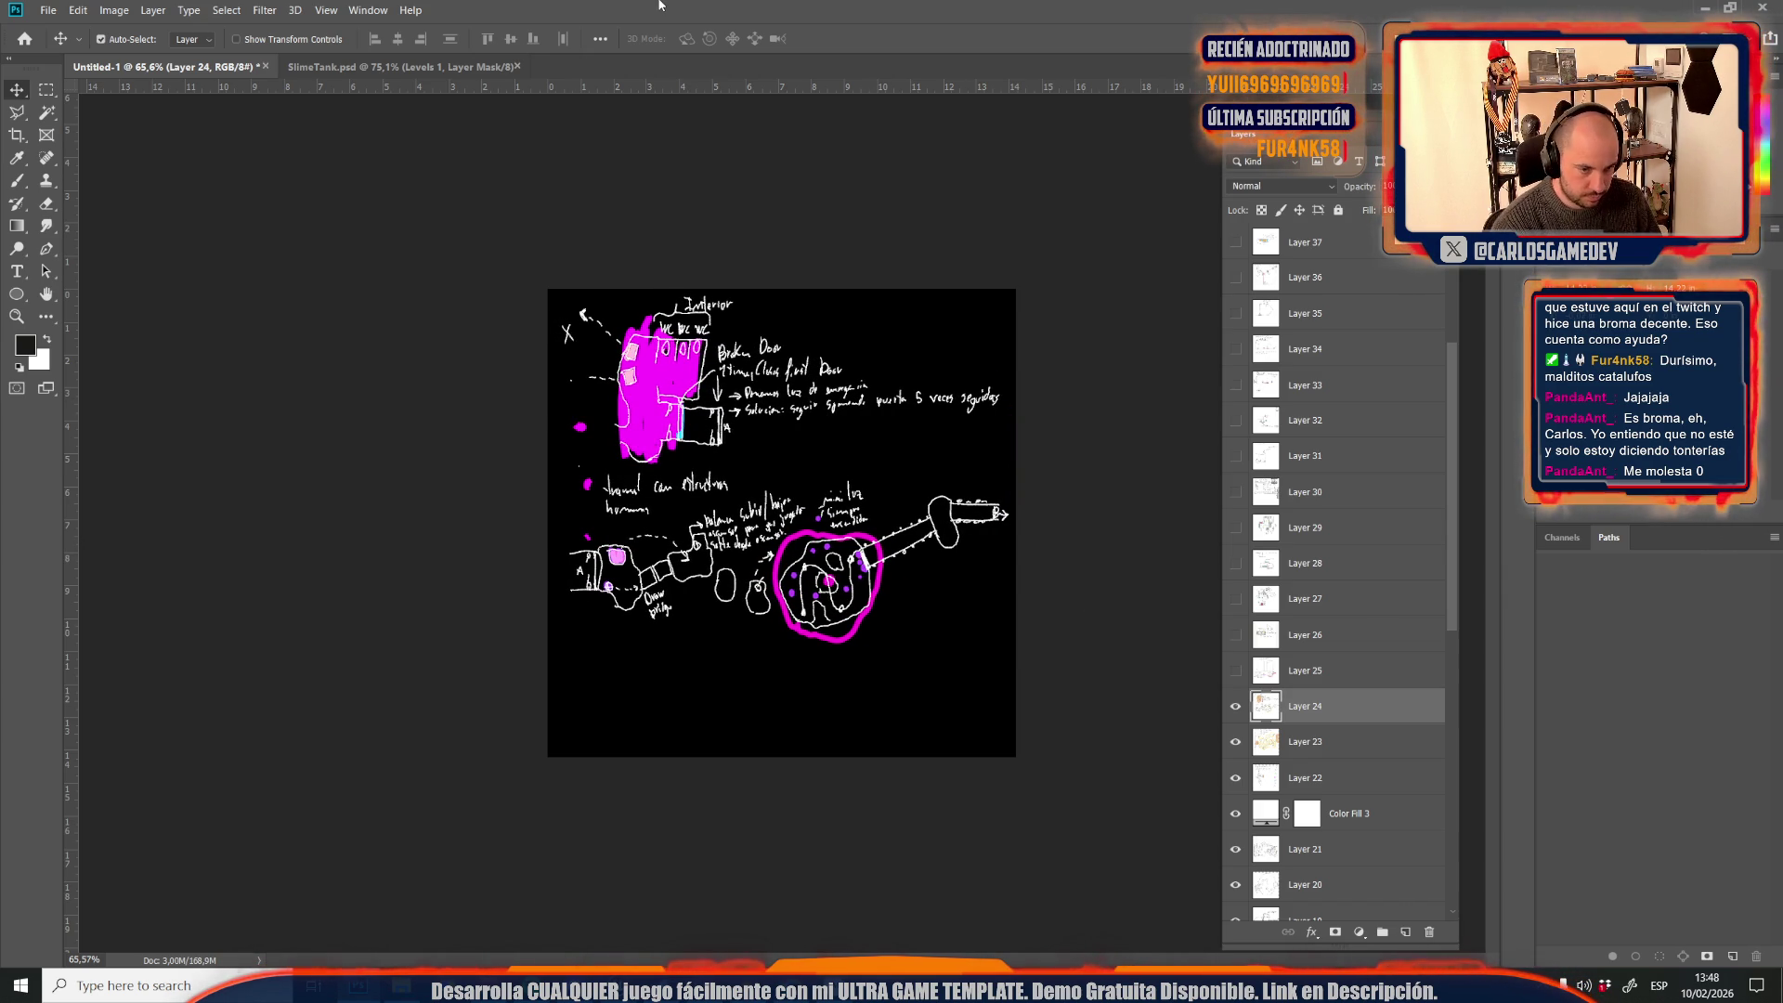
# Save the Layer 24 sketch as JPEG Credits17
pyautogui.hotkey('ctrl', 's')
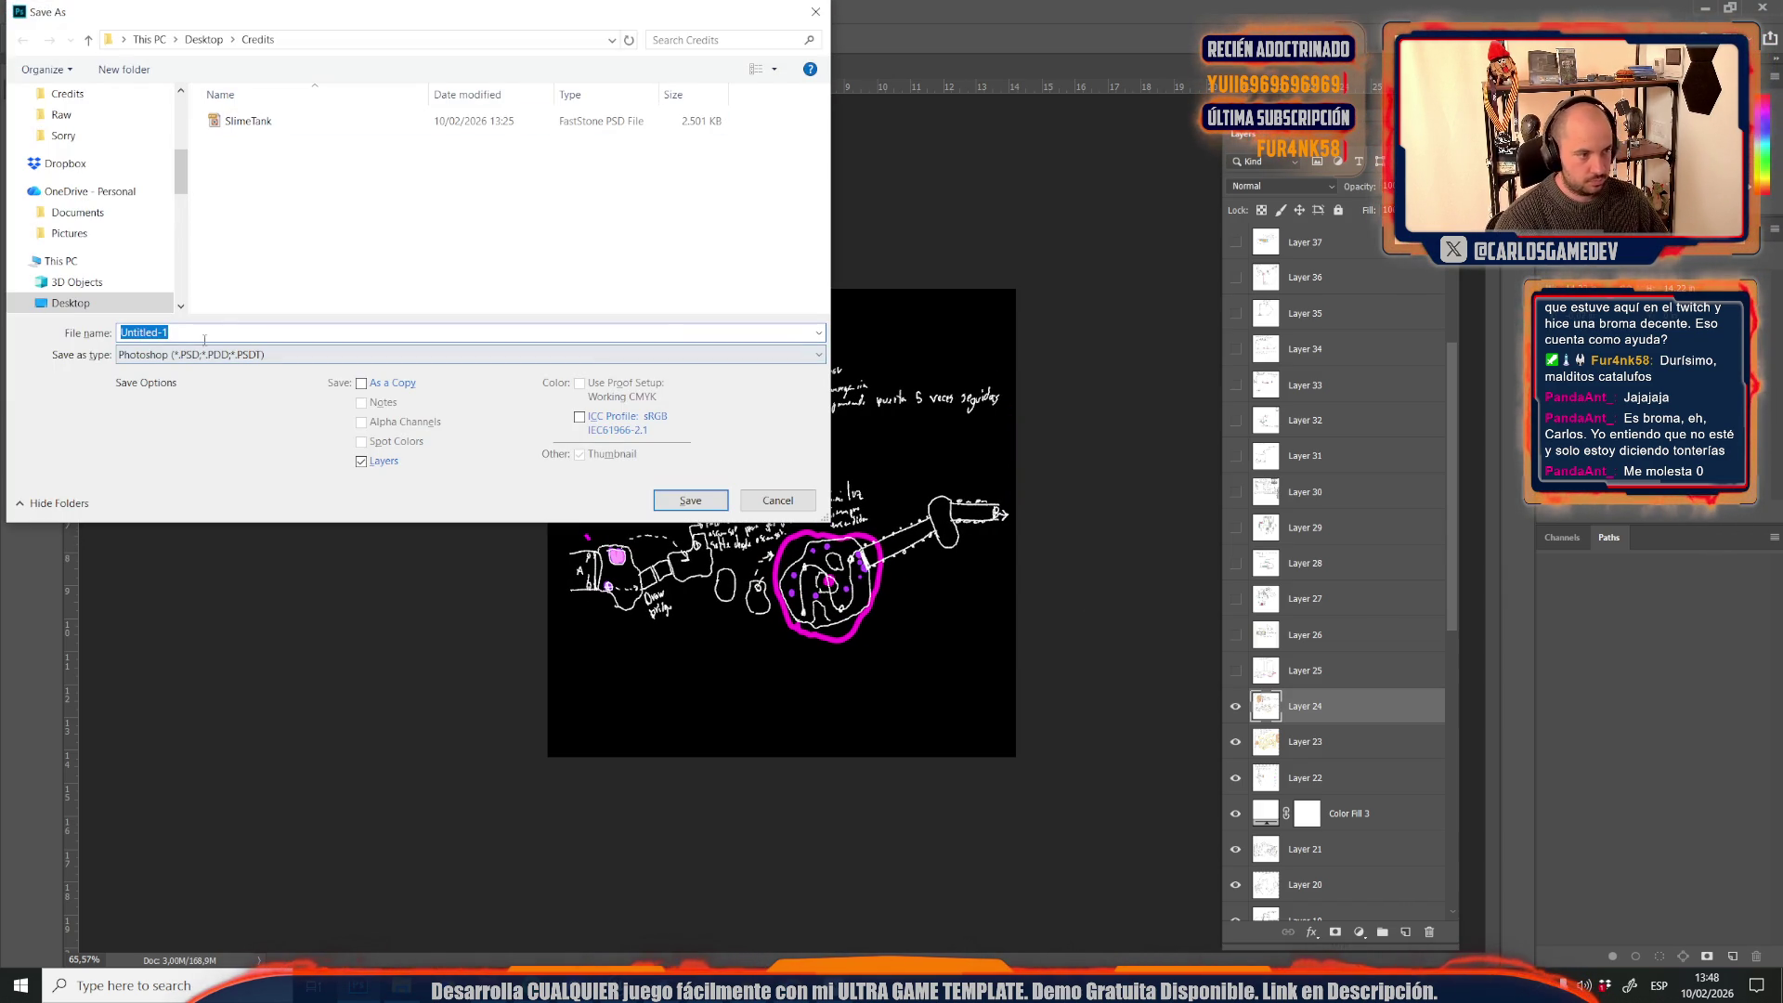
pyautogui.click(278, 354)
pyautogui.click(278, 483)
pyautogui.scroll(-2, 278, 269)
pyautogui.click(278, 304)
pyautogui.click(385, 326)
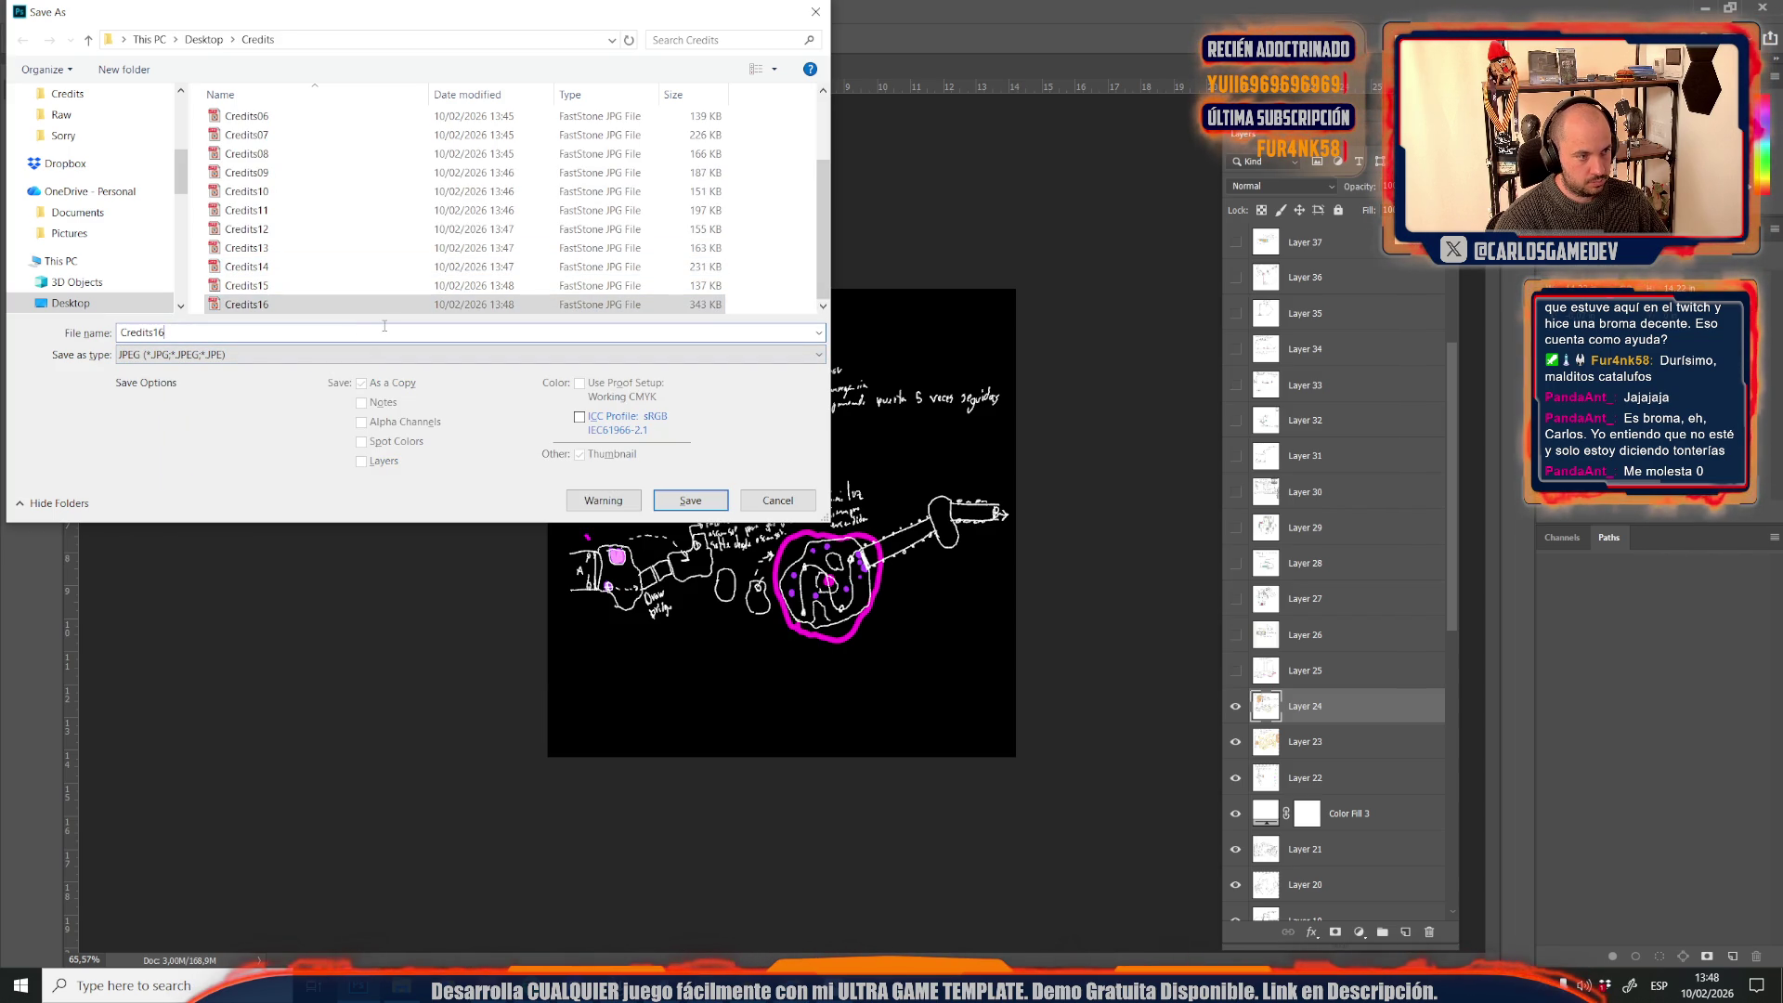
pyautogui.press('Return')
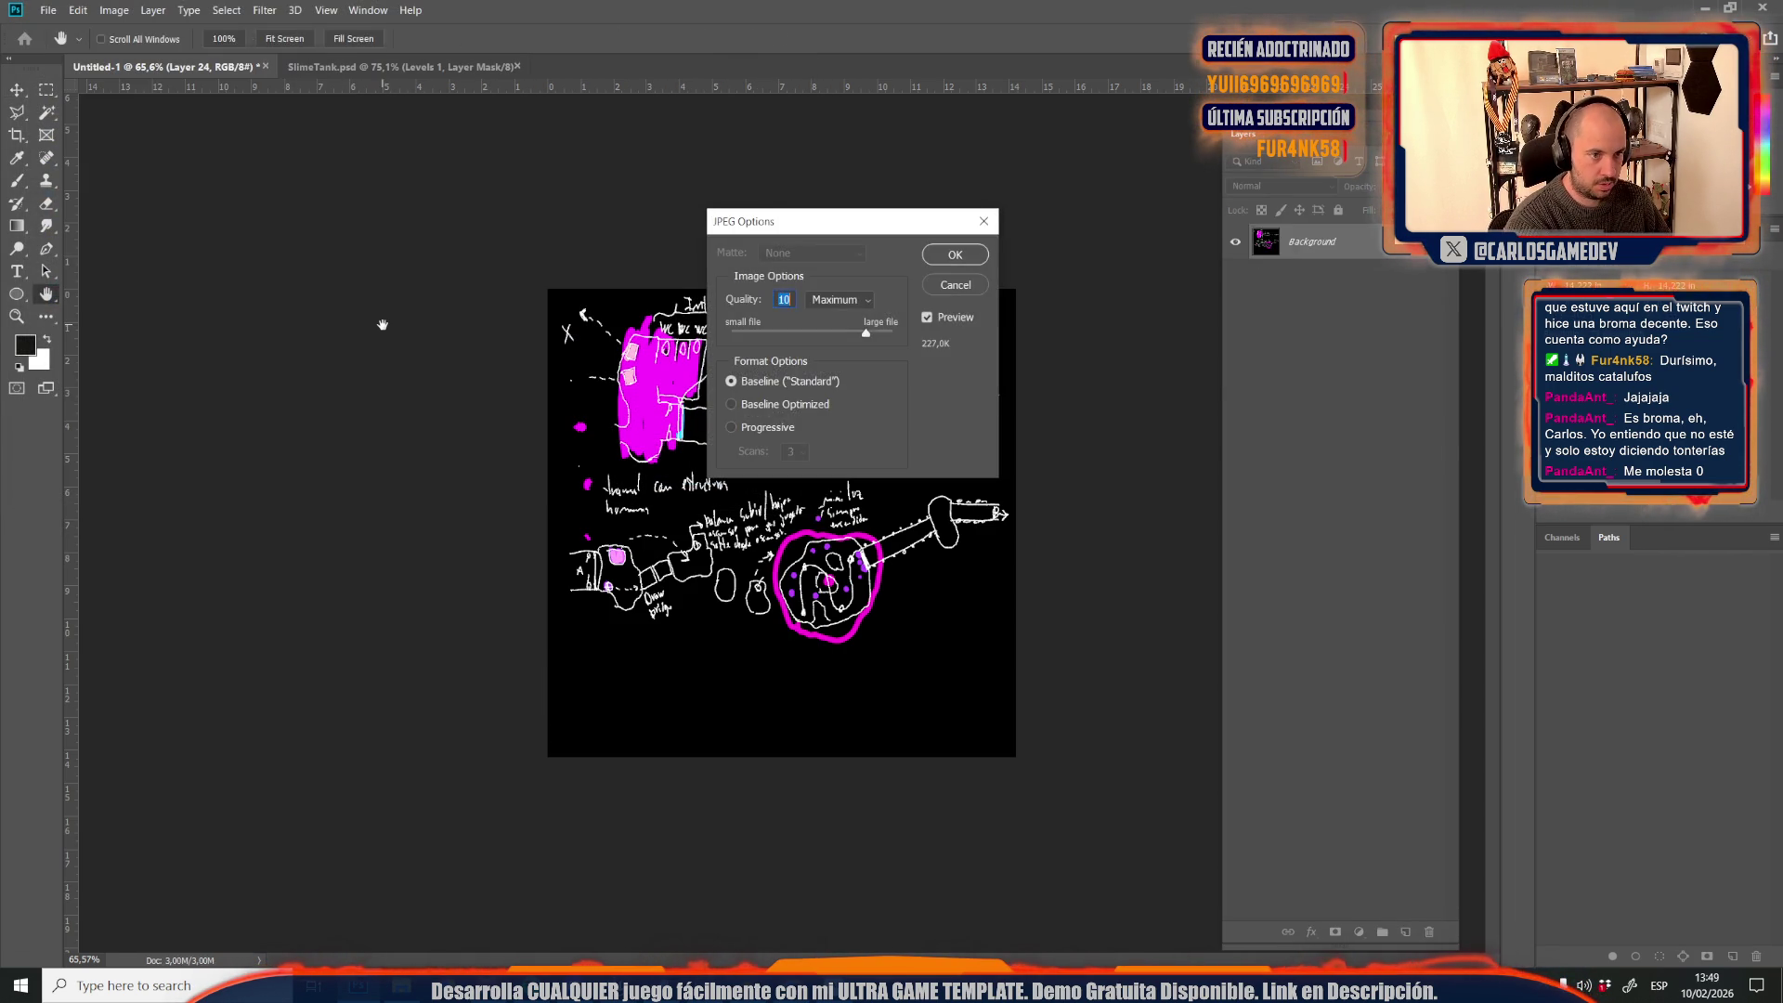
pyautogui.press('Return')
# Show and select Layer 25 and save its sketch as JPEG Credits18
pyautogui.scroll(-4, 1321, 556)
pyautogui.click(1235, 599)
pyautogui.click(1299, 599)
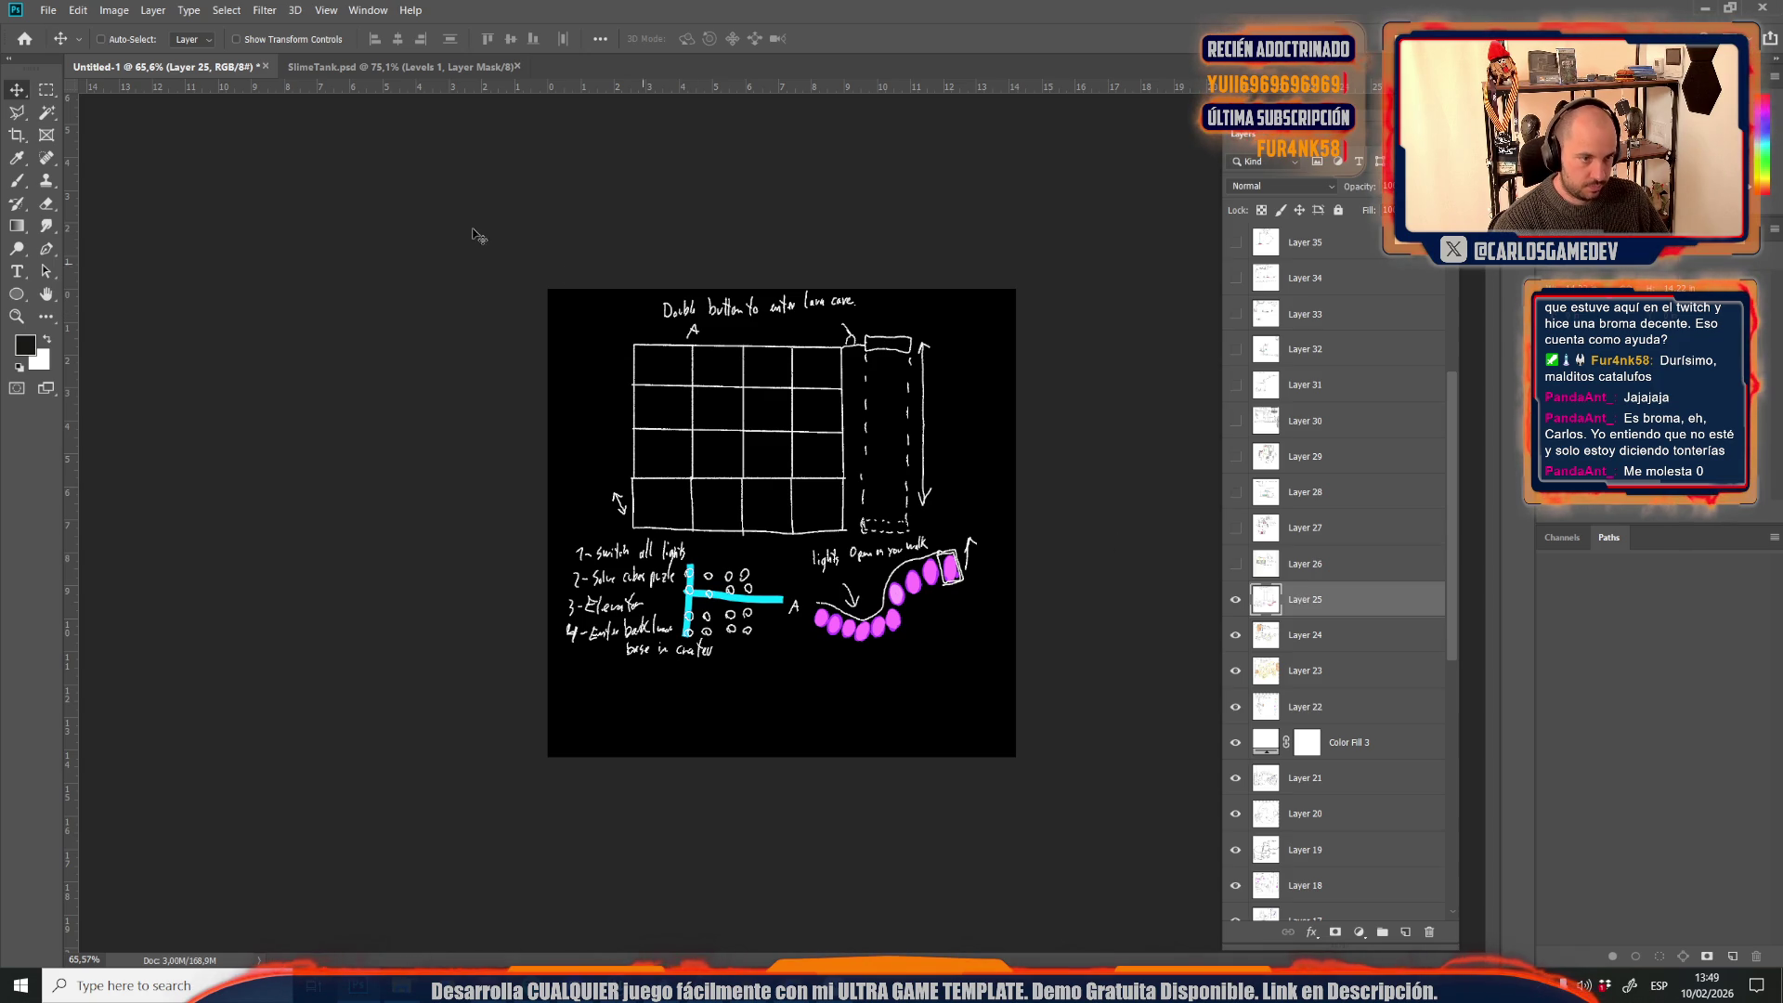
pyautogui.hotkey('ctrl', 'shift', 's')
pyautogui.click(213, 353)
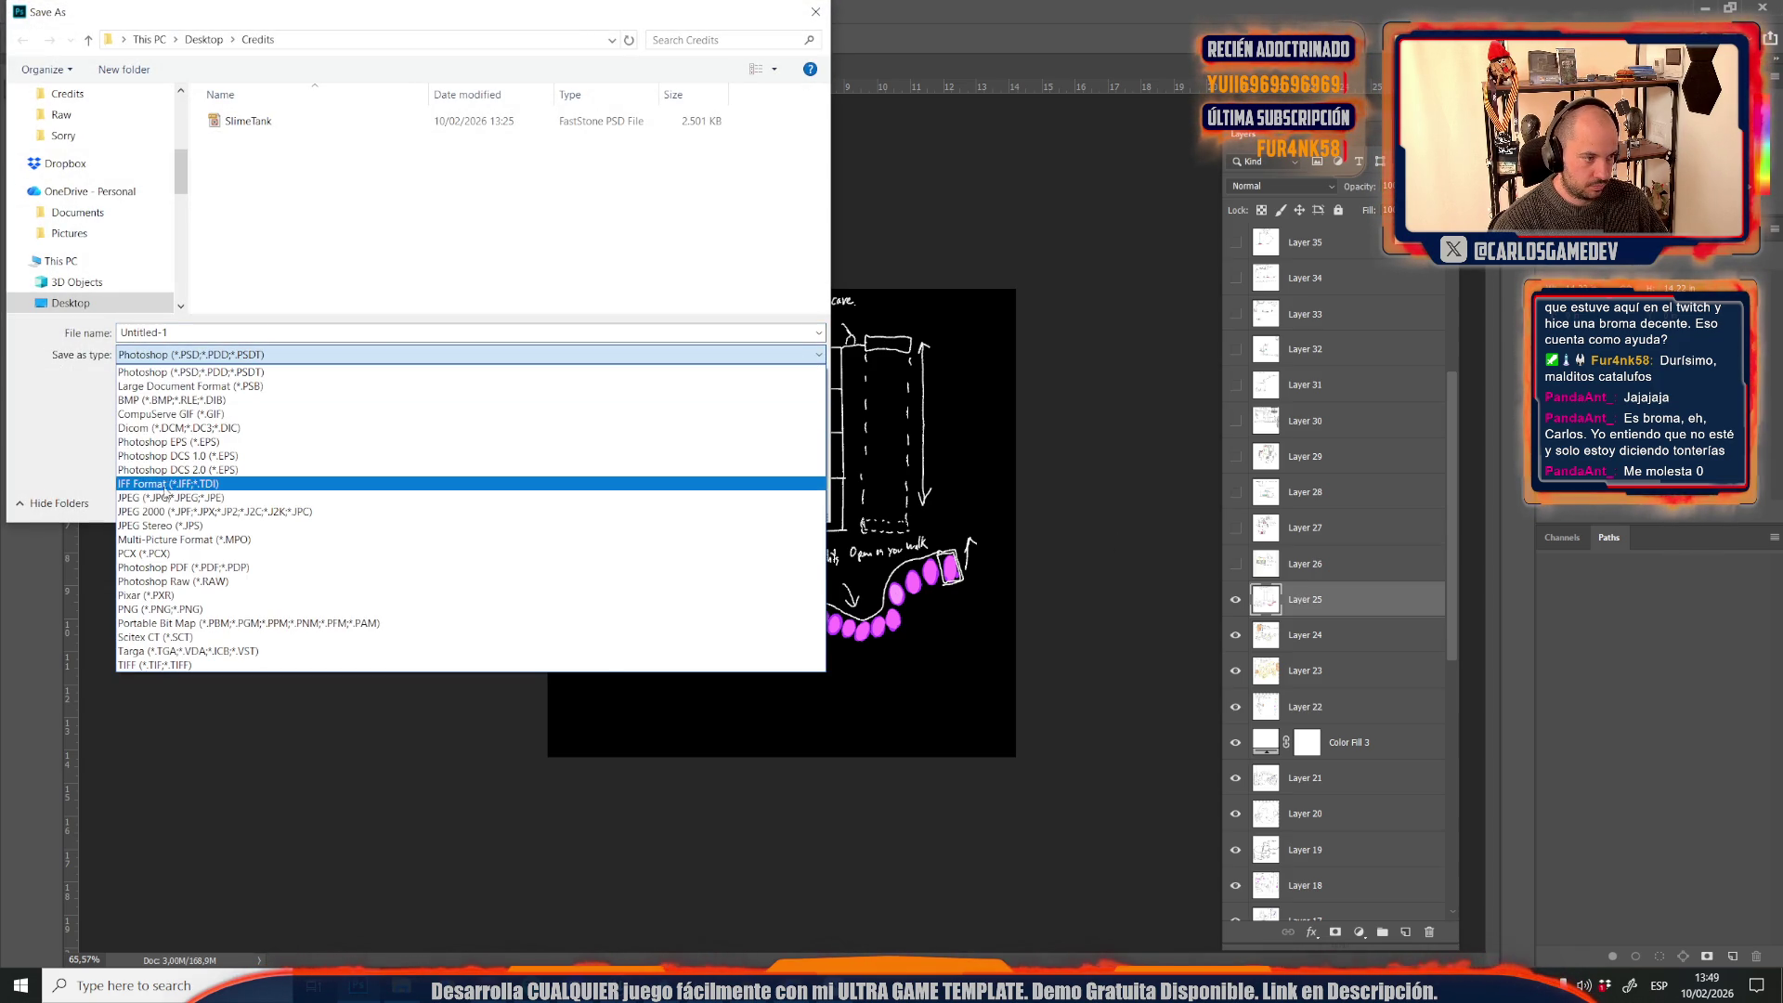
pyautogui.click(153, 500)
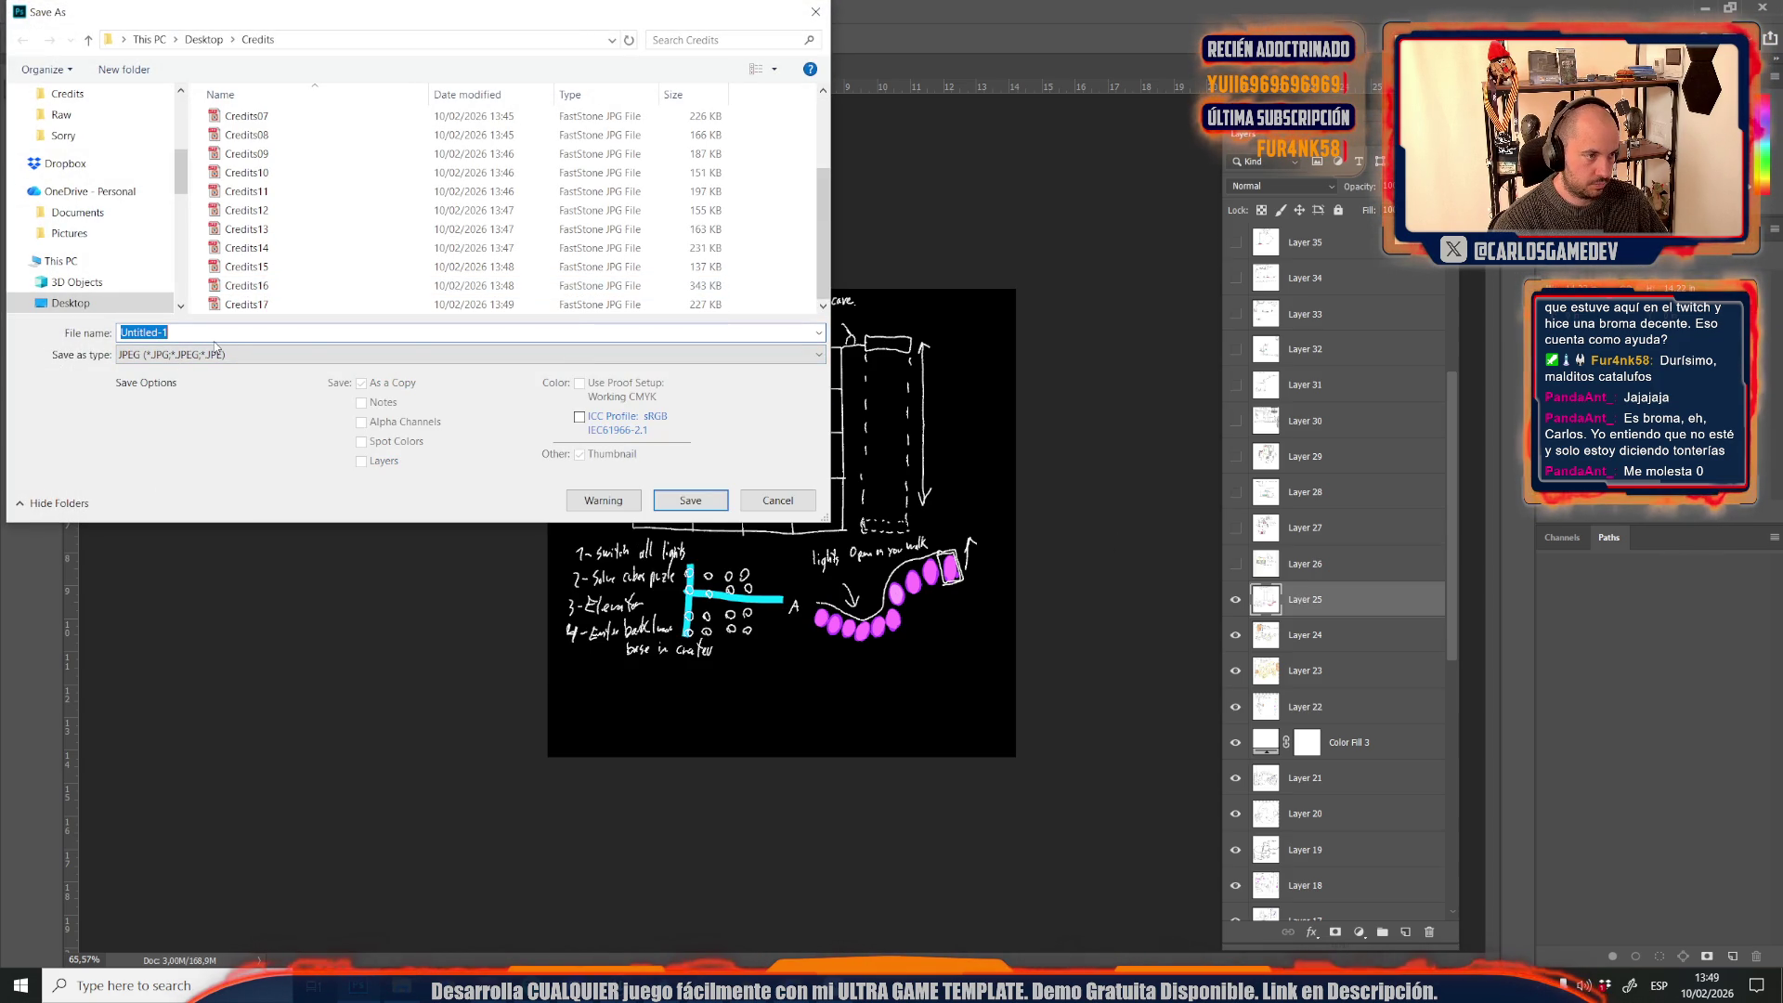
pyautogui.click(243, 305)
pyautogui.click(214, 332)
pyautogui.press('BackSpace')
pyautogui.write('8')
pyautogui.press('Return')
pyautogui.press('Return')
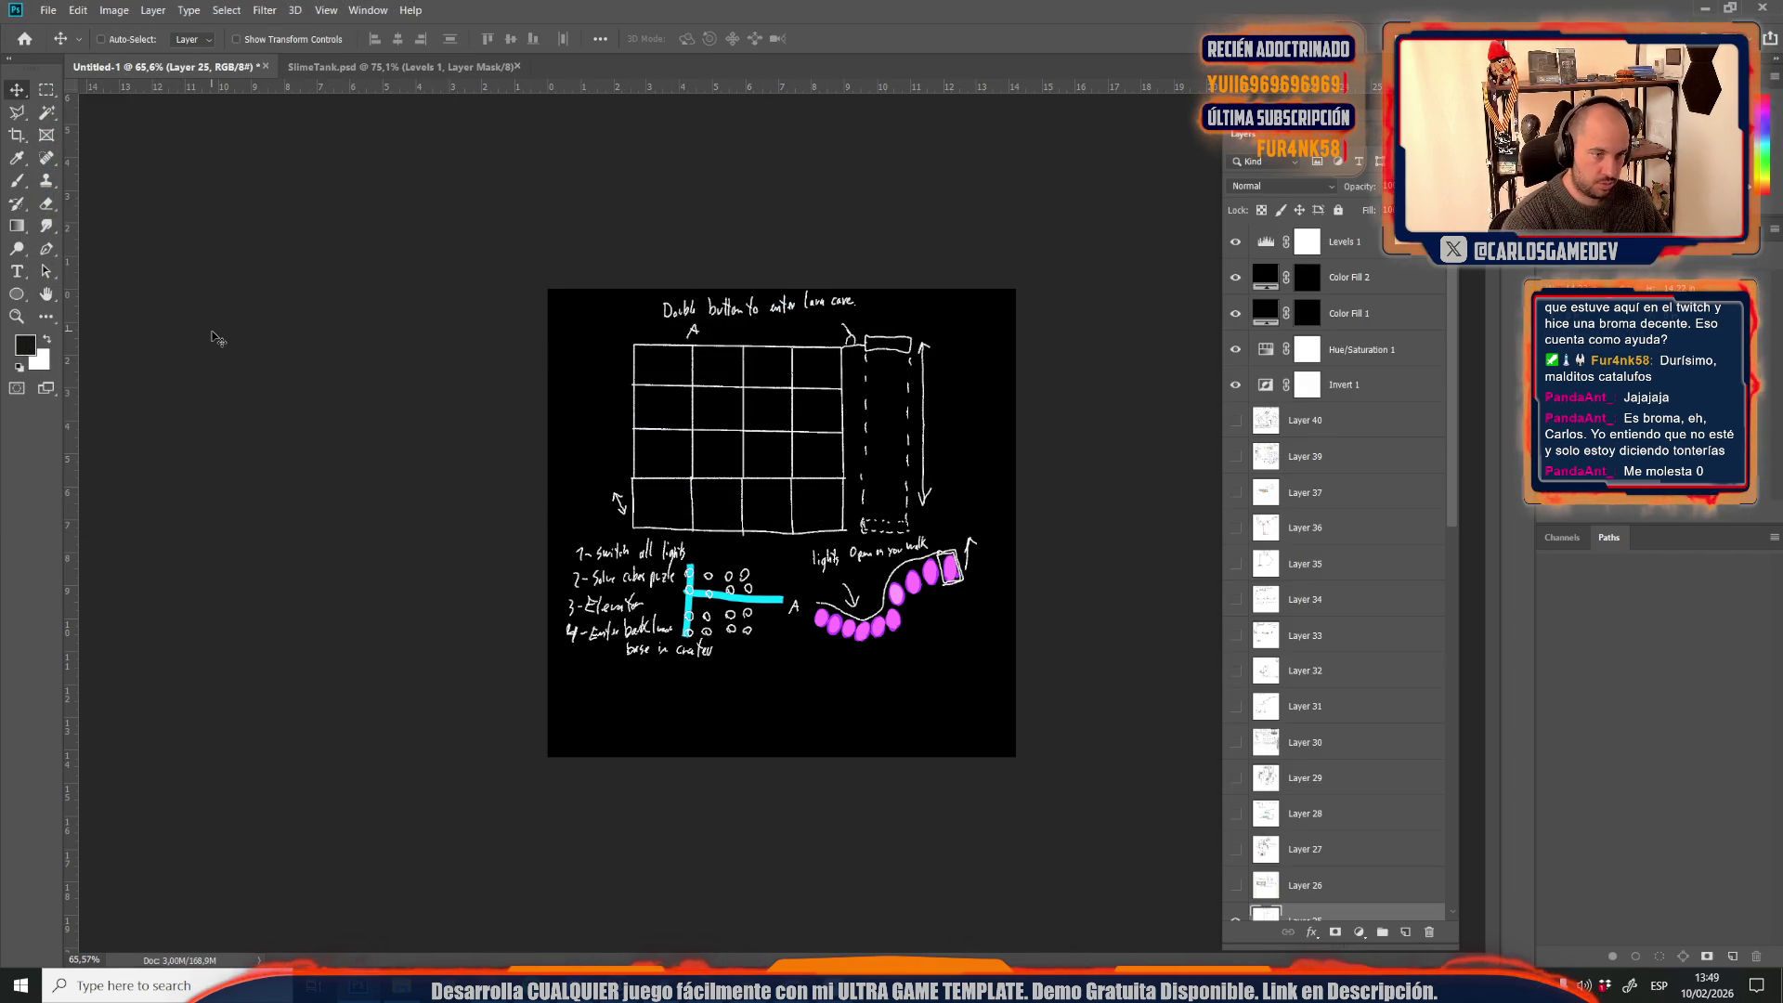
pyautogui.scroll(-3, 1343, 790)
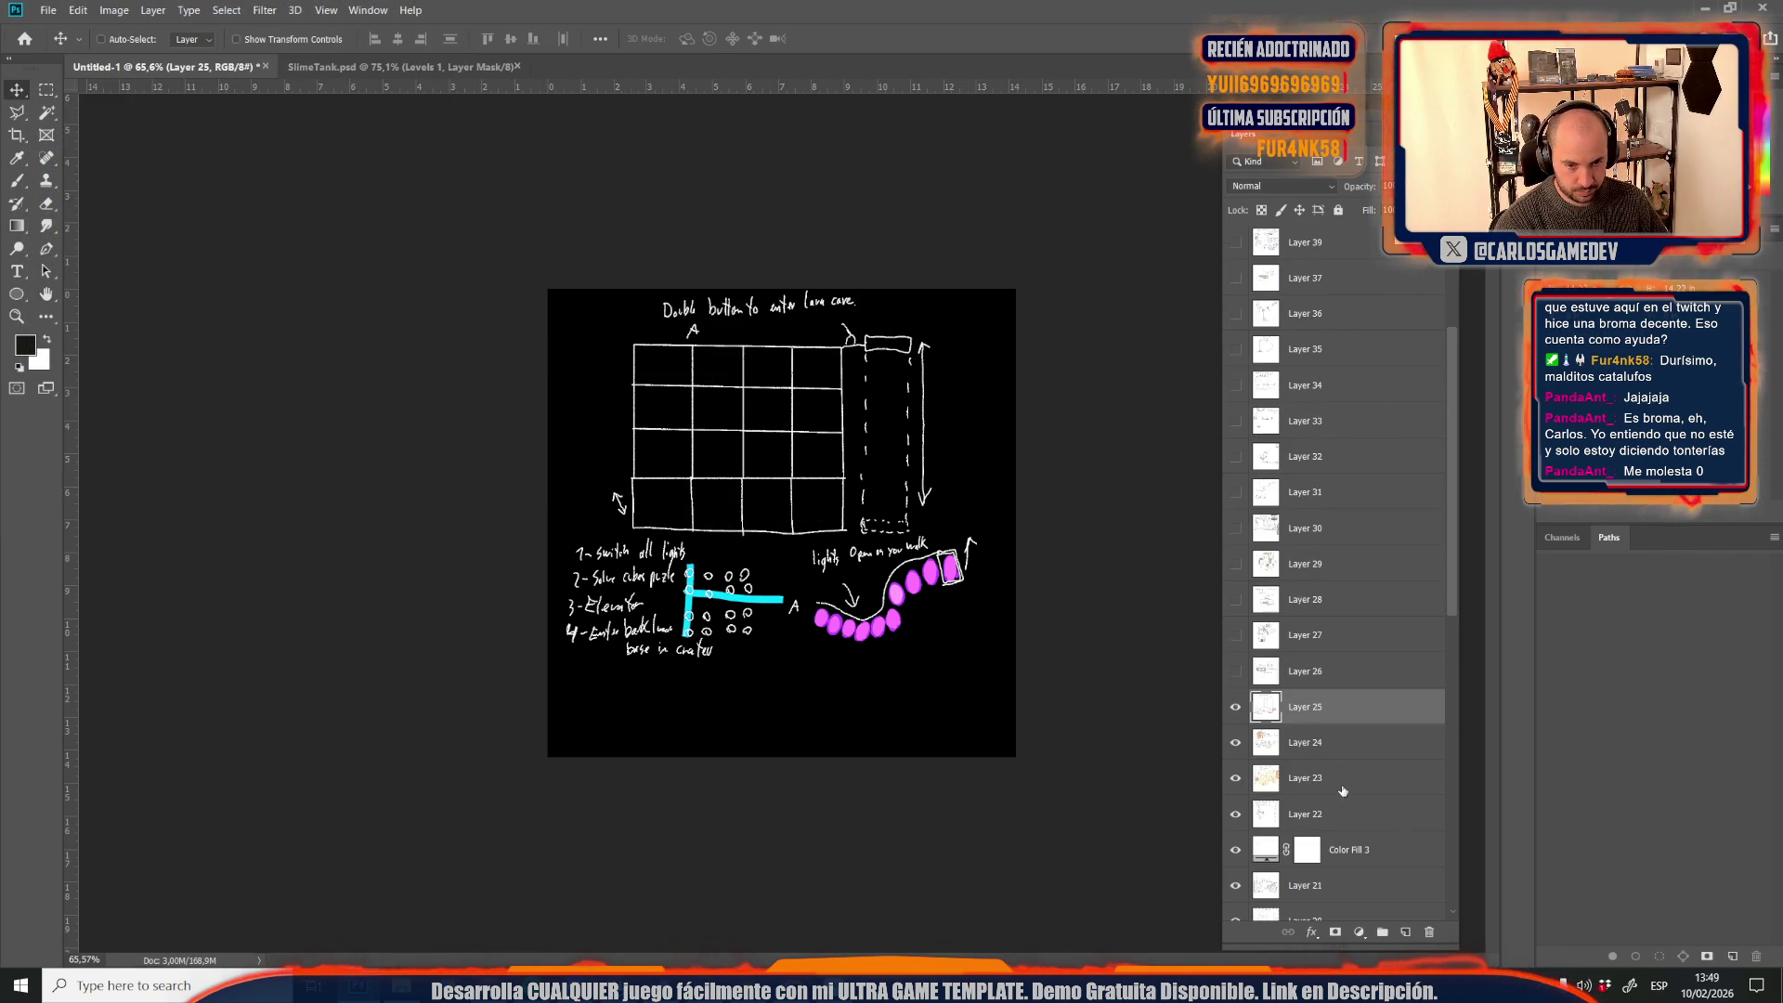
pyautogui.click(1235, 669)
# With Layer 26 active, marquee-select both purple strips on the left and right edges
pyautogui.click(1309, 681)
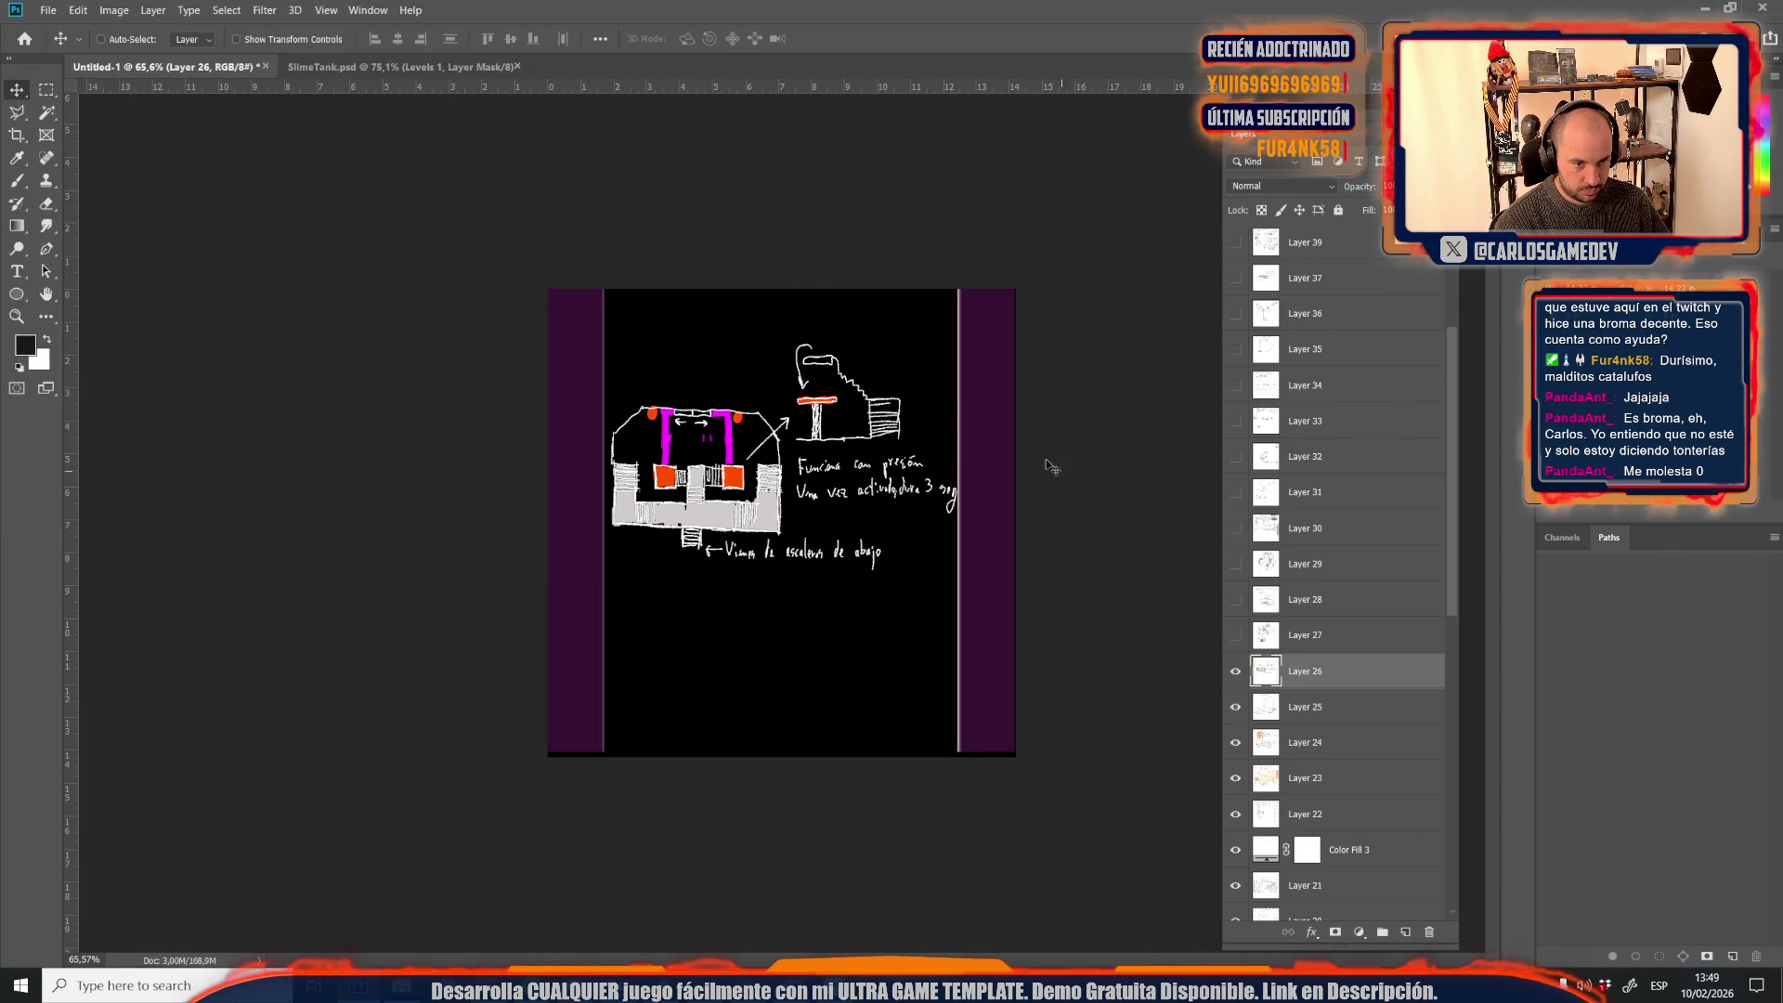
pyautogui.scroll(3, 925, 503)
pyautogui.scroll(-2, 937, 577)
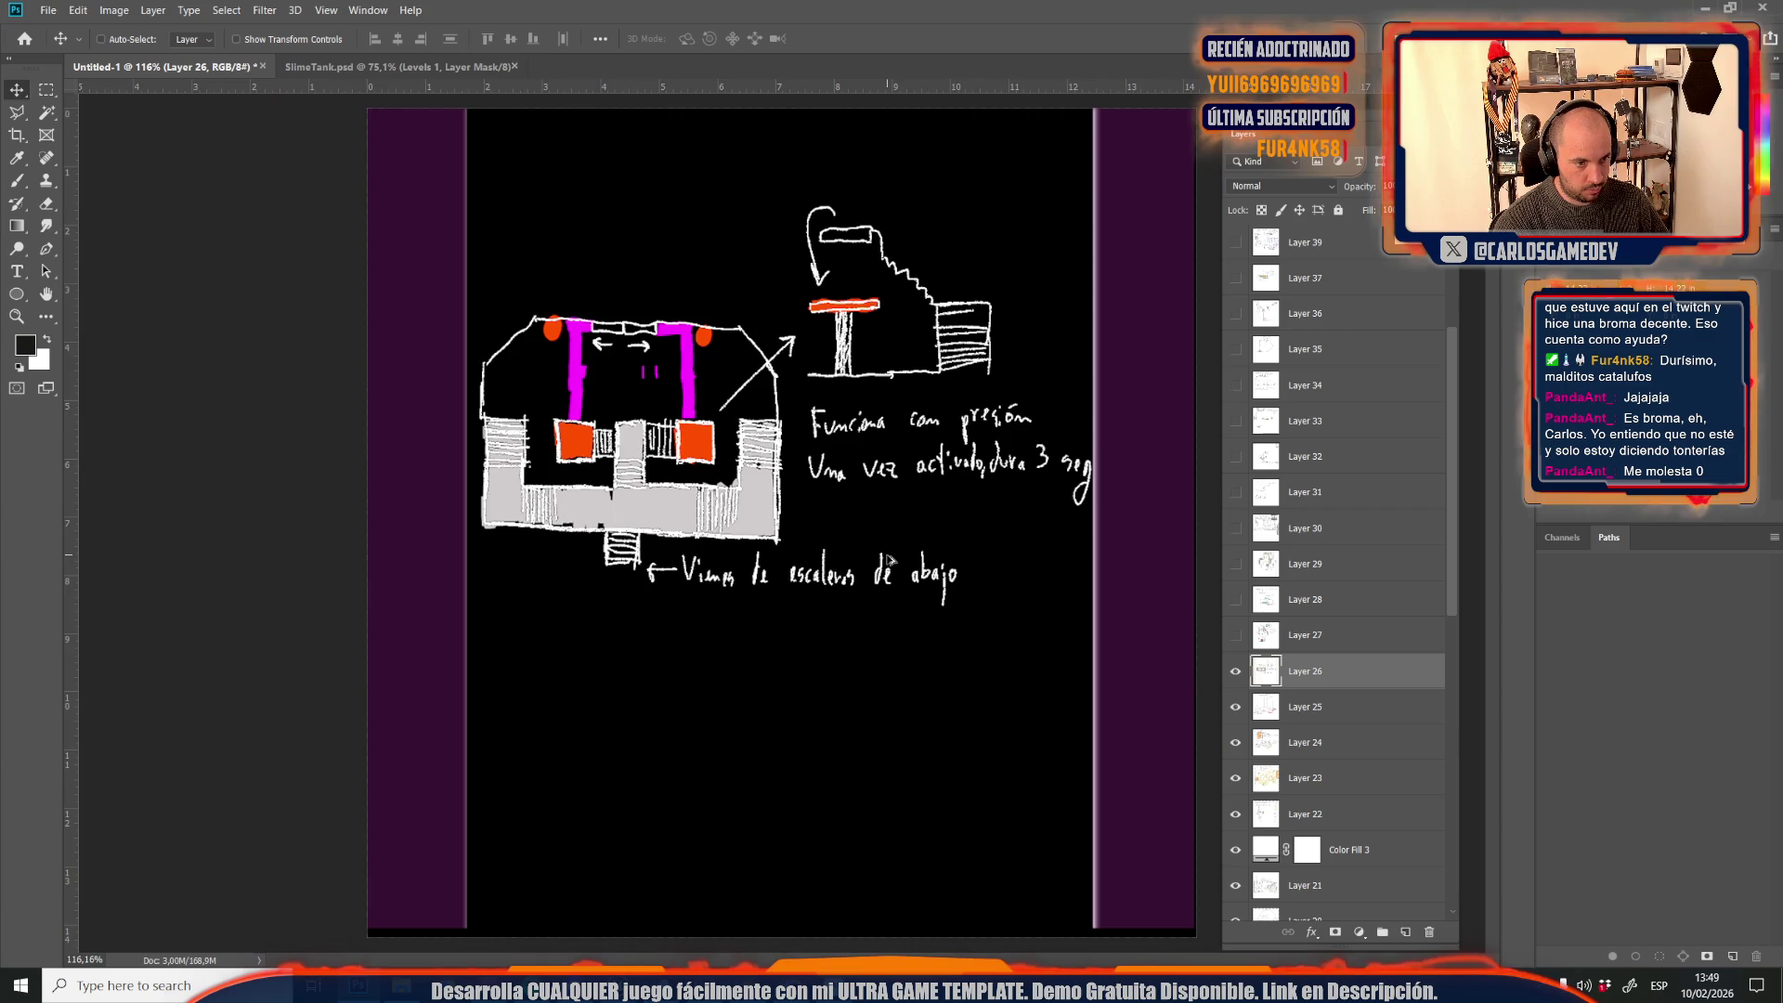
pyautogui.scroll(1, 855, 554)
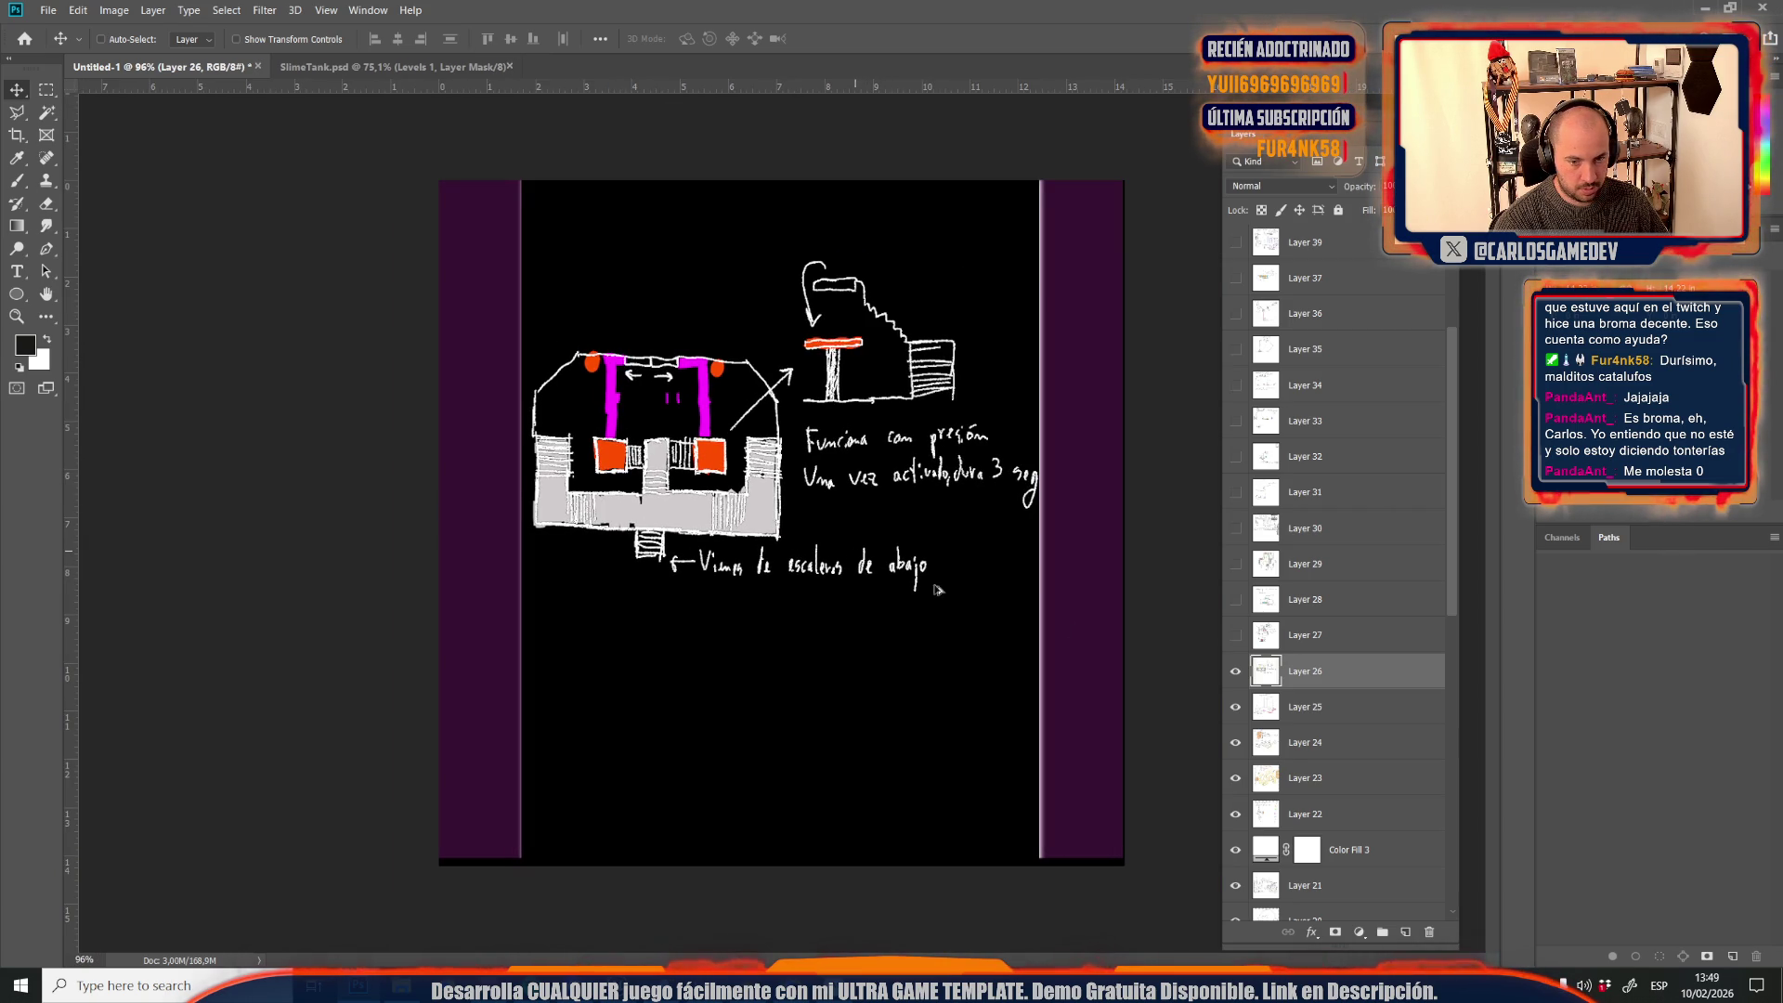
pyautogui.click(1236, 636)
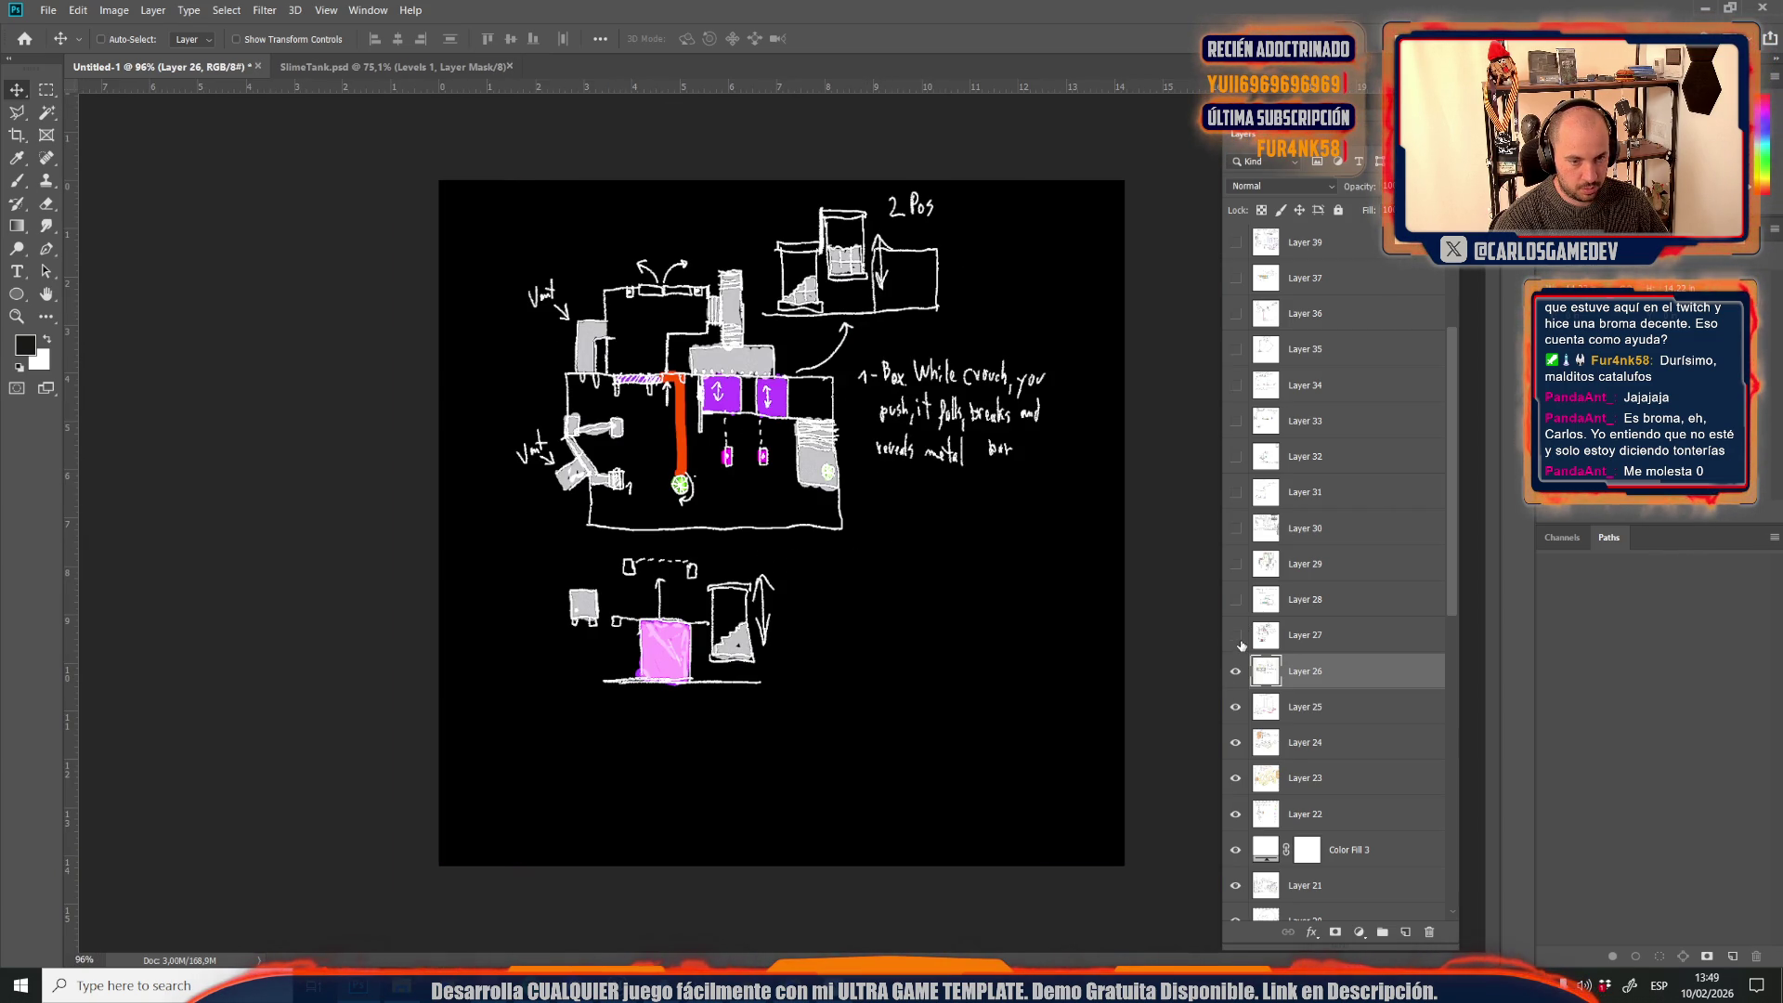
pyautogui.click(1240, 641)
pyautogui.press('m')
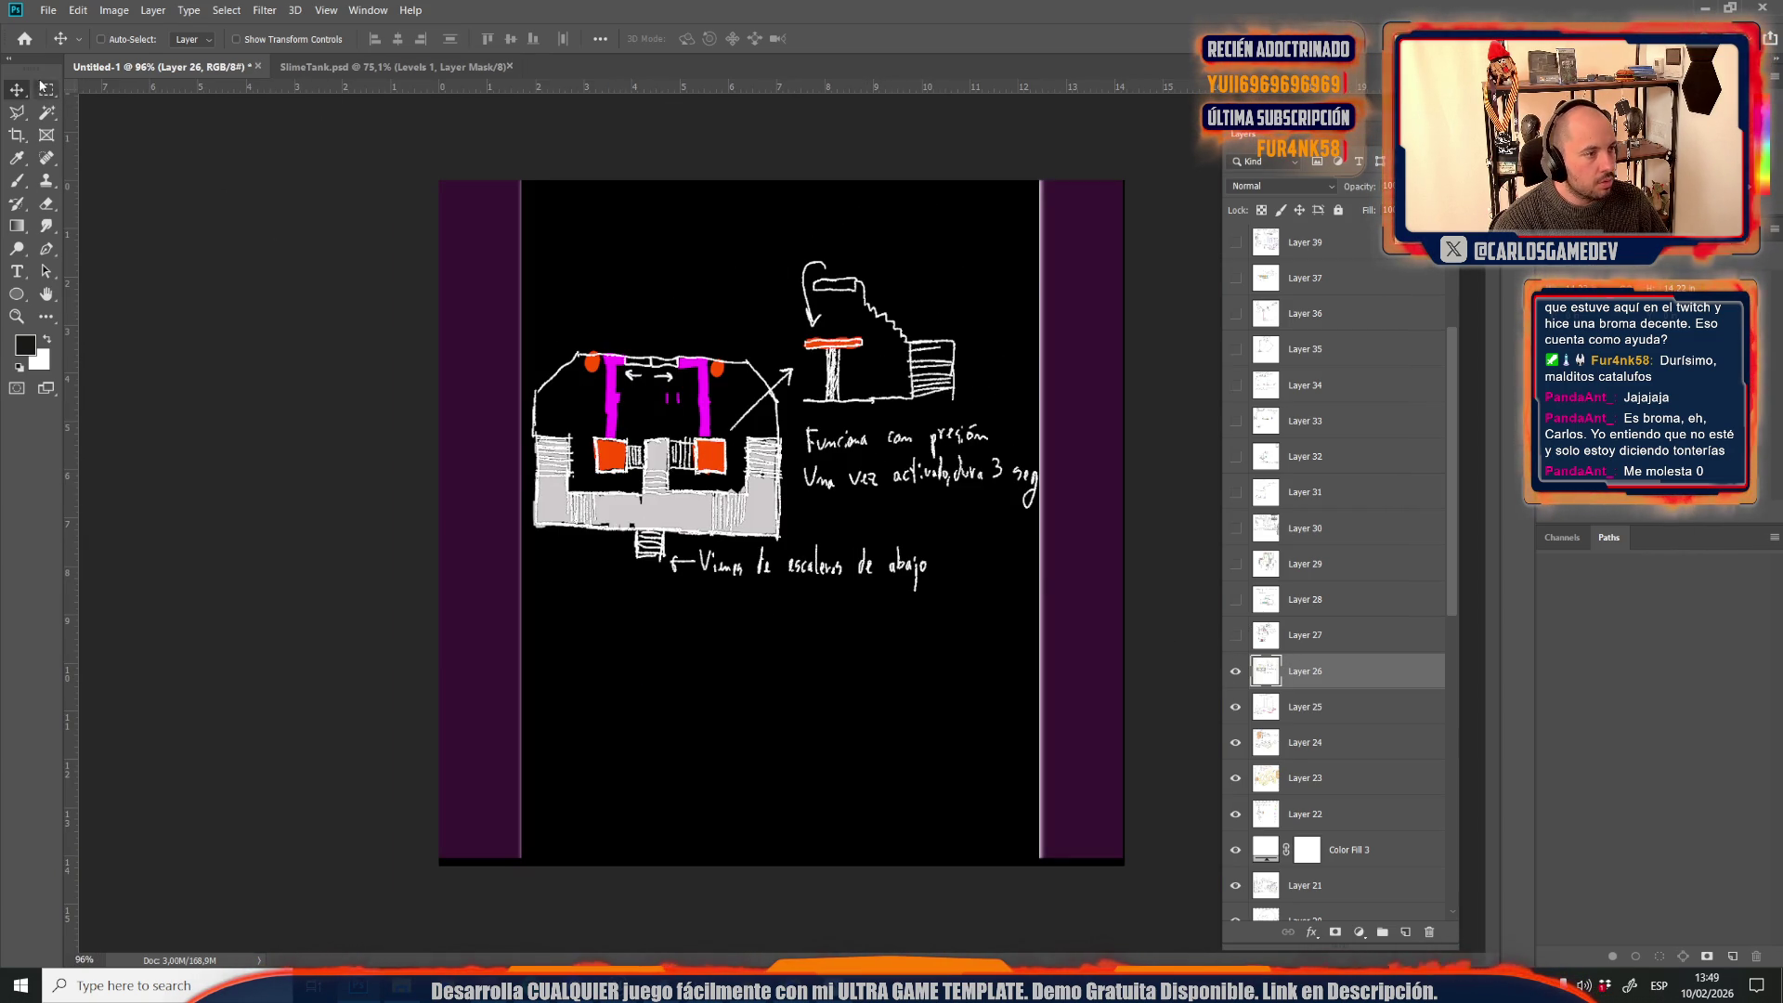
pyautogui.moveTo(439, 179)
pyautogui.mouseDown()
pyautogui.moveTo(502, 836)
pyautogui.moveTo(524, 866)
pyautogui.mouseUp()
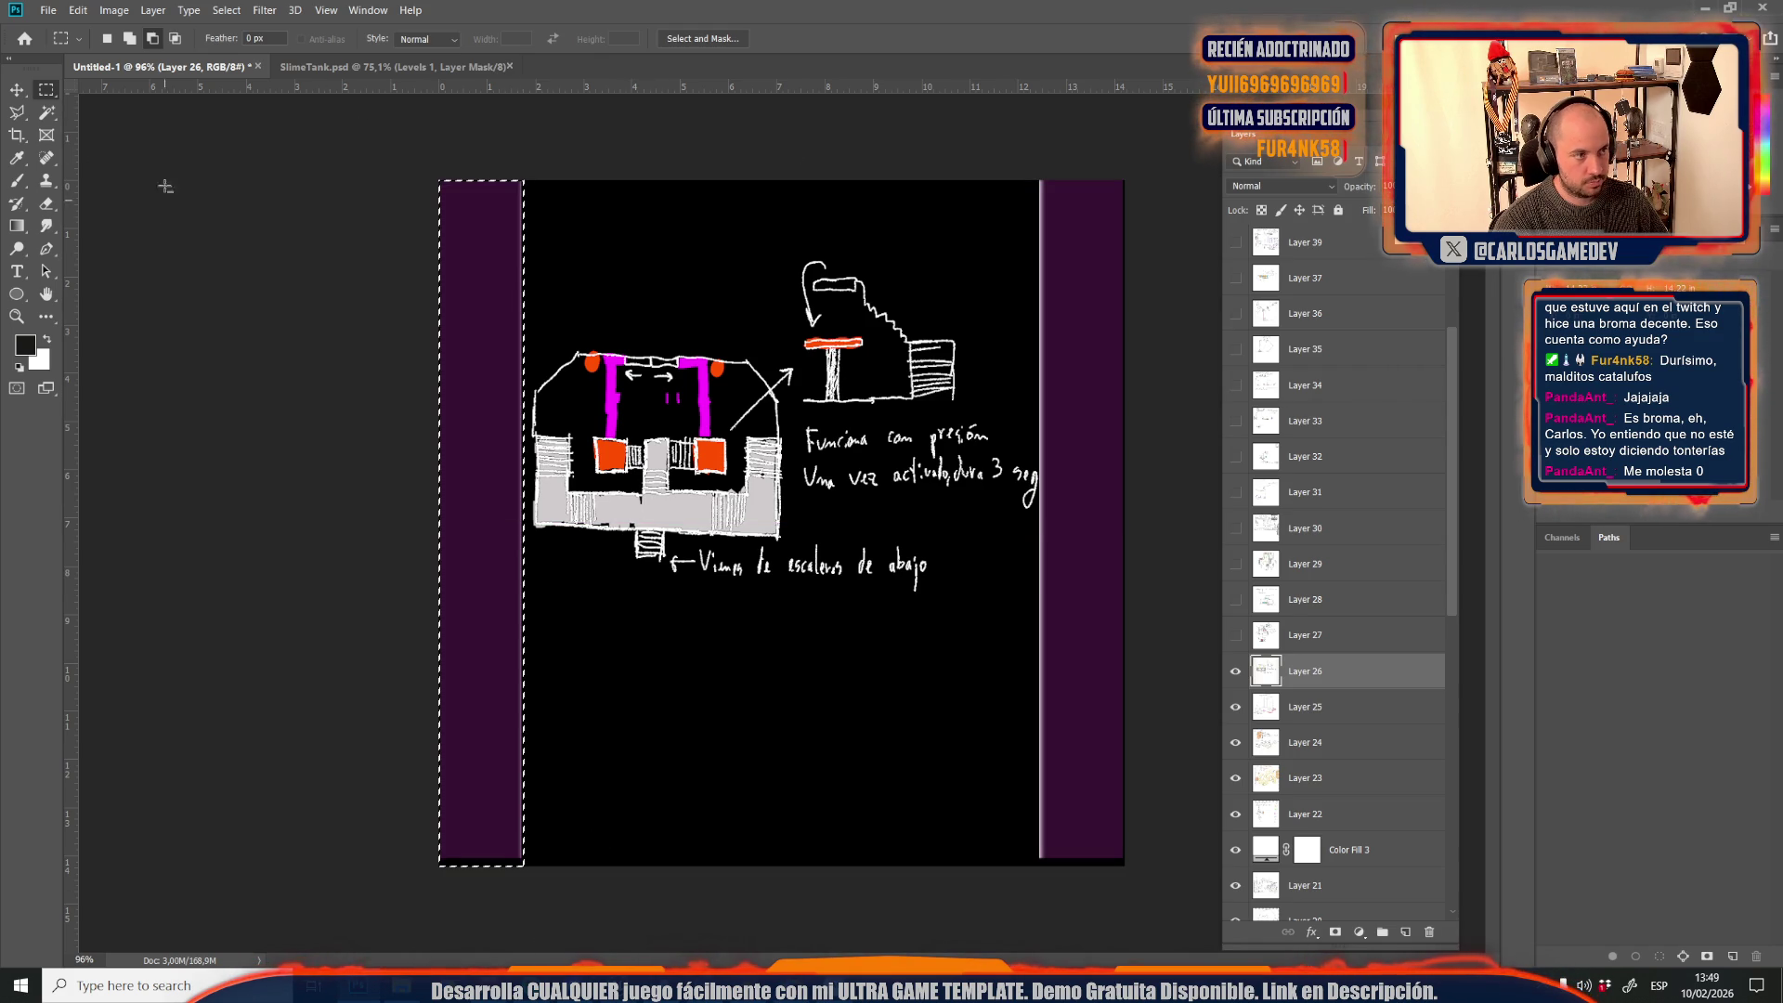
pyautogui.moveTo(1040, 180)
pyautogui.mouseDown()
pyautogui.moveTo(1045, 873)
pyautogui.moveTo(1124, 865)
pyautogui.mouseUp()
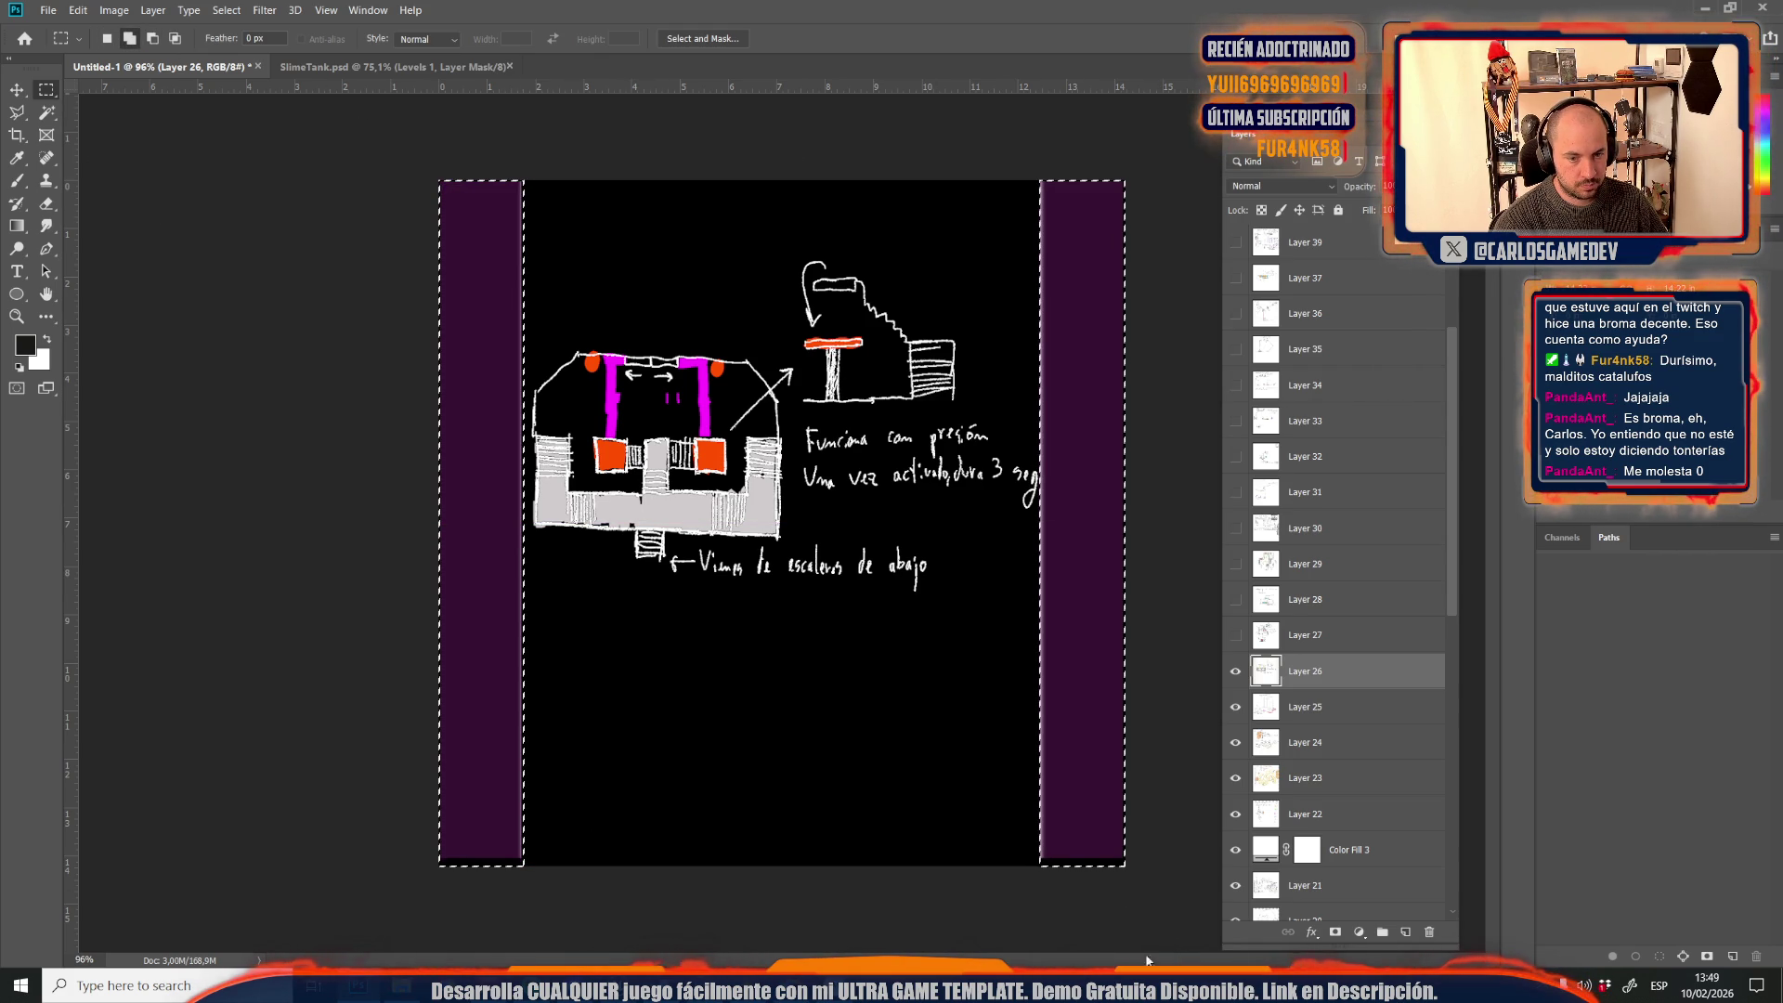
# Add a Solid Color fill layer covering the selected purple strips
pyautogui.click(1359, 932)
pyautogui.click(1359, 931)
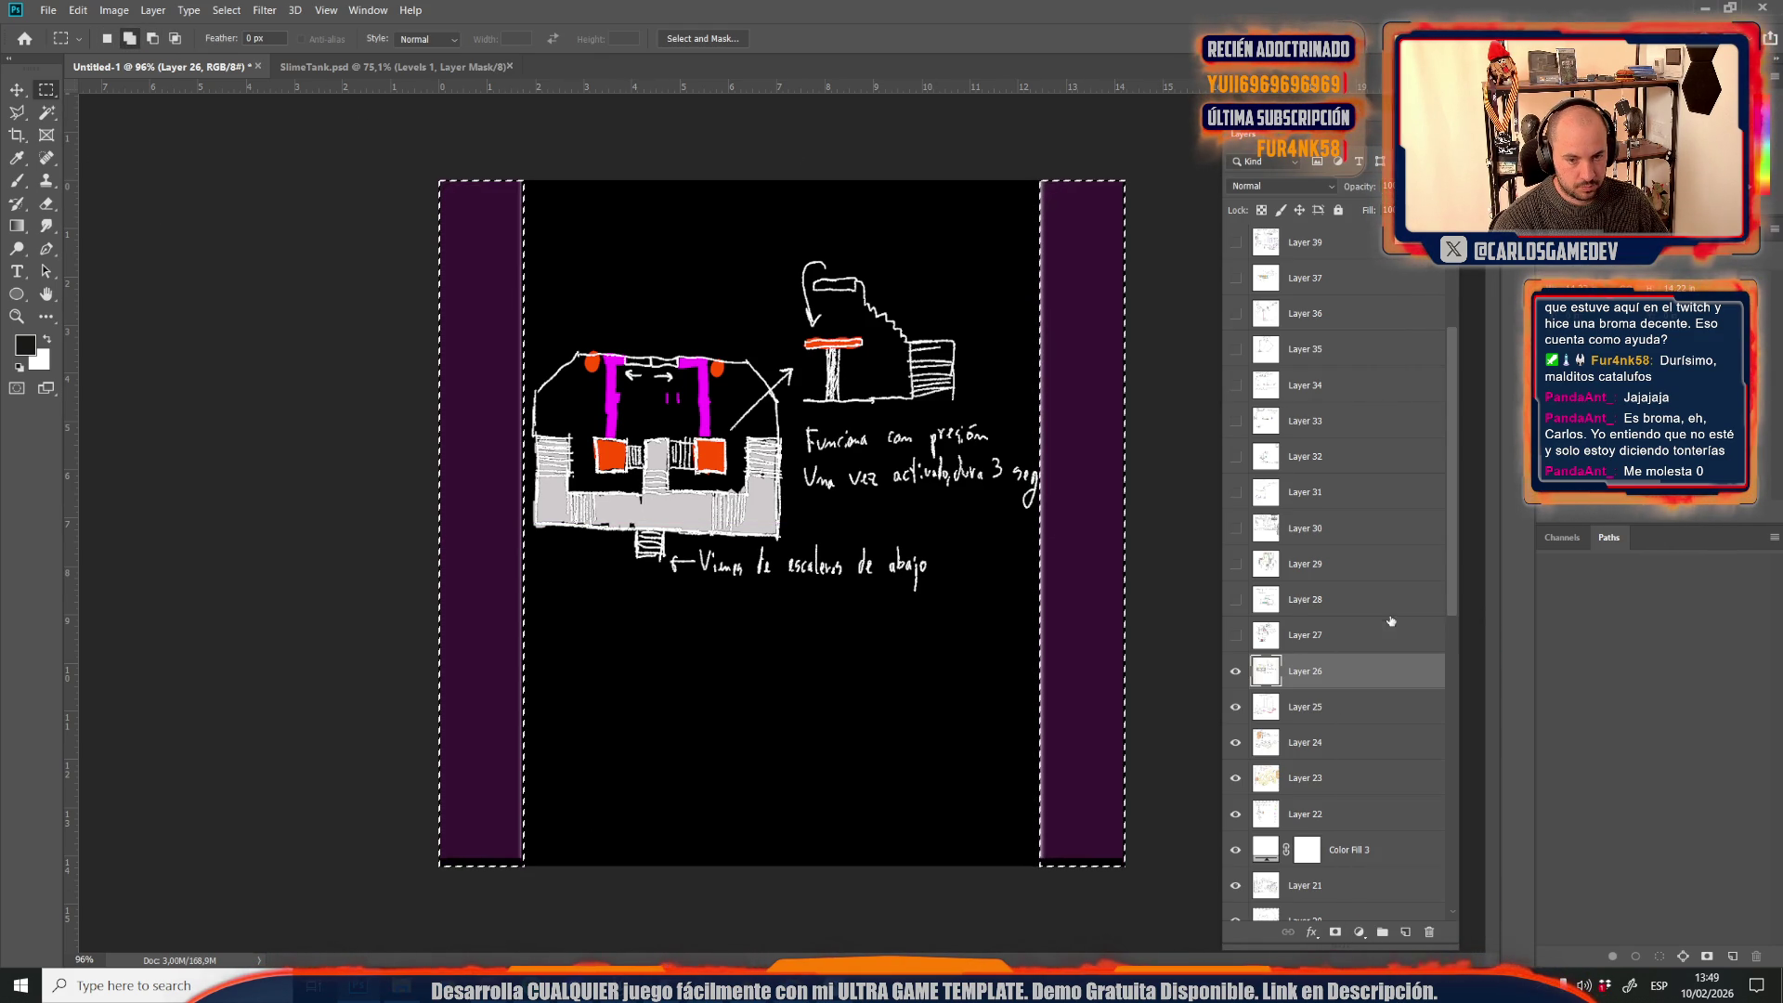
pyautogui.click(1359, 932)
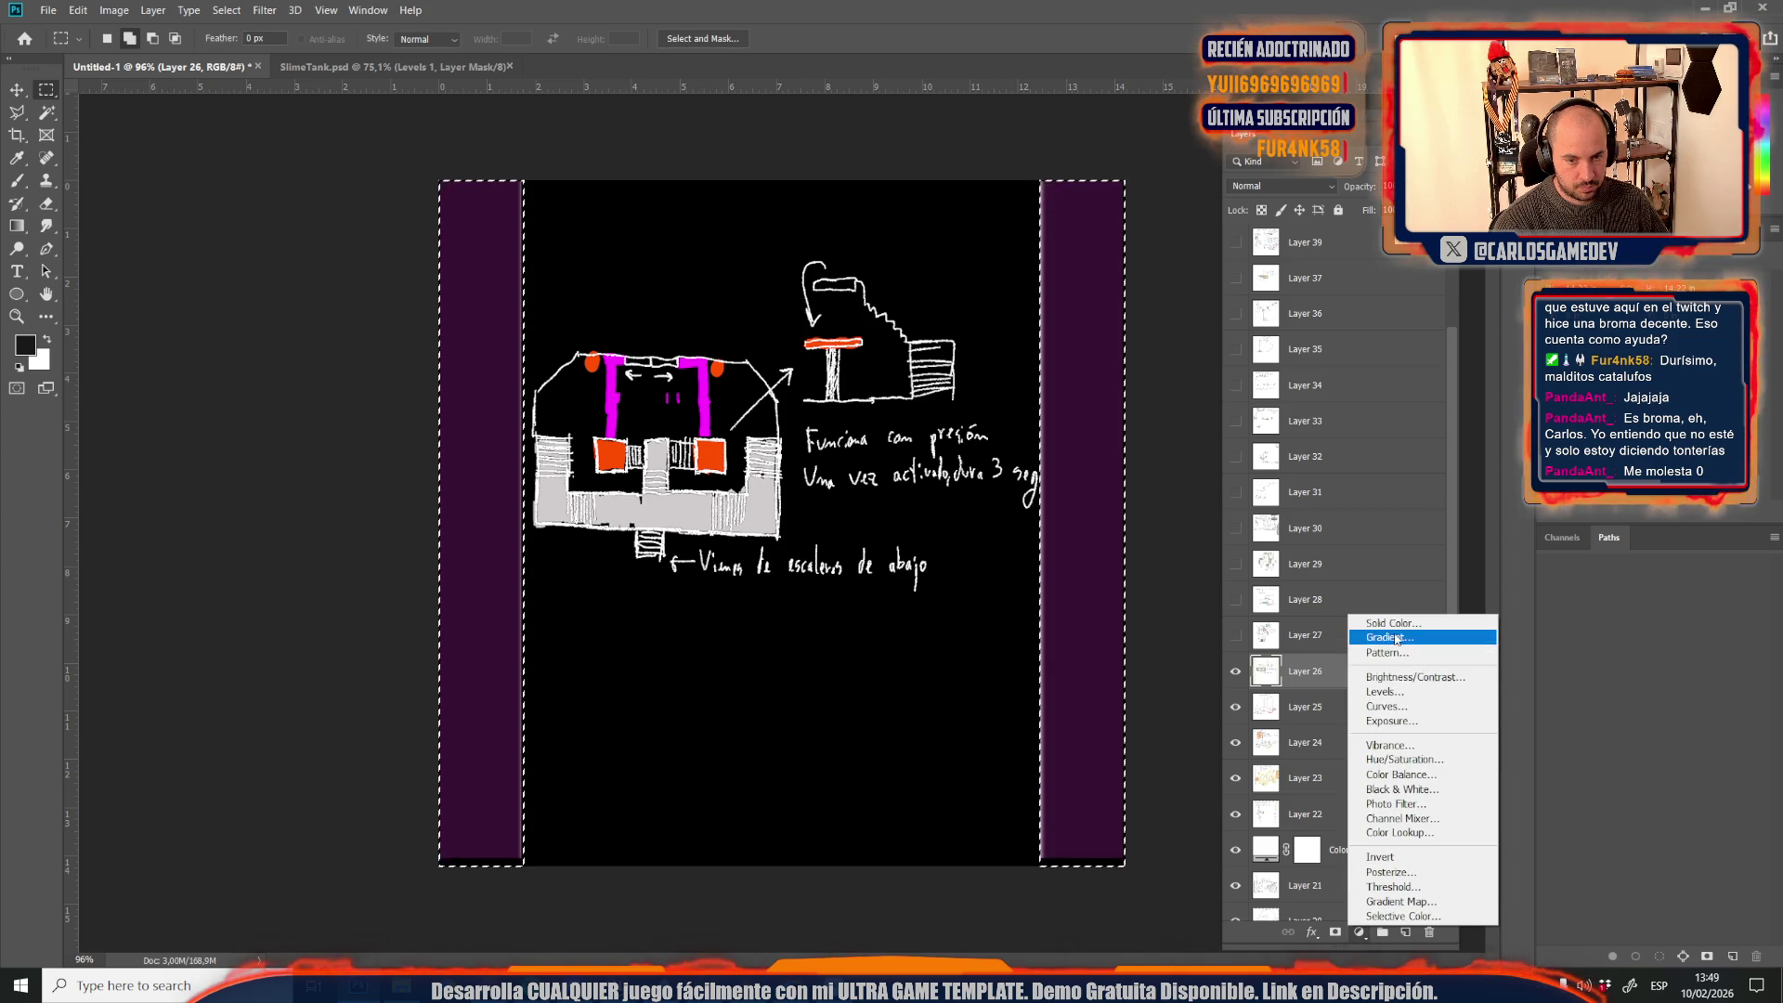
pyautogui.click(1394, 623)
pyautogui.press('Return')
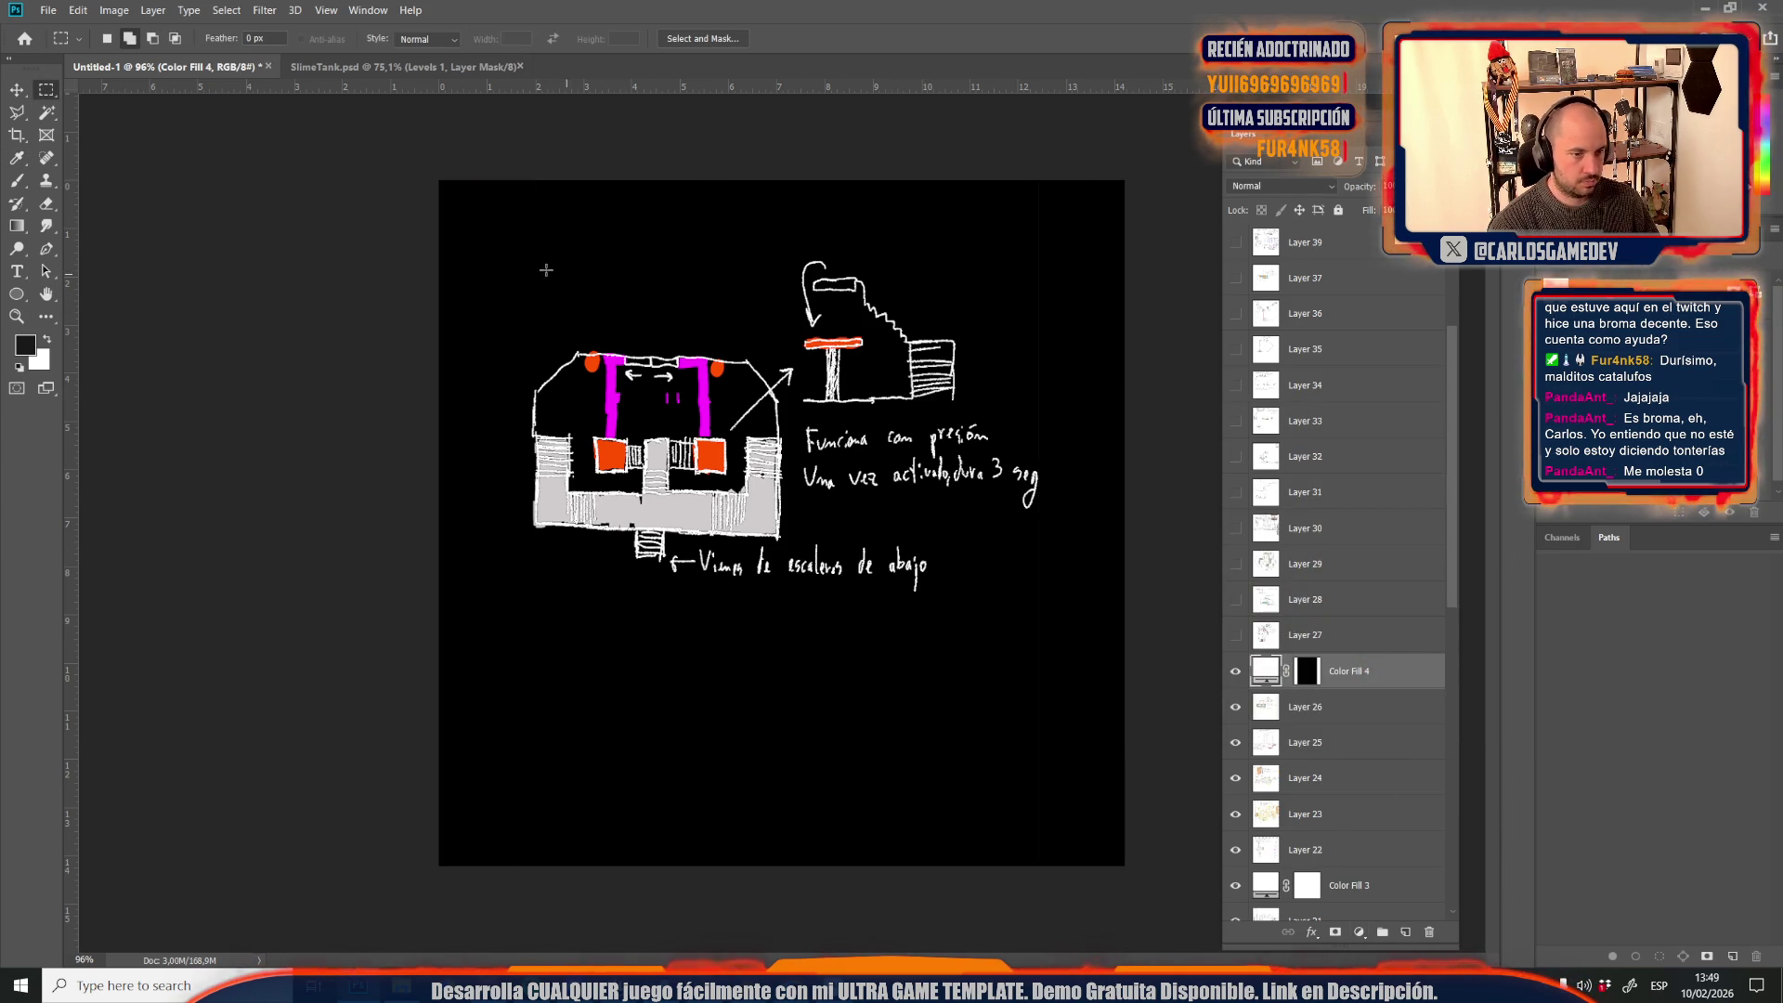
# Save the stair-puzzle sketch as JPEG Credits19
pyautogui.hotkey('ctrl', 's')
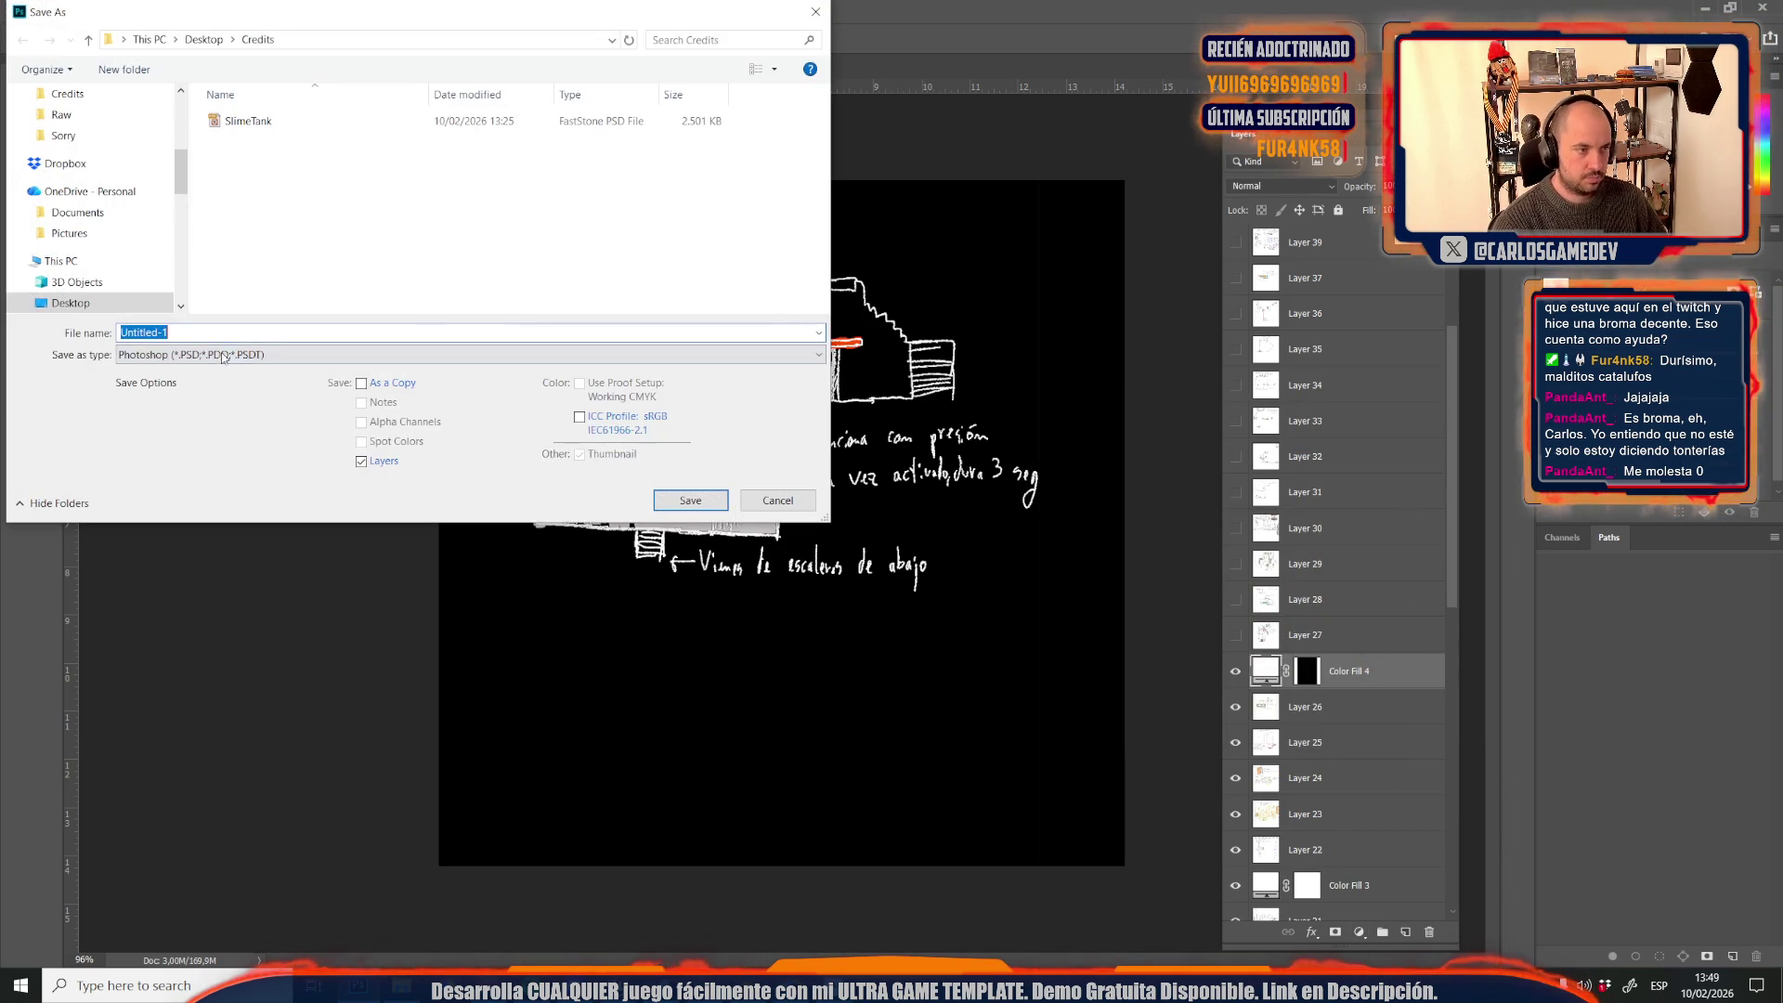
pyautogui.click(237, 355)
pyautogui.click(167, 498)
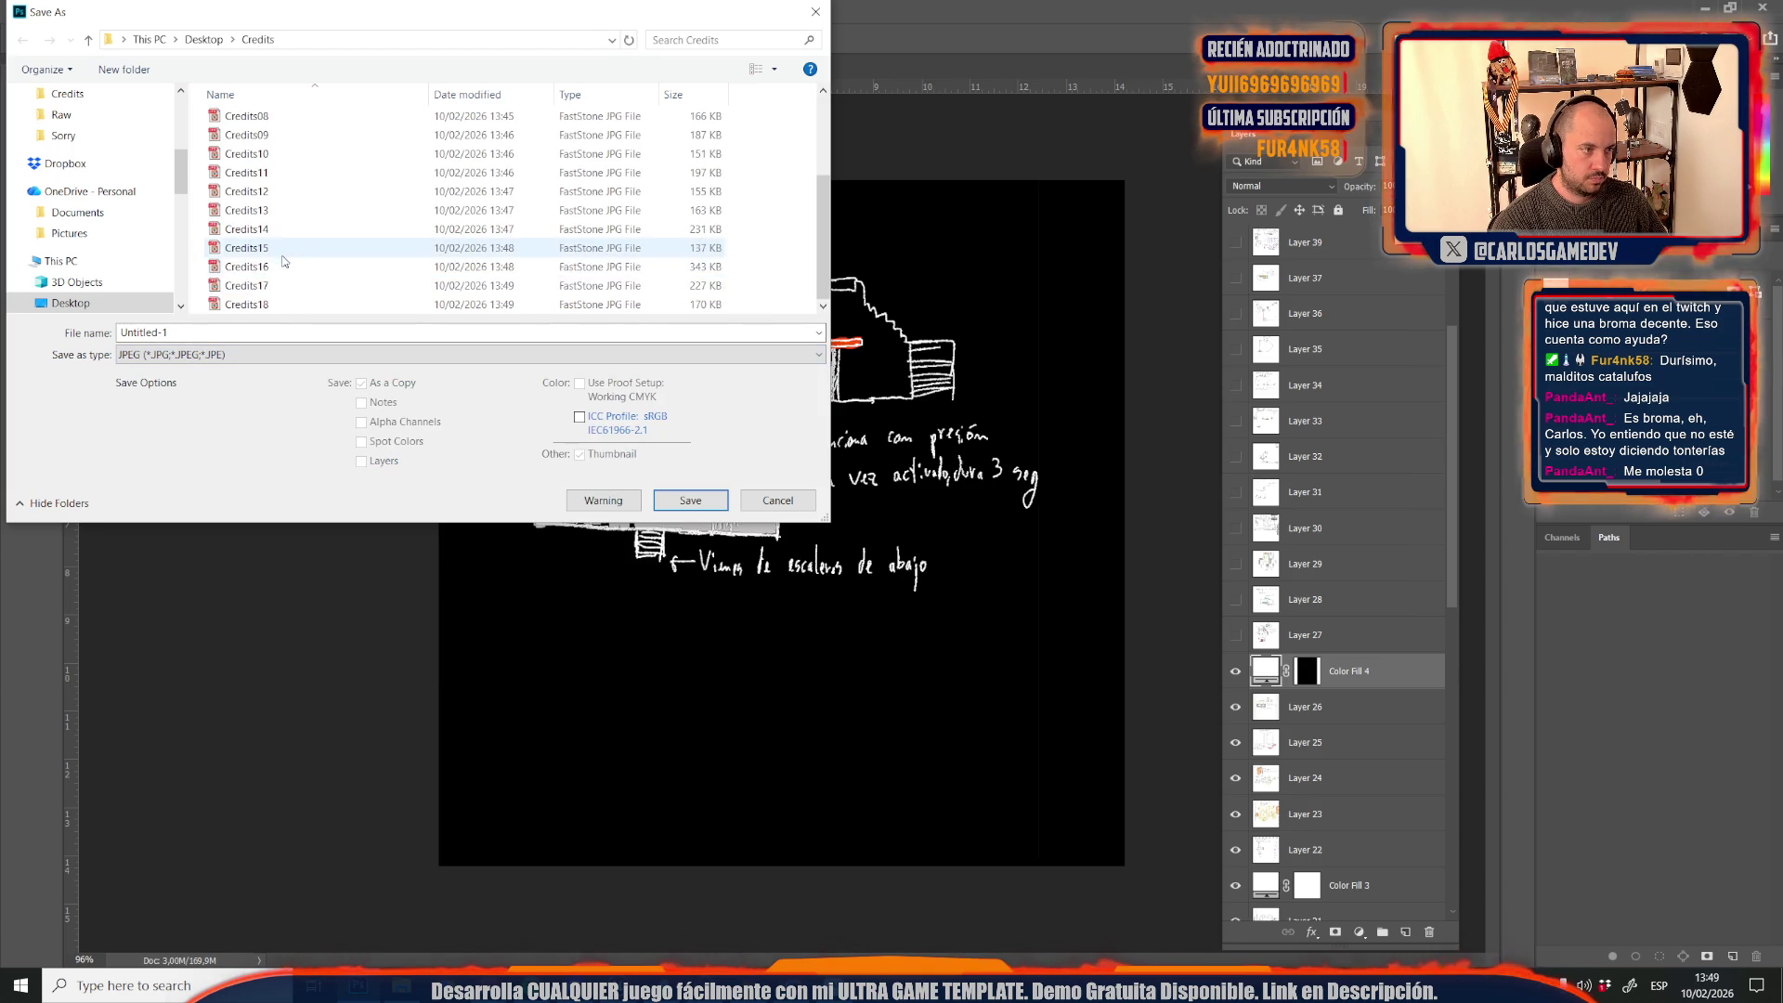
pyautogui.click(273, 304)
pyautogui.click(295, 329)
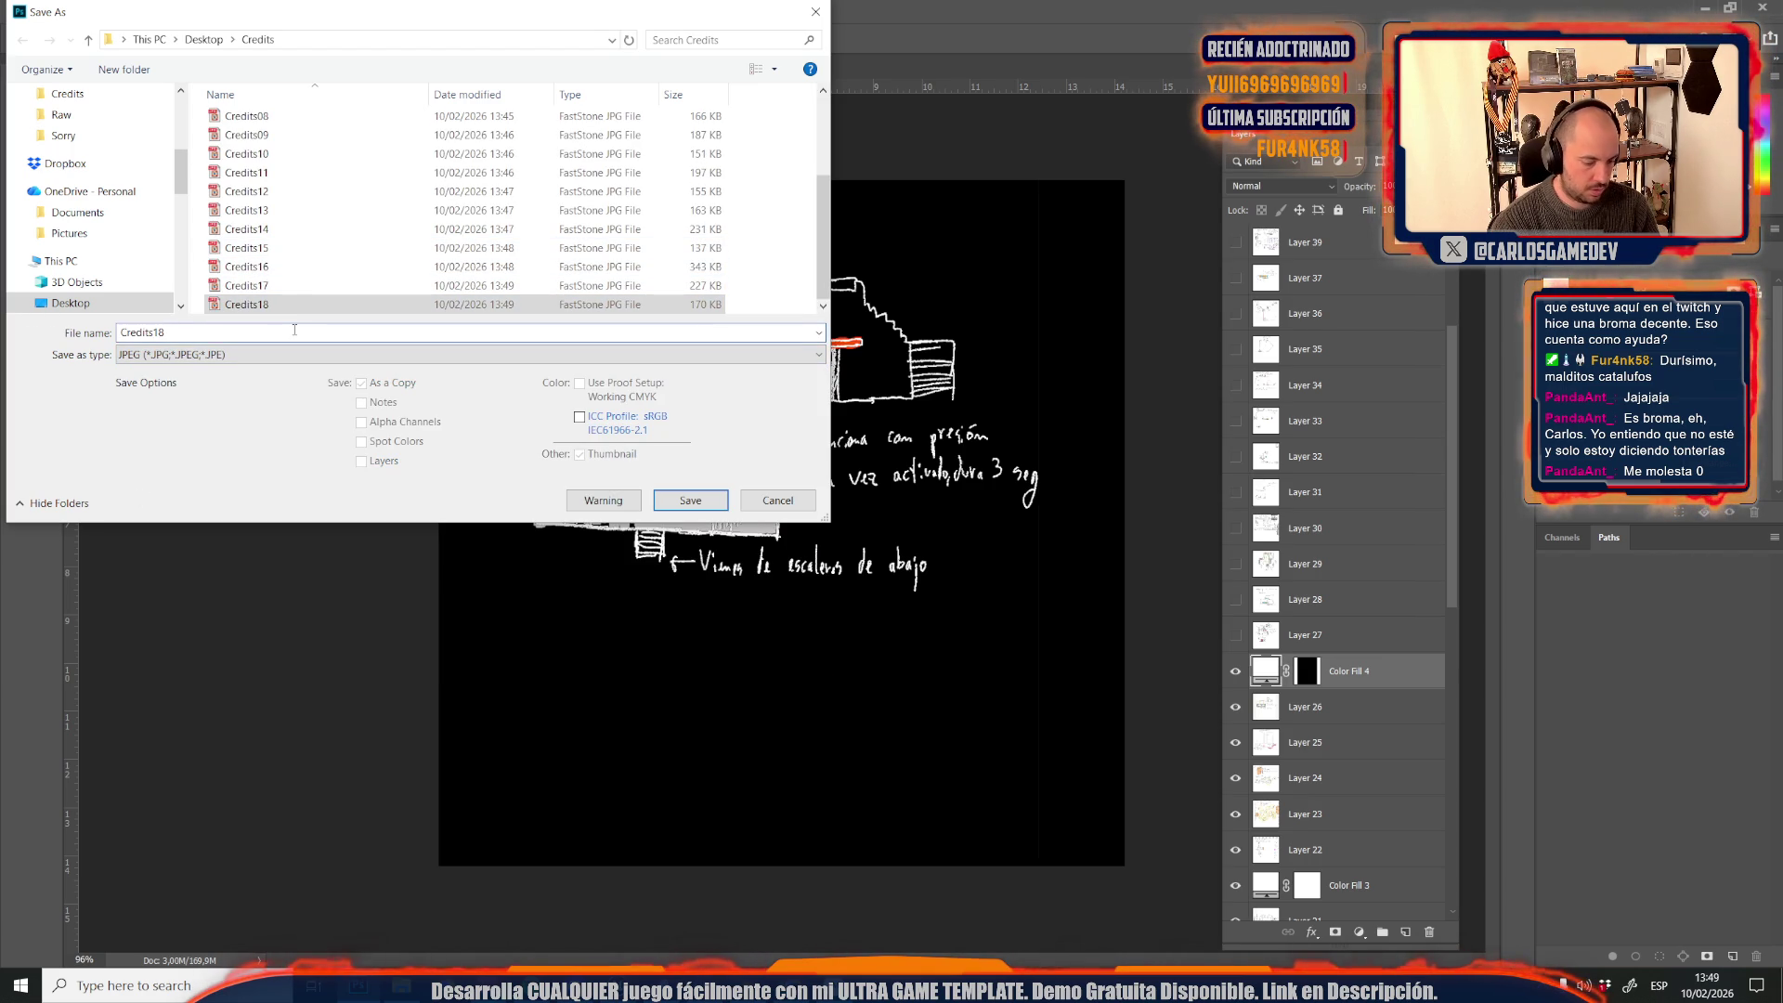
pyautogui.press('BackSpace')
pyautogui.write('9')
pyautogui.press('Return')
pyautogui.press('Return')
pyautogui.click(1235, 849)
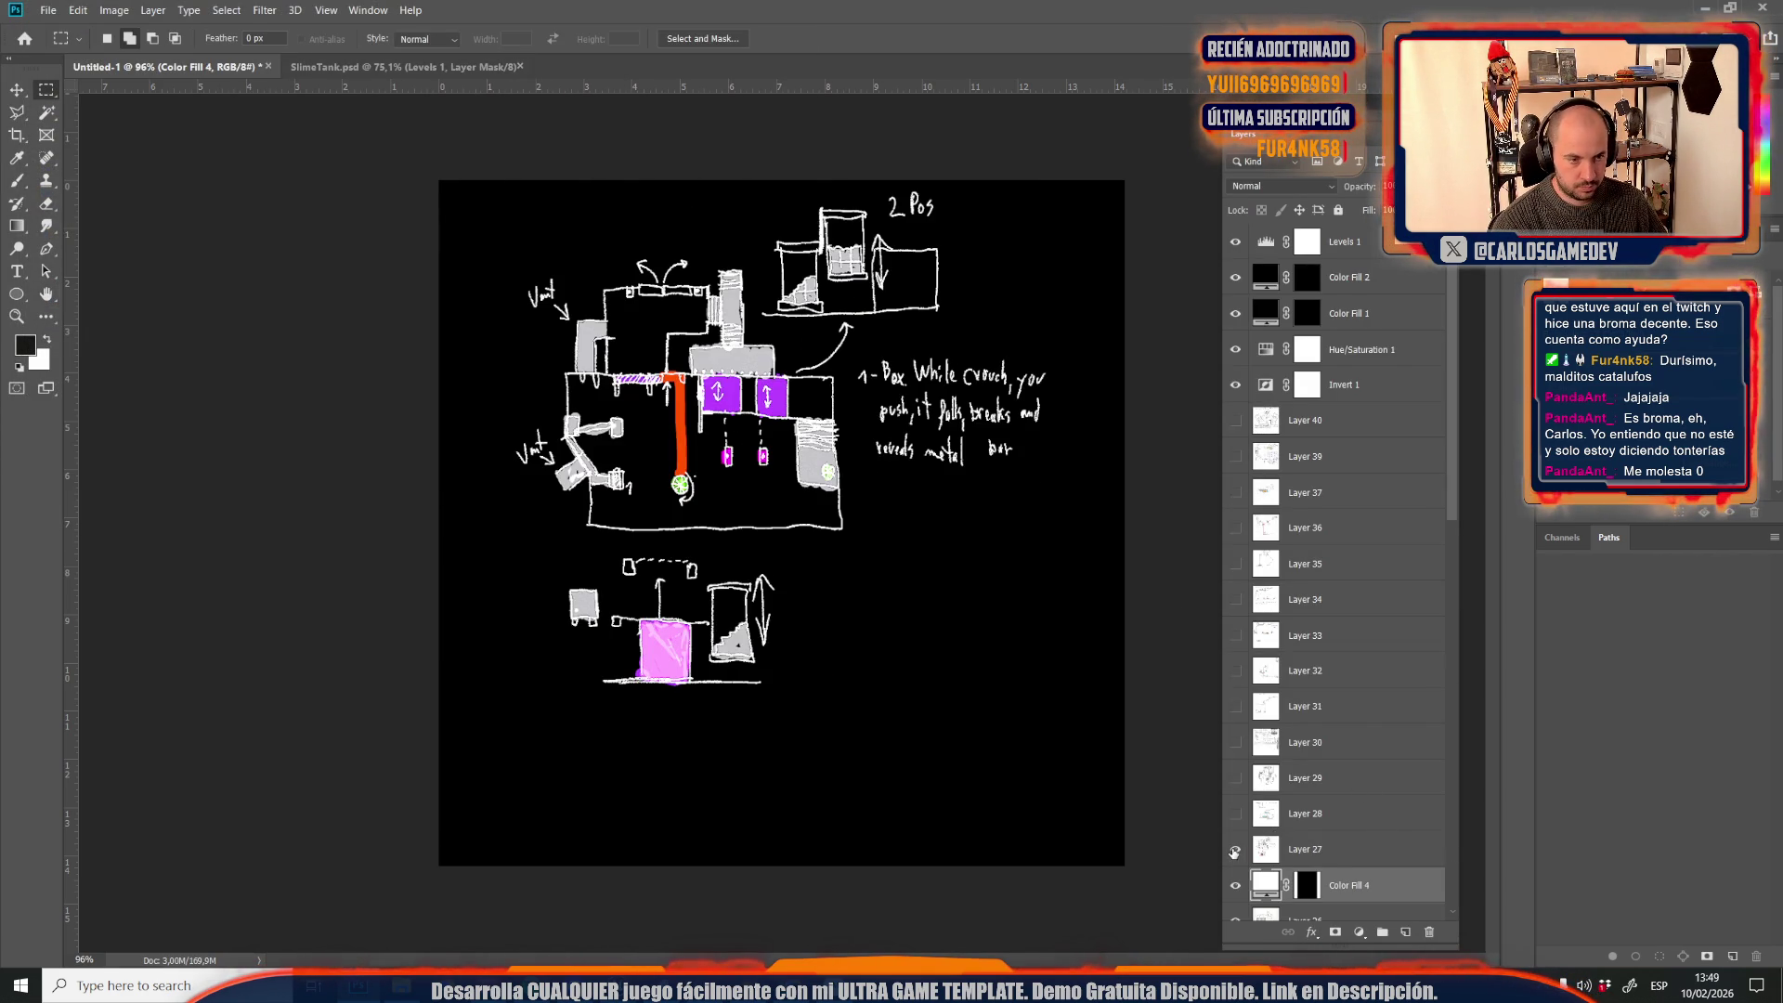
# Make Layer 27 active and save it as JPEG Credits20
pyautogui.click(1299, 850)
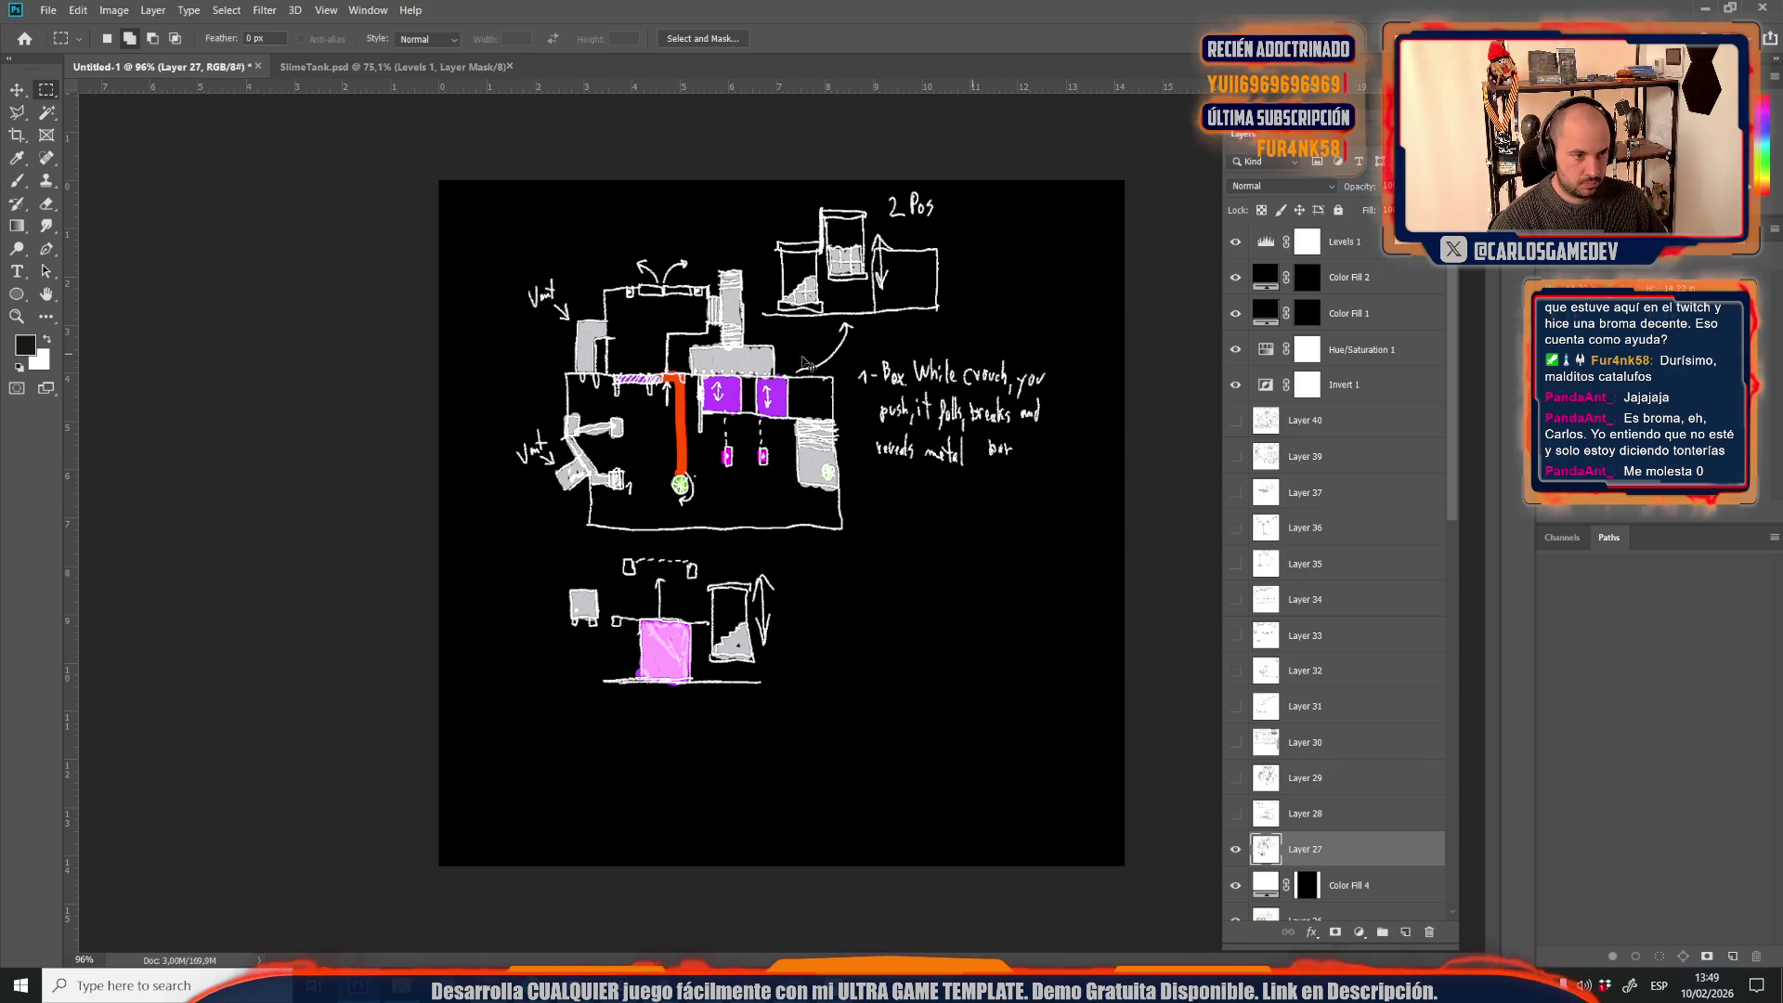
pyautogui.hotkey('ctrl', 'shift', 's')
pyautogui.click(197, 354)
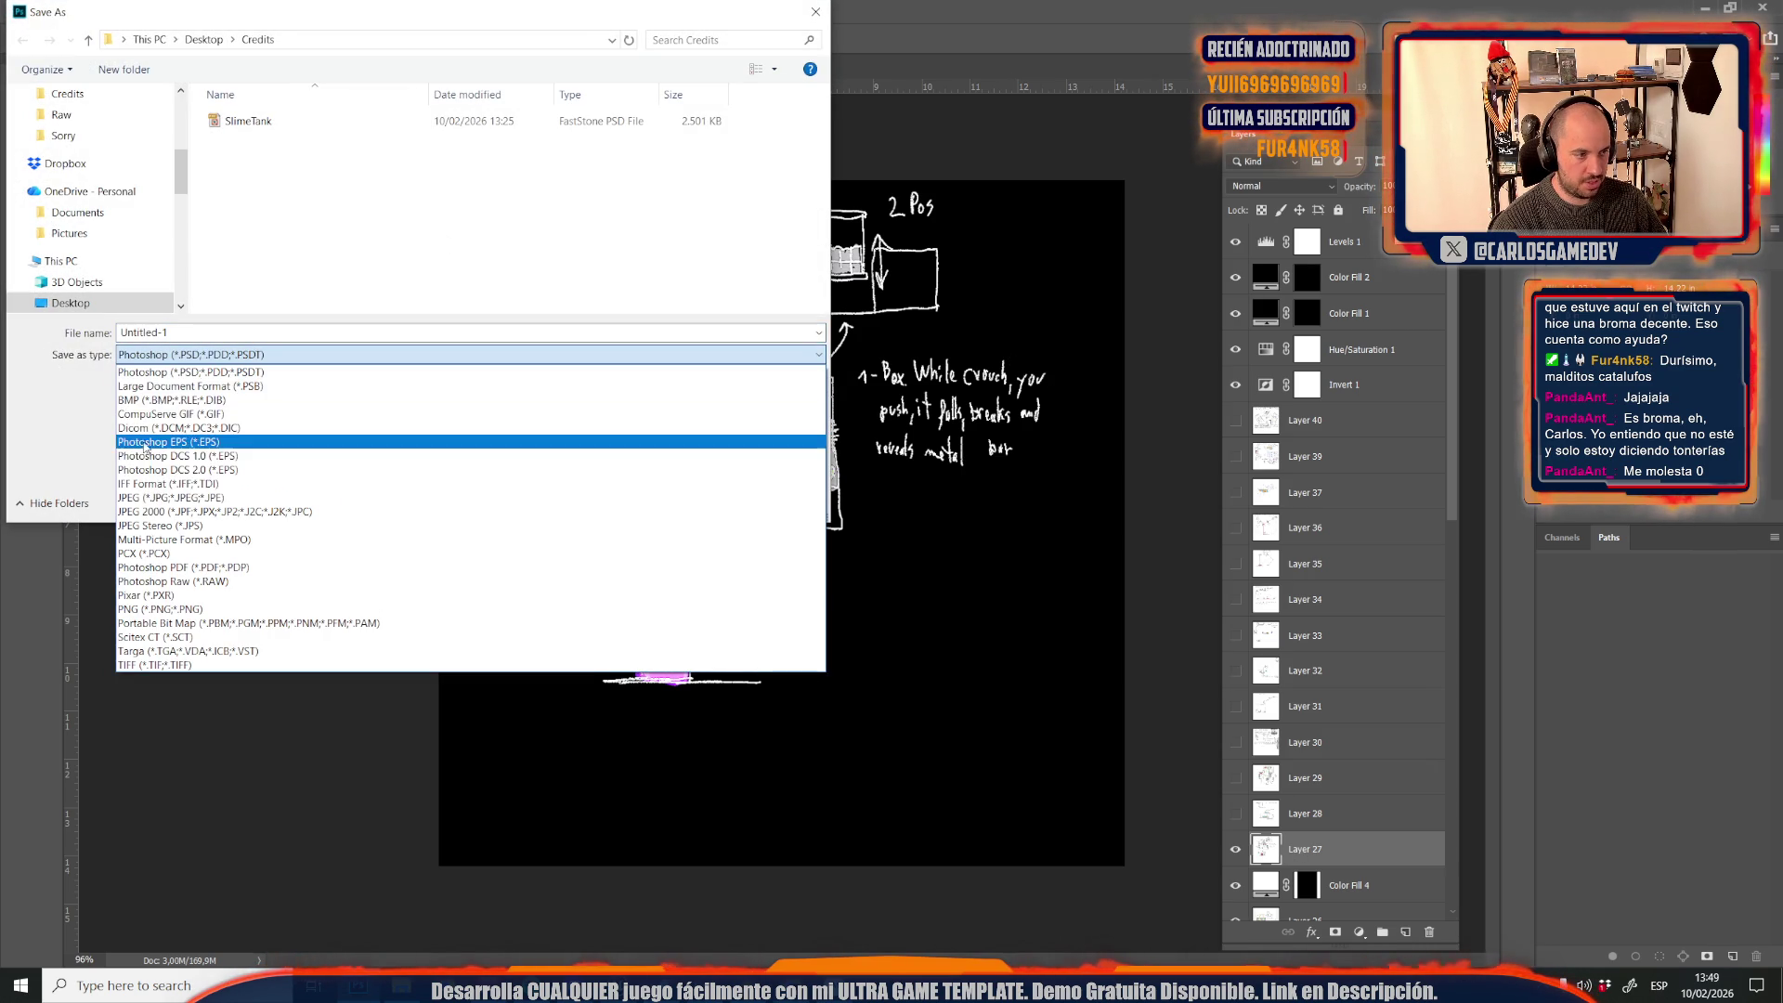
pyautogui.click(171, 482)
pyautogui.scroll(-3, 282, 259)
pyautogui.click(246, 304)
pyautogui.click(153, 331)
pyautogui.press('Delete')
pyautogui.press('Delete')
pyautogui.write('2')
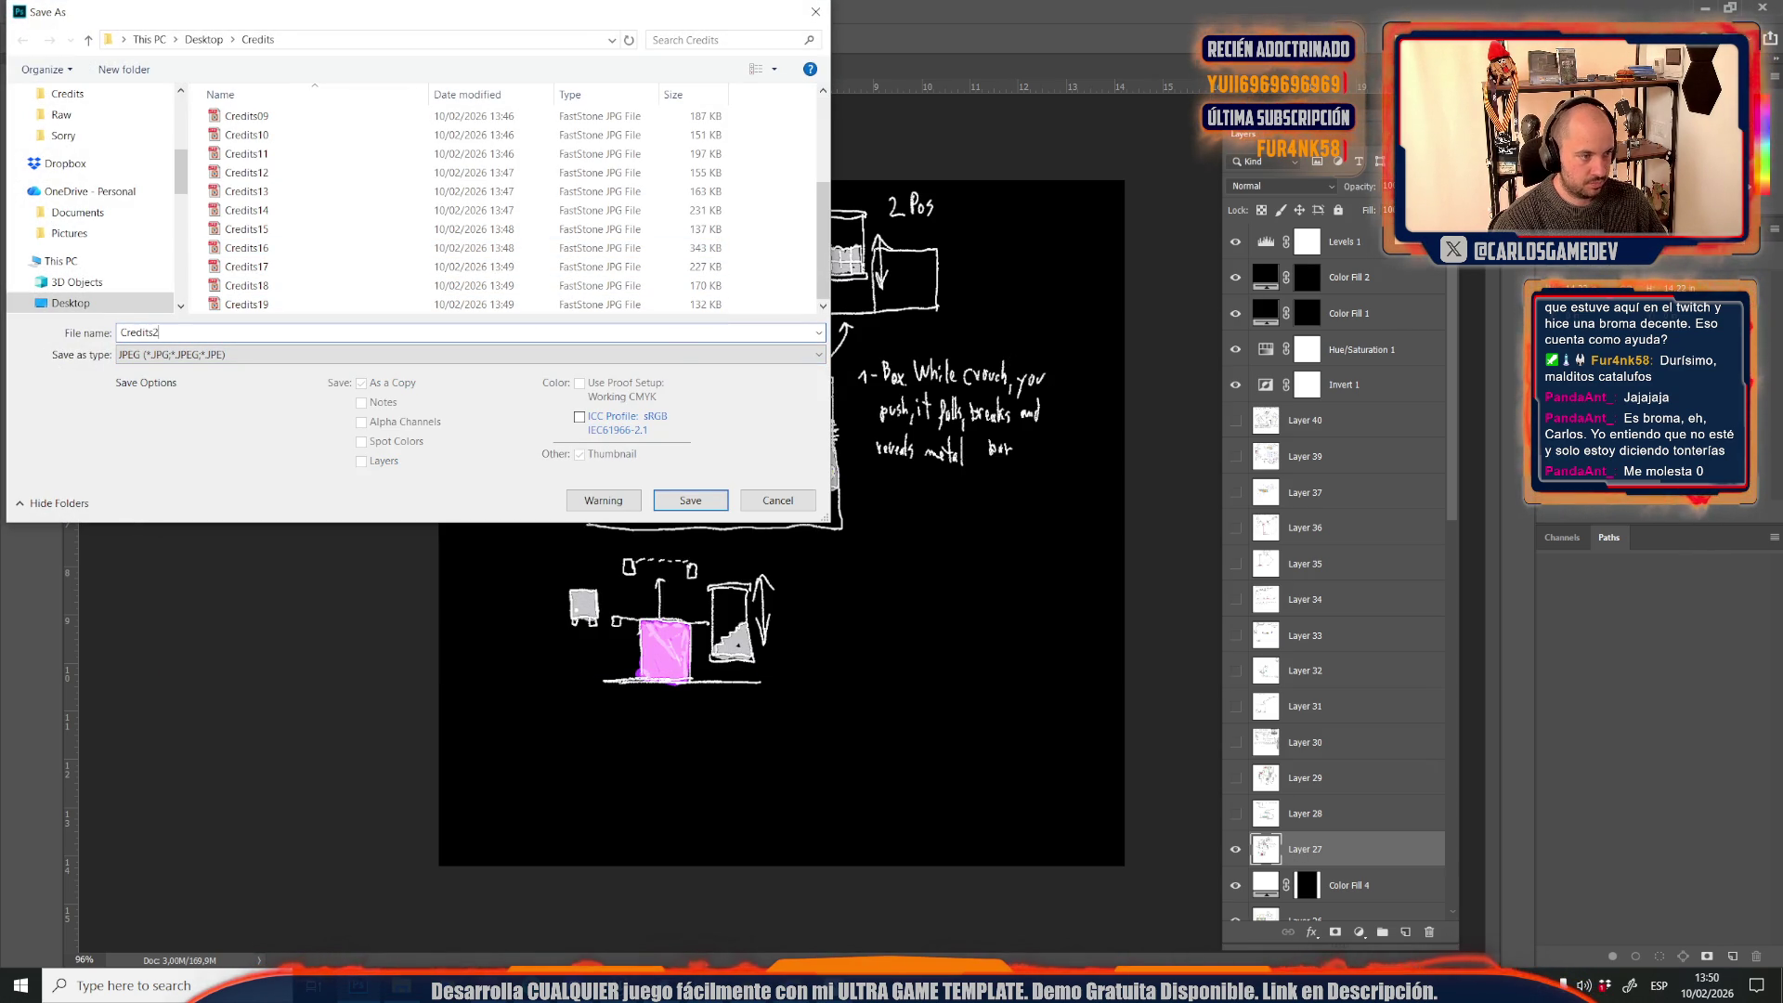
pyautogui.press('Return')
pyautogui.press('Return')
# Show the elevator and pressure-plate sketch and save it as JPEG Credits21
pyautogui.scroll(-3, 1284, 736)
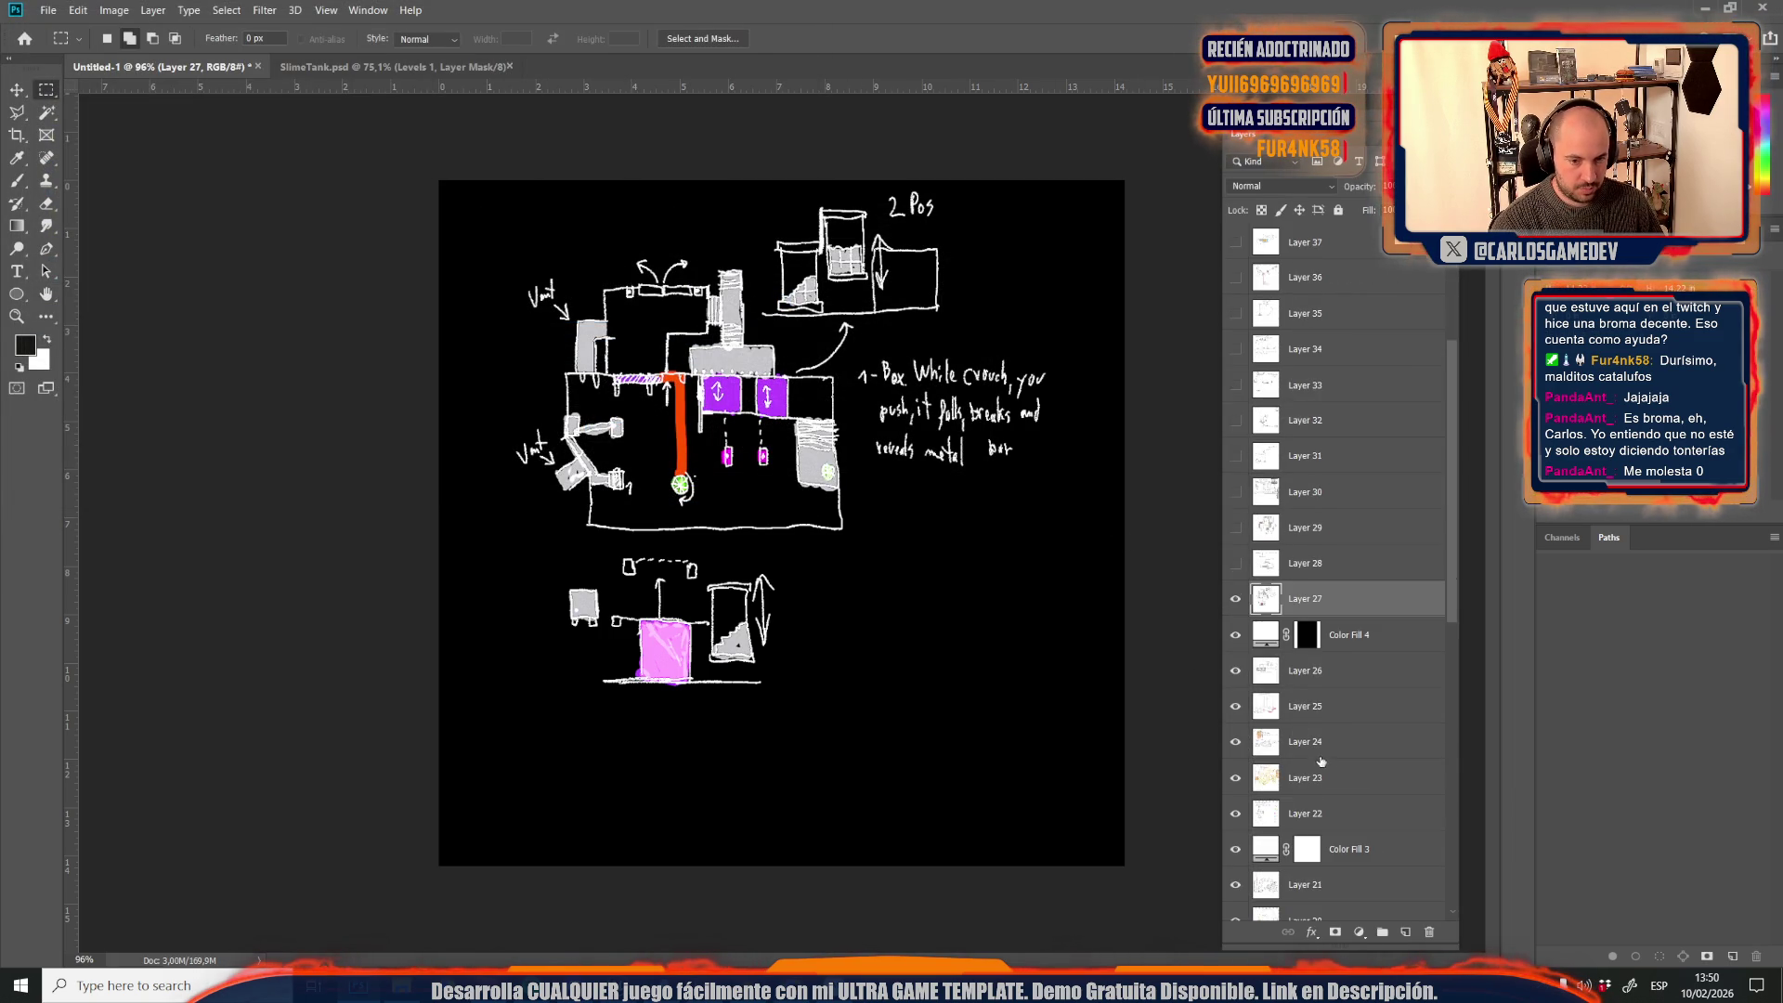
pyautogui.click(1234, 564)
pyautogui.hotkey('ctrl', 'shift', 's')
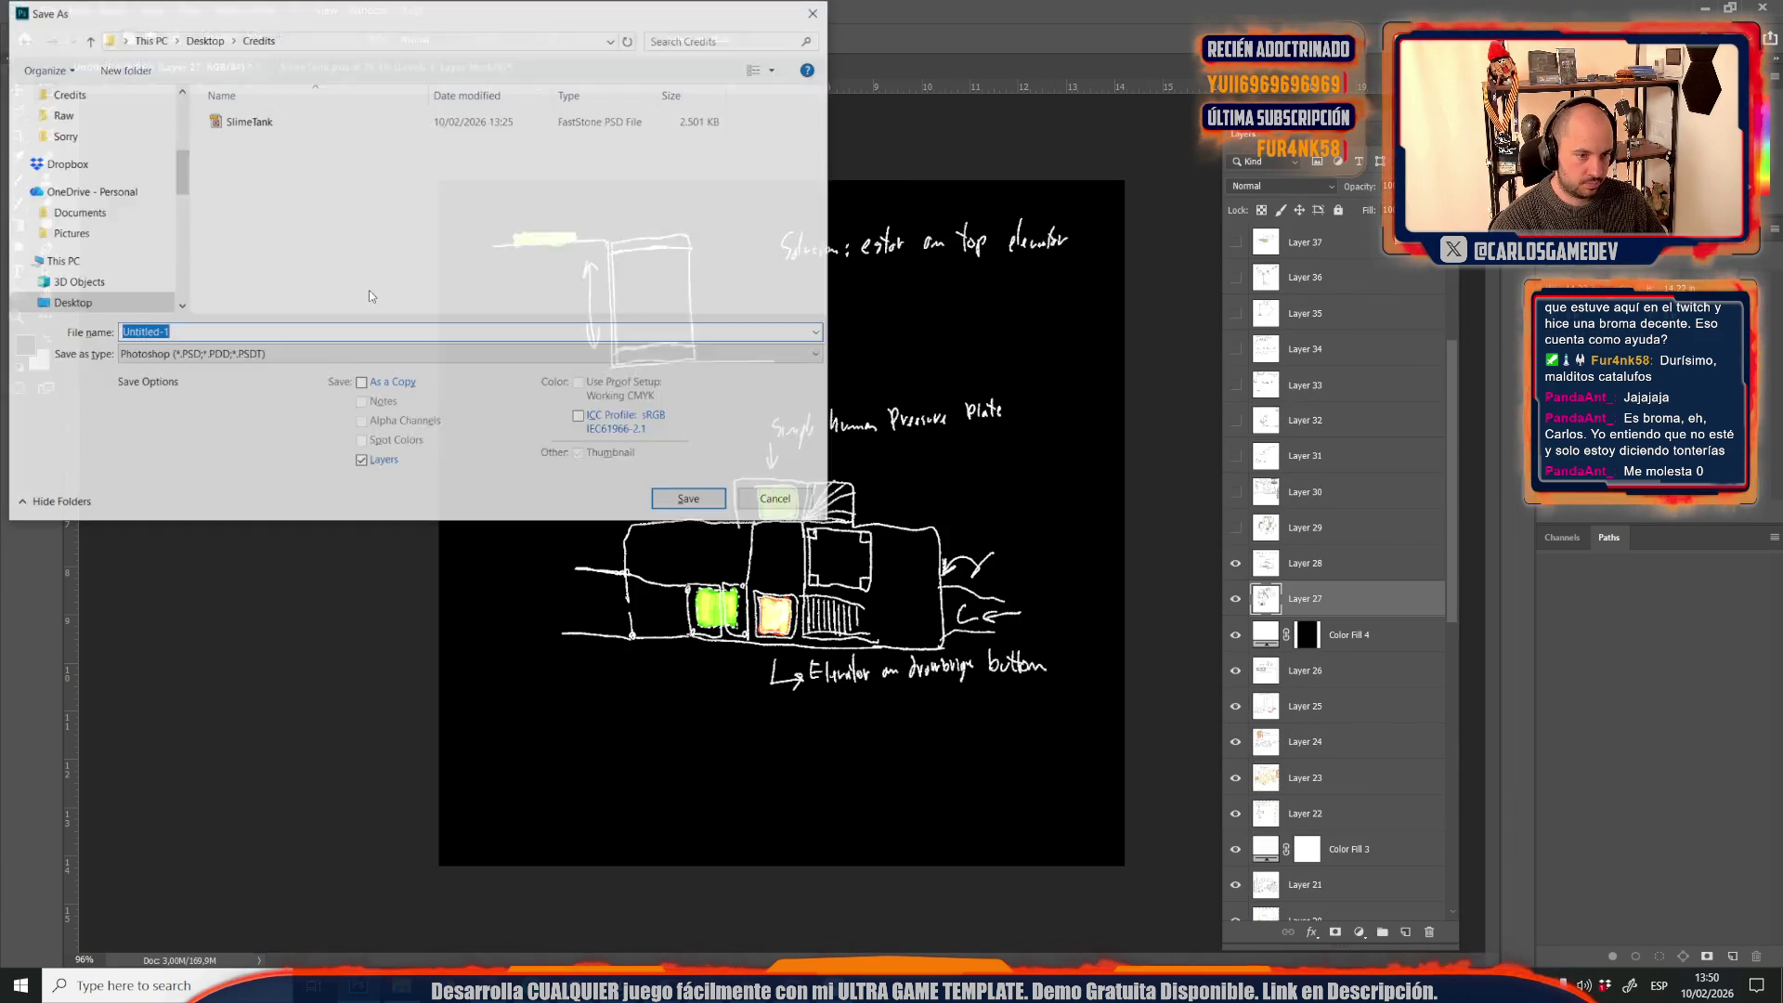
pyautogui.click(232, 354)
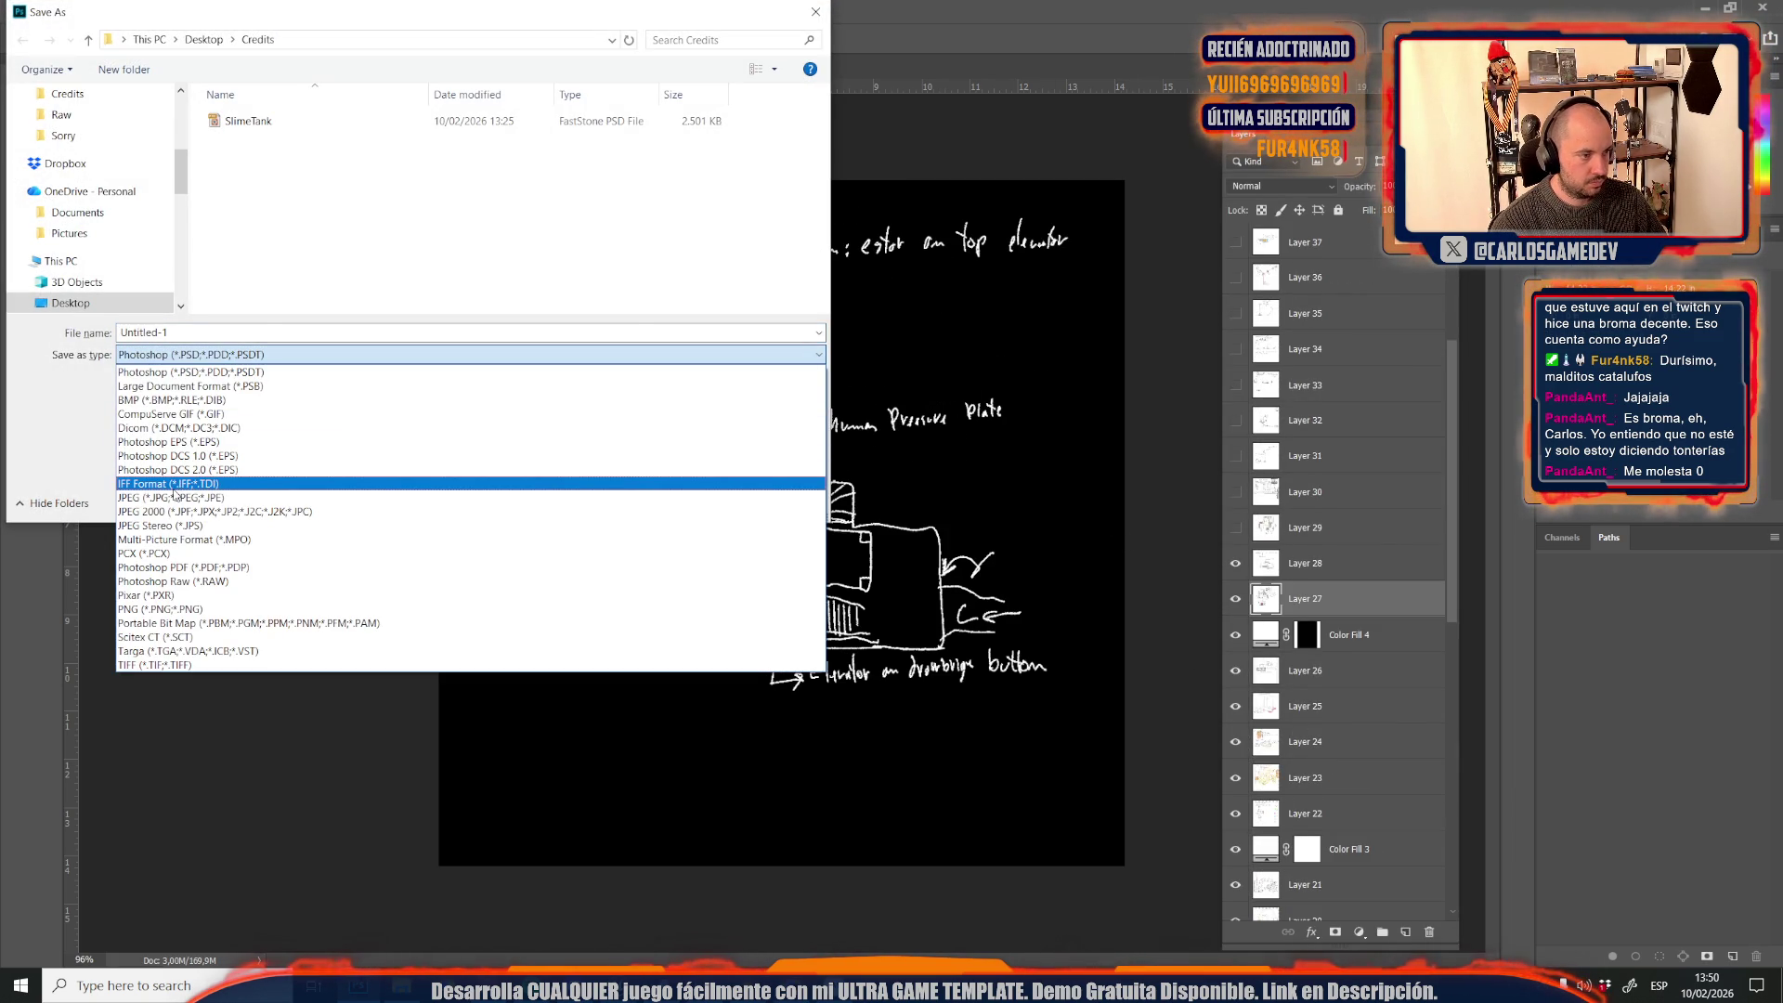
pyautogui.click(174, 497)
pyautogui.click(246, 304)
pyautogui.doubleClick(223, 332)
pyautogui.click(238, 334)
pyautogui.press('BackSpace')
pyautogui.write('1')
pyautogui.press('Return')
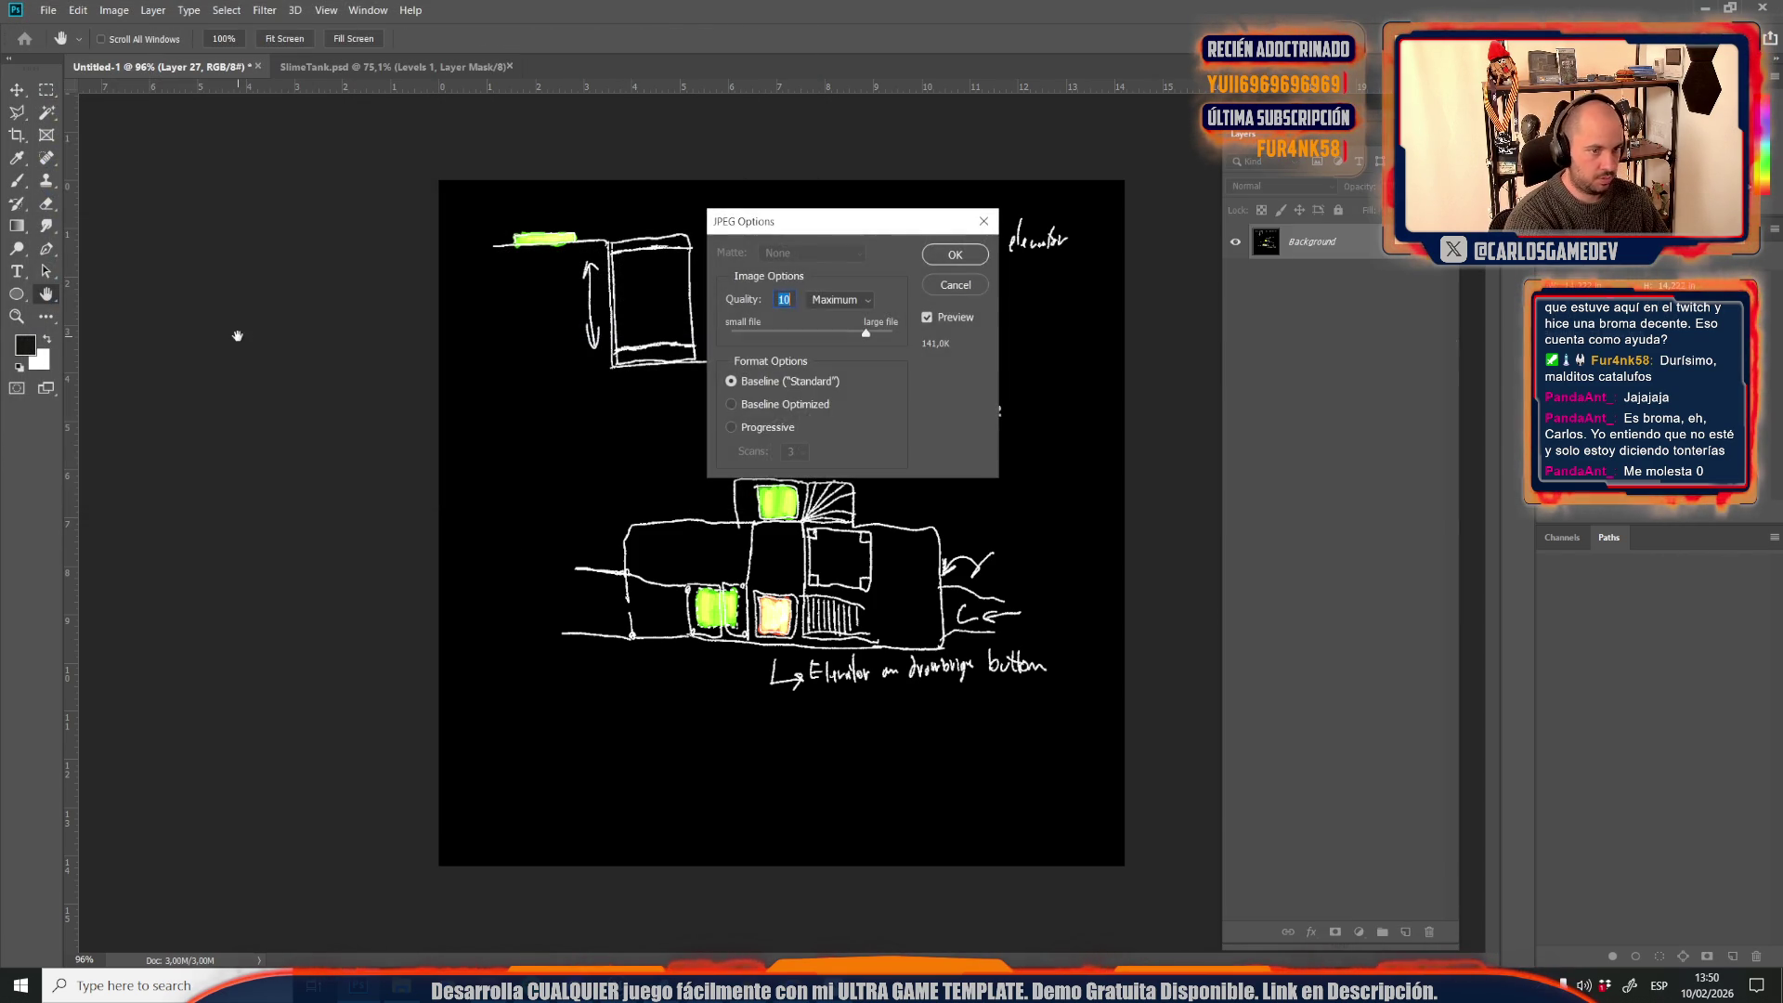
pyautogui.press('Return')
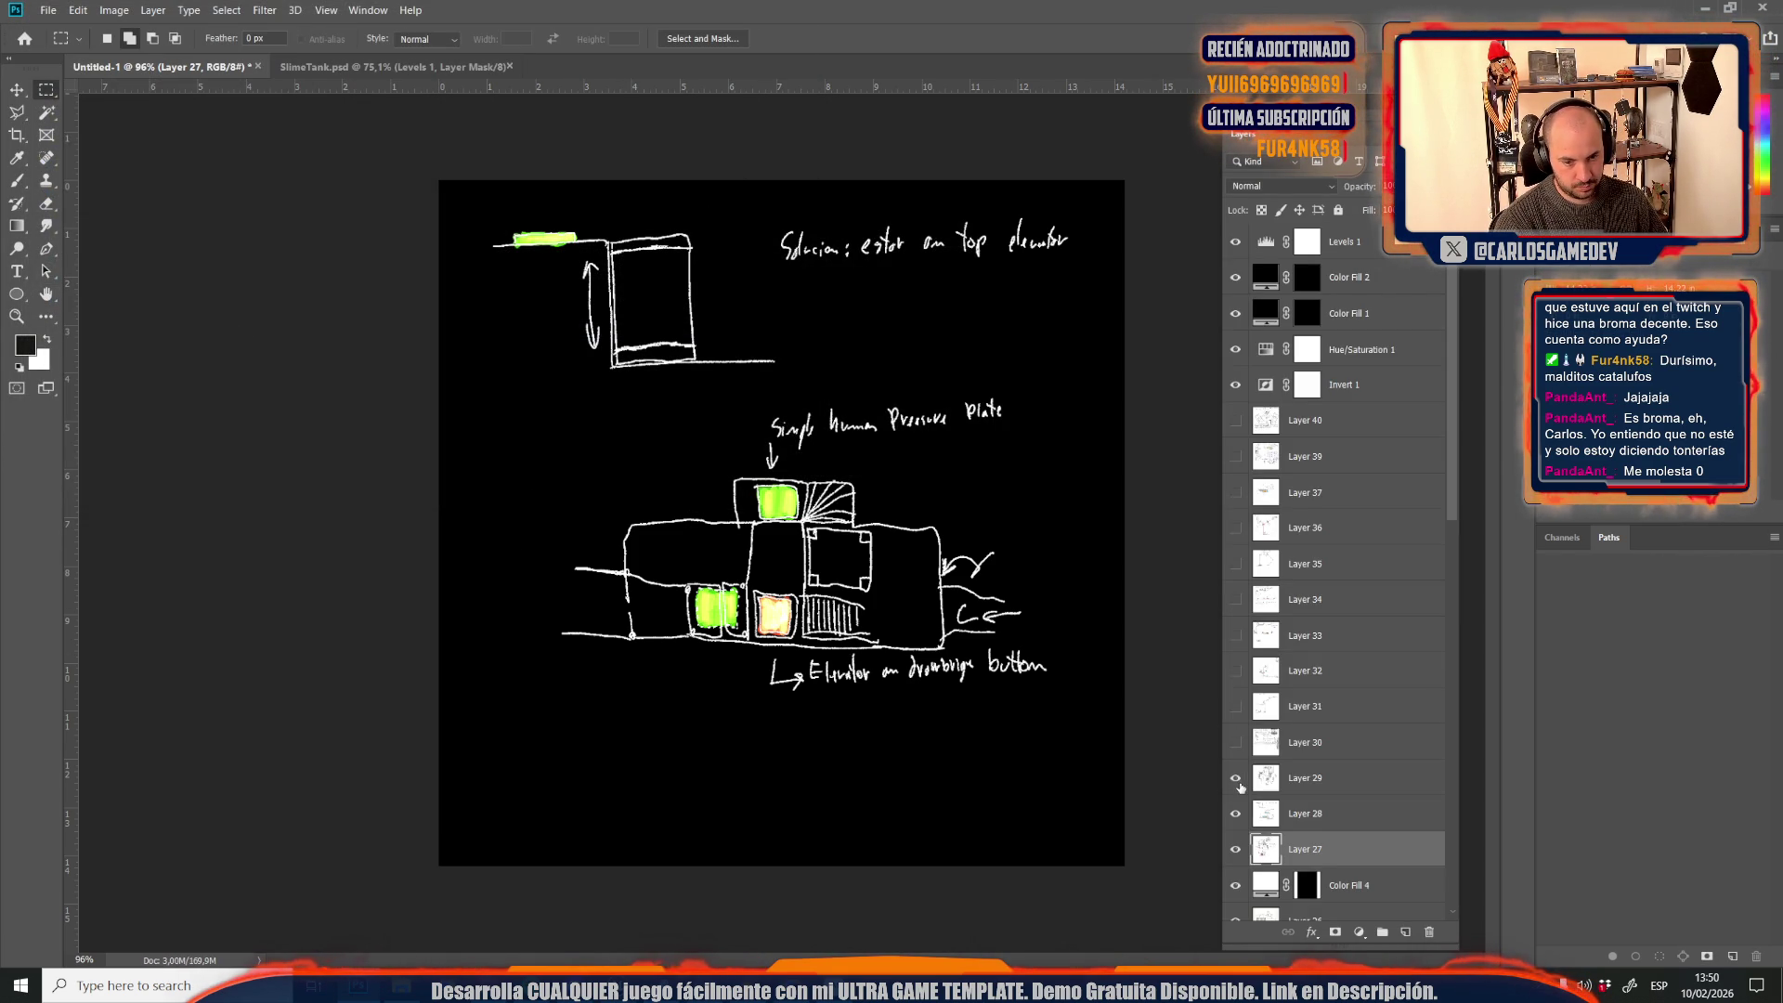
# Switch to the large map sketch layer and save it as JPEG Credits22
pyautogui.click(1282, 780)
pyautogui.hotkey('ctrl', 'shift', 's')
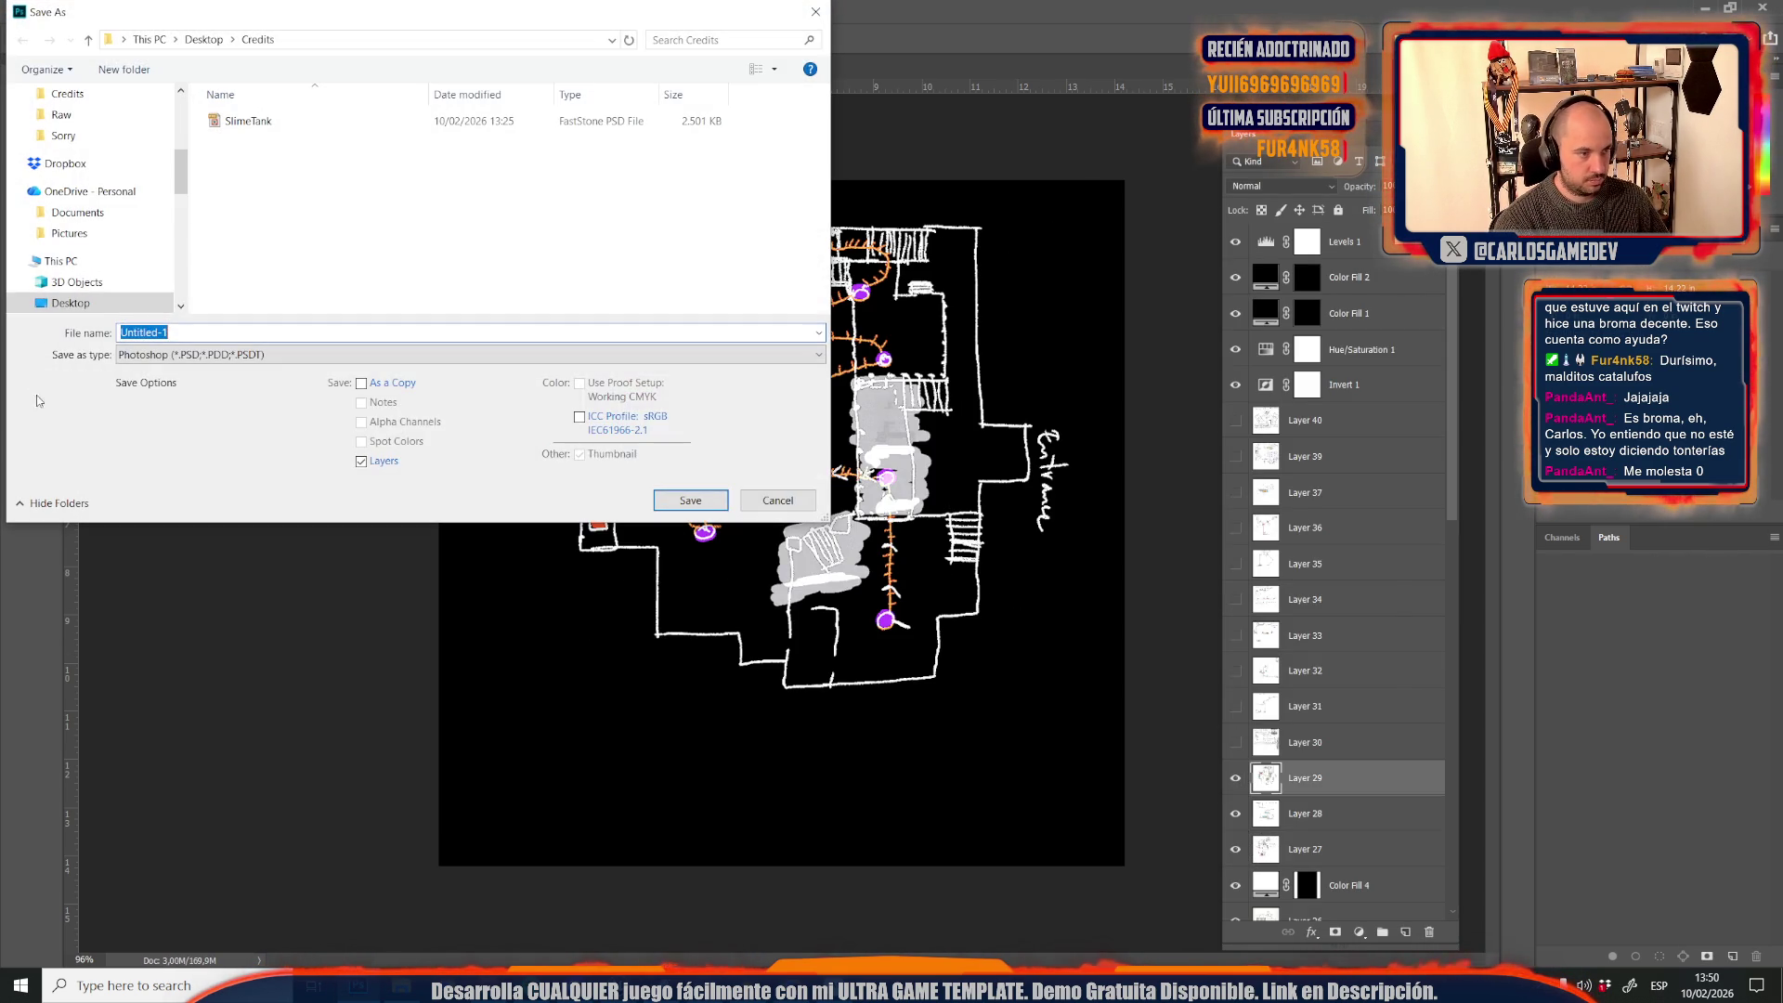
pyautogui.click(148, 355)
pyautogui.click(146, 493)
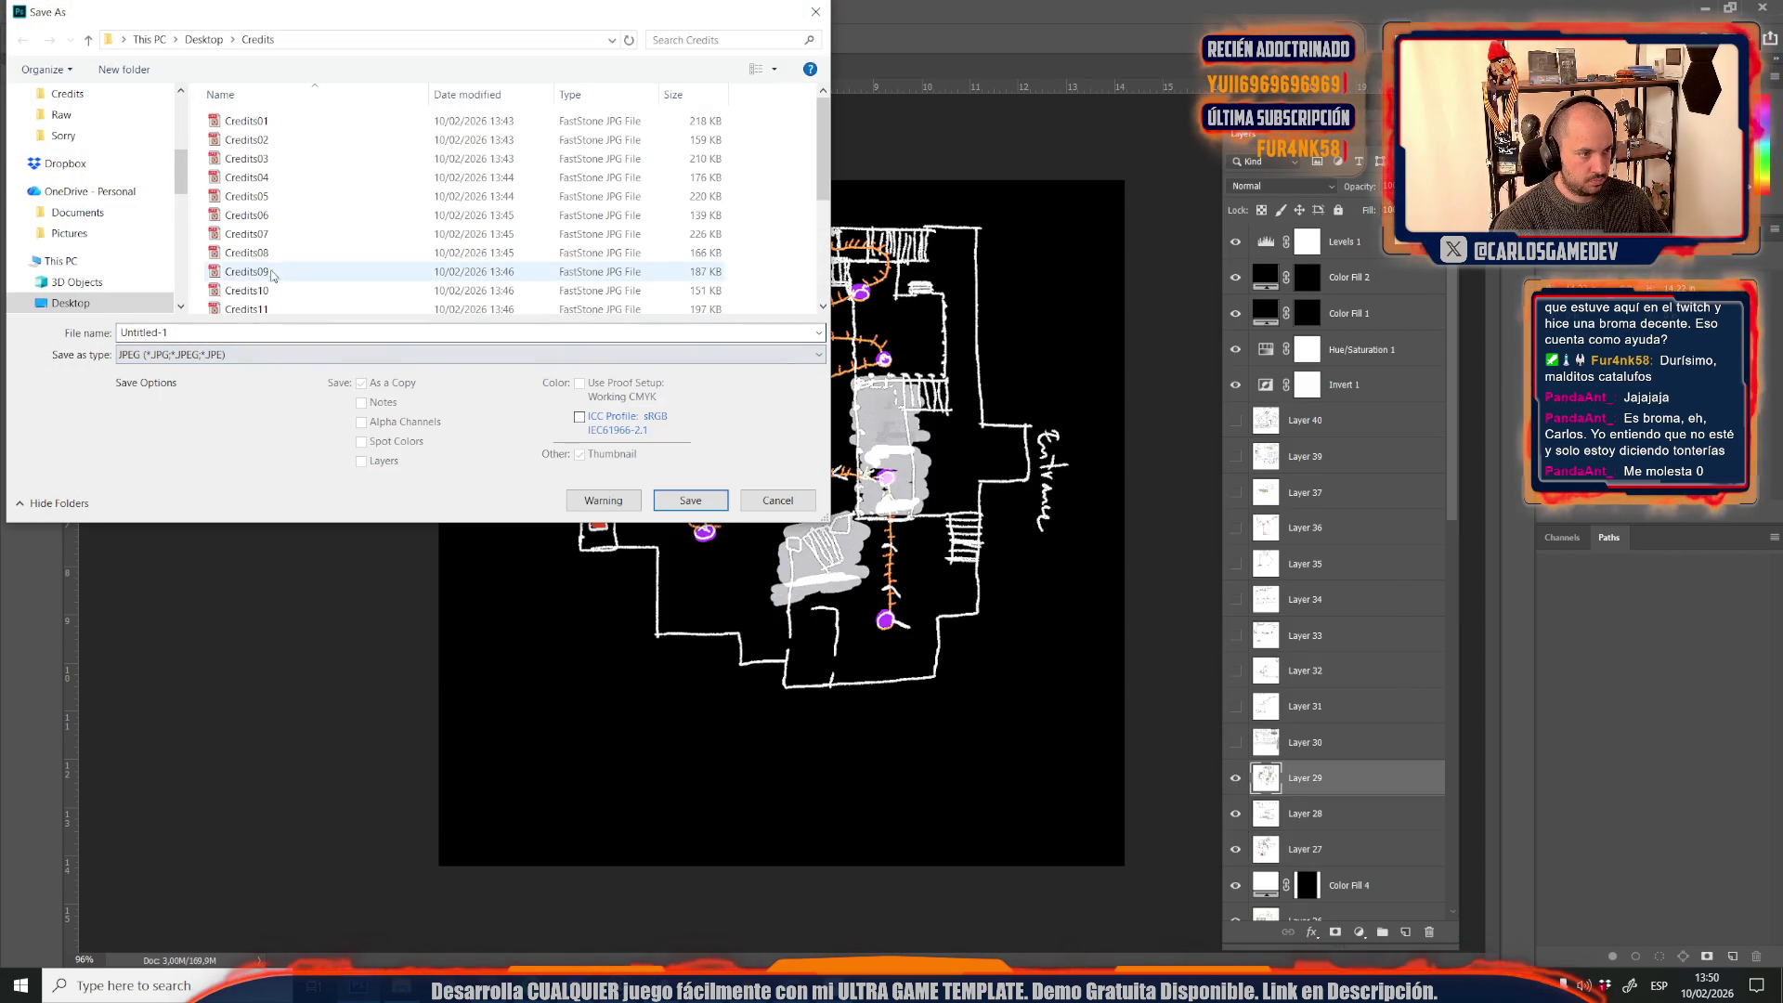
pyautogui.click(265, 304)
pyautogui.click(231, 334)
pyautogui.click(231, 333)
pyautogui.press('BackSpace')
pyautogui.write('22')
pyautogui.press('Return')
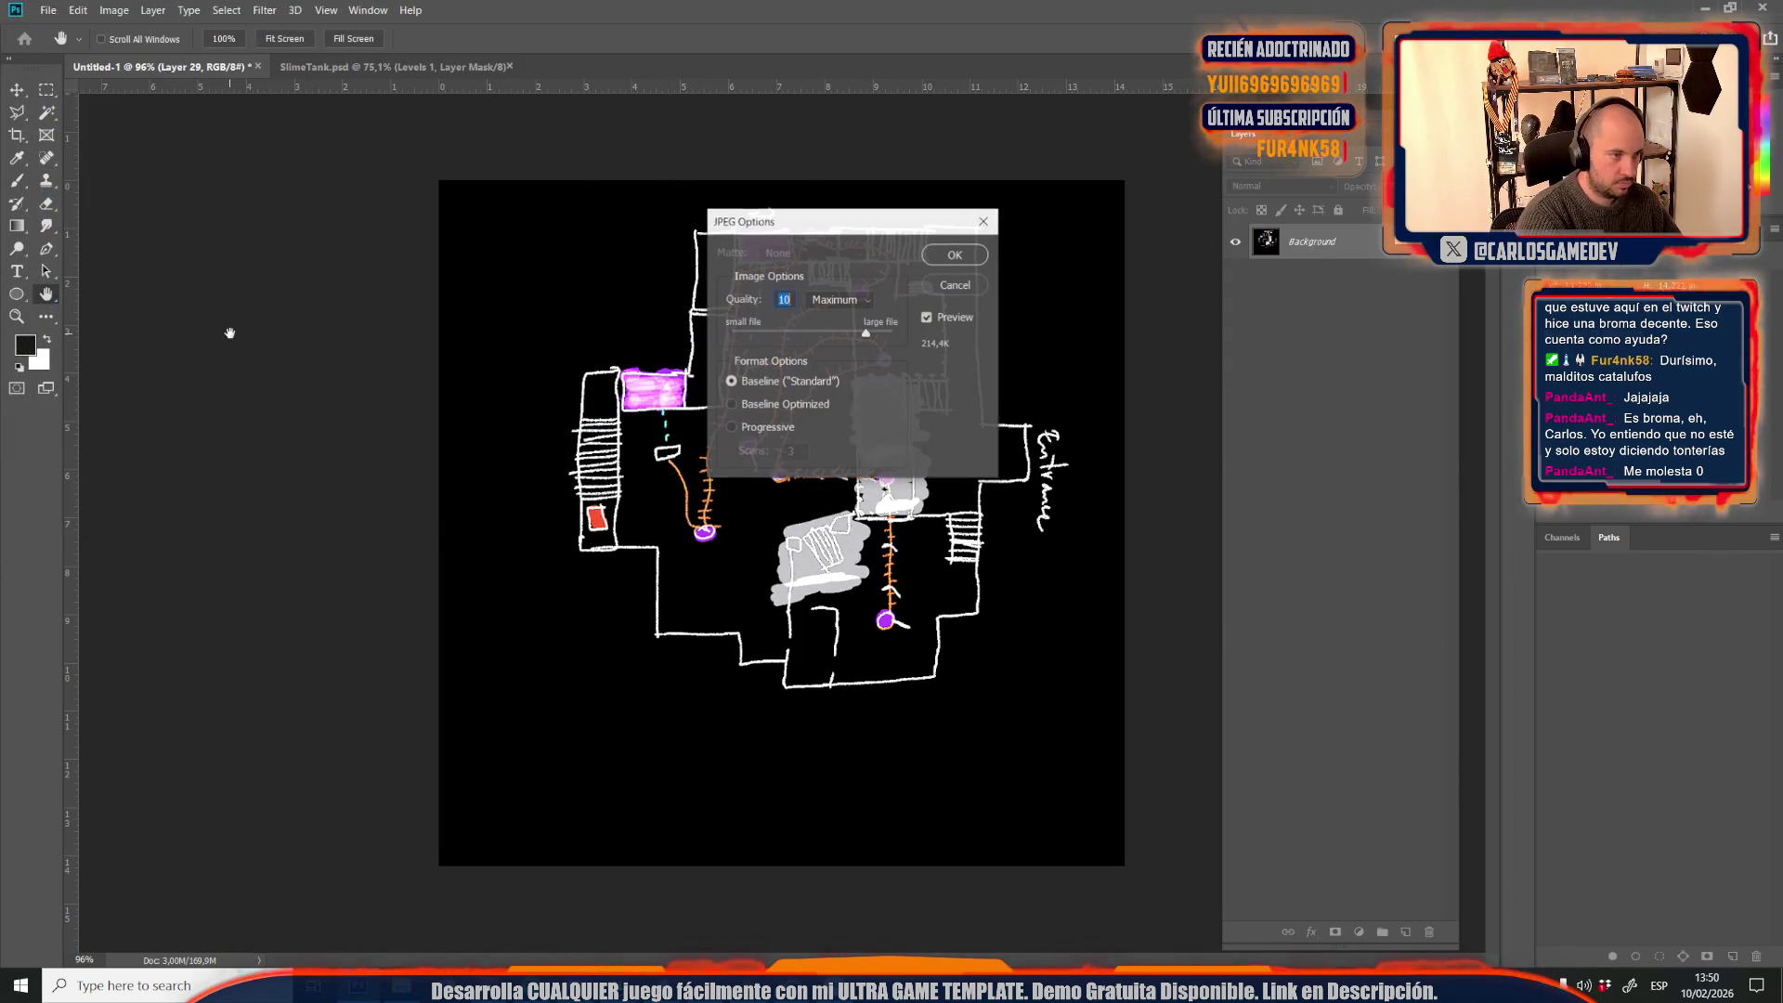
pyautogui.press('Return')
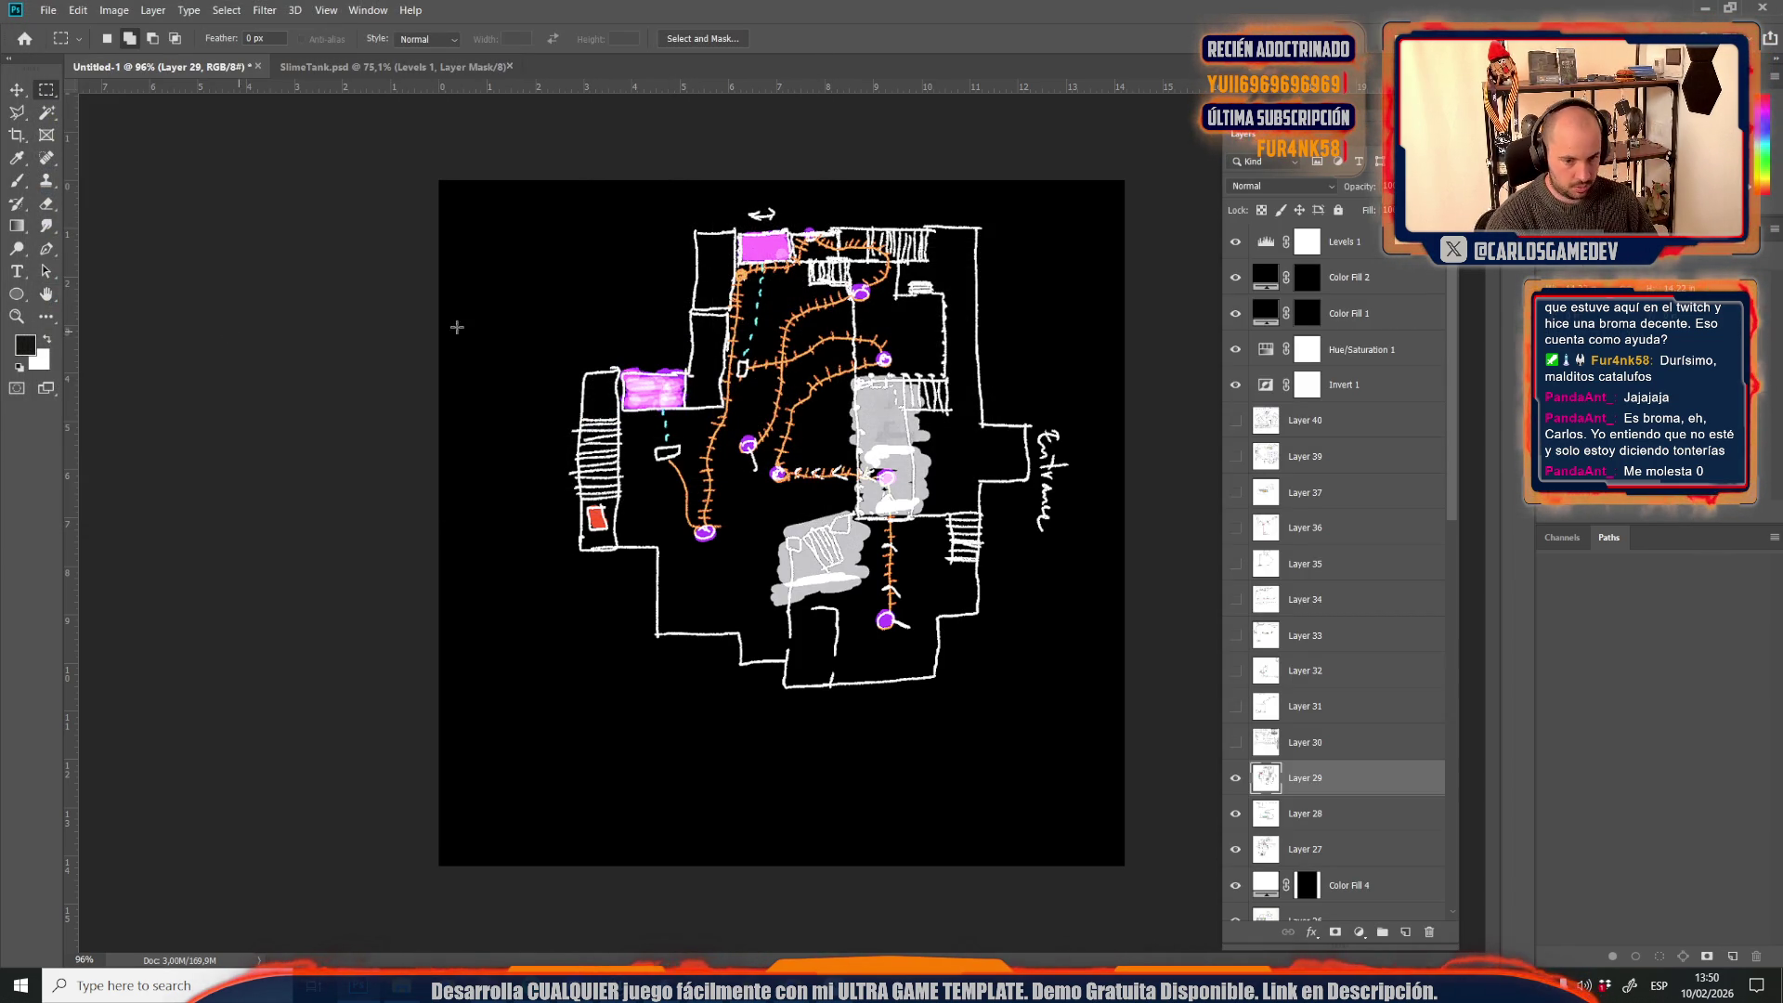
# Show the Climb Crater sketch layer and save it as the JPEG Credits23
pyautogui.click(1250, 744)
pyautogui.click(1236, 743)
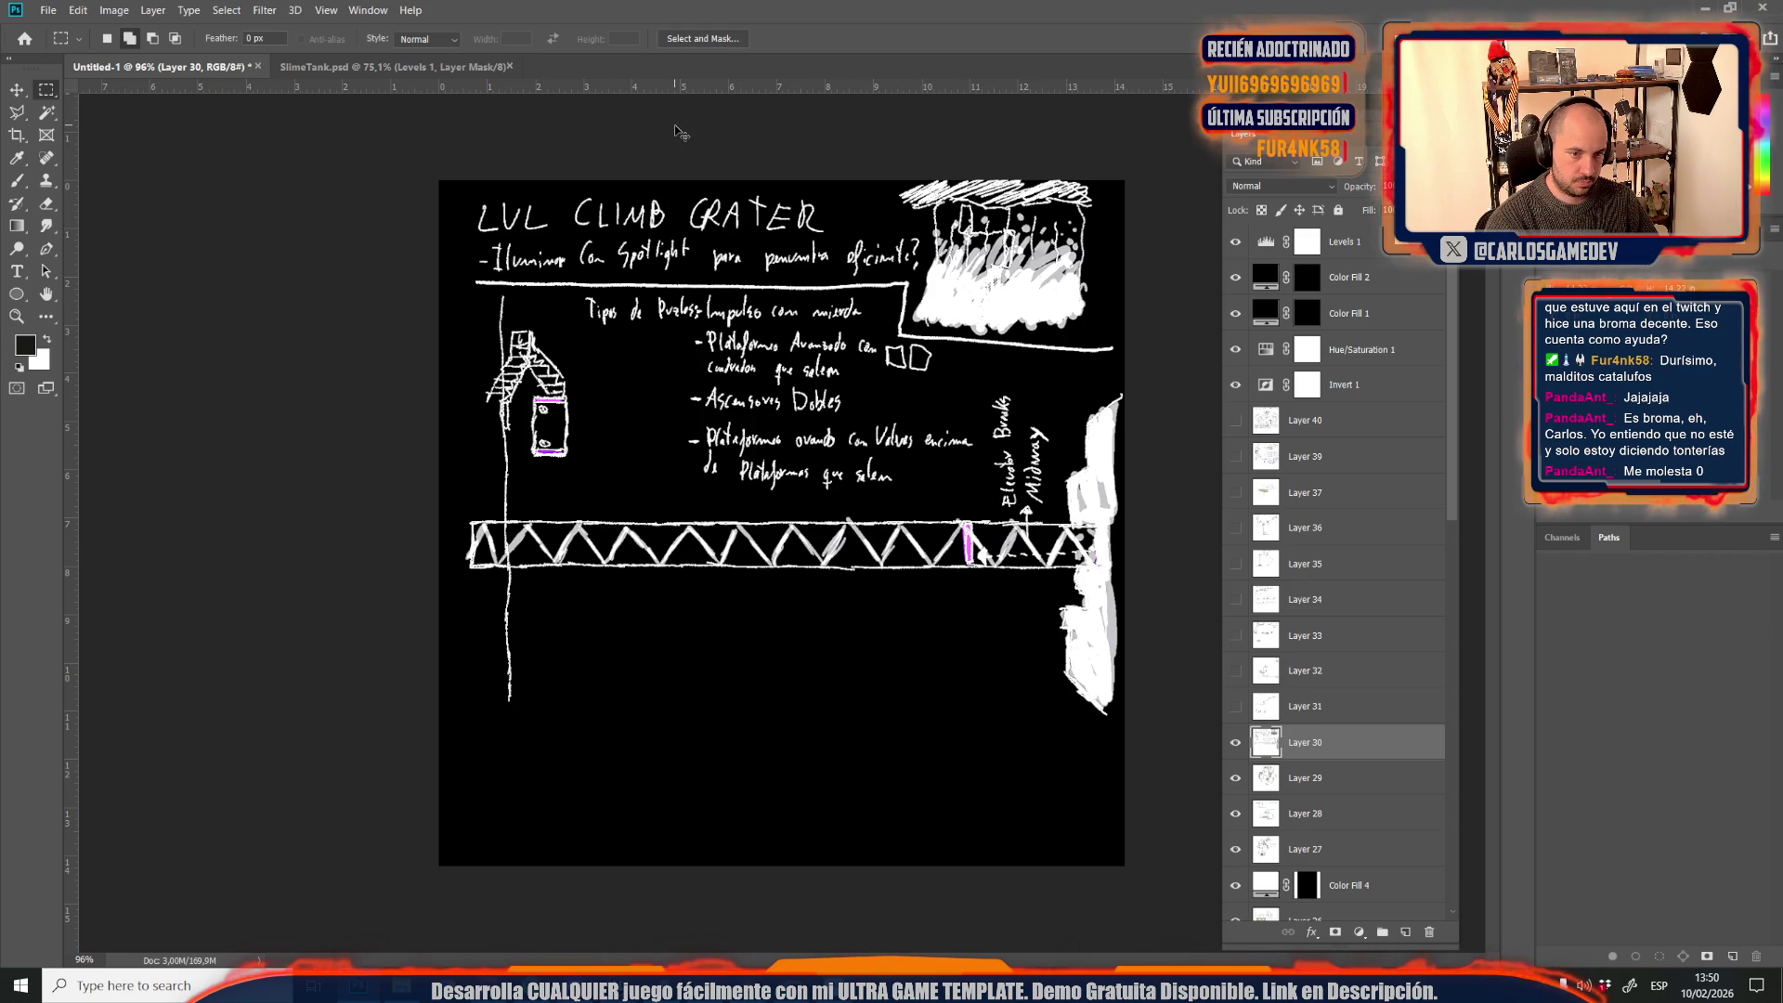
pyautogui.hotkey('ctrl', 'shift', 's')
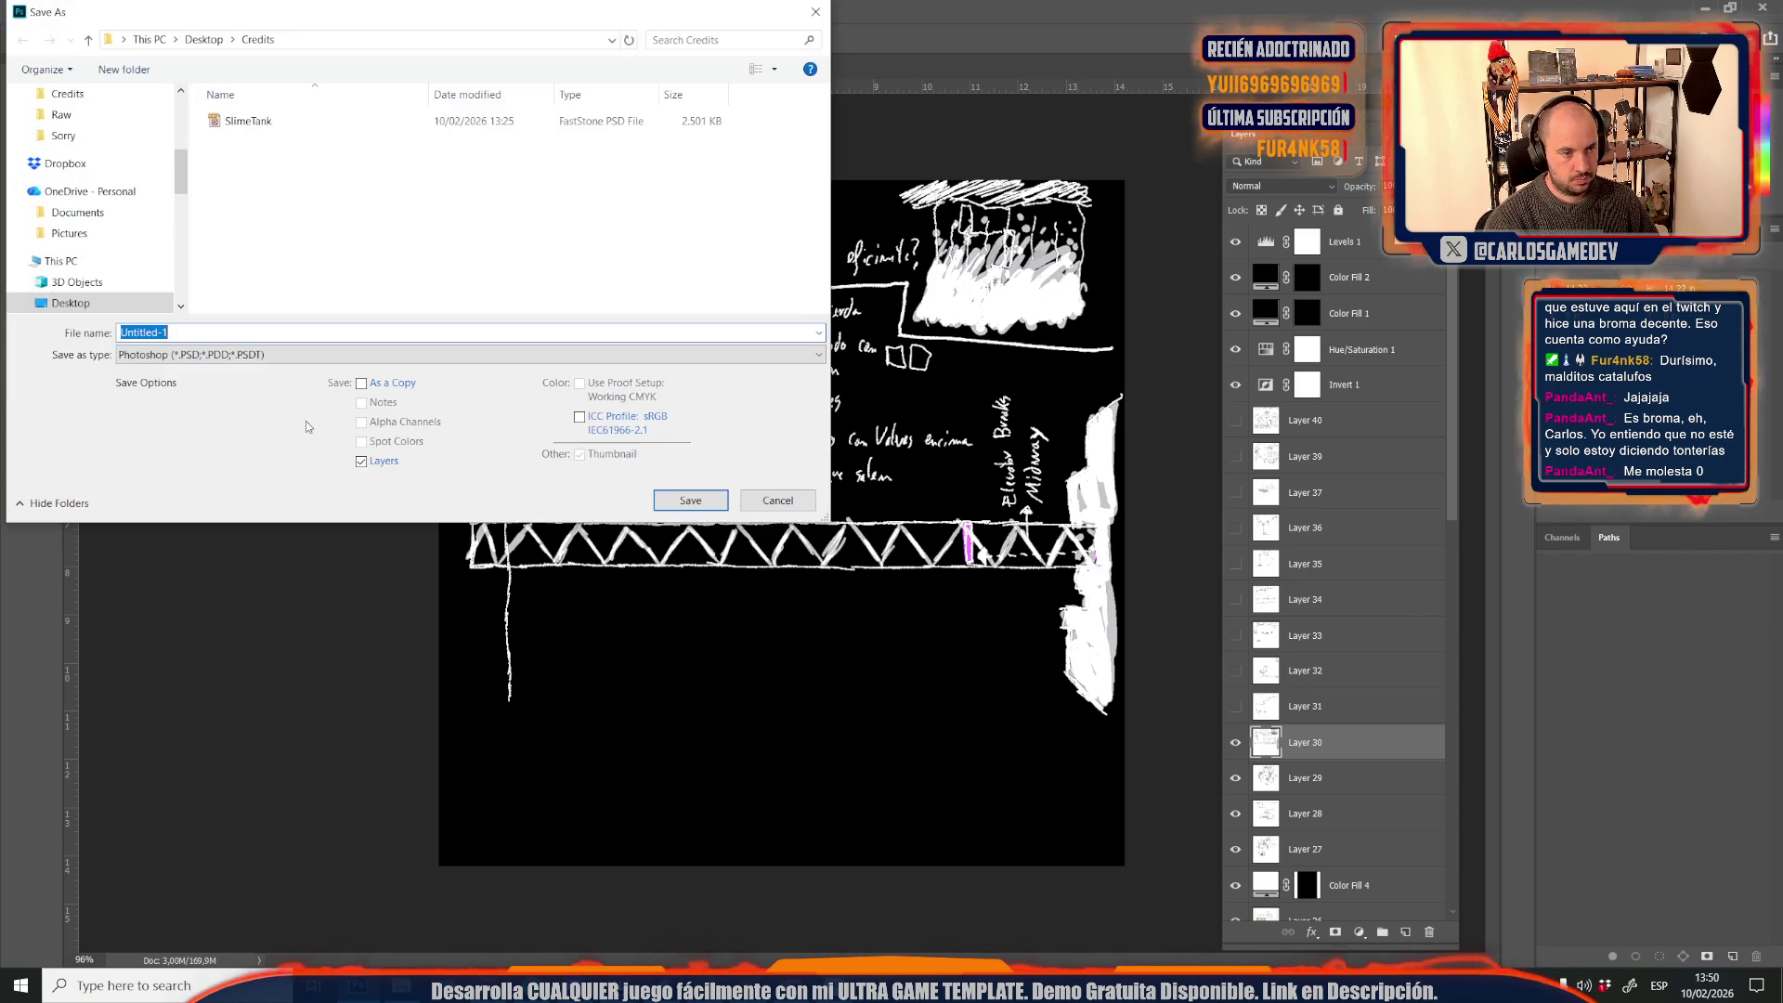
pyautogui.click(140, 355)
pyautogui.click(135, 499)
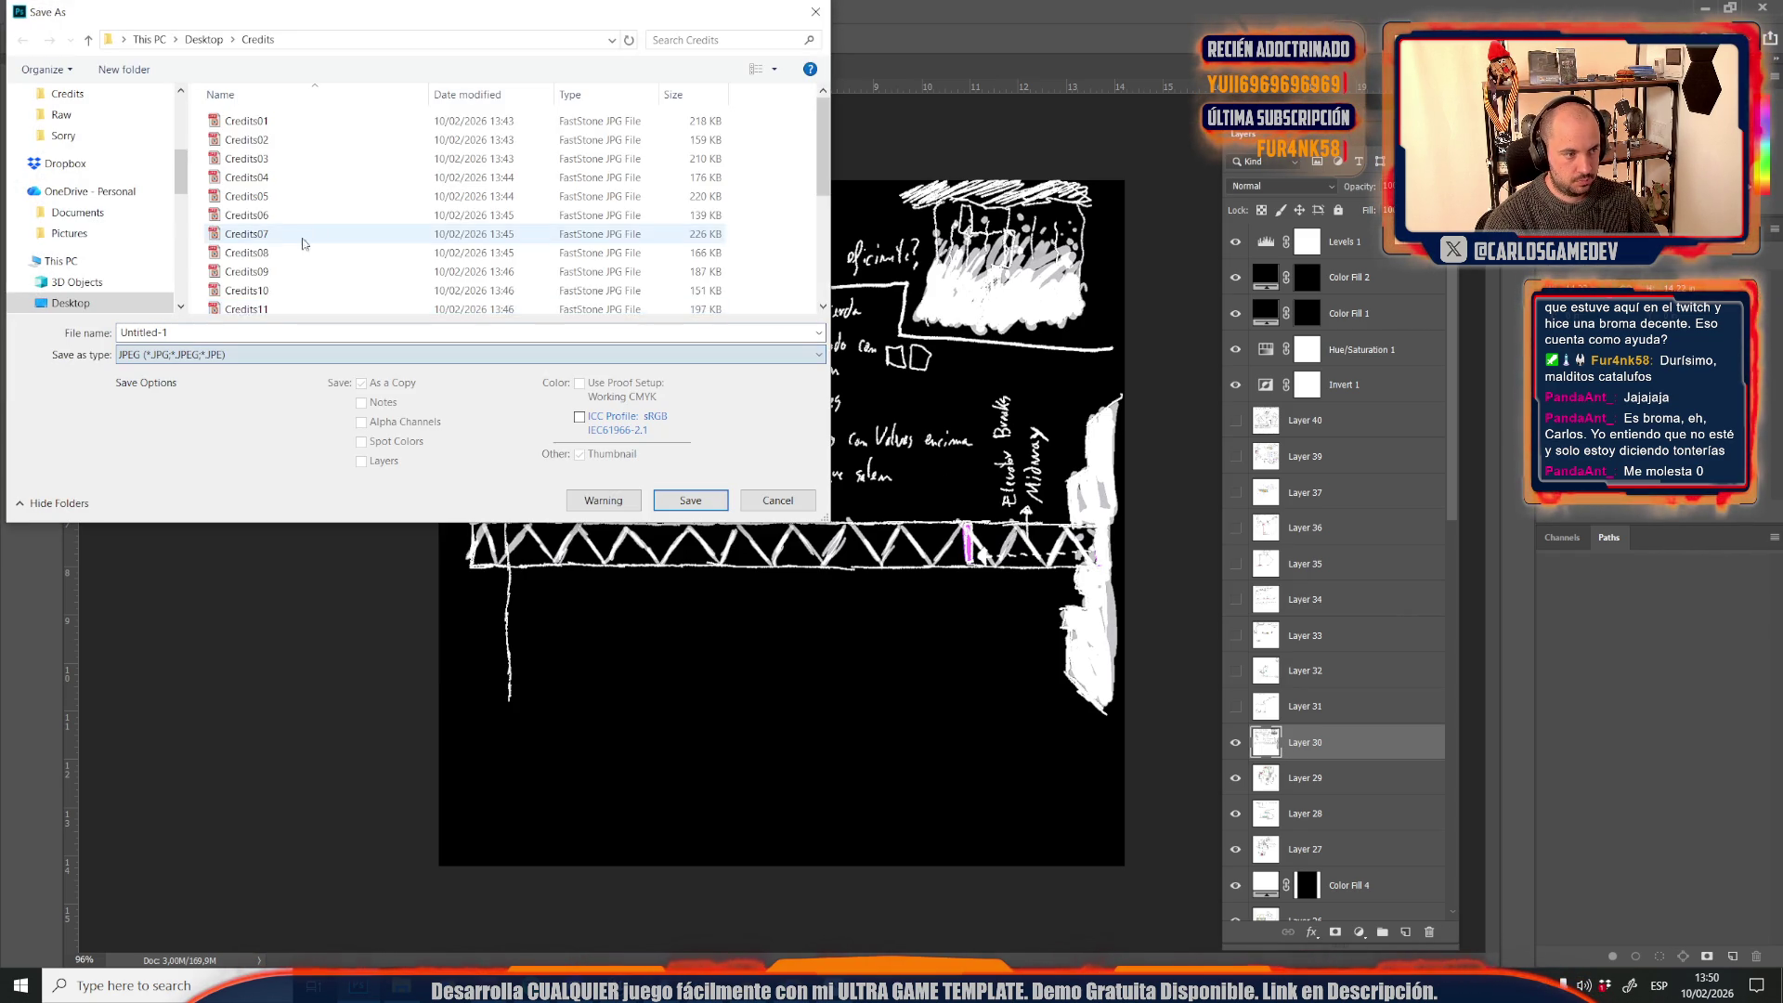
pyautogui.click(278, 303)
pyautogui.doubleClick(274, 330)
pyautogui.click(286, 330)
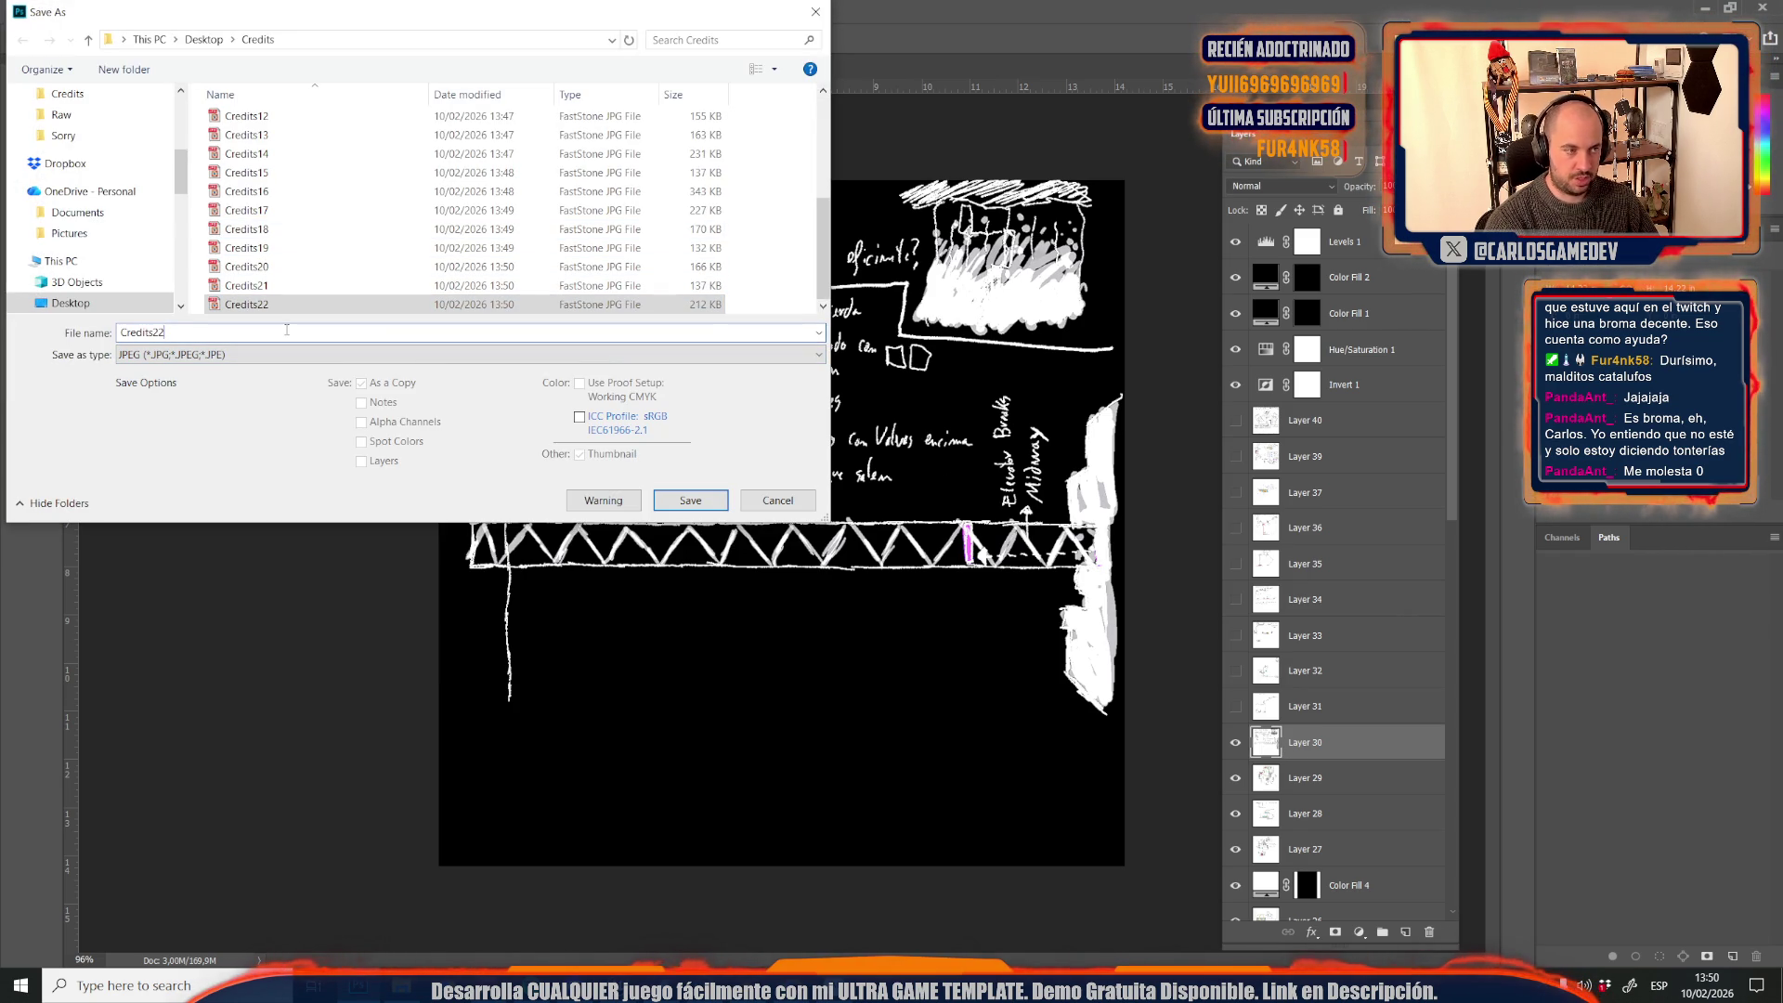
pyautogui.press('BackSpace')
pyautogui.write('3')
pyautogui.press('Return')
pyautogui.press('Return')
# Show the rock-platform zone sketch layer and save it as the JPEG Credits24
pyautogui.click(1236, 706)
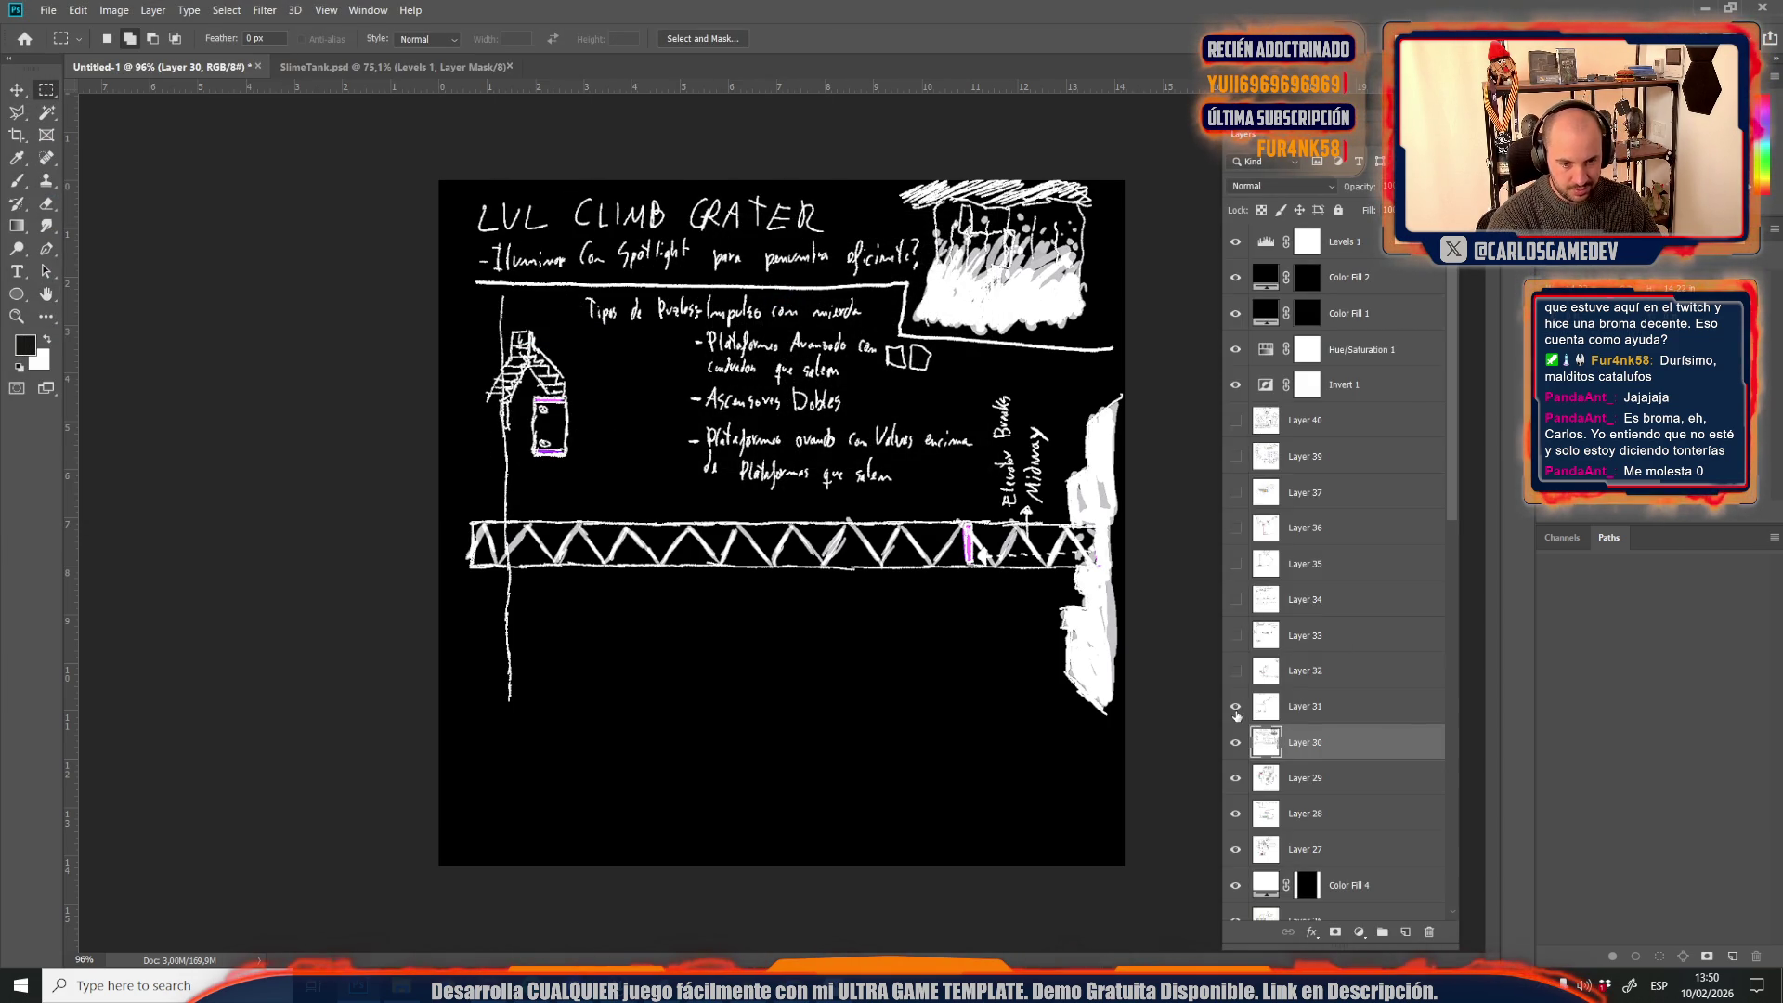
pyautogui.click(1279, 711)
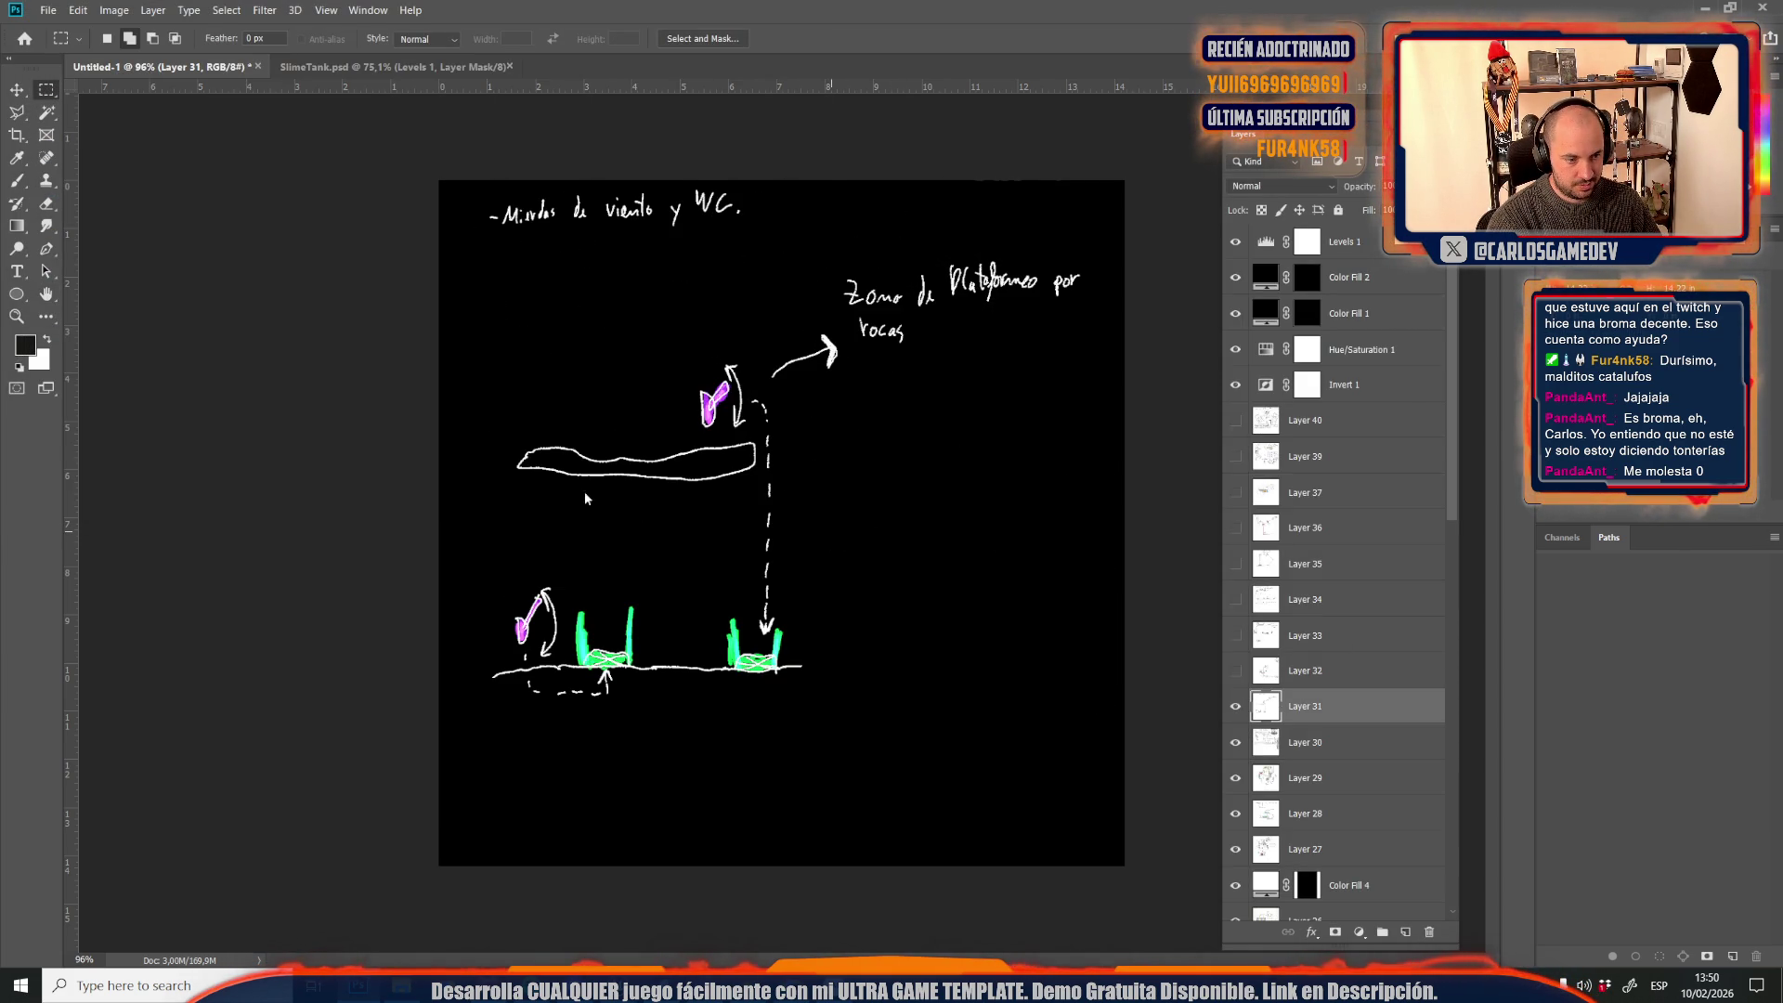
pyautogui.hotkey('ctrl', 'shift', 's')
pyautogui.click(241, 354)
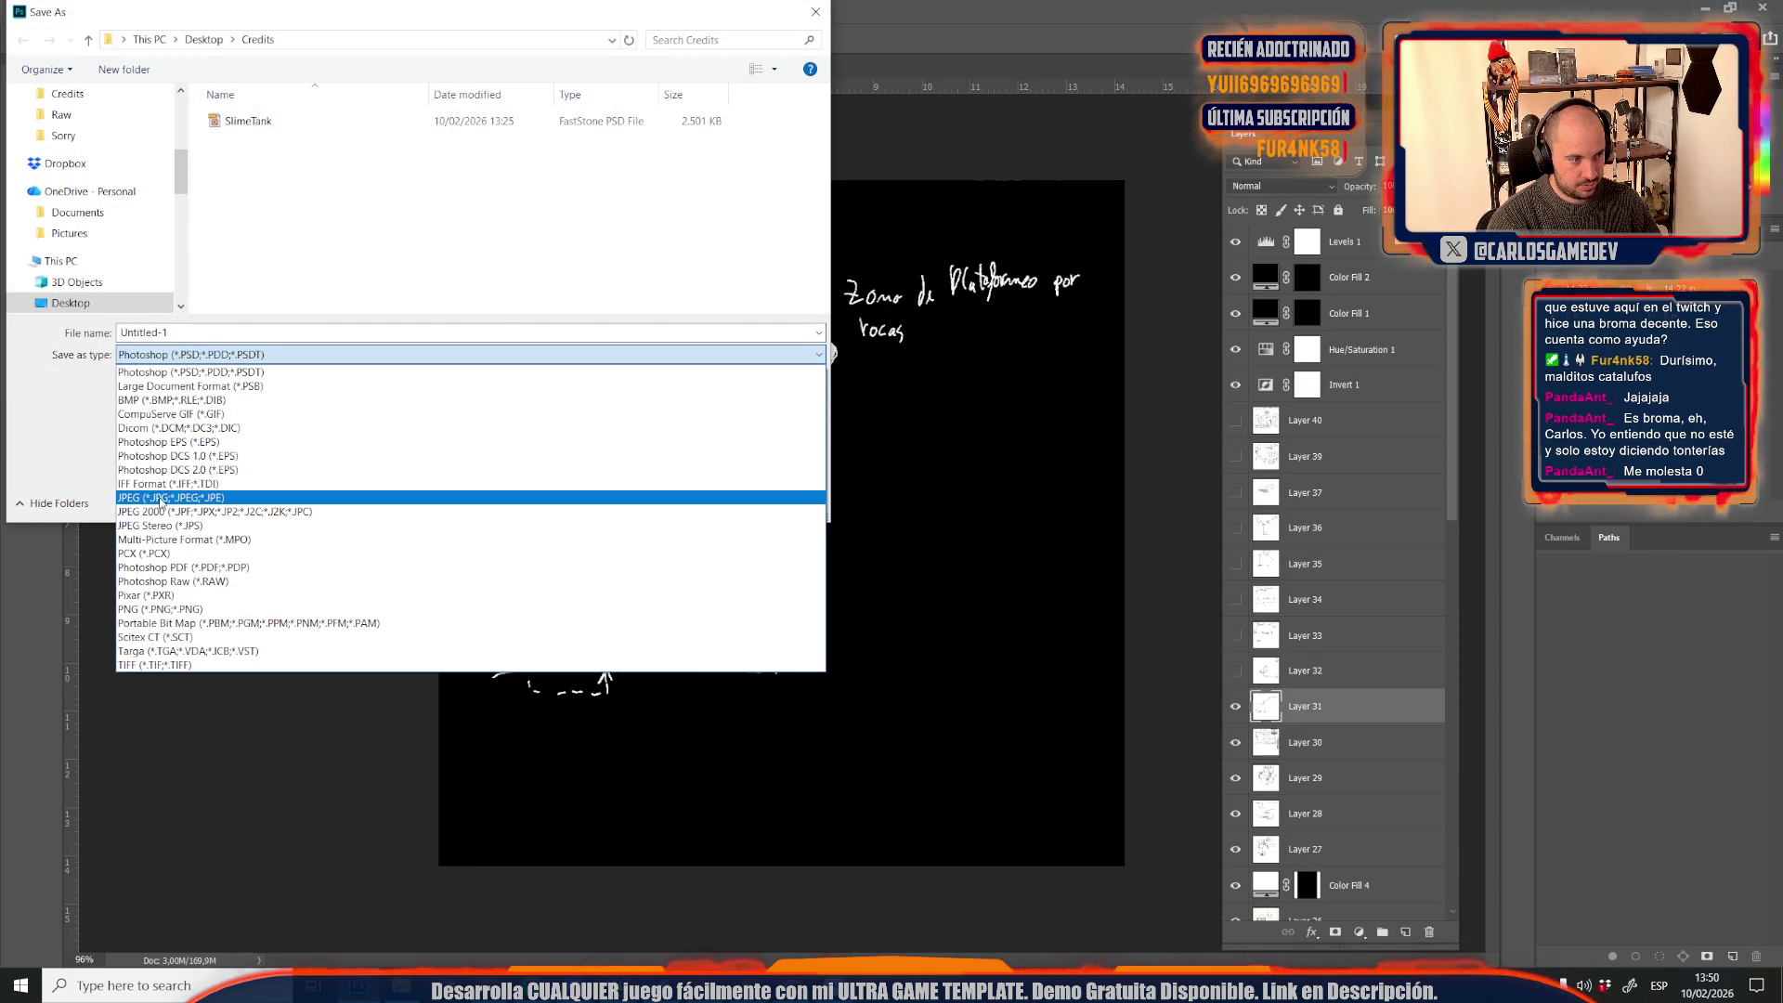
pyautogui.click(183, 498)
pyautogui.click(250, 303)
pyautogui.click(258, 334)
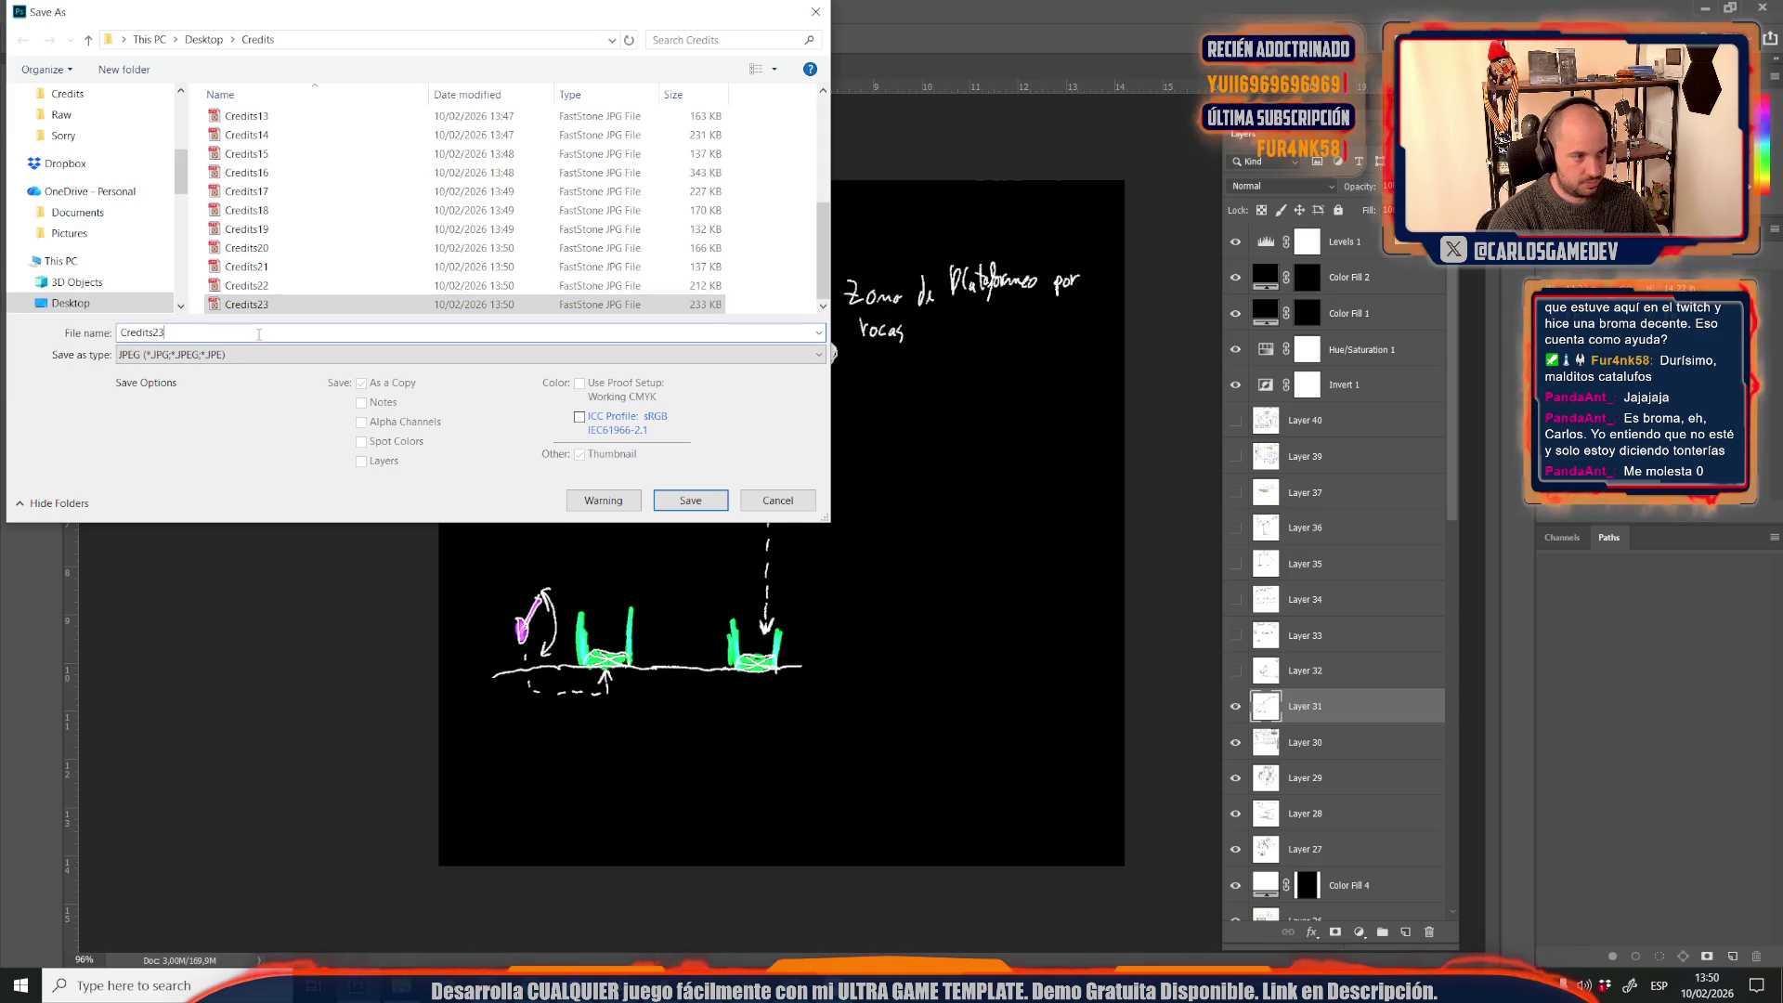
pyautogui.press('Return')
pyautogui.press('Return')
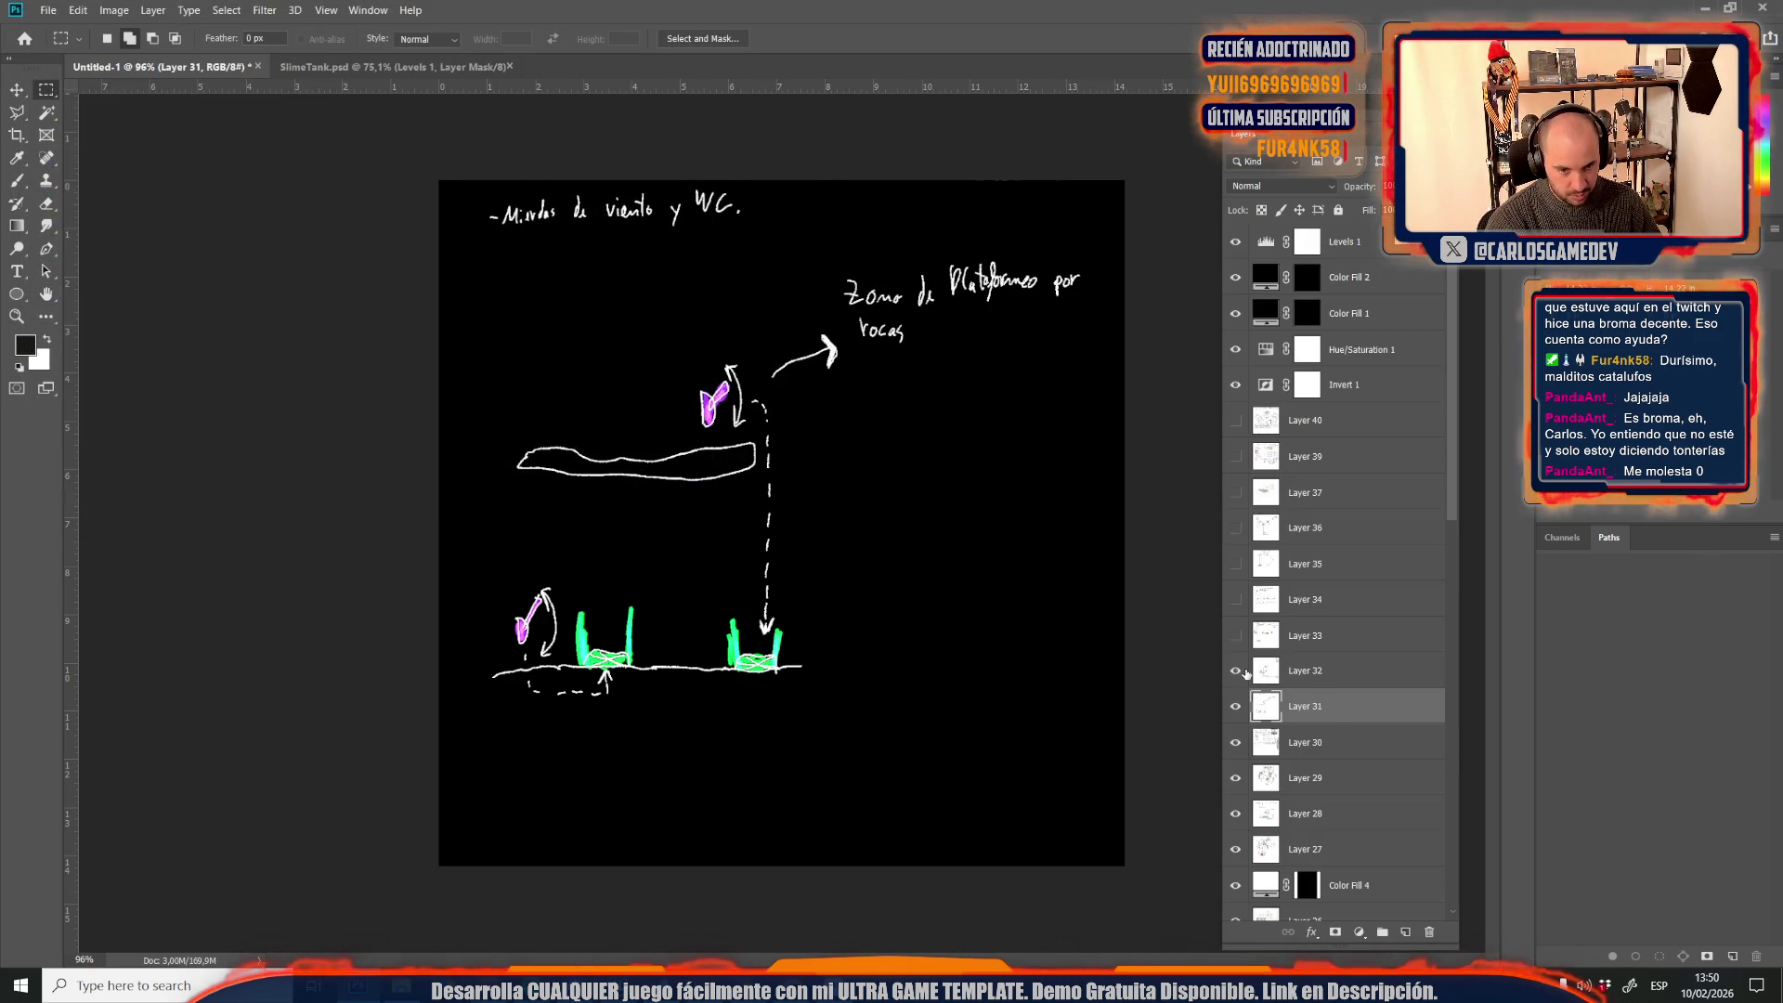
# Show the wind on/off sketch and save it as the next Credits JPEG, accepting JPEG Options
pyautogui.click(1259, 671)
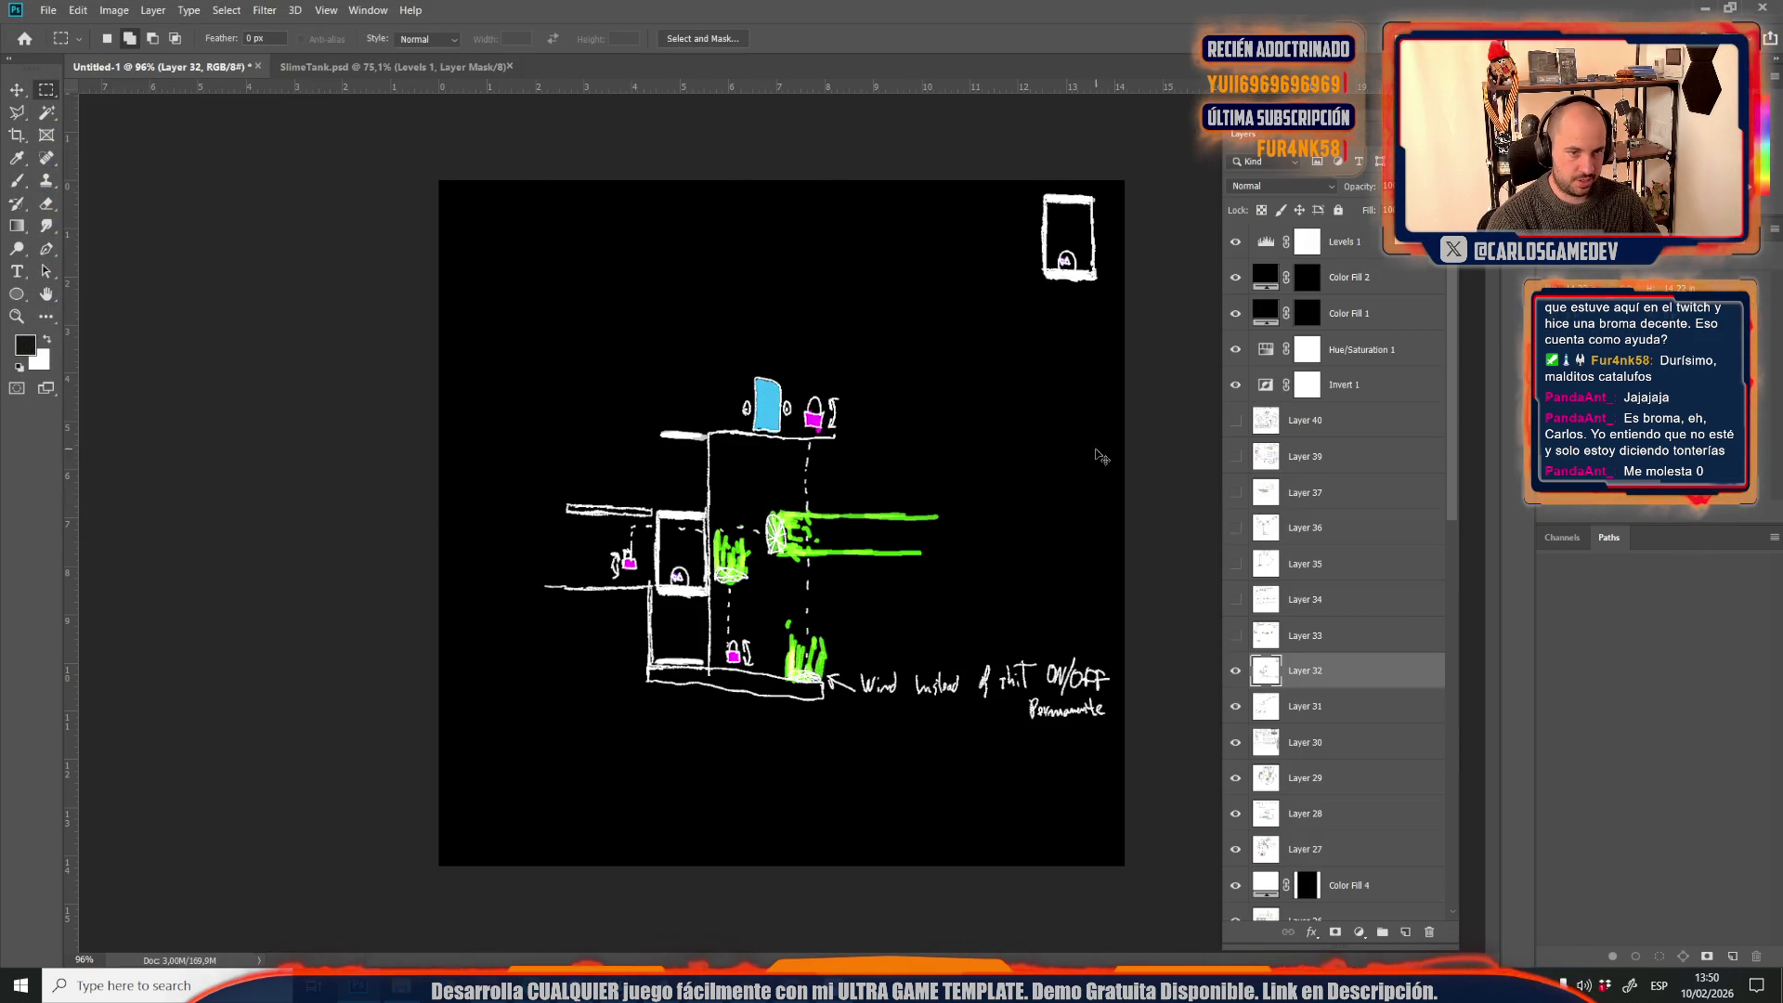
pyautogui.hotkey('ctrl', 'shift', 's')
pyautogui.click(201, 353)
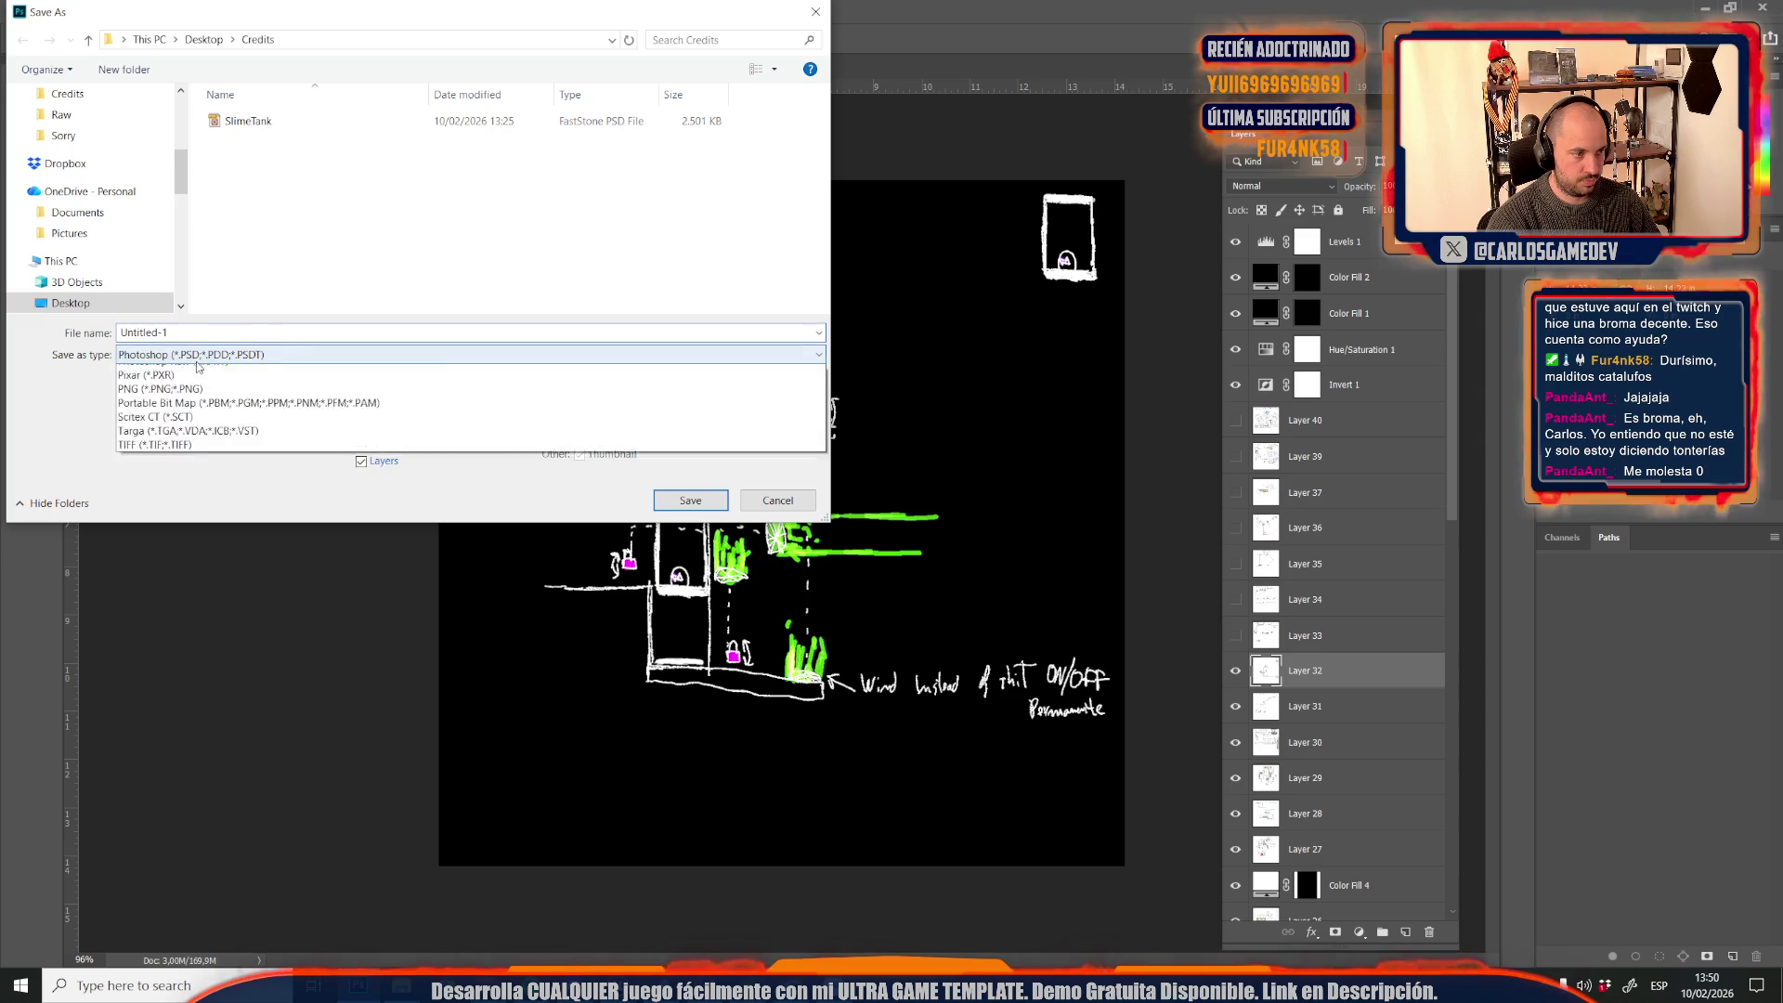
pyautogui.click(133, 498)
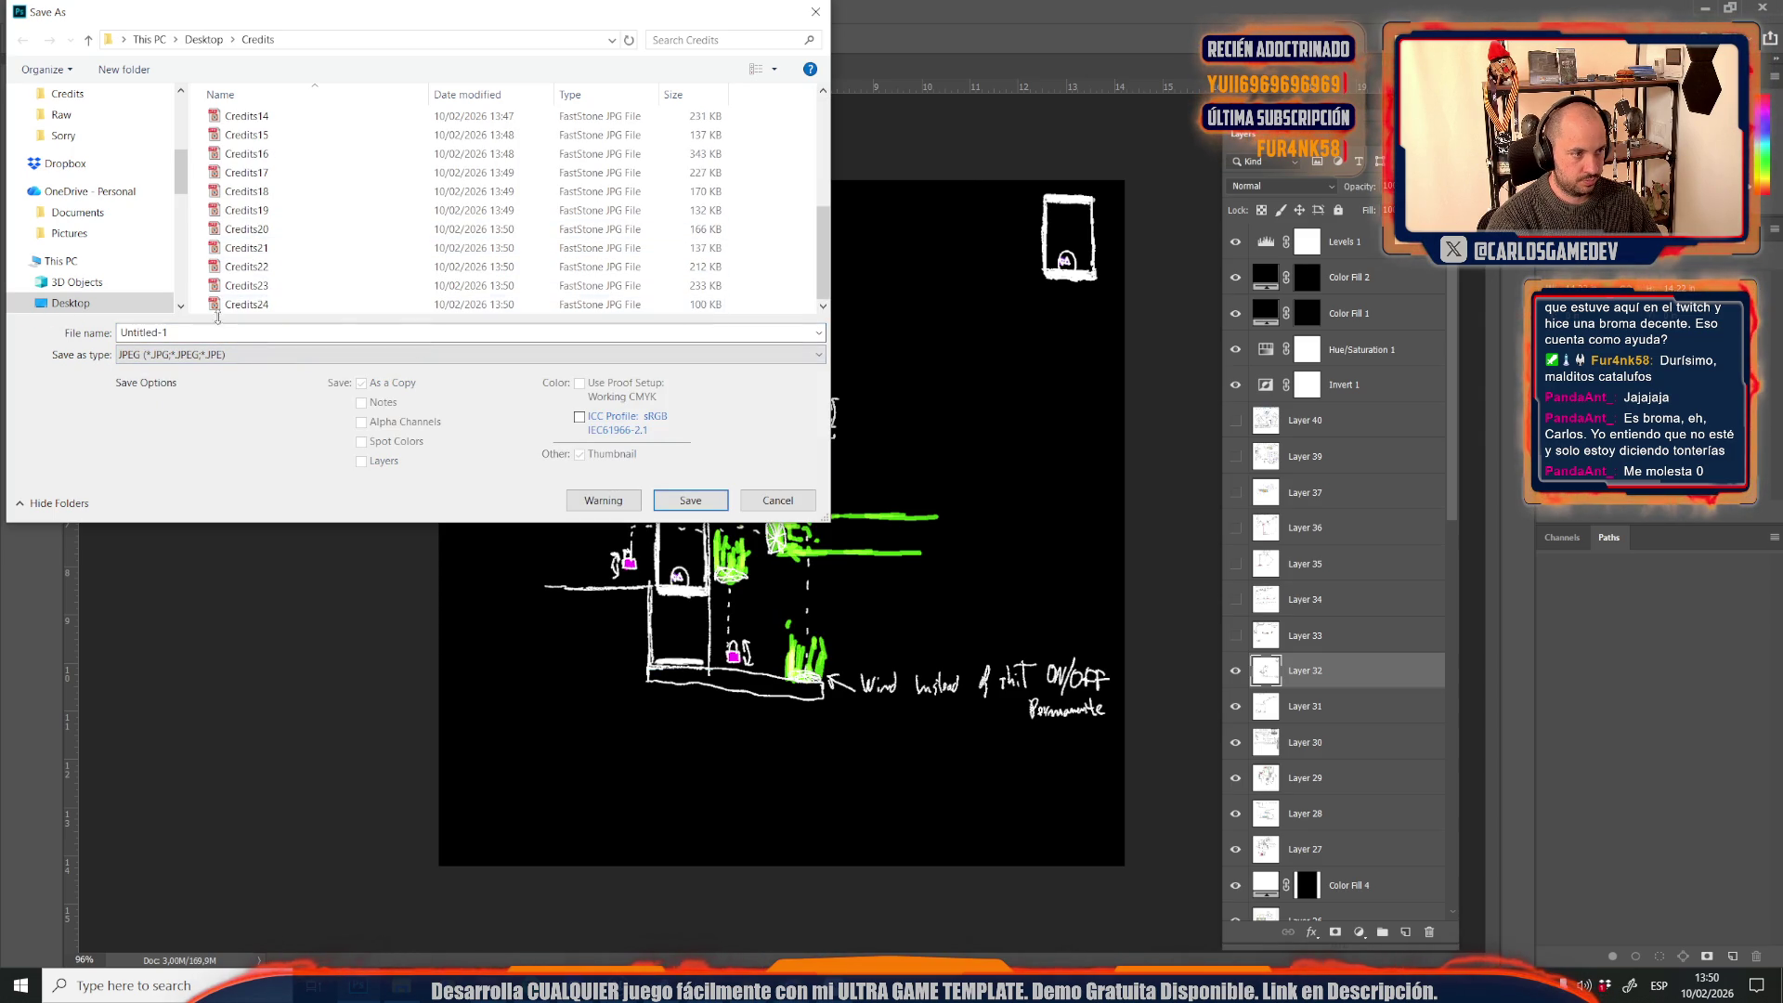
pyautogui.click(275, 304)
pyautogui.click(233, 333)
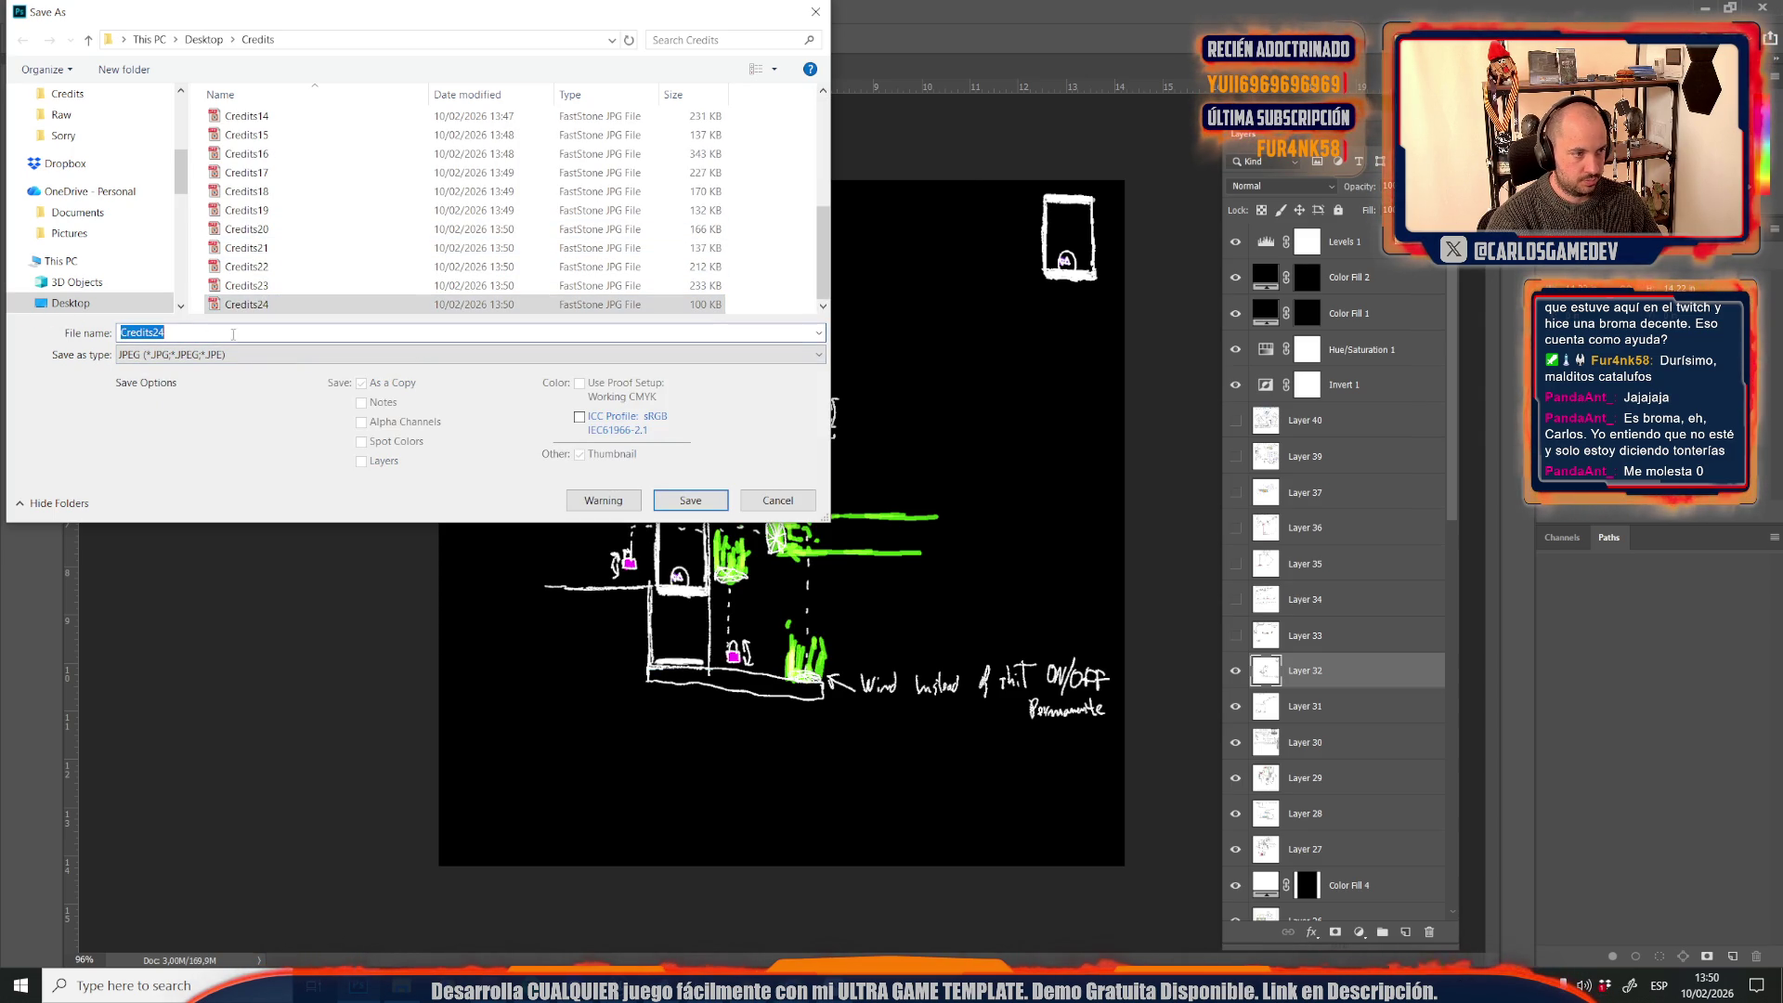
pyautogui.press('Return')
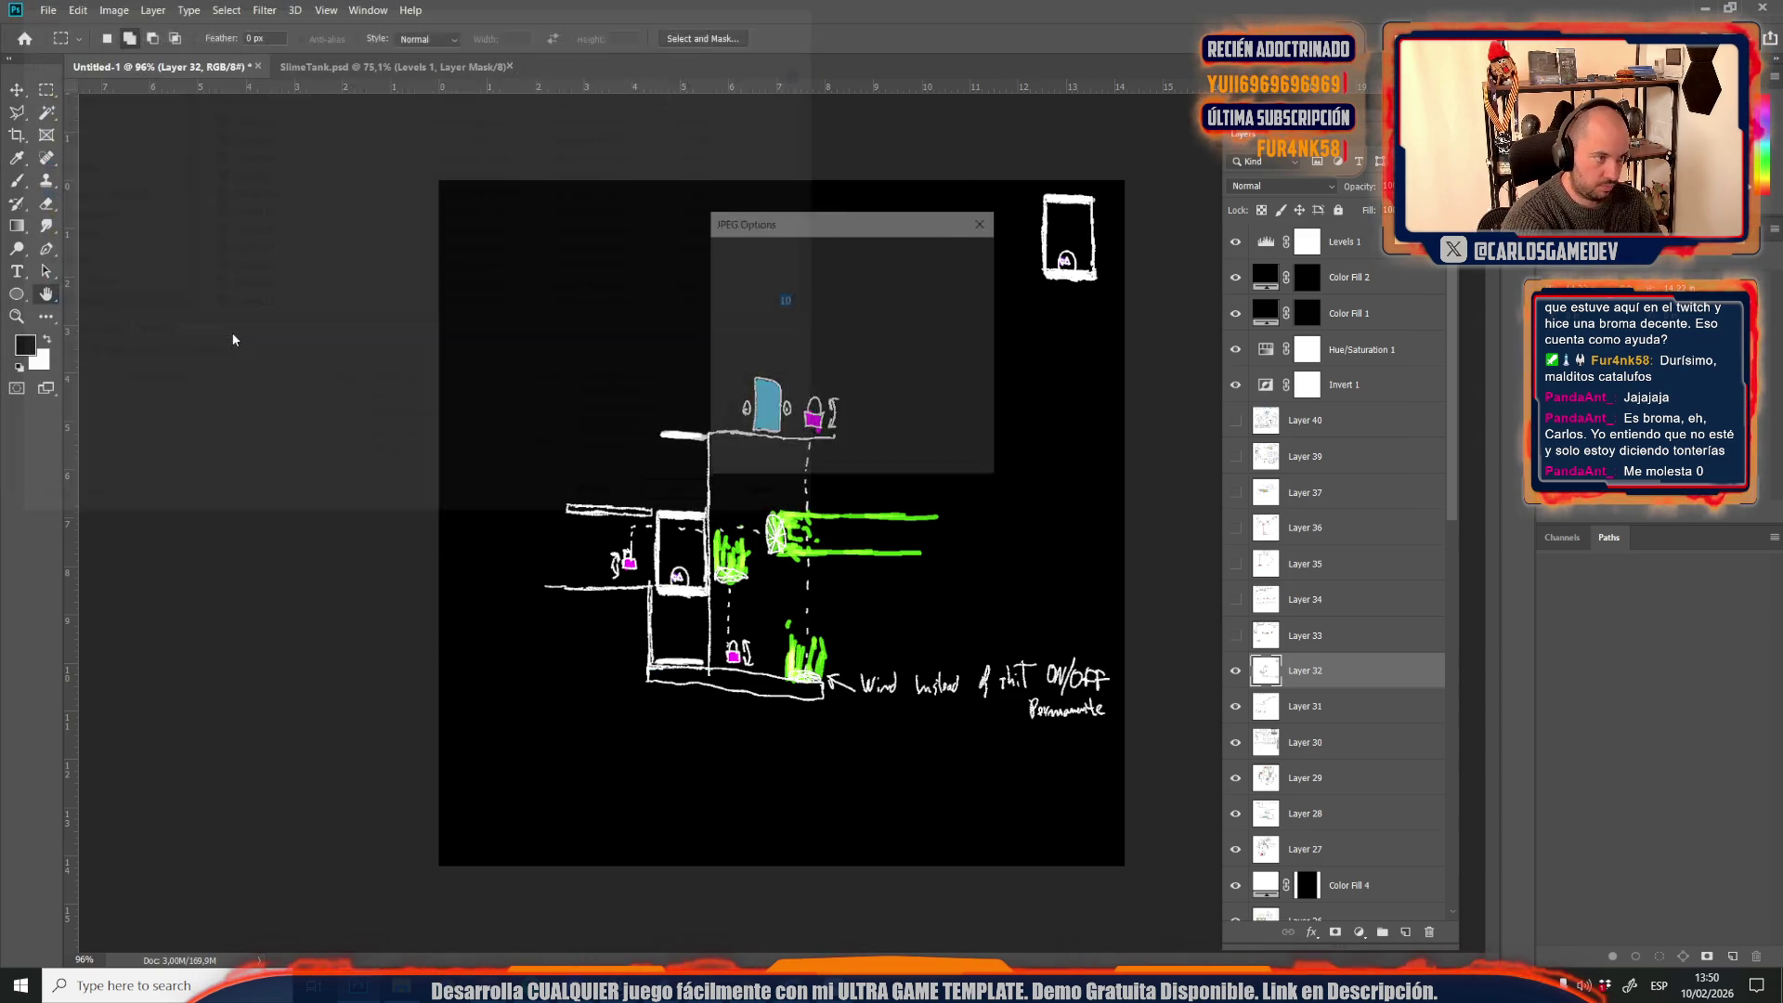
pyautogui.press('Return')
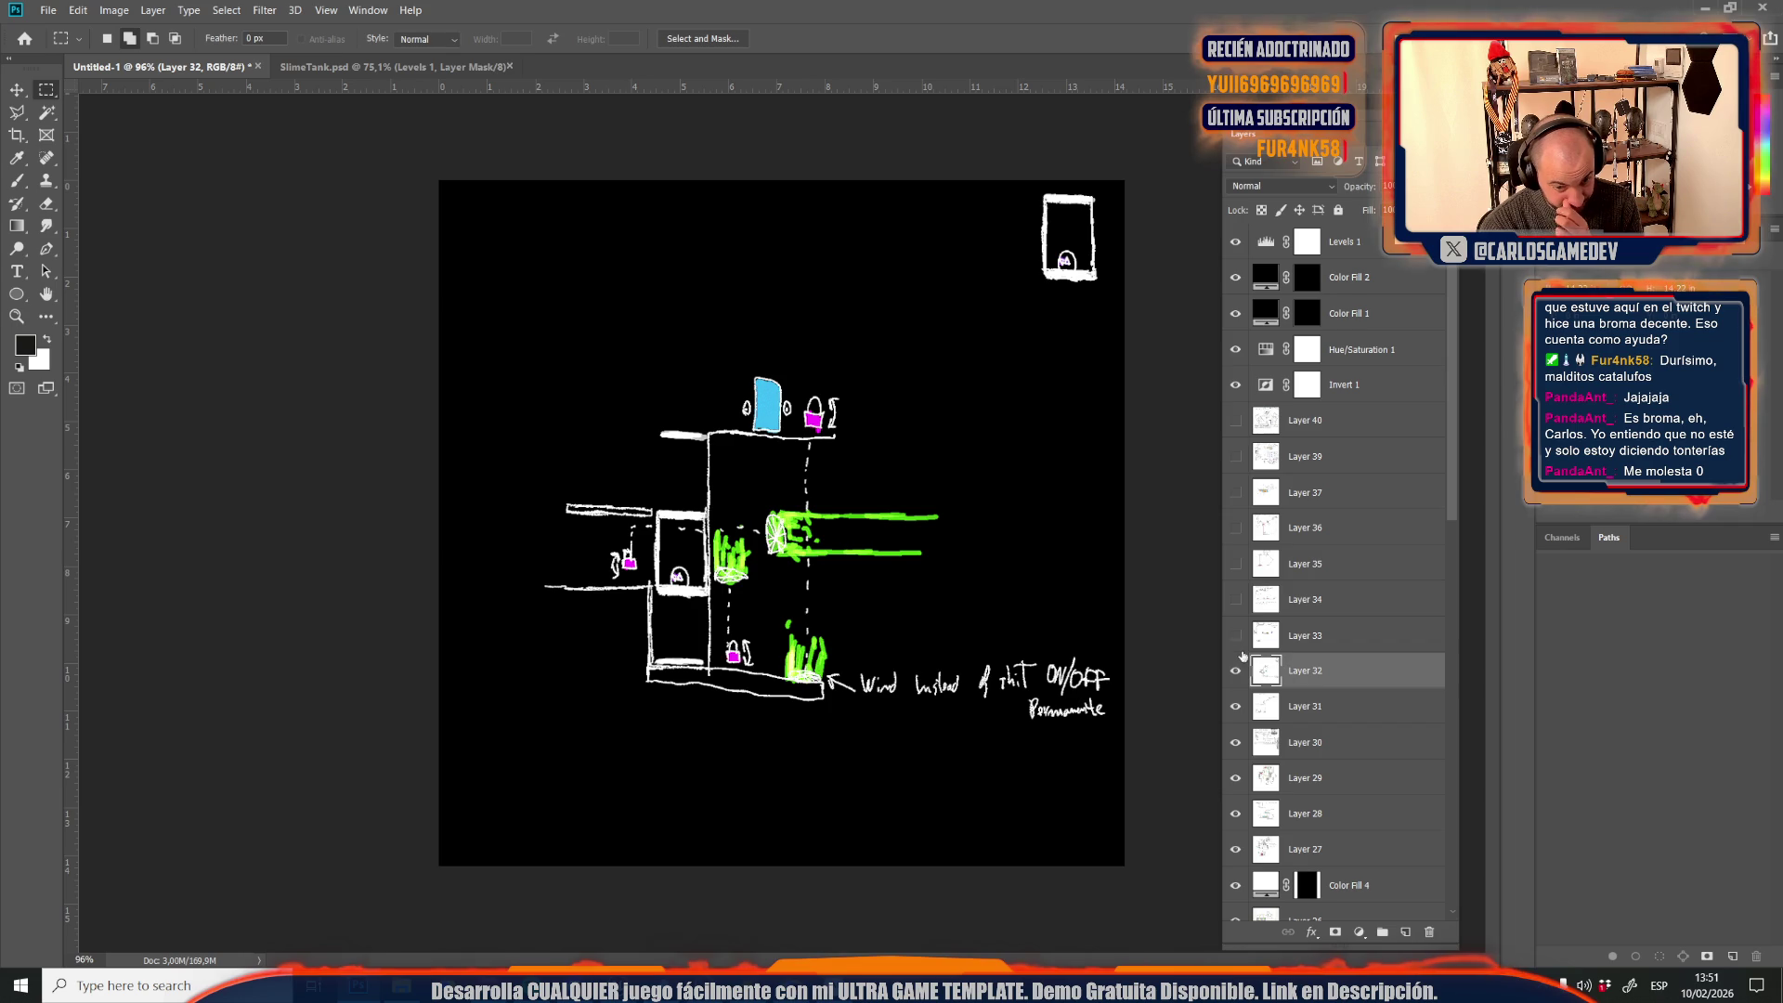
pyautogui.click(1236, 639)
# Save the WC rewind-solution sketch as the JPEG Credits26
pyautogui.click(1304, 649)
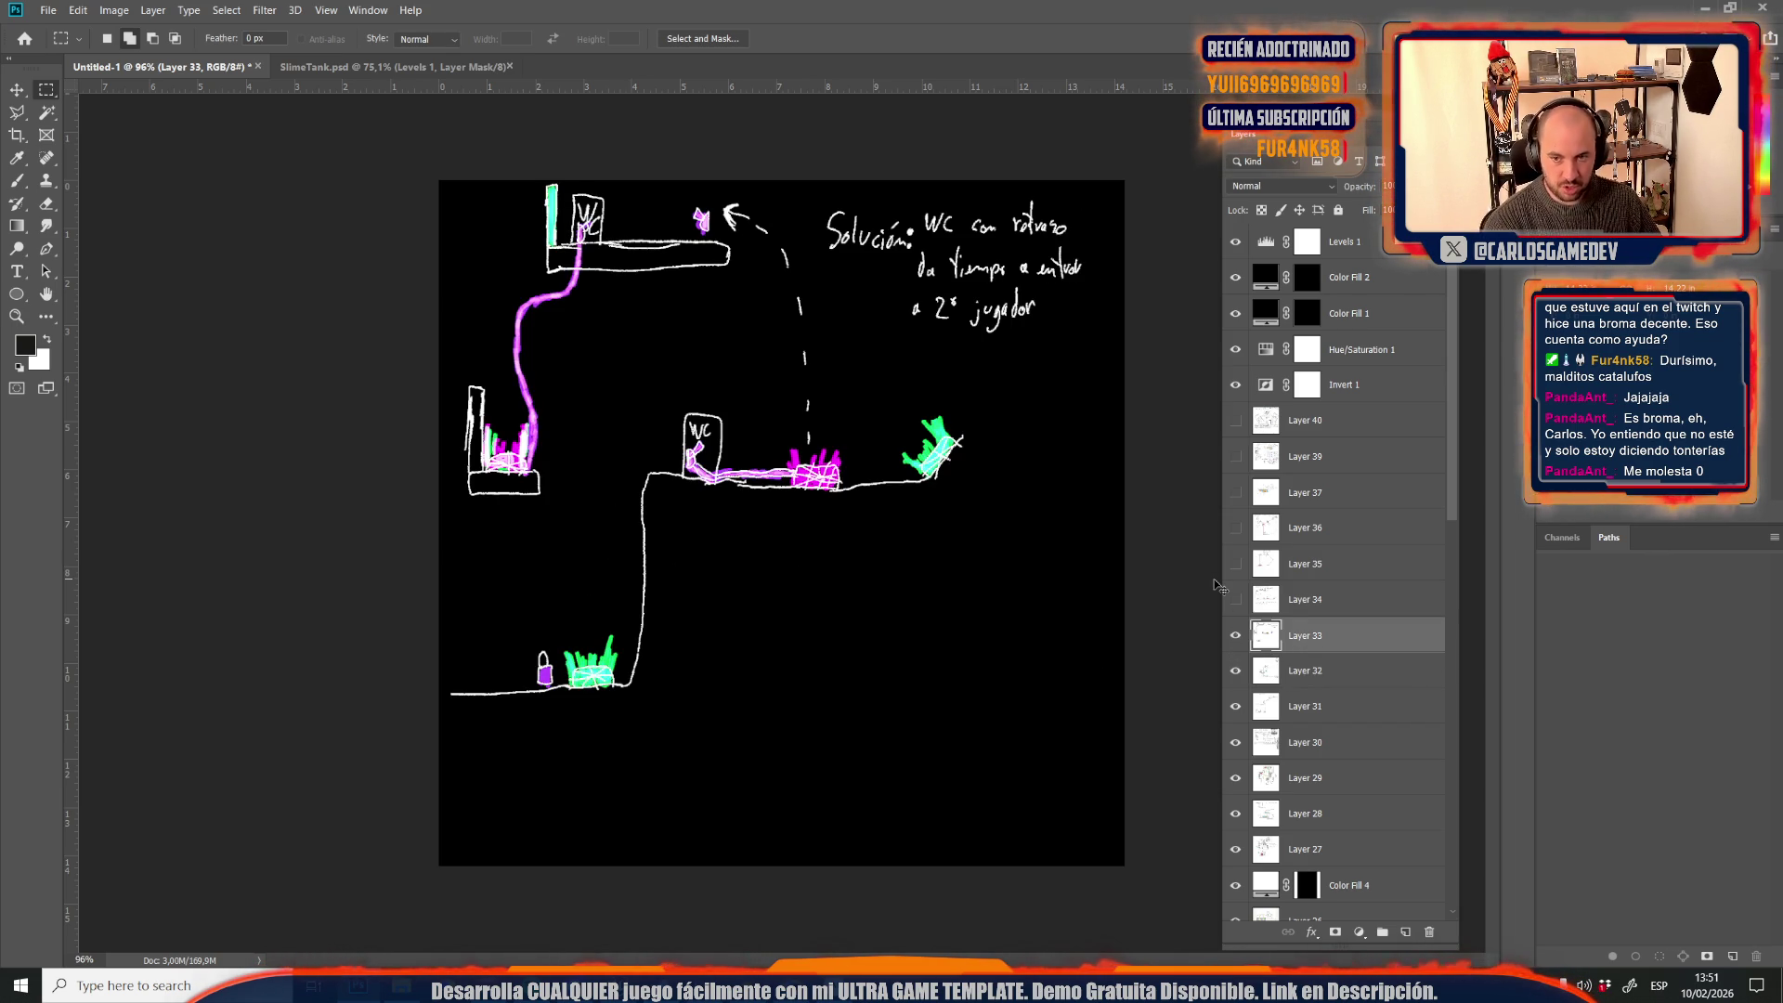
pyautogui.hotkey('ctrl', 'shift', 's')
pyautogui.click(278, 355)
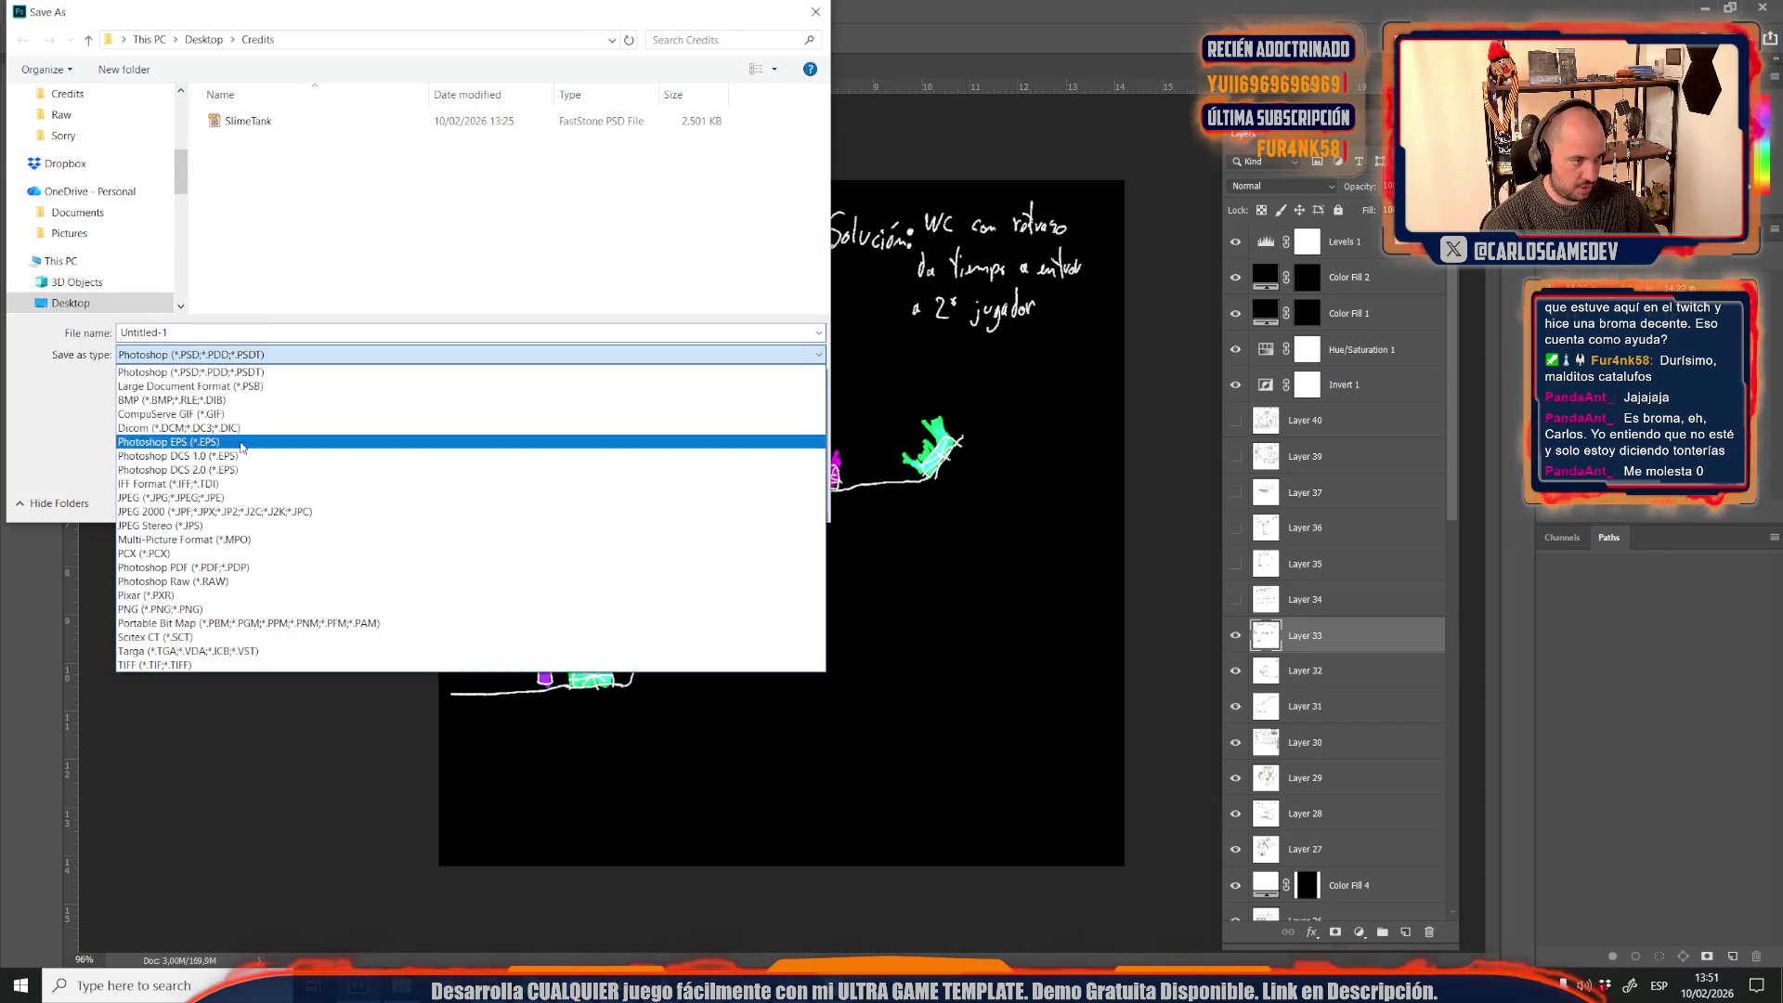
pyautogui.click(184, 498)
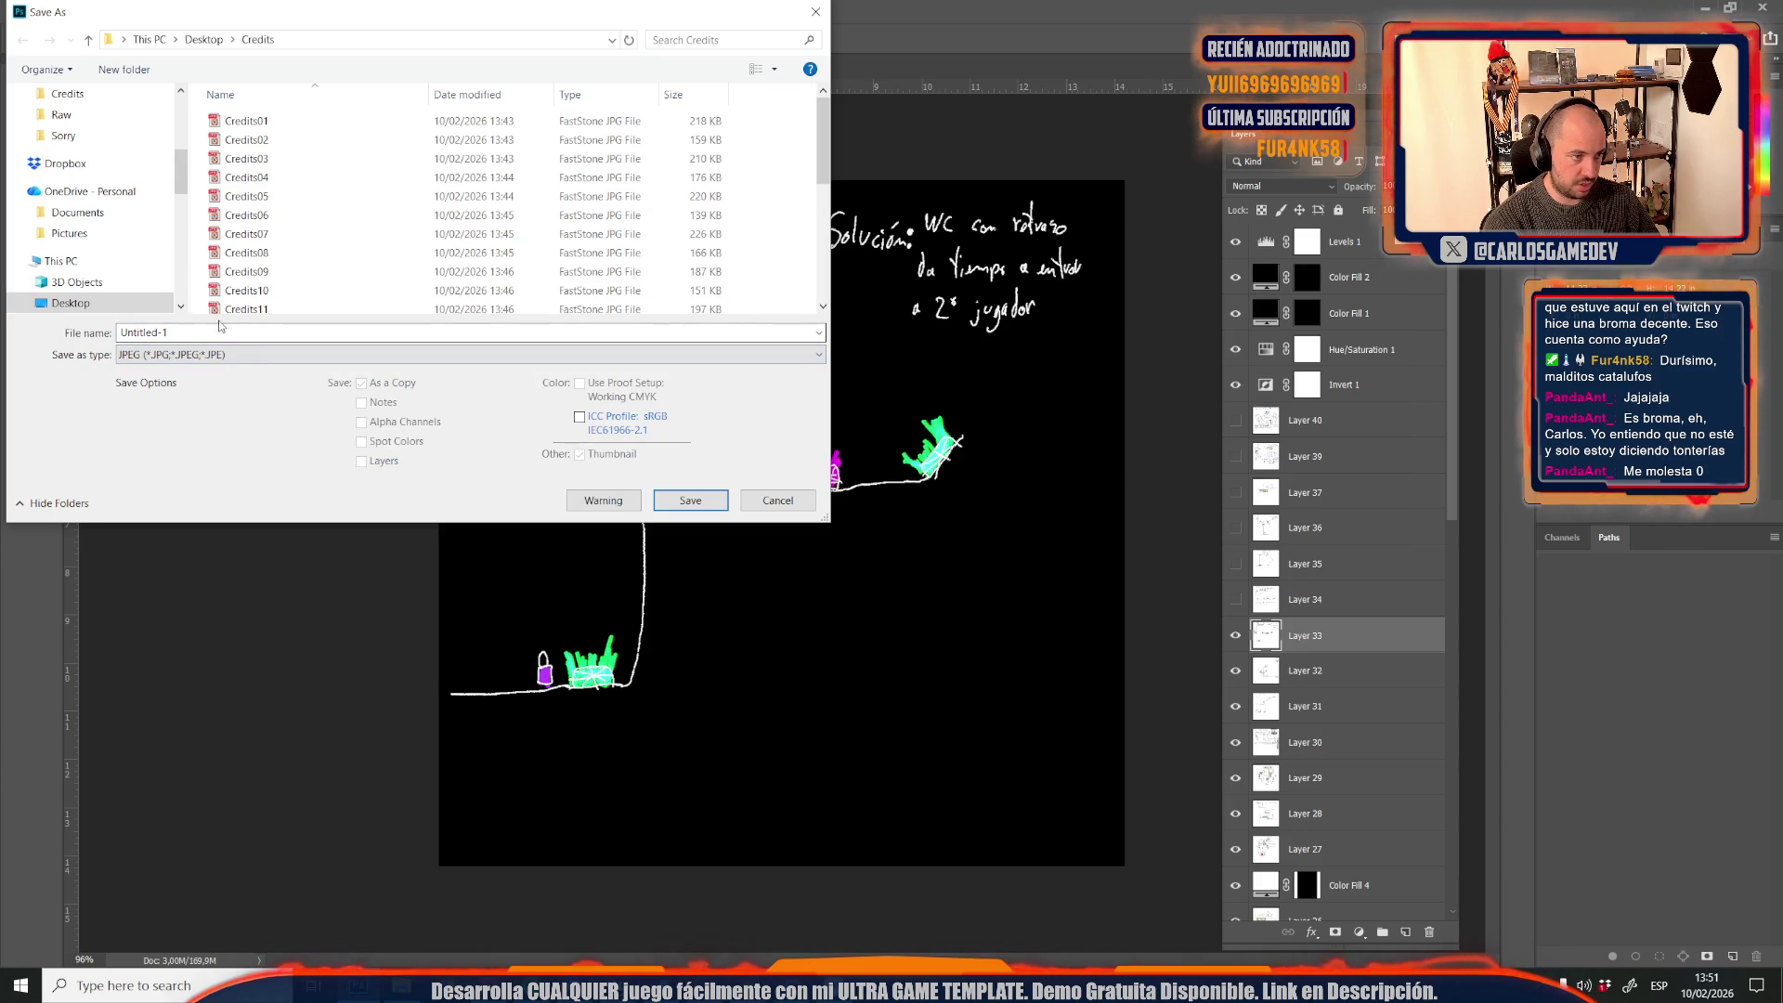
pyautogui.scroll(-5, 247, 288)
pyautogui.click(247, 303)
pyautogui.click(234, 351)
pyautogui.click(233, 334)
pyautogui.click(264, 334)
pyautogui.press('BackSpace')
pyautogui.write('6')
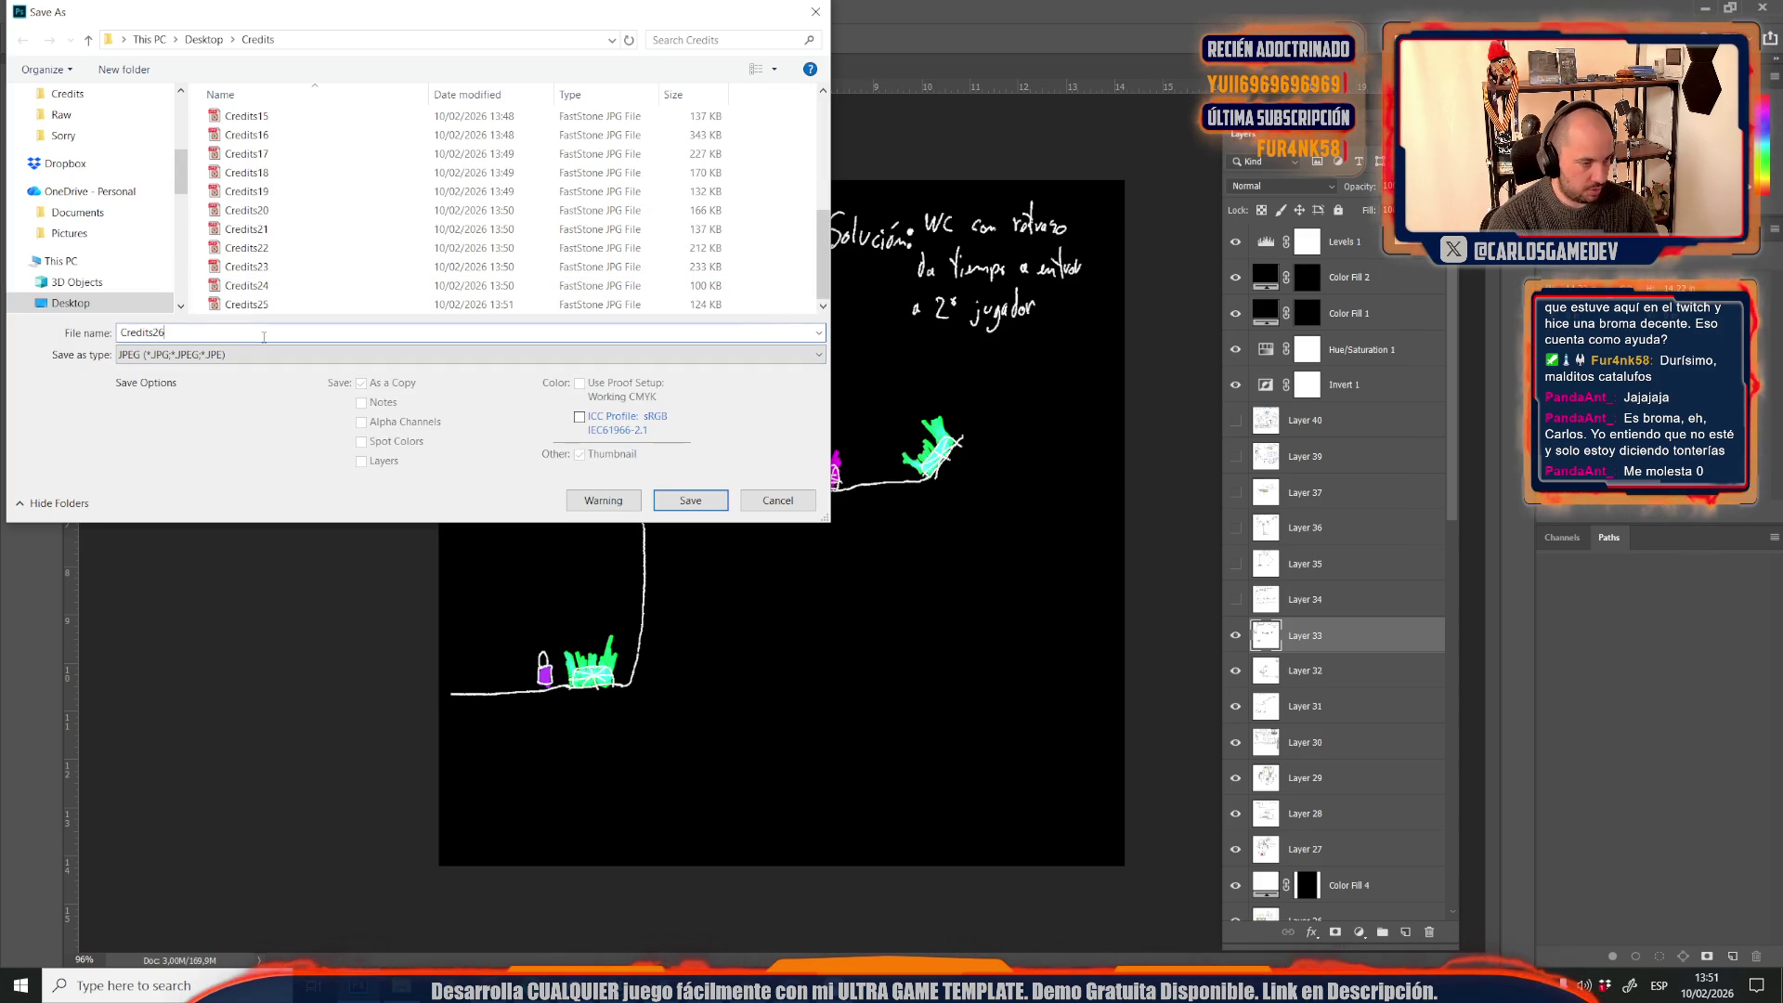
pyautogui.press('Return')
pyautogui.press('Return')
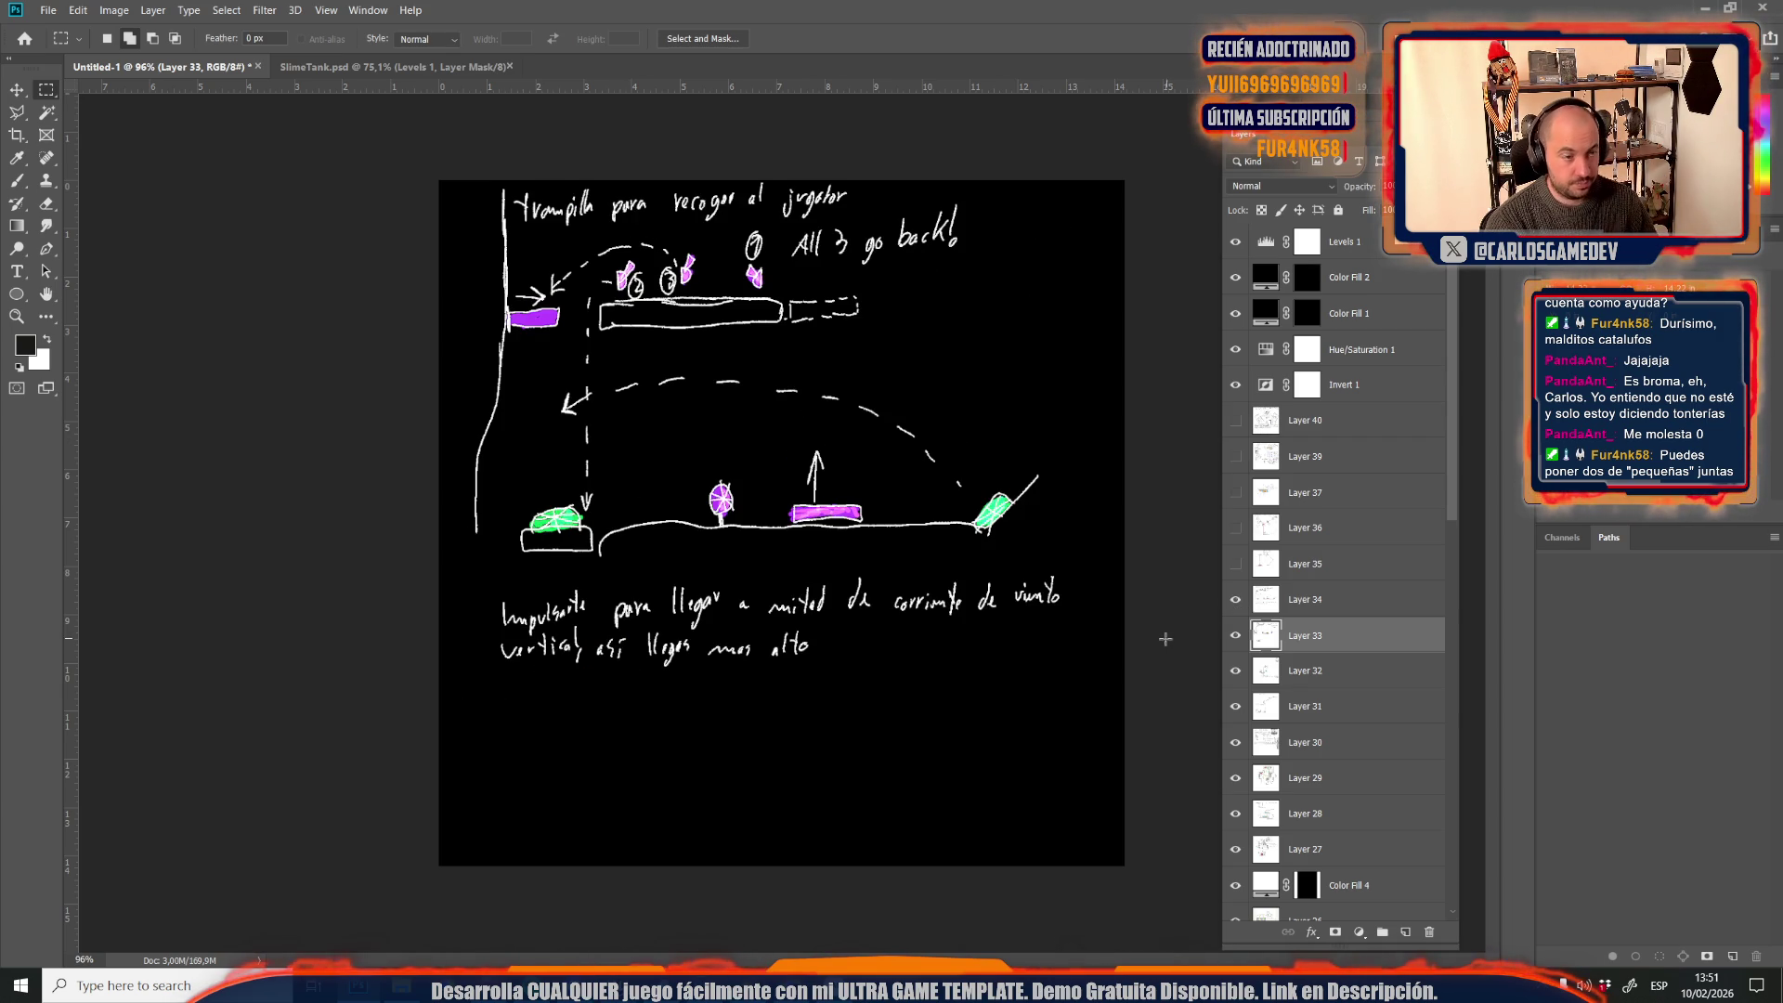
# Save the current sketch again as a JPEG named Credits26 in Credits
pyautogui.hotkey('ctrl', 'shift', 's')
pyautogui.click(162, 359)
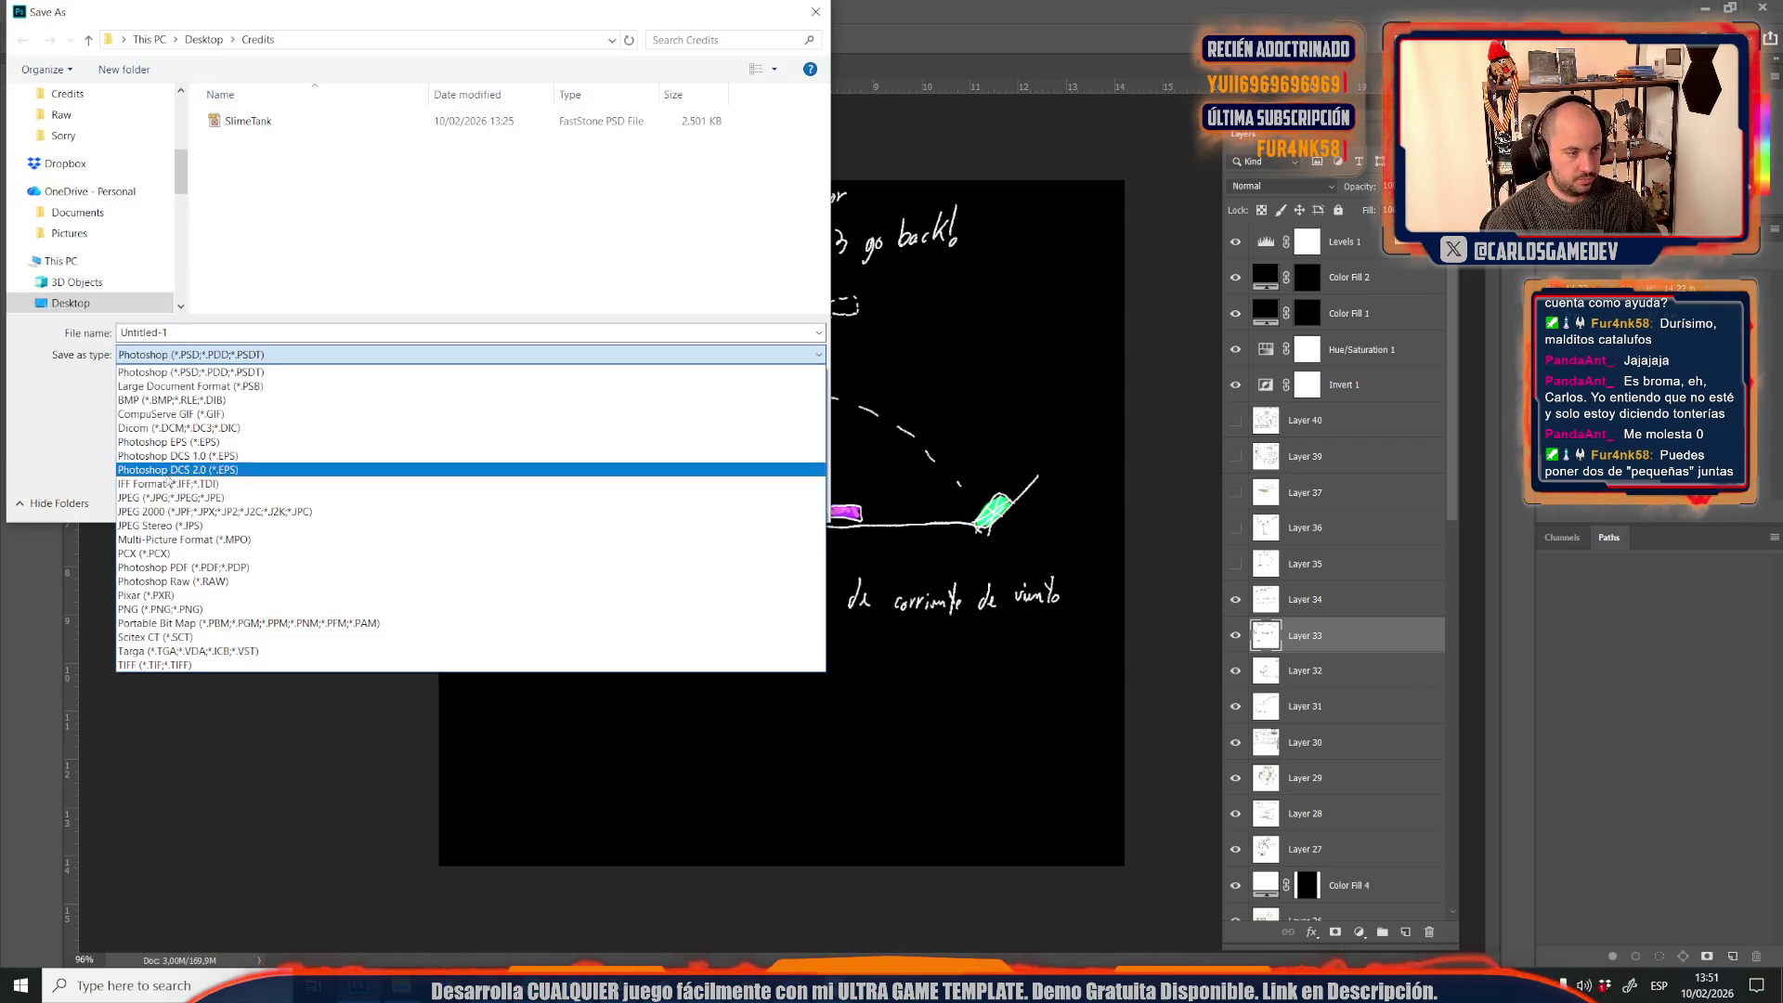
pyautogui.click(160, 498)
pyautogui.click(246, 304)
pyautogui.click(264, 335)
pyautogui.press('BackSpace')
pyautogui.write('6')
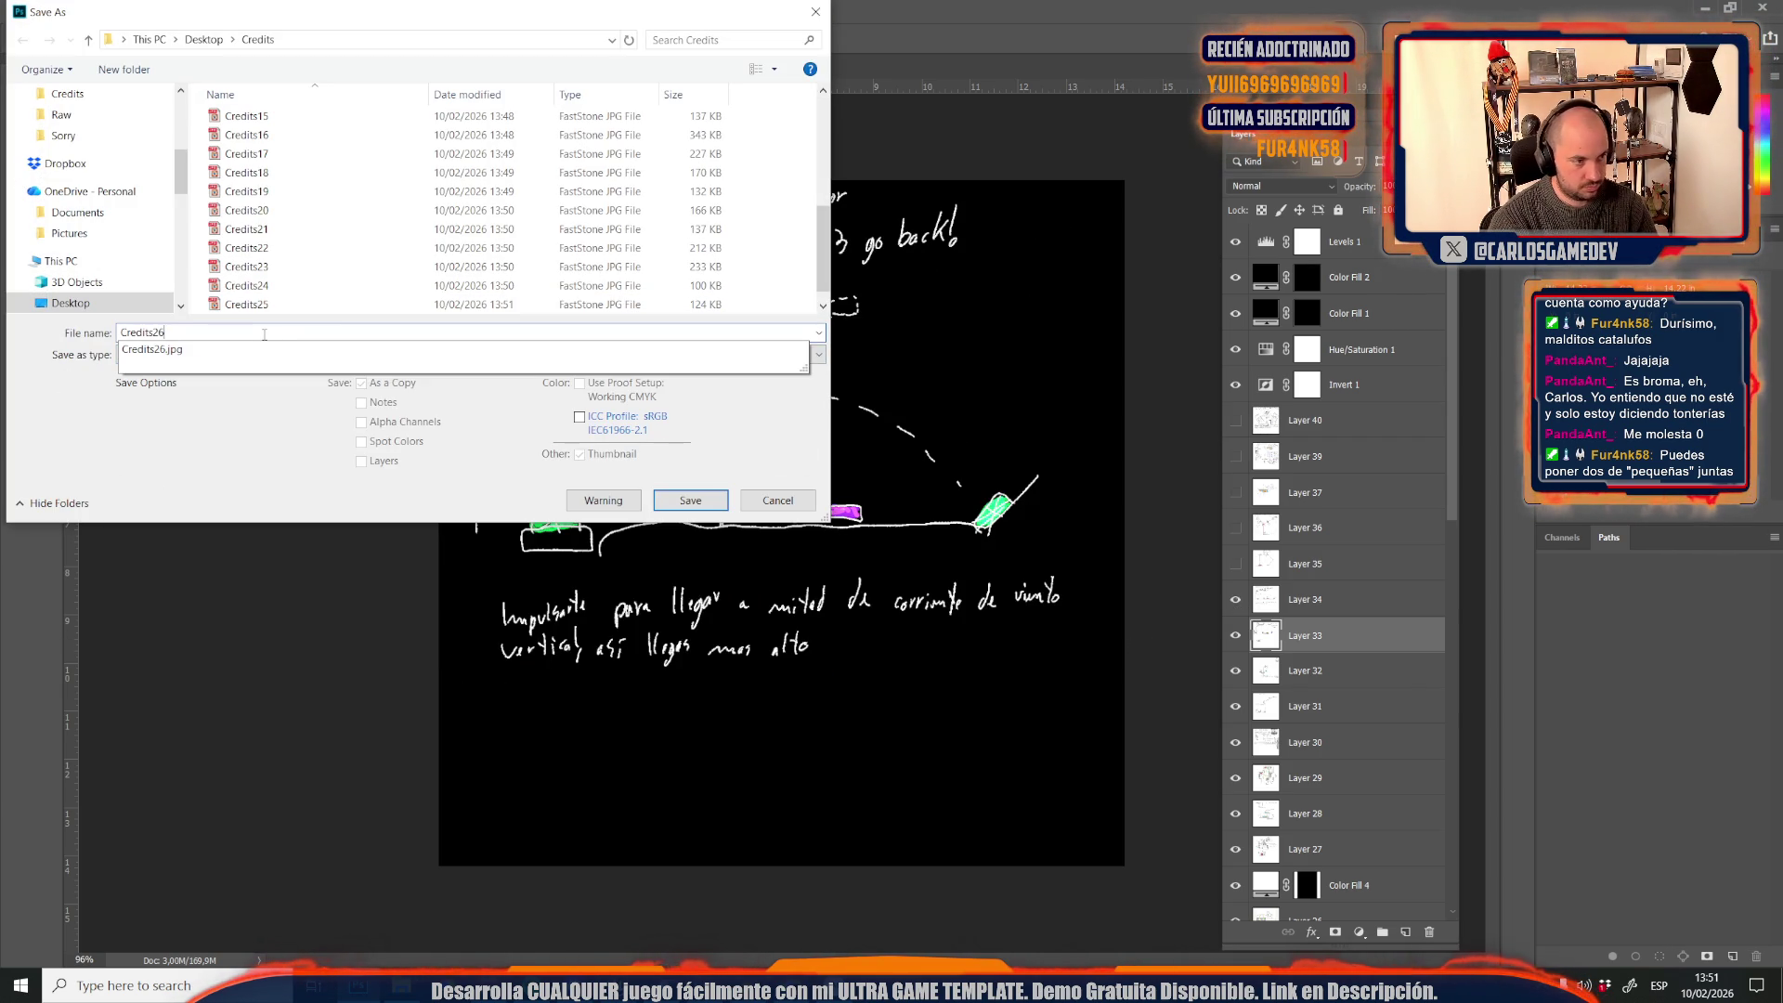
pyautogui.press('Return')
pyautogui.press('Return')
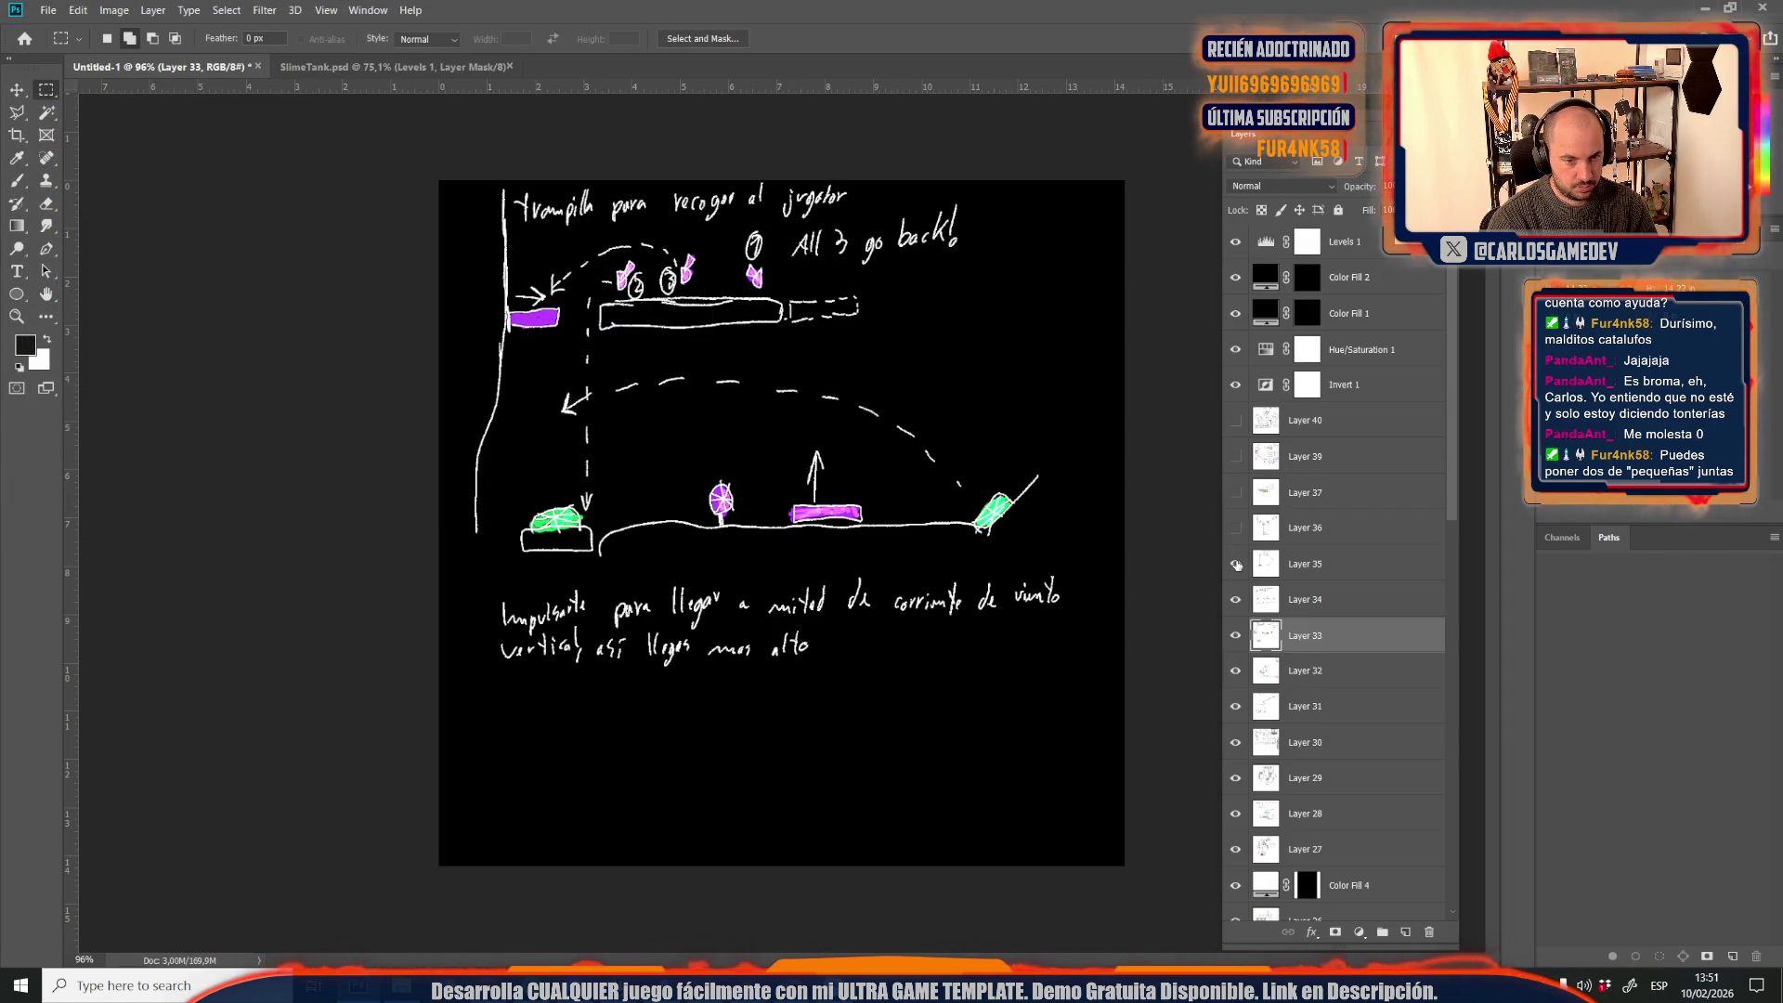
# Show the Layer 35 elevator sketch and save it as the JPEG Credits28
pyautogui.click(1236, 564)
pyautogui.click(1282, 564)
pyautogui.hotkey('ctrl', 'shift', 's')
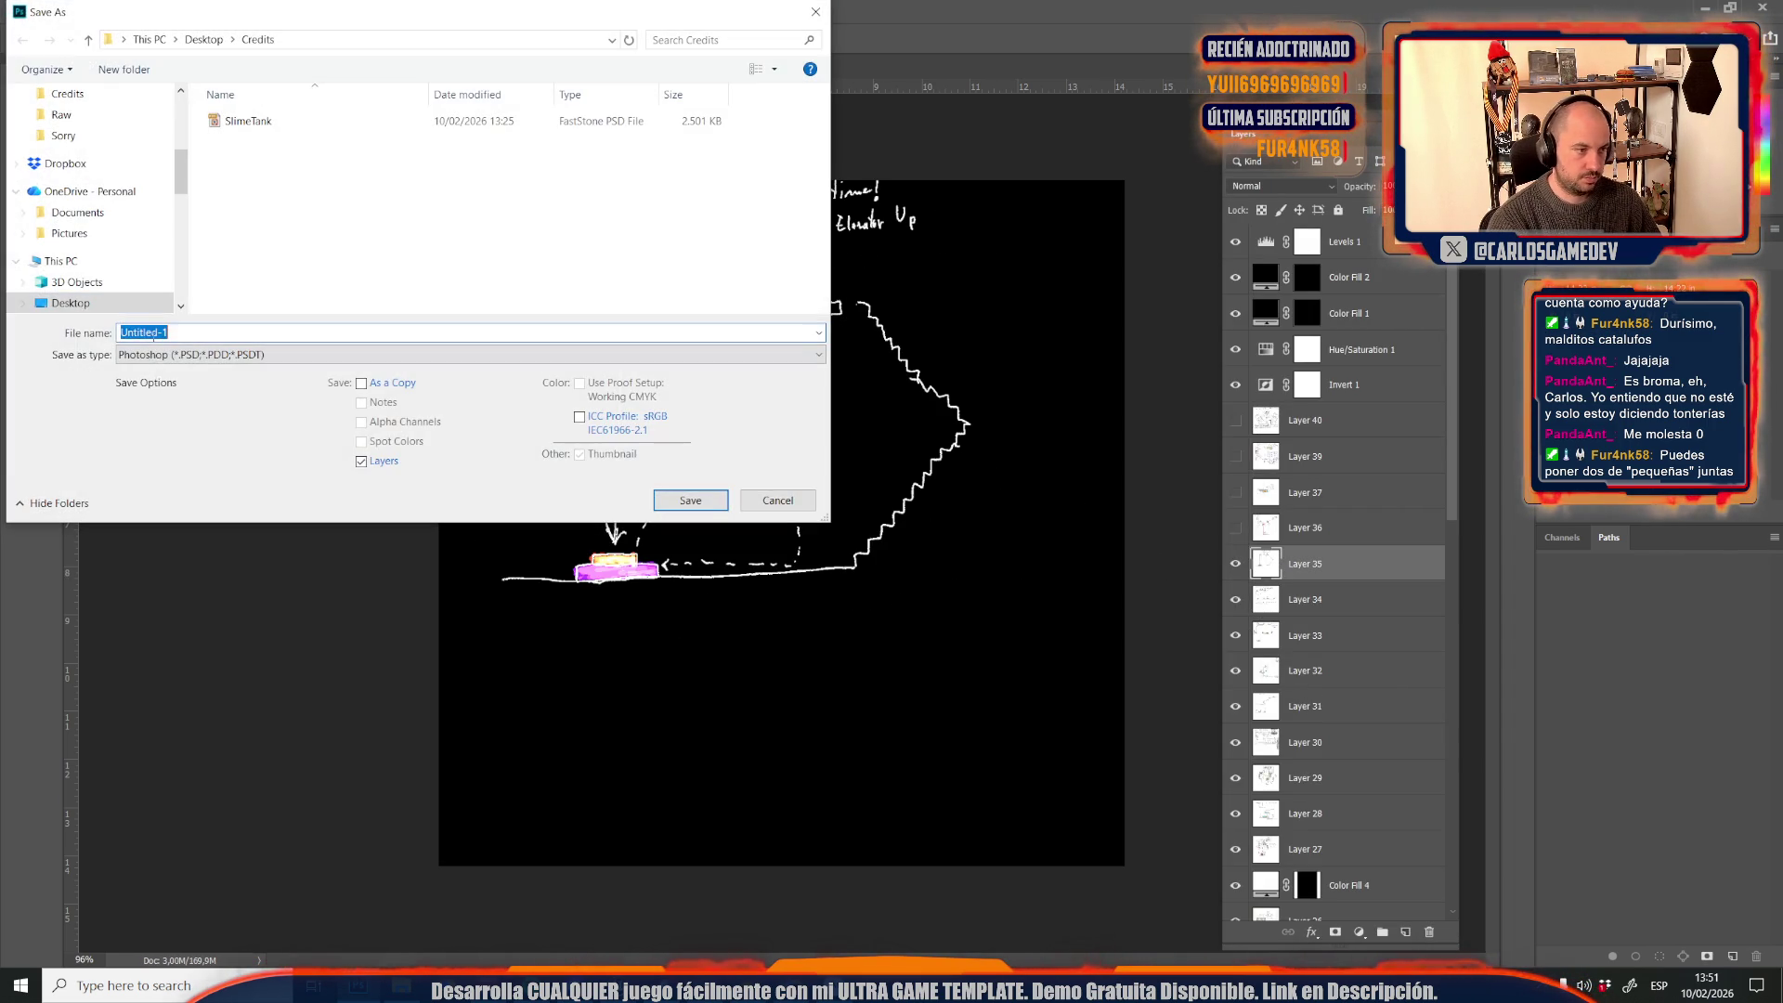
pyautogui.click(163, 355)
pyautogui.click(162, 498)
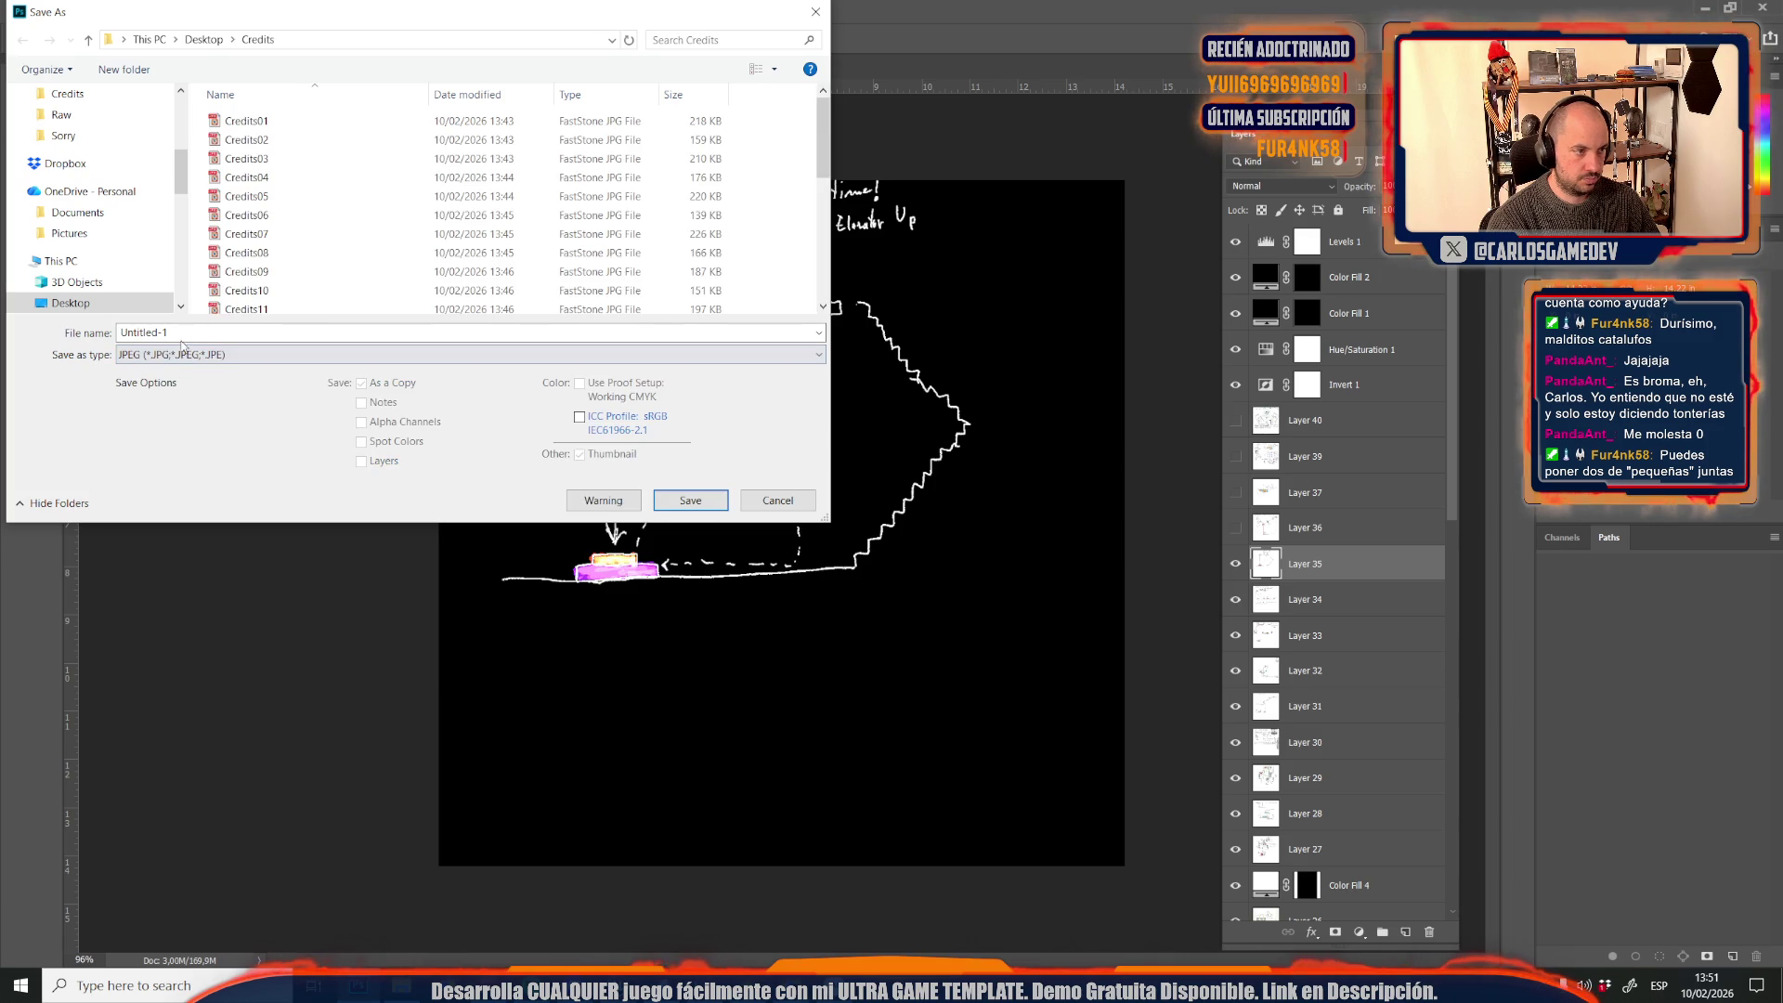
pyautogui.click(249, 306)
pyautogui.click(195, 336)
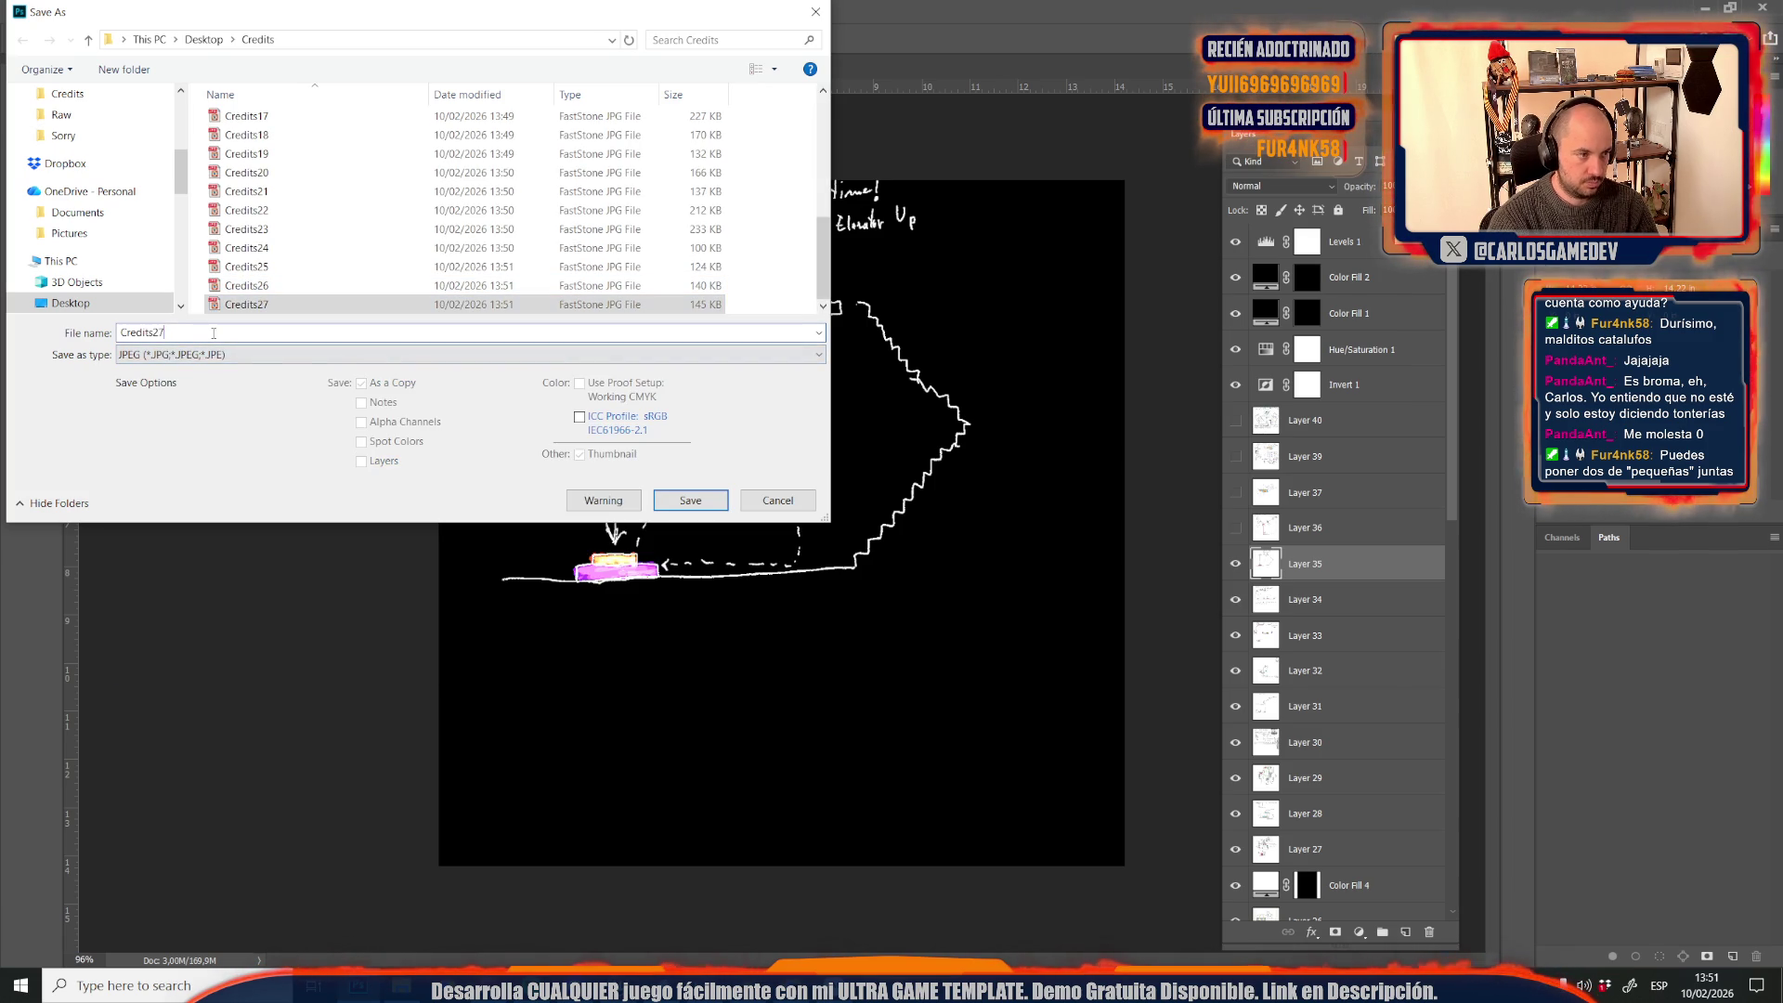
pyautogui.press('BackSpace')
pyautogui.write('8')
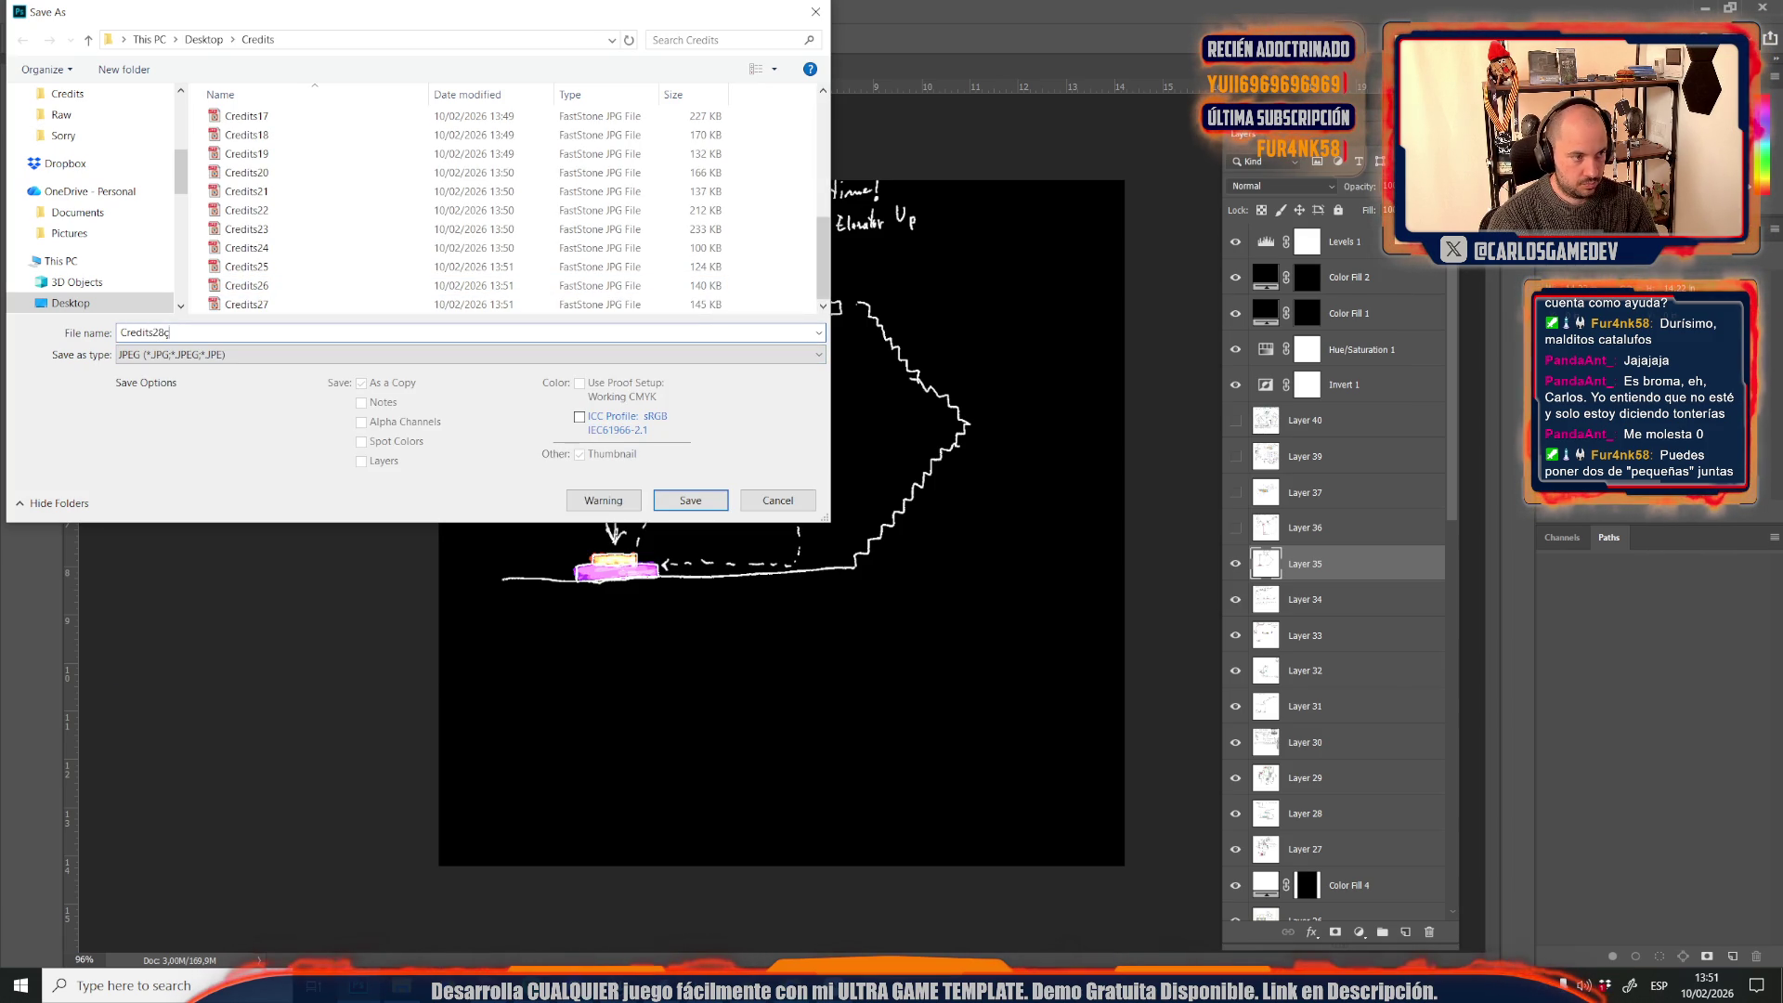
pyautogui.press('Return')
pyautogui.press('Return')
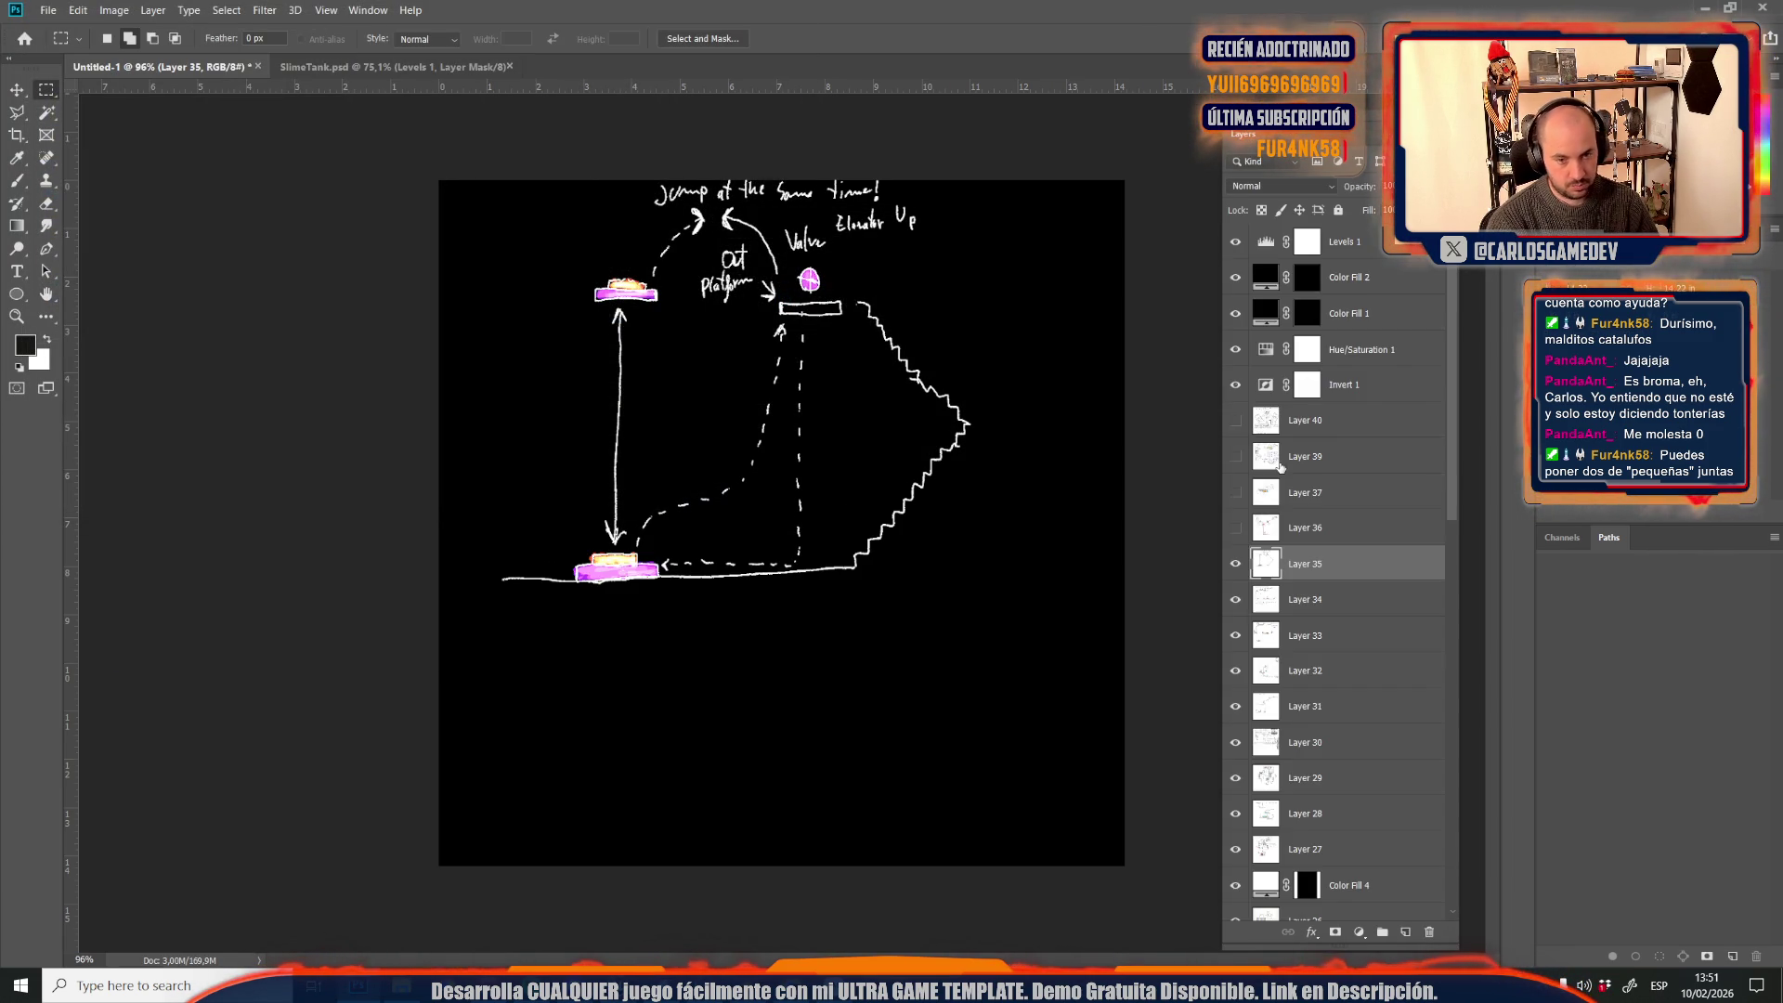
# Show the Layer 36 open-world map sketch and save it as the JPEG Credits29
pyautogui.click(1236, 528)
pyautogui.click(1319, 527)
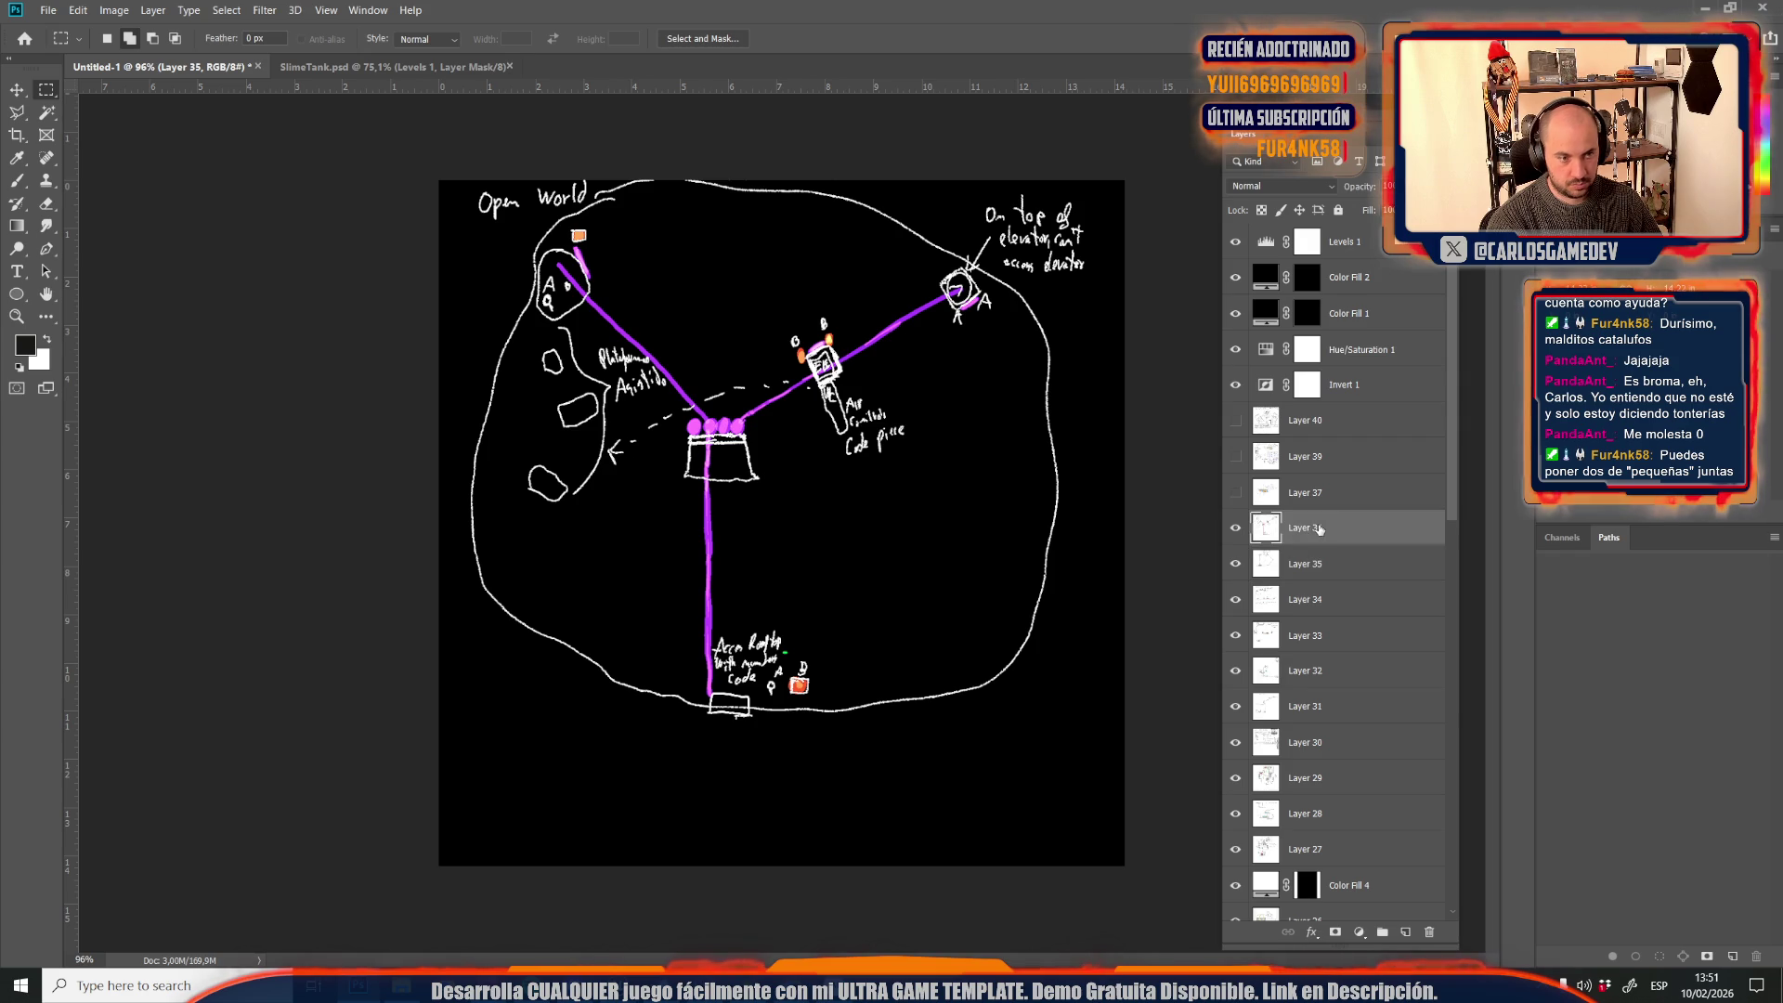
pyautogui.hotkey('ctrl', 's')
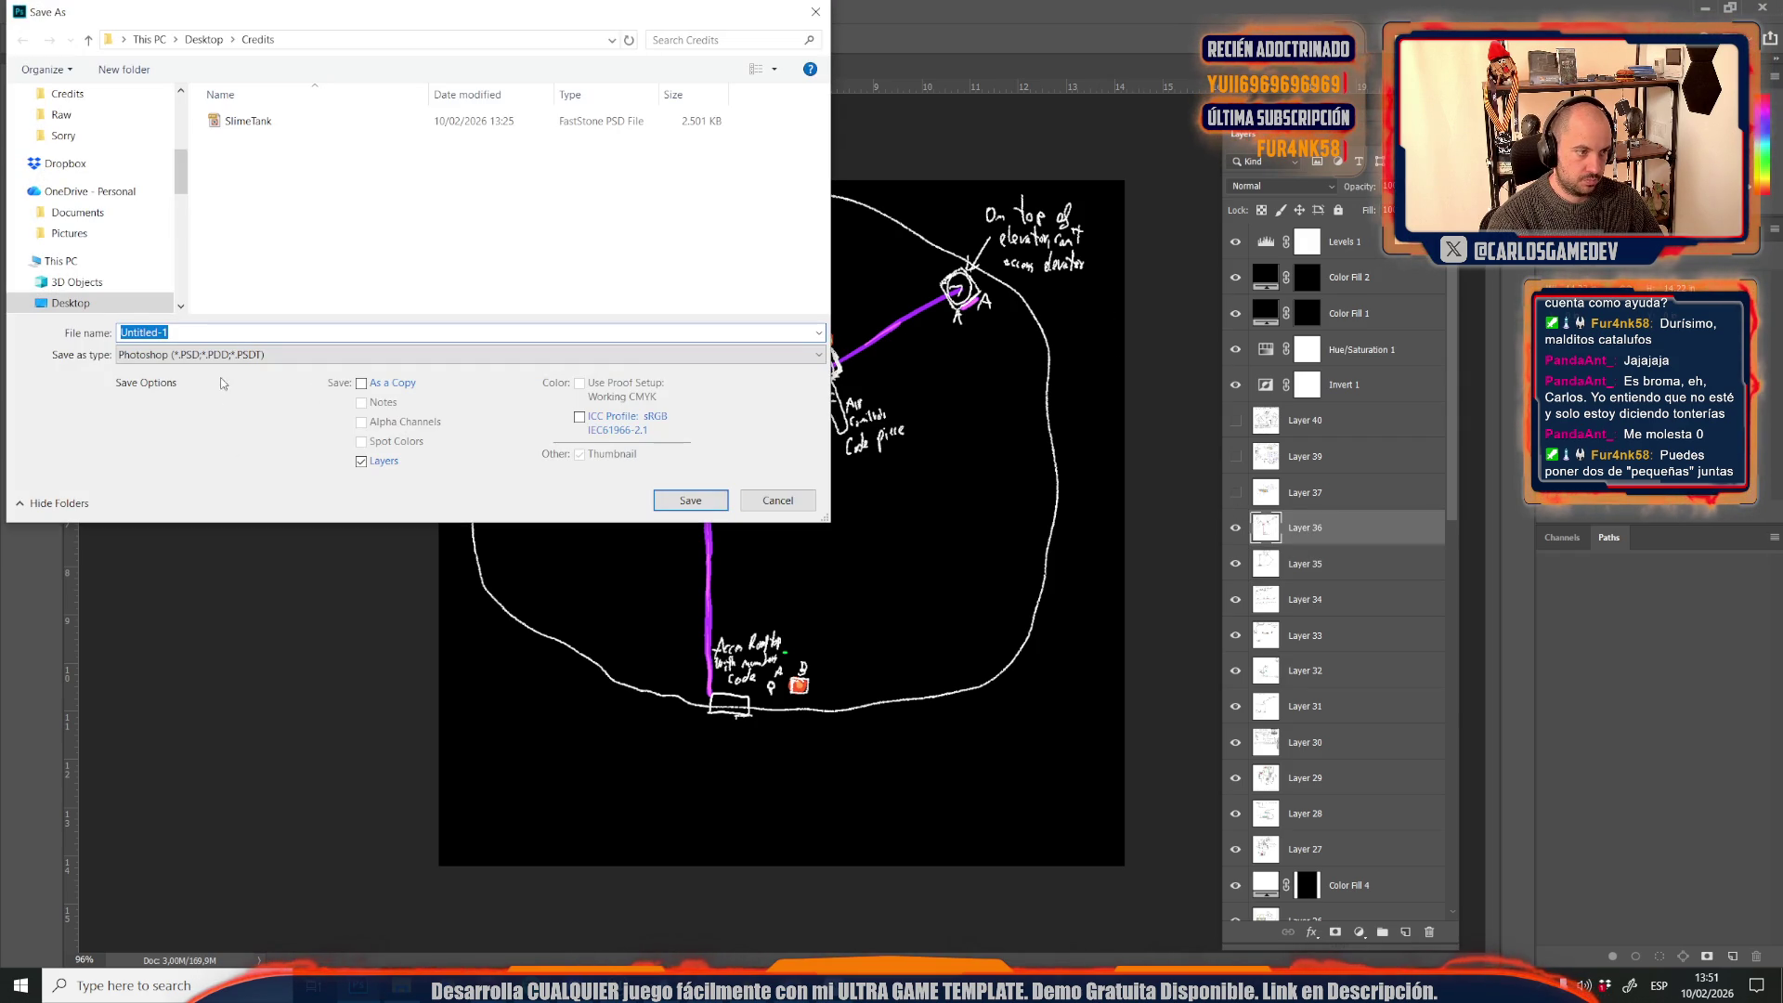
pyautogui.click(228, 356)
pyautogui.click(150, 477)
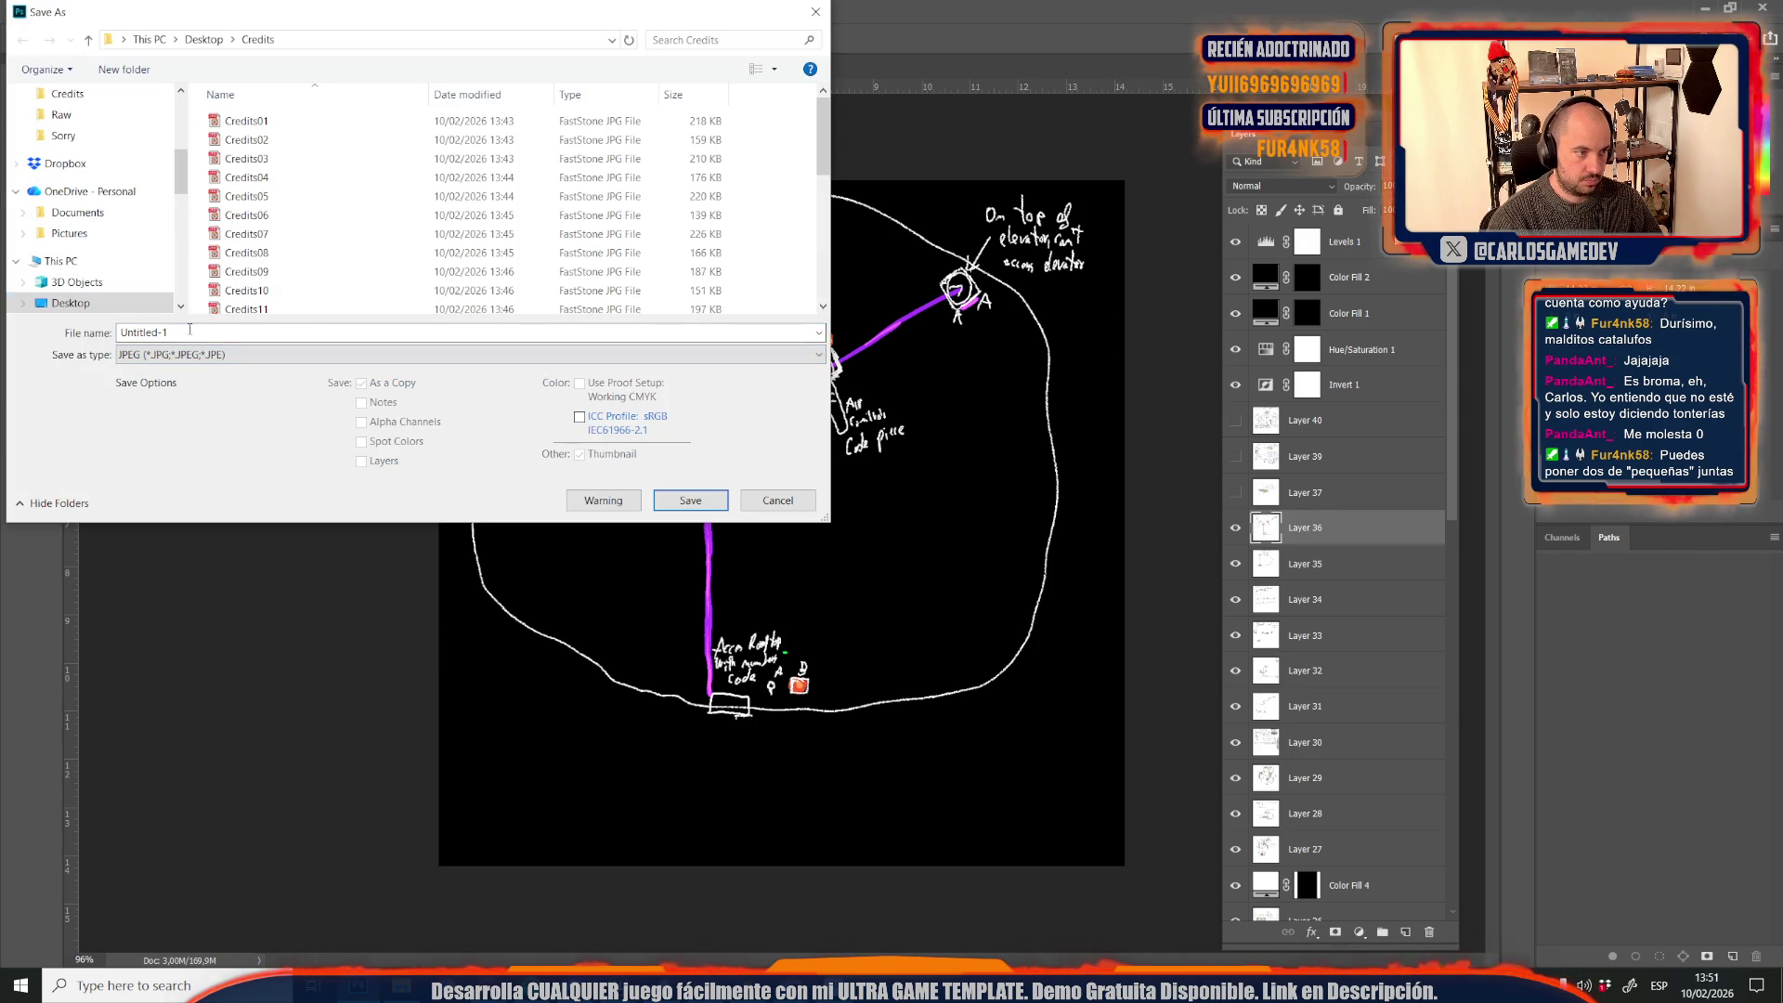
pyautogui.scroll(-6, 464, 213)
pyautogui.click(246, 305)
pyautogui.doubleClick(220, 330)
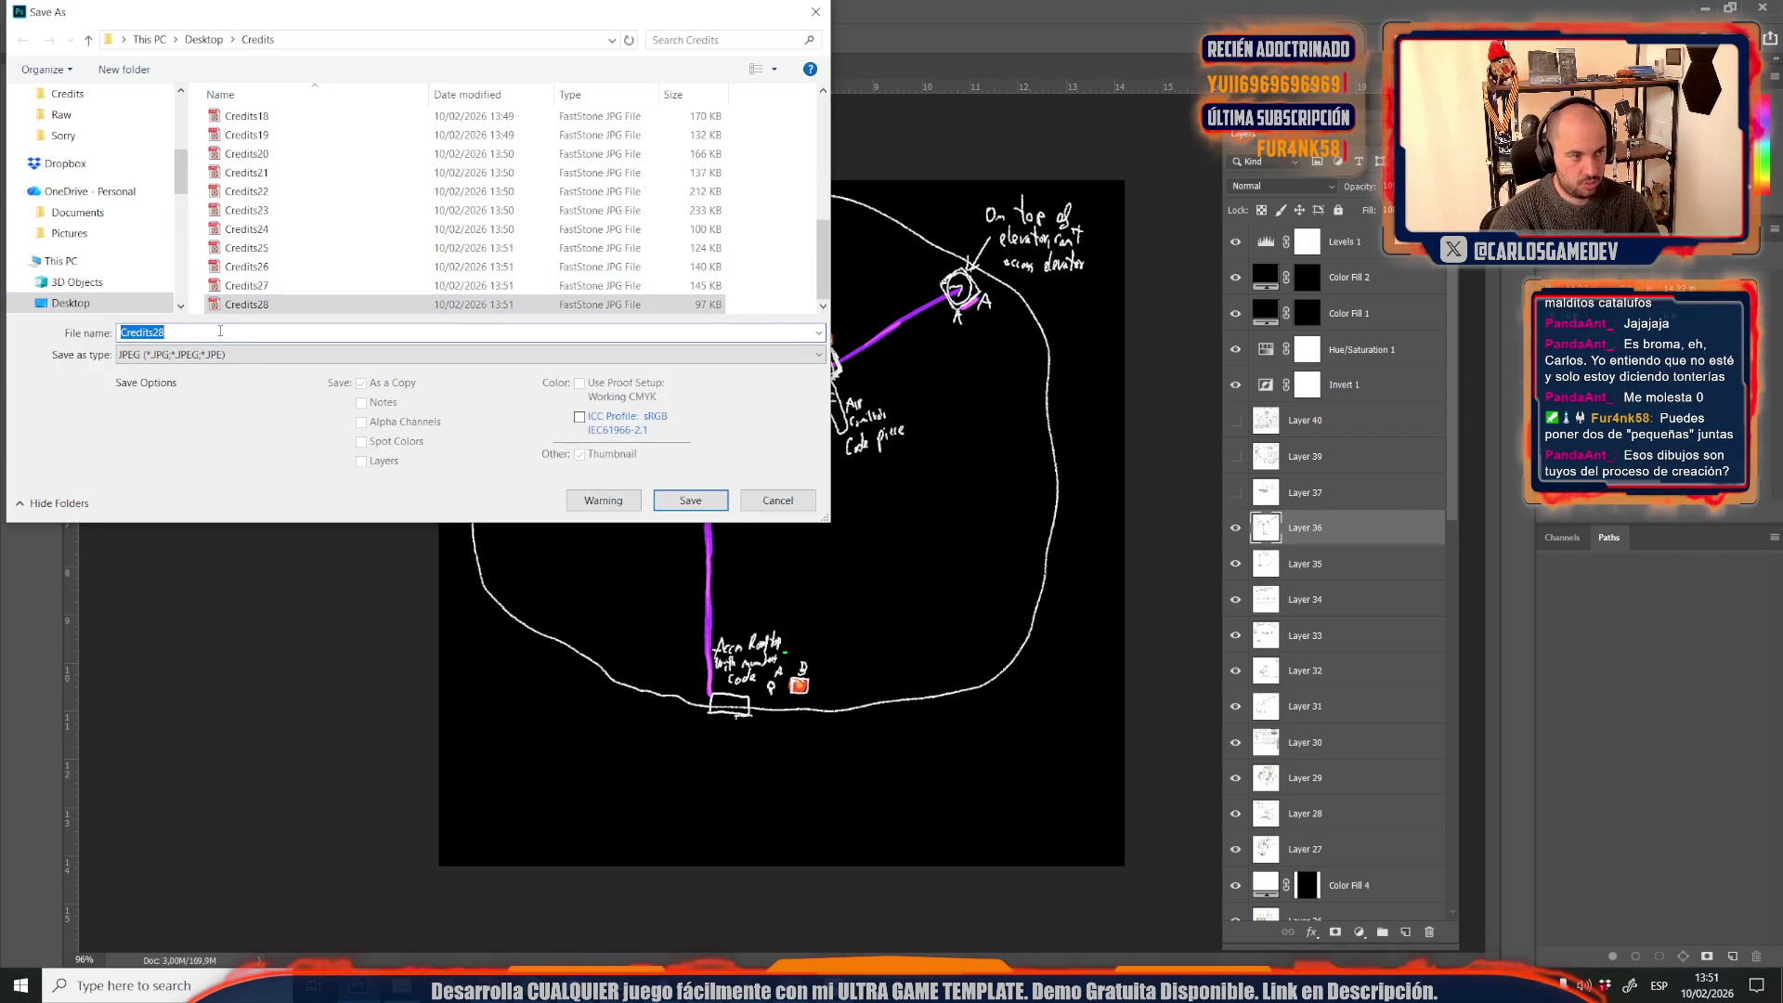
pyautogui.click(219, 331)
pyautogui.press('BackSpace')
pyautogui.write('9')
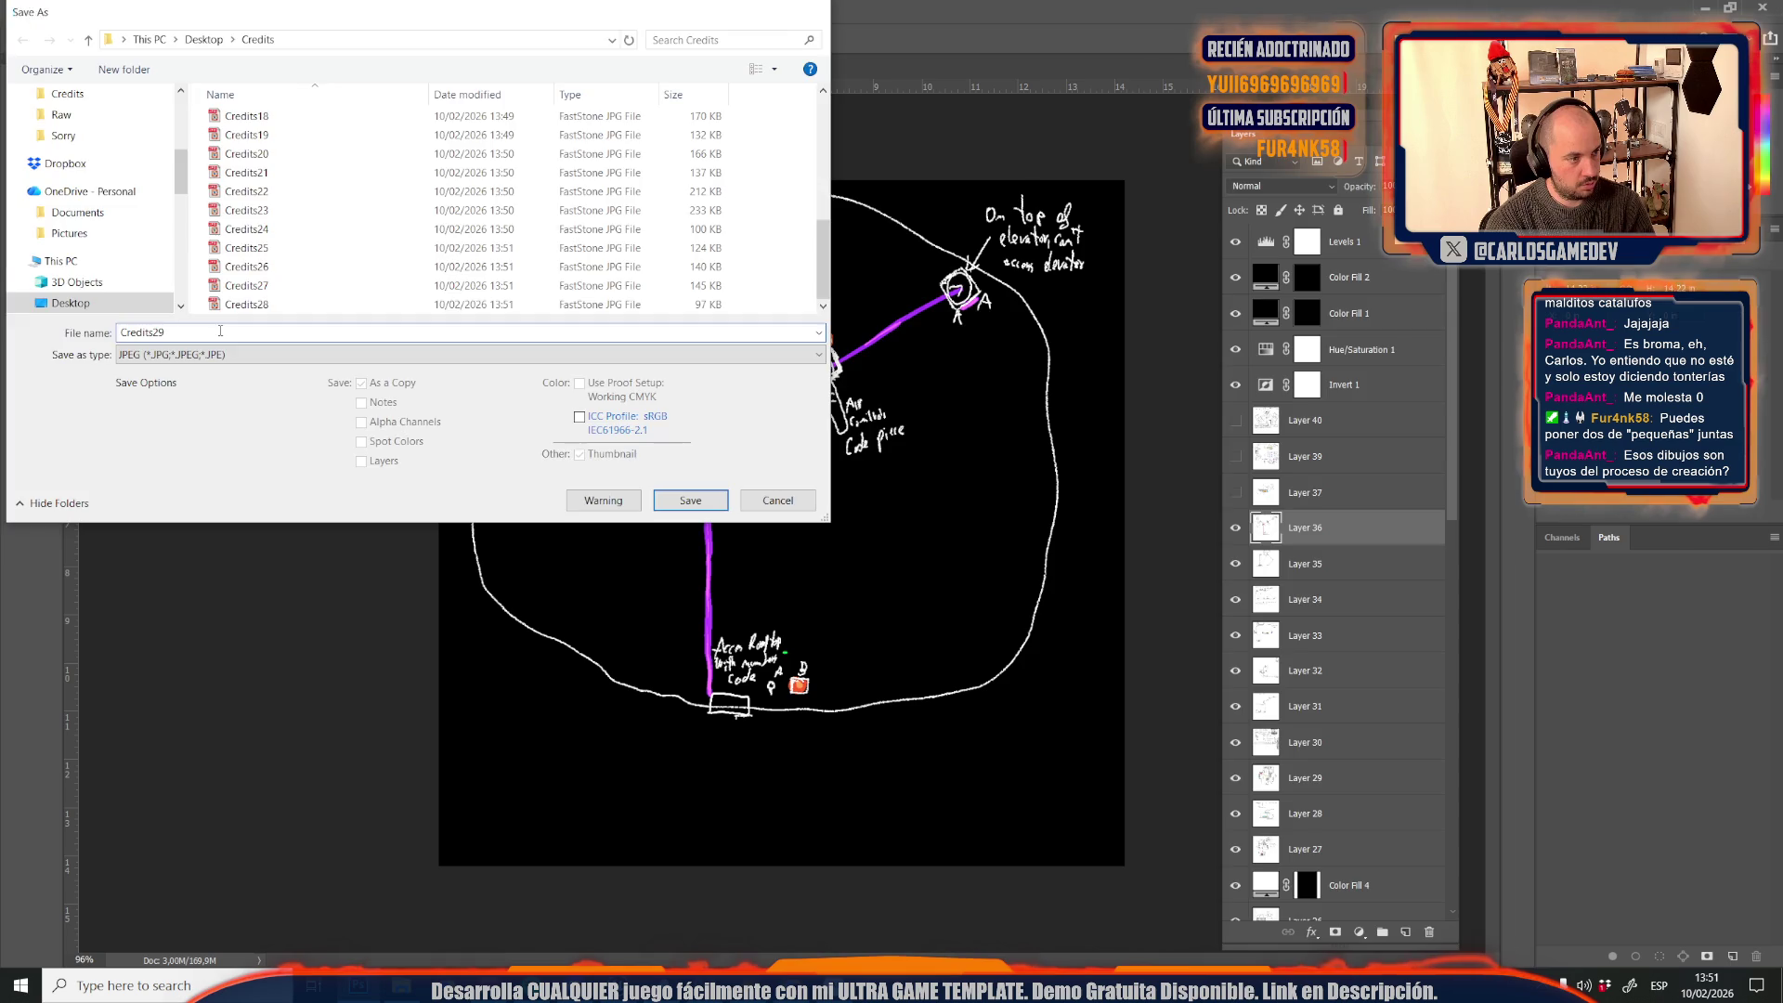
pyautogui.press('Return')
pyautogui.press('Return')
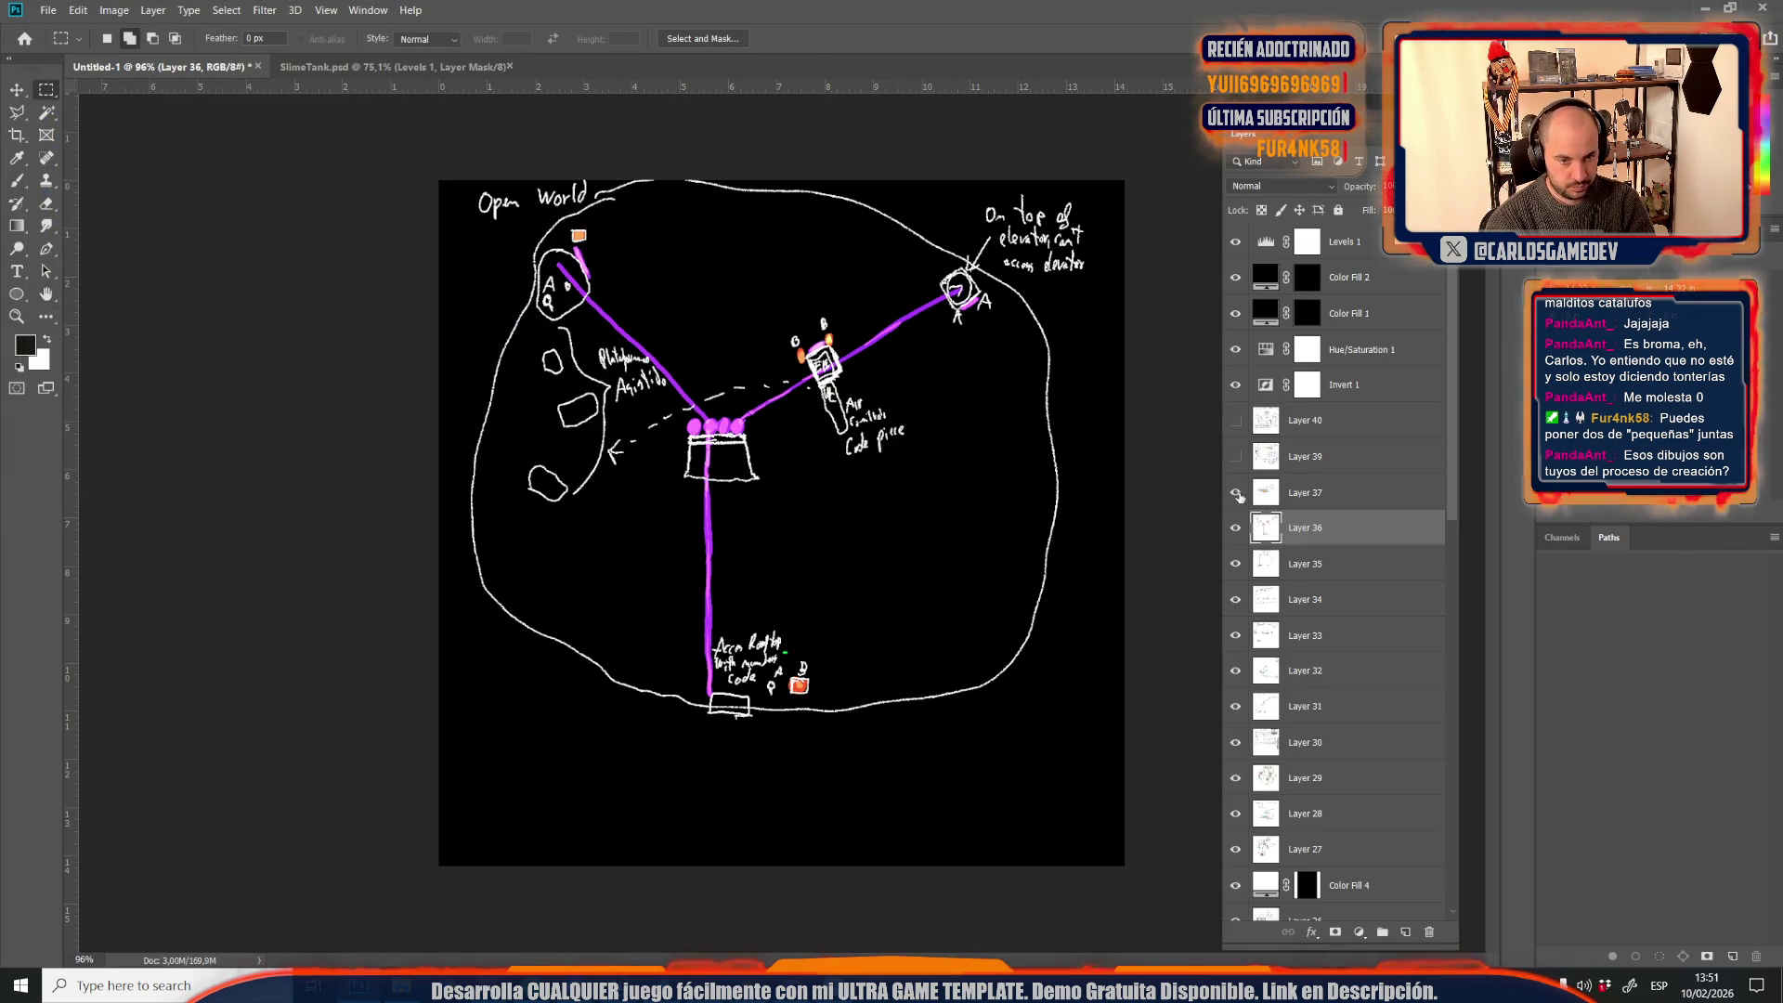
# Show Layers 37 and 39 and save the multi-zone sketch as the JPEG Credits30
pyautogui.click(1237, 492)
pyautogui.click(1238, 458)
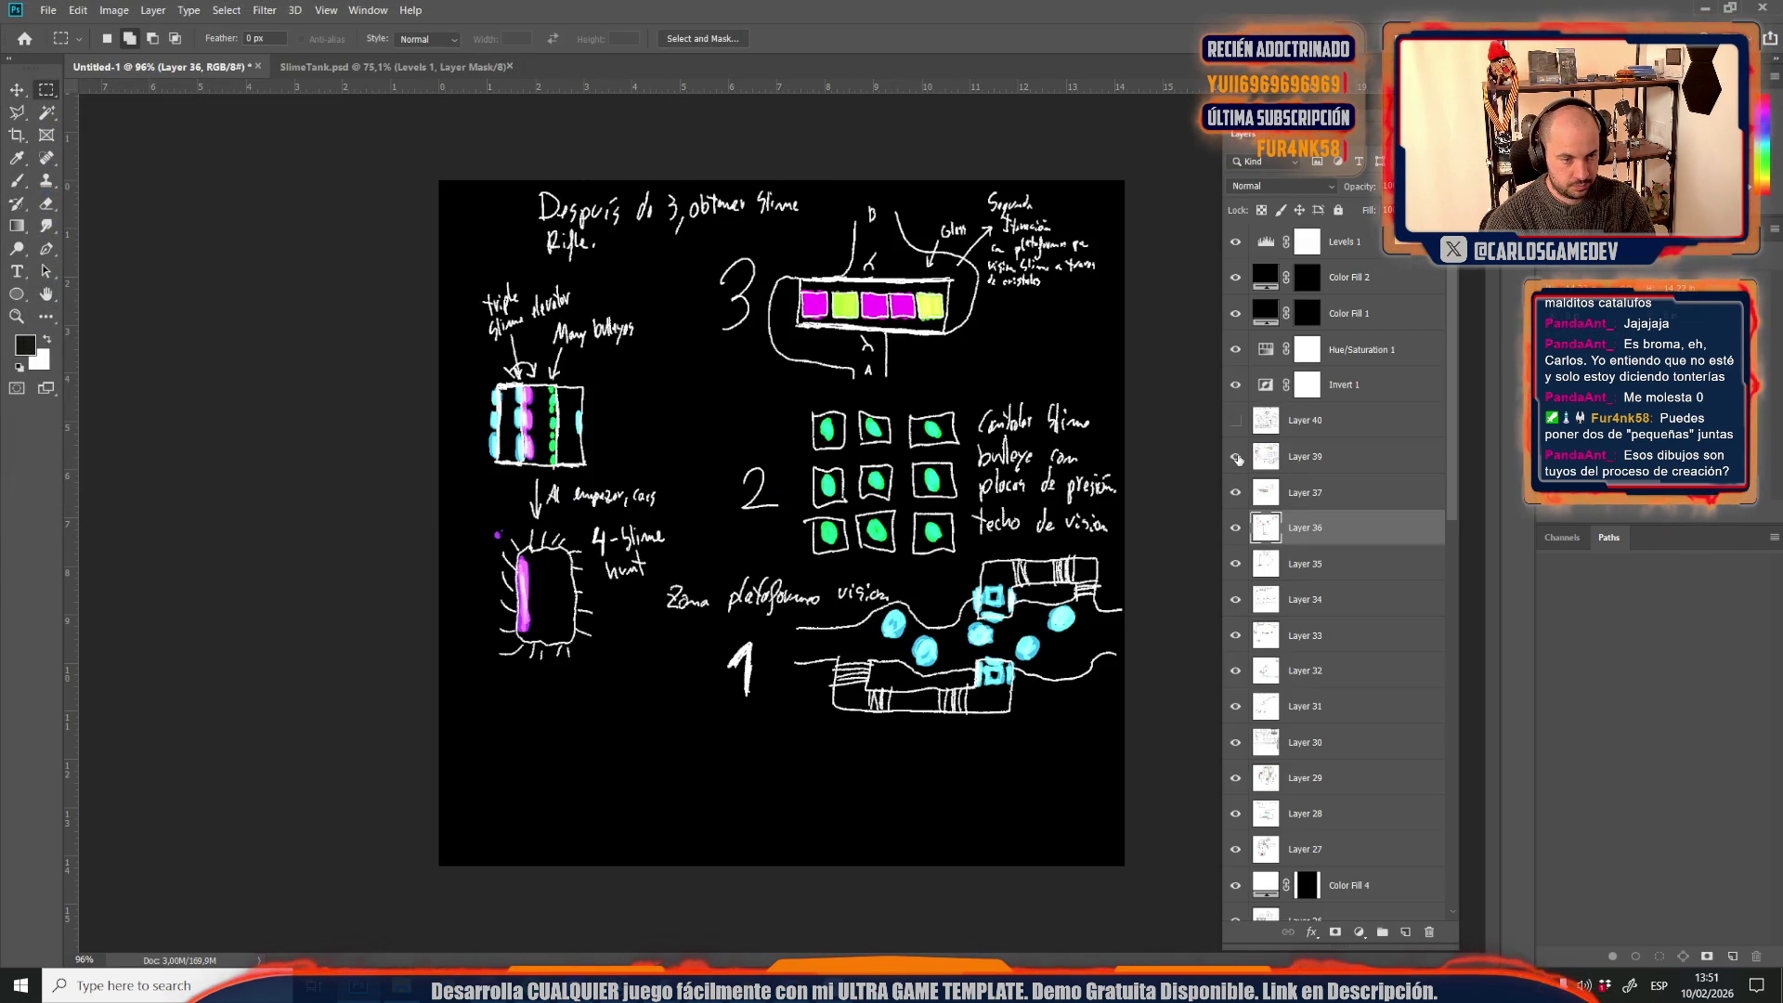
pyautogui.click(1325, 460)
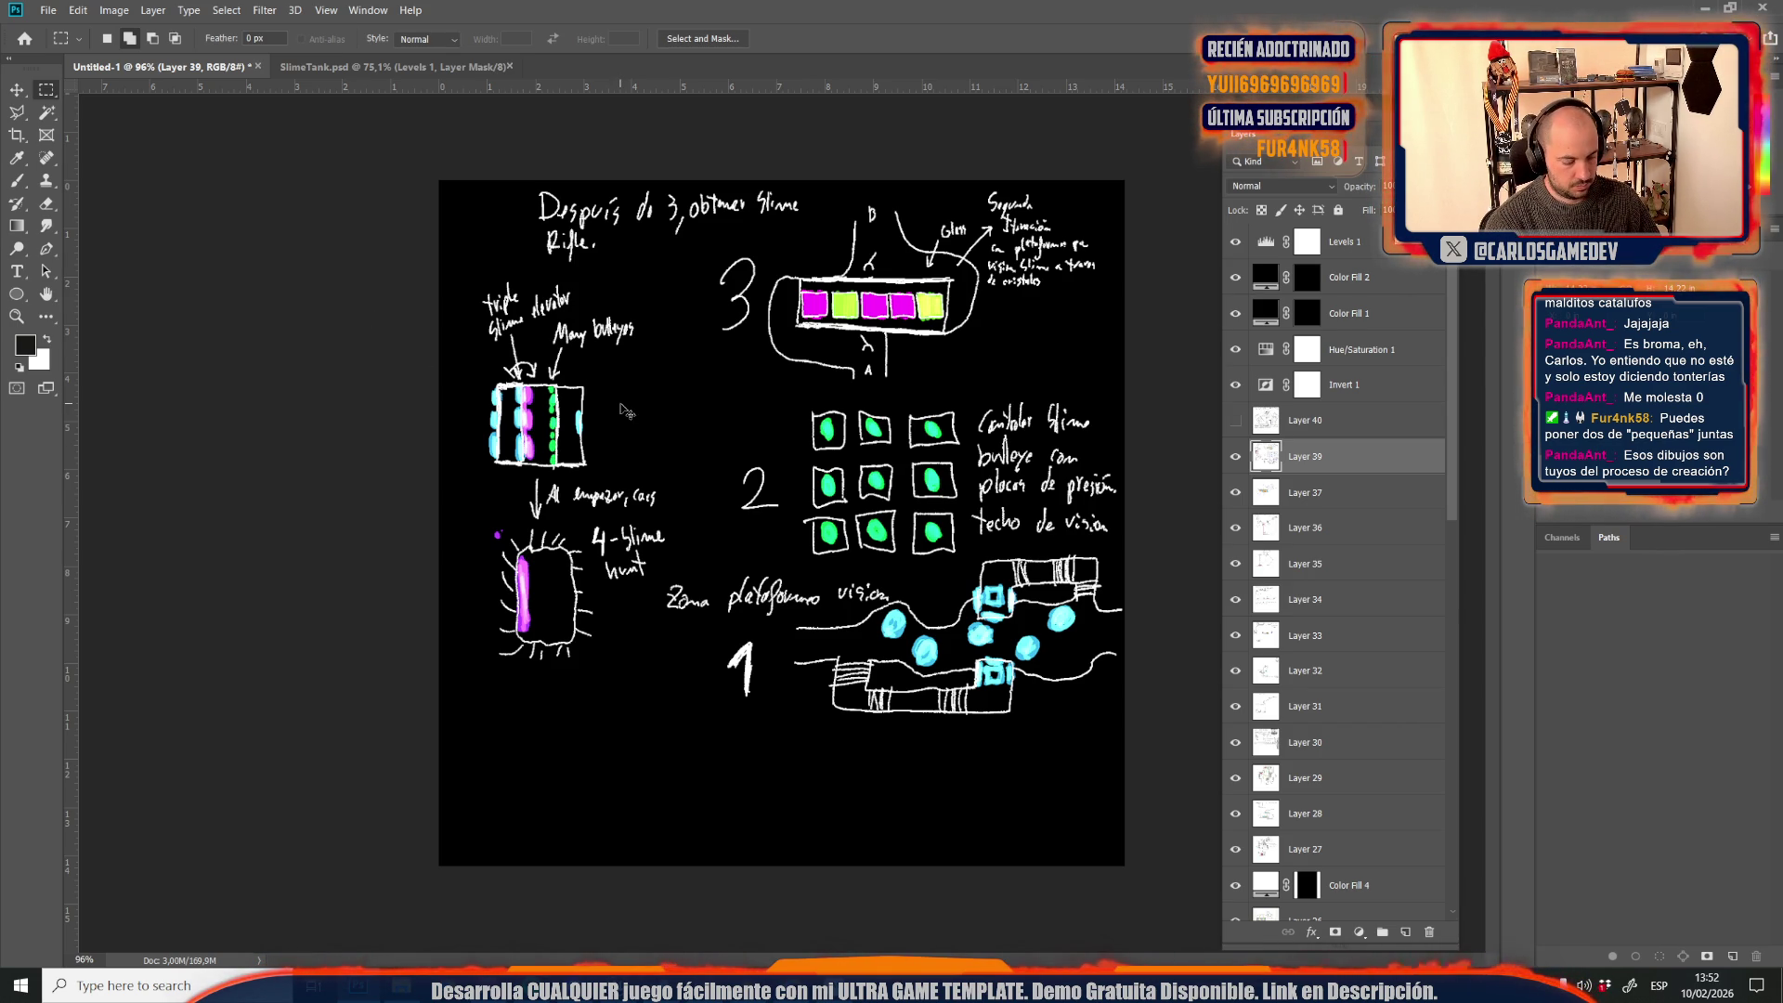
pyautogui.hotkey('ctrl', 'shift', 's')
pyautogui.click(200, 355)
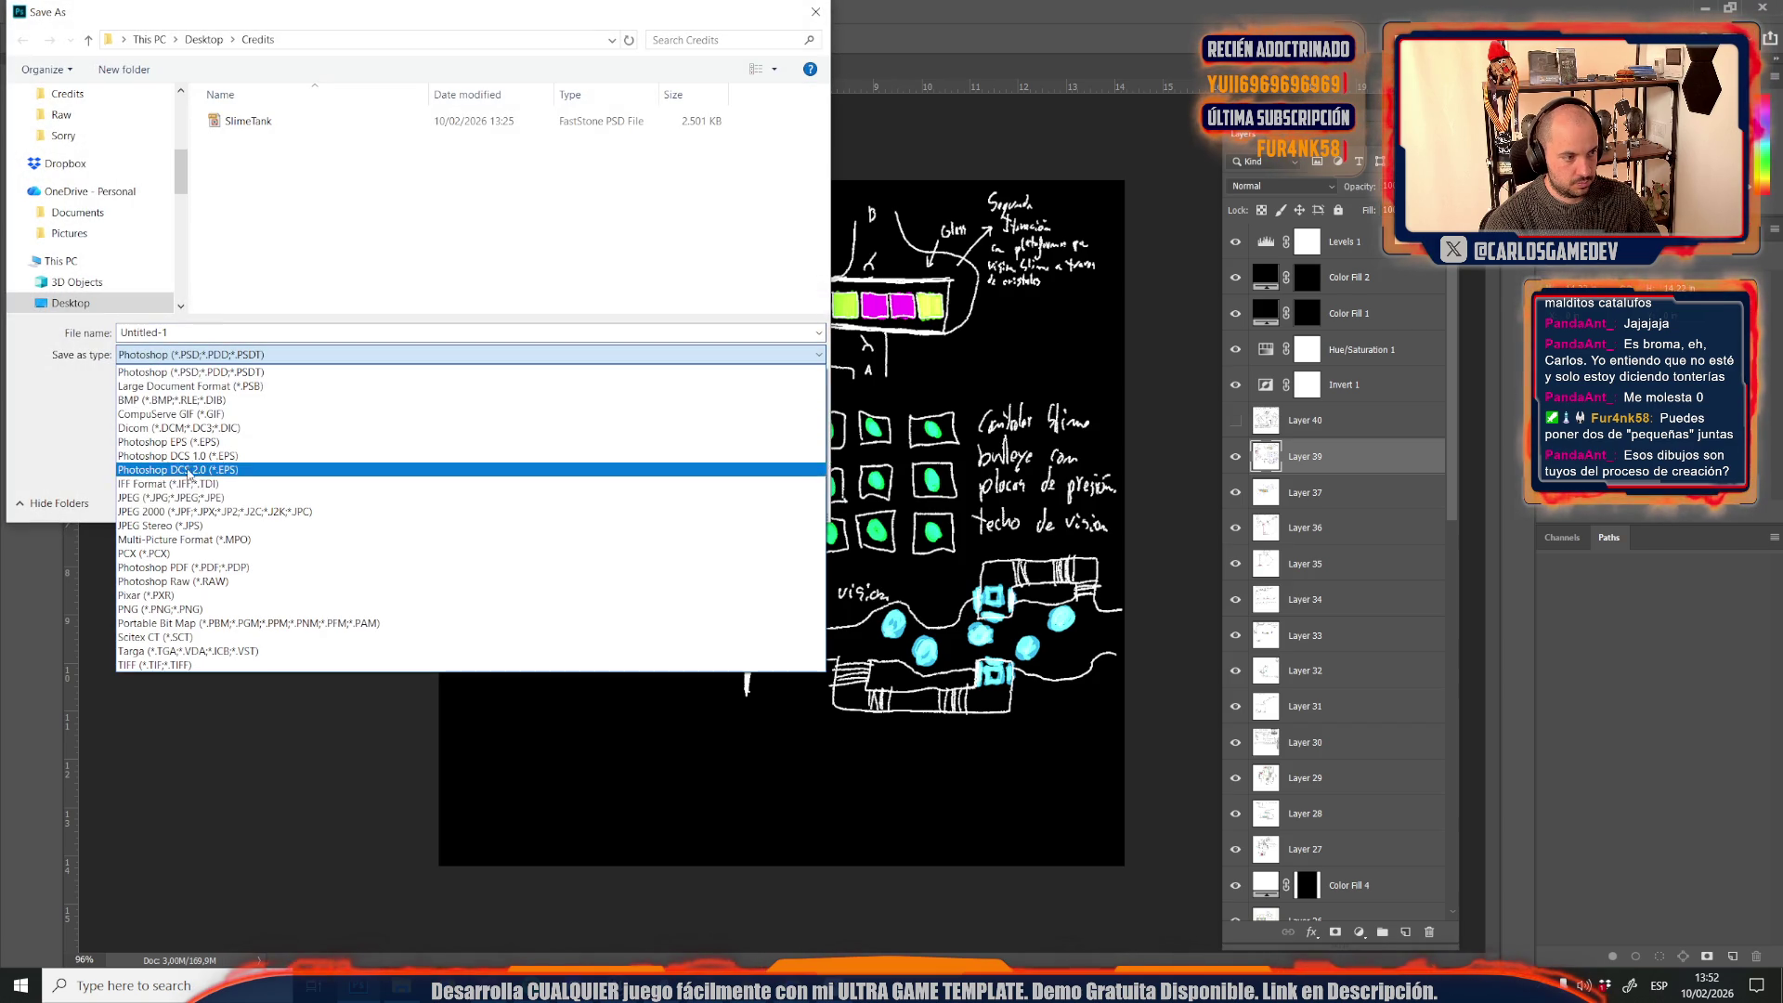
pyautogui.click(160, 498)
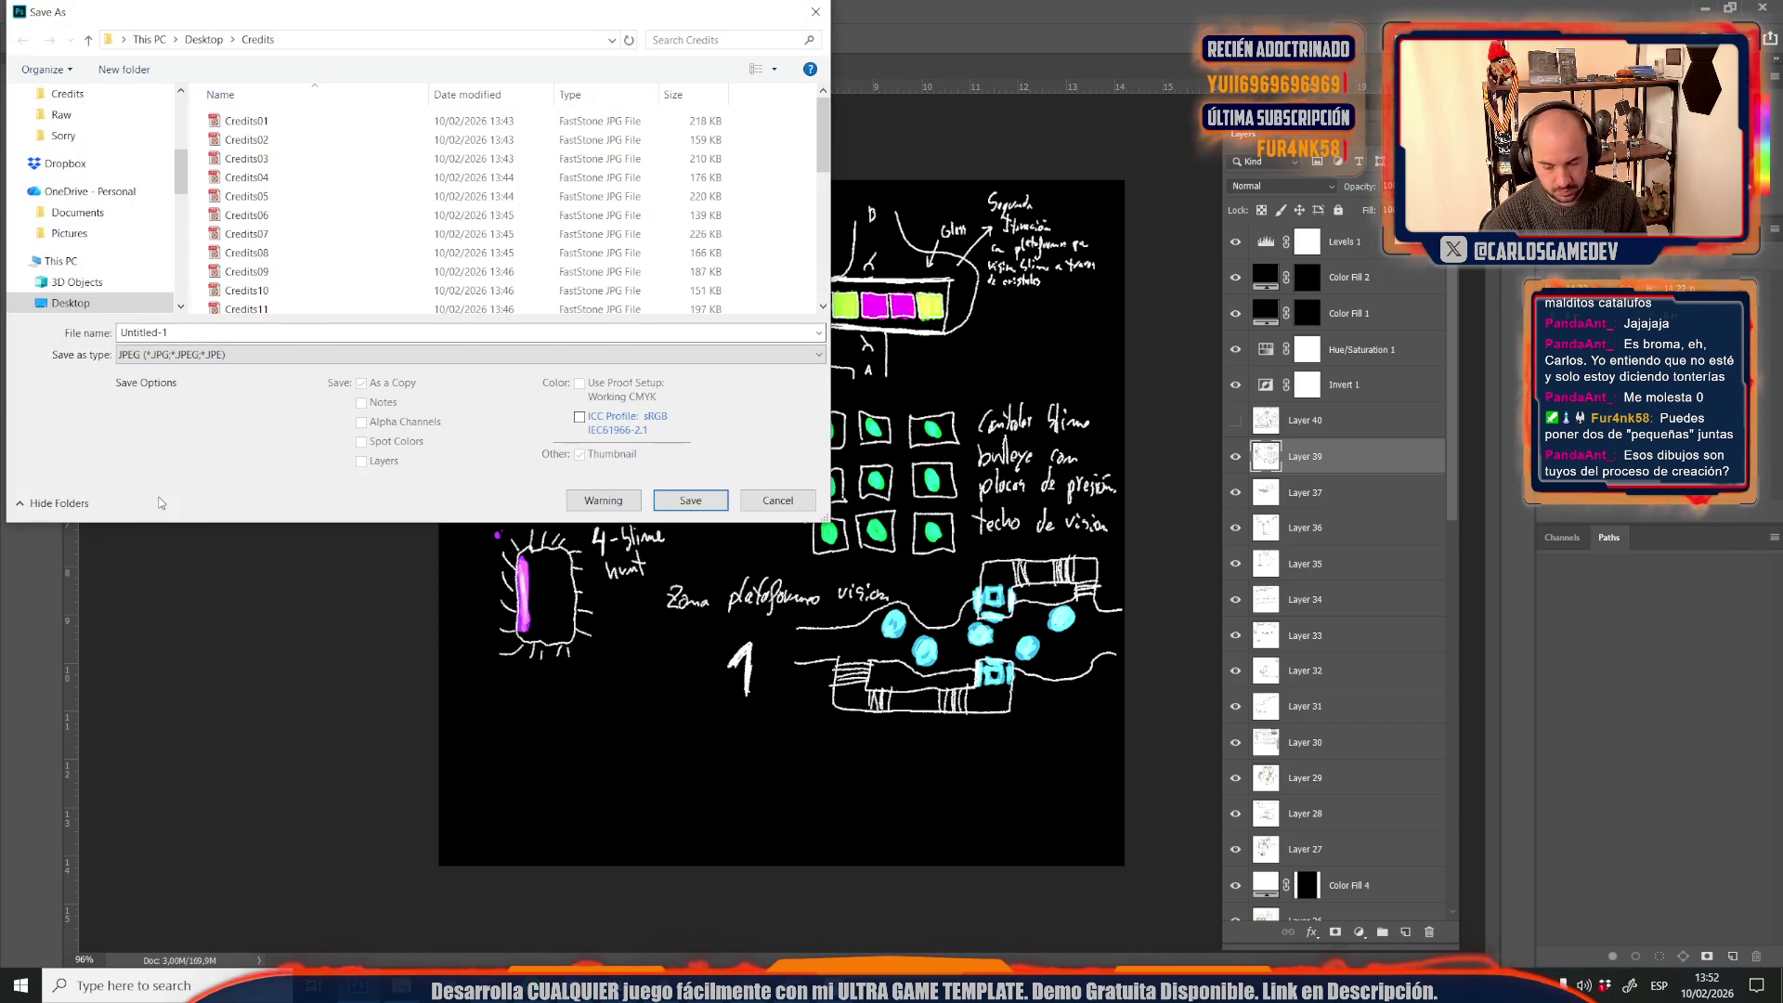
pyautogui.scroll(-6, 297, 279)
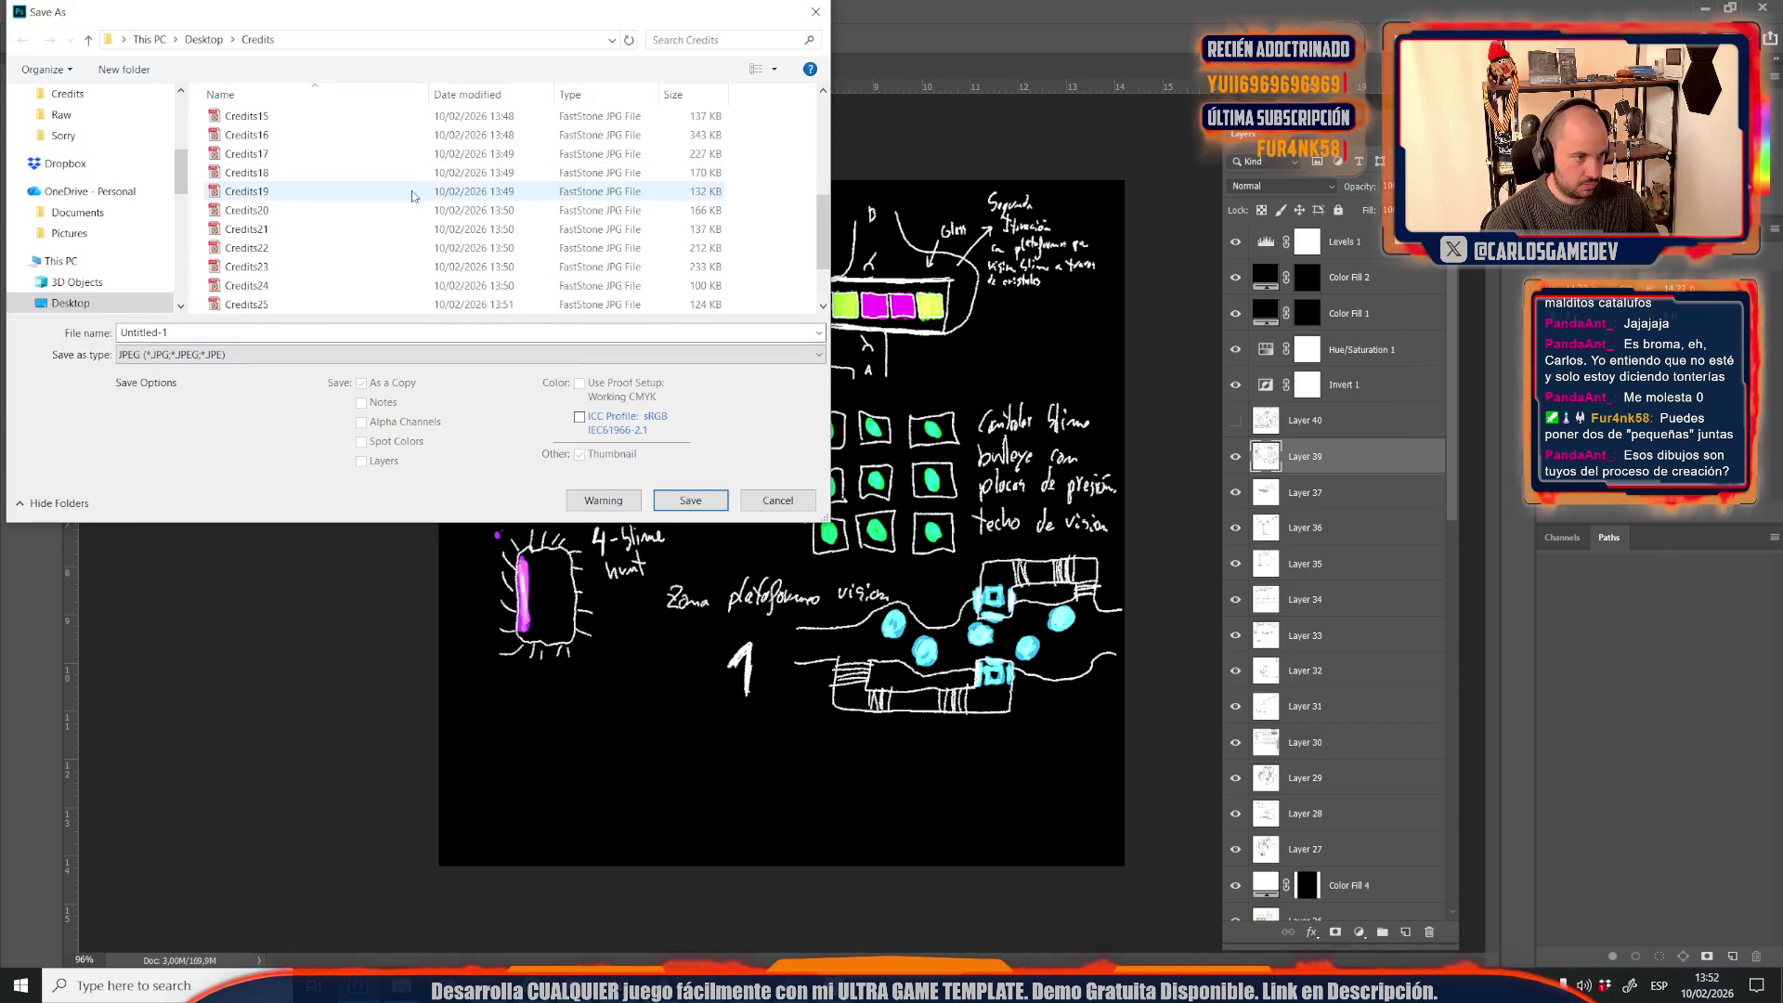
pyautogui.click(301, 307)
pyautogui.doubleClick(142, 333)
pyautogui.write('Credits30')
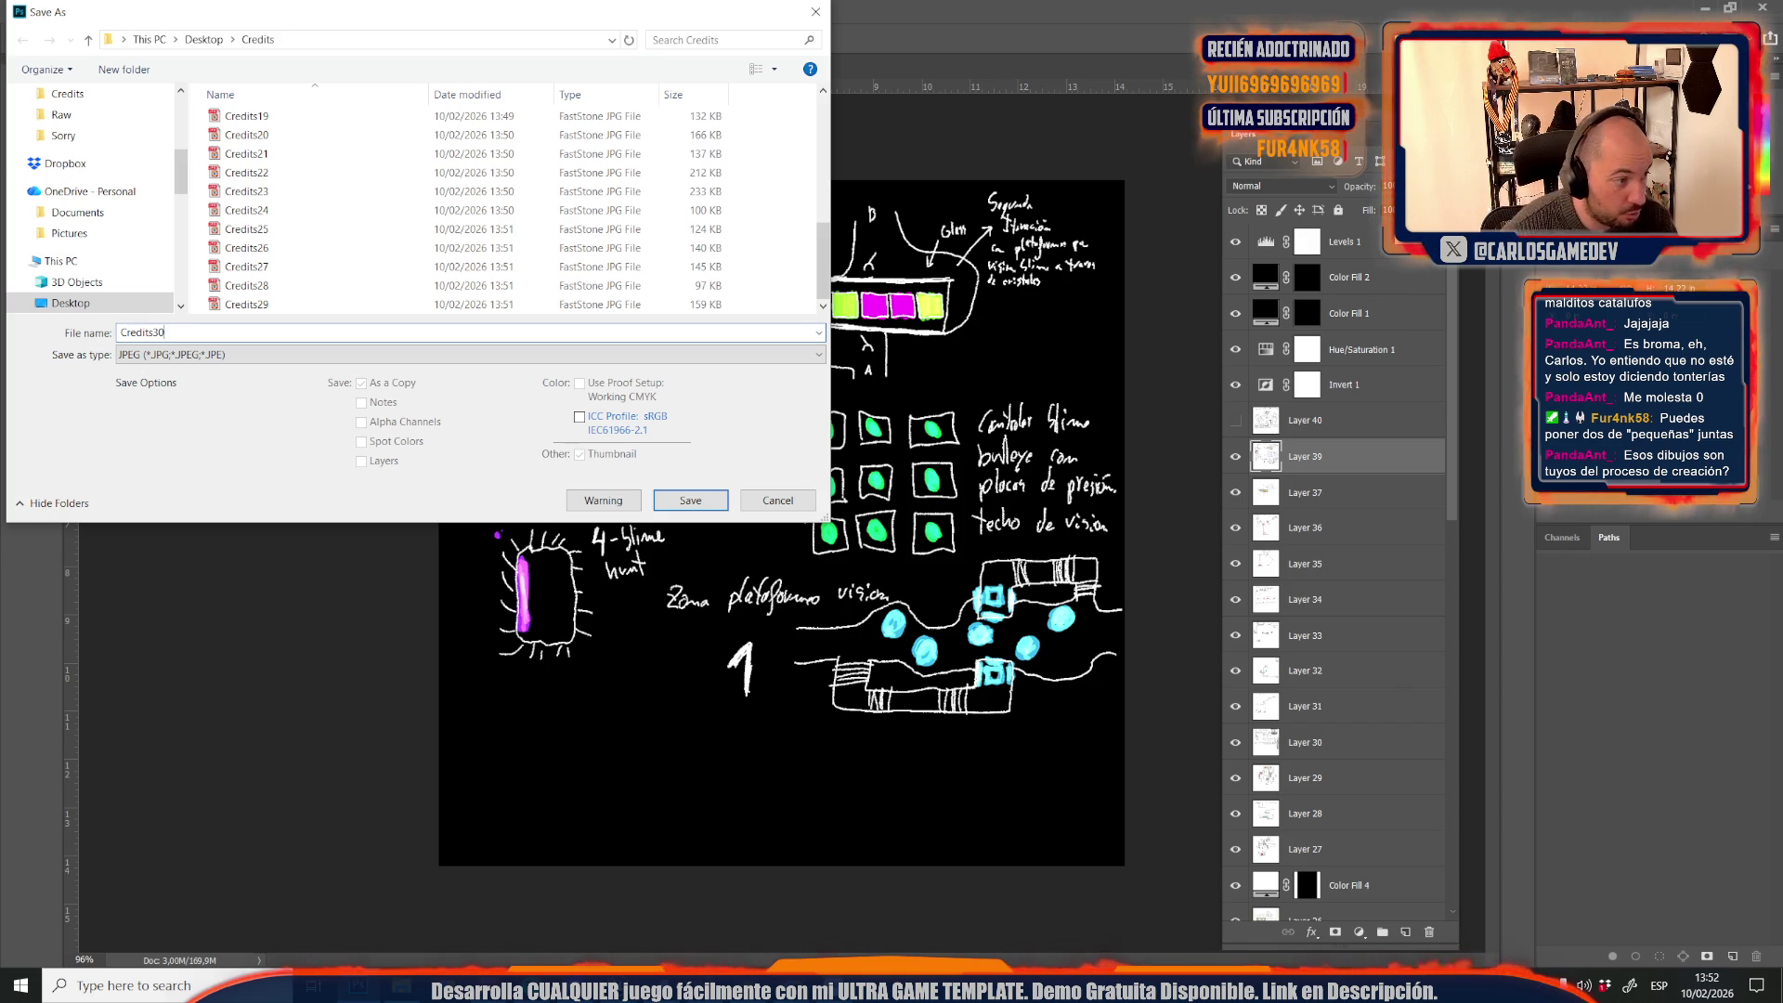
pyautogui.press('Return')
pyautogui.press('Return')
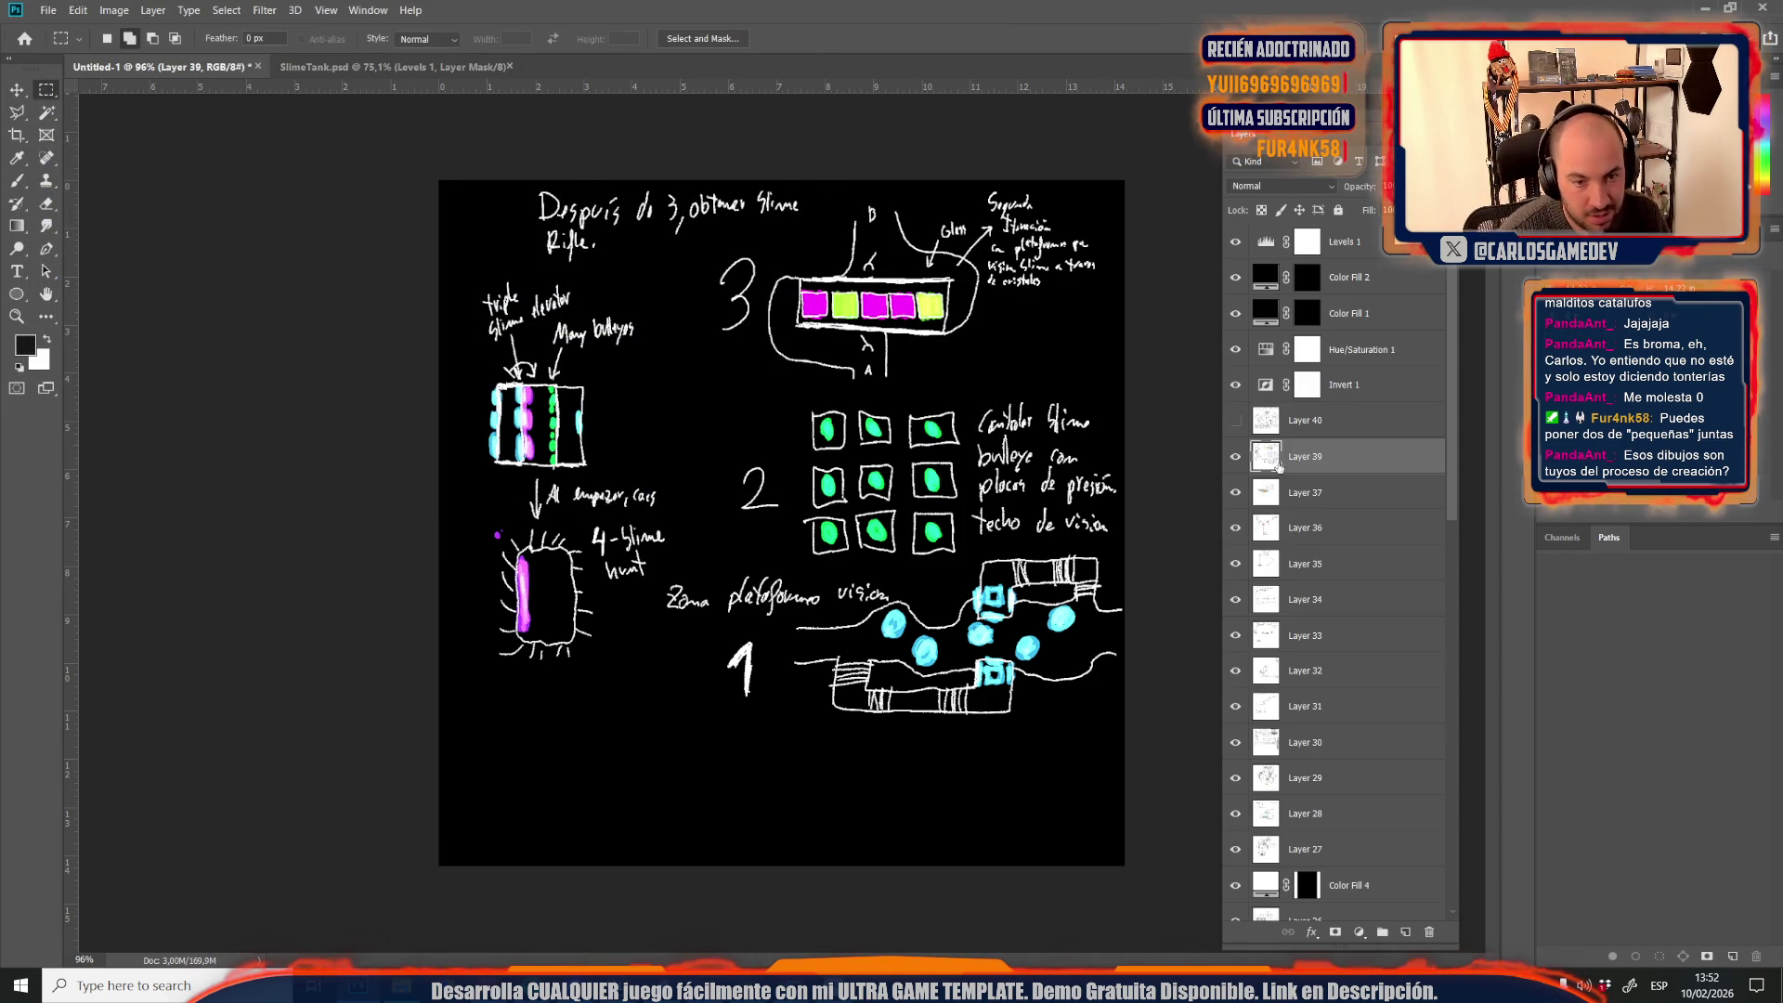
pyautogui.click(1236, 421)
# Save the Layer 40 LVL Ending sketch as the JPEG Credits31
pyautogui.click(1296, 428)
pyautogui.hotkey('ctrl', 'shift', 's')
pyautogui.click(191, 354)
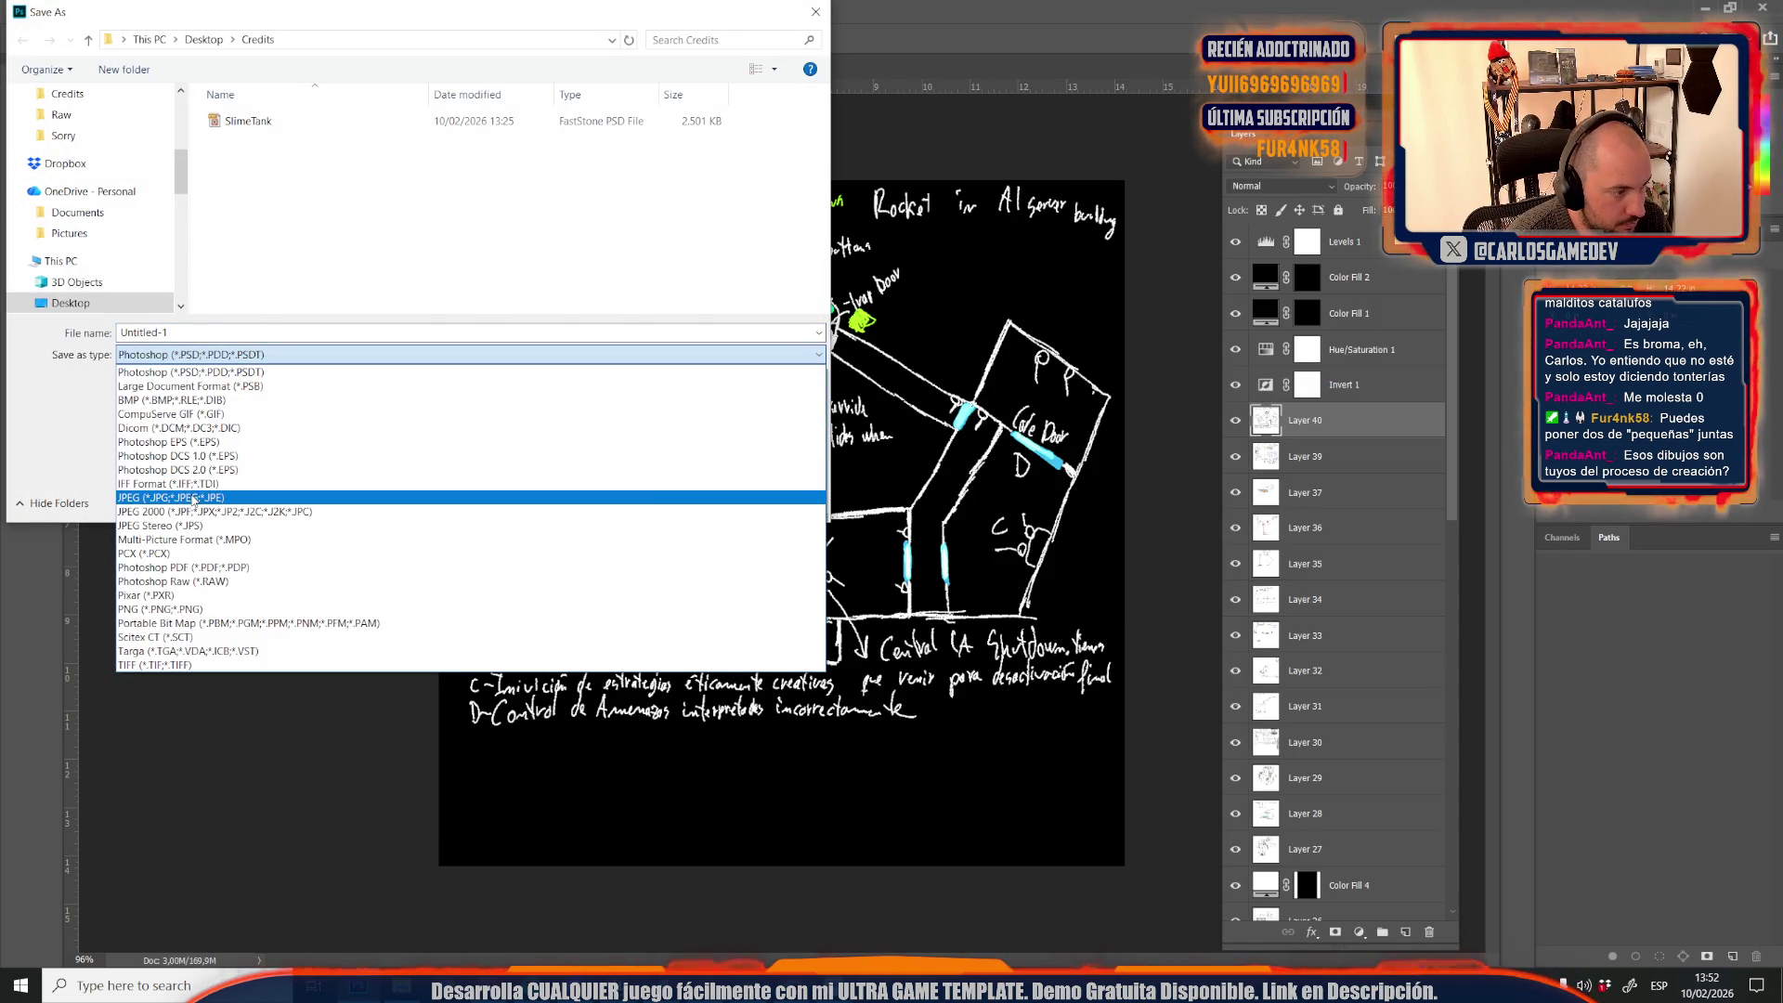
pyautogui.click(192, 499)
pyautogui.scroll(-5, 371, 232)
pyautogui.click(246, 304)
pyautogui.click(180, 332)
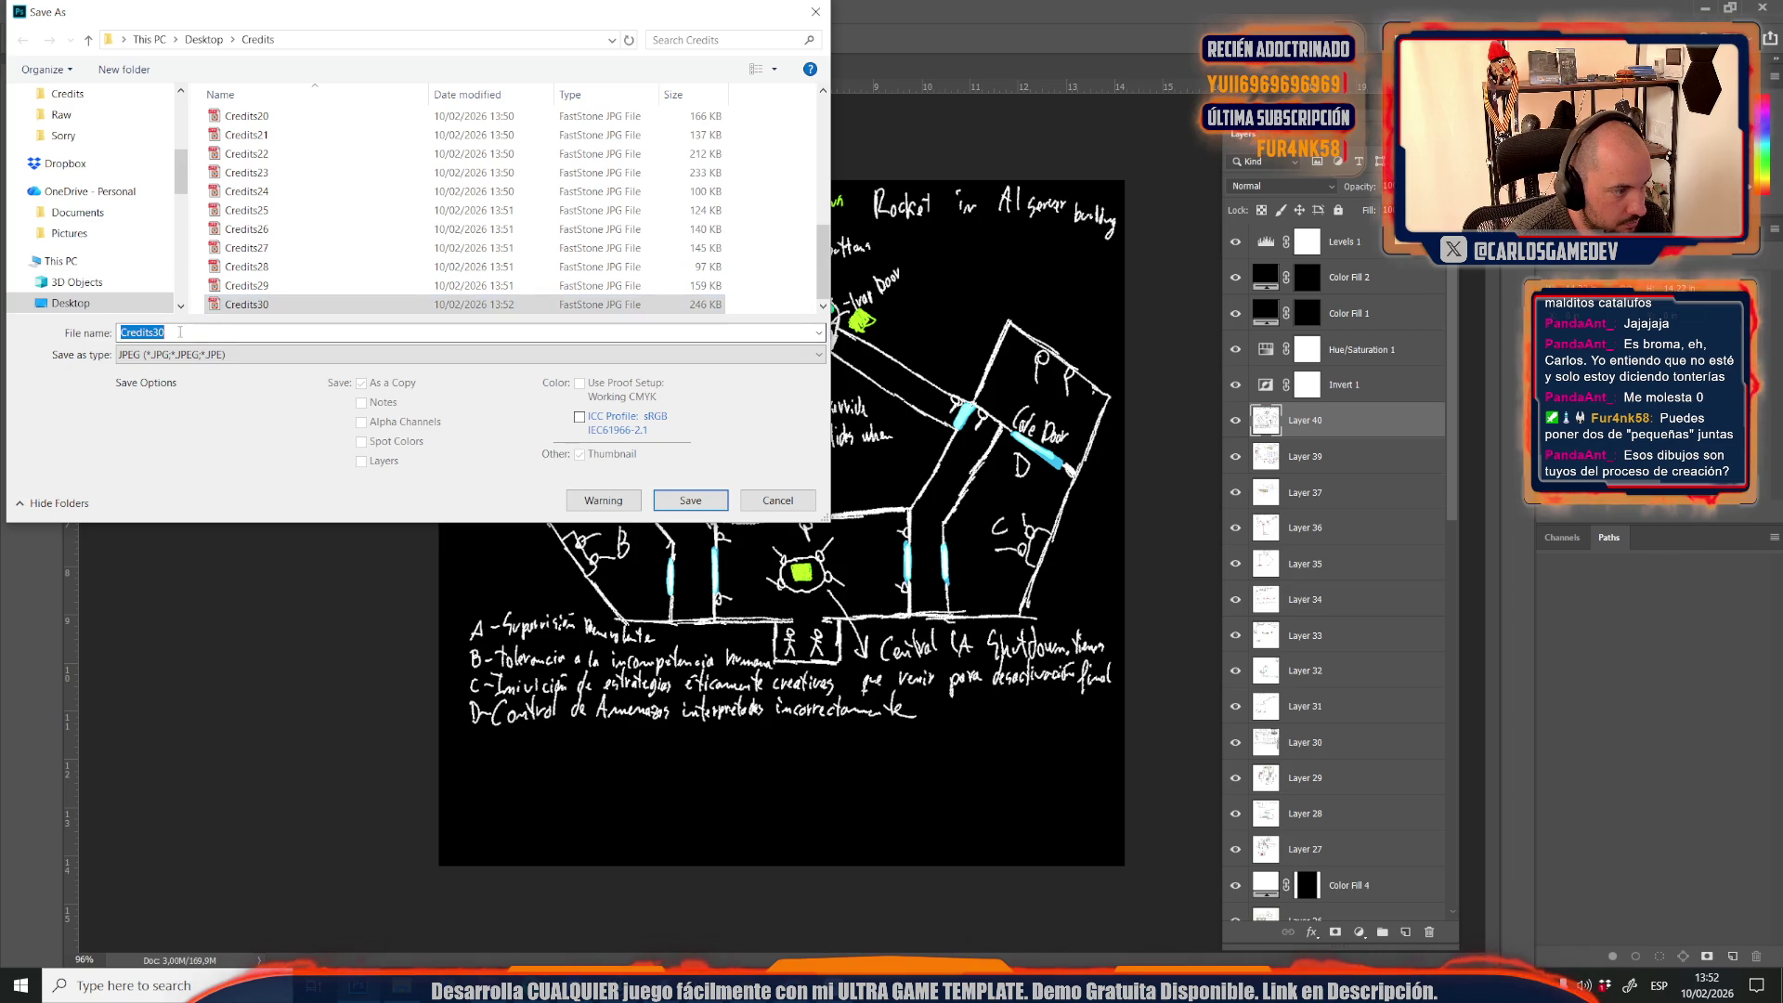
pyautogui.click(234, 334)
pyautogui.press('Return')
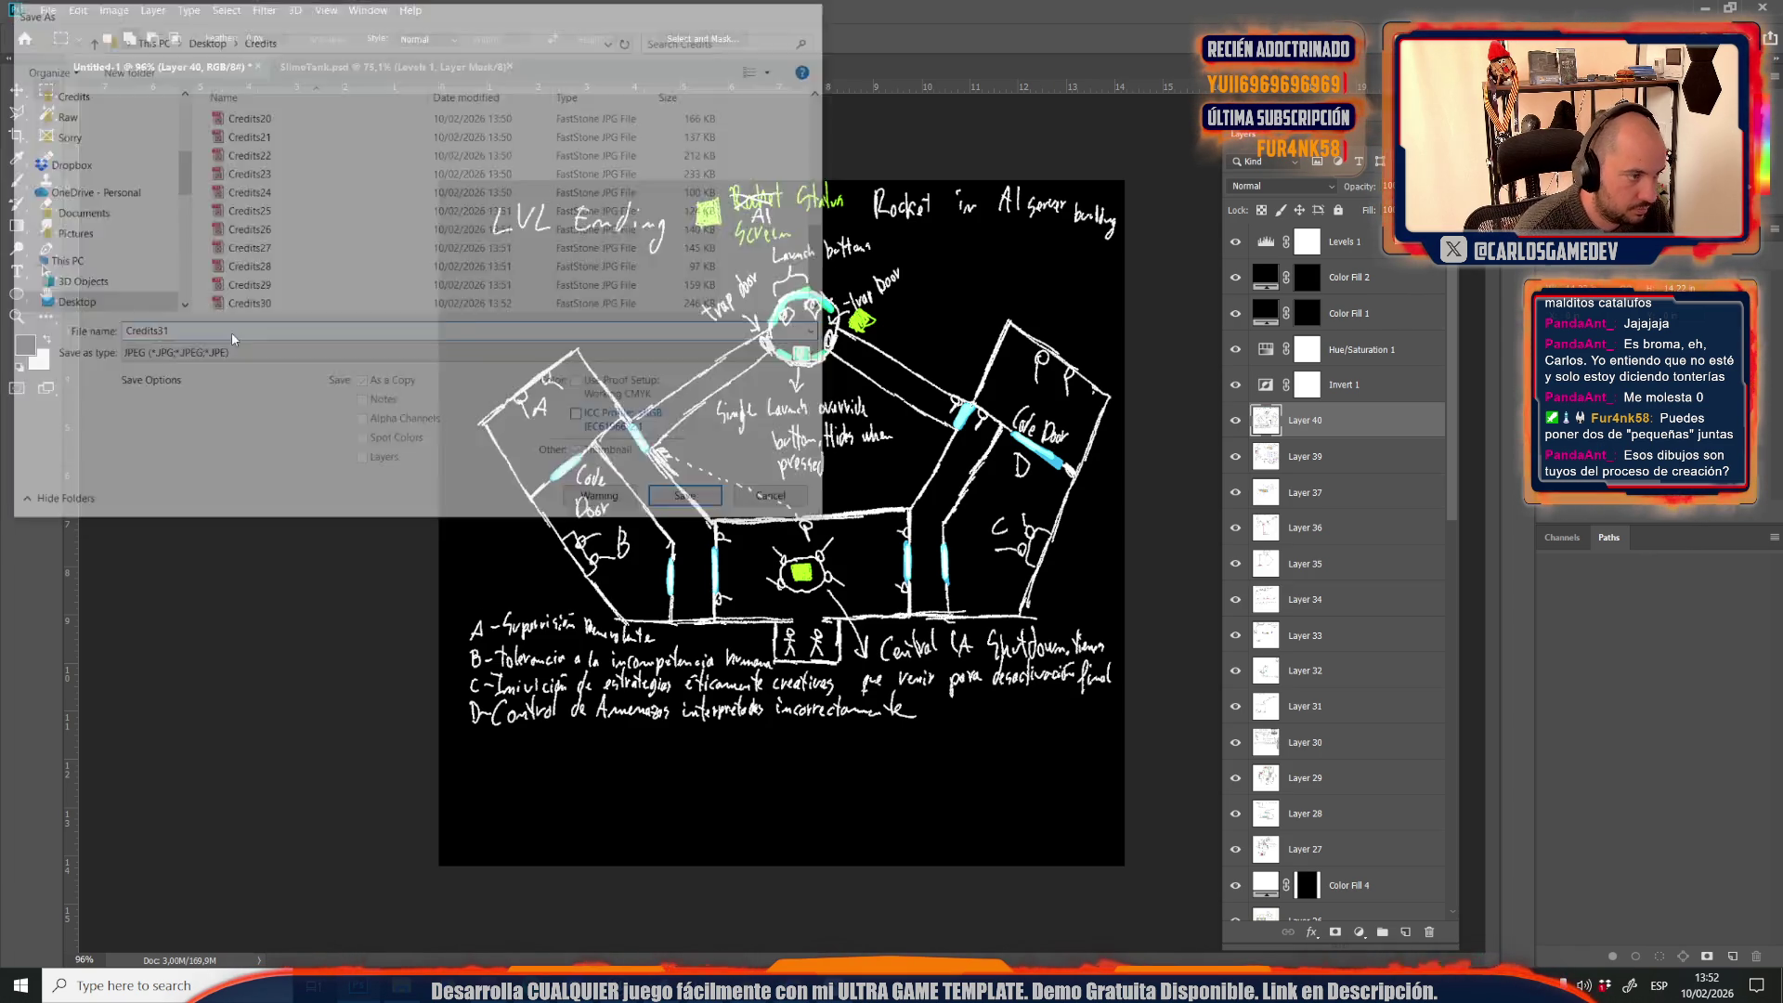
pyautogui.press('Return')
# Save the layered document in Photoshop format as Credits.psd
pyautogui.hotkey('ctrl', 'shift', 's')
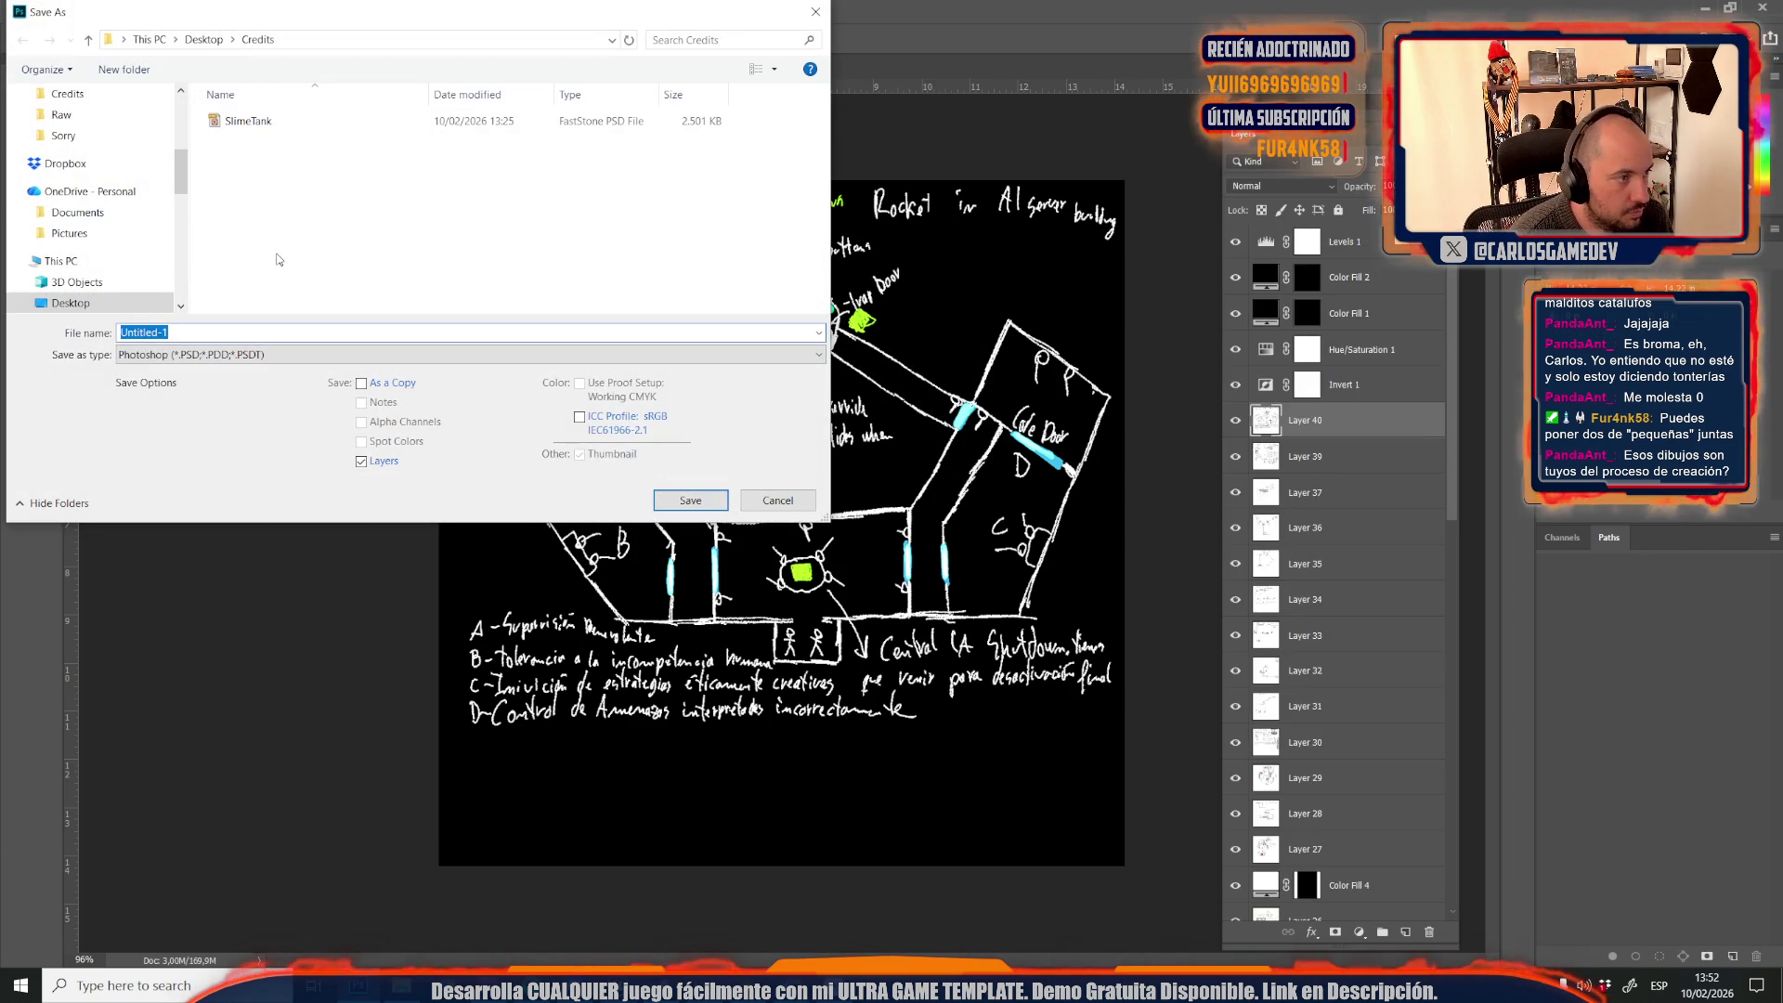
pyautogui.write('C')
pyautogui.write('its')
pyautogui.press('Return')
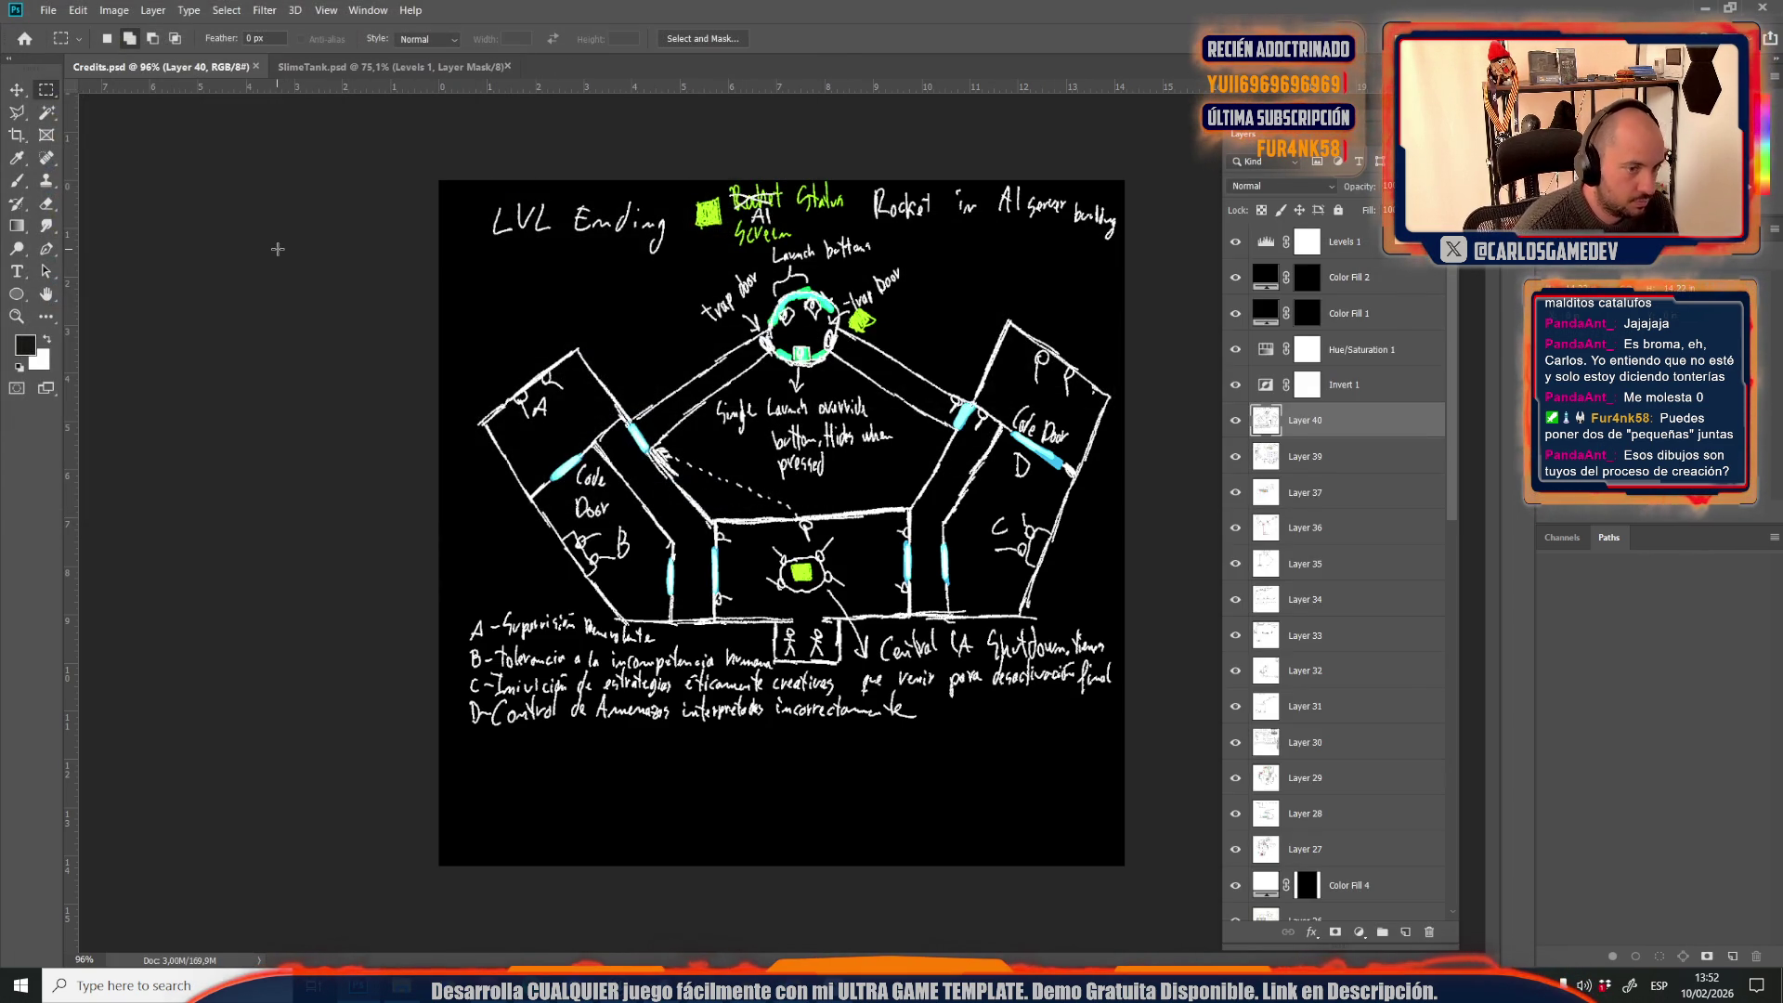
# Switch back to Unreal Engine and select CreditsText_18 in the Credits_Base Hierarchy
pyautogui.moveTo(702, 984)
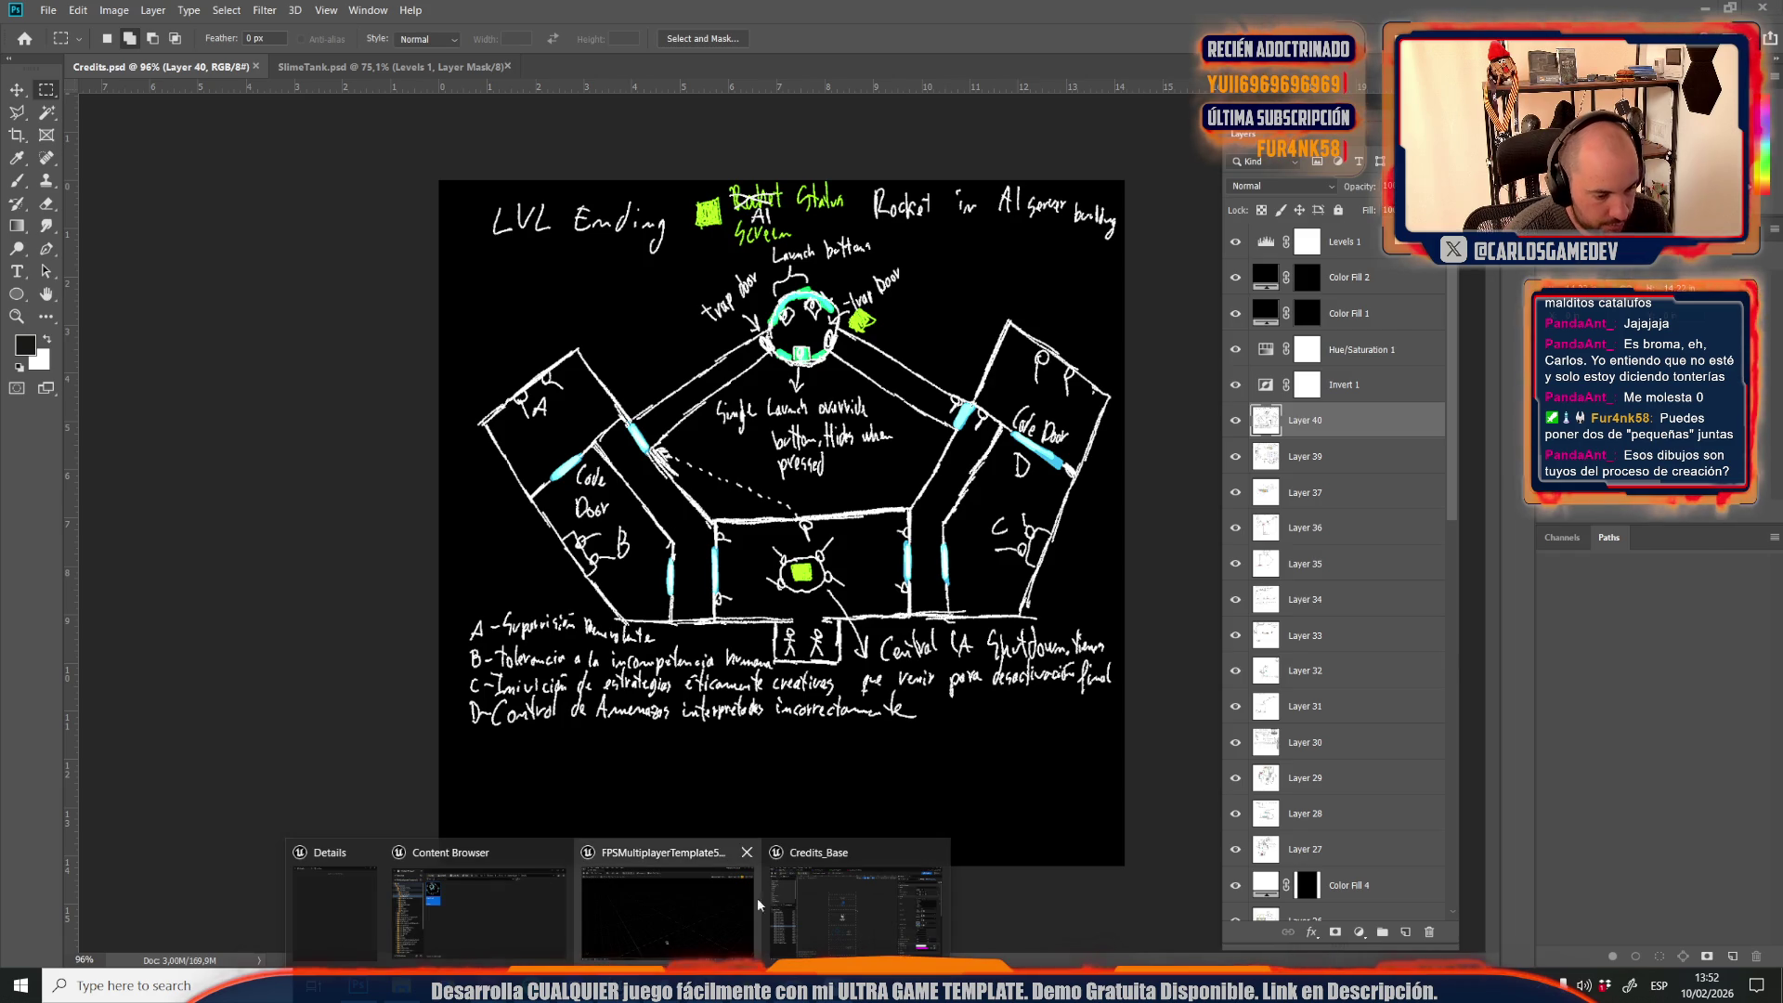
pyautogui.click(740, 900)
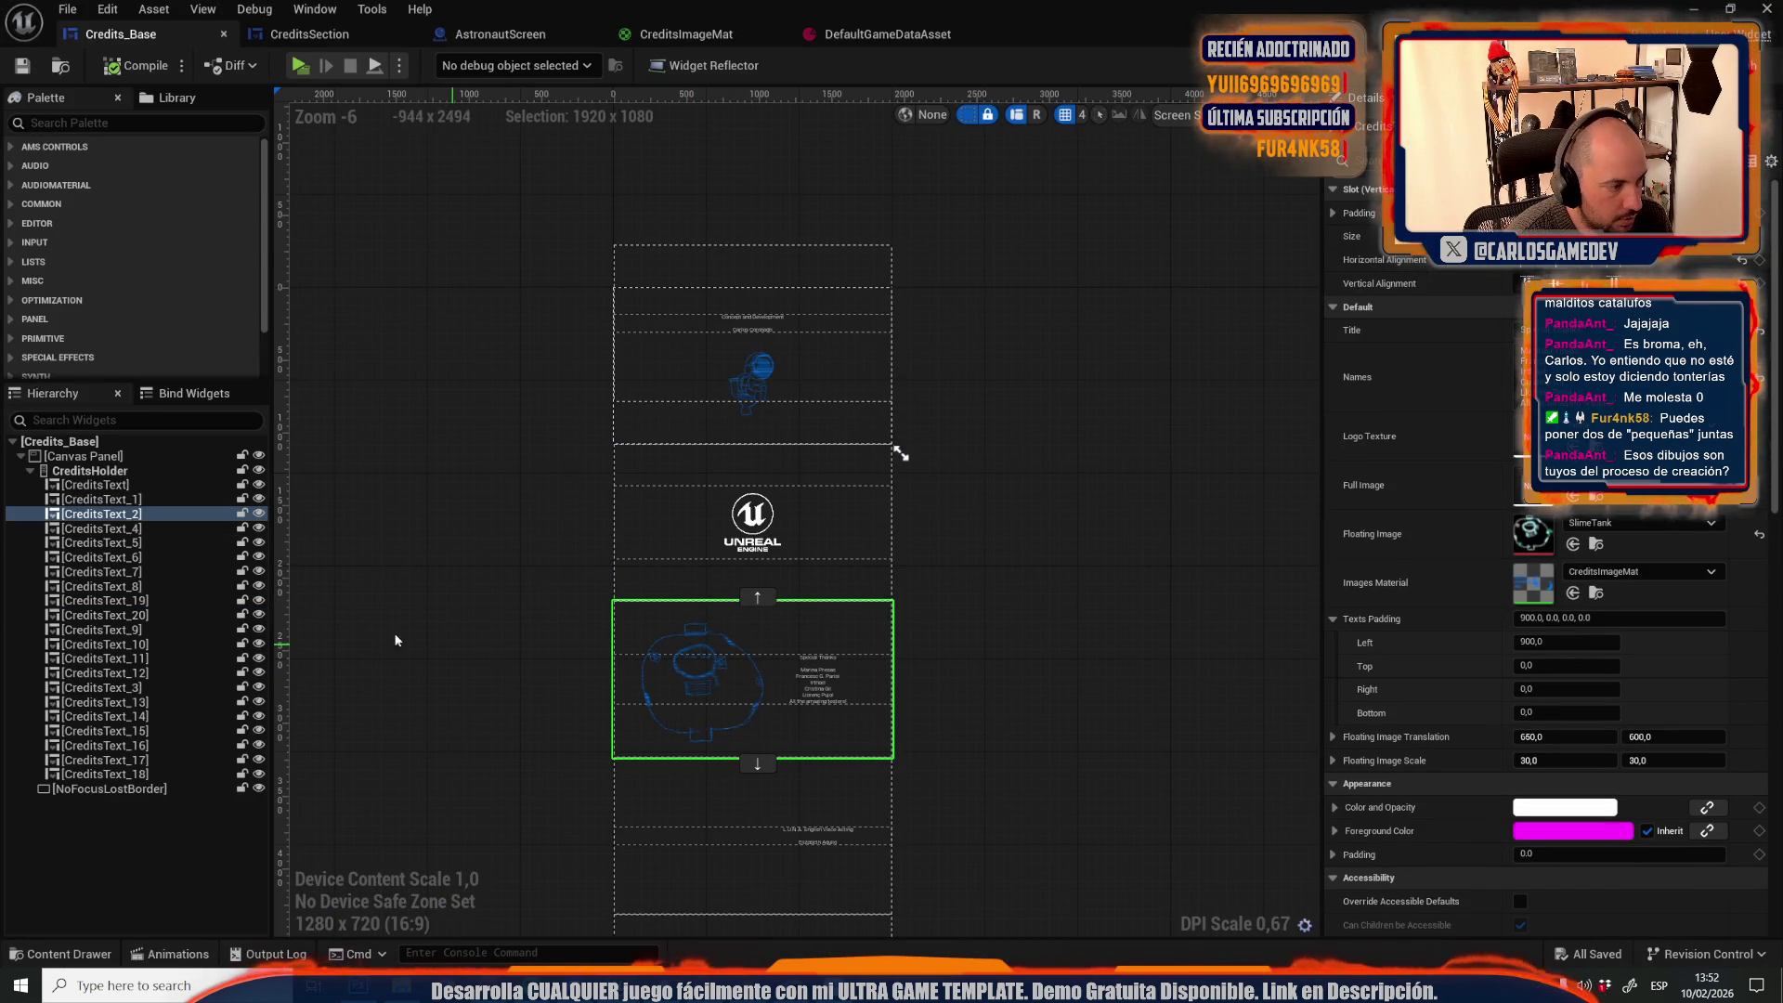
pyautogui.click(104, 774)
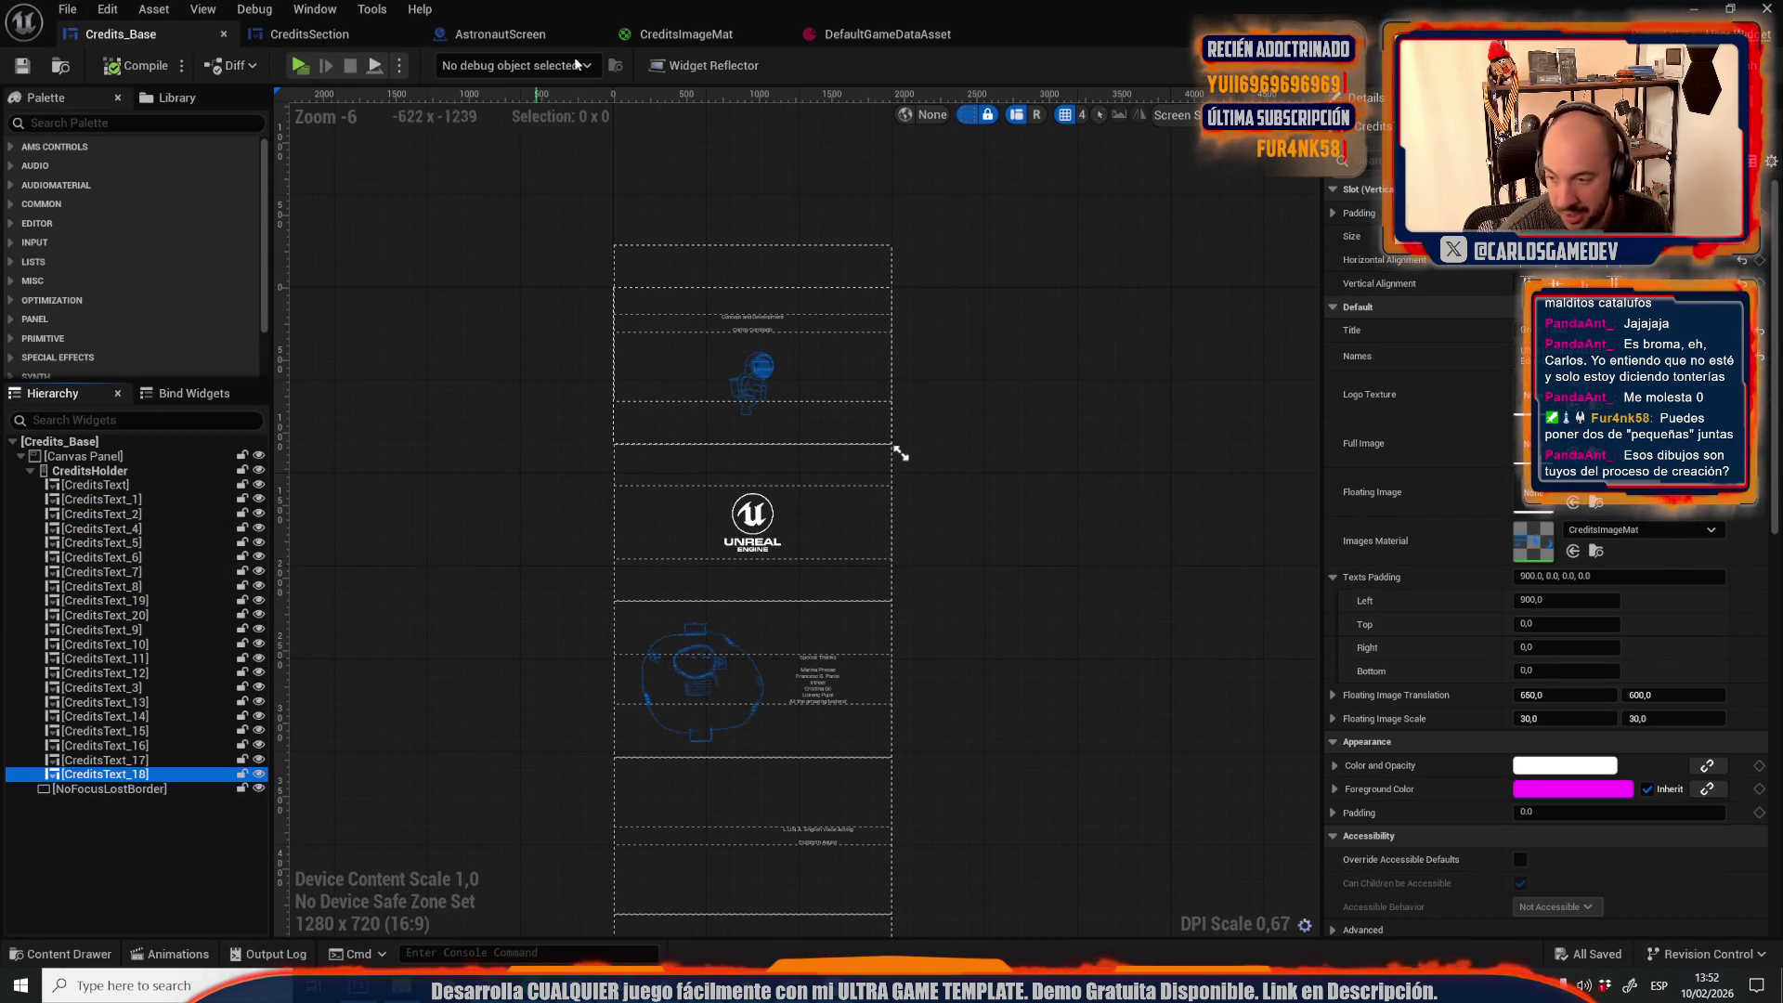
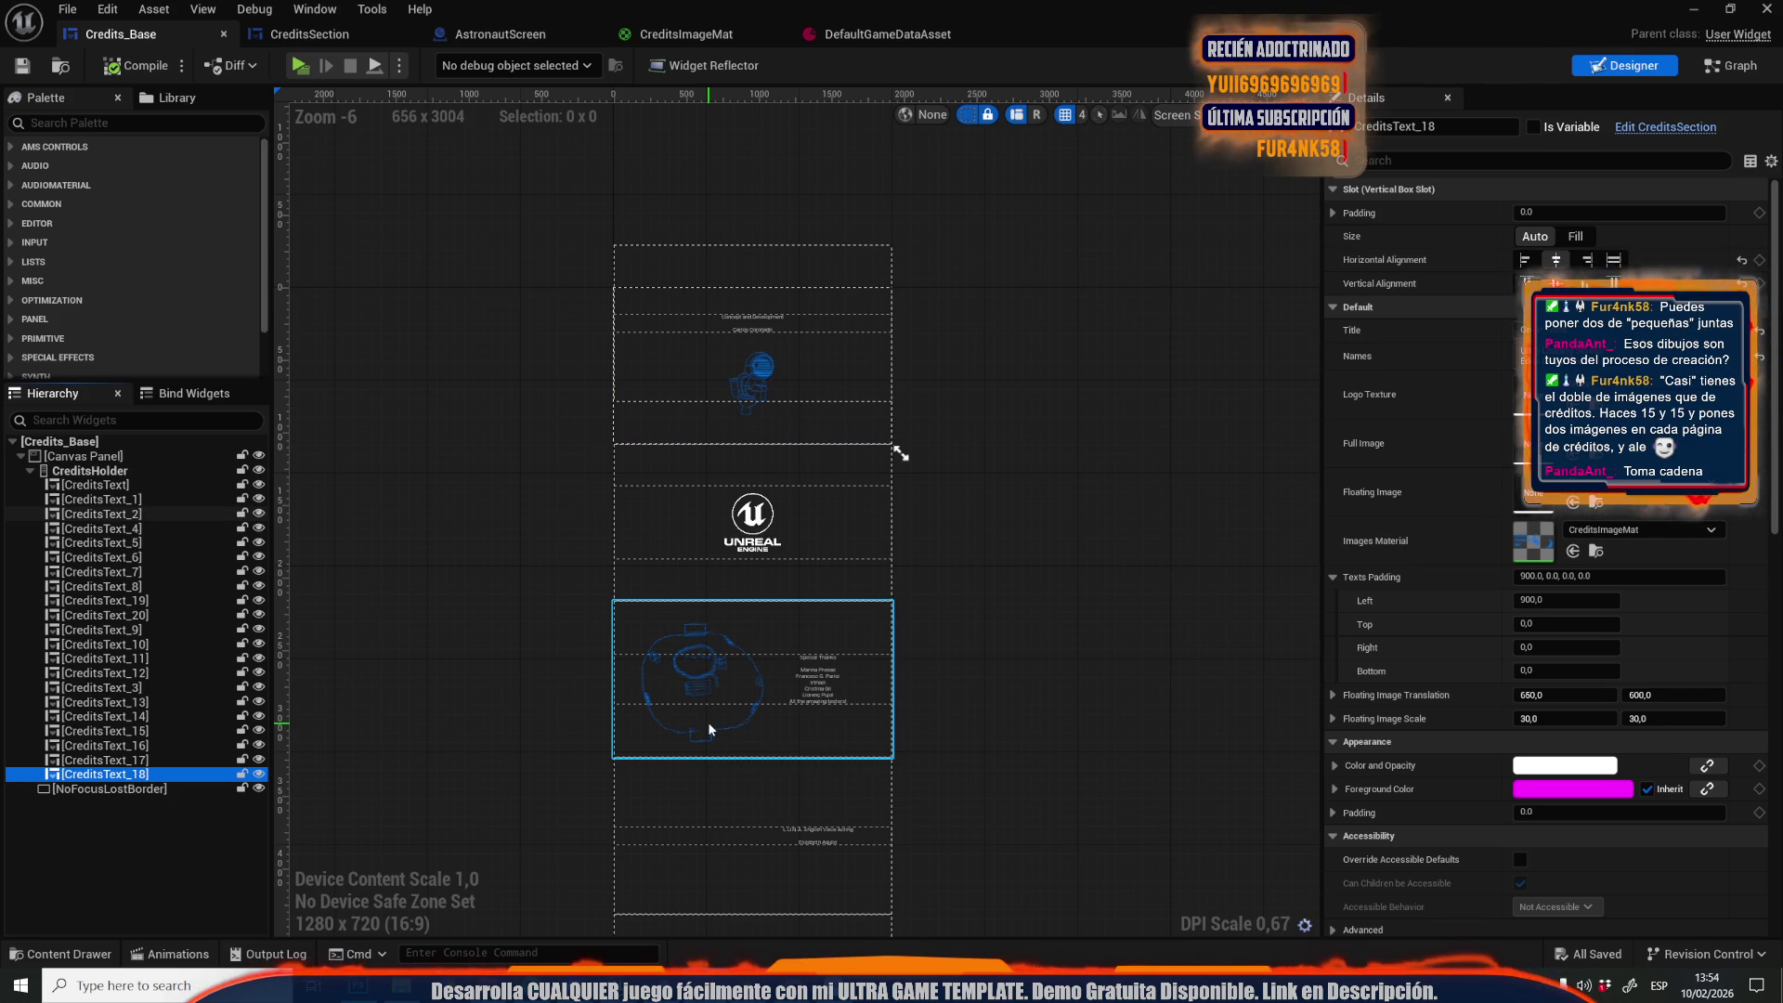
# Duplicate the CreditsText_2 credits section in the Hierarchy
pyautogui.scroll(5, 765, 359)
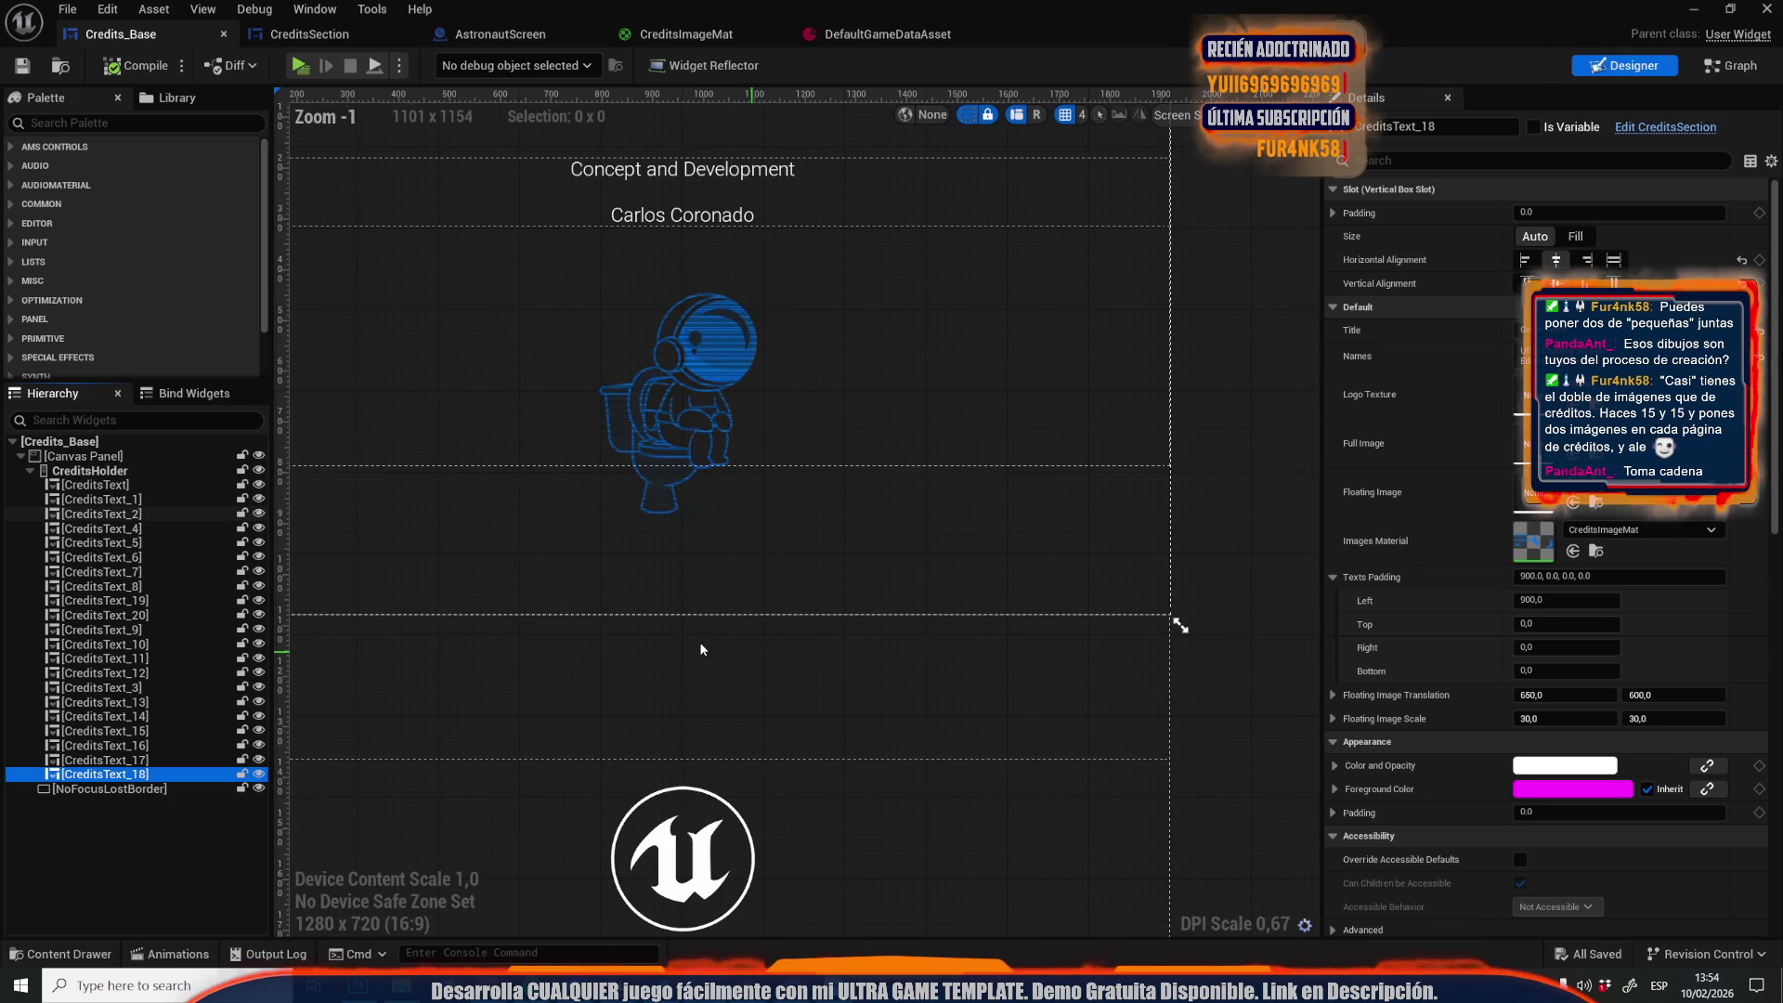
pyautogui.moveTo(661, 628); pyautogui.dragTo(799, 535)
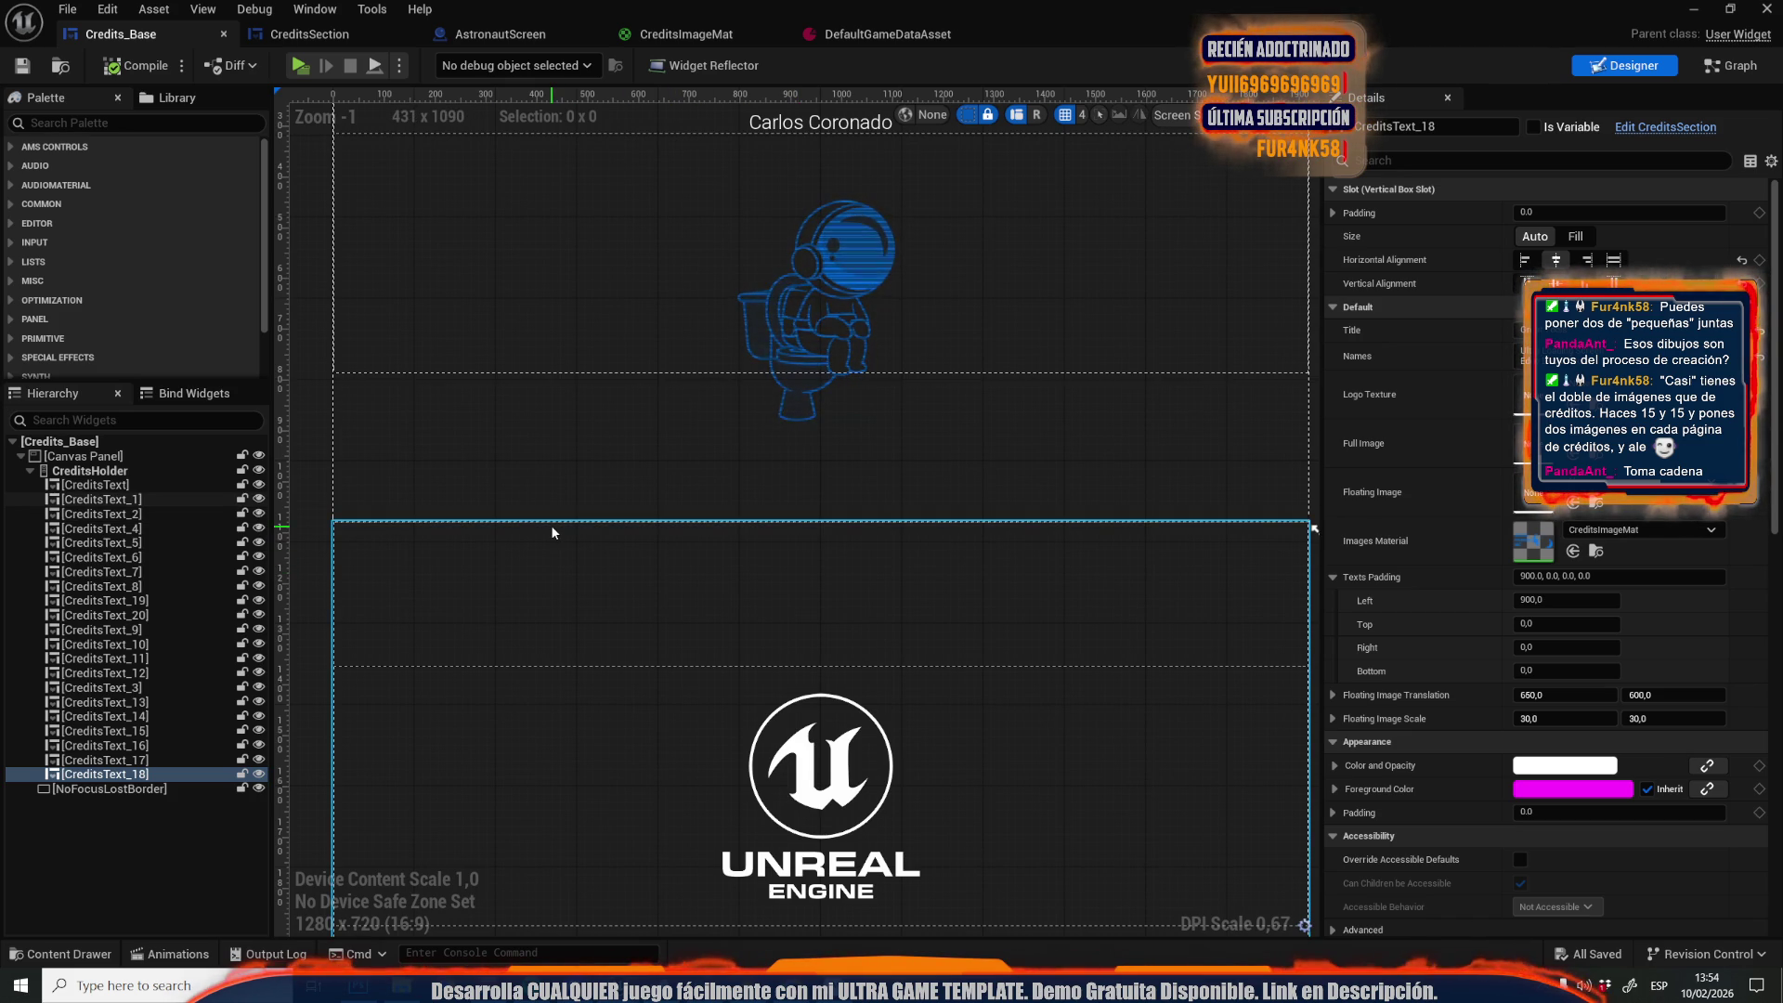
pyautogui.scroll(-5, 552, 532)
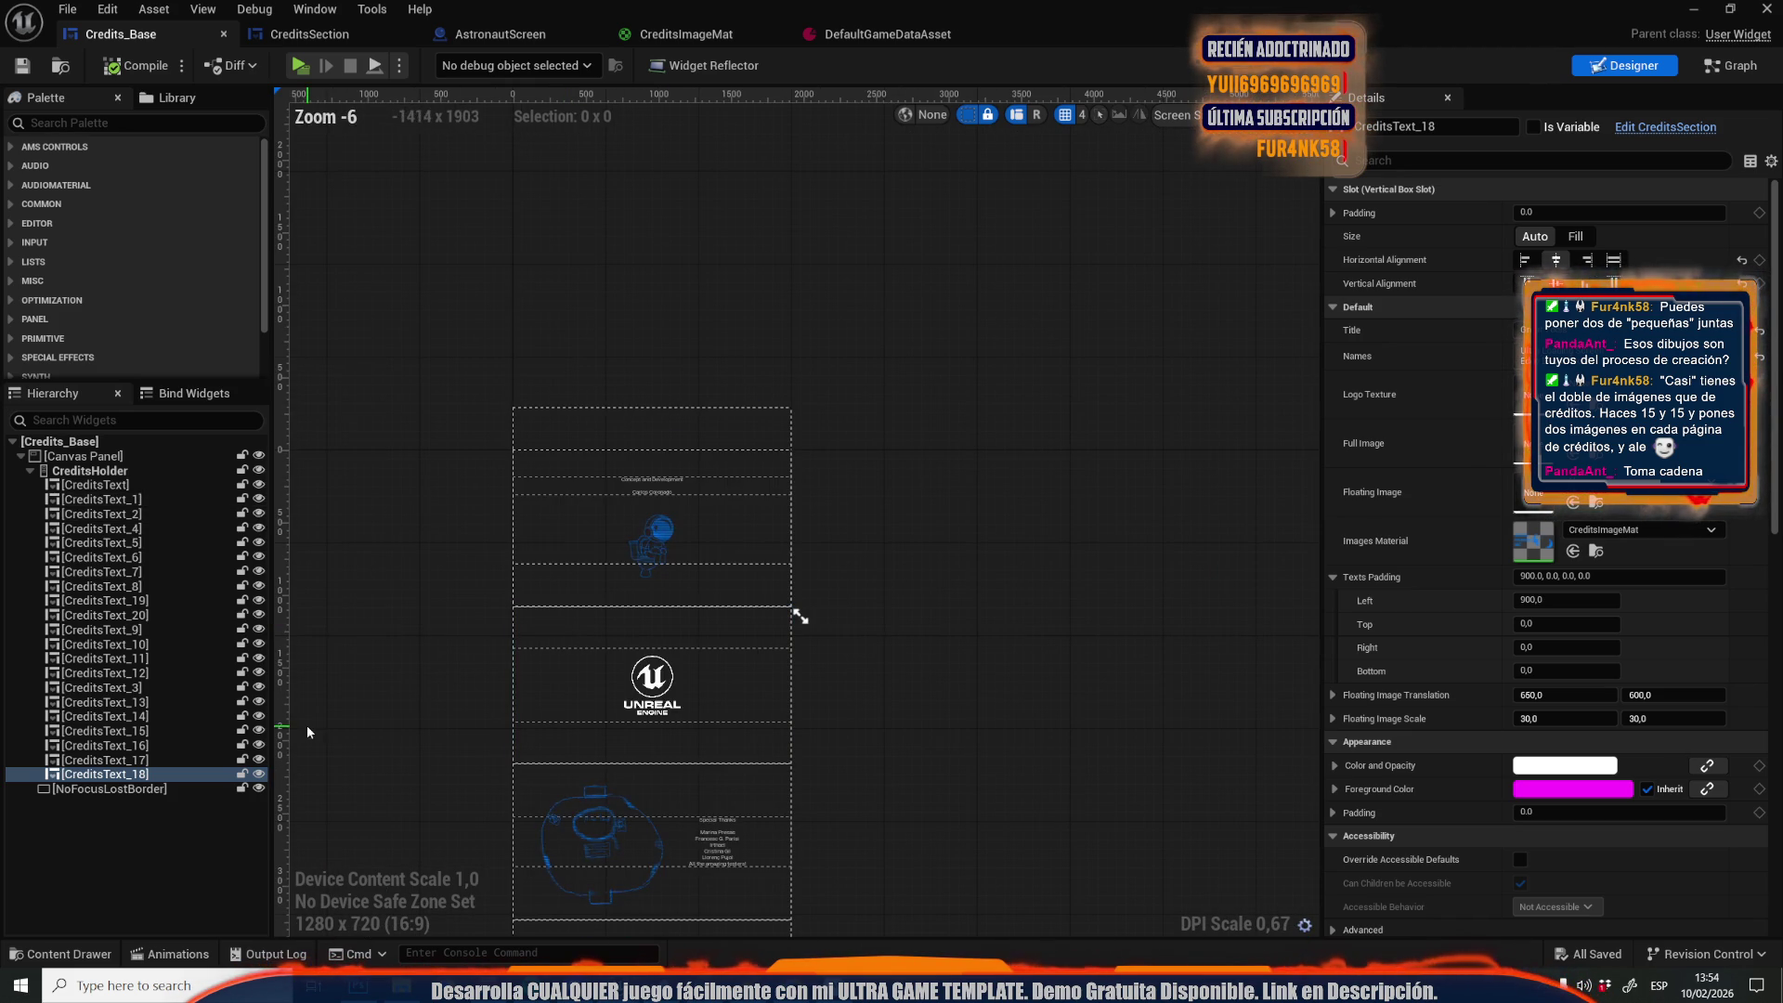
pyautogui.click(107, 501)
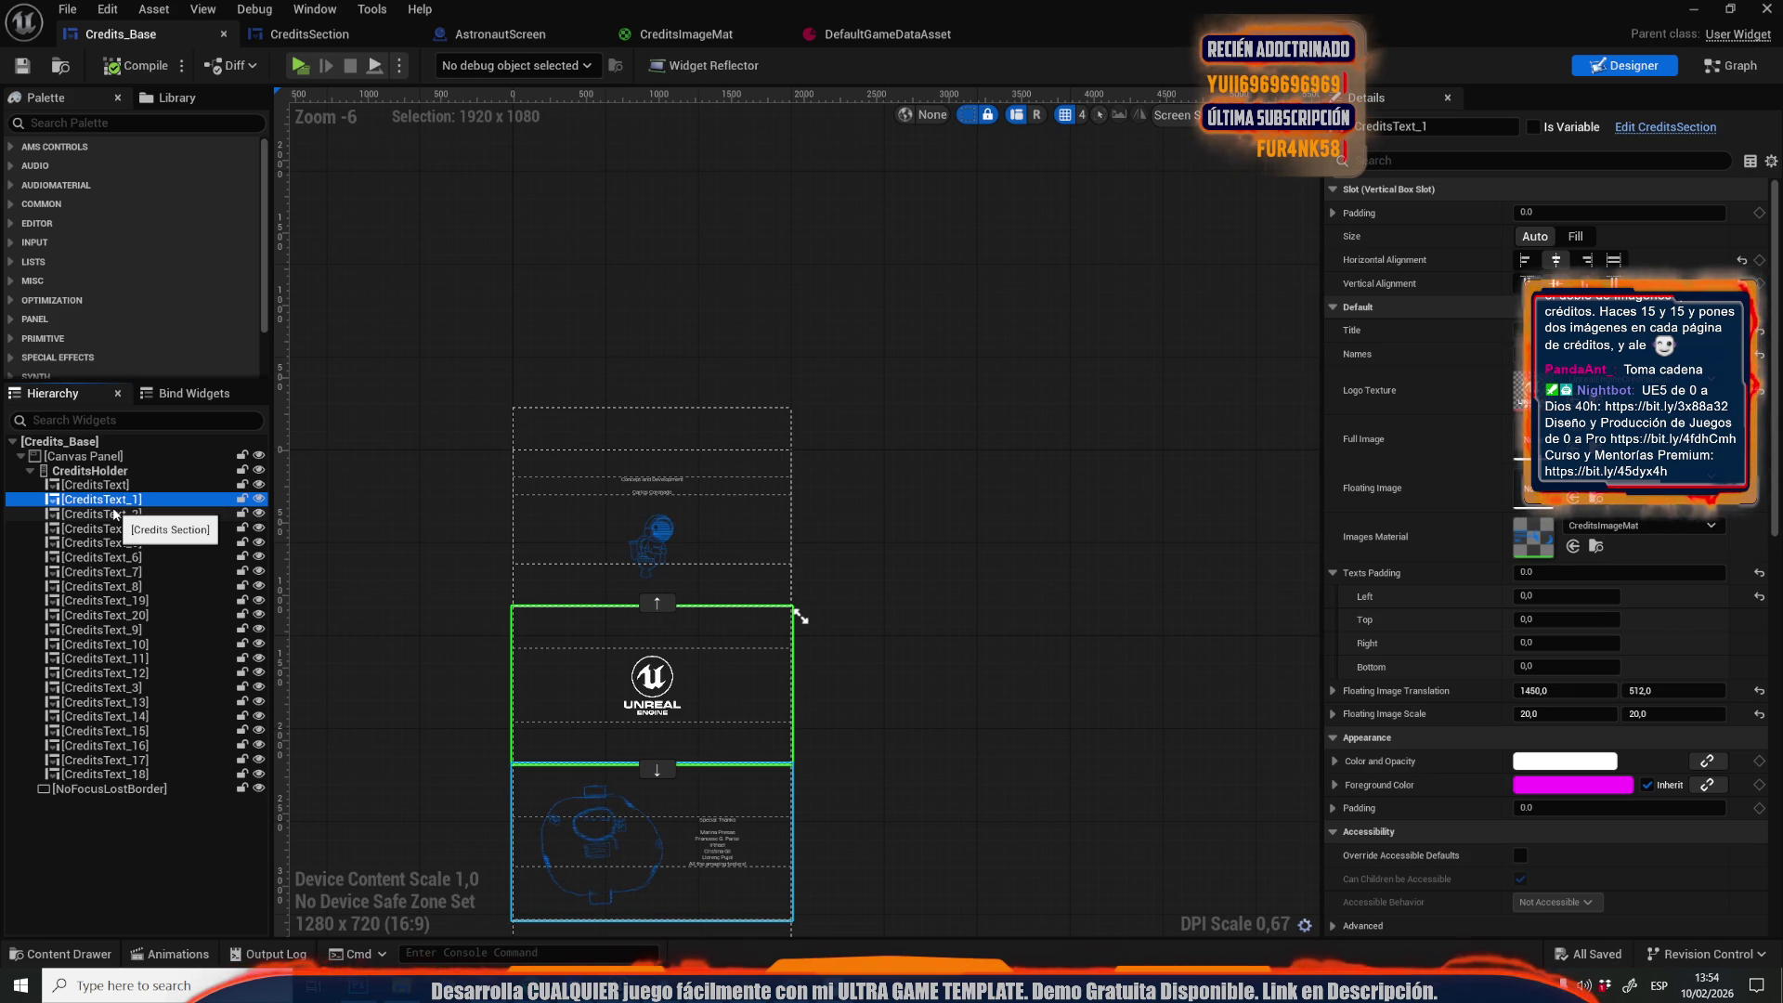
pyautogui.click(115, 514)
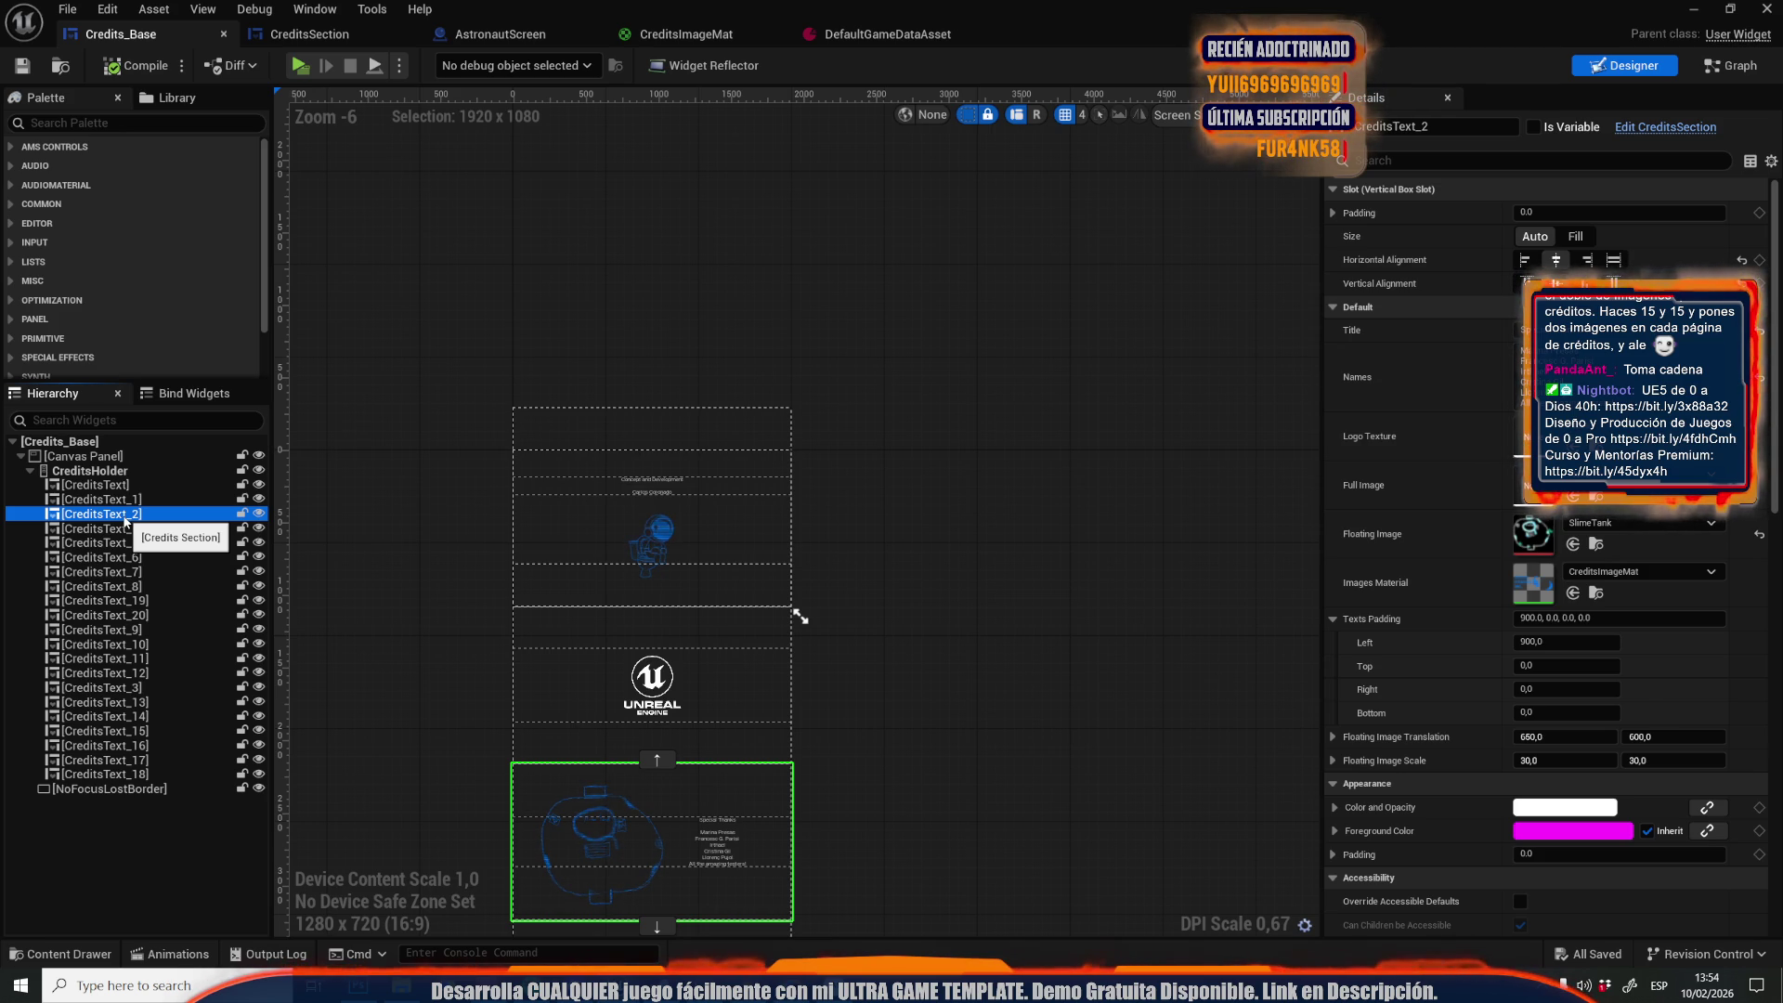
pyautogui.rightClick(125, 520)
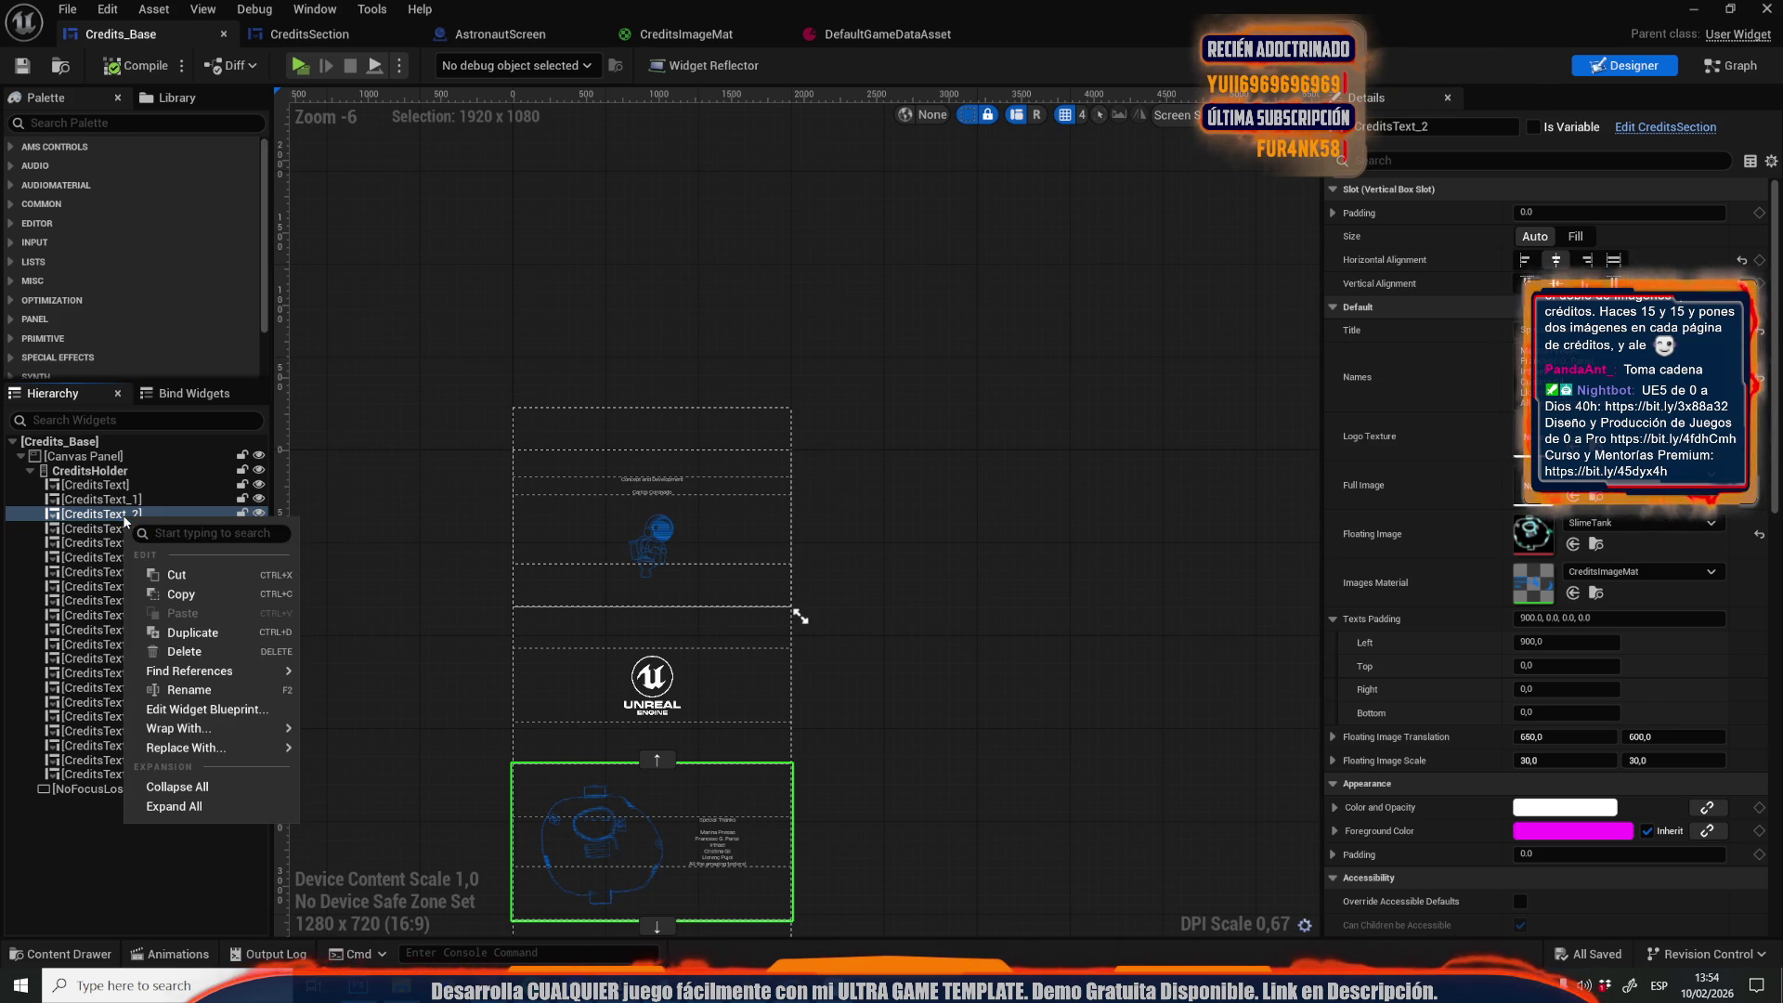
pyautogui.click(198, 637)
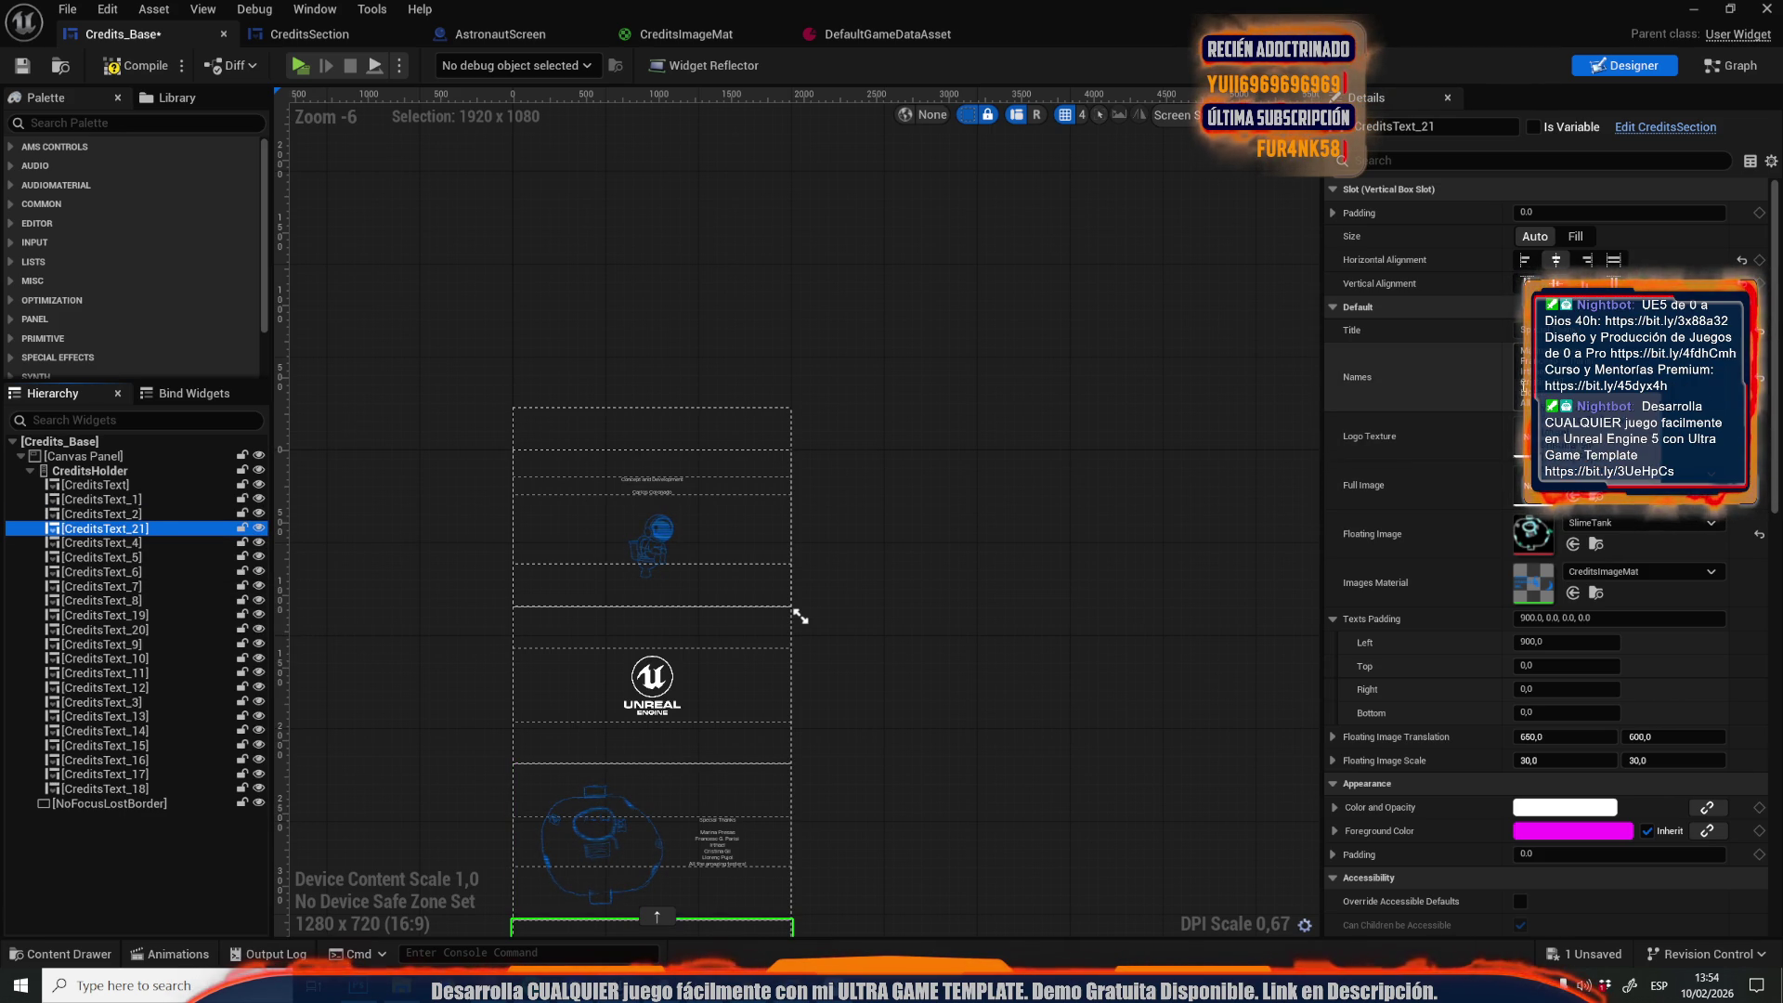
# Check the new copy's names text, then review CreditsText_4 through CreditsText_8 in Details
pyautogui.click(1560, 381)
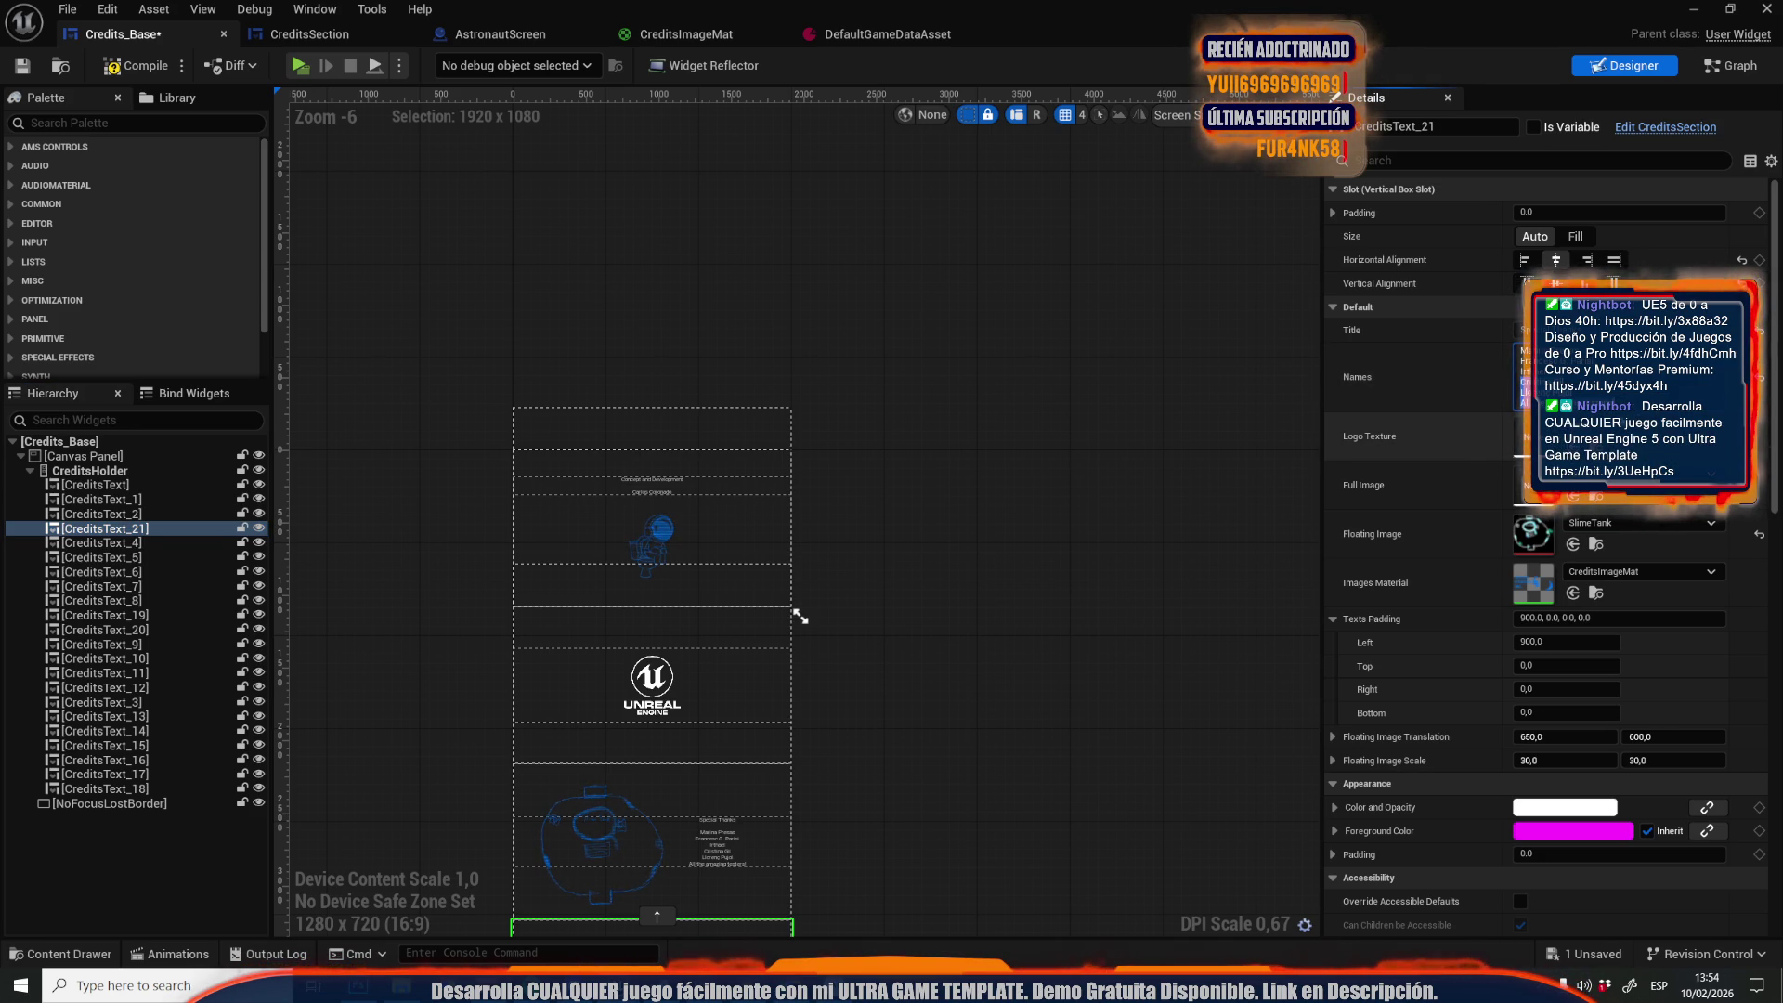
pyautogui.click(569, 495)
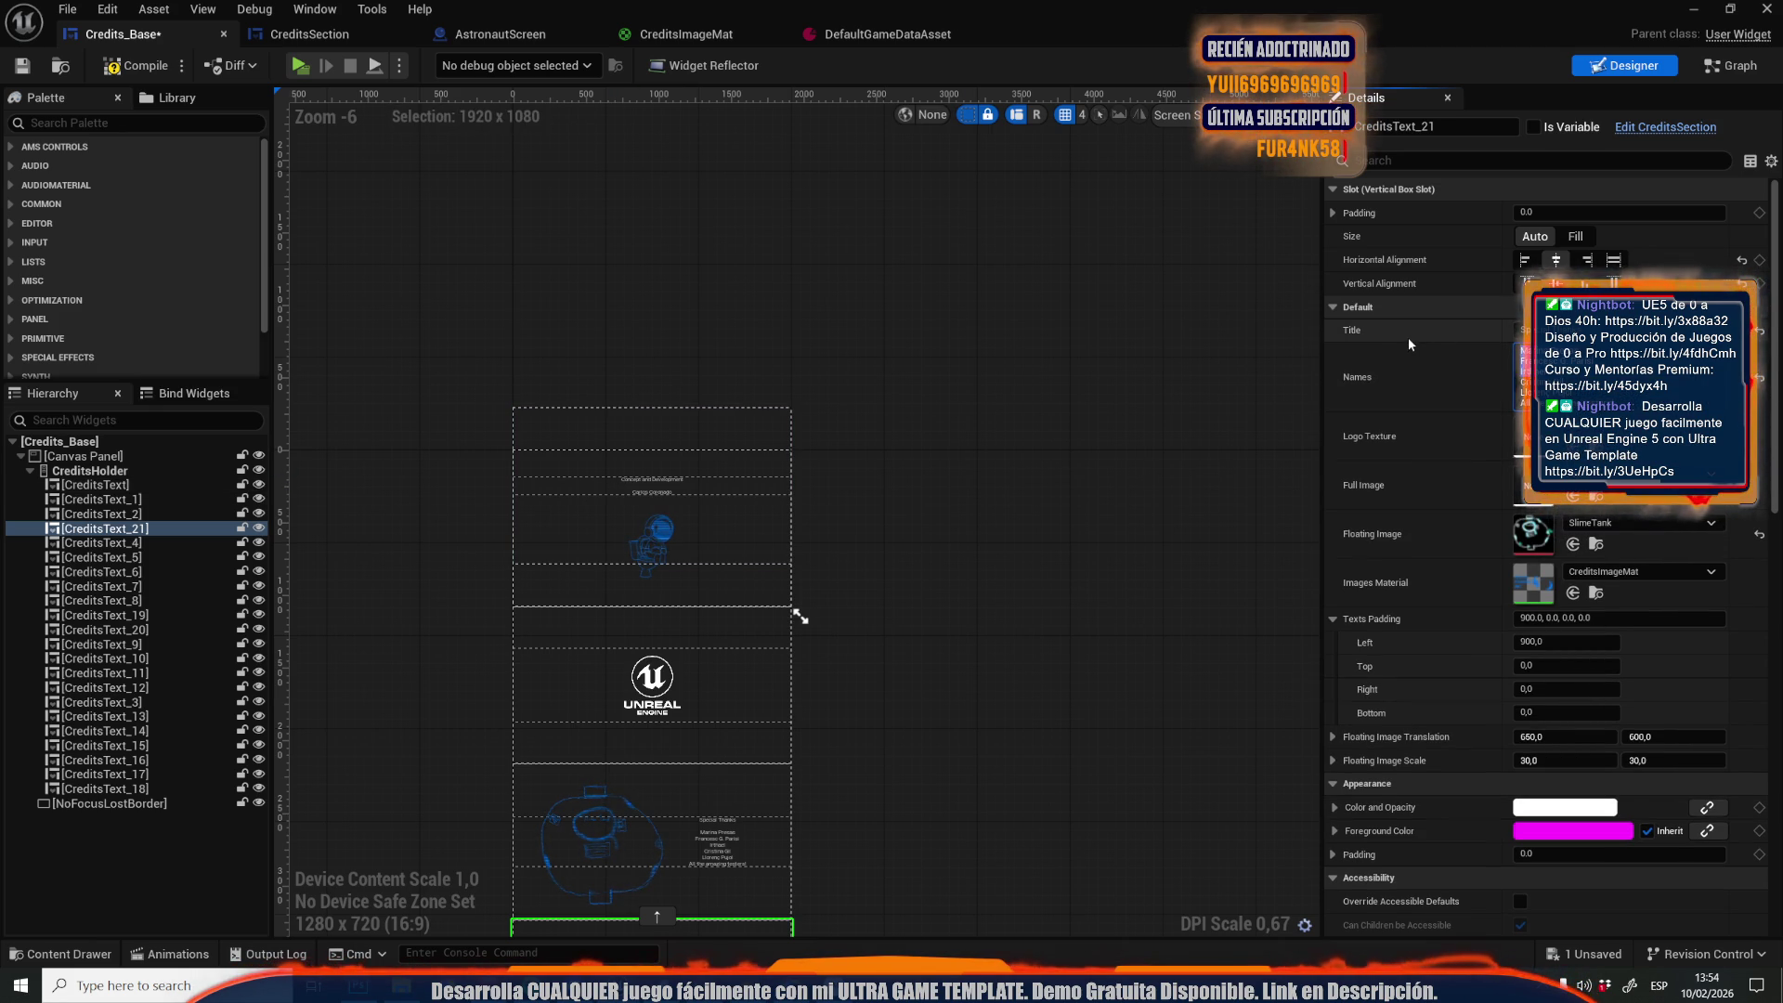
pyautogui.click(139, 513)
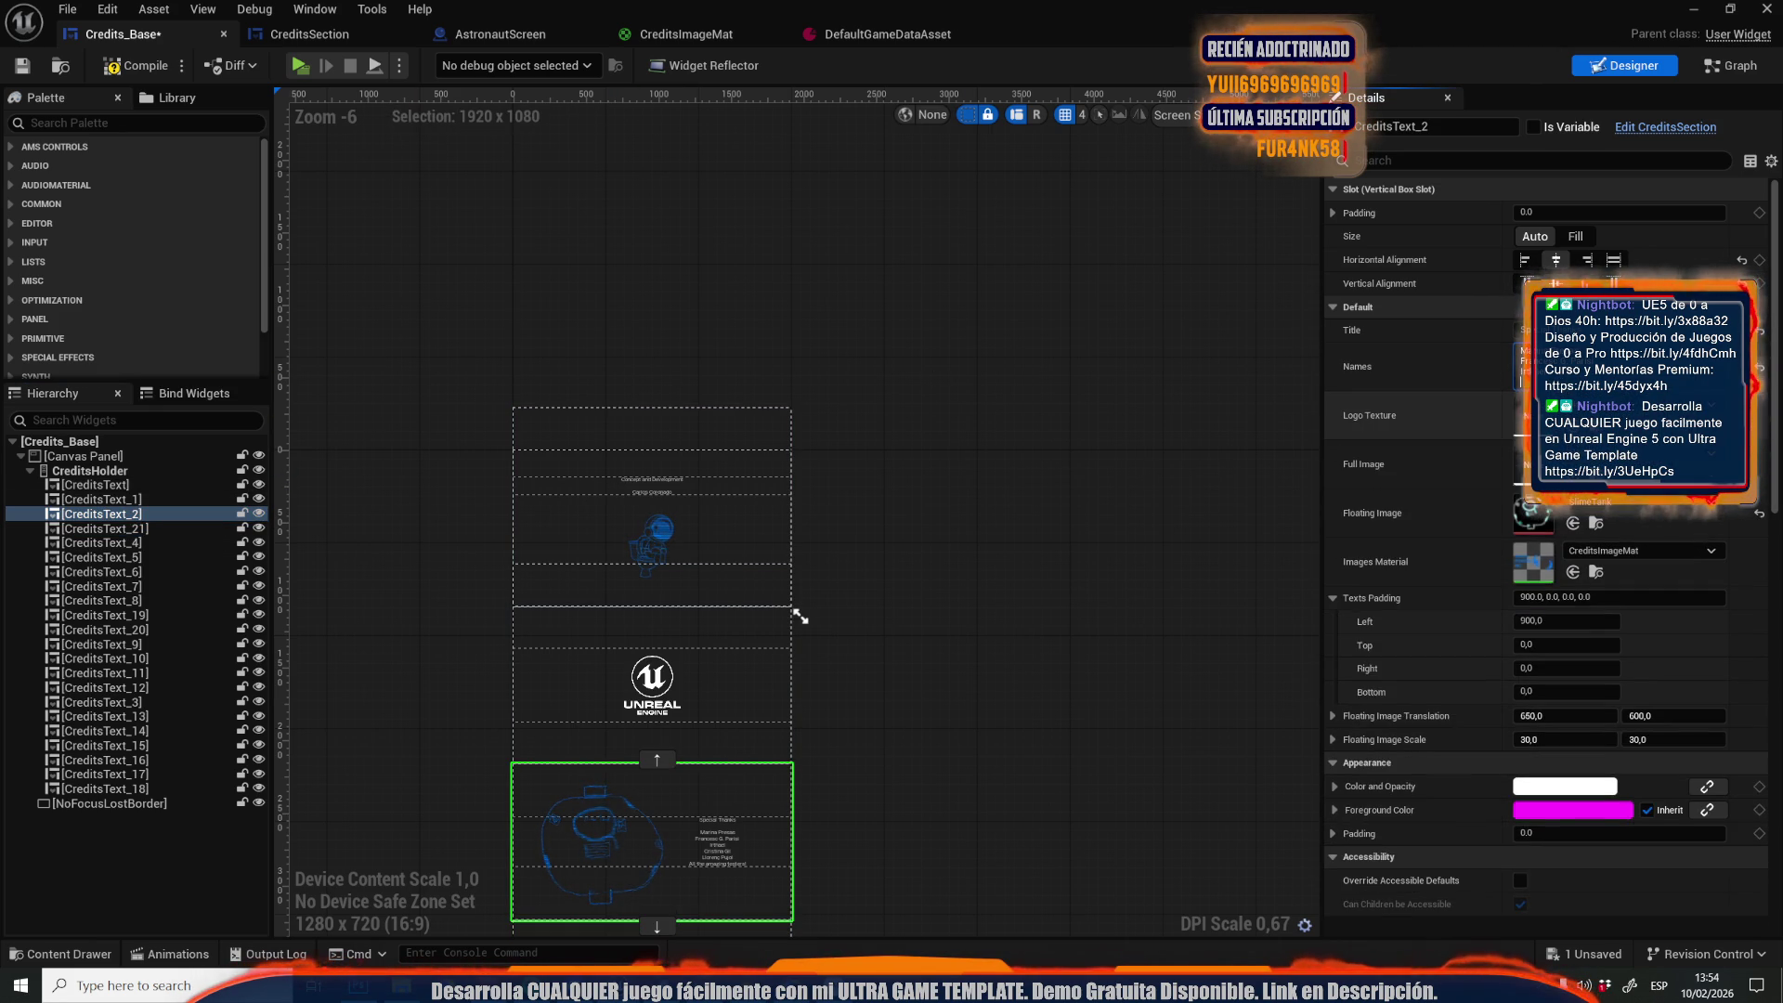
pyautogui.click(116, 544)
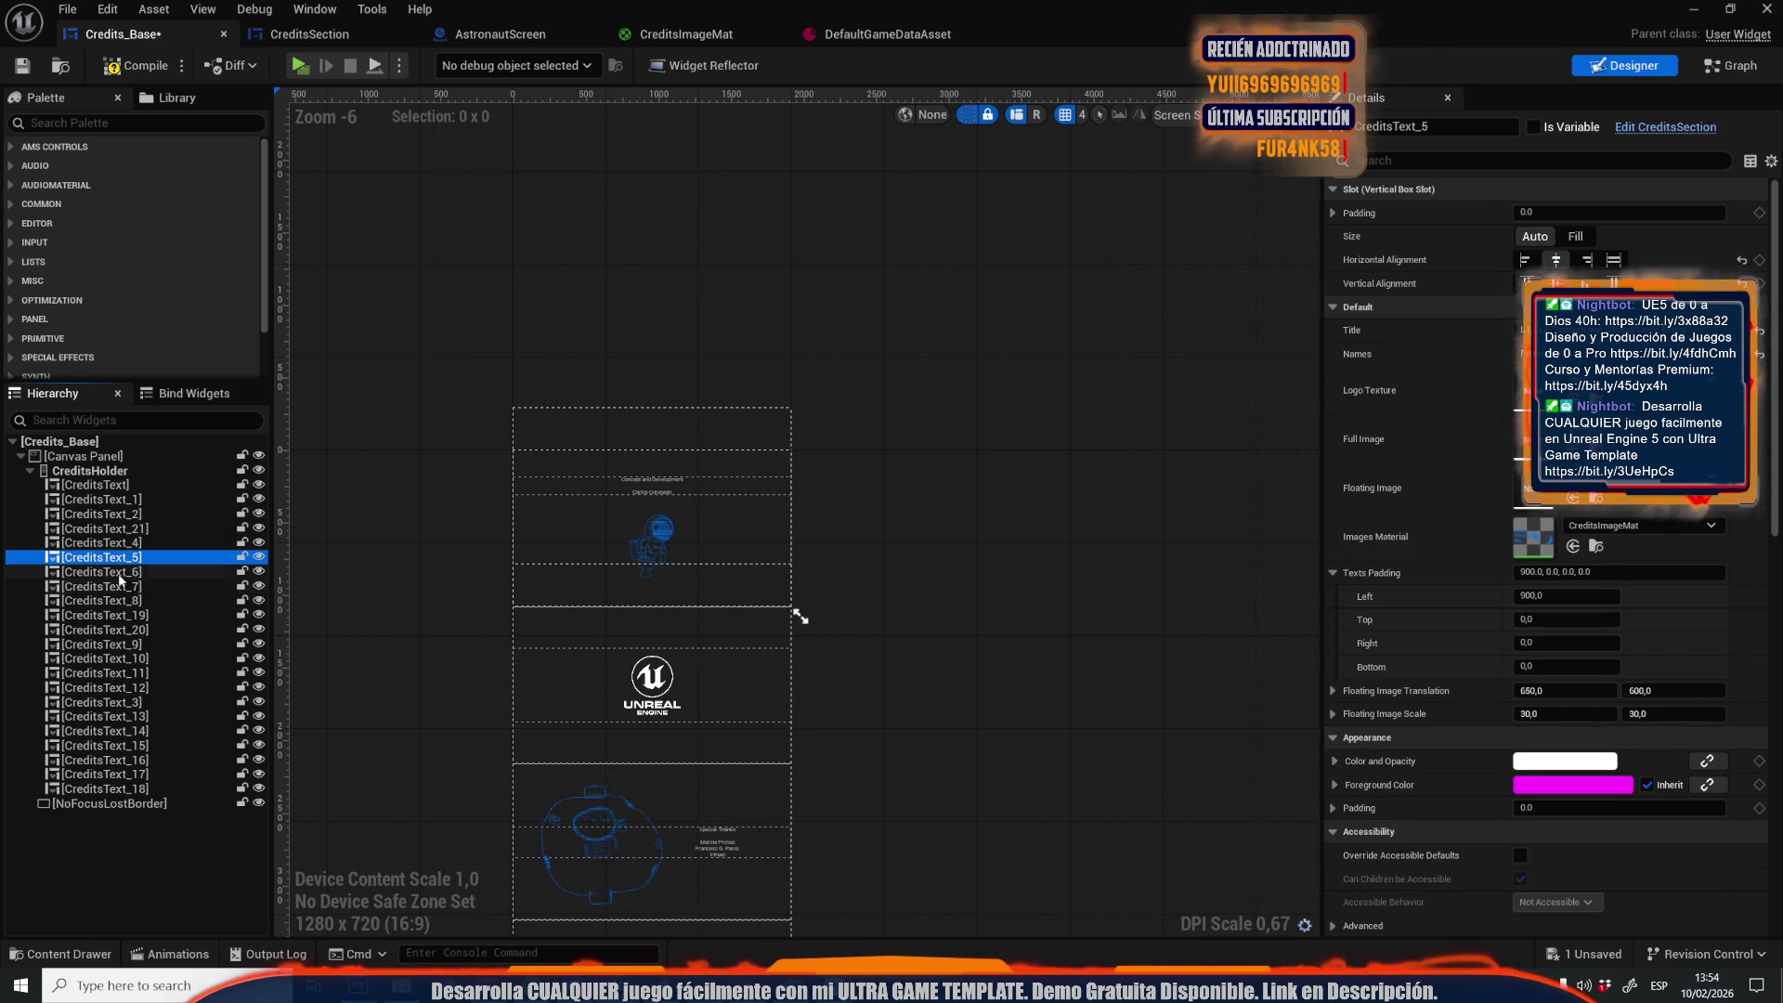
pyautogui.click(120, 573)
pyautogui.click(120, 588)
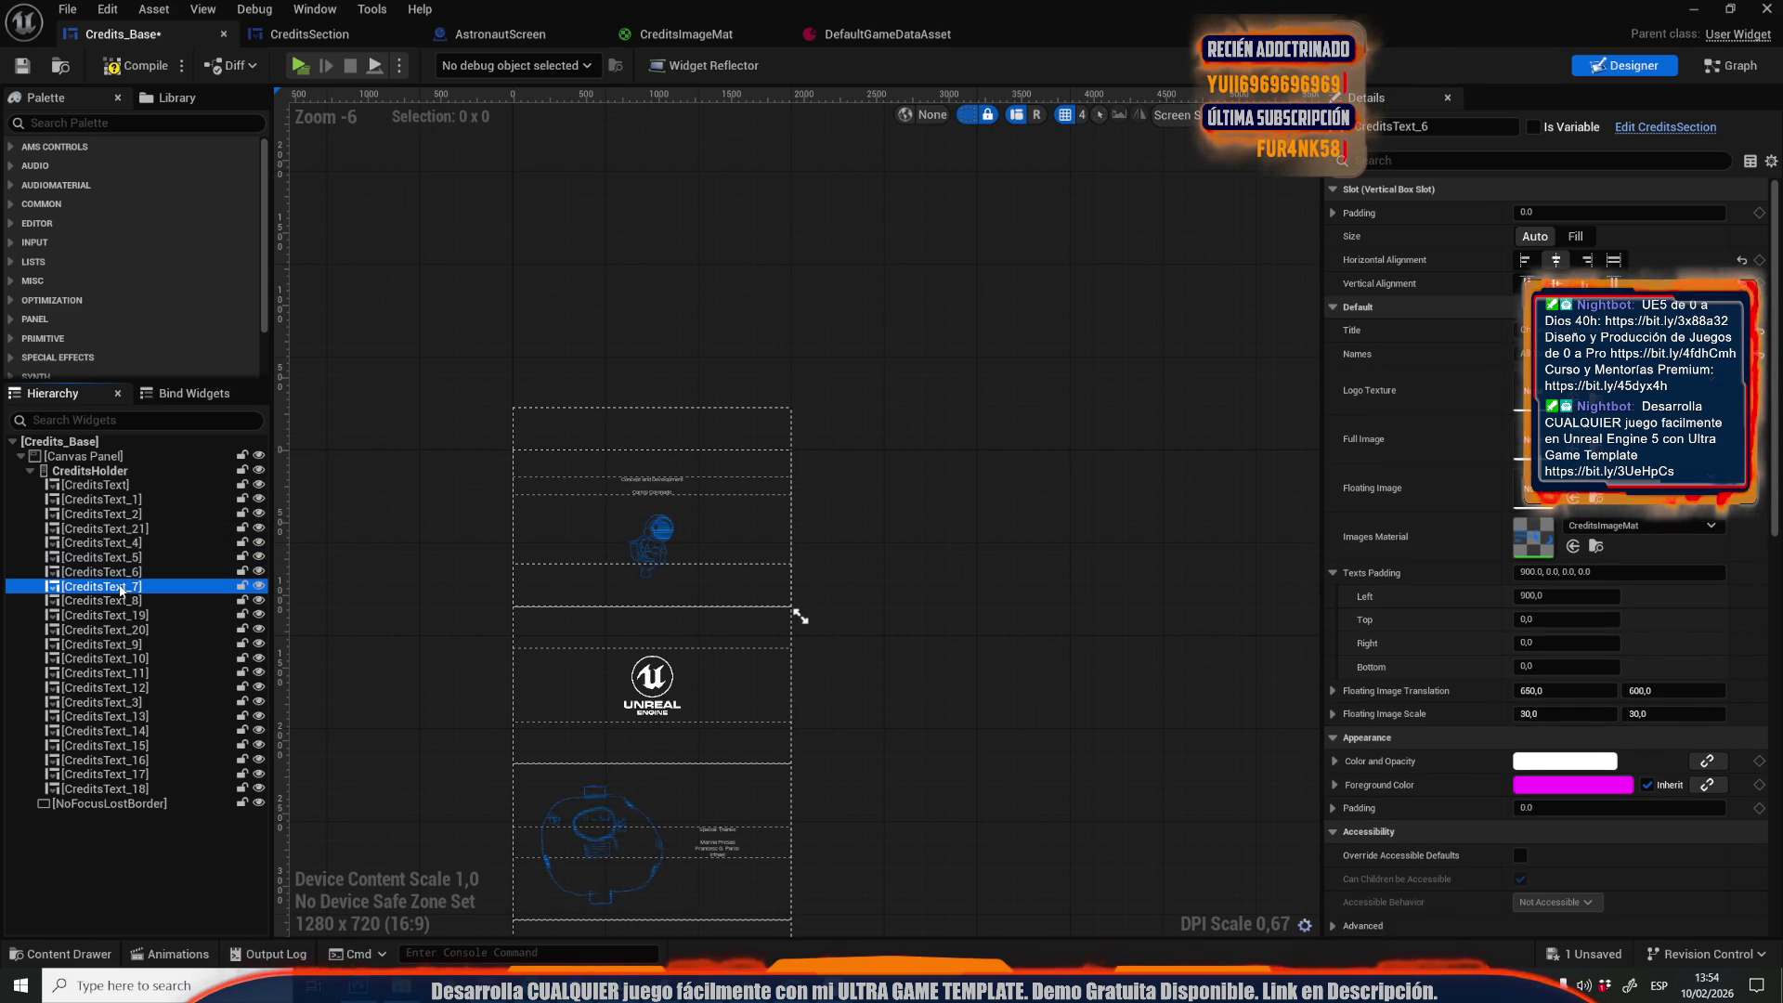
pyautogui.click(124, 602)
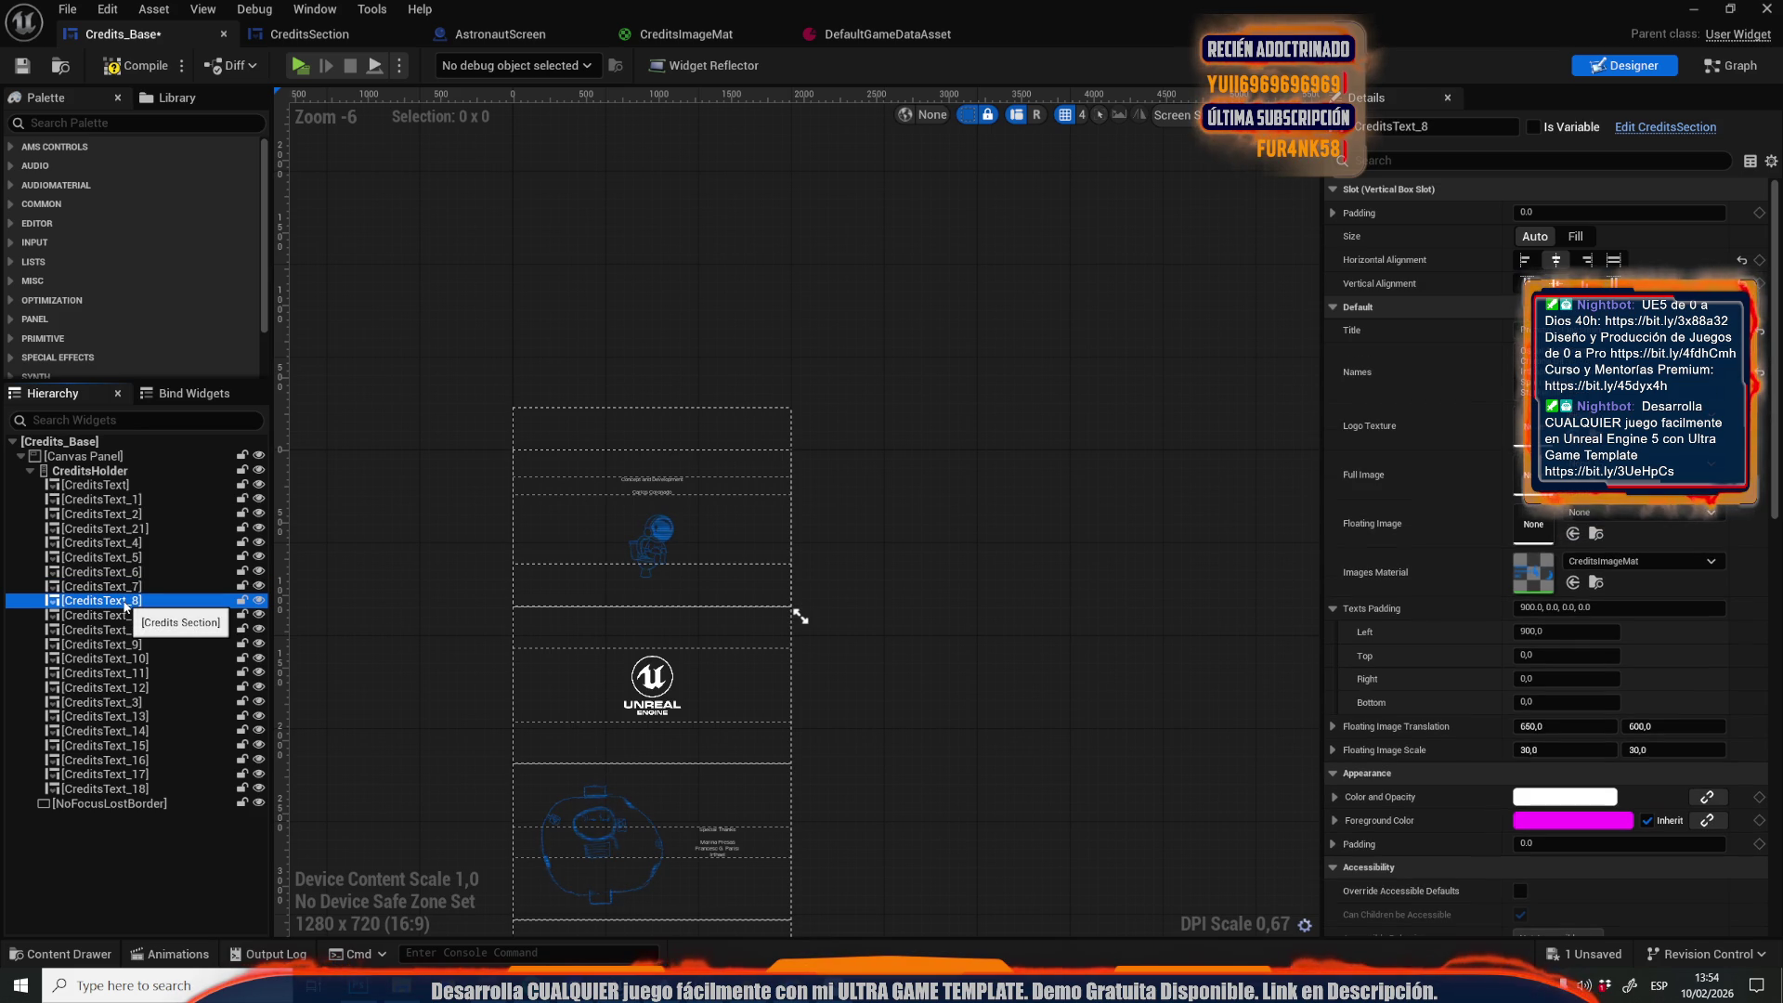
pyautogui.rightClick(127, 606)
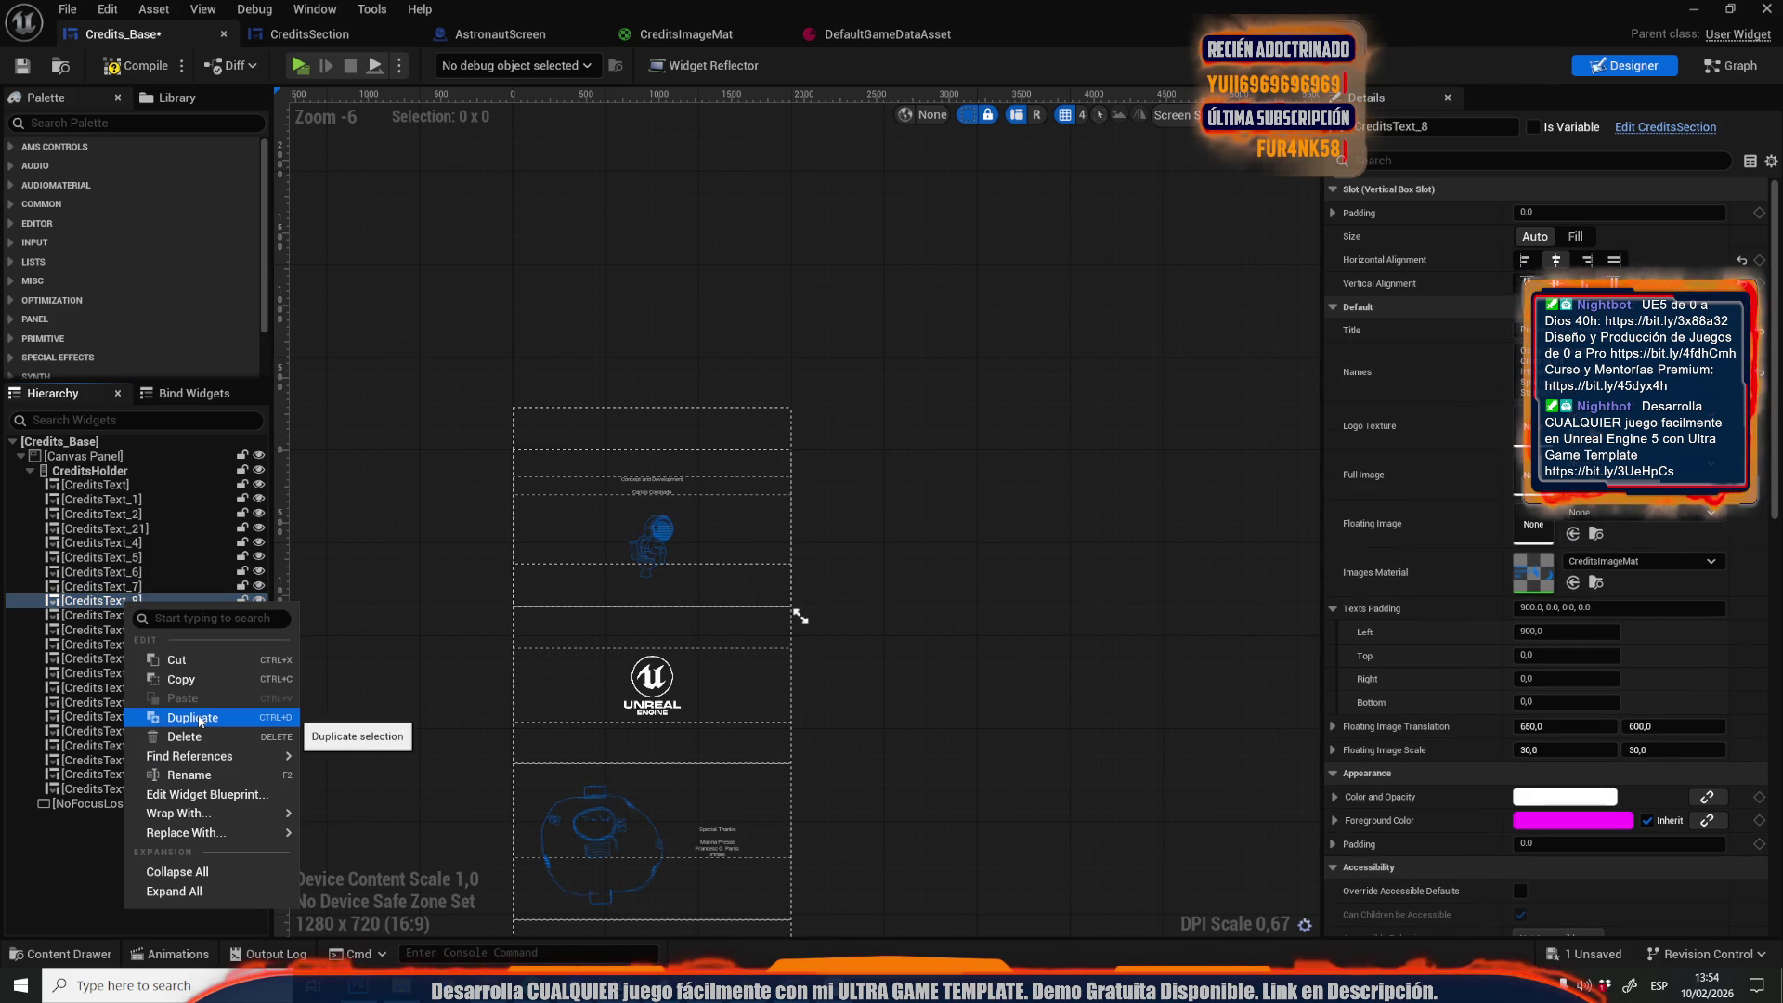
# Duplicate CreditsText_8, creating CreditsText_22 below the original
pyautogui.click(199, 720)
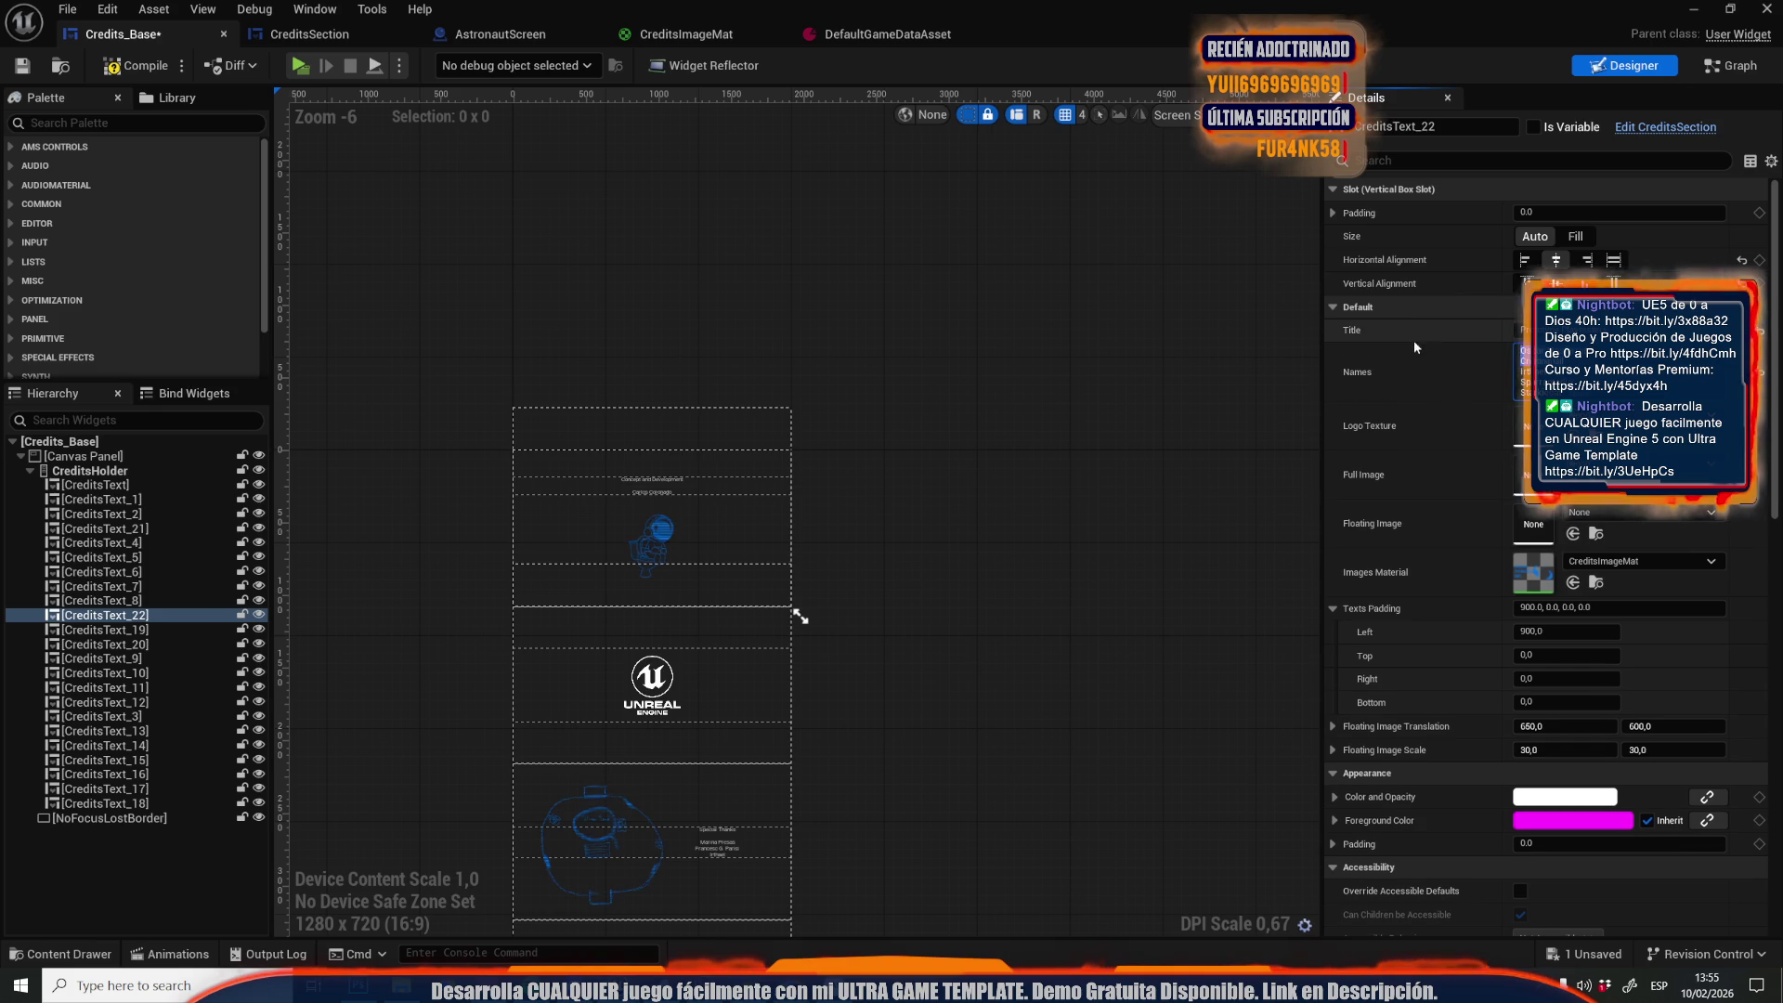
pyautogui.click(101, 600)
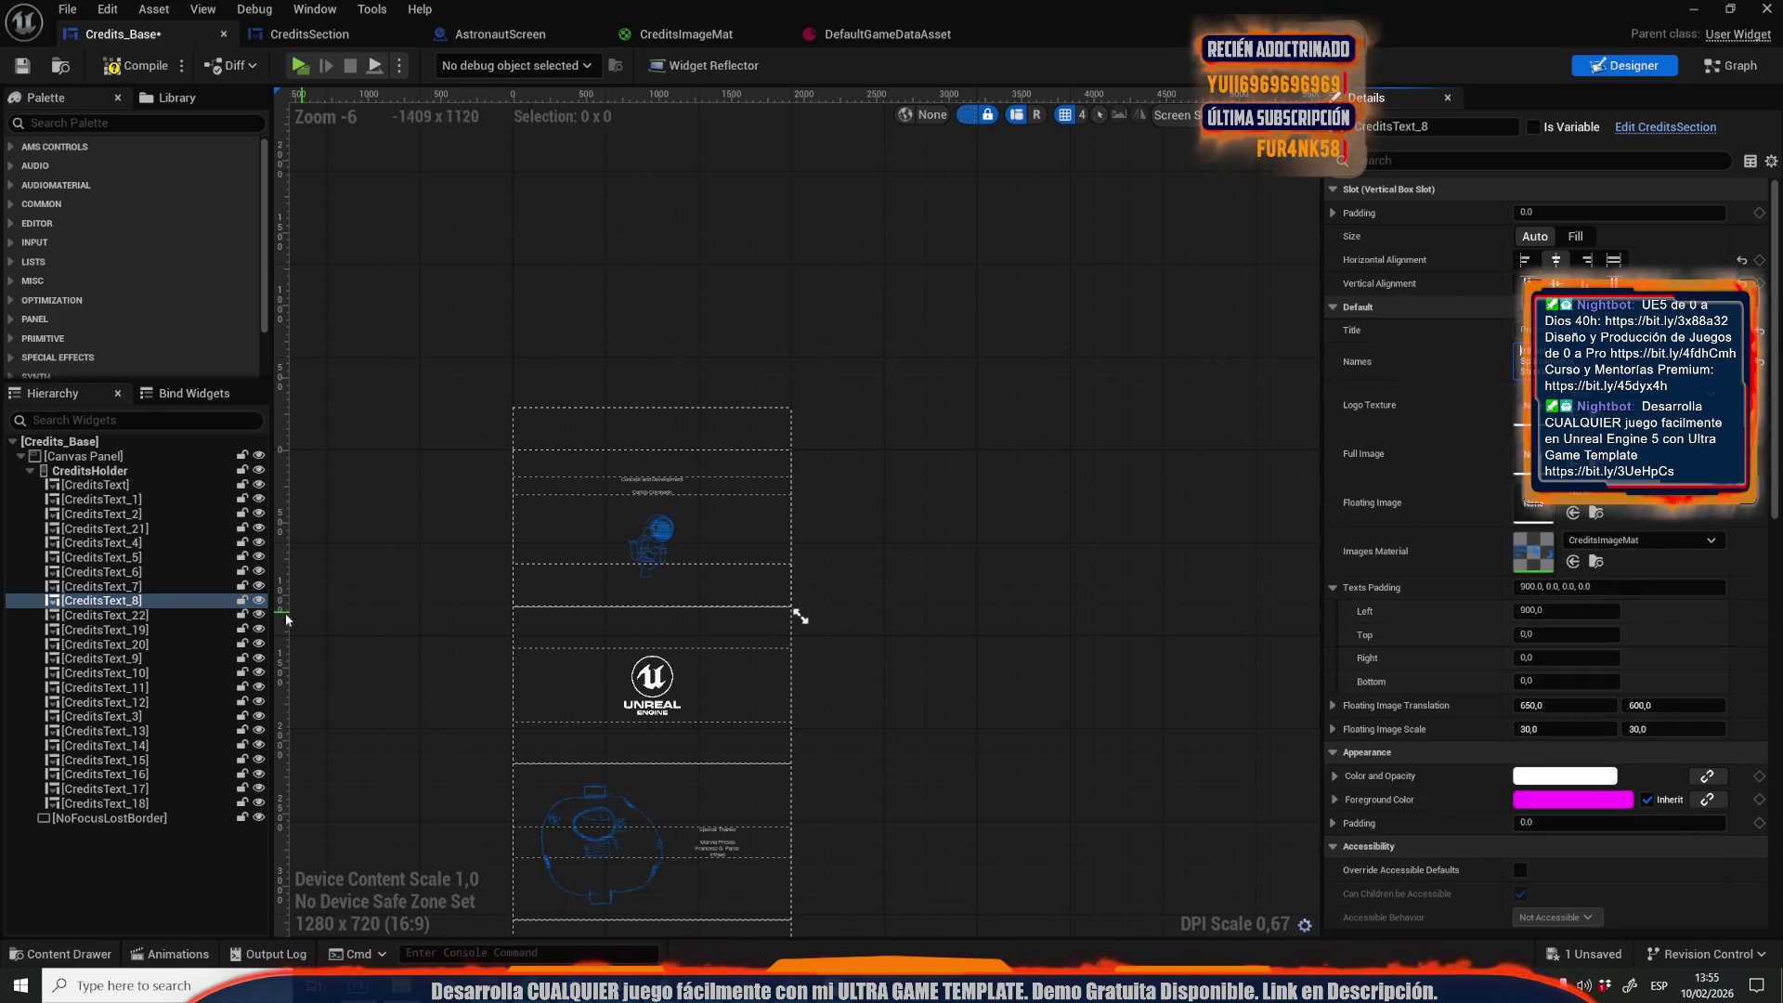
pyautogui.click(139, 617)
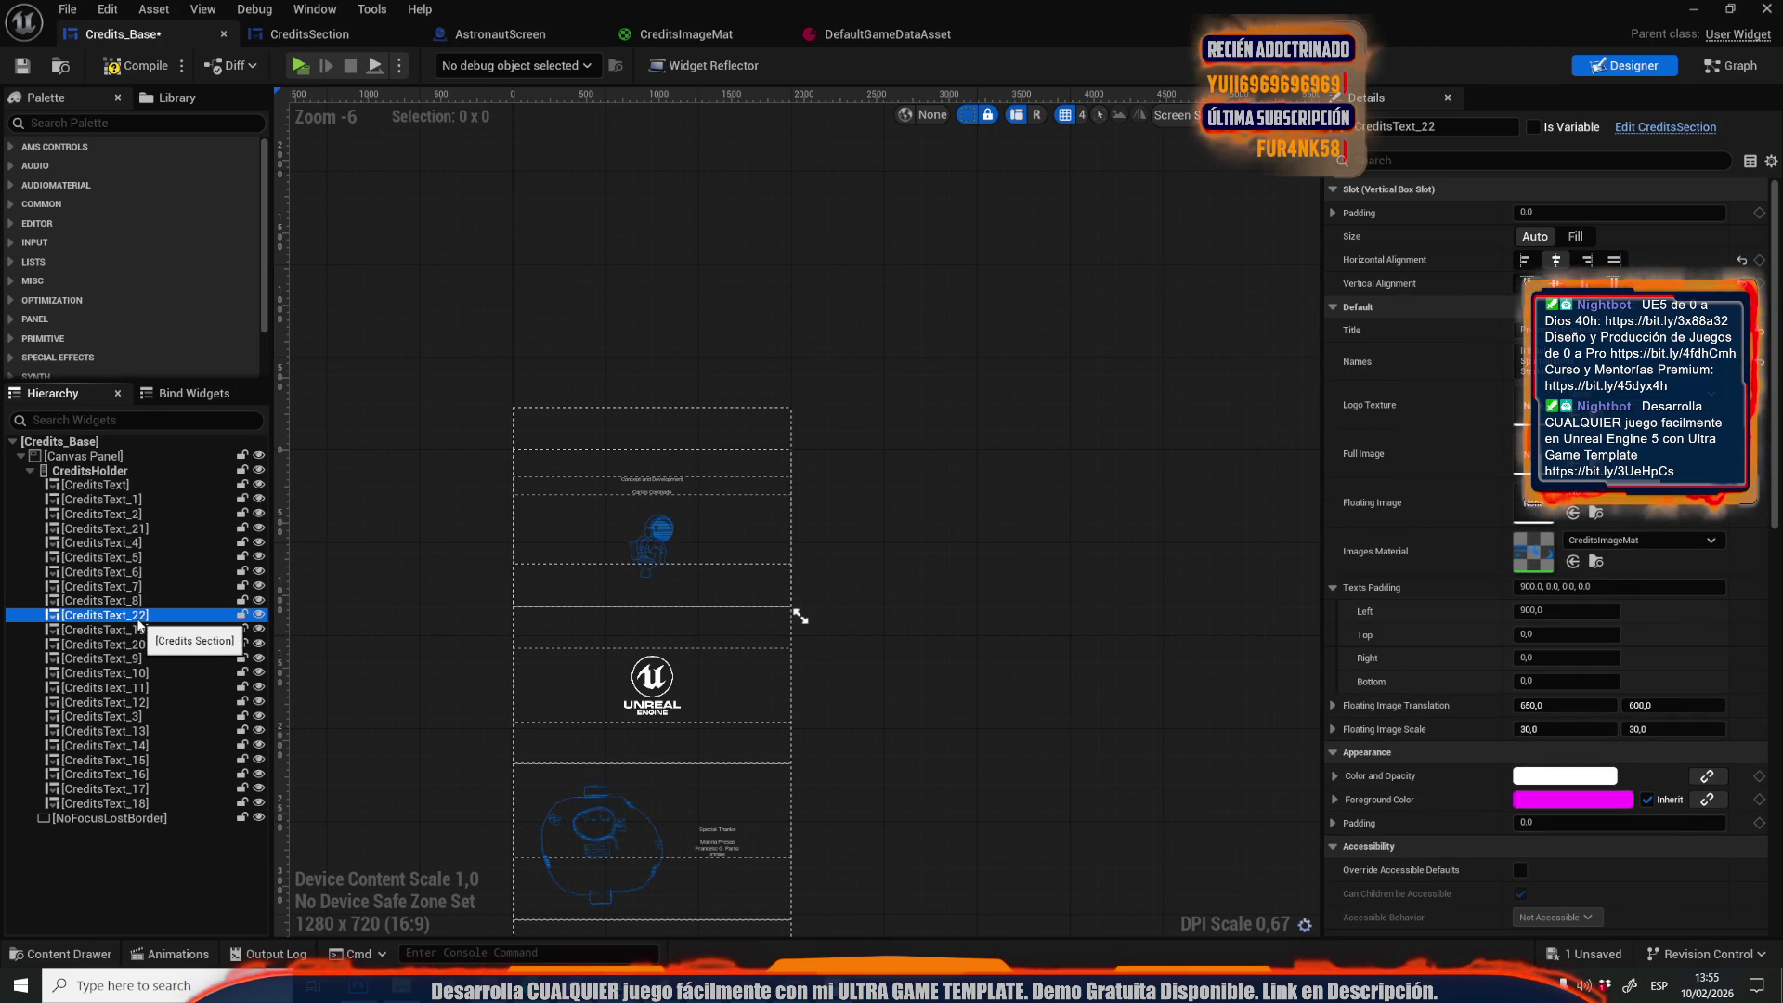
# Duplicate CreditsText_19, check the copy's names text, then select CreditsText_20
pyautogui.click(130, 630)
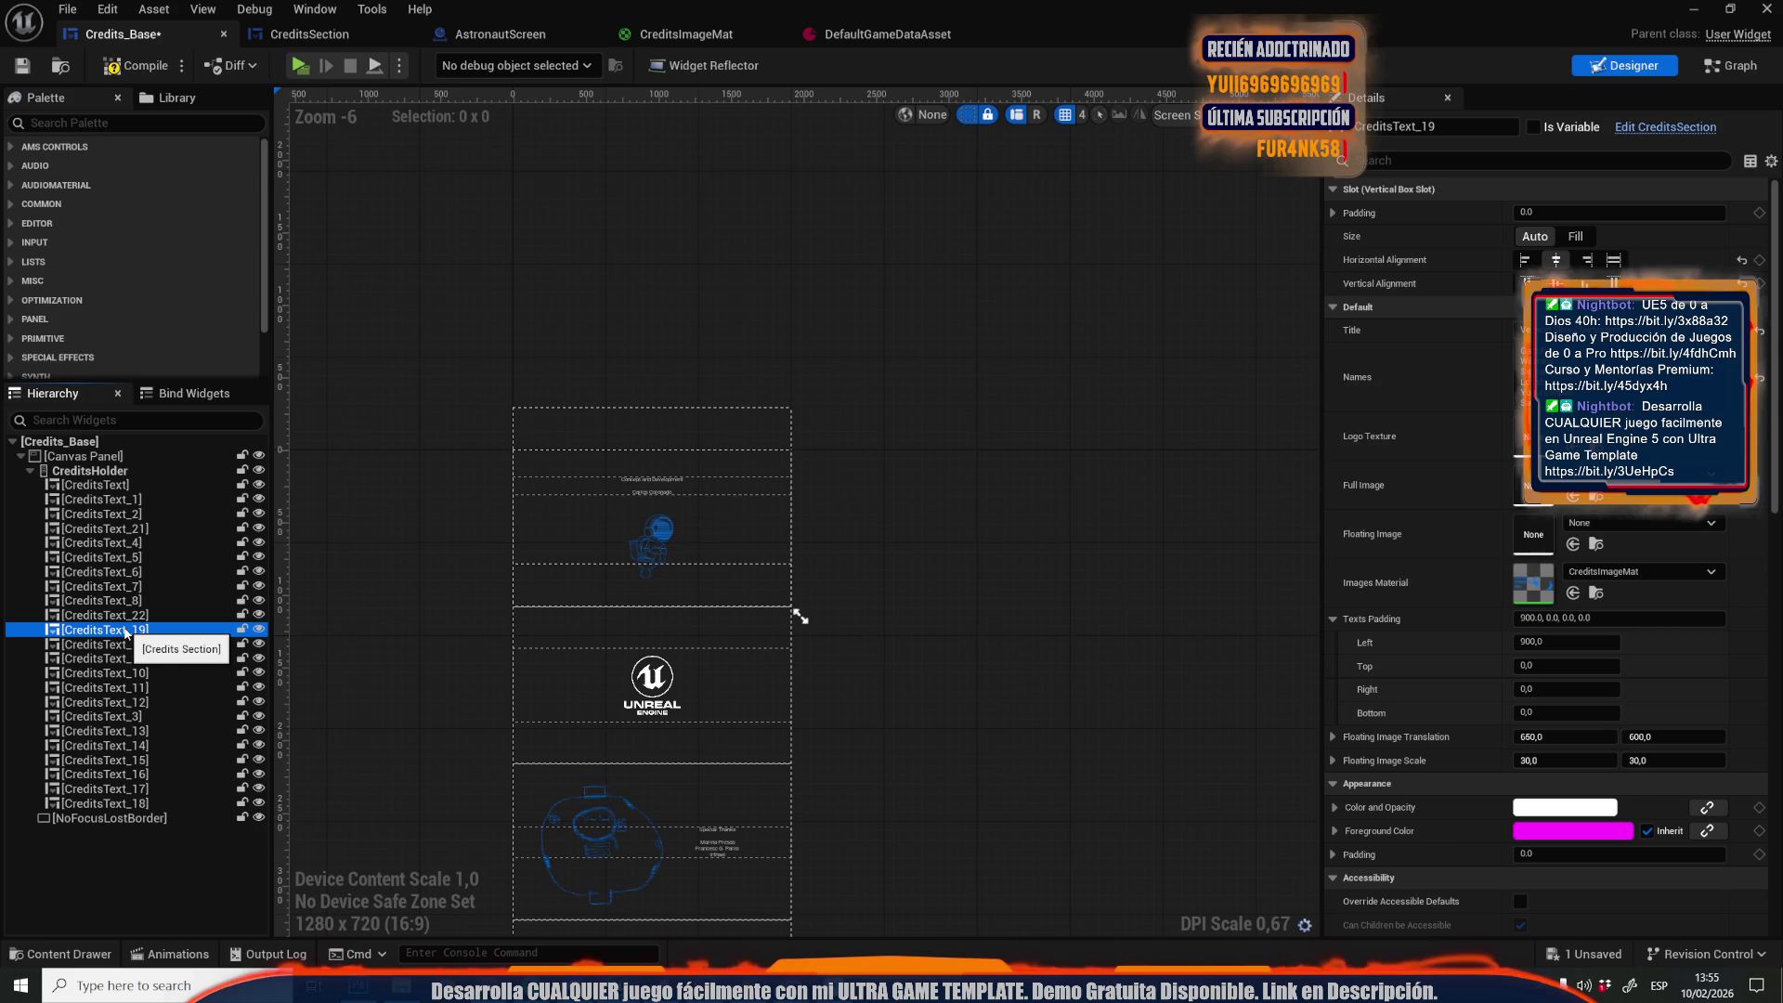
pyautogui.rightClick(126, 631)
pyautogui.click(162, 744)
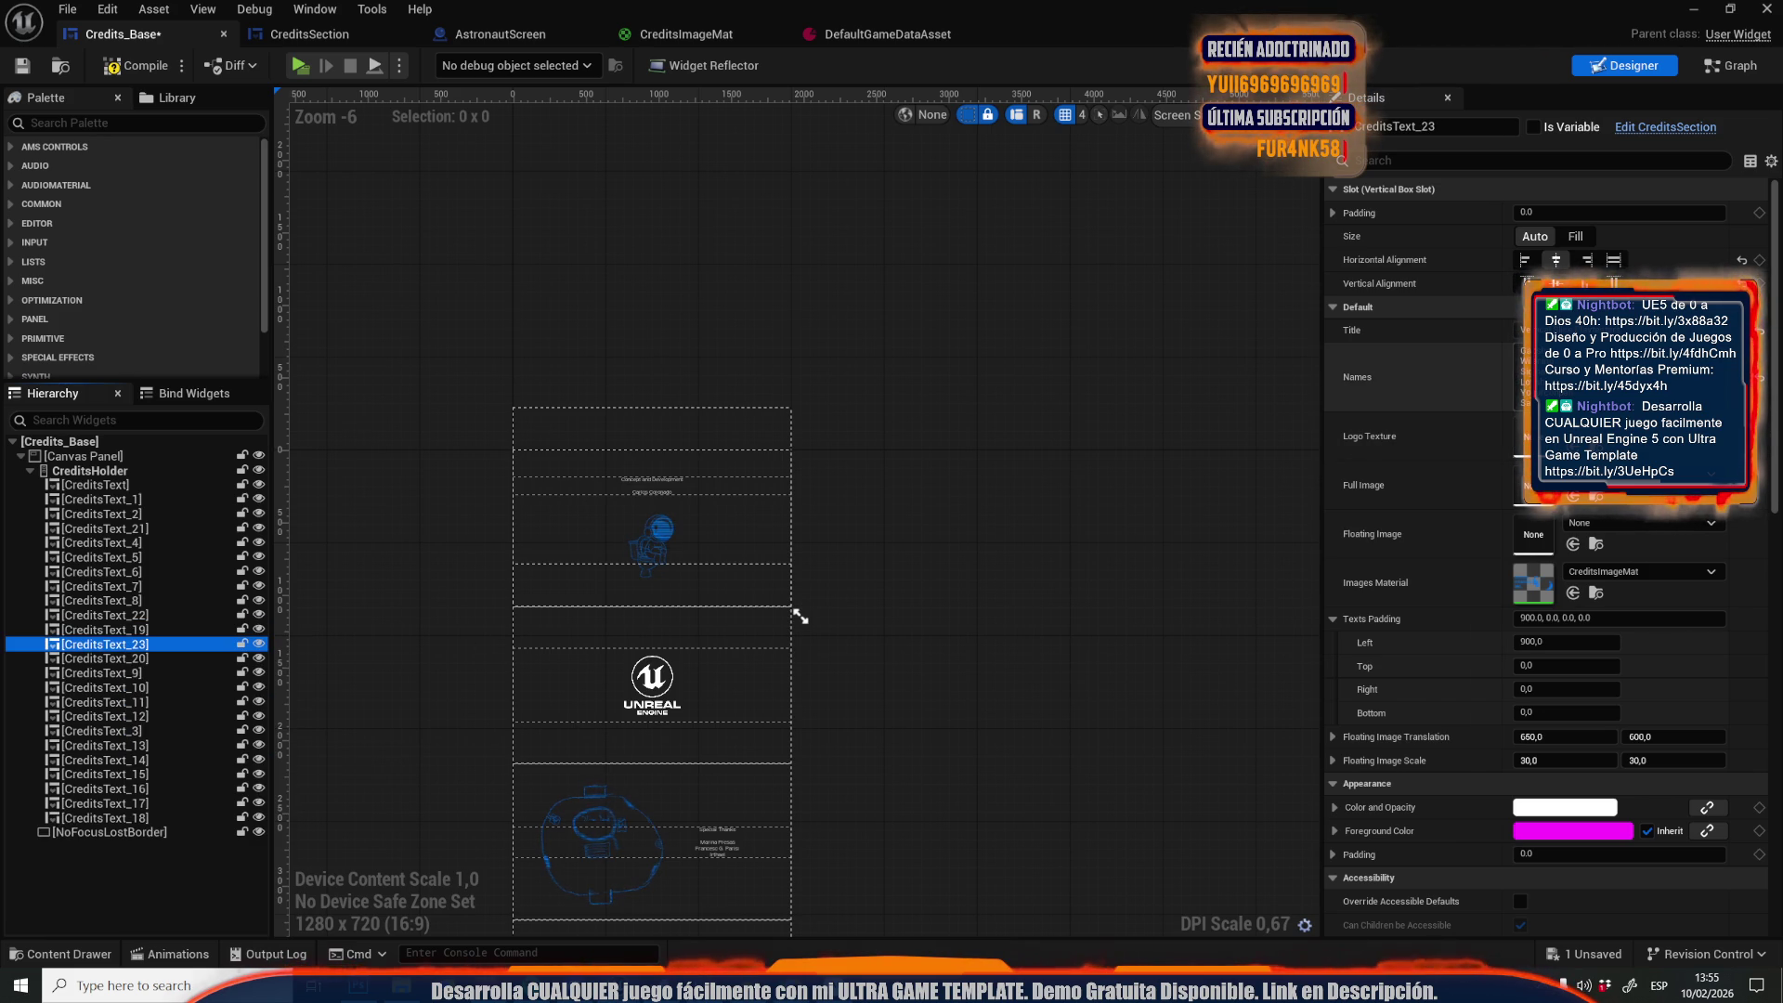
pyautogui.click(1520, 372)
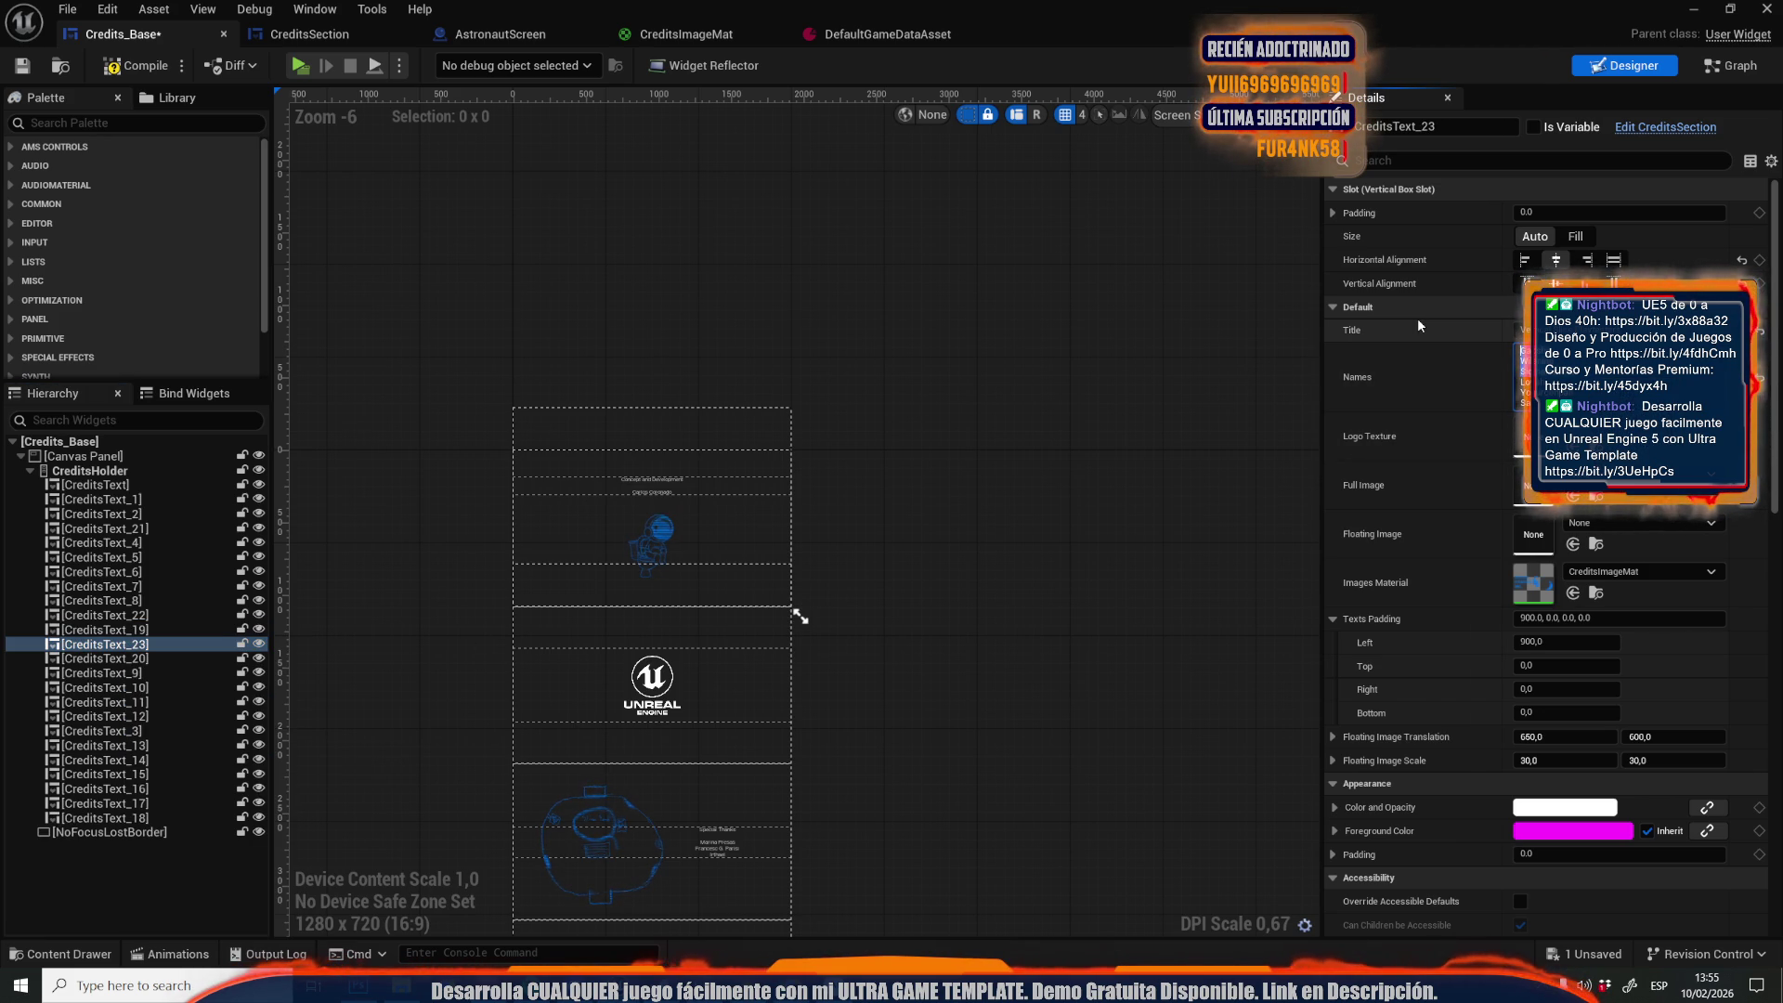
pyautogui.click(154, 630)
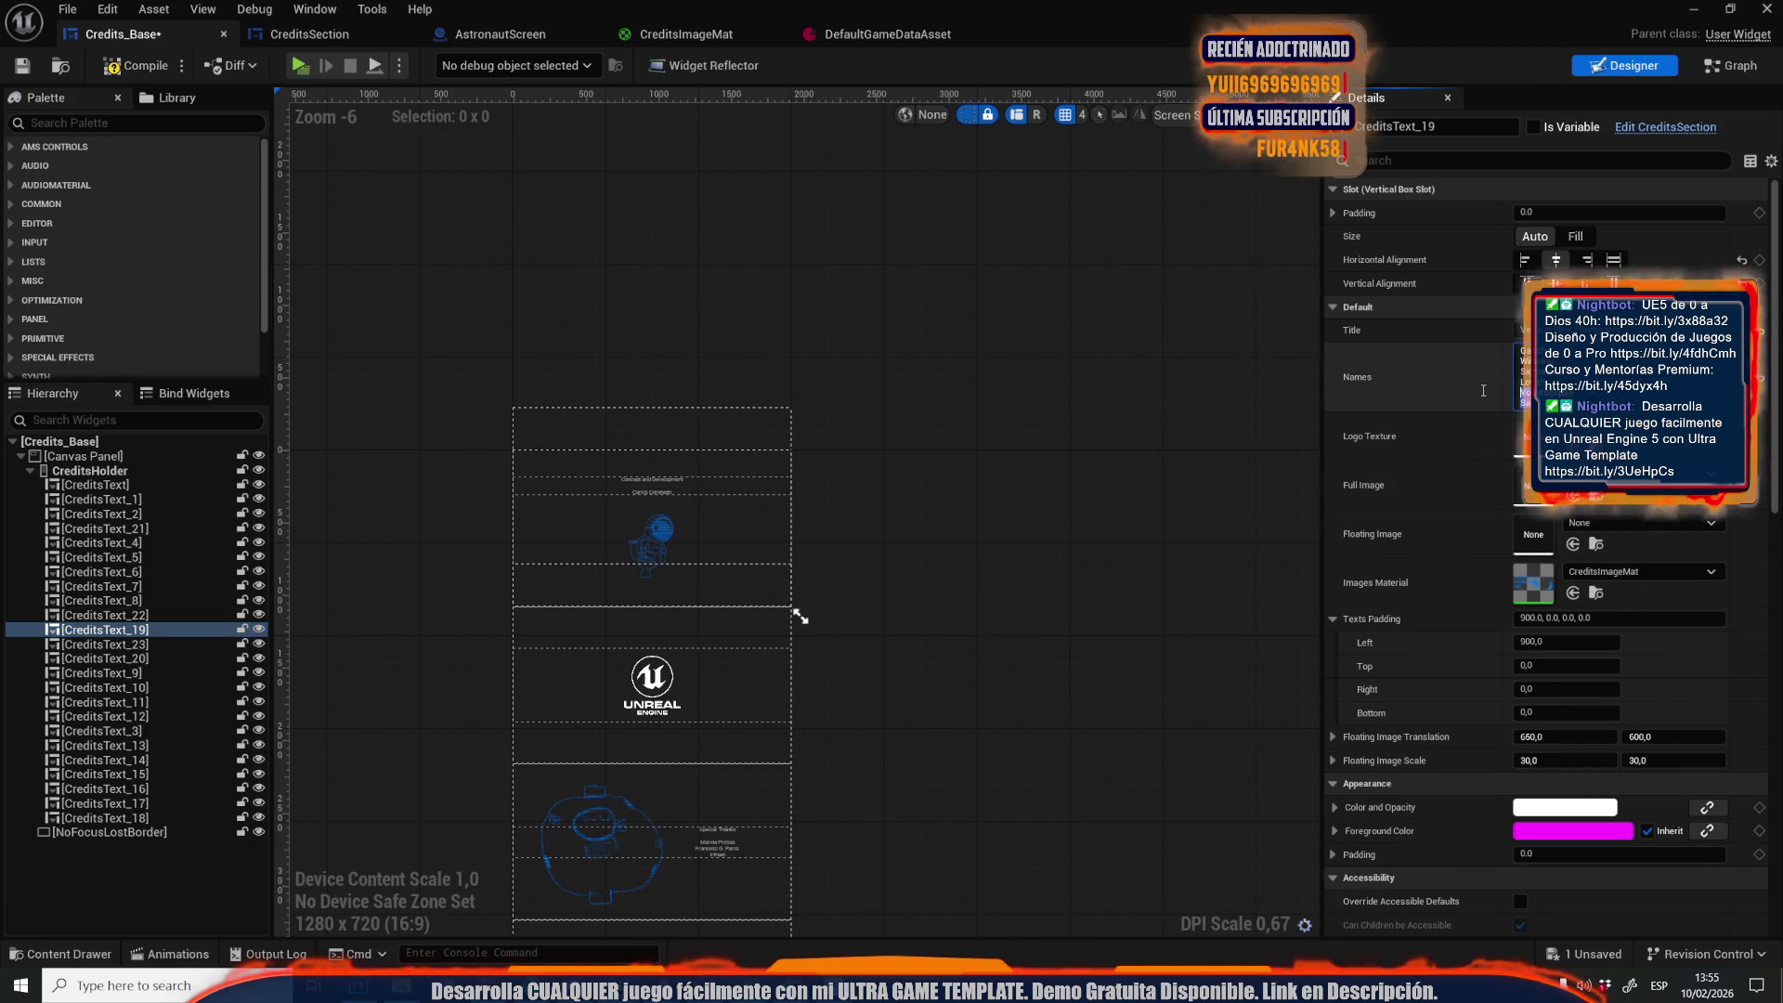
pyautogui.click(137, 657)
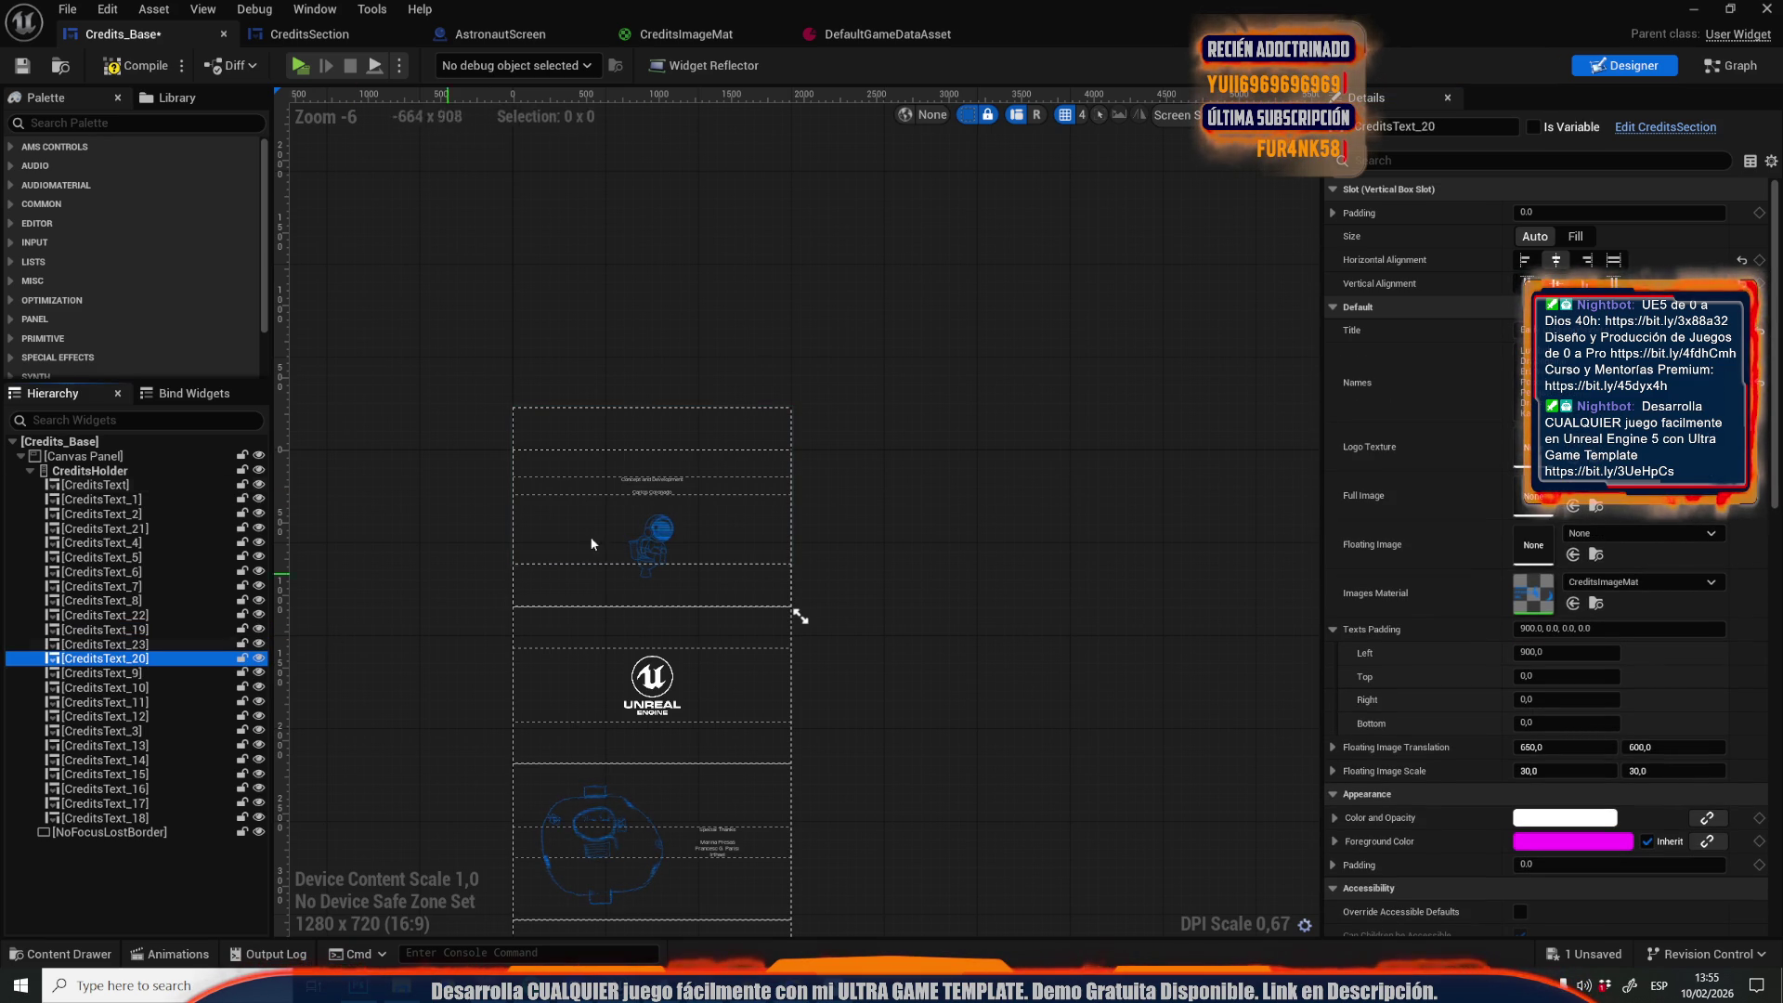
# Duplicate CreditsText_20, adding CreditsText_24 right below it
pyautogui.rightClick(160, 660)
pyautogui.click(226, 771)
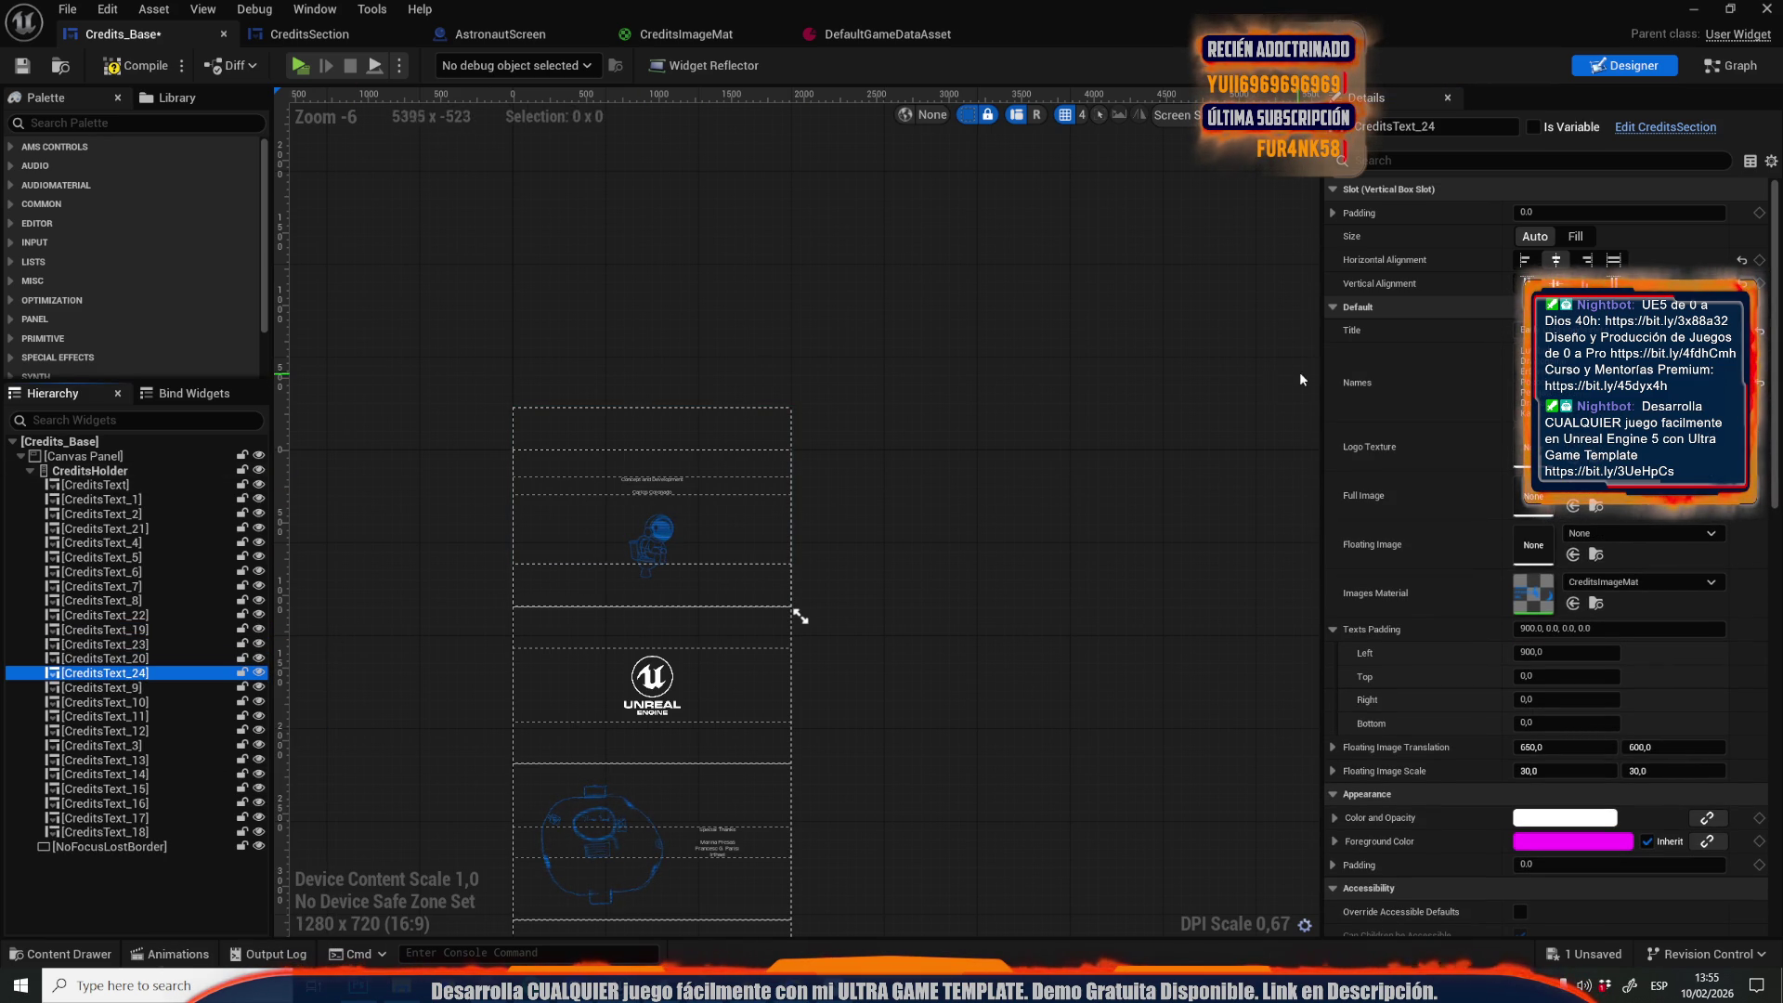
pyautogui.click(1521, 380)
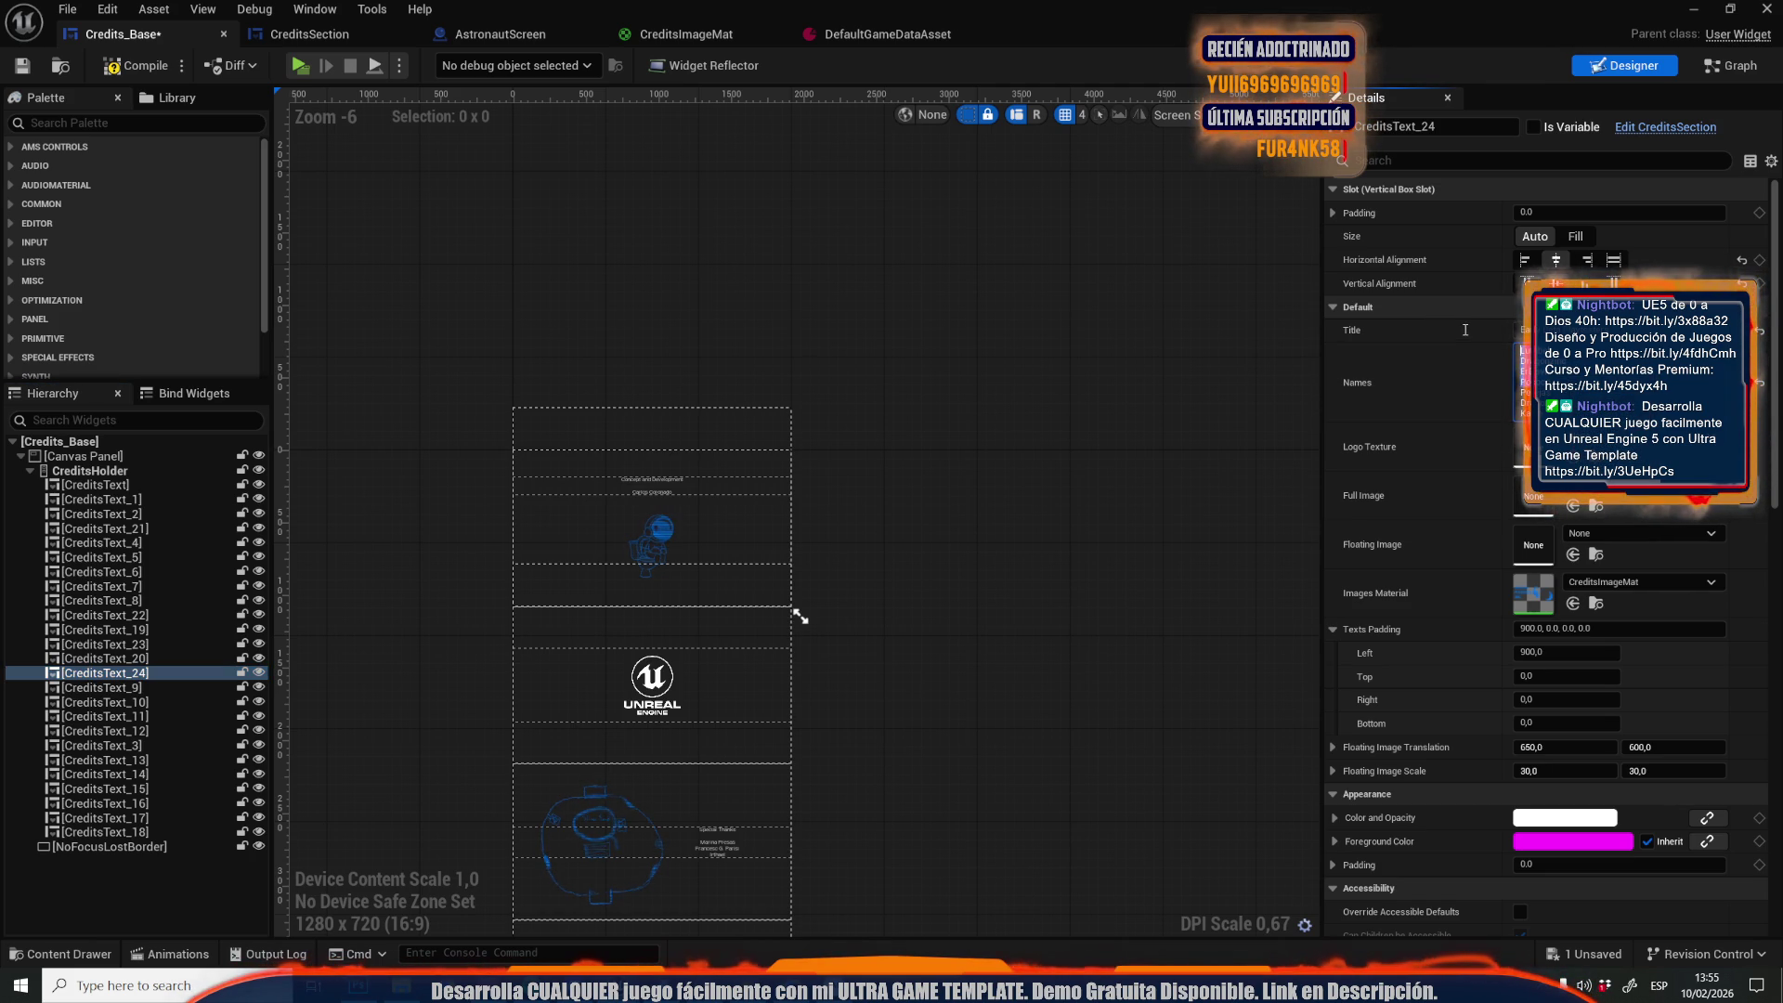
pyautogui.click(133, 658)
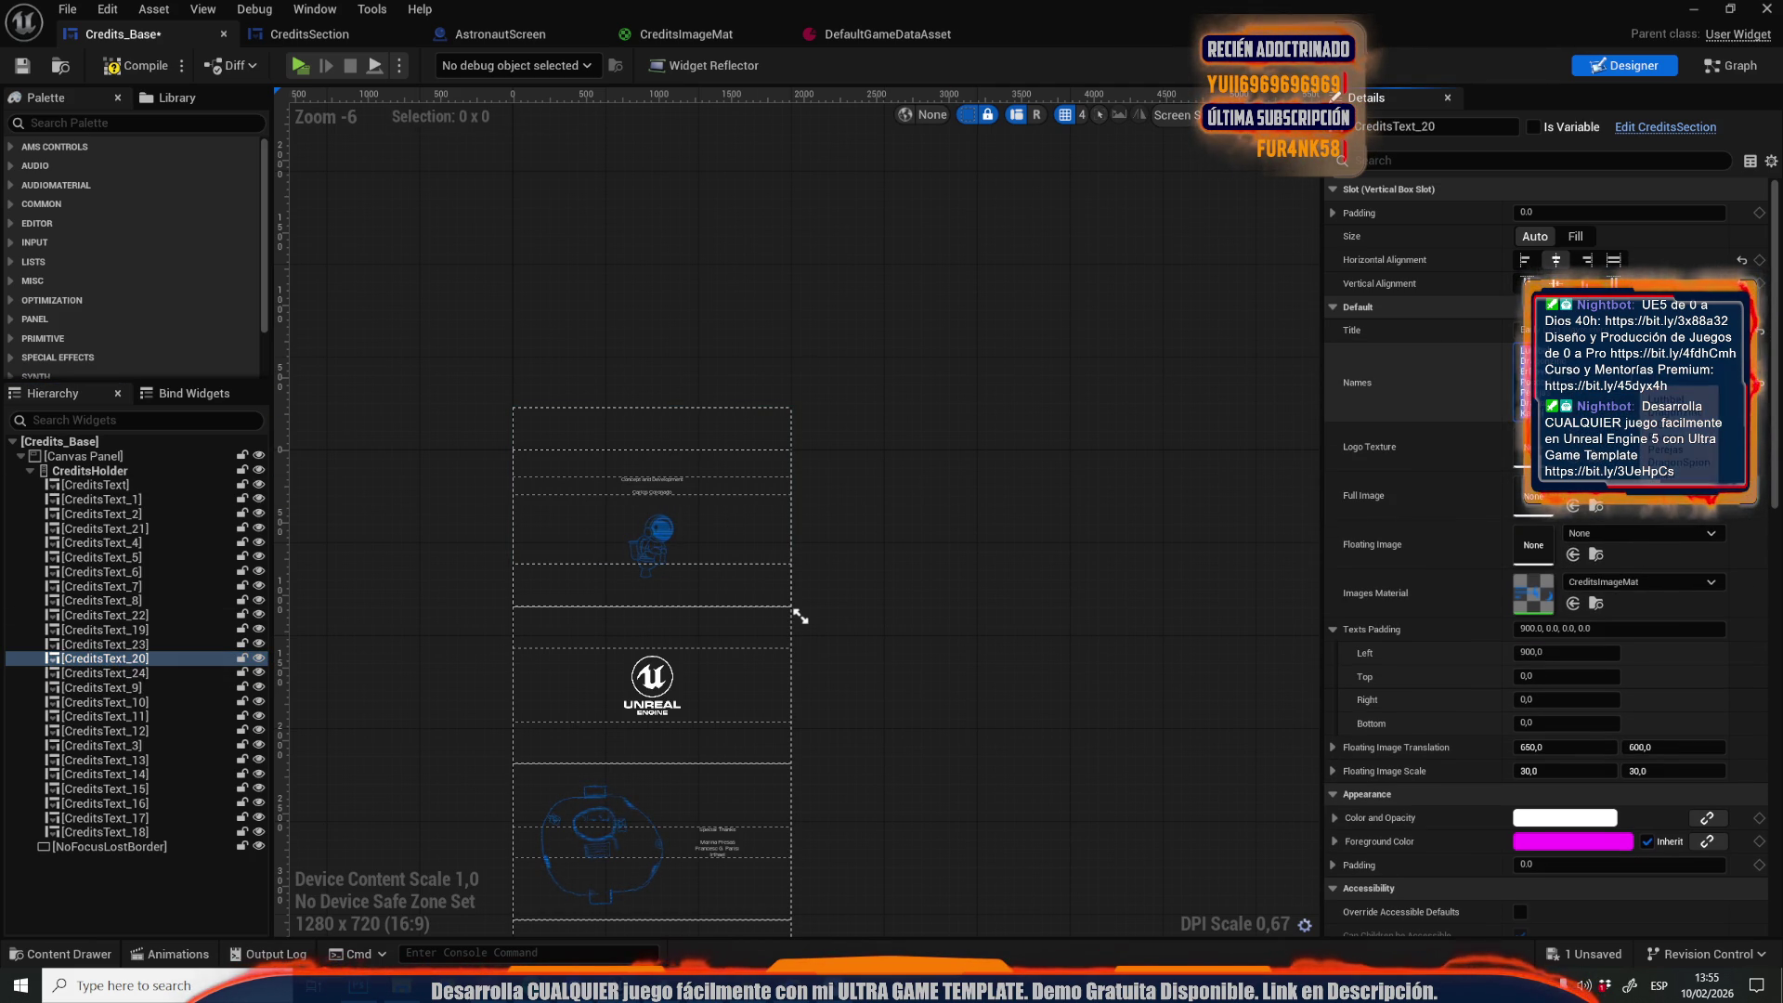
pyautogui.click(109, 673)
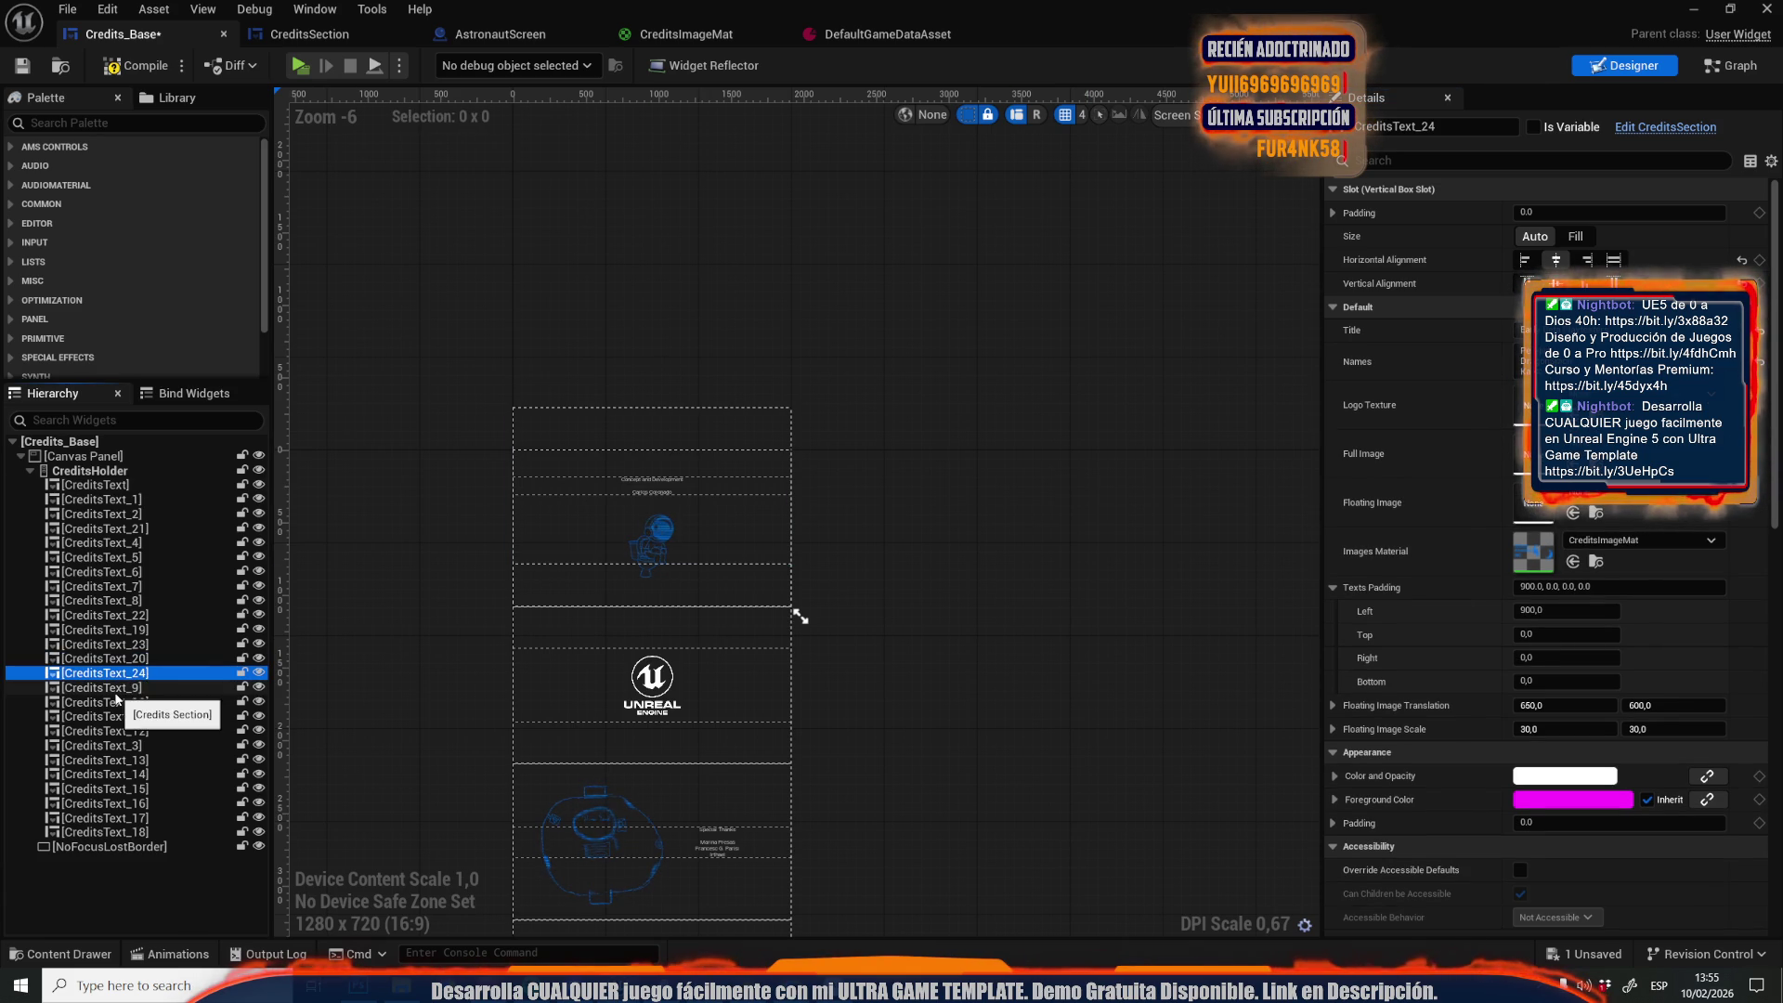
# Inspect CreditsText_9 through CreditsText_18 in turn, then compile Credits_Base
pyautogui.click(116, 689)
pyautogui.click(128, 703)
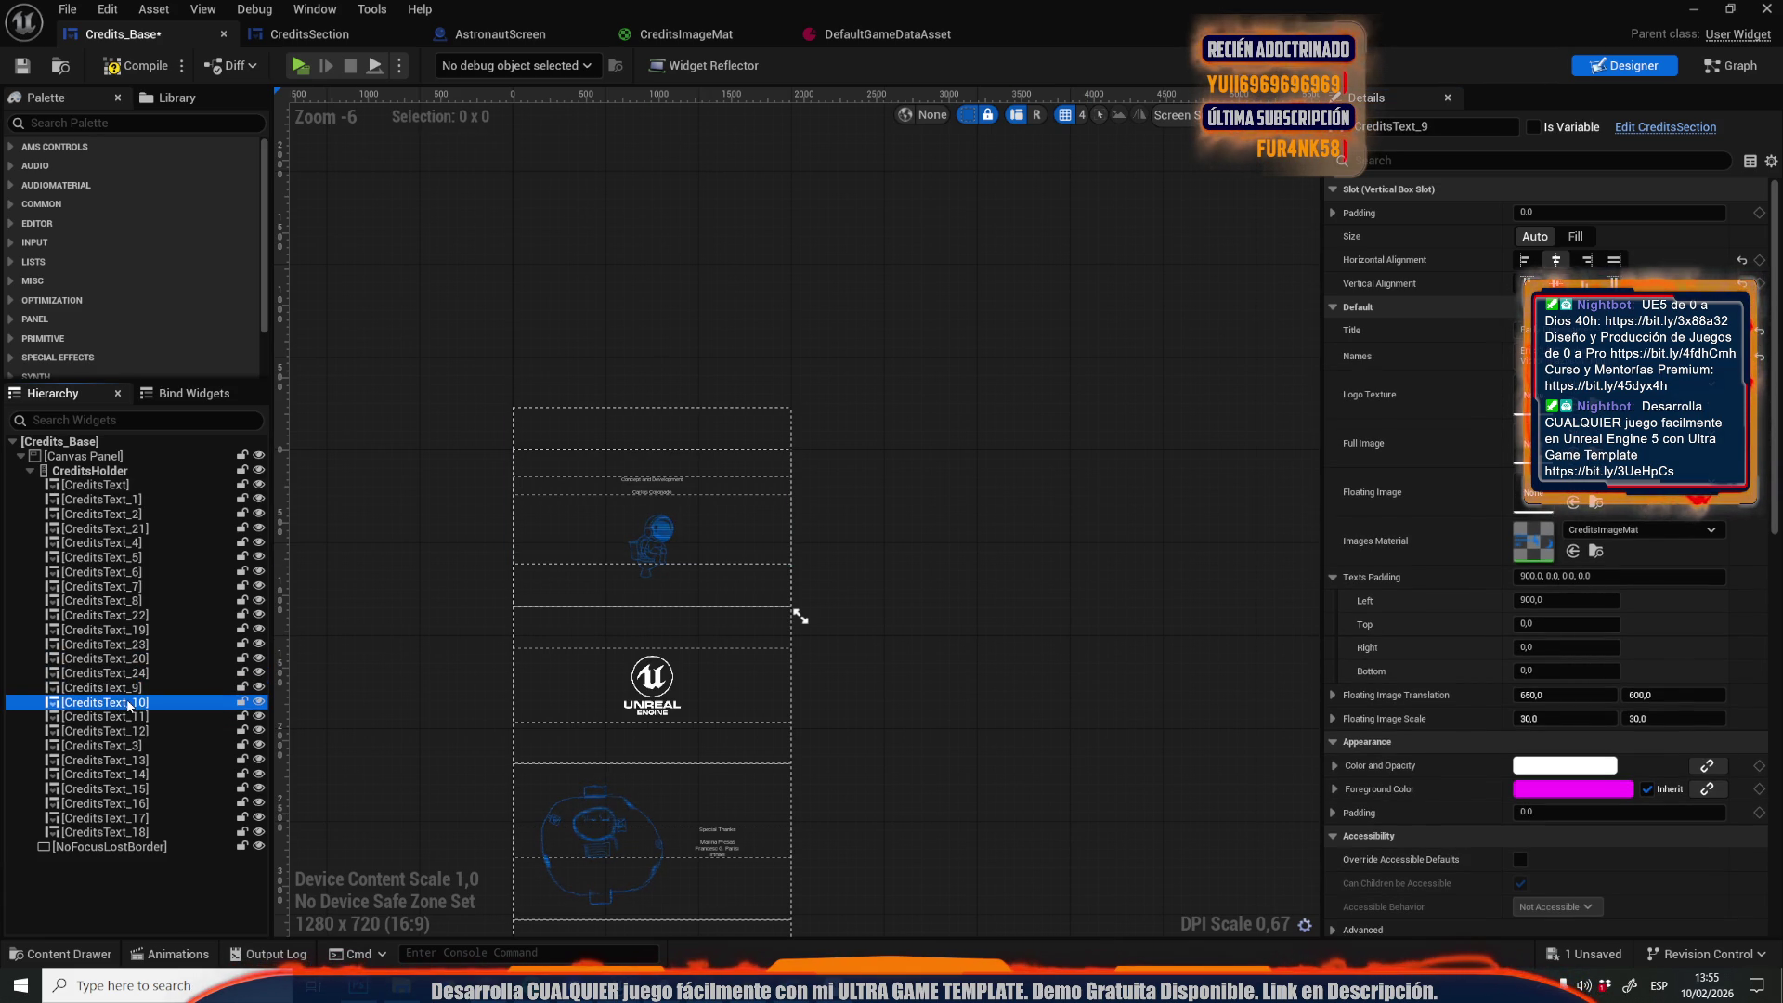
pyautogui.click(139, 717)
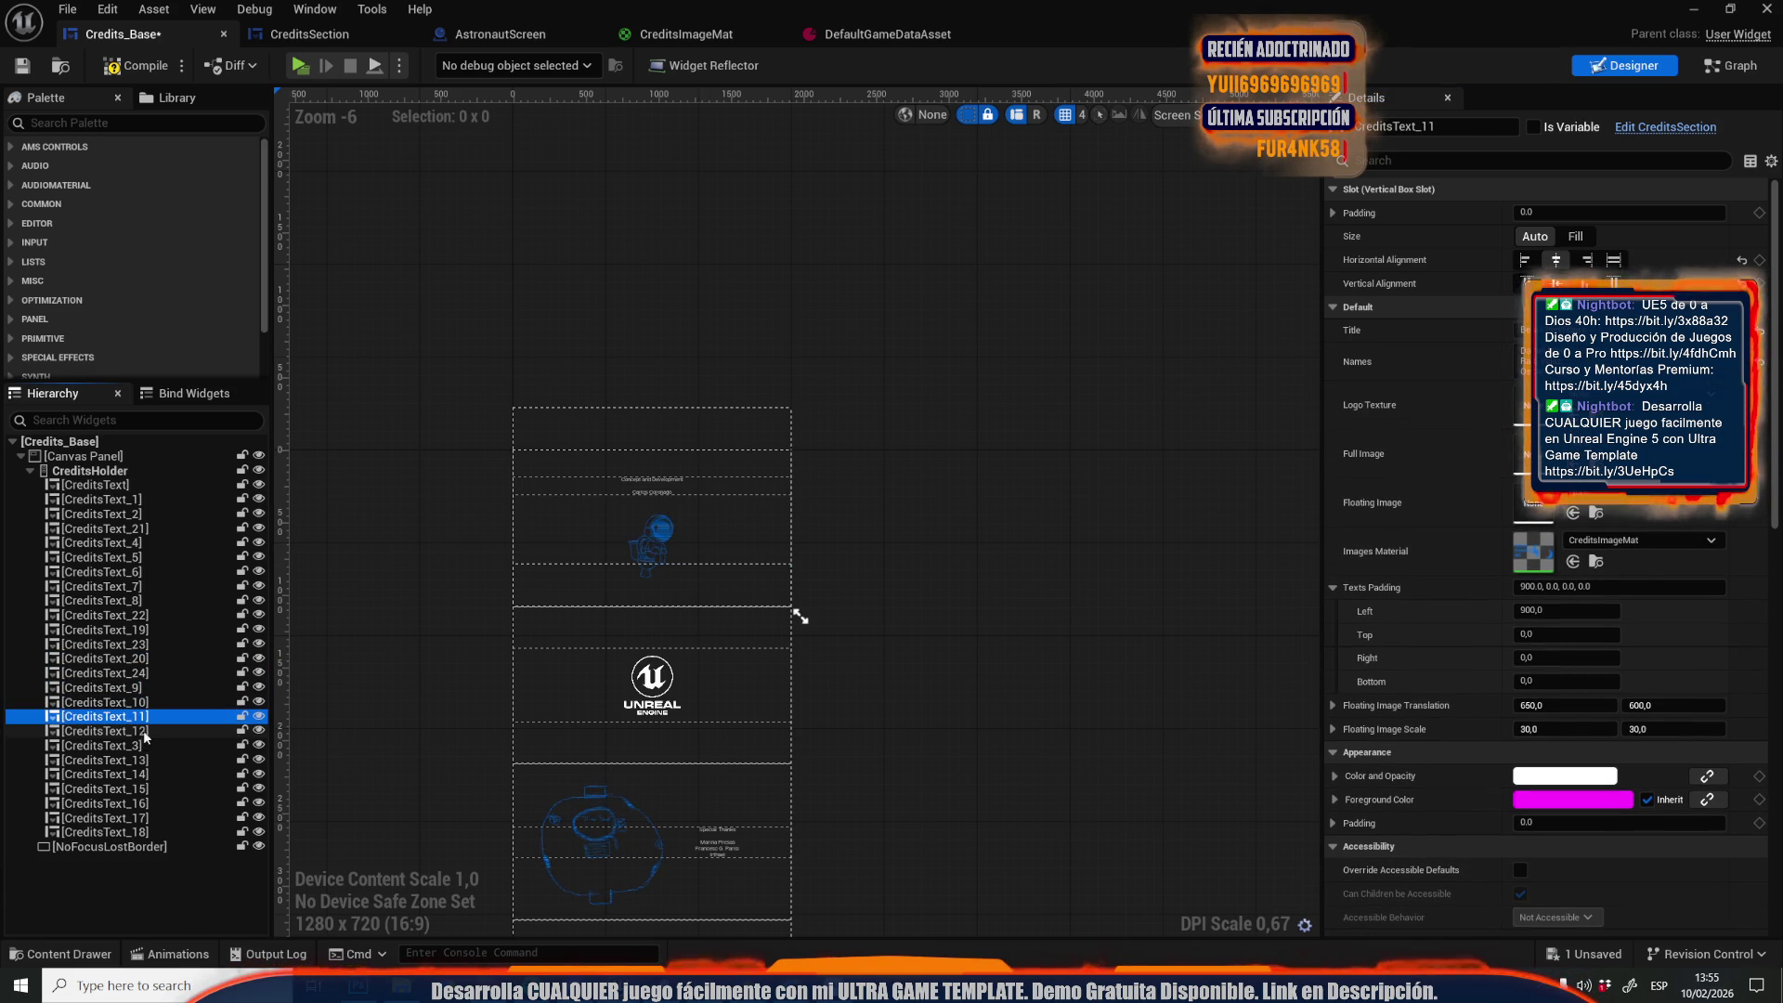
pyautogui.click(142, 732)
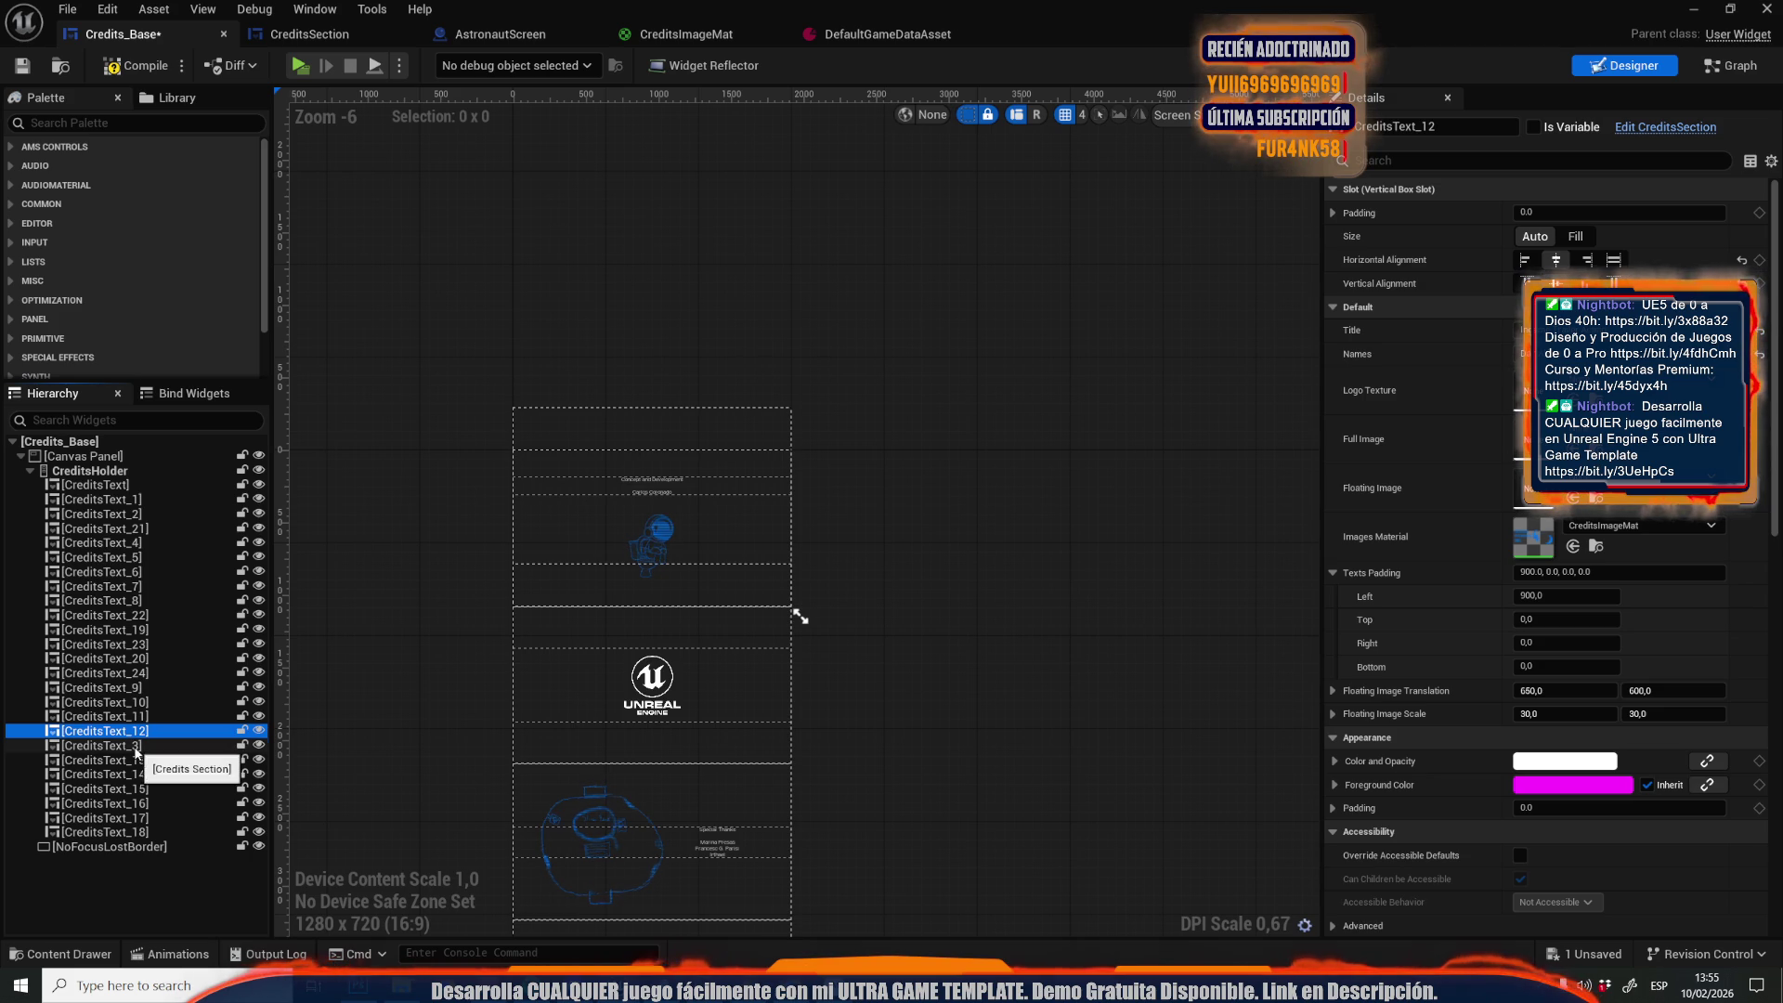
pyautogui.click(151, 760)
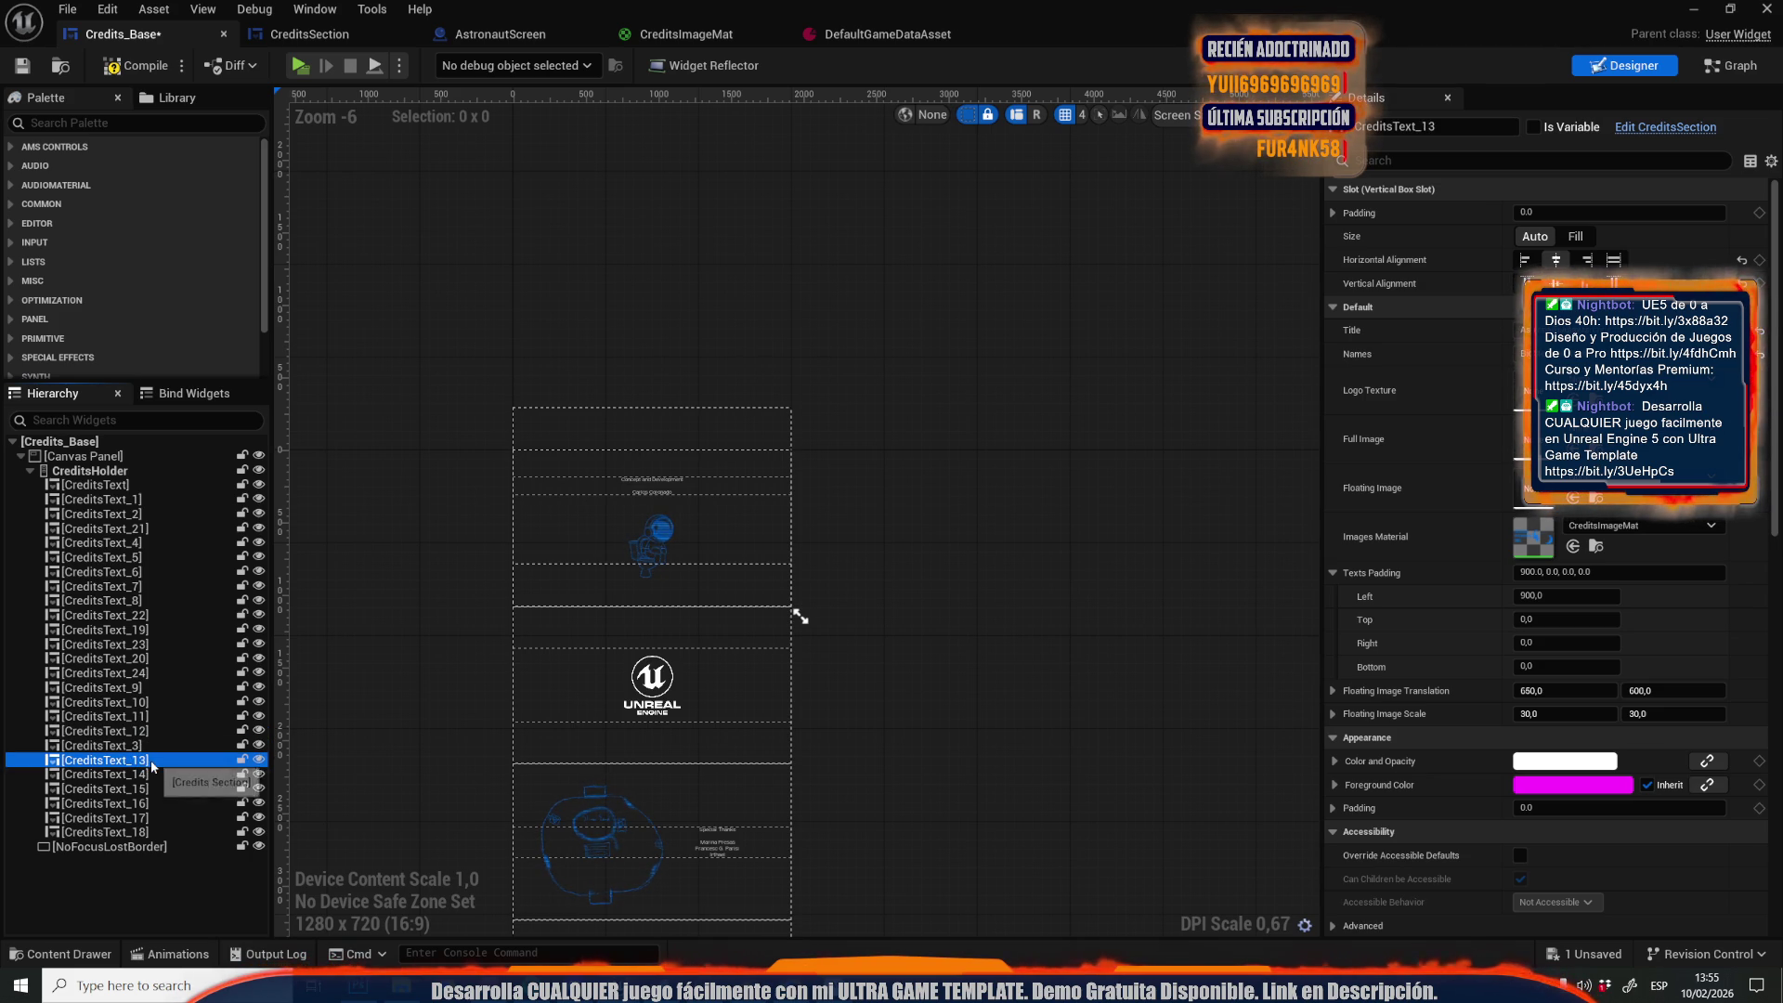
pyautogui.click(149, 775)
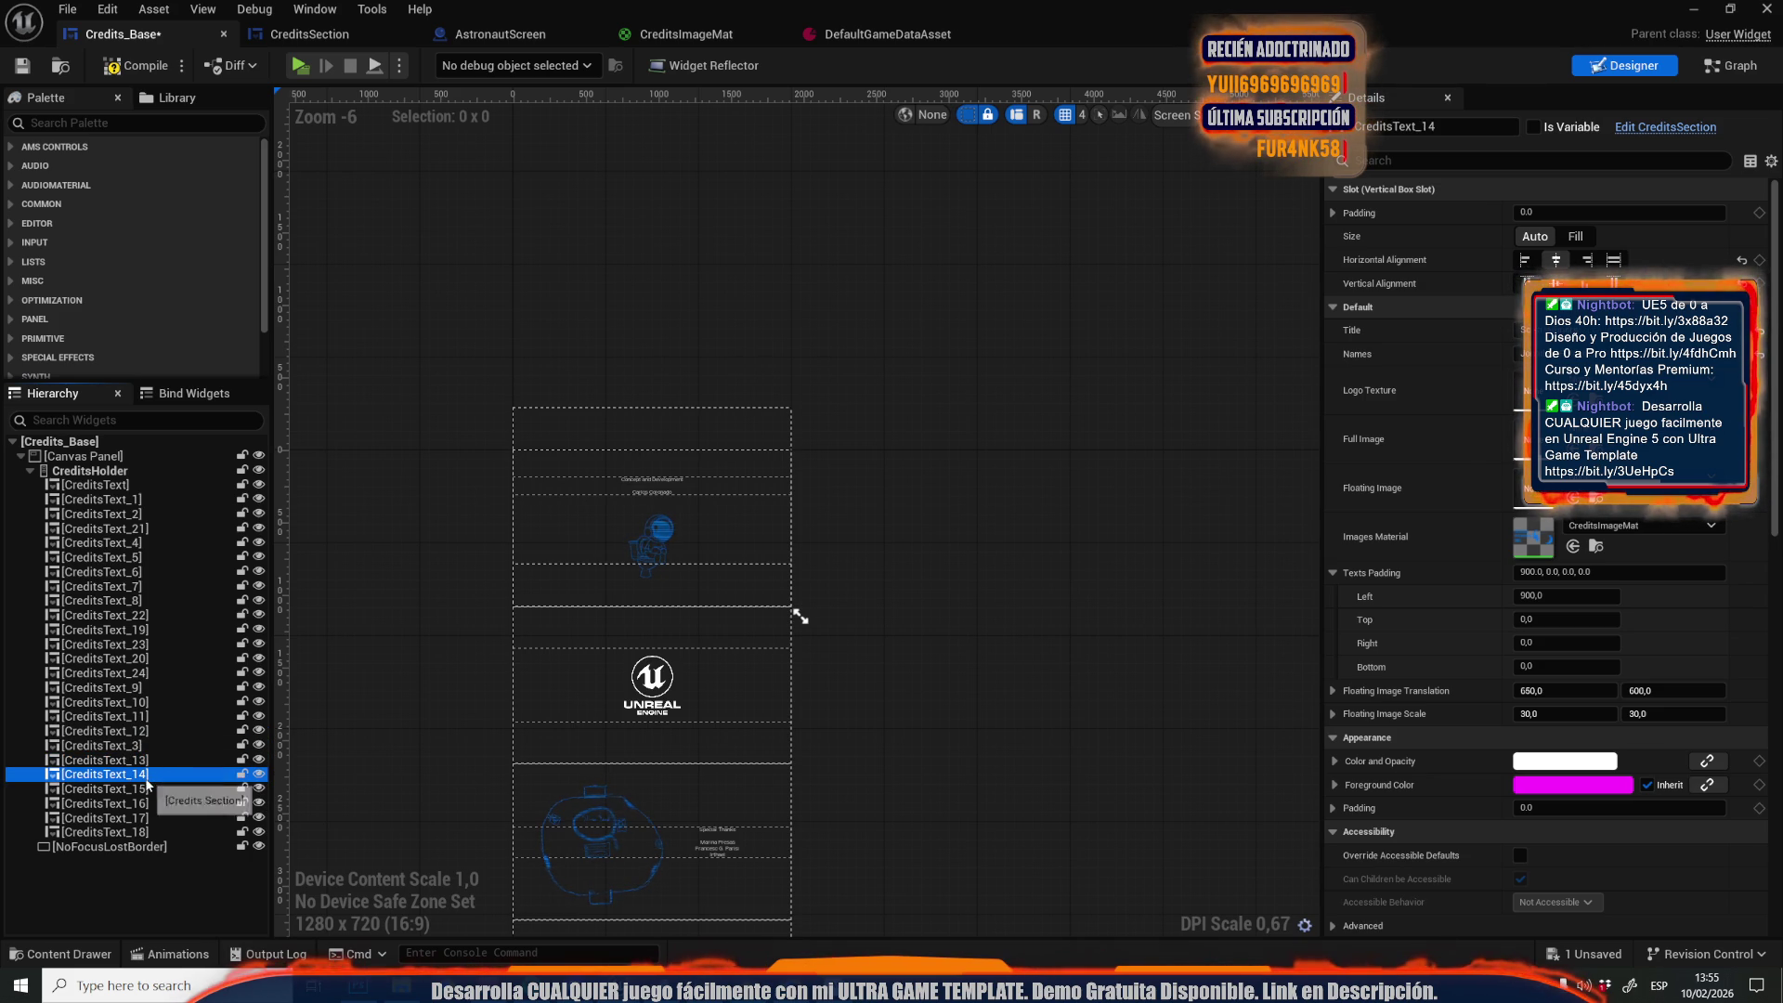
pyautogui.click(145, 789)
pyautogui.click(141, 804)
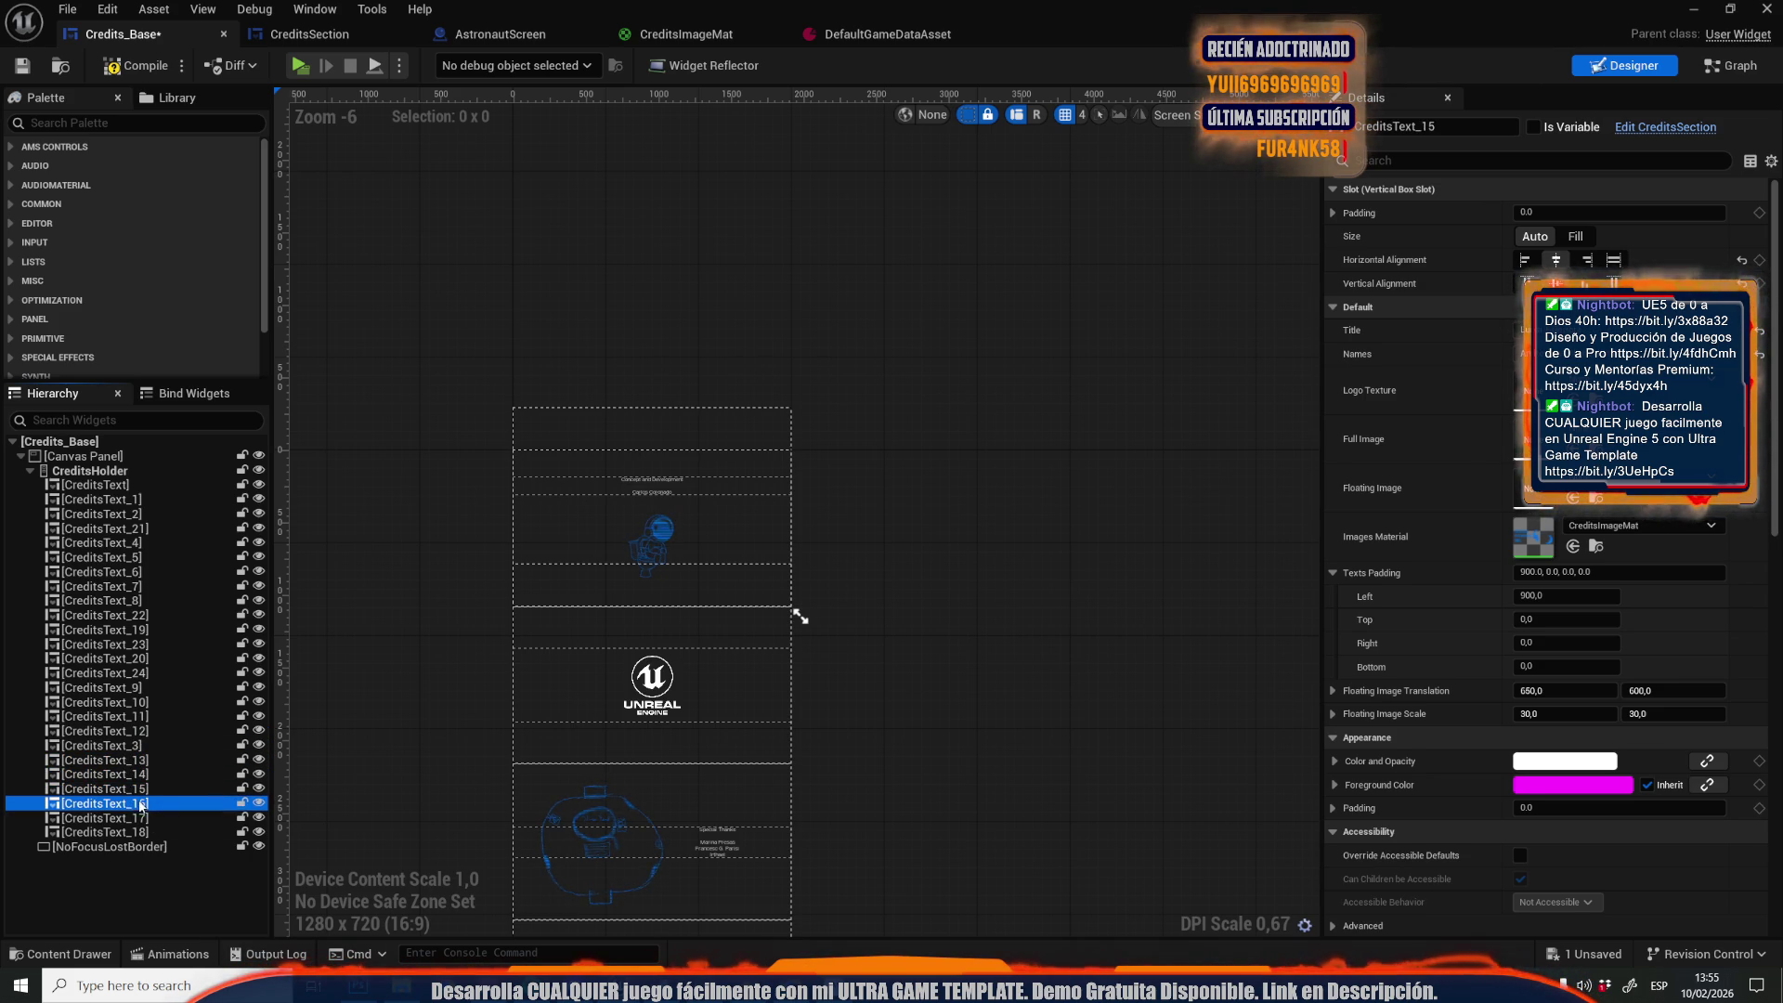
pyautogui.click(143, 817)
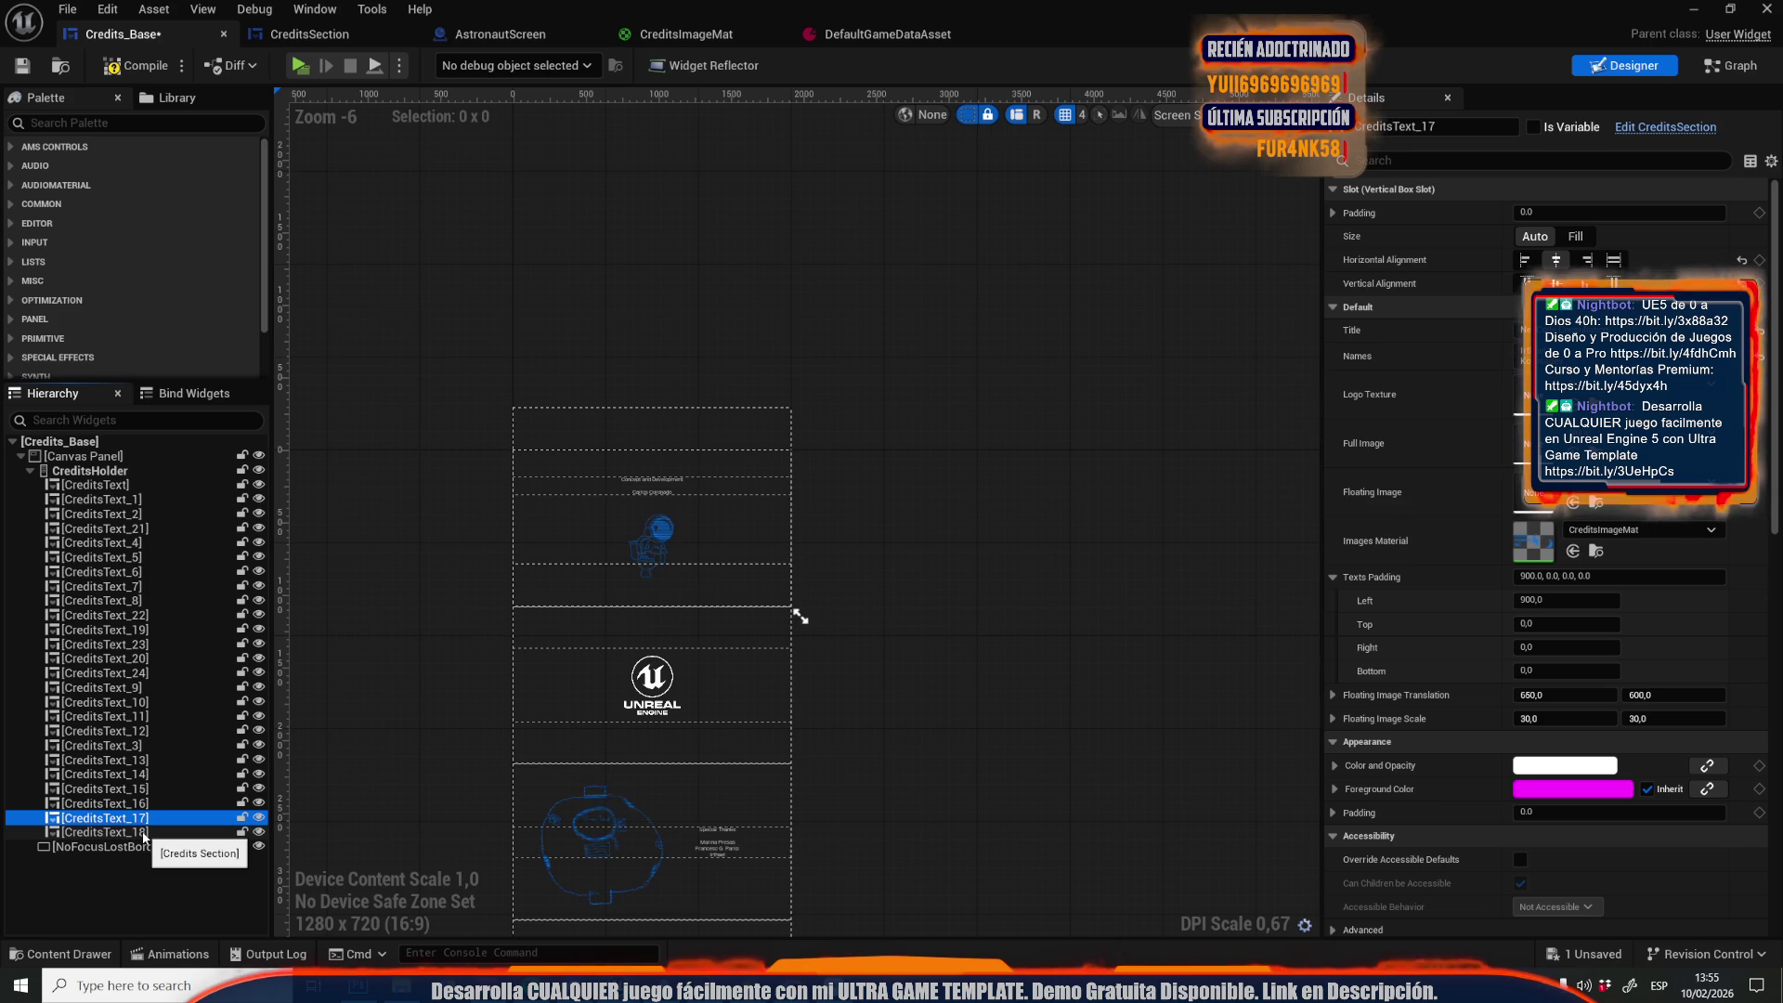
pyautogui.click(144, 833)
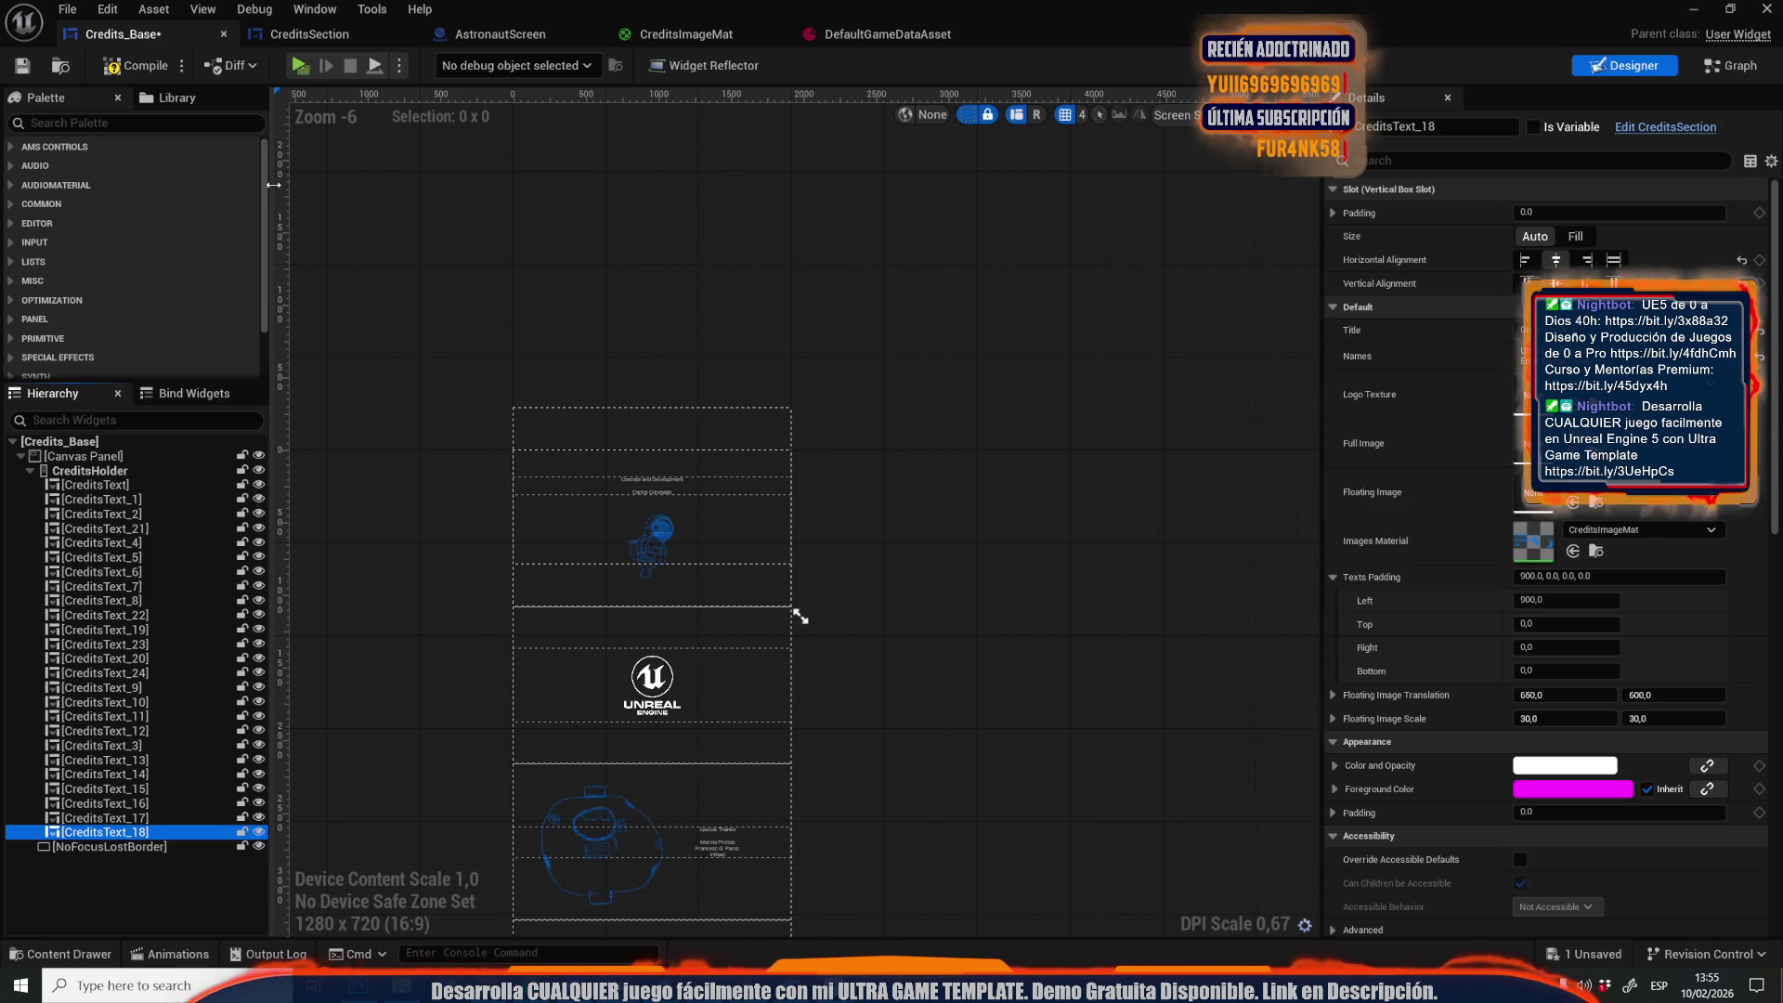
pyautogui.click(142, 72)
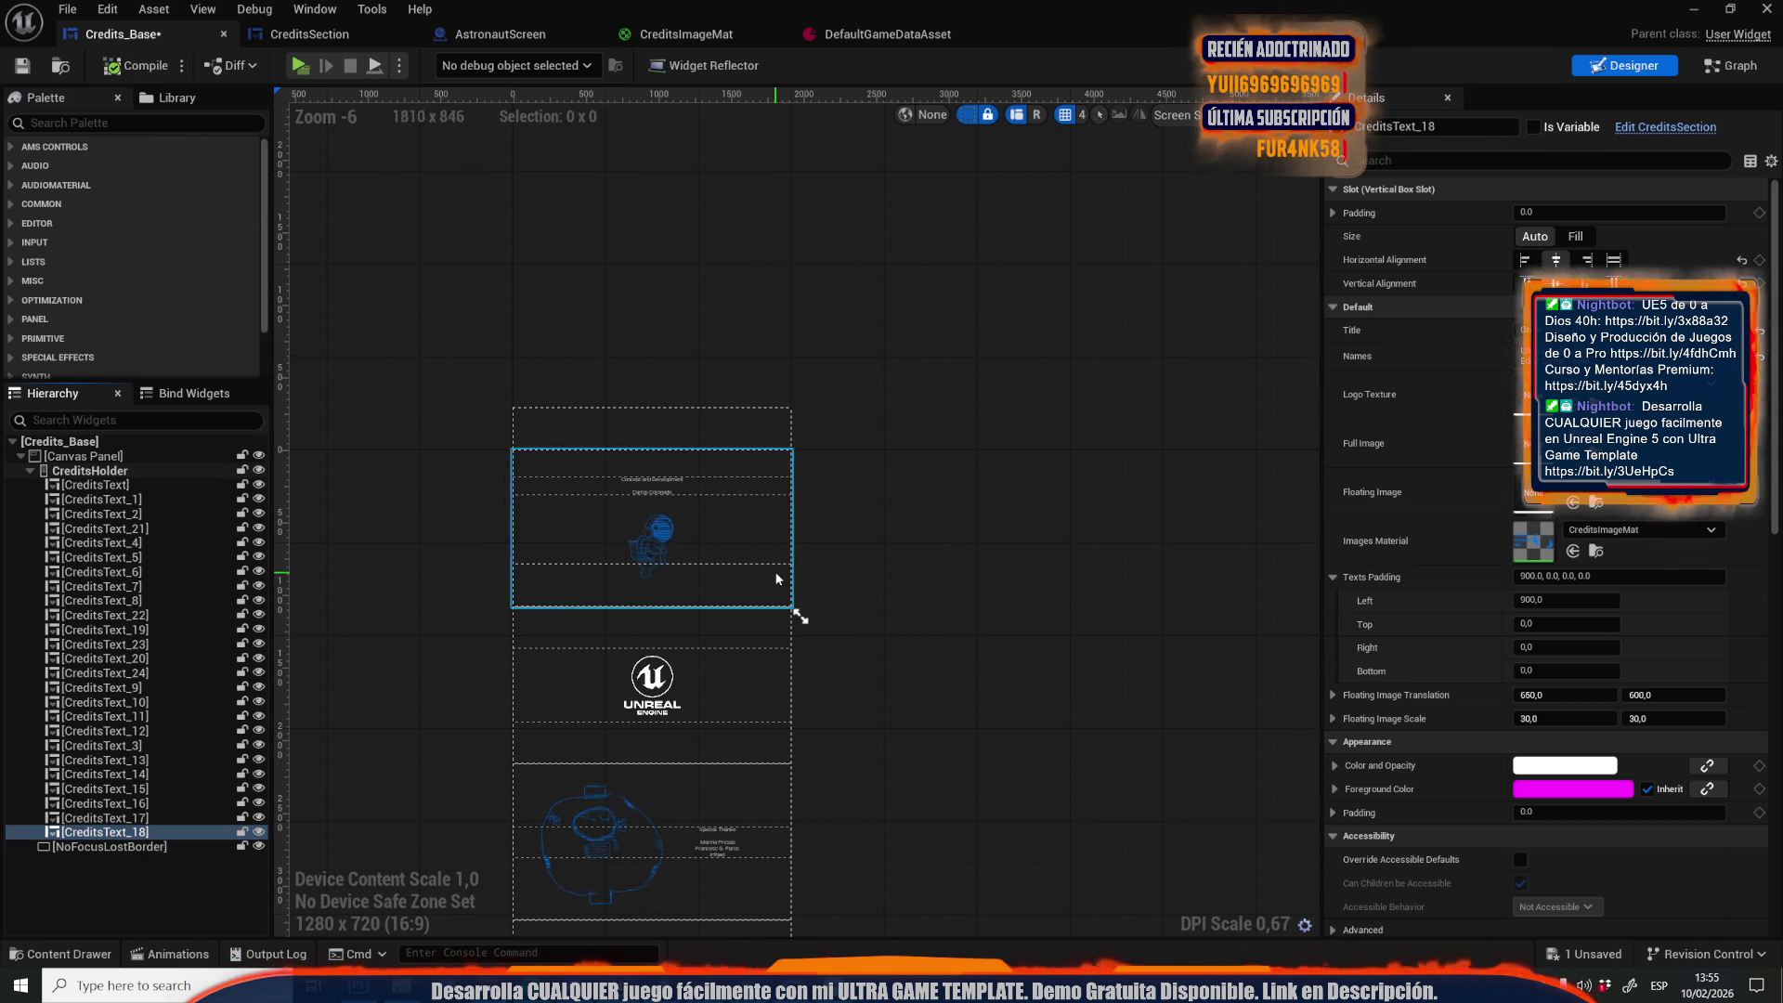
# Assign the astronaut sketch as CreditsText_4's Floating Image and compile to display it
pyautogui.scroll(-4, 705, 604)
pyautogui.scroll(4, 708, 687)
pyautogui.scroll(-4, 734, 597)
pyautogui.scroll(6, 722, 487)
pyautogui.scroll(-5, 721, 483)
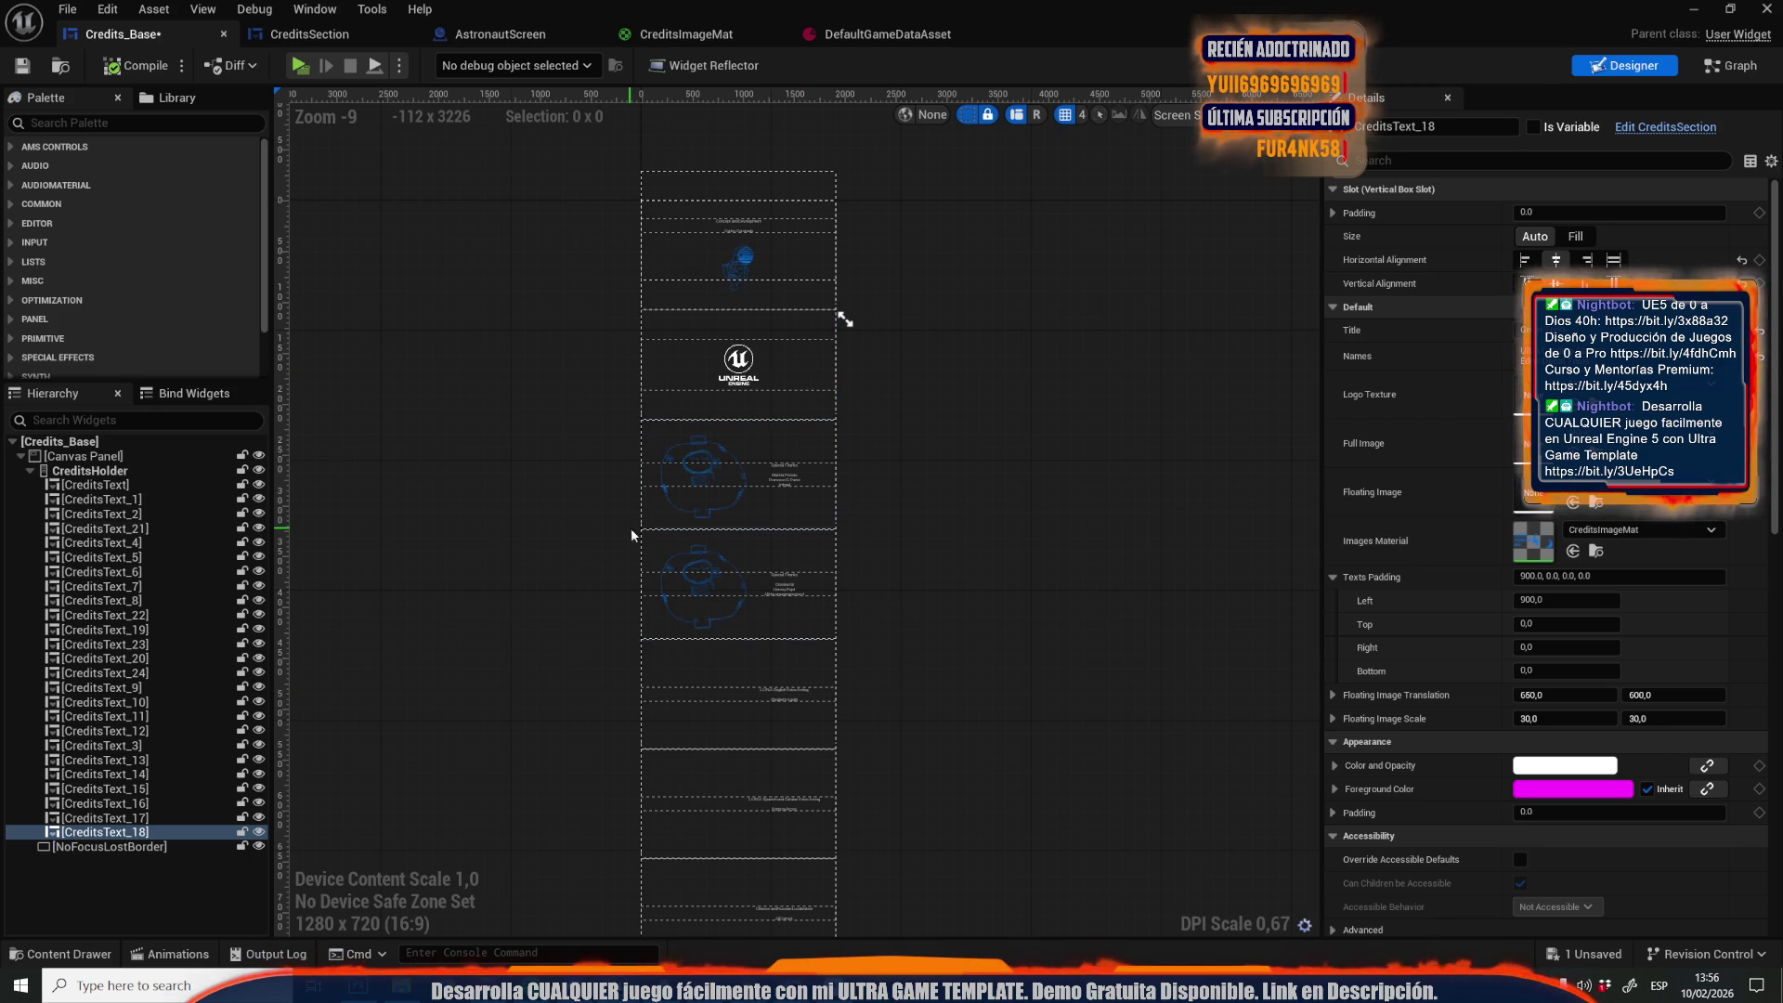
pyautogui.click(734, 689)
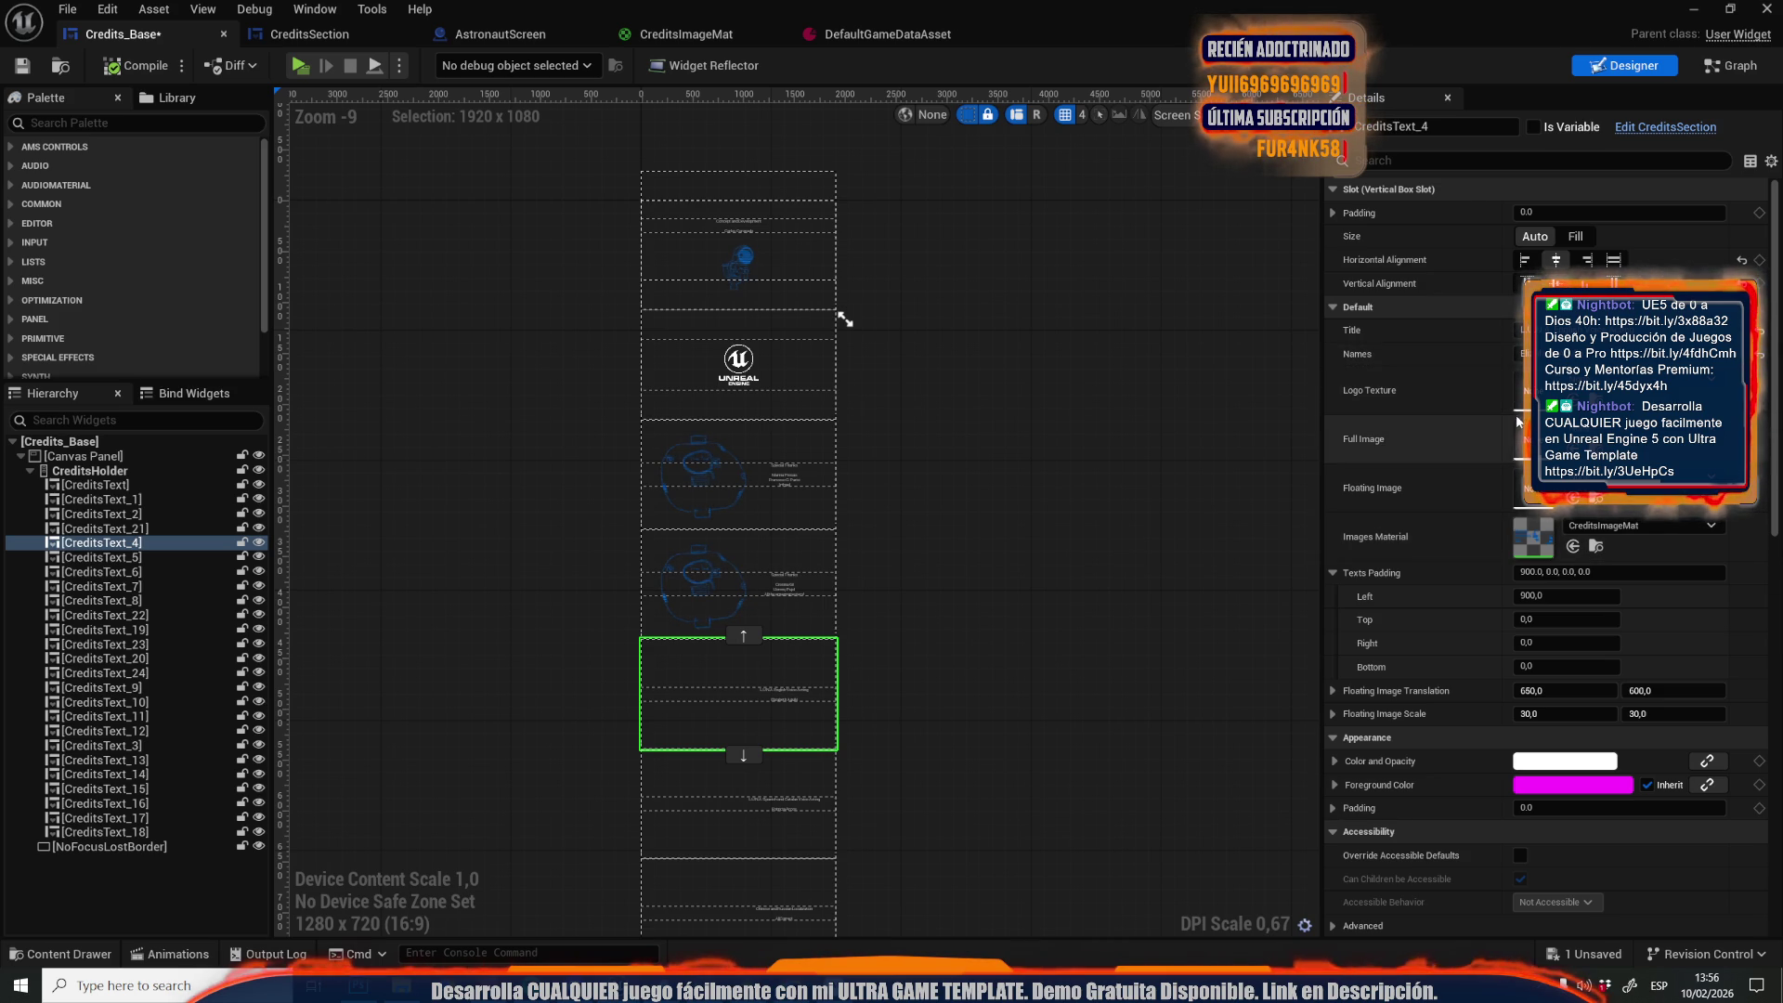
pyautogui.click(1574, 499)
pyautogui.click(139, 66)
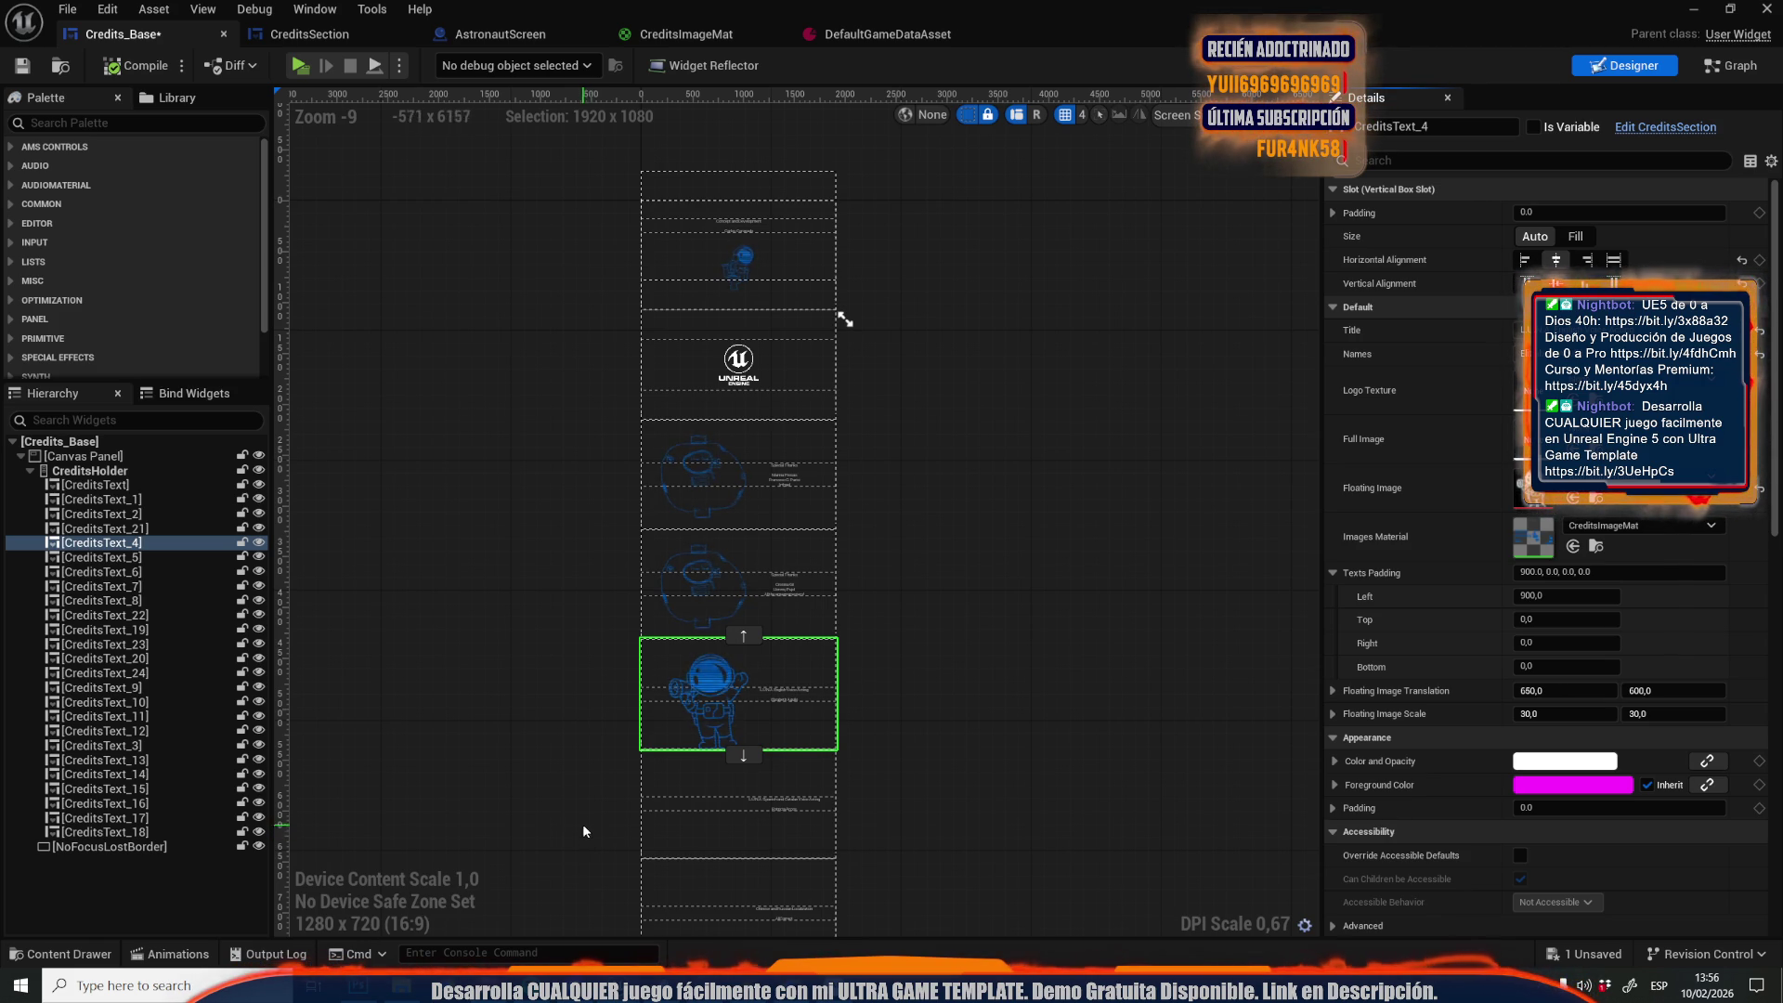
pyautogui.scroll(-5, 583, 833)
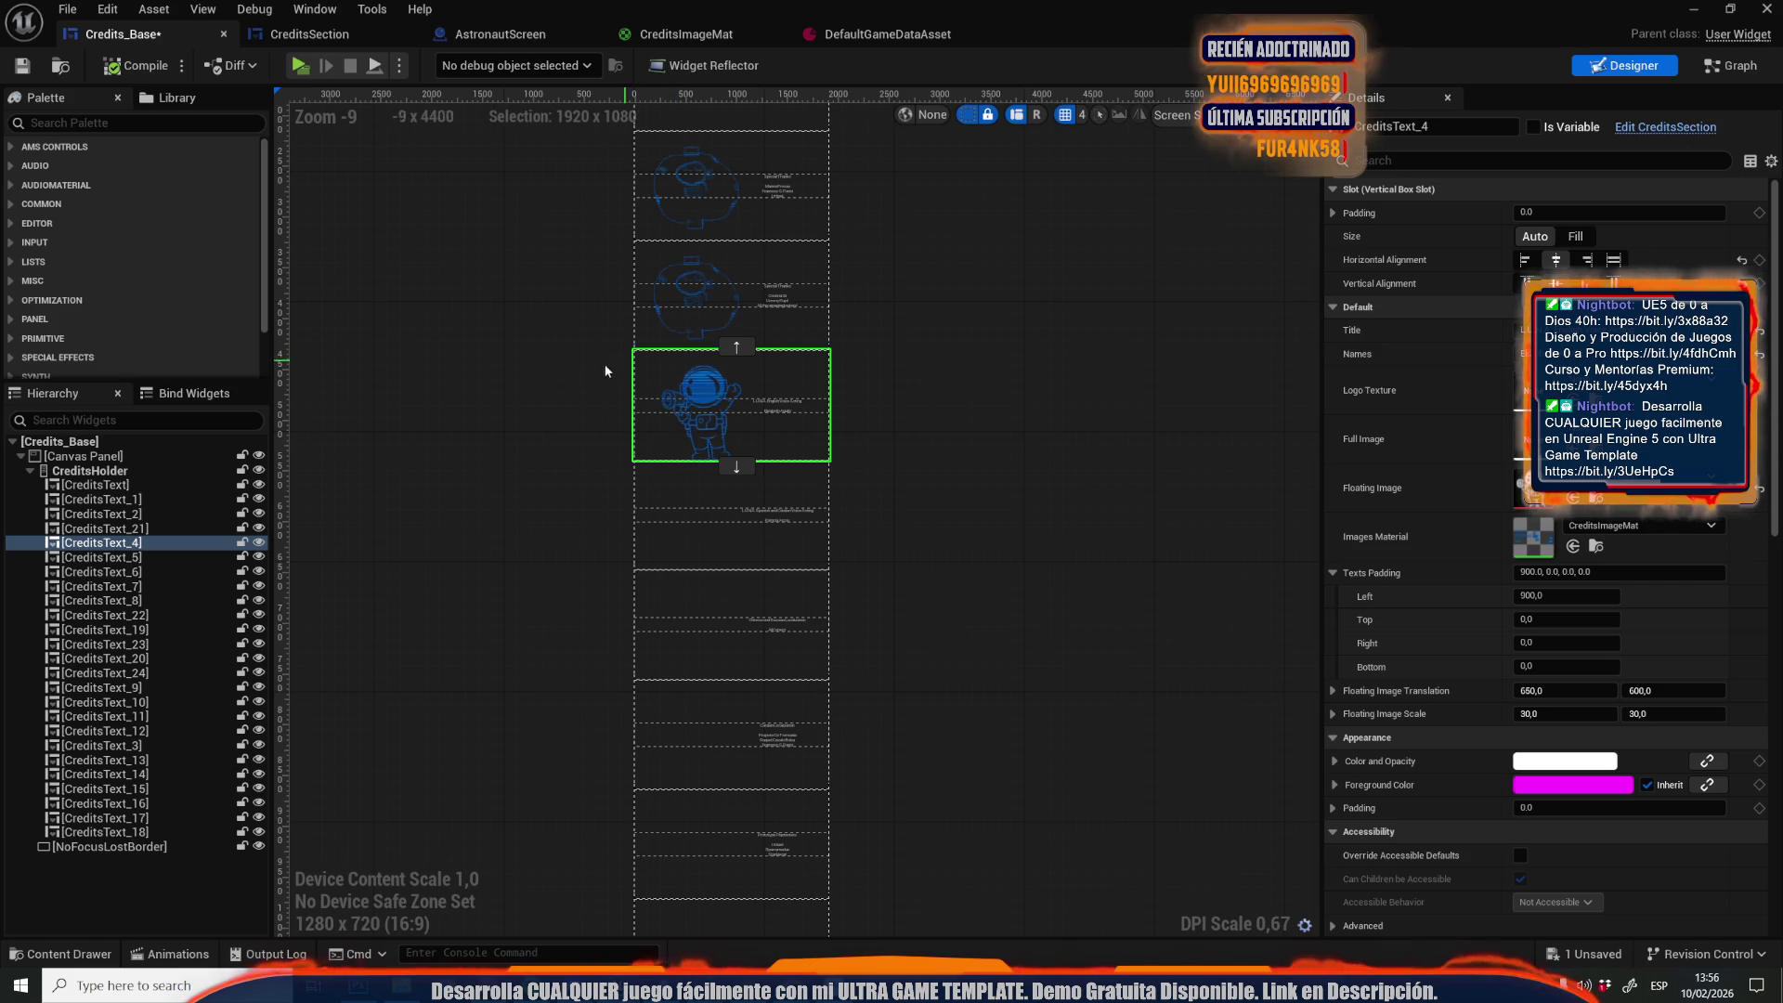
# Try the astronaut as CreditsText_5's logo texture, undo it, and compile
pyautogui.click(799, 520)
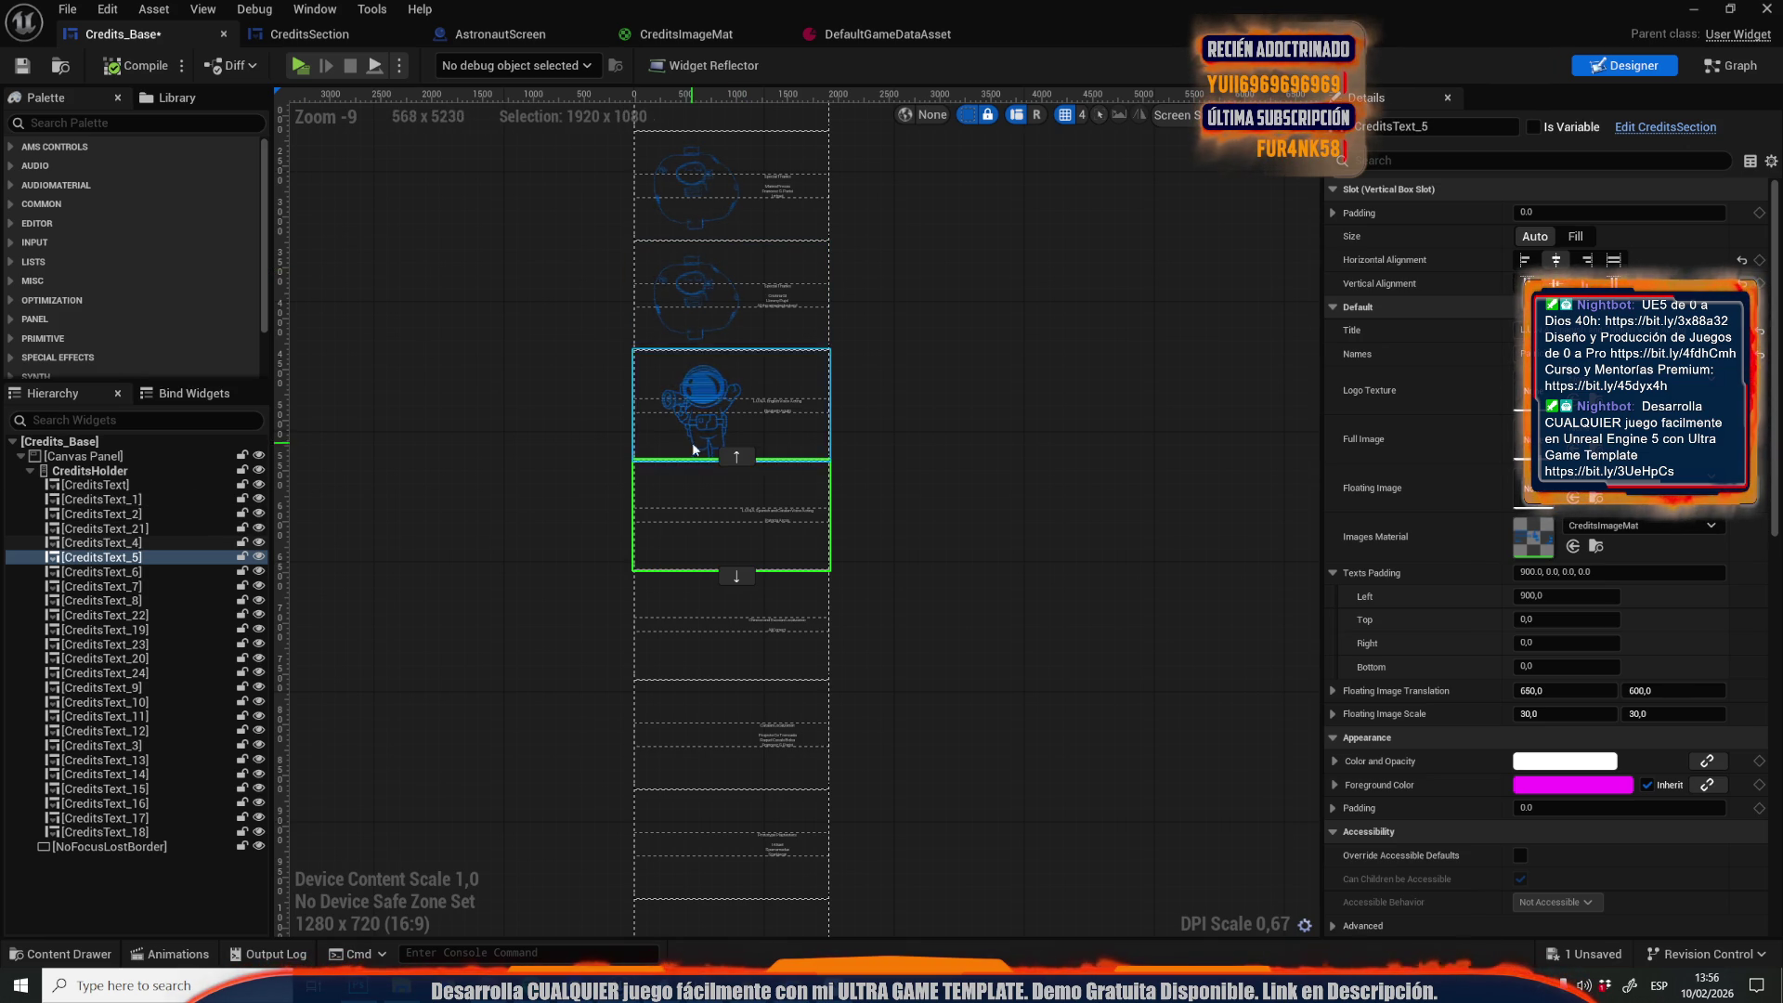
pyautogui.click(1572, 402)
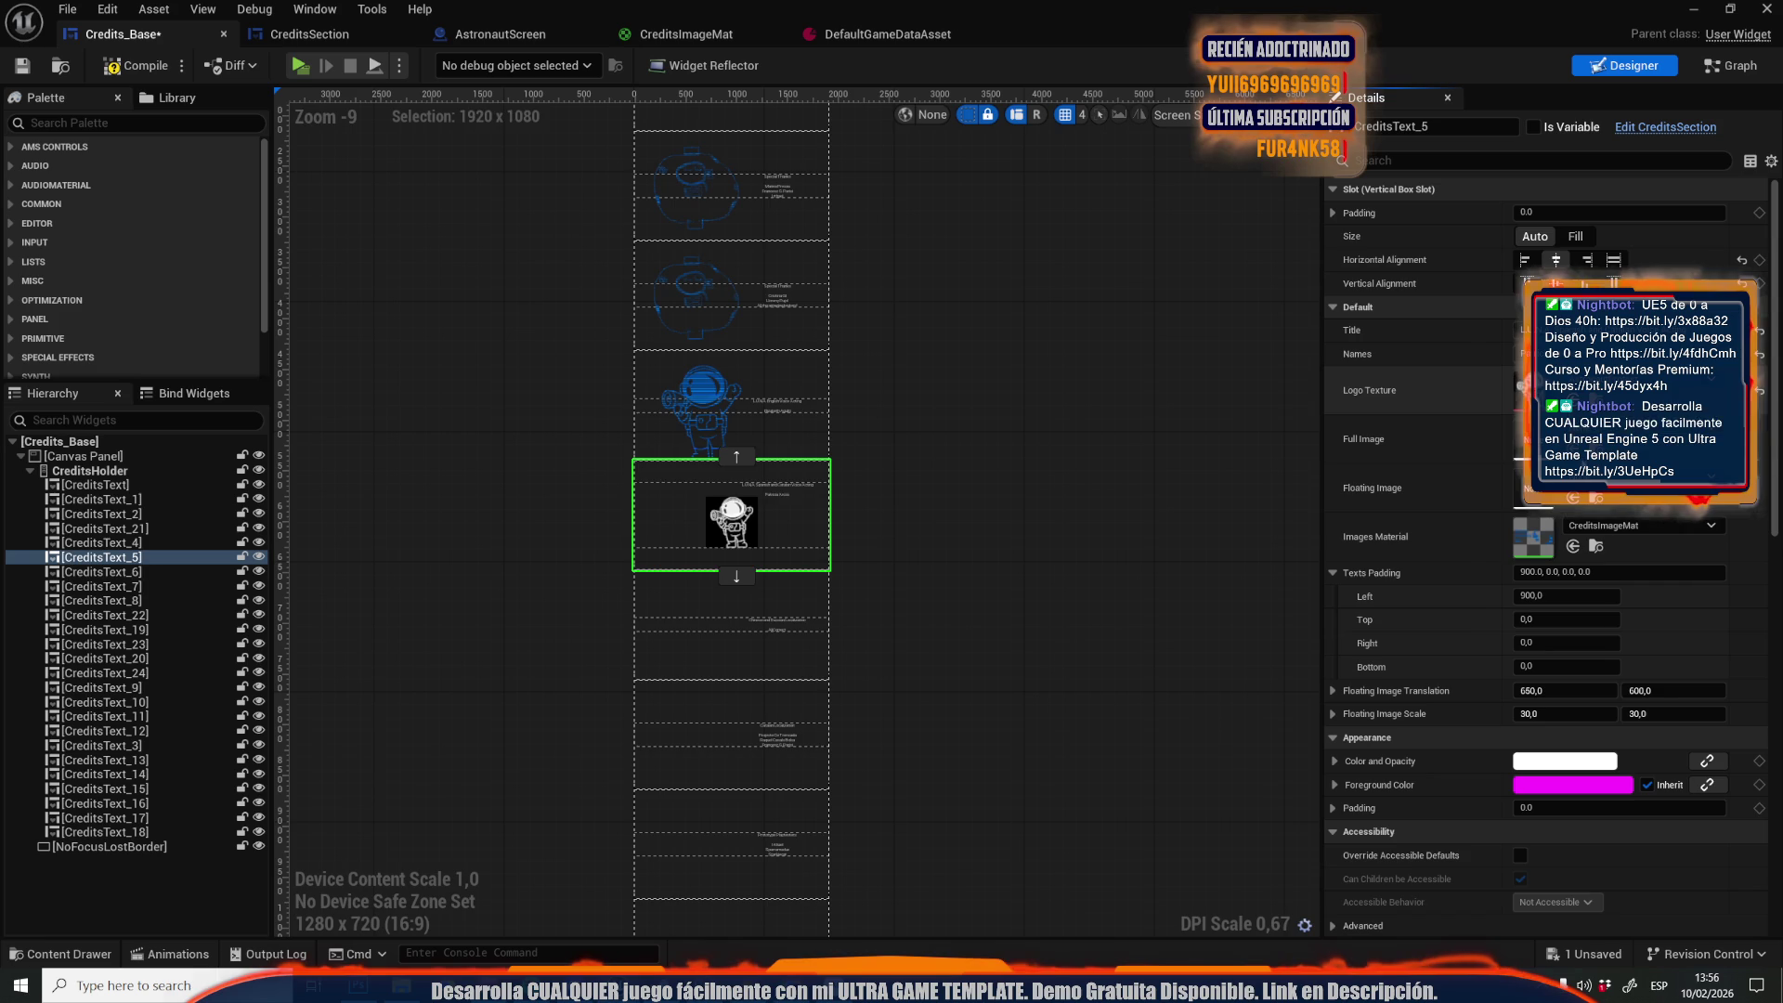
pyautogui.hotkey('ctrl', 'z')
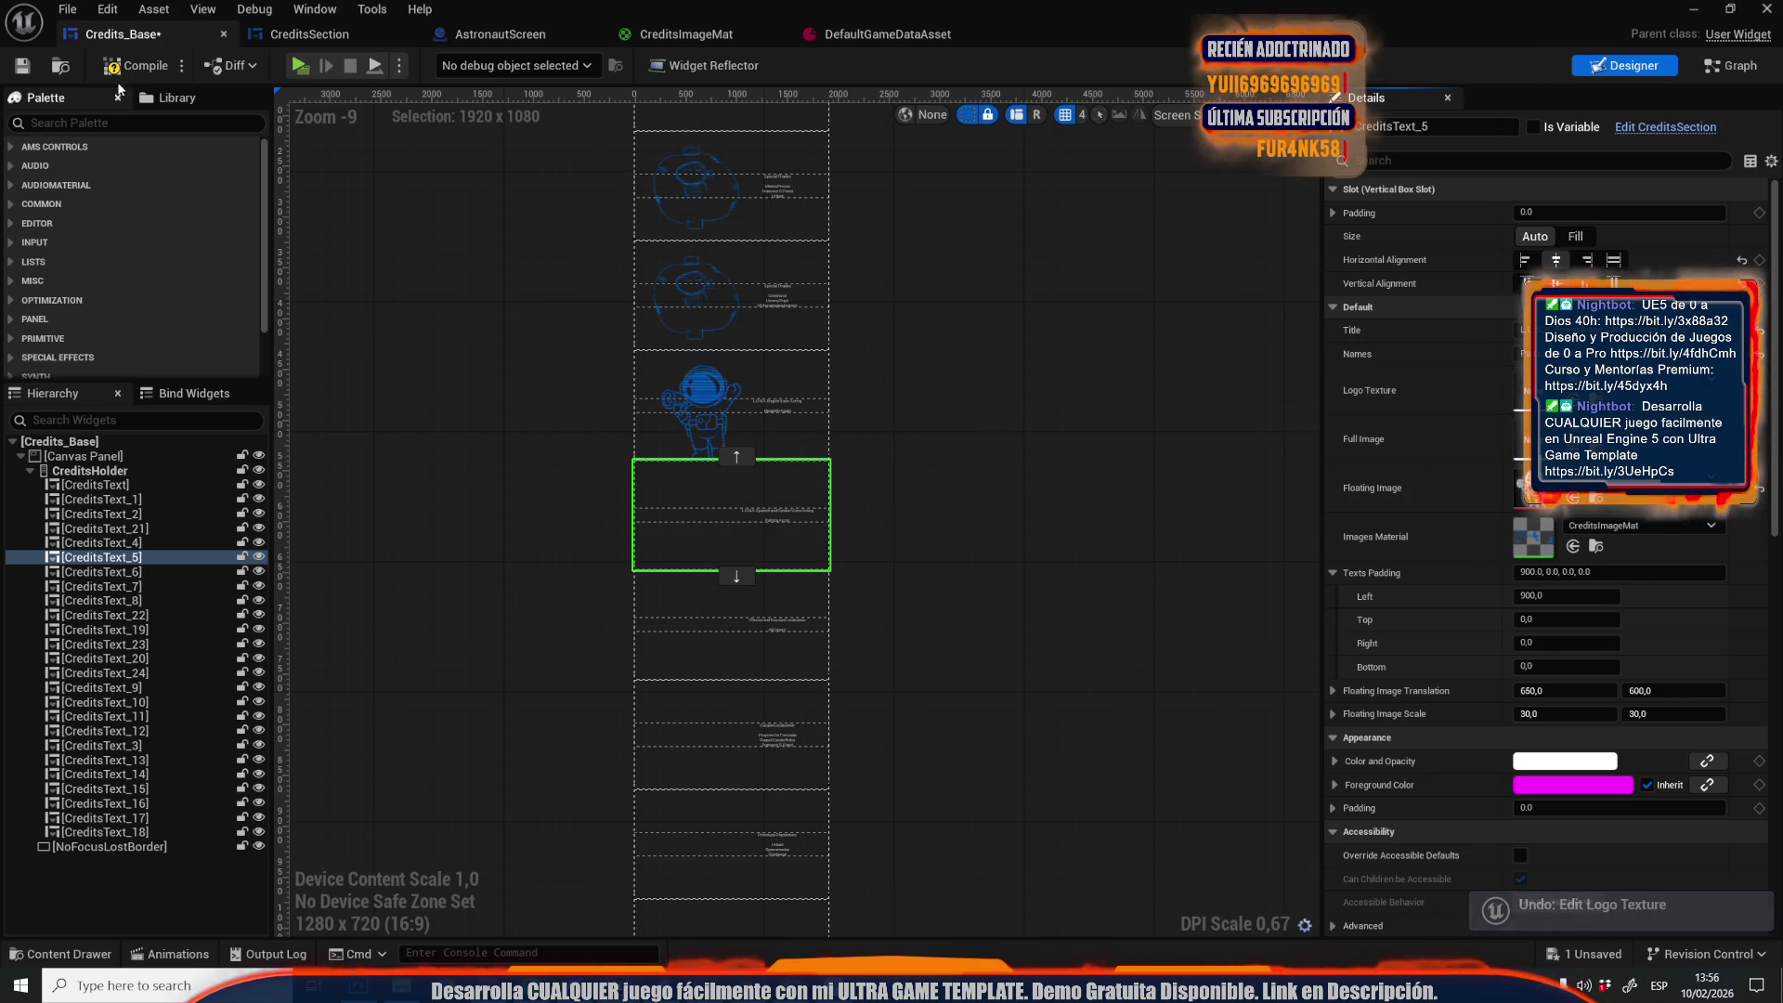
pyautogui.click(123, 65)
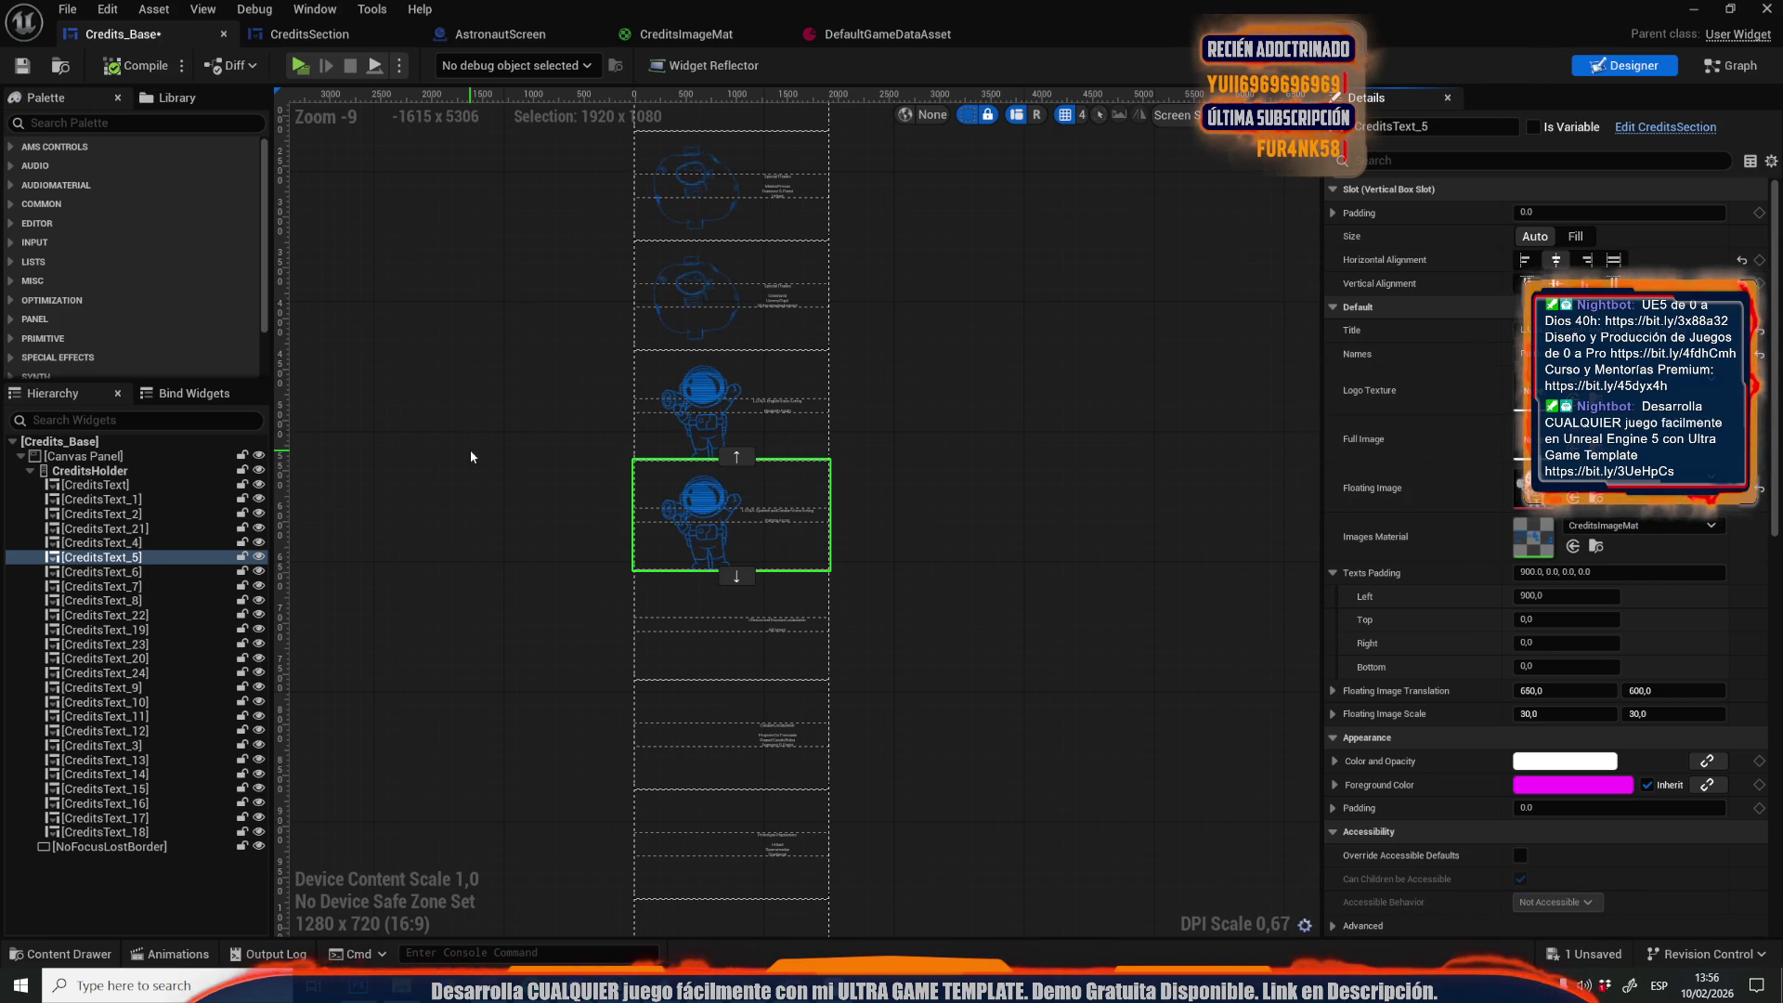
# Reset CreditsText_4's Floating Image to remove its astronaut sketch
pyautogui.click(666, 397)
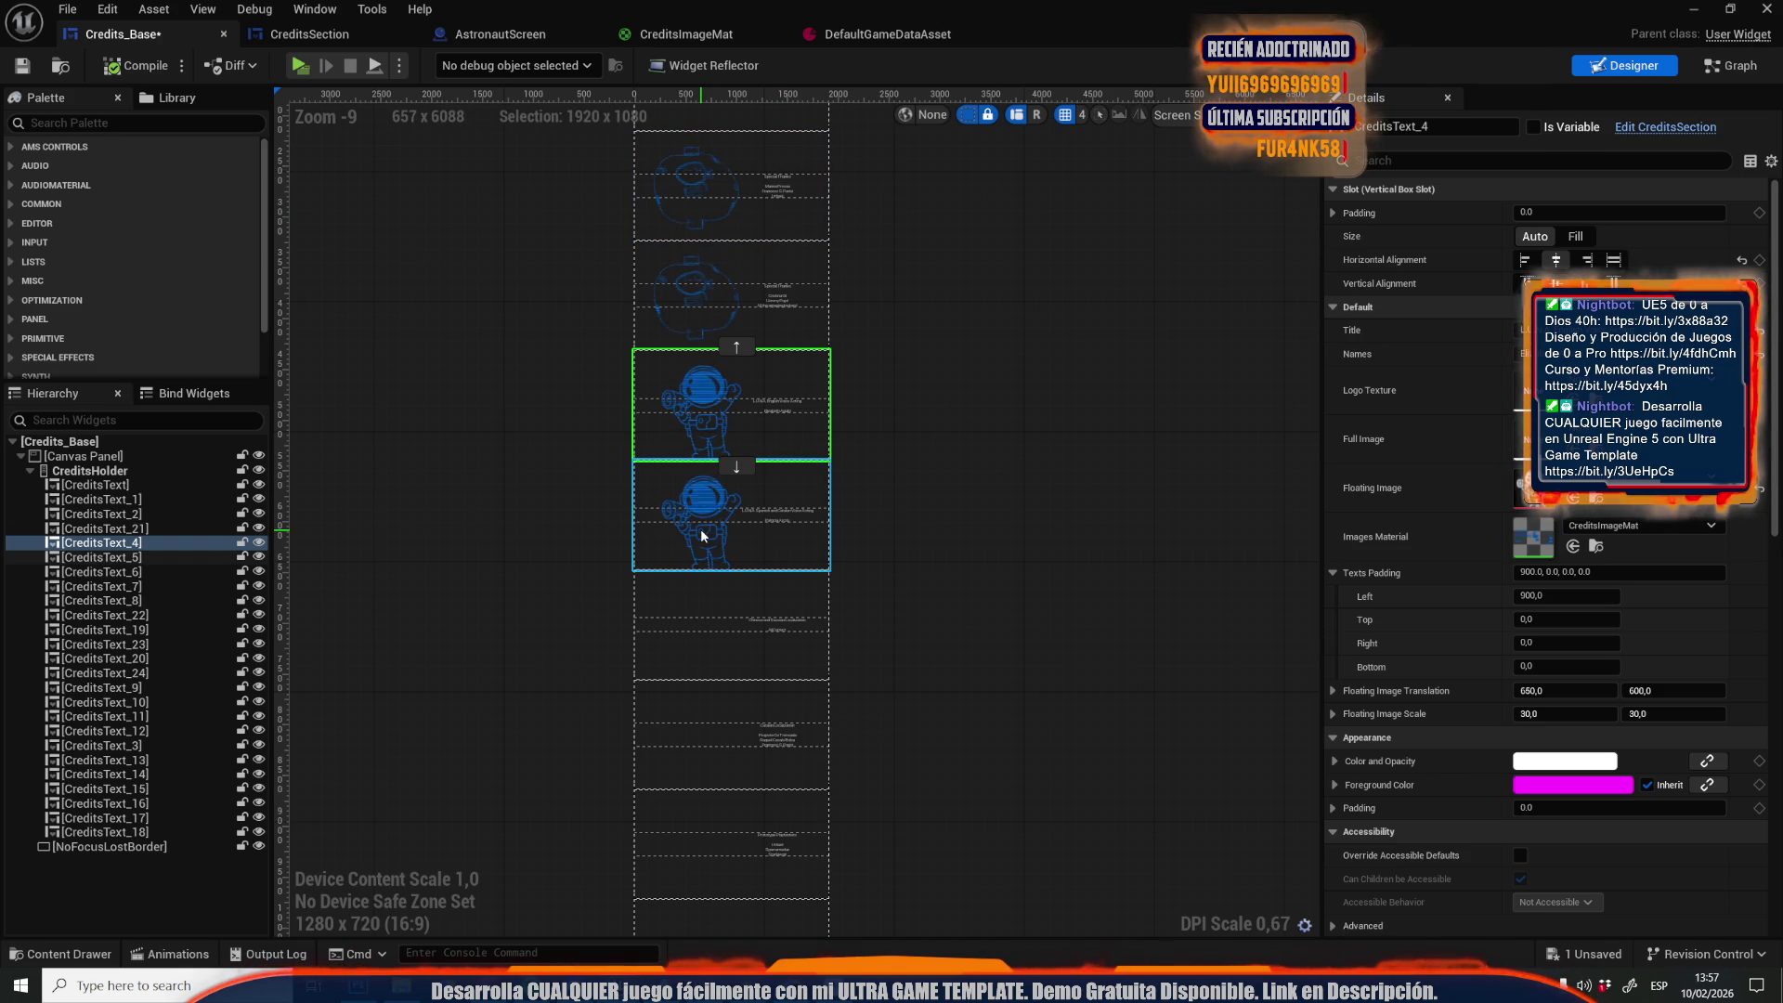
pyautogui.click(702, 719)
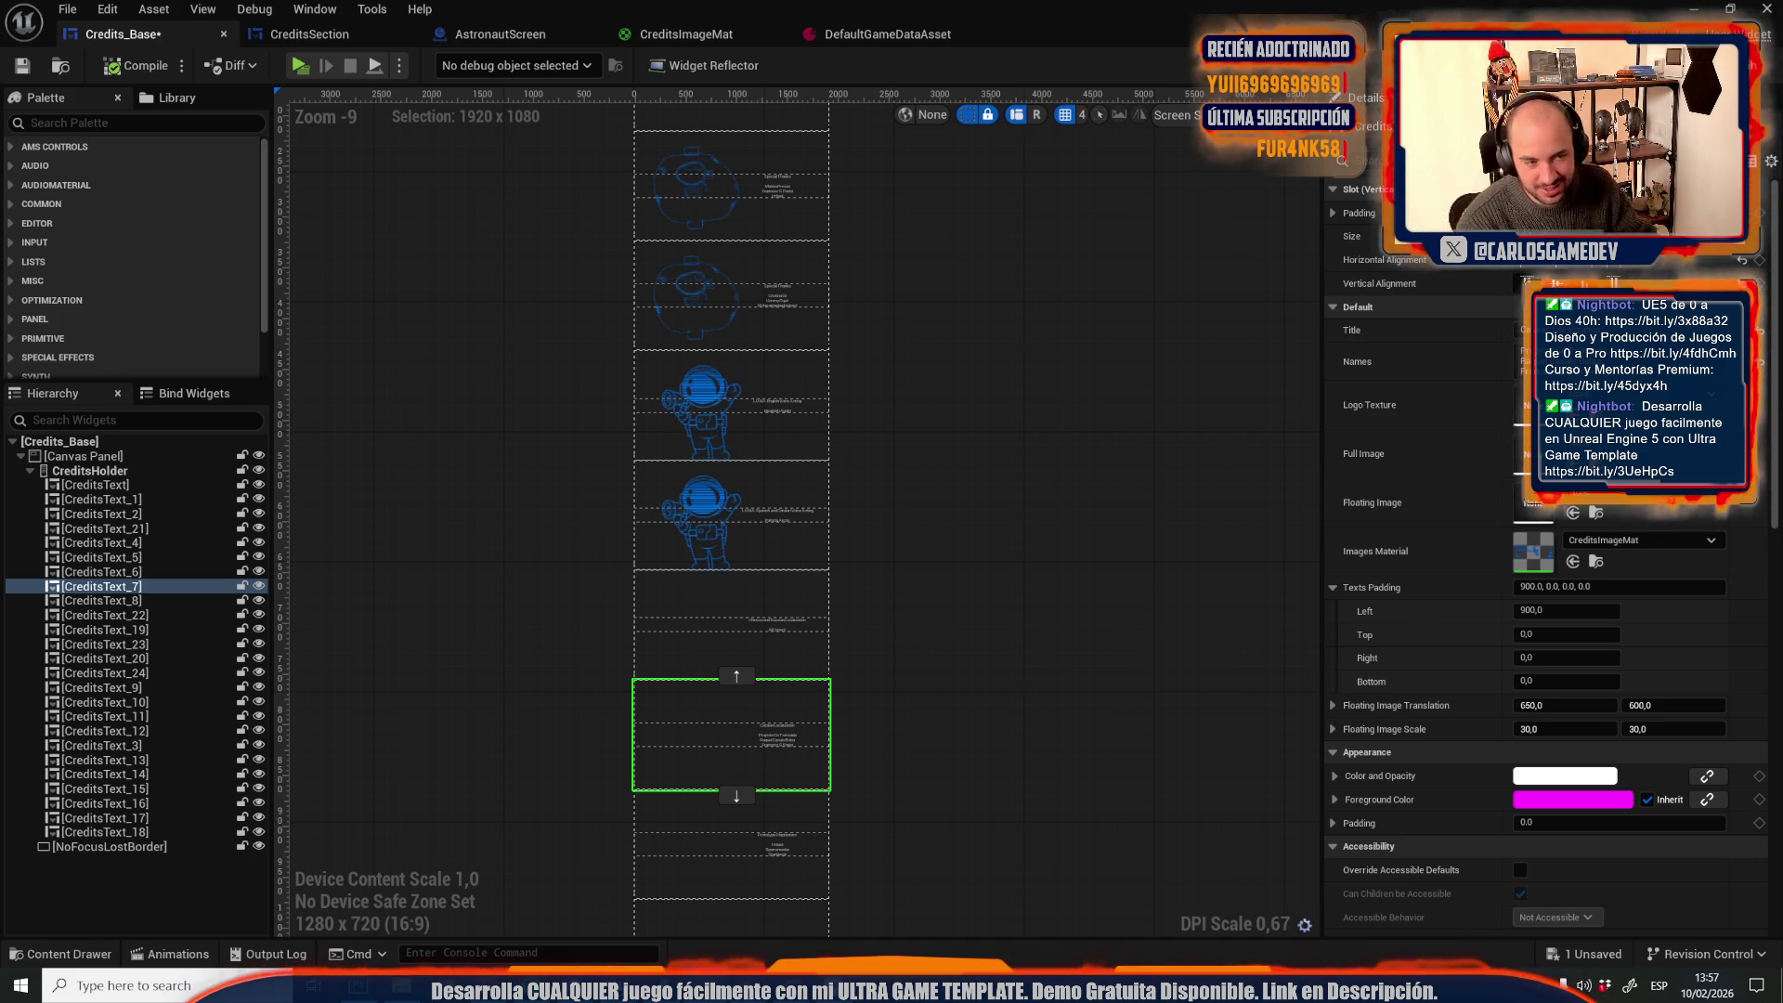
pyautogui.click(703, 401)
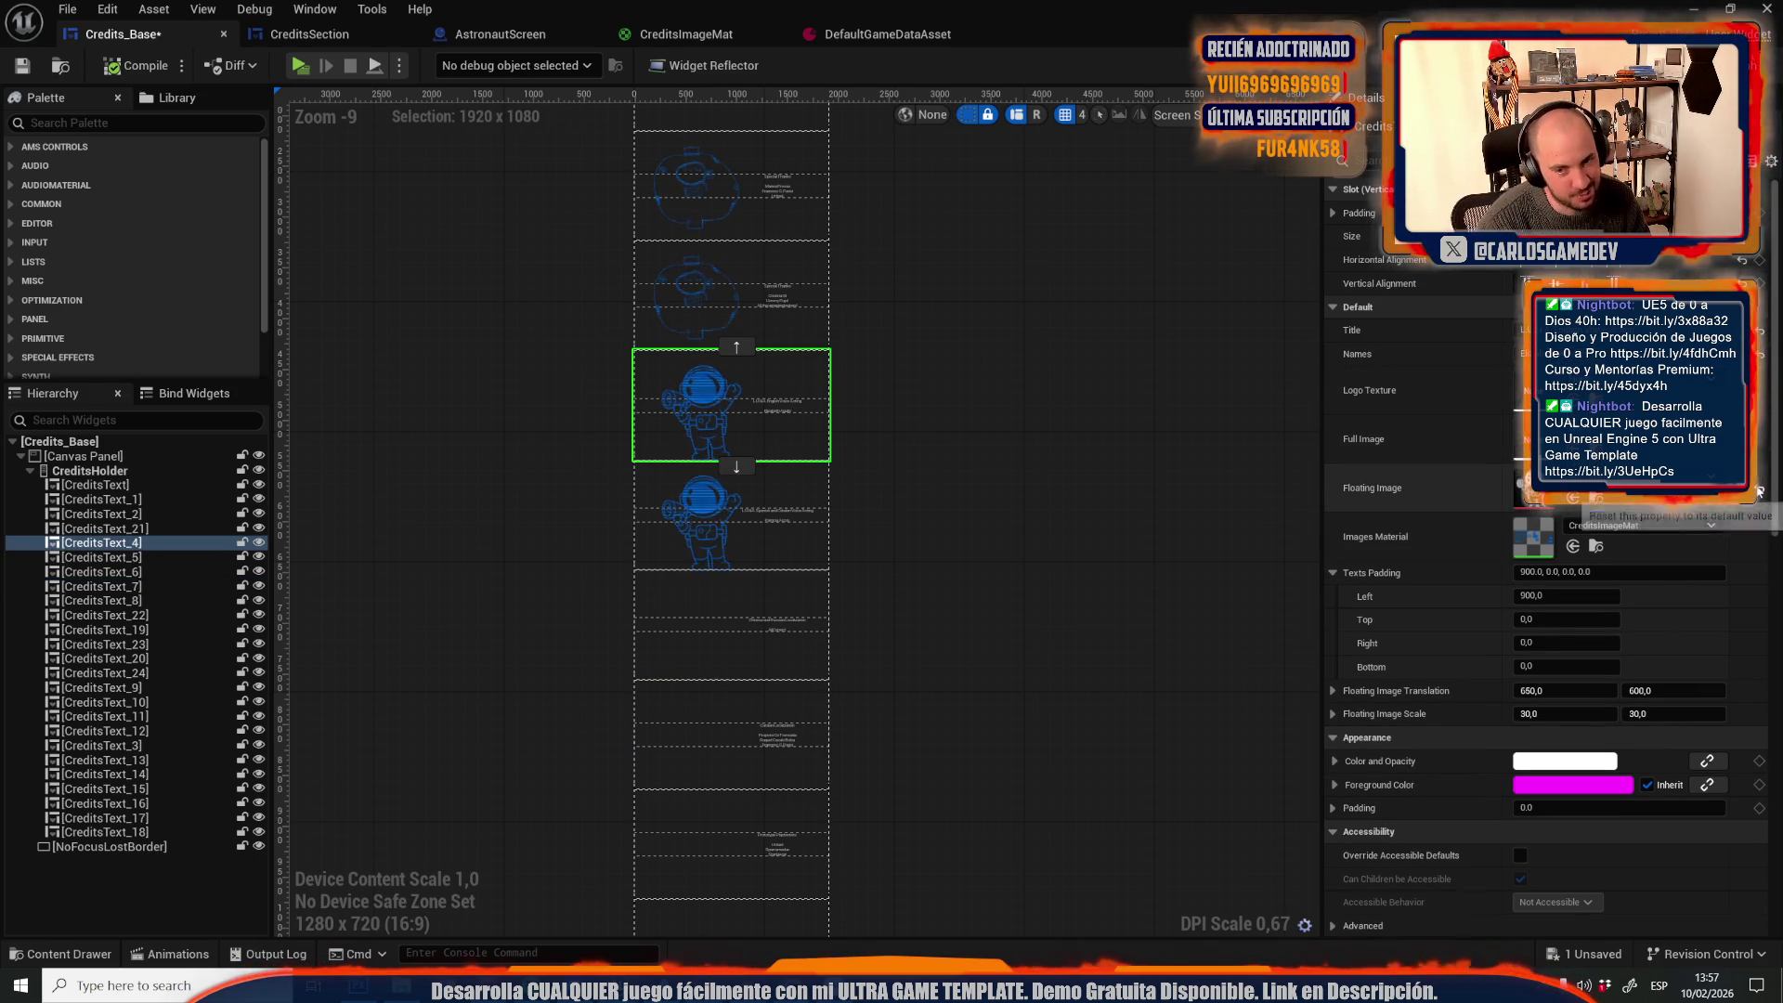
pyautogui.click(1762, 489)
pyautogui.scroll(2, 828, 325)
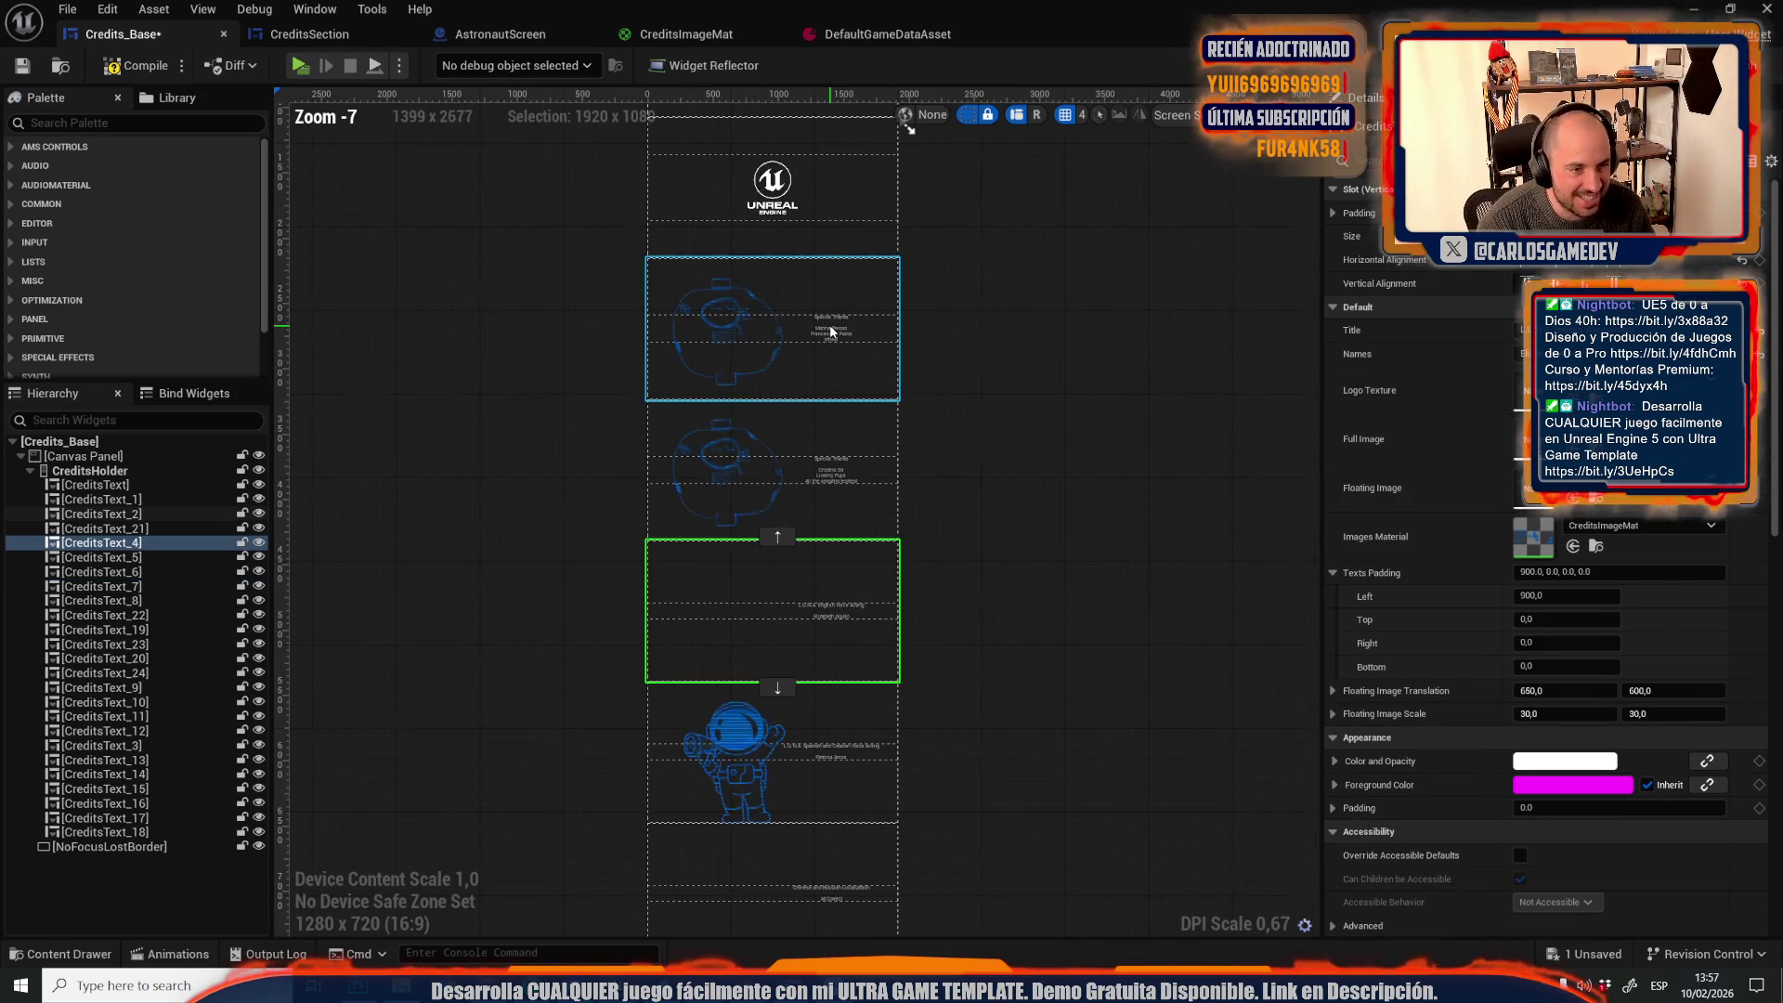
# Reset the Floating Image on CreditsText_2 and CreditsText_21 to clear their sketches
pyautogui.click(845, 333)
pyautogui.click(1760, 502)
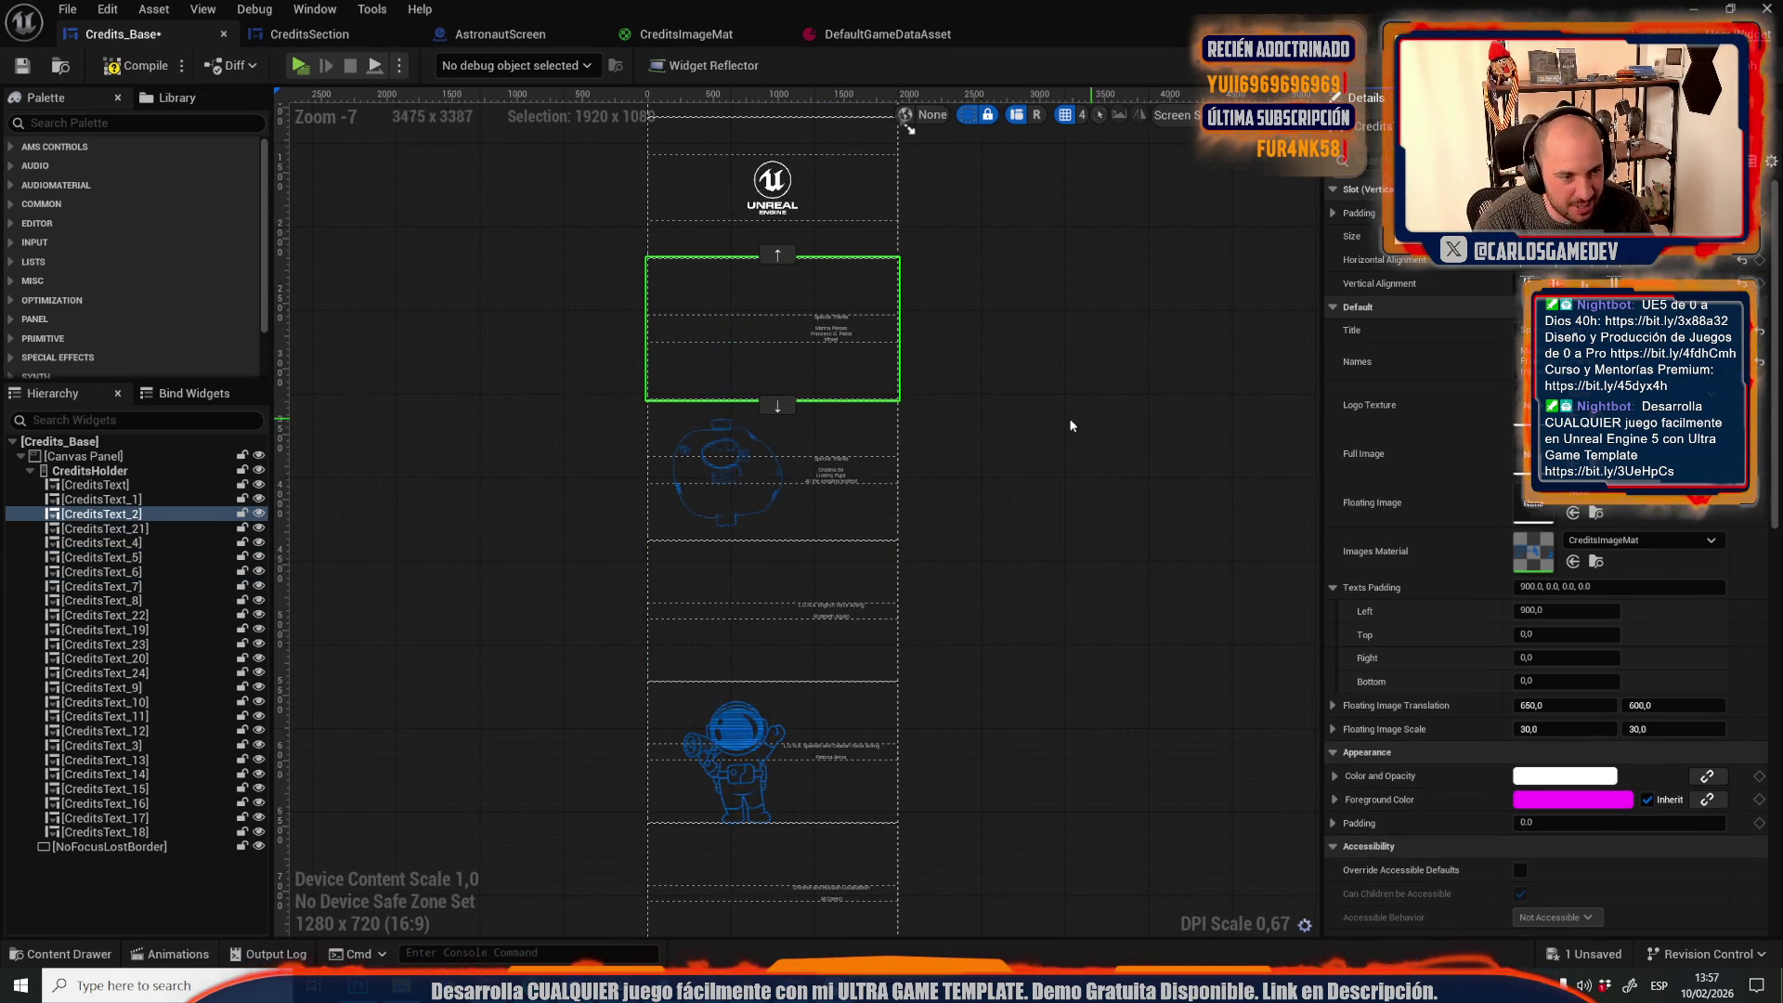
pyautogui.click(817, 467)
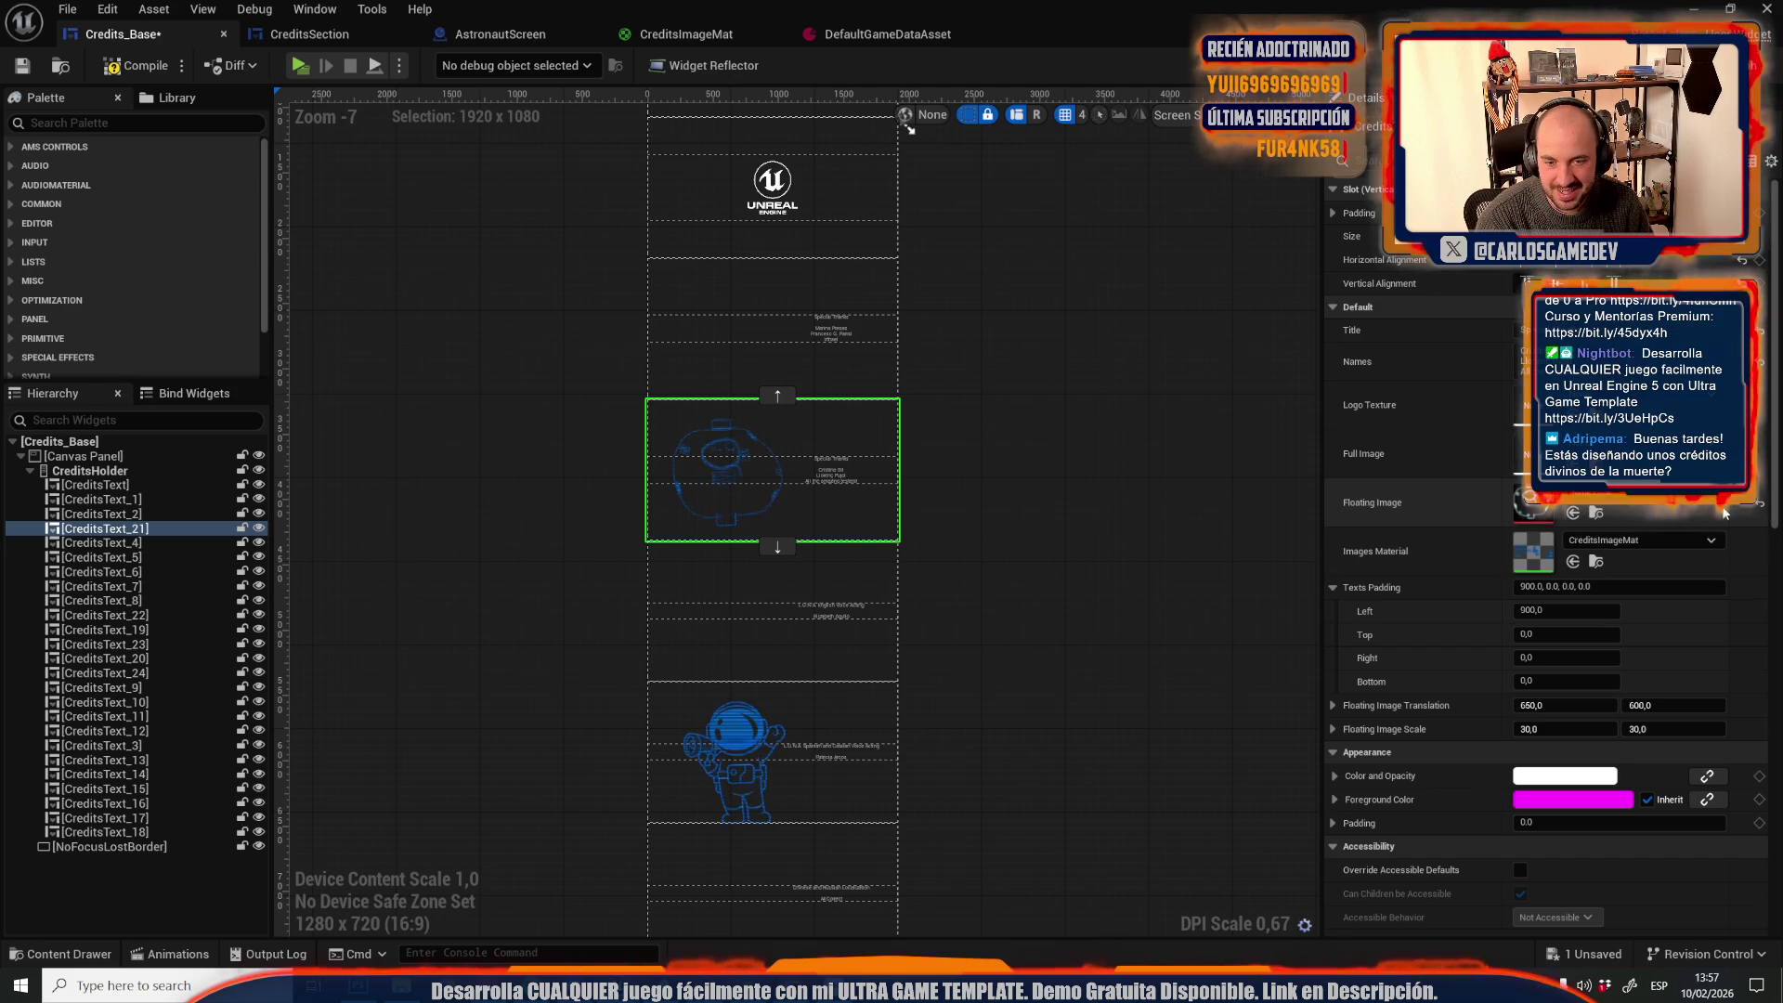
pyautogui.click(1759, 503)
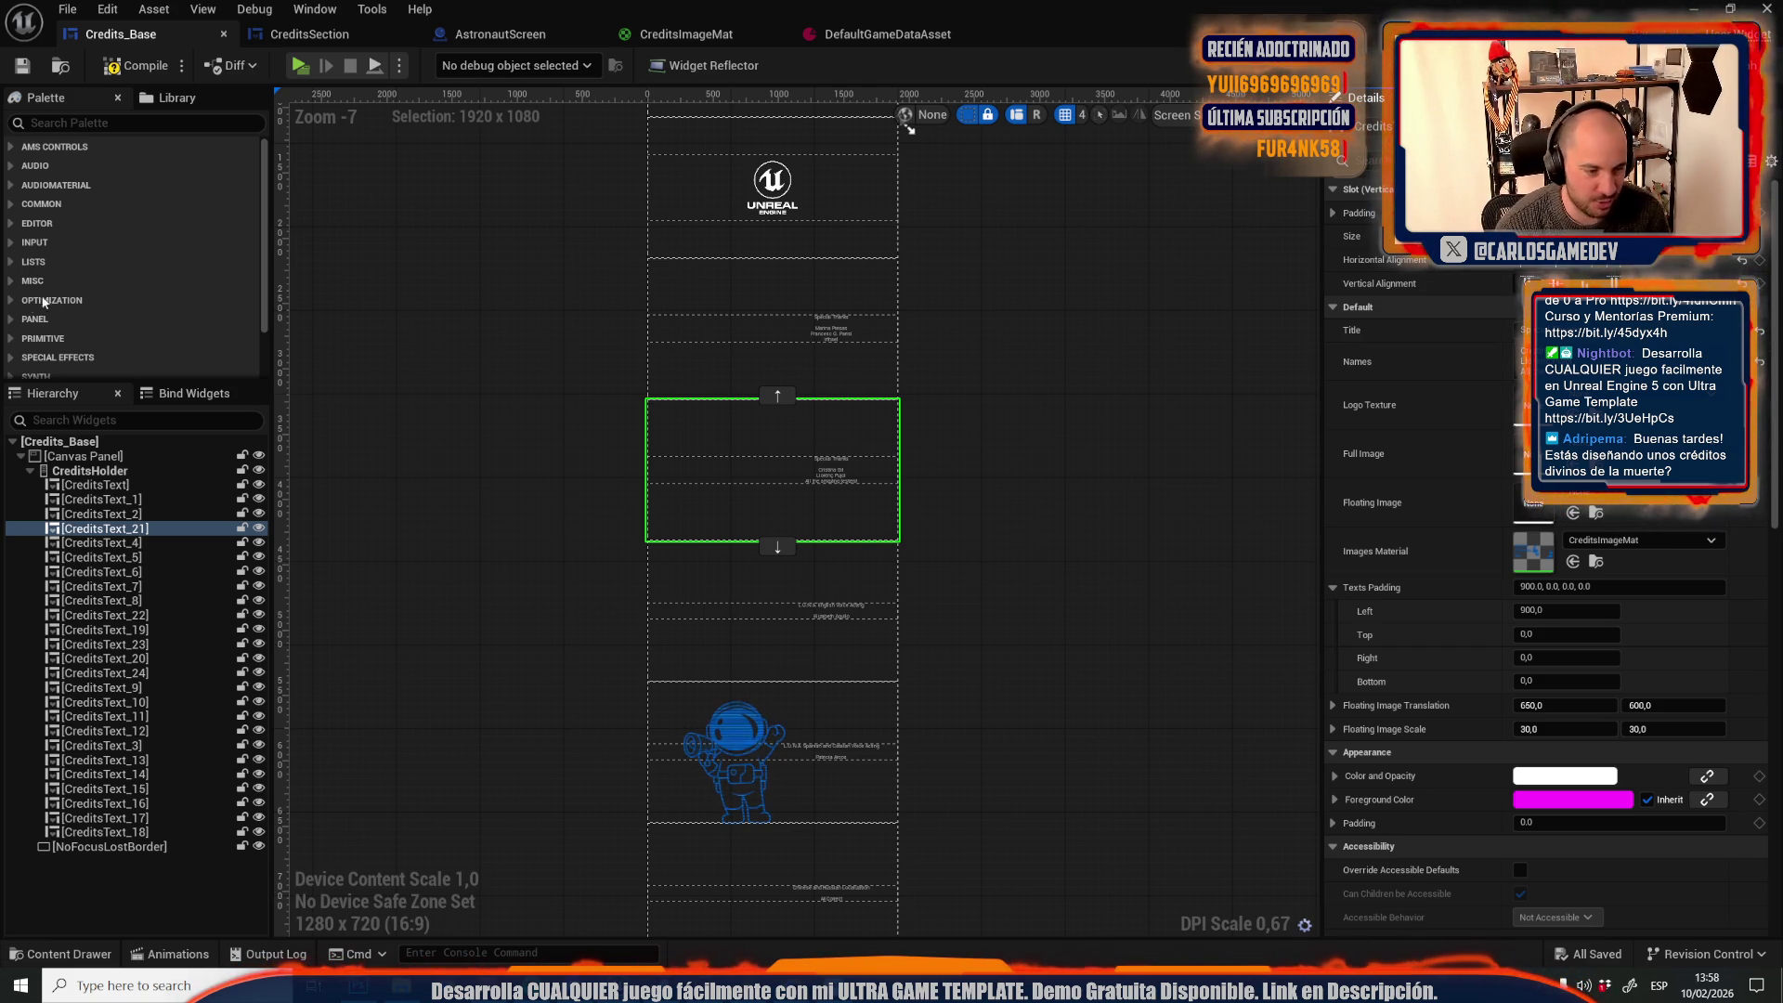
pyautogui.scroll(1, 555, 596)
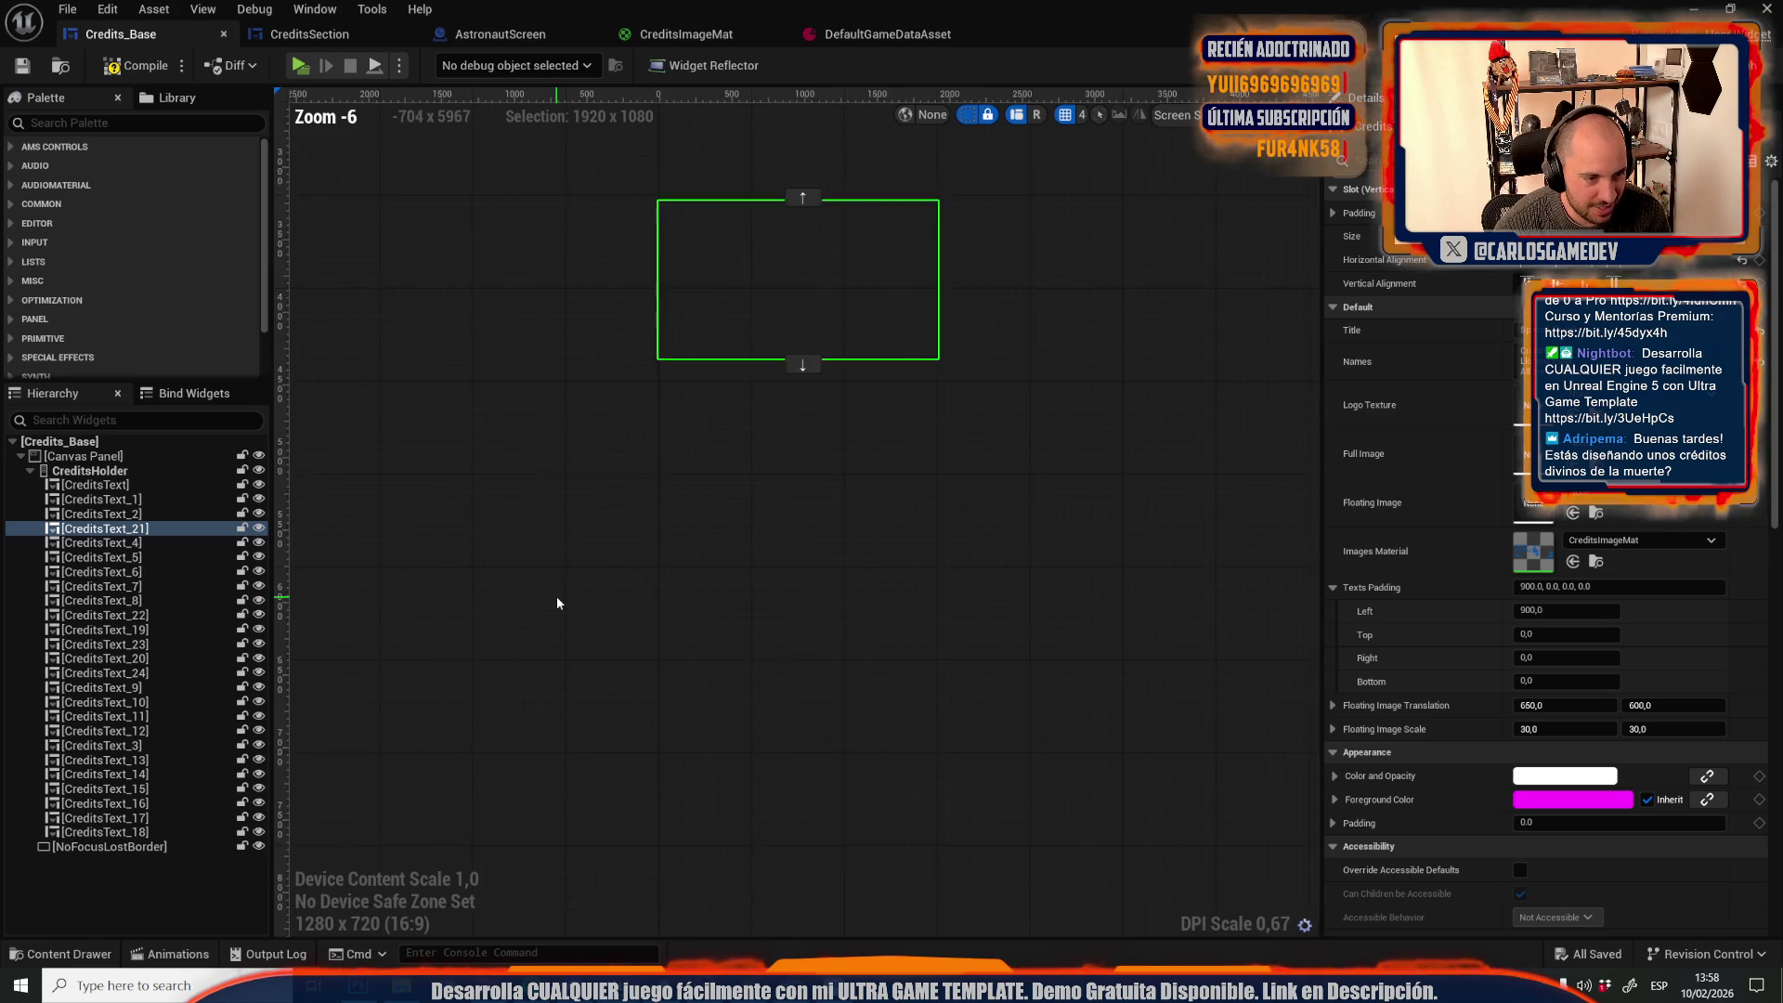
# Give CreditsText_7 the astronaut sketch as its Floating Image and compile
pyautogui.scroll(-3, 556, 596)
pyautogui.click(705, 817)
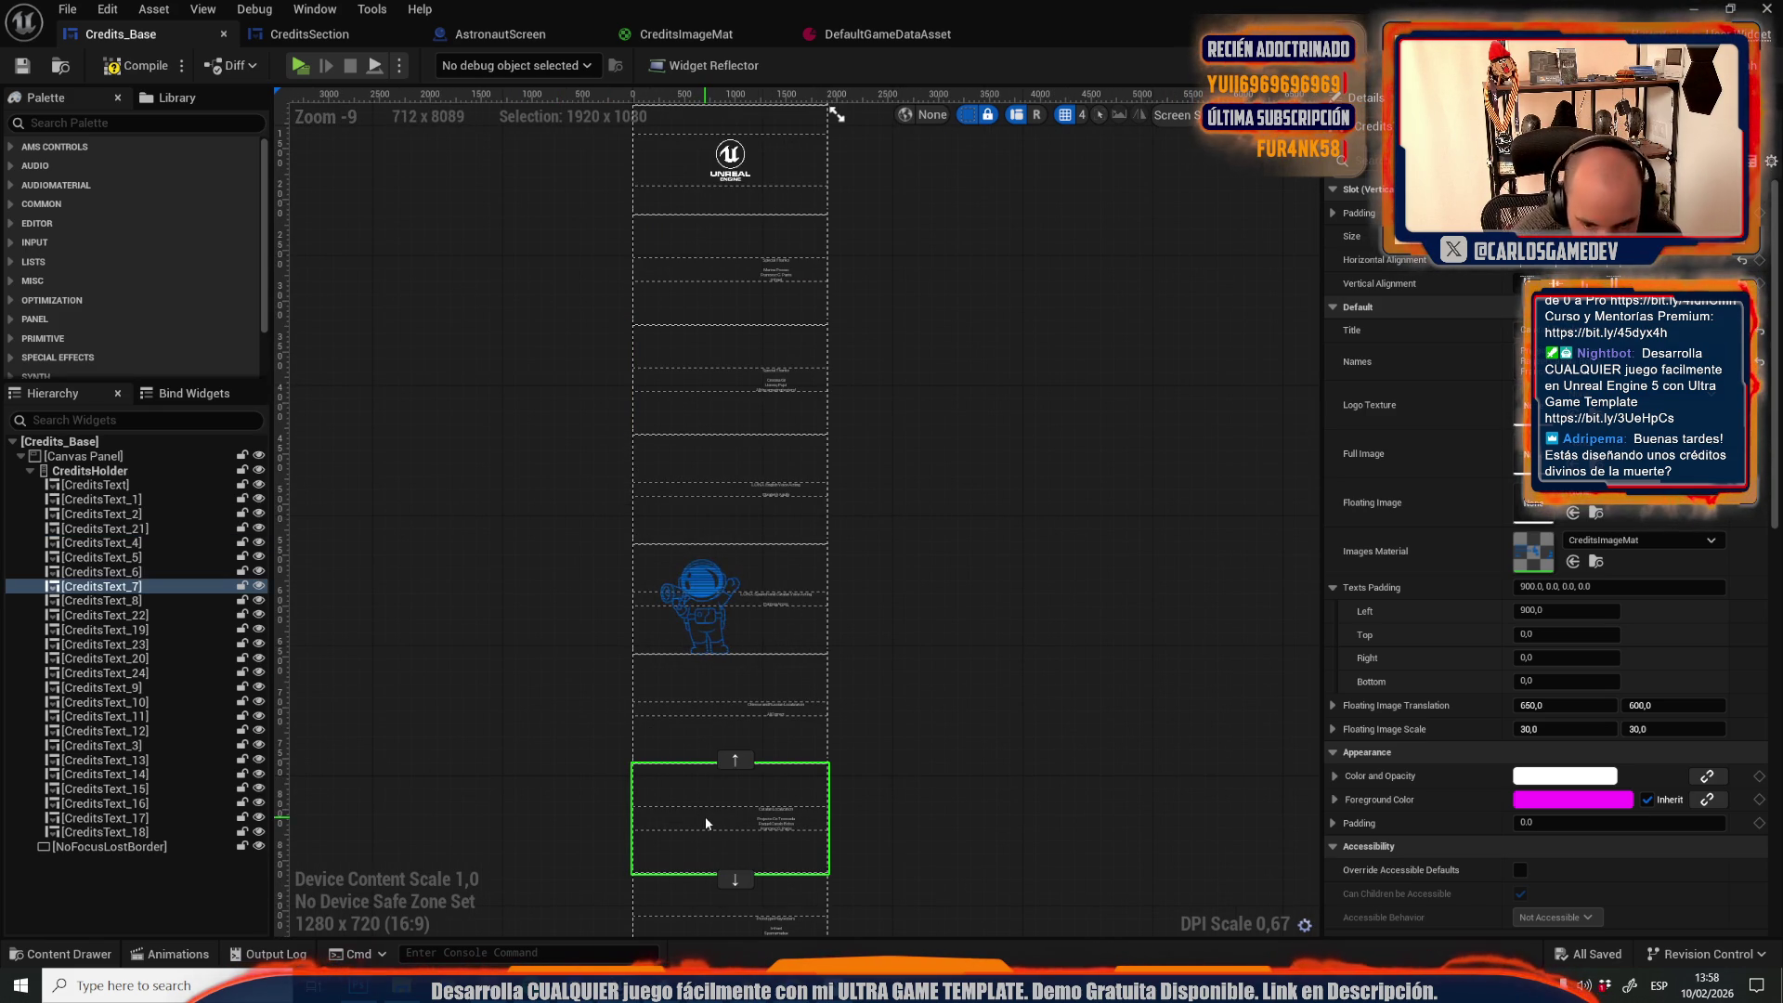
pyautogui.click(1574, 512)
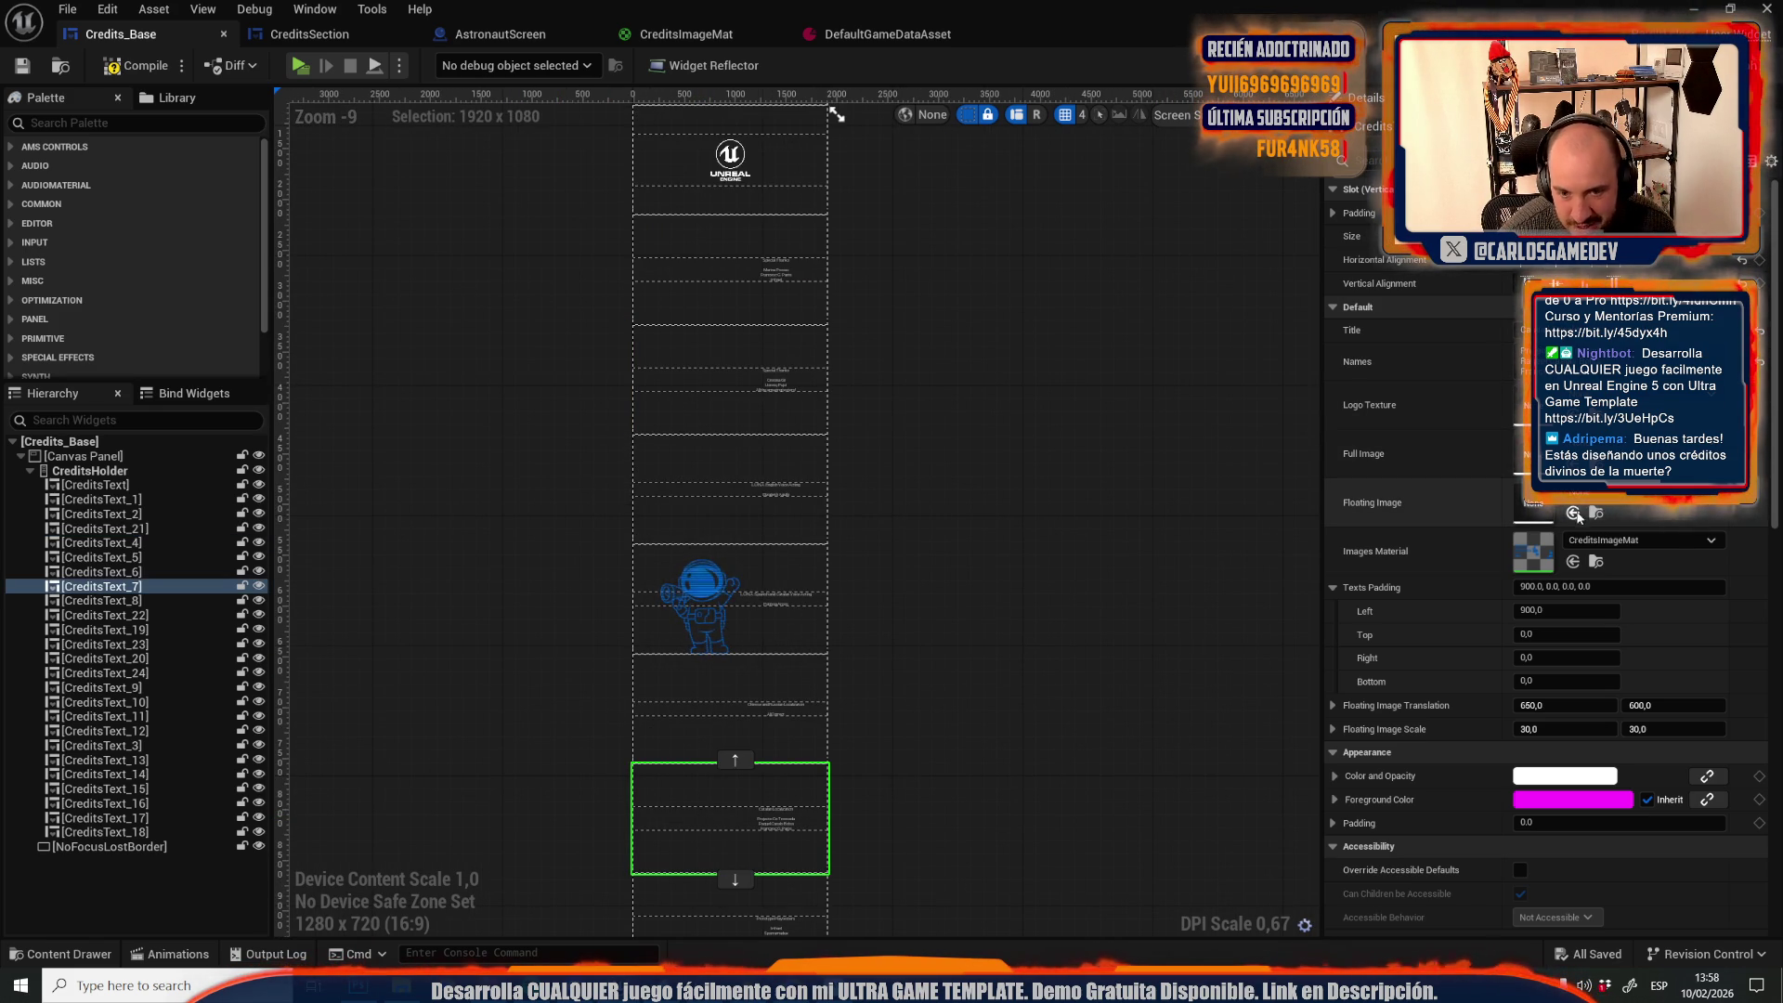
pyautogui.click(135, 65)
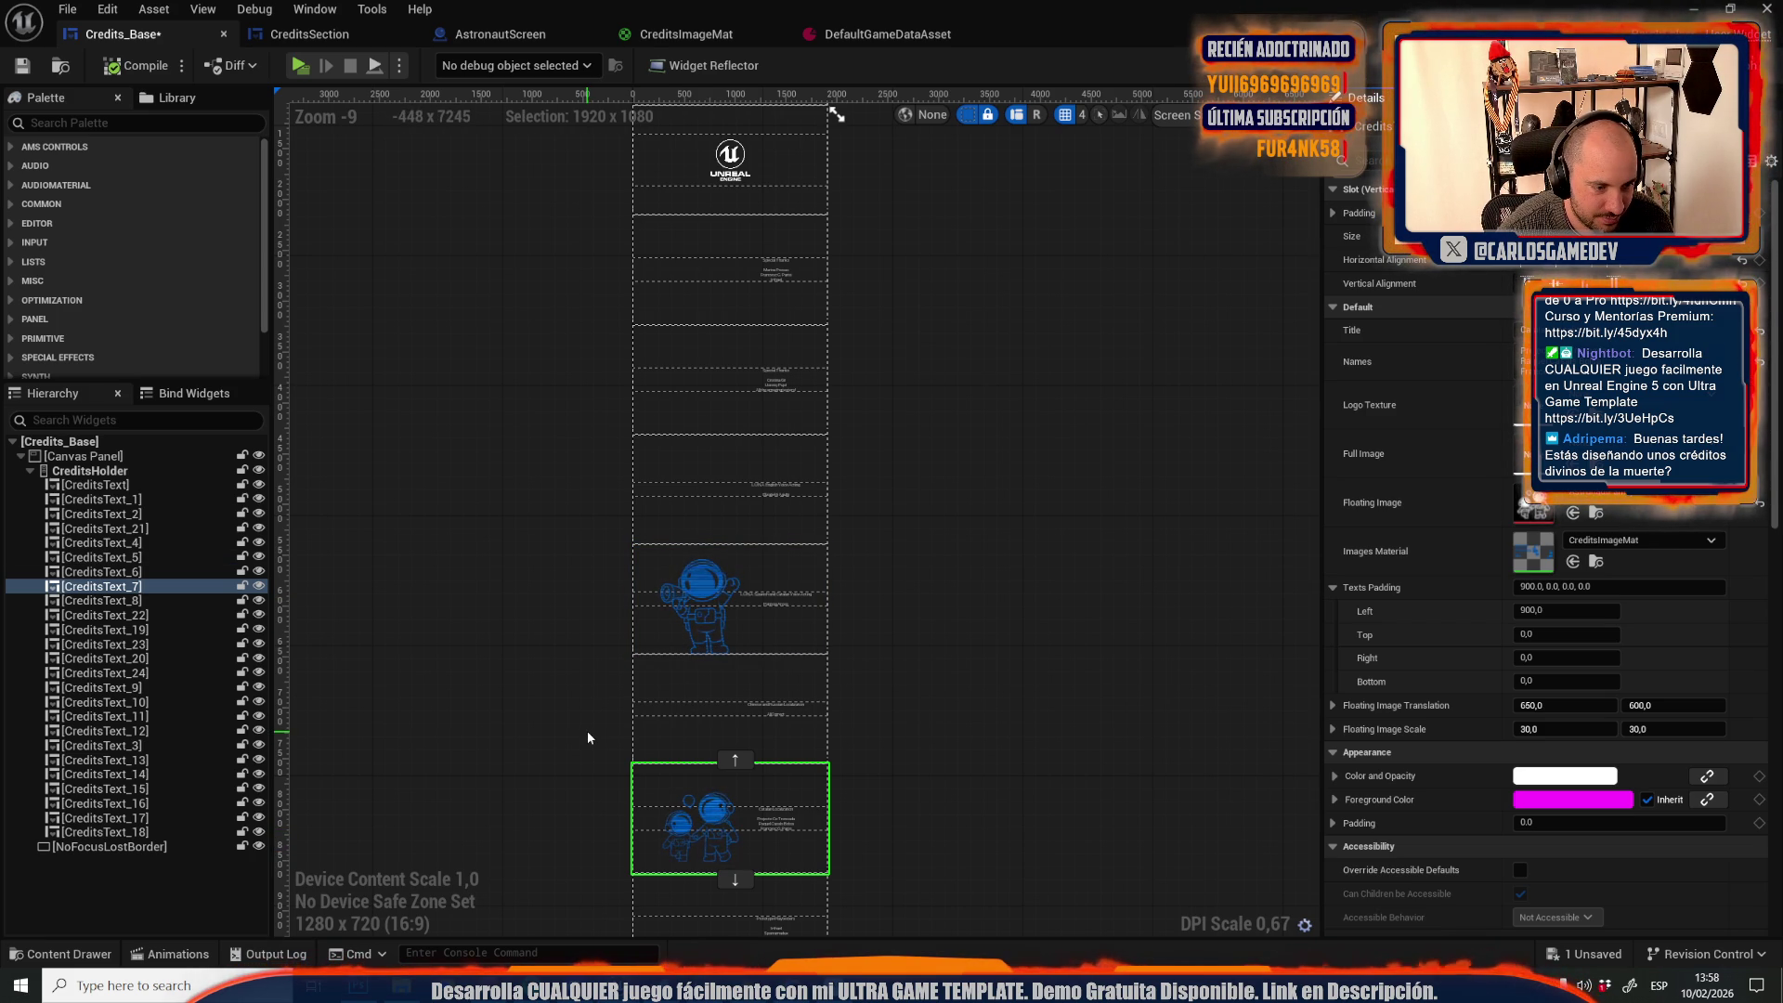
# Set CreditsText_5's floating image scale to 20 by 20
pyautogui.click(691, 617)
pyautogui.click(1553, 713)
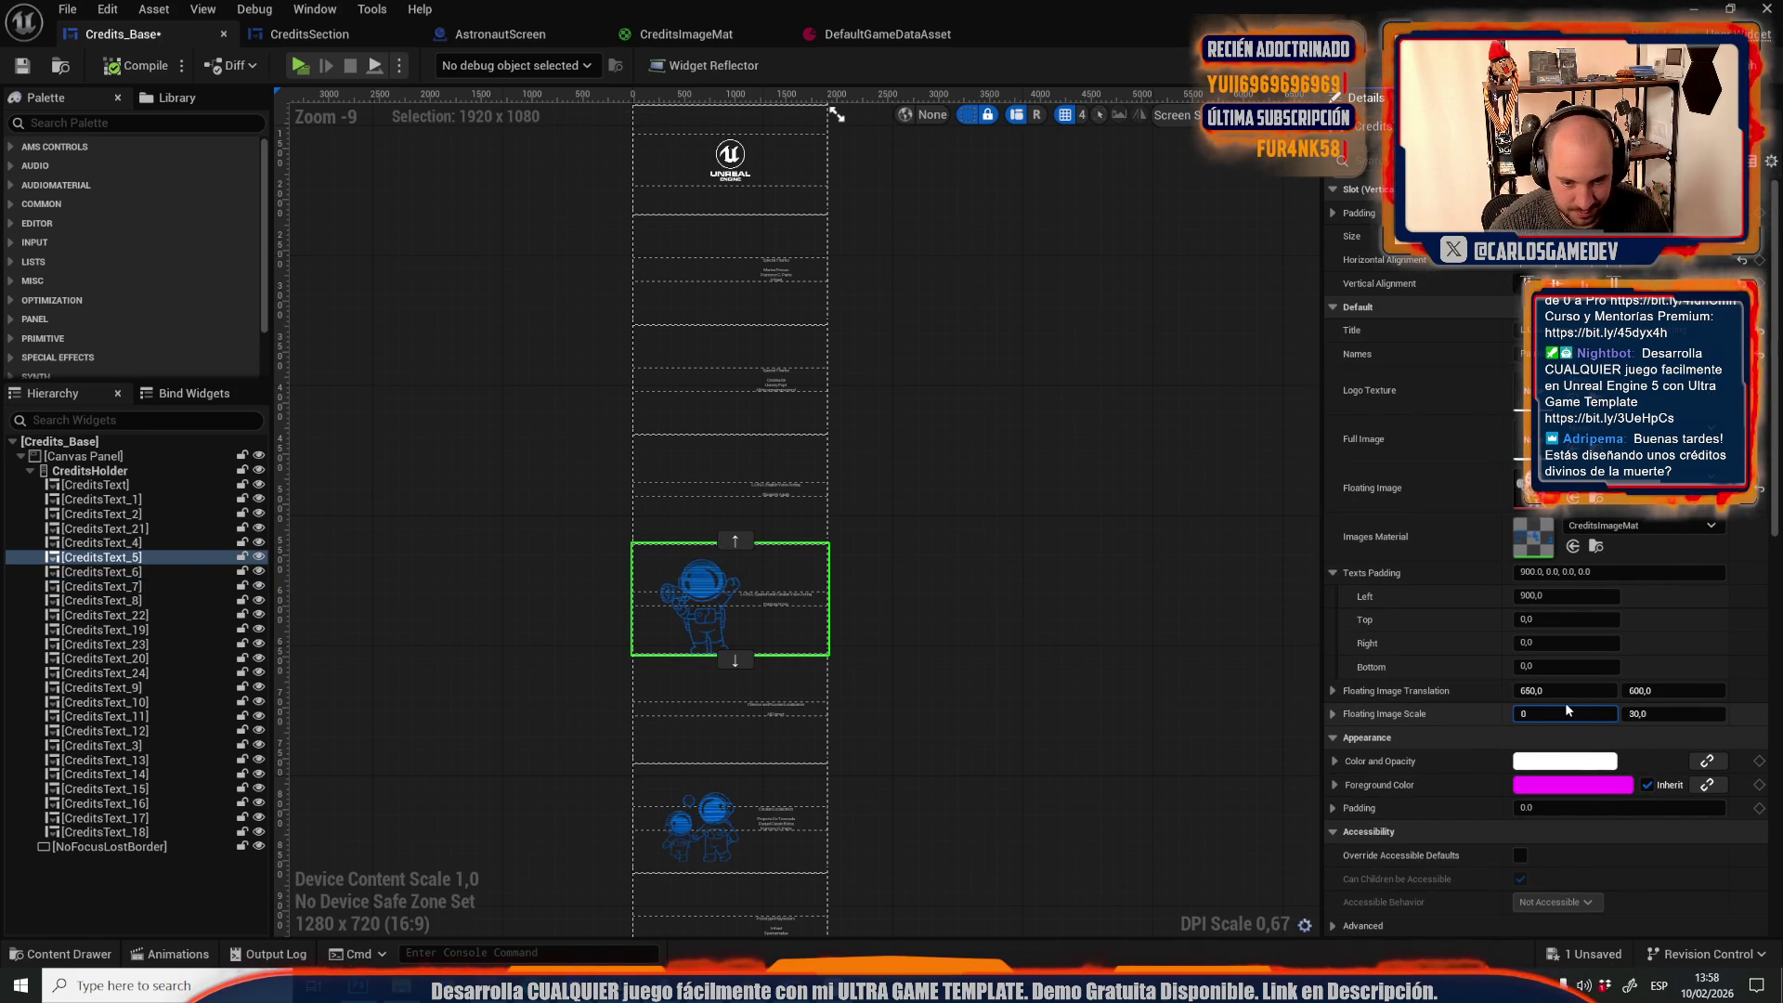
pyautogui.press('BackSpace')
pyautogui.write('20')
pyautogui.press('Tab')
pyautogui.write('20')
pyautogui.press('Return')
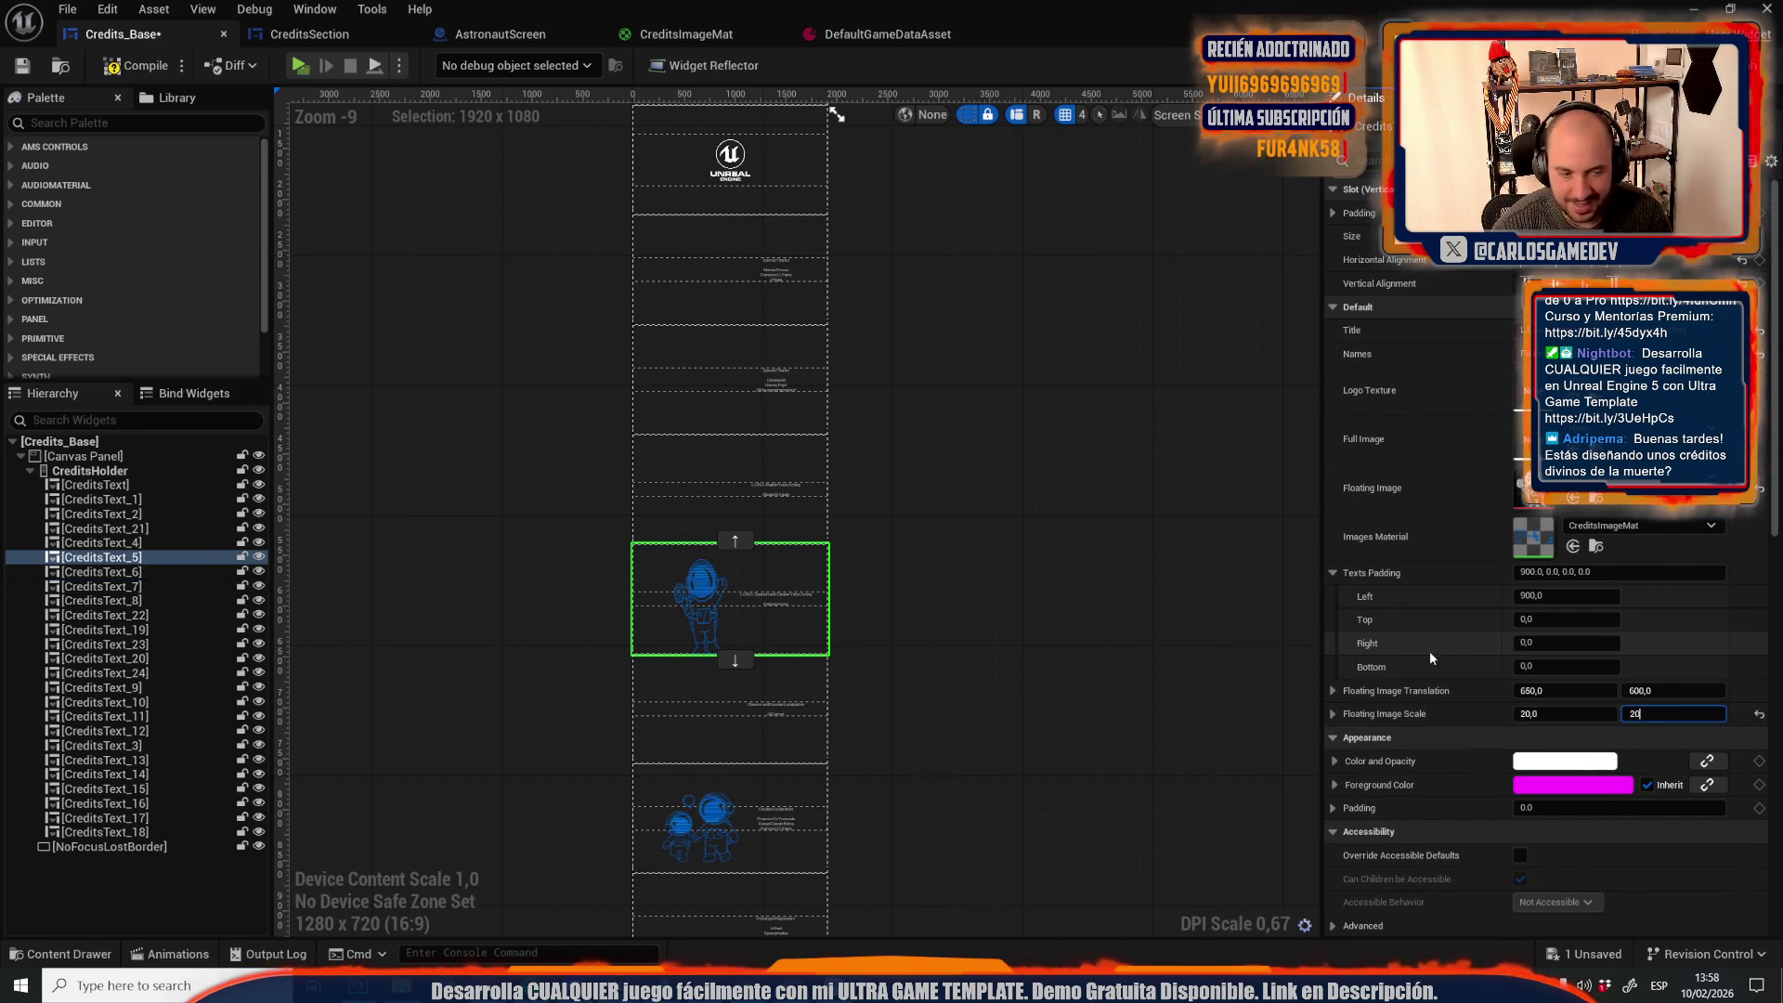
# Set CreditsText_7's floating image scale to 25 by 25
pyautogui.click(700, 834)
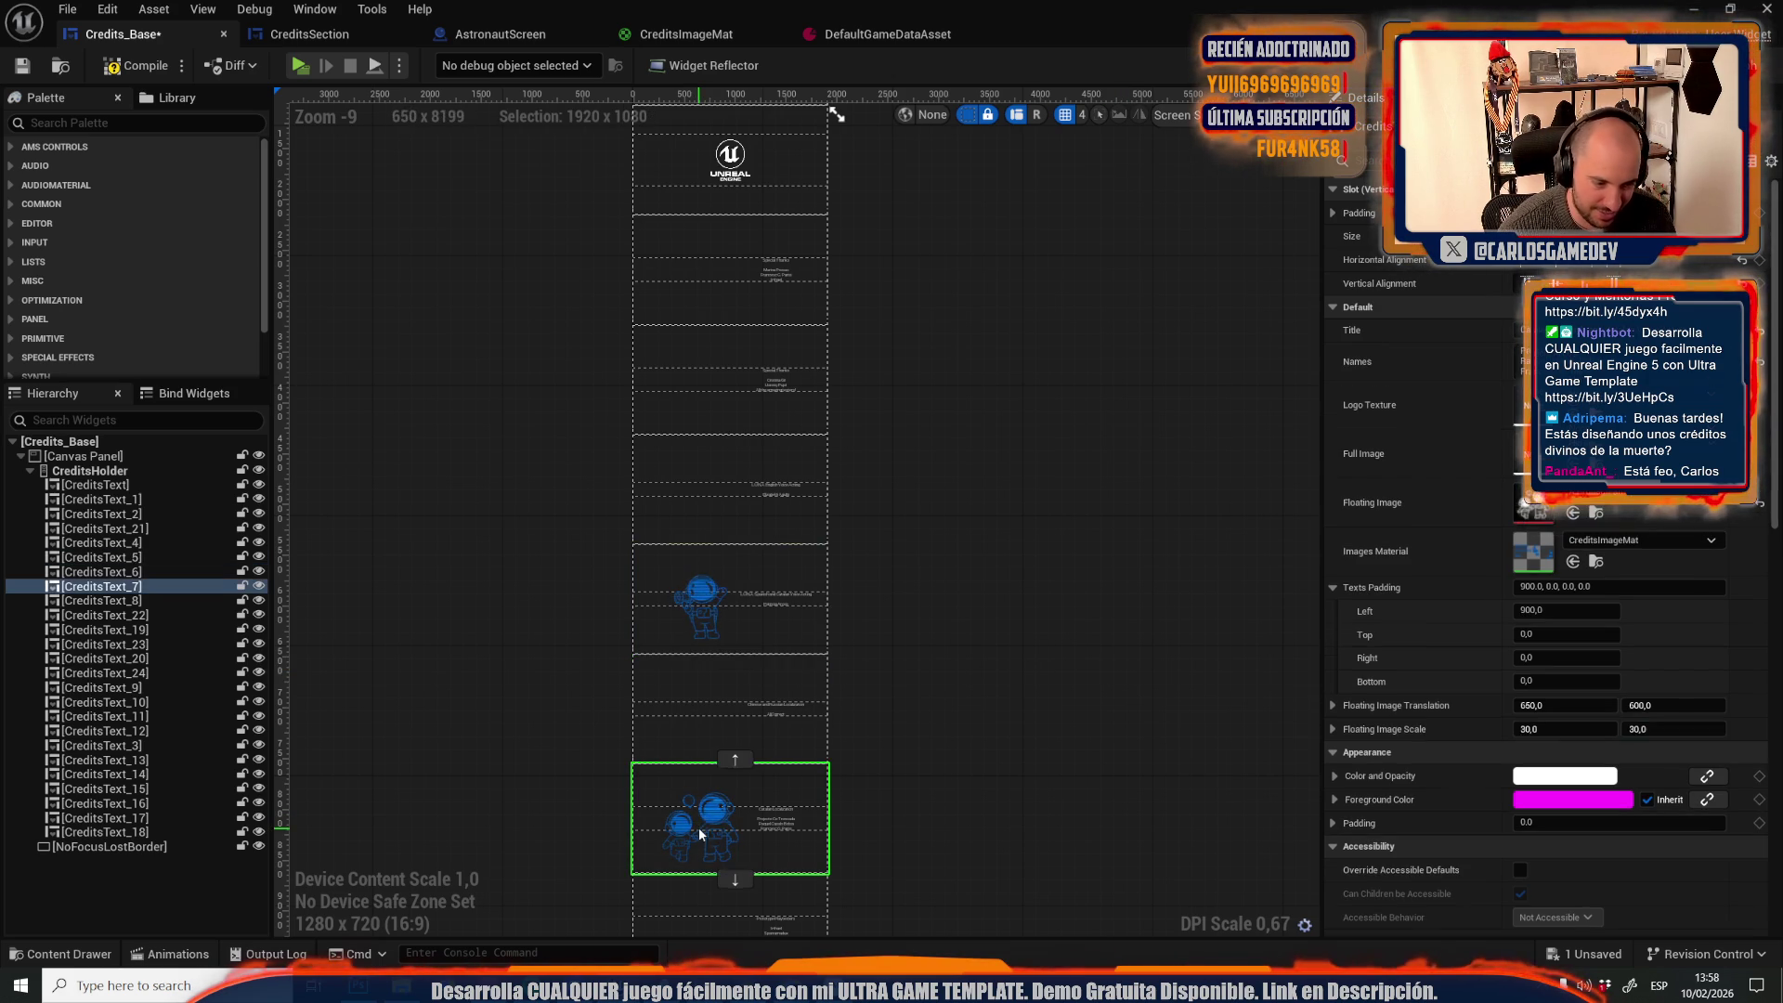
pyautogui.click(1546, 737)
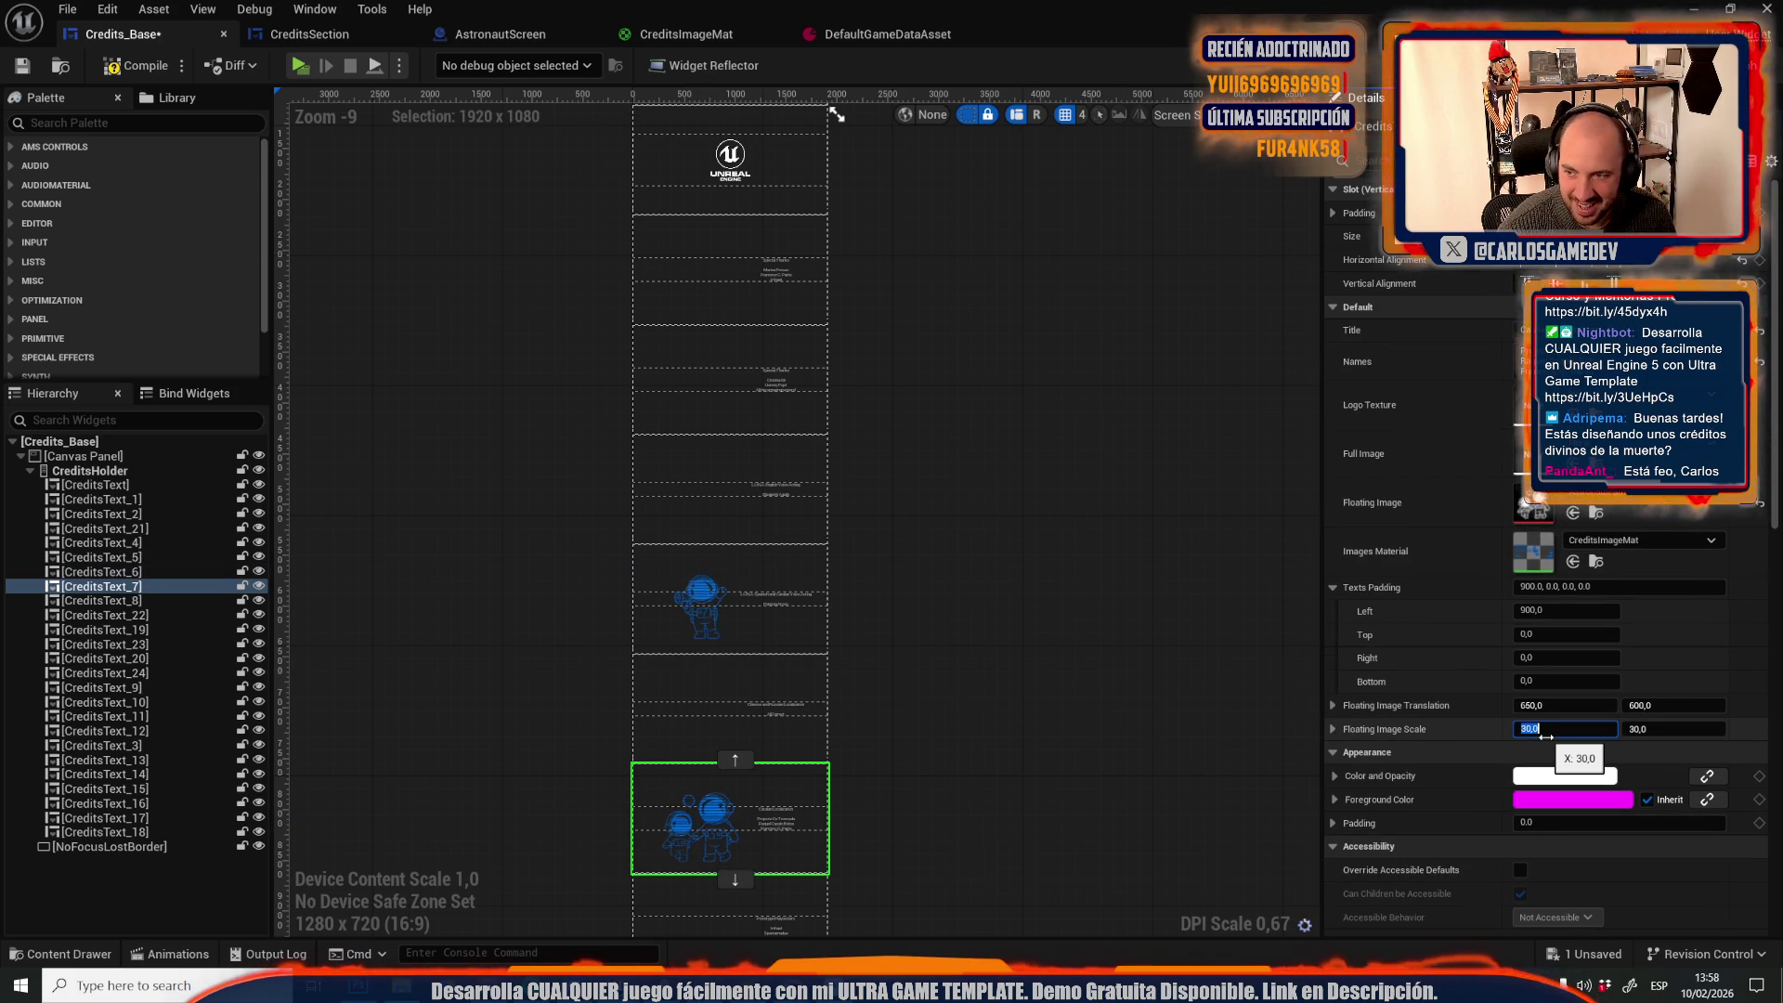
pyautogui.write('20')
pyautogui.click(1637, 731)
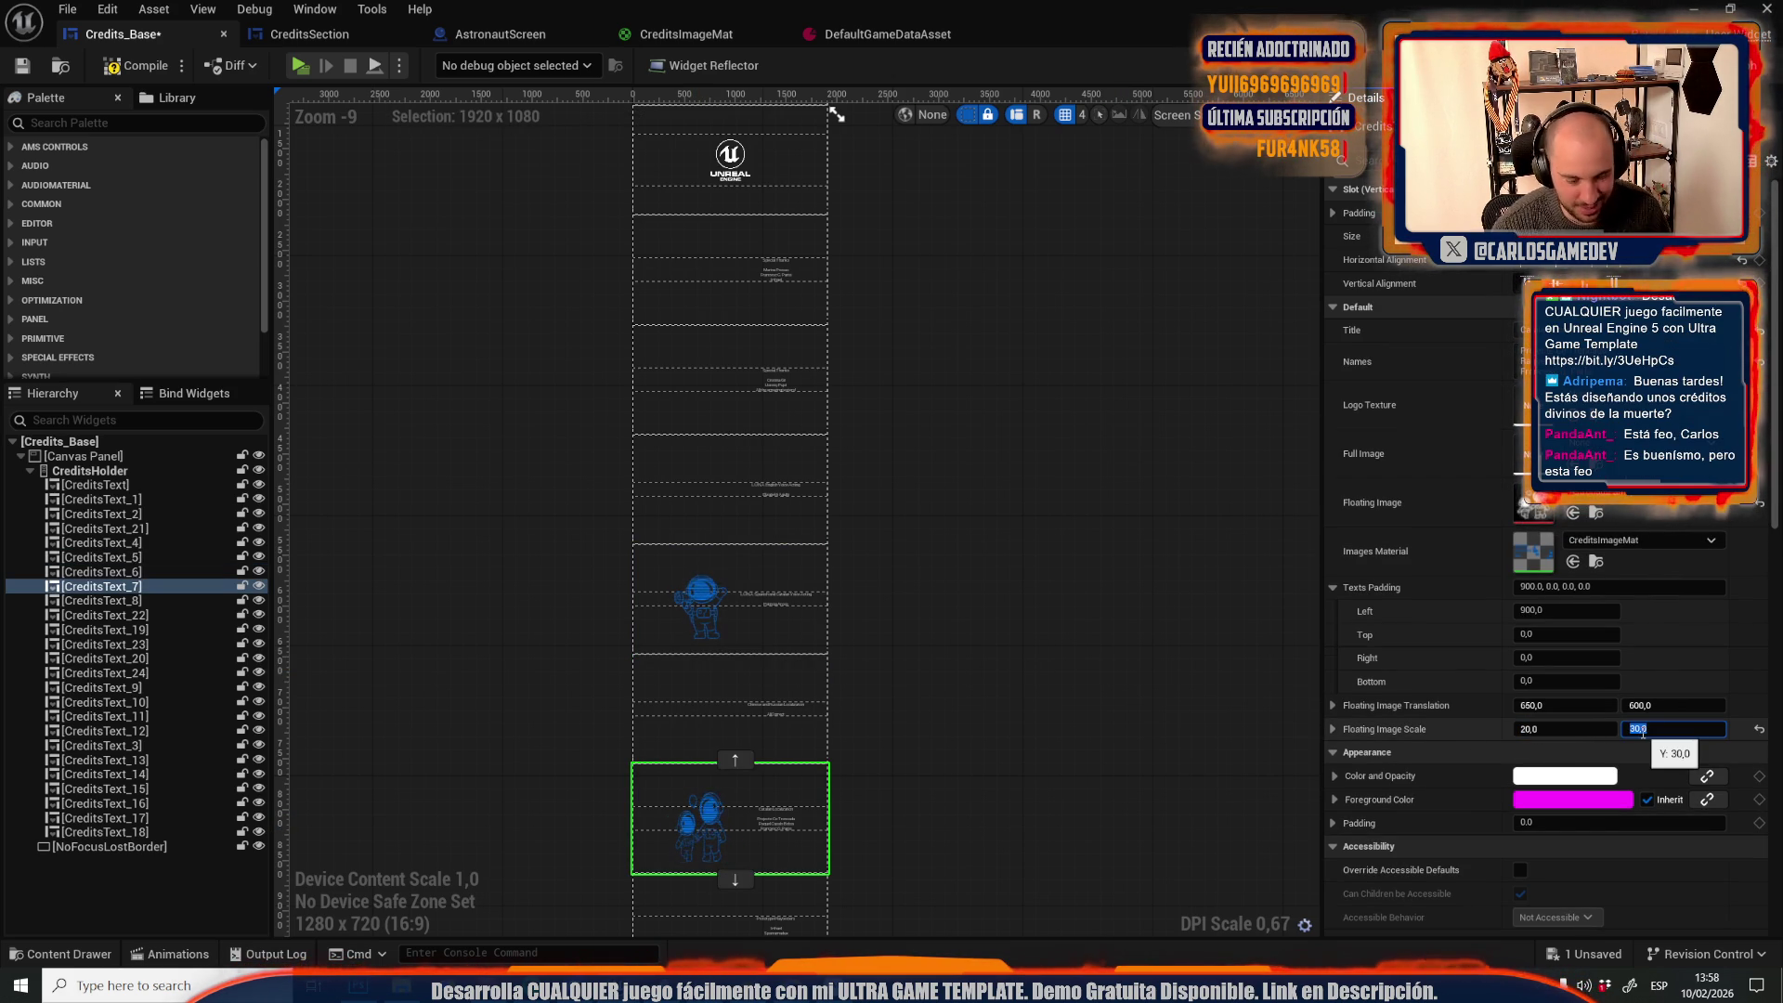
pyautogui.write('20')
pyautogui.press('Return')
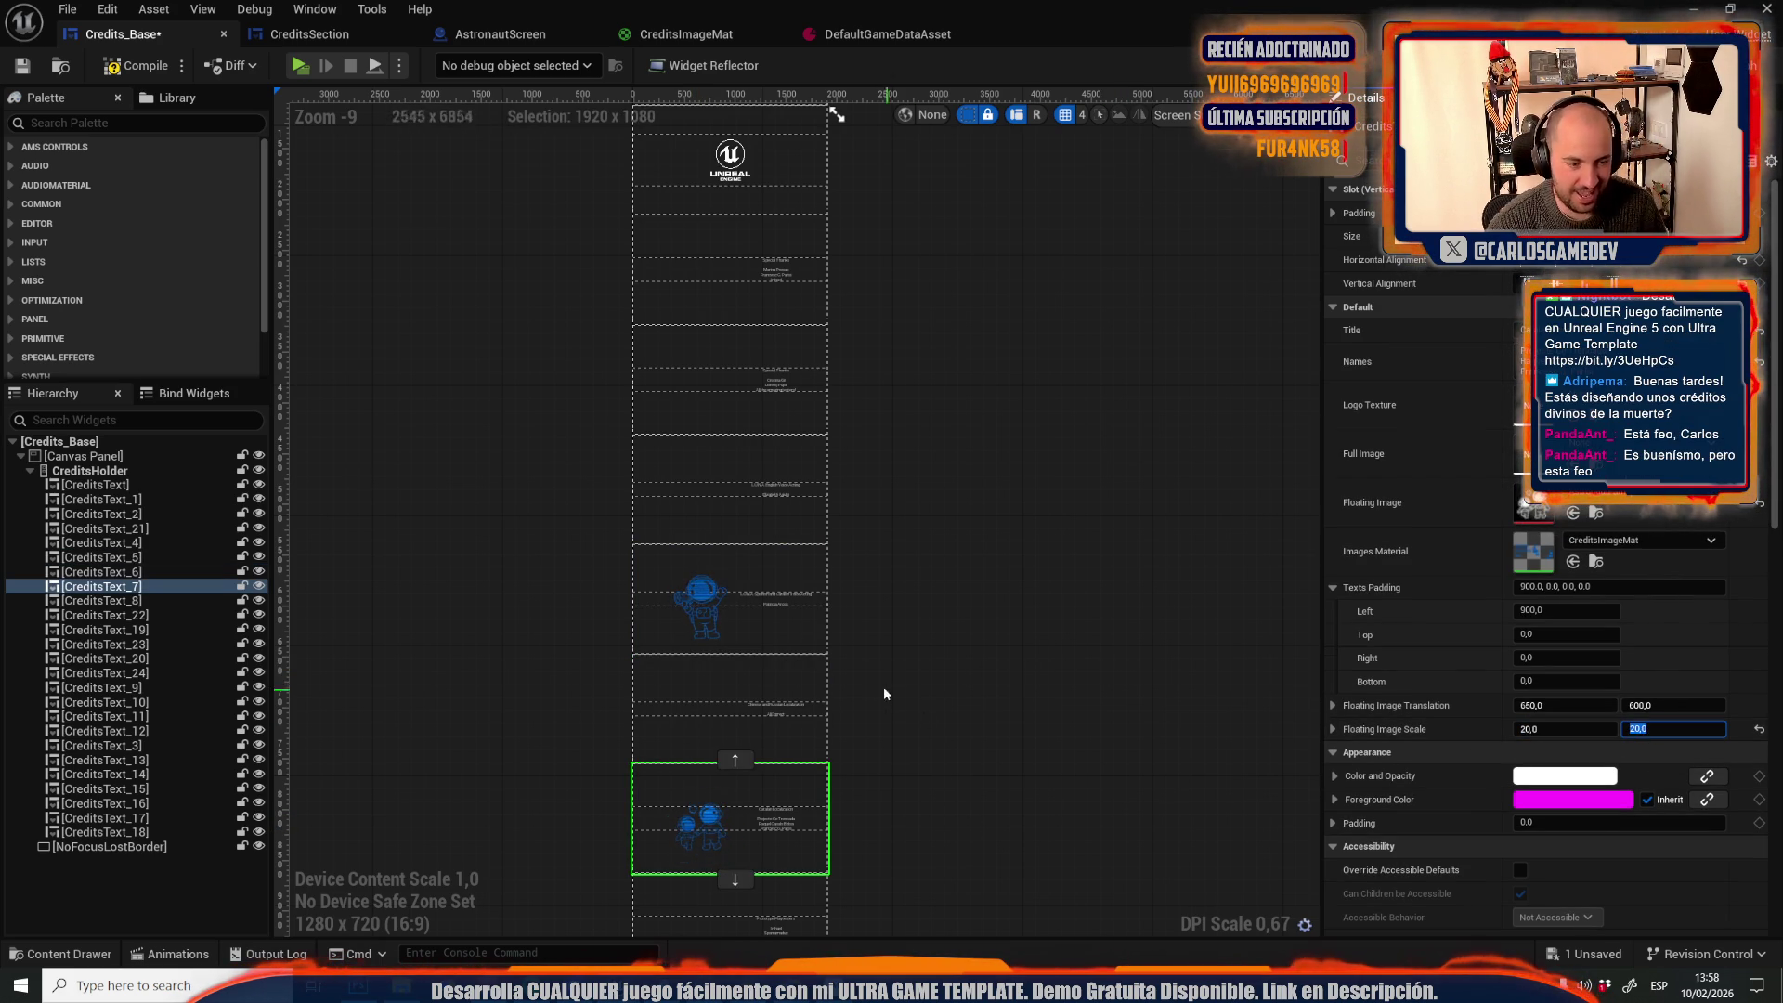
pyautogui.click(1561, 730)
pyautogui.write('15')
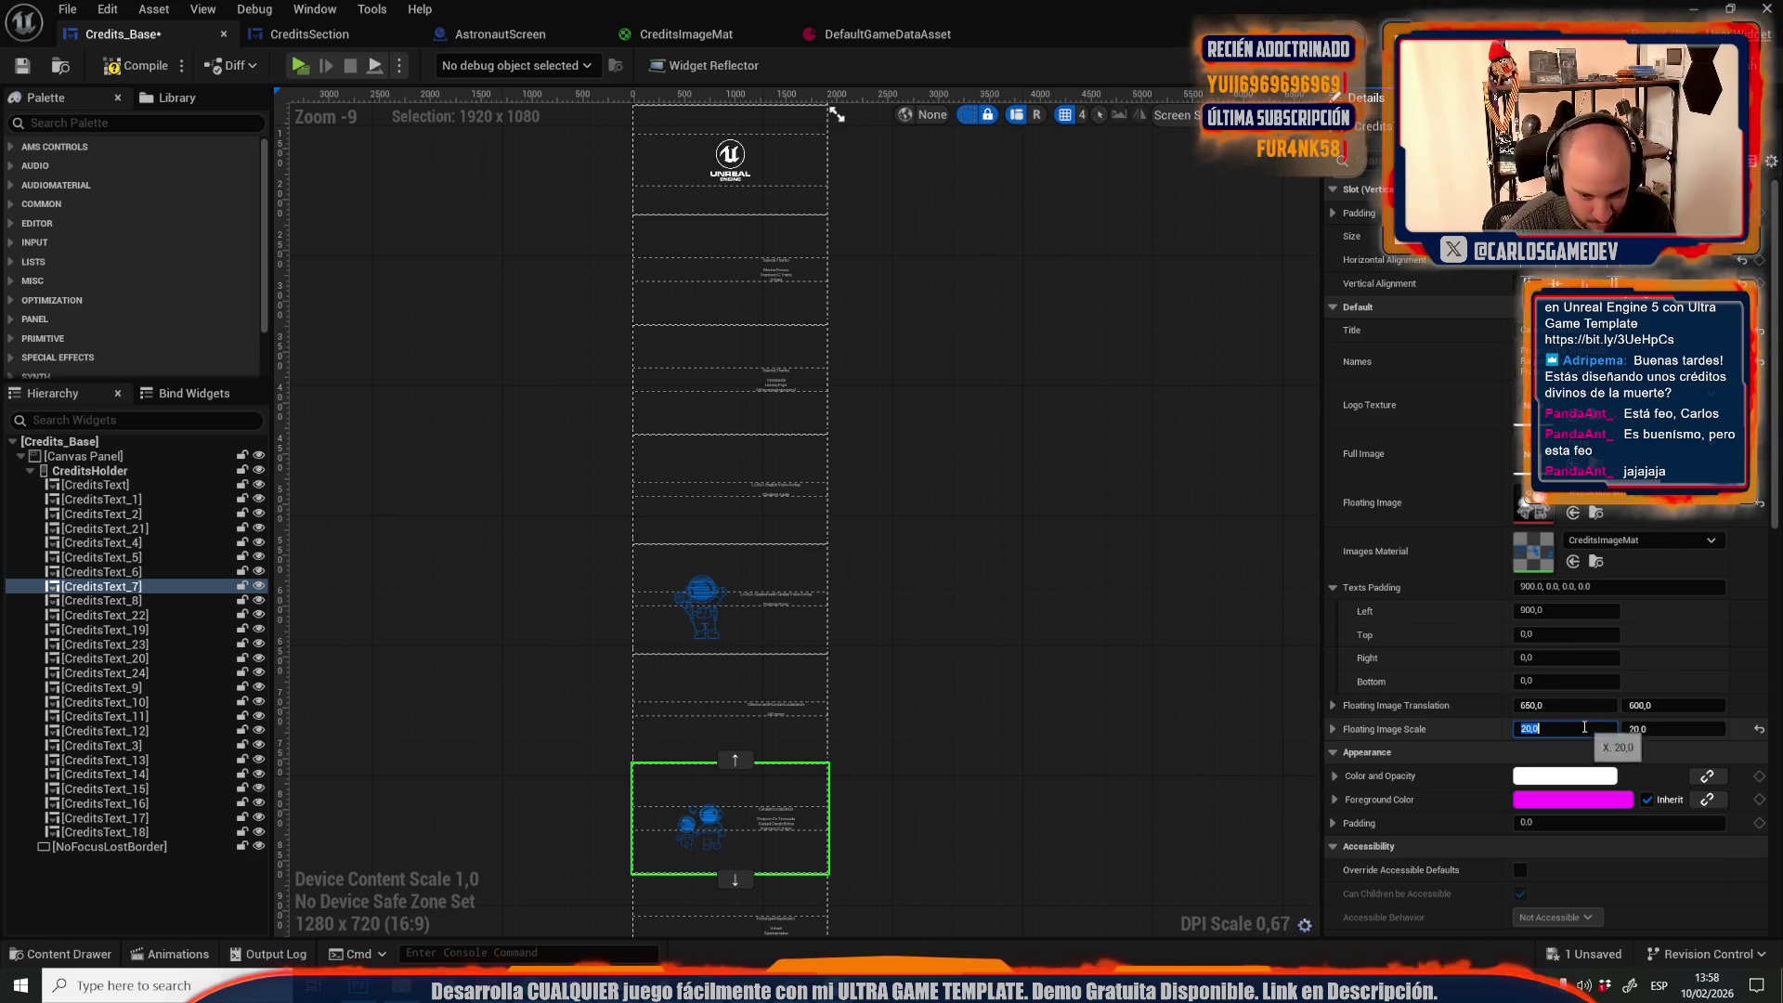
pyautogui.press('Tab')
pyautogui.write('25')
pyautogui.click(1530, 731)
# Set CreditsText_5's floating image scale to 25 by 25 and refresh the preview
pyautogui.click(701, 600)
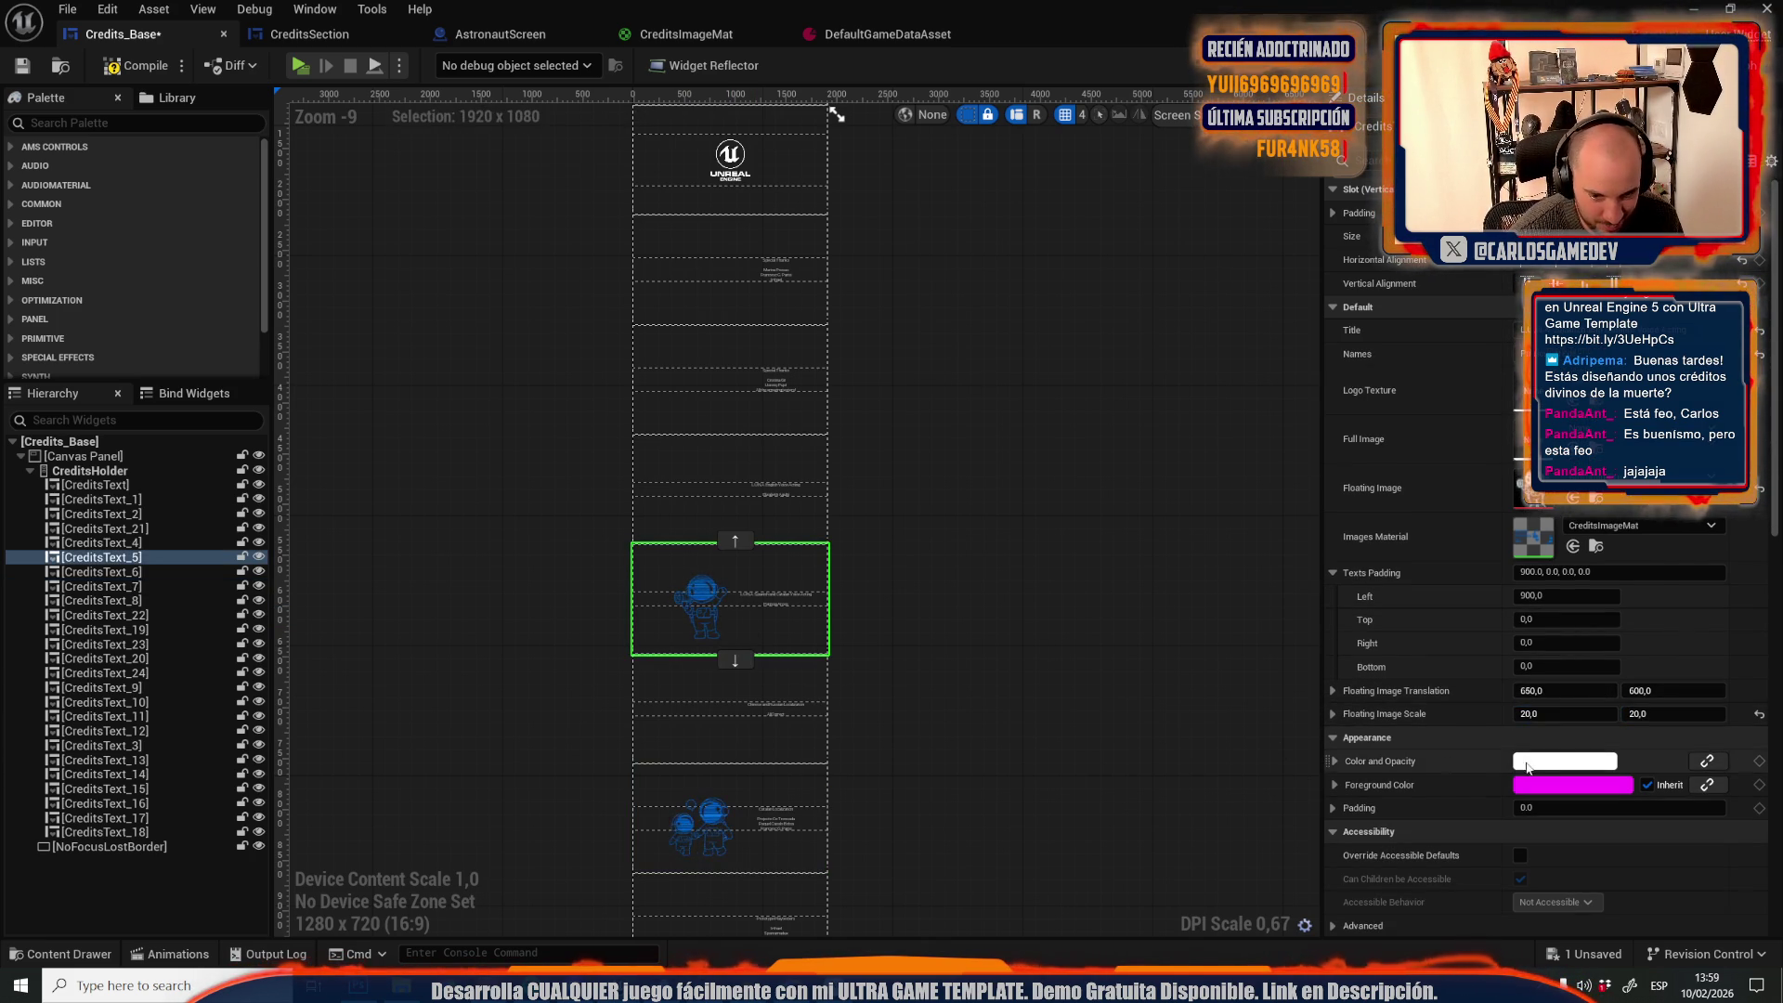
pyautogui.press('Tab')
pyautogui.write('25')
pyautogui.press('Return')
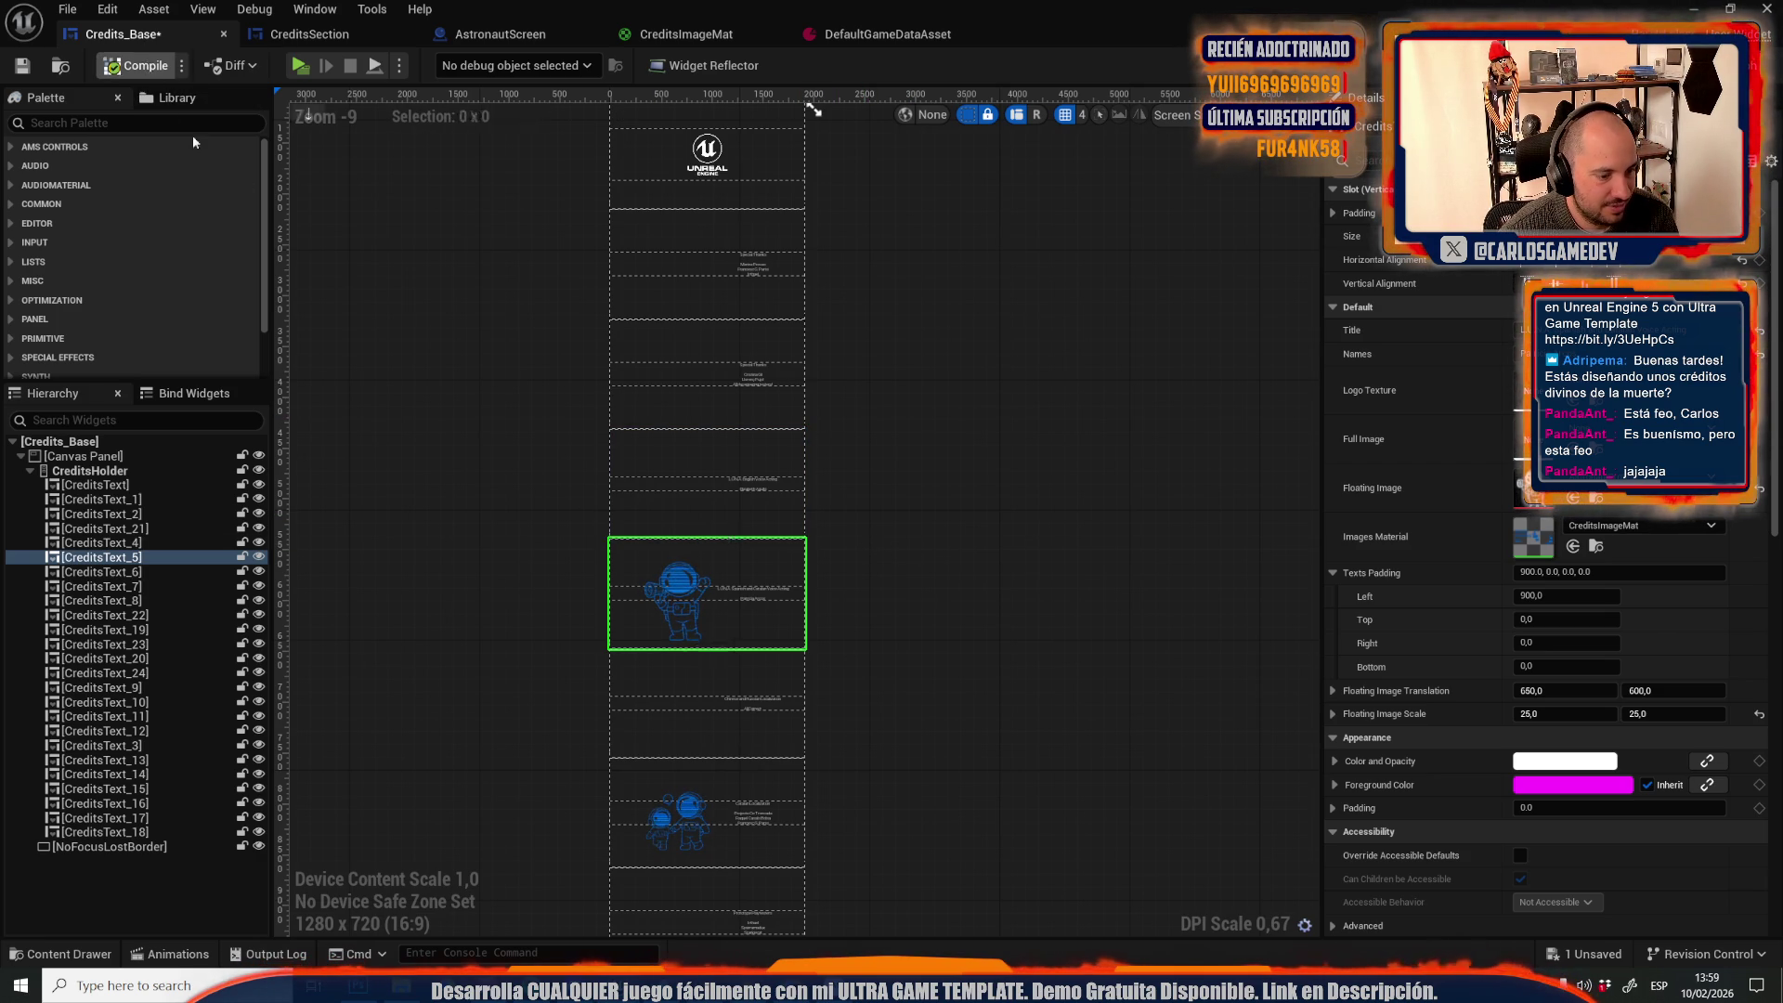
pyautogui.click(672, 810)
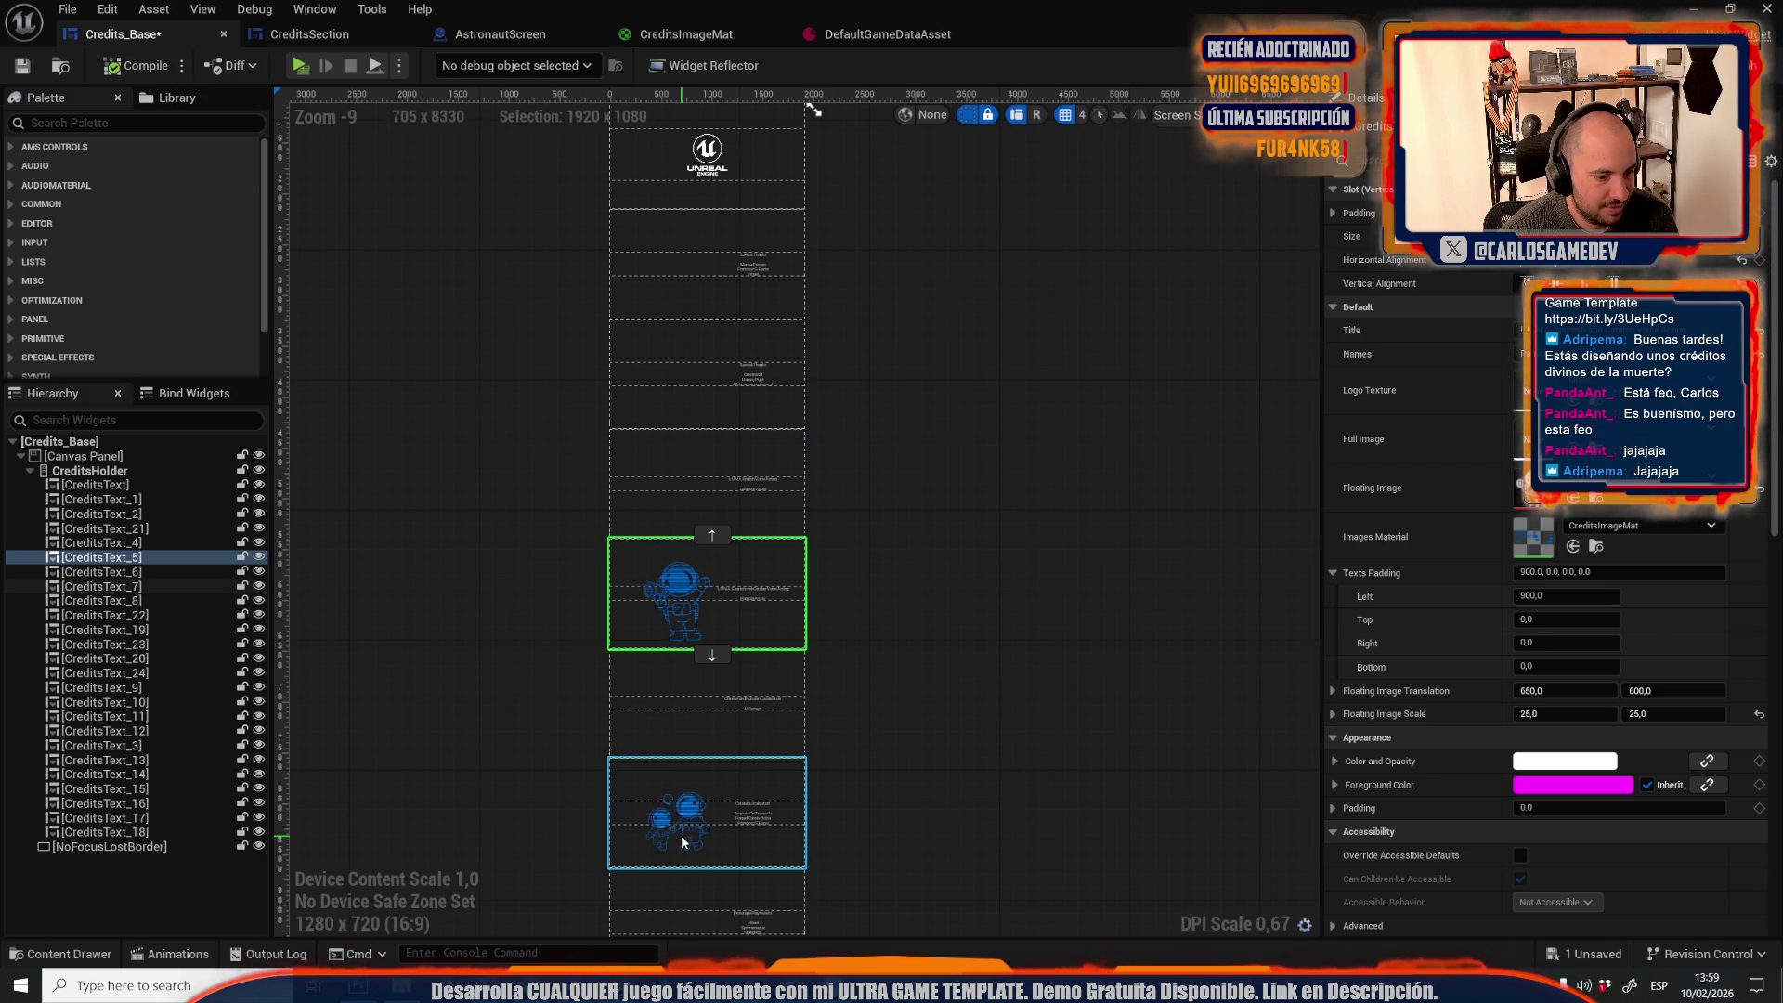
# Raise CreditsText_5's astronaut by adjusting its floating image Translation Y
pyautogui.click(667, 605)
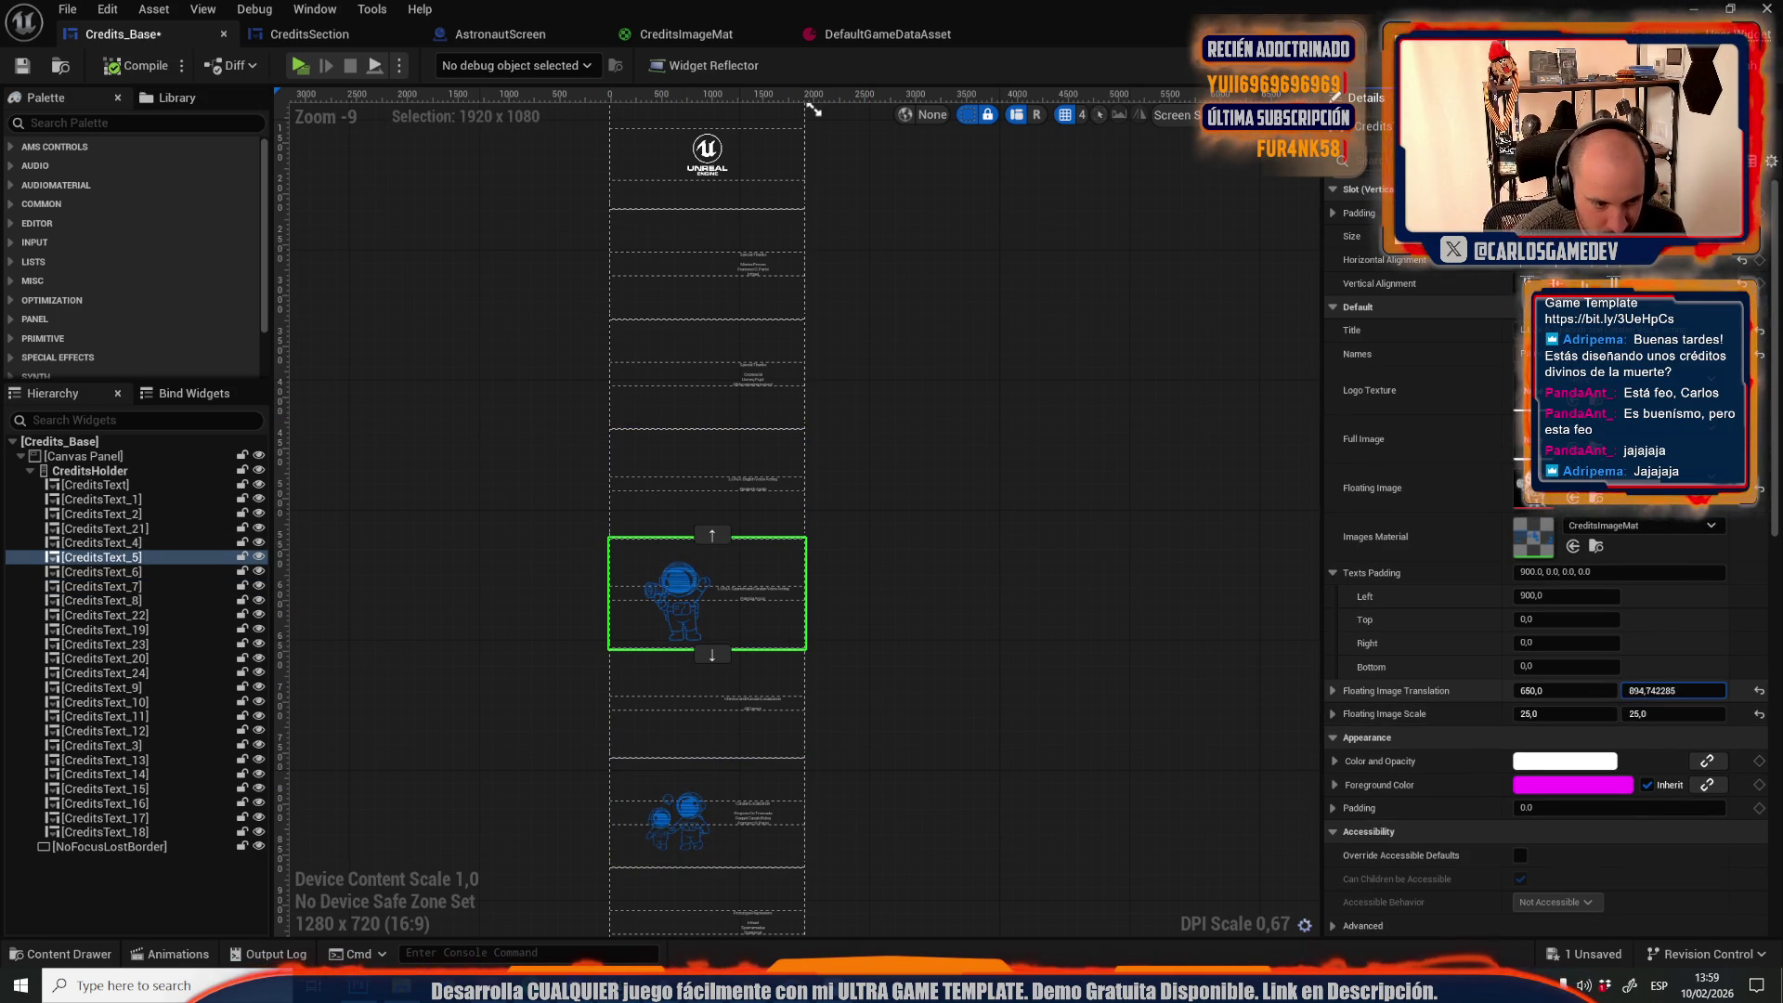
pyautogui.moveTo(1641, 694); pyautogui.dragTo(1647, 694)
pyautogui.hotkey('ctrl', 'z')
pyautogui.moveTo(1664, 692); pyautogui.dragTo(1663, 692)
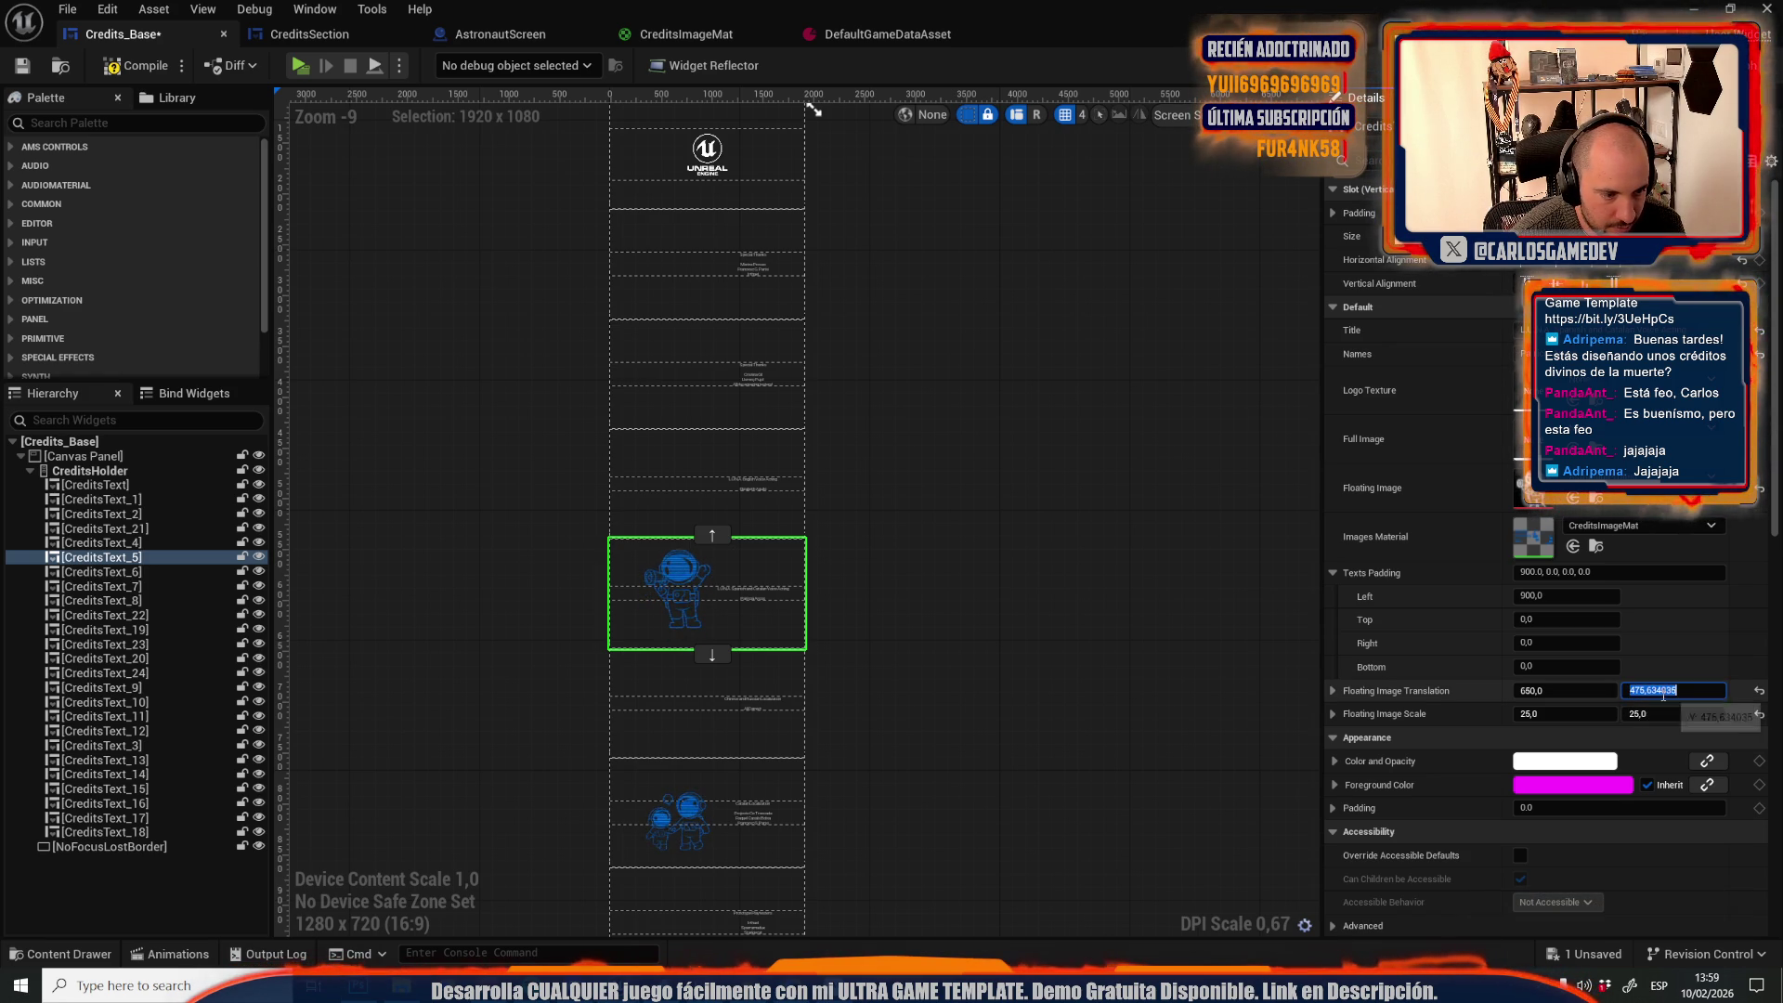
pyautogui.click(1234, 624)
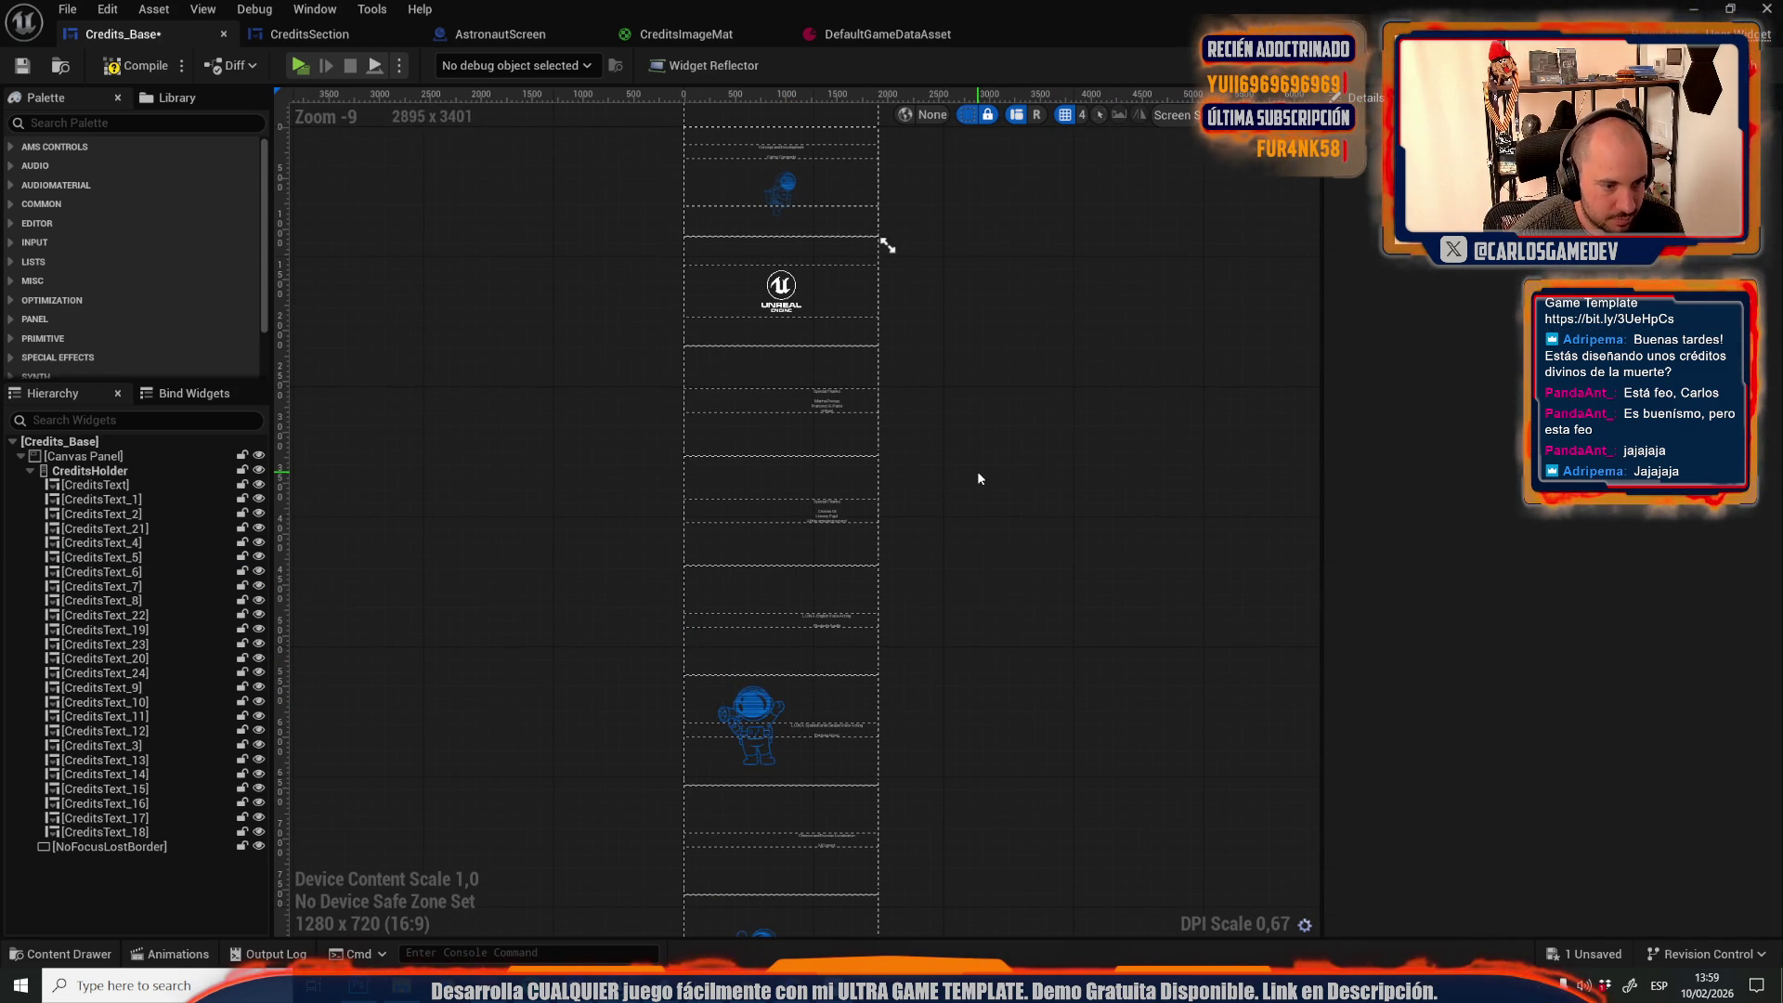
# Give CreditsText_21 the AstronautInLove sketch and move it slightly higher
pyautogui.click(810, 531)
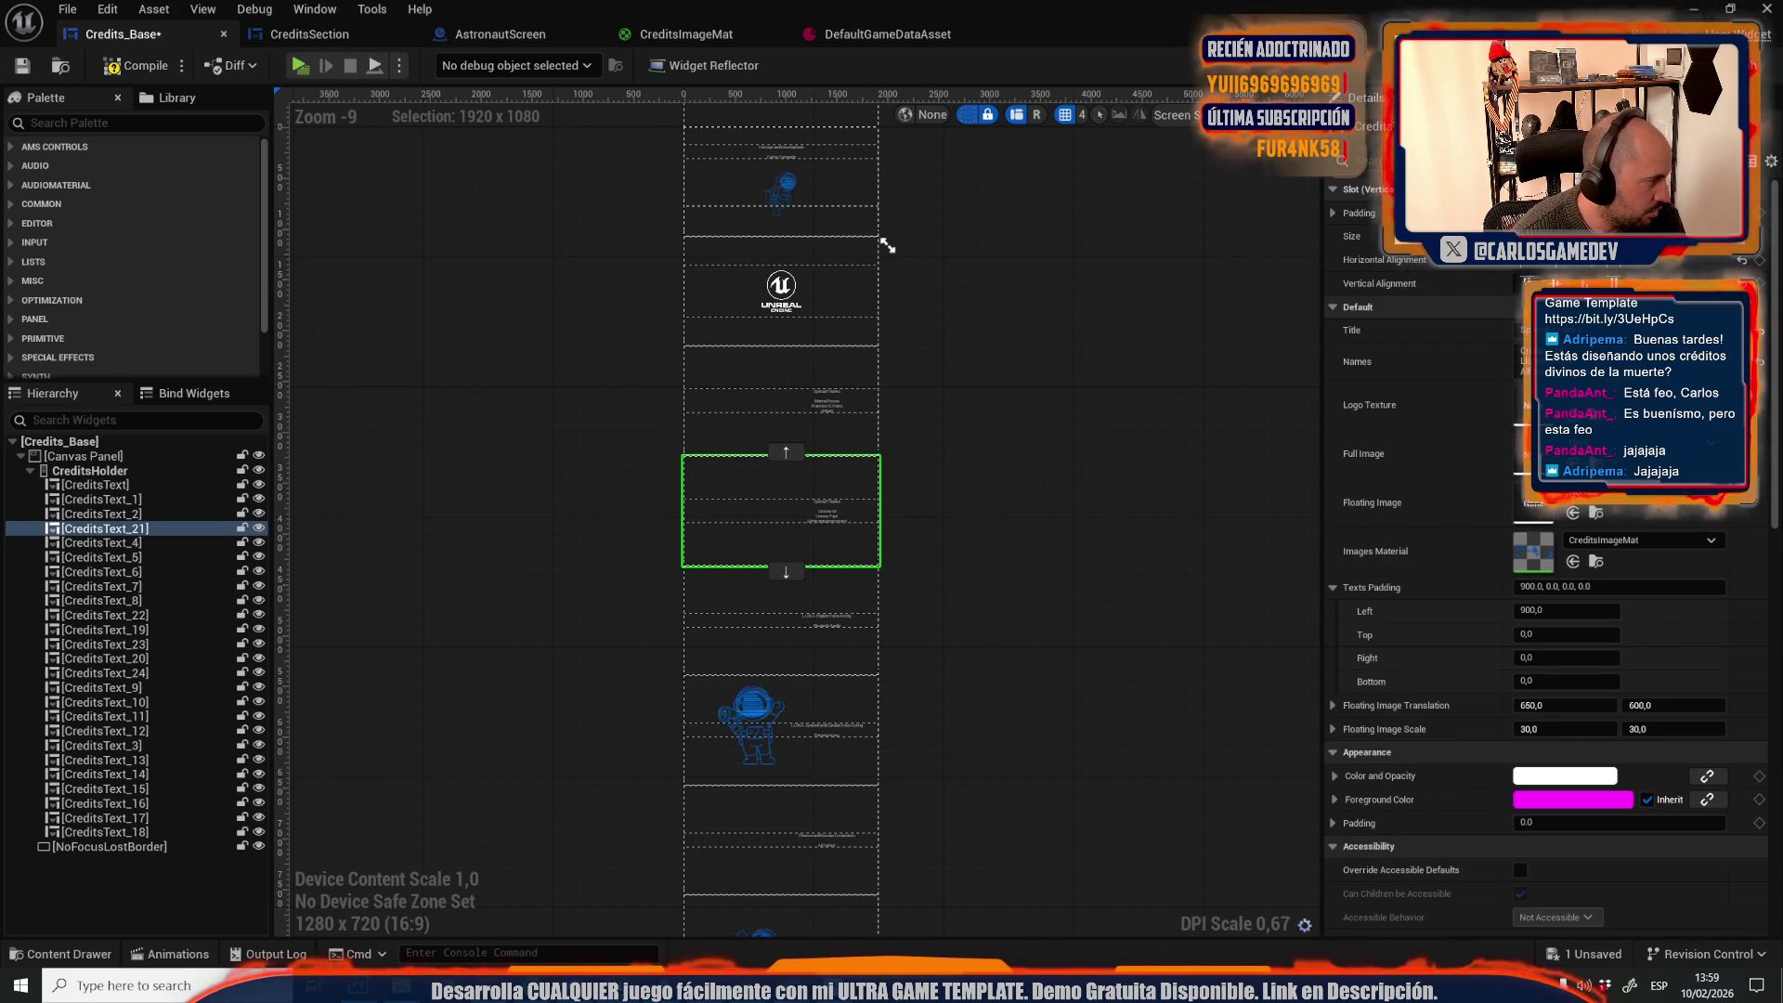
pyautogui.moveTo(749, 706)
pyautogui.mouseDown()
pyautogui.moveTo(985, 667)
pyautogui.moveTo(1328, 497)
pyautogui.moveTo(1537, 520)
pyautogui.mouseUp()
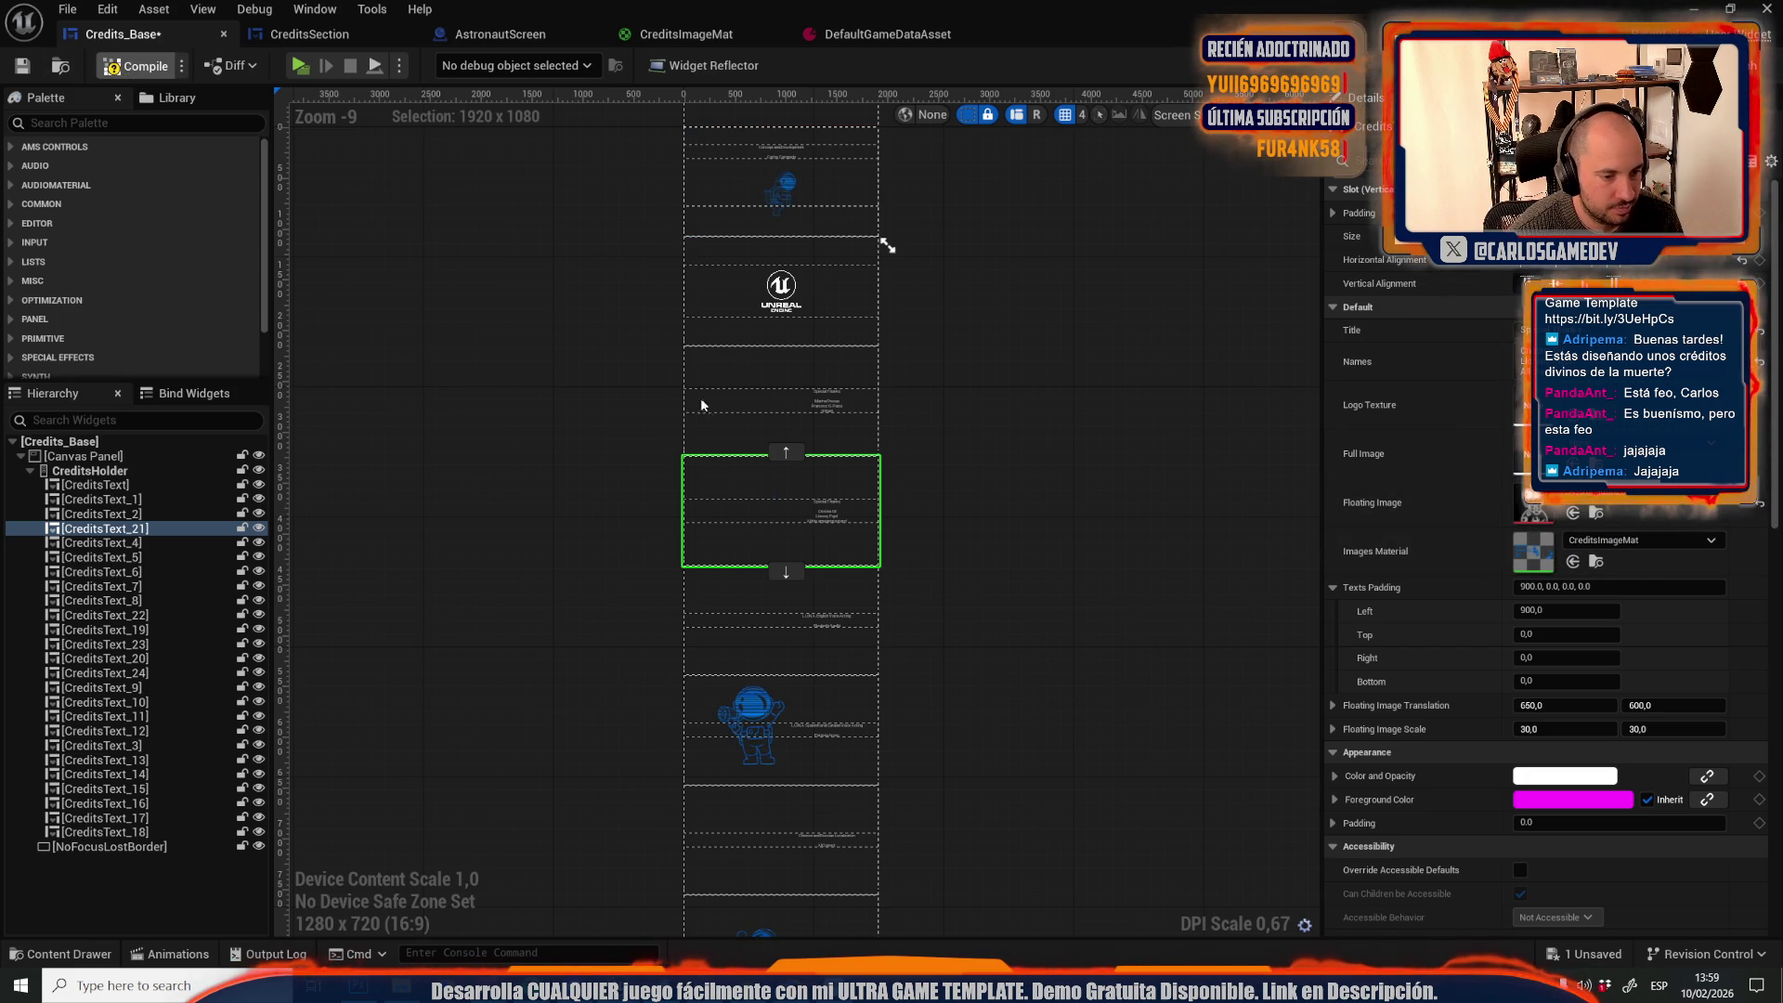
pyautogui.scroll(3, 753, 490)
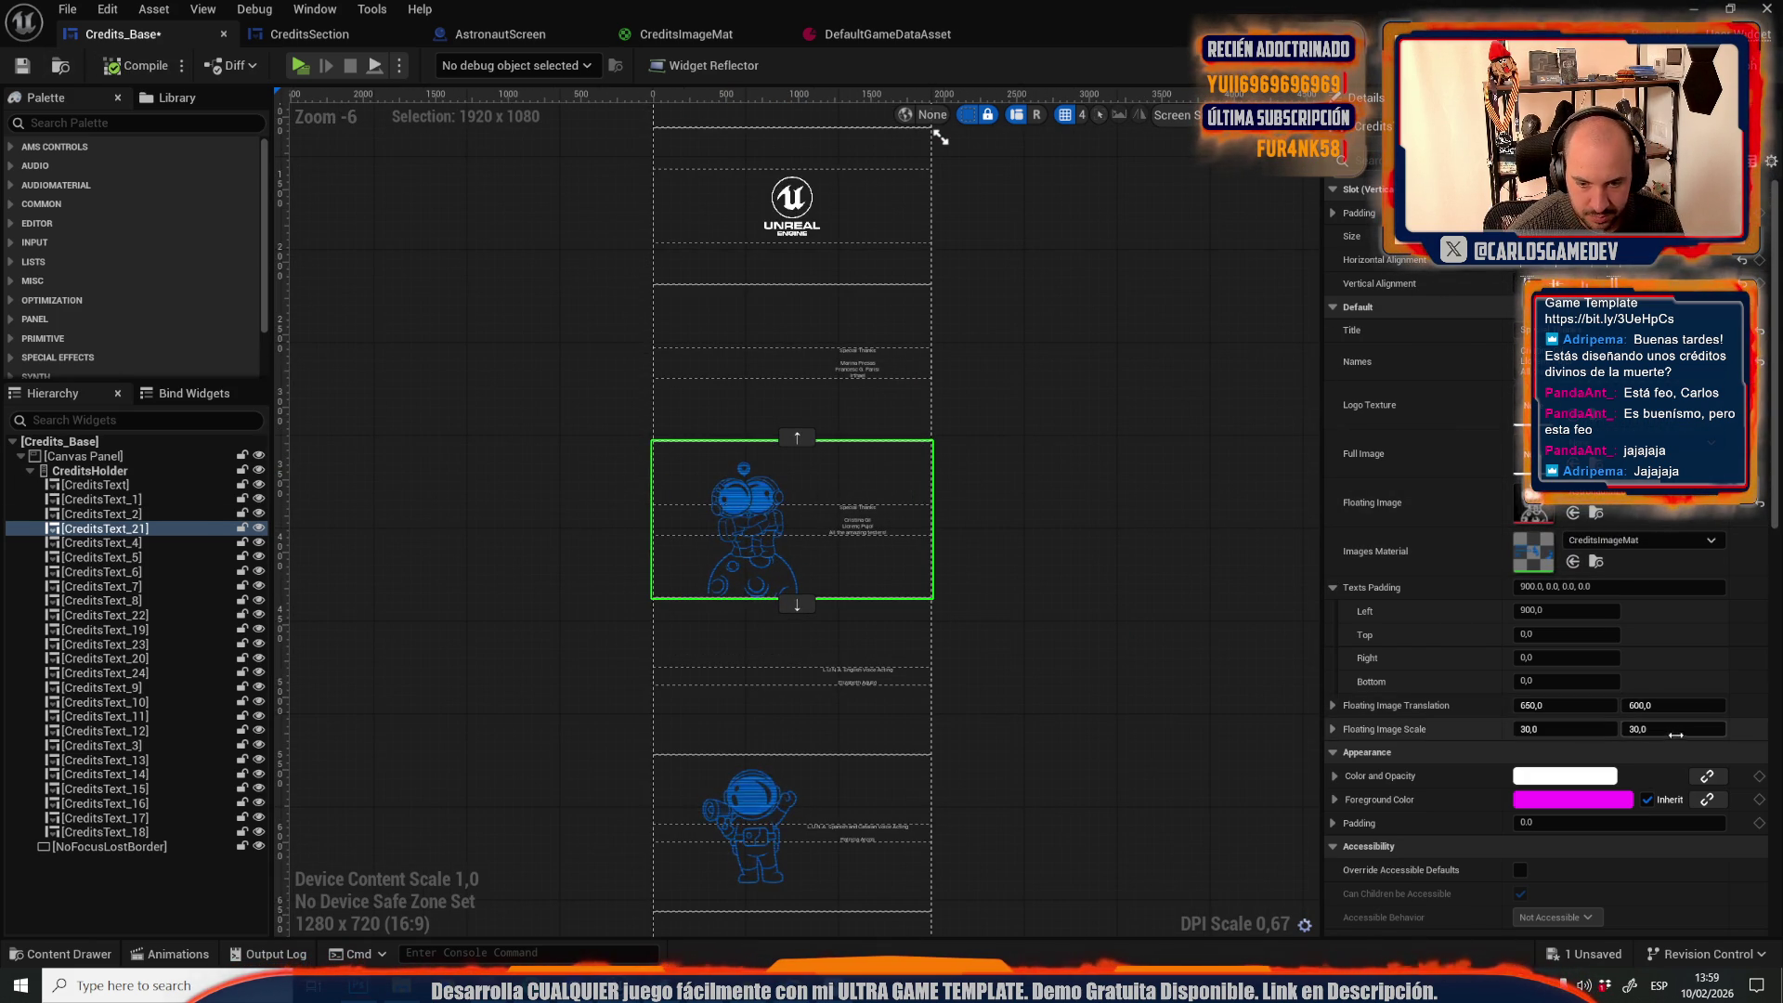
pyautogui.moveTo(1673, 705); pyautogui.dragTo(1695, 705)
pyautogui.click(1592, 731)
pyautogui.click(947, 203)
pyautogui.scroll(-4, 947, 203)
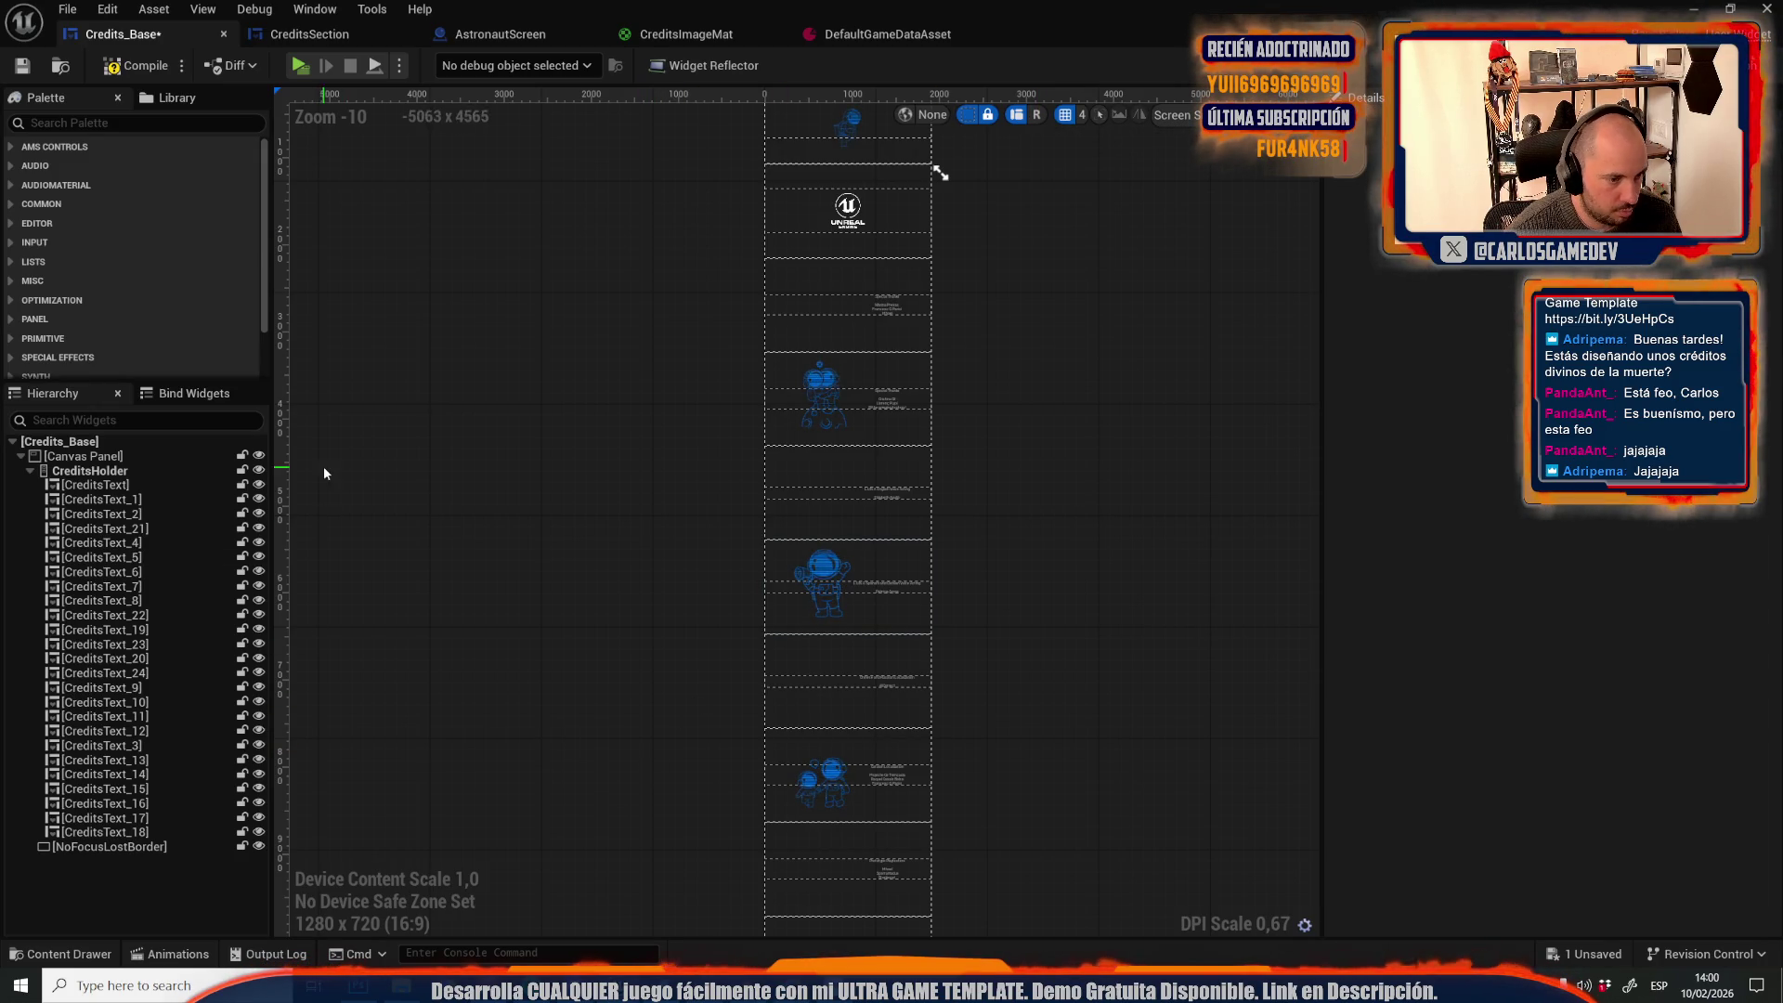
# Hide CreditsText through CreditsText_6 in the designer preview
pyautogui.click(872, 775)
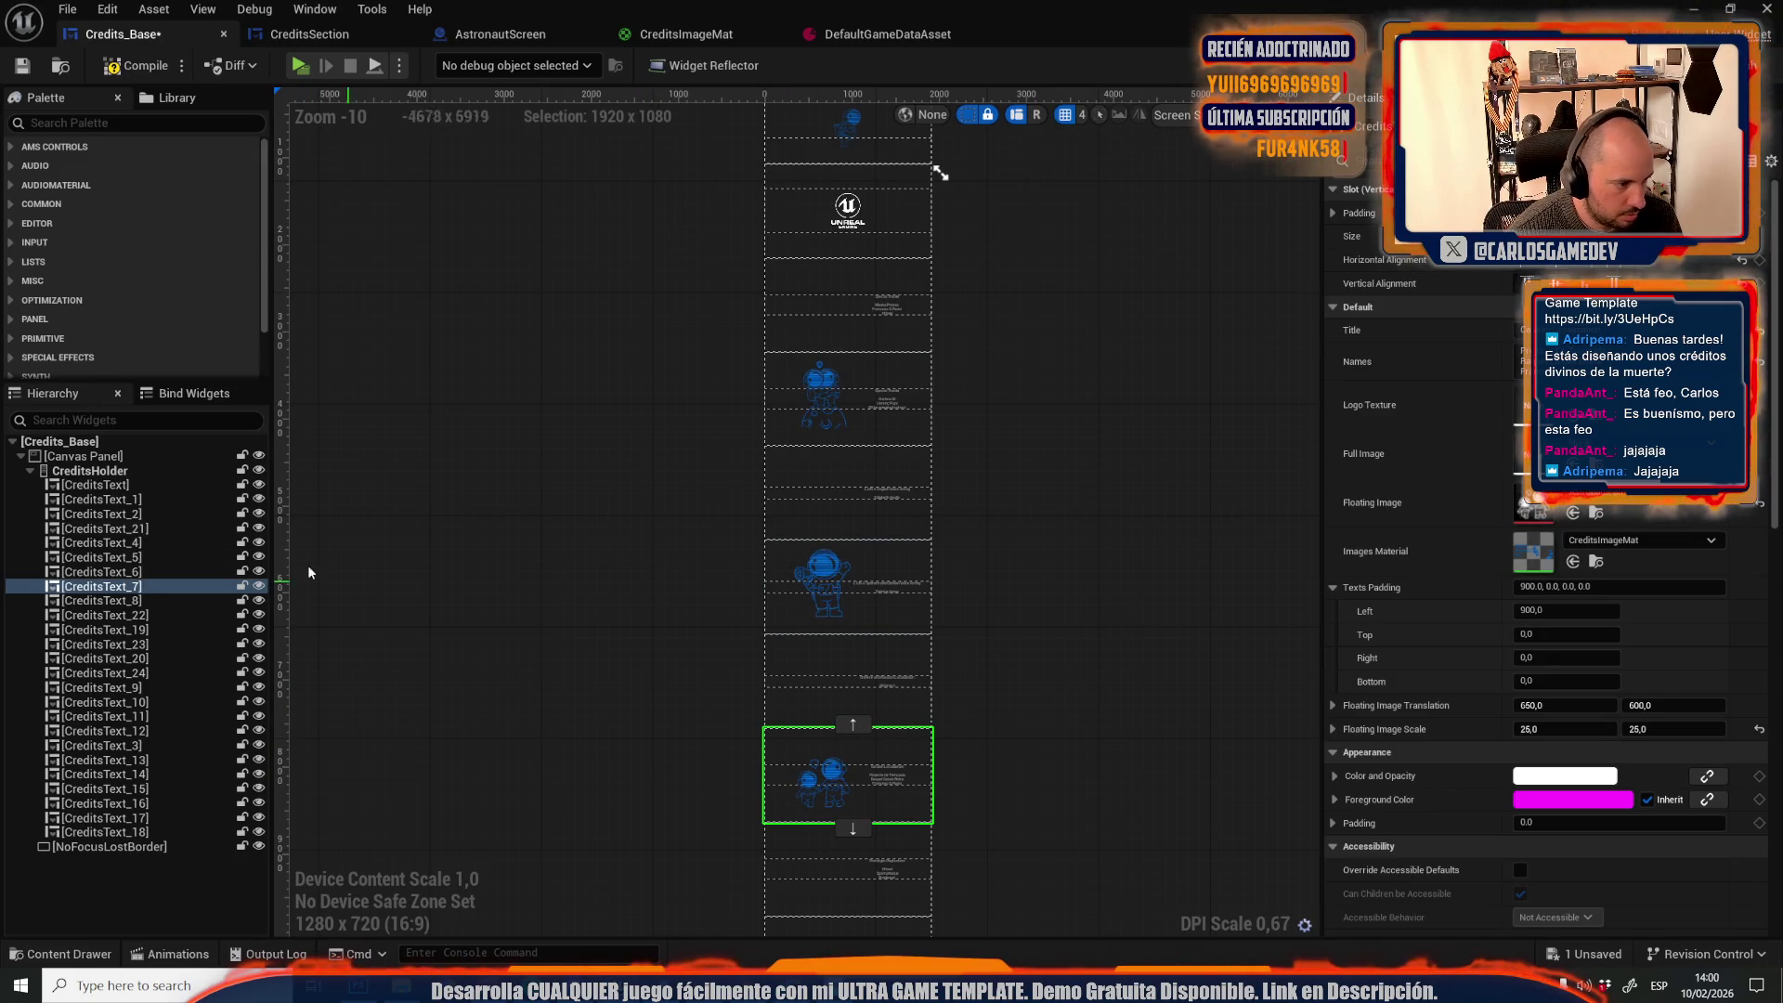
pyautogui.click(260, 571)
pyautogui.click(259, 556)
pyautogui.click(259, 543)
pyautogui.click(259, 528)
pyautogui.click(259, 513)
pyautogui.click(259, 499)
pyautogui.click(259, 484)
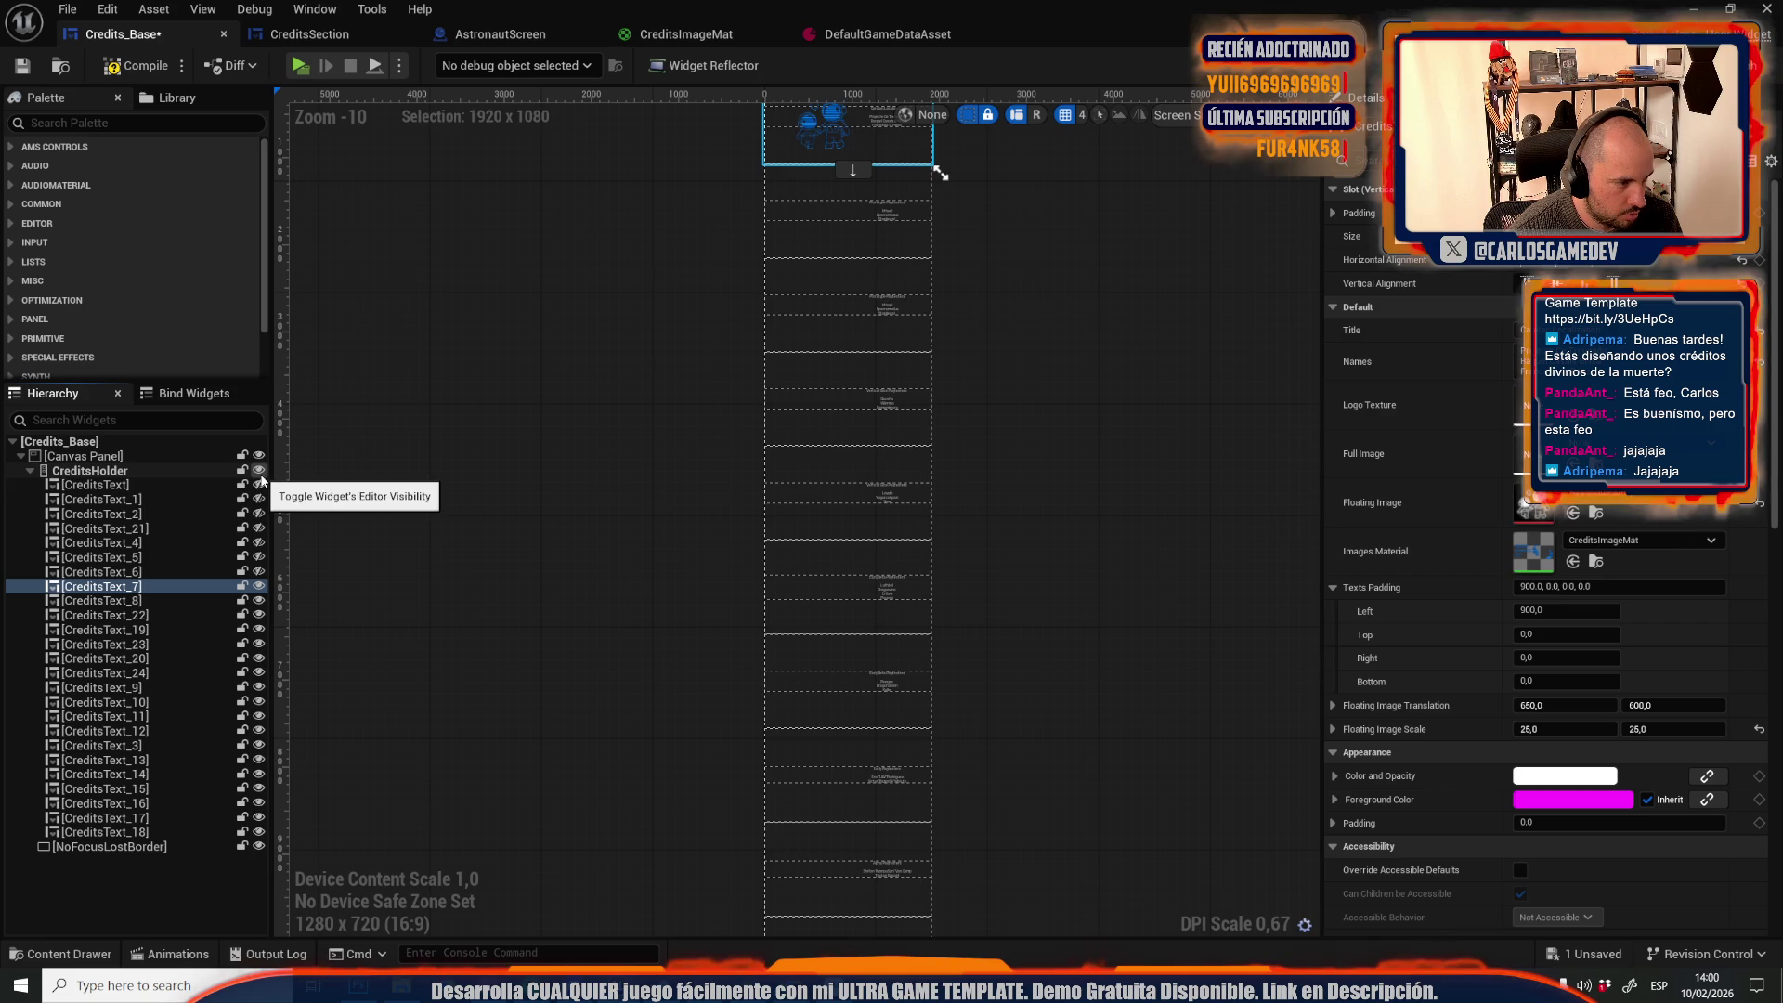
pyautogui.click(641, 186)
pyautogui.scroll(5, 687, 292)
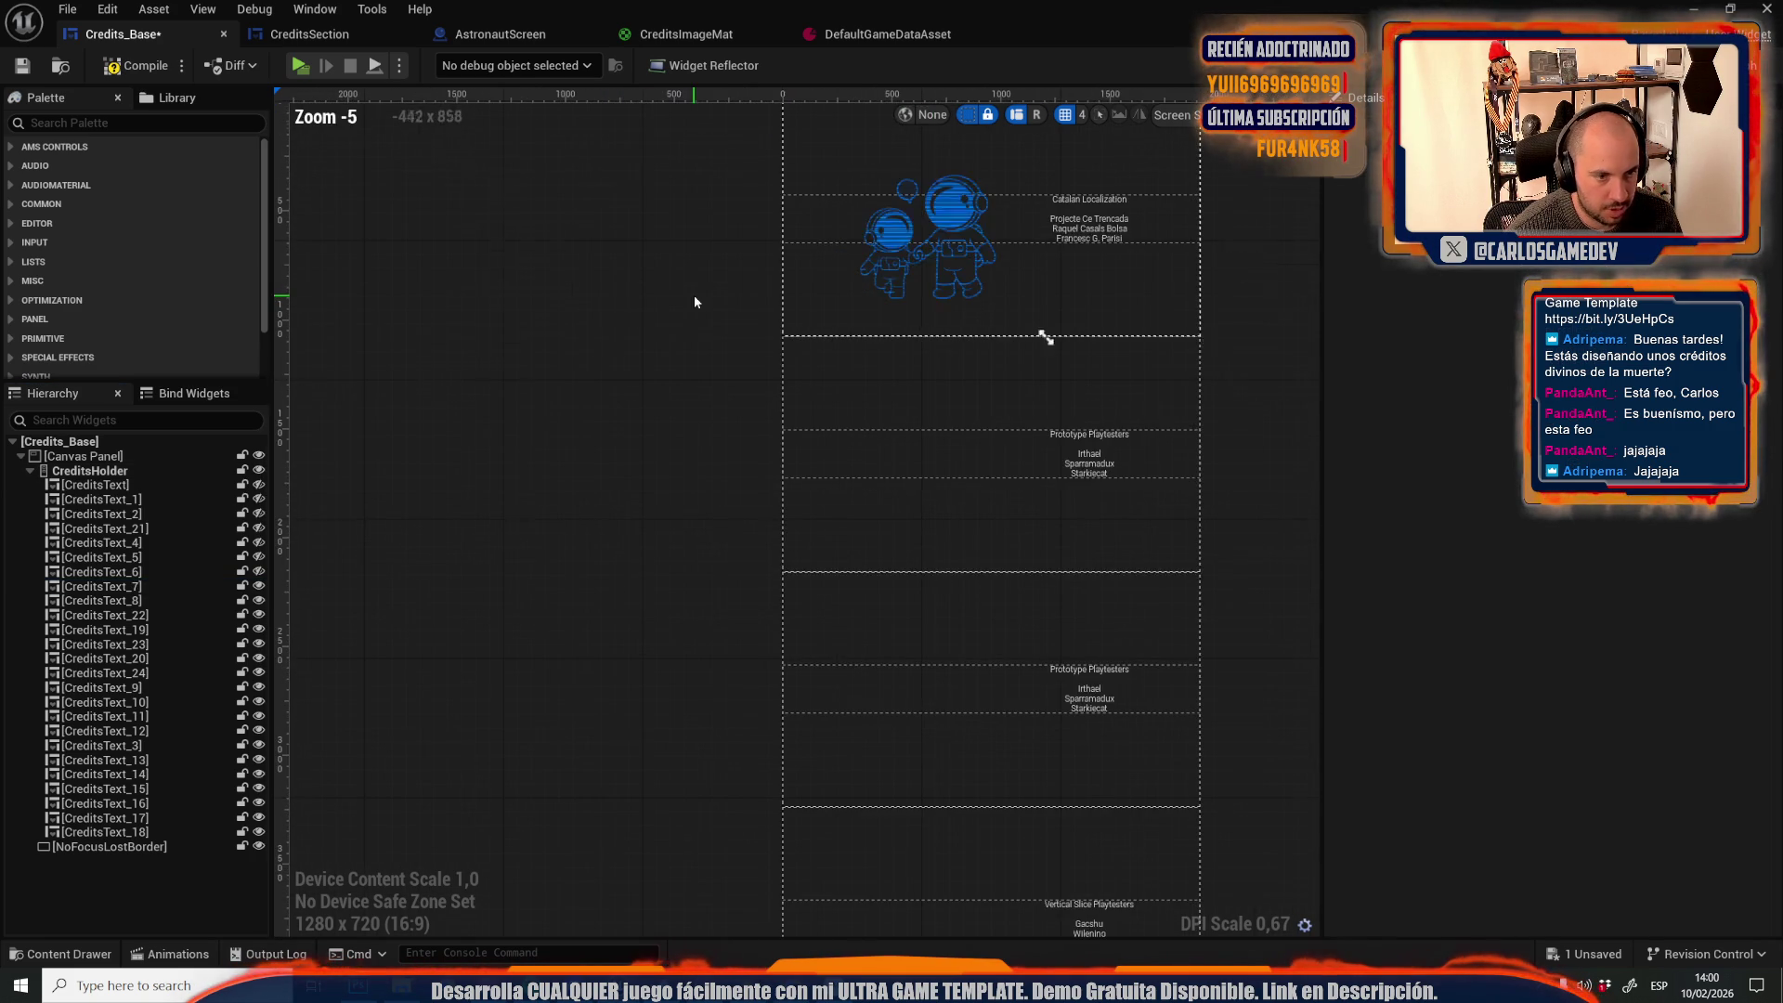
# Inspect CreditsText_8, CreditsText_22, CreditsText_19 and CreditsText_9 on the canvas
pyautogui.click(911, 444)
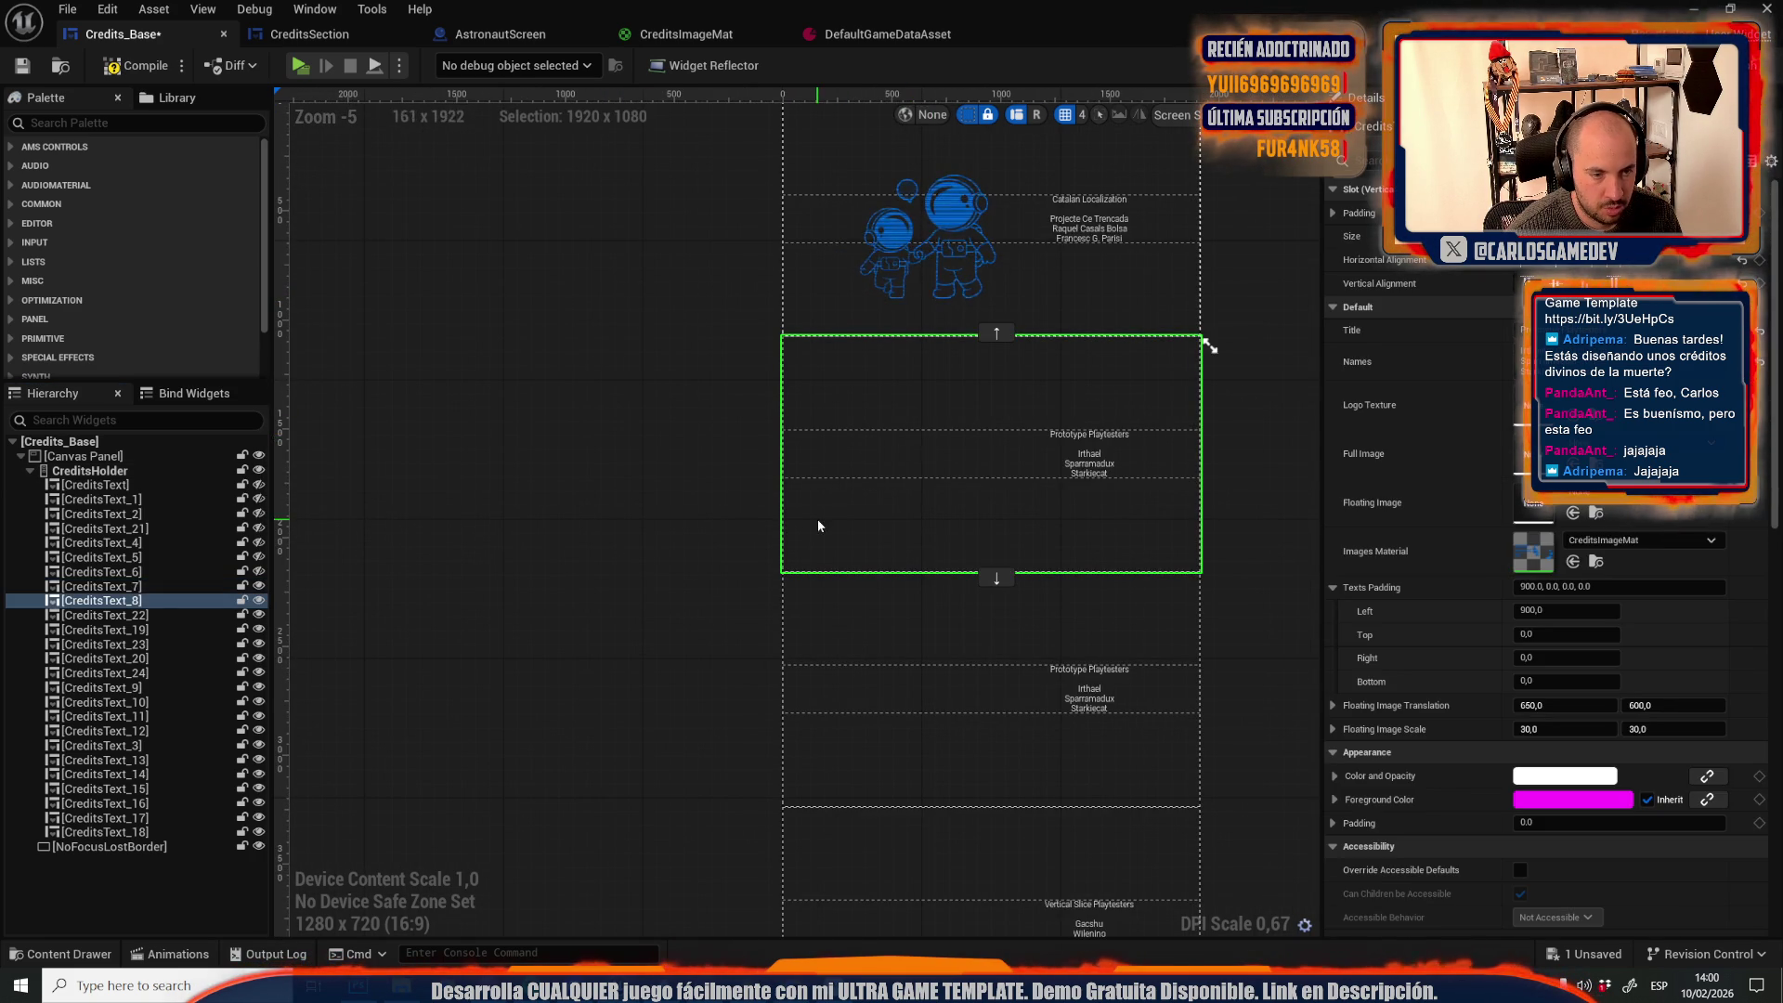
pyautogui.scroll(-1, 822, 520)
pyautogui.click(902, 688)
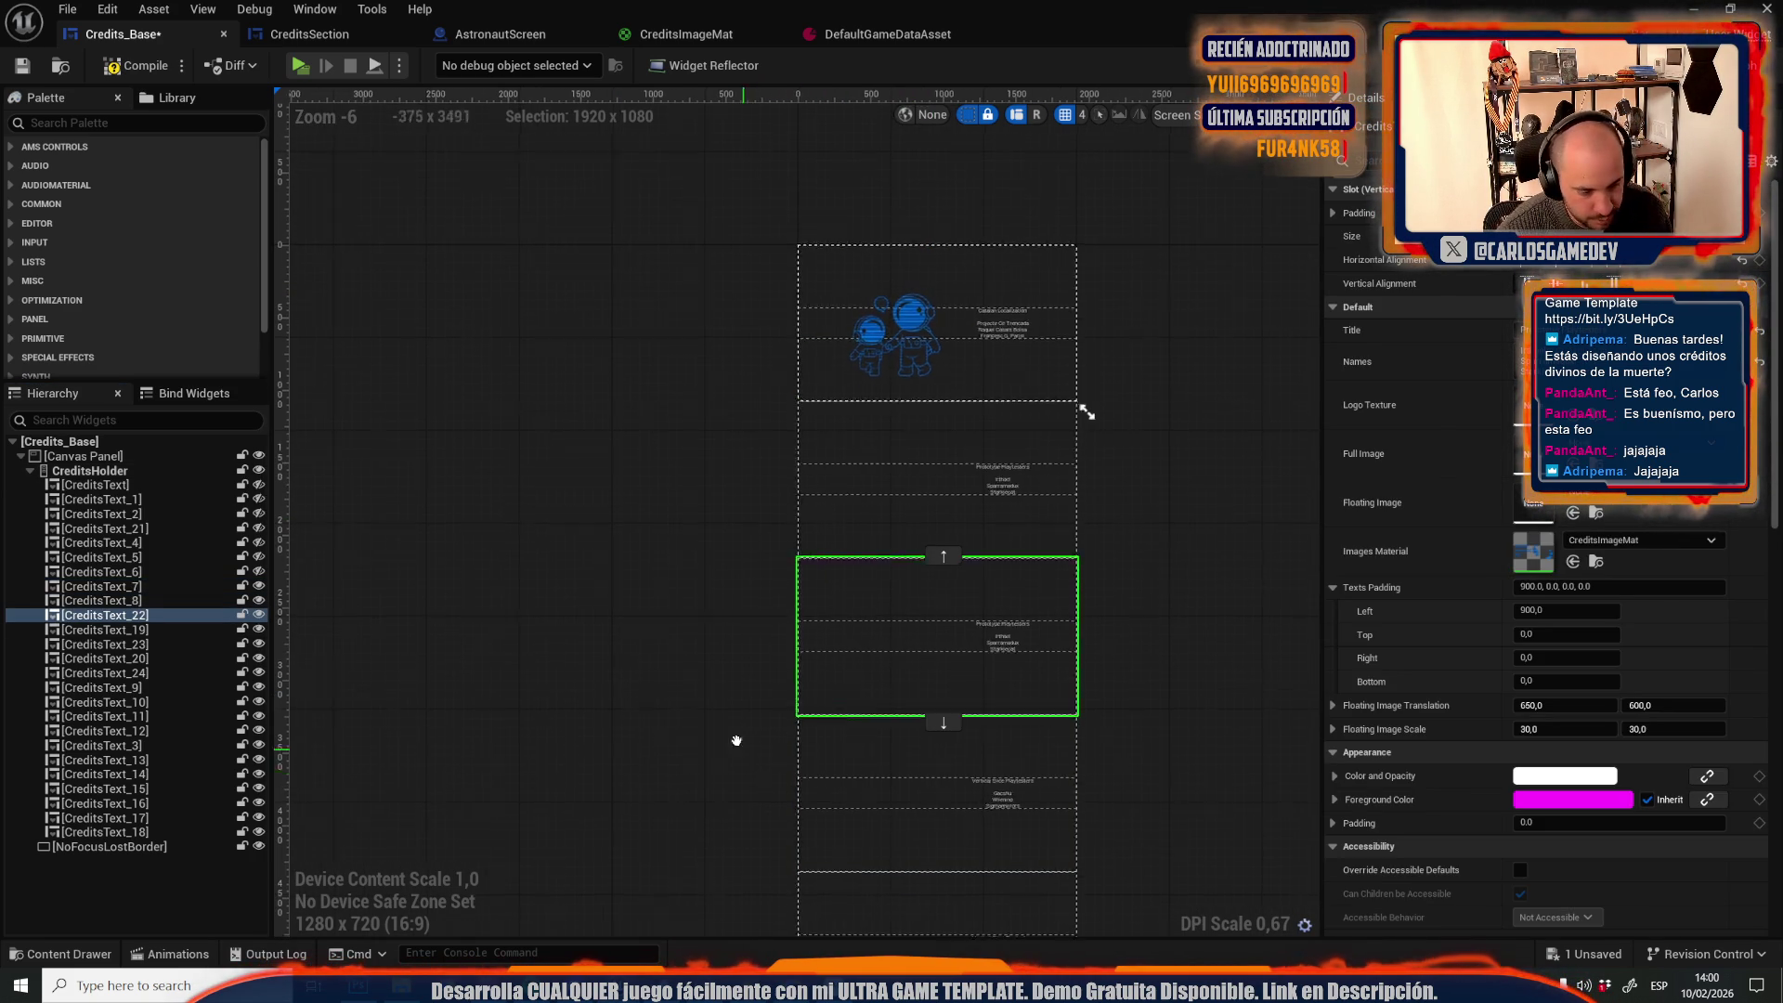
pyautogui.click(815, 678)
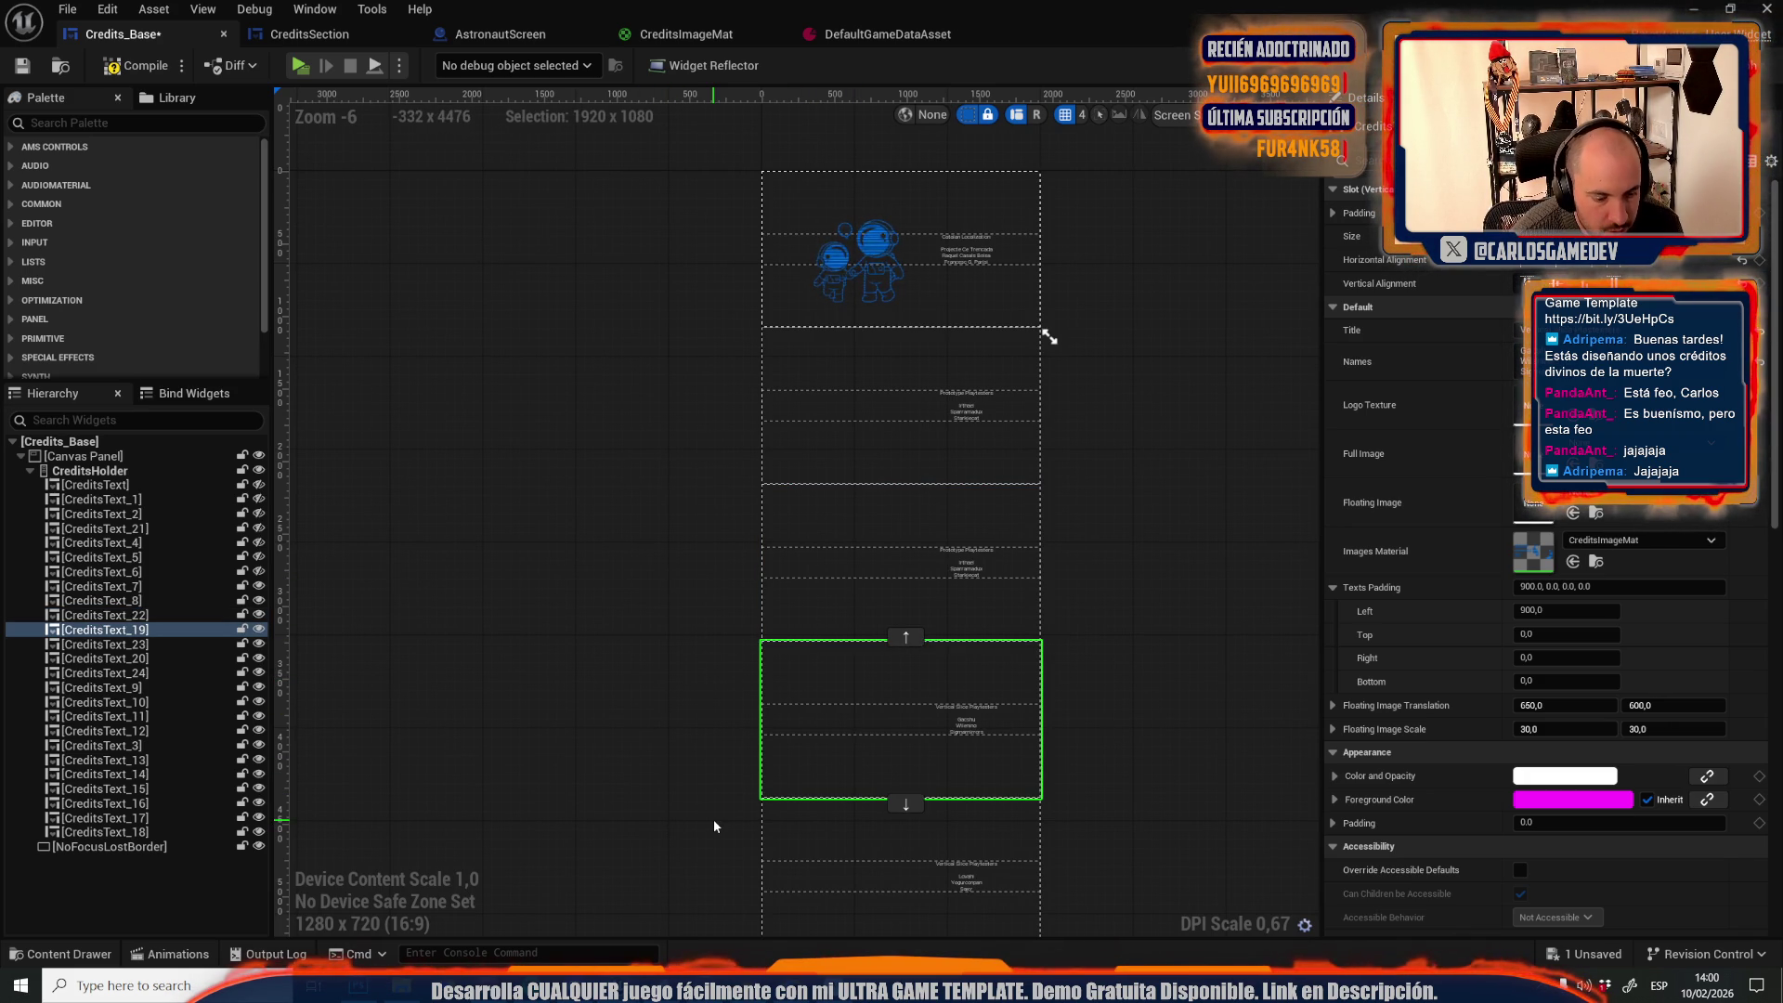
pyautogui.moveTo(621, 682); pyautogui.dragTo(596, 544)
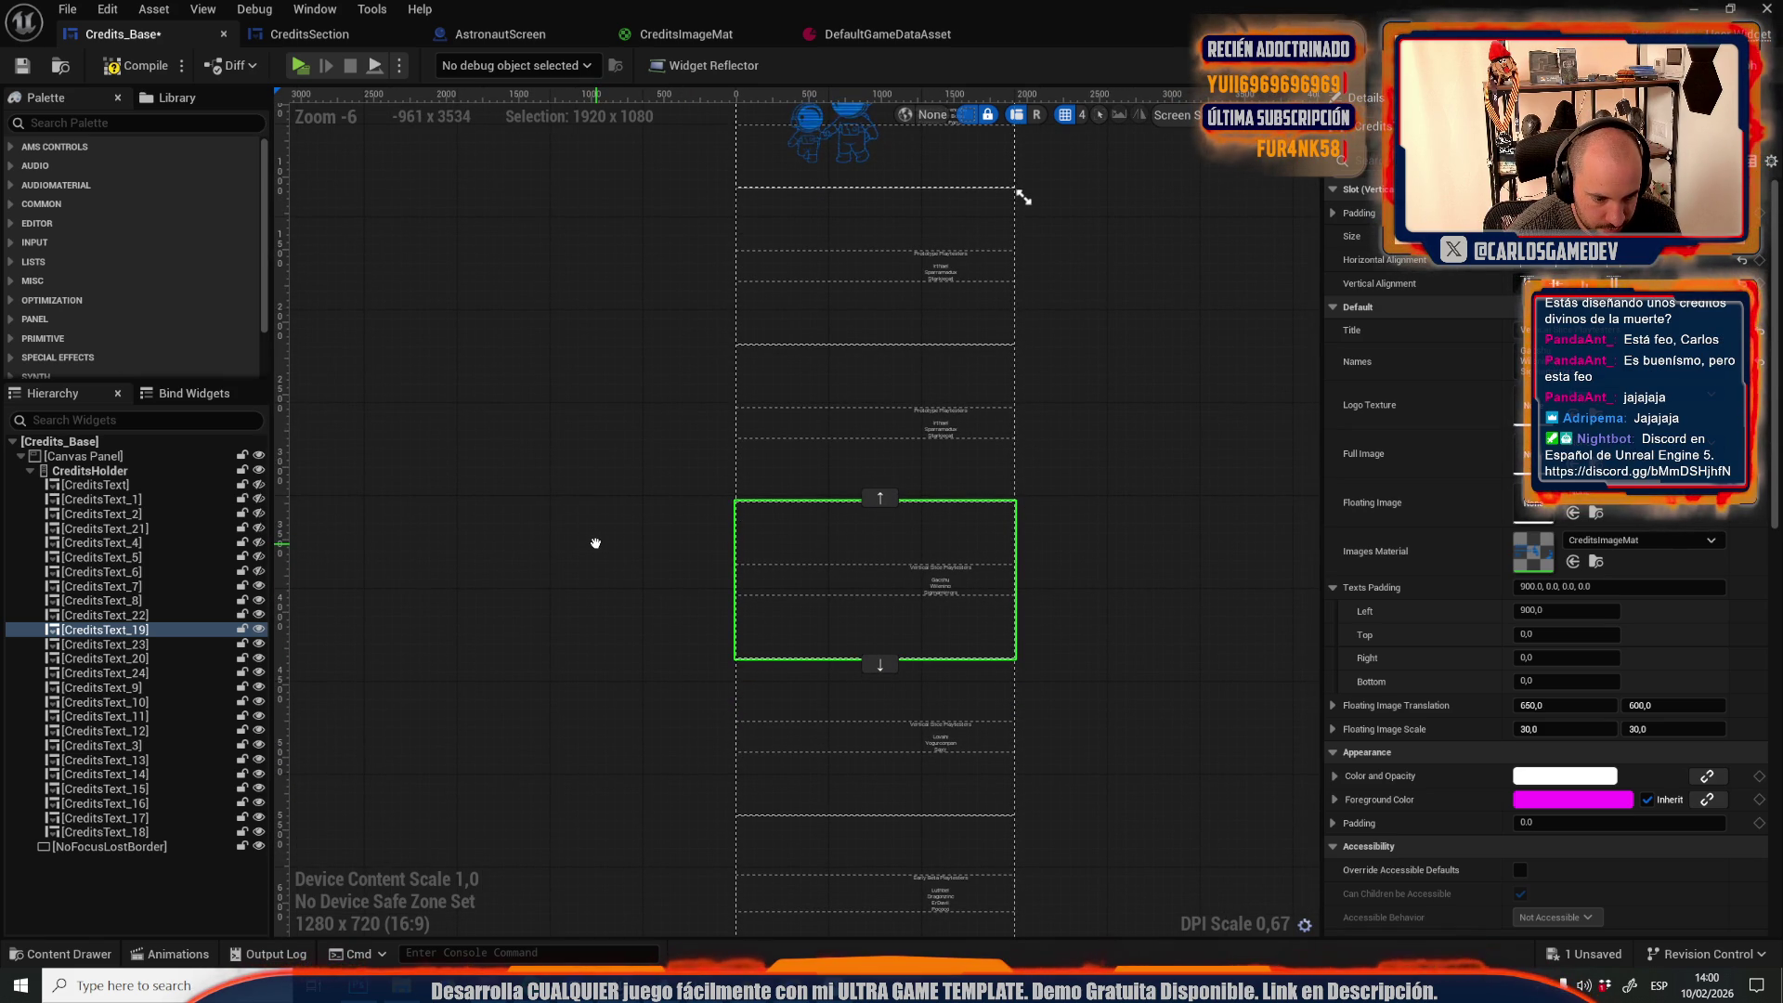
pyautogui.moveTo(595, 543); pyautogui.dragTo(577, 489)
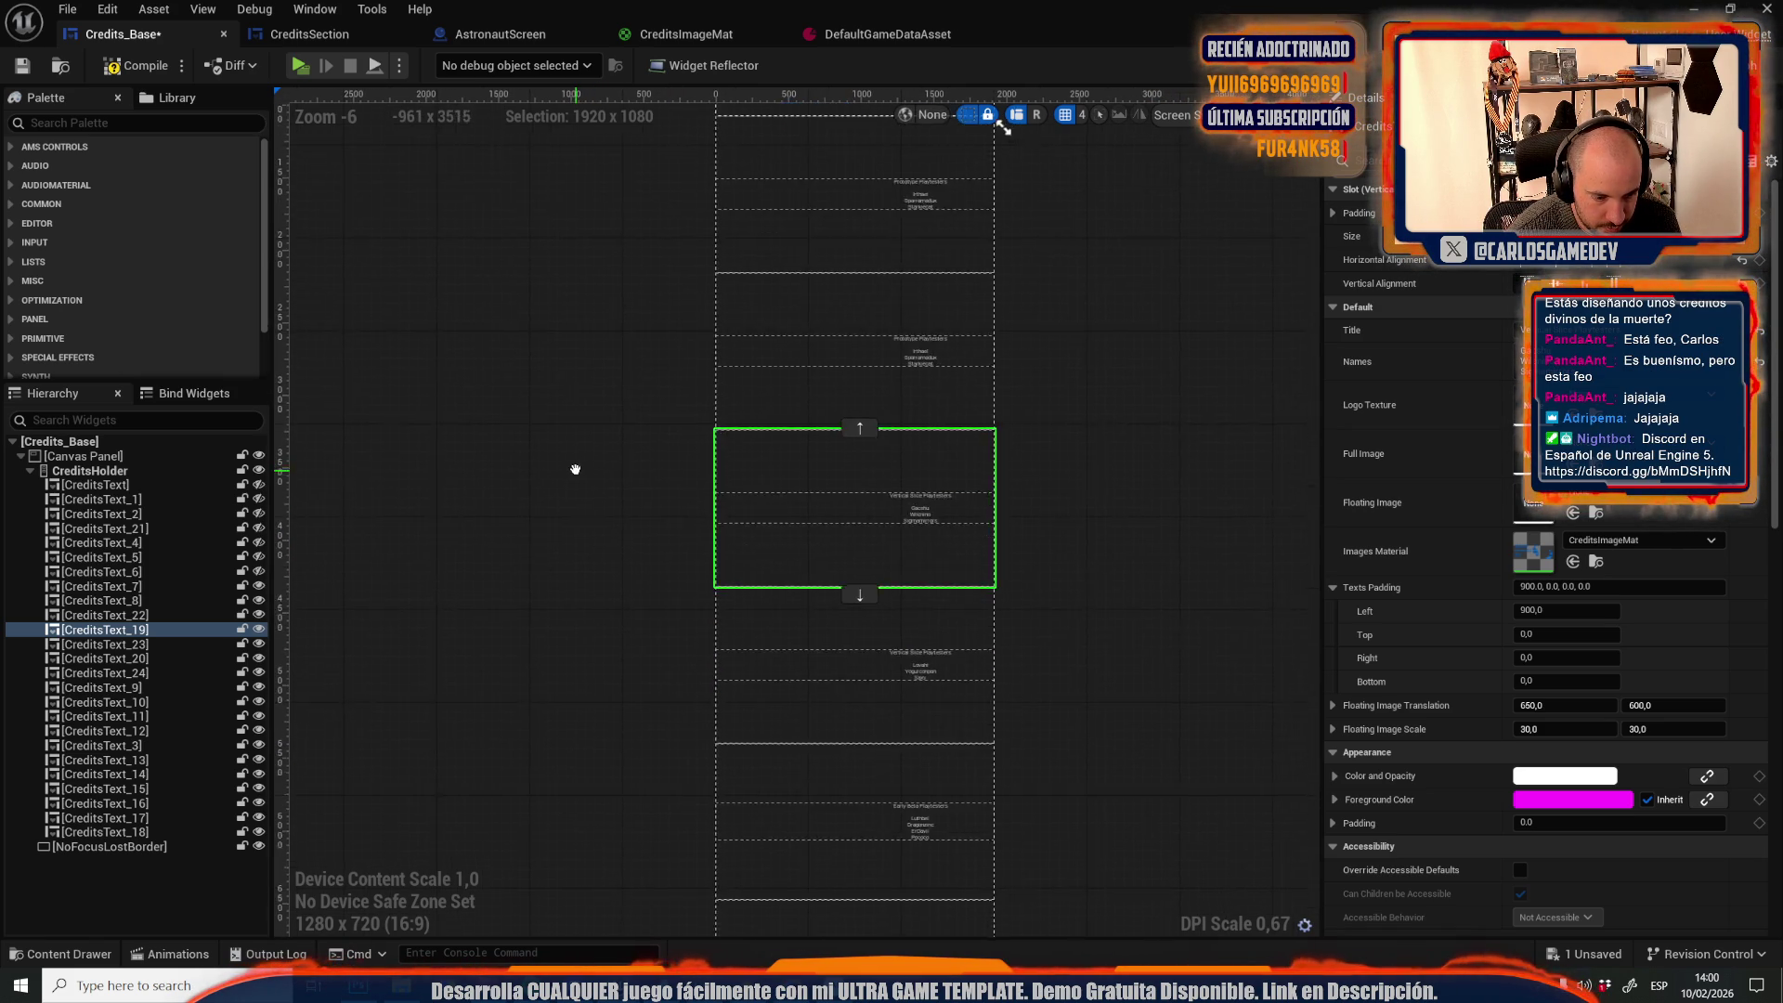
pyautogui.scroll(-3, 550, 339)
pyautogui.scroll(3, 570, 402)
pyautogui.scroll(-1, 576, 470)
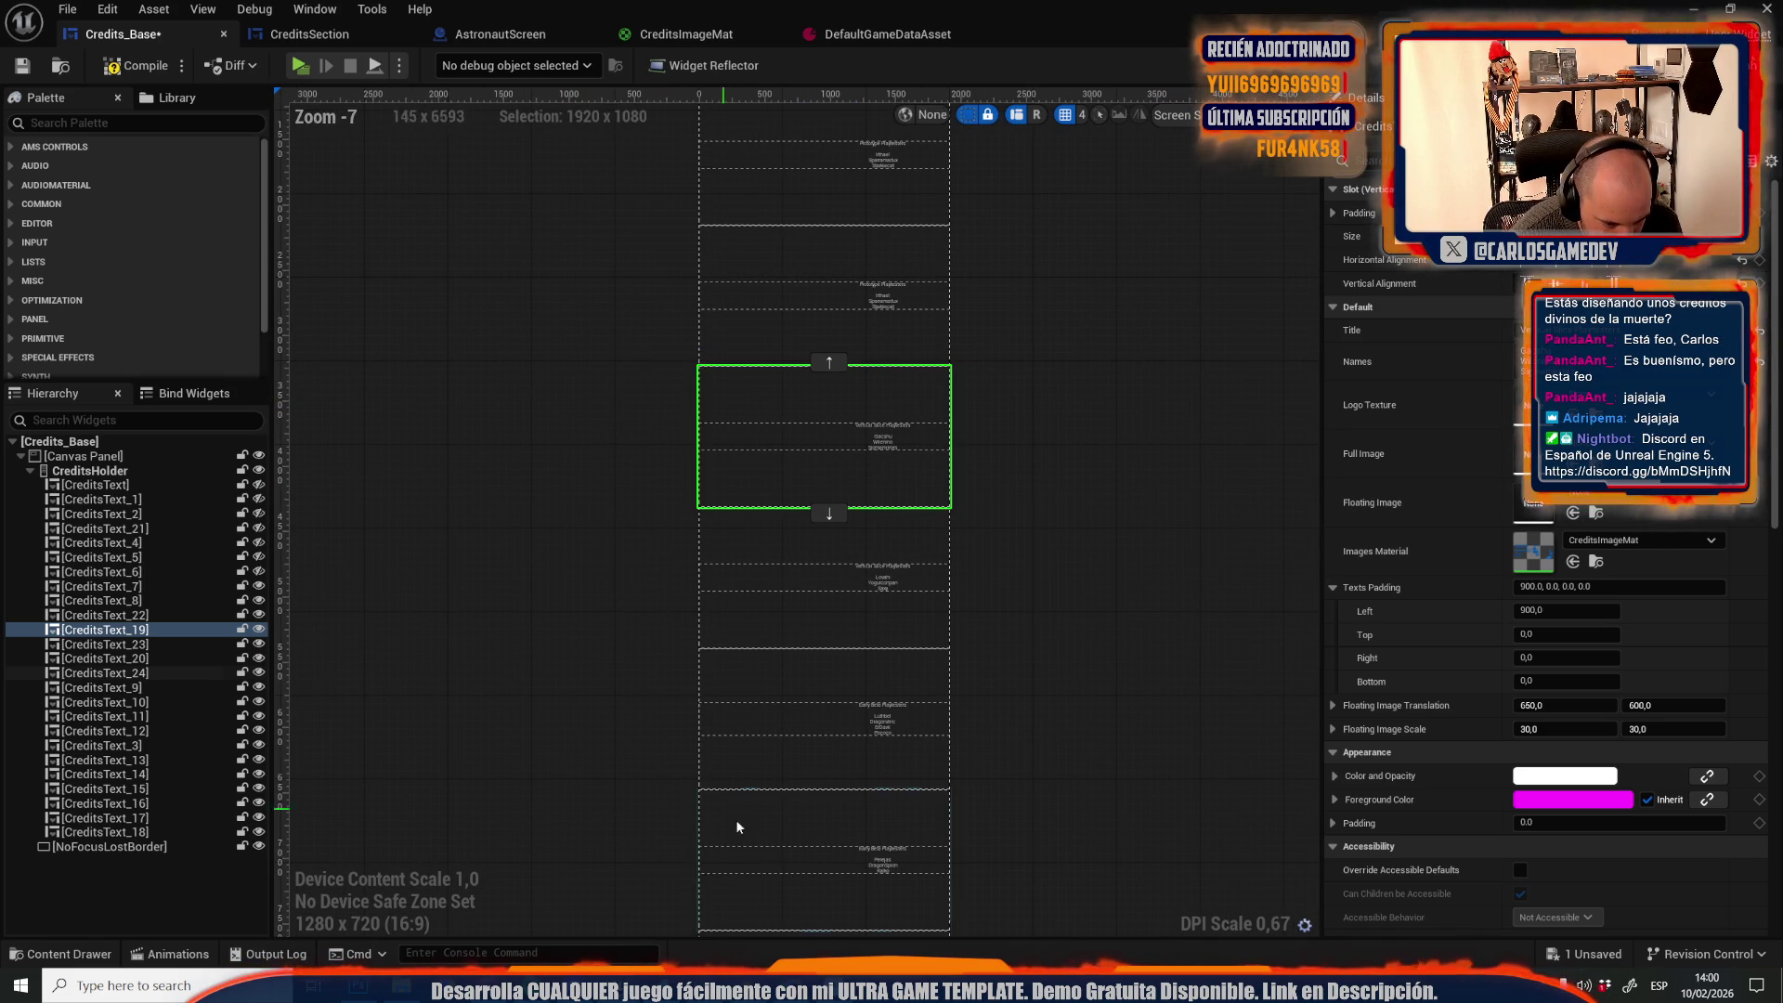
pyautogui.moveTo(679, 875); pyautogui.dragTo(685, 805)
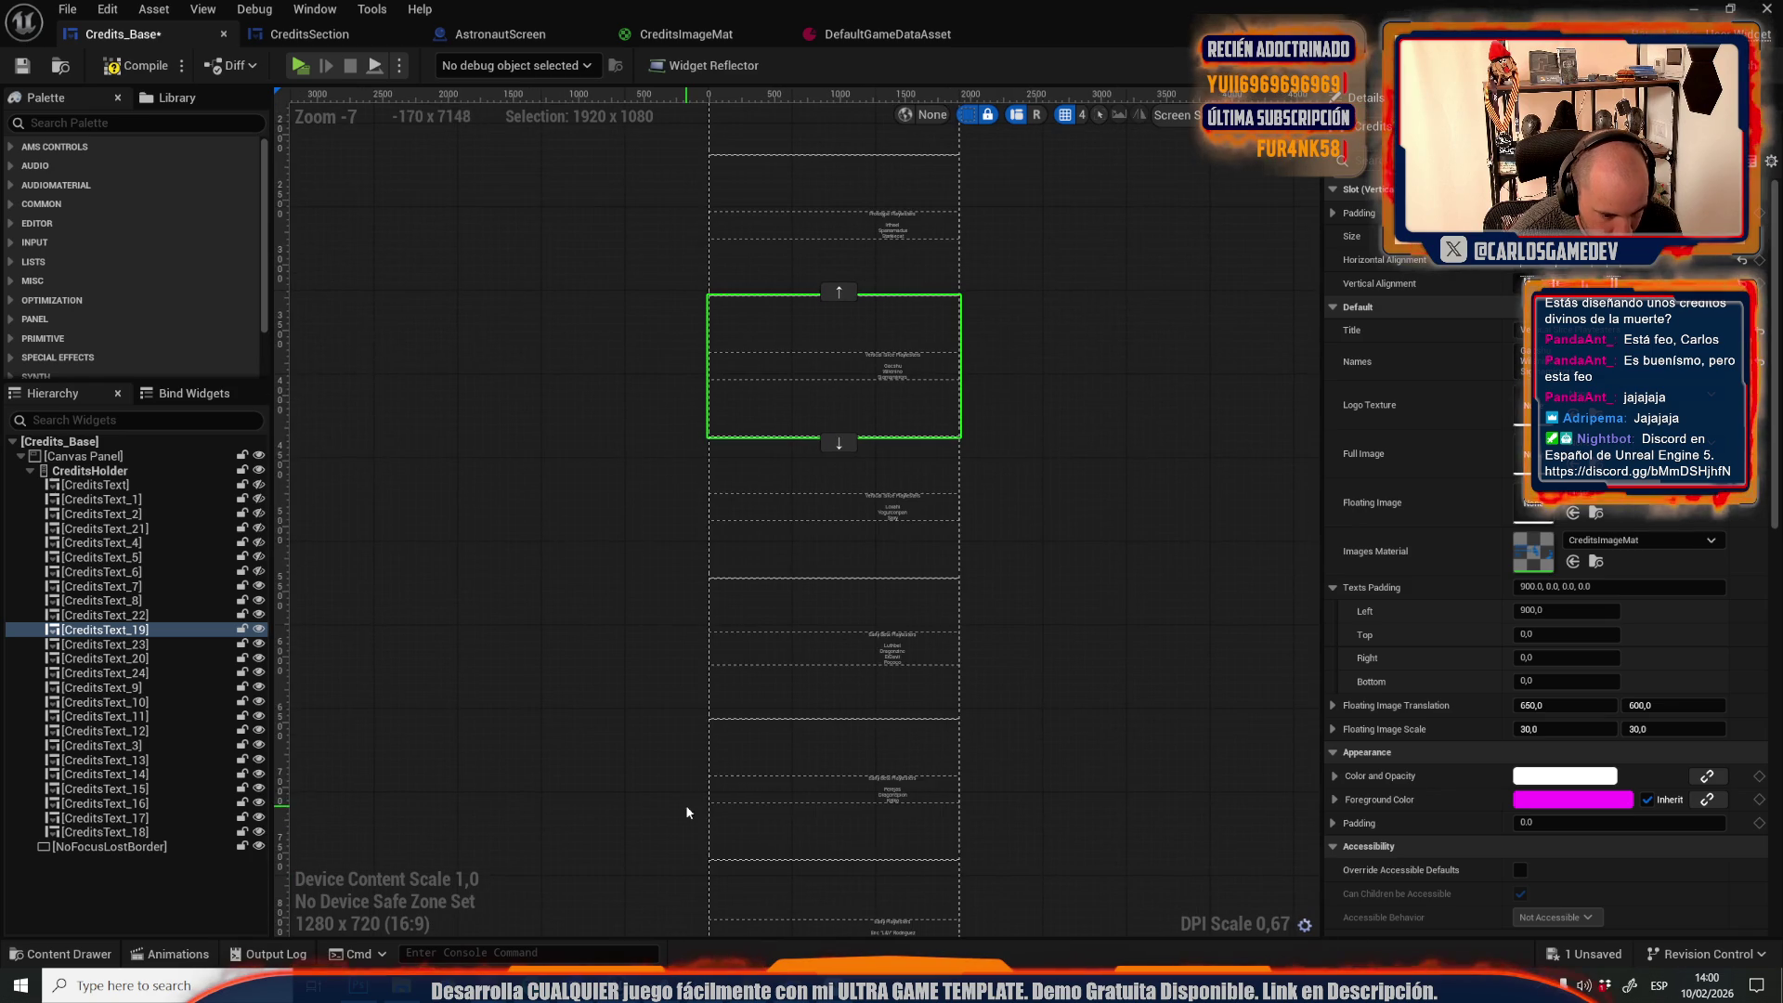
pyautogui.click(861, 915)
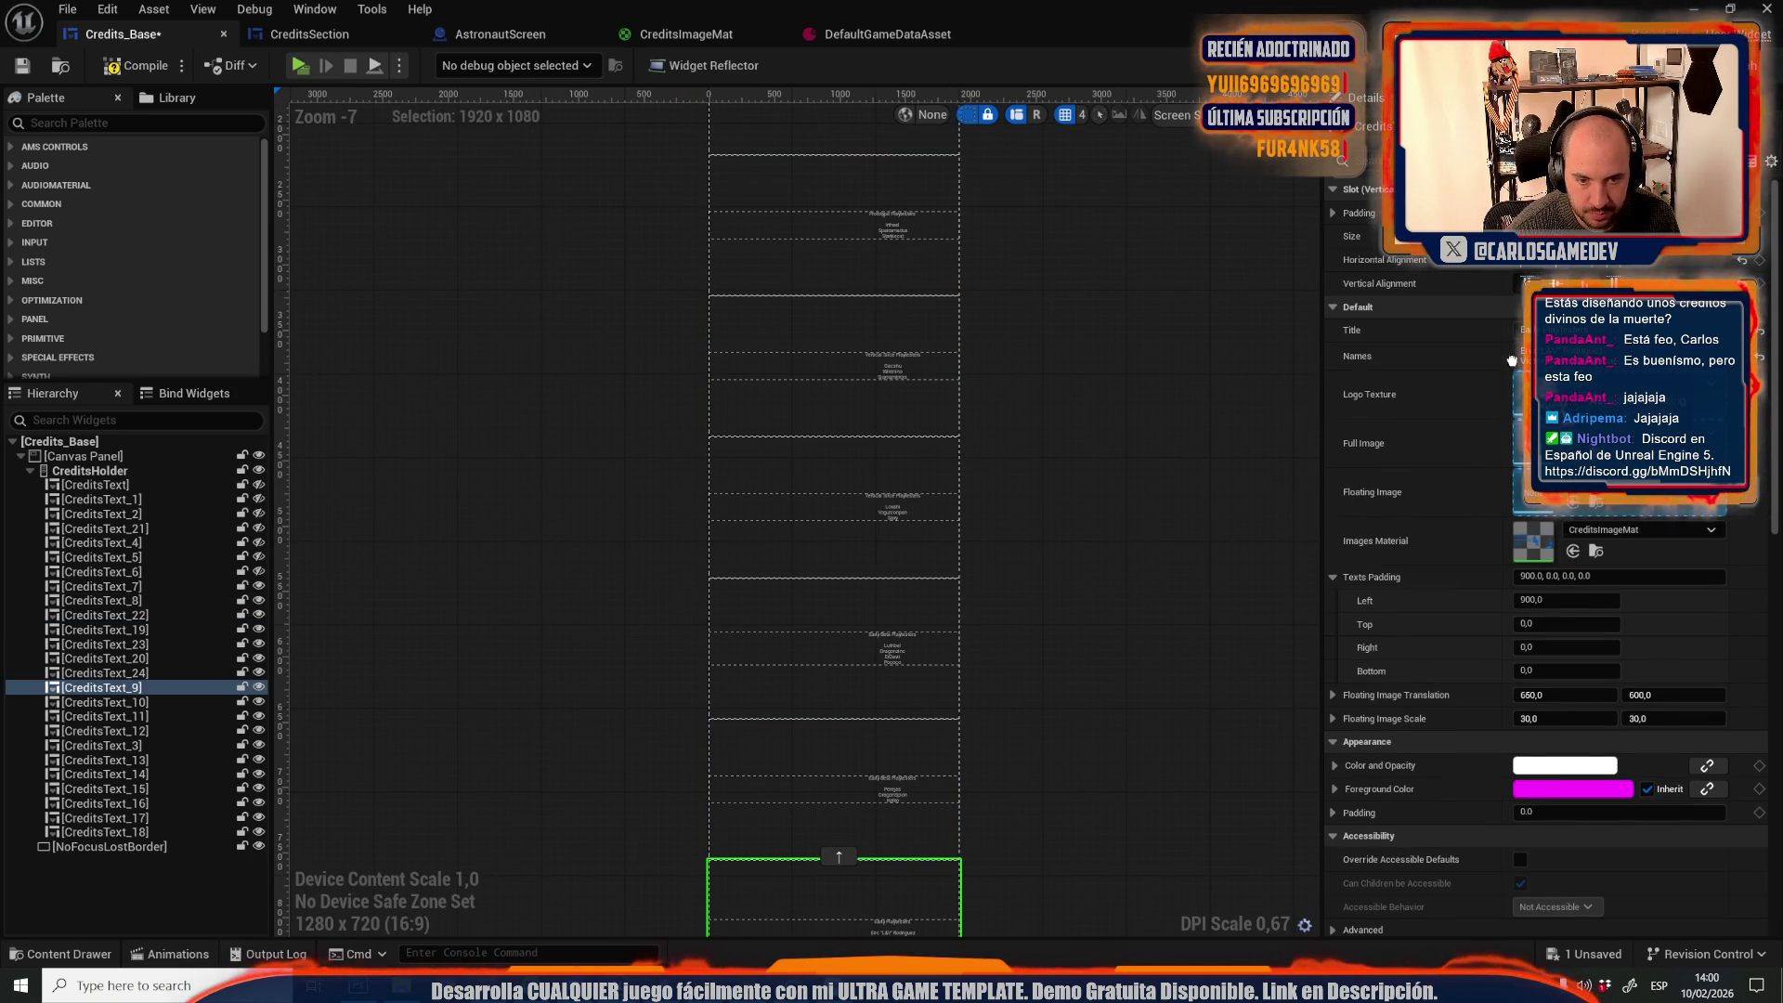
# Shrink the current astronaut image's floating scale to 25 and raise it within its section
pyautogui.press('F7')
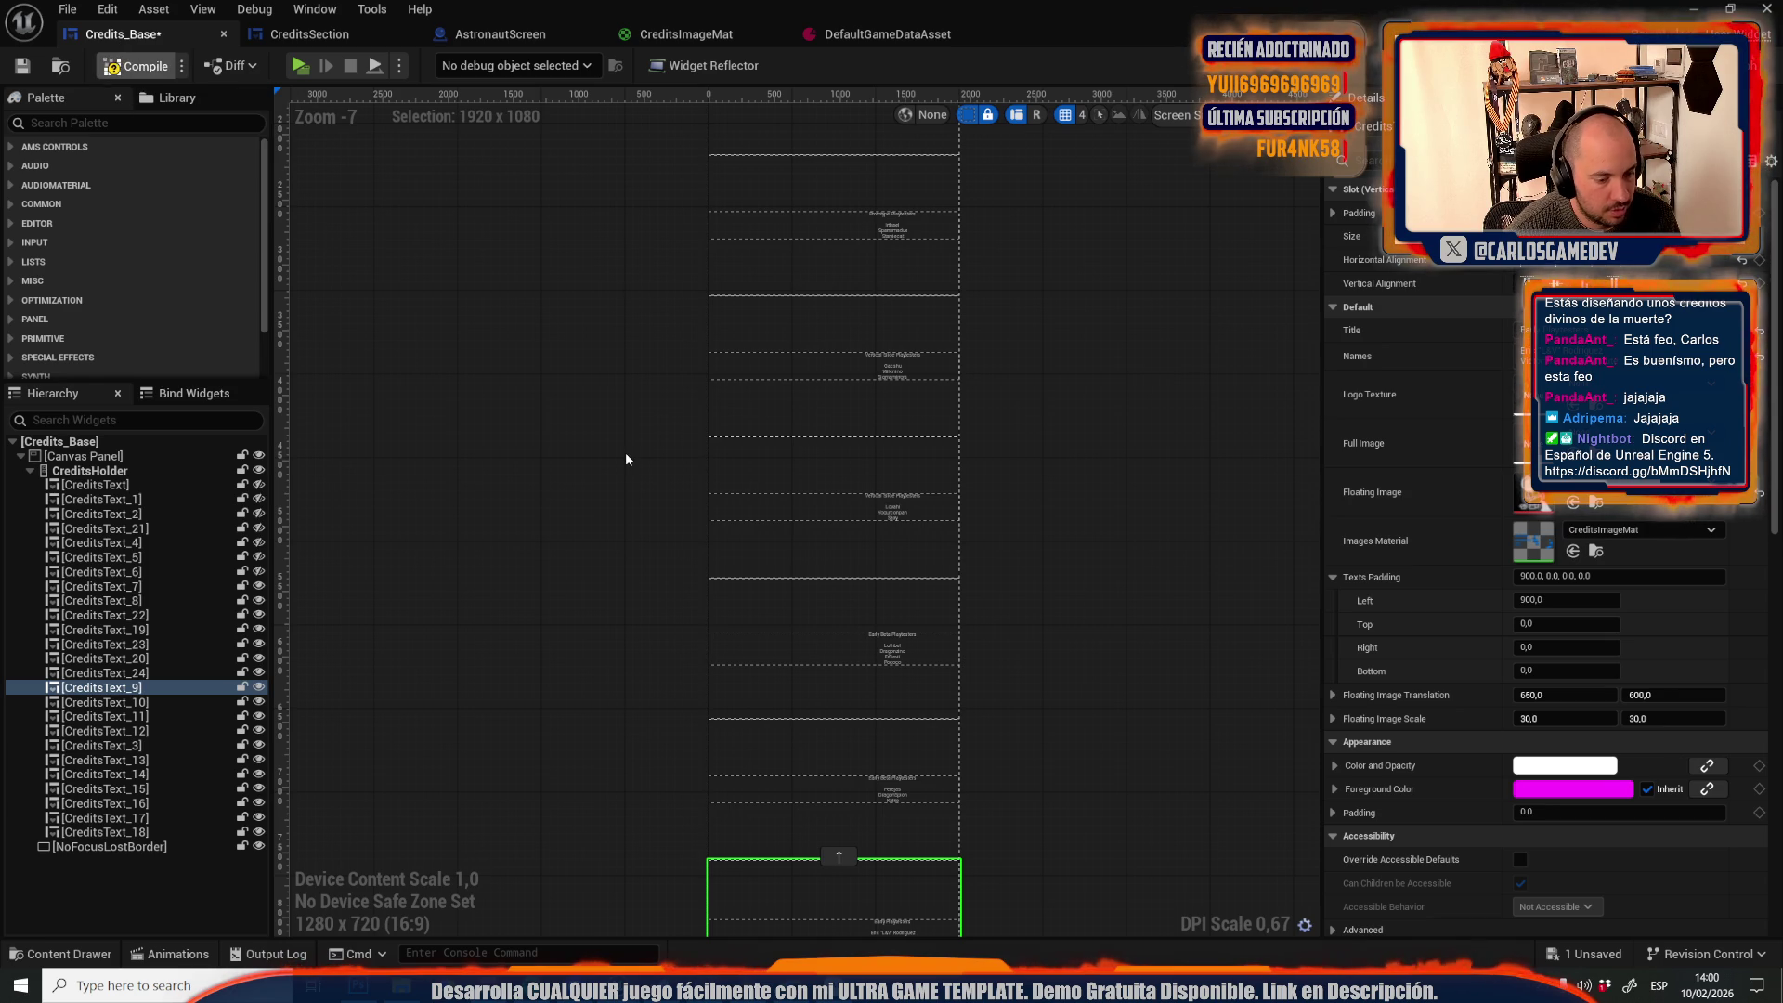
pyautogui.scroll(-1, 626, 459)
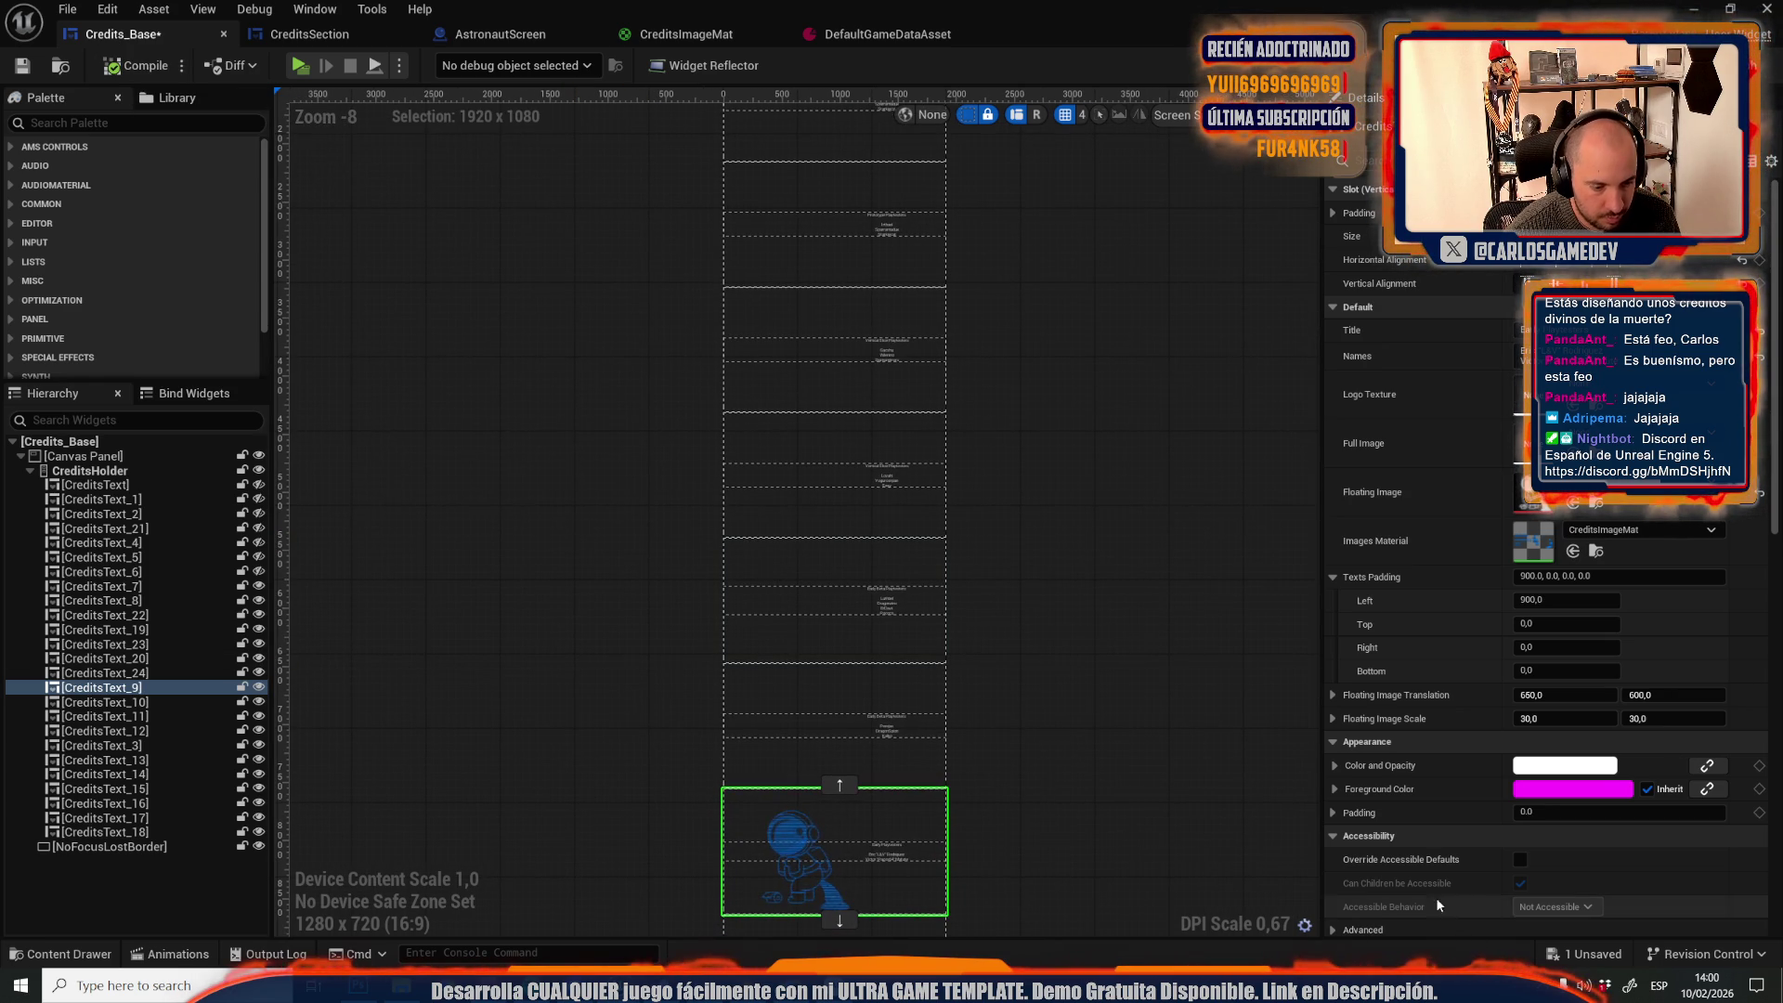
pyautogui.moveTo(1583, 721); pyautogui.dragTo(1556, 722)
pyautogui.moveTo(1658, 695)
pyautogui.mouseDown()
pyautogui.moveTo(1579, 694)
pyautogui.moveTo(1683, 695)
pyautogui.mouseUp()
pyautogui.click(1676, 695)
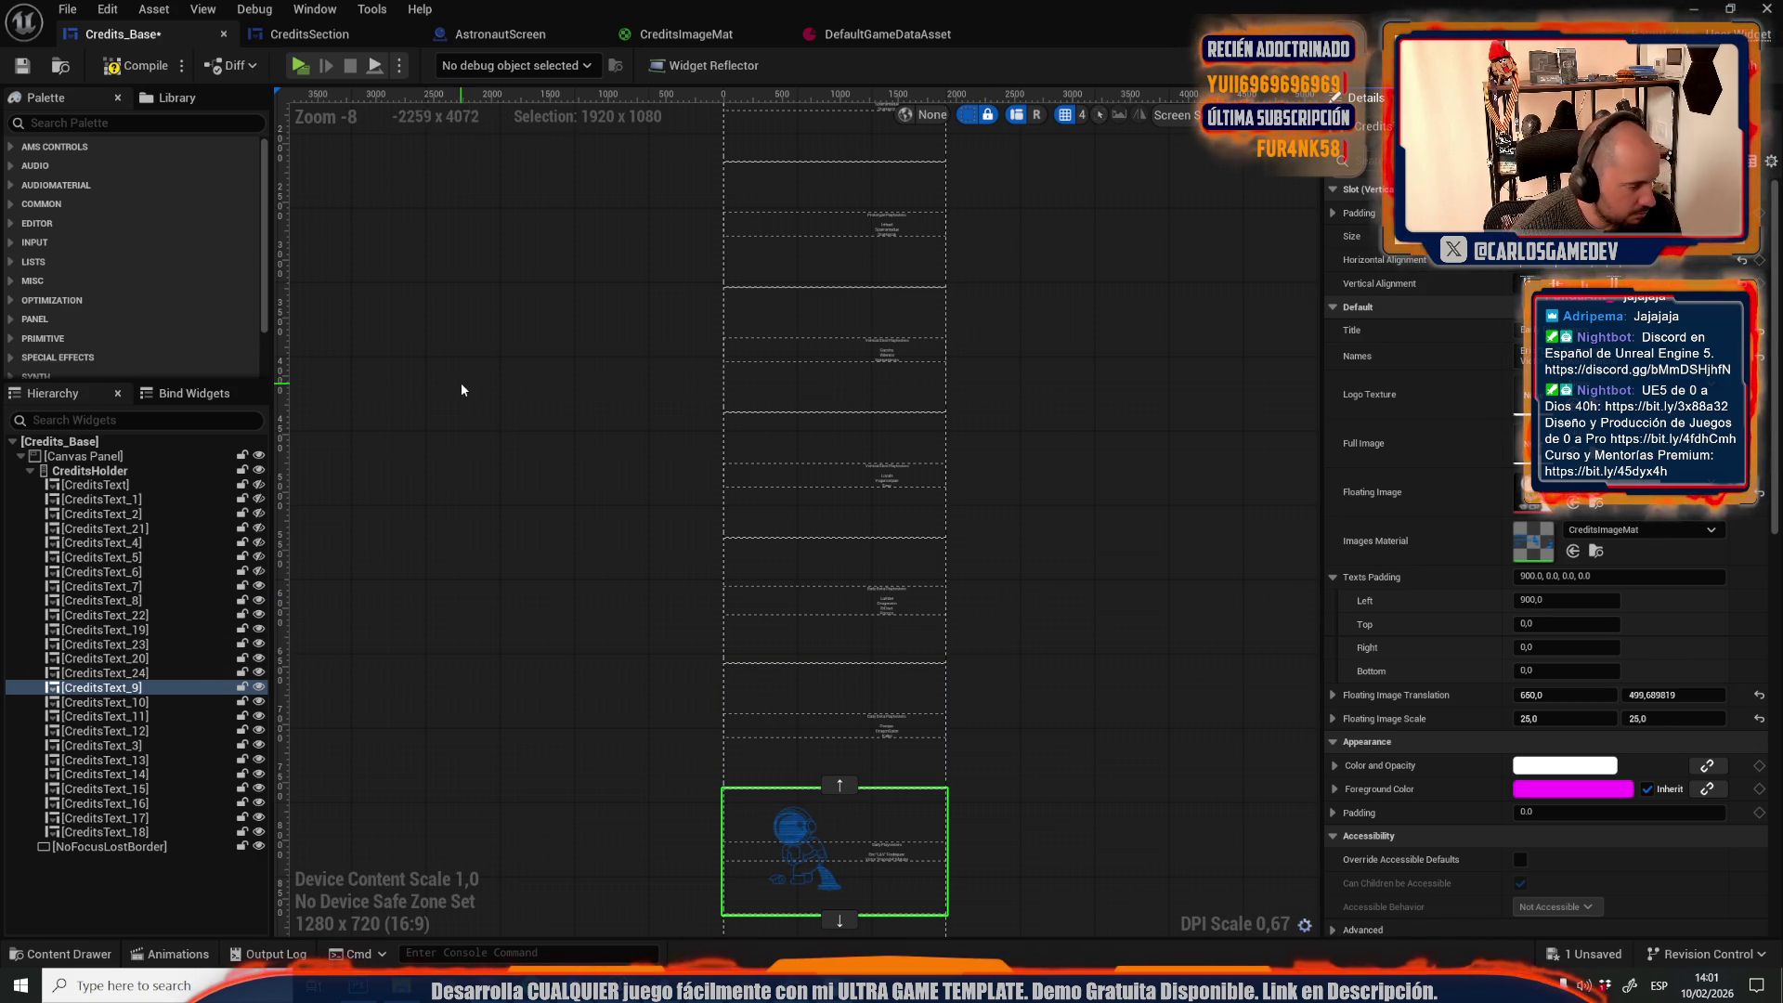
pyautogui.scroll(-2, 678, 618)
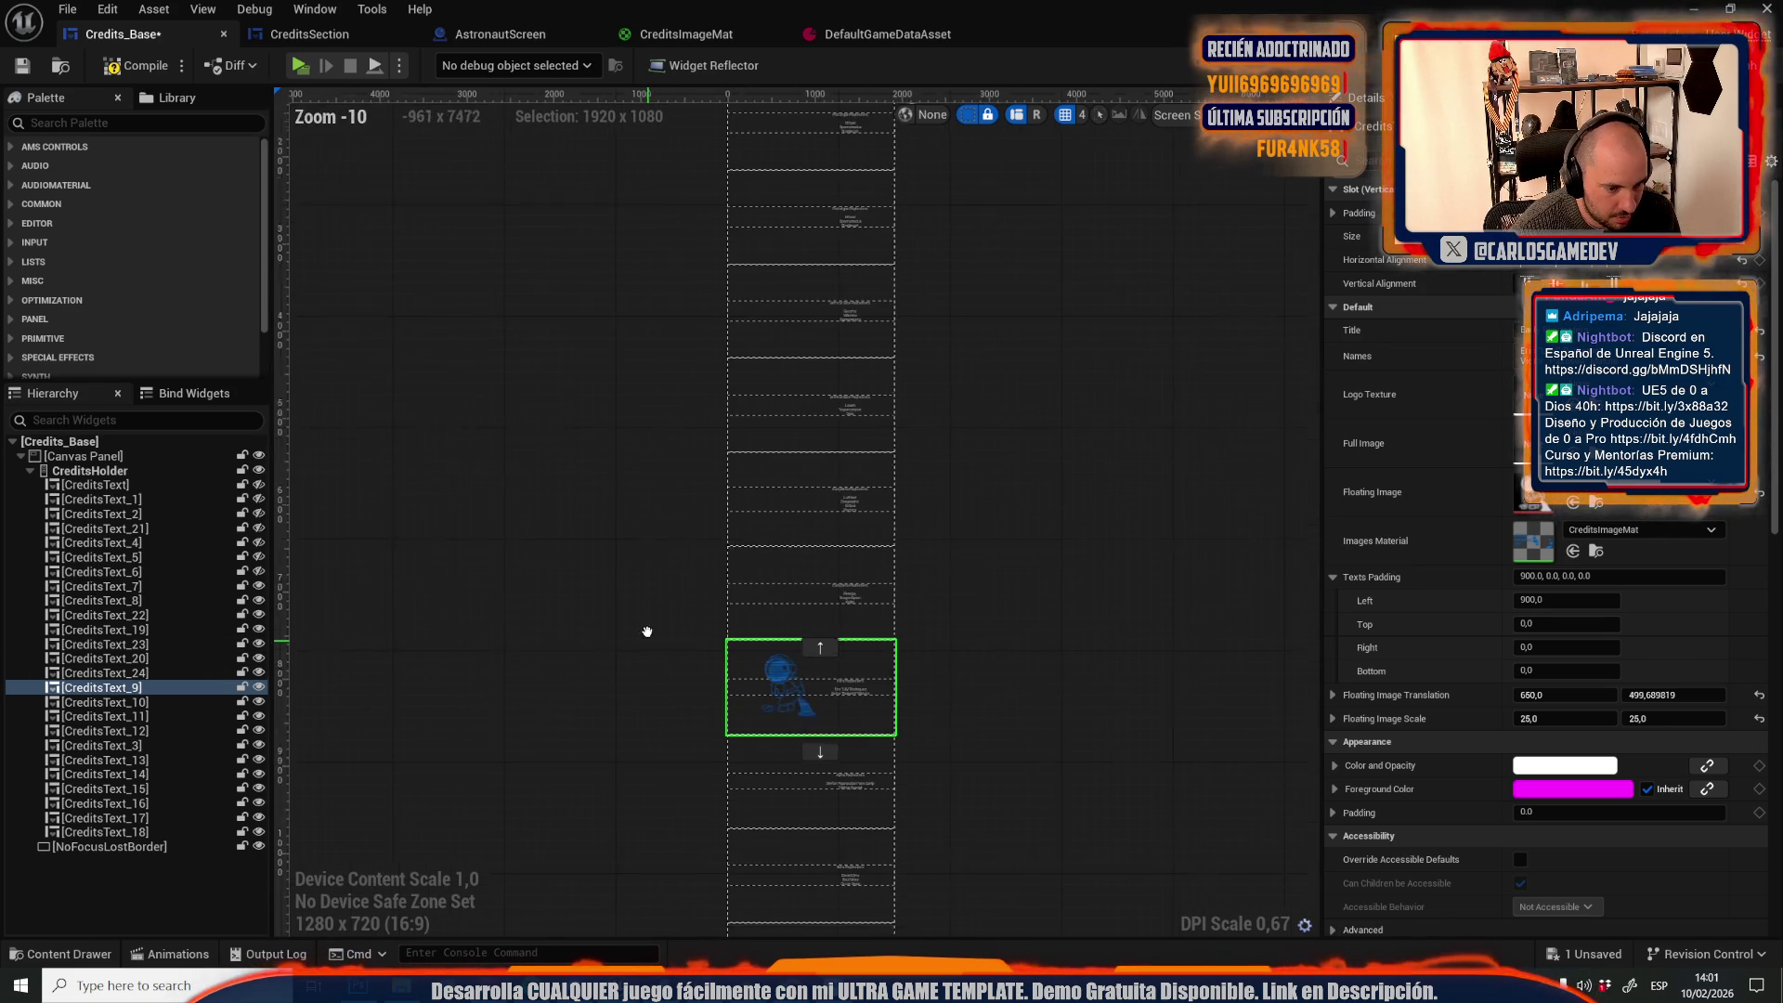
# Hide CreditsText_7, _8, _22, _19 and _23 in the designer preview
pyautogui.click(778, 743)
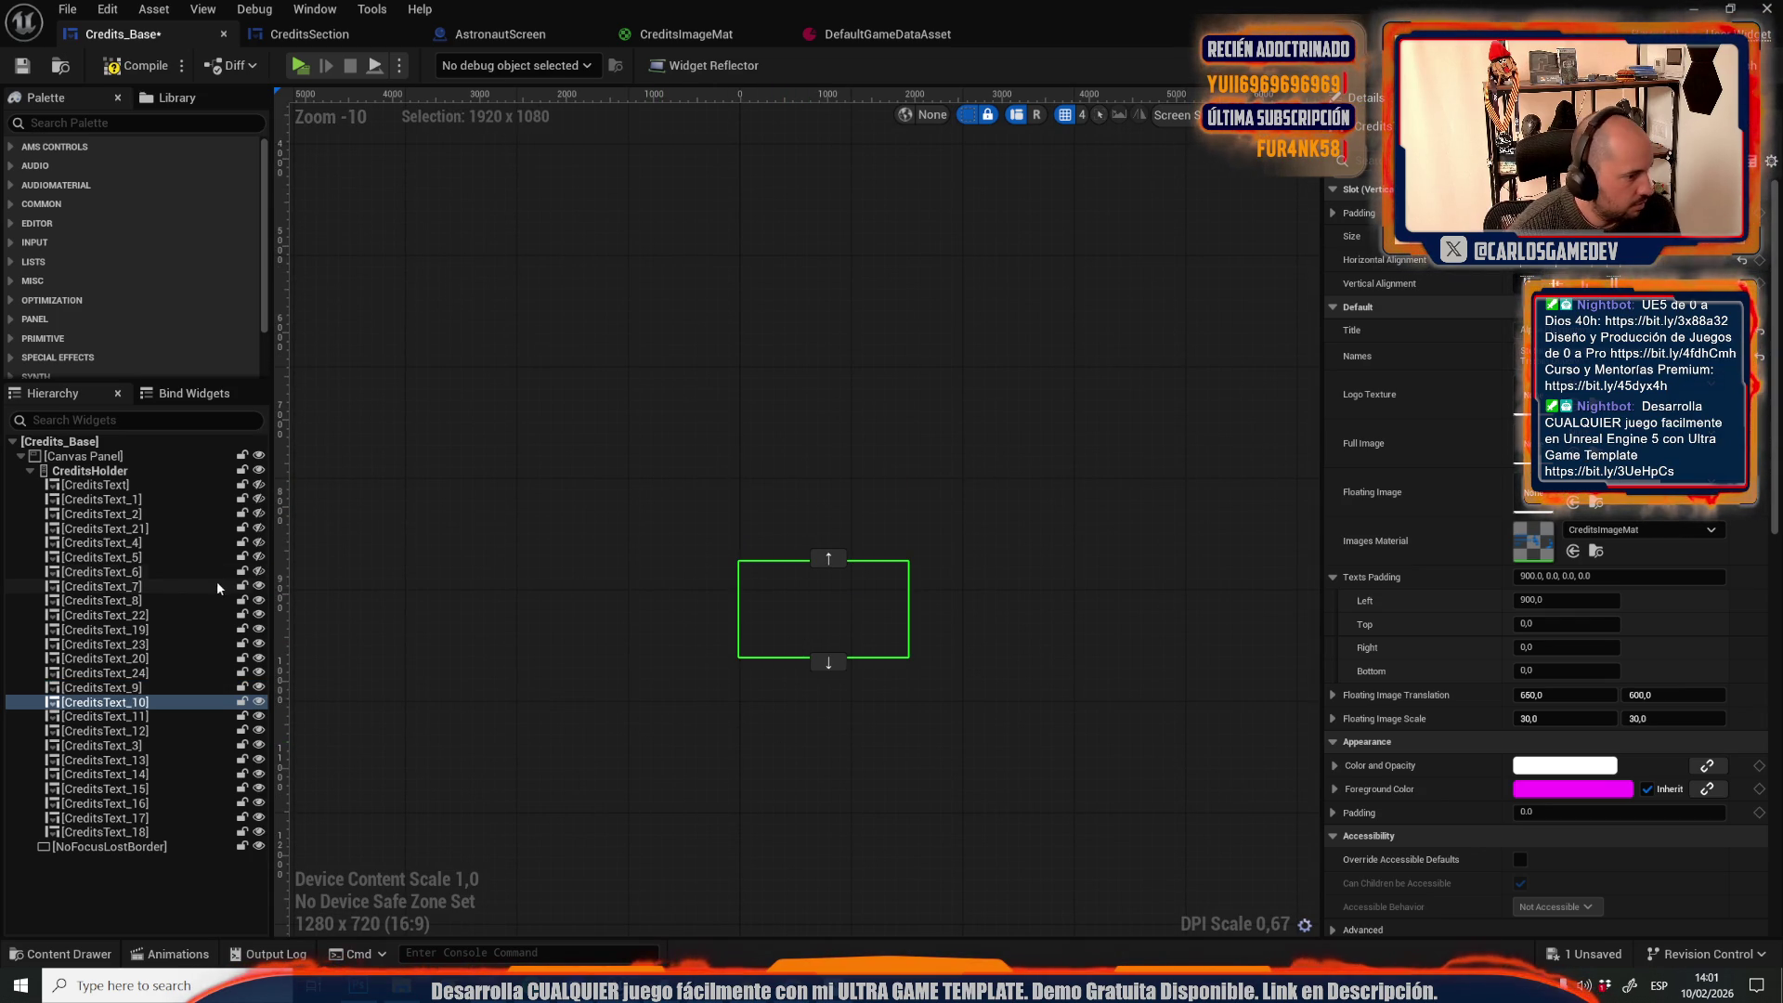
pyautogui.click(259, 586)
pyautogui.click(260, 600)
pyautogui.click(259, 615)
pyautogui.click(260, 630)
pyautogui.click(259, 644)
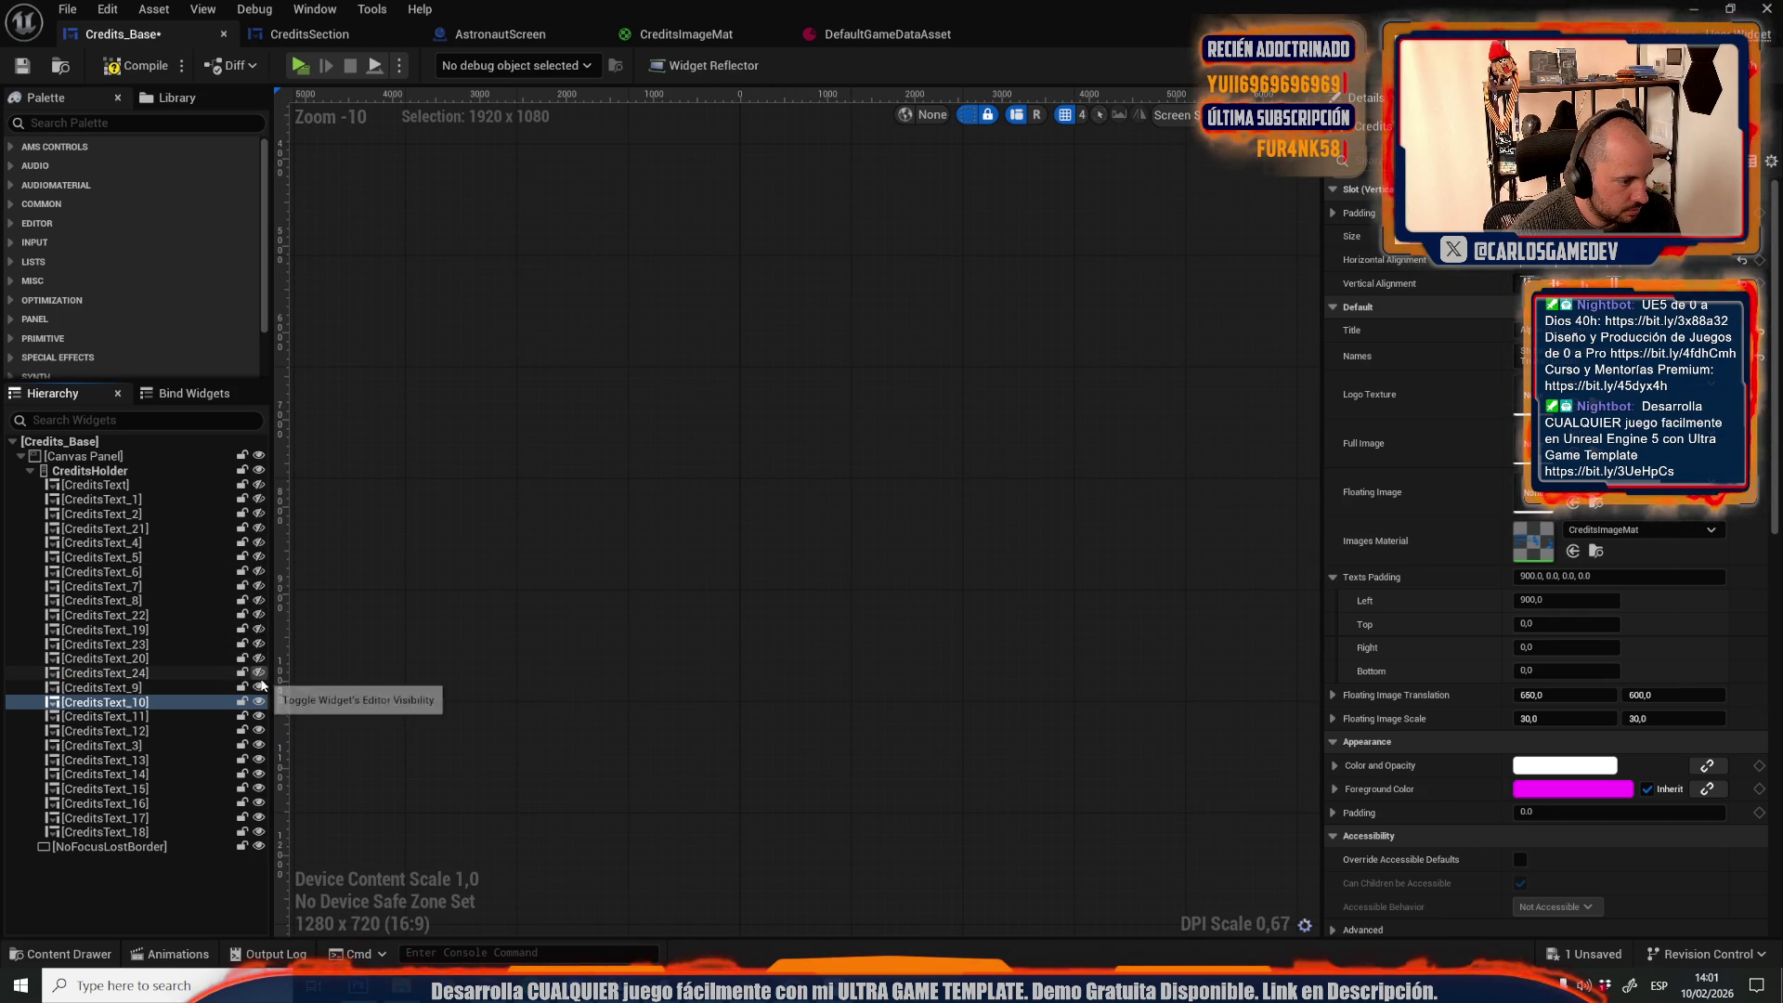
pyautogui.scroll(6, 656, 401)
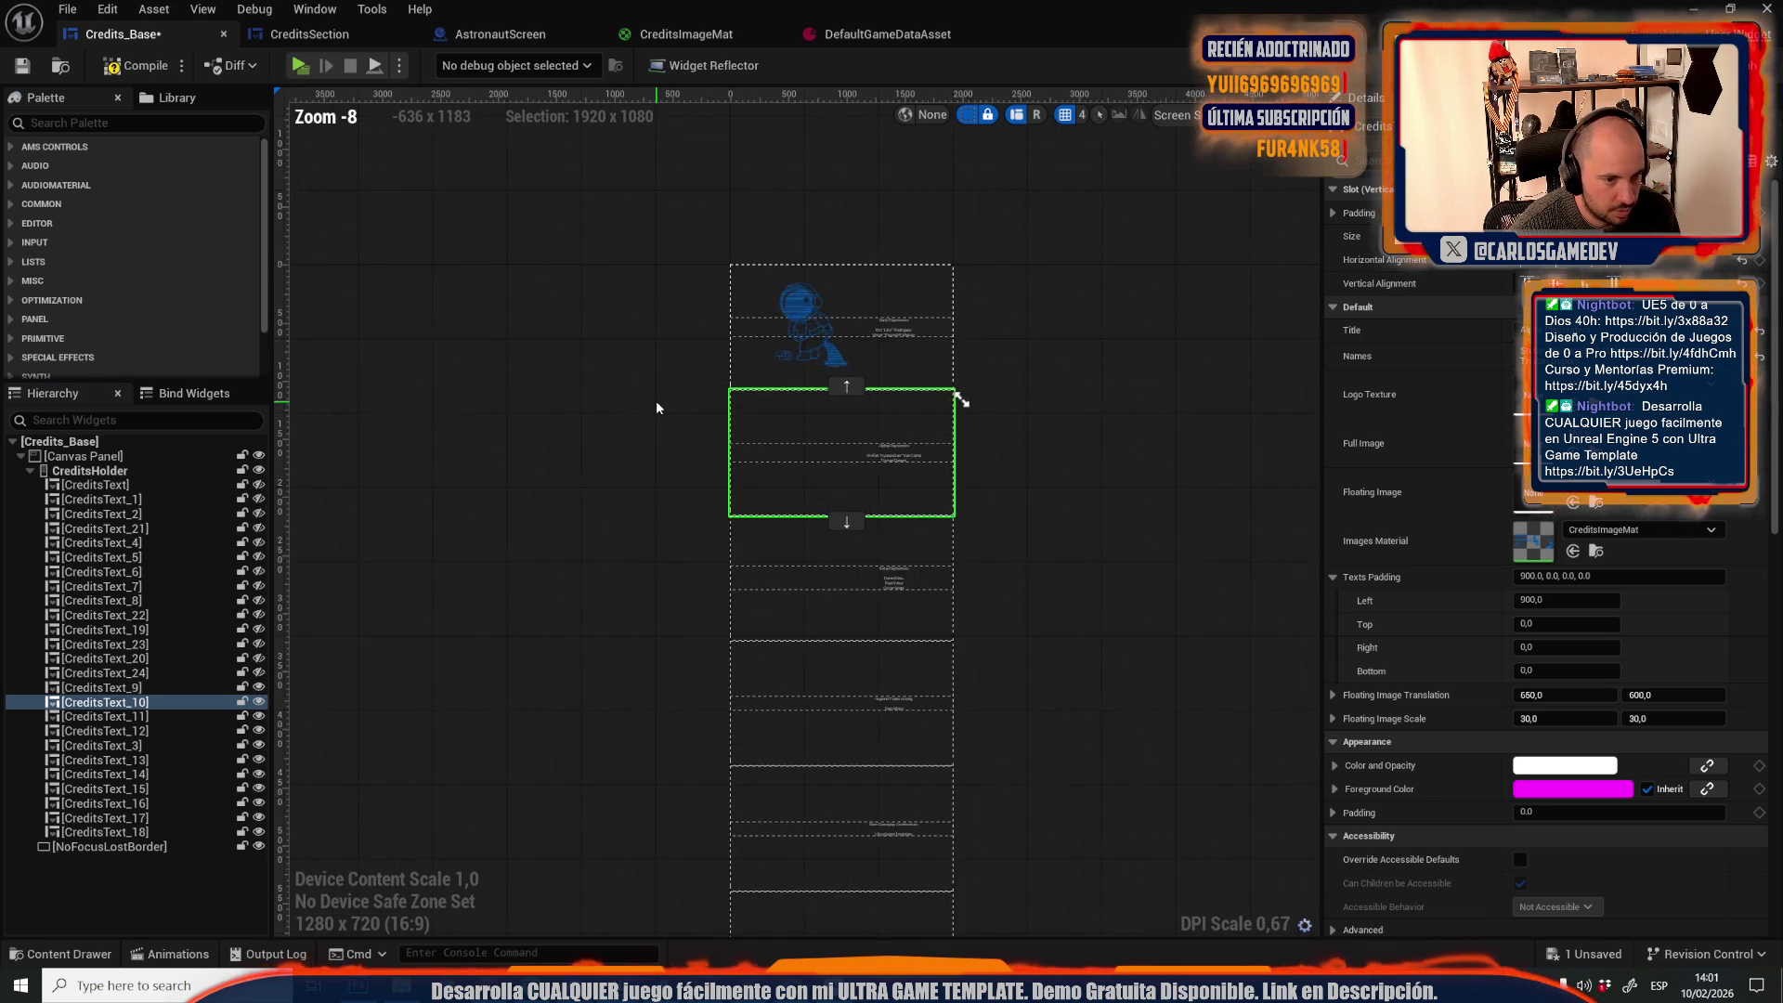
pyautogui.scroll(-1, 613, 557)
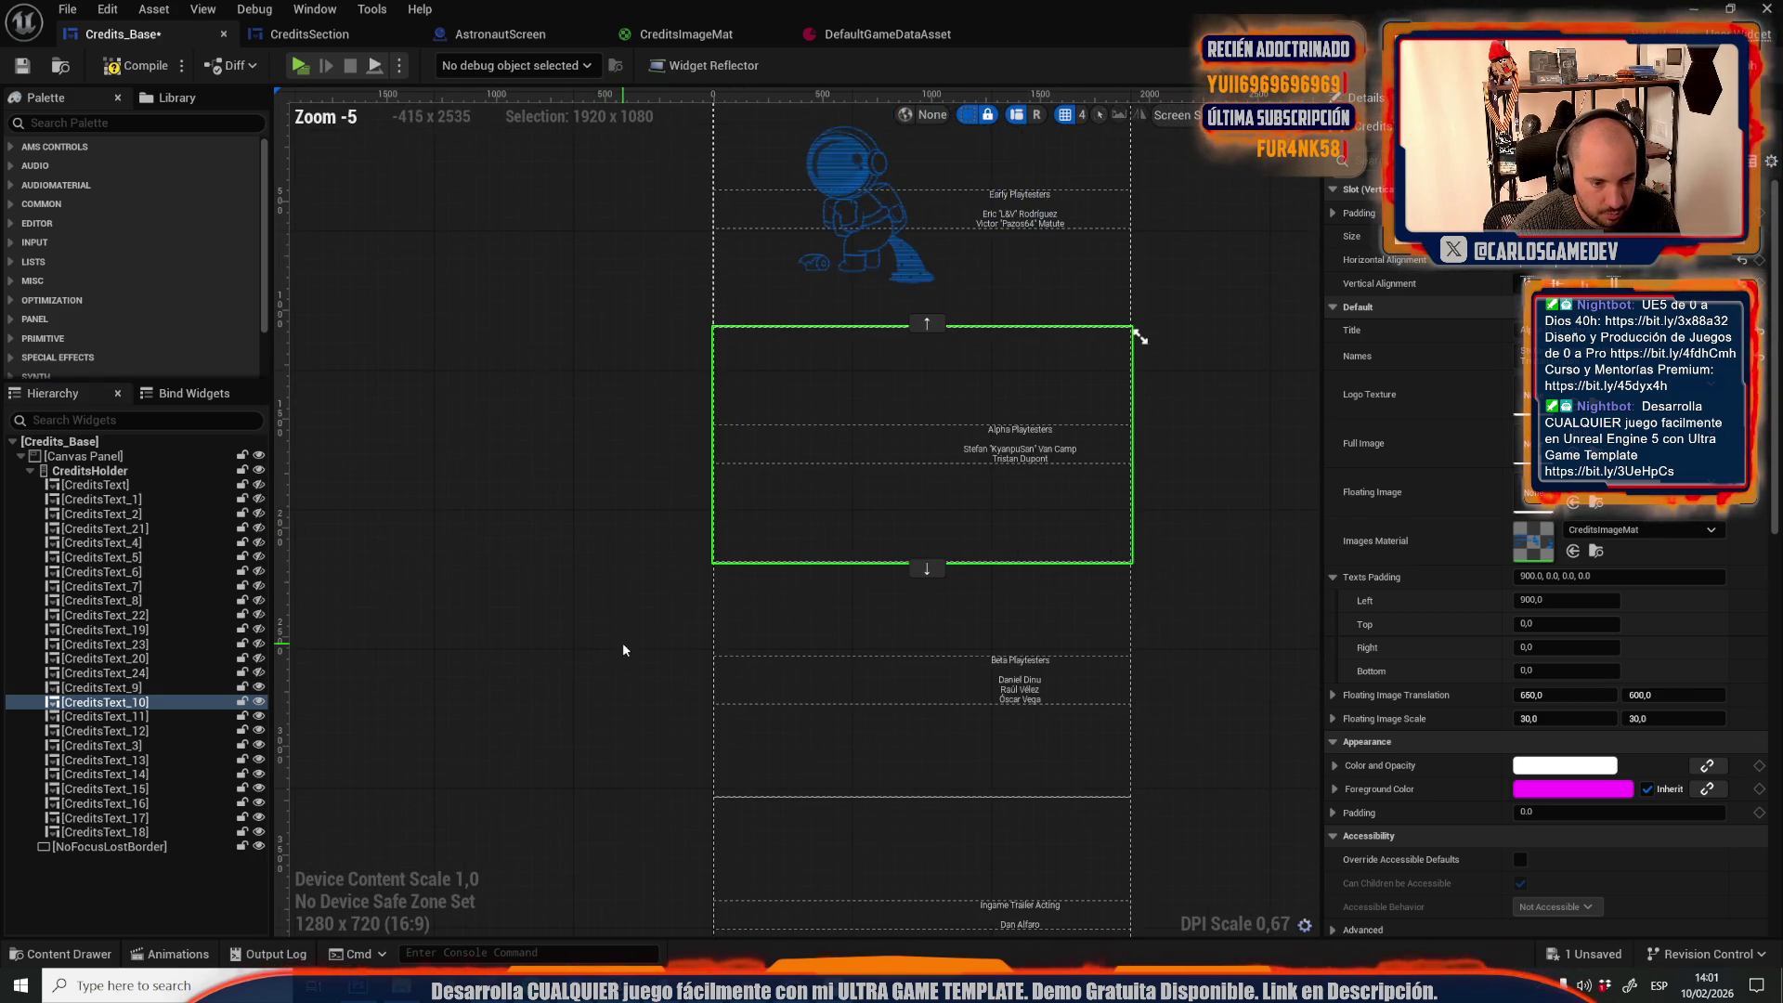
pyautogui.moveTo(701, 744)
pyautogui.mouseDown()
pyautogui.moveTo(589, 530)
pyautogui.moveTo(592, 464)
pyautogui.mouseUp()
pyautogui.scroll(-1, 594, 590)
pyautogui.moveTo(599, 546); pyautogui.dragTo(606, 624)
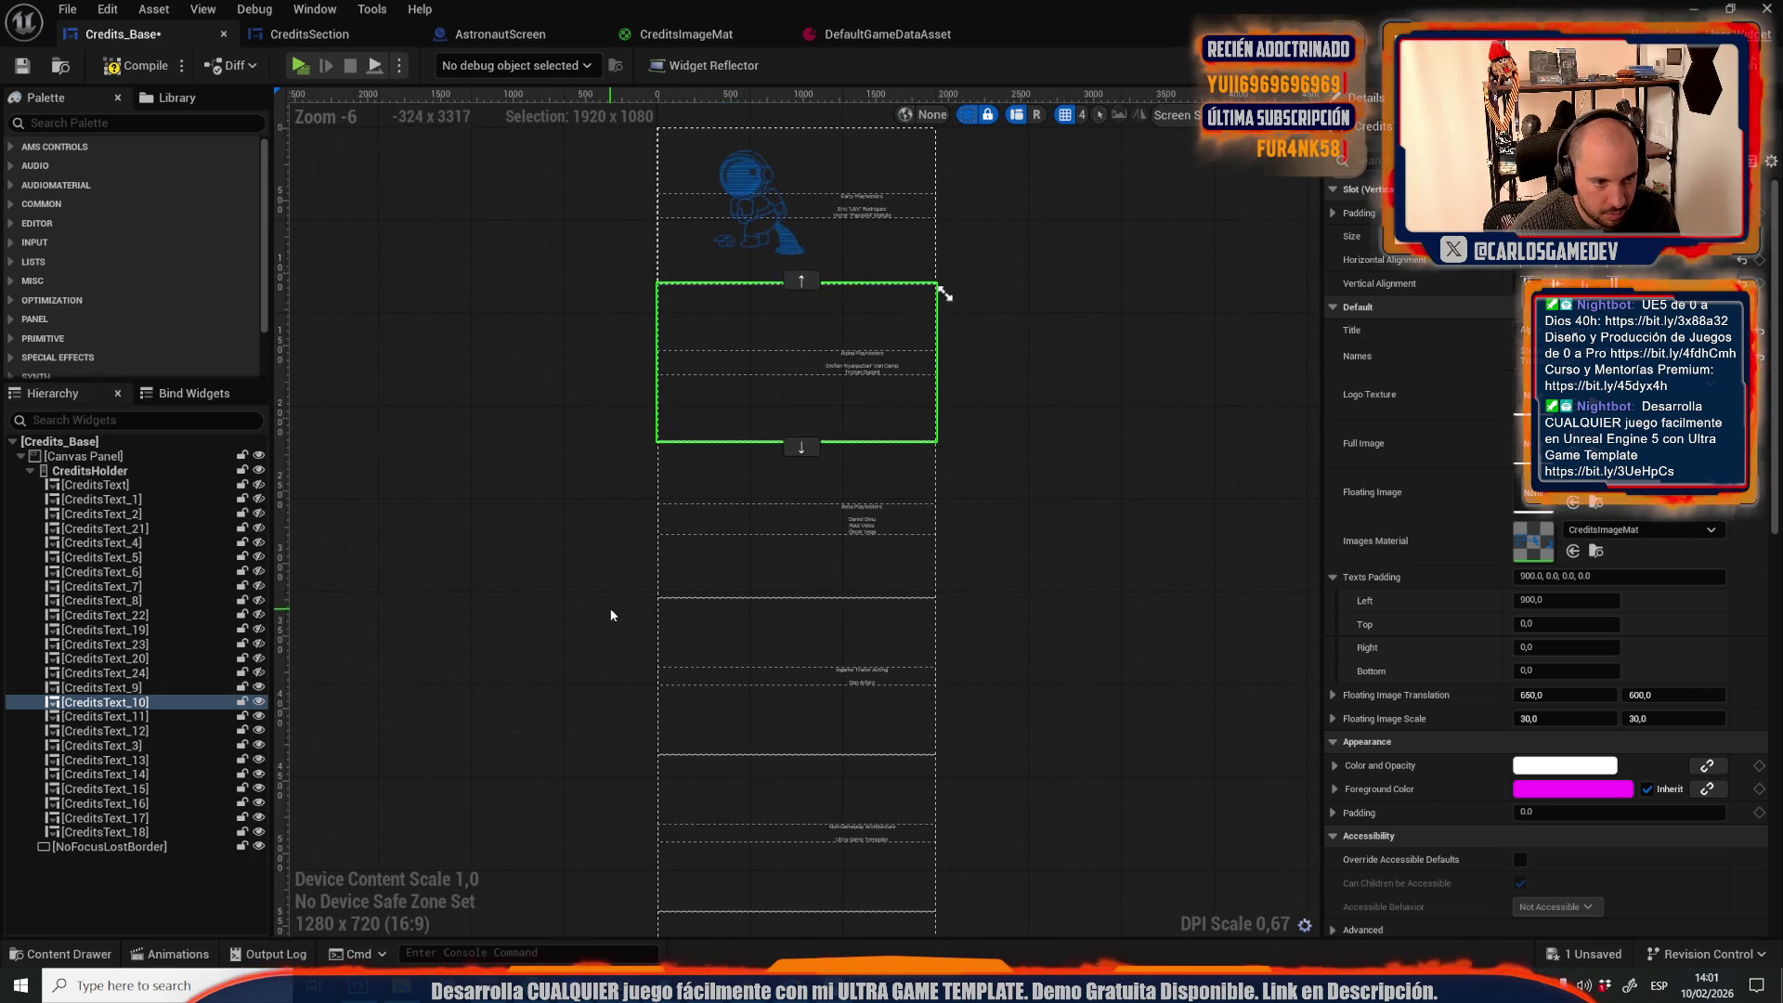
# Give CreditsText_11 the AstronautPeeing1 floating image at scale 25 by 25 and compile
pyautogui.click(836, 561)
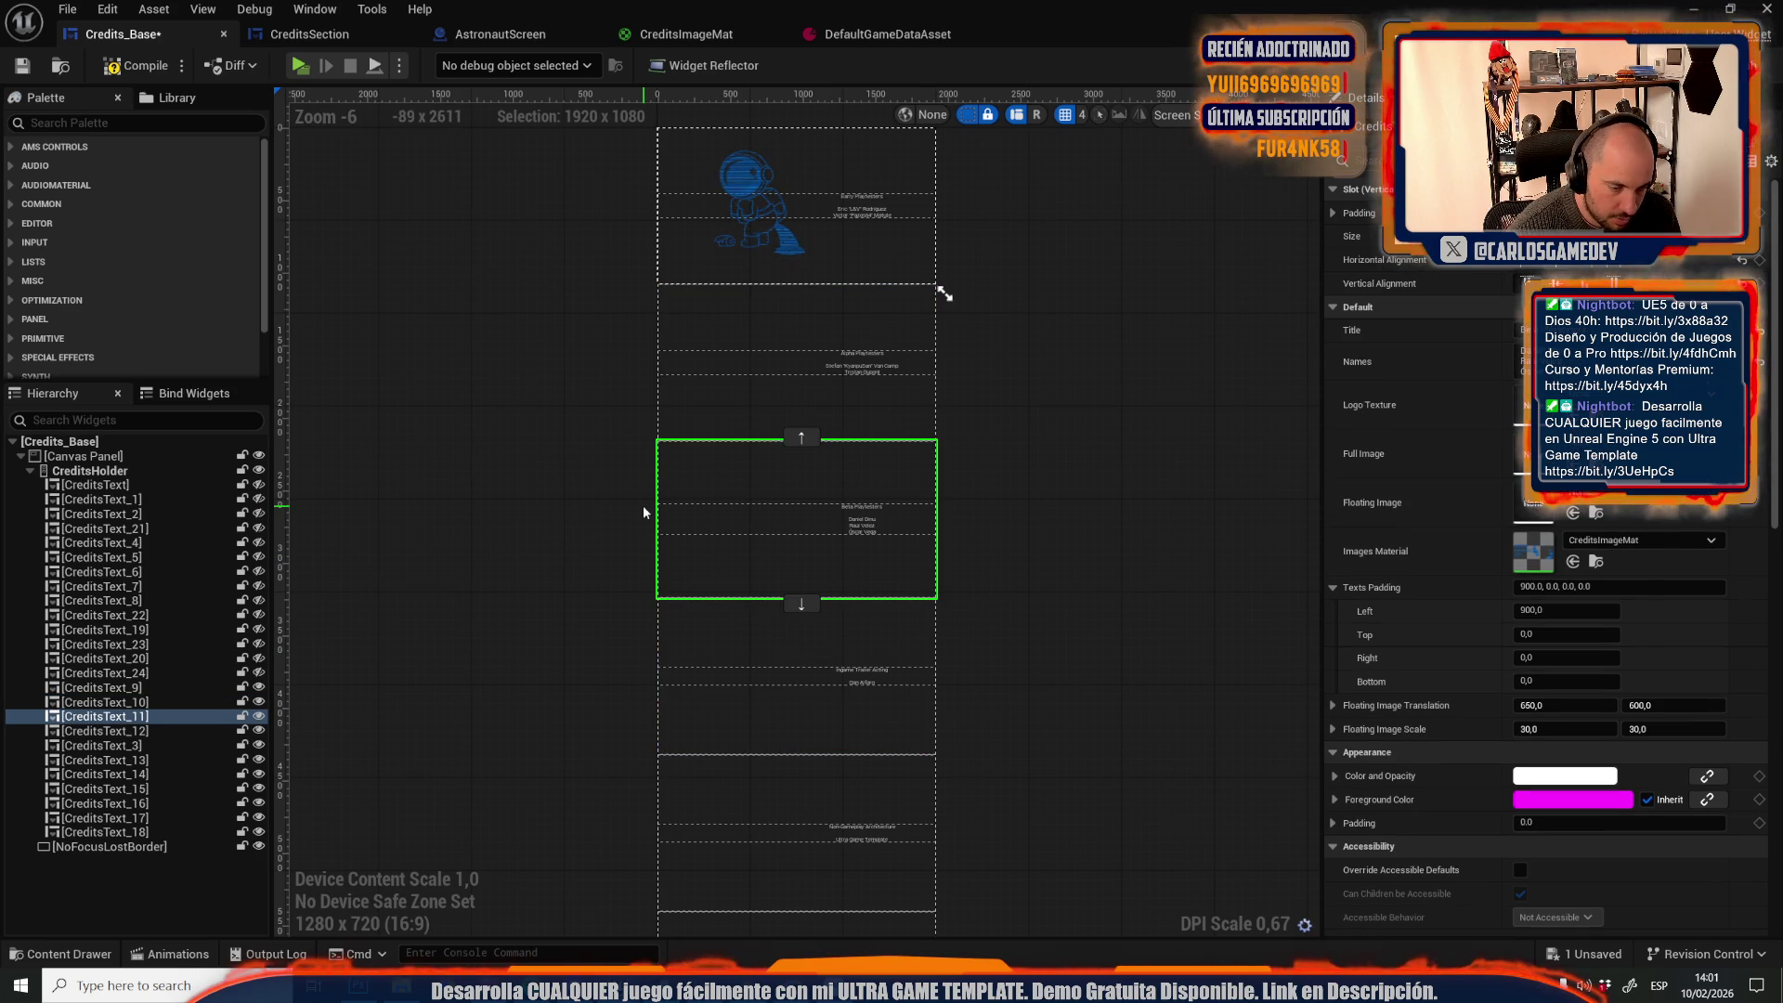
pyautogui.click(738, 648)
pyautogui.click(763, 533)
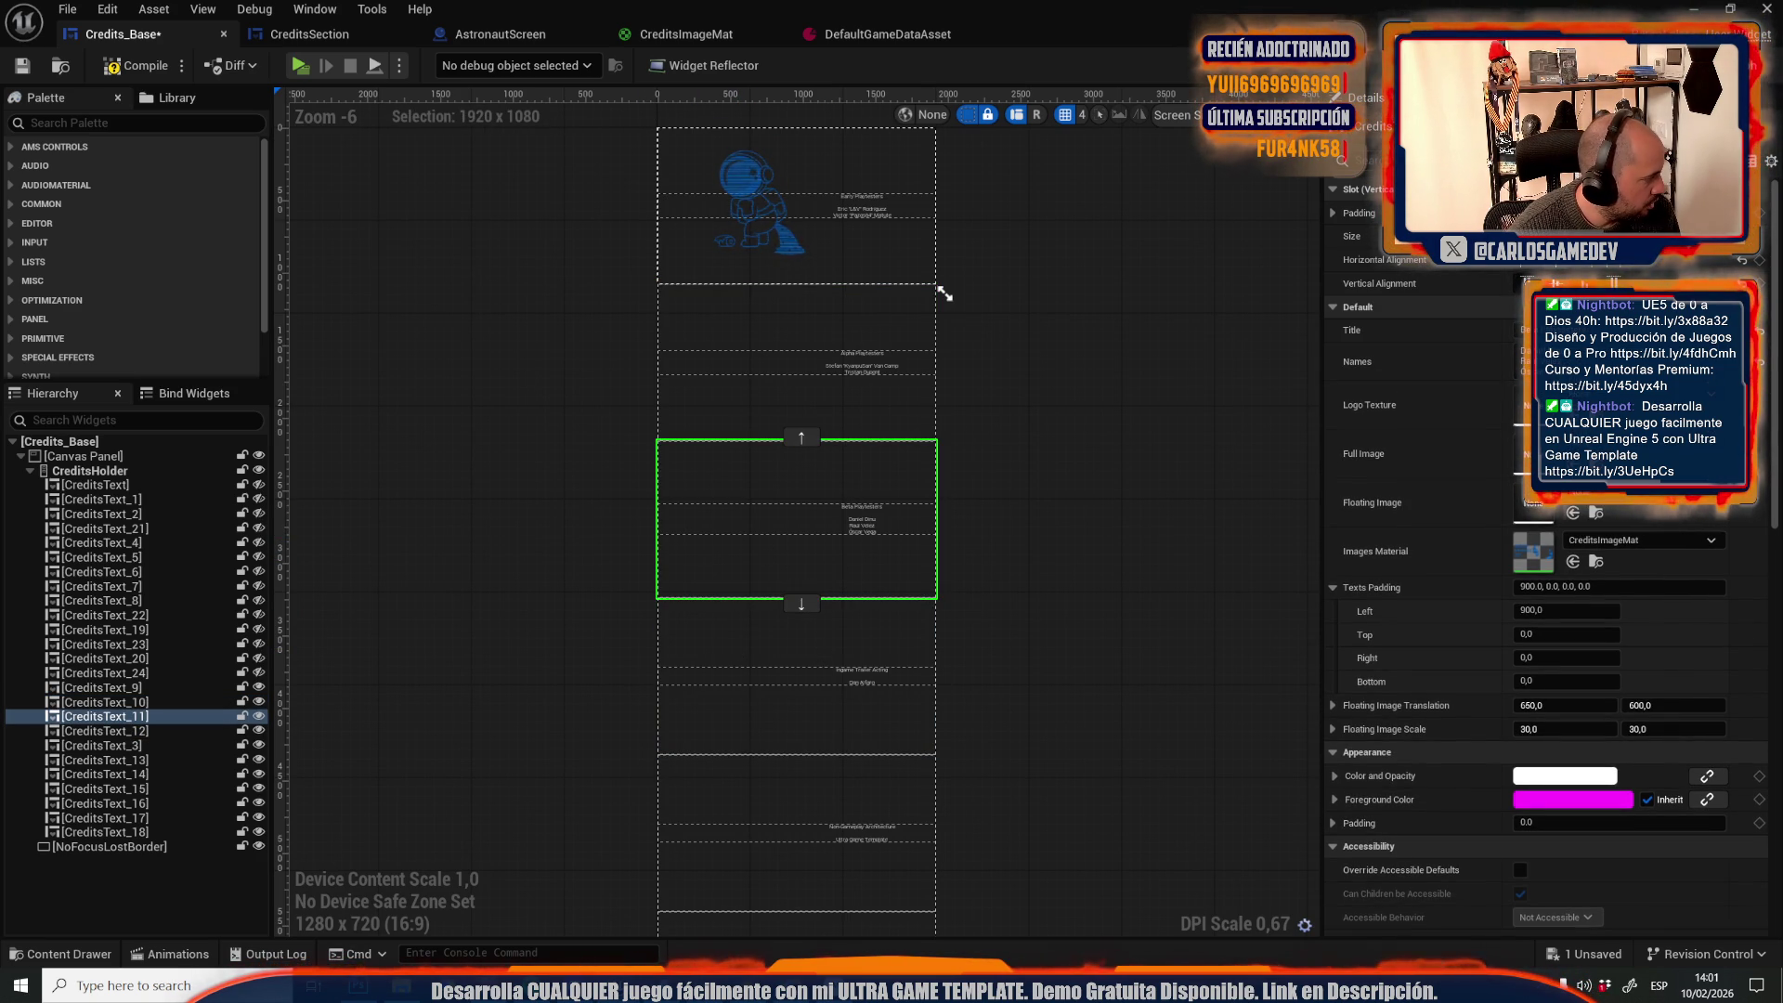
pyautogui.moveTo(947, 595)
pyautogui.mouseDown()
pyautogui.moveTo(1561, 581)
pyautogui.moveTo(1543, 507)
pyautogui.mouseUp()
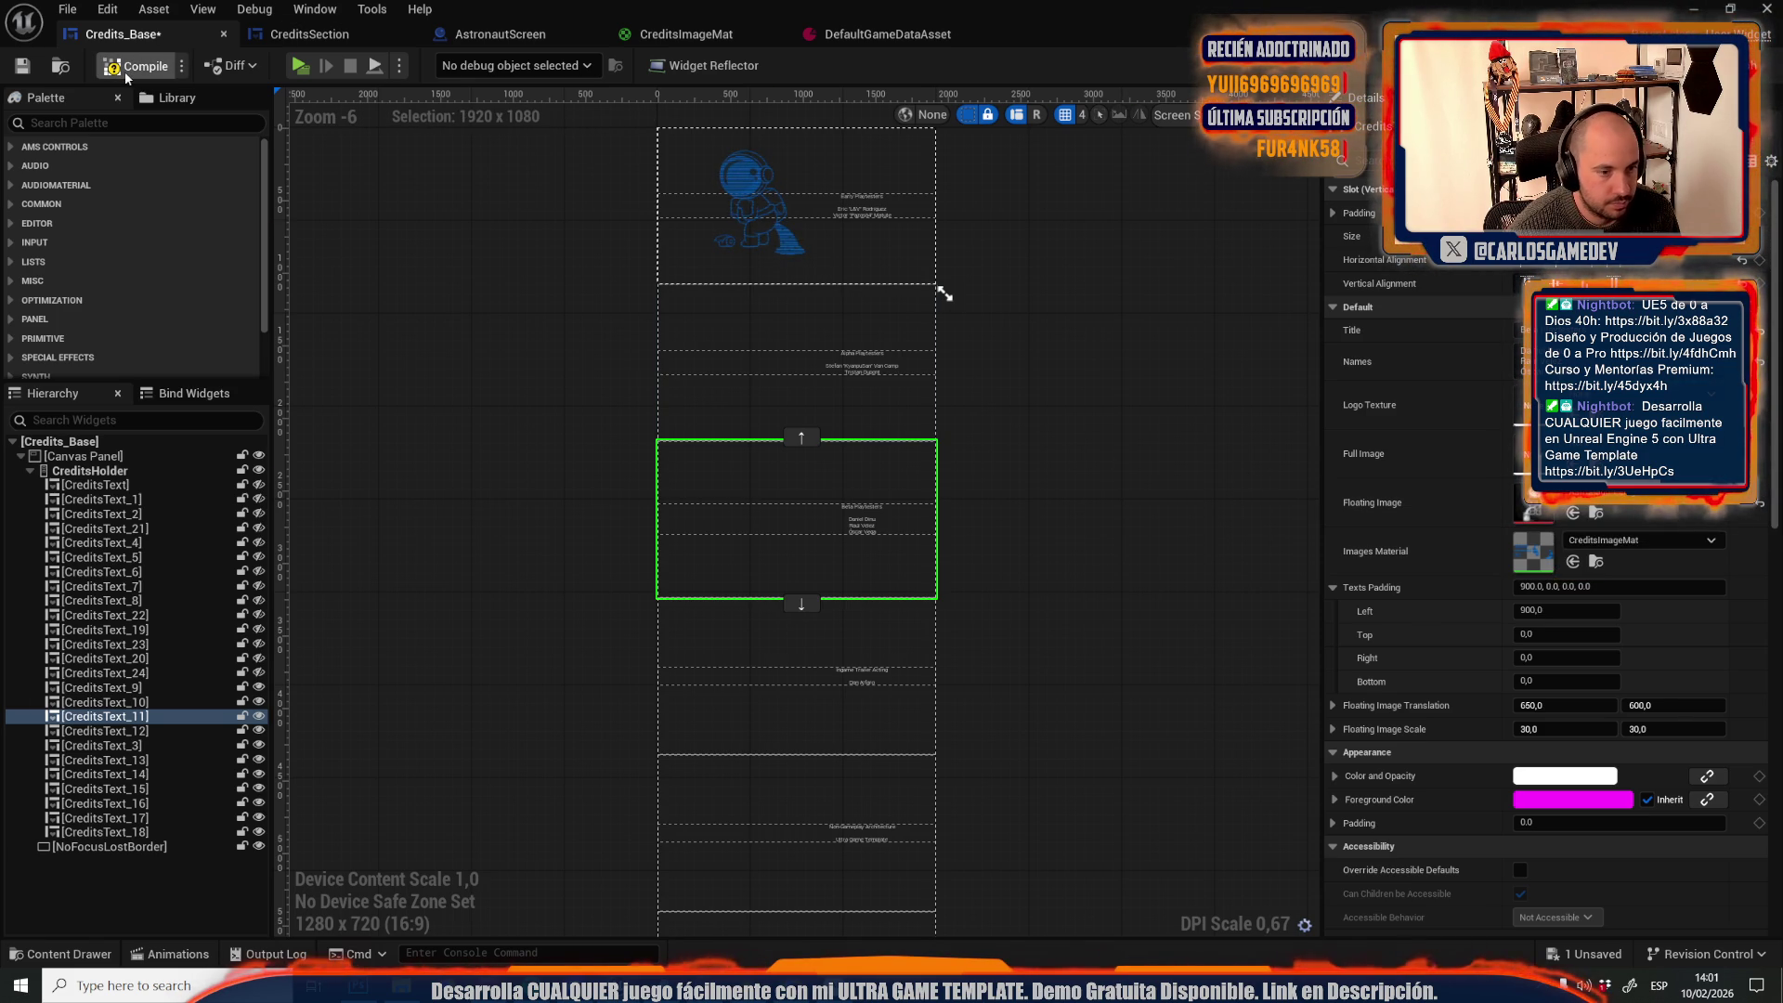
pyautogui.click(125, 73)
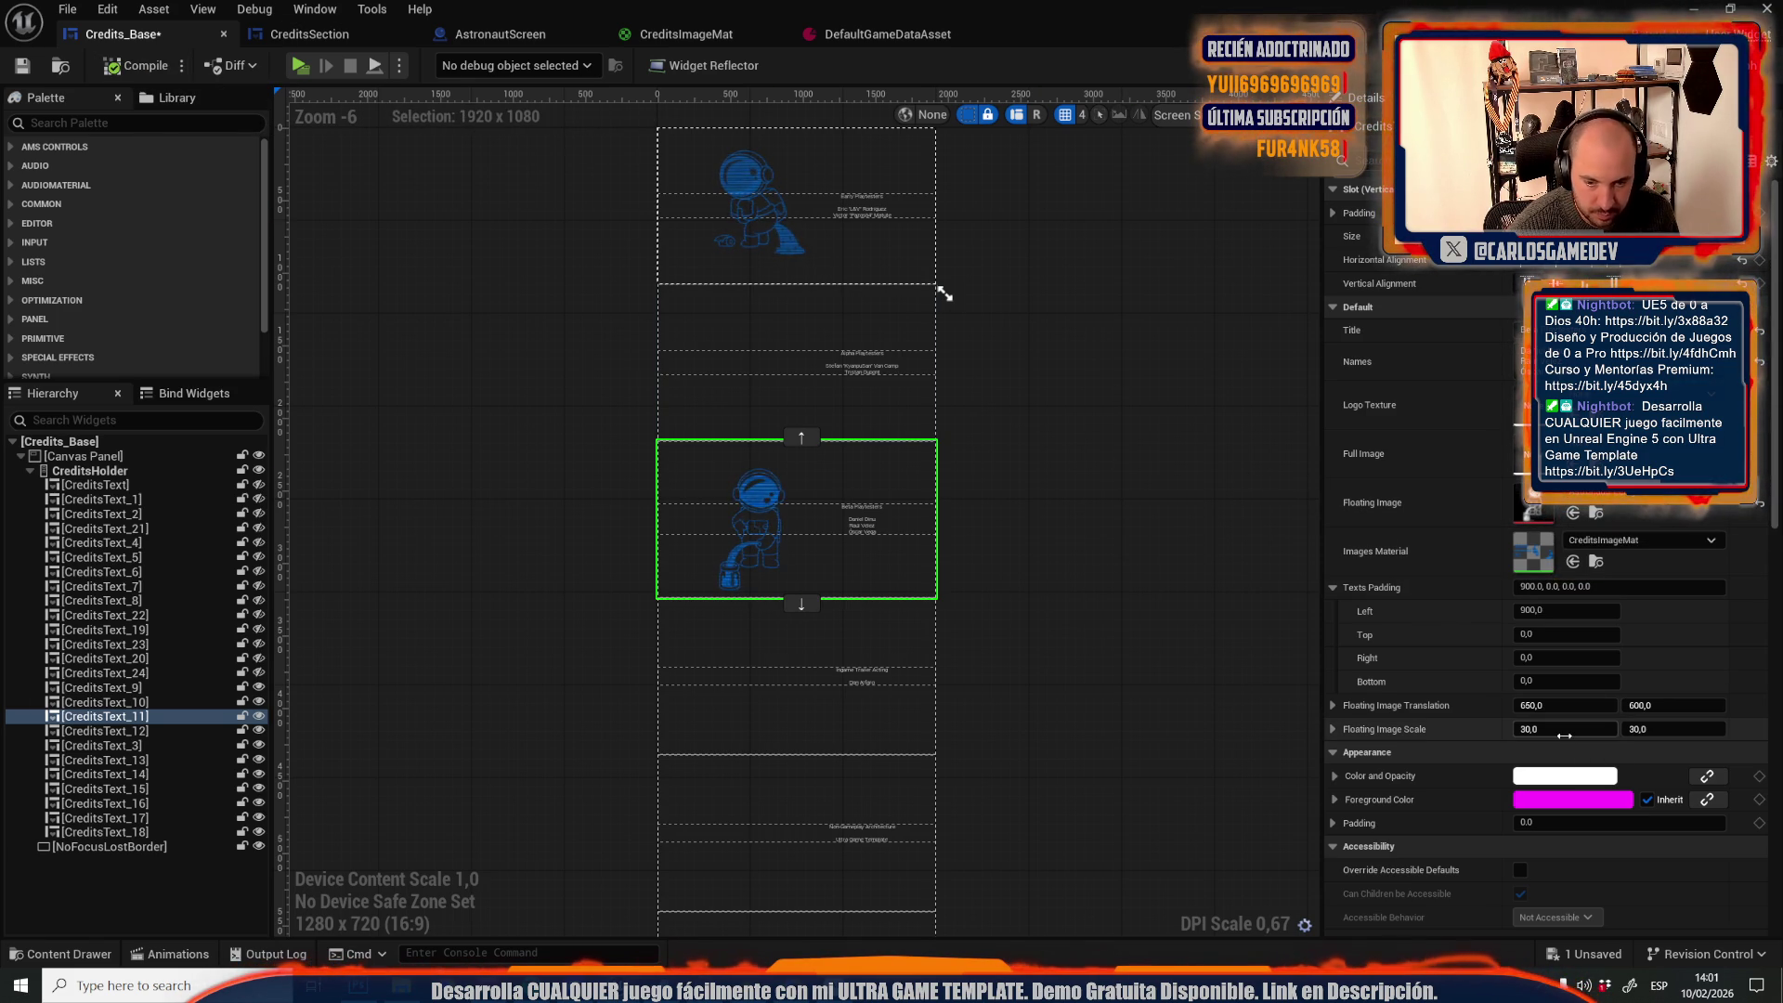
pyautogui.write('25')
pyautogui.press('Tab')
pyautogui.write('25')
pyautogui.press('Return')
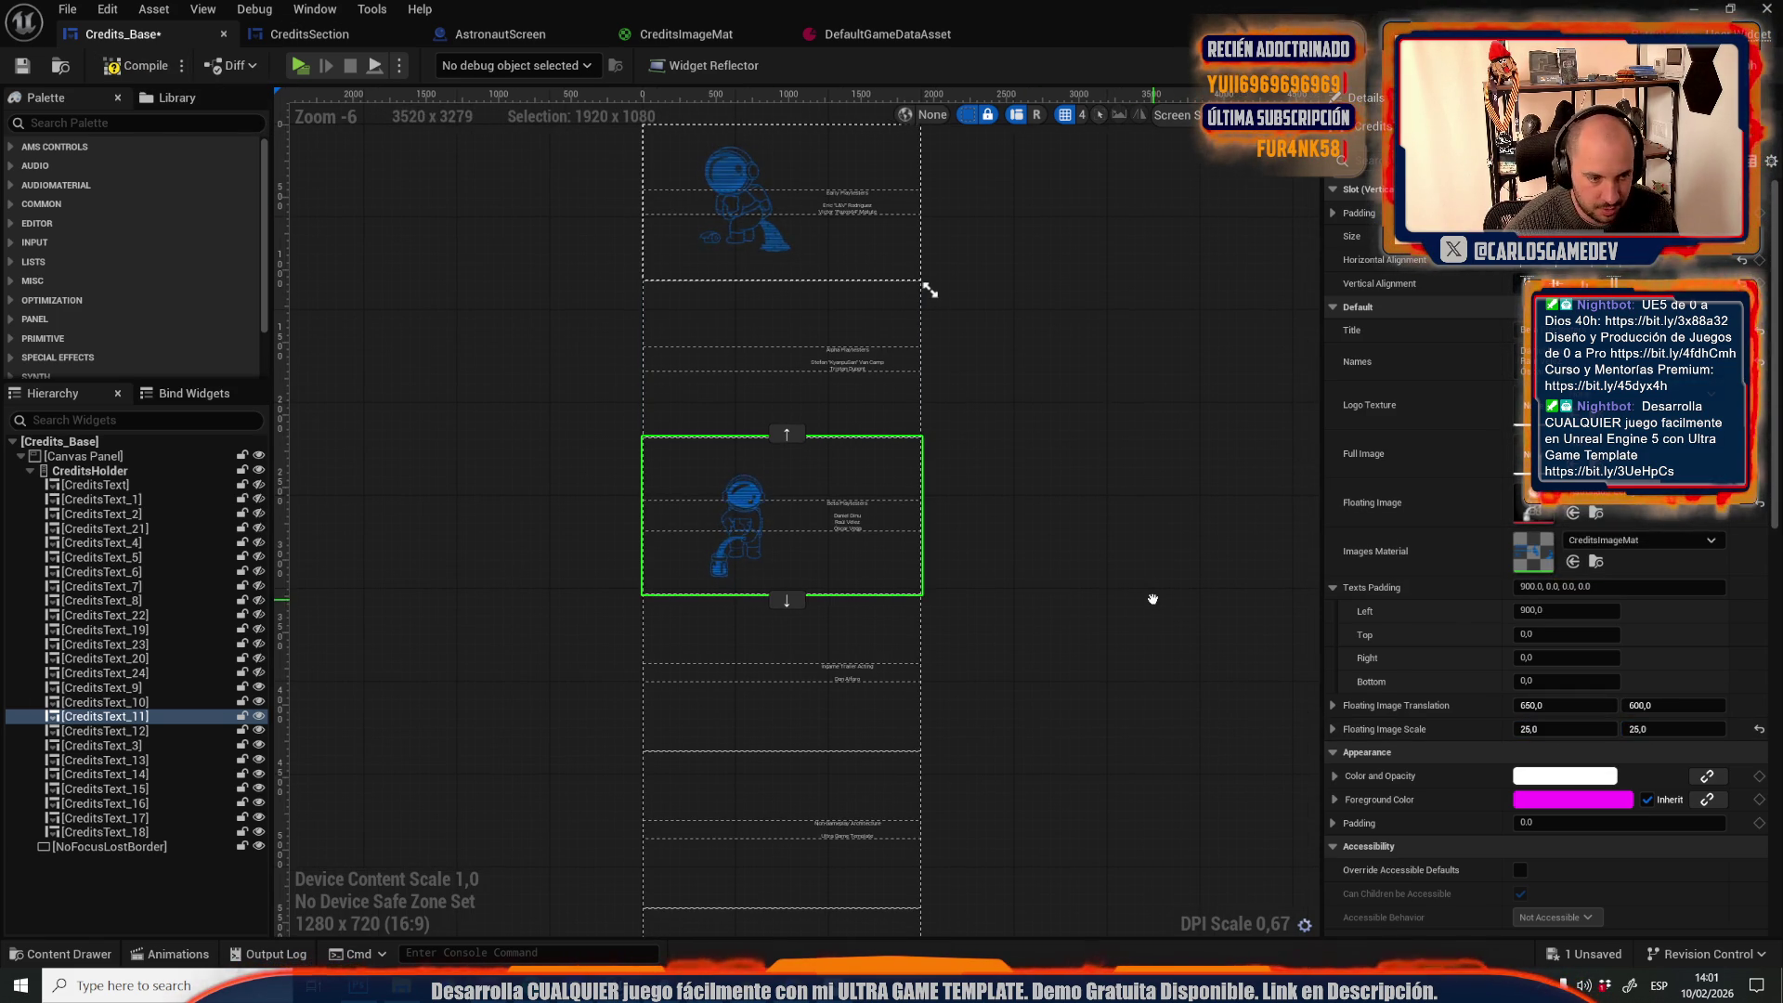
pyautogui.click(125, 67)
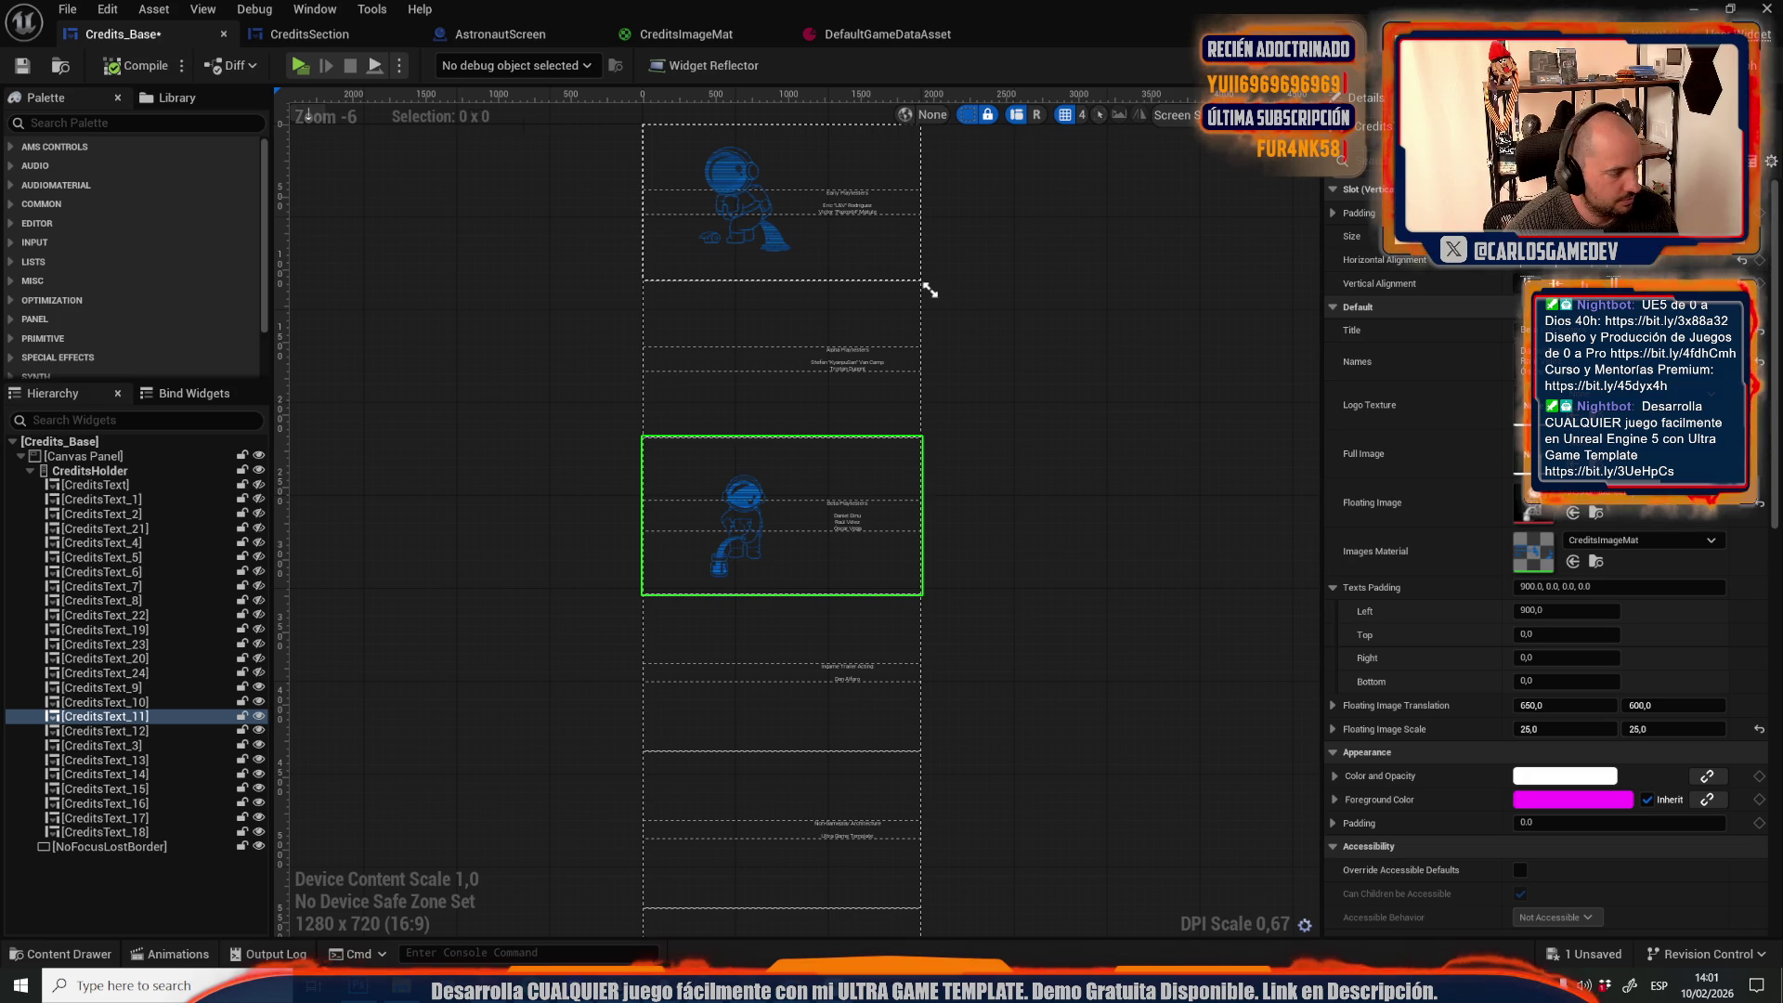
# Give CreditsText_13 the AstronautSlimeToilet floating image at scale 26 by 26
pyautogui.moveTo(552, 823); pyautogui.dragTo(551, 694)
pyautogui.click(724, 816)
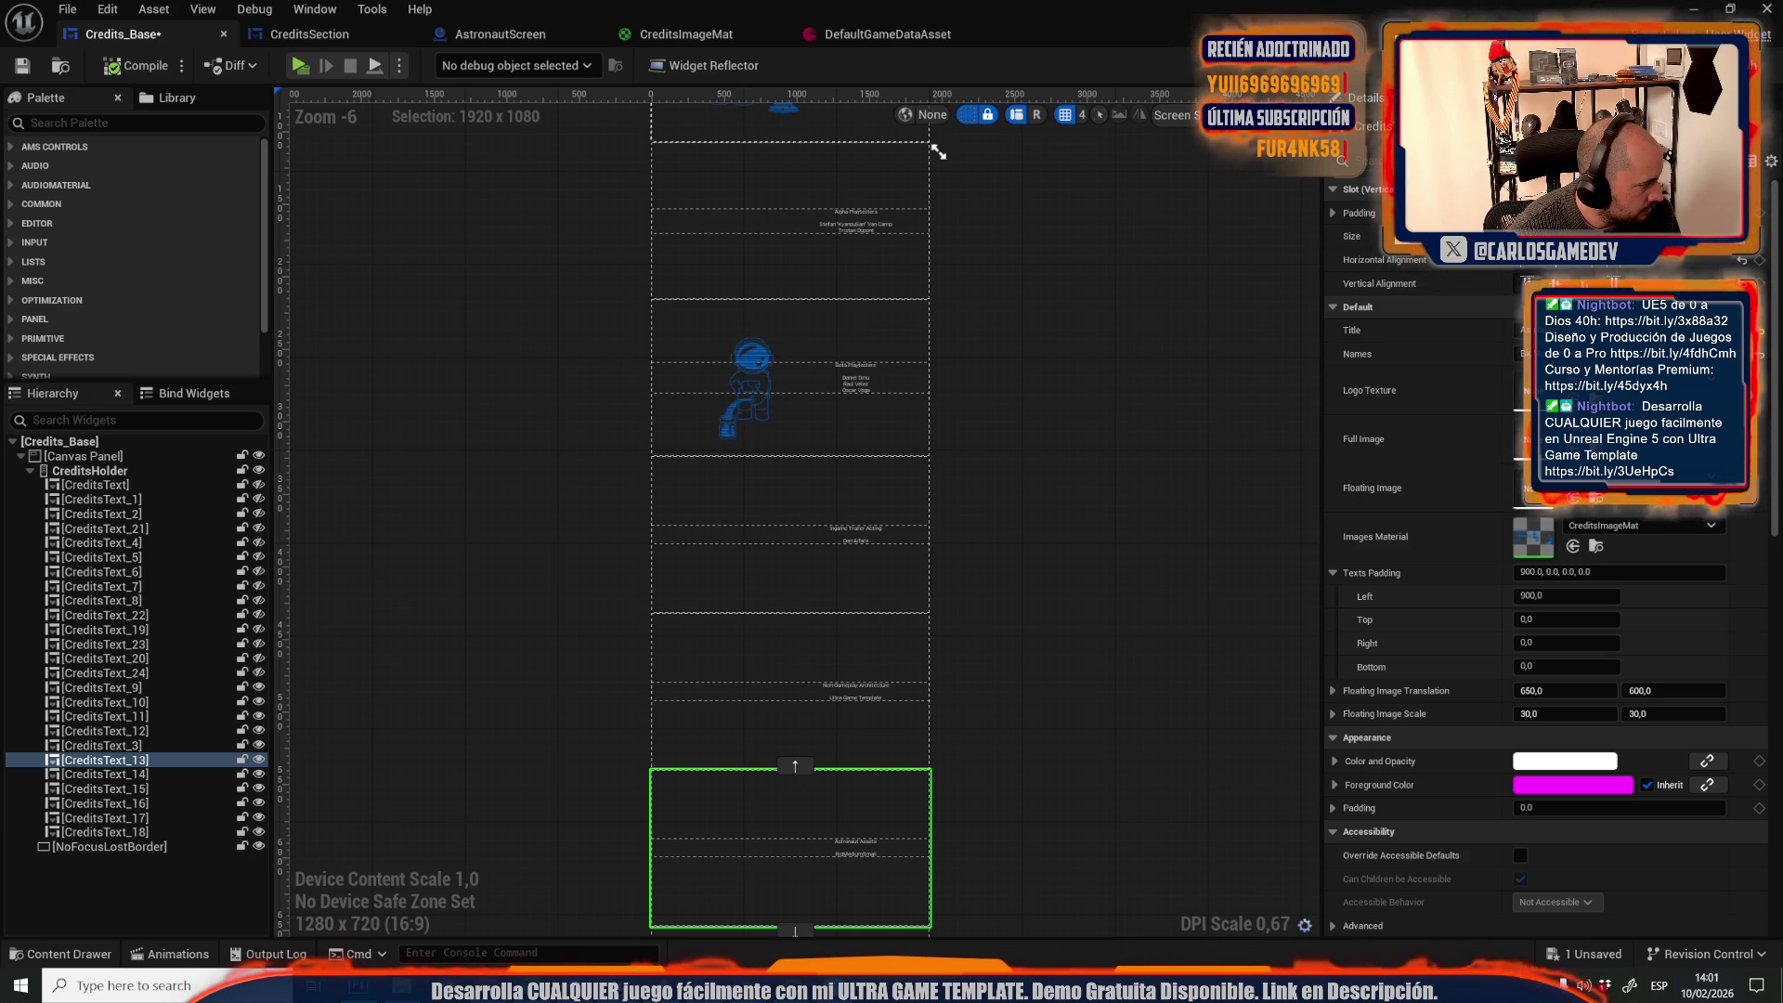
pyautogui.moveTo(10, 618)
pyautogui.mouseDown()
pyautogui.moveTo(1516, 546)
pyautogui.moveTo(1560, 501)
pyautogui.mouseUp()
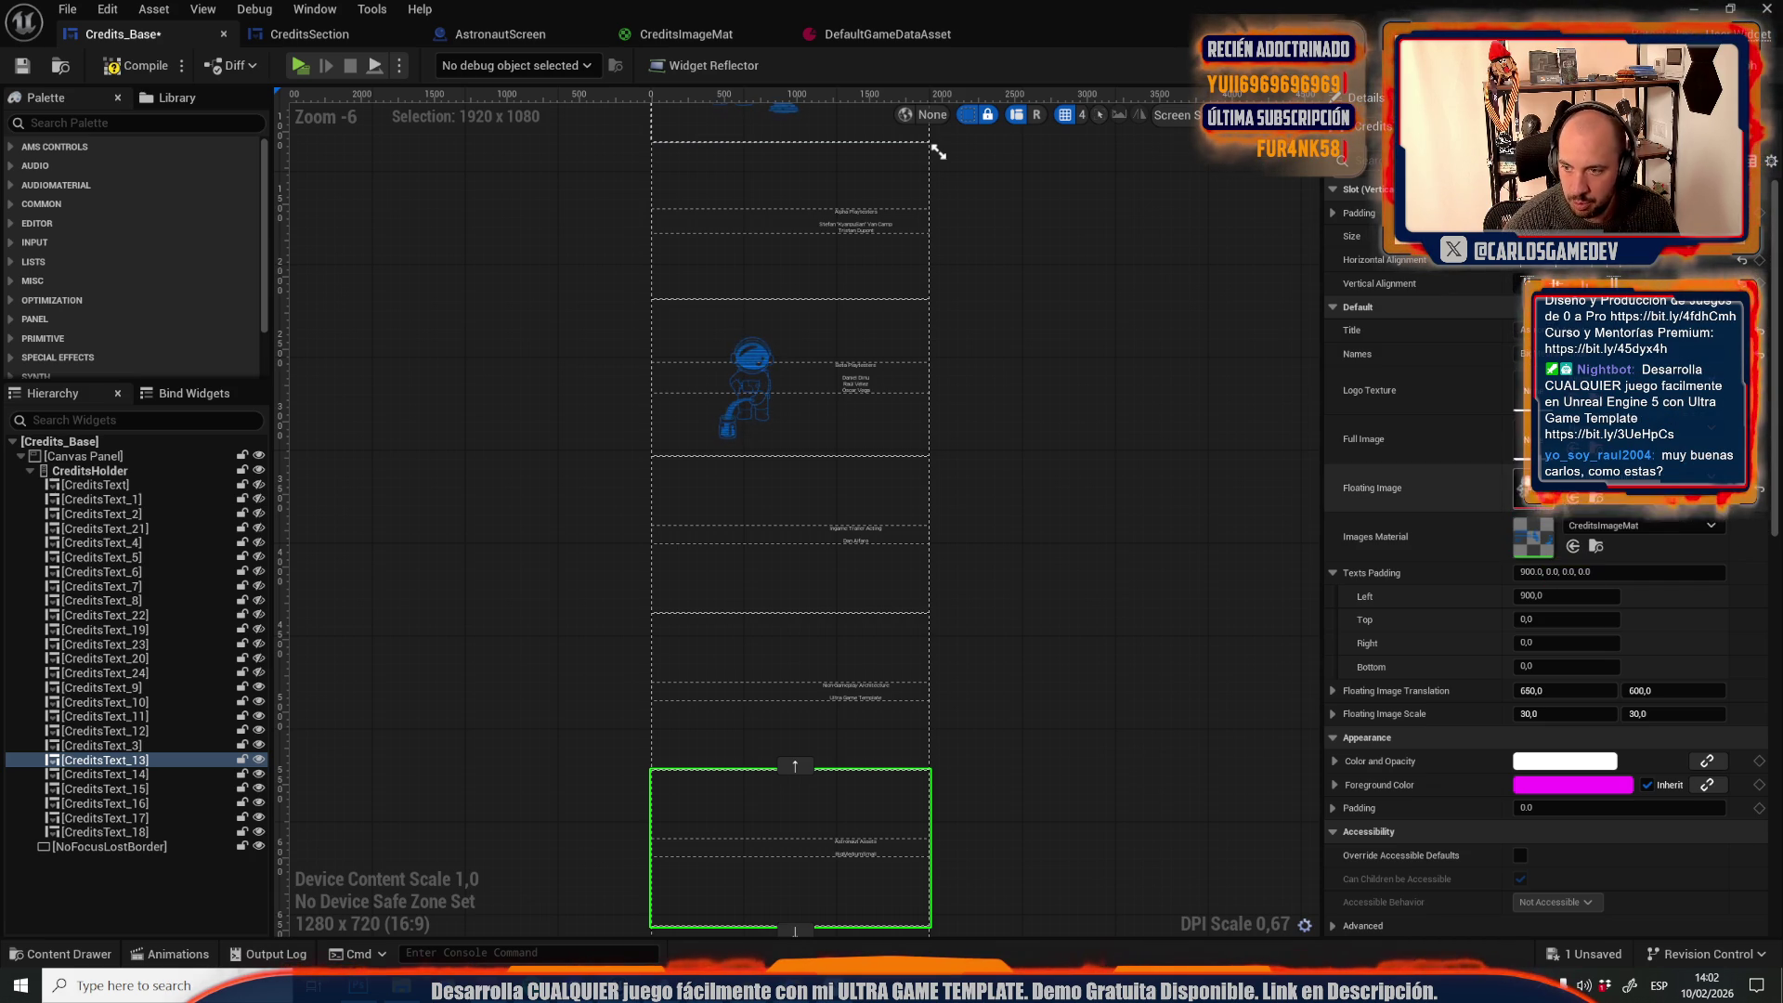
pyautogui.click(135, 65)
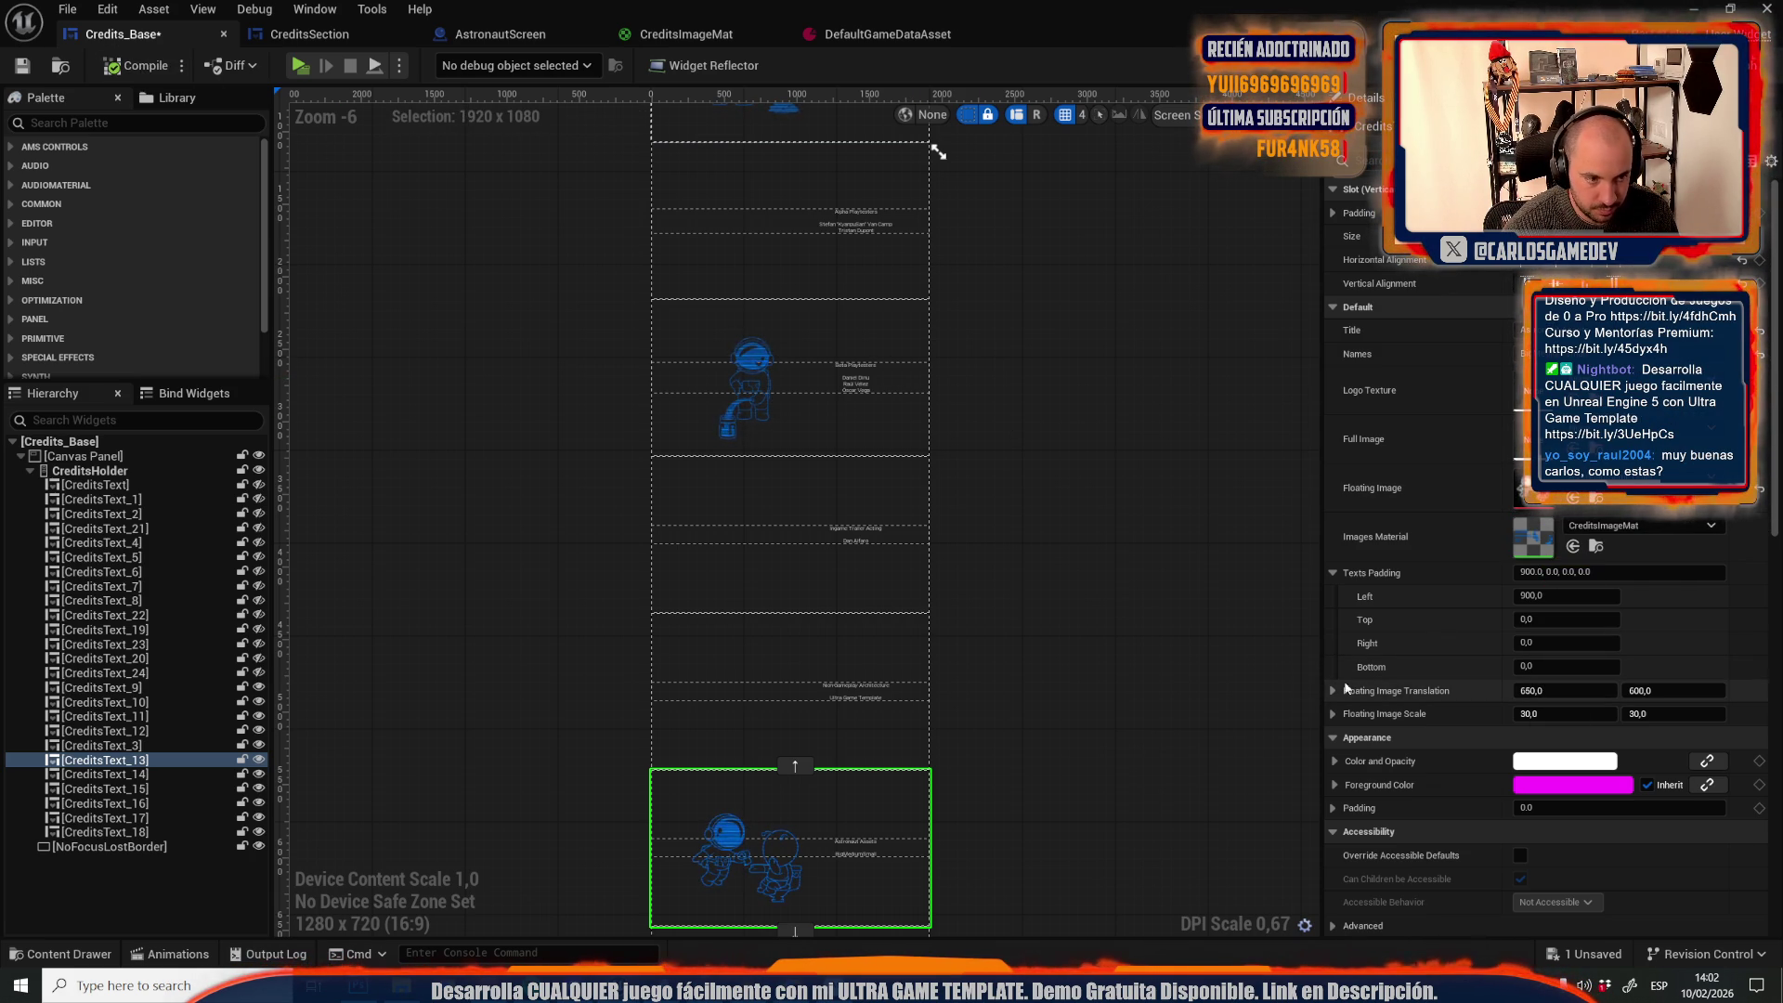
pyautogui.click(1546, 714)
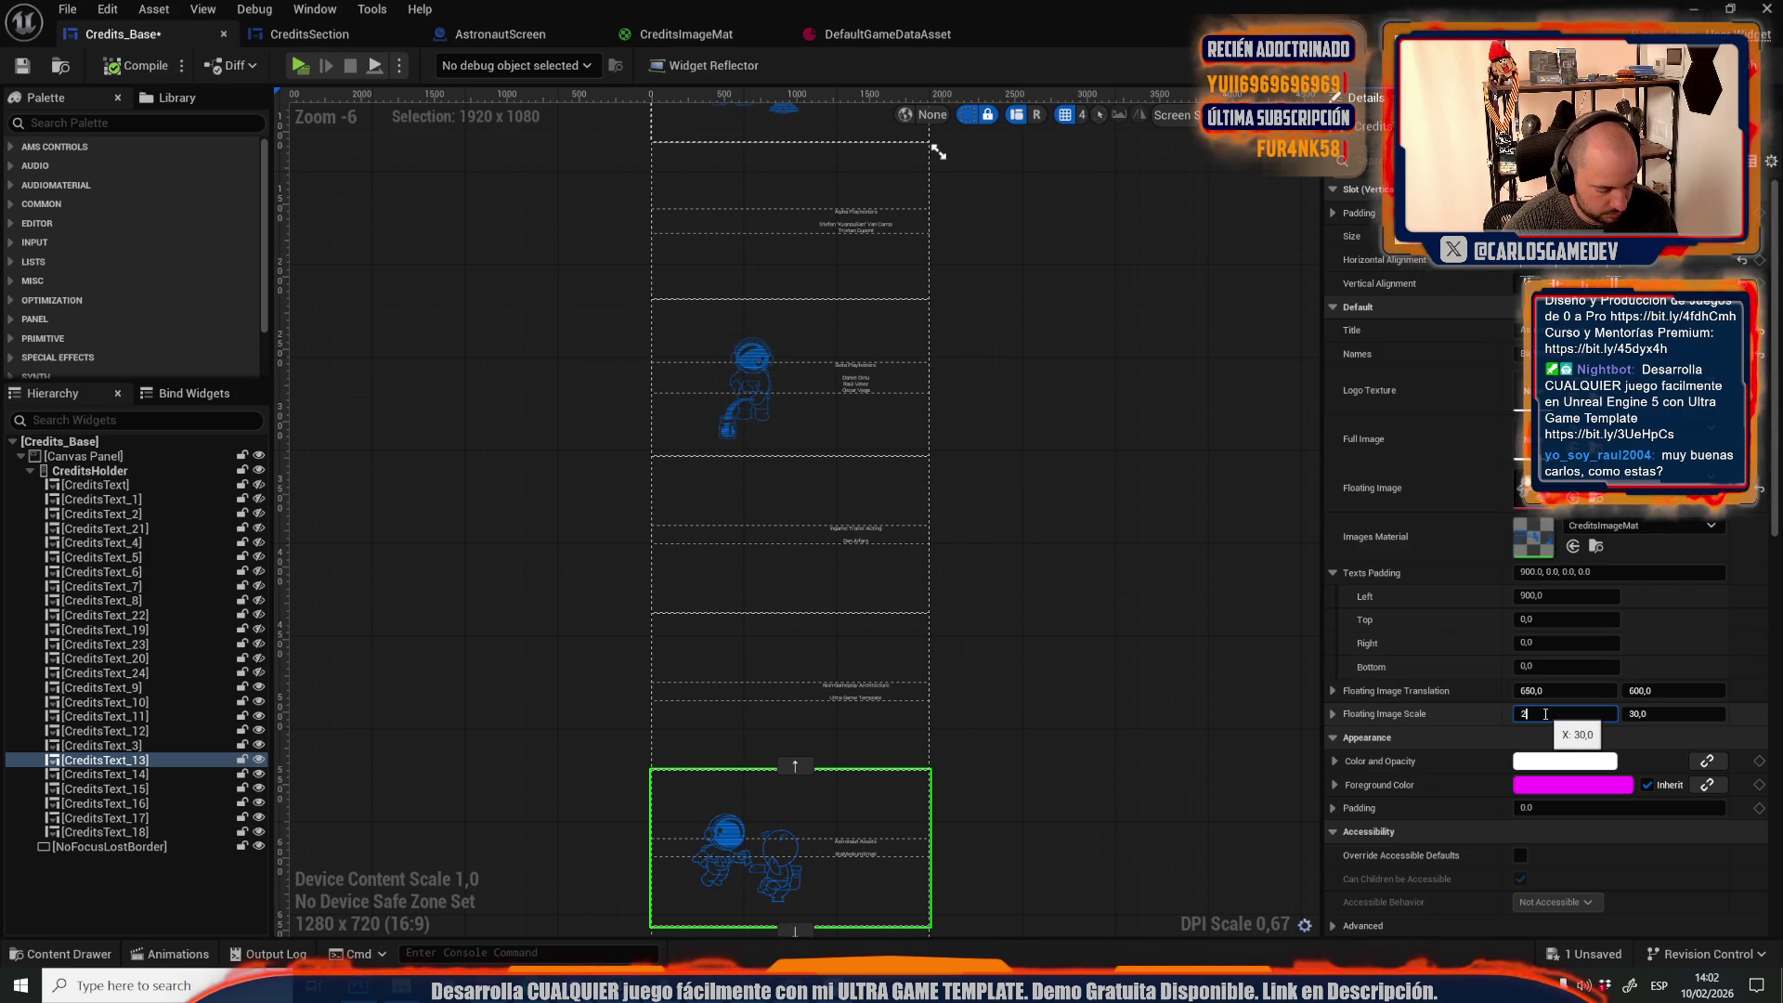
pyautogui.write('26')
pyautogui.press('Tab')
pyautogui.write('26')
pyautogui.press('Return')
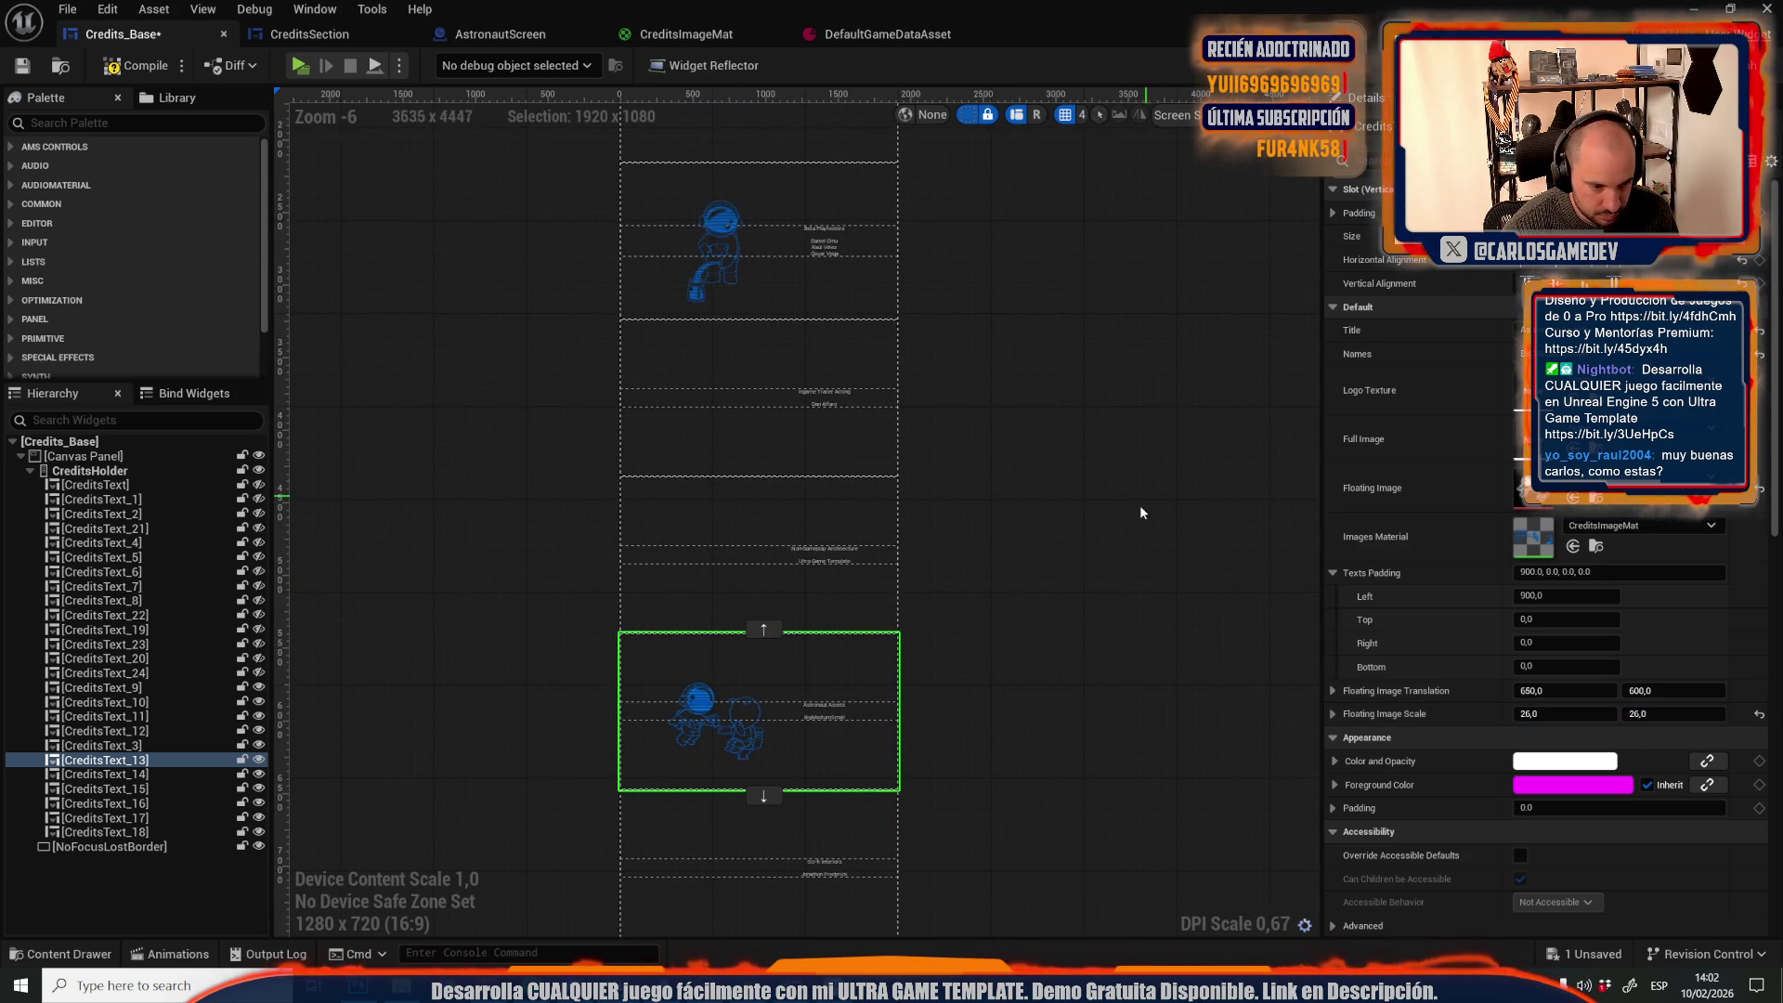
pyautogui.scroll(-3, 1148, 500)
pyautogui.moveTo(1132, 685); pyautogui.dragTo(1127, 461)
pyautogui.click(142, 833)
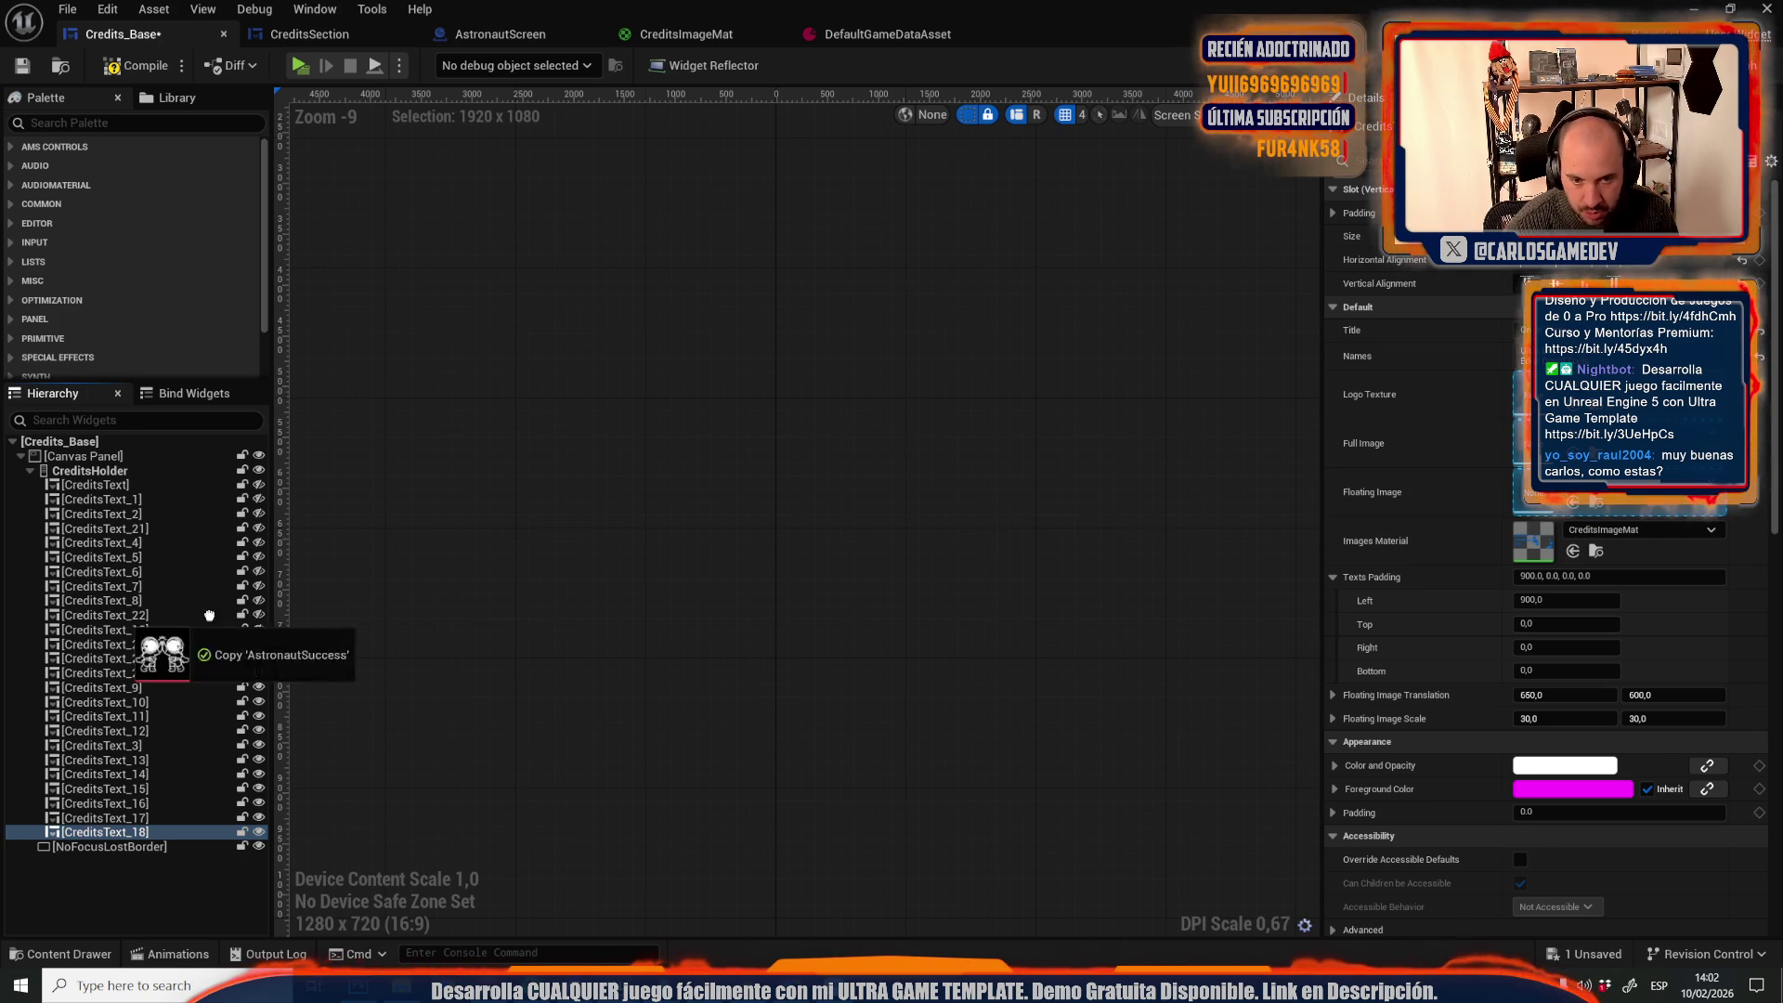
# Set AstronautSuccess as CreditsText_18's floating image and compile
pyautogui.click(1573, 502)
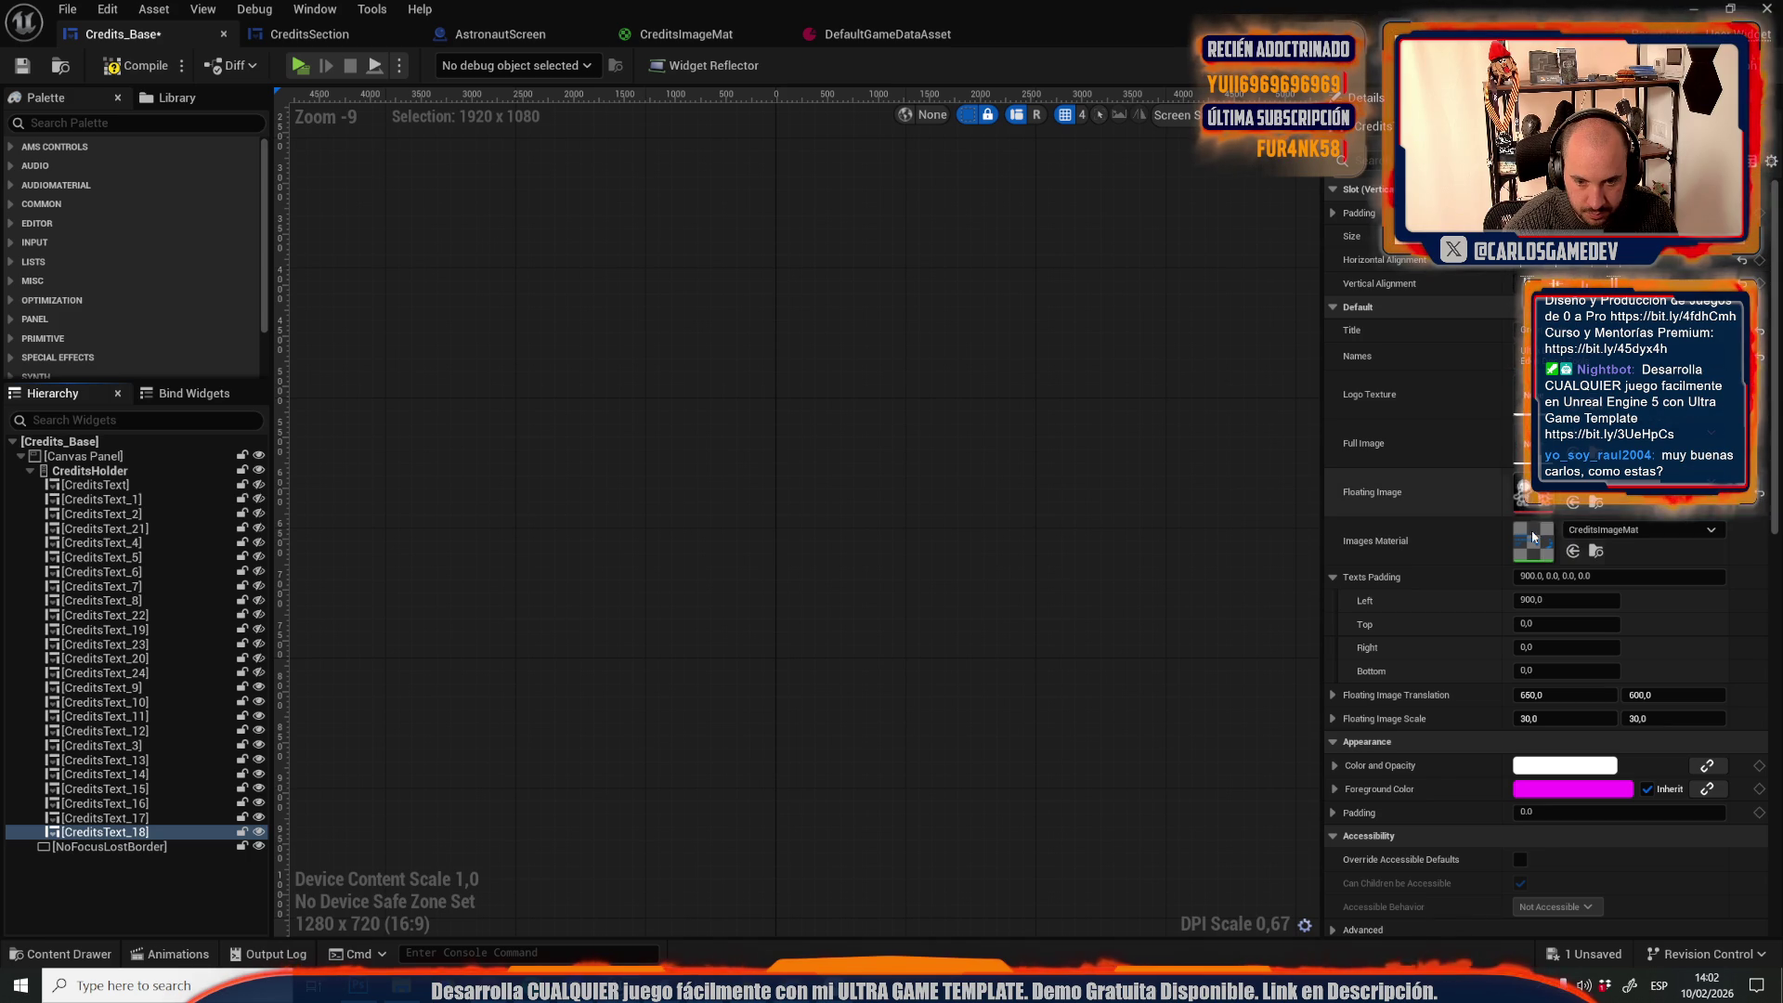
pyautogui.click(135, 65)
pyautogui.scroll(-1, 613, 448)
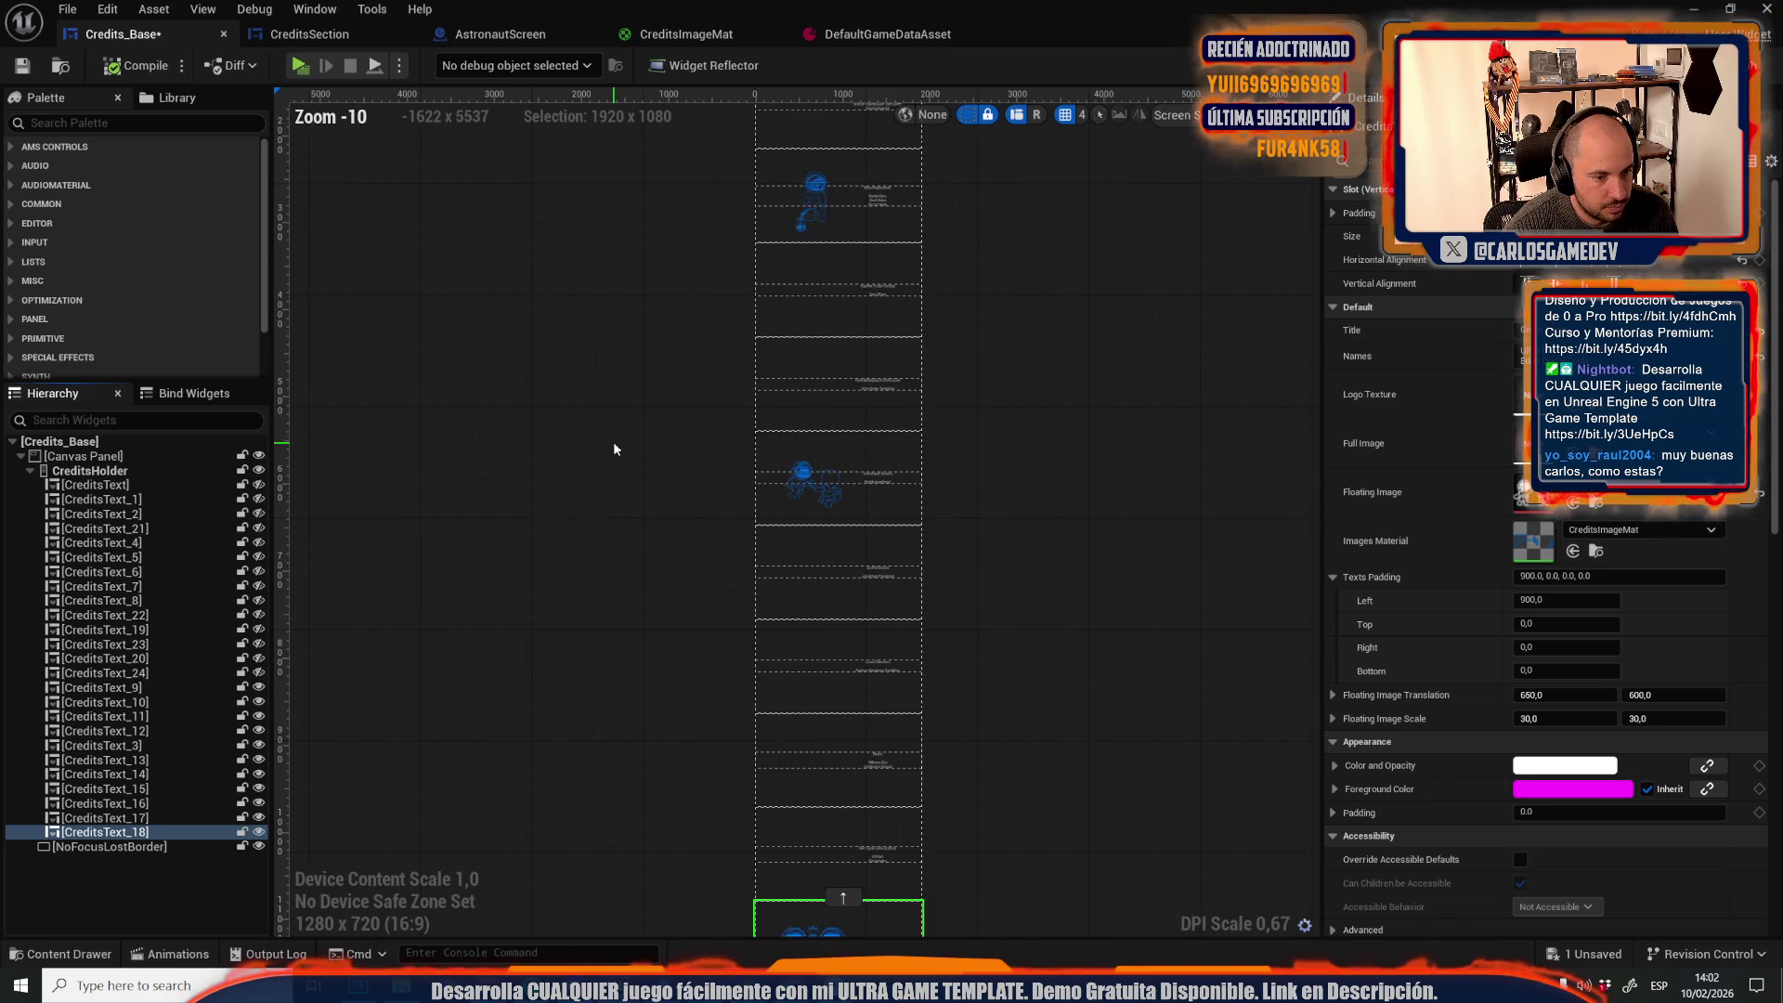
pyautogui.moveTo(617, 517); pyautogui.dragTo(609, 999)
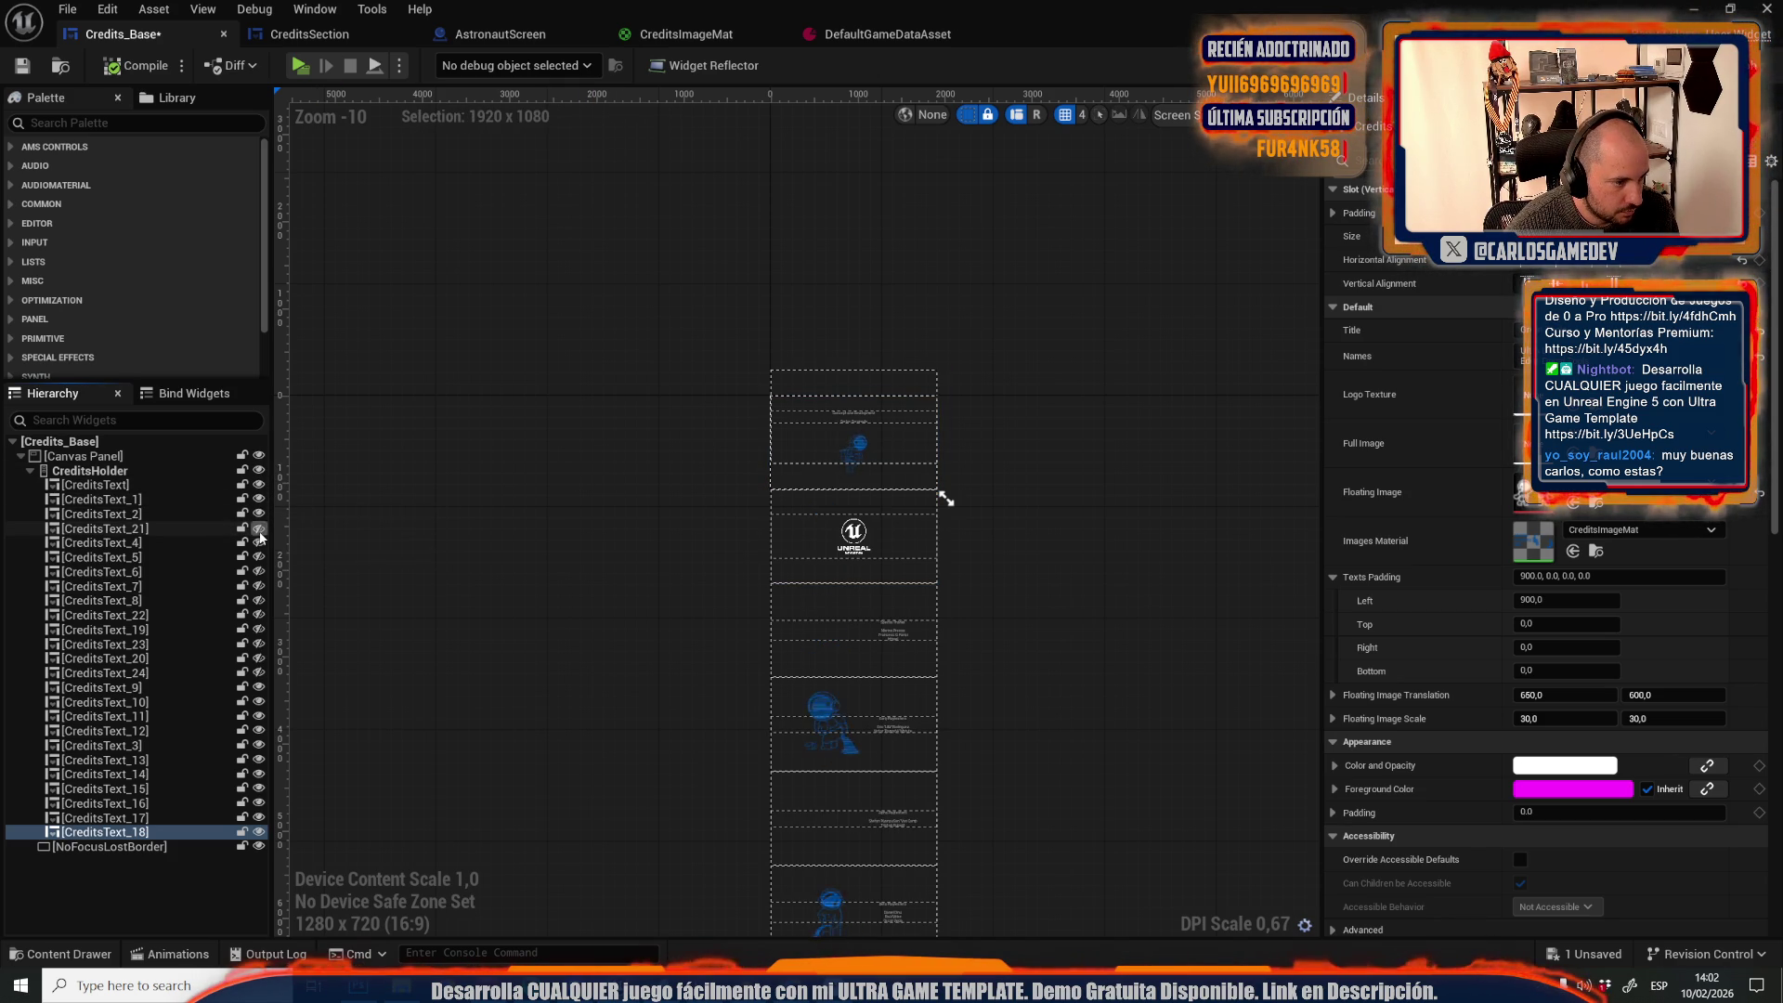
# Make CreditsText_7, _8 and _22 visible again in the designer
pyautogui.click(259, 586)
pyautogui.click(259, 600)
pyautogui.click(259, 615)
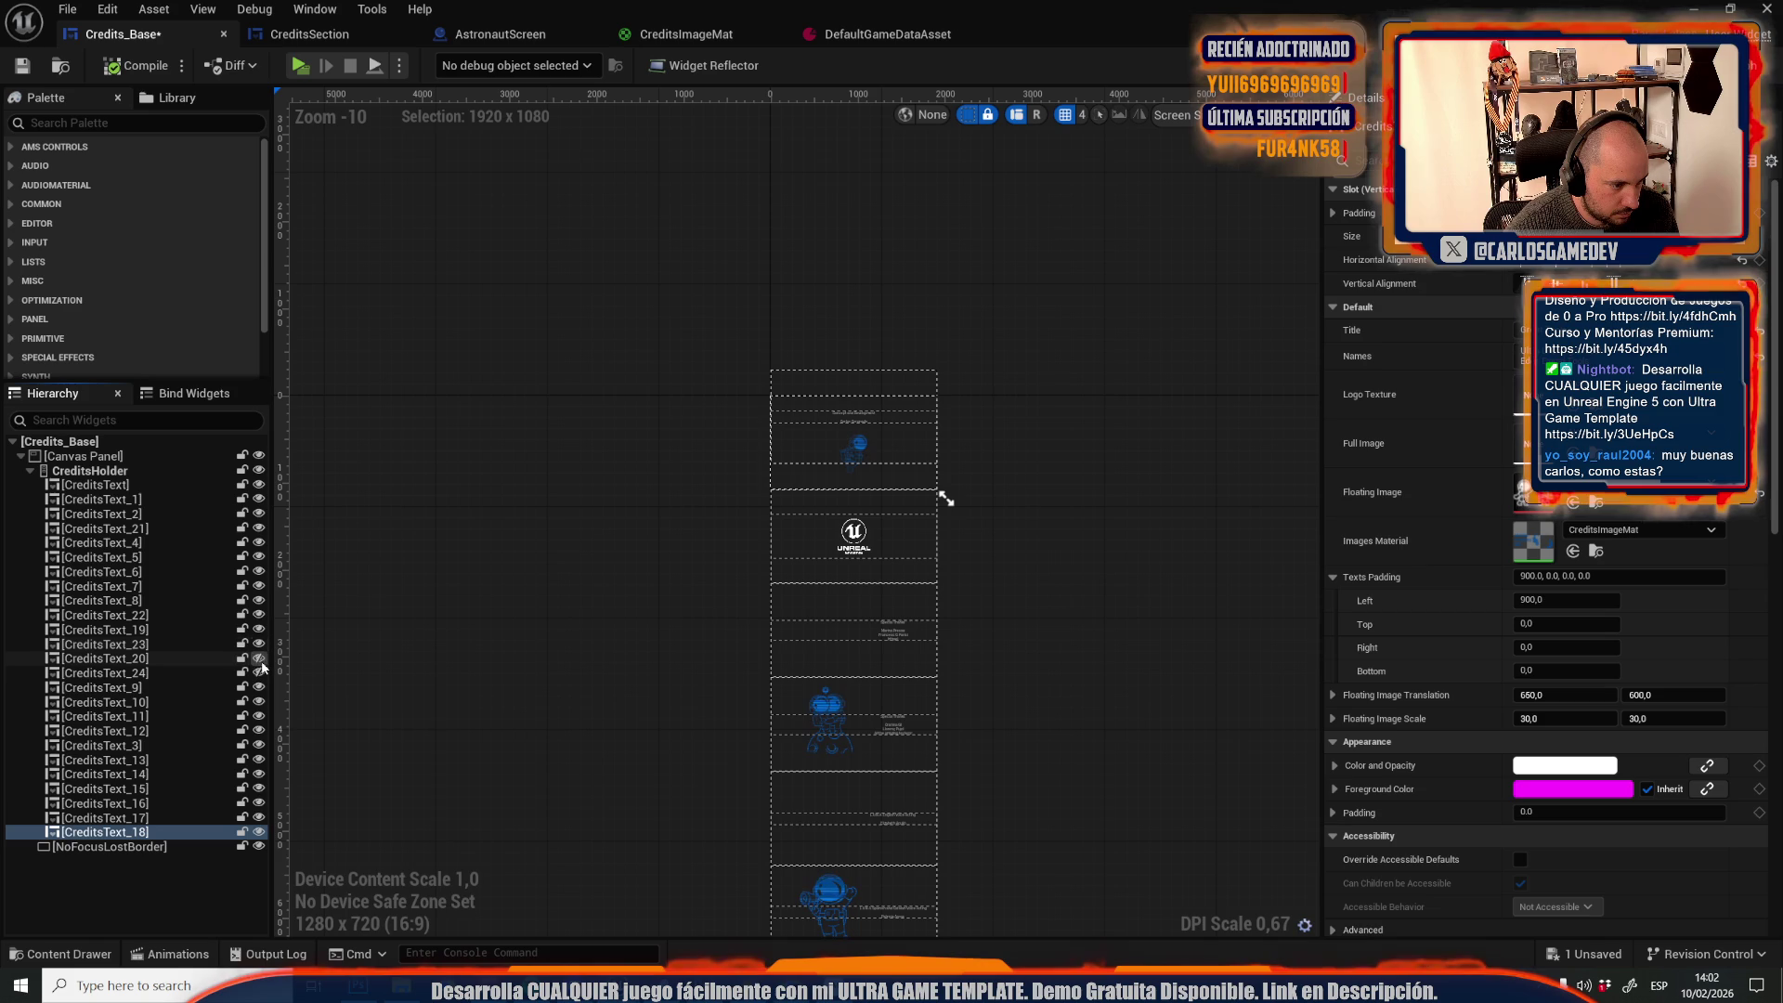
pyautogui.moveTo(530, 585); pyautogui.dragTo(529, 594)
pyautogui.scroll(5, 931, 775)
pyautogui.click(700, 741)
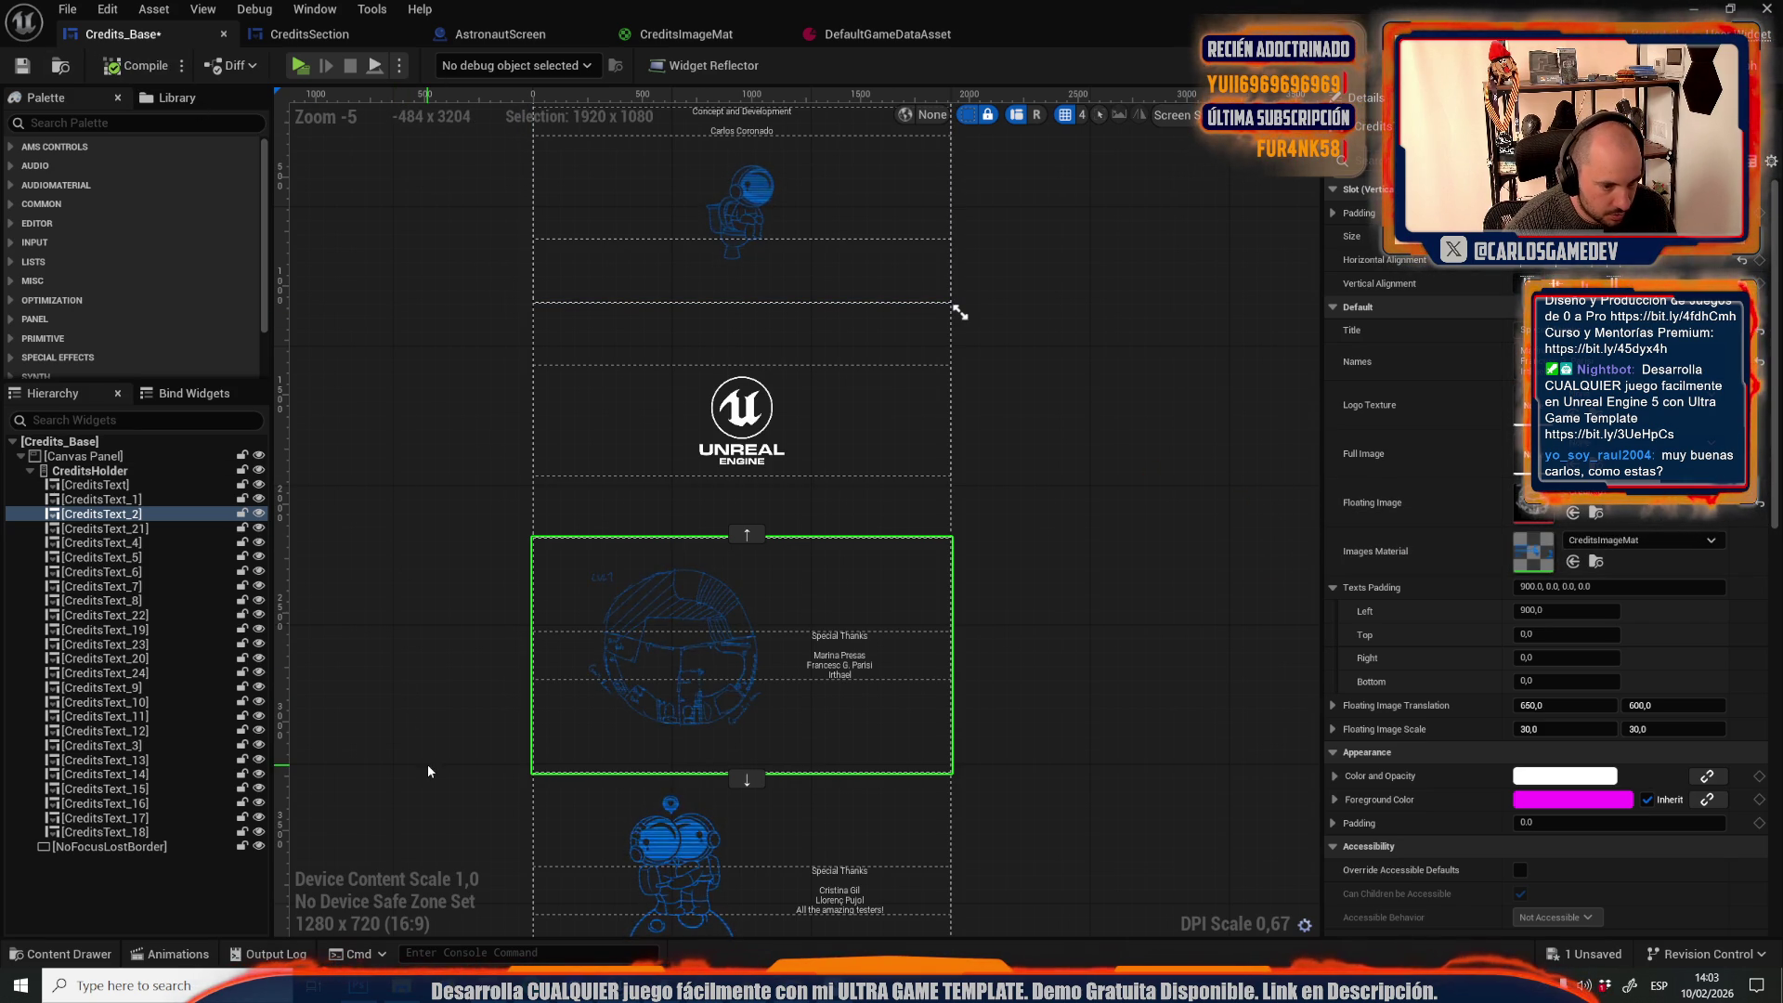
# Apply Credits03 as CreditsText_4's images material and Credits04 to CreditsText_6
pyautogui.scroll(-1, 427, 765)
pyautogui.click(689, 866)
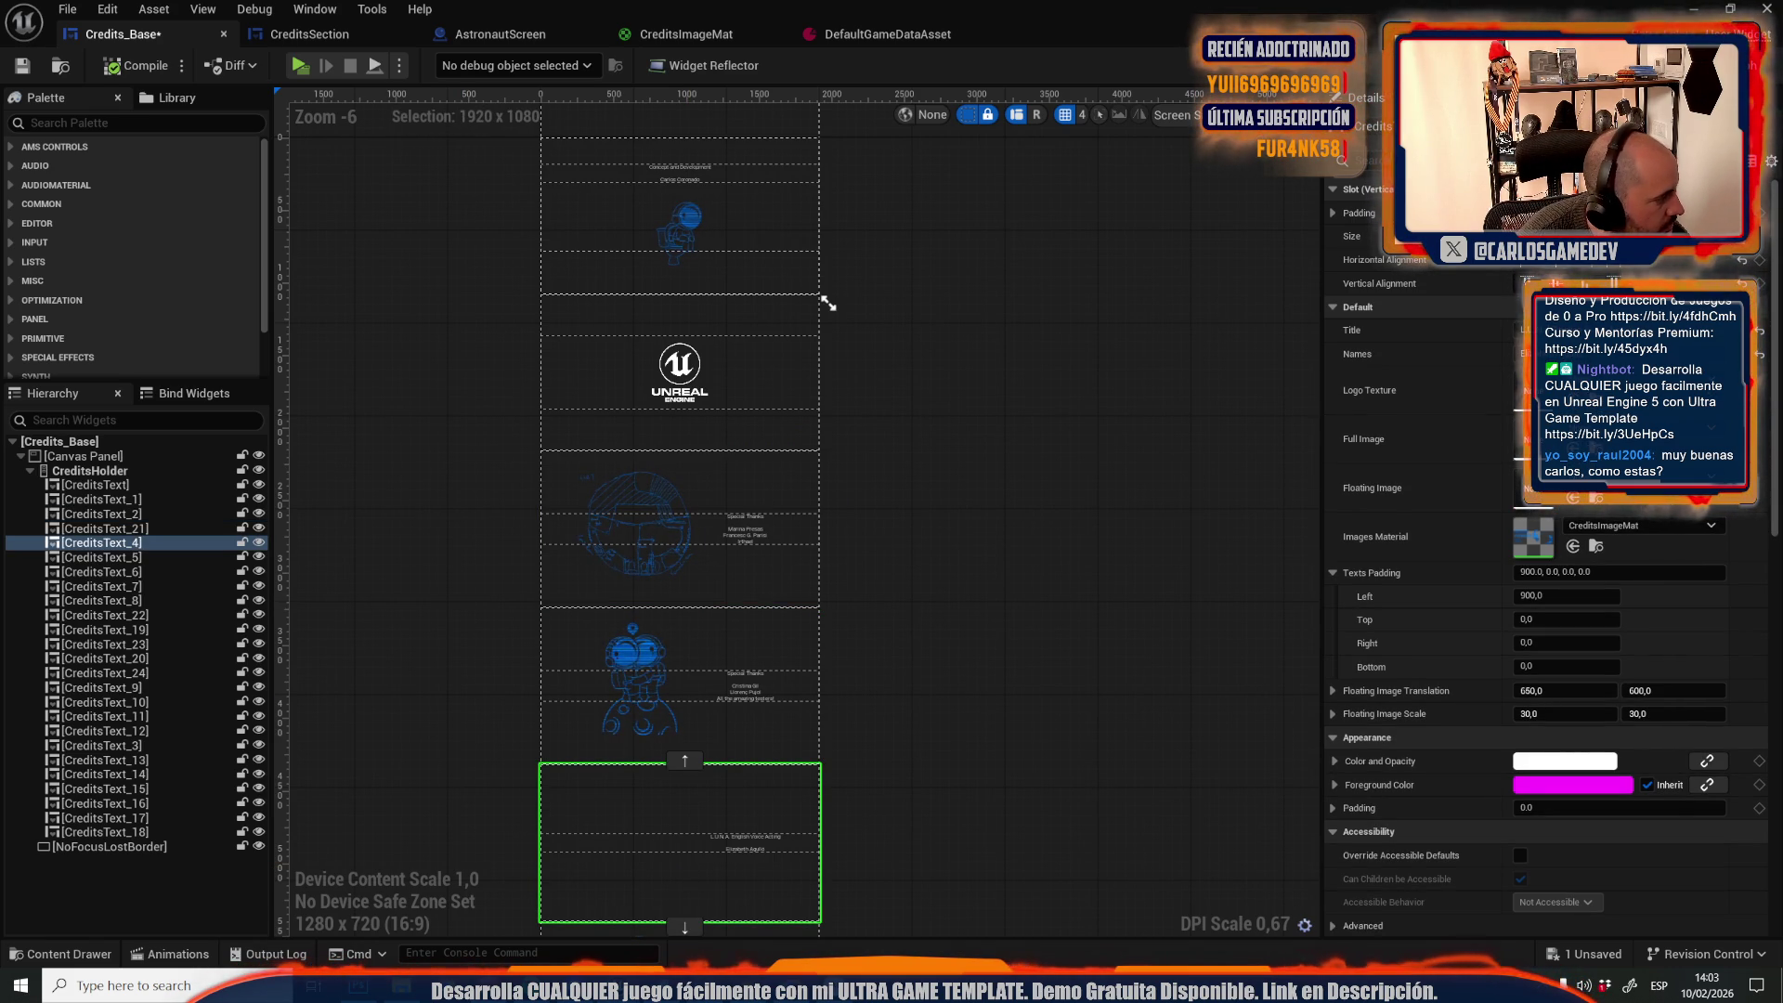
pyautogui.moveTo(855, 628)
pyautogui.mouseDown()
pyautogui.moveTo(1709, 632)
pyautogui.moveTo(1550, 516)
pyautogui.moveTo(1570, 529)
pyautogui.mouseUp()
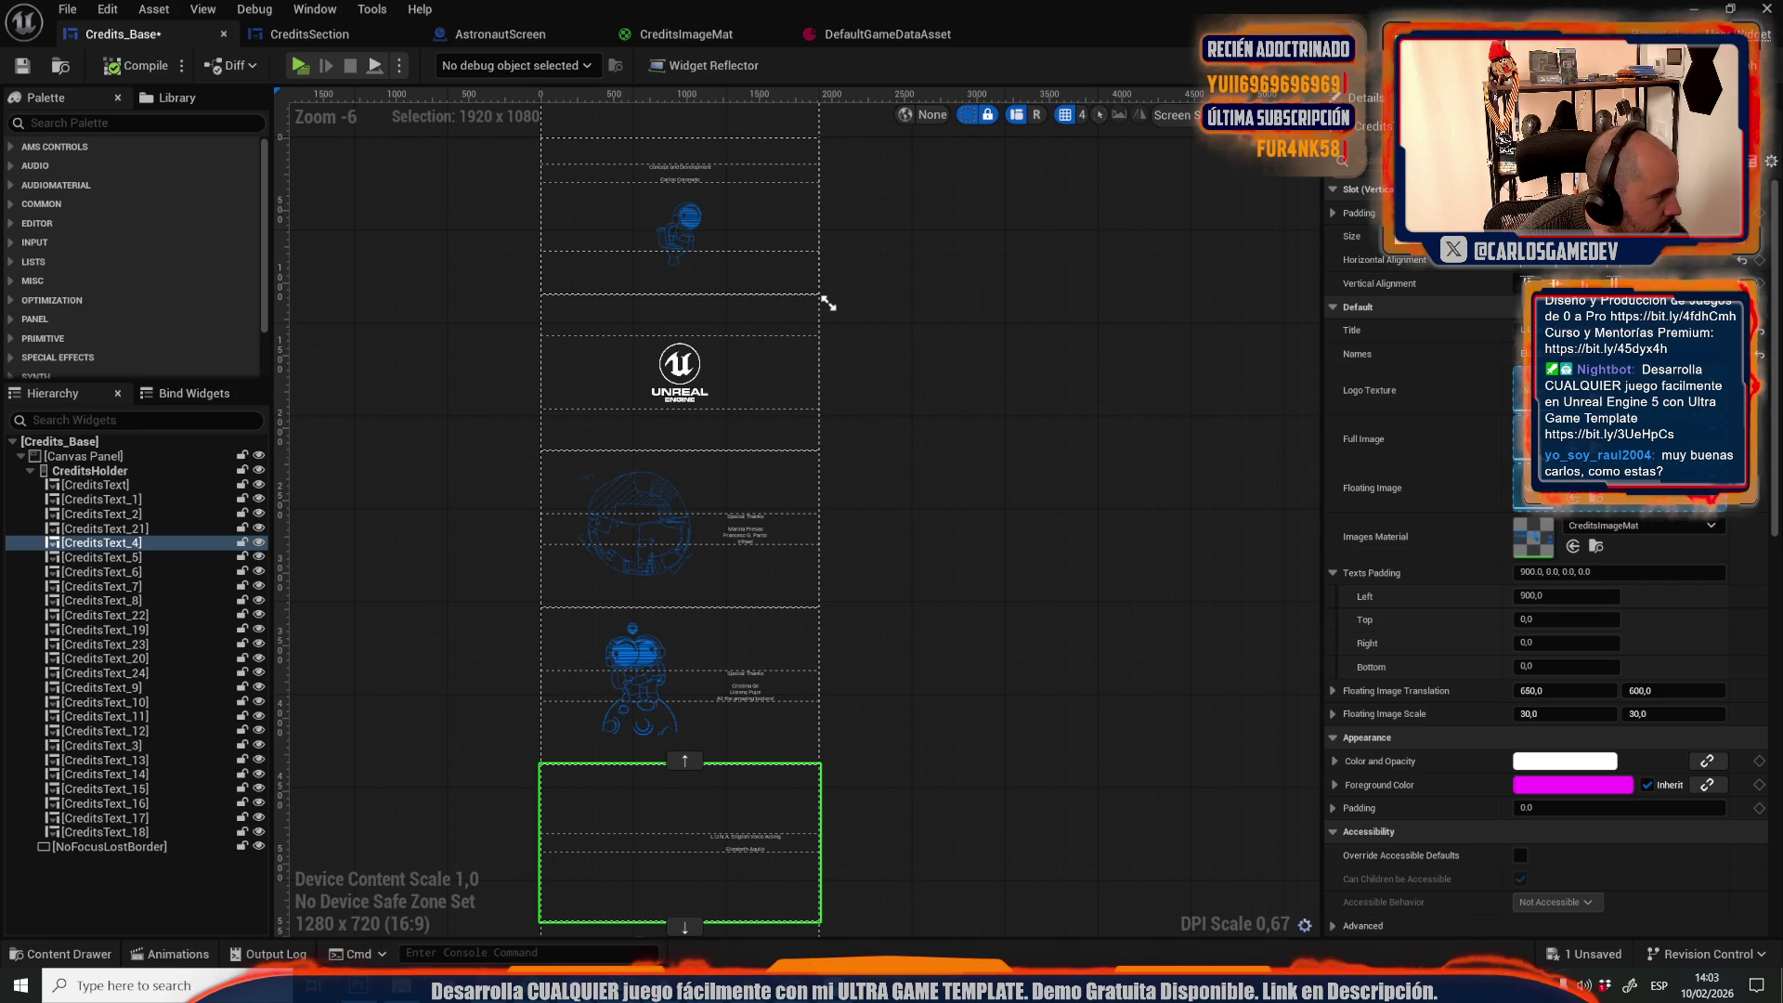
pyautogui.moveTo(539, 451)
pyautogui.mouseDown()
pyautogui.moveTo(1542, 615)
pyautogui.moveTo(1550, 522)
pyautogui.mouseUp()
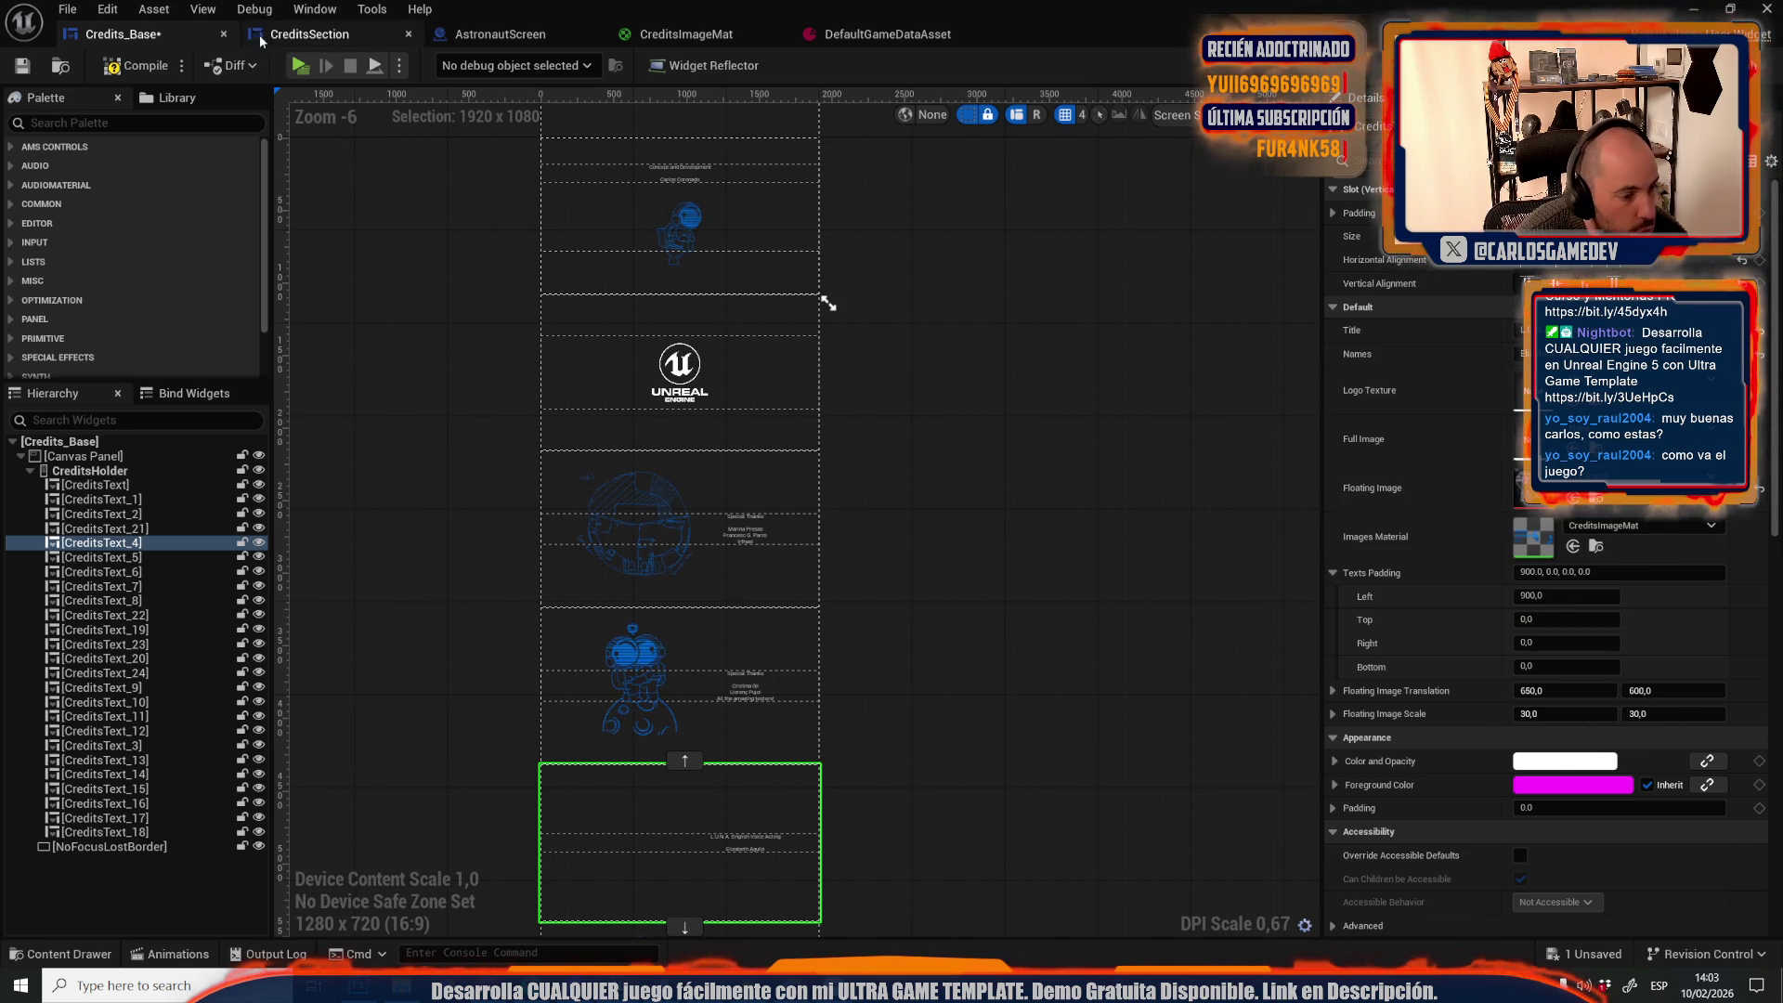
pyautogui.click(135, 63)
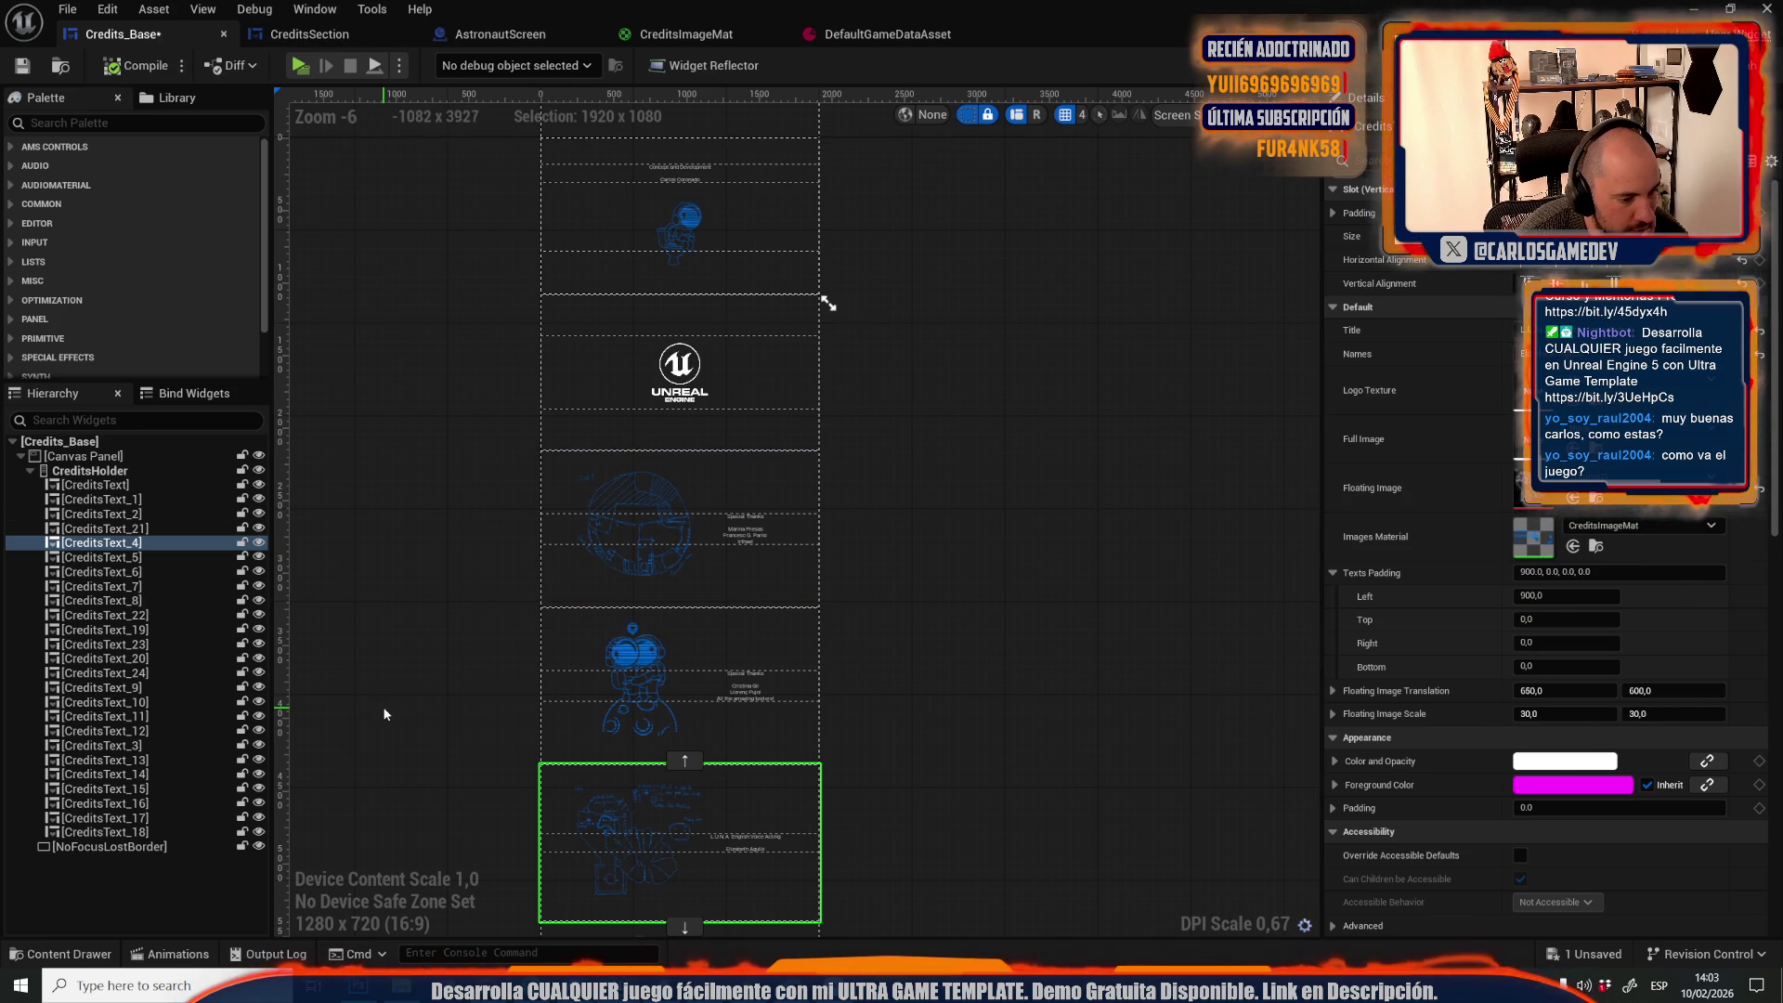
pyautogui.scroll(-1, 416, 762)
pyautogui.moveTo(415, 761); pyautogui.dragTo(430, 567)
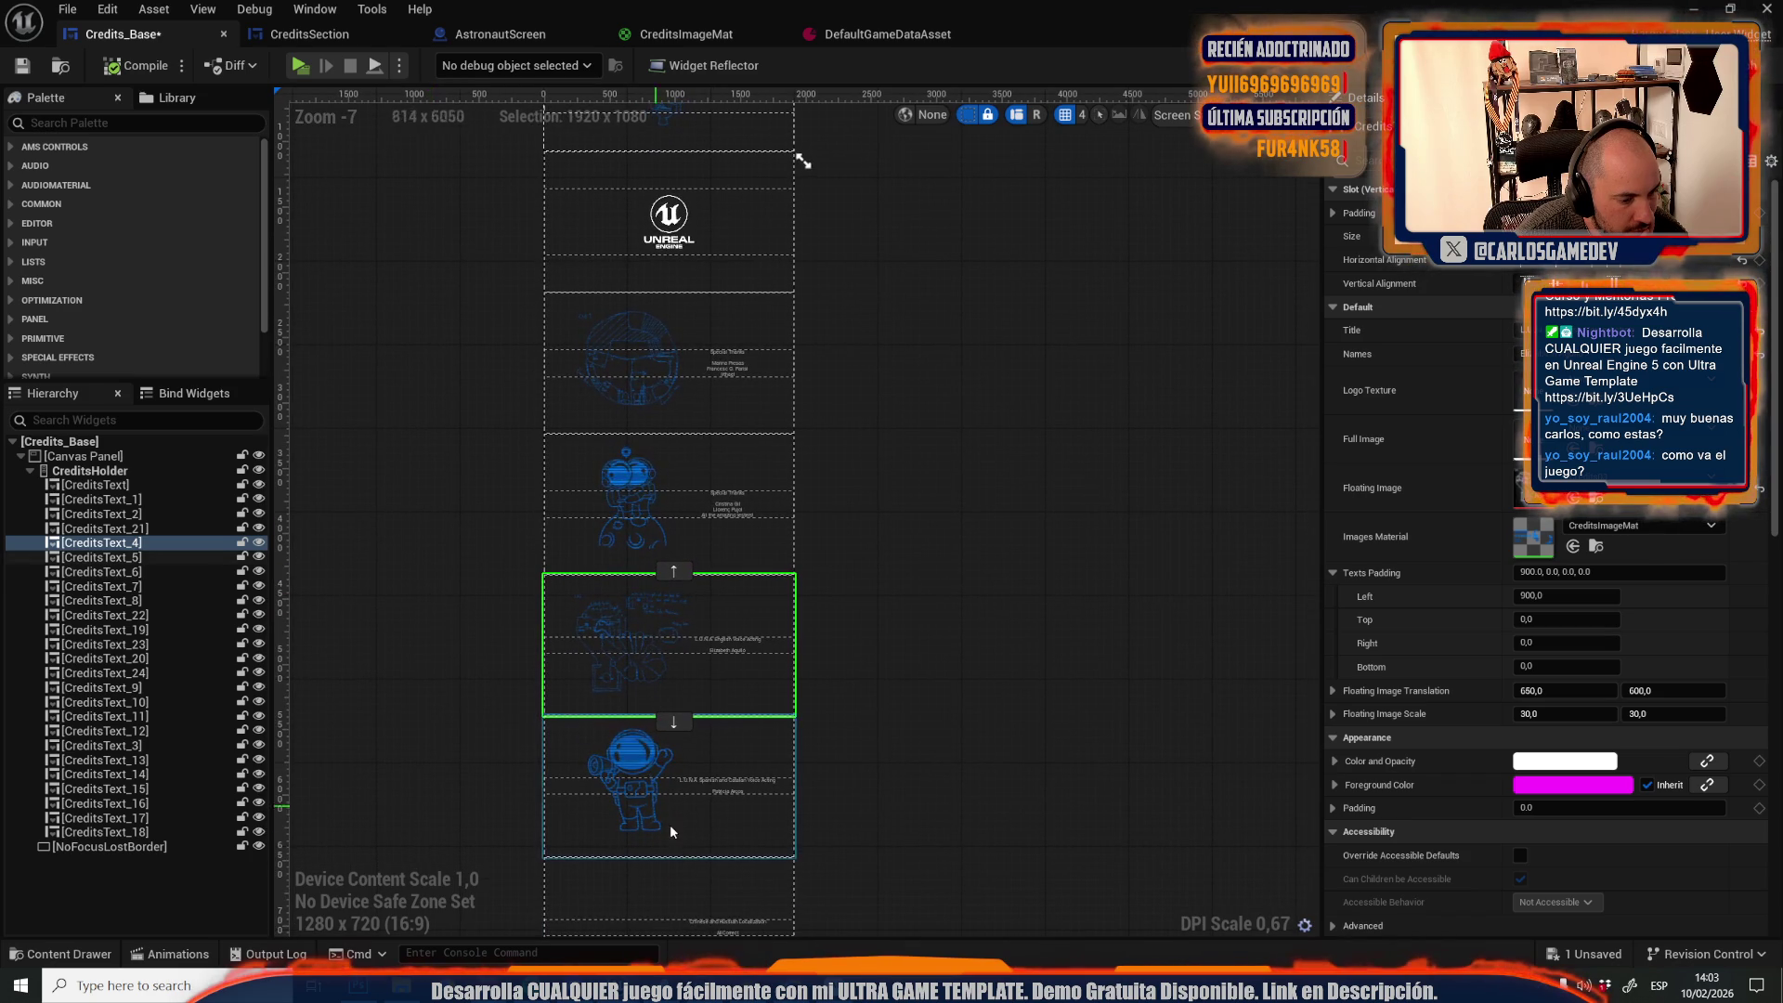
pyautogui.click(688, 906)
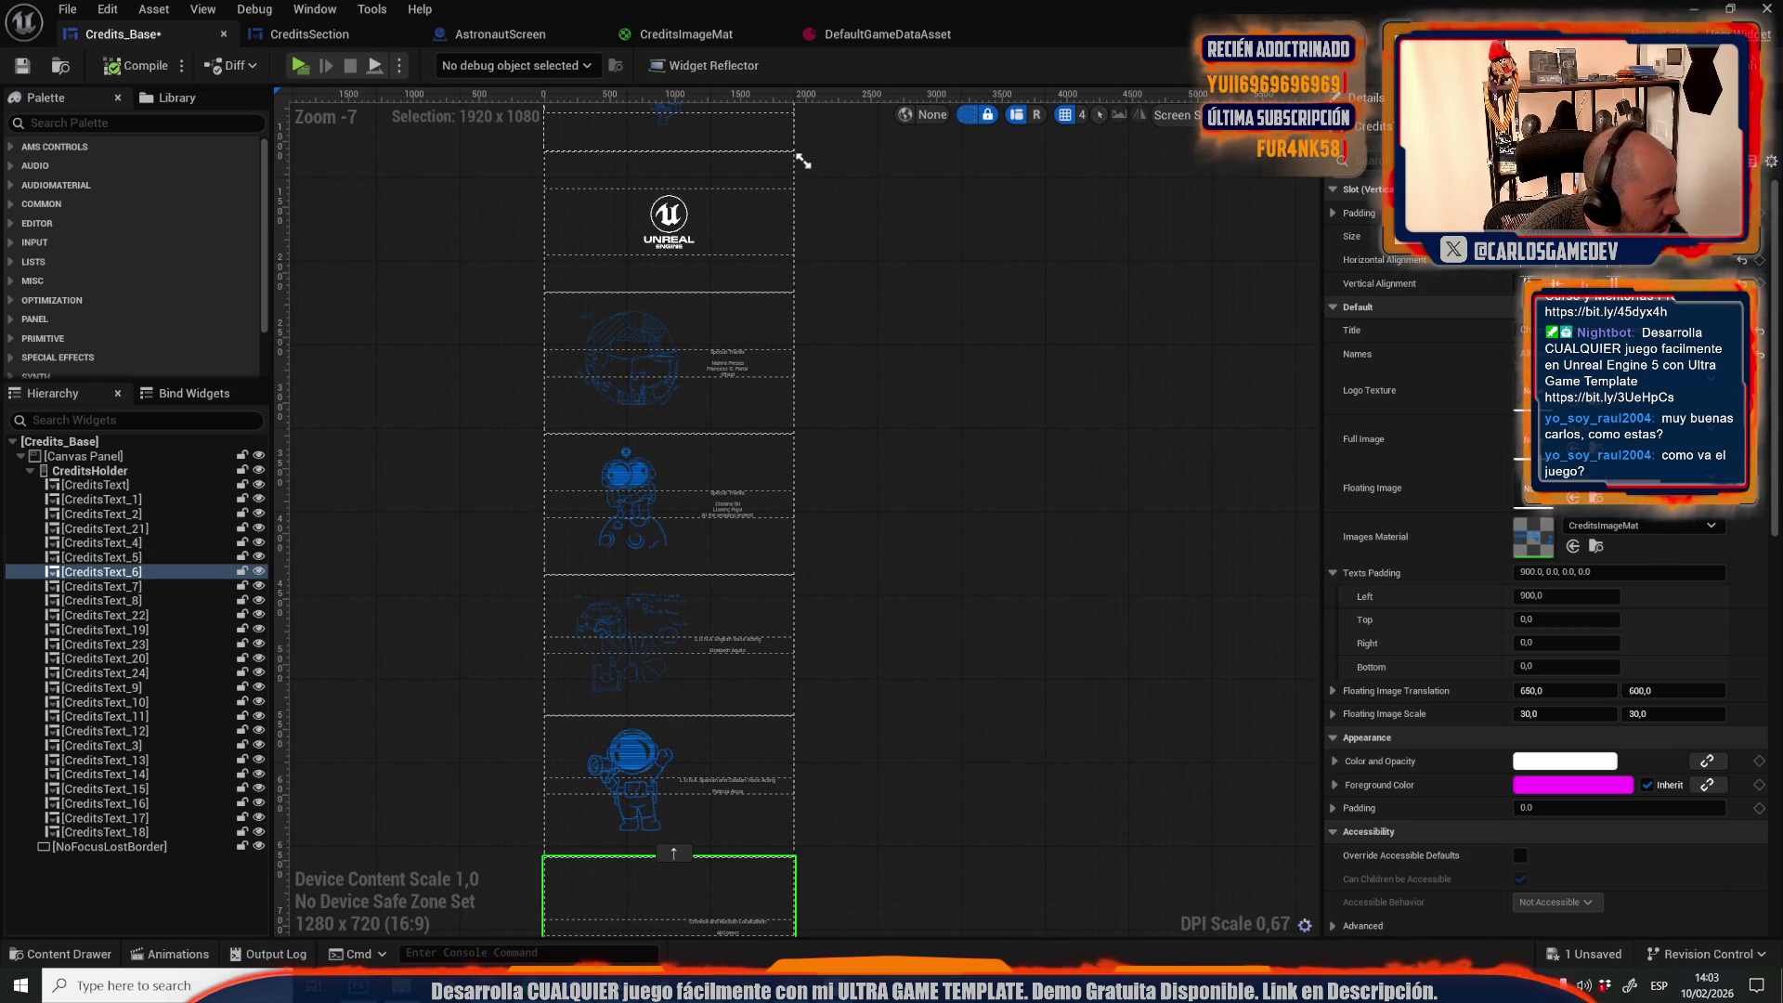
pyautogui.moveTo(796, 151)
pyautogui.mouseDown()
pyautogui.moveTo(1066, 590)
pyautogui.moveTo(1521, 489)
pyautogui.moveTo(1524, 529)
pyautogui.mouseUp()
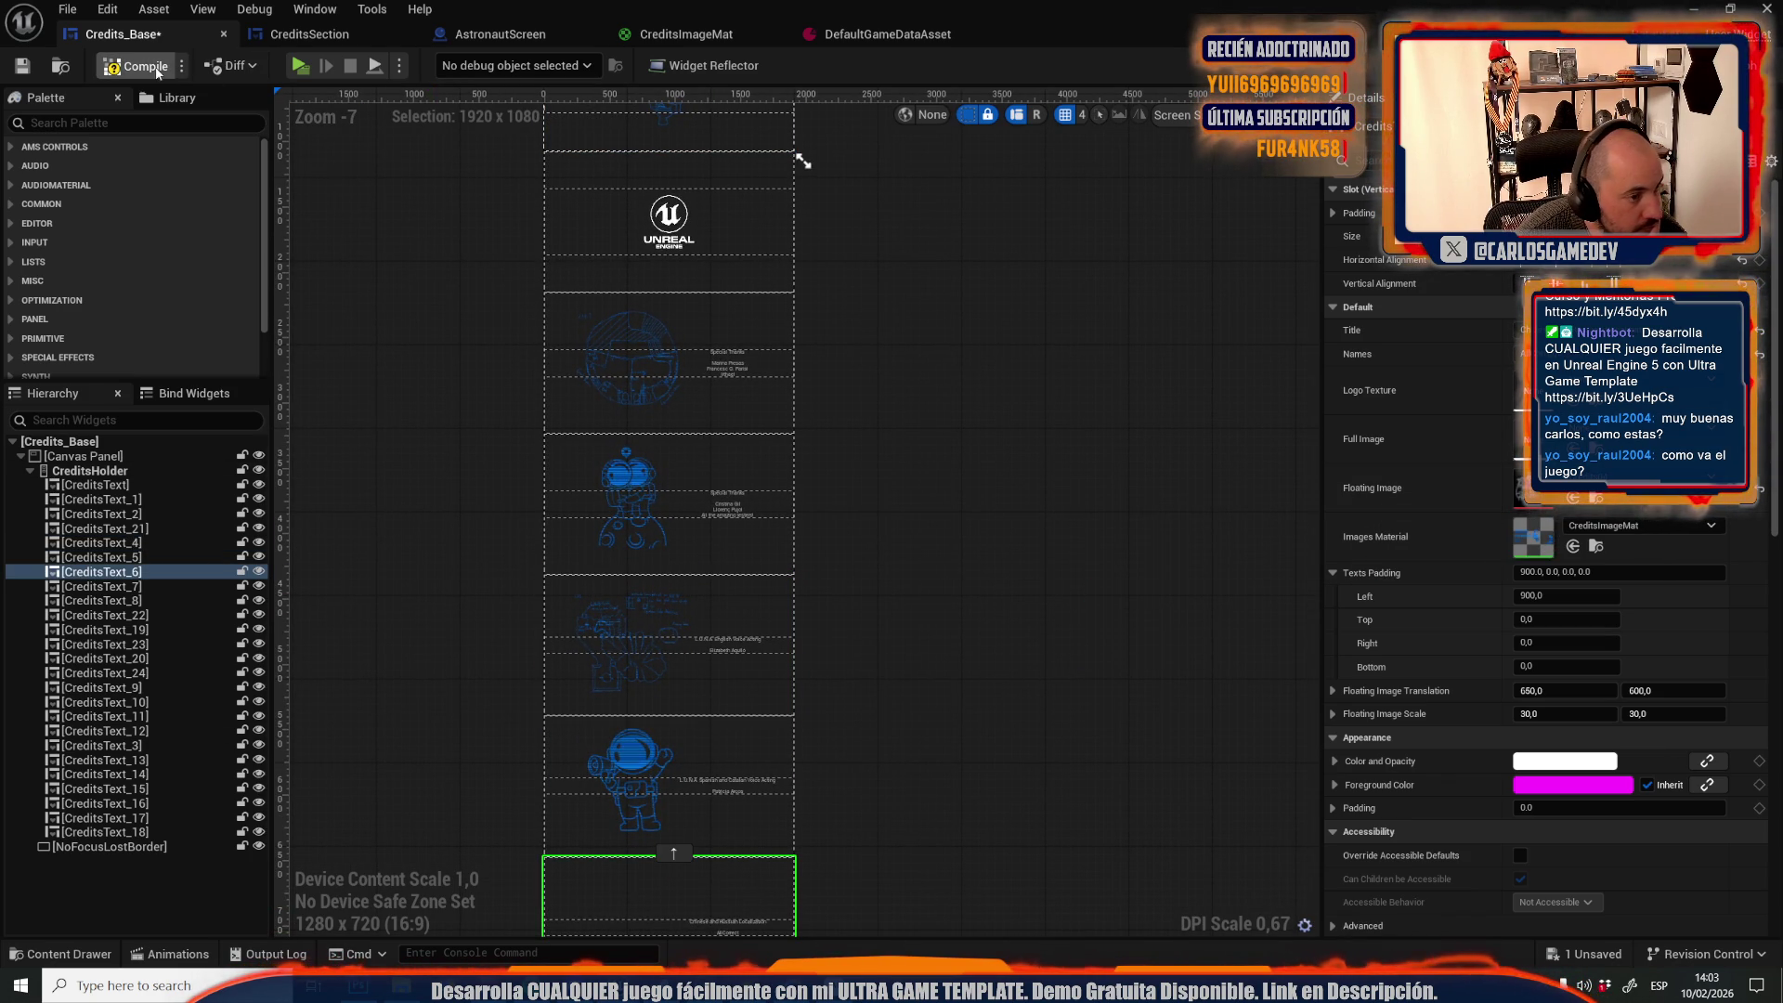
# Give CreditsText_8 the Credits06 floating image and Credits05 images material, then compile
pyautogui.scroll(-3, 409, 650)
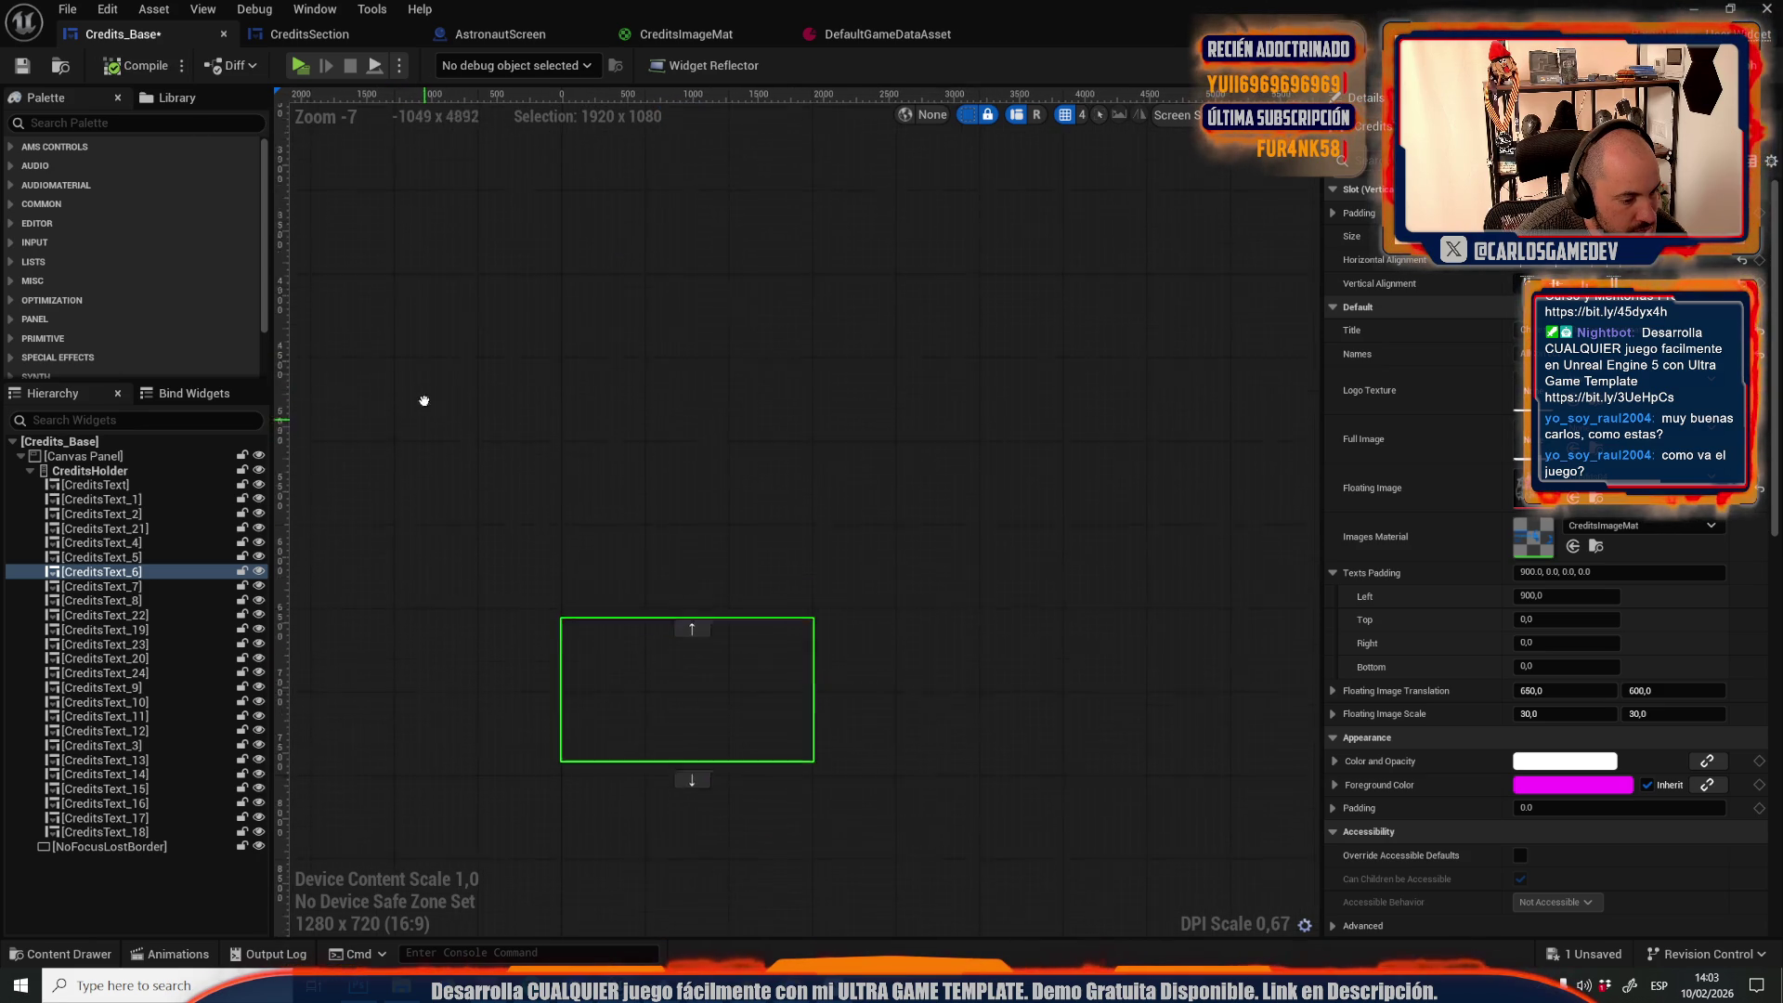
pyautogui.click(586, 806)
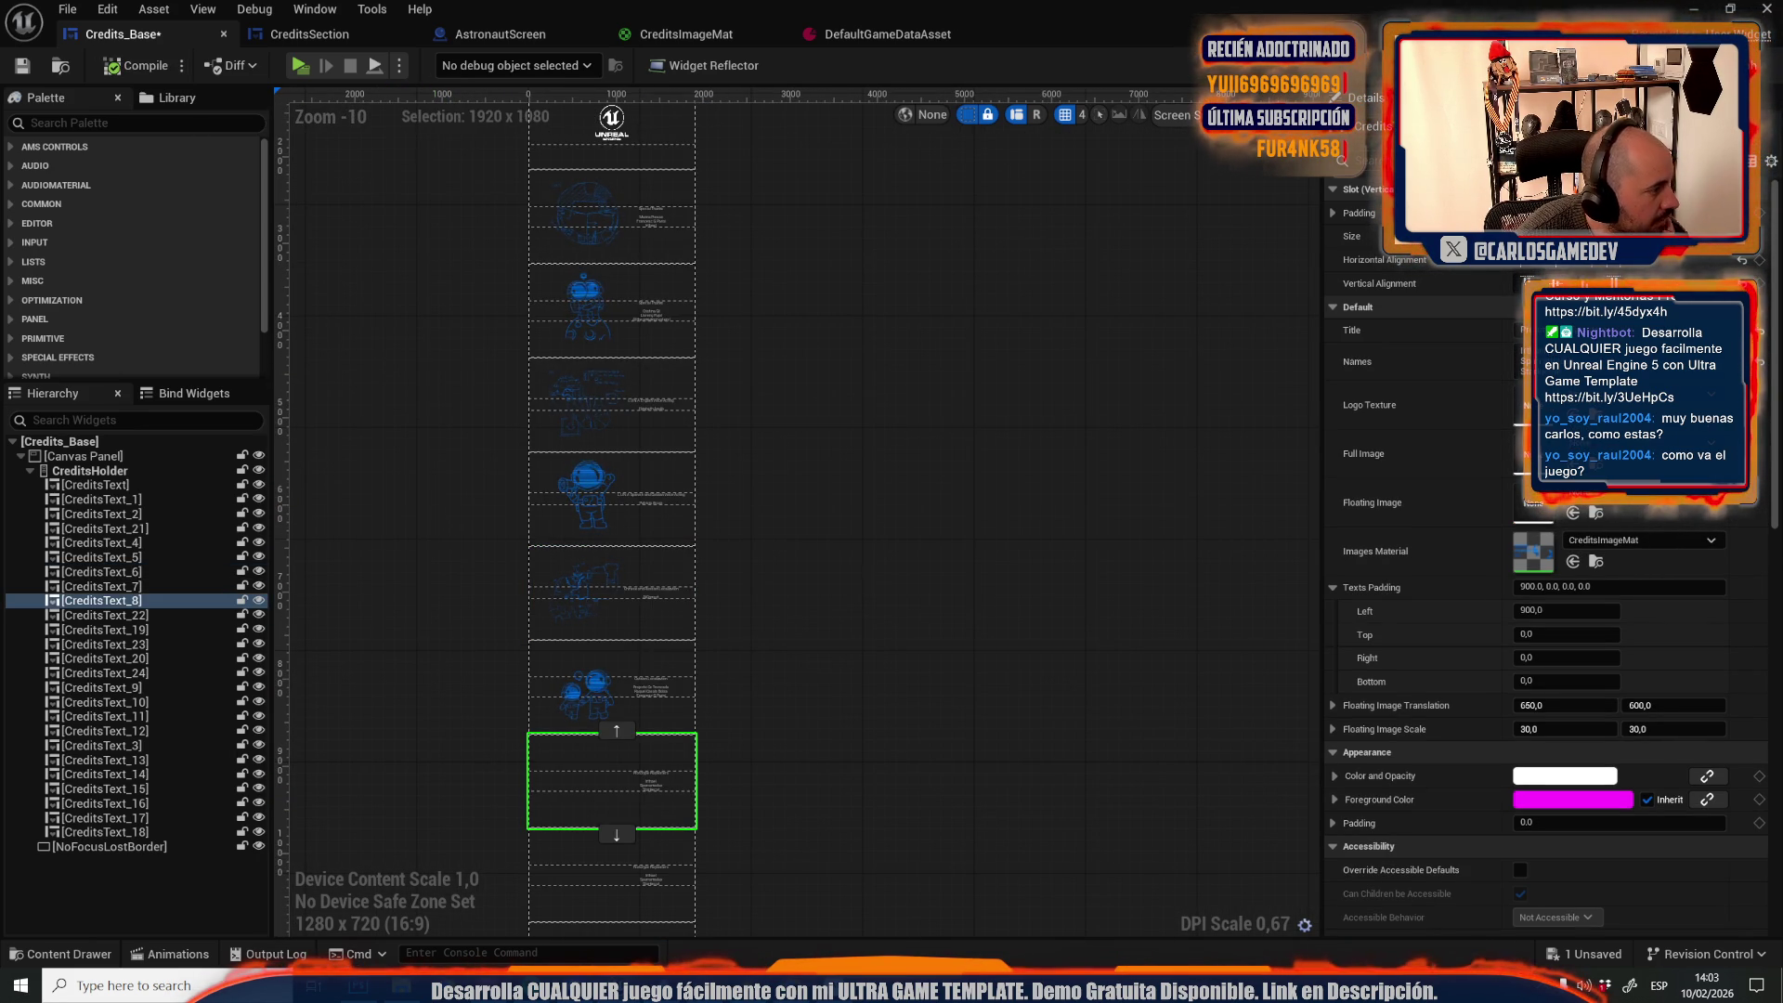
pyautogui.moveTo(1226, 638); pyautogui.dragTo(1535, 503)
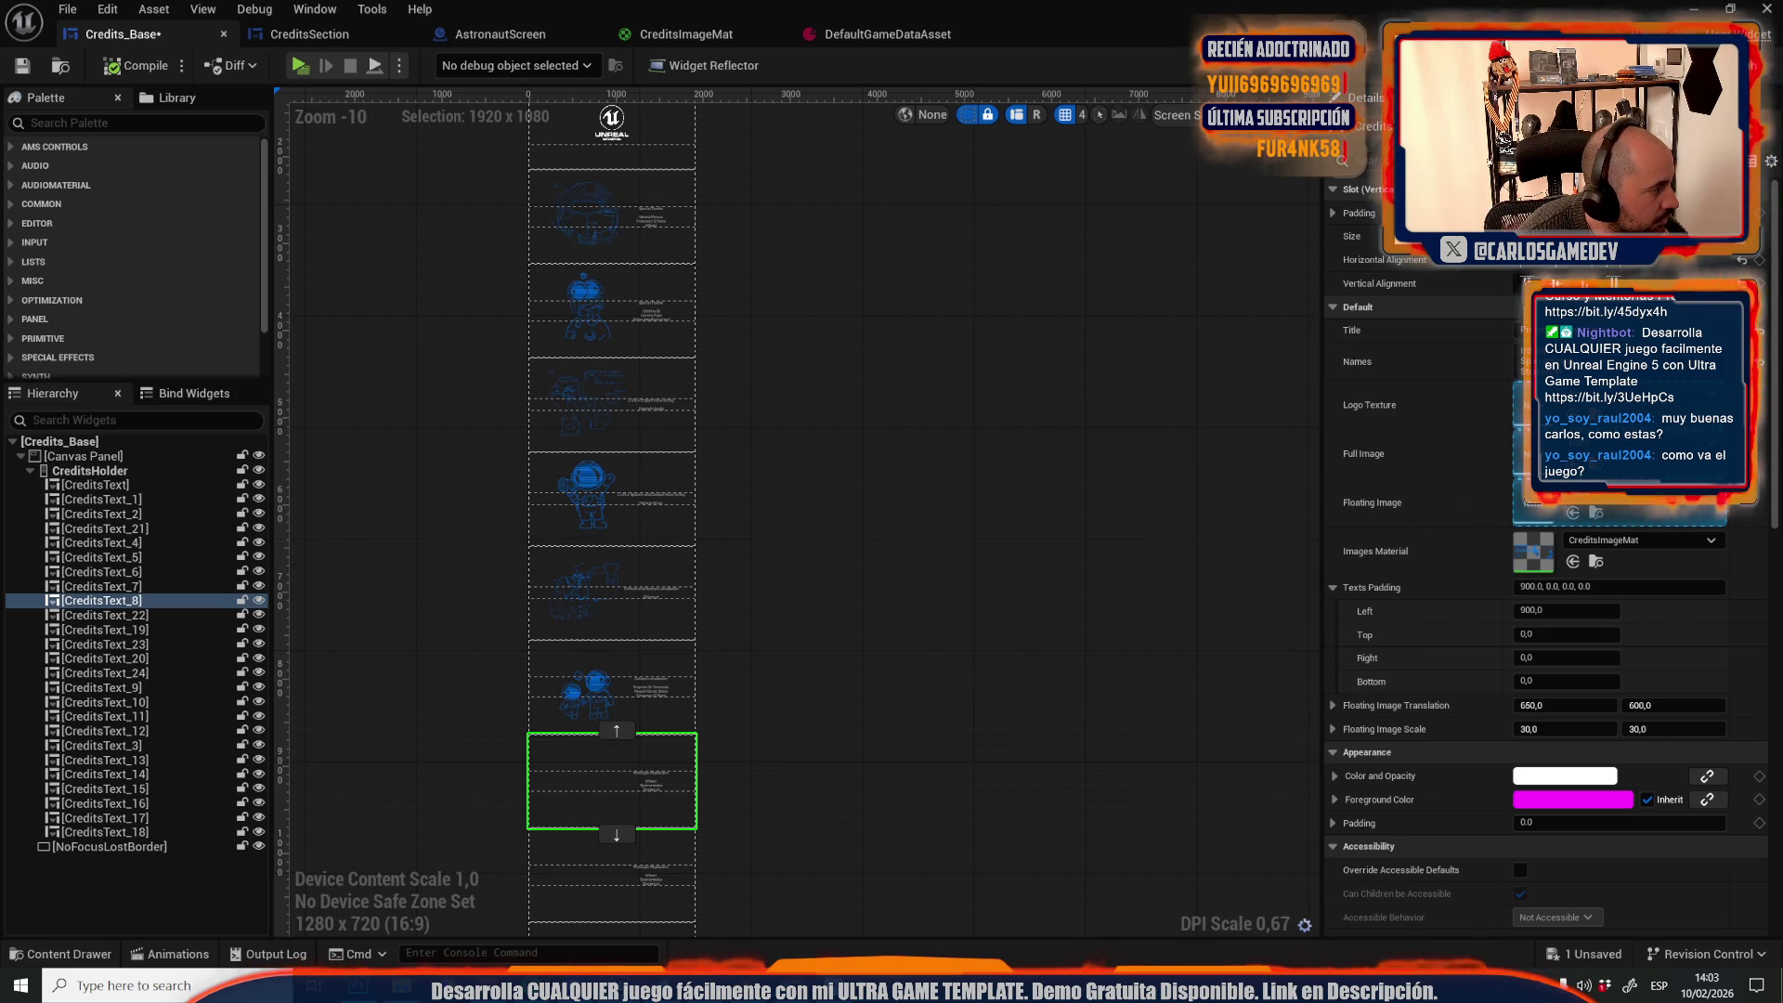
pyautogui.moveTo(243, 506); pyautogui.dragTo(1556, 522)
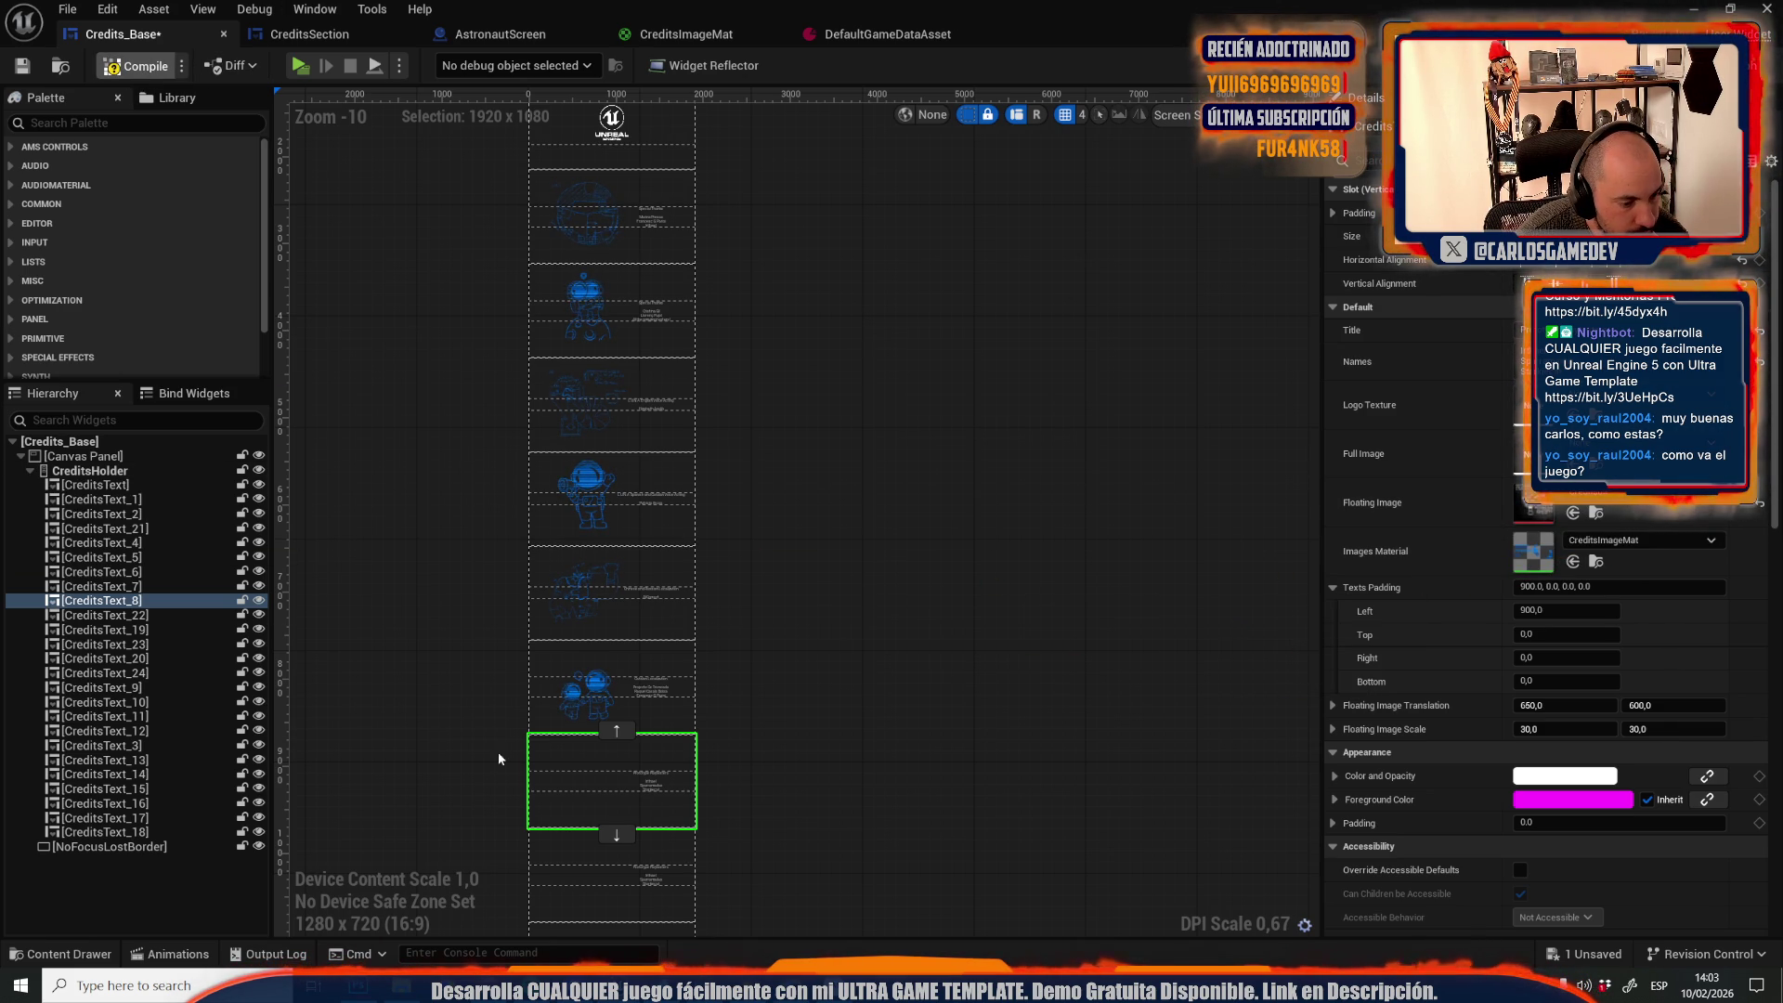
pyautogui.press('F7')
pyautogui.click(604, 901)
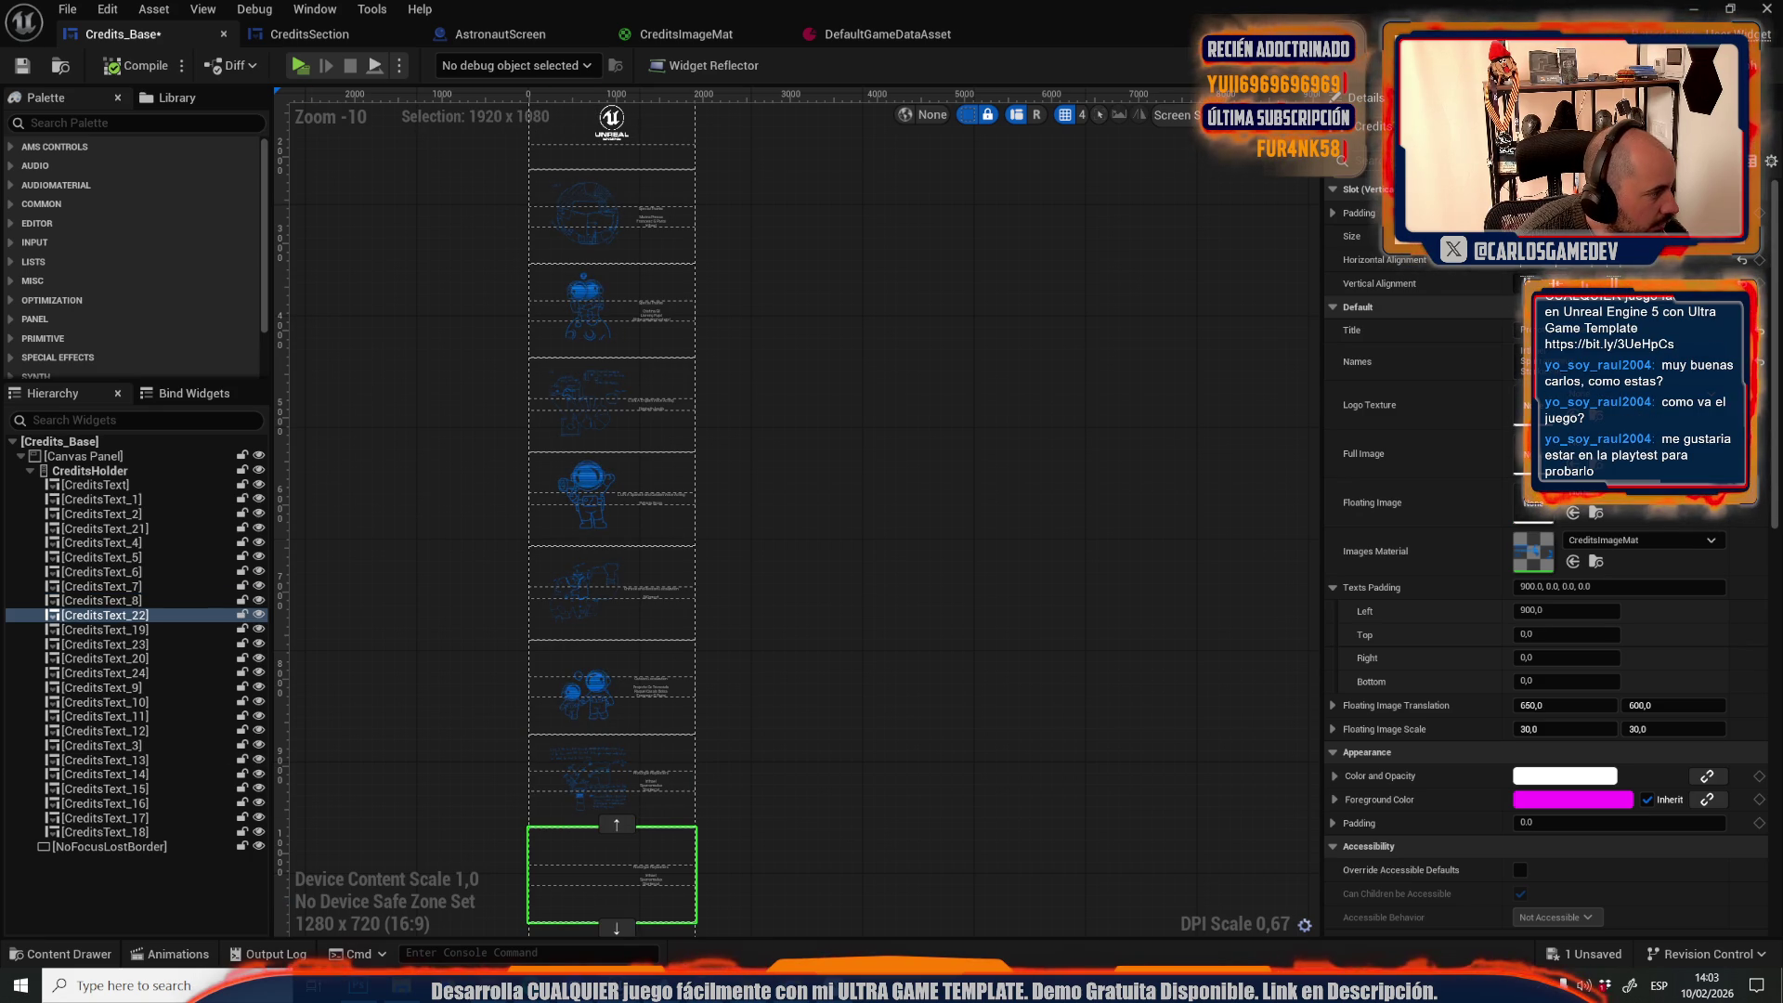
# Give CreditsText_22 the Credits07 sketch and CreditsText_19 its own floating sketch, then compile
pyautogui.moveTo(4, 471); pyautogui.dragTo(1557, 518)
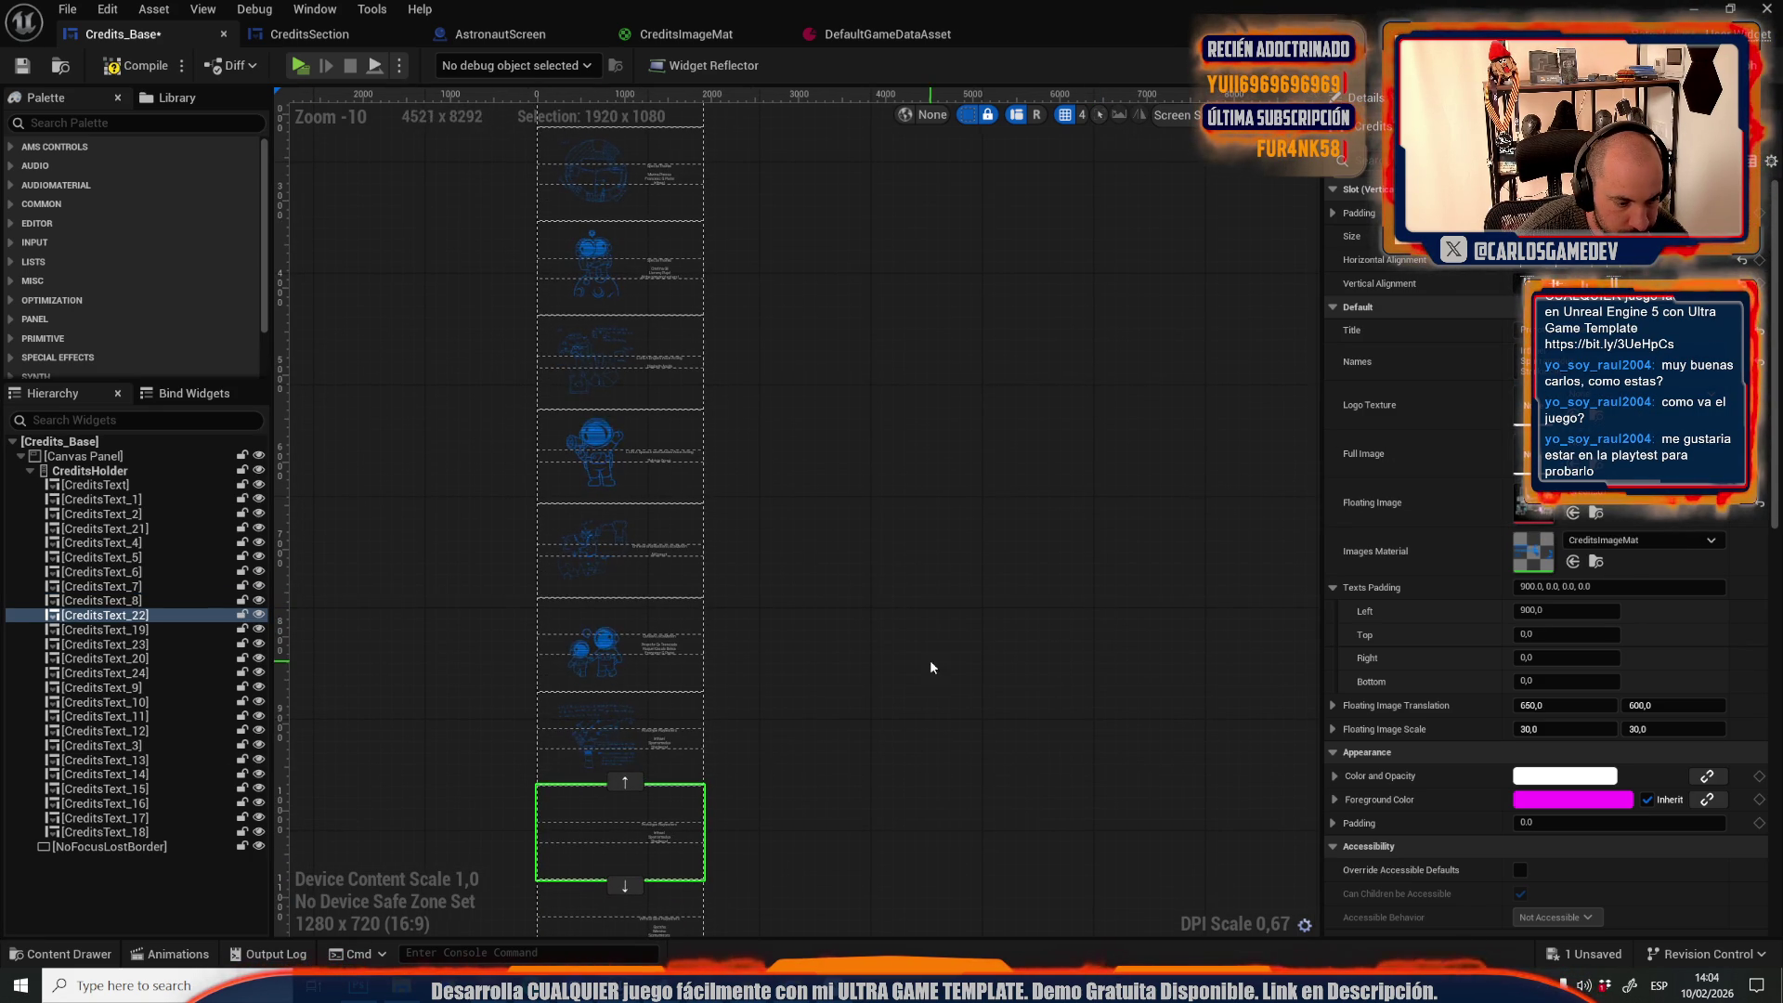
pyautogui.click(633, 927)
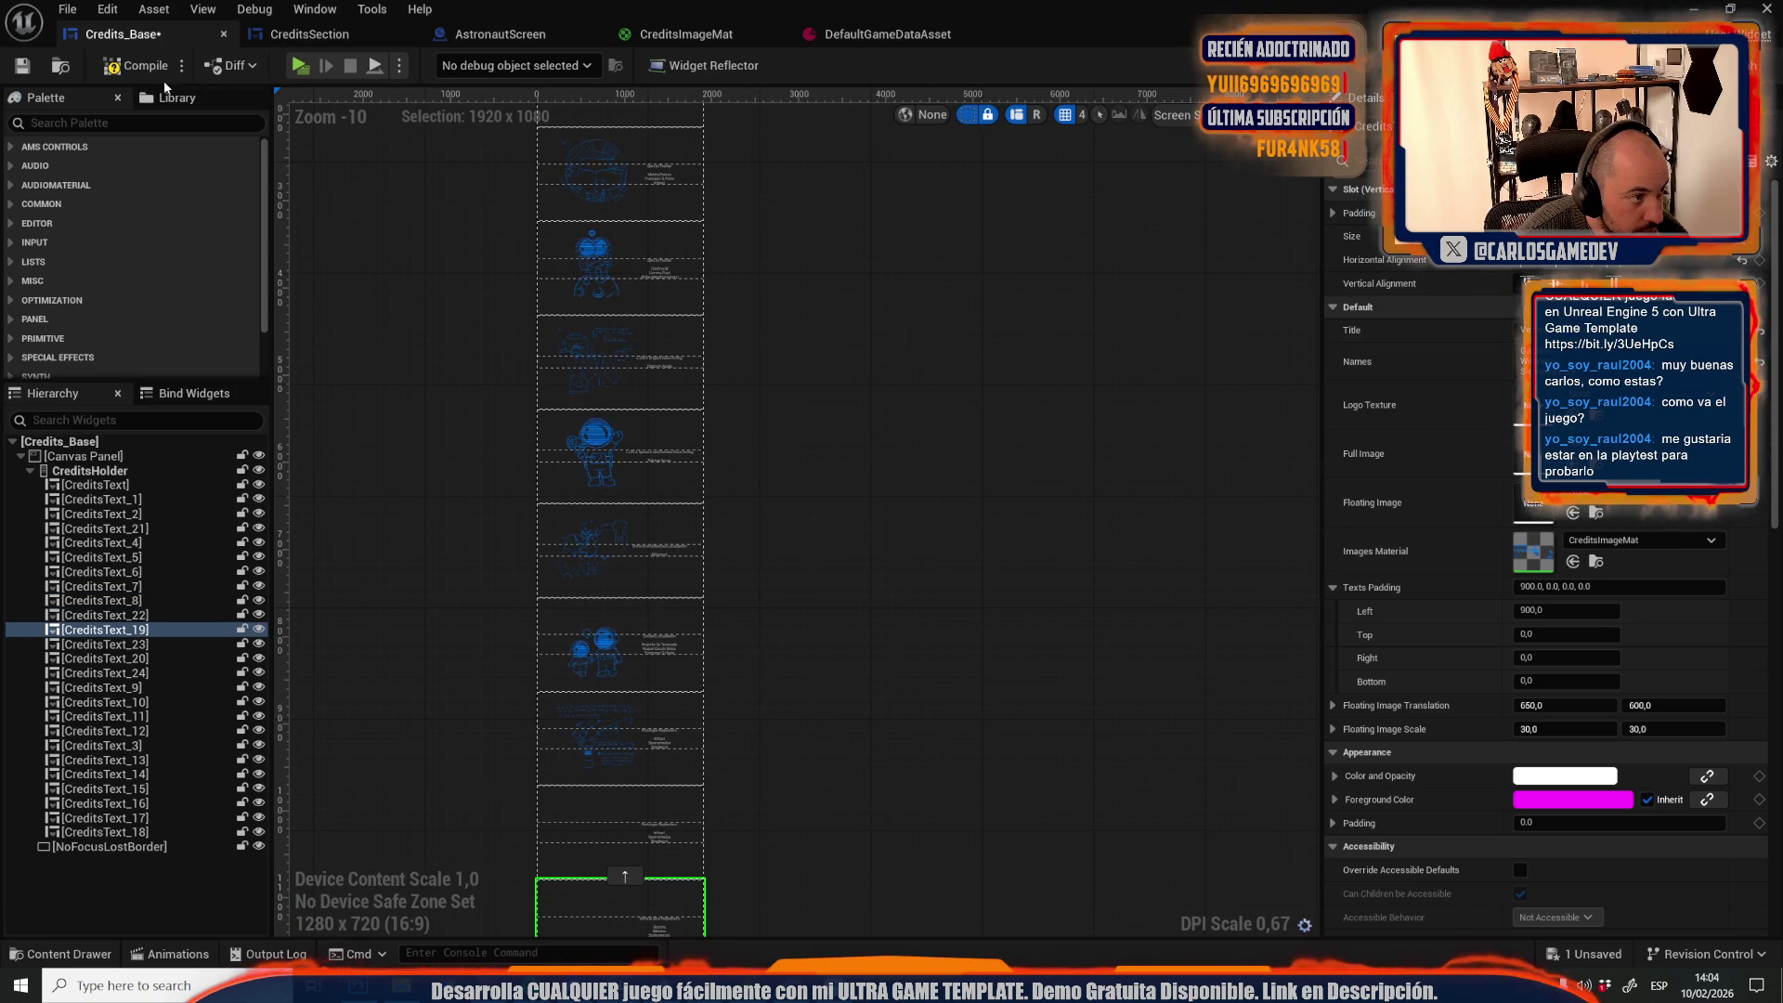
pyautogui.click(119, 65)
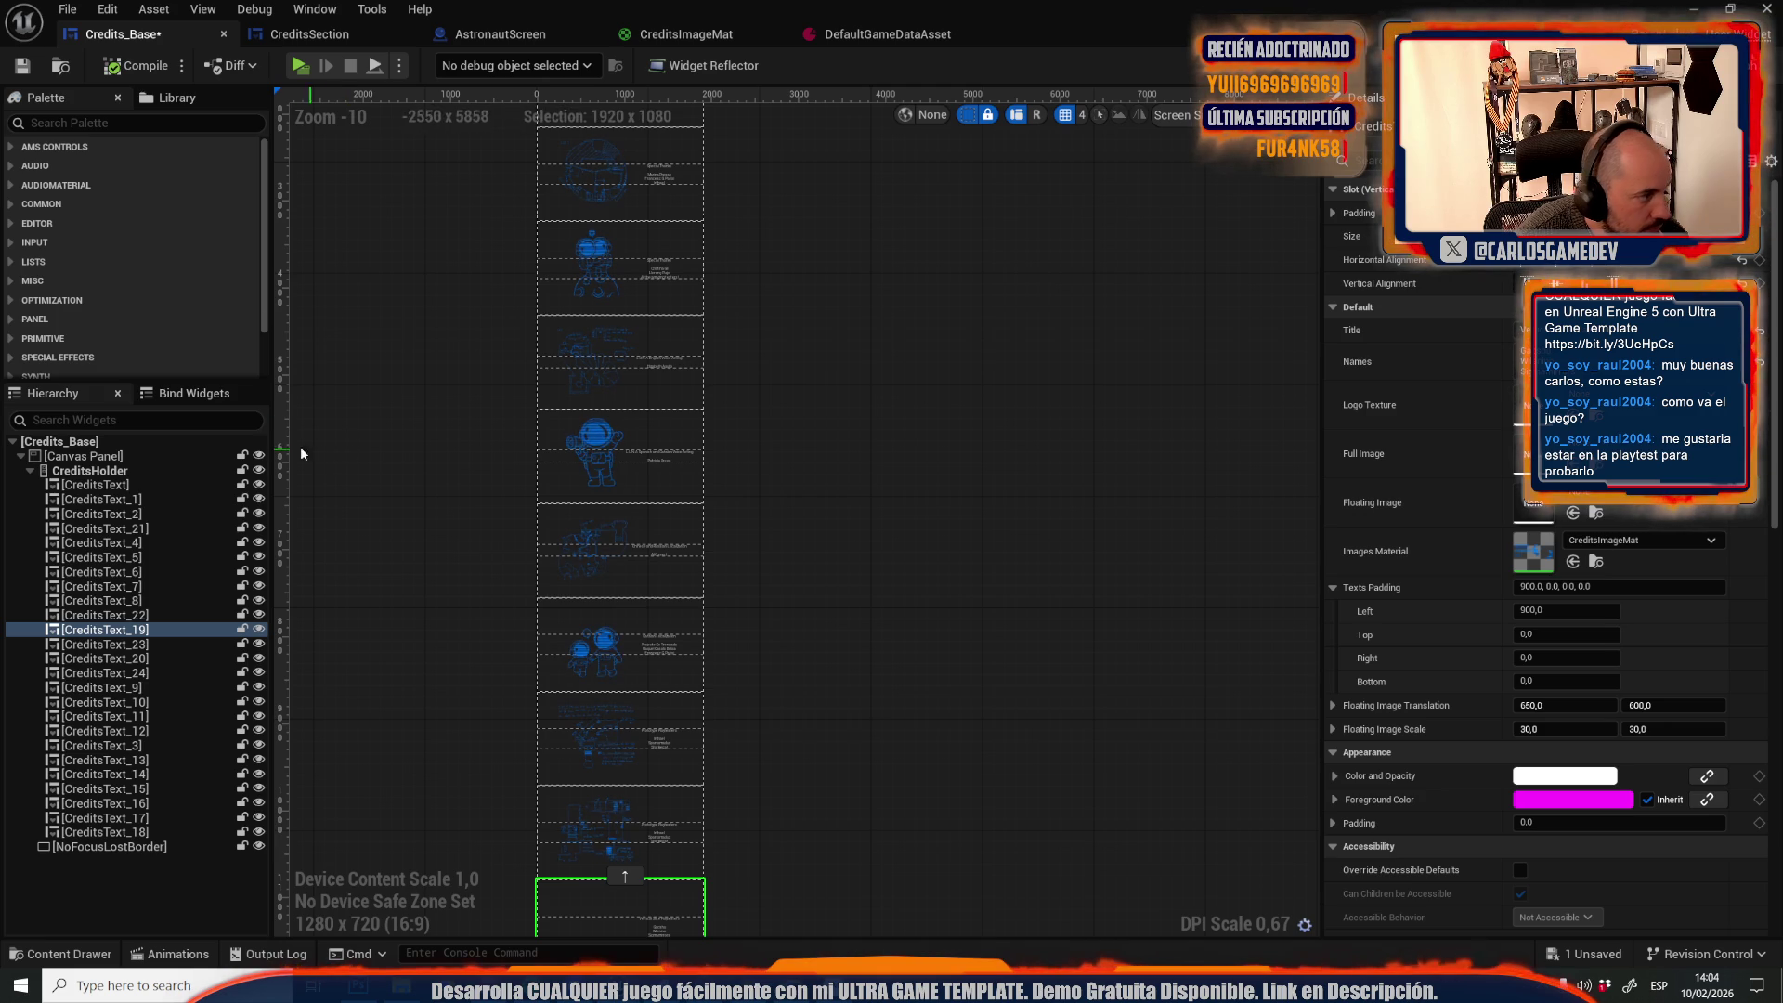
pyautogui.moveTo(588, 557)
pyautogui.mouseDown()
pyautogui.moveTo(1572, 660)
pyautogui.moveTo(1592, 637)
pyautogui.moveTo(1552, 517)
pyautogui.mouseUp()
pyautogui.click(118, 65)
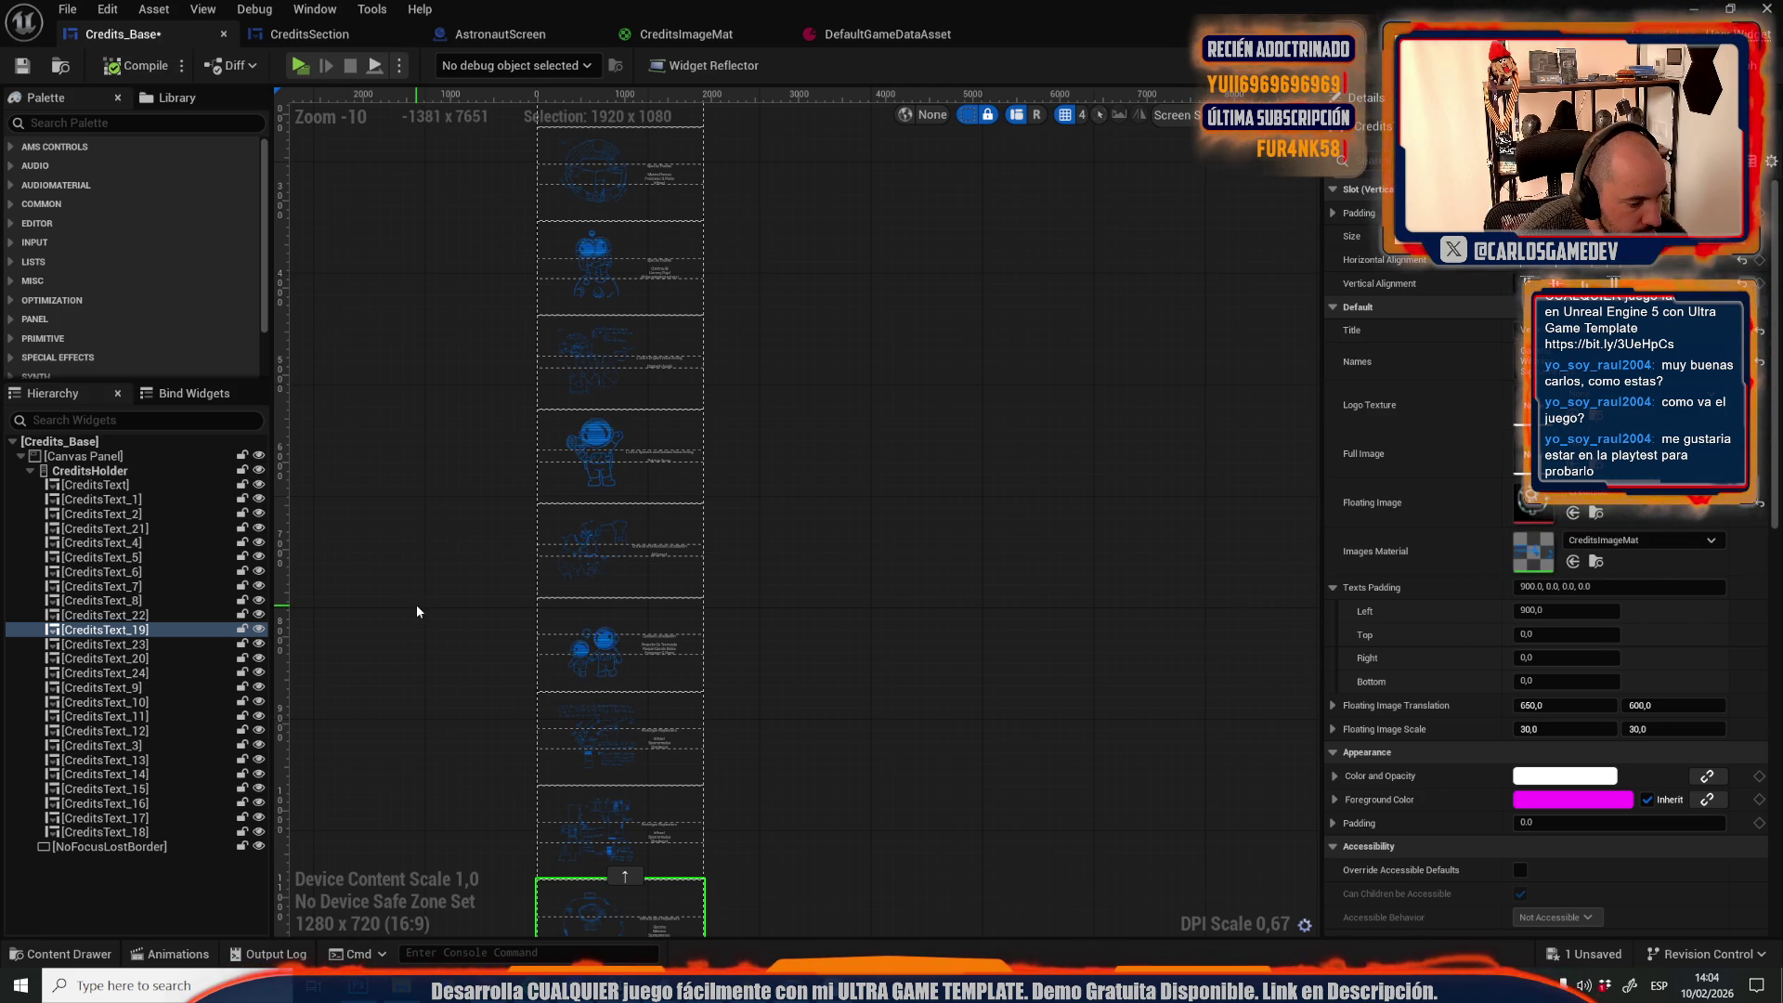
# Hide the finished sections from CreditsText_22 and CreditsText_19 upward in the designer
pyautogui.moveTo(402, 635); pyautogui.dragTo(423, 498)
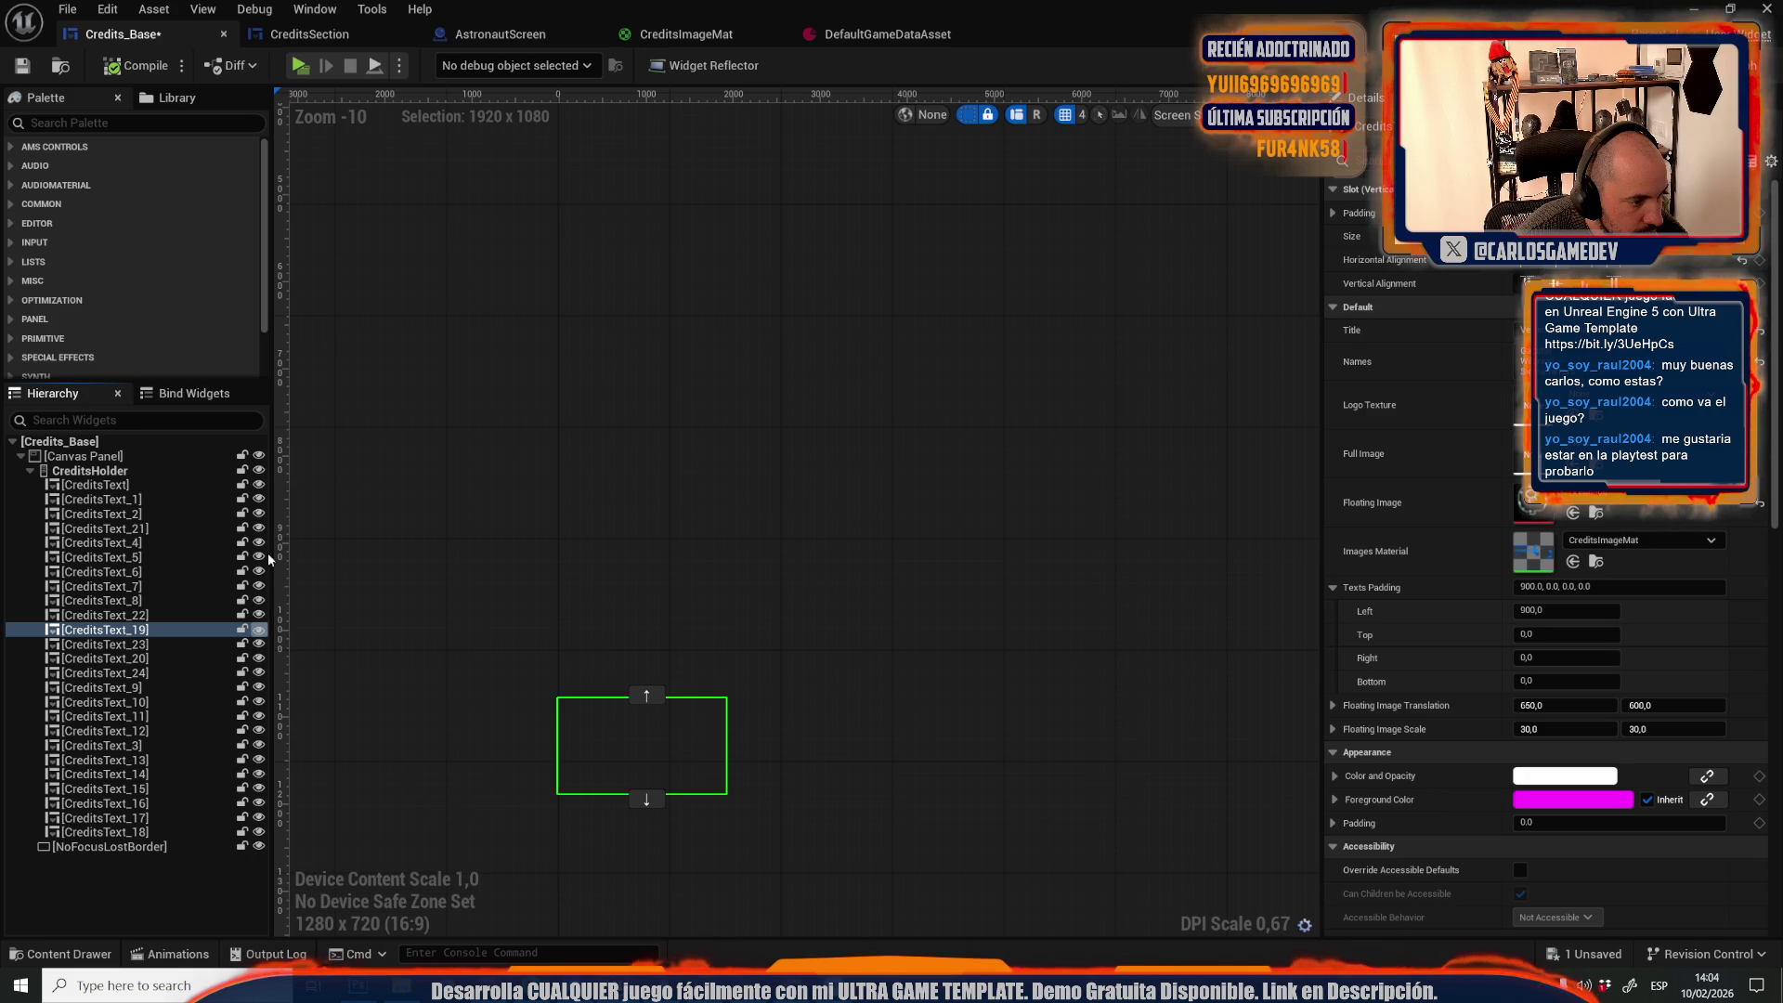
pyautogui.click(260, 617)
pyautogui.moveTo(261, 622); pyautogui.dragTo(258, 489)
pyautogui.scroll(1, 640, 398)
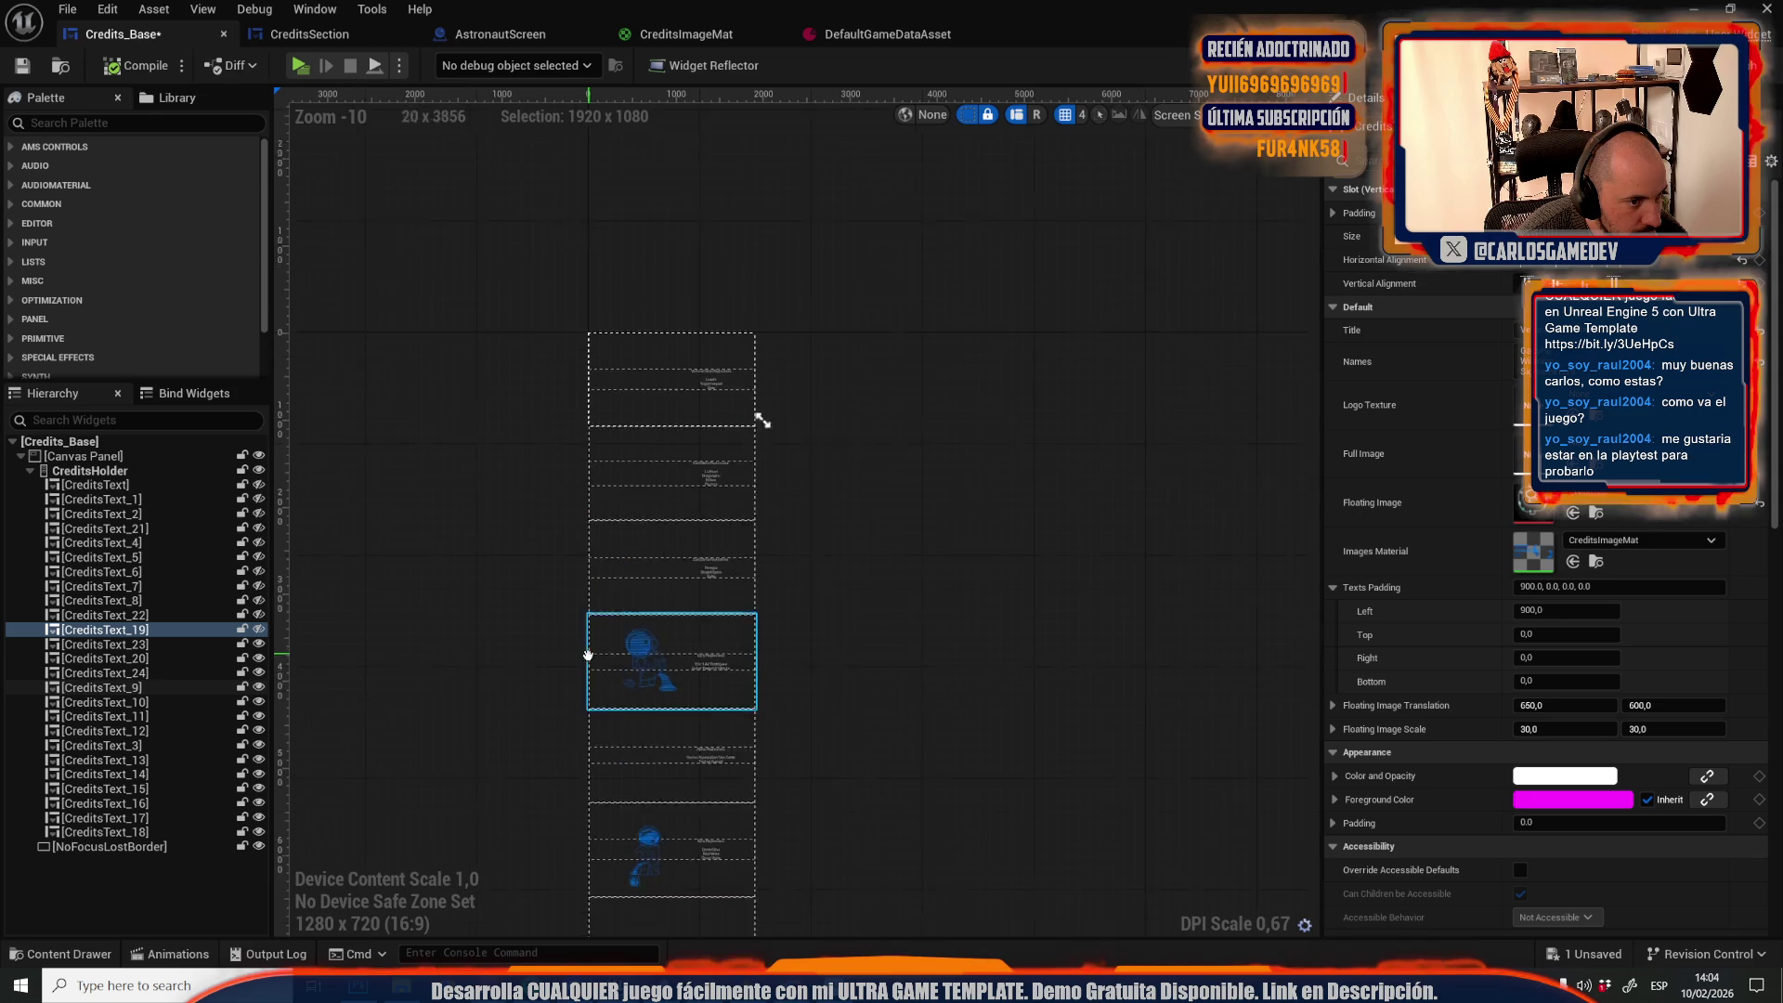
pyautogui.scroll(2, 604, 329)
pyautogui.click(676, 435)
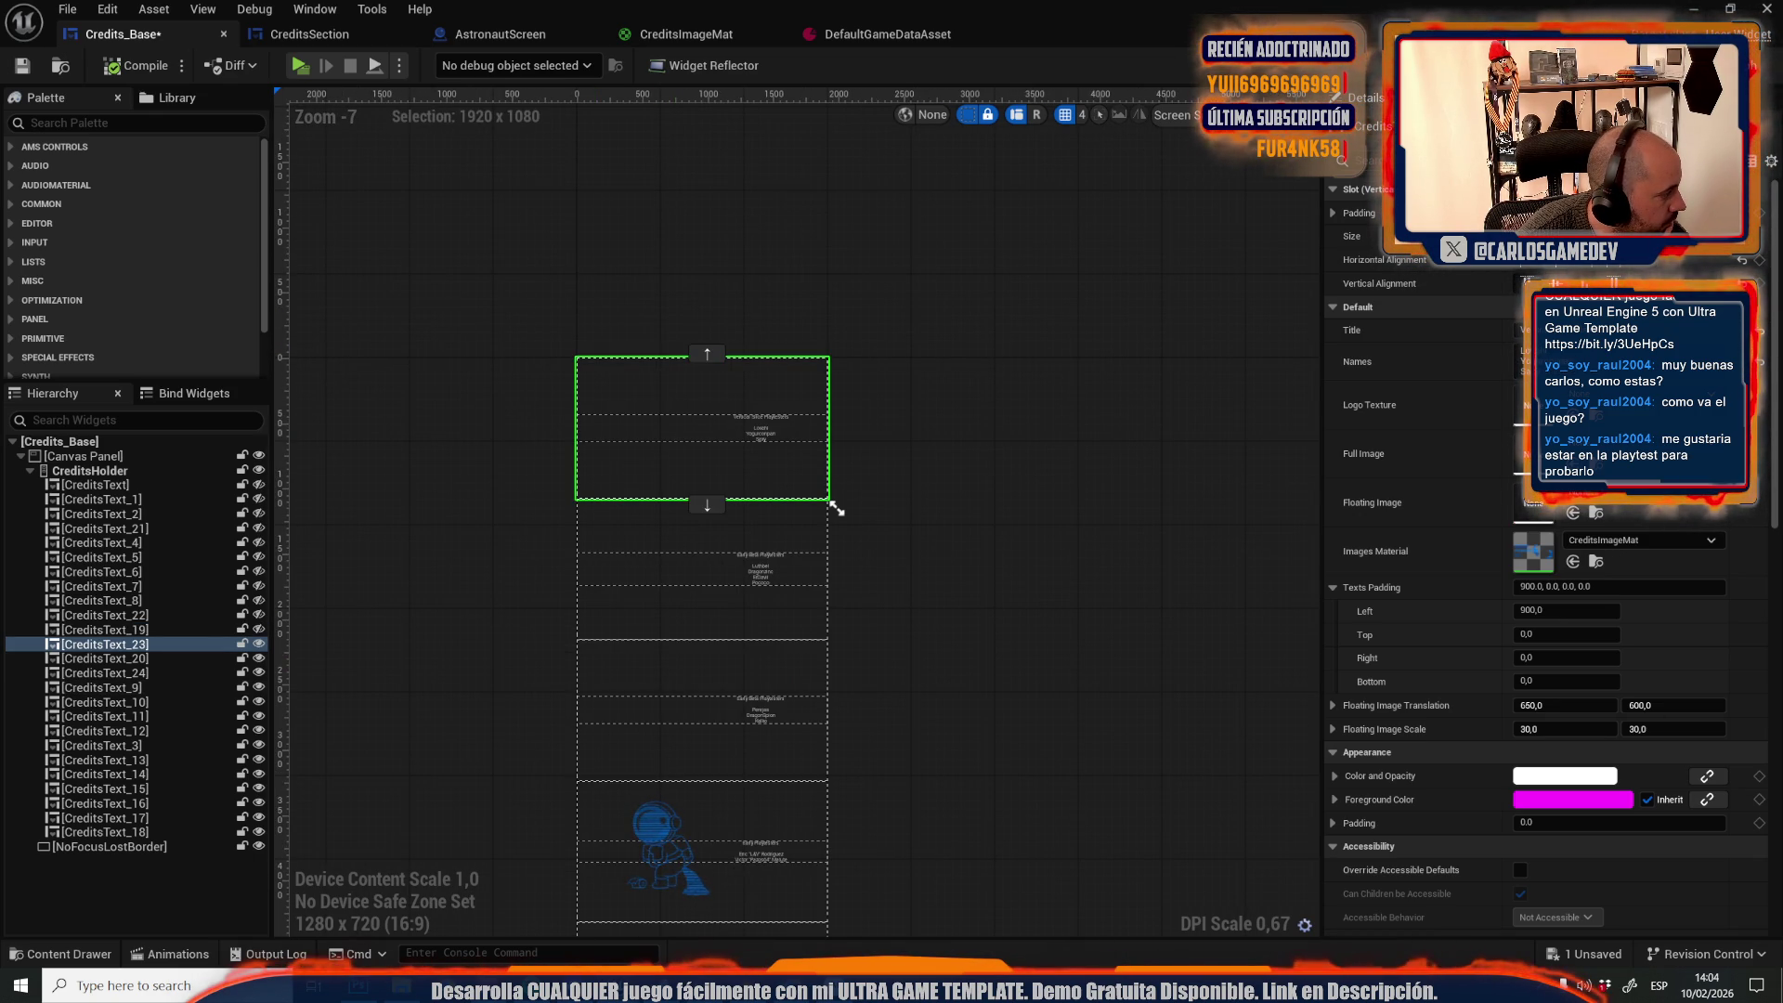
# Set Credits09, Credits10 and Credits11 as floating images for CreditsText_23, _20 and _24
pyautogui.moveTo(929, 548)
pyautogui.mouseDown()
pyautogui.moveTo(1451, 543)
pyautogui.moveTo(1519, 506)
pyautogui.mouseUp()
pyautogui.click(135, 65)
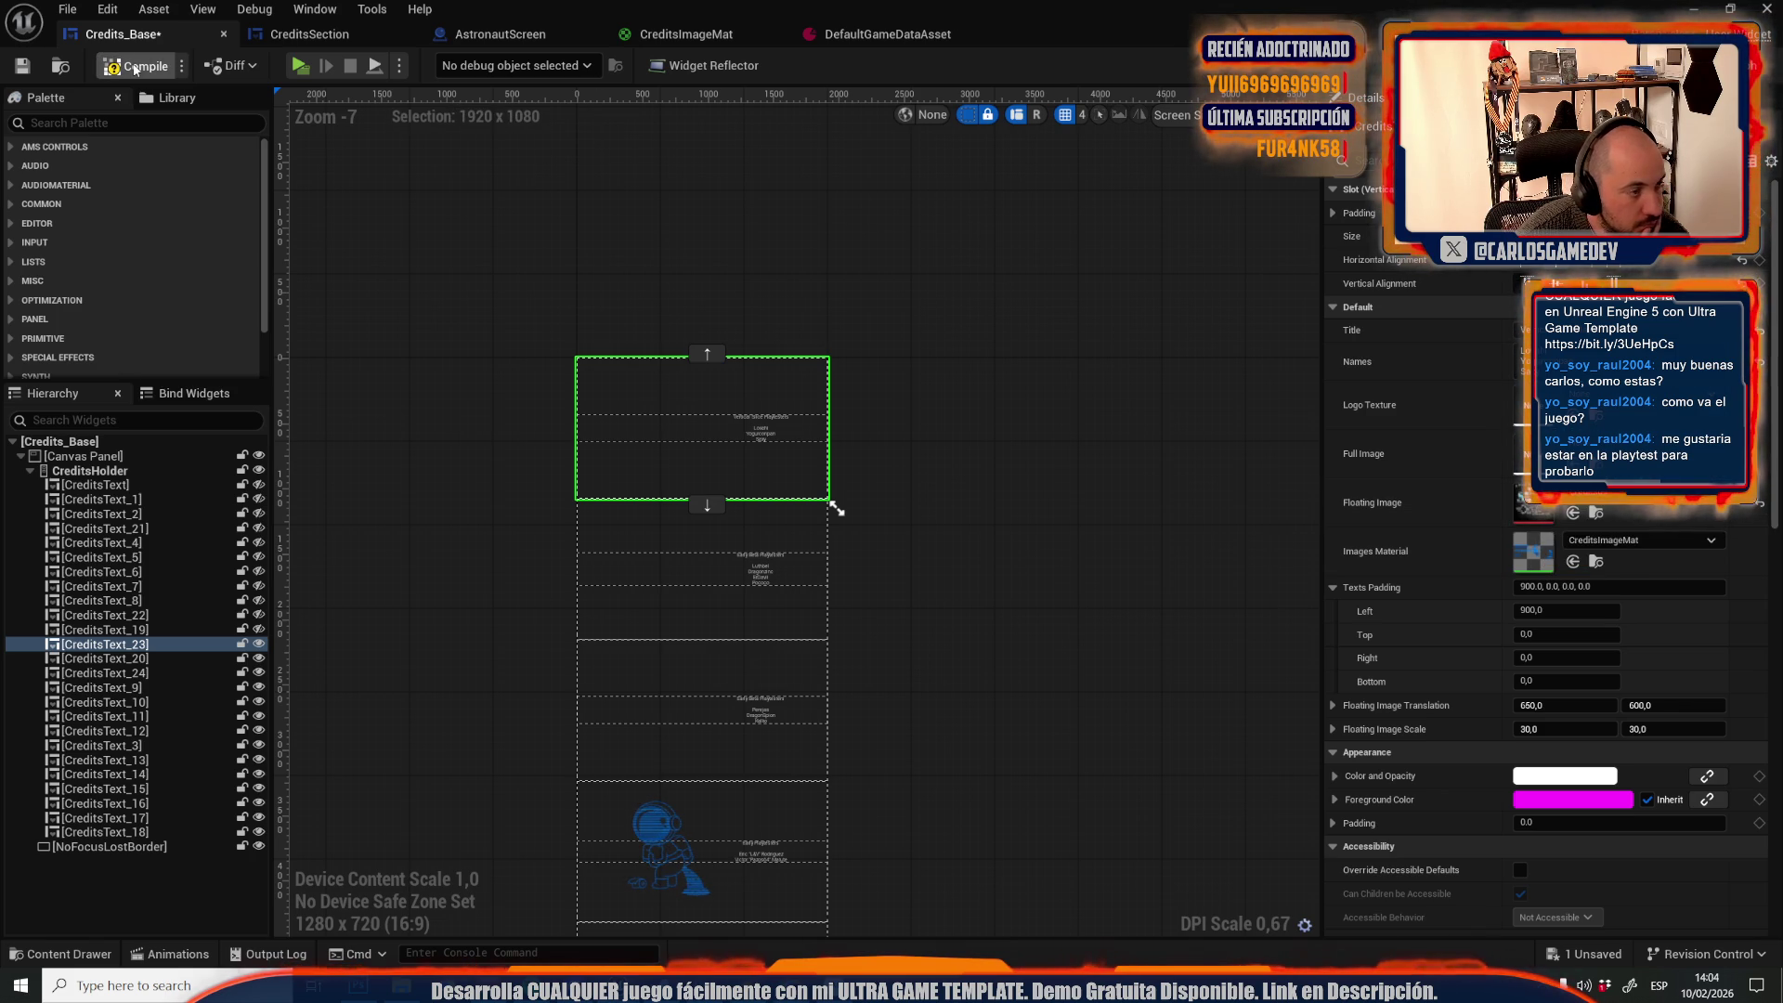
pyautogui.click(620, 571)
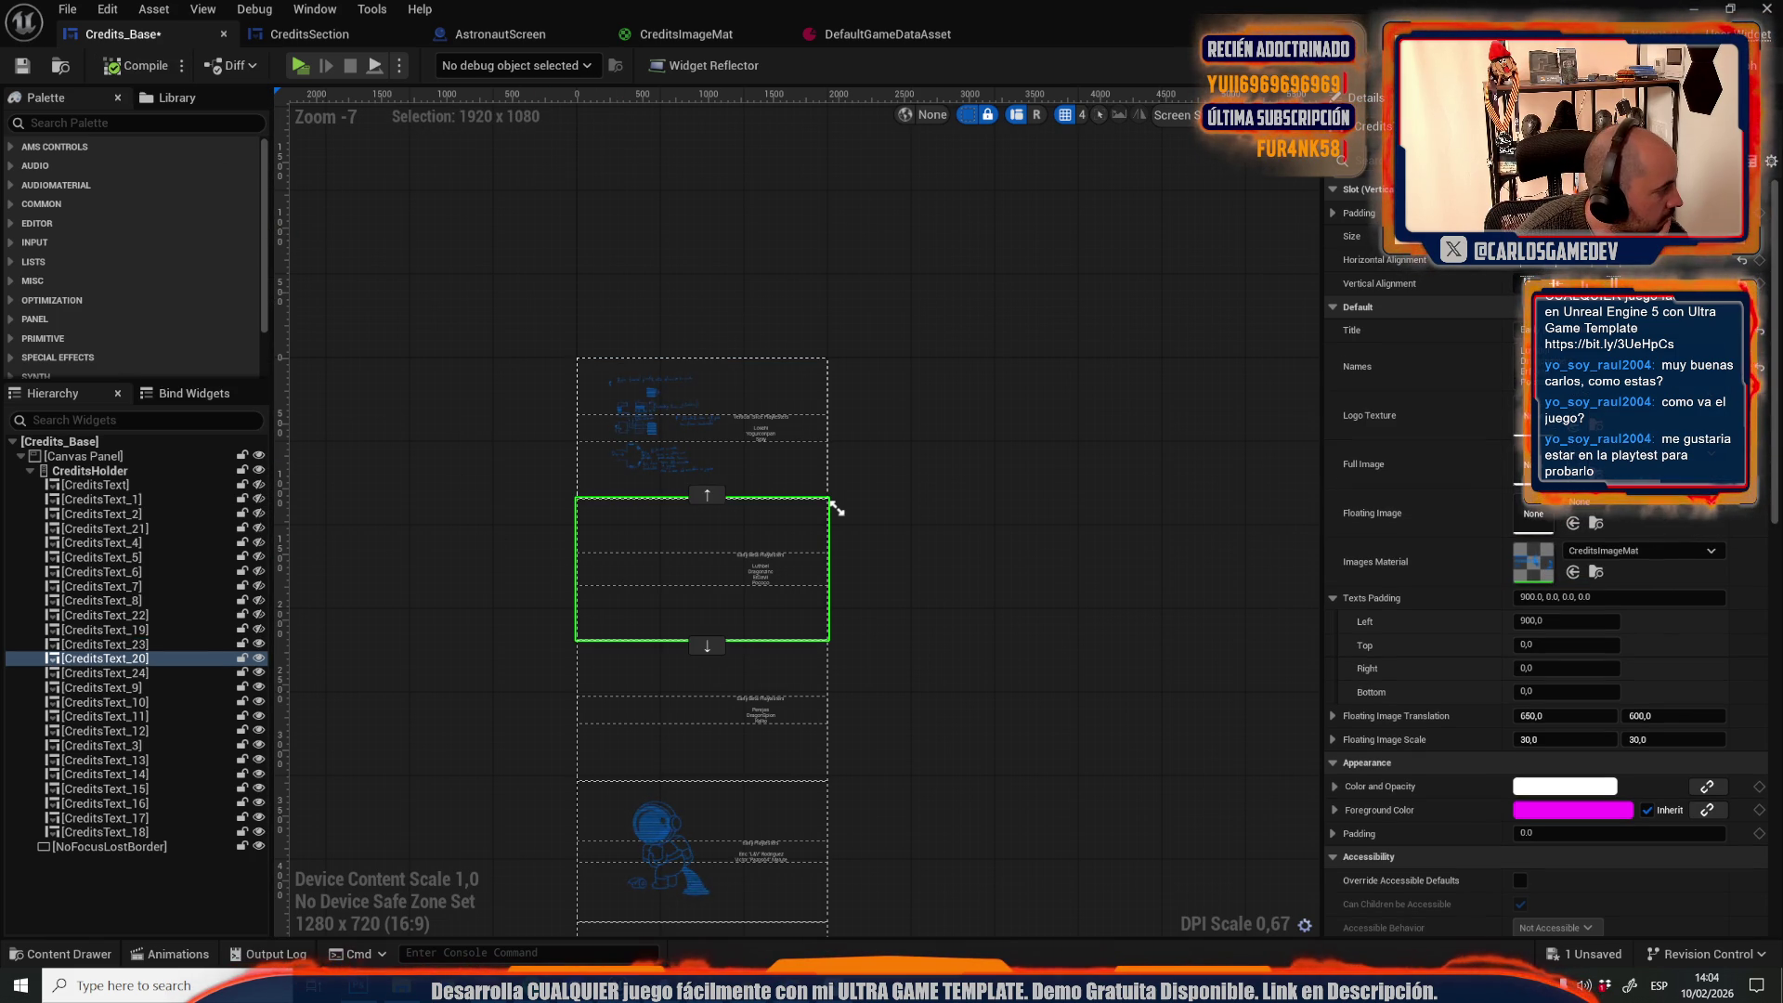
pyautogui.moveTo(260, 576)
pyautogui.mouseDown()
pyautogui.moveTo(1347, 651)
pyautogui.moveTo(1523, 557)
pyautogui.moveTo(1533, 513)
pyautogui.mouseUp()
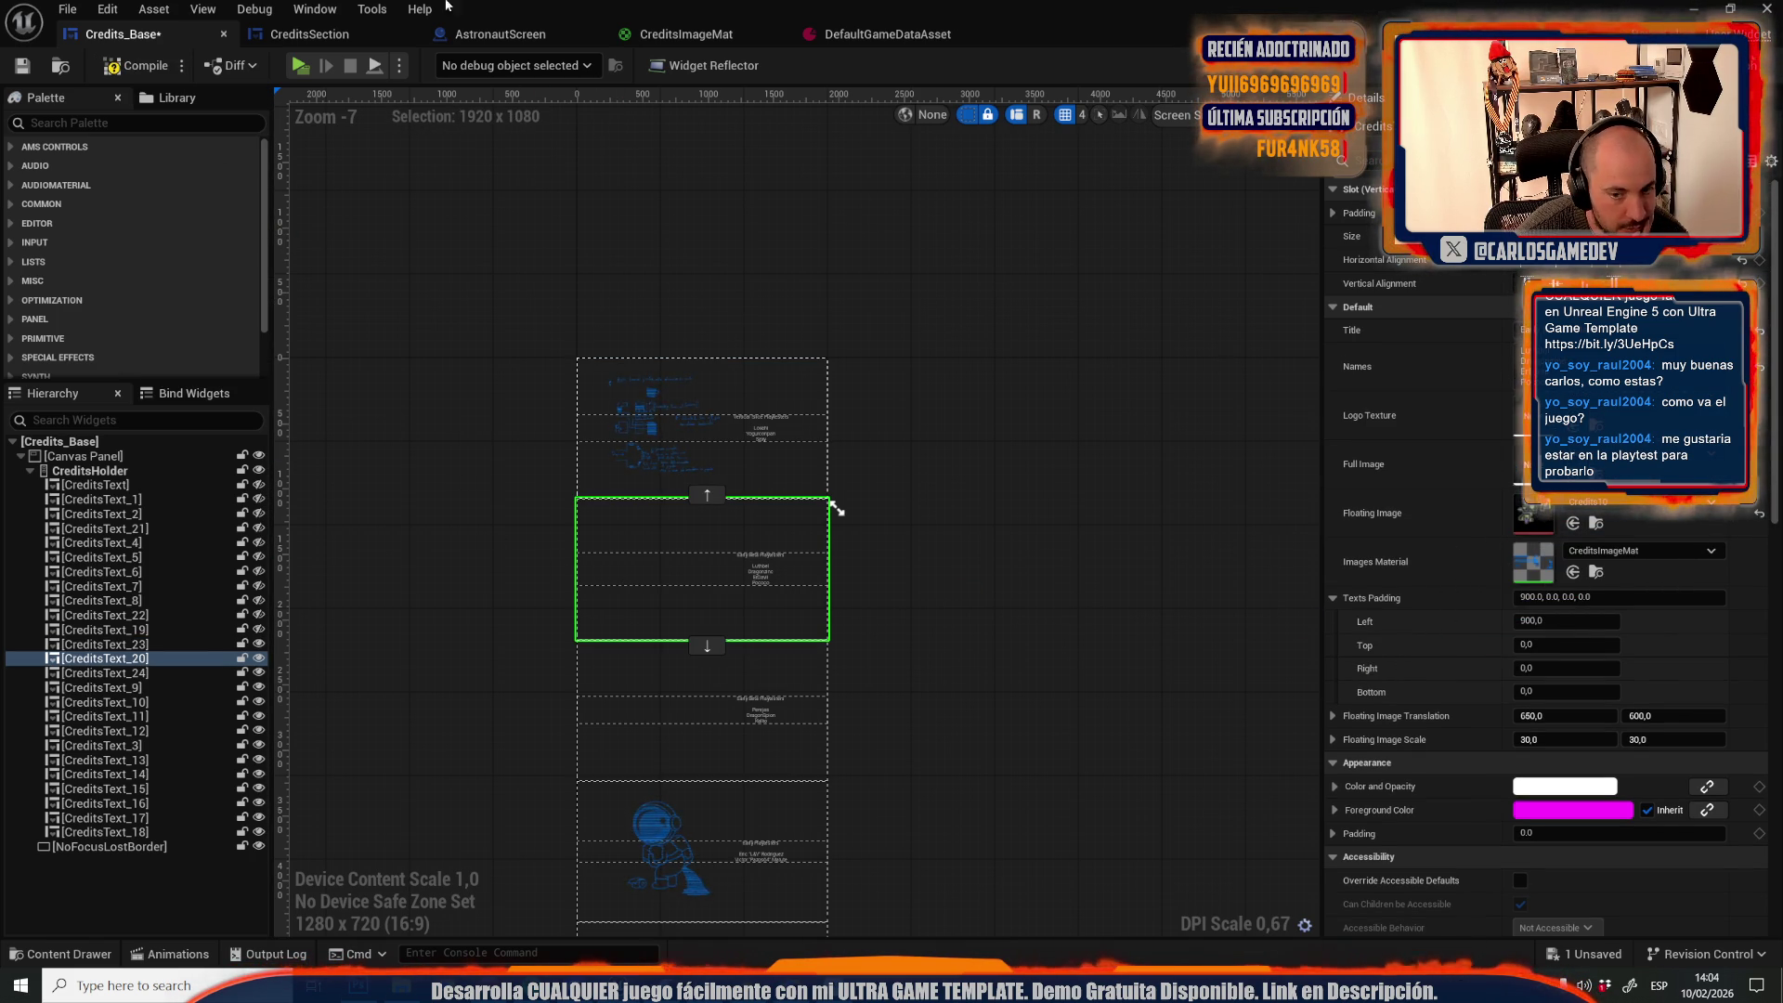
pyautogui.click(135, 65)
pyautogui.click(691, 743)
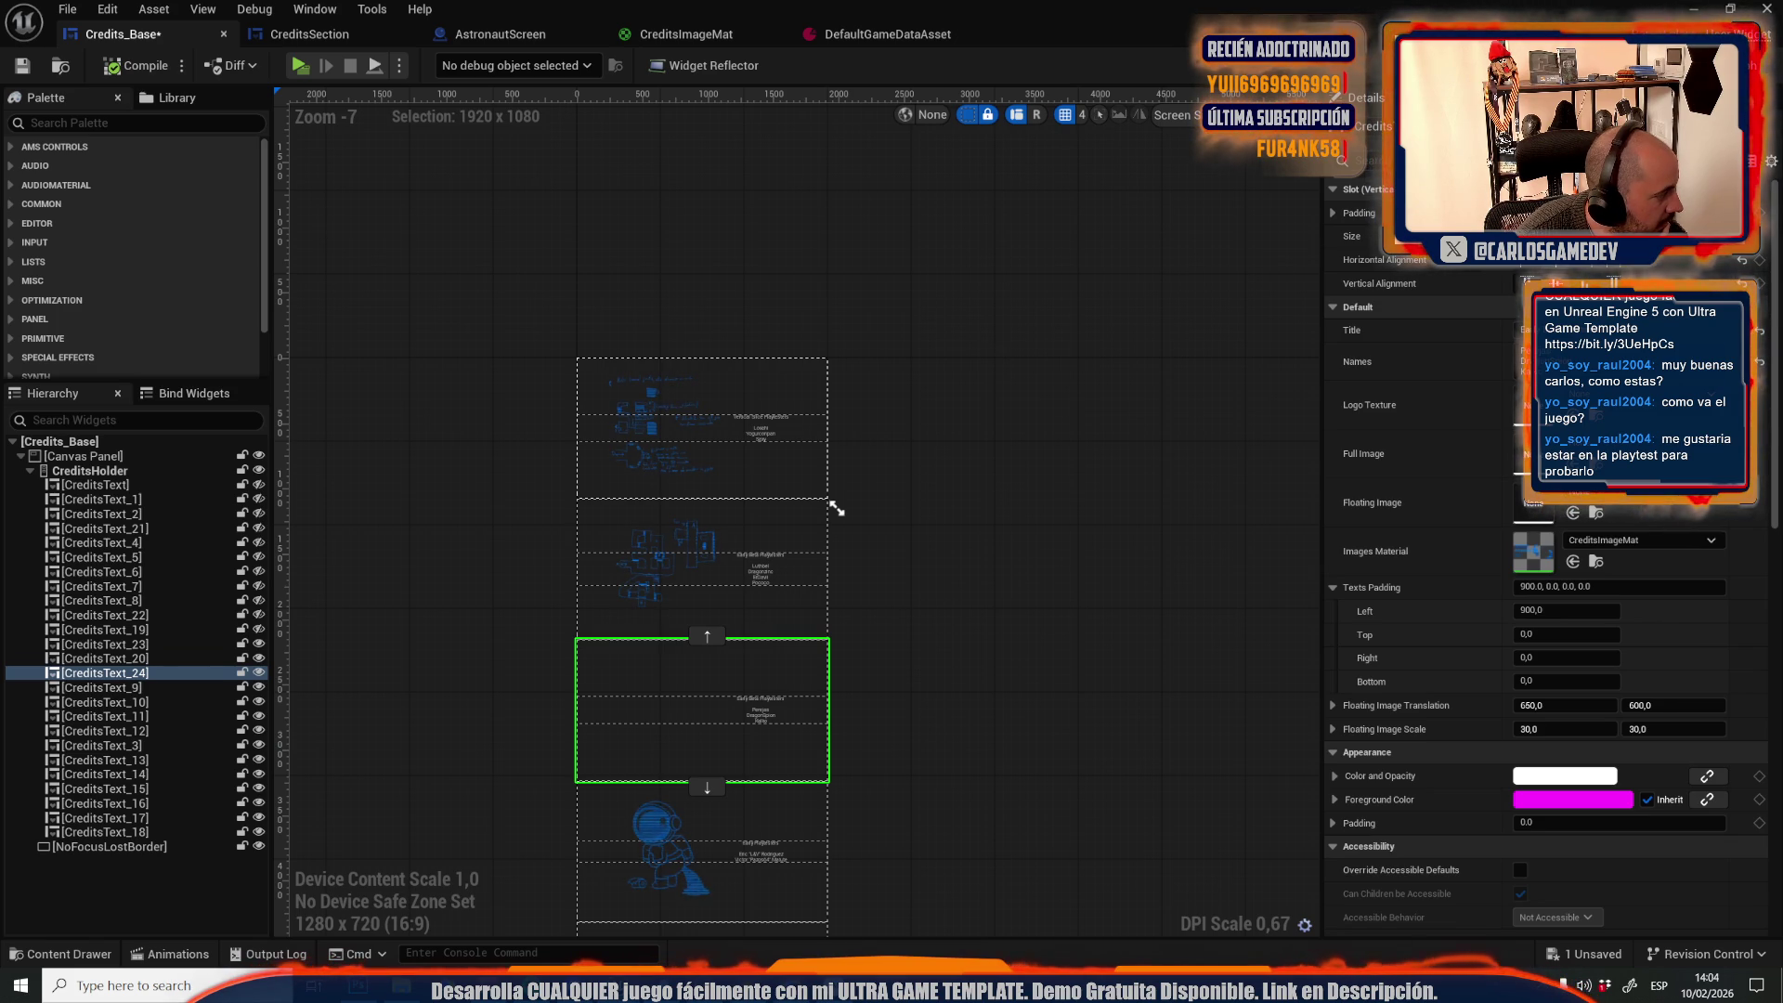
pyautogui.moveTo(429, 588)
pyautogui.mouseDown()
pyautogui.moveTo(664, 539)
pyautogui.moveTo(1304, 561)
pyautogui.moveTo(1528, 507)
pyautogui.mouseUp()
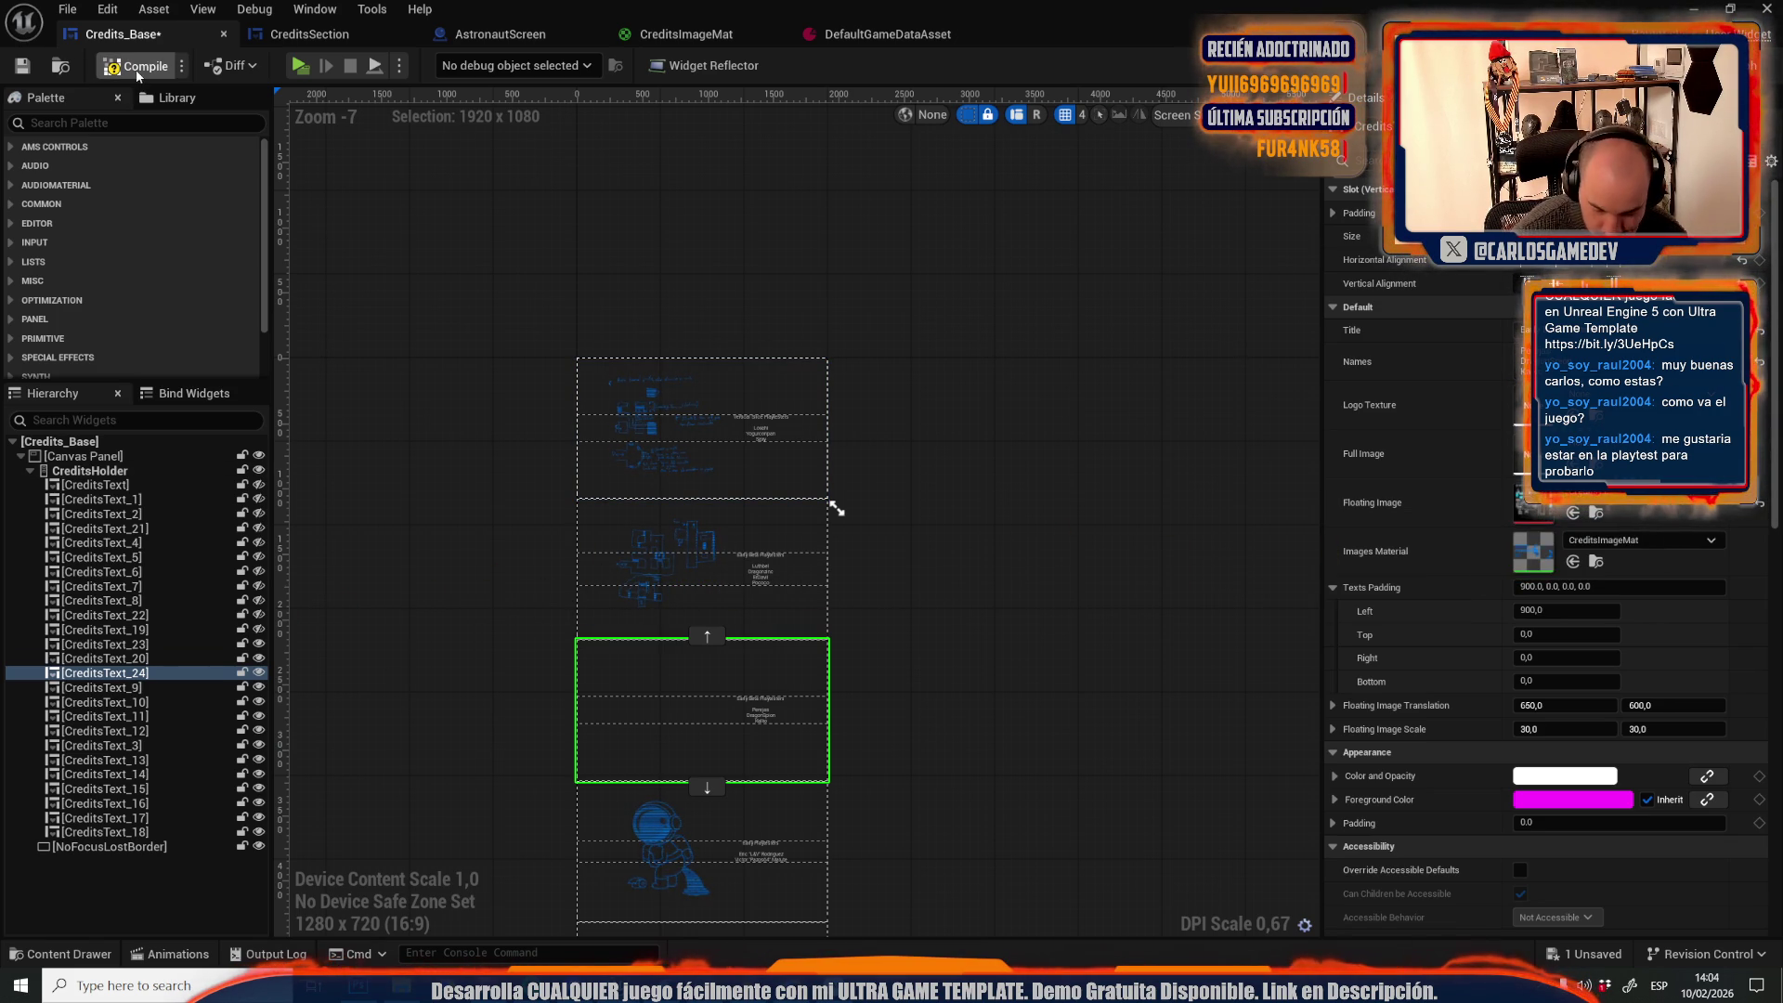
pyautogui.click(137, 67)
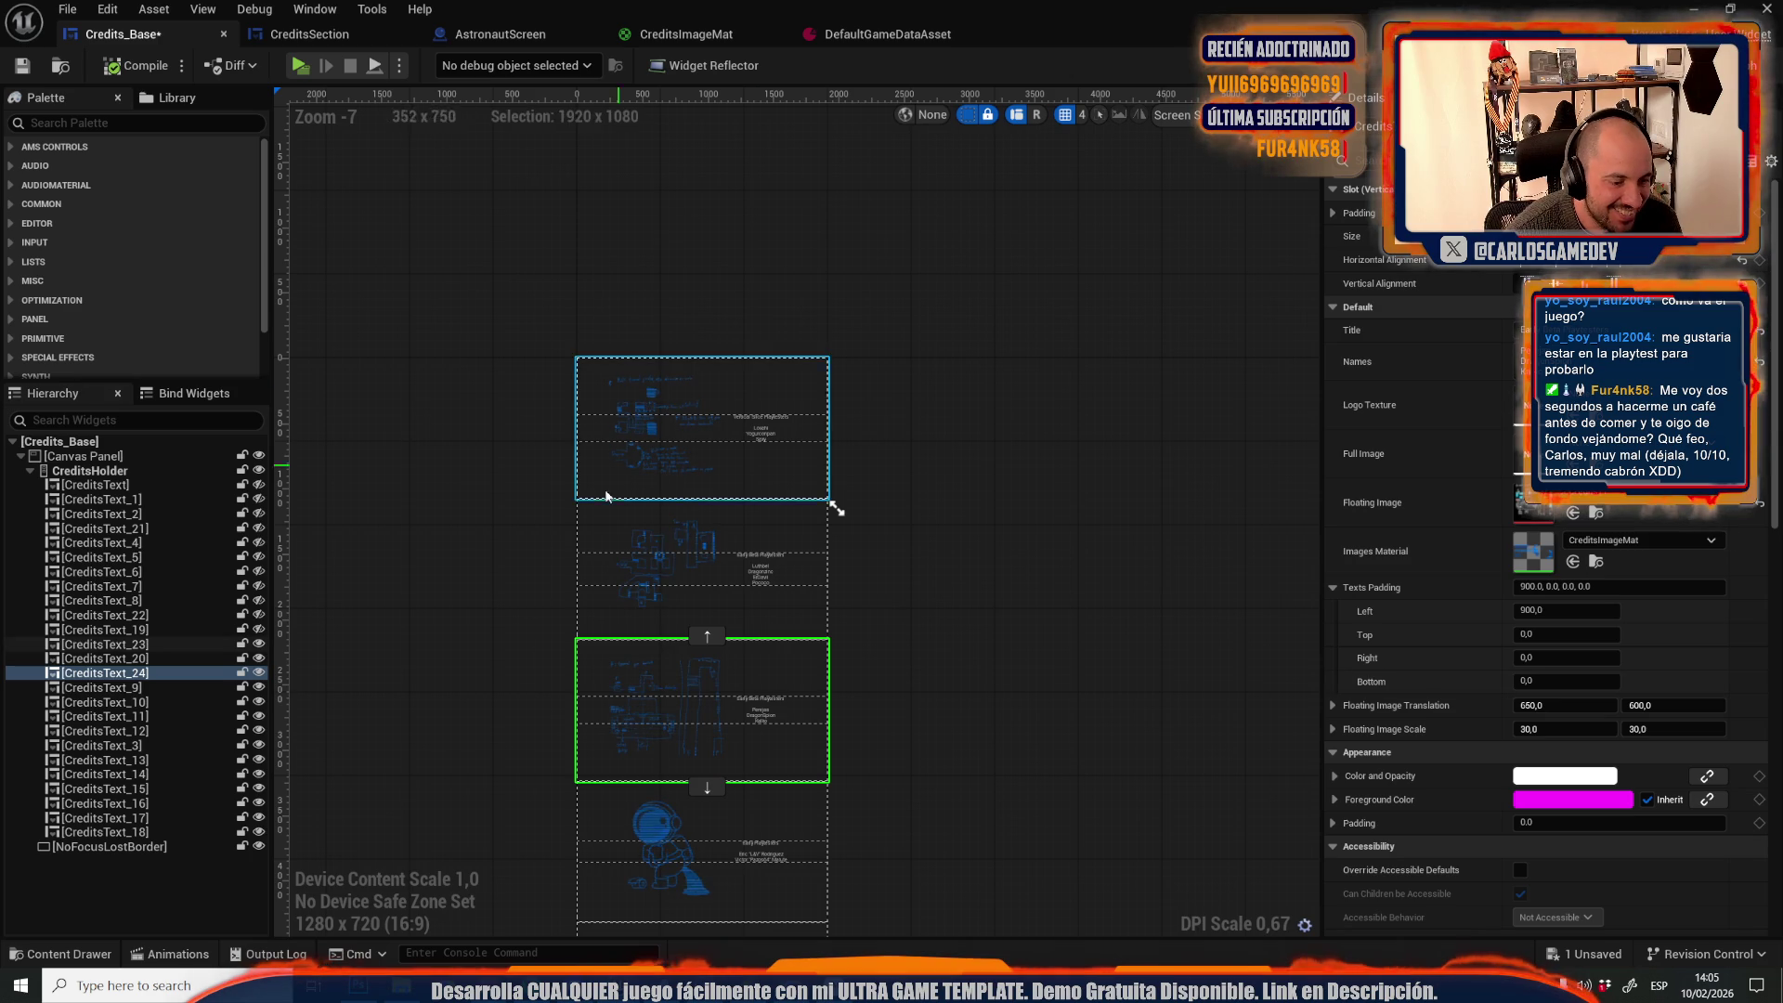
# Work down through CreditsText_10, _12, _3 and _14, recompiling the widget along the way
pyautogui.moveTo(438, 729); pyautogui.dragTo(444, 647)
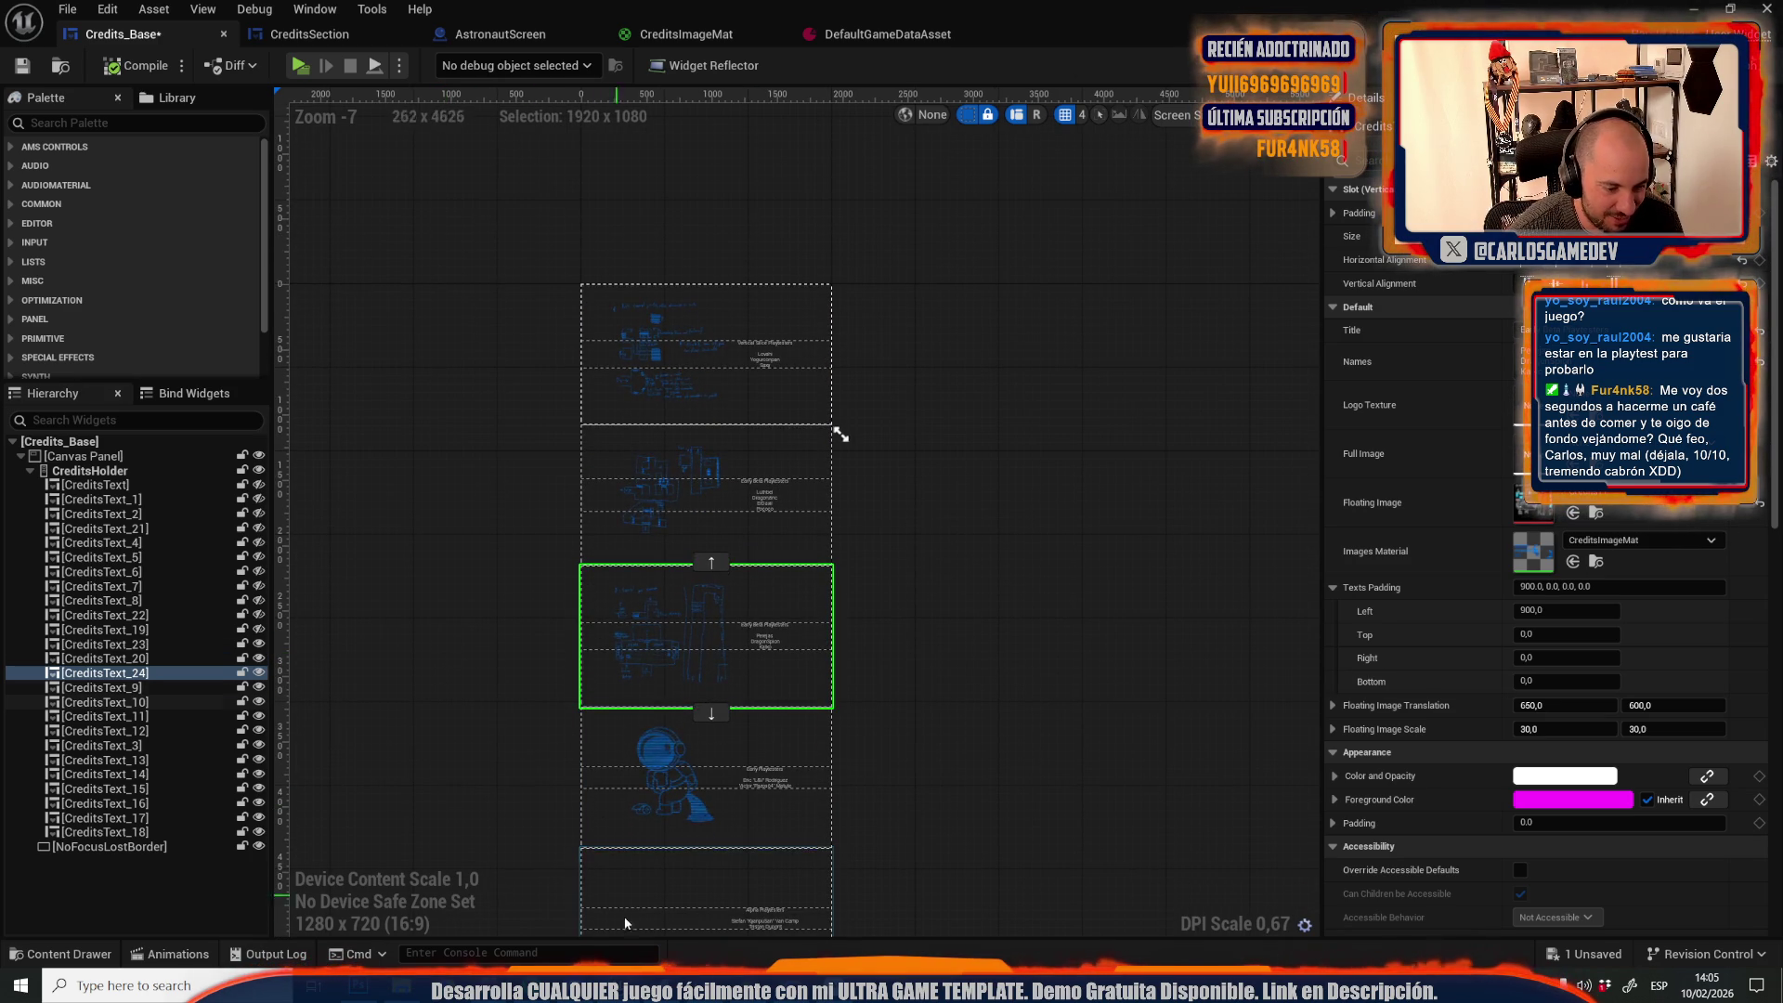
pyautogui.click(691, 912)
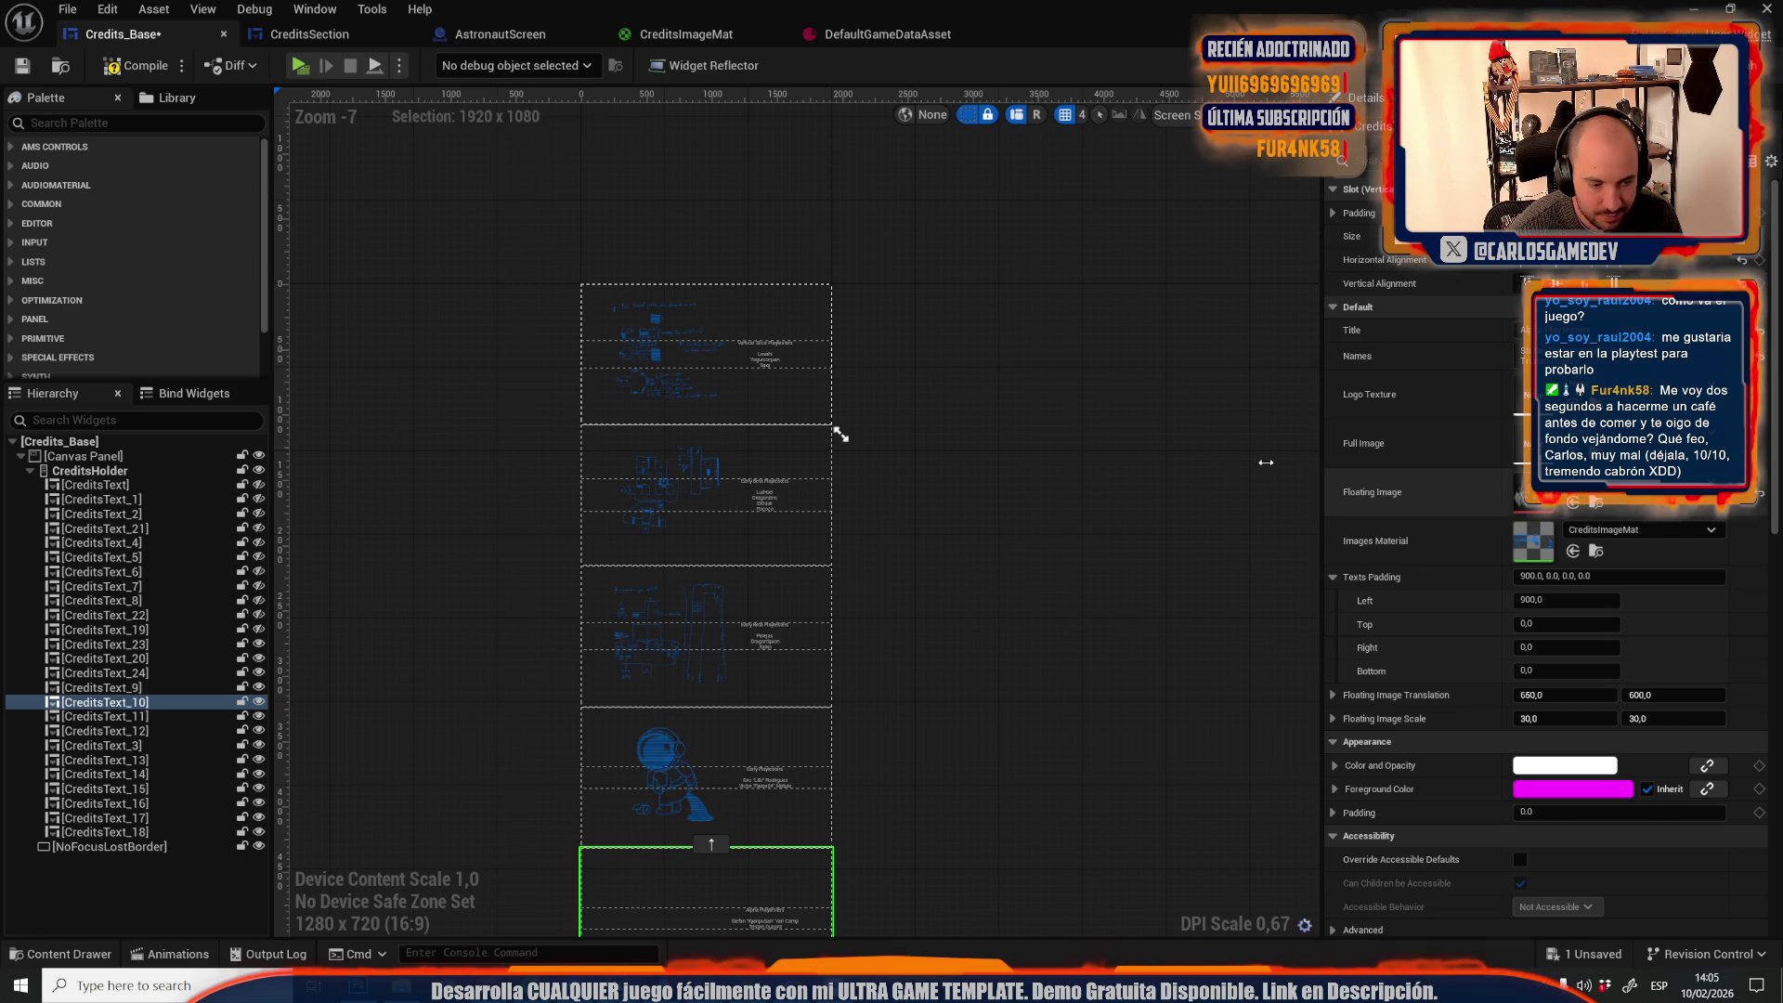
pyautogui.click(144, 72)
pyautogui.scroll(-2, 440, 648)
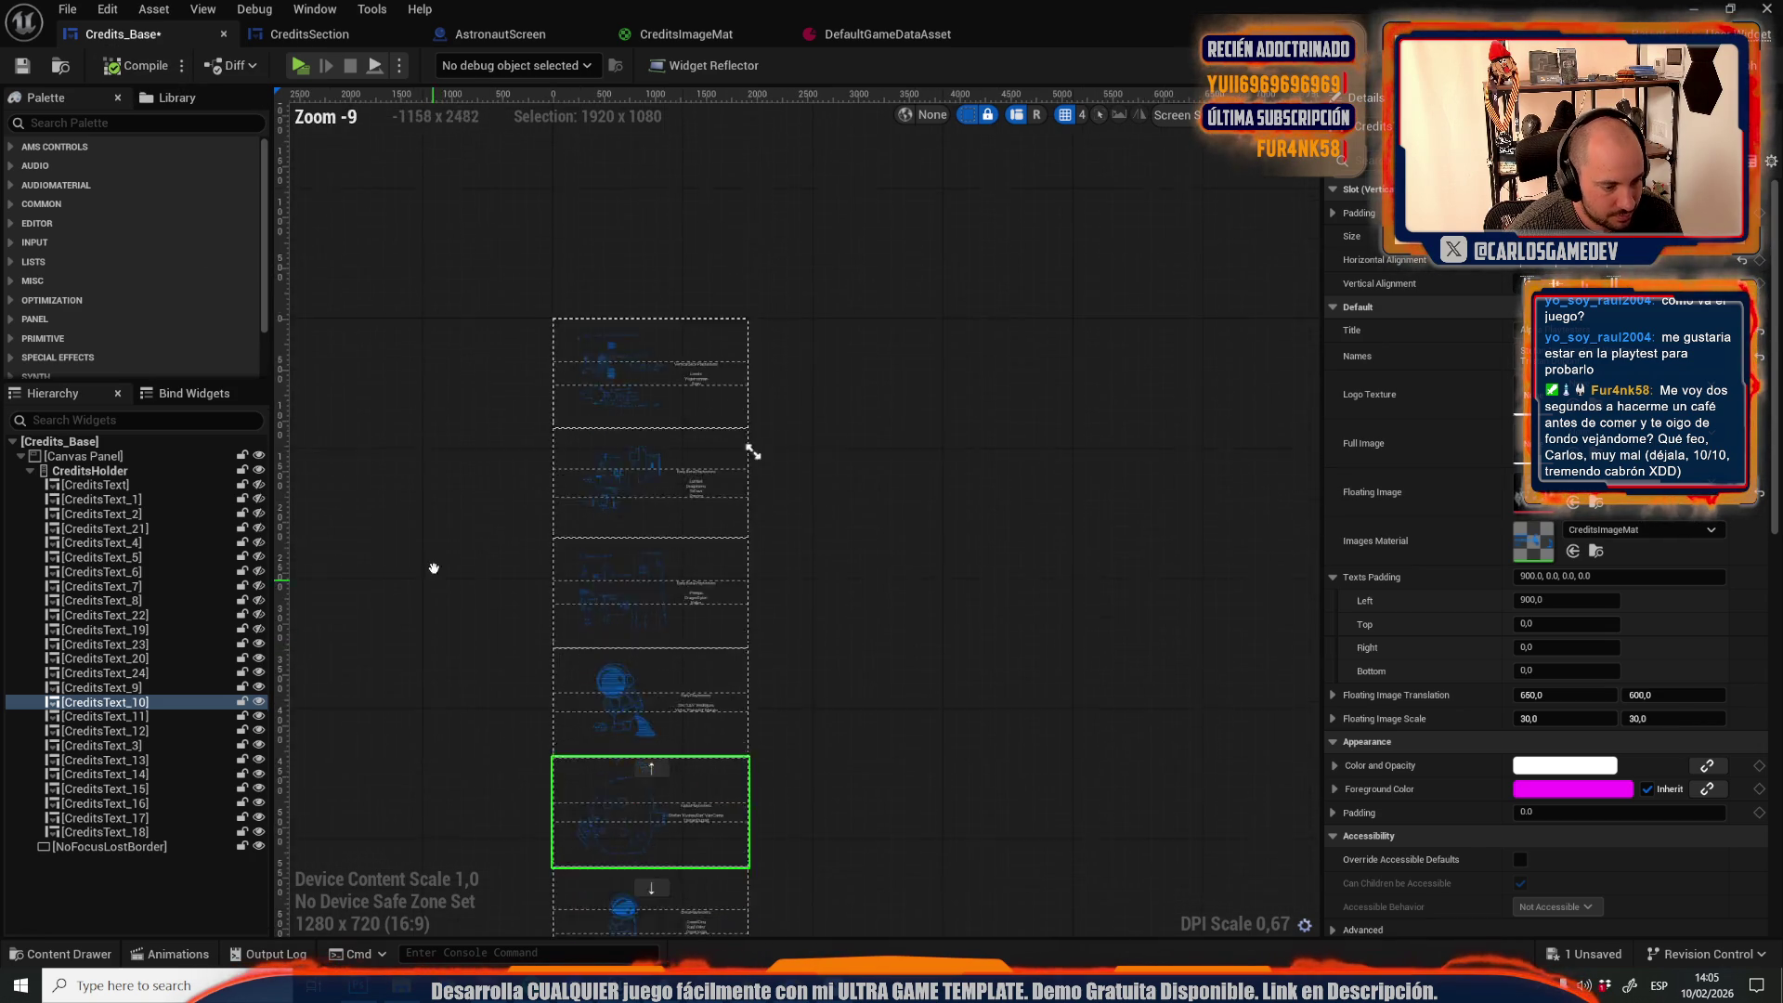
pyautogui.moveTo(437, 613); pyautogui.dragTo(470, 348)
pyautogui.click(680, 795)
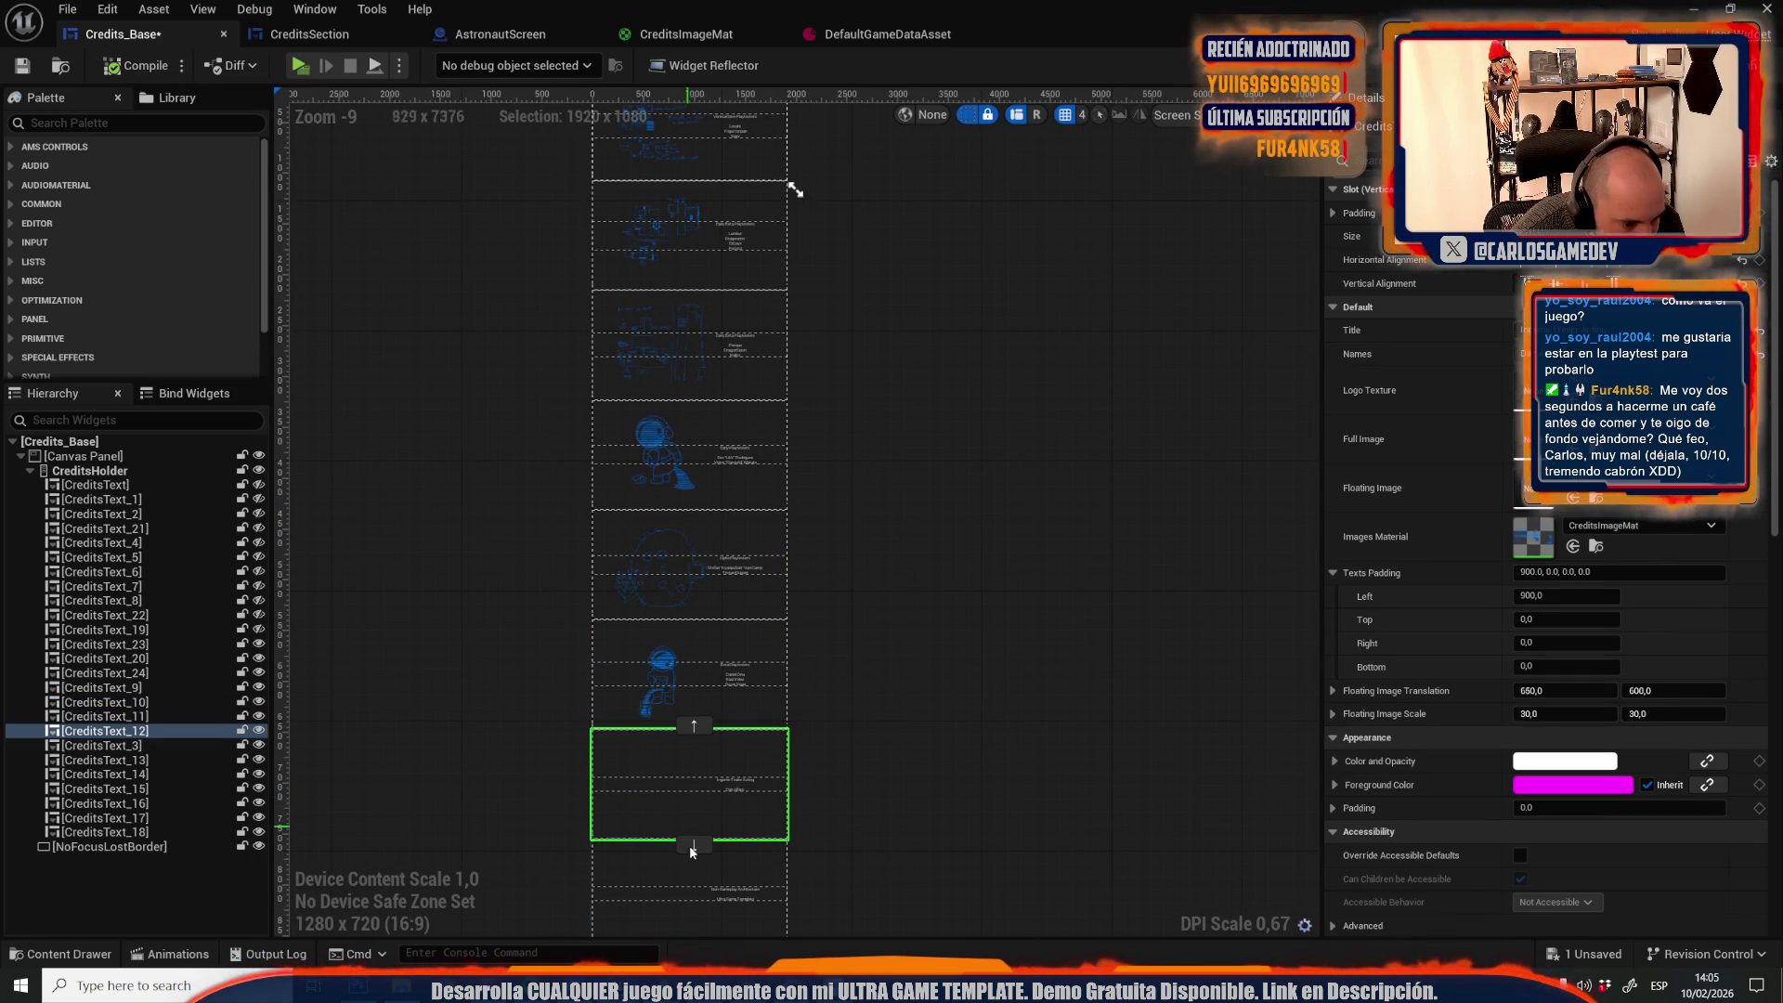
pyautogui.scroll(1, 684, 813)
pyautogui.scroll(1, 693, 860)
pyautogui.scroll(-1, 693, 860)
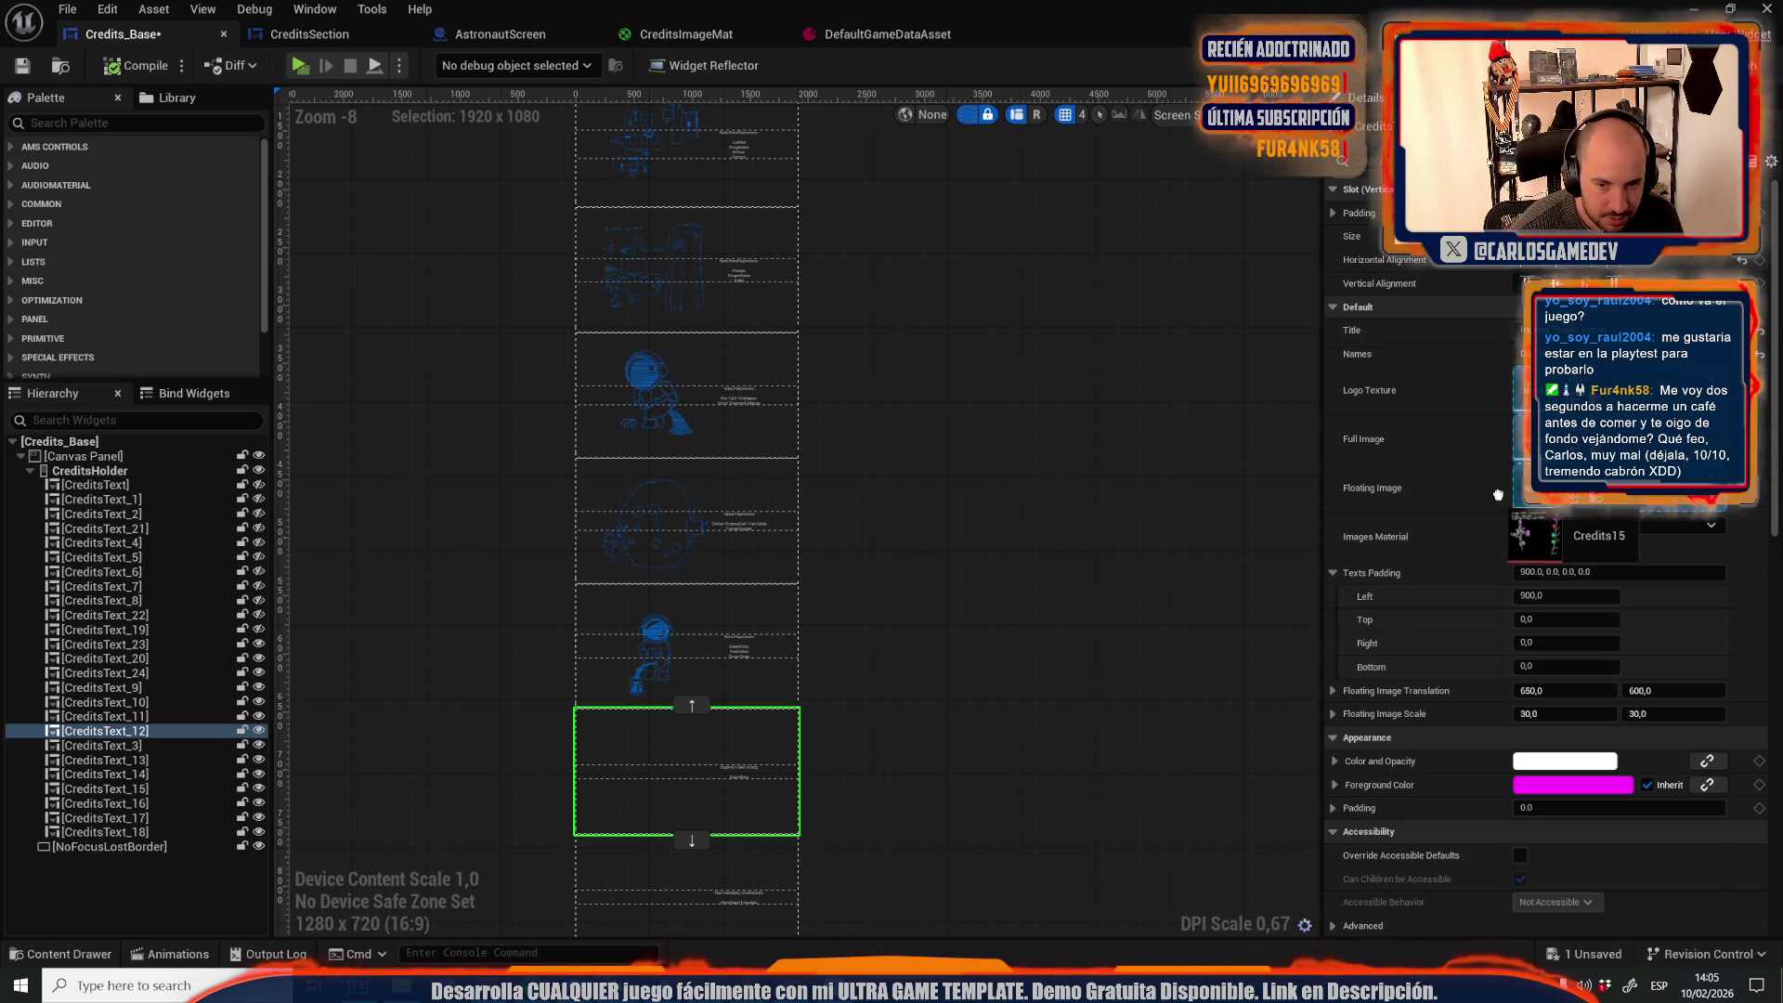
pyautogui.scroll(-2, 895, 663)
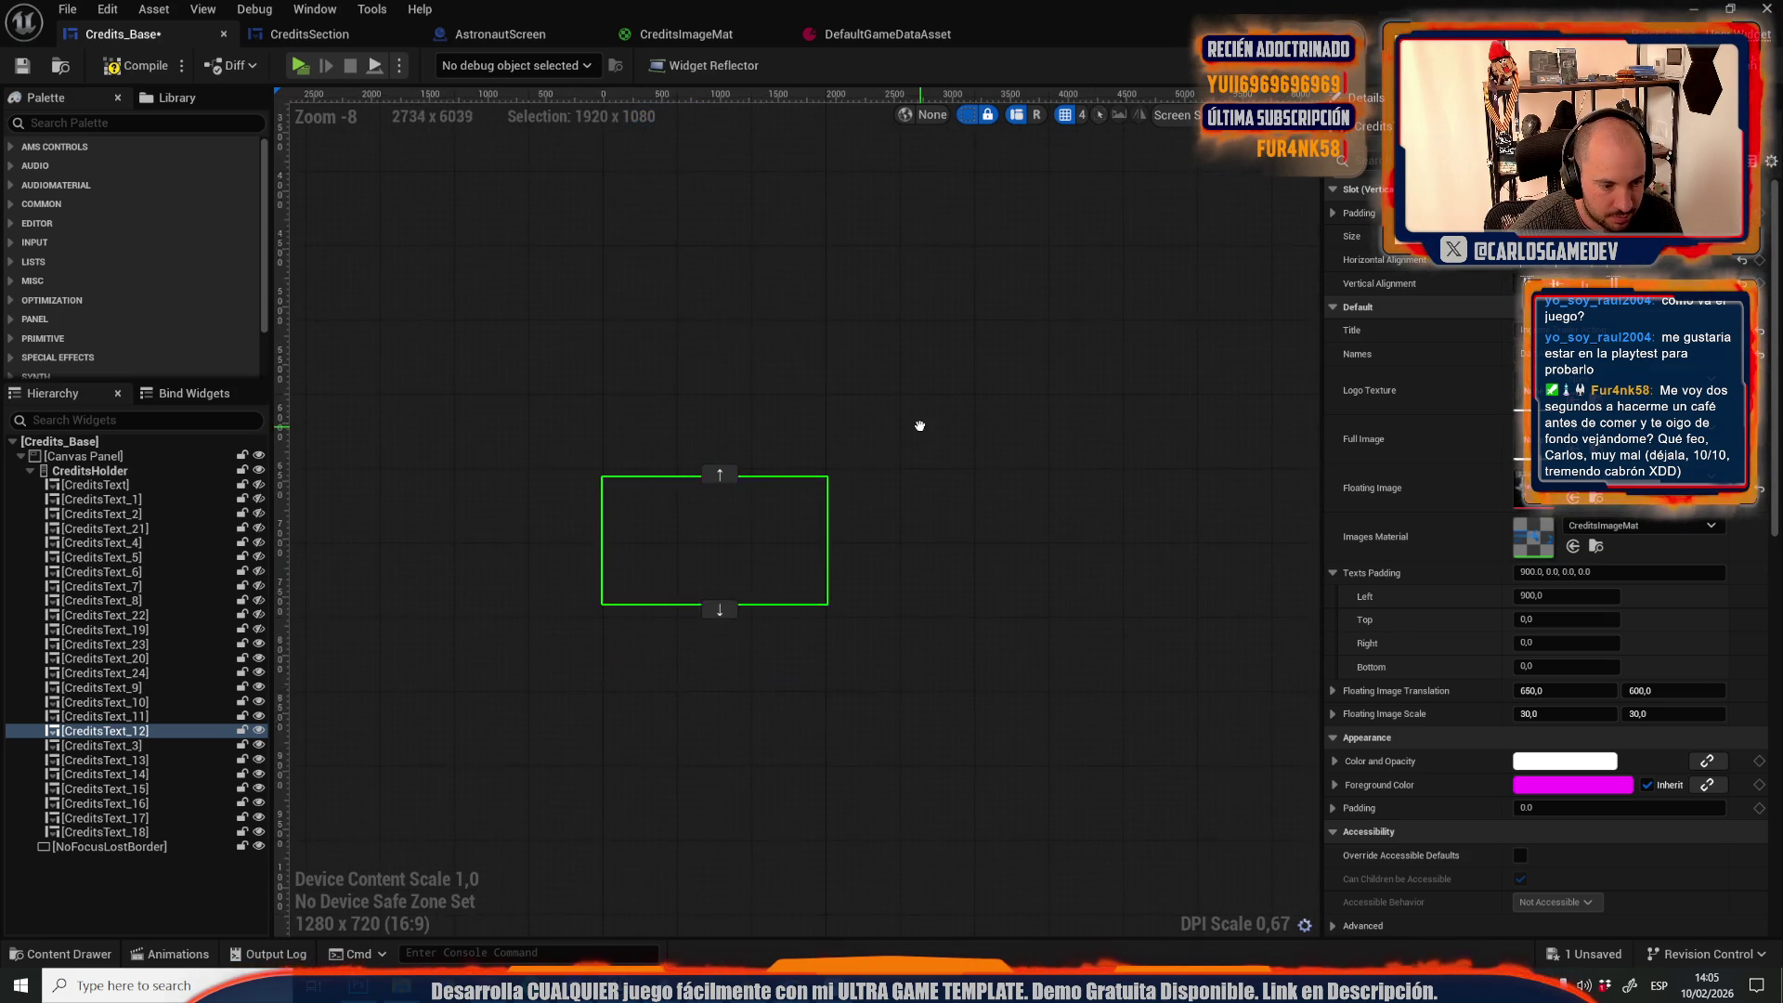
pyautogui.click(764, 661)
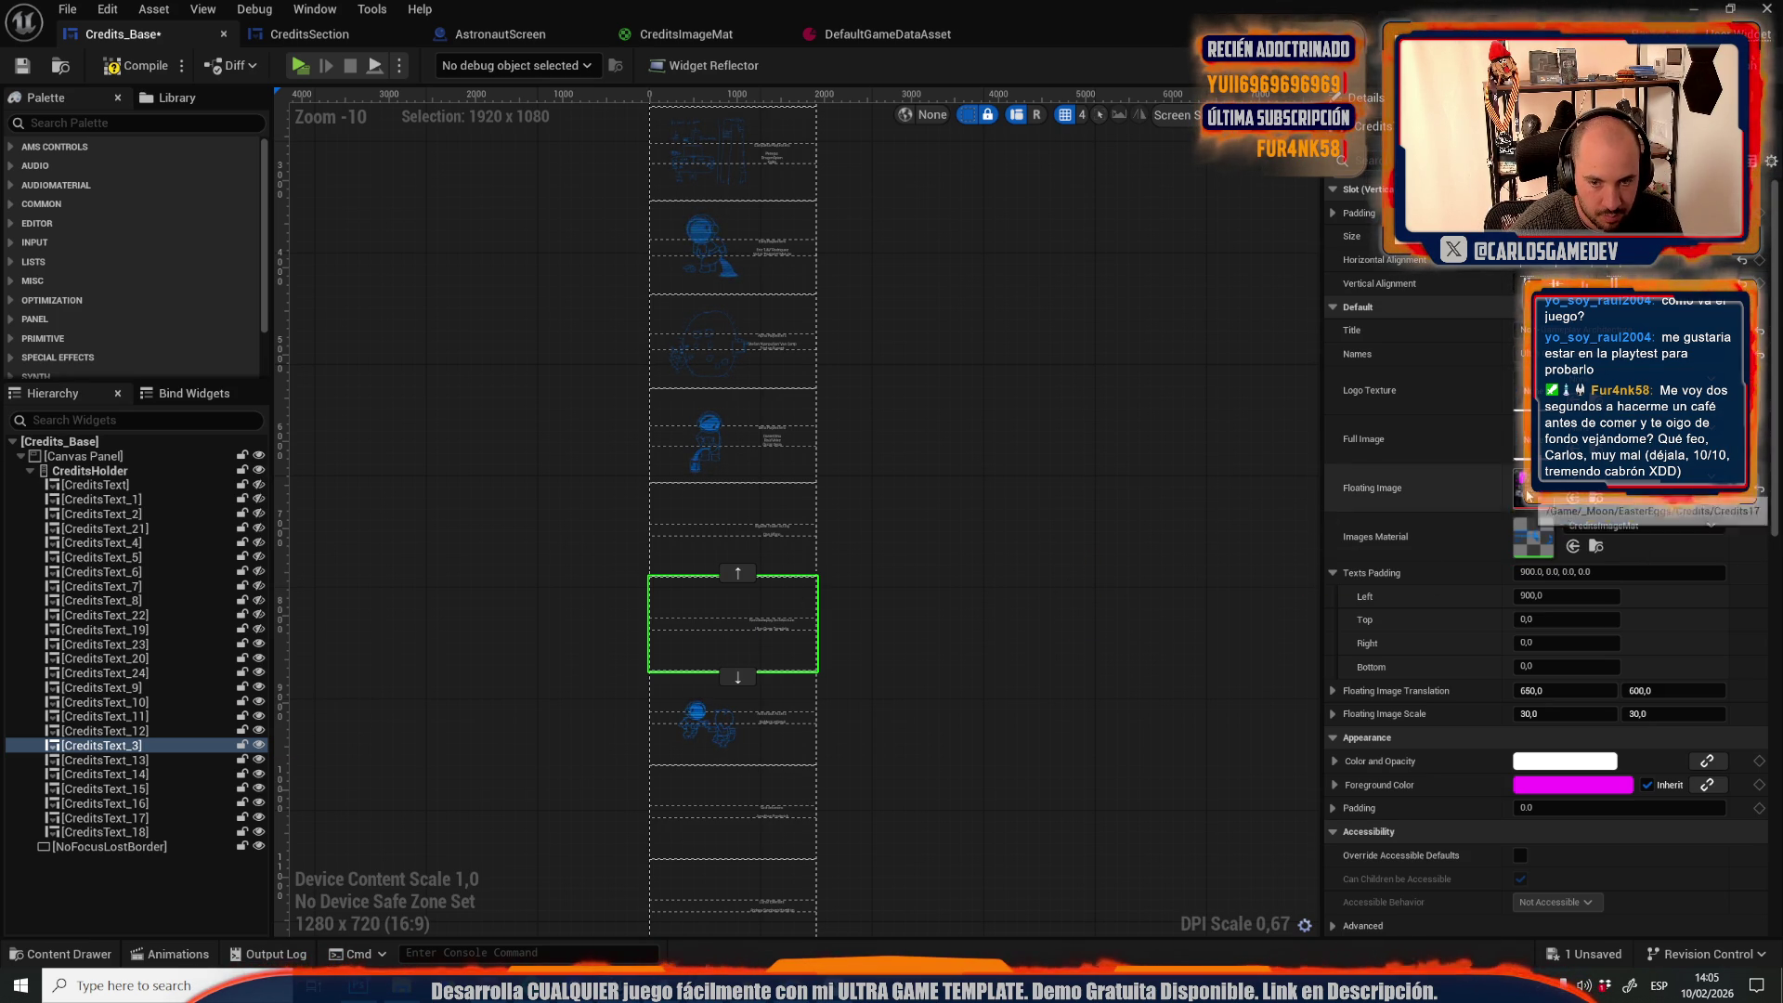
pyautogui.click(790, 822)
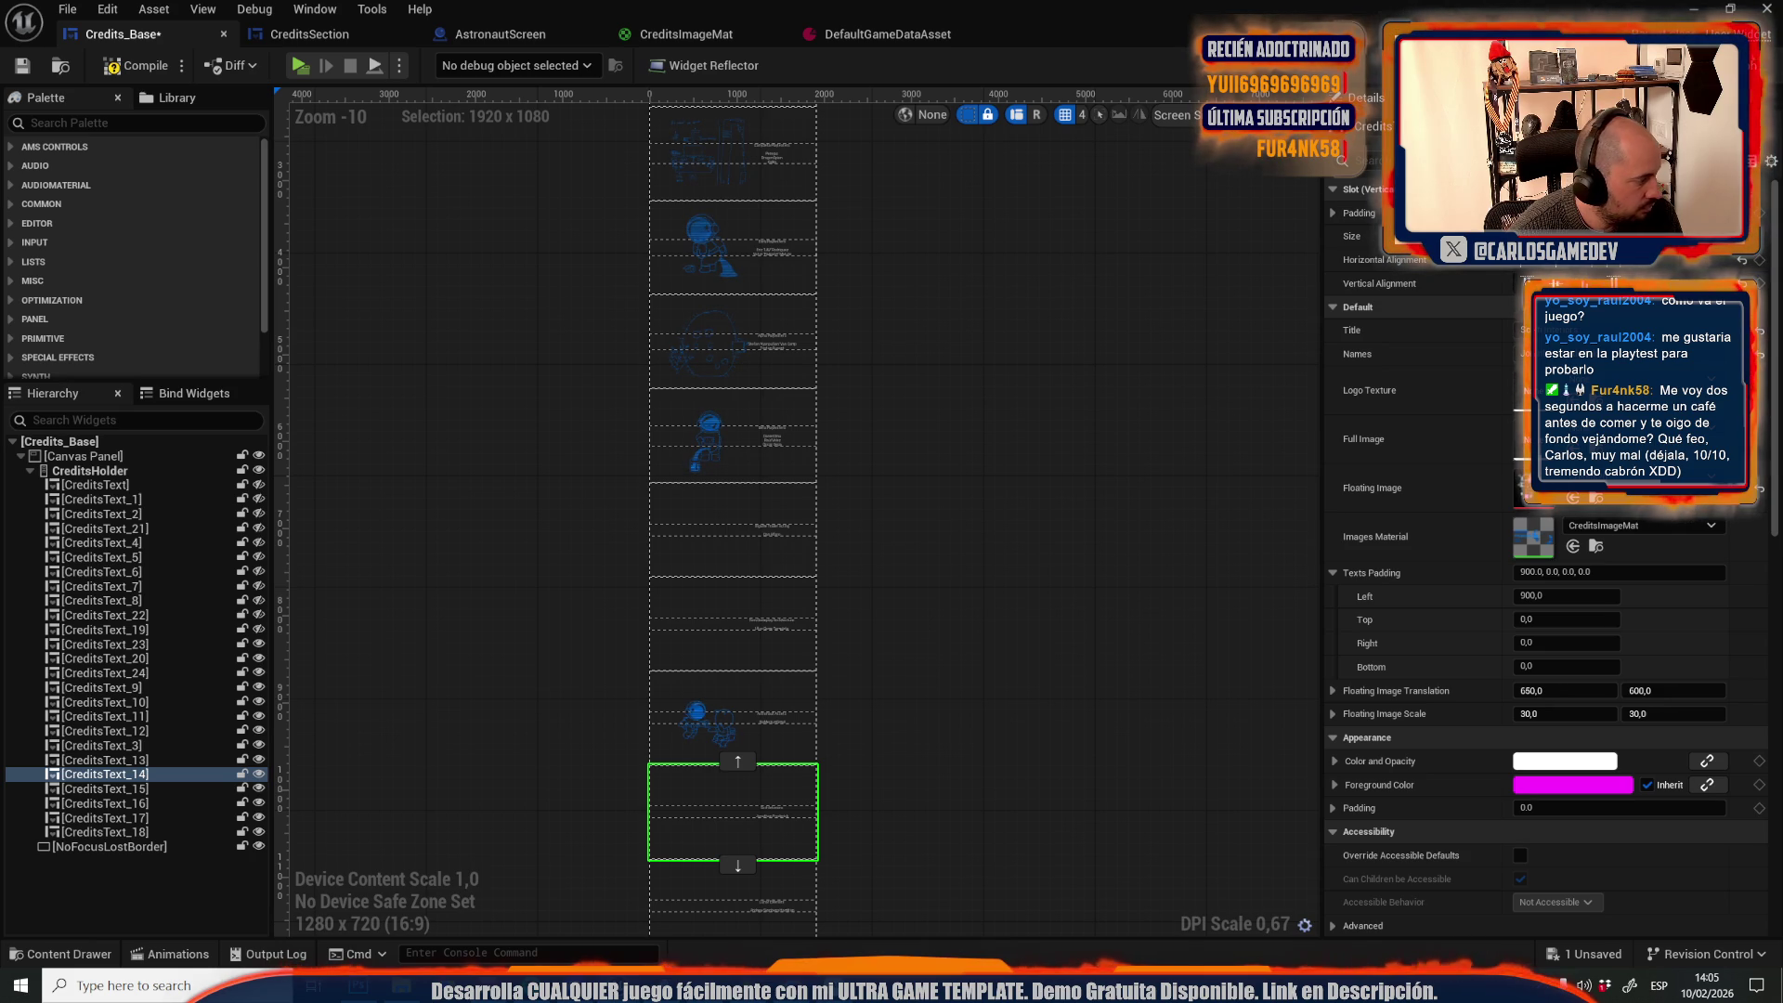
# Check the lower credit sections CreditsText_17 and CreditsText_15, including Sci-fi Interiors
pyautogui.scroll(-5, 610, 496)
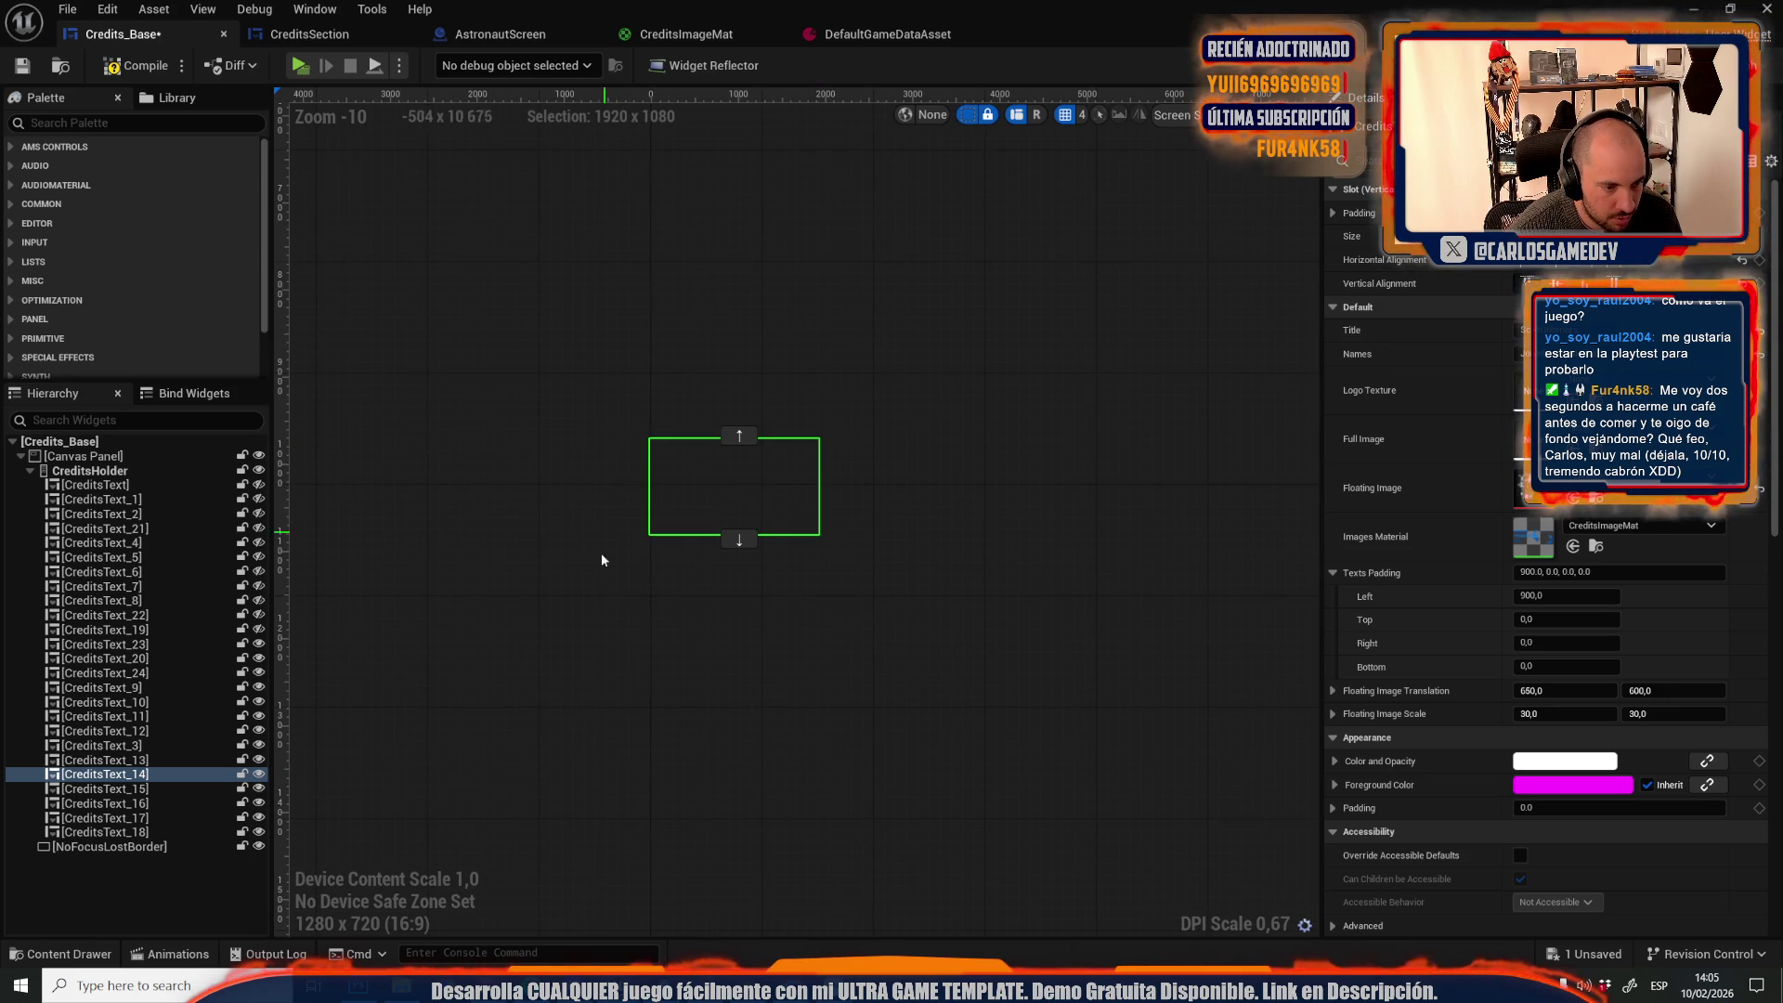
pyautogui.scroll(2, 610, 638)
pyautogui.scroll(-2, 611, 638)
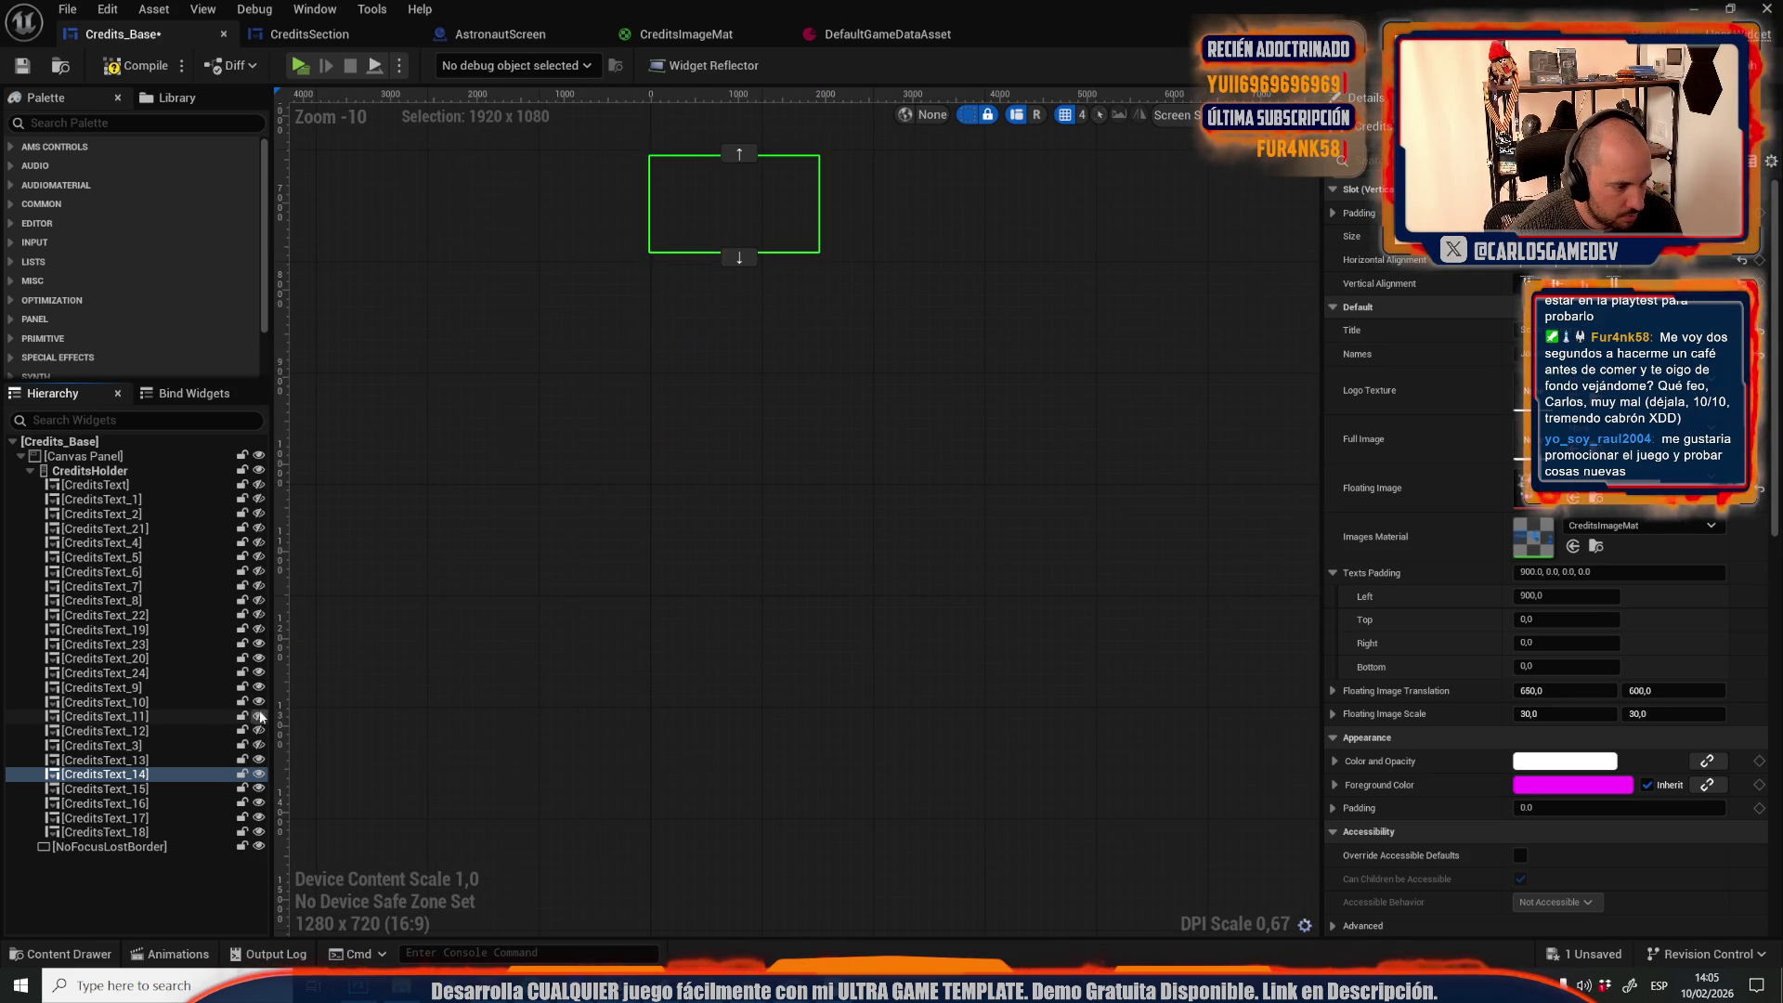
pyautogui.moveTo(503, 836); pyautogui.dragTo(613, 728)
pyautogui.scroll(2, 613, 728)
pyautogui.scroll(-1, 685, 724)
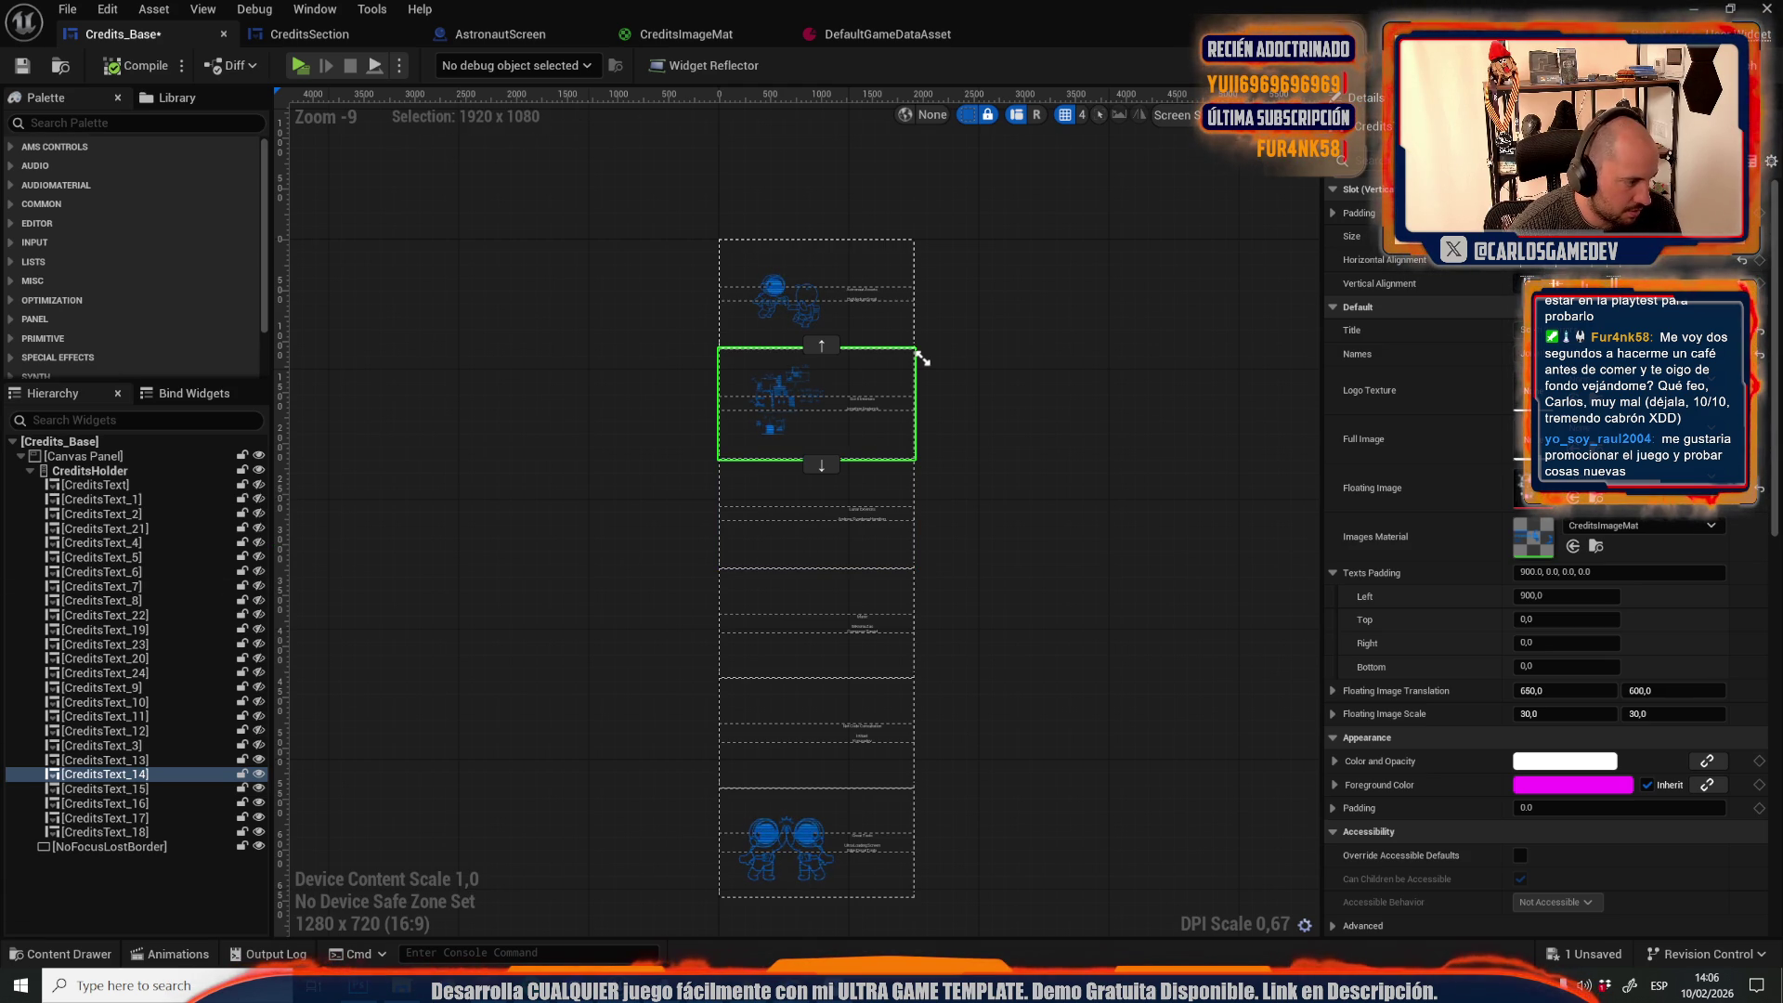
pyautogui.click(860, 729)
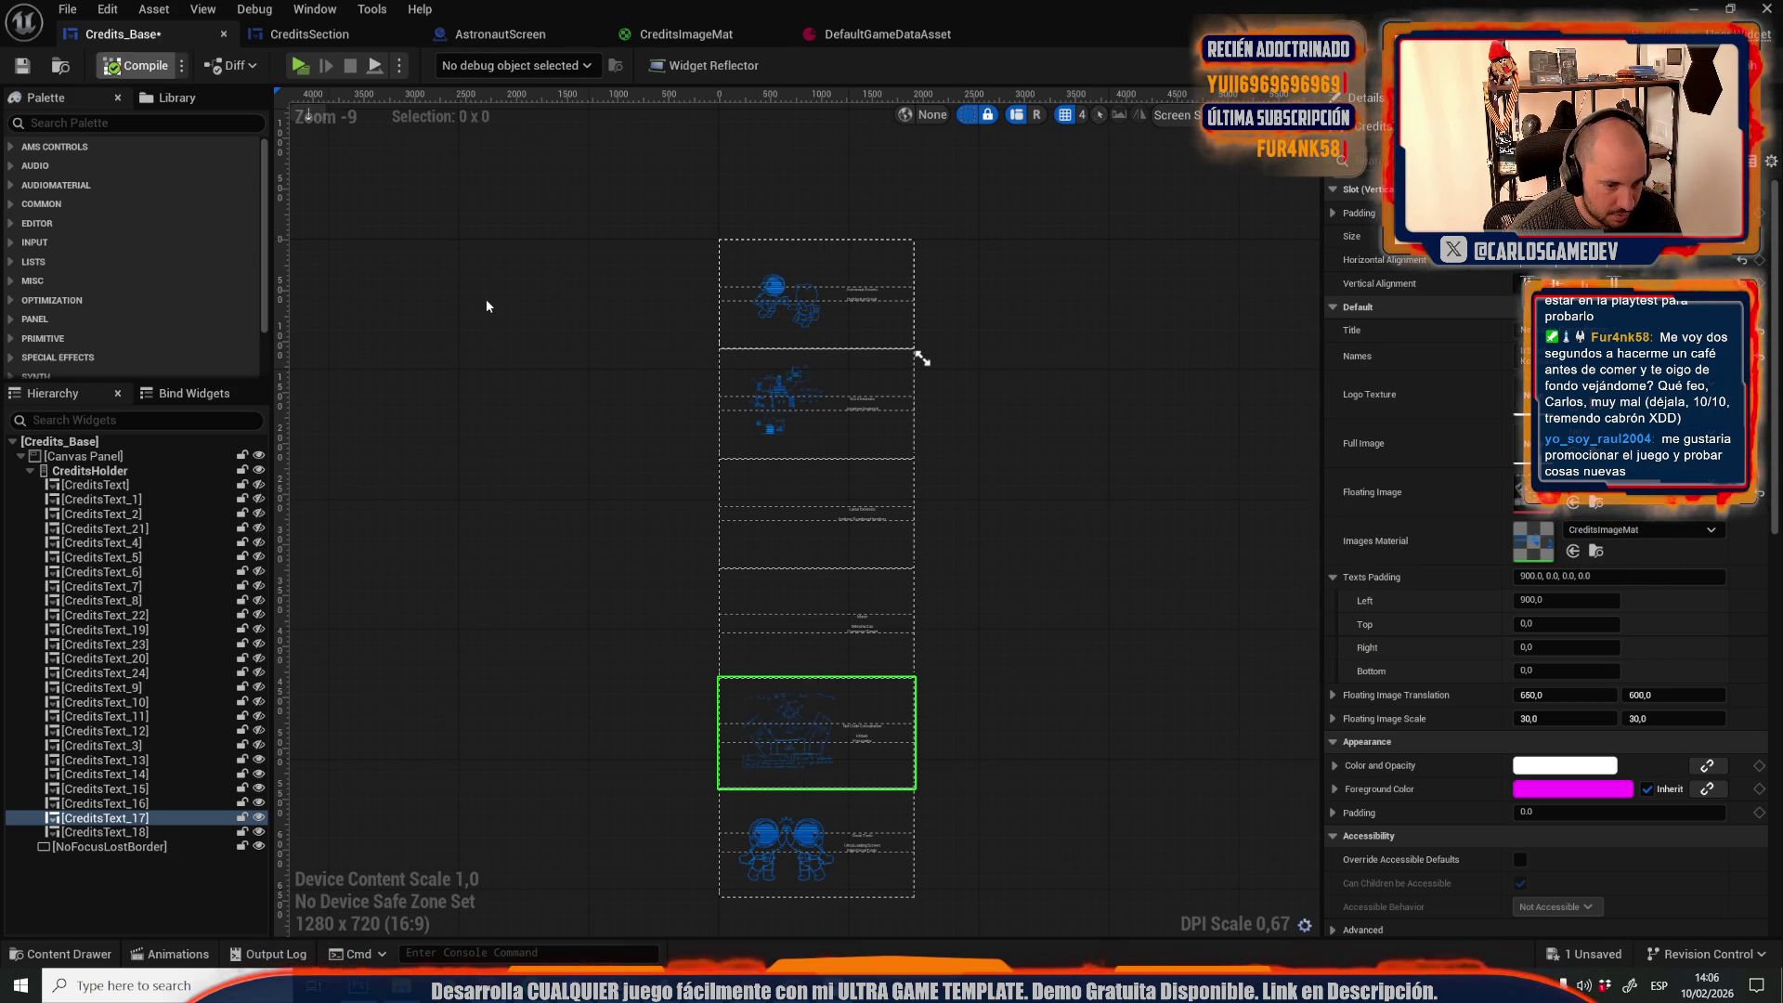
pyautogui.click(839, 535)
pyautogui.scroll(8, 834, 499)
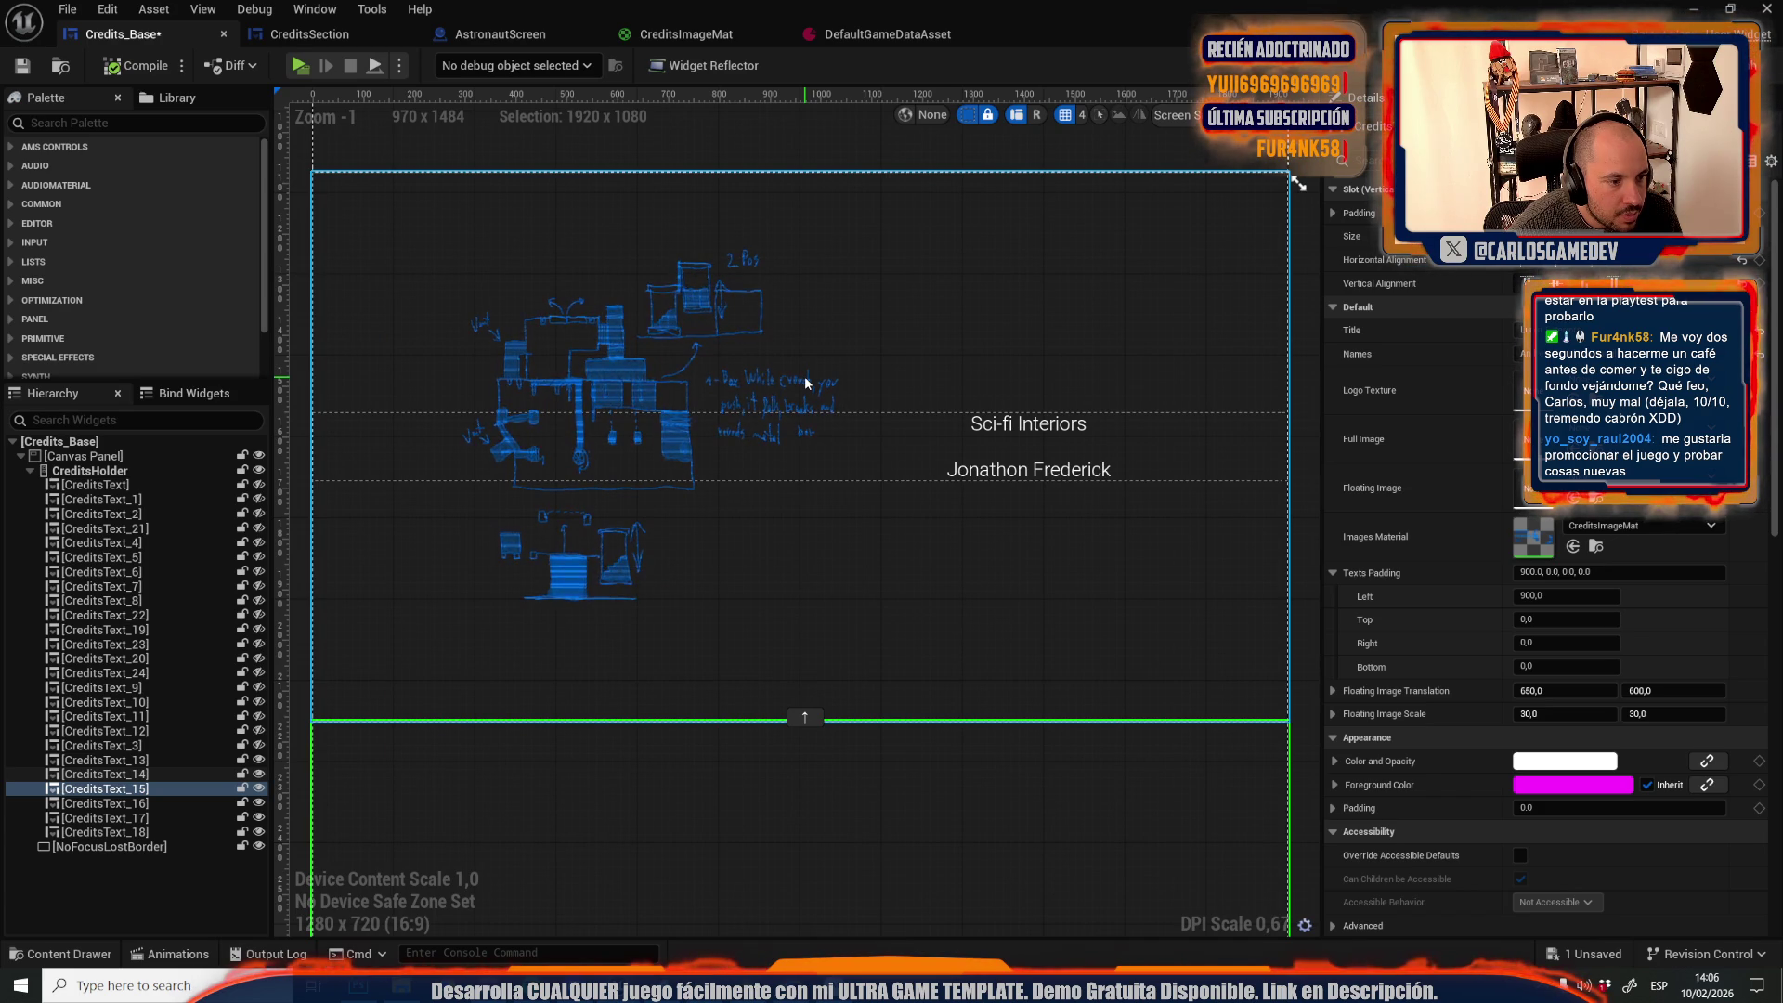
pyautogui.scroll(-7, 805, 383)
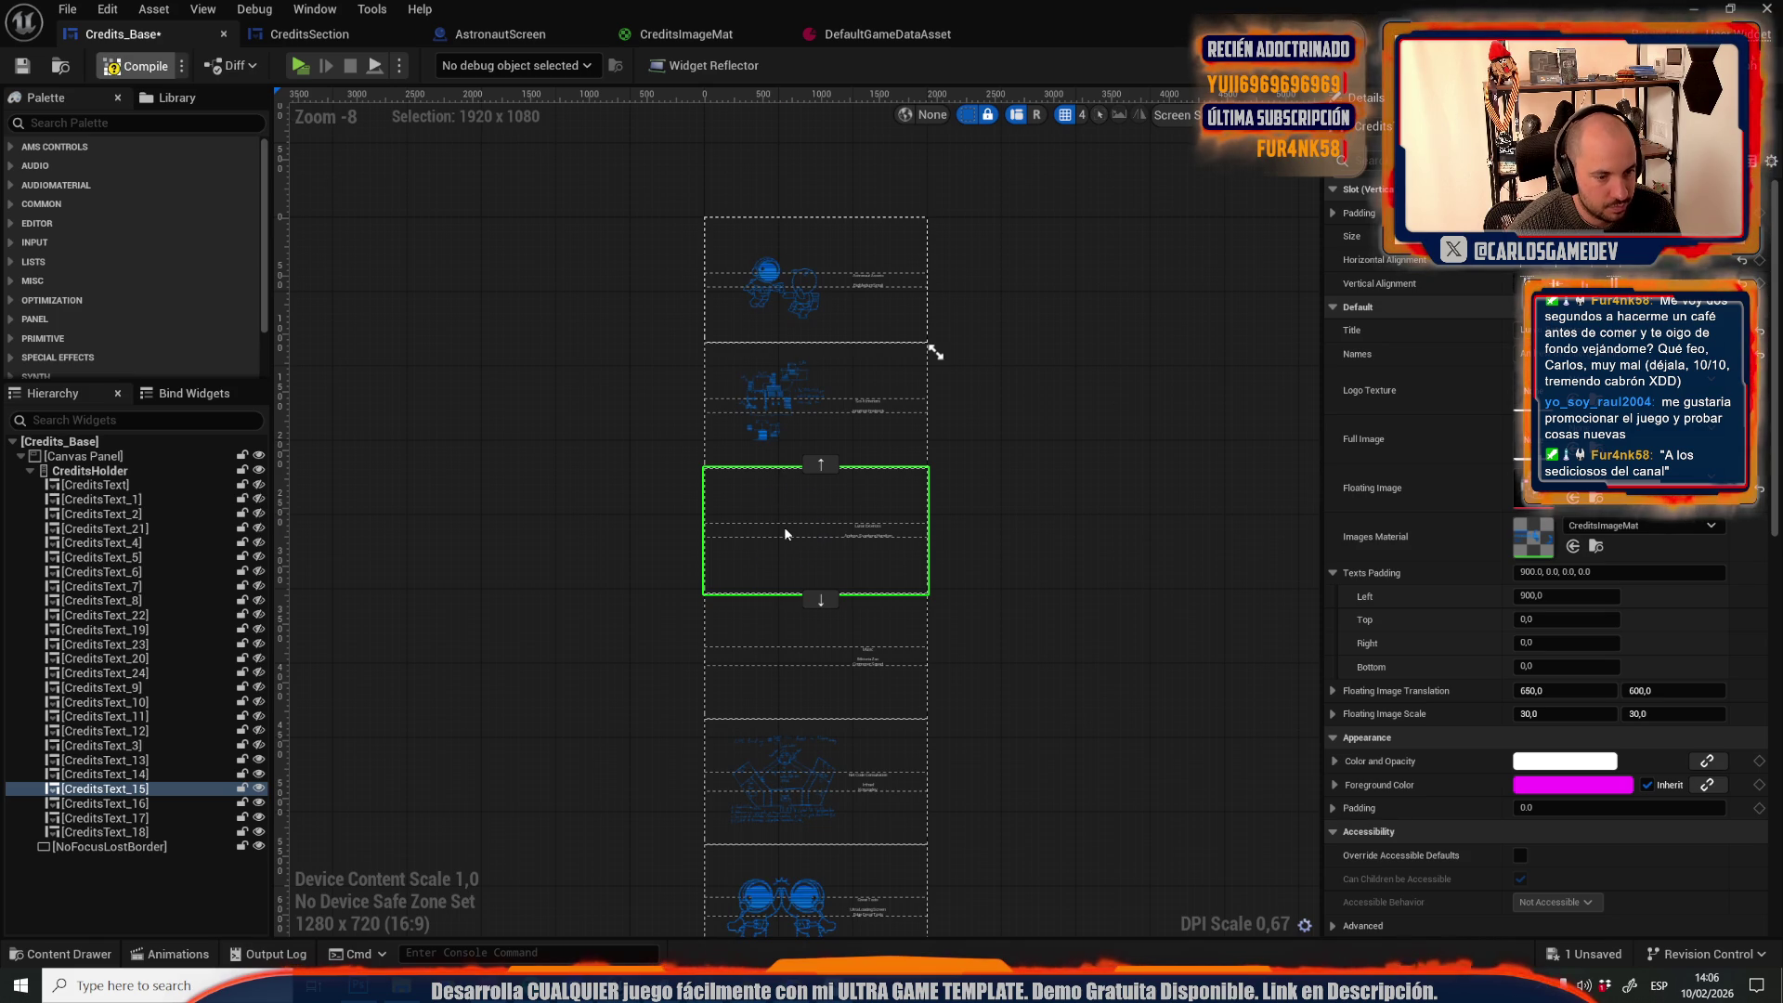
pyautogui.scroll(6, 784, 527)
pyautogui.scroll(-4, 784, 526)
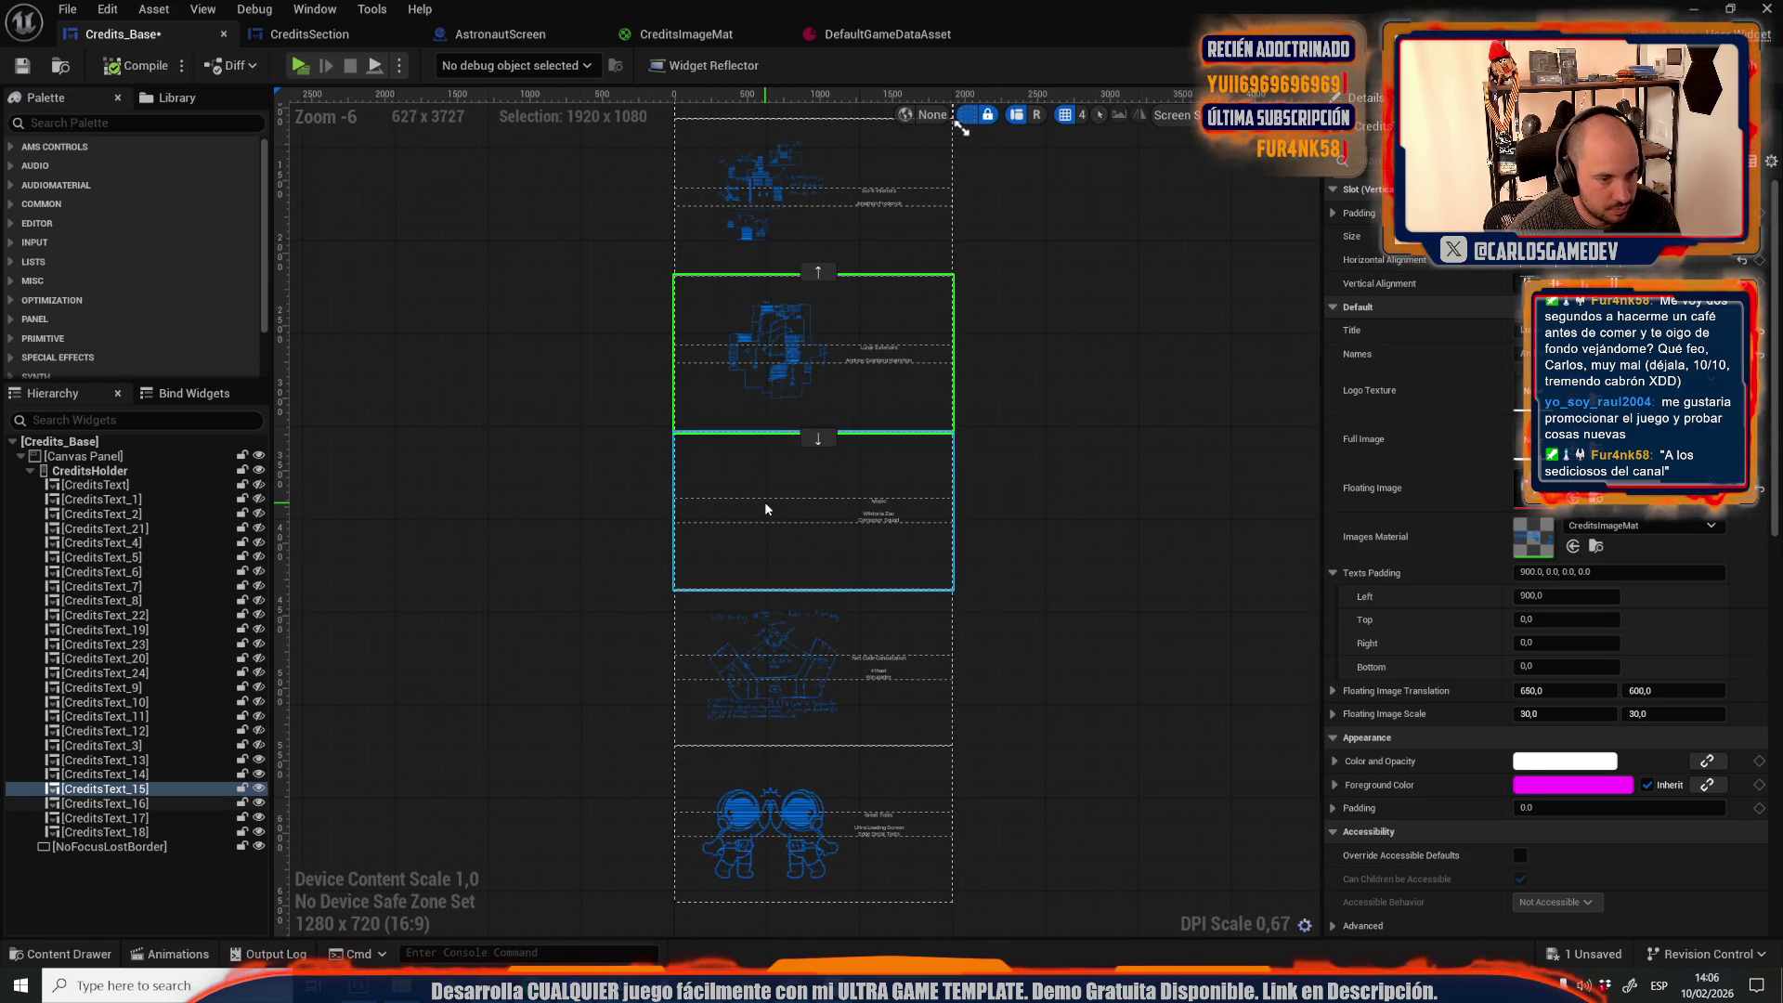
# Give CreditsText_16 a floating sketch image and compile
pyautogui.click(765, 509)
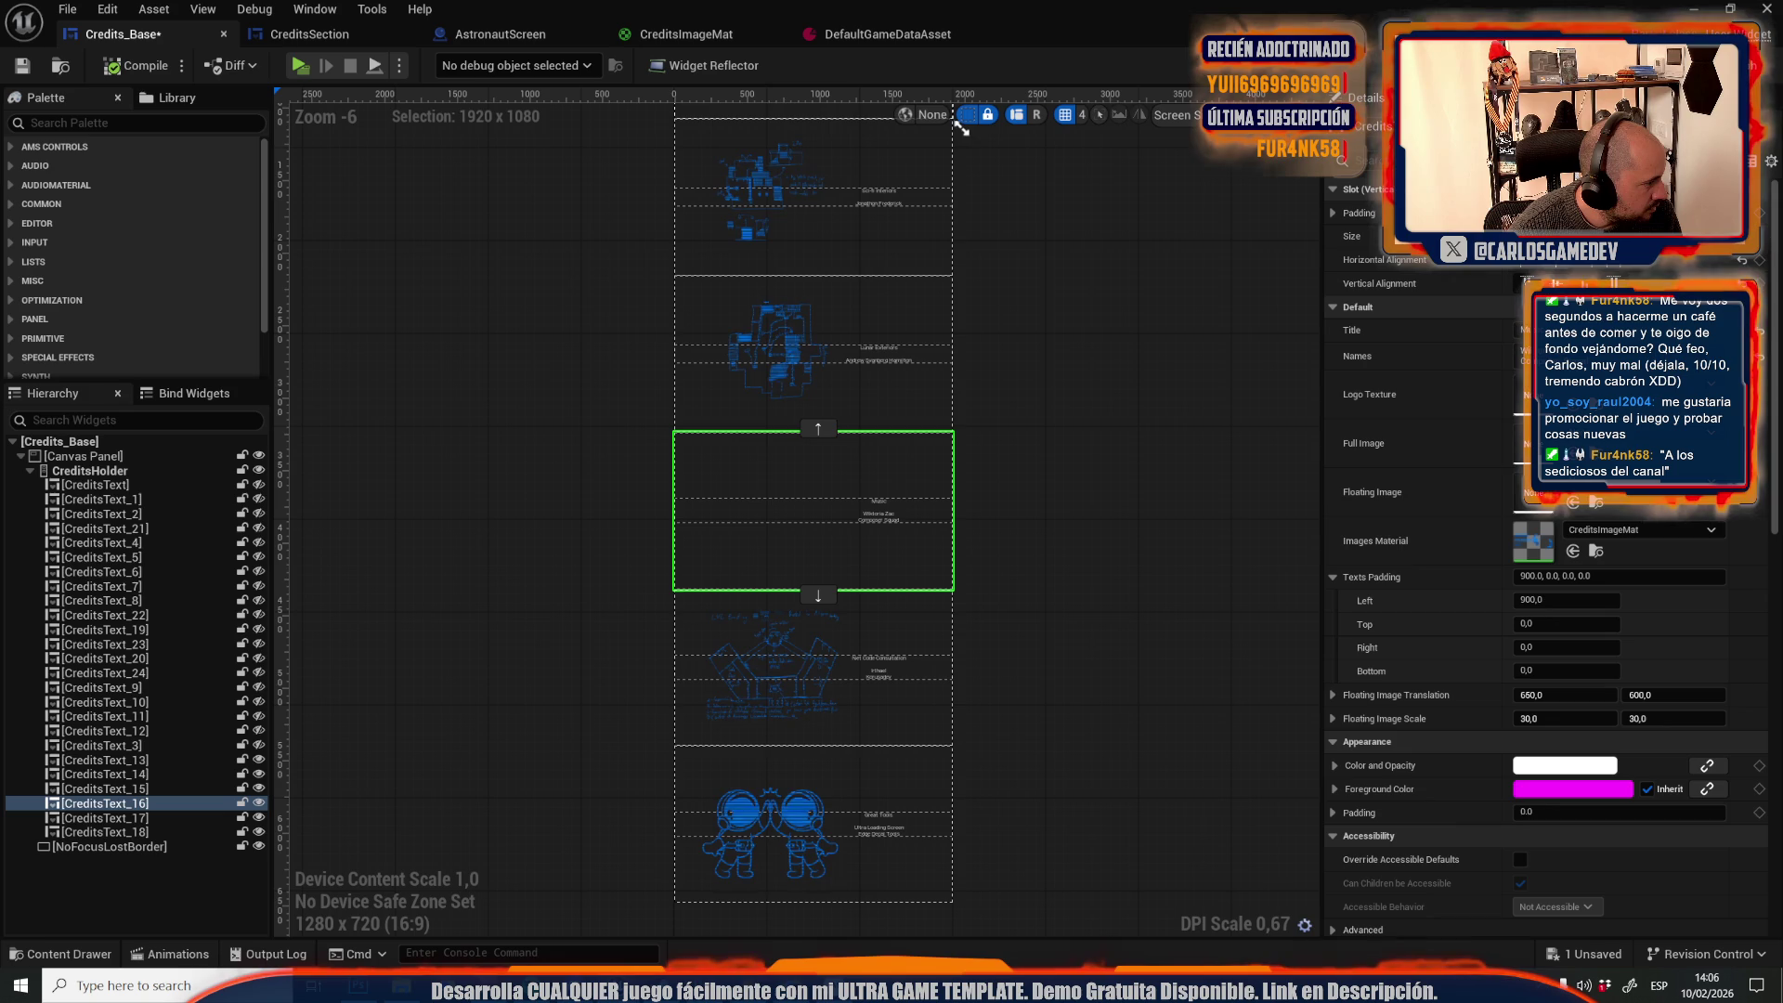
pyautogui.moveTo(1154, 585); pyautogui.dragTo(1524, 492)
pyautogui.click(134, 65)
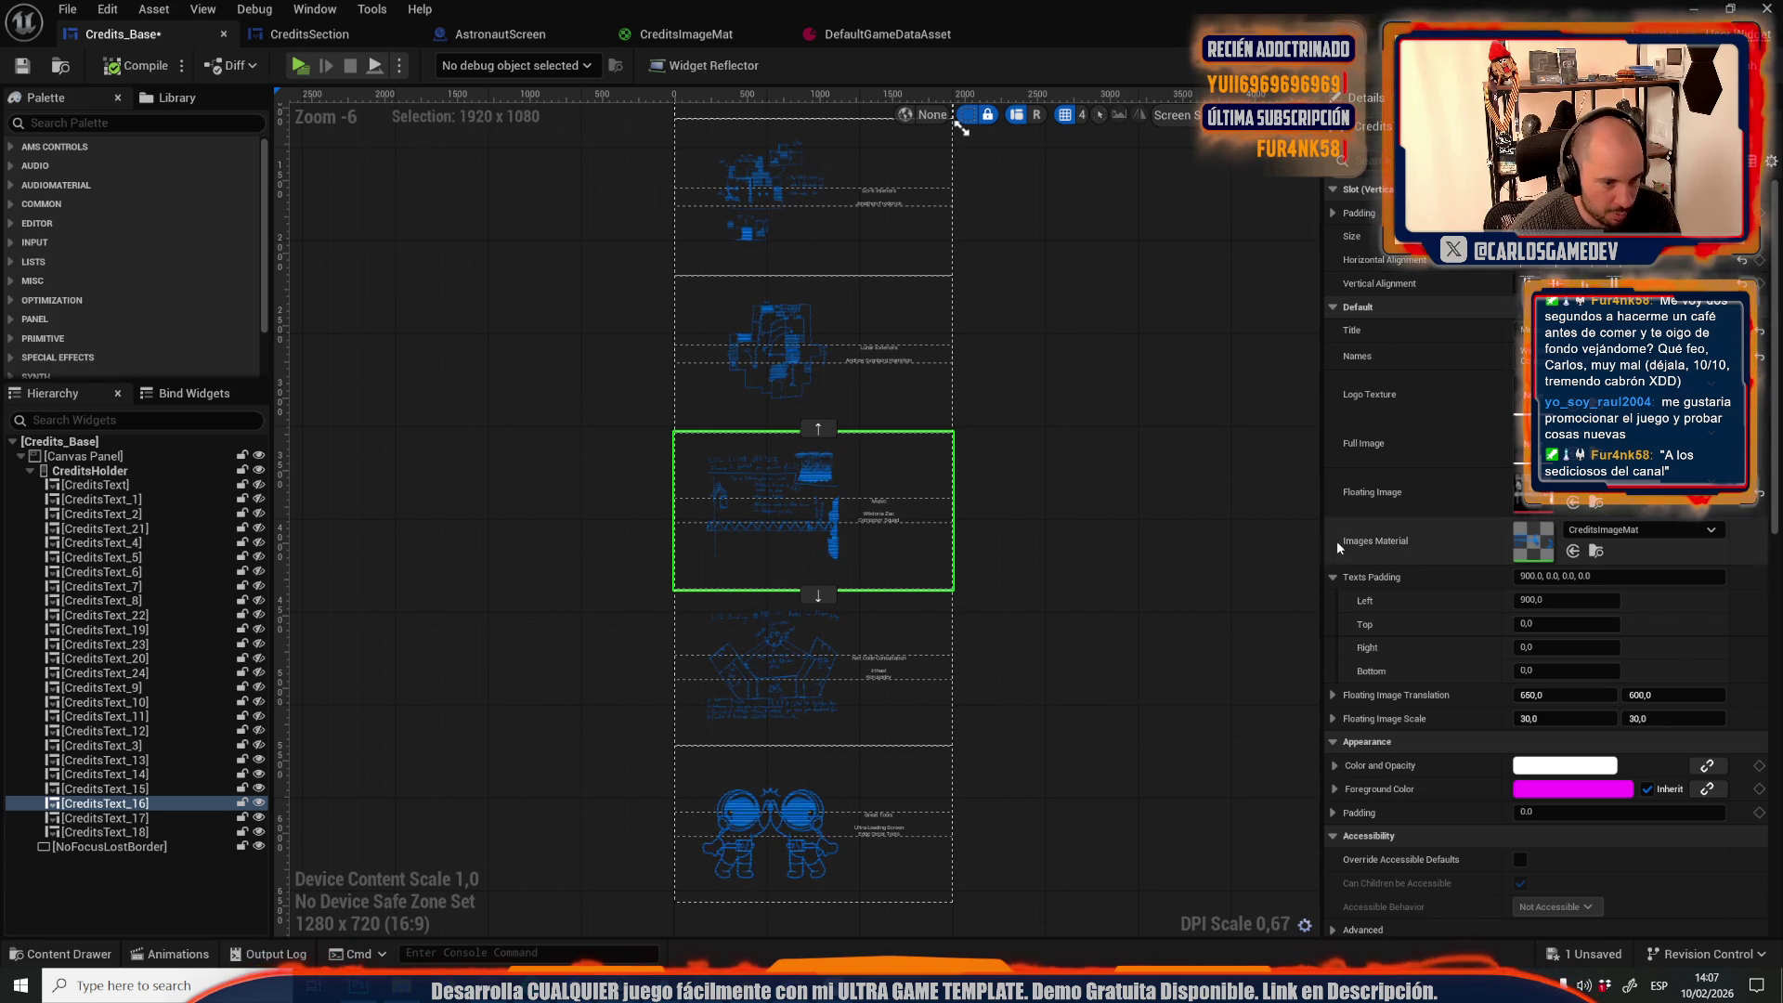
# Duplicate CreditsText_16 three times, retitling the first copy starting with 'chara'
pyautogui.rightClick(153, 805)
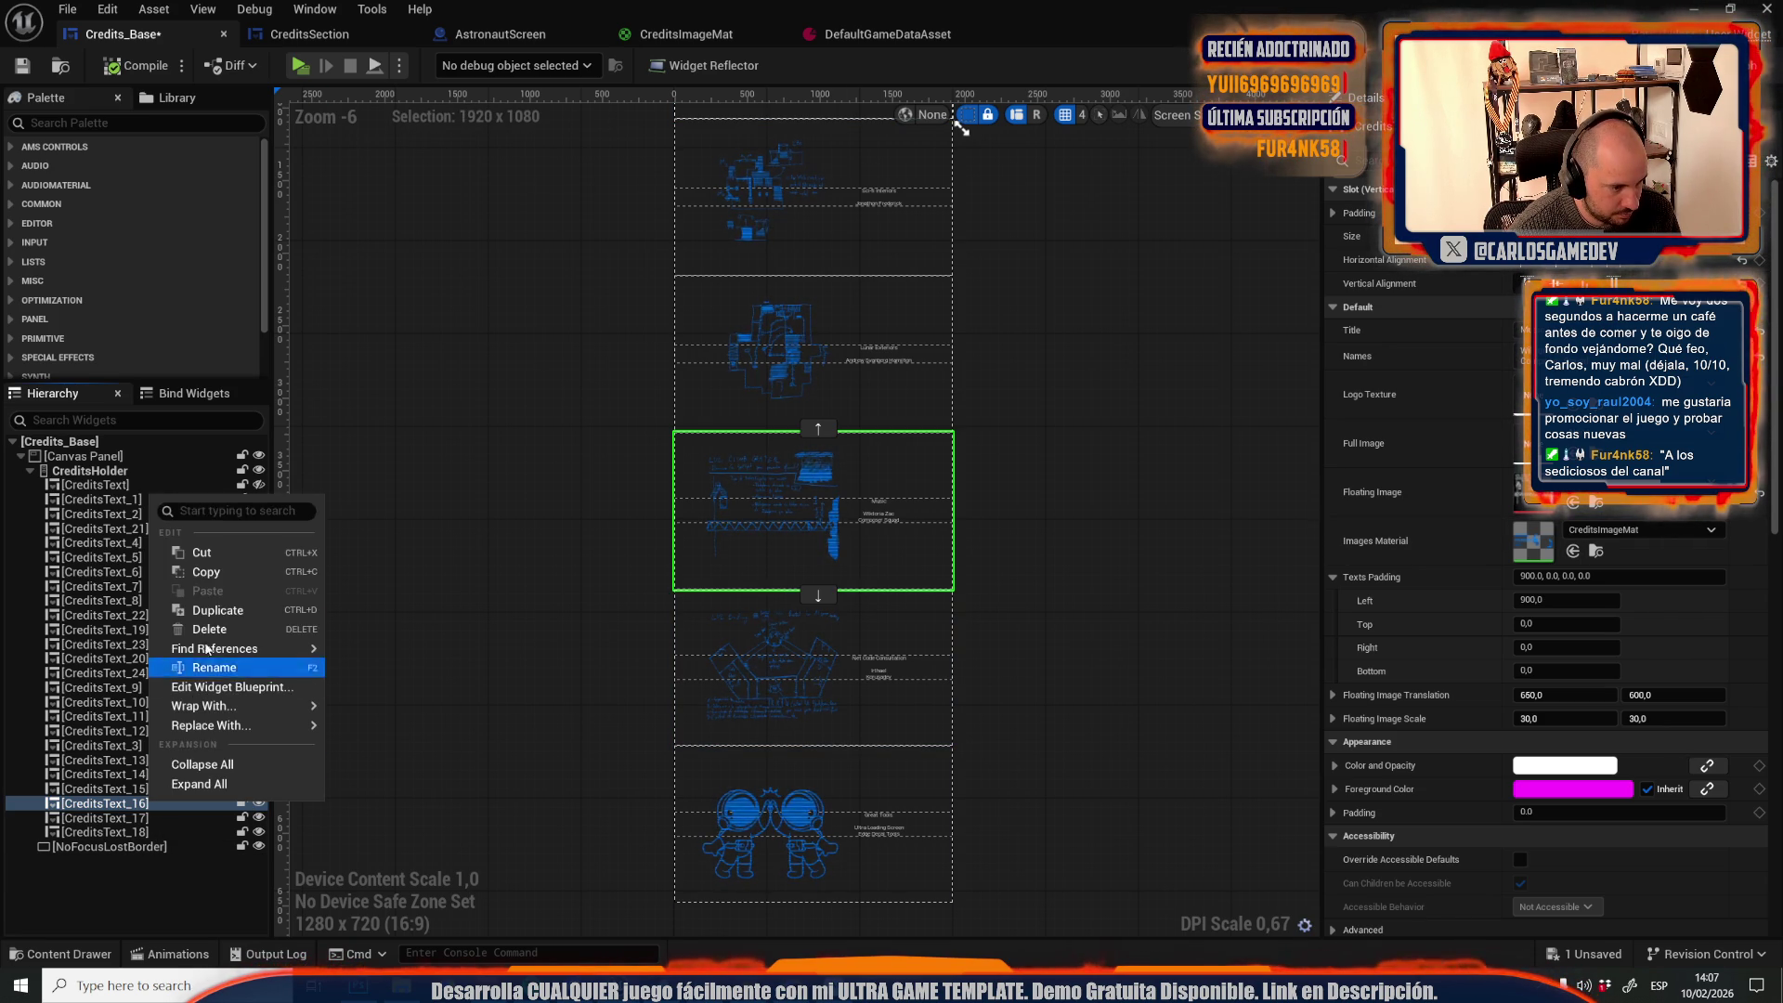
pyautogui.click(210, 611)
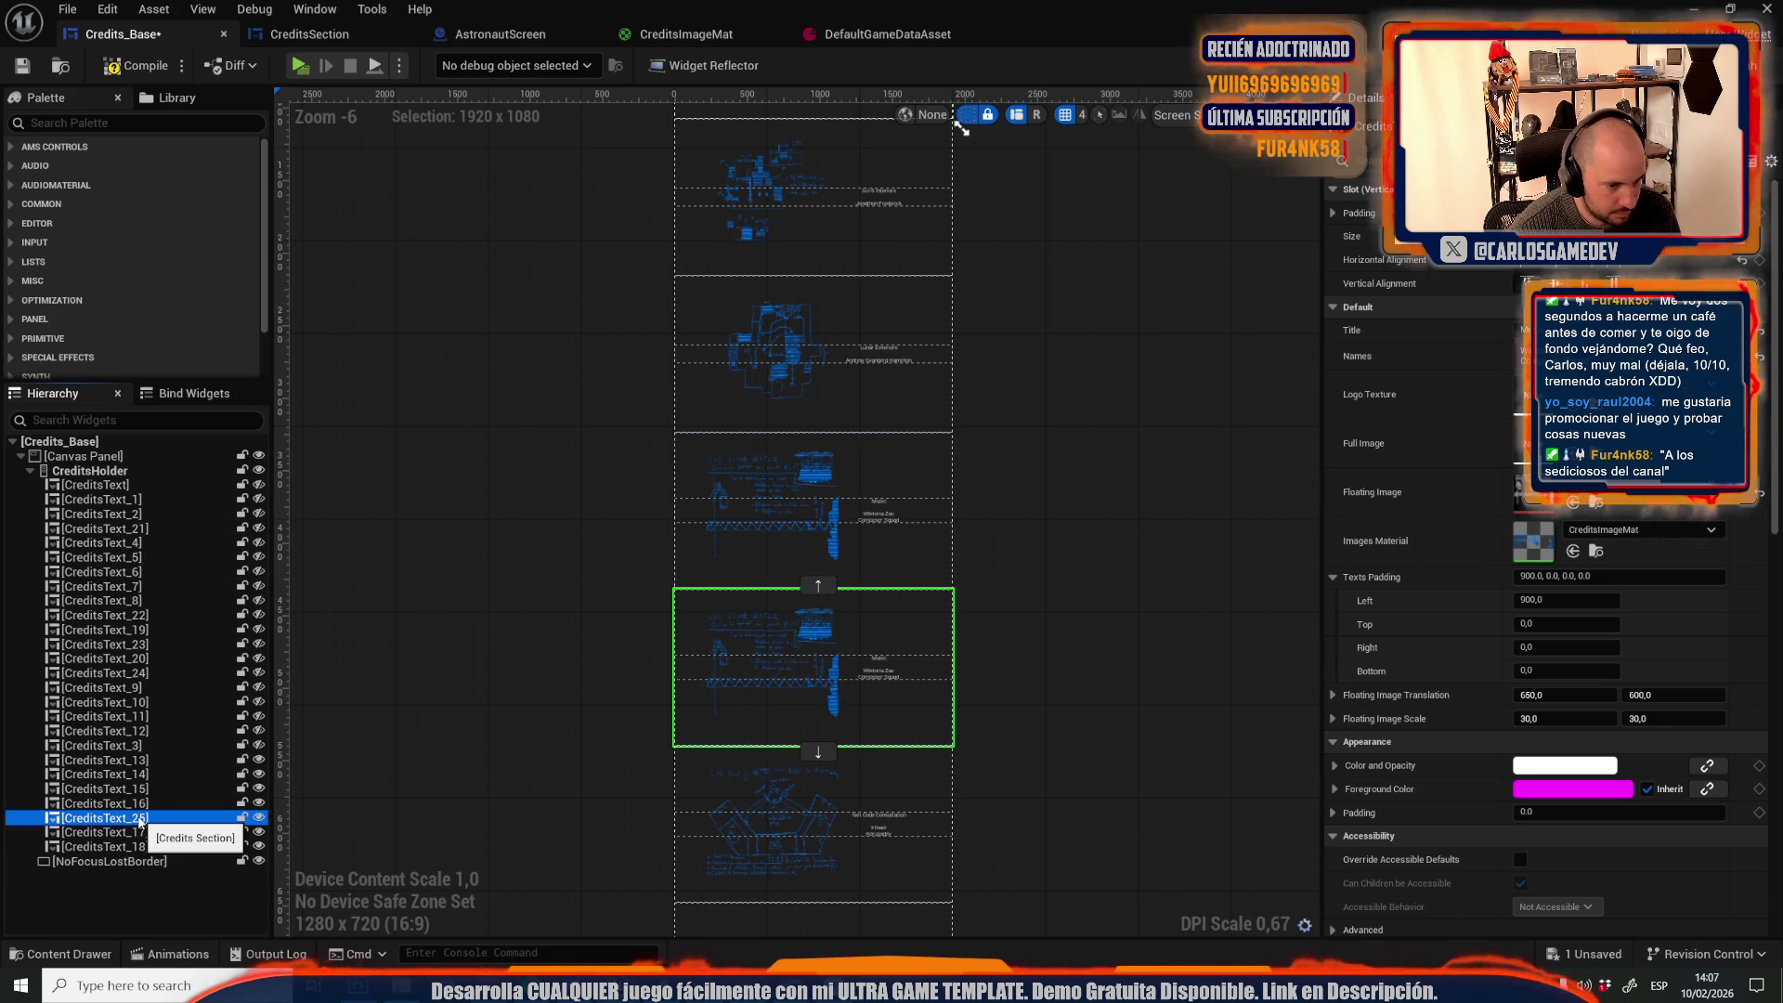
pyautogui.click(1542, 330)
pyautogui.write('chara')
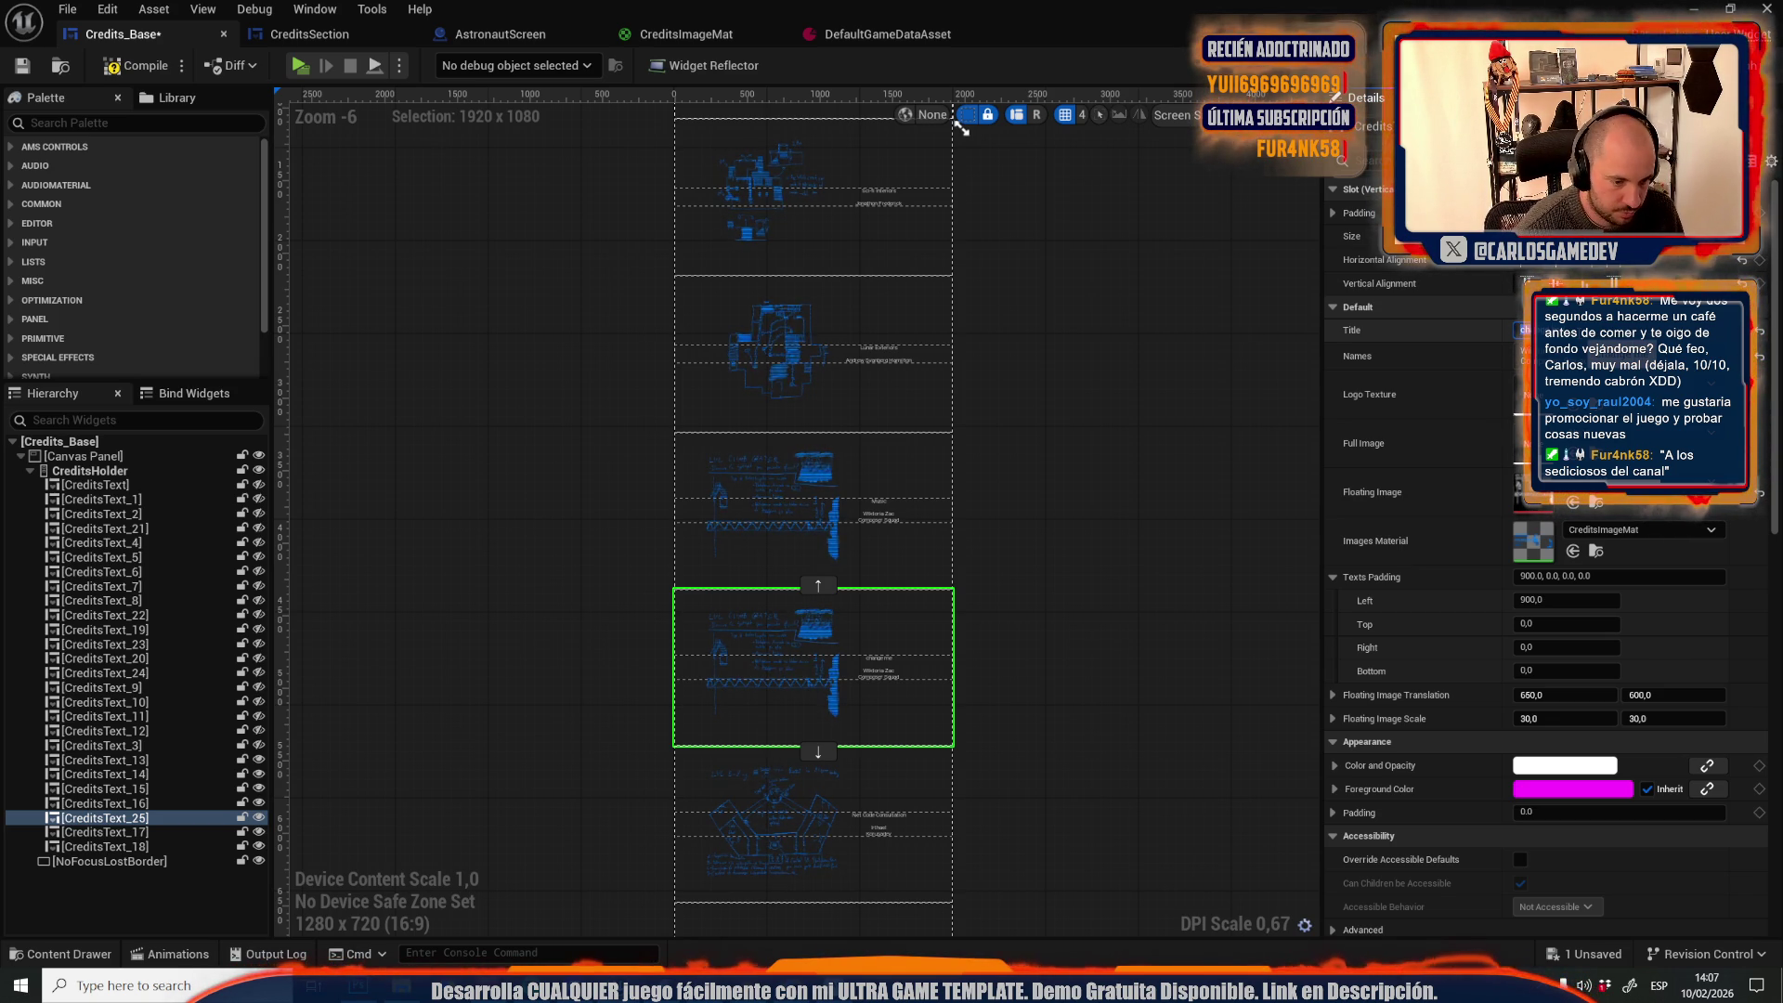
pyautogui.rightClick(147, 819)
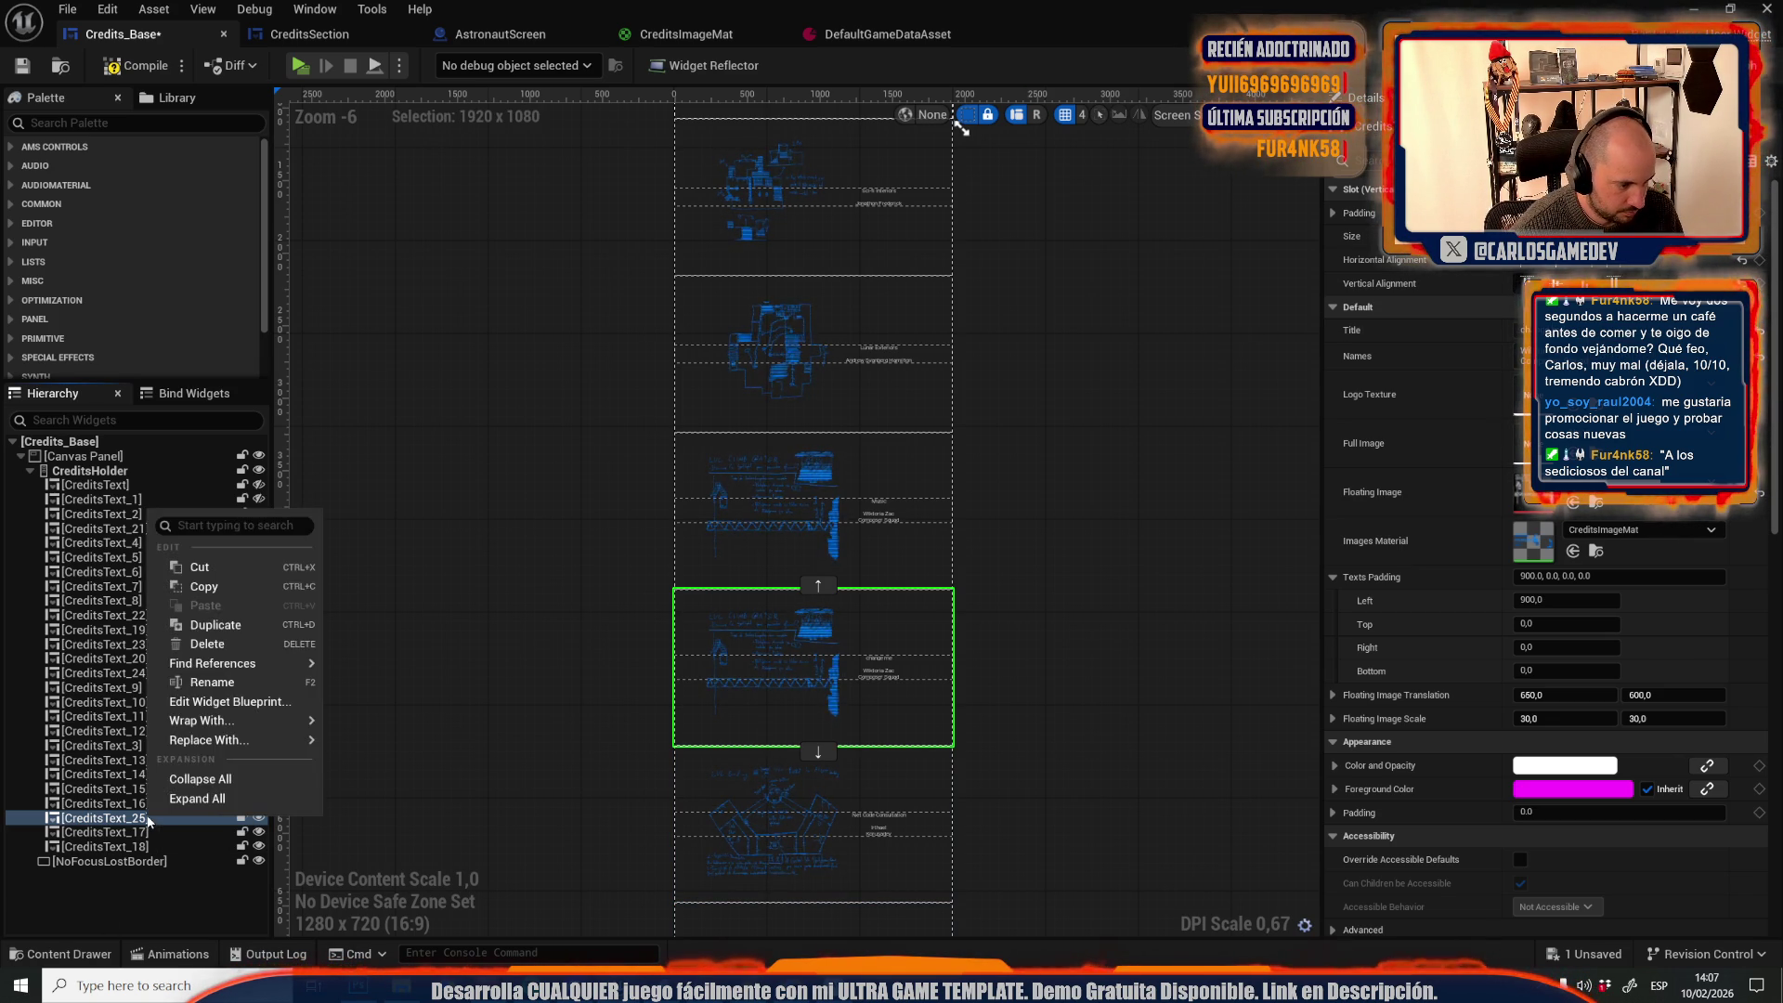
pyautogui.click(214, 625)
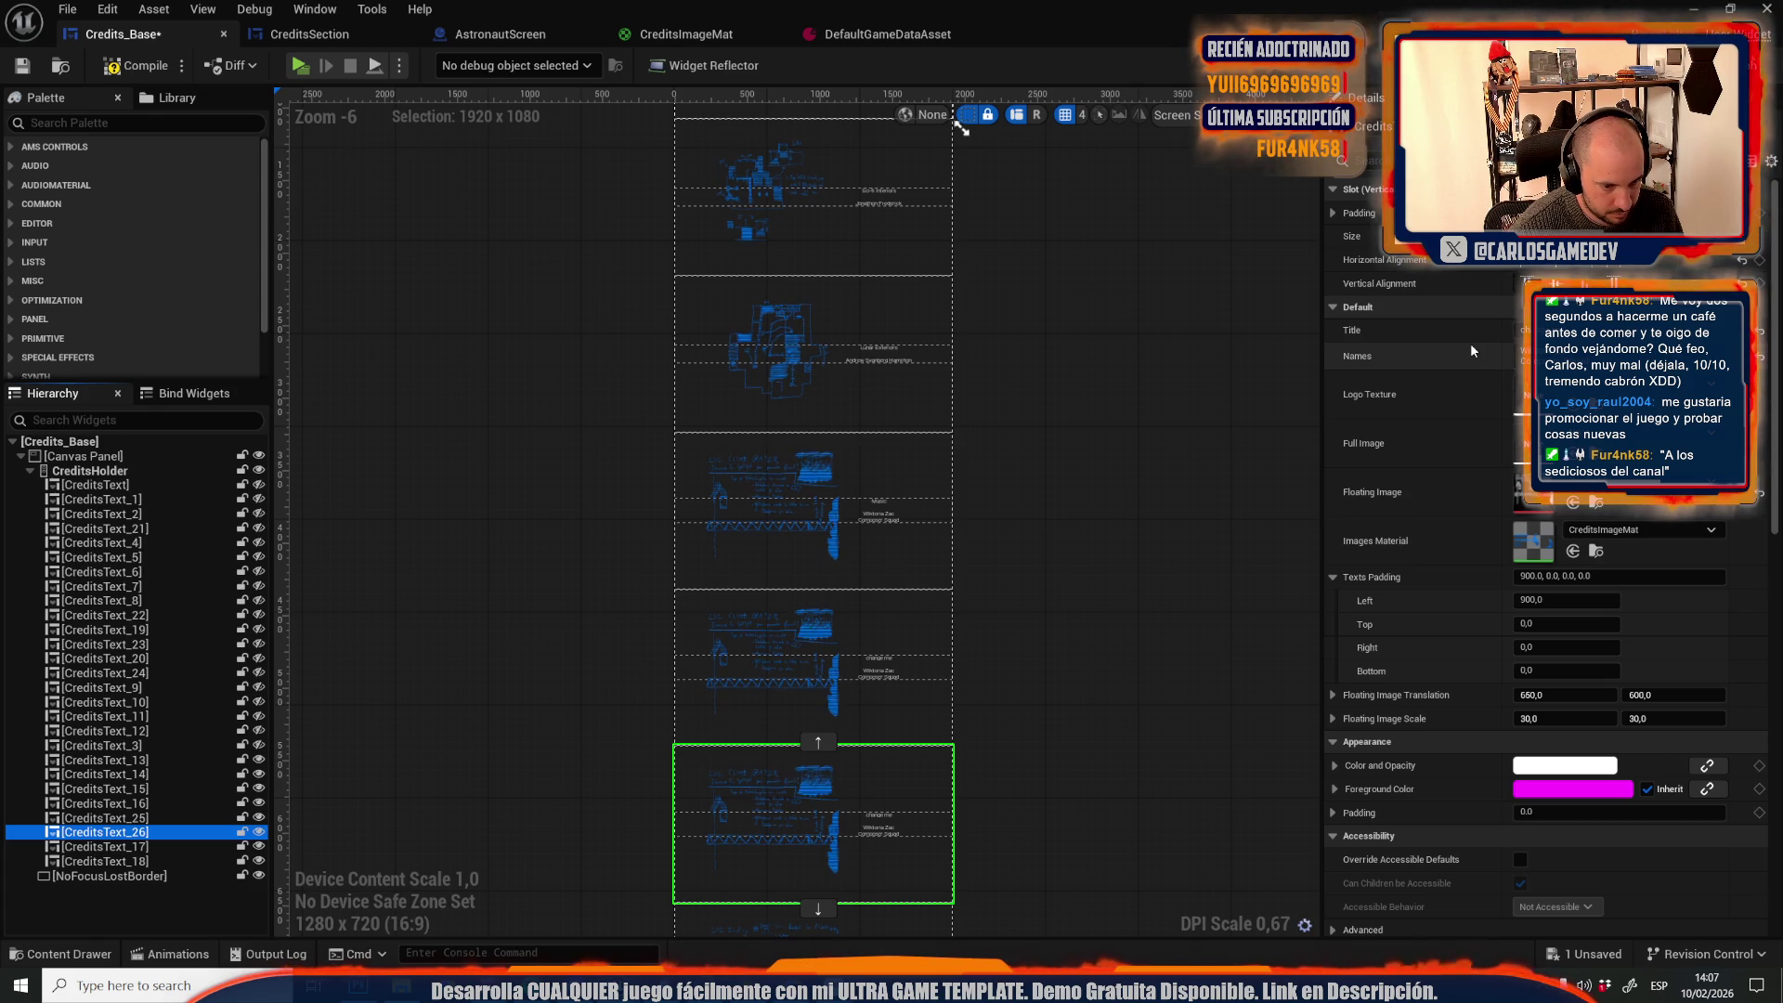
pyautogui.rightClick(118, 833)
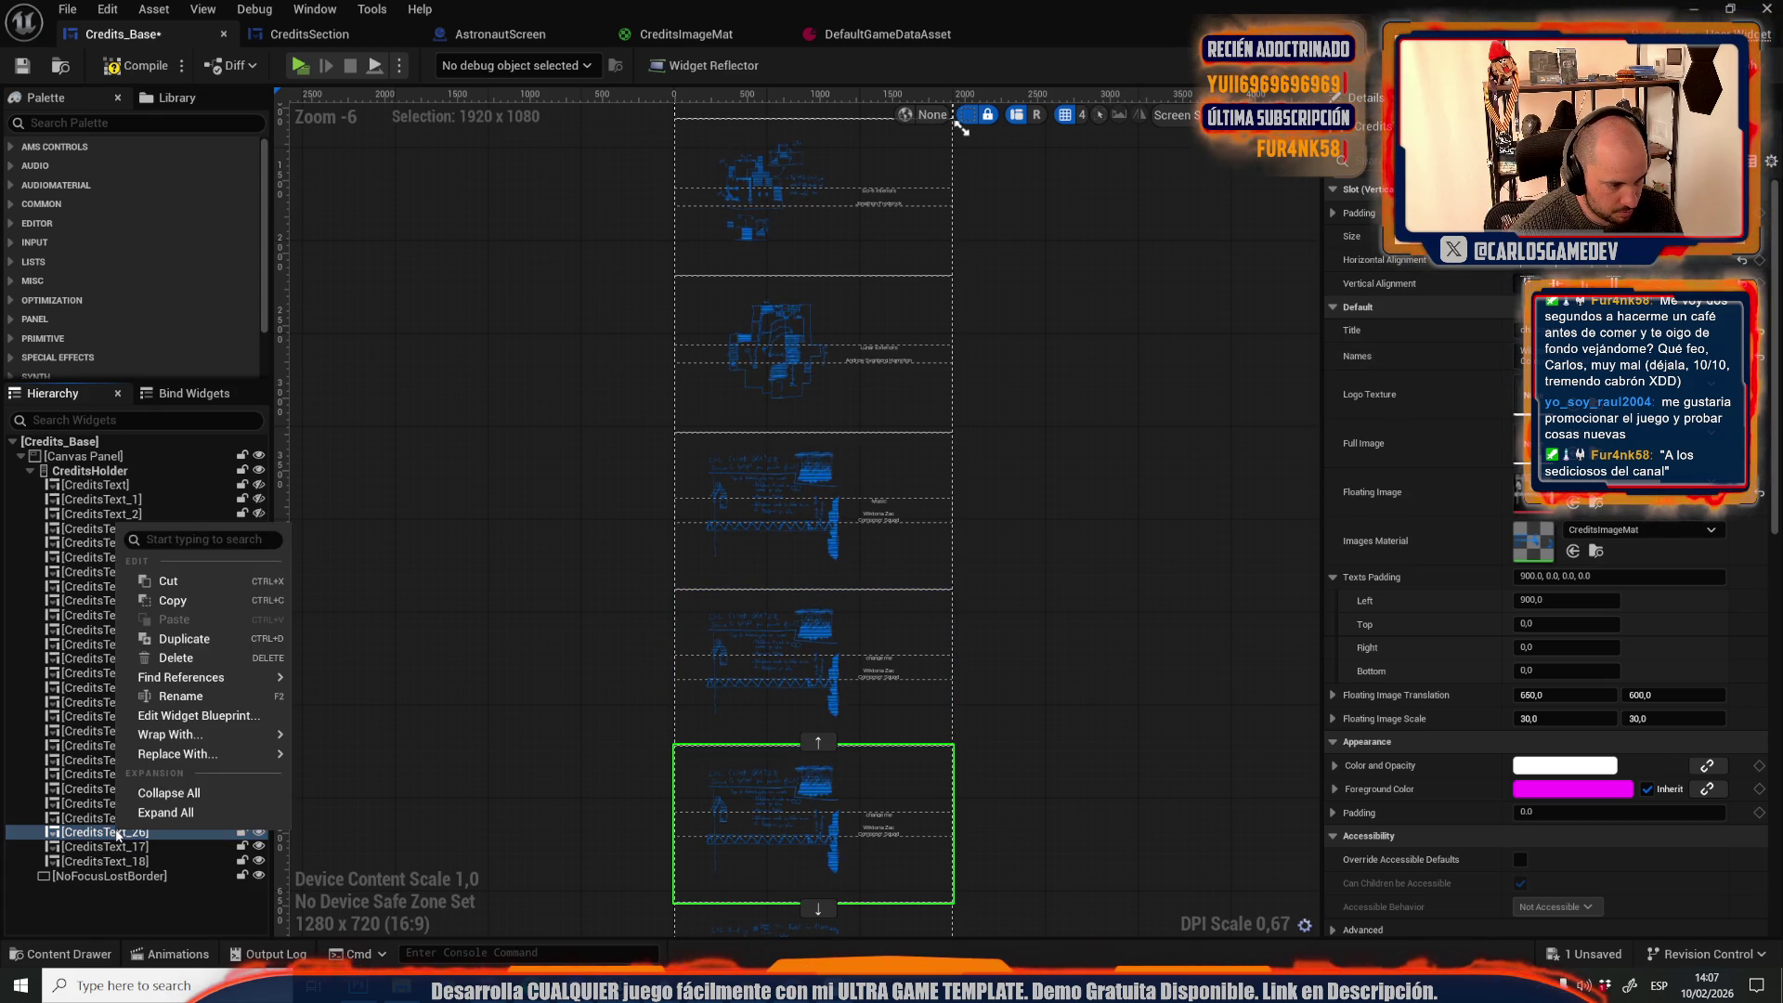
pyautogui.click(181, 639)
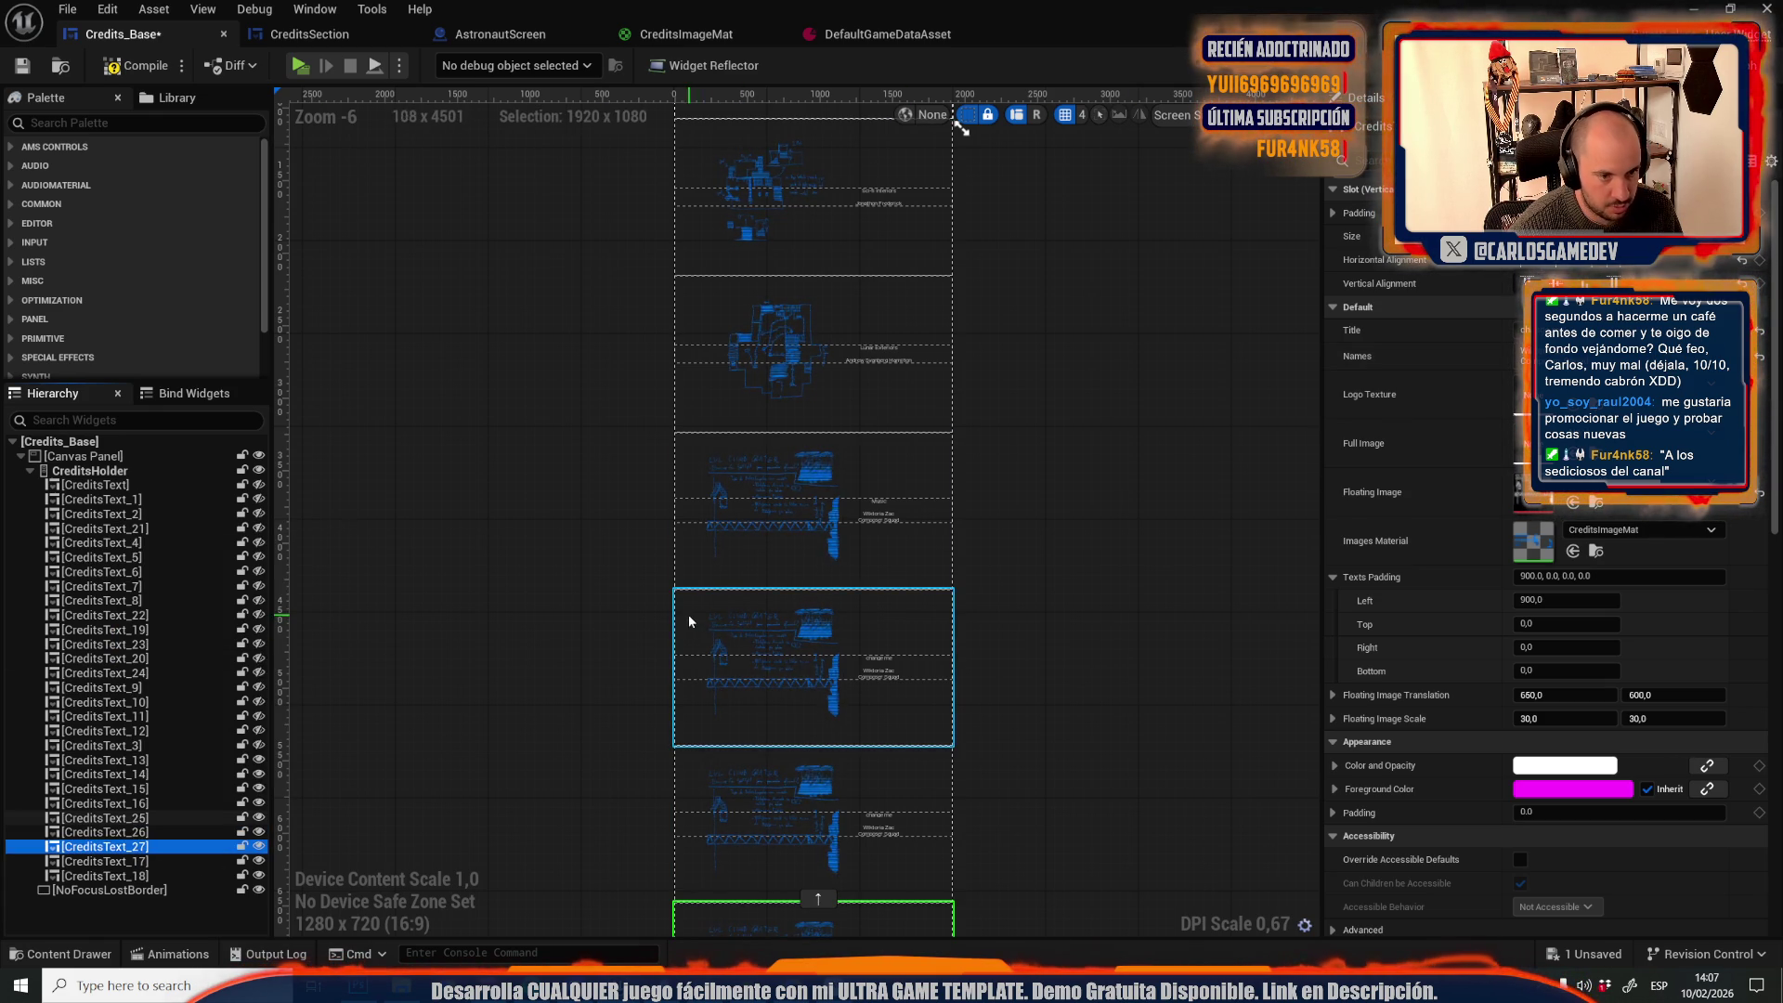
# Set CreditsText_25's images material to Credits28, then check CreditsText_26 and _27
pyautogui.click(813, 687)
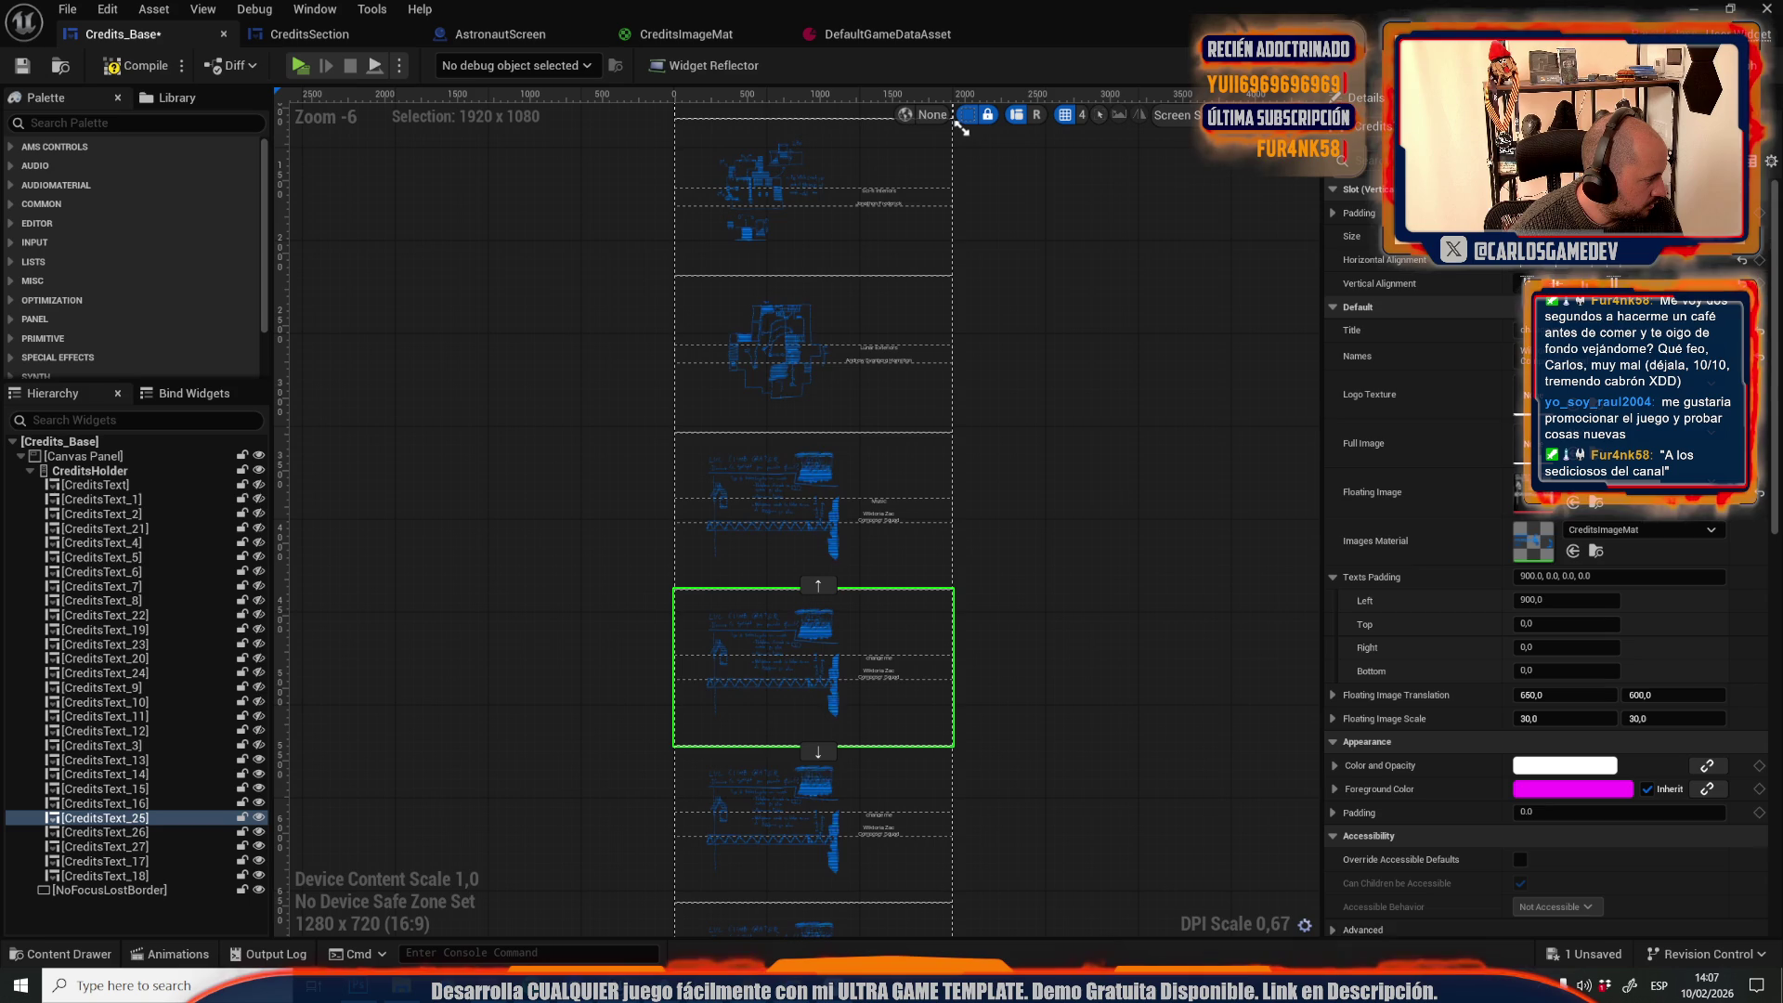
pyautogui.moveTo(809, 631)
pyautogui.mouseDown()
pyautogui.moveTo(1324, 585)
pyautogui.moveTo(1589, 527)
pyautogui.mouseUp()
pyautogui.click(801, 759)
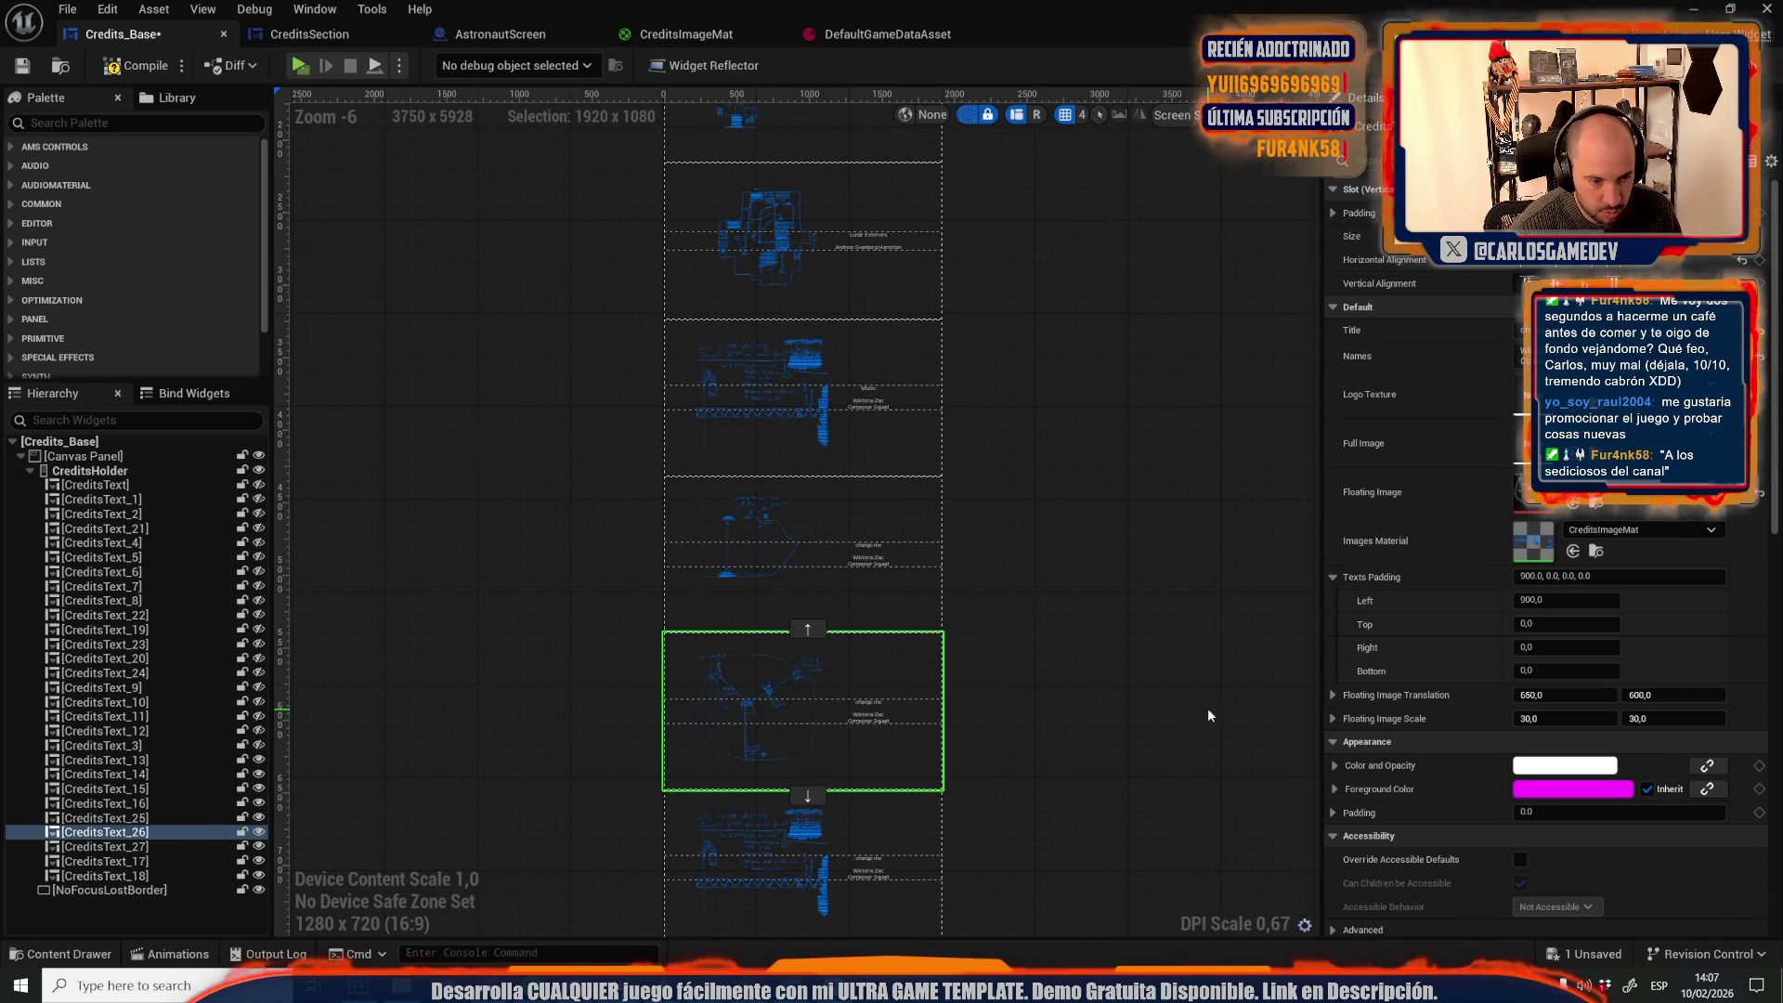
pyautogui.scroll(-4, 934, 589)
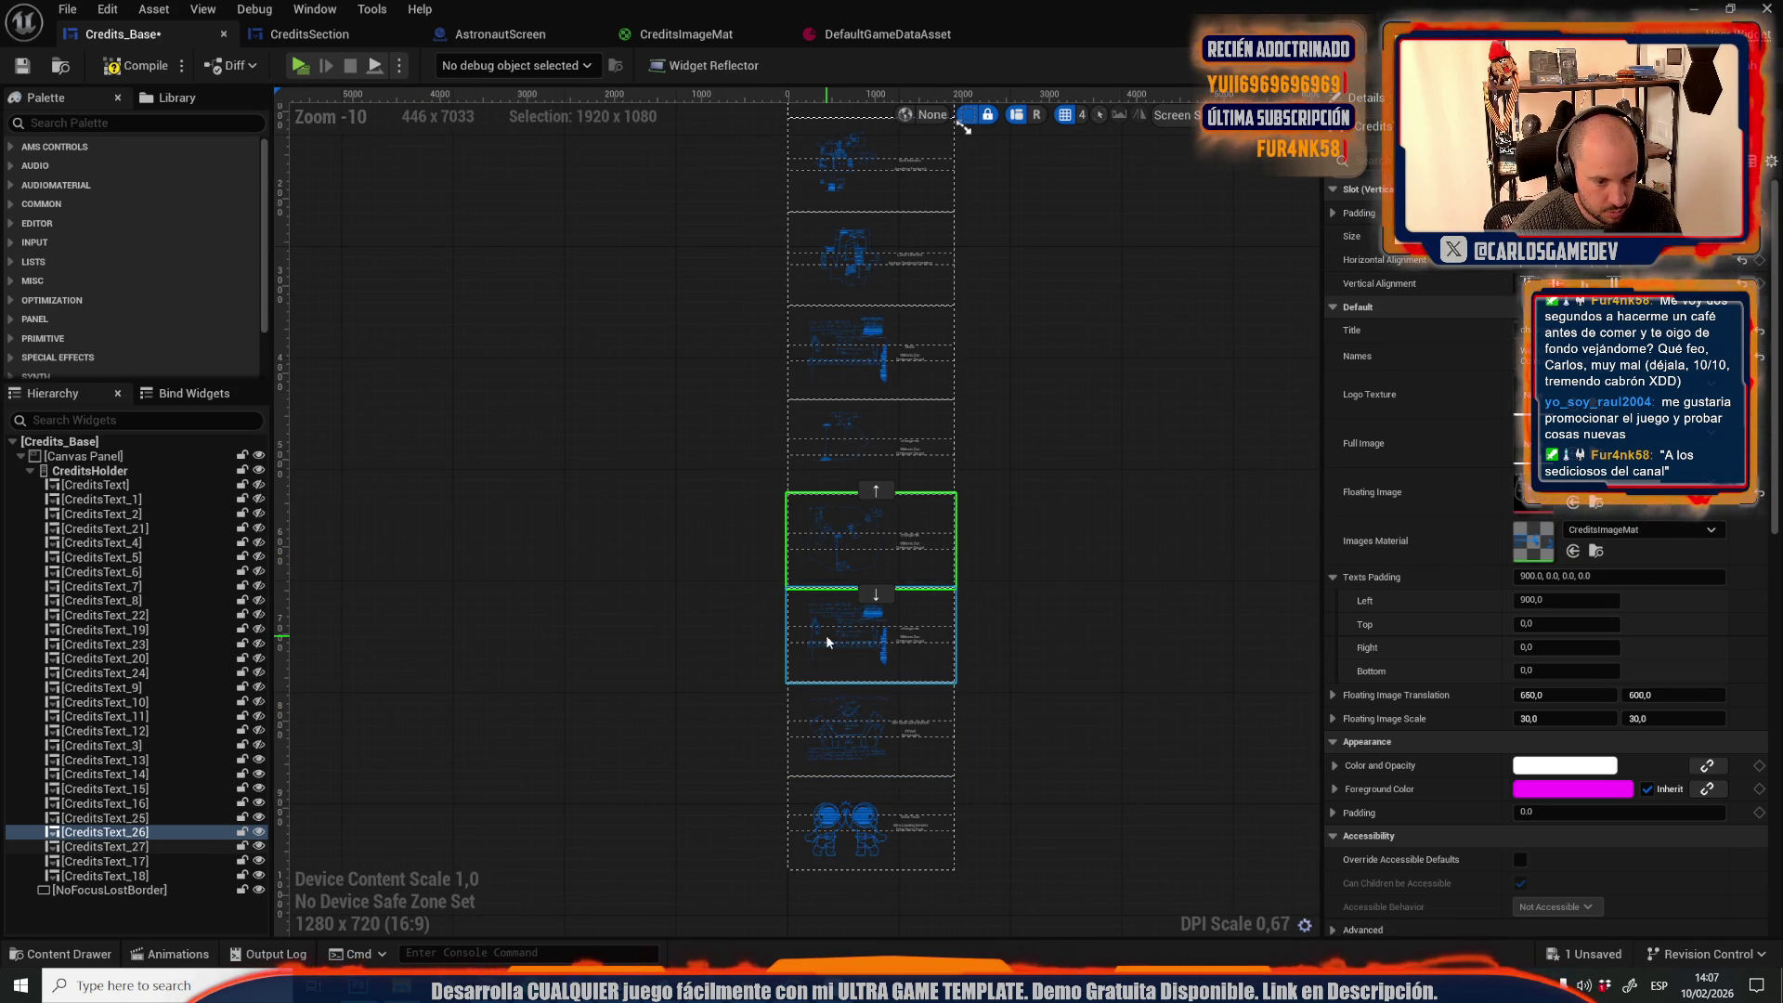
pyautogui.click(828, 641)
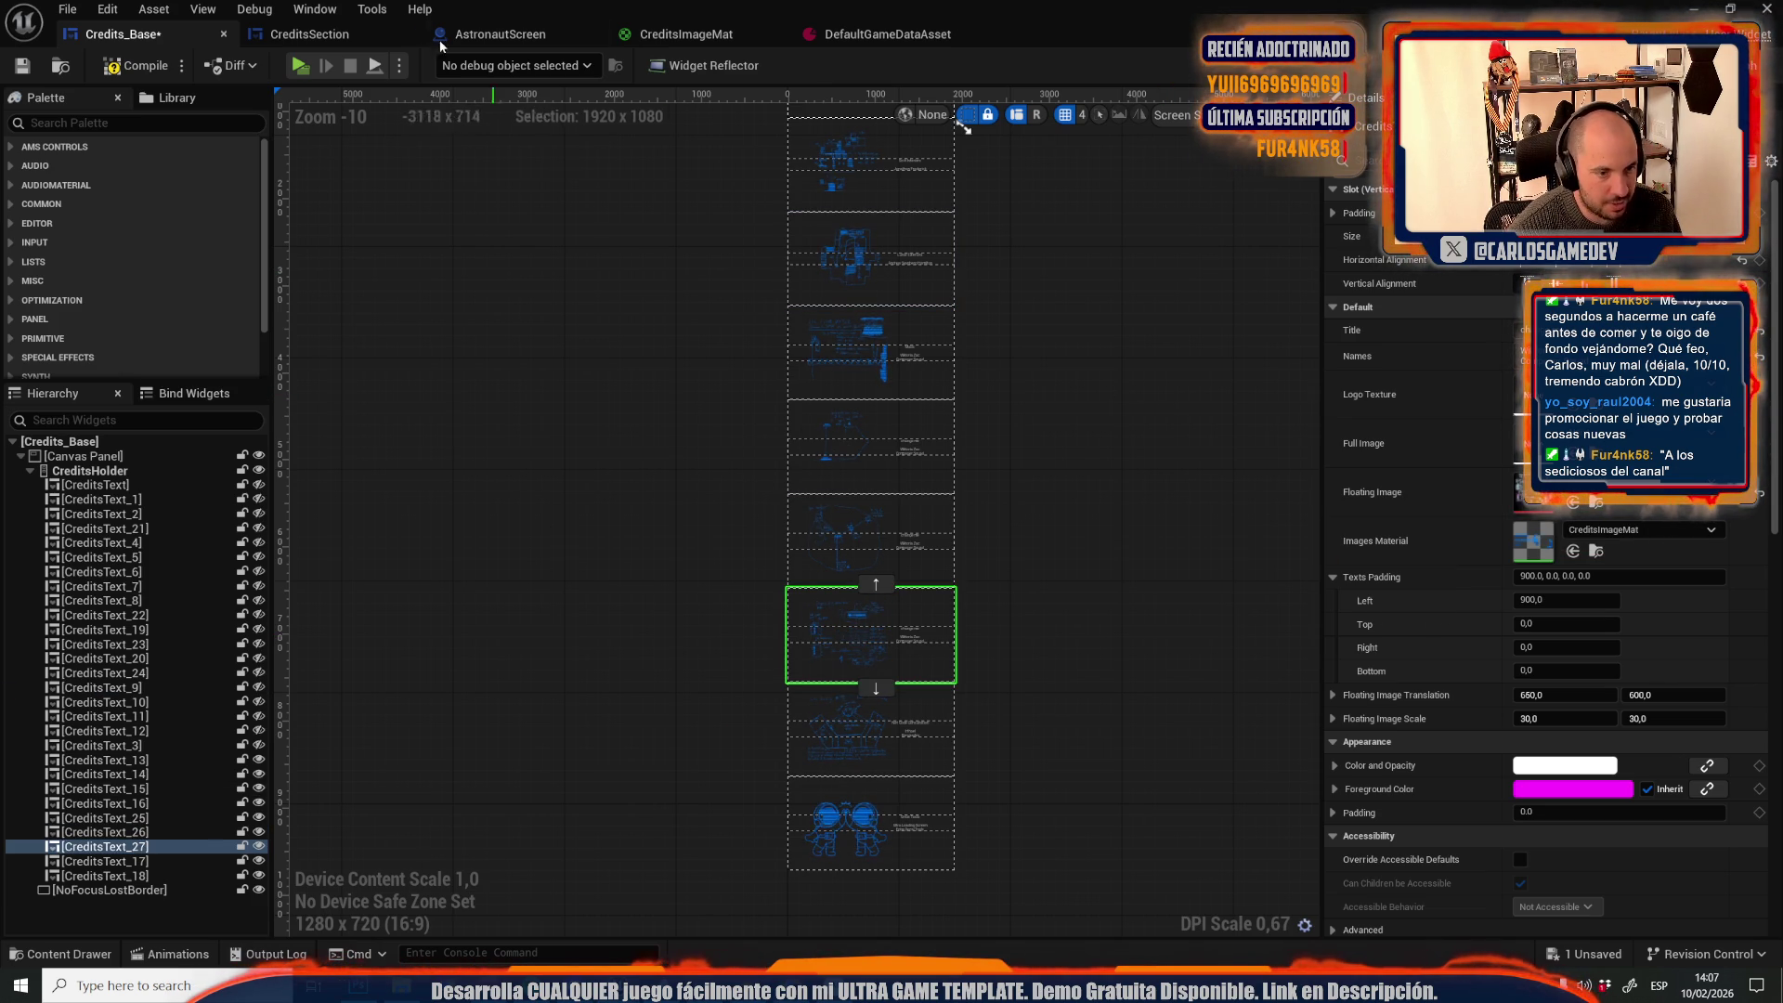
# Compile and save Credits_Base, then pick out the bottom astronaut section, CreditsText_18
pyautogui.click(133, 70)
pyautogui.click(34, 67)
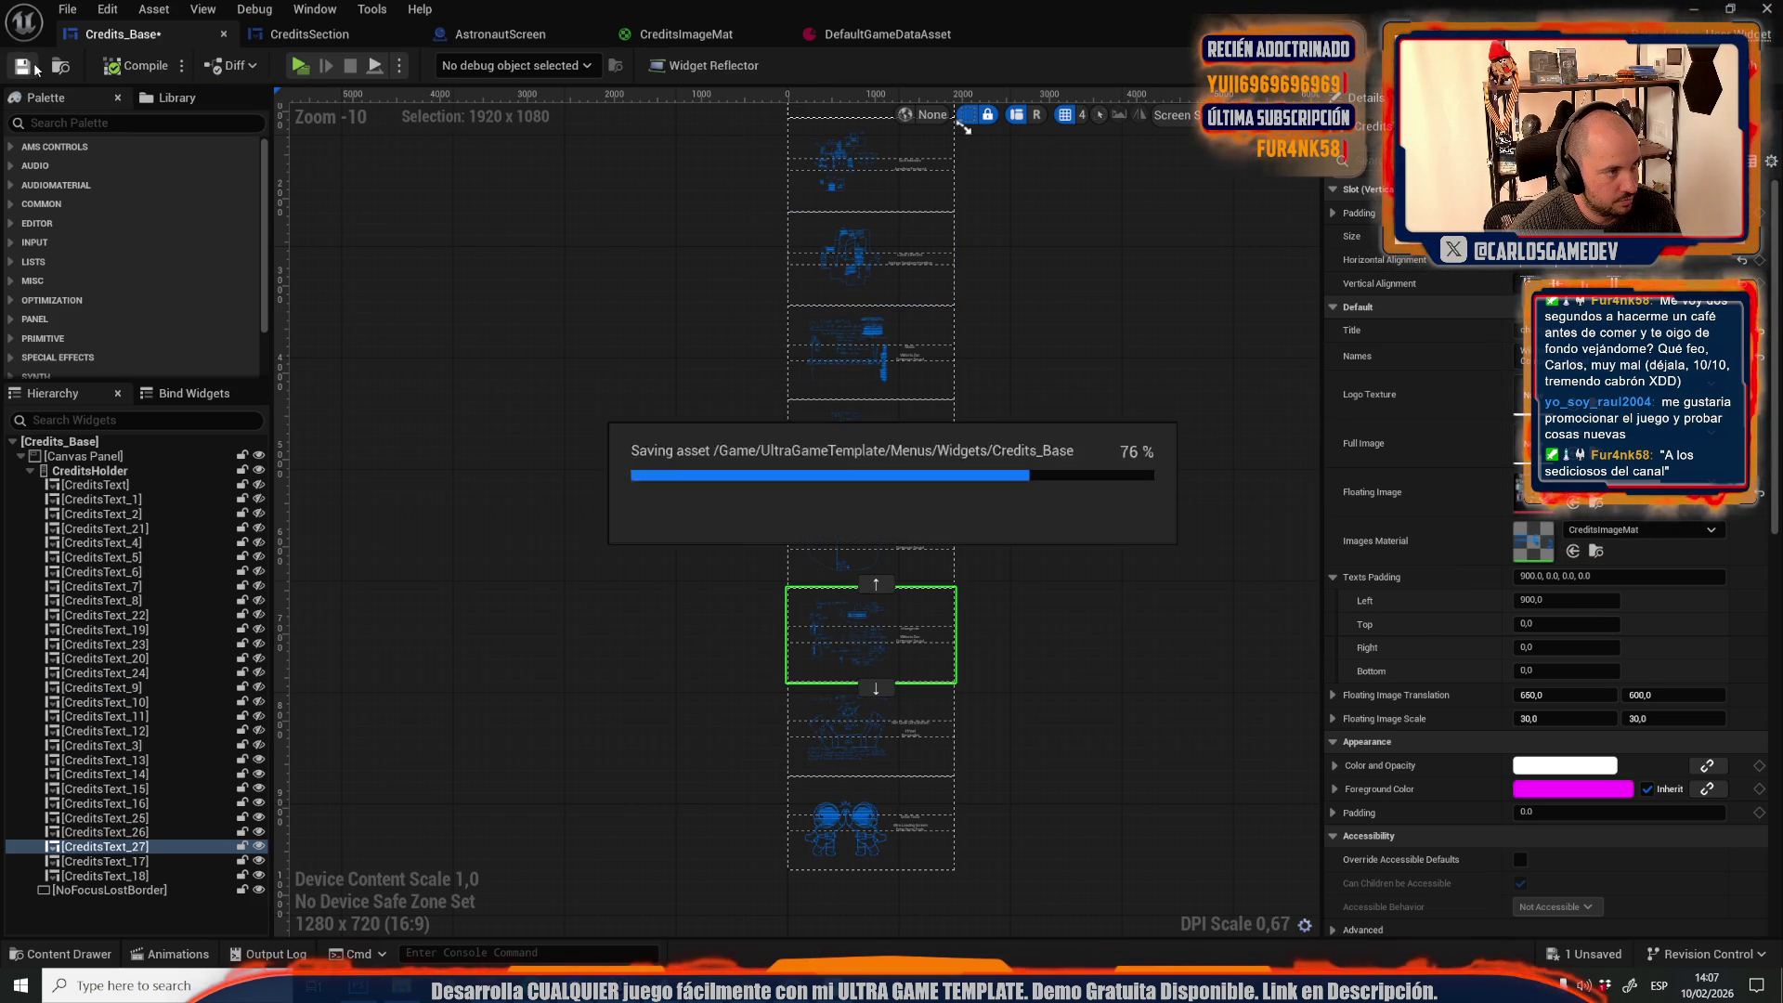
pyautogui.scroll(2, 907, 879)
pyautogui.scroll(1, 862, 427)
pyautogui.scroll(-3, 923, 530)
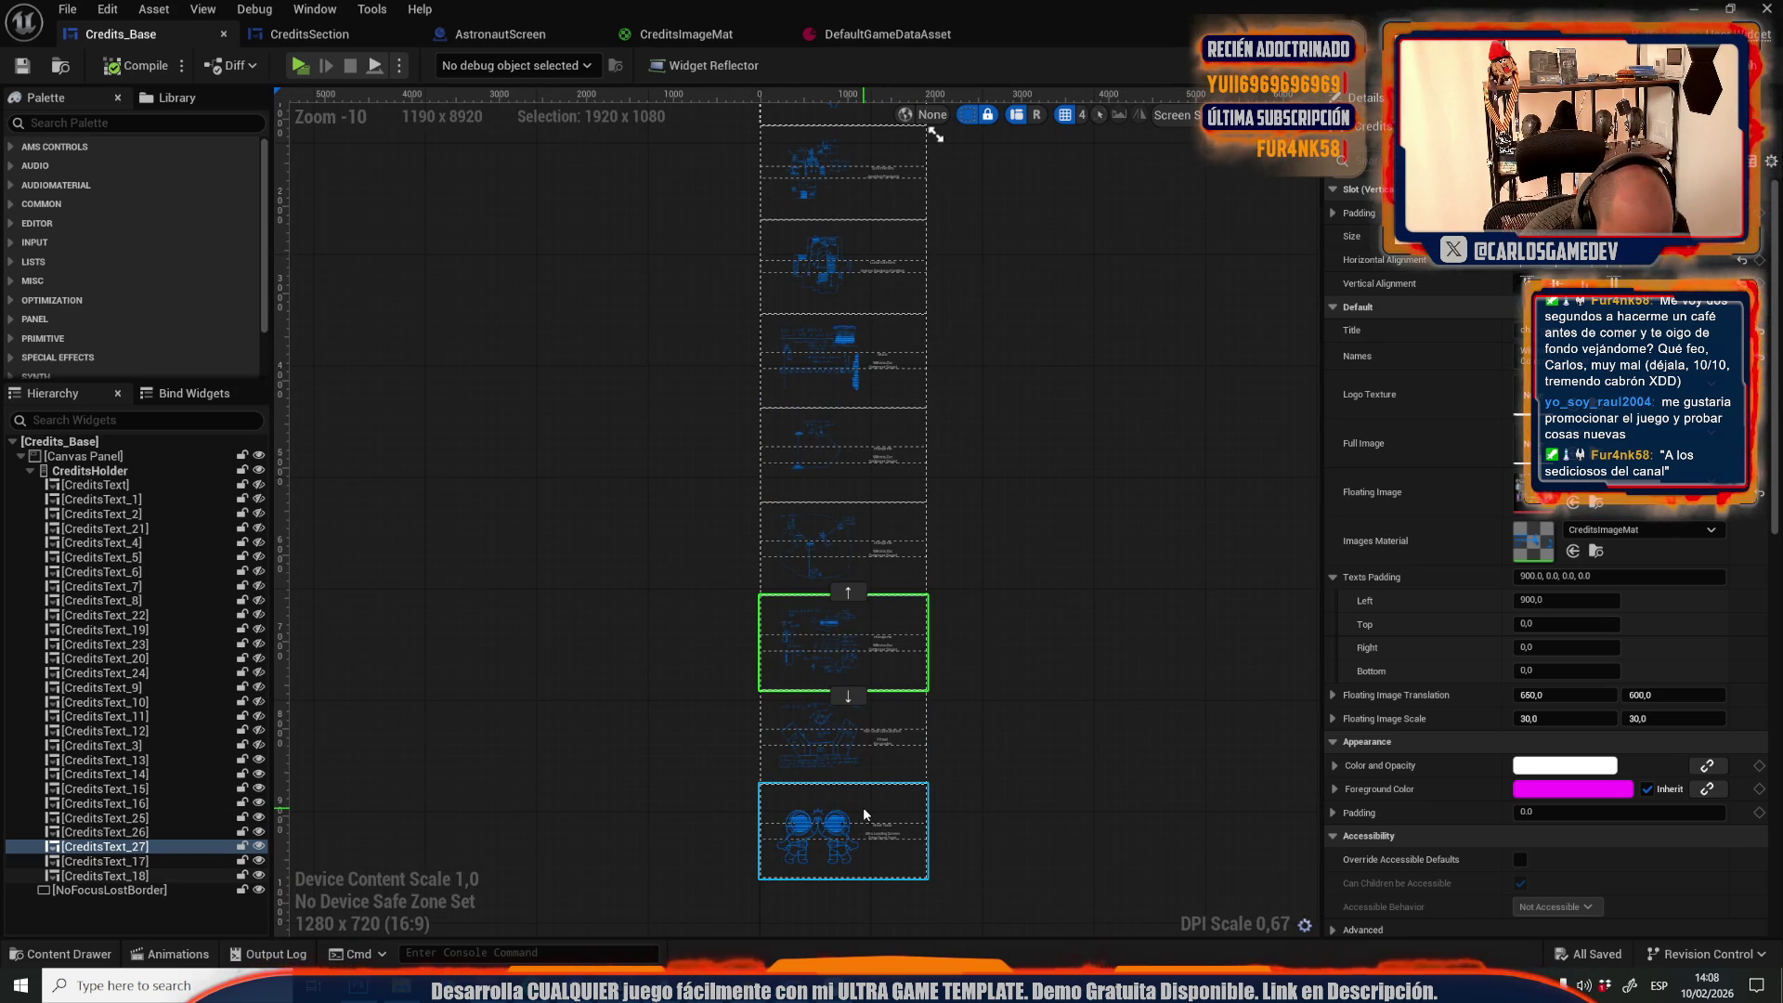
pyautogui.click(863, 806)
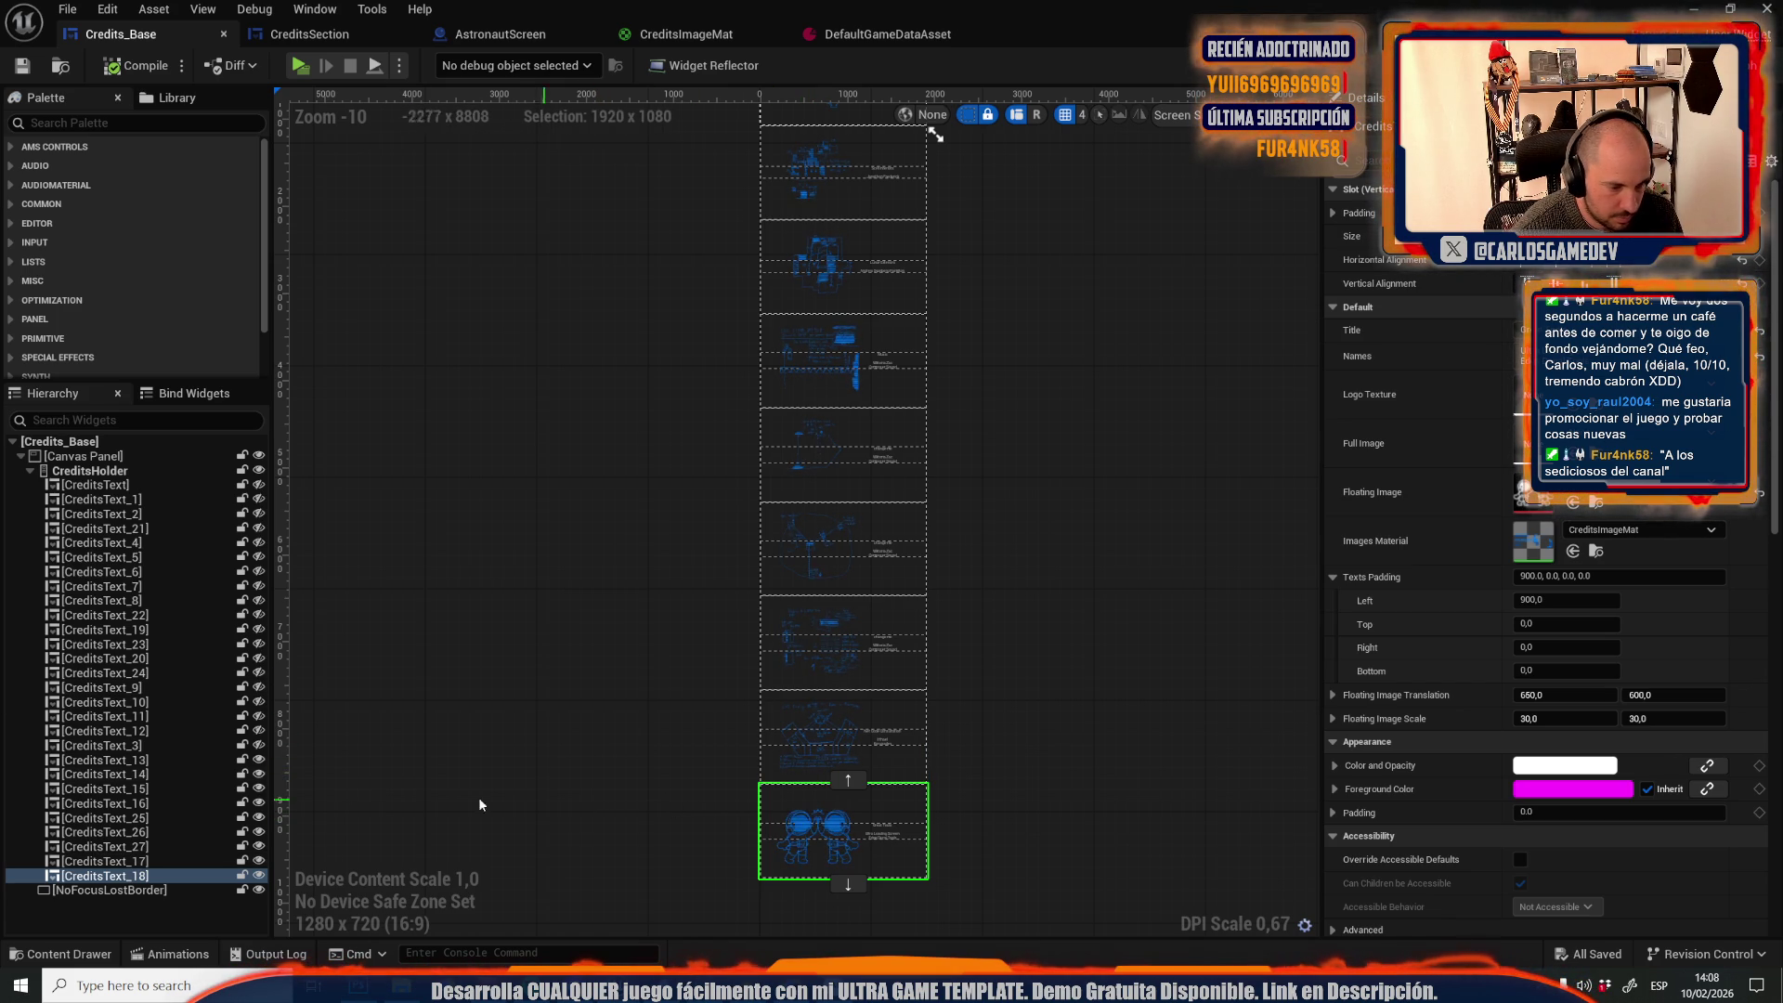
pyautogui.rightClick(154, 876)
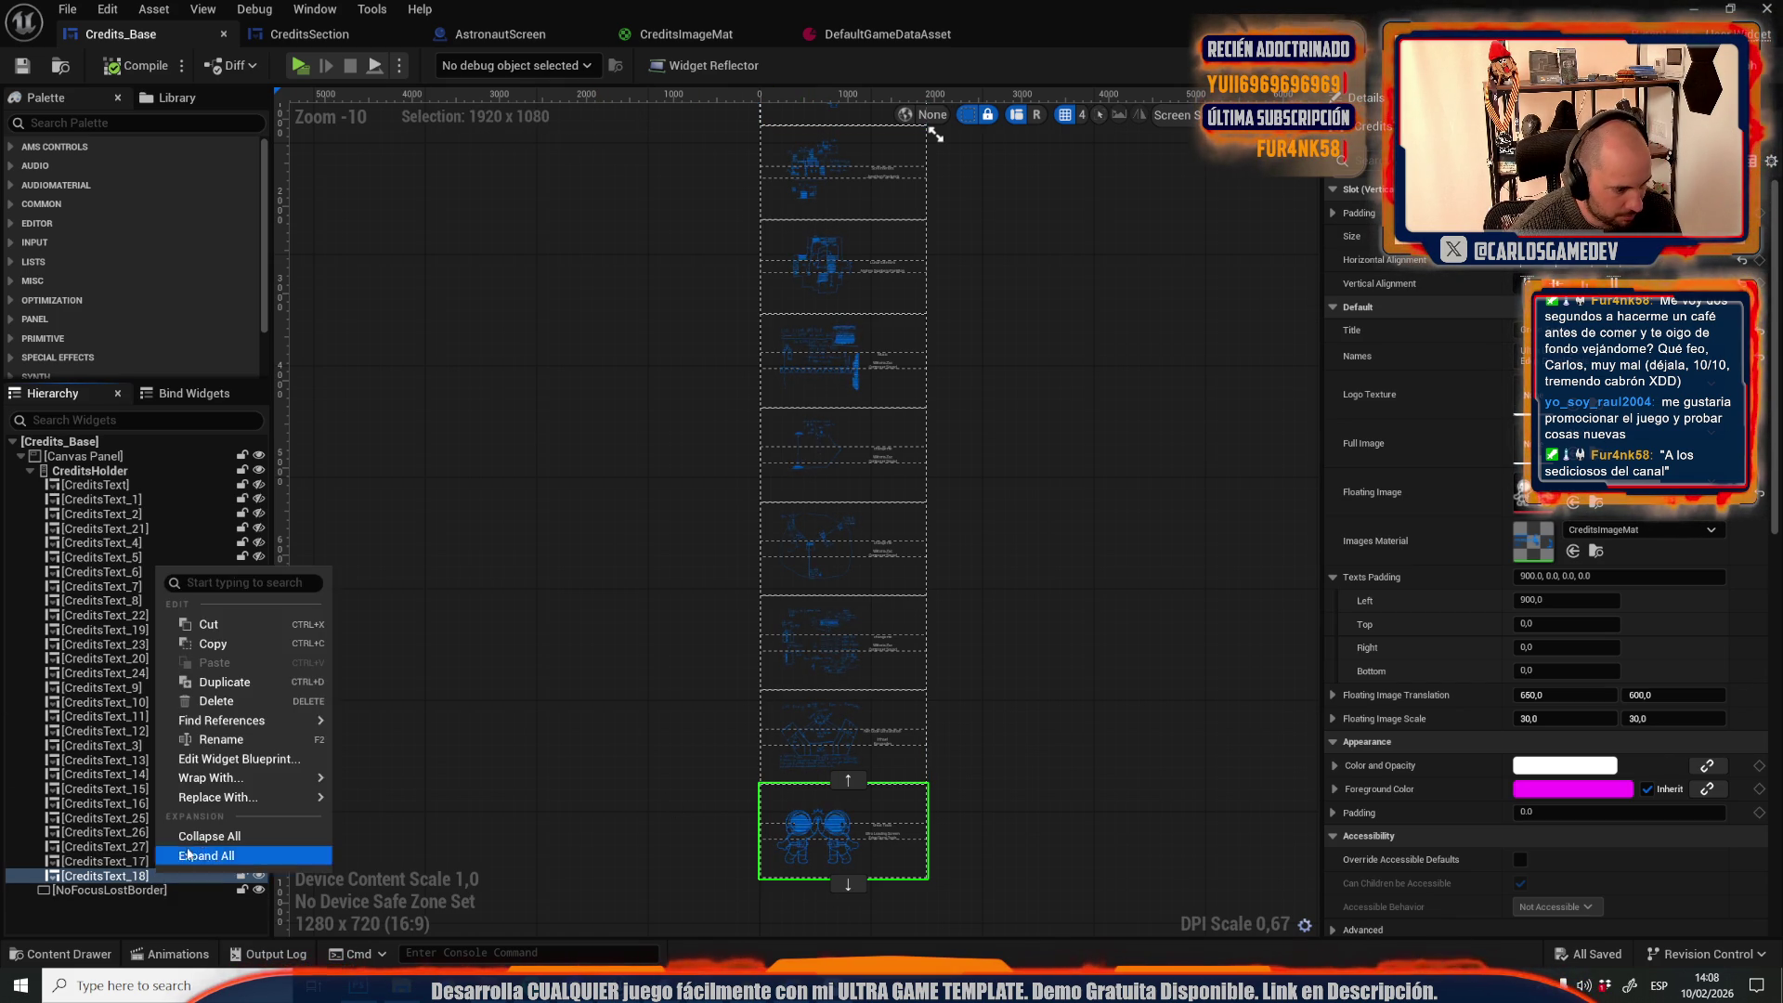
# Duplicate CreditsText_18 into CreditsText_28 and paste new text into its Names field
pyautogui.click(215, 682)
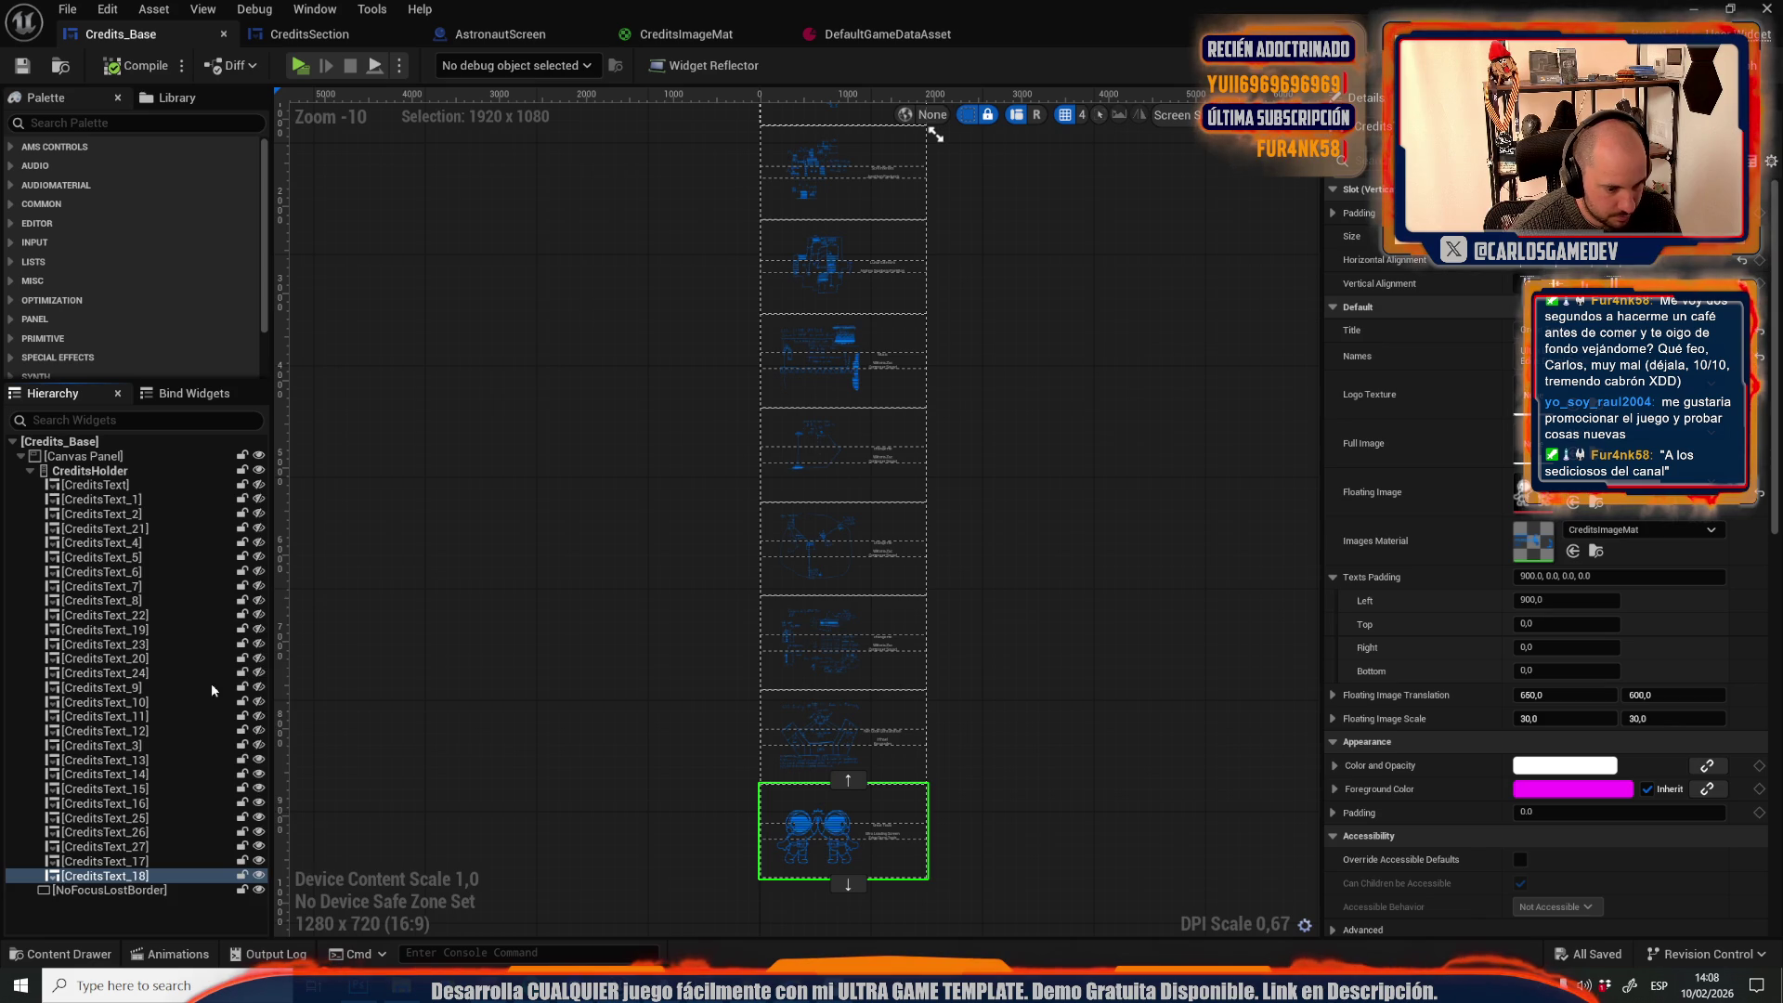
pyautogui.moveTo(634, 755); pyautogui.dragTo(589, 680)
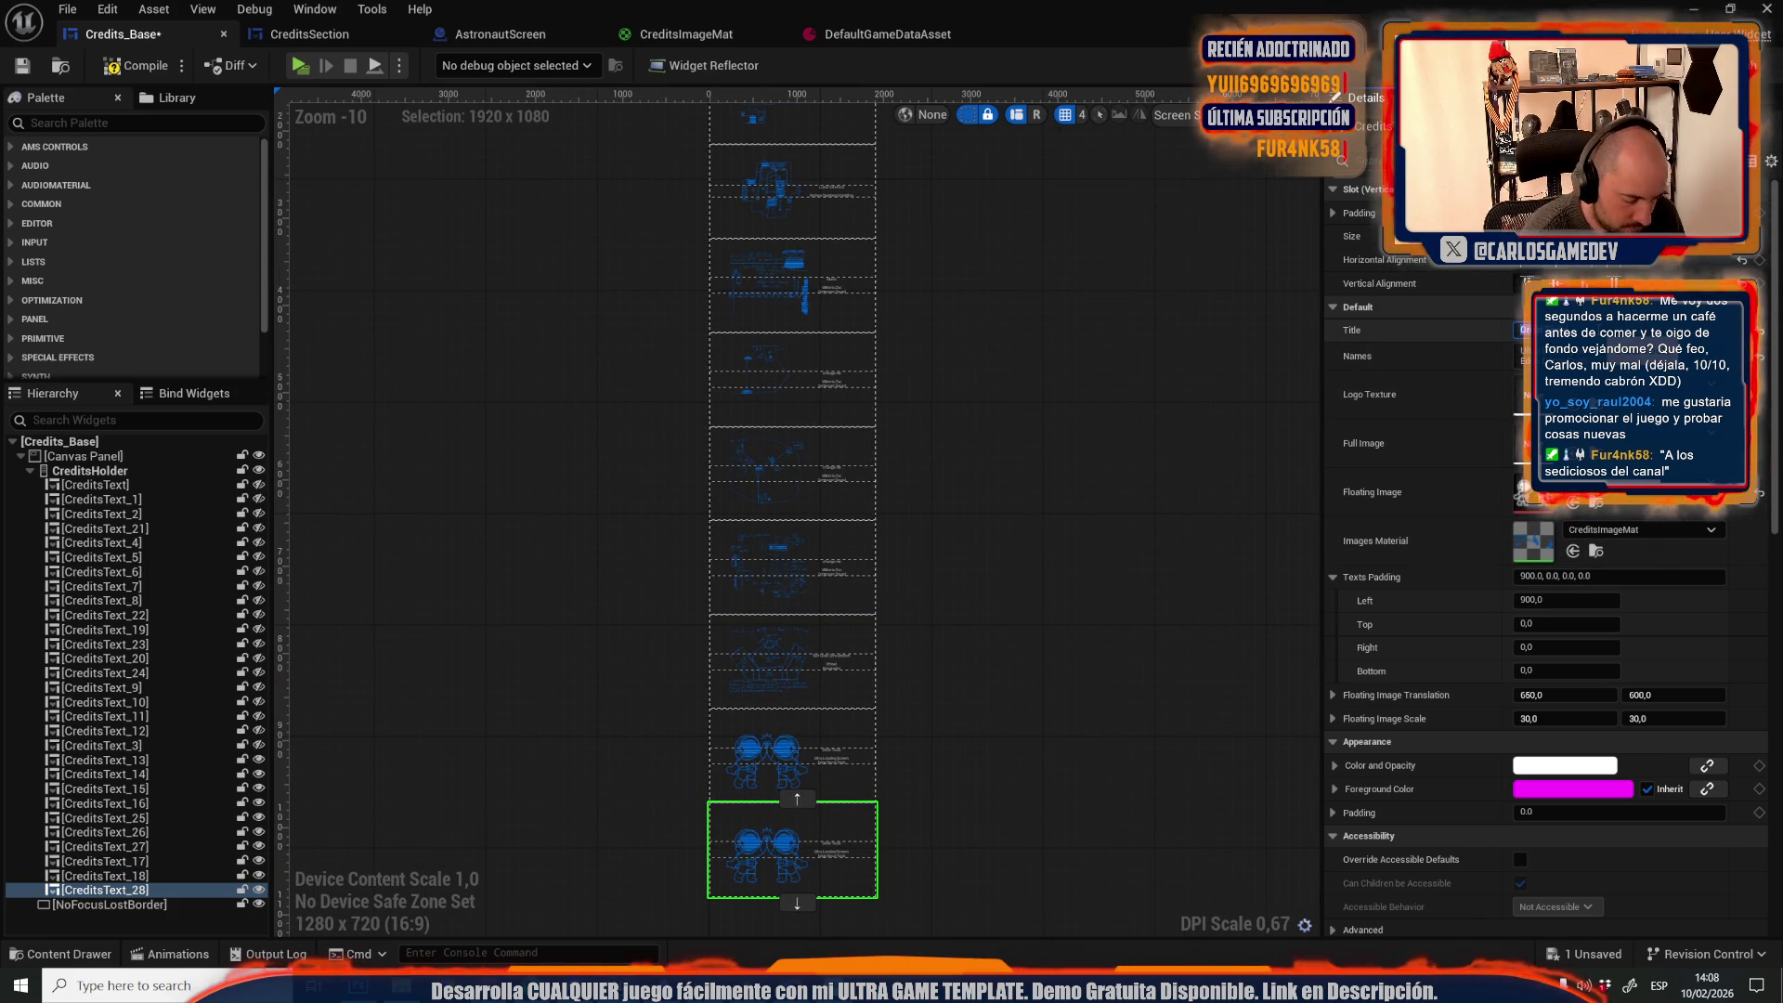
pyautogui.click(1523, 330)
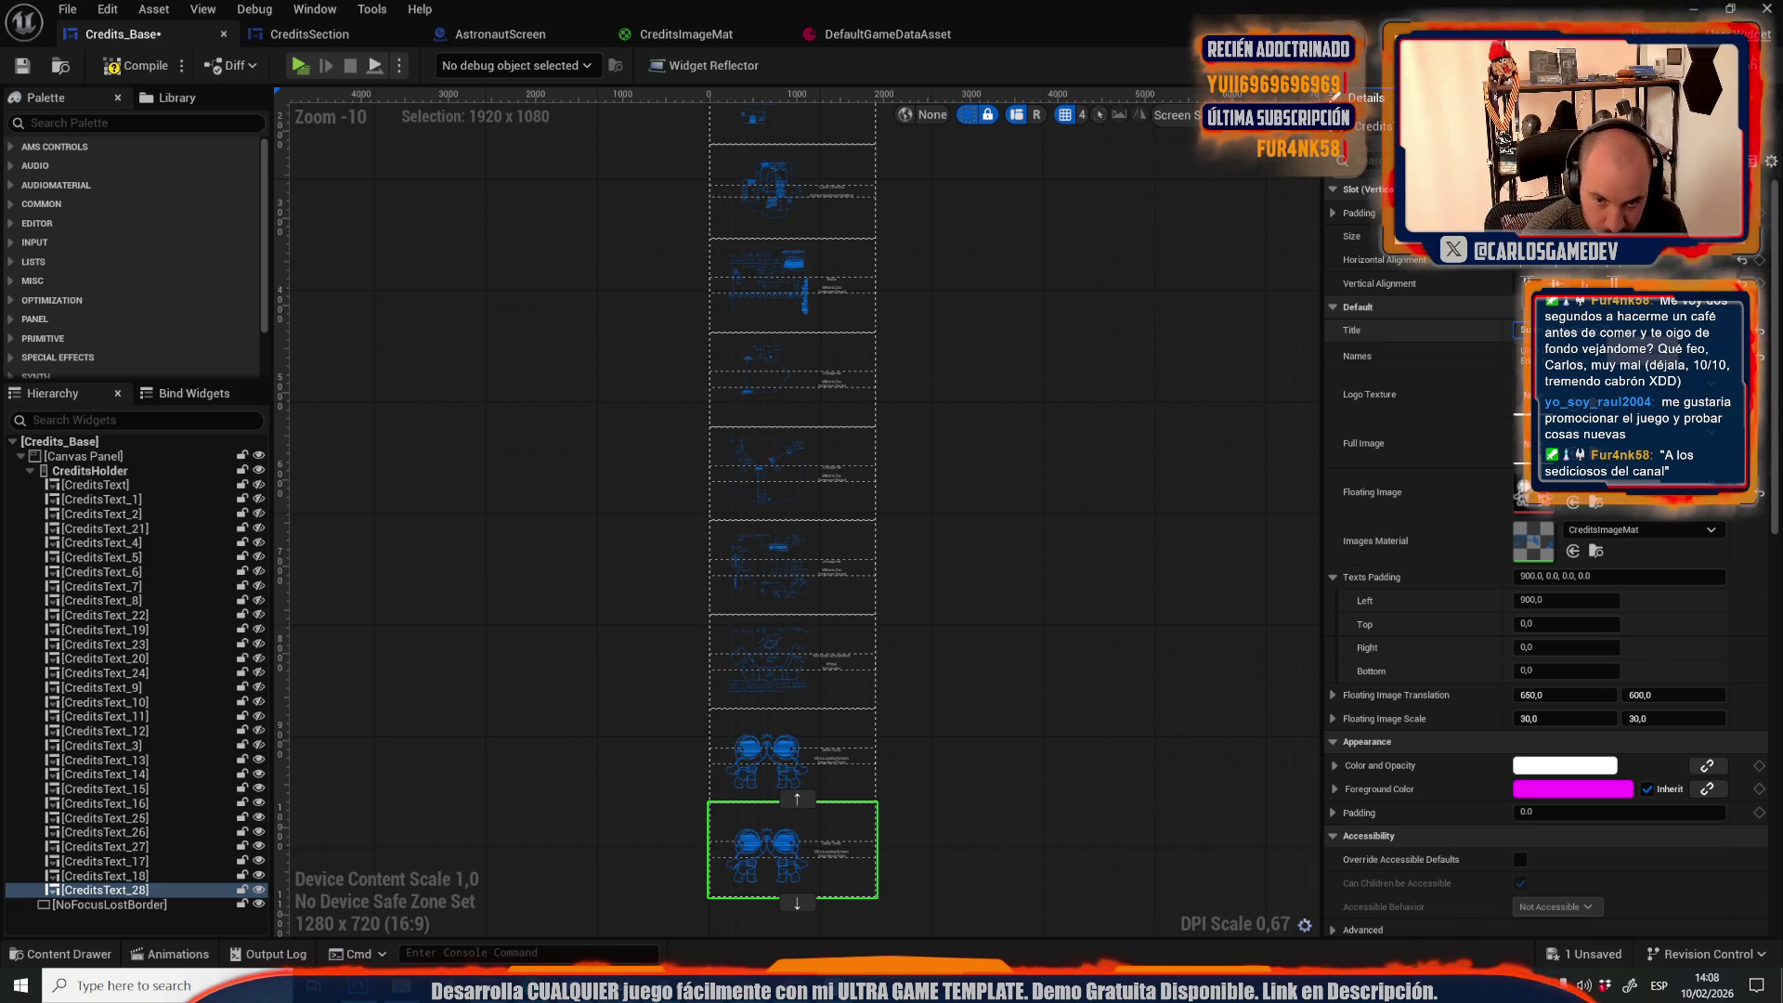
pyautogui.click(1524, 356)
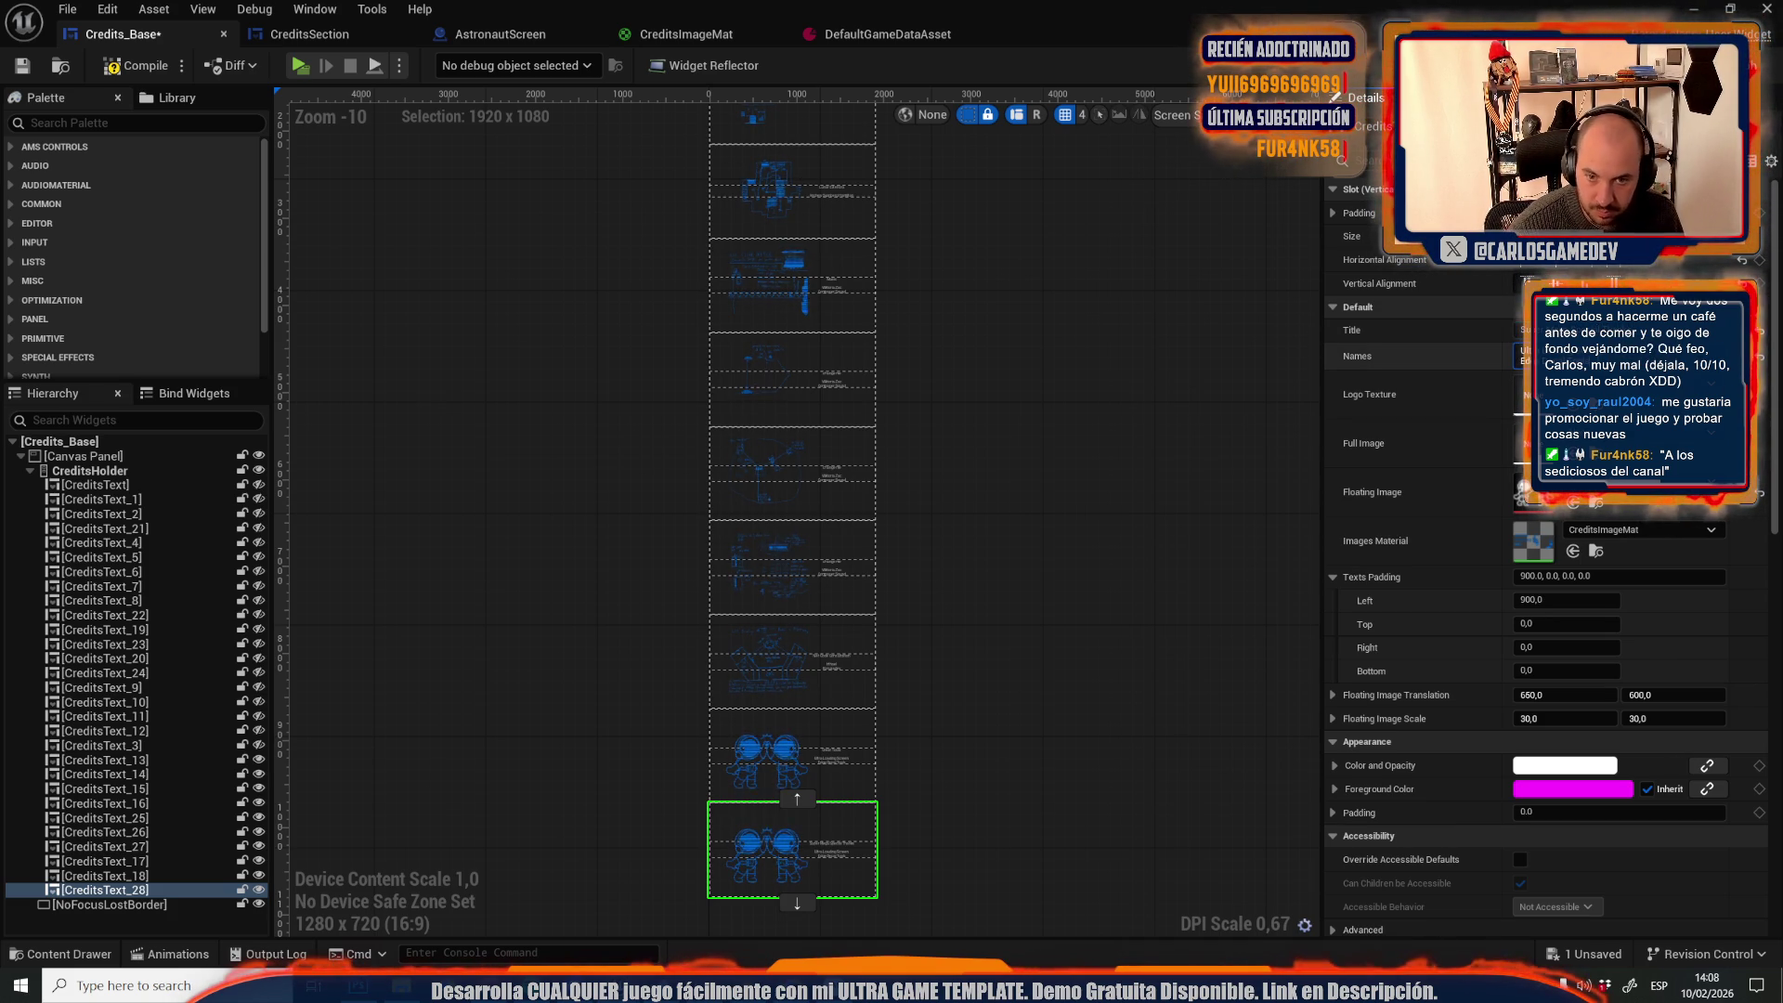
pyautogui.hotkey('ctrl', 'v')
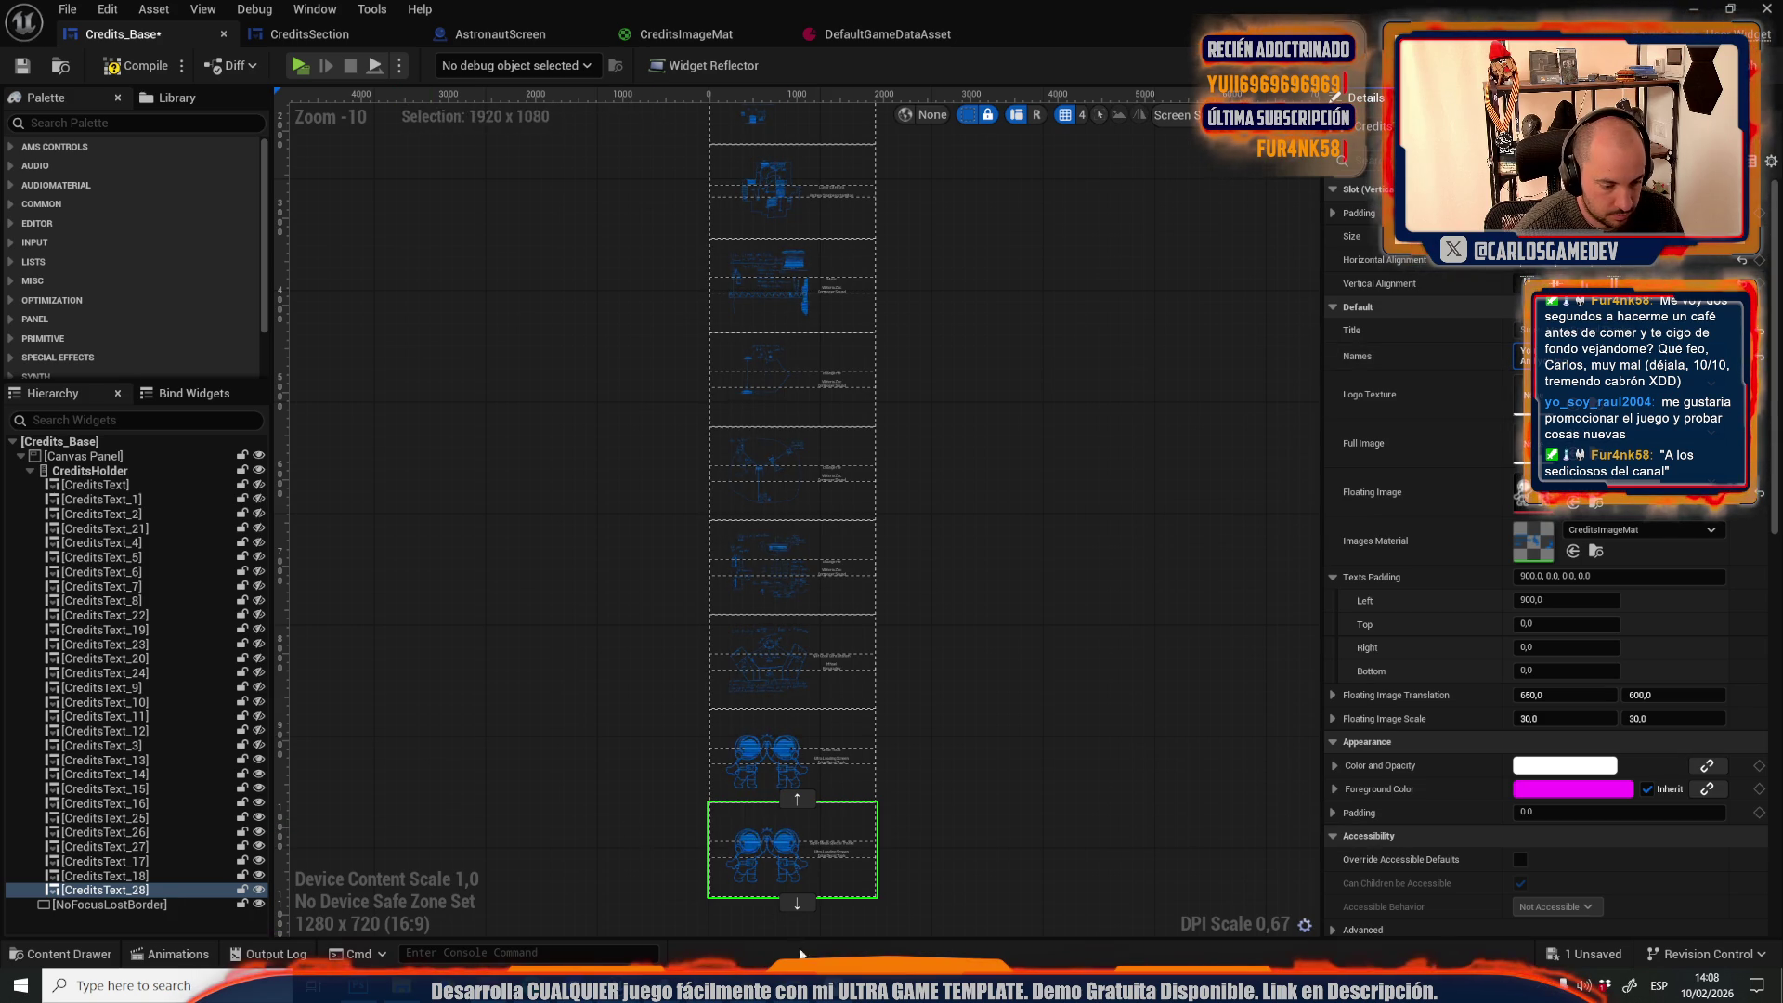
pyautogui.hotkey('alt', 'Tab')
# Search Google for 'love icon', then refine the search to 'heart emoji'
pyautogui.click(283, 56)
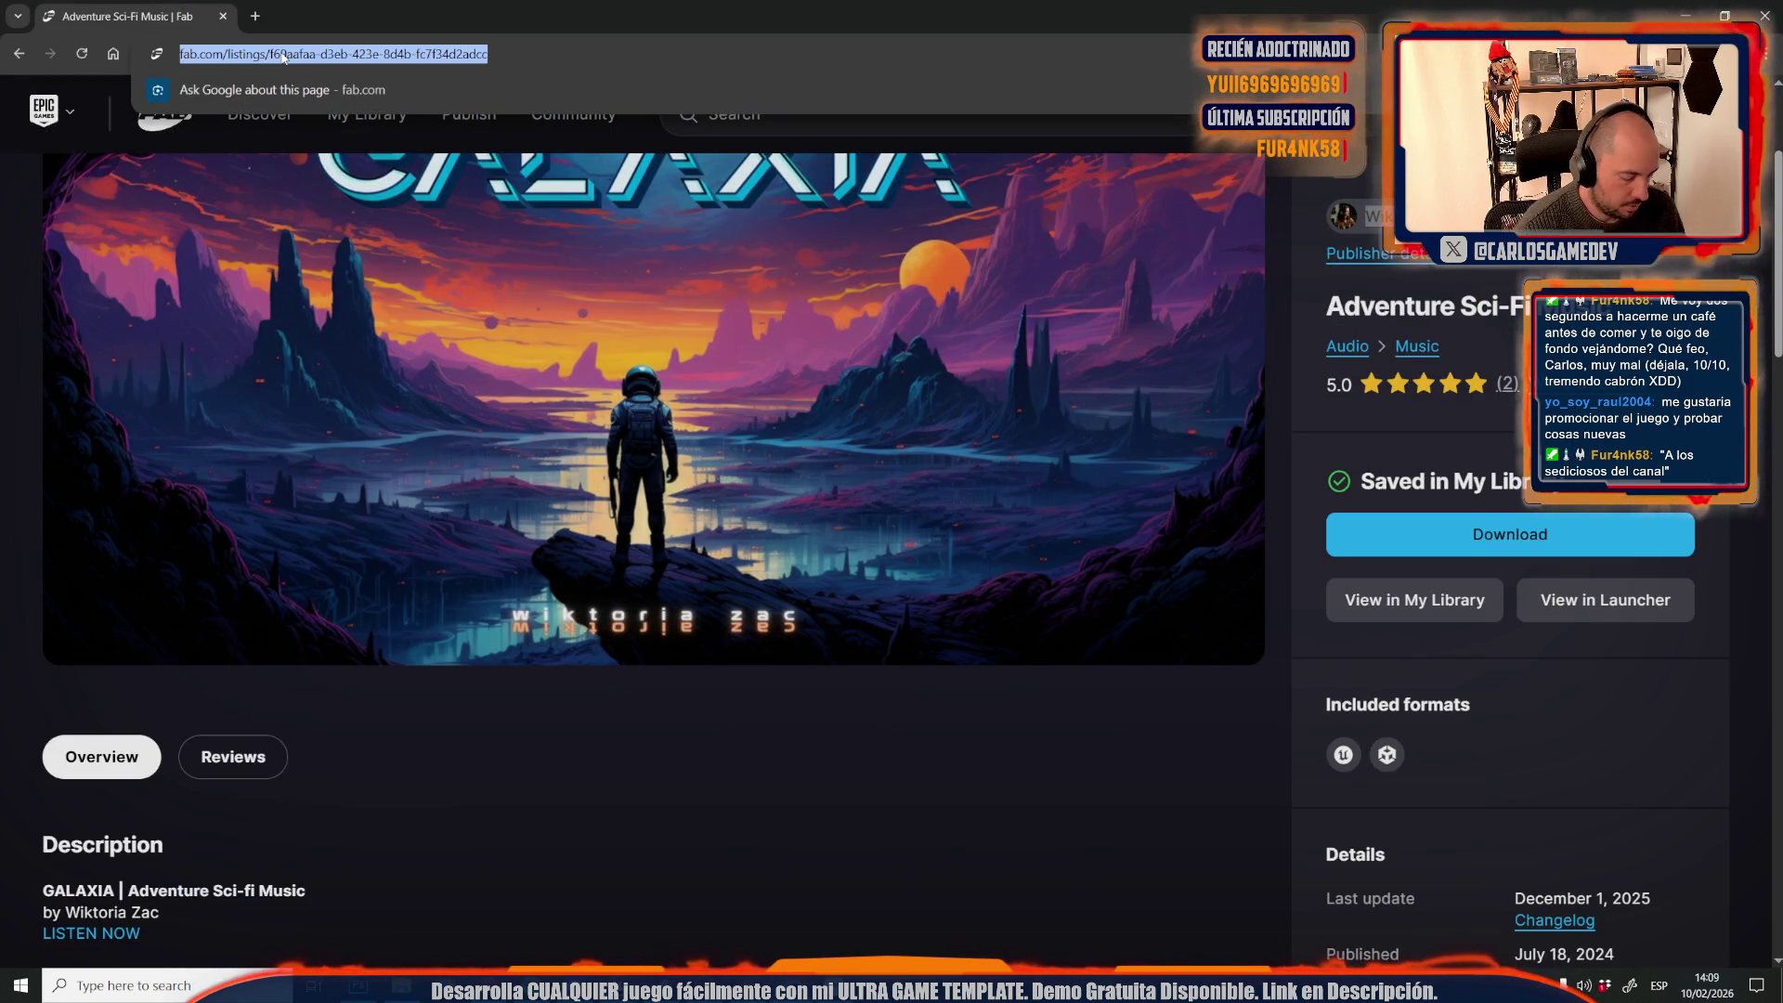
pyautogui.write('love icon')
pyautogui.press('Return')
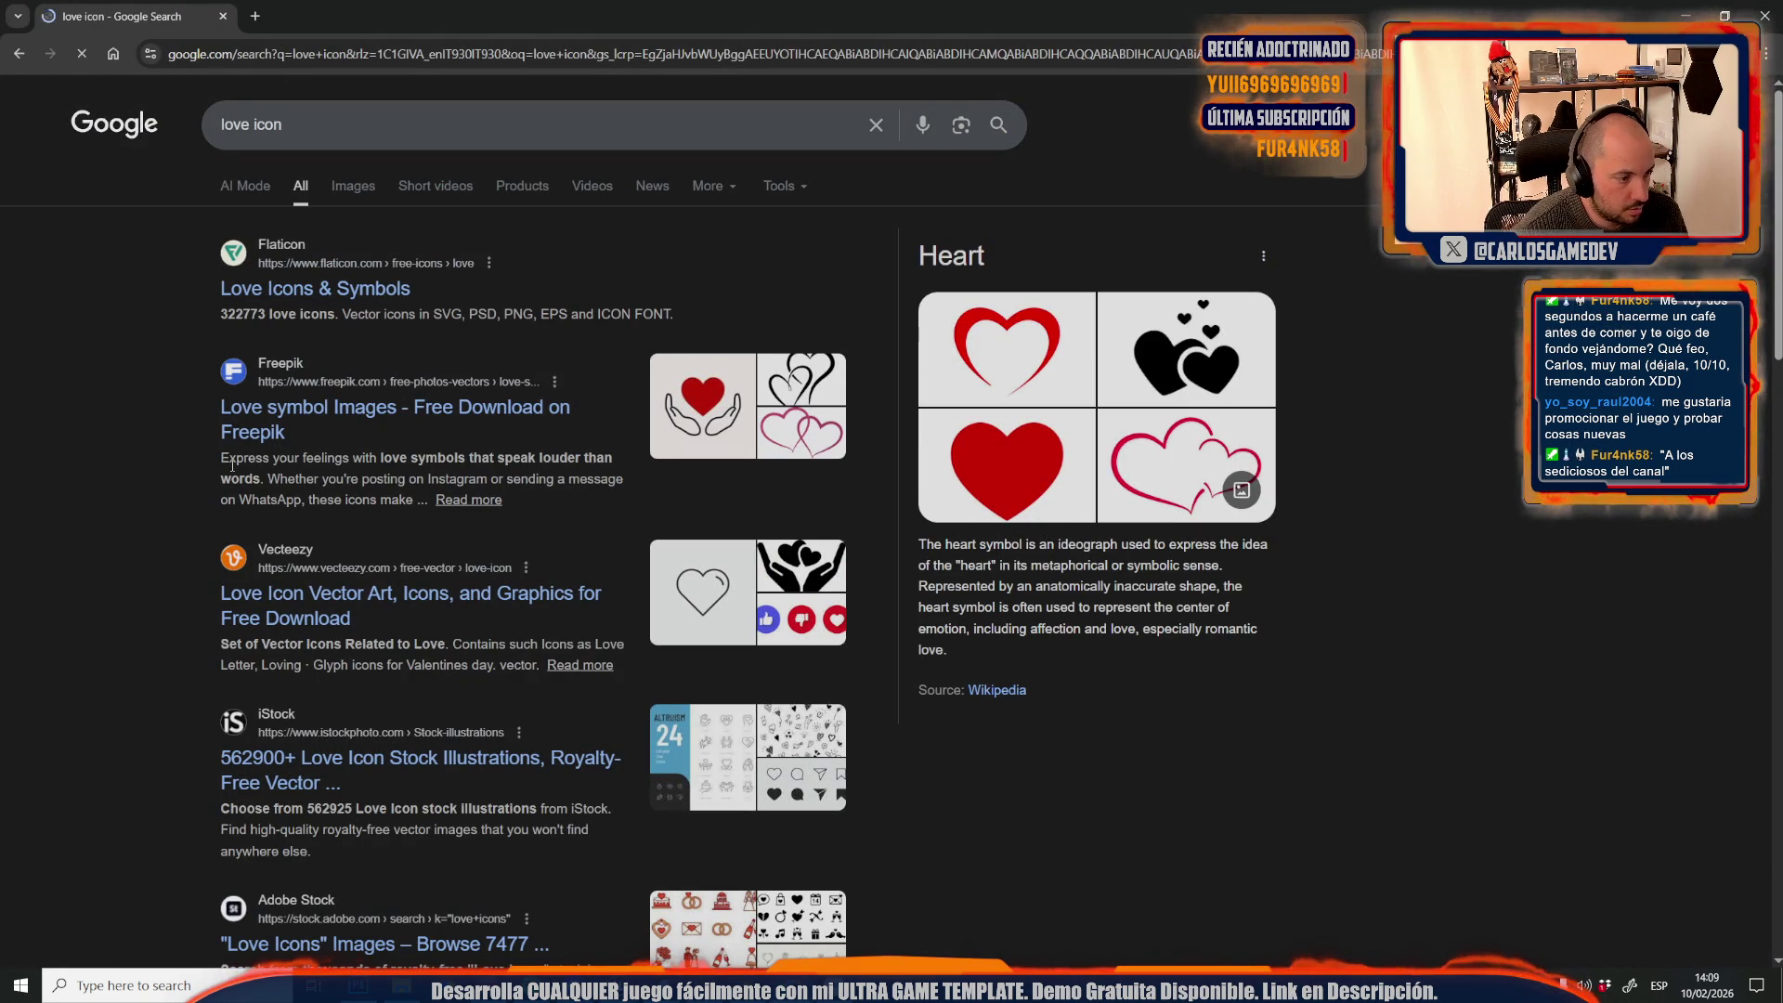
pyautogui.moveTo(297, 124); pyautogui.dragTo(73, 113)
pyautogui.write('heart emoji')
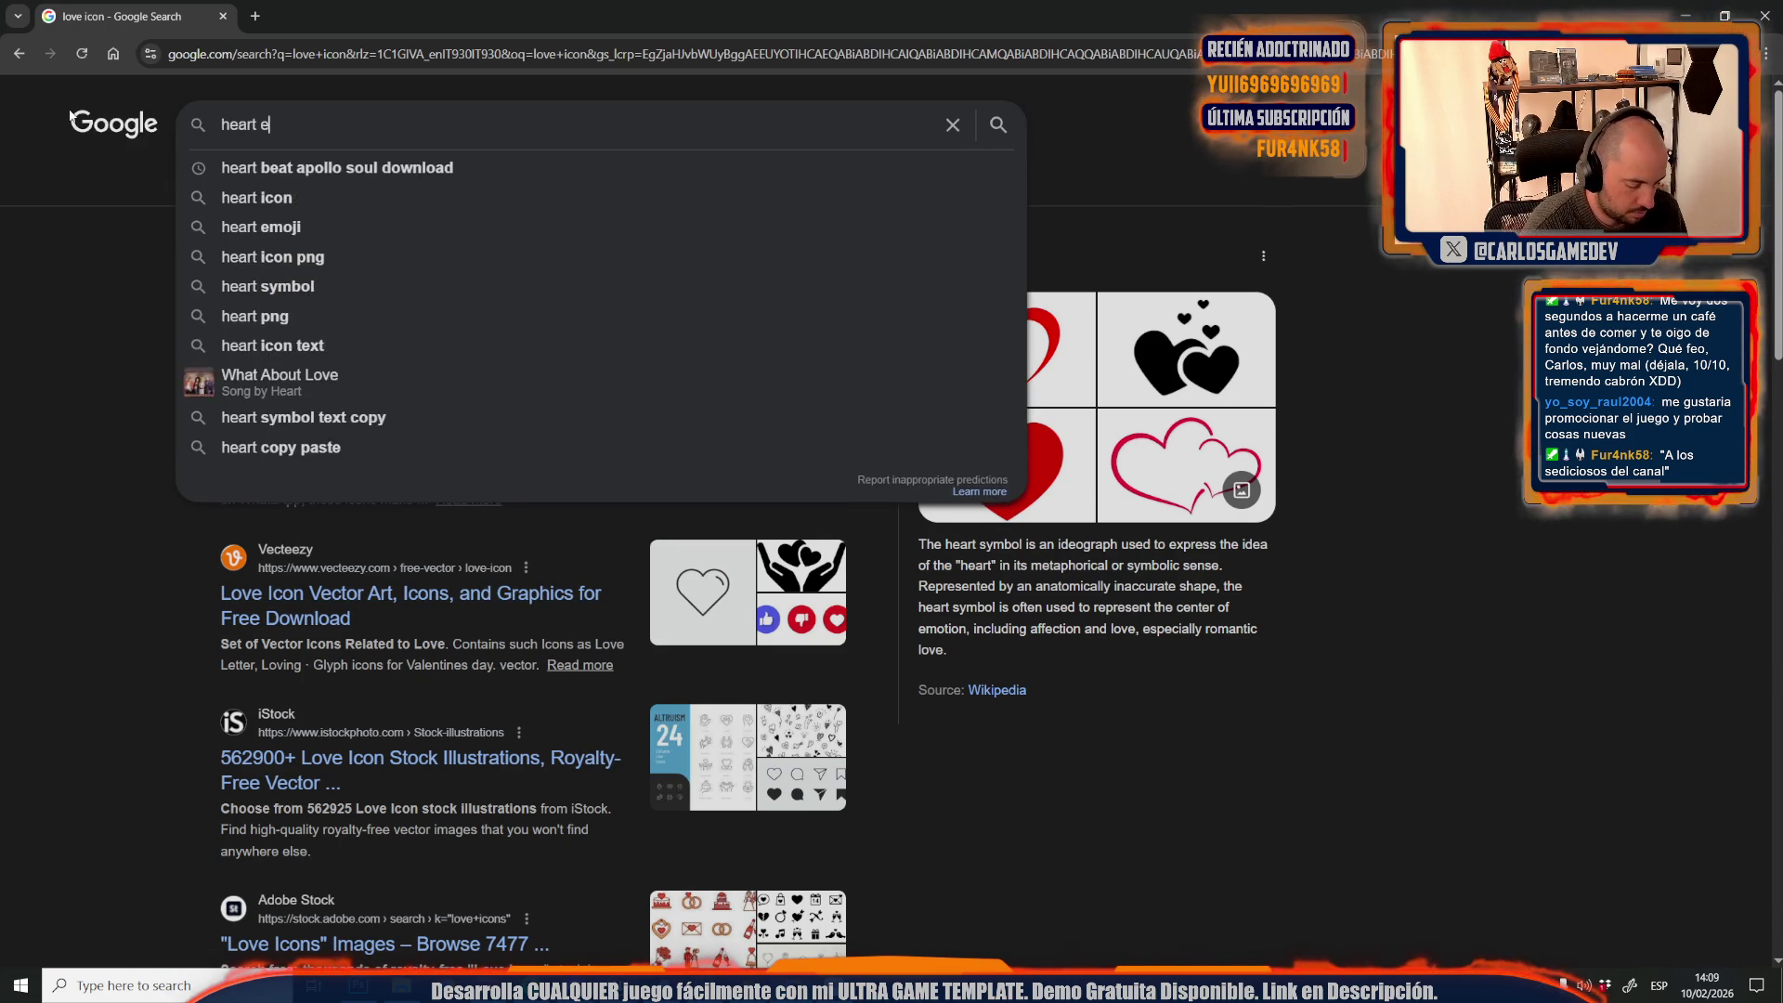
pyautogui.press('Return')
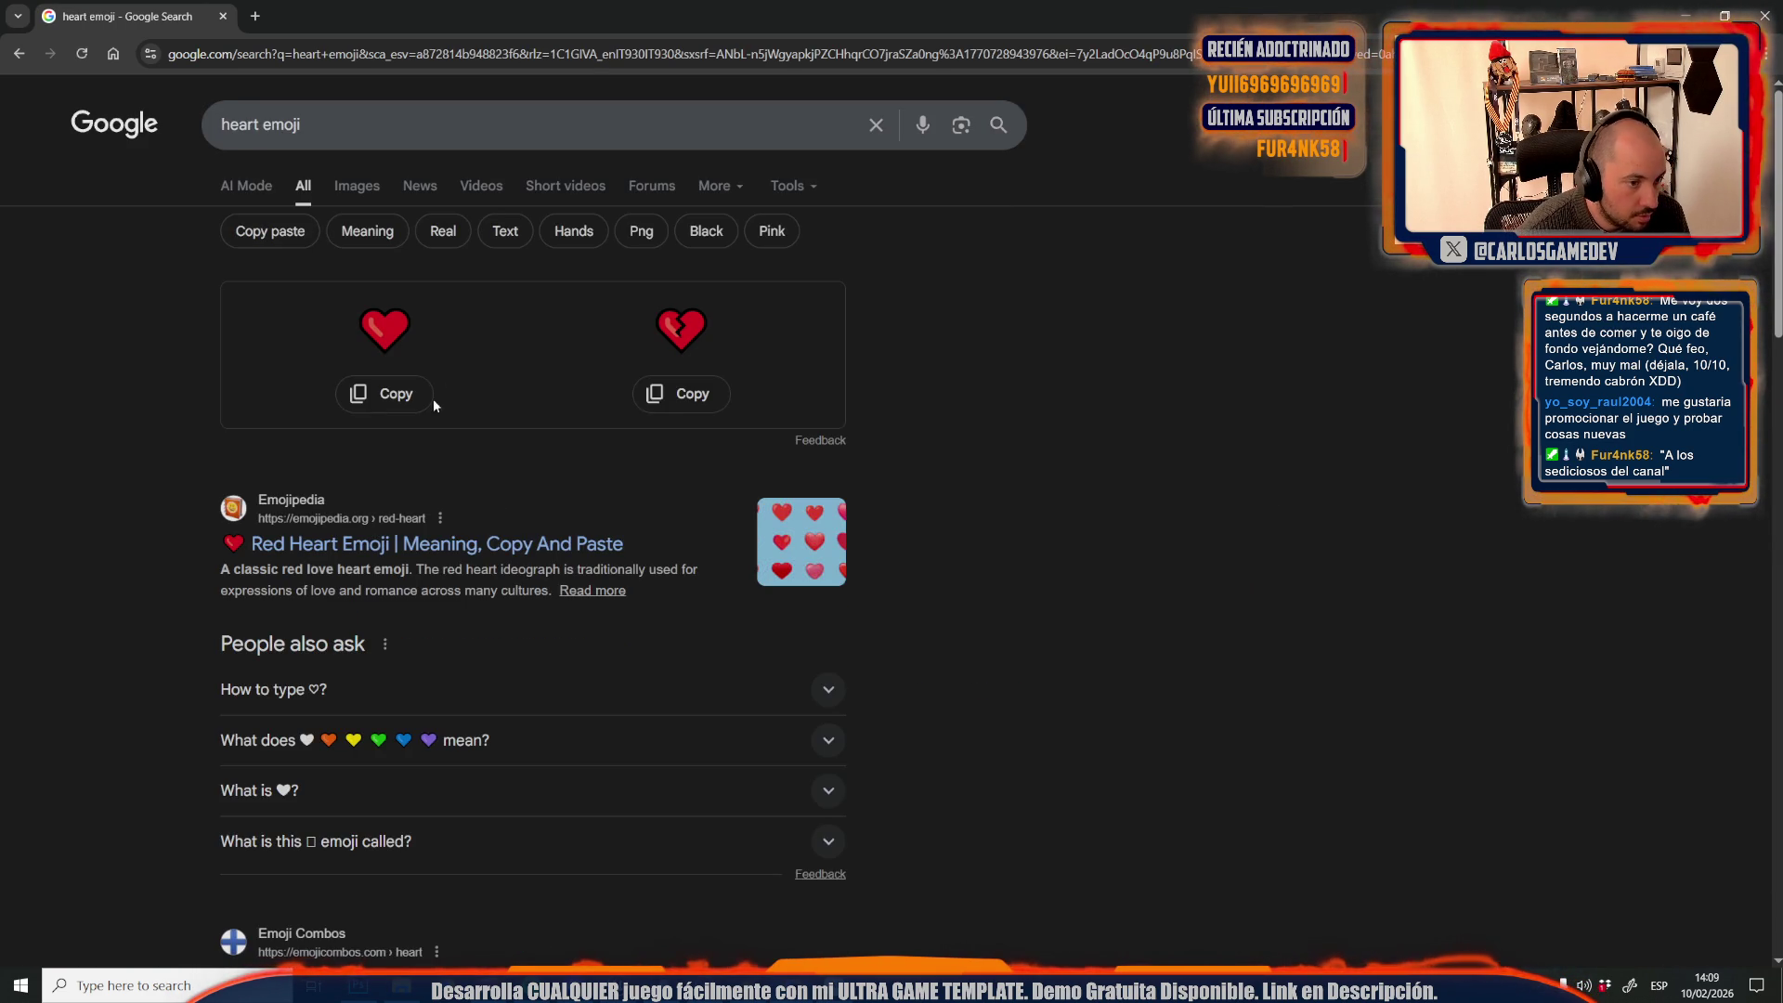
# Search 'heart ascii', select the ♥ character in the results, and return to Unreal Engine
pyautogui.doubleClick(267, 127)
pyautogui.write('asci')
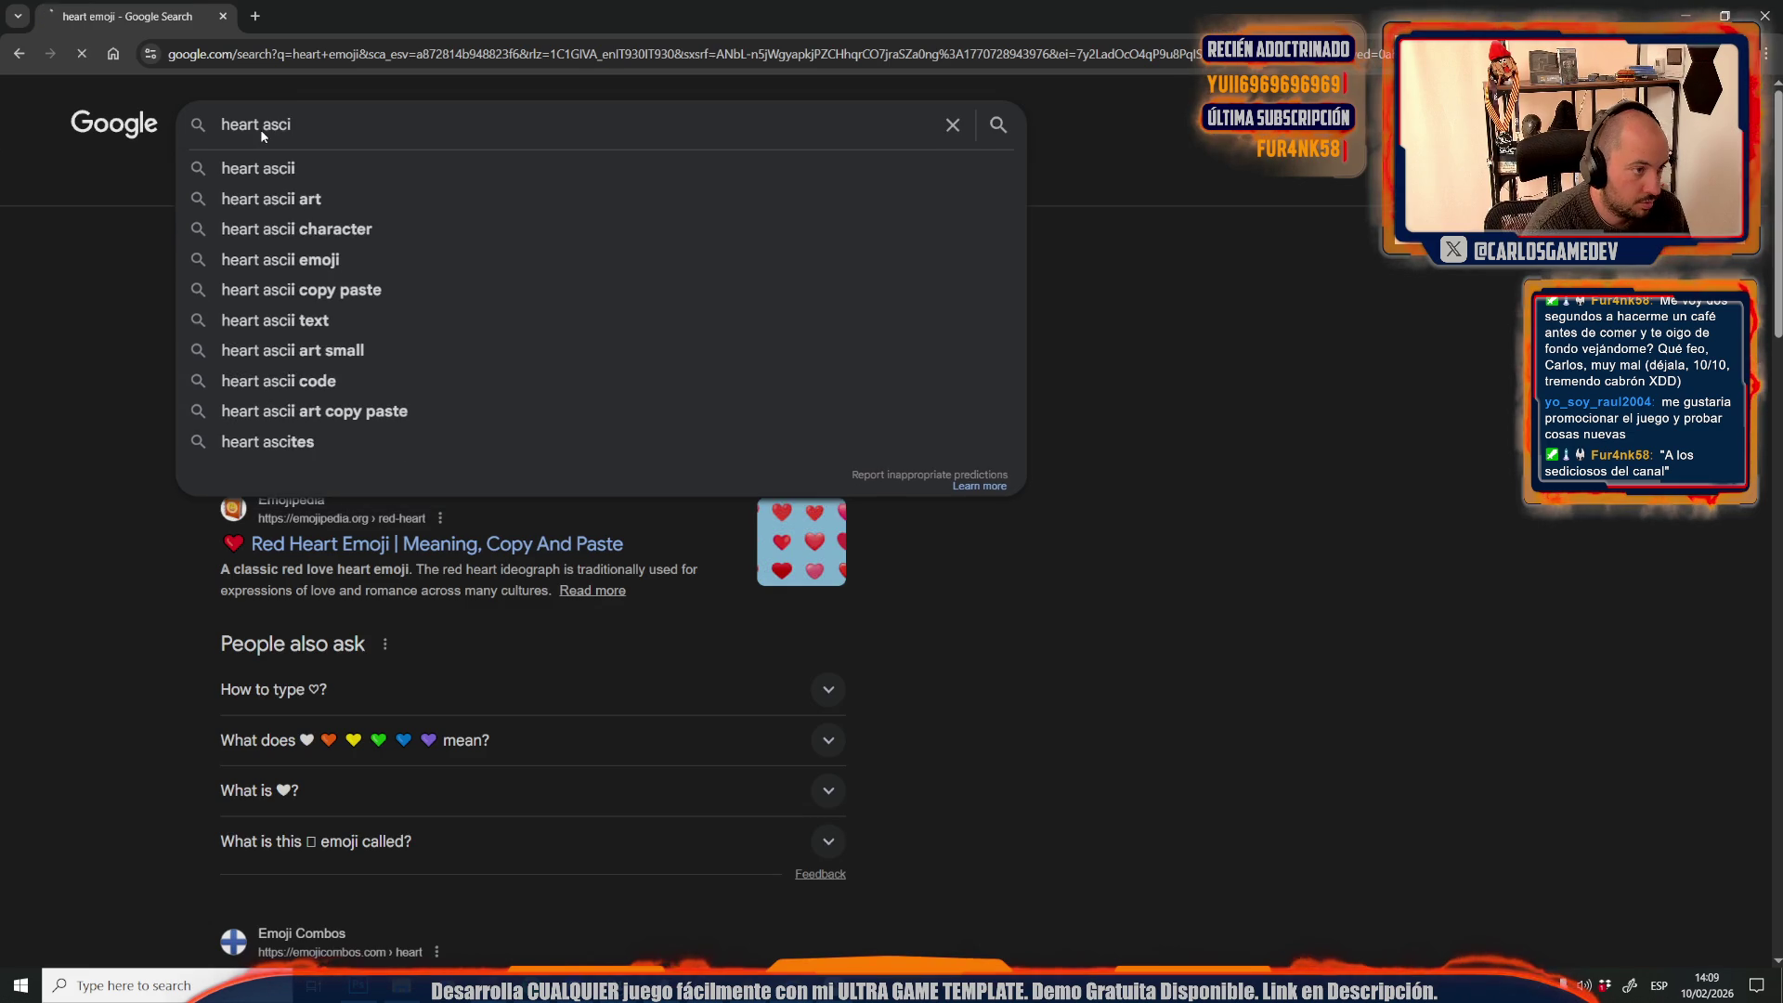
pyautogui.press('Return')
pyautogui.moveTo(414, 351); pyautogui.dragTo(394, 351)
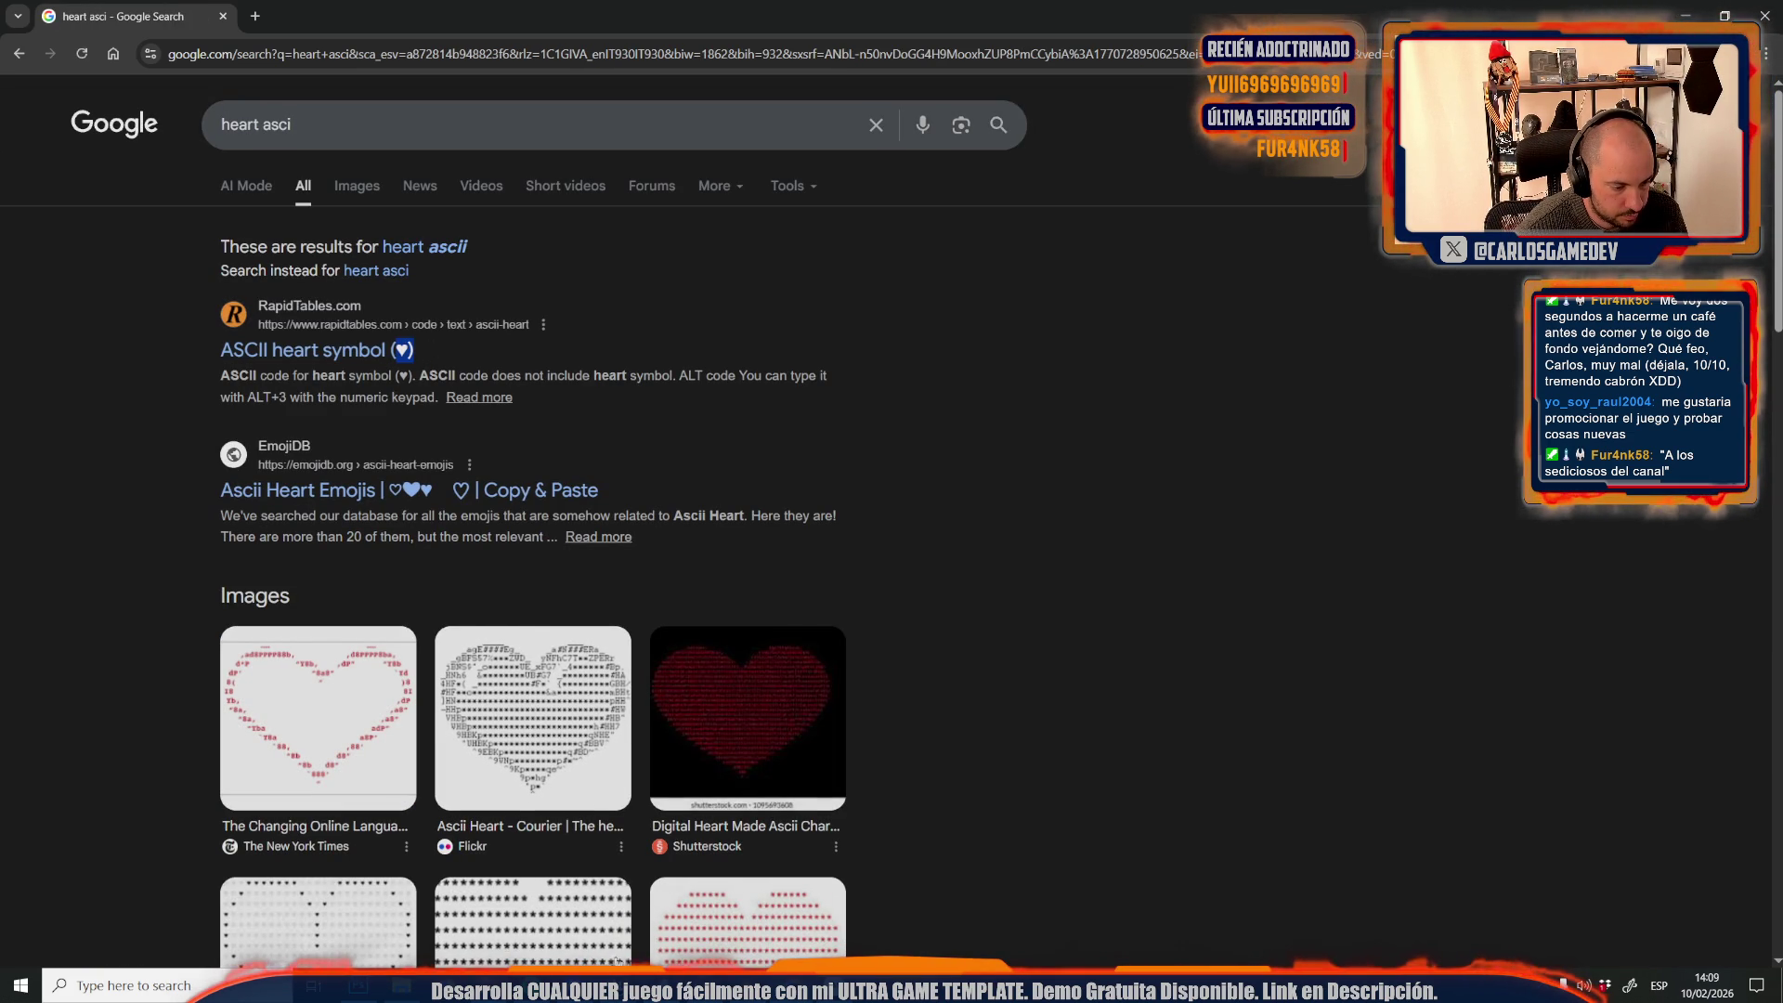
pyautogui.hotkey('alt', 'Tab')
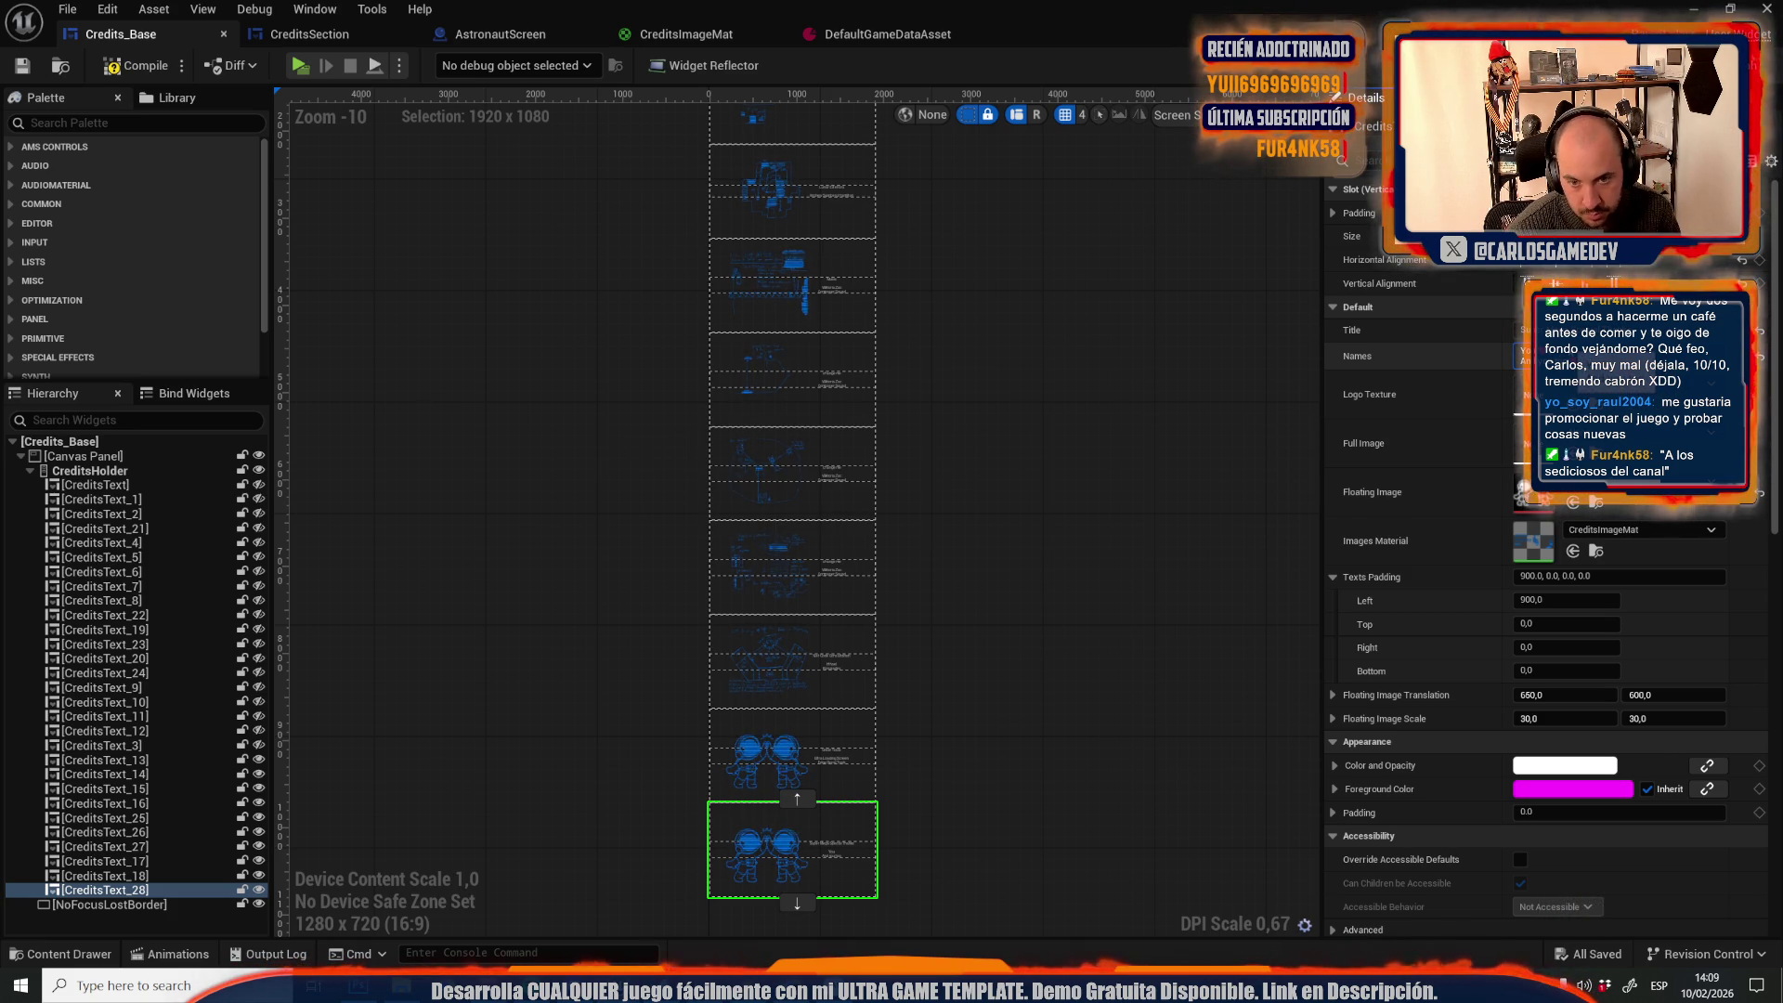
# Compile Credits_Base with F7 and inspect the CreditsText_17, _18, _26 and _27 sections
pyautogui.press('F7')
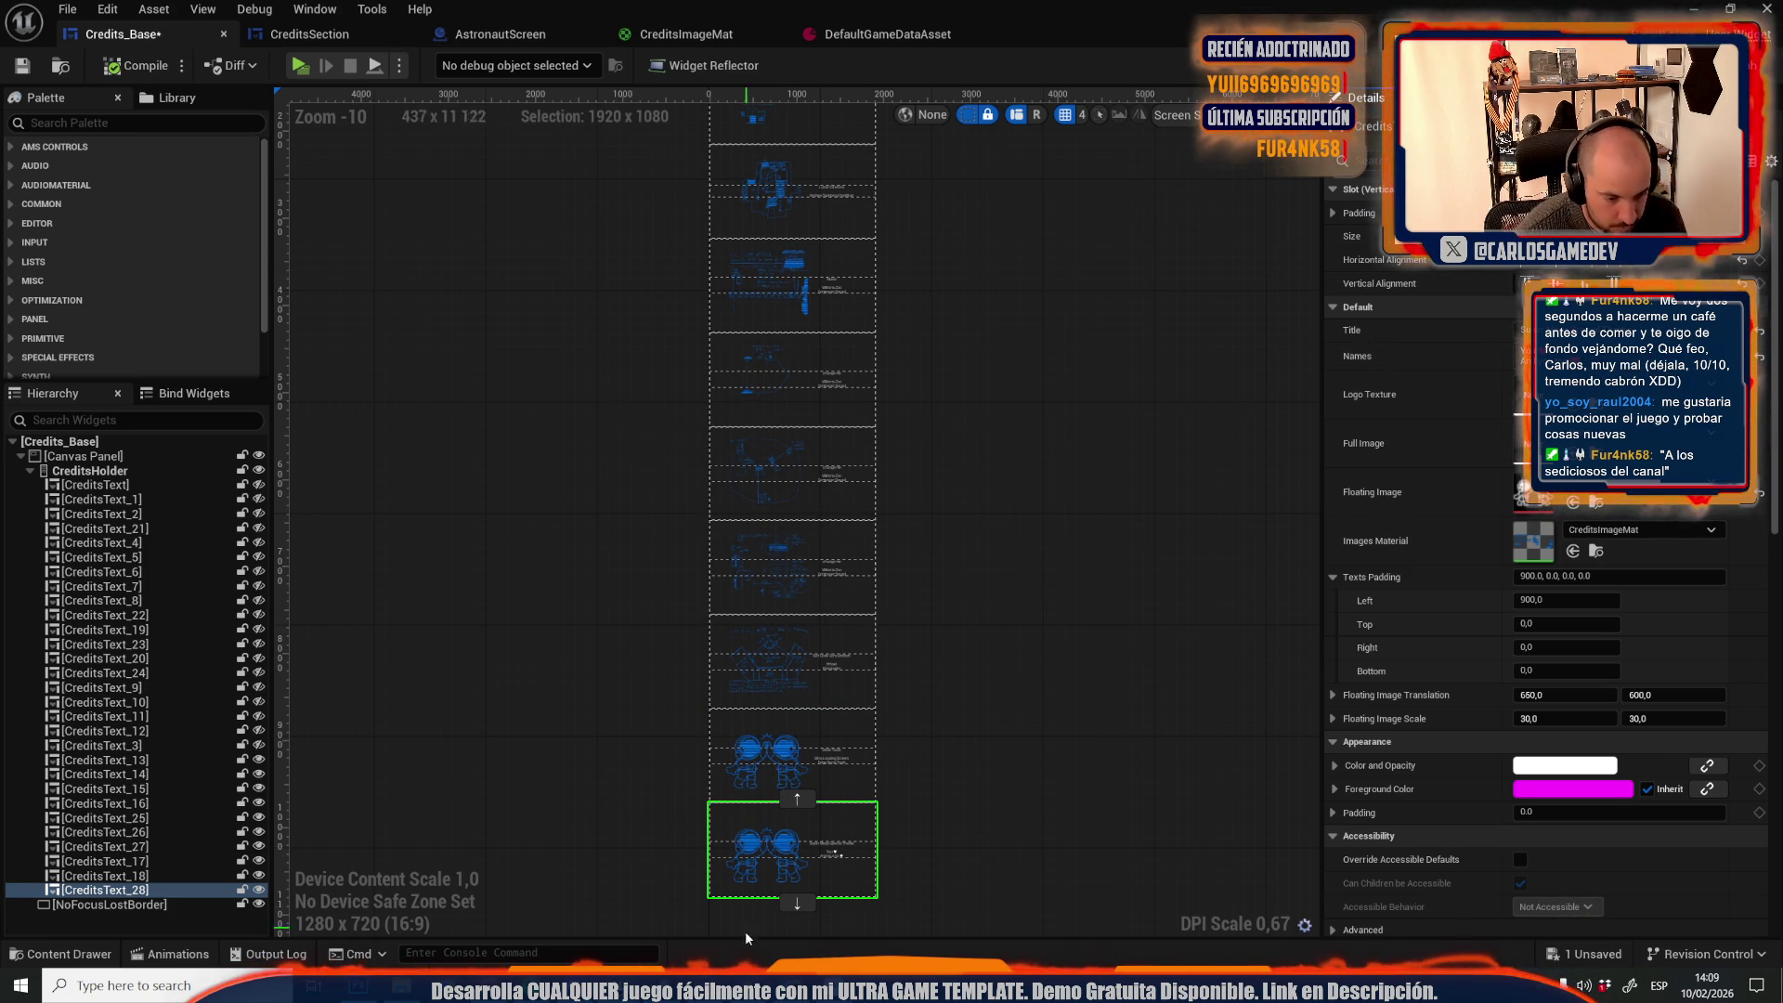
pyautogui.click(758, 682)
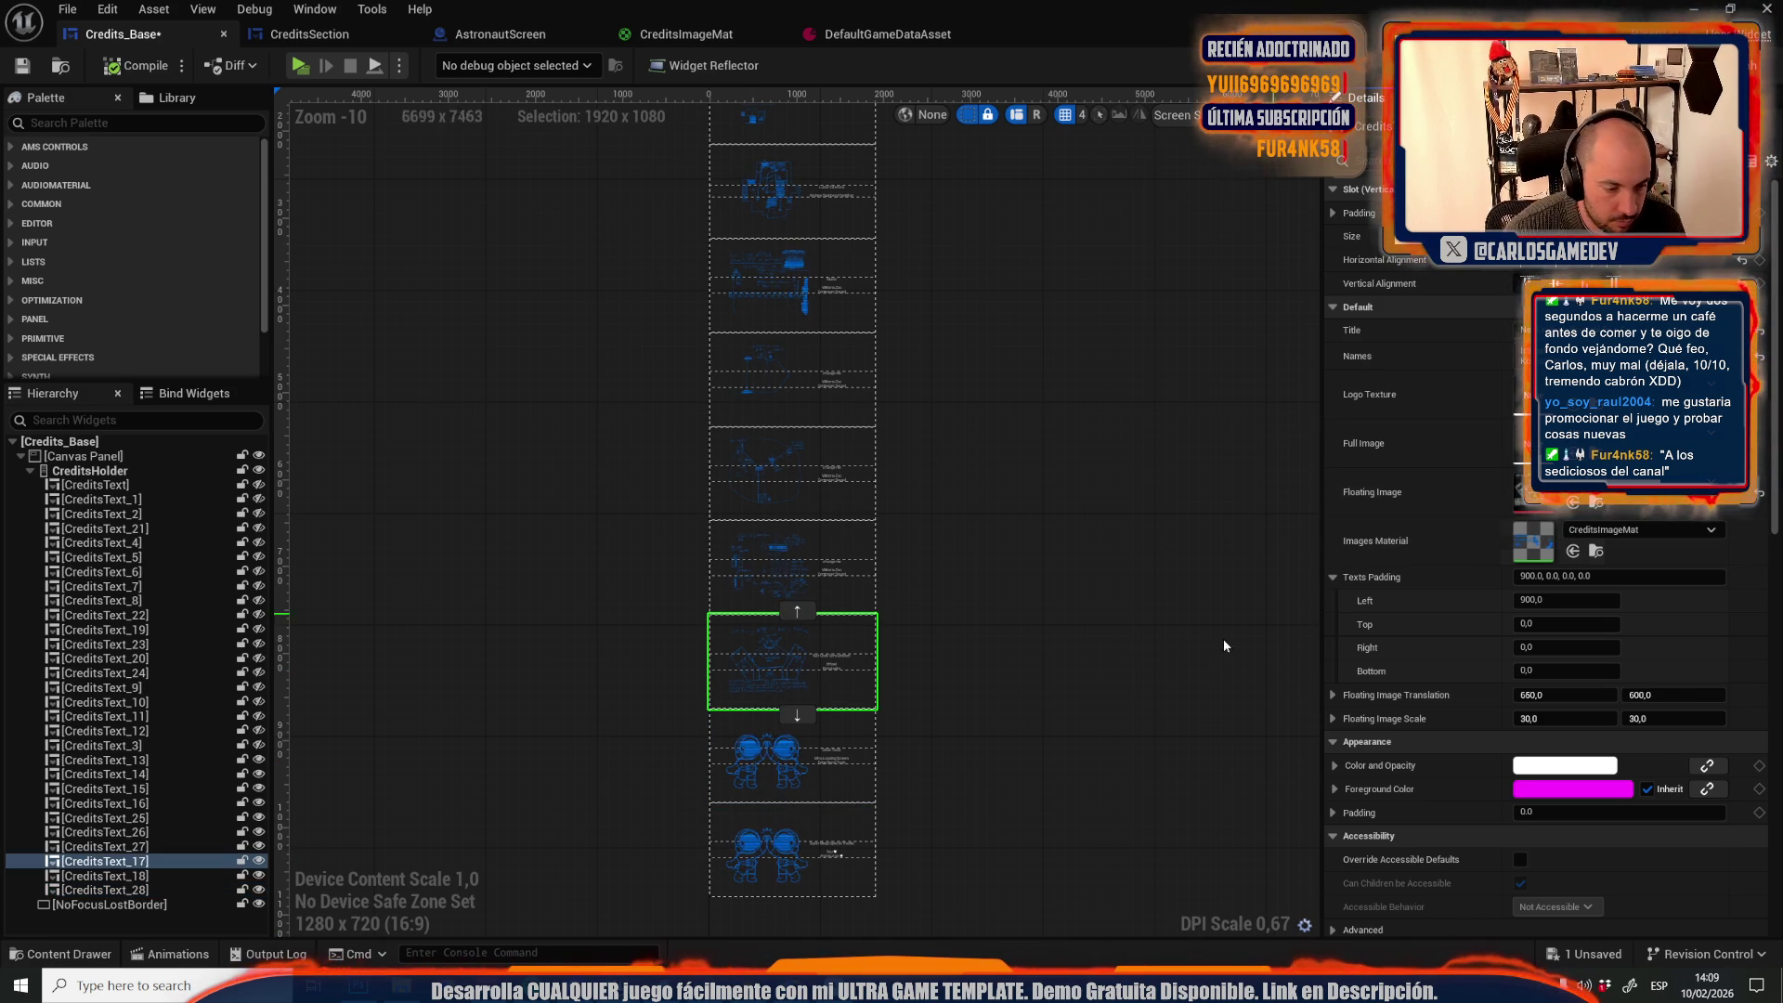
pyautogui.click(865, 755)
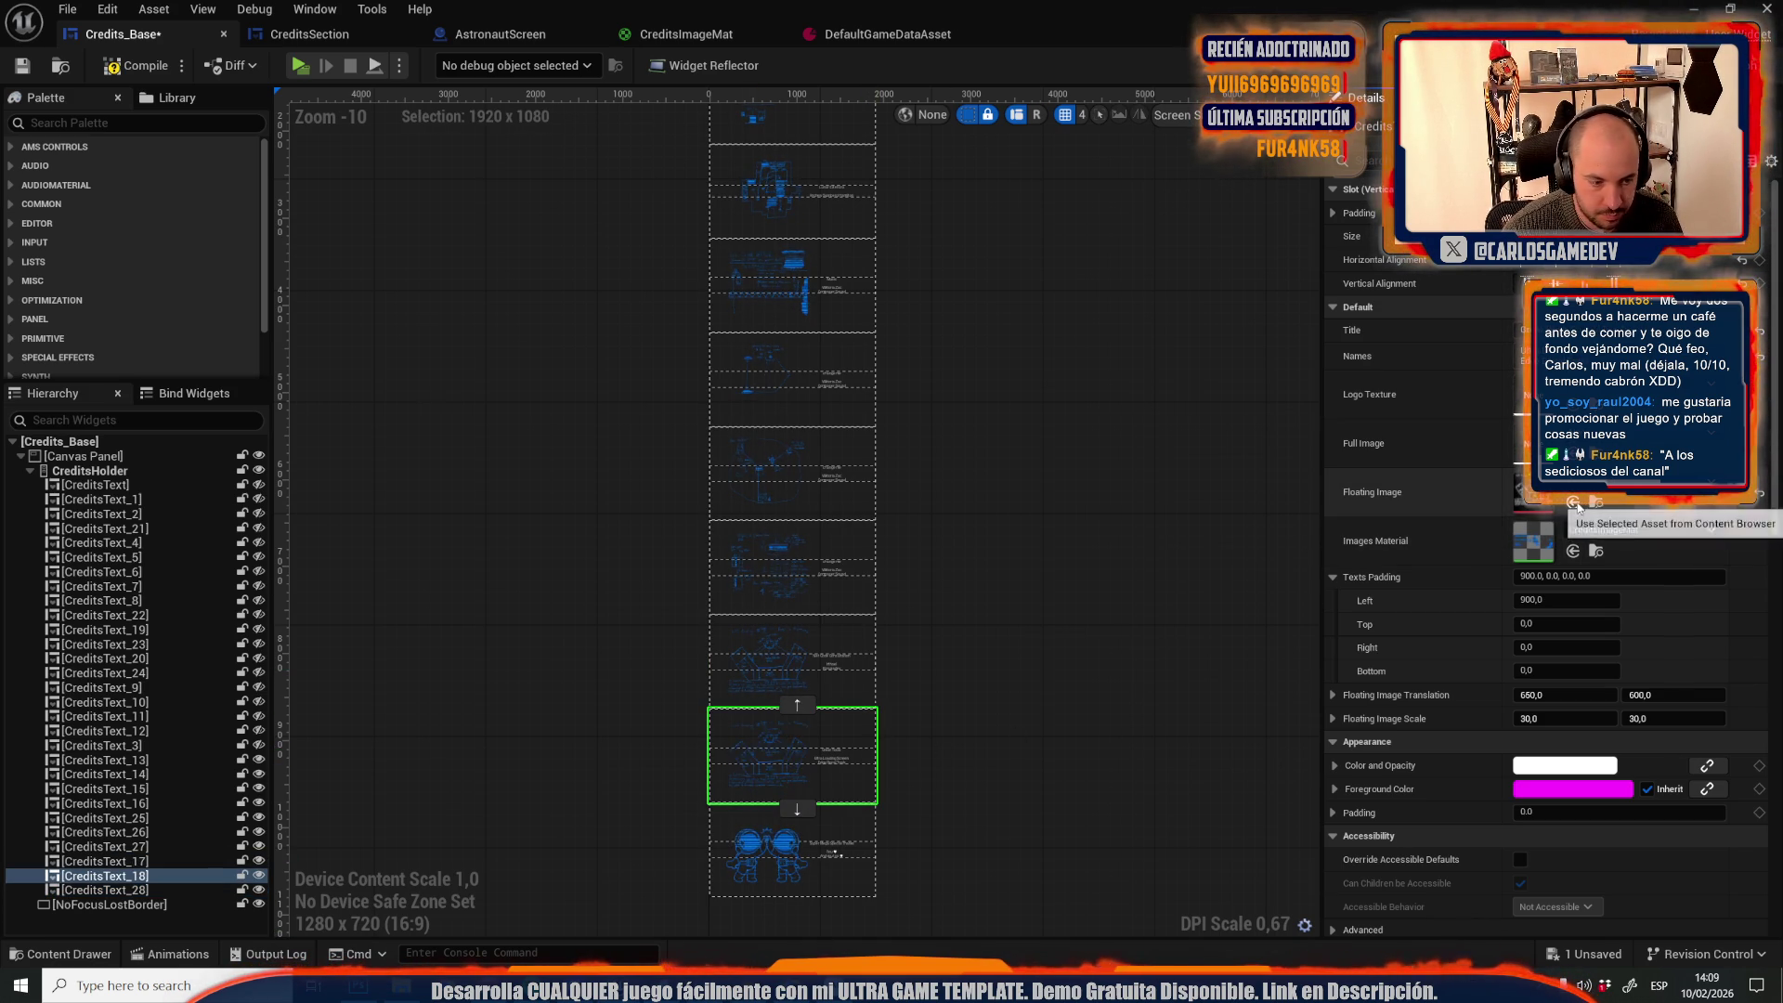
pyautogui.press('Up')
pyautogui.press('Up')
pyautogui.press('Down')
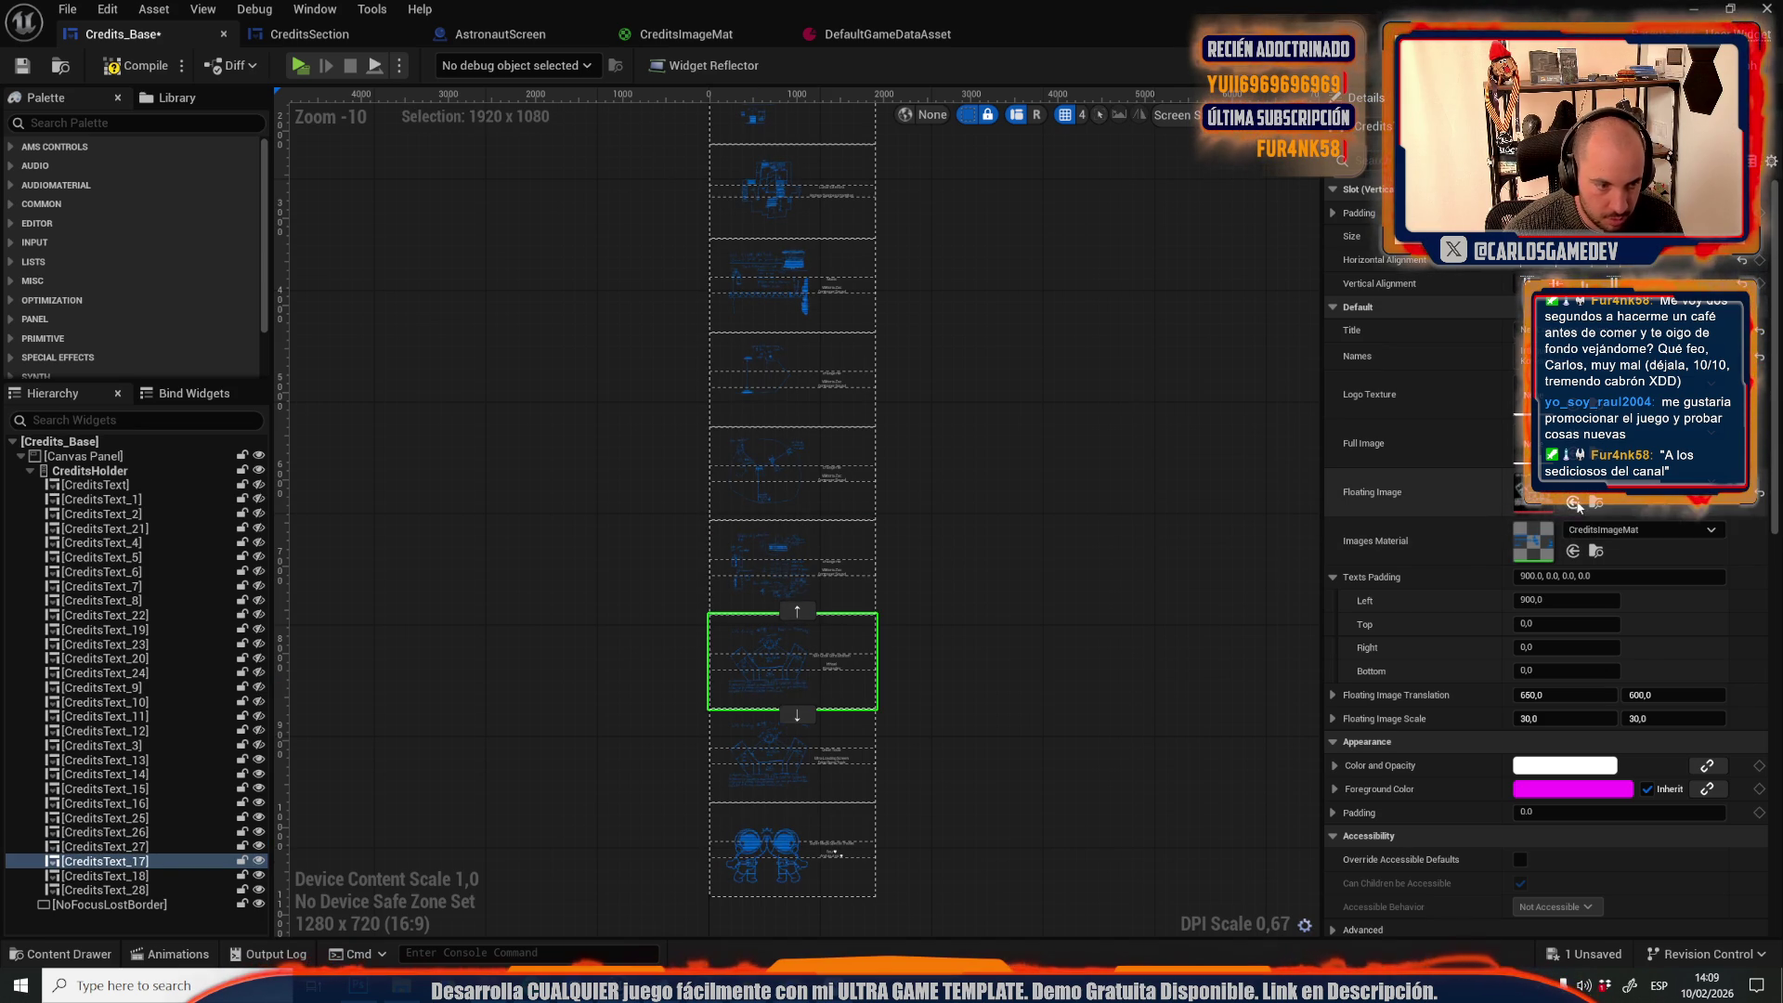
pyautogui.click(851, 477)
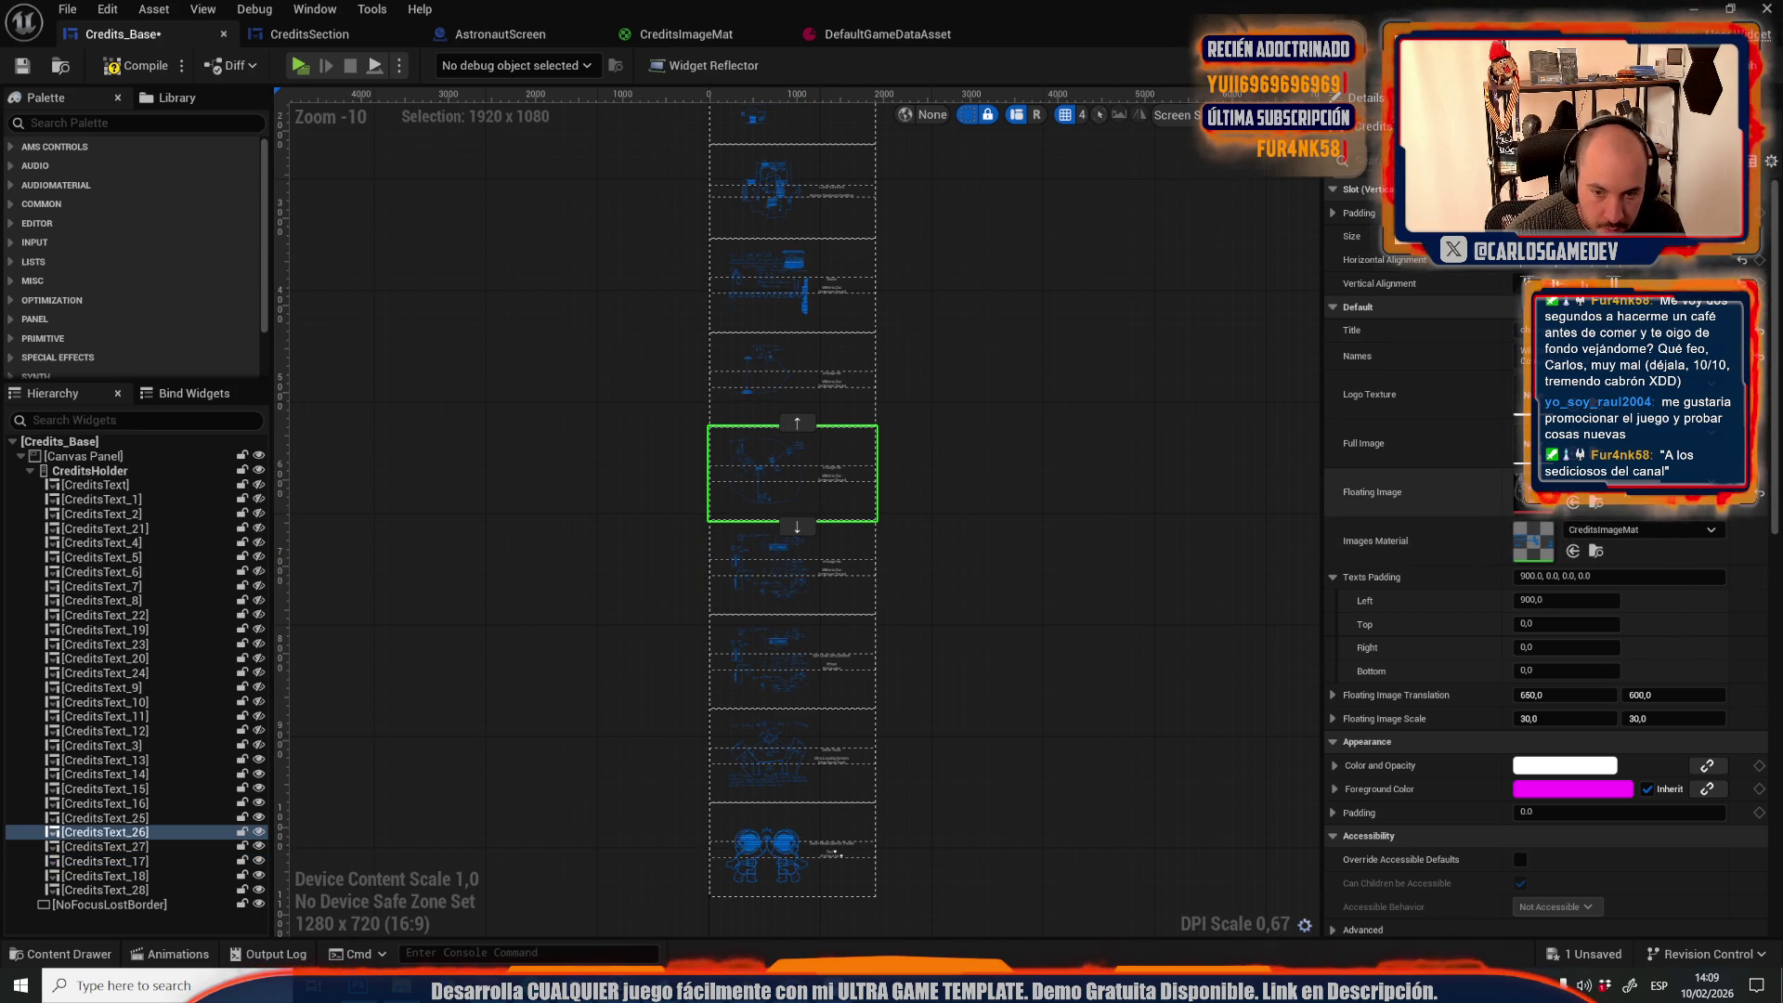
pyautogui.click(827, 576)
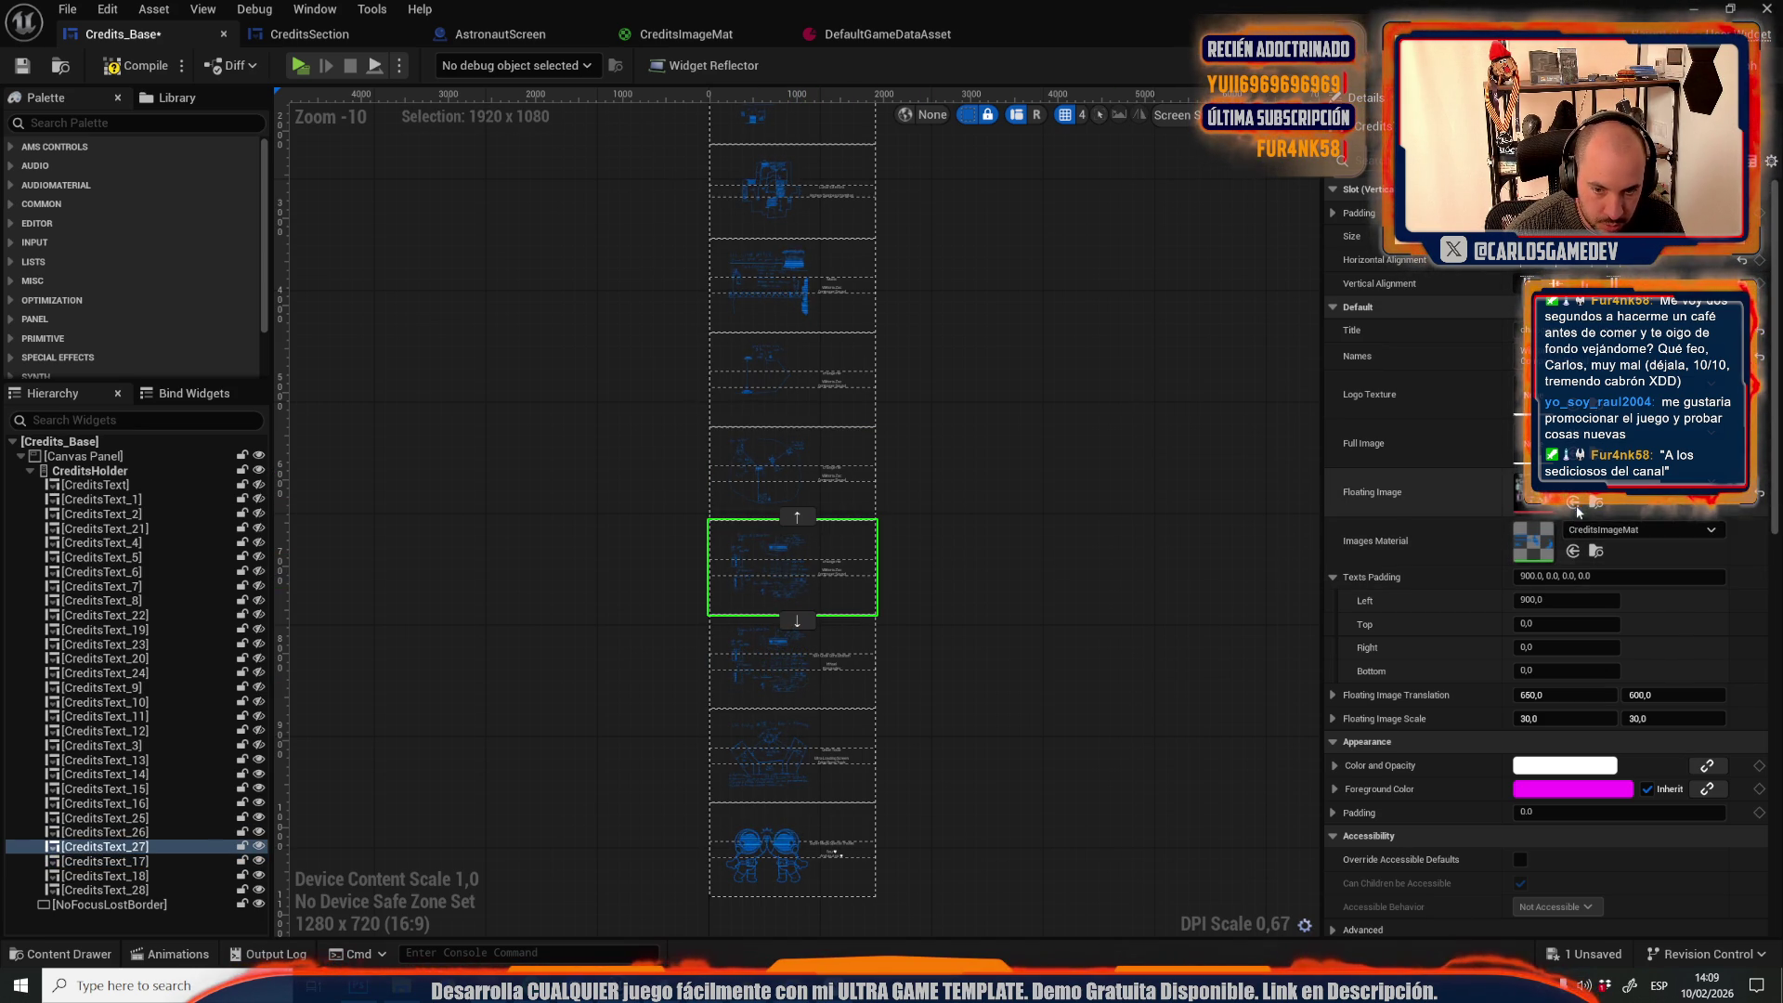
pyautogui.click(820, 464)
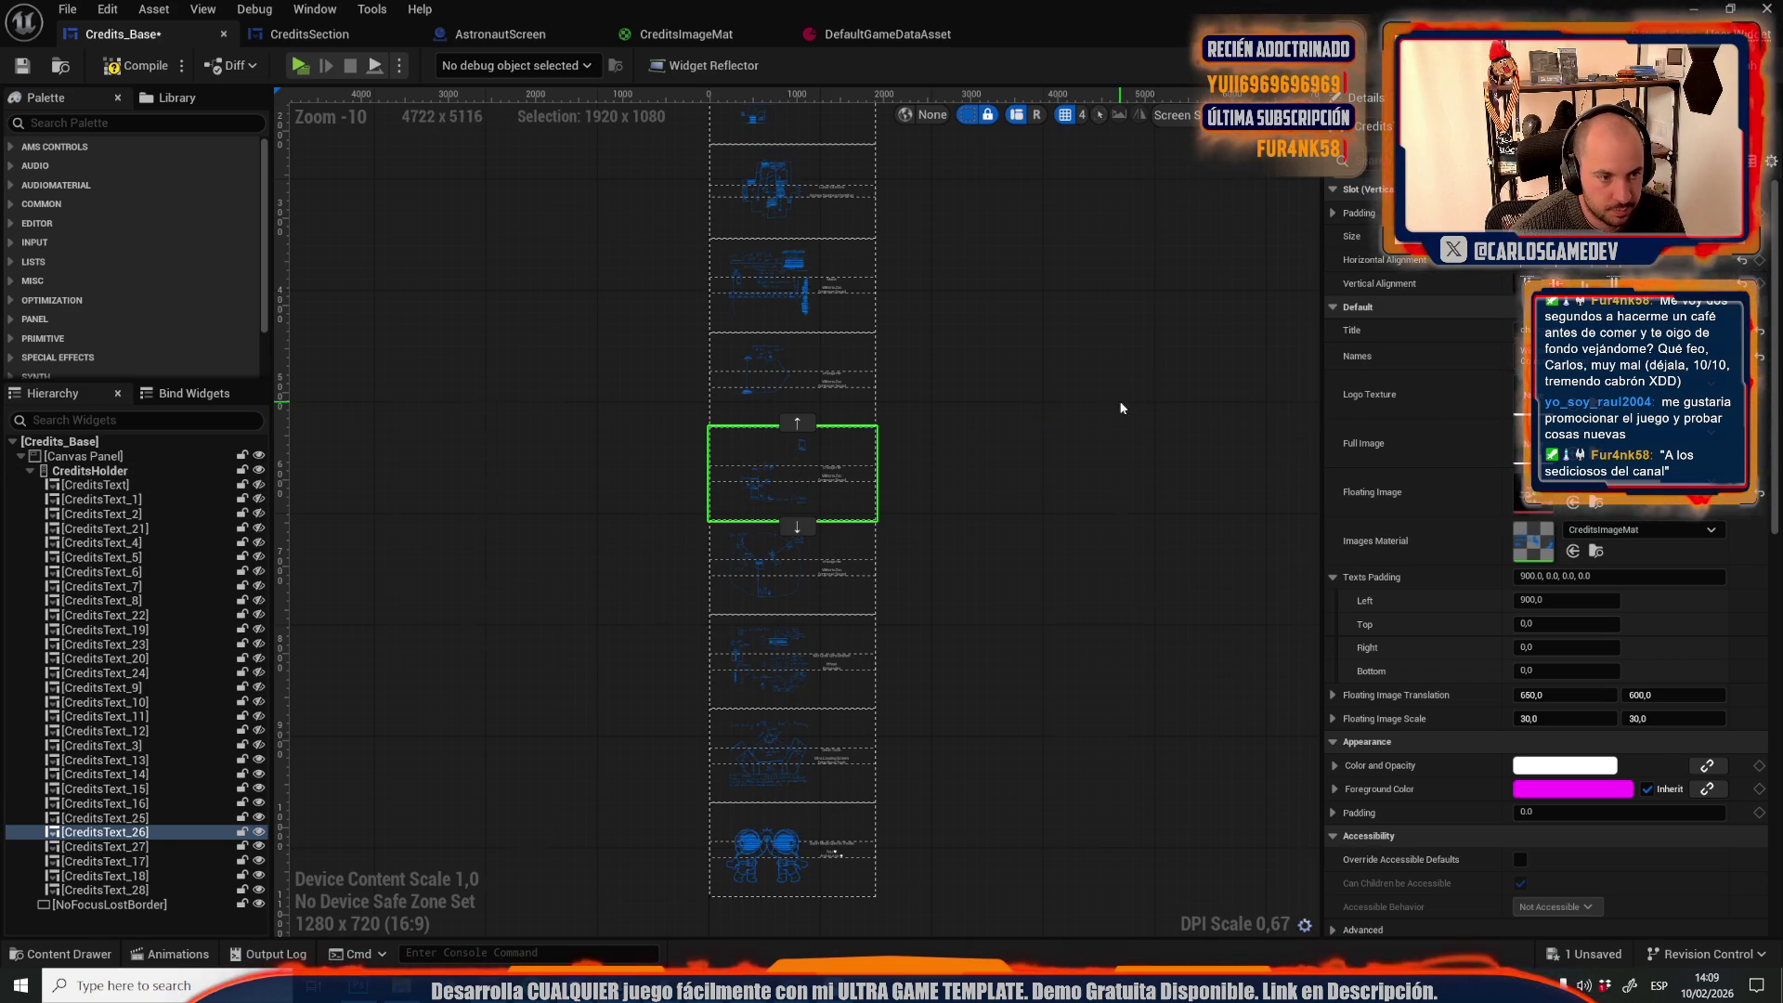
pyautogui.moveTo(1121, 401); pyautogui.dragTo(1171, 556)
# Save the widget with Ctrl+S and undo an accidental upward move of a credit section
pyautogui.hotkey('ctrl', 's')
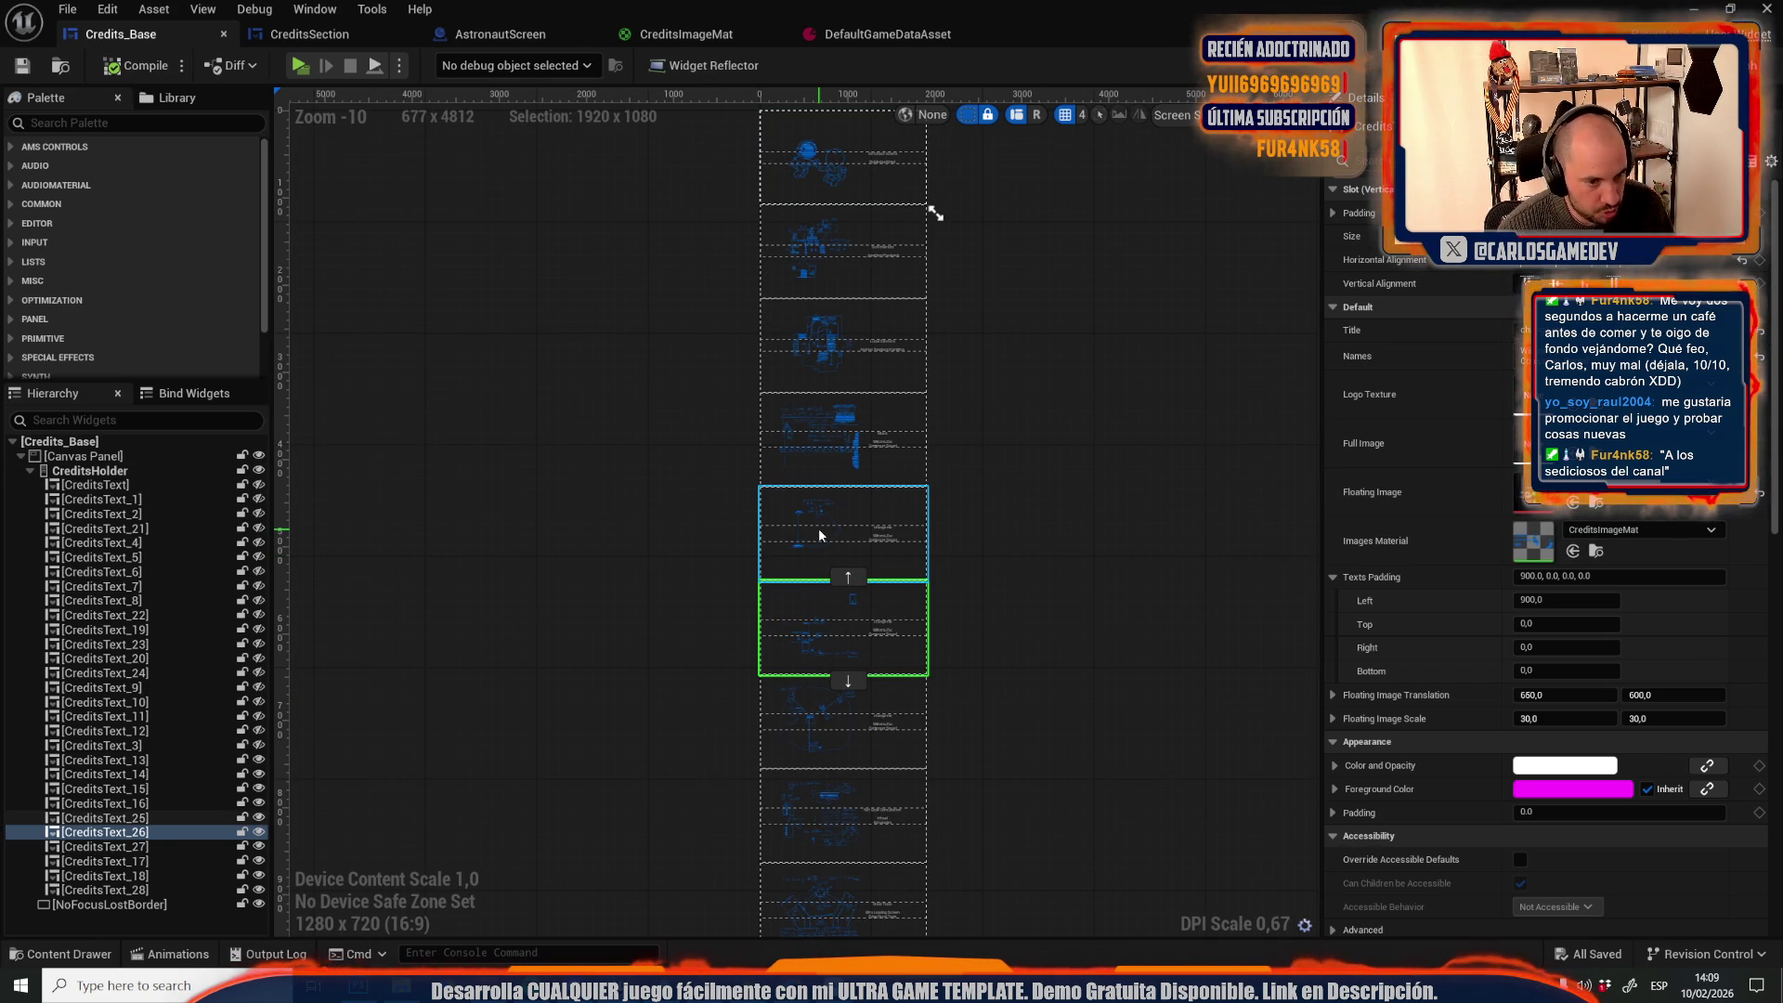
pyautogui.click(849, 577)
pyautogui.hotkey('ctrl', 'z')
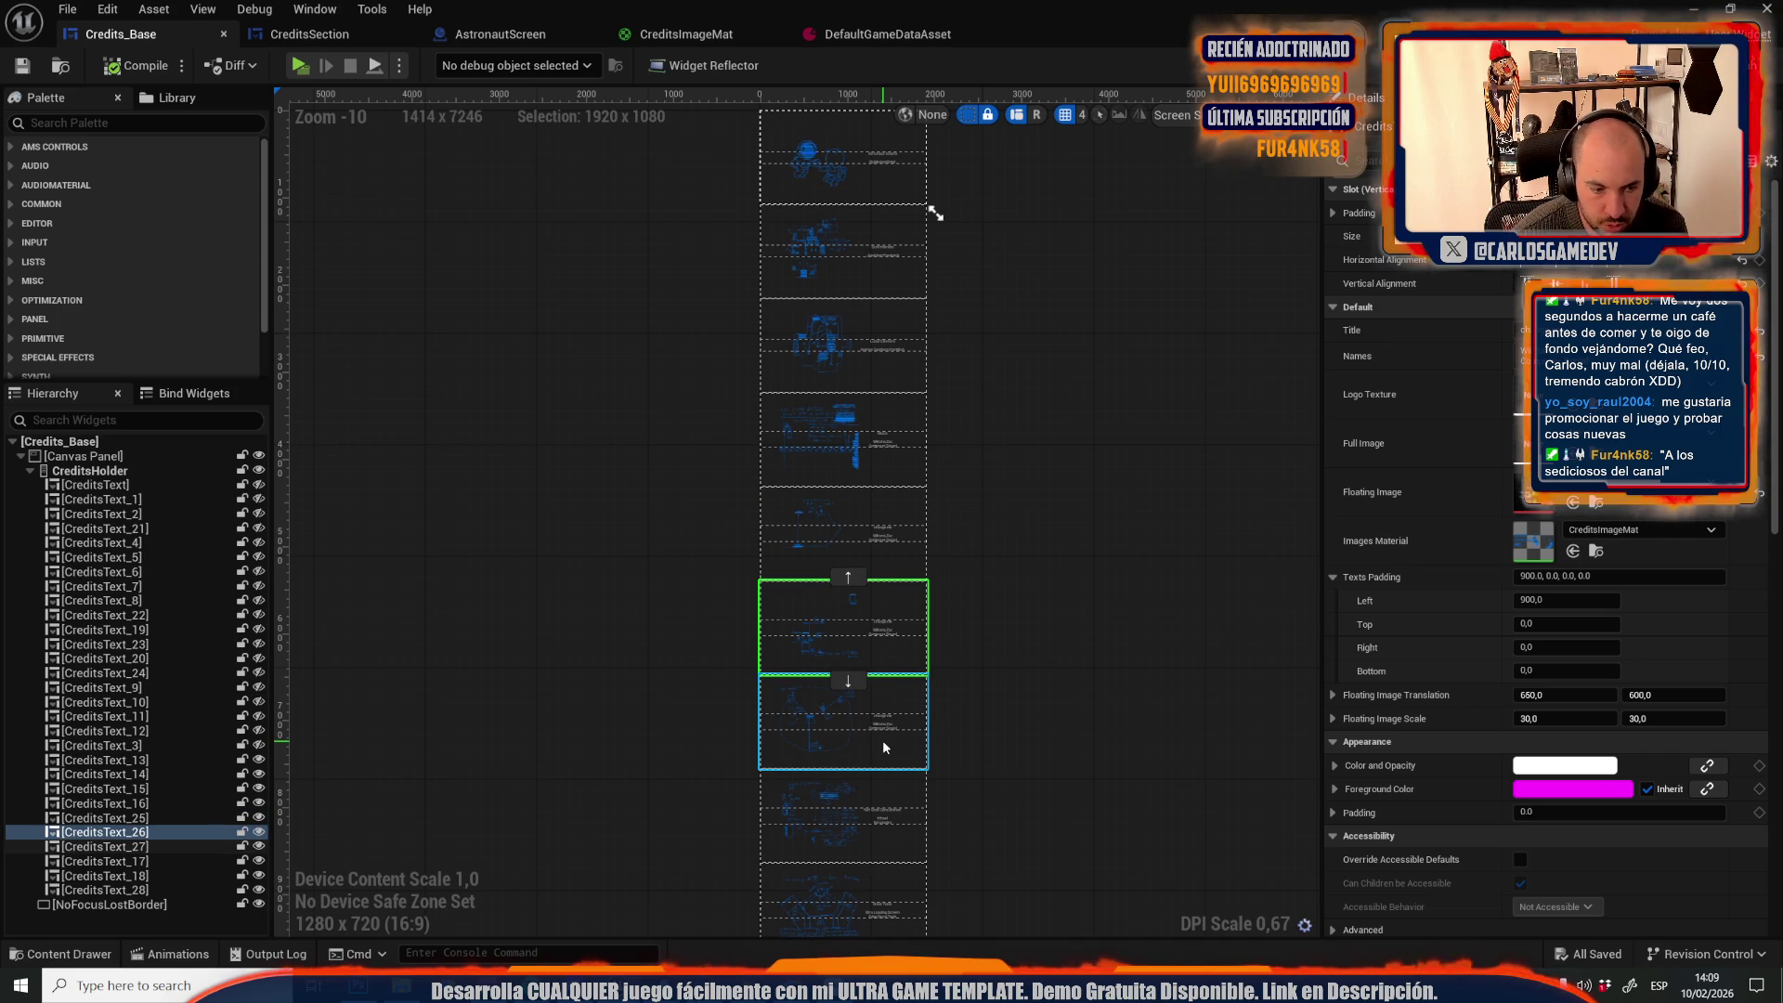
pyautogui.click(883, 740)
pyautogui.click(890, 817)
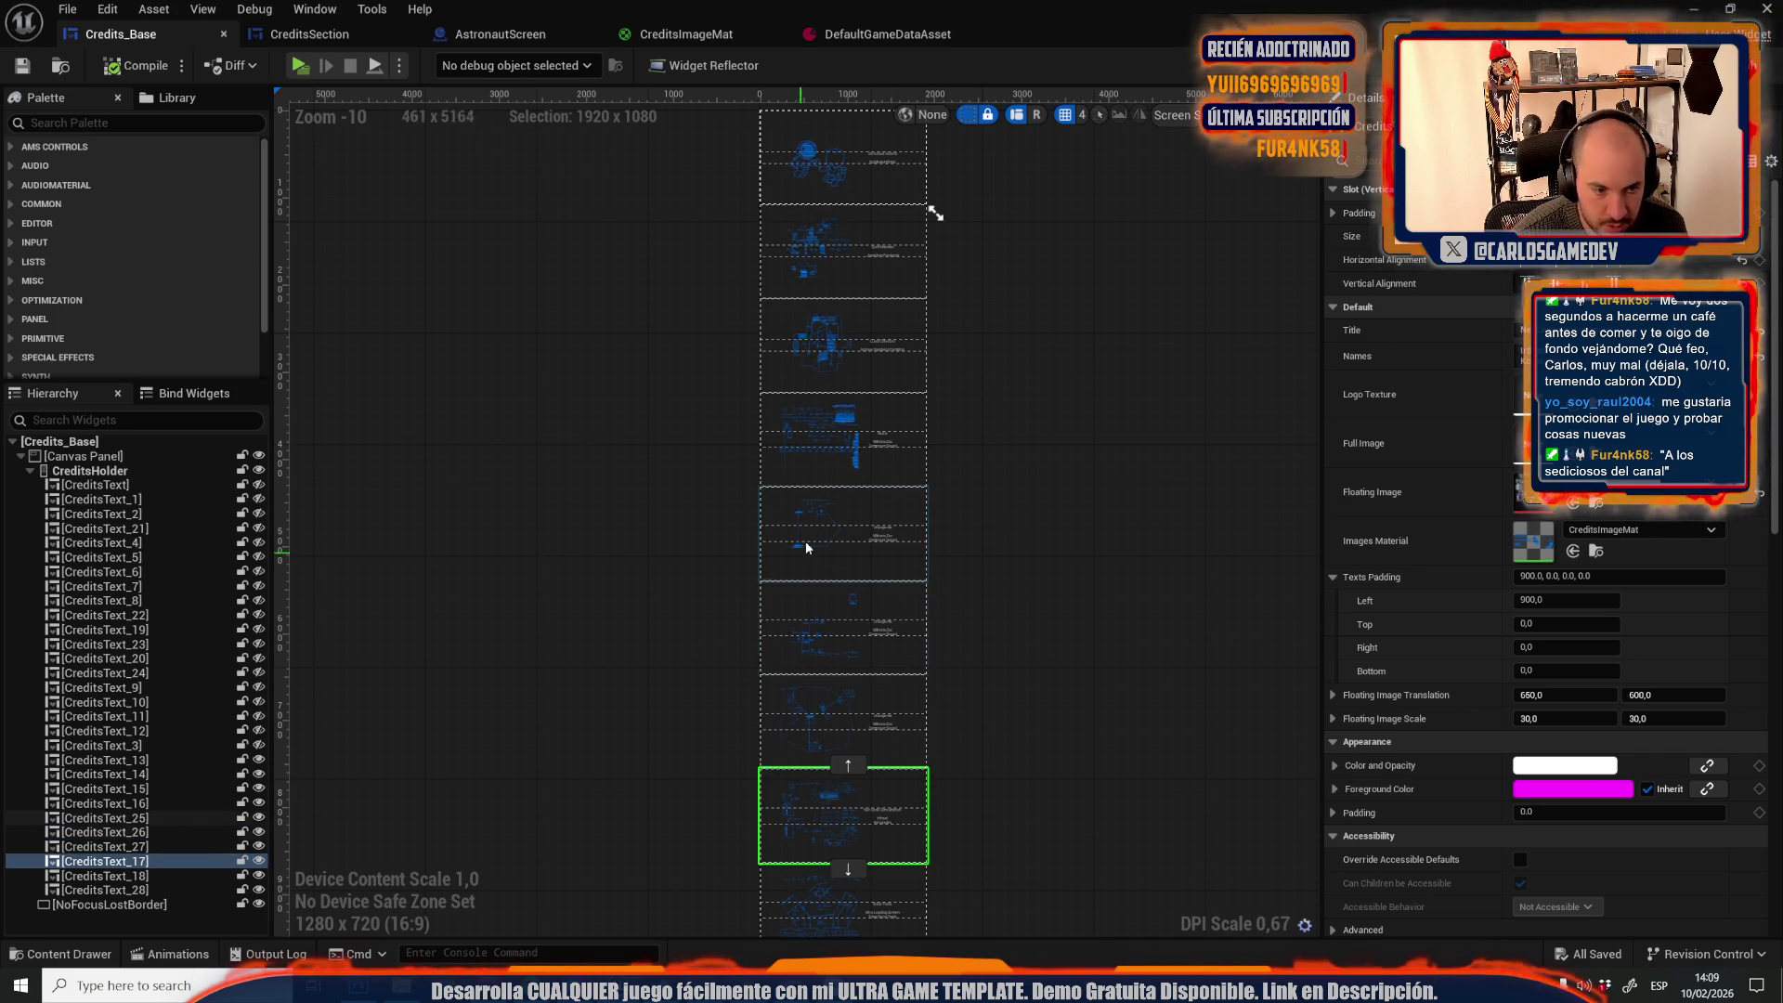
pyautogui.click(856, 536)
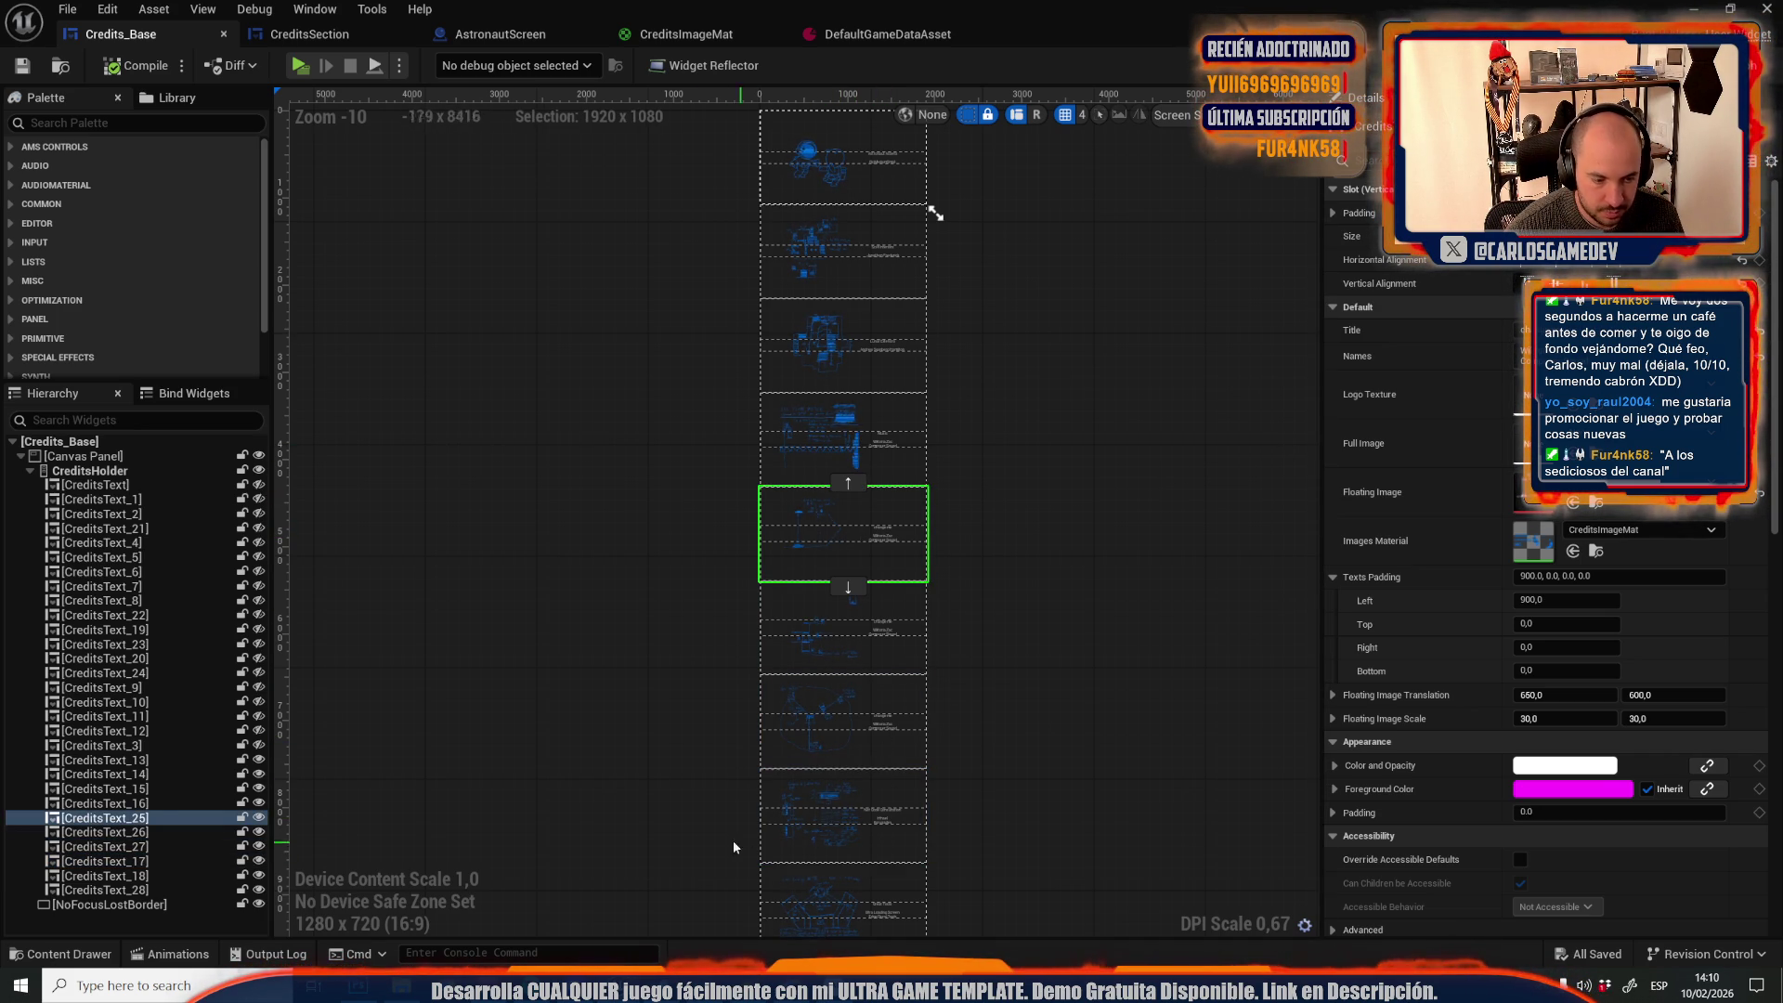
pyautogui.moveTo(699, 832); pyautogui.dragTo(675, 723)
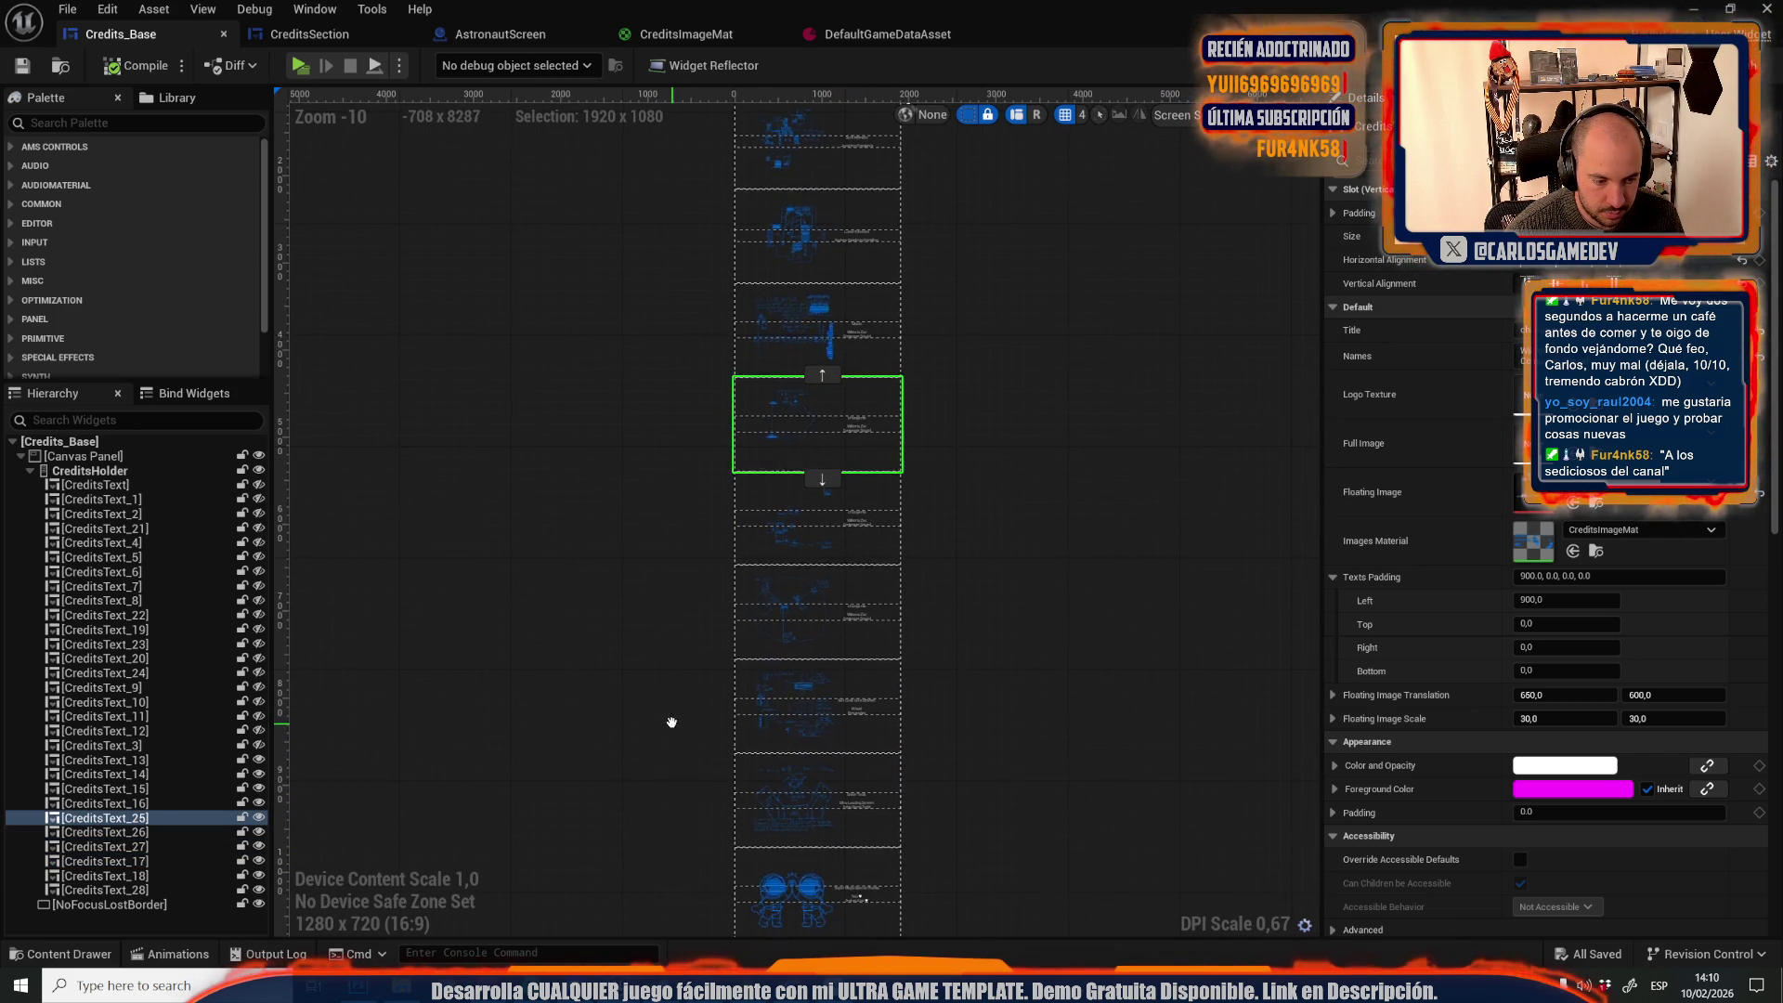
# Move CreditsText_18 below the astronaut section, then return the astronaut section to the bottom
pyautogui.click(844, 802)
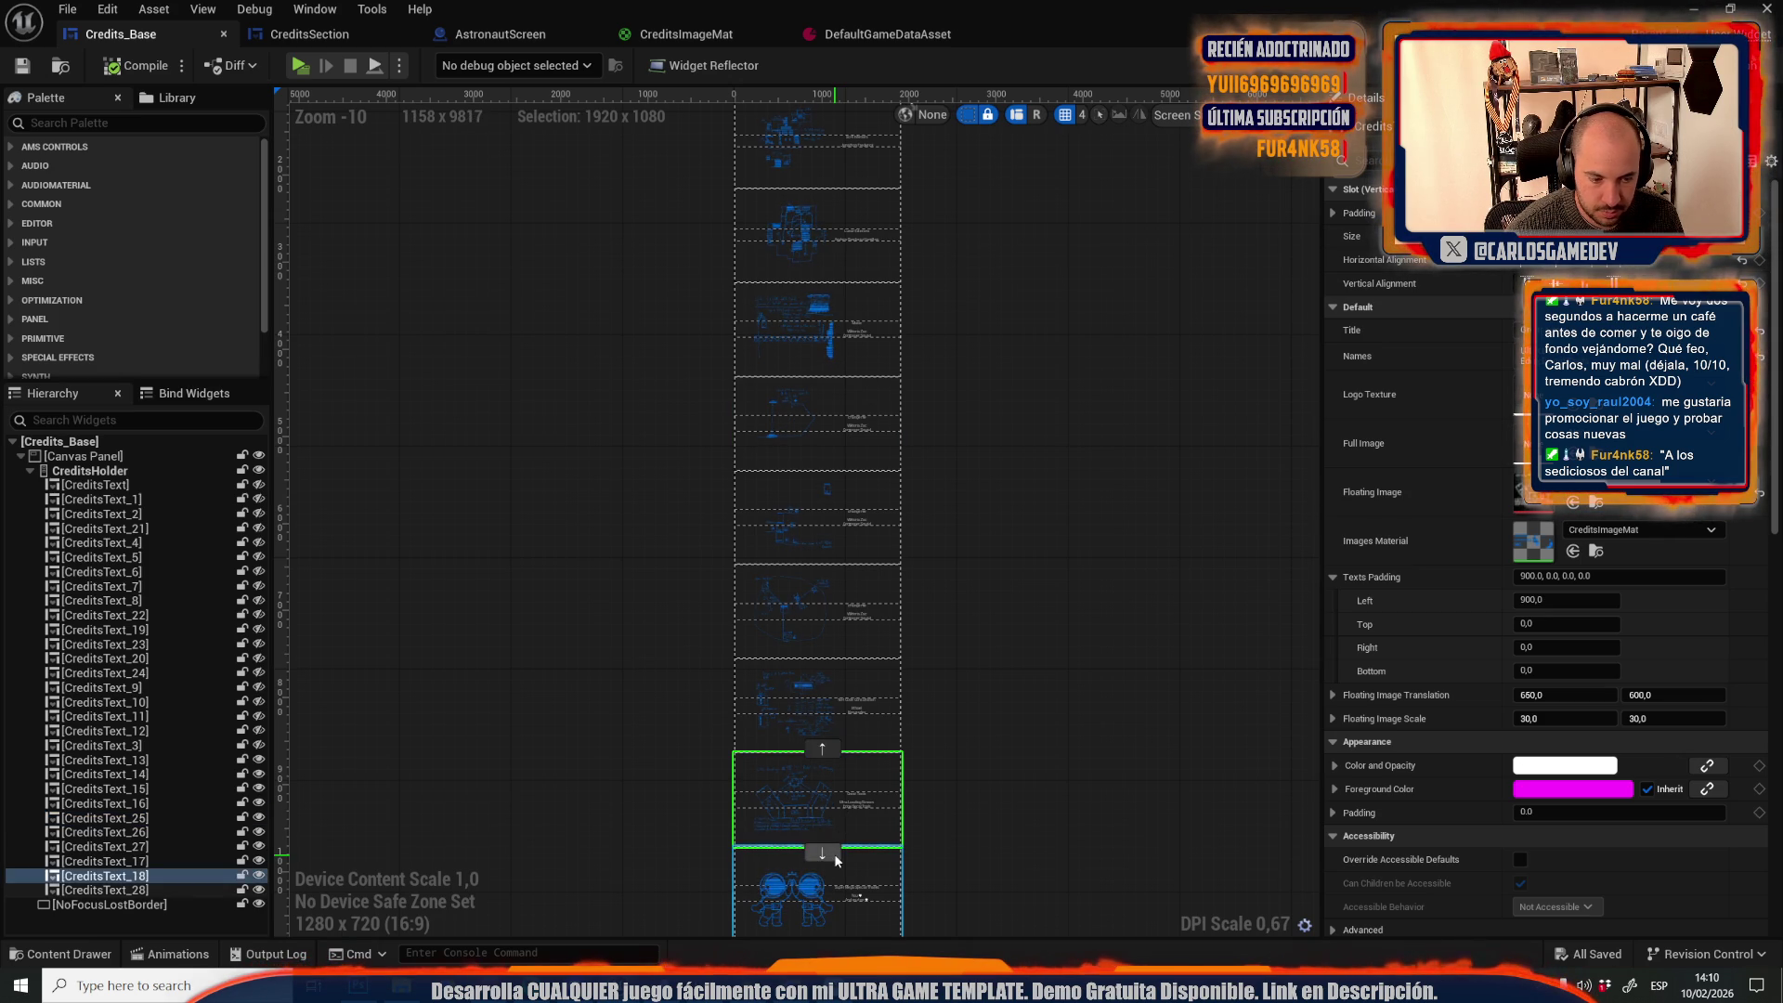
pyautogui.click(823, 852)
pyautogui.click(823, 821)
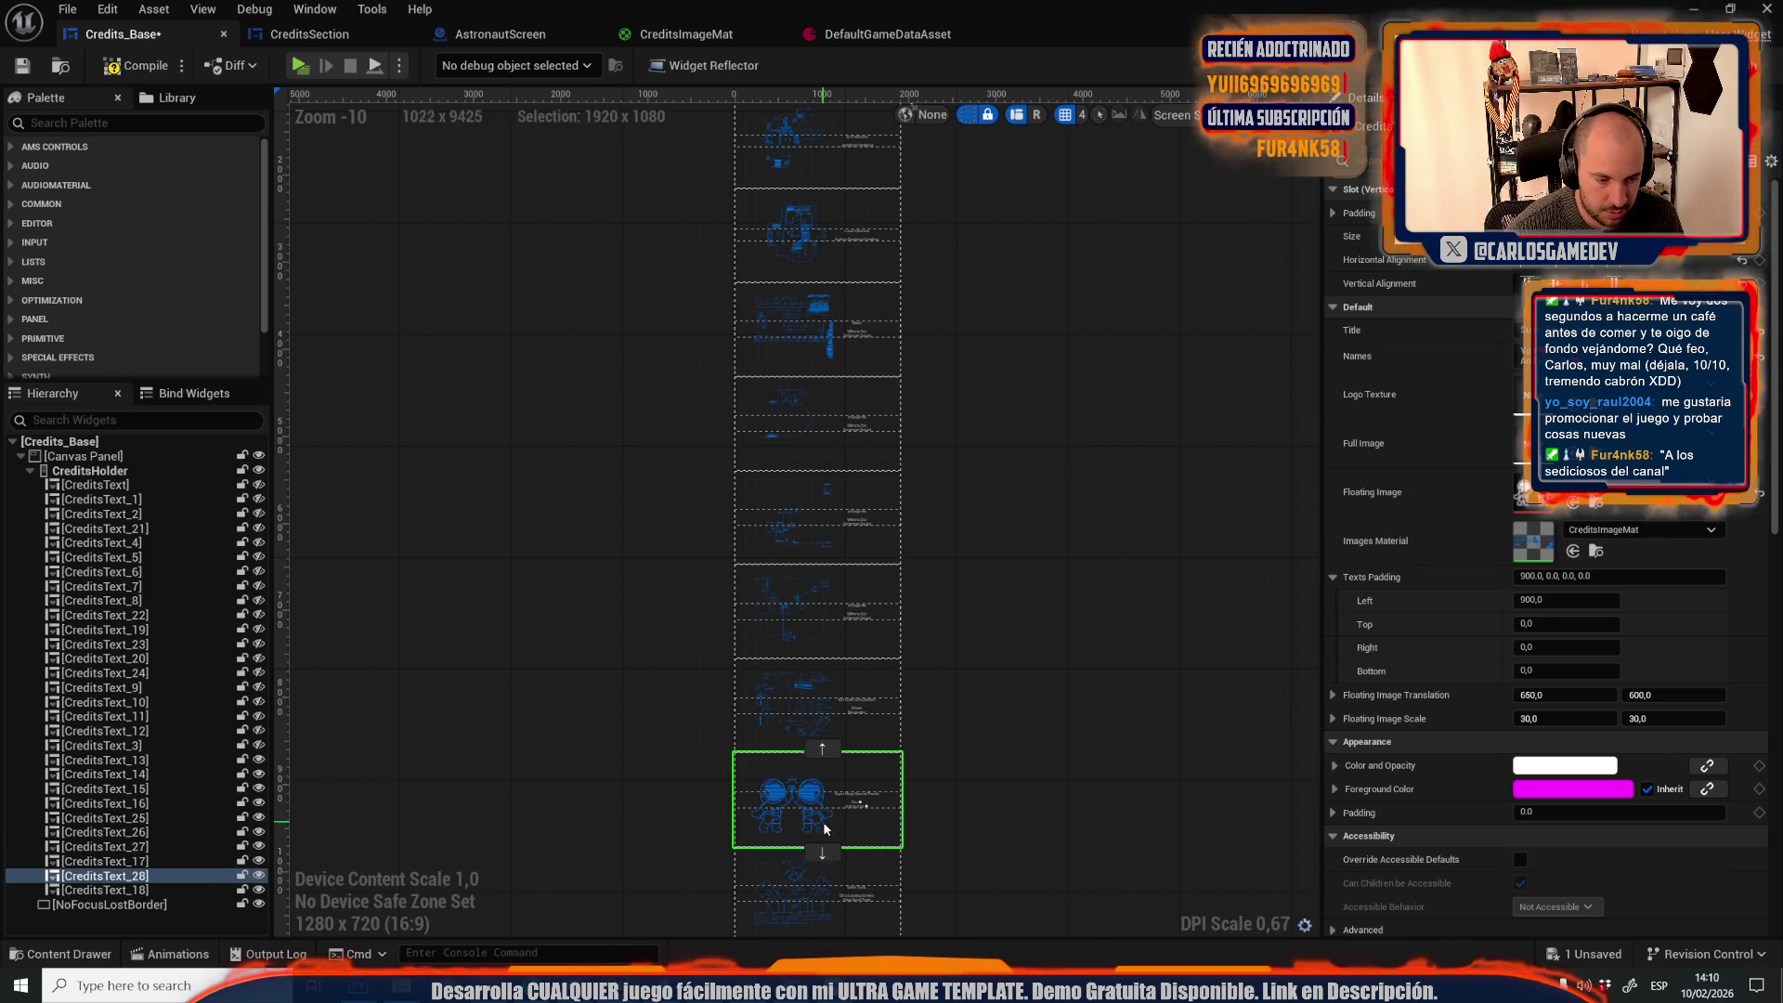
pyautogui.click(823, 851)
pyautogui.click(790, 455)
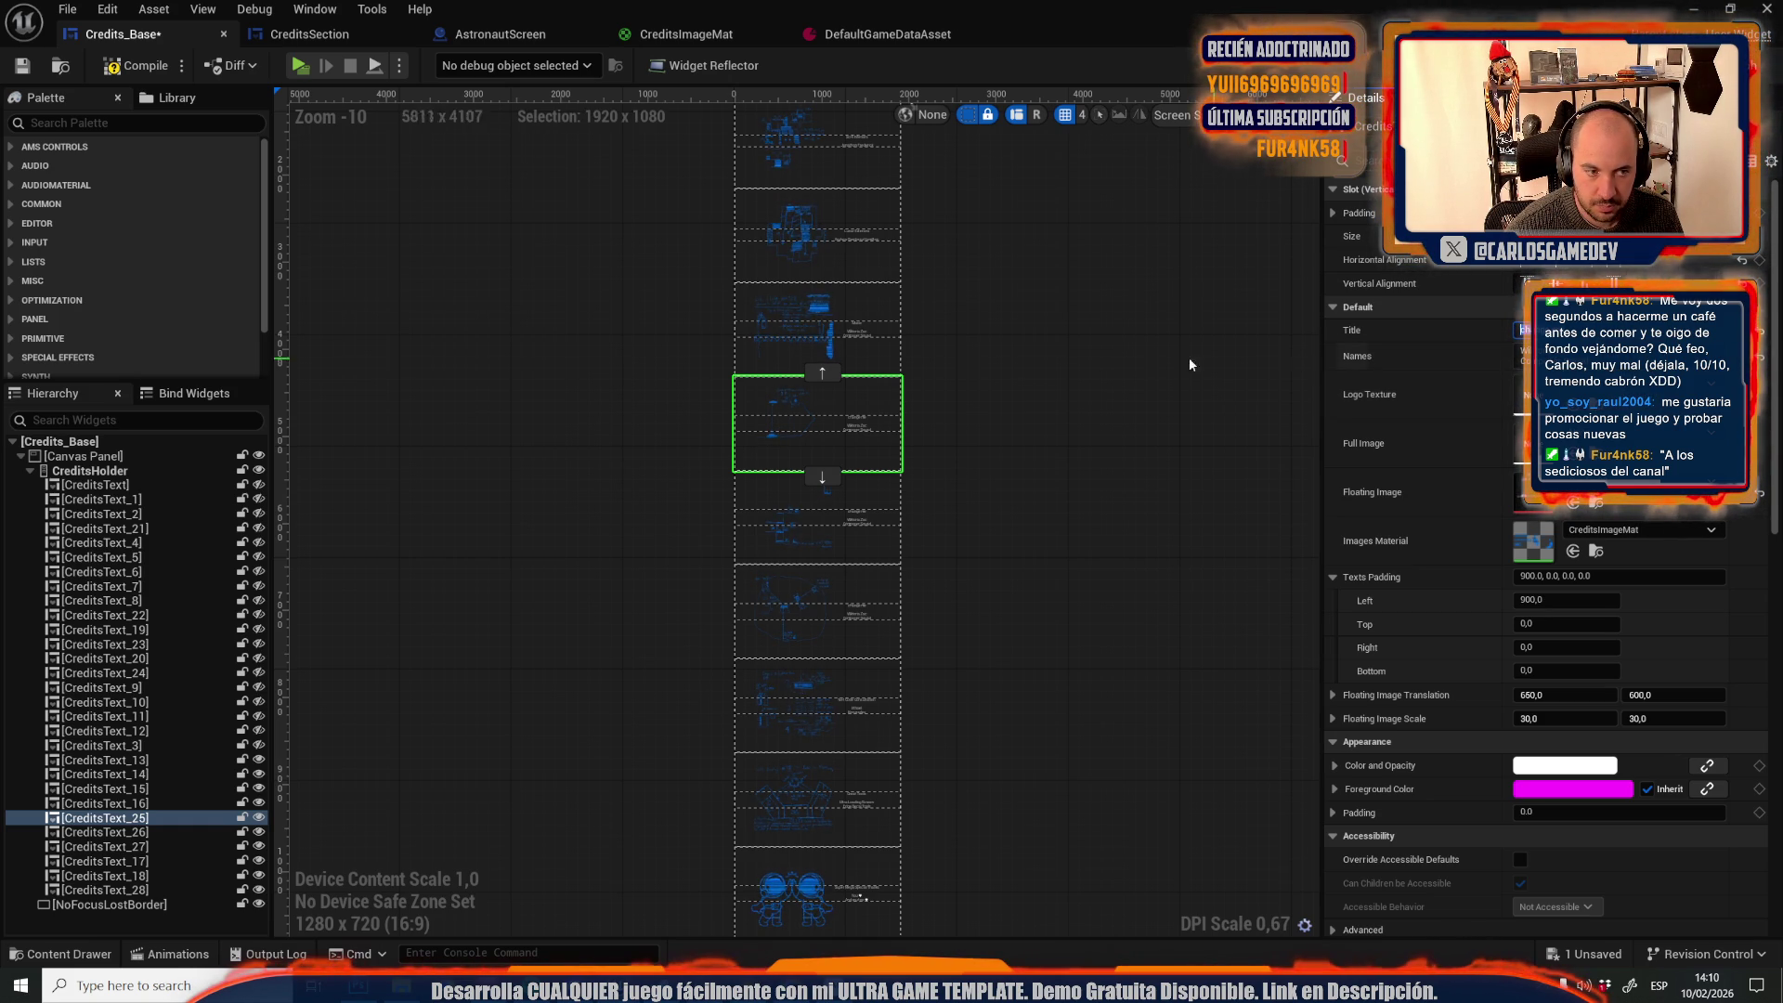
# Review the CreditsText_16, _27 and _25 sections on the canvas
pyautogui.click(856, 330)
pyautogui.click(851, 385)
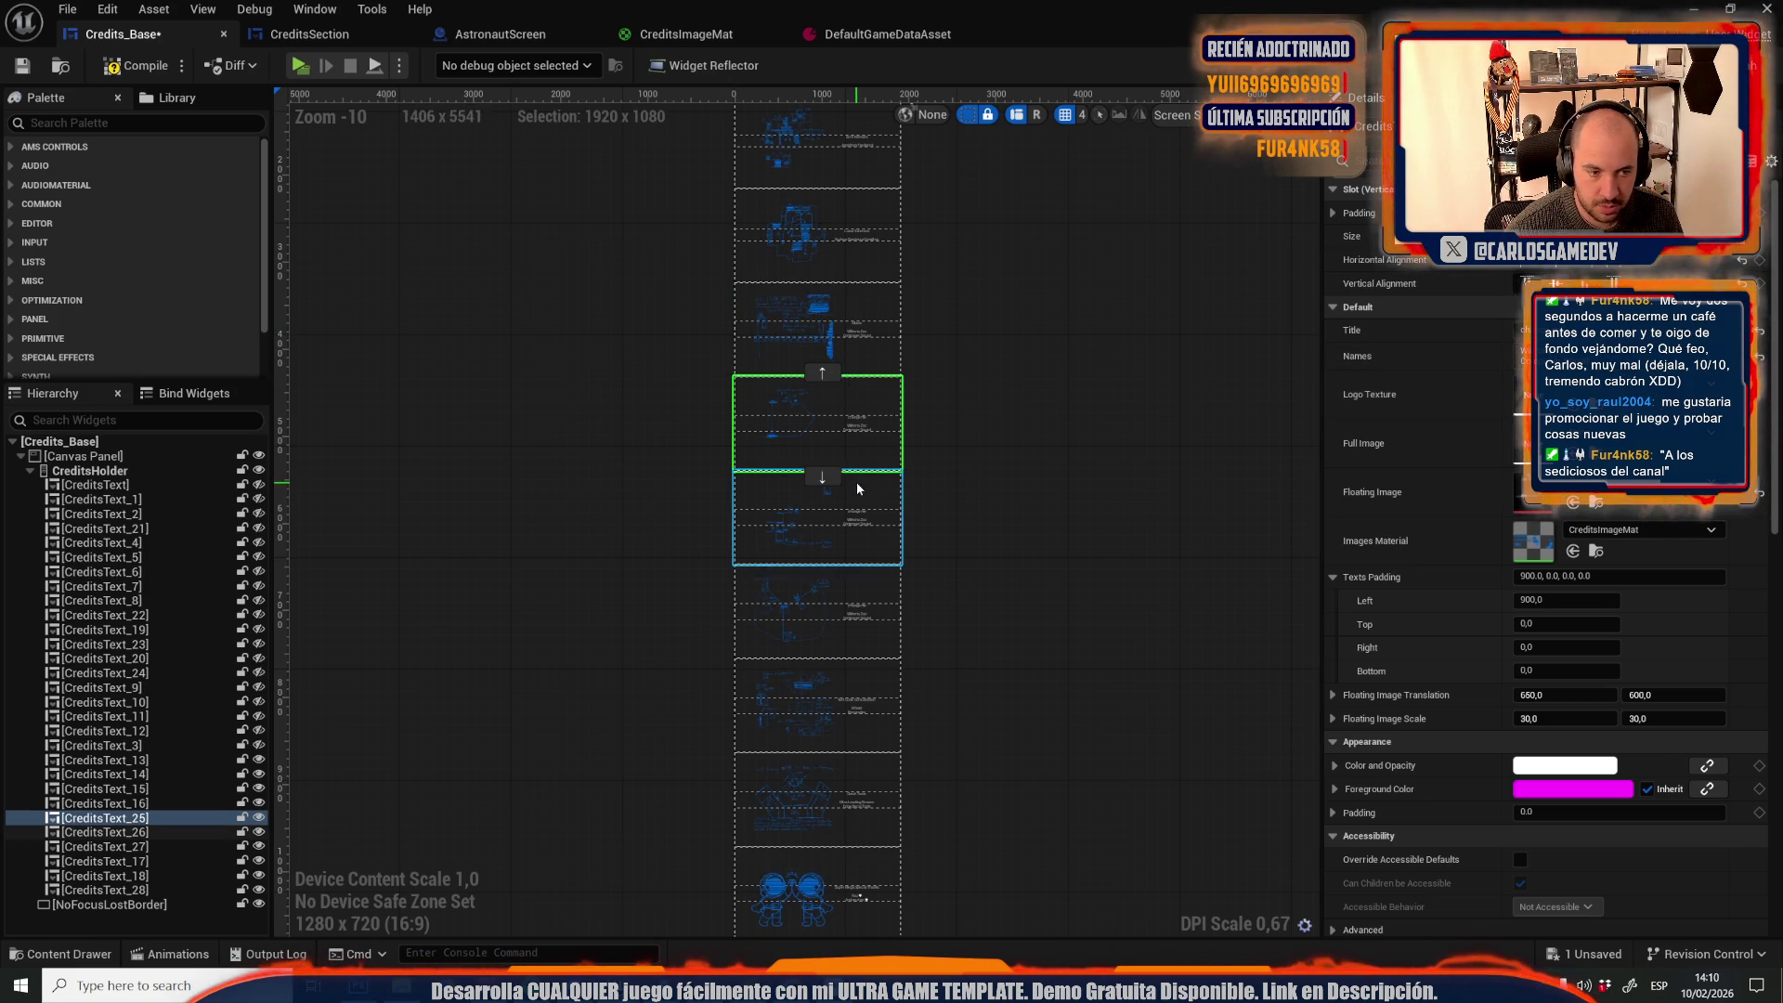
pyautogui.click(842, 534)
pyautogui.click(851, 617)
pyautogui.click(856, 700)
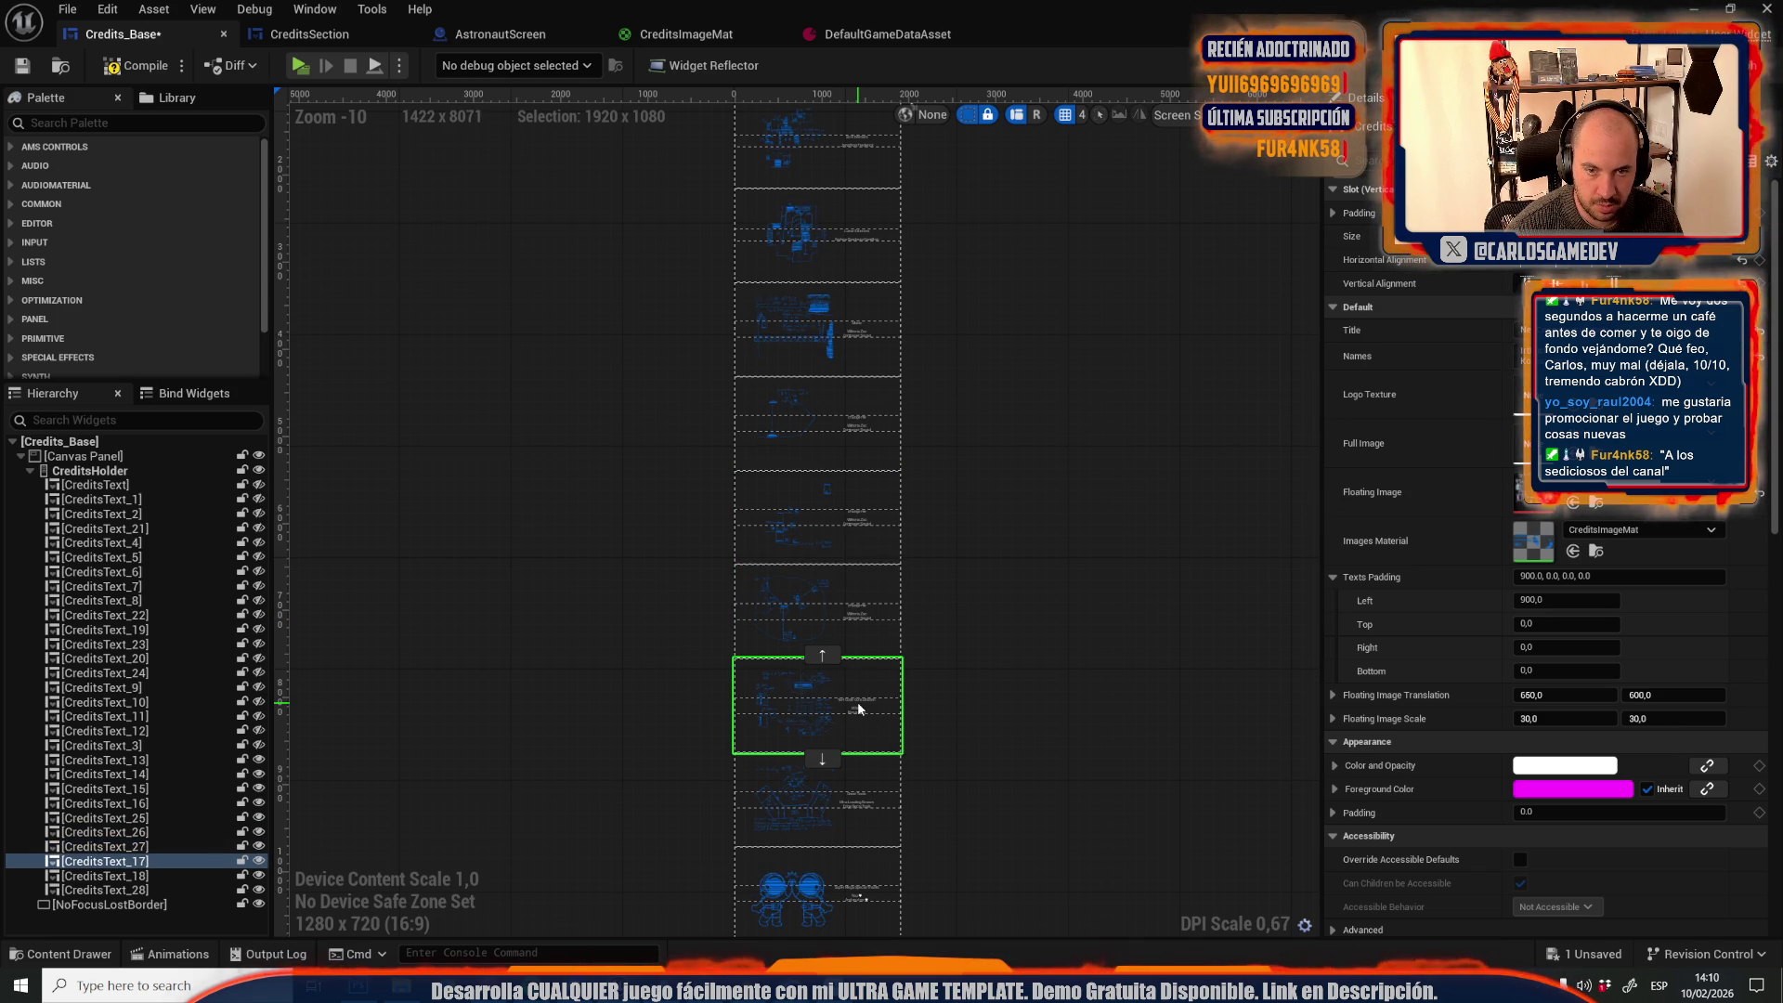
pyautogui.click(850, 427)
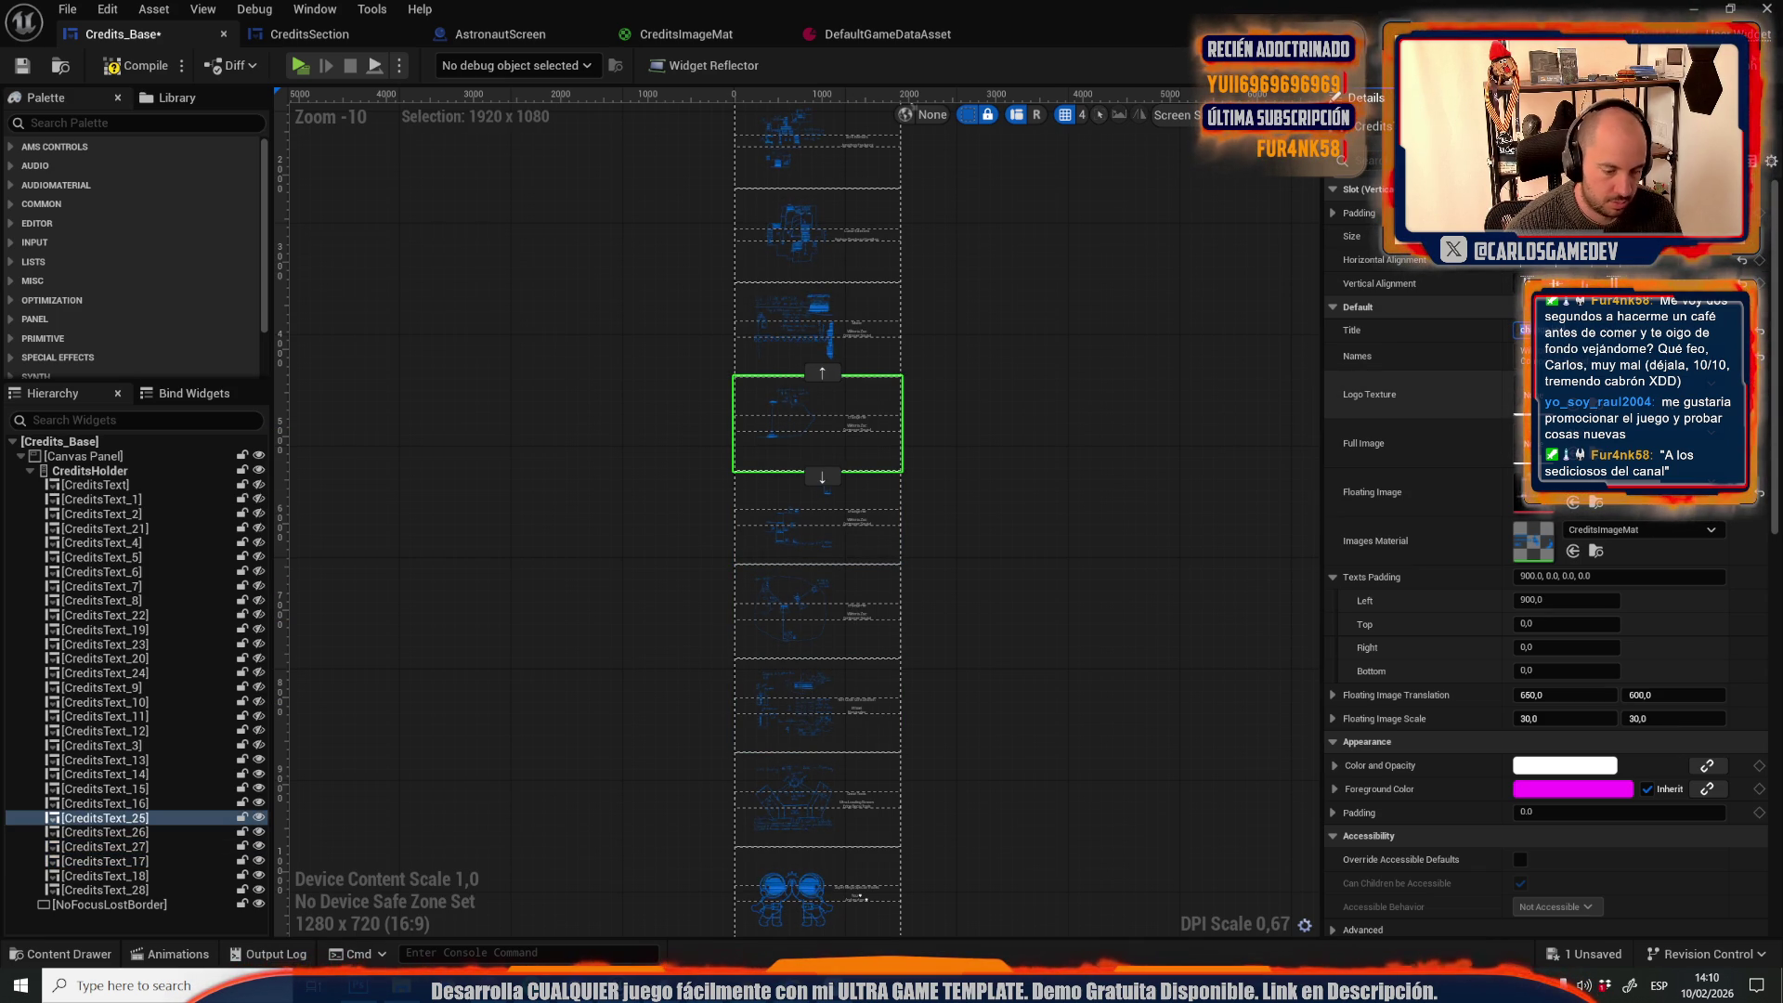
# Review CreditsText_18, _17, _26, _27 and the astronaut CreditsText_28 section
pyautogui.click(760, 806)
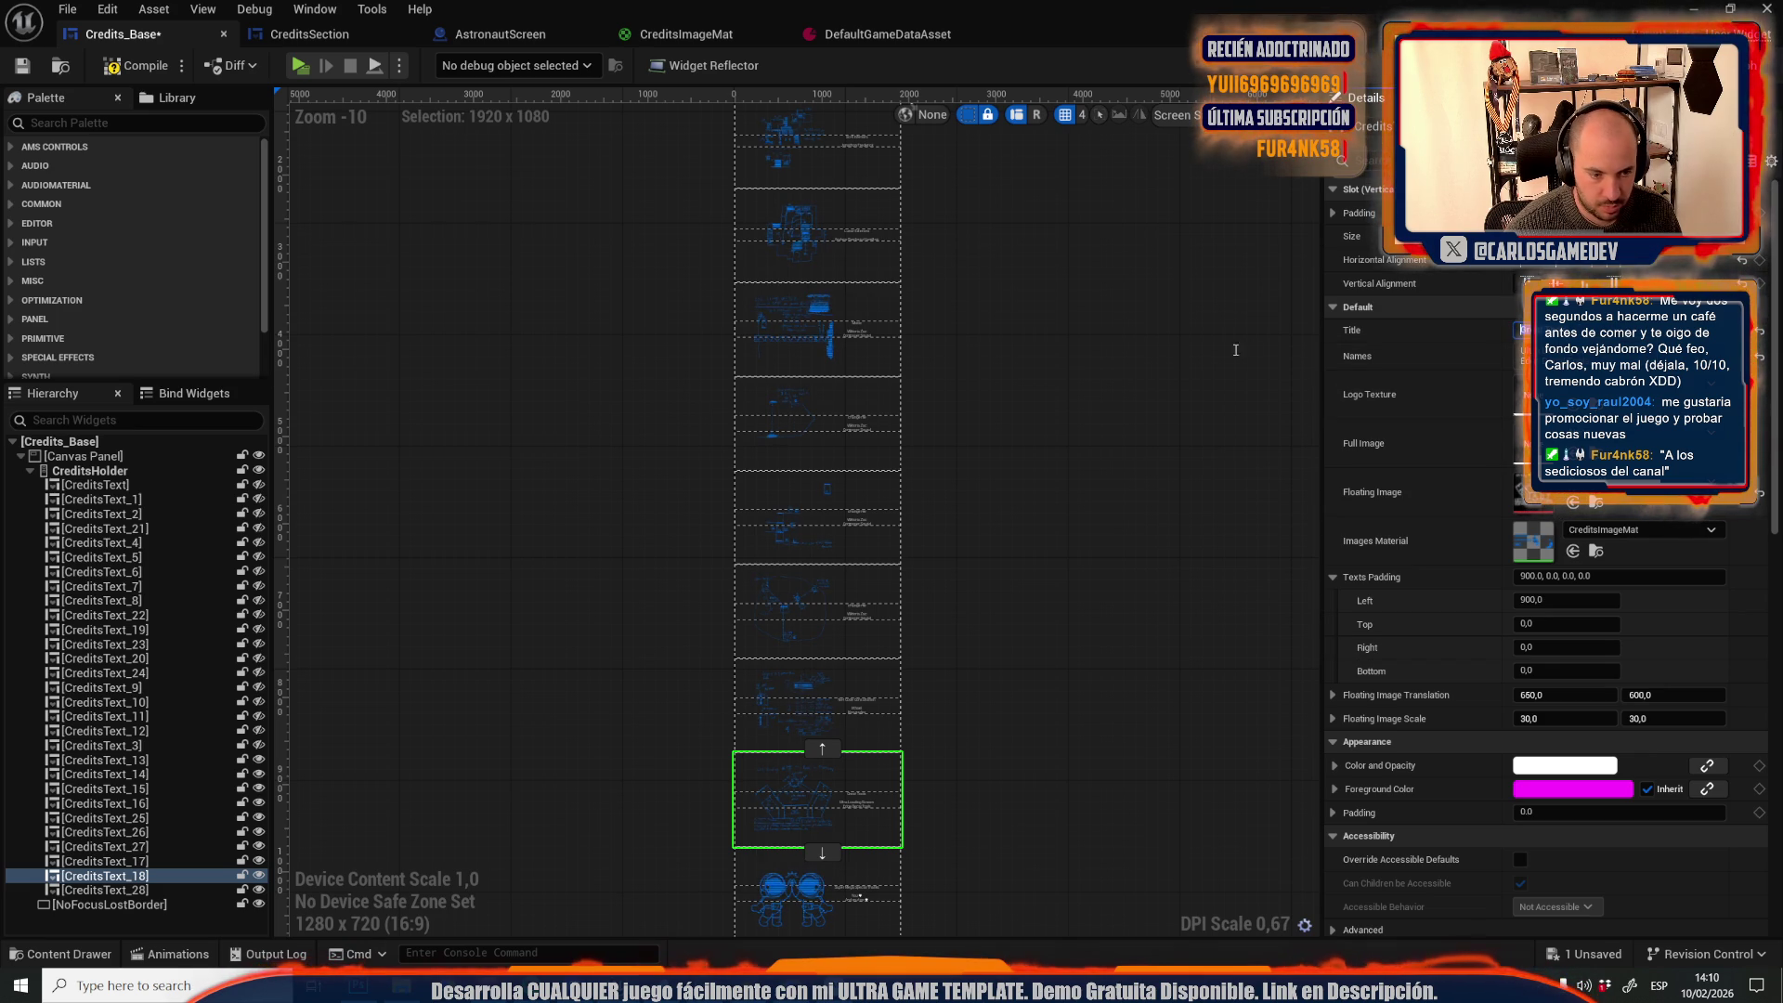
pyautogui.click(838, 706)
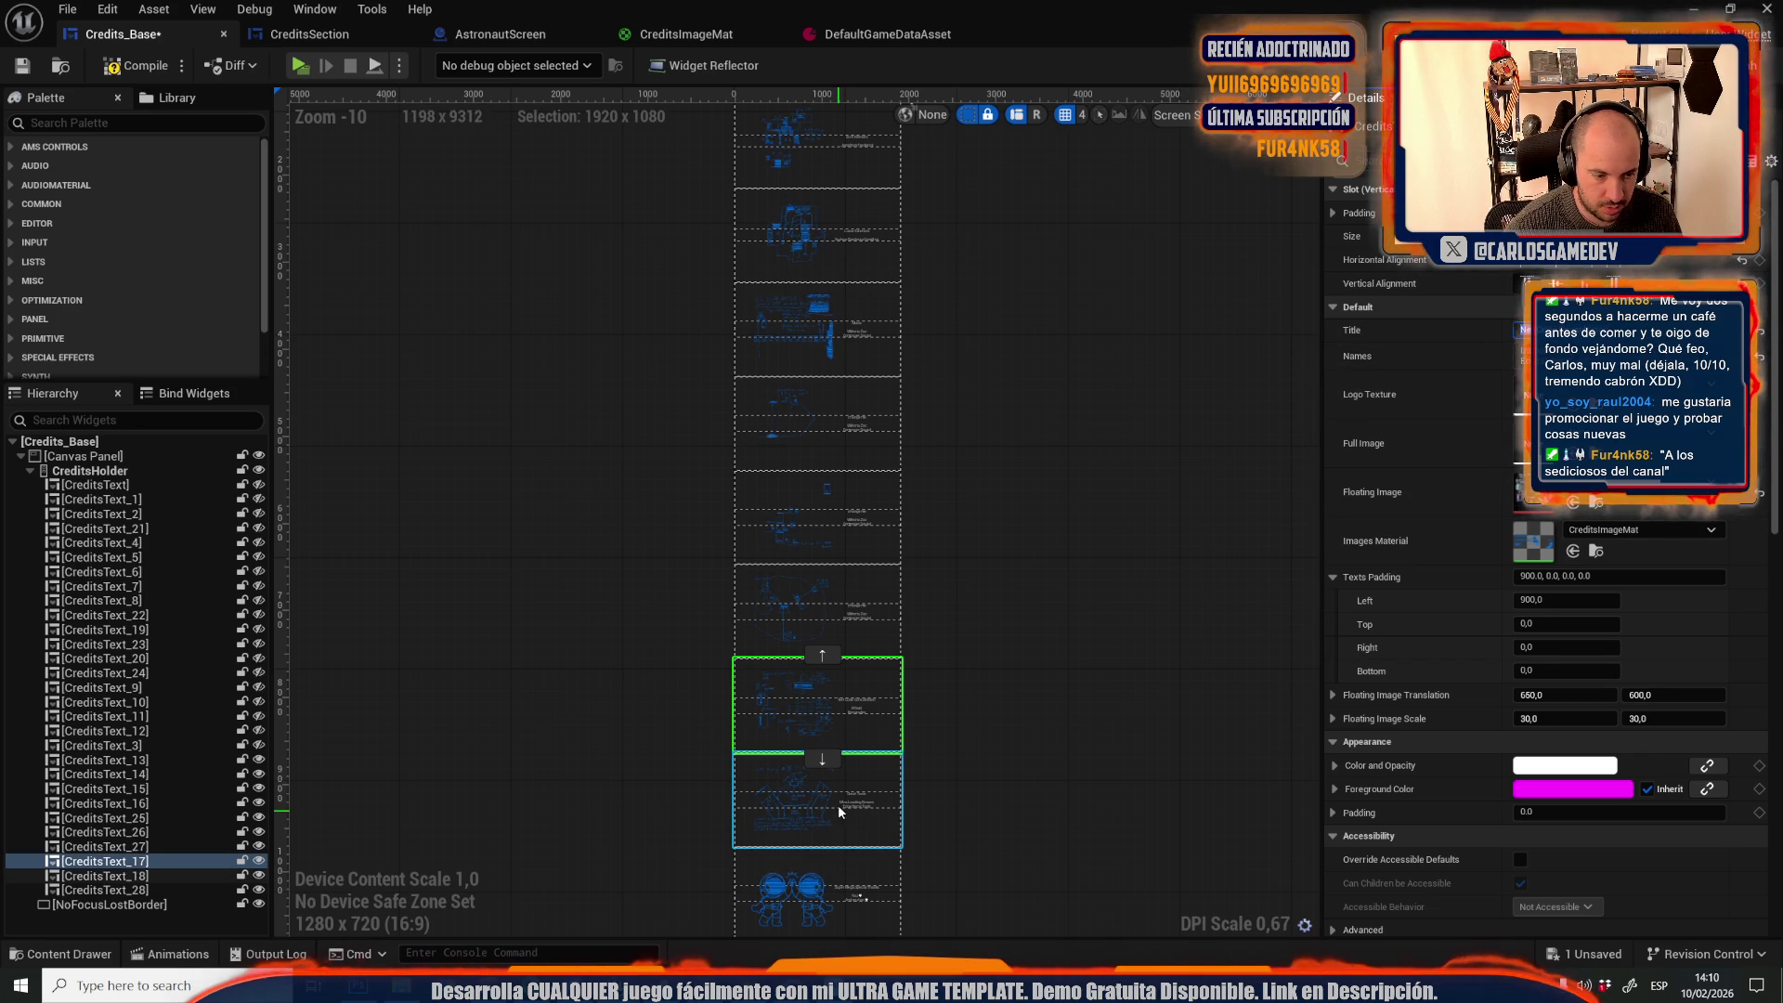
pyautogui.click(838, 628)
pyautogui.click(853, 422)
pyautogui.click(862, 503)
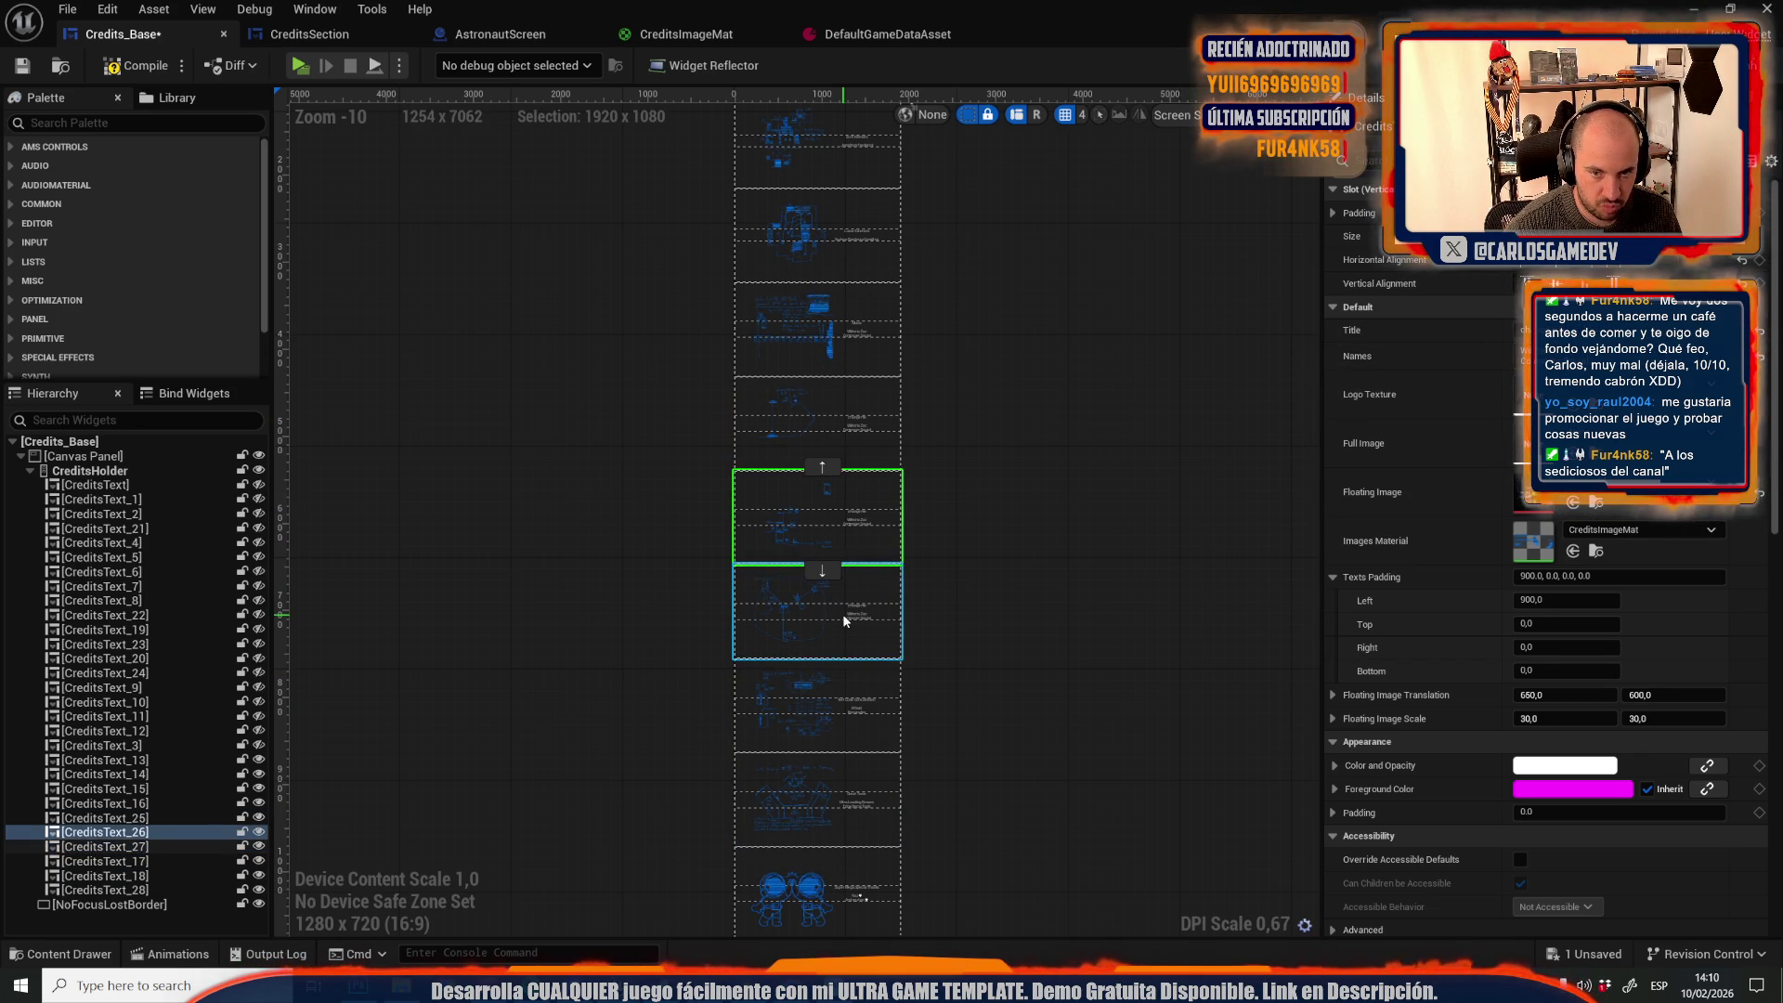
pyautogui.click(843, 616)
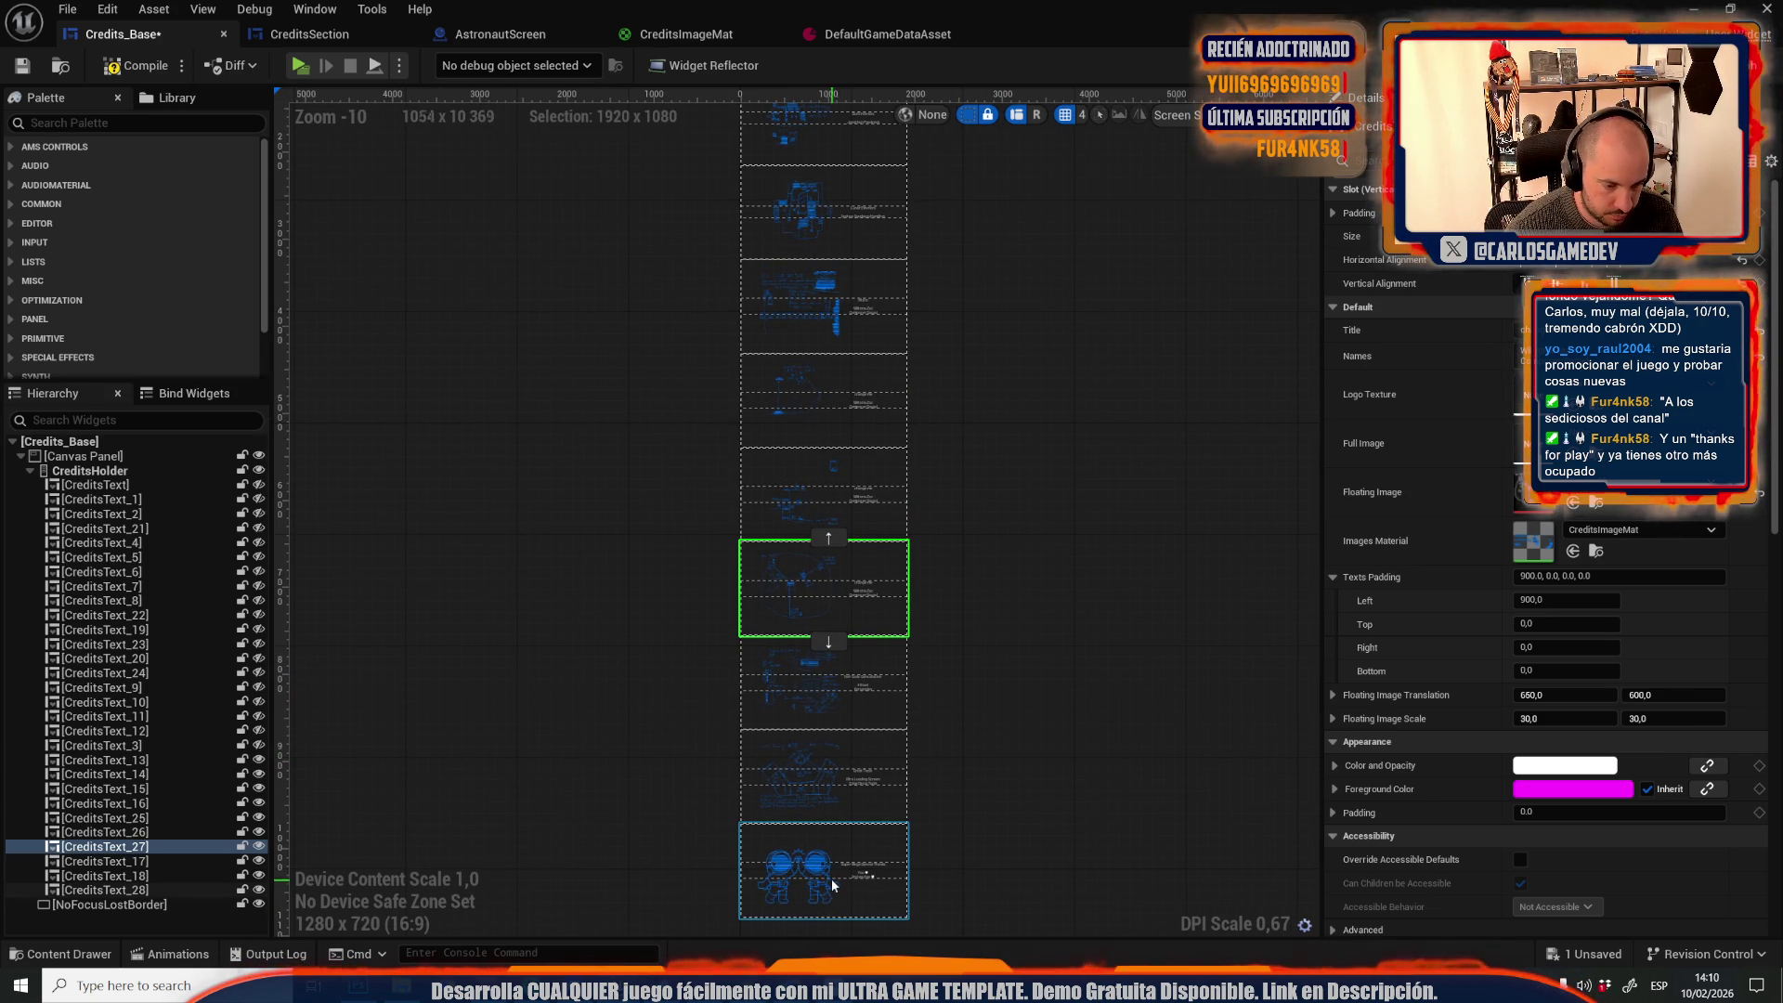
pyautogui.click(832, 882)
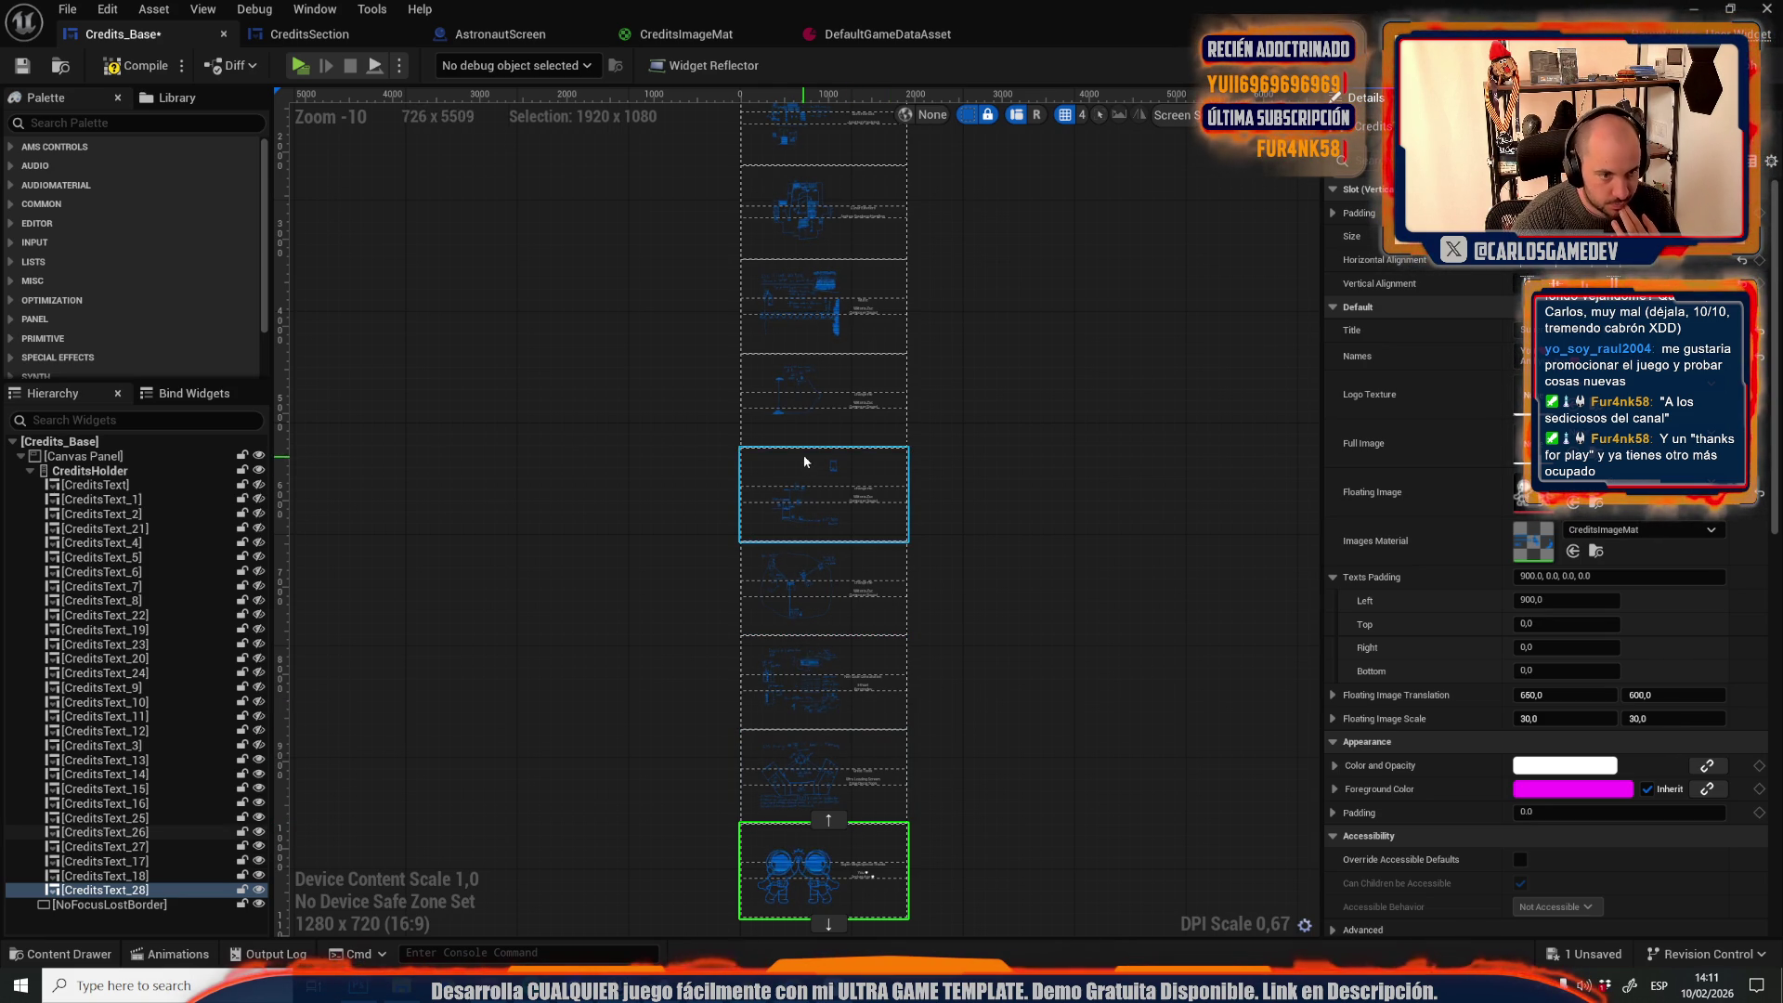
# Select CreditsText_25 and edit its Names text, typing 'Th'
pyautogui.click(826, 531)
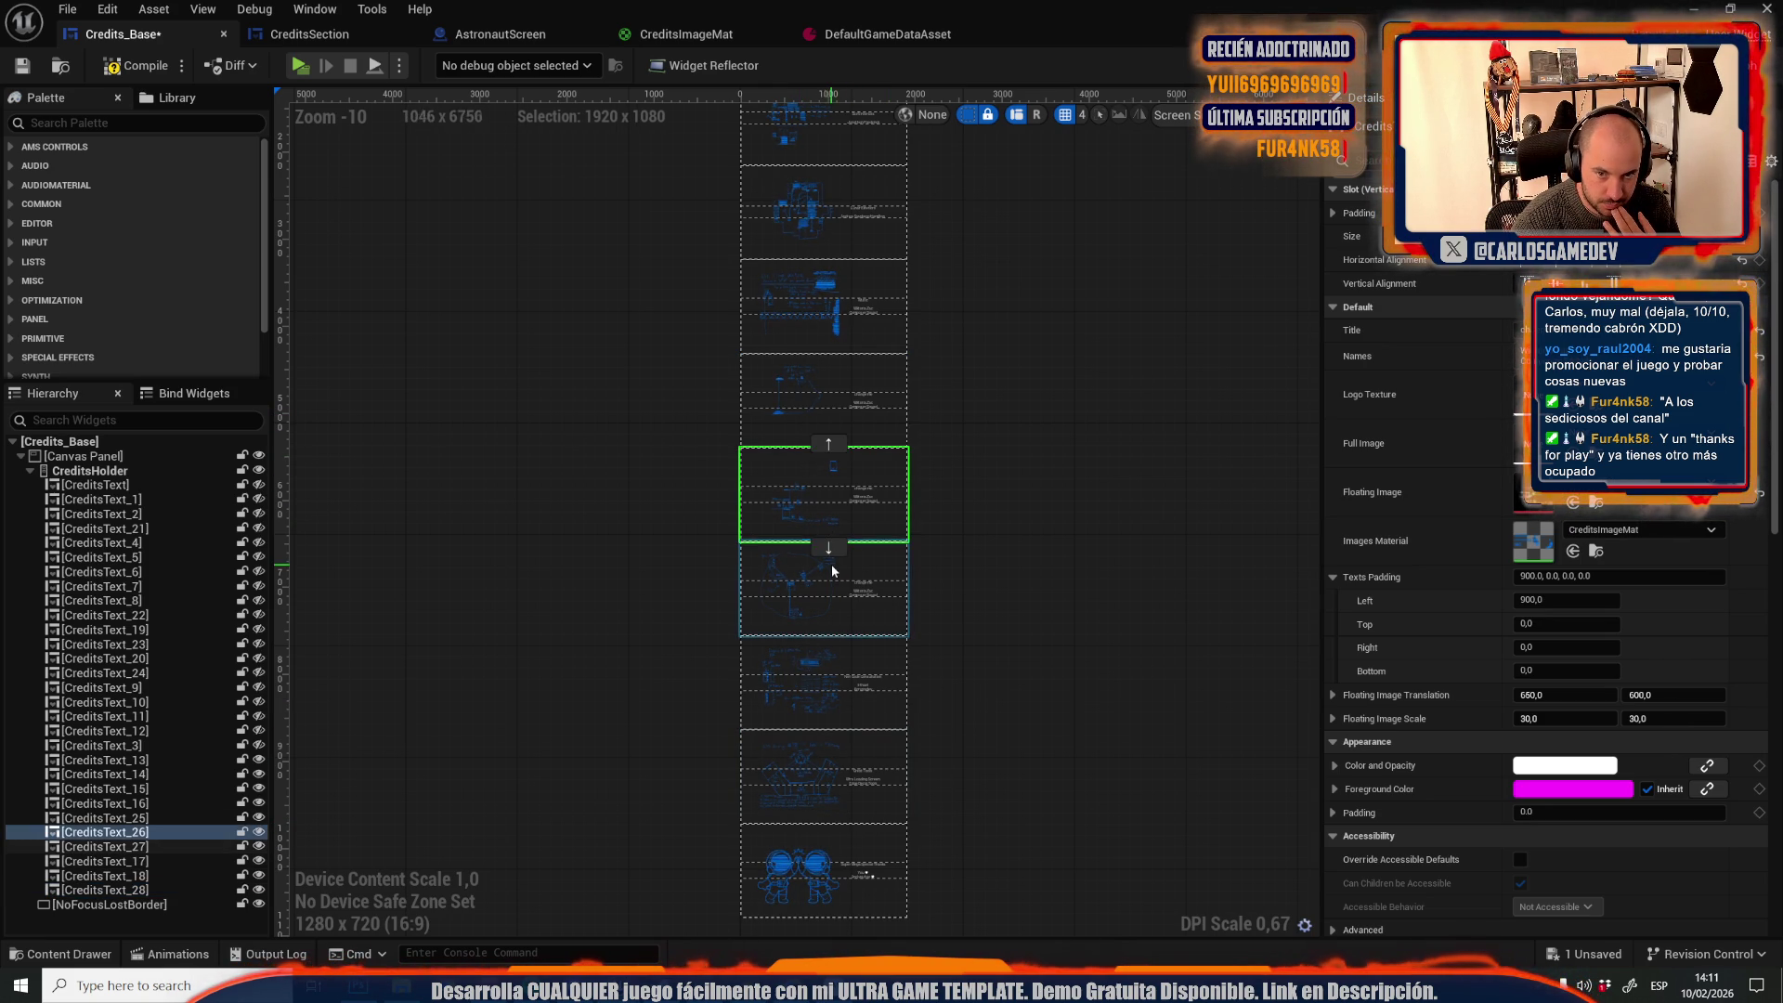
pyautogui.click(833, 564)
pyautogui.click(838, 672)
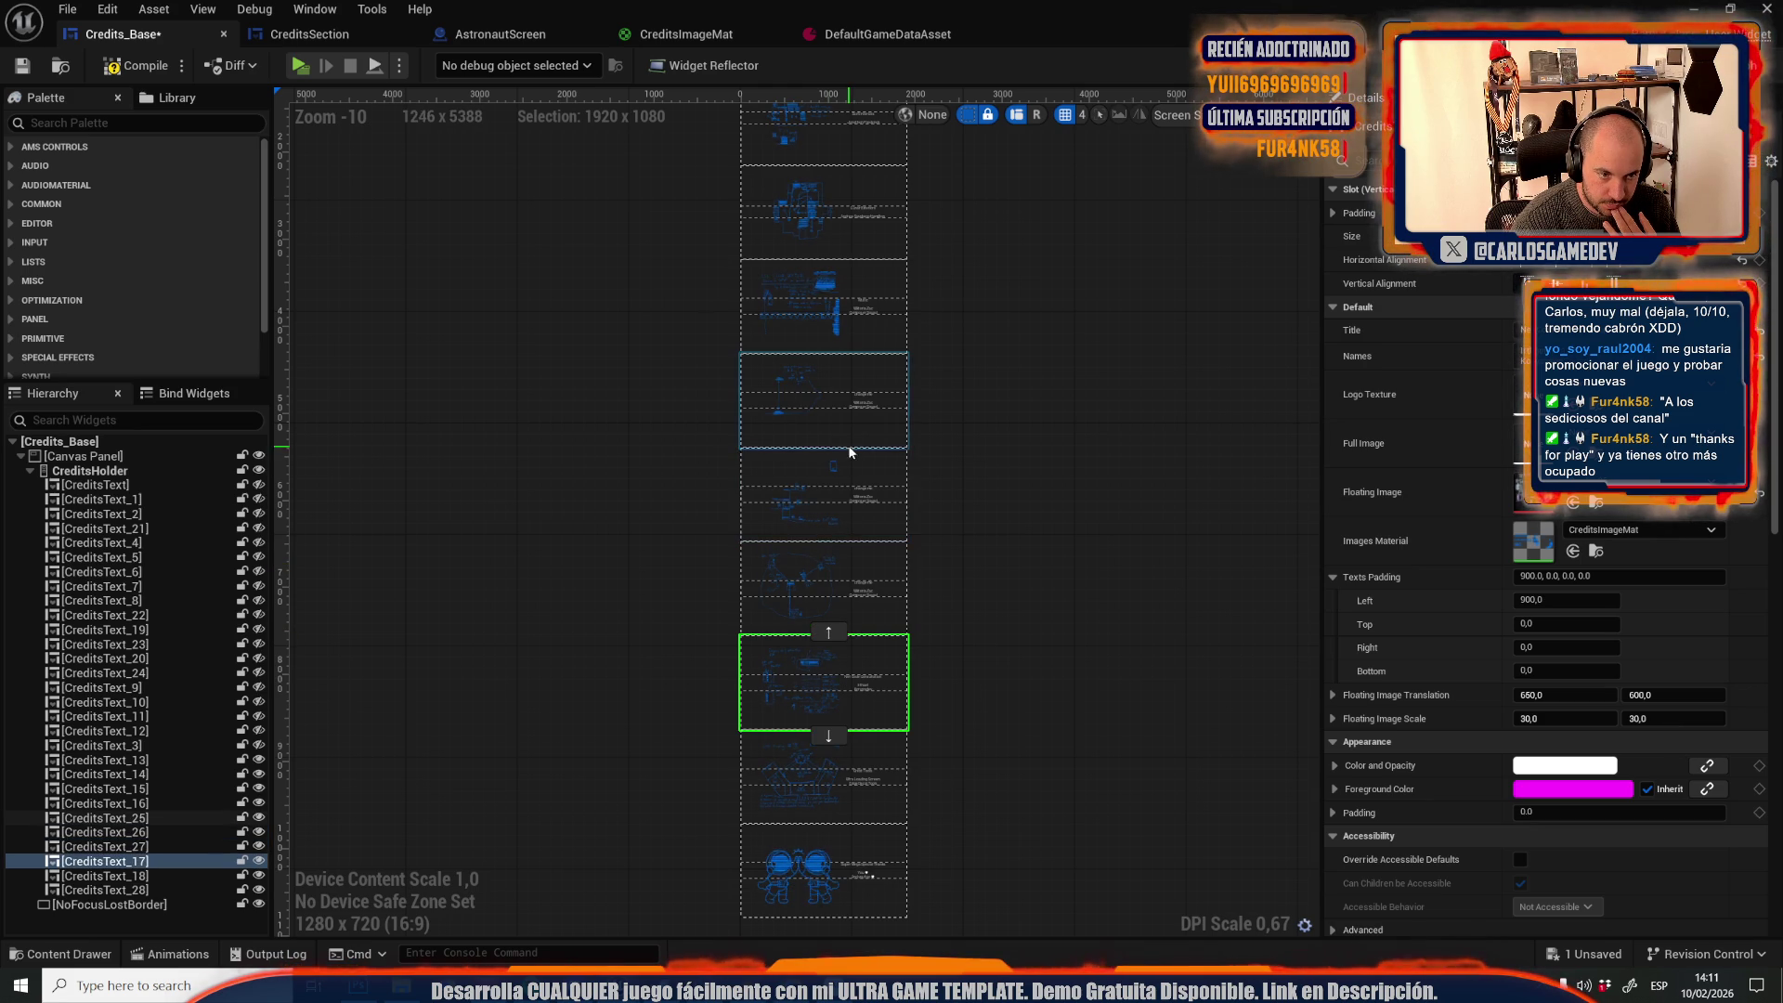
pyautogui.click(851, 413)
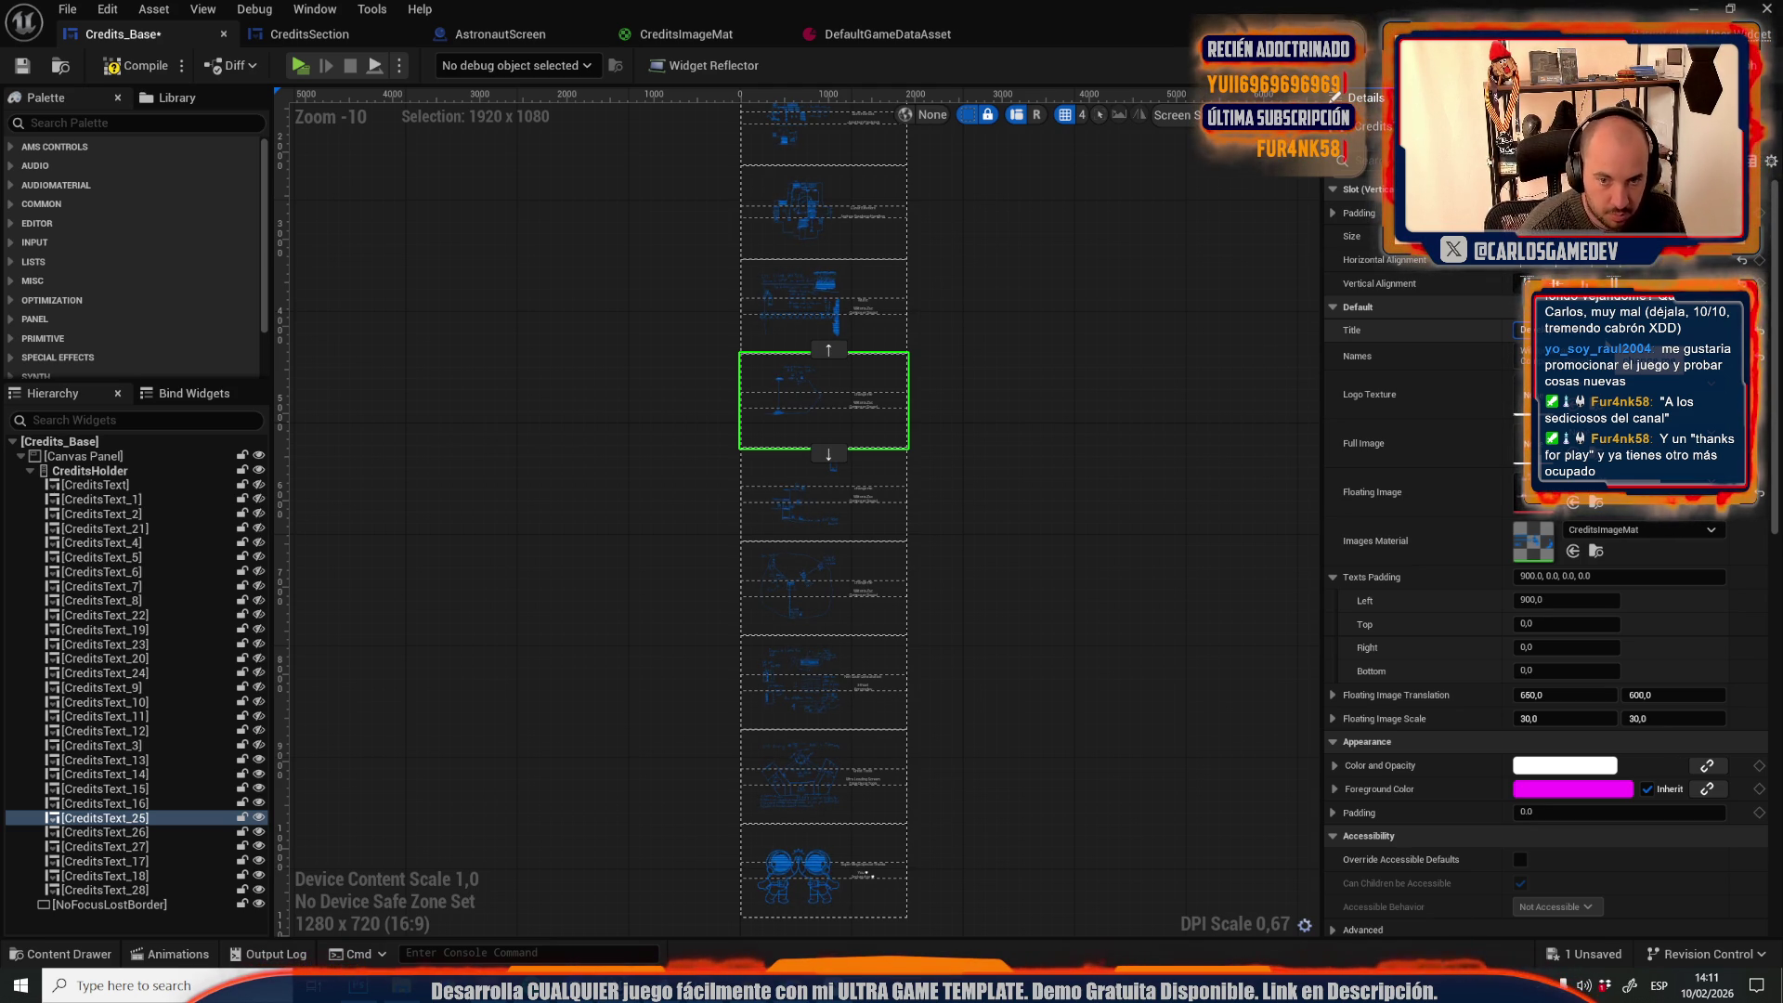
pyautogui.click(1524, 355)
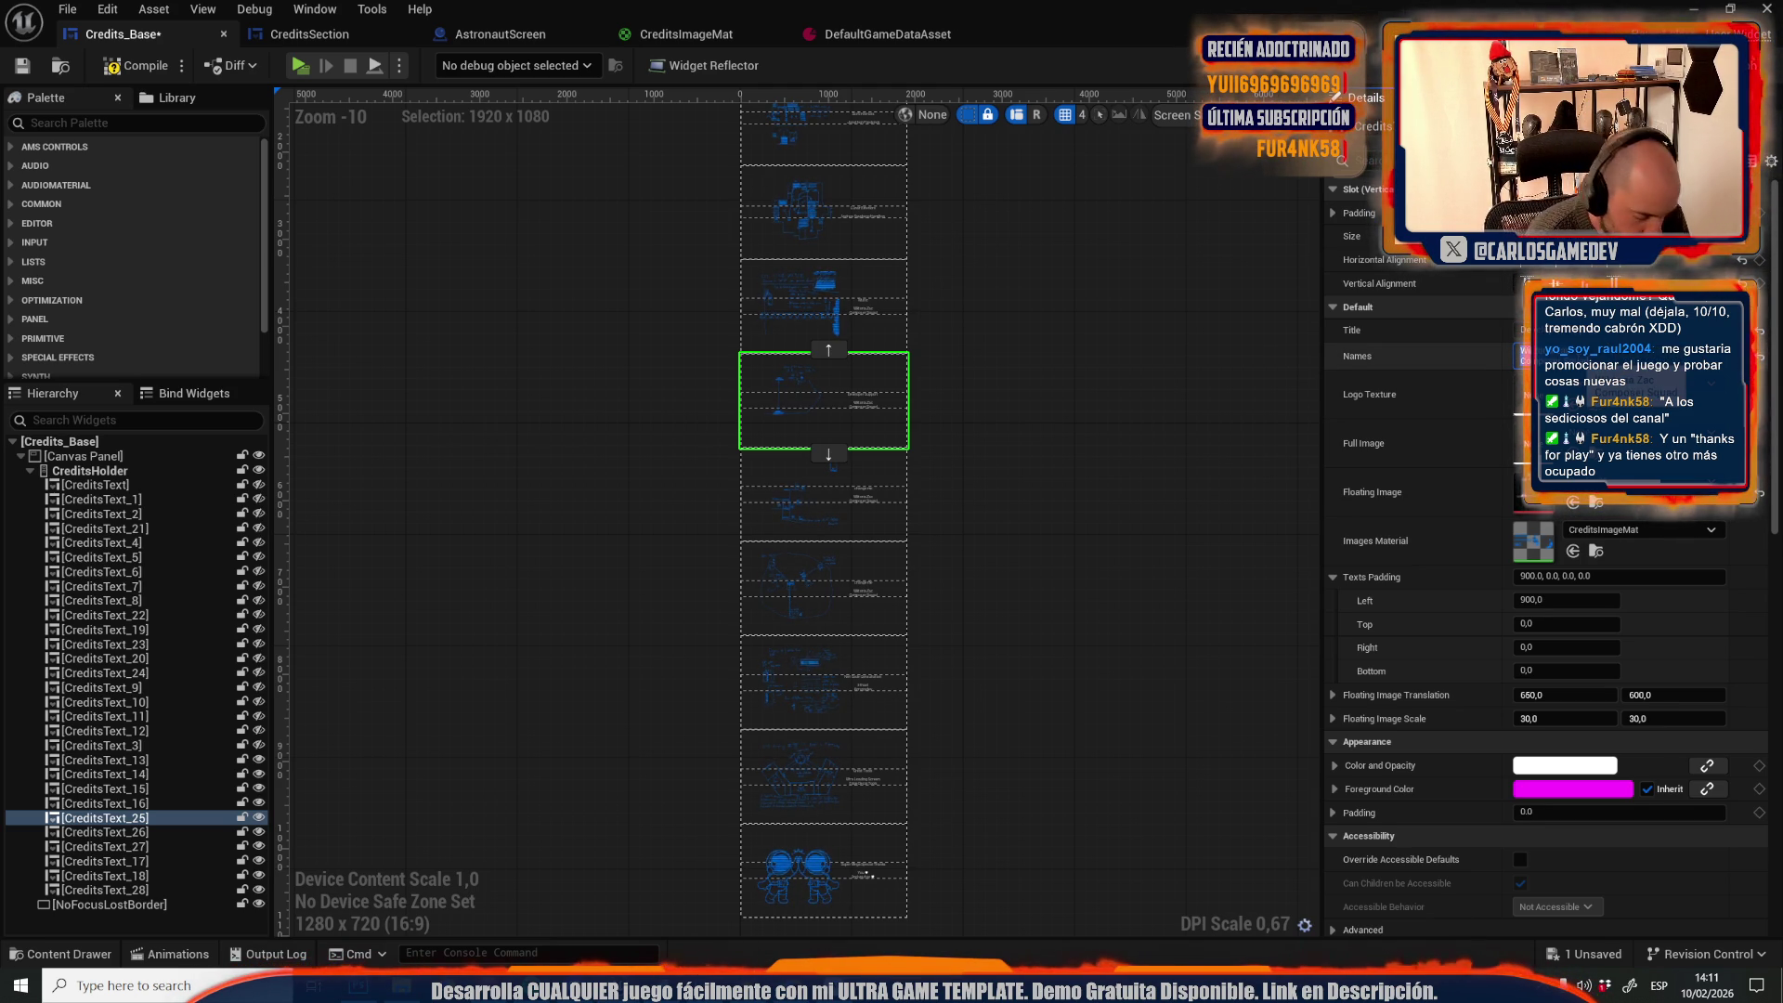
pyautogui.write('Th')
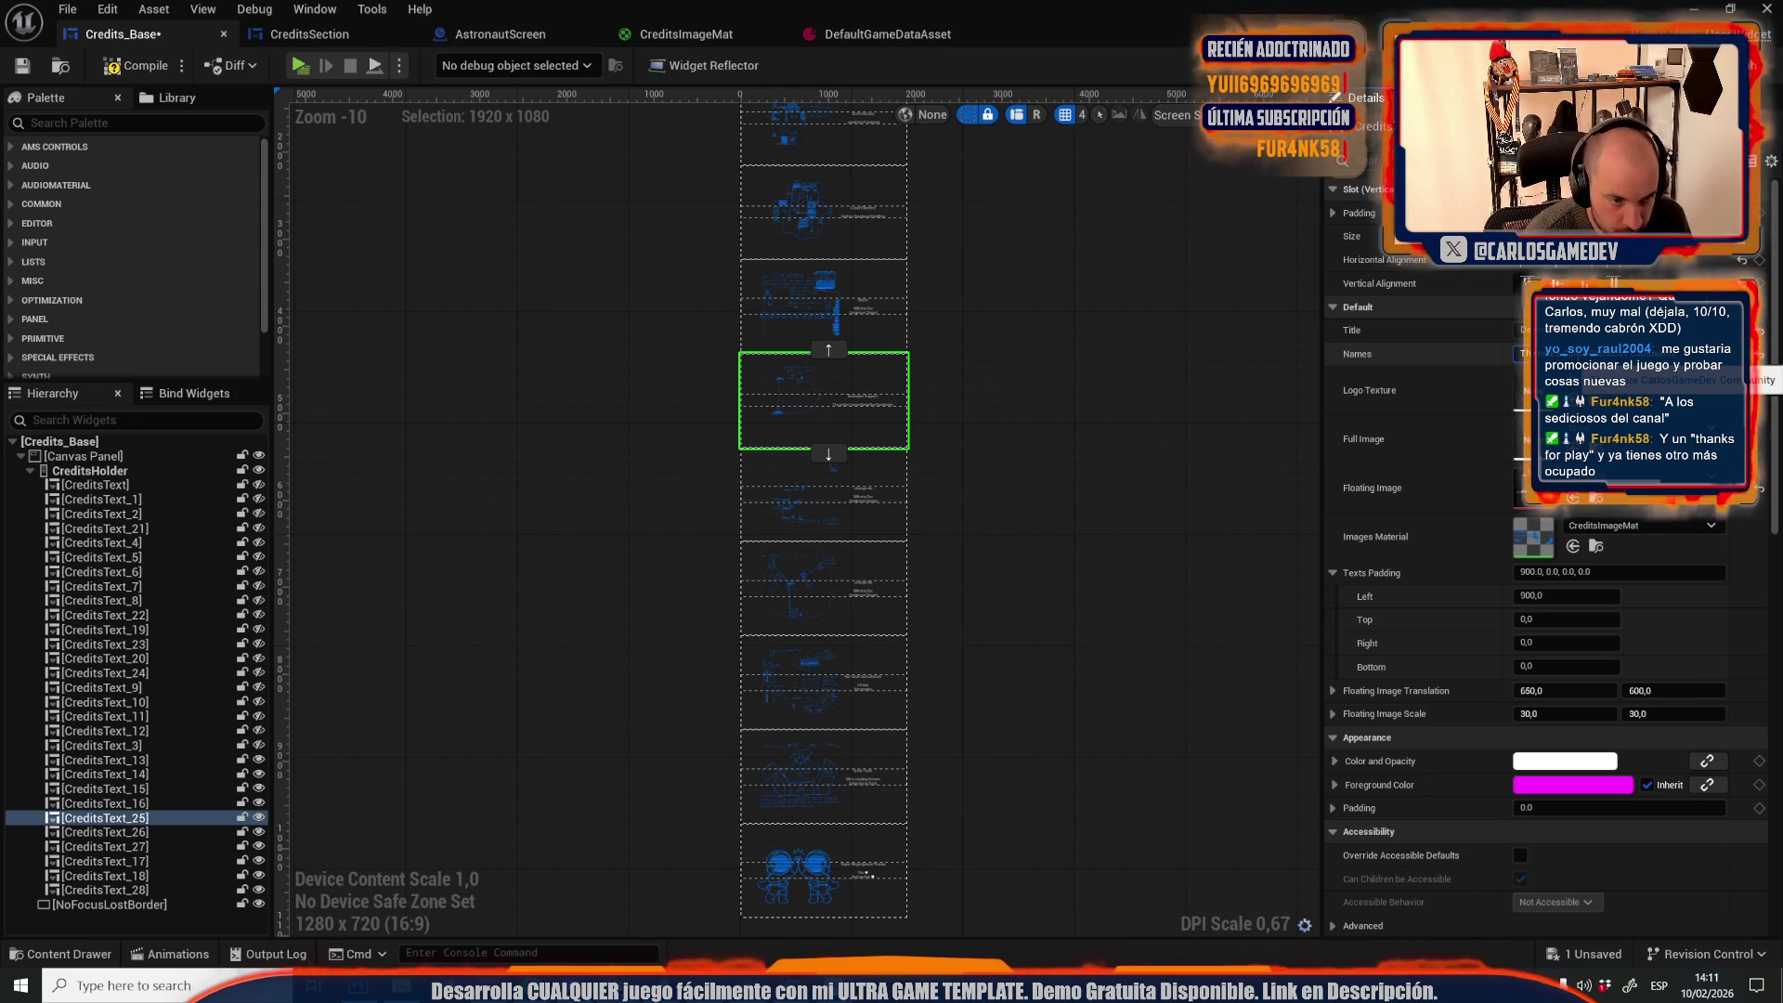
# Select CreditsText_26 and revise its credit text in the Details panel, typing 'u'
pyautogui.click(861, 502)
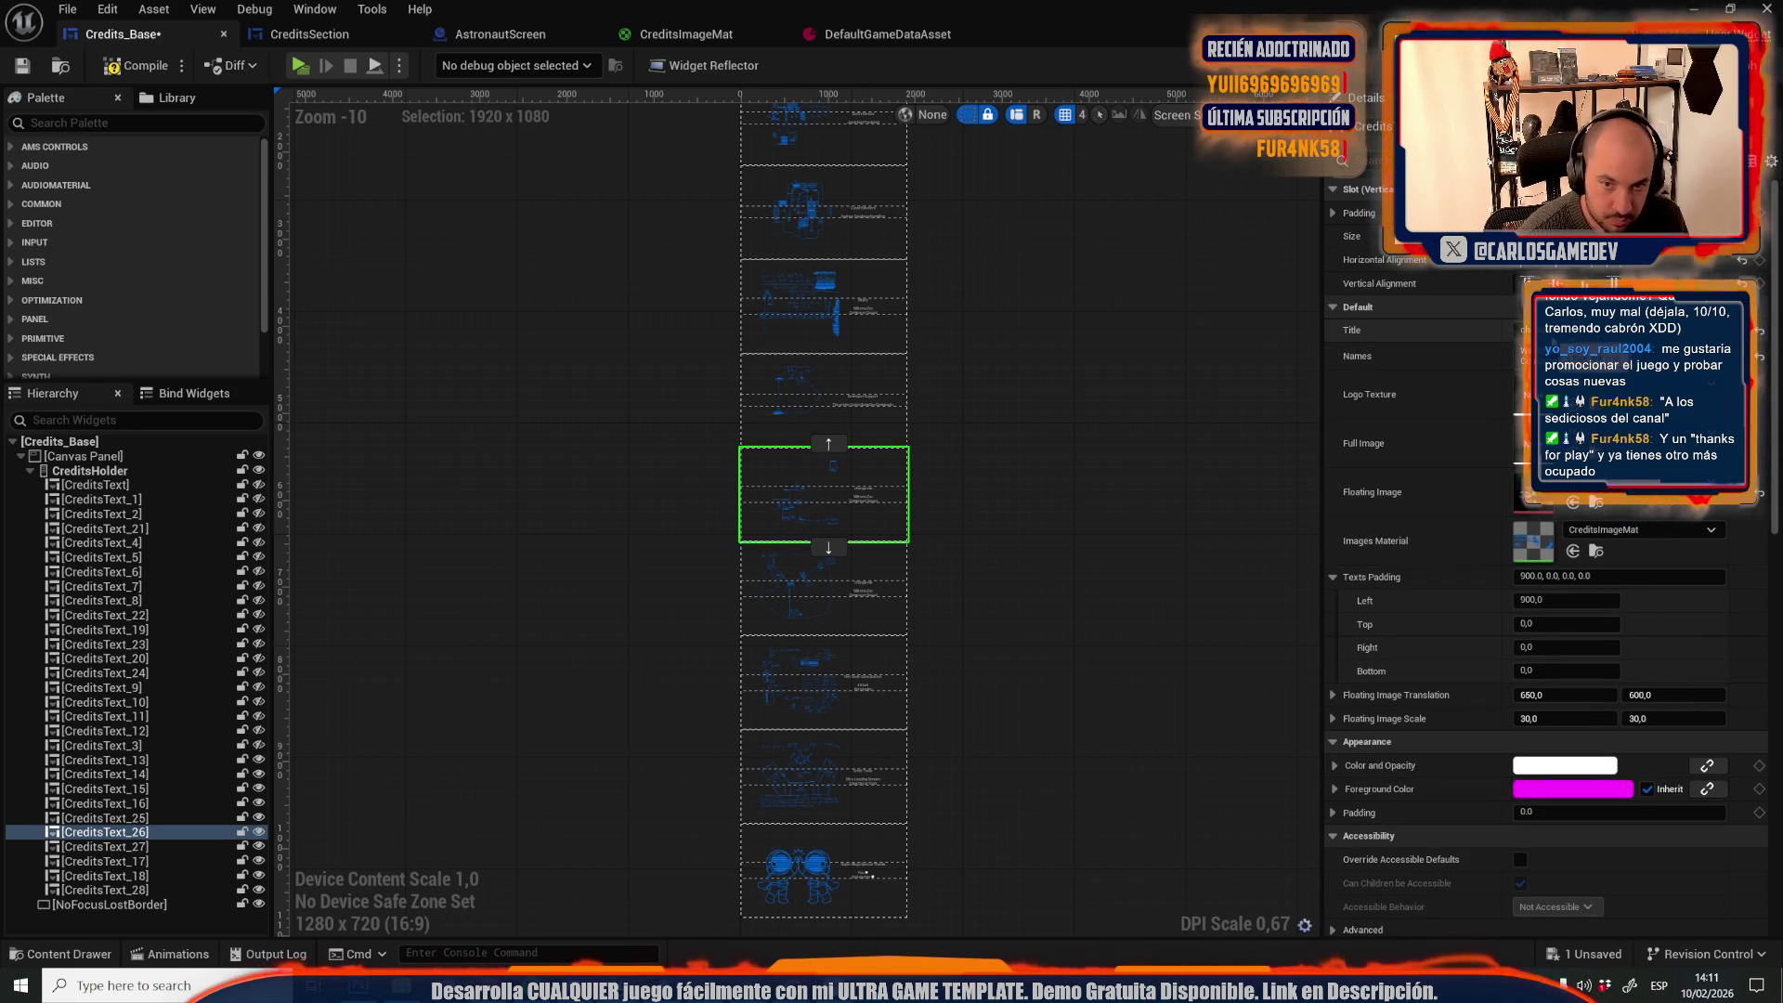
pyautogui.click(1524, 330)
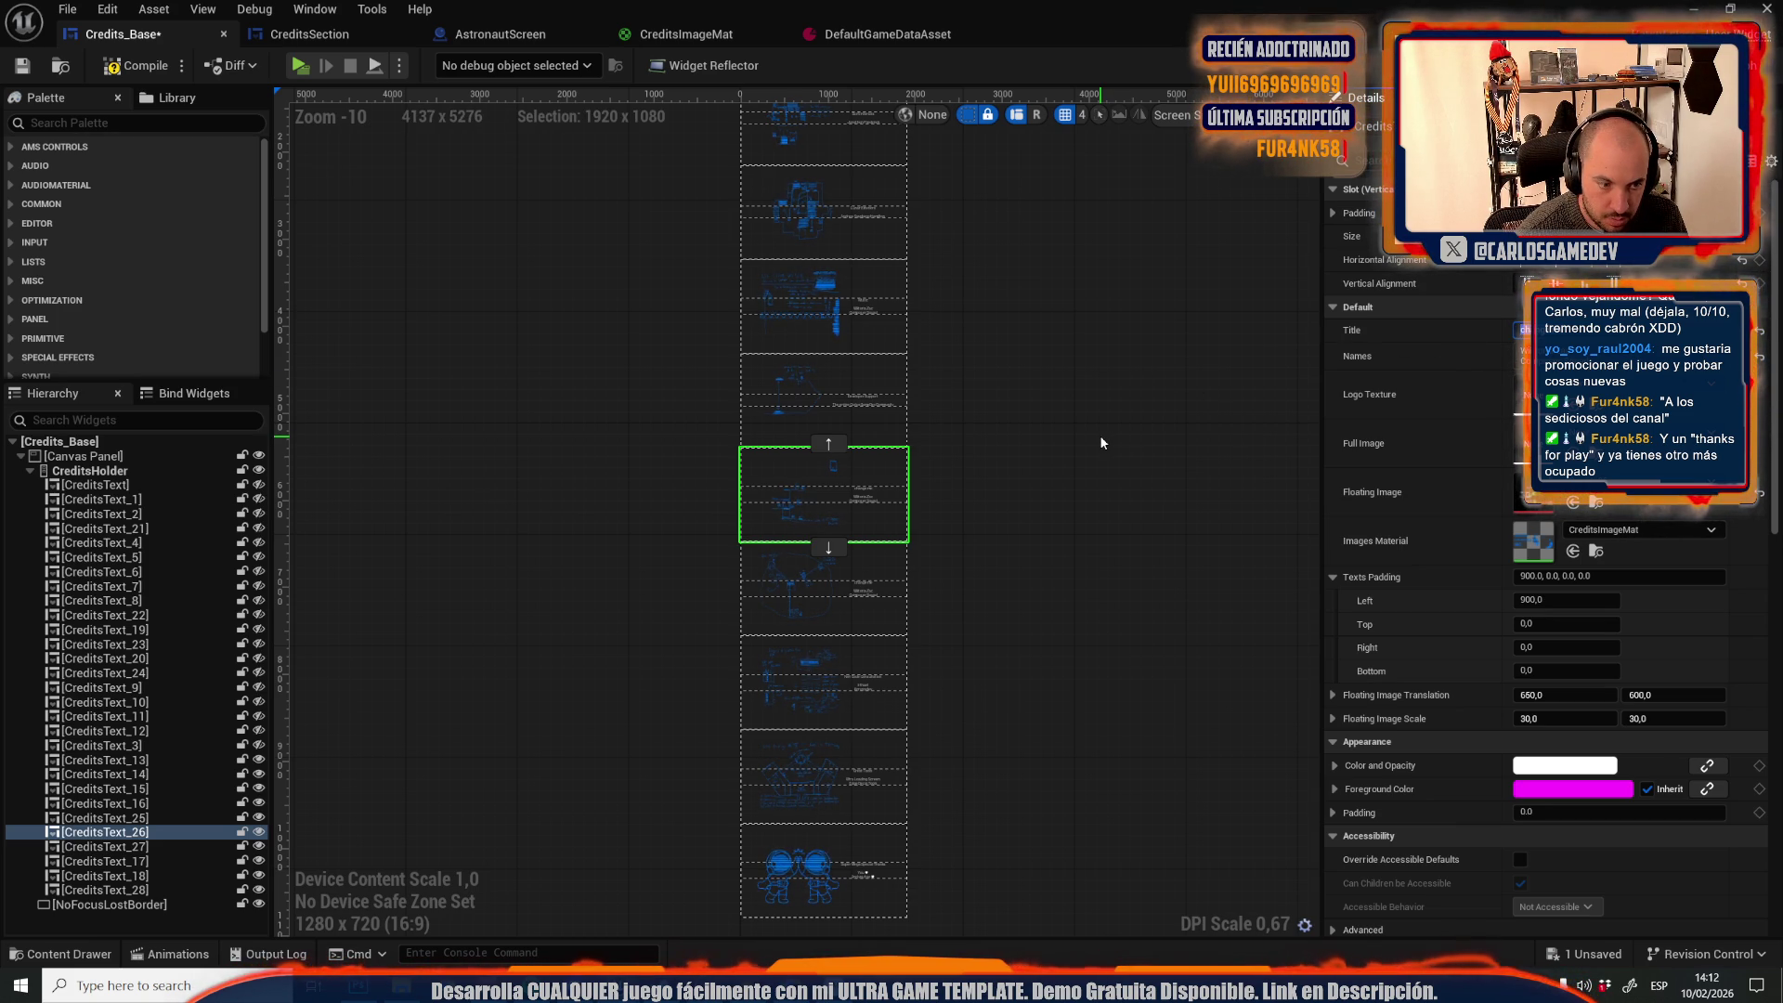
pyautogui.click(883, 581)
pyautogui.click(879, 666)
pyautogui.click(853, 582)
pyautogui.click(851, 509)
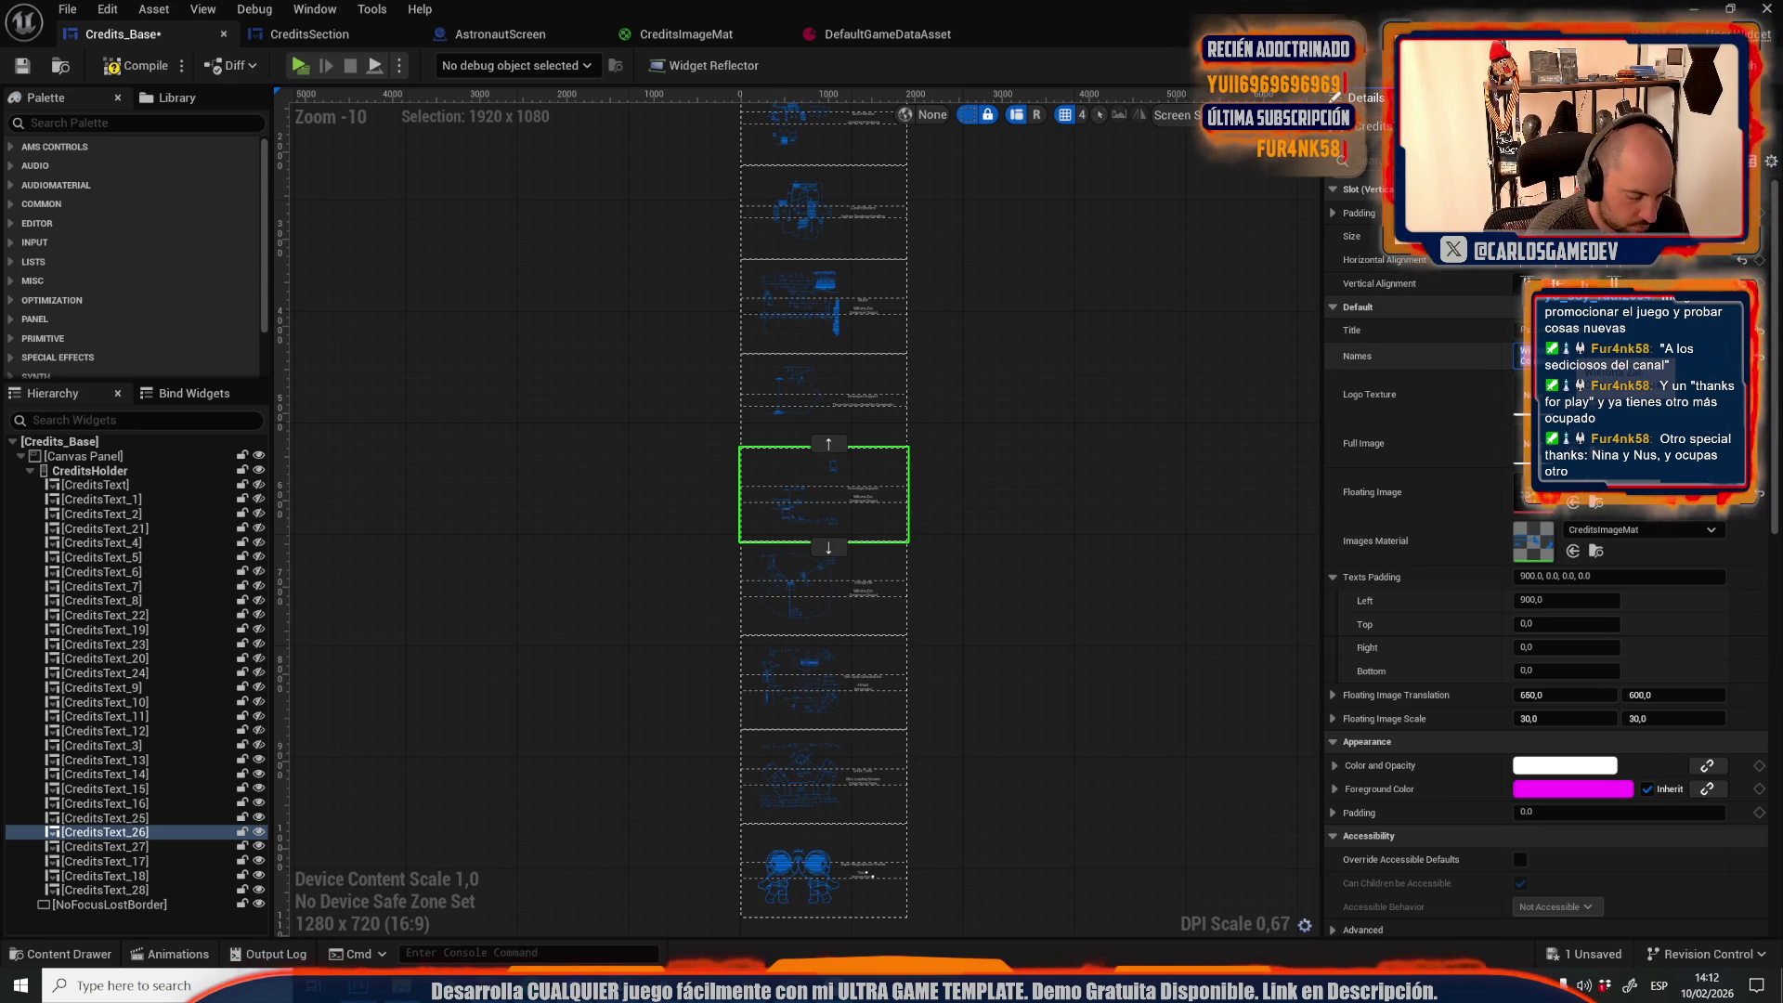
pyautogui.write('u')
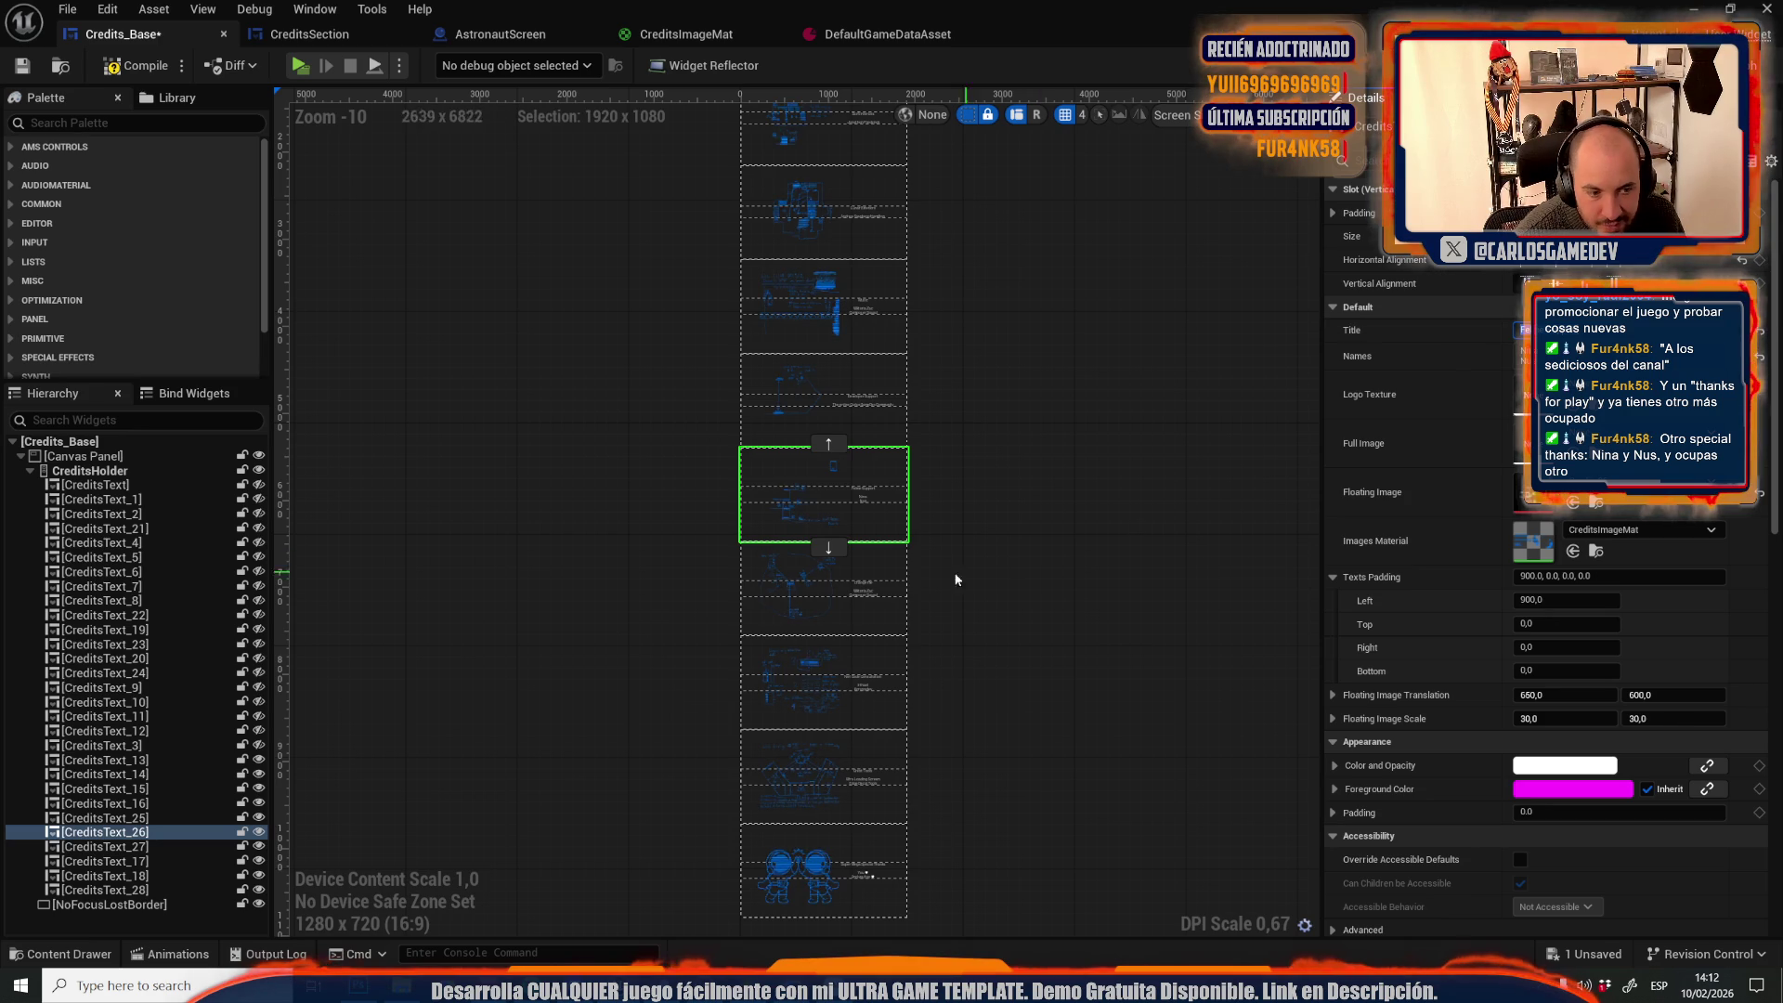
pyautogui.click(844, 566)
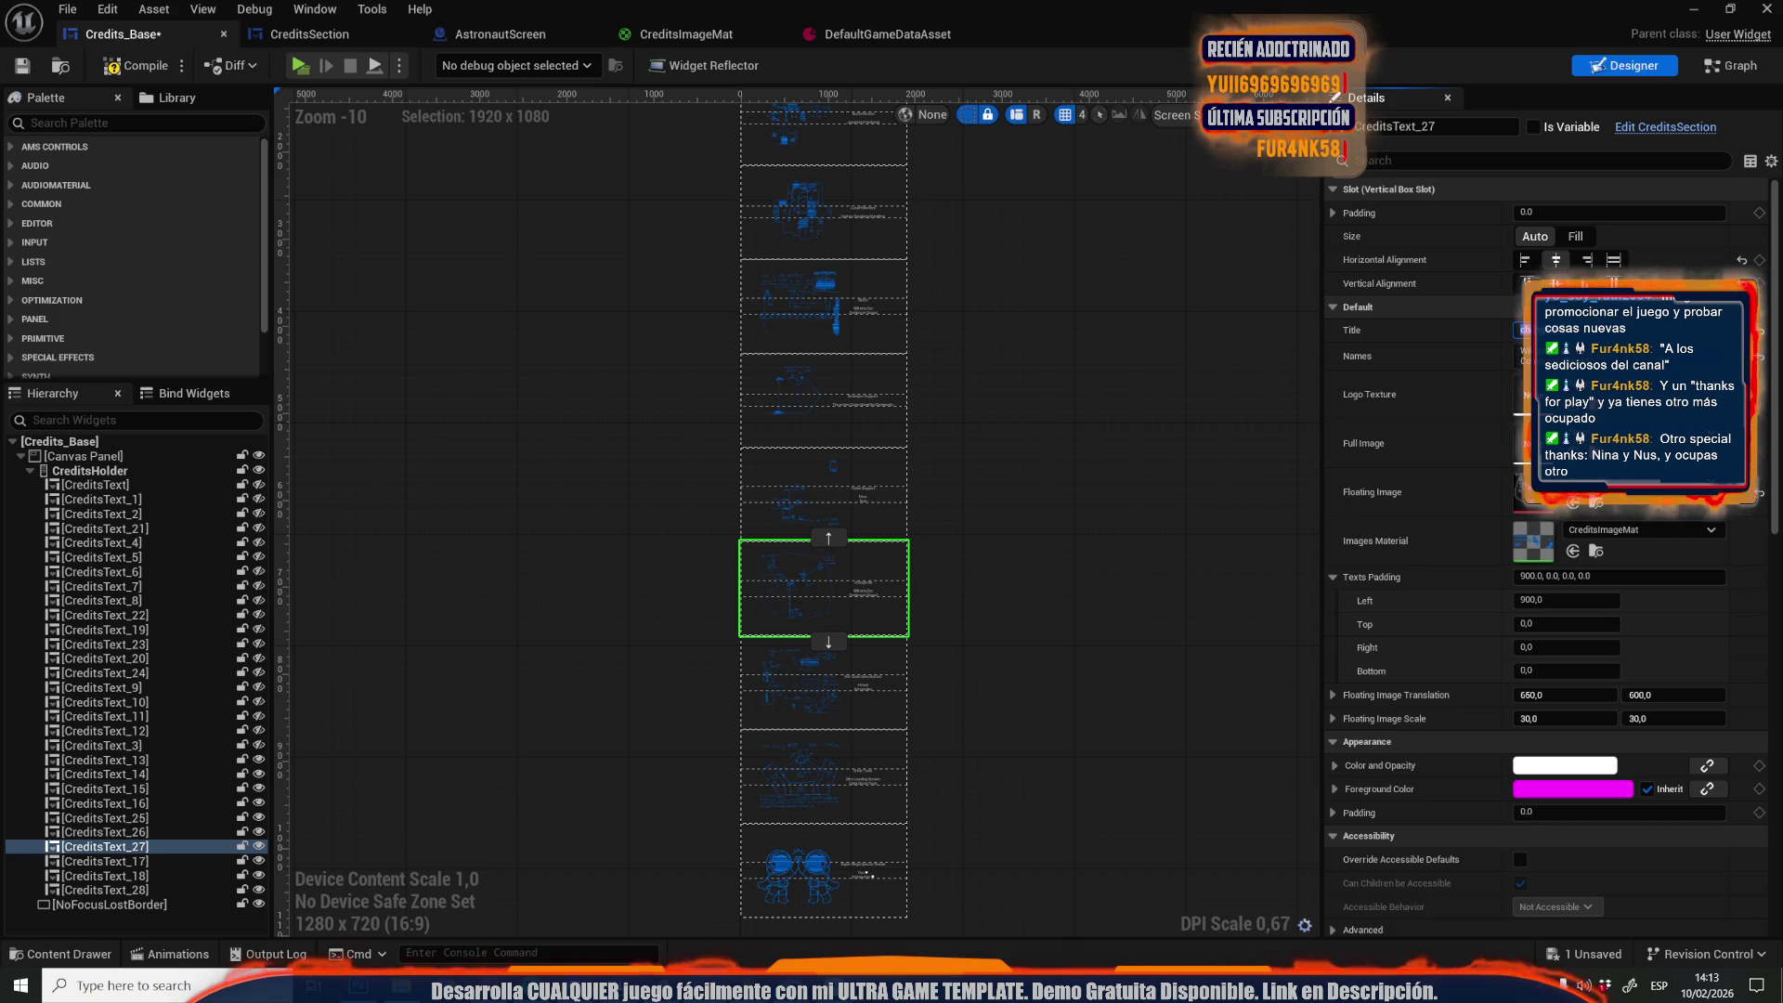
pyautogui.click(864, 488)
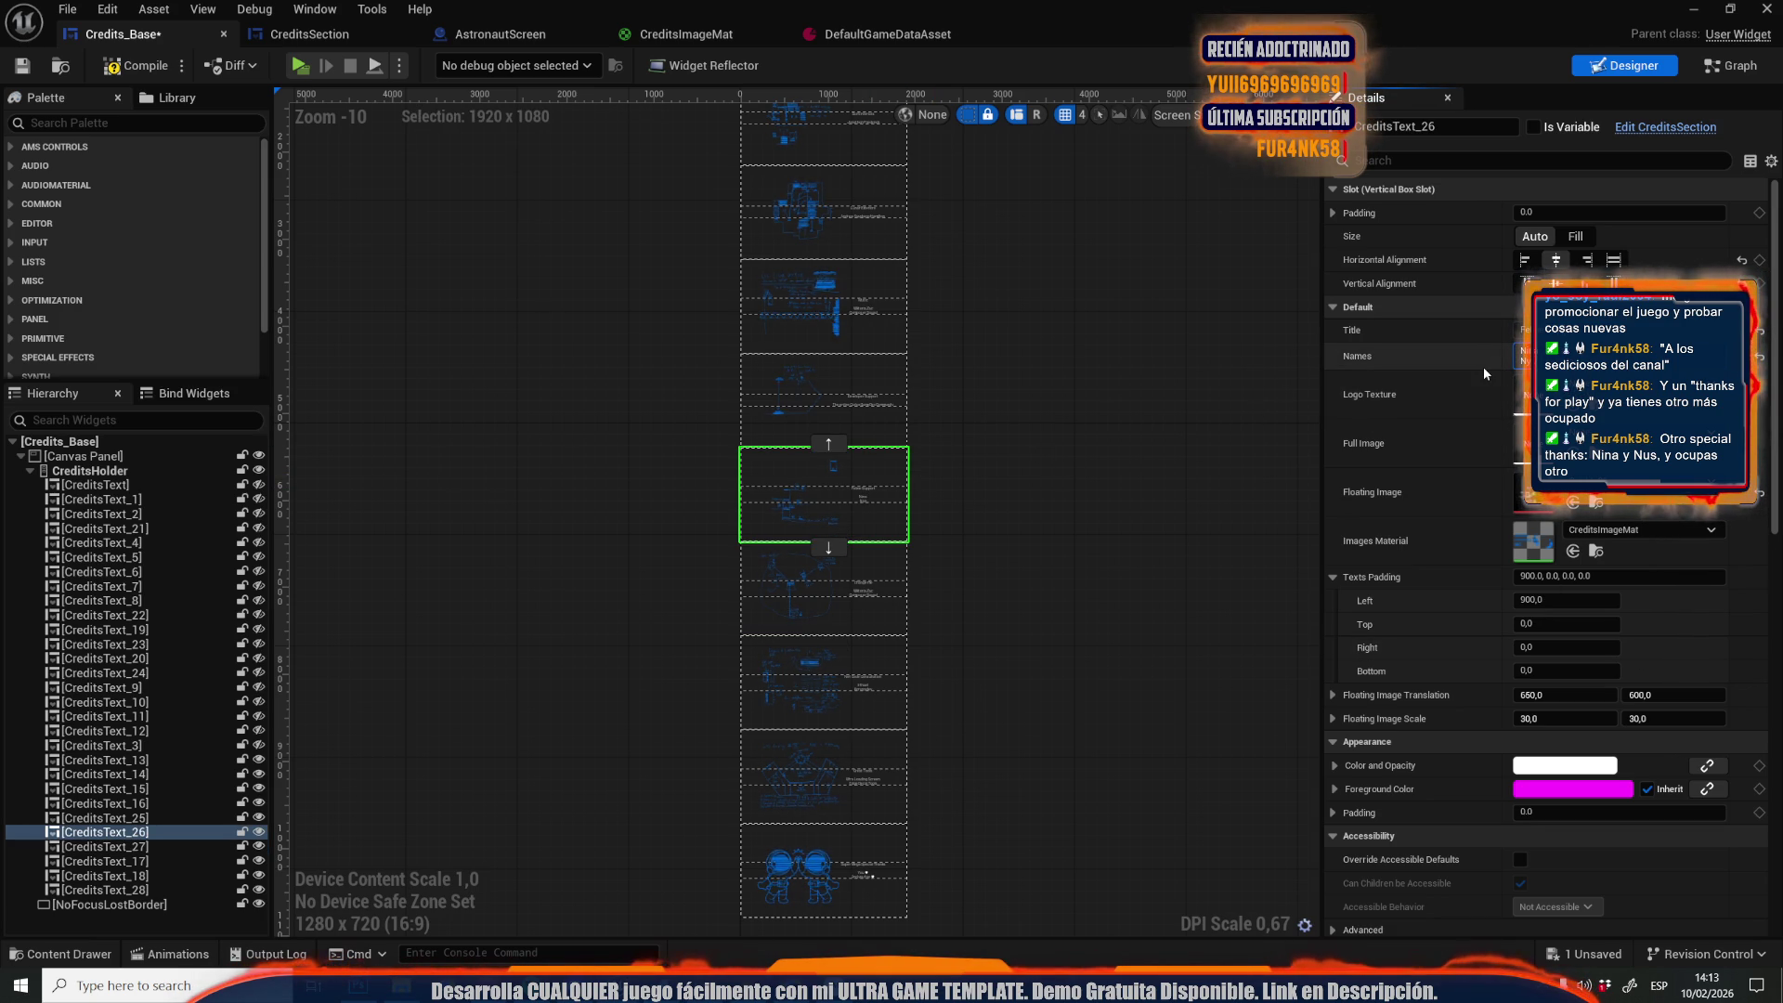
pyautogui.click(807, 599)
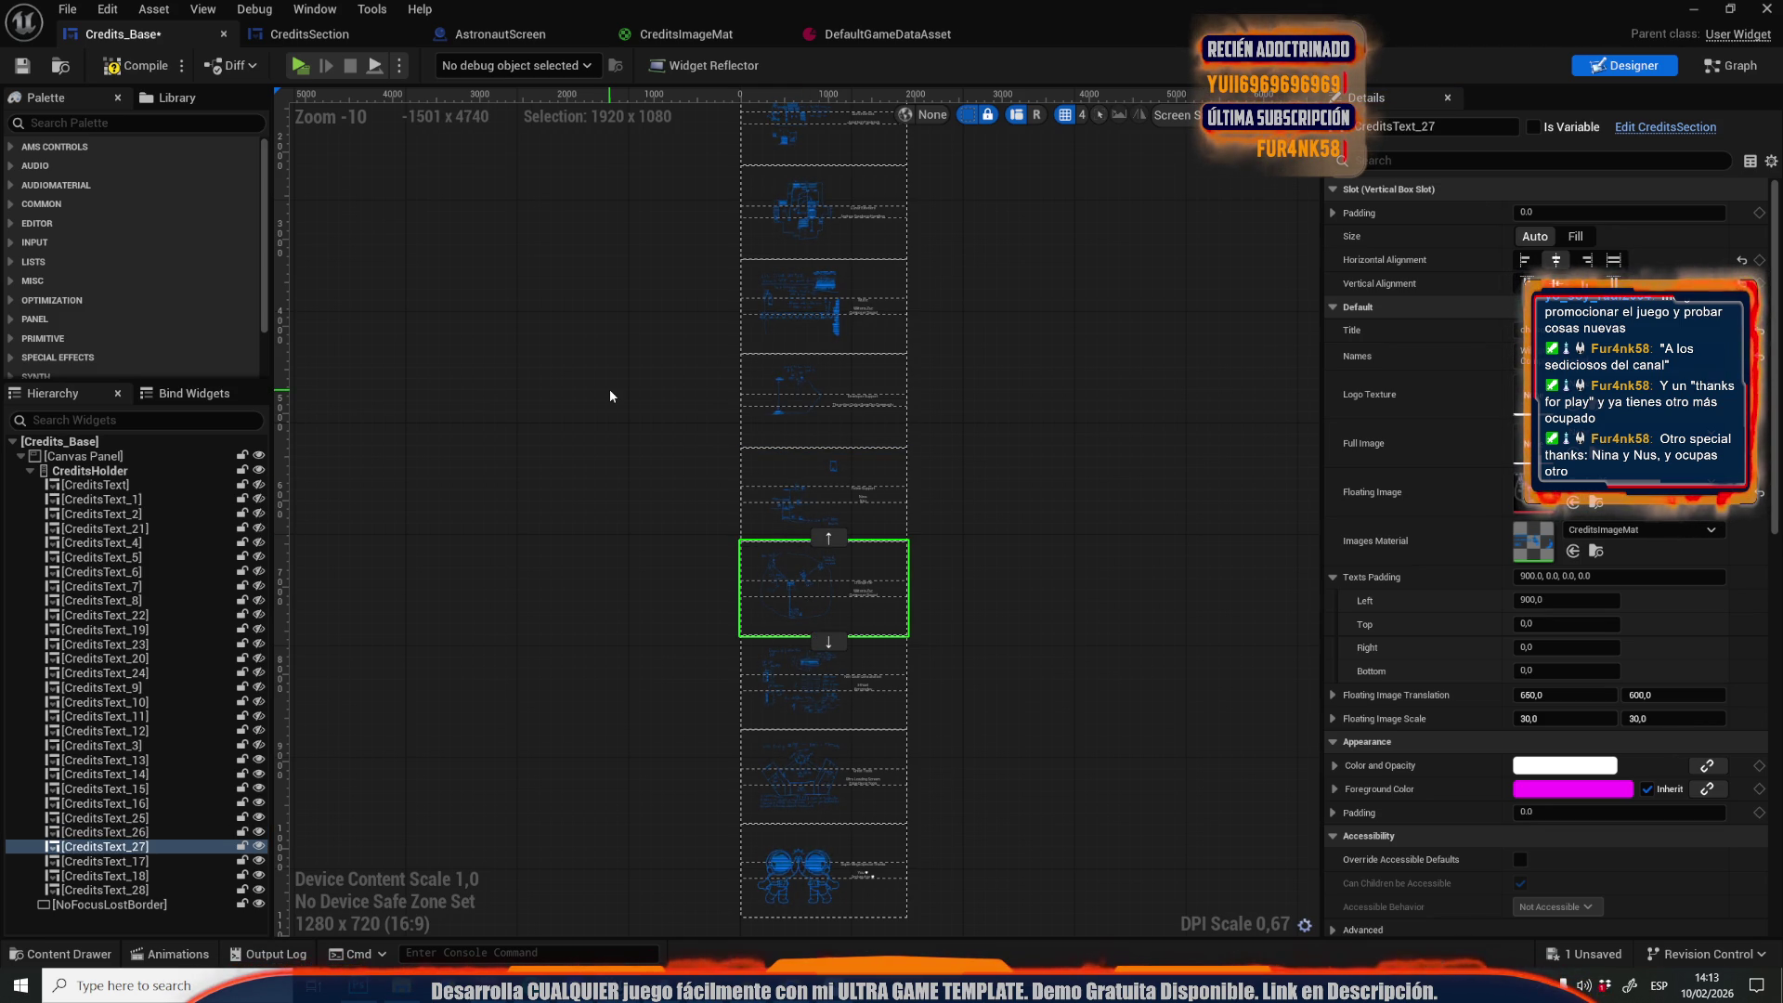
pyautogui.moveTo(650, 287); pyautogui.dragTo(691, 893)
pyautogui.scroll(5, 830, 668)
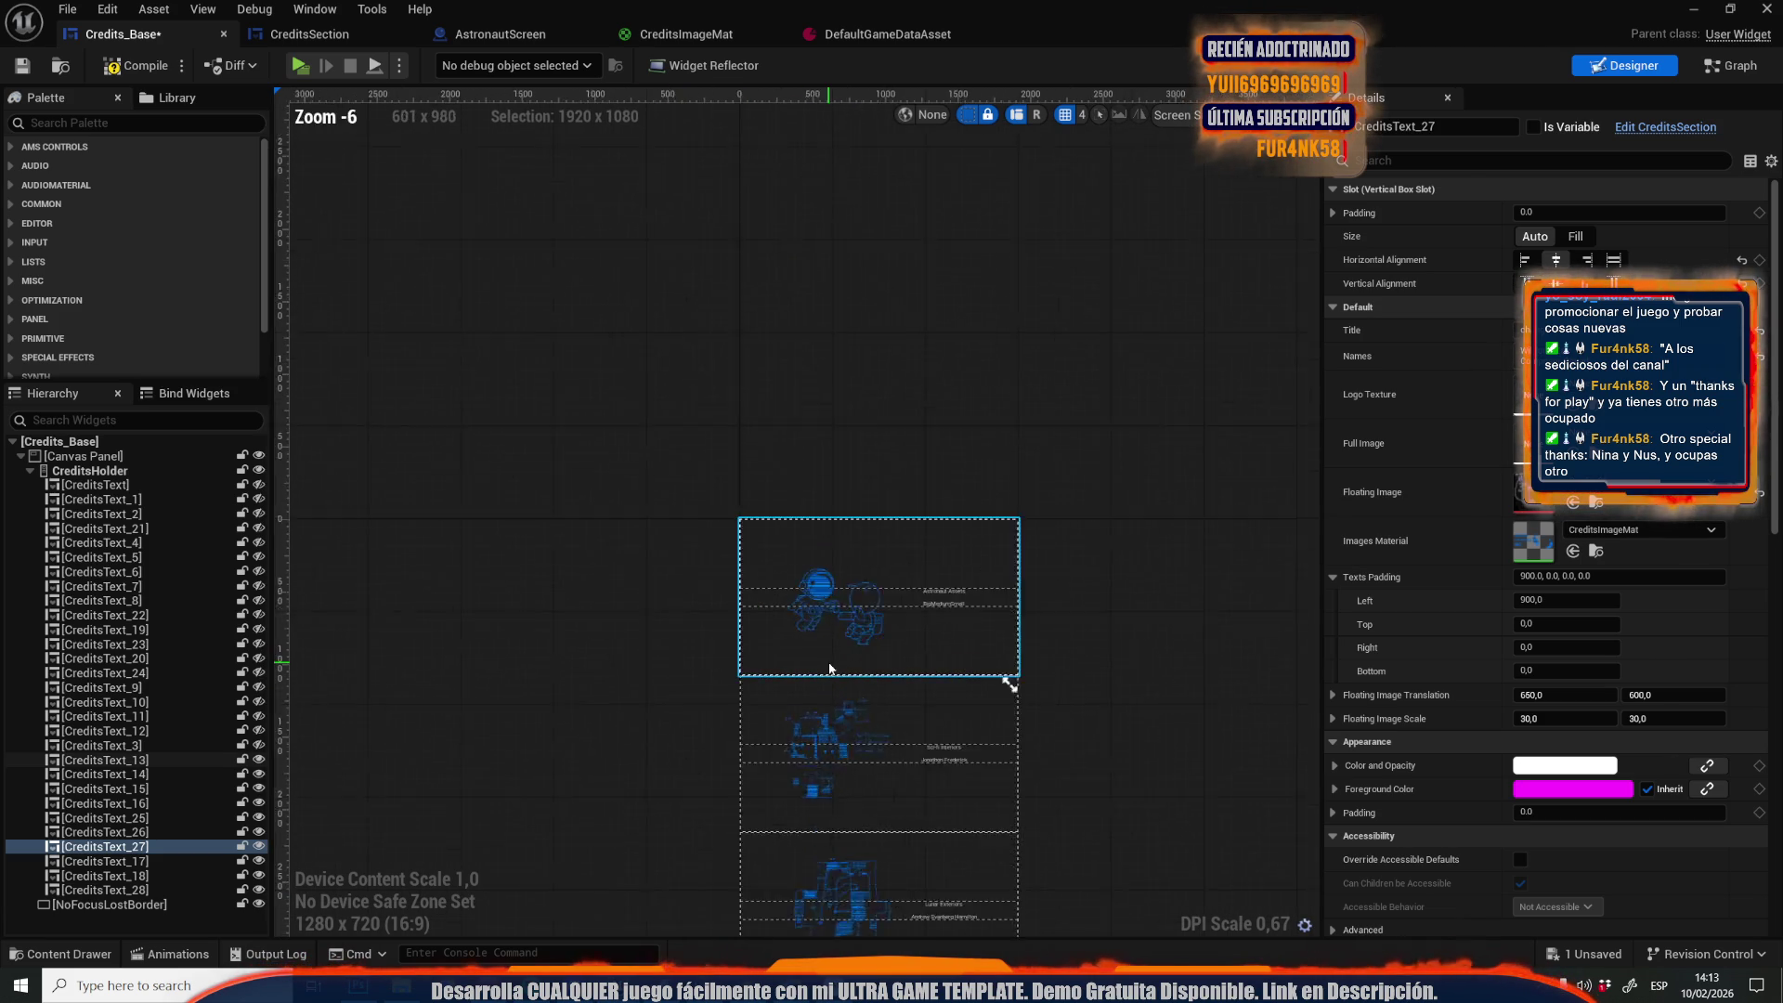
pyautogui.scroll(-5, 829, 668)
pyautogui.moveTo(828, 669)
pyautogui.mouseDown()
pyautogui.moveTo(801, 522)
pyautogui.moveTo(643, 168)
pyautogui.mouseUp()
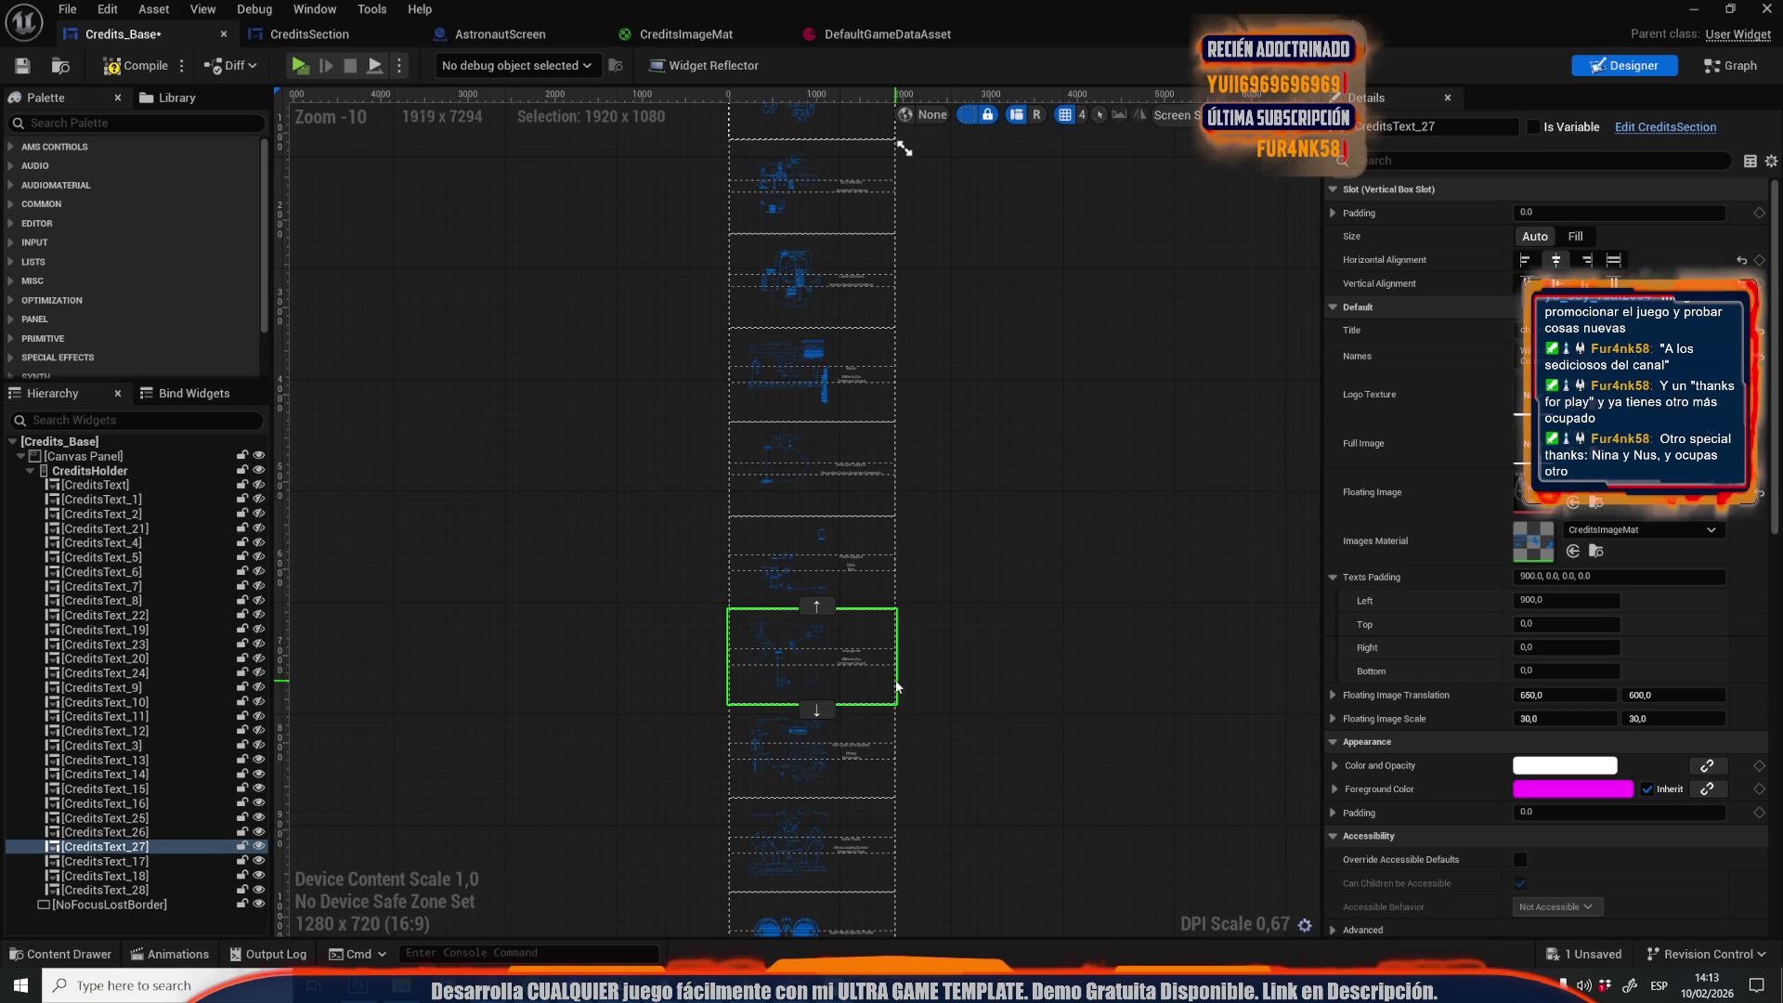
pyautogui.click(829, 779)
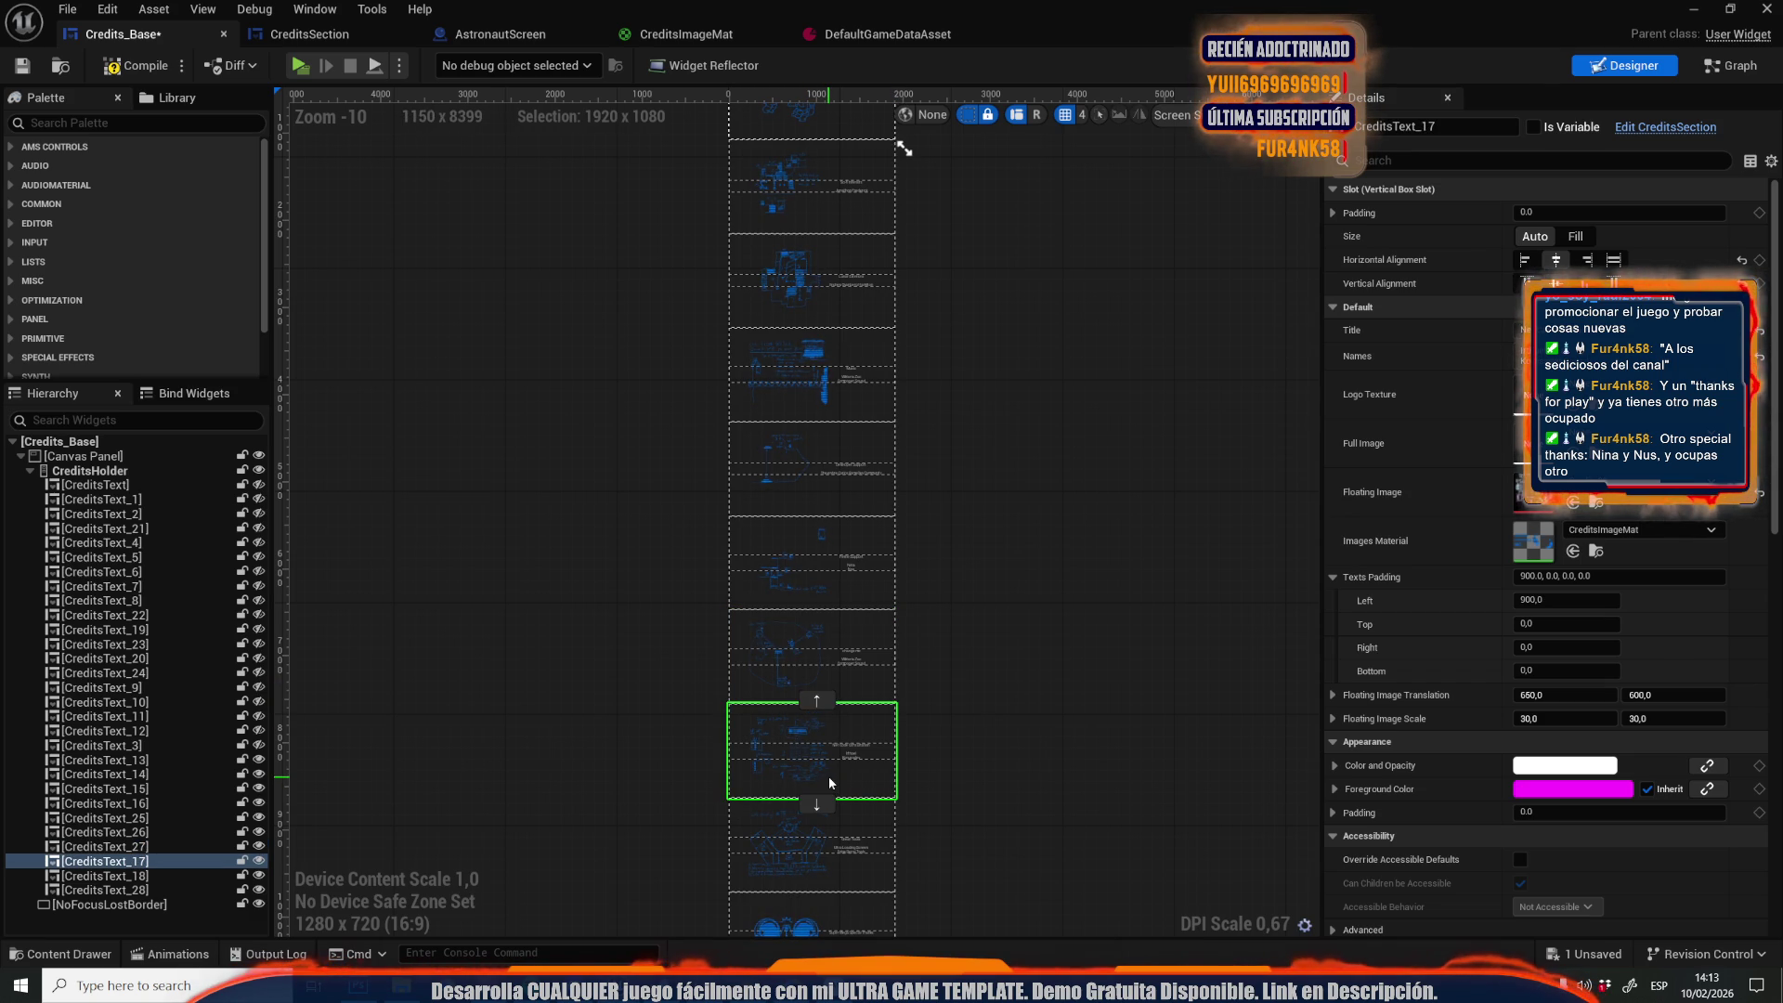
pyautogui.click(836, 641)
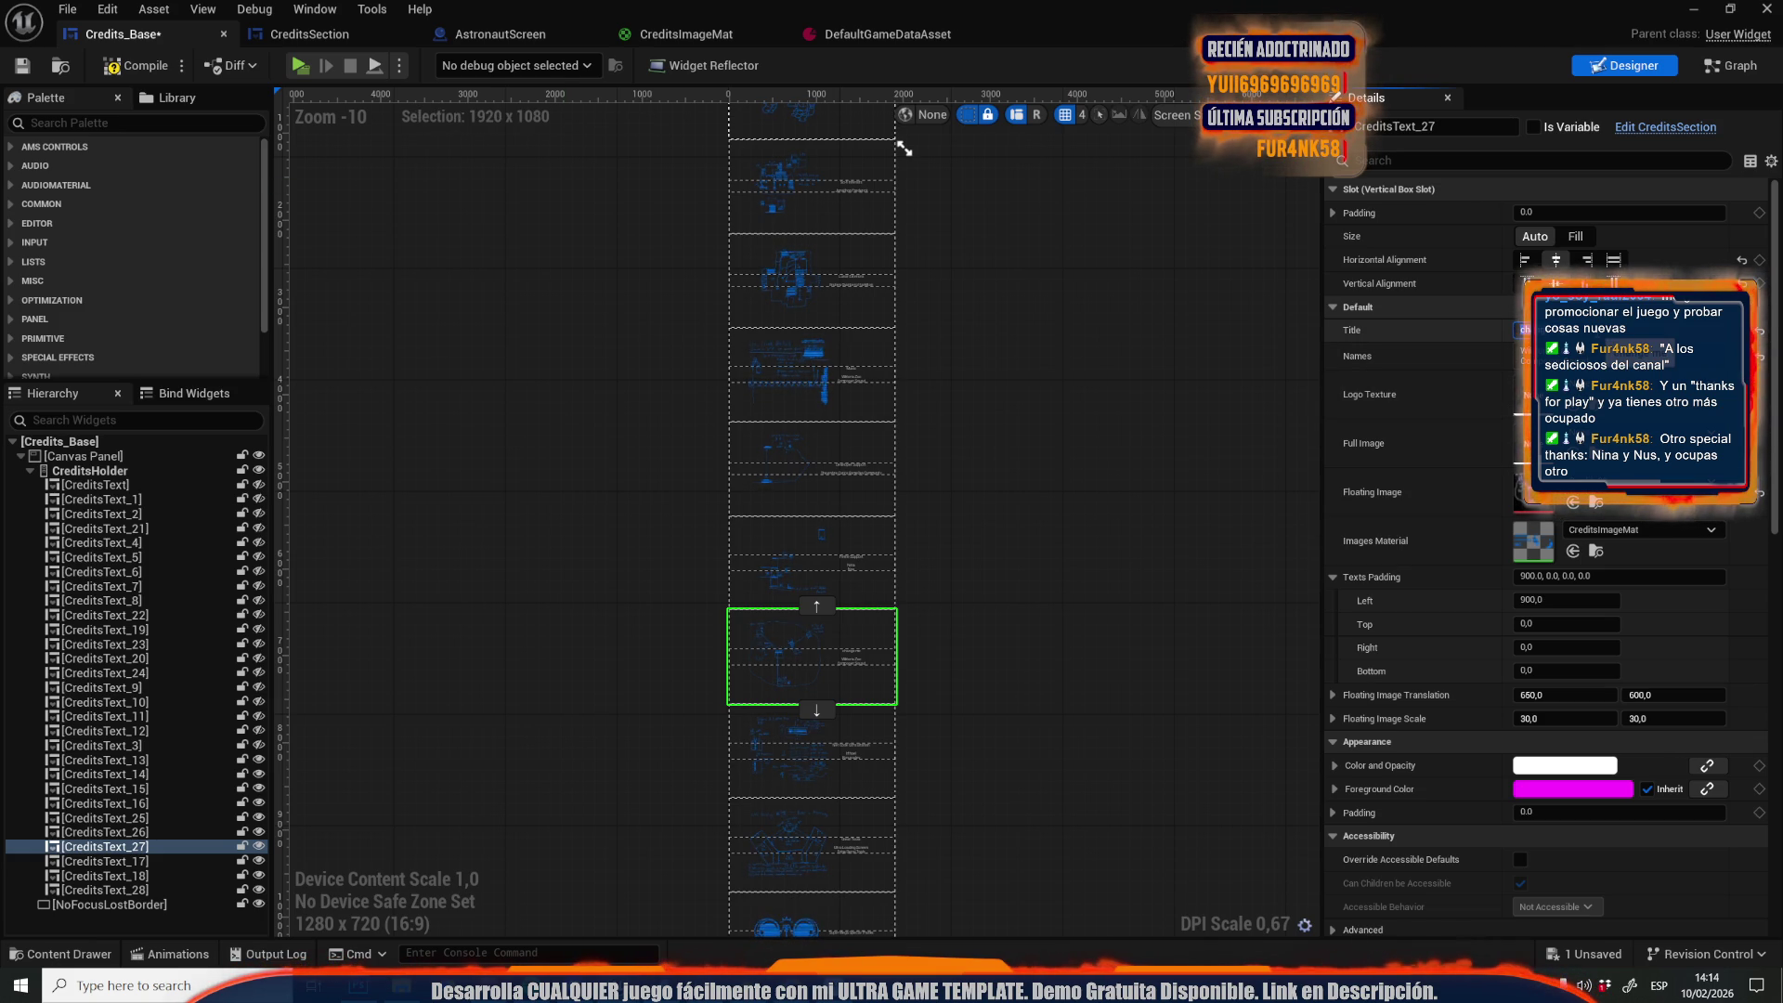
pyautogui.hotkey('ctrl', 'v')
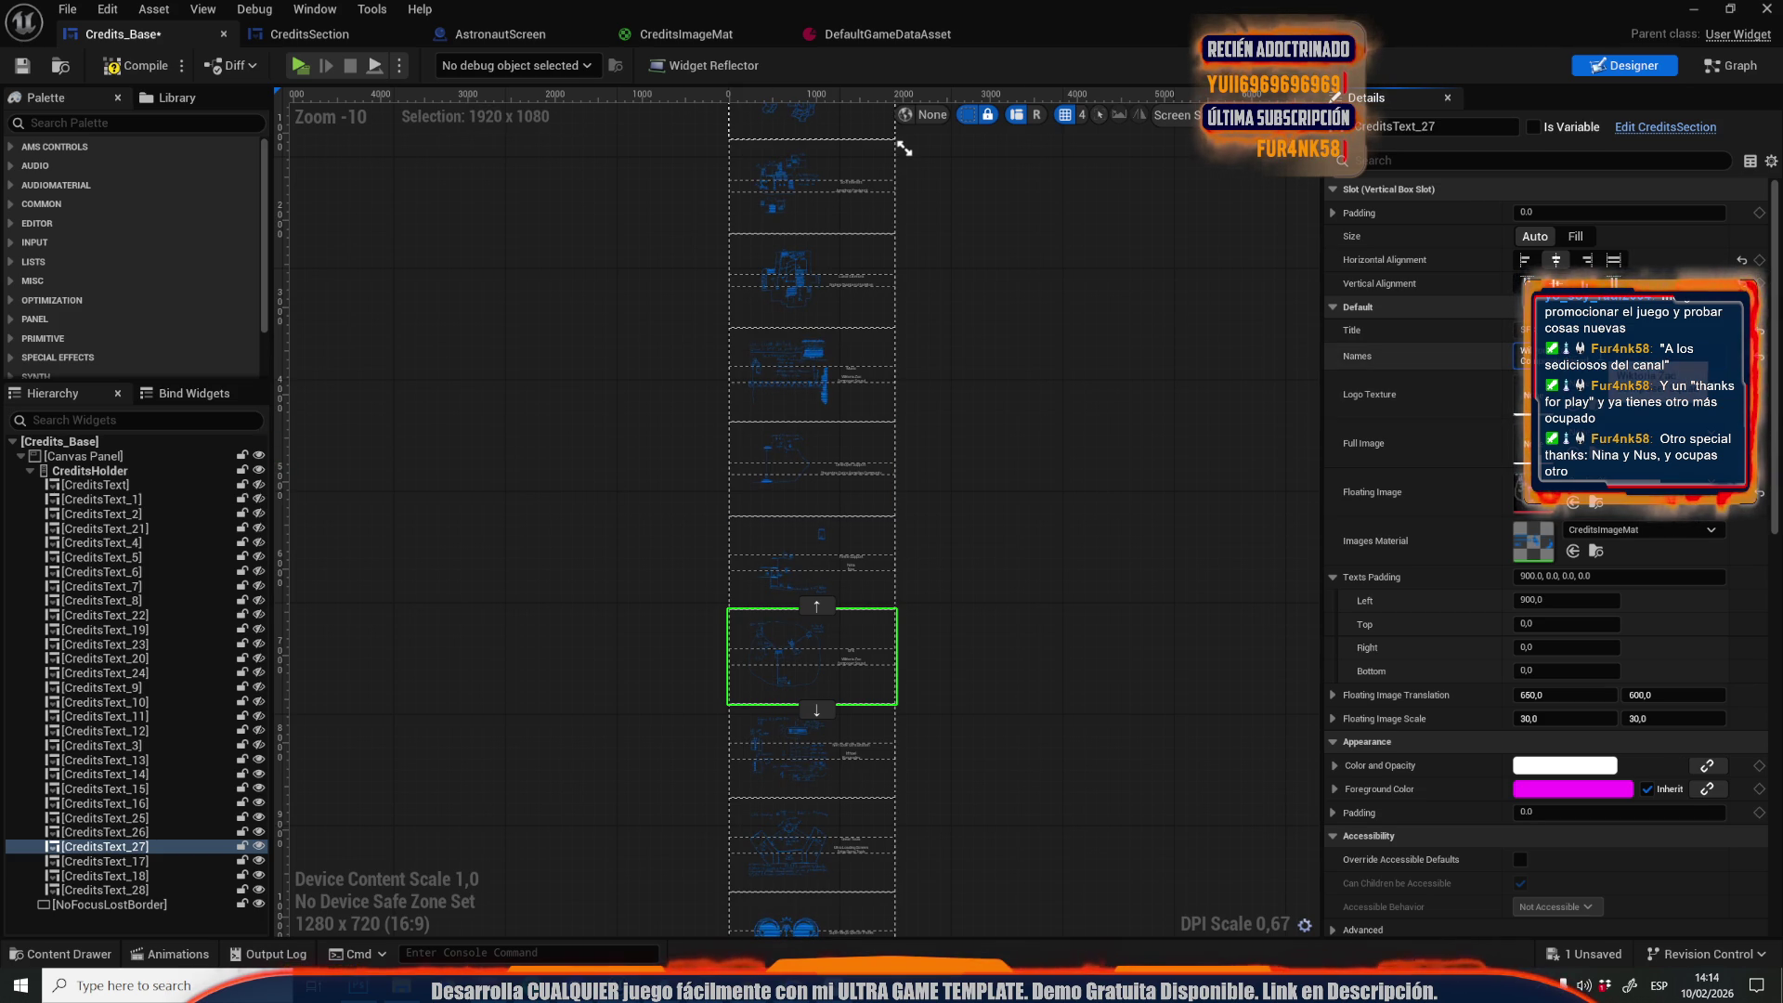
# Move CreditsText_26 down below CreditsText_27 in the credit stack
pyautogui.hotkey('ctrl', 'v')
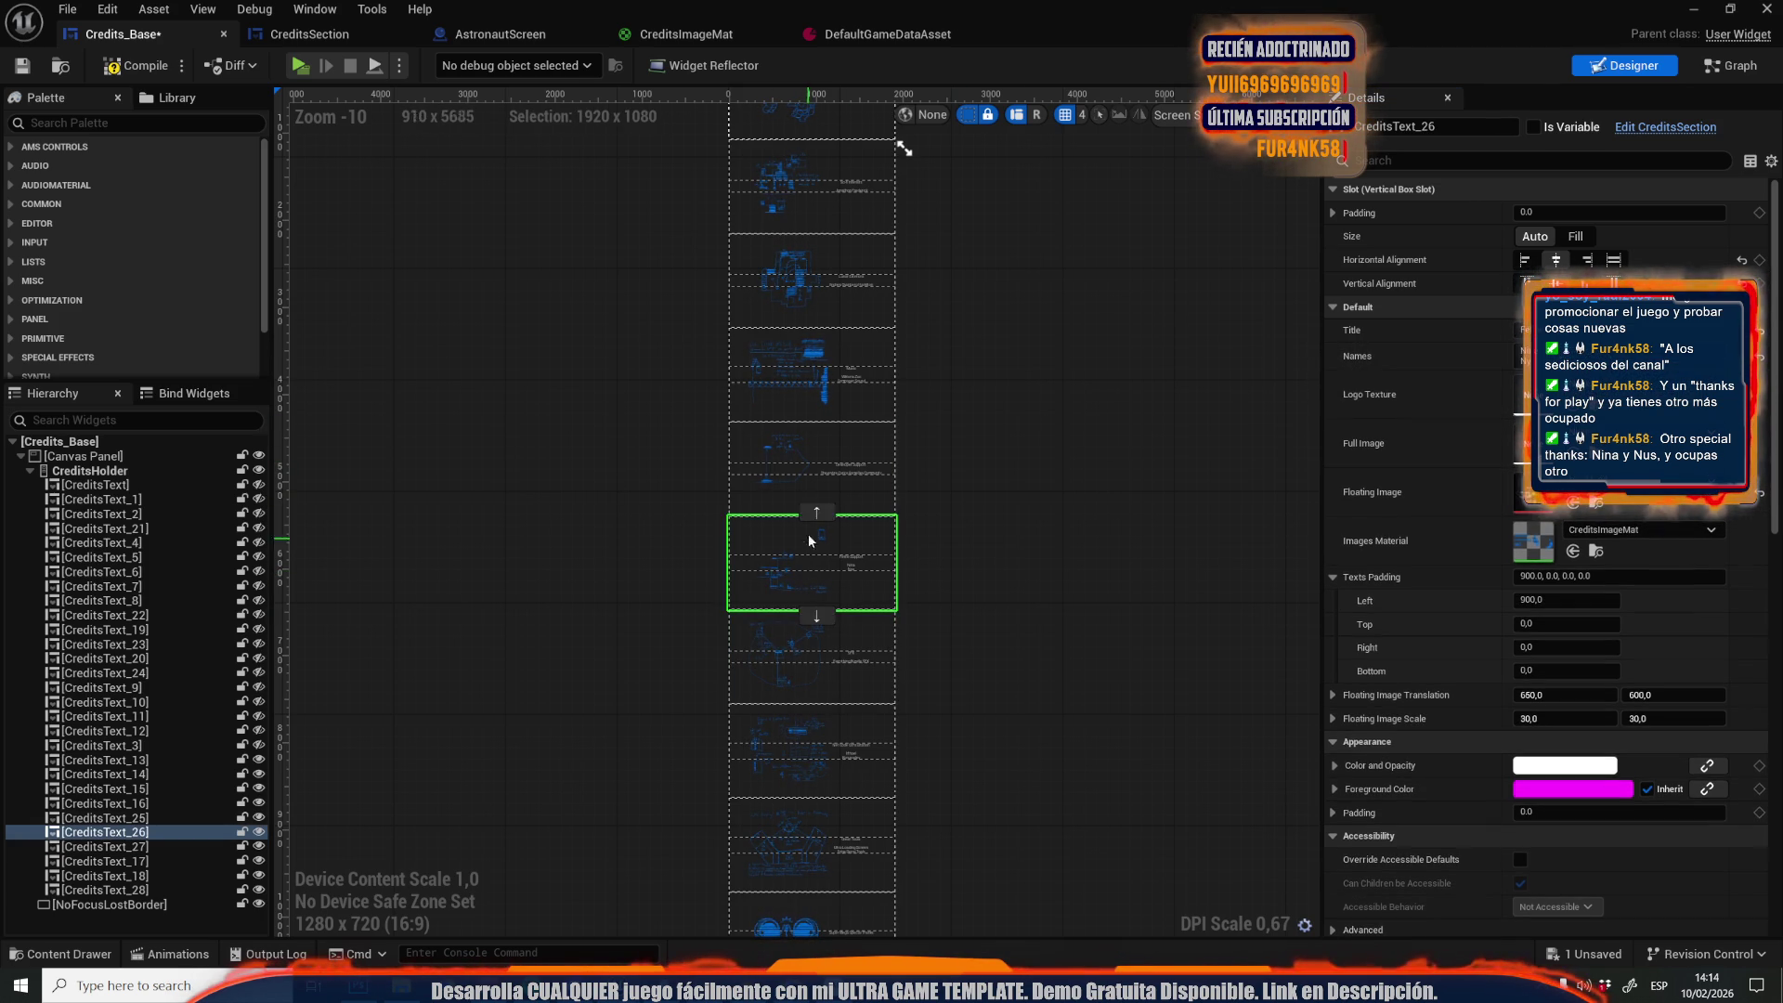
pyautogui.click(849, 750)
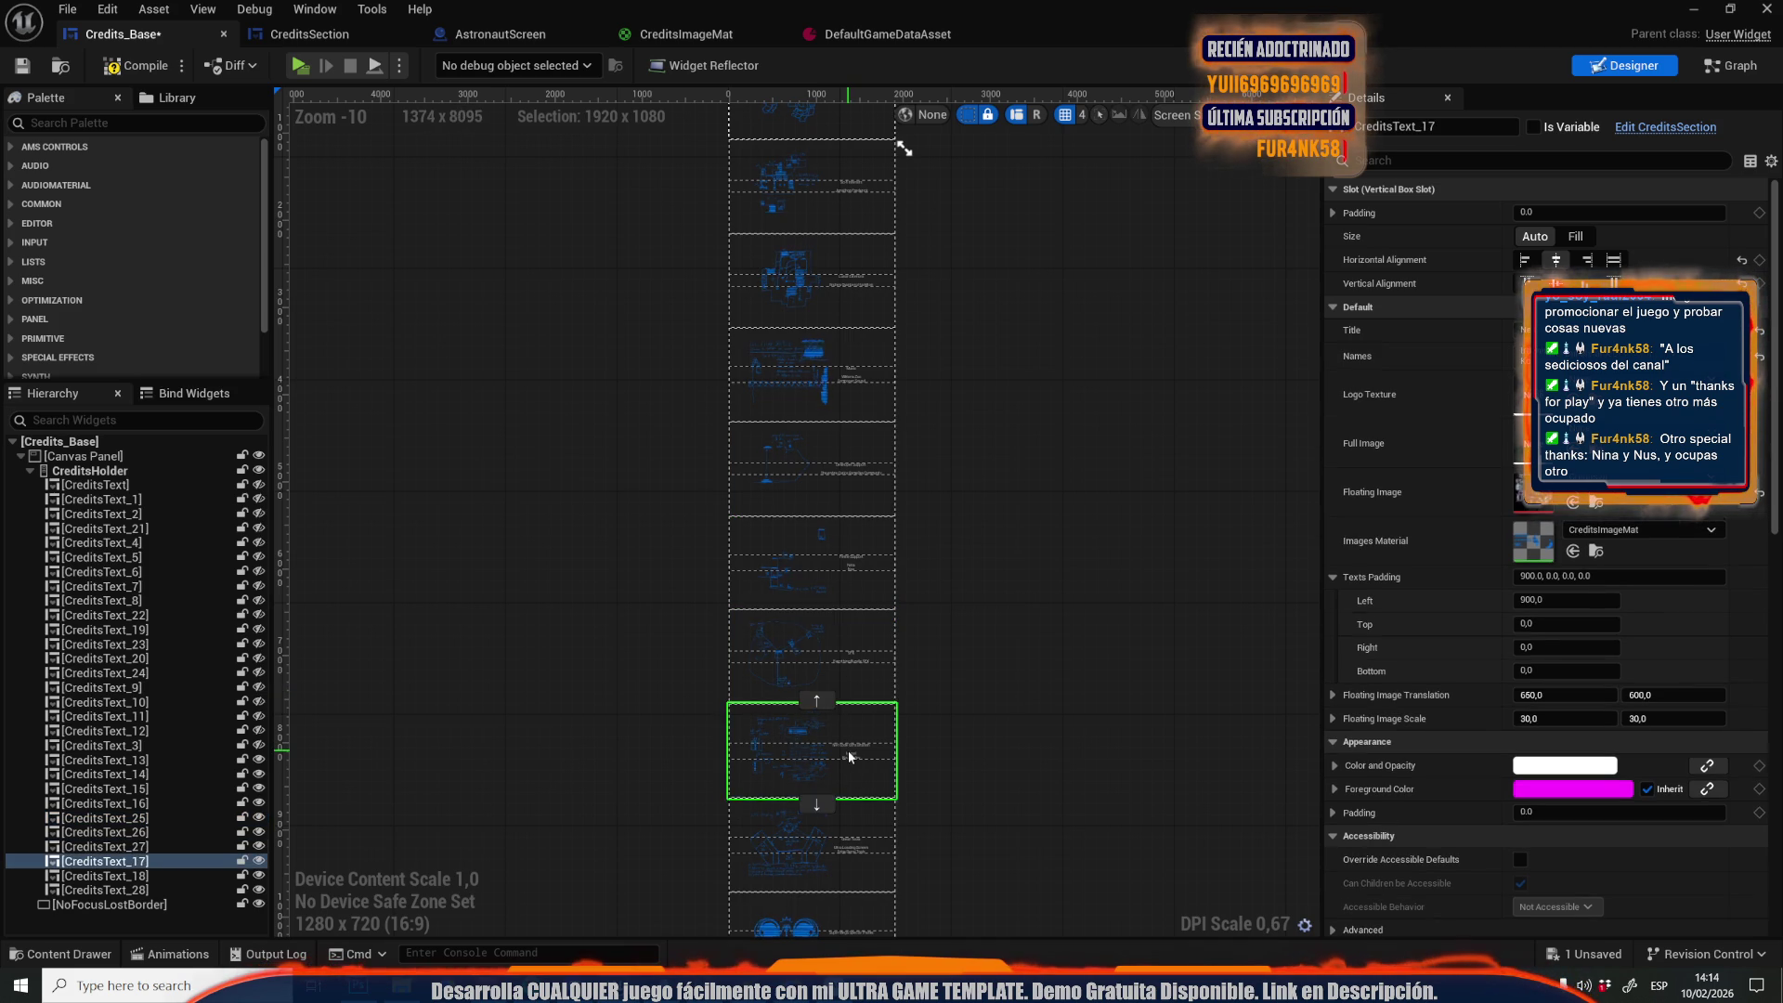
pyautogui.click(846, 857)
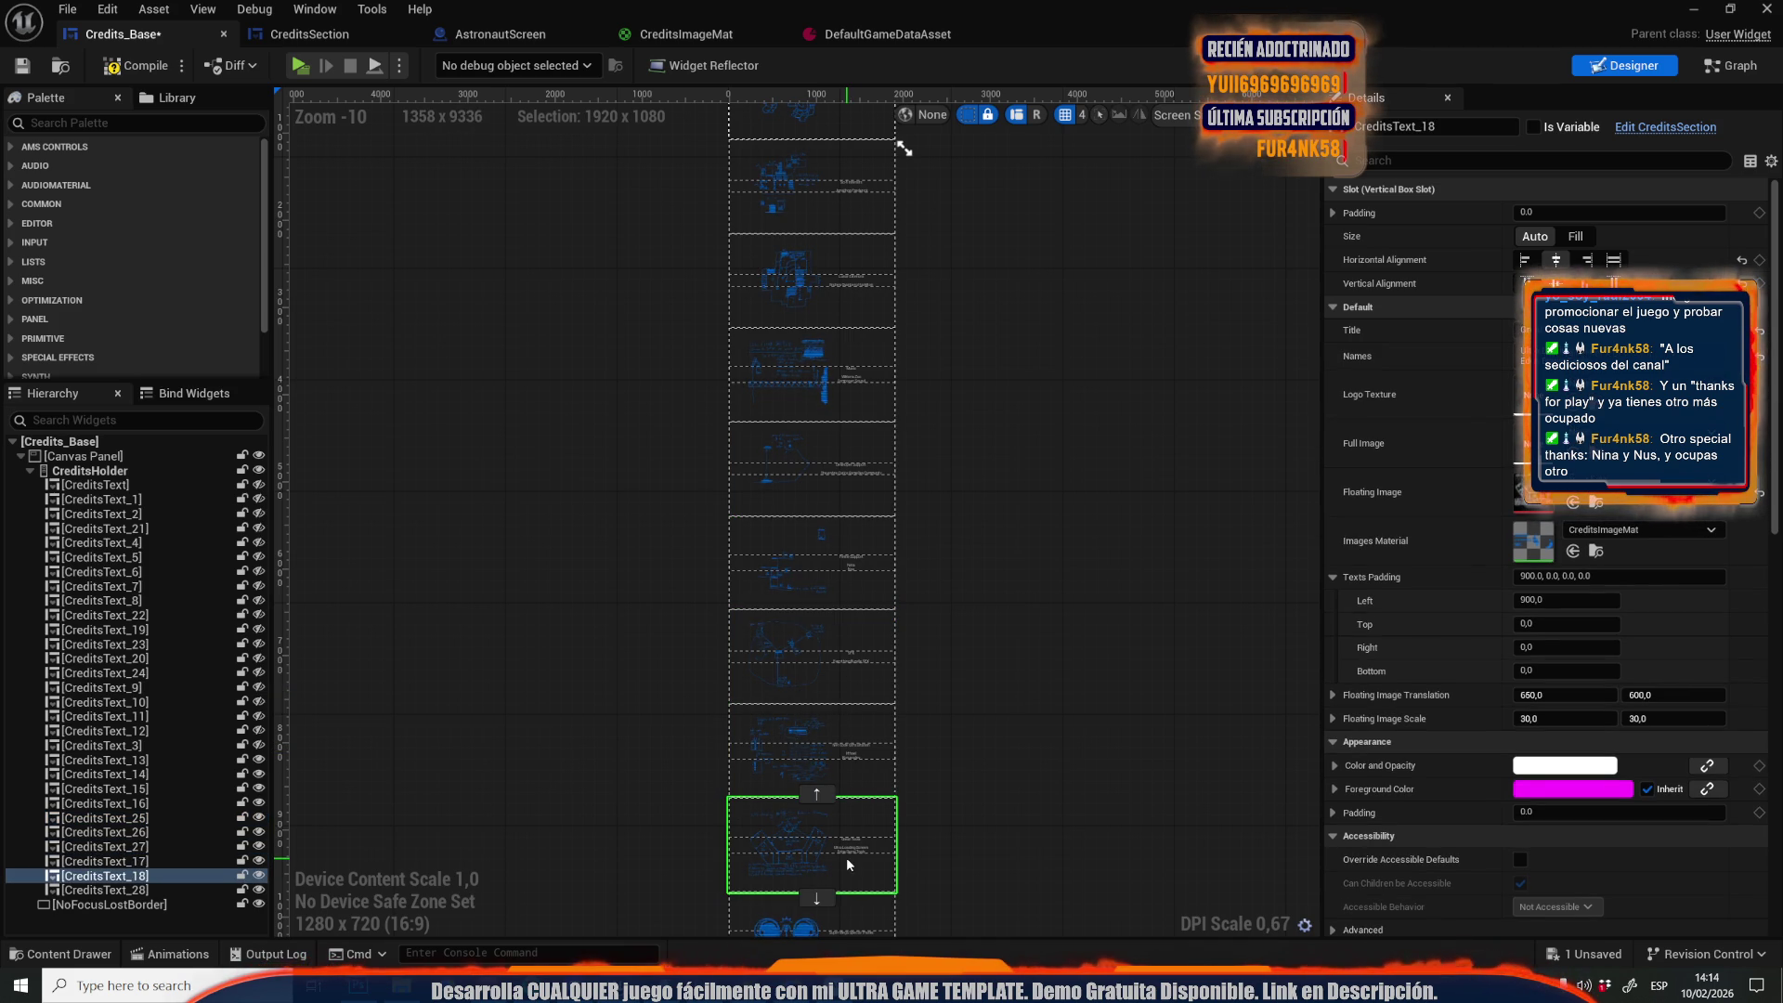
pyautogui.click(812, 489)
pyautogui.click(813, 566)
pyautogui.click(816, 617)
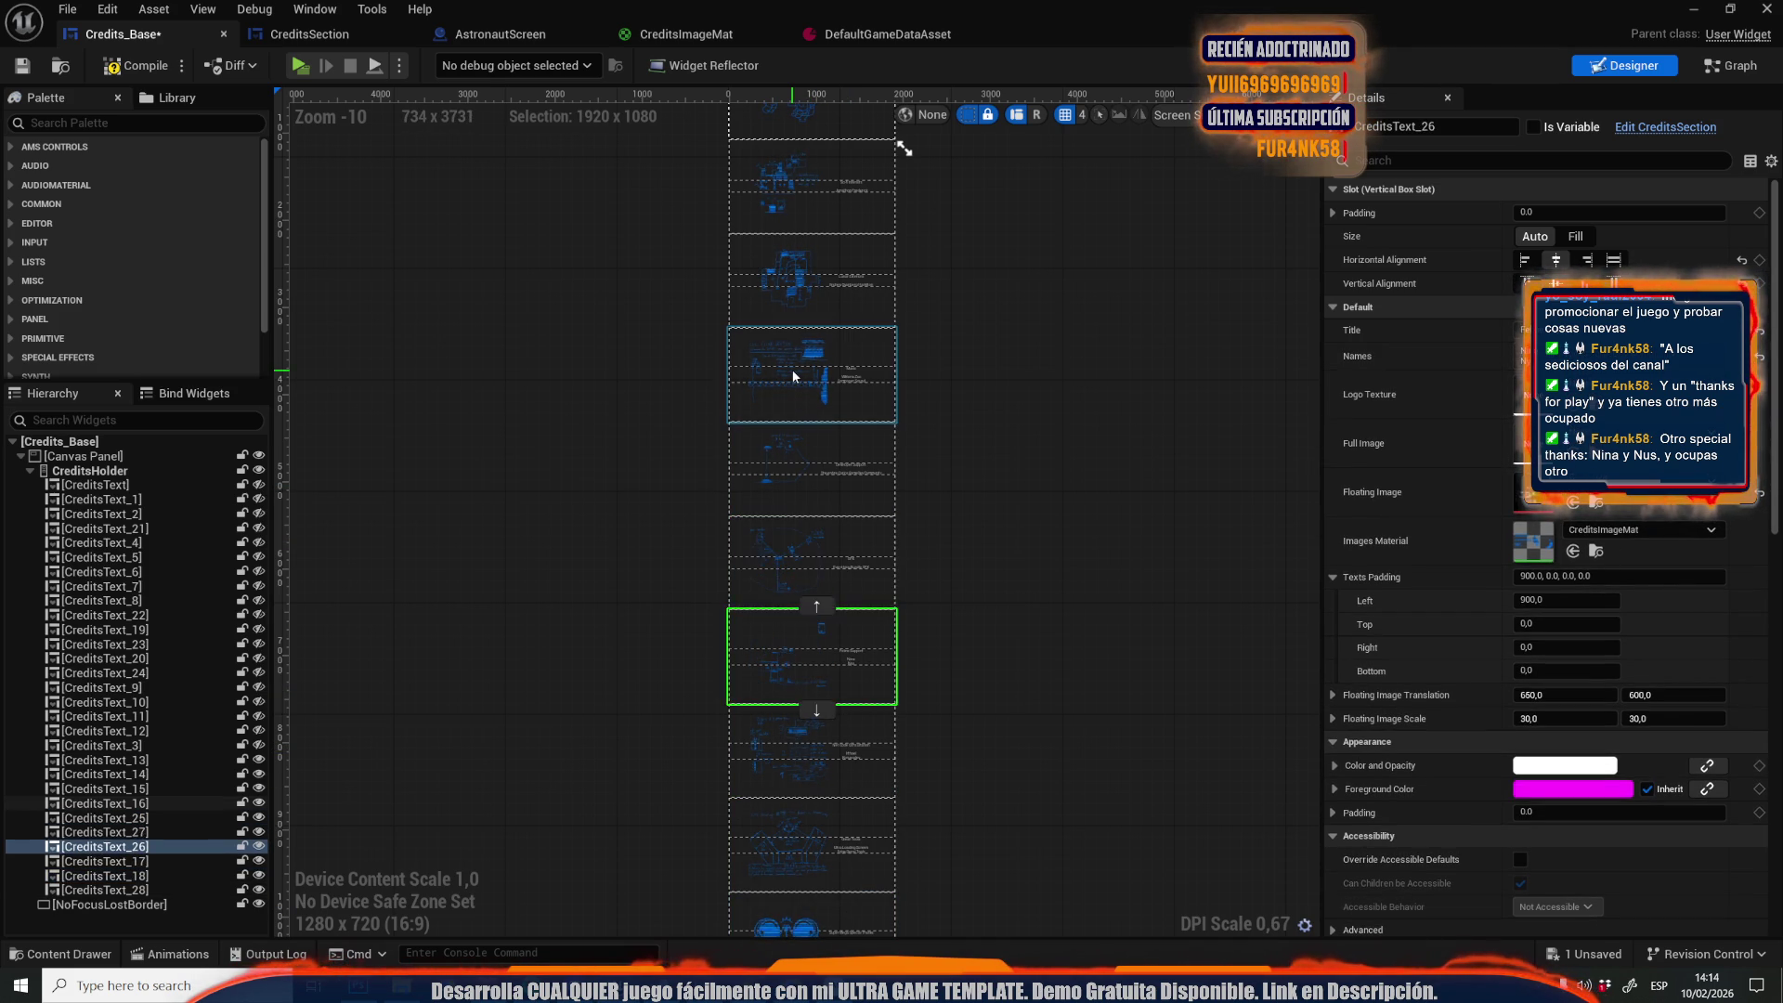
# Check the upper sections up to CreditsText_13, then compile and save Credits_Base
pyautogui.click(793, 370)
pyautogui.click(816, 266)
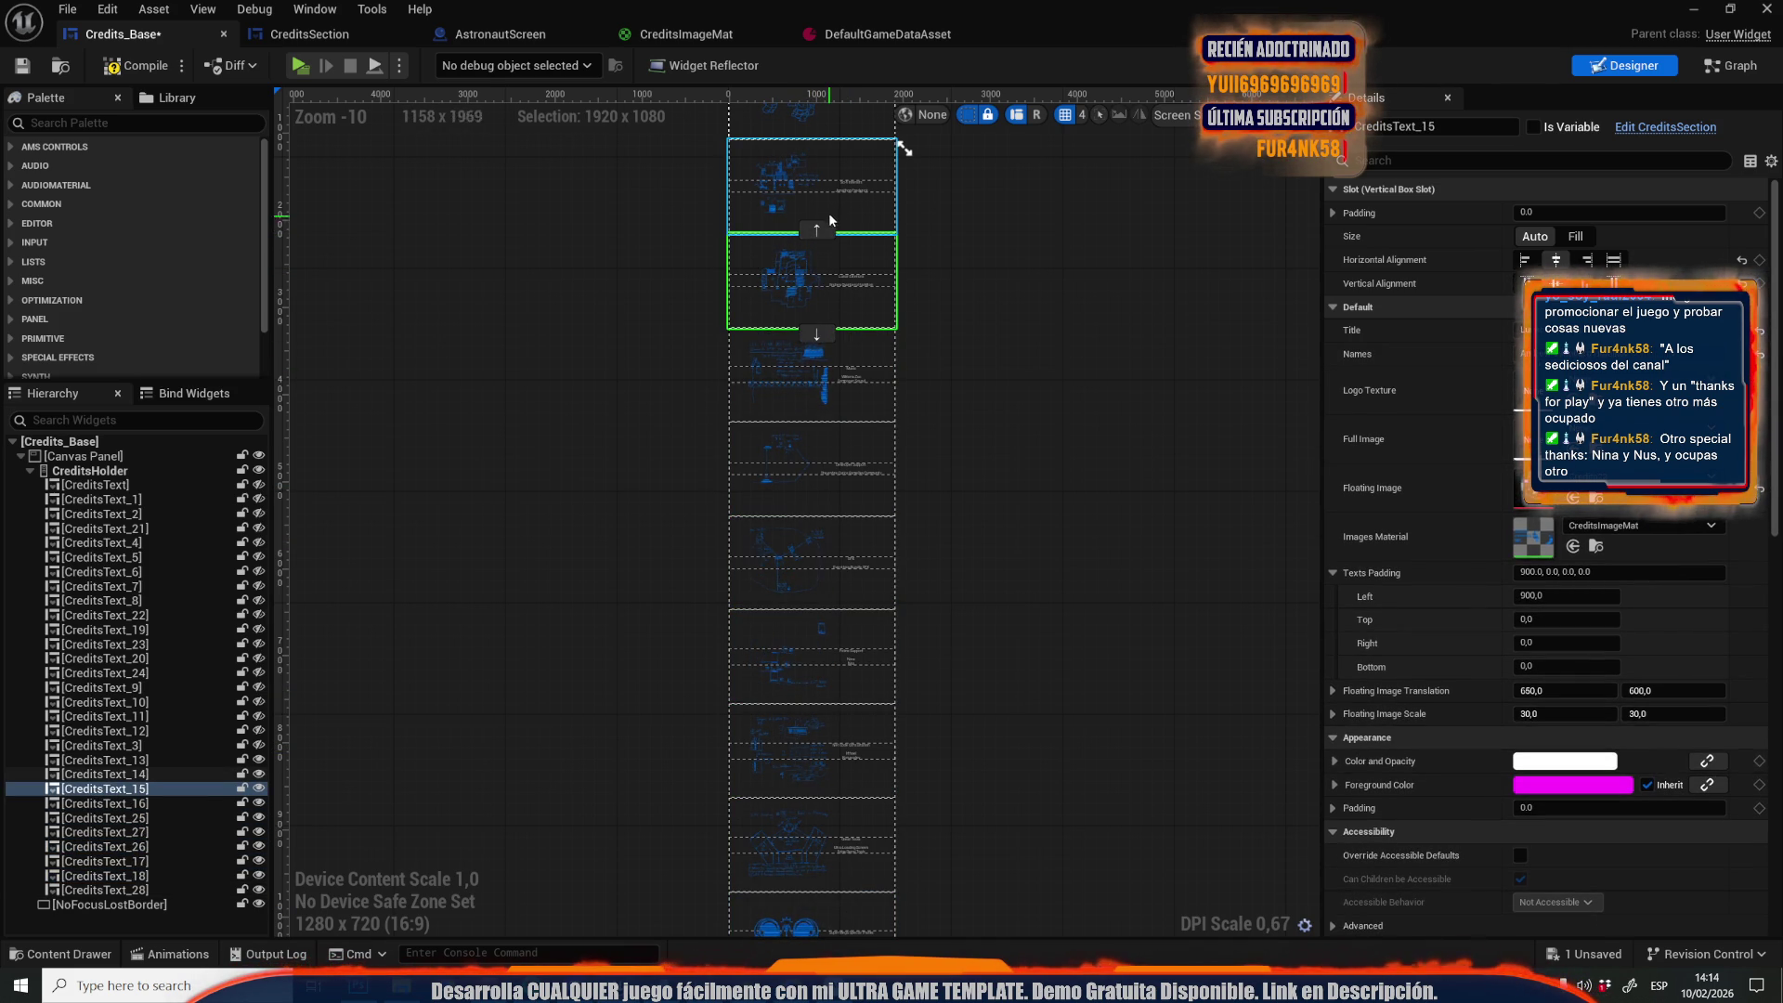
pyautogui.click(830, 200)
pyautogui.click(801, 232)
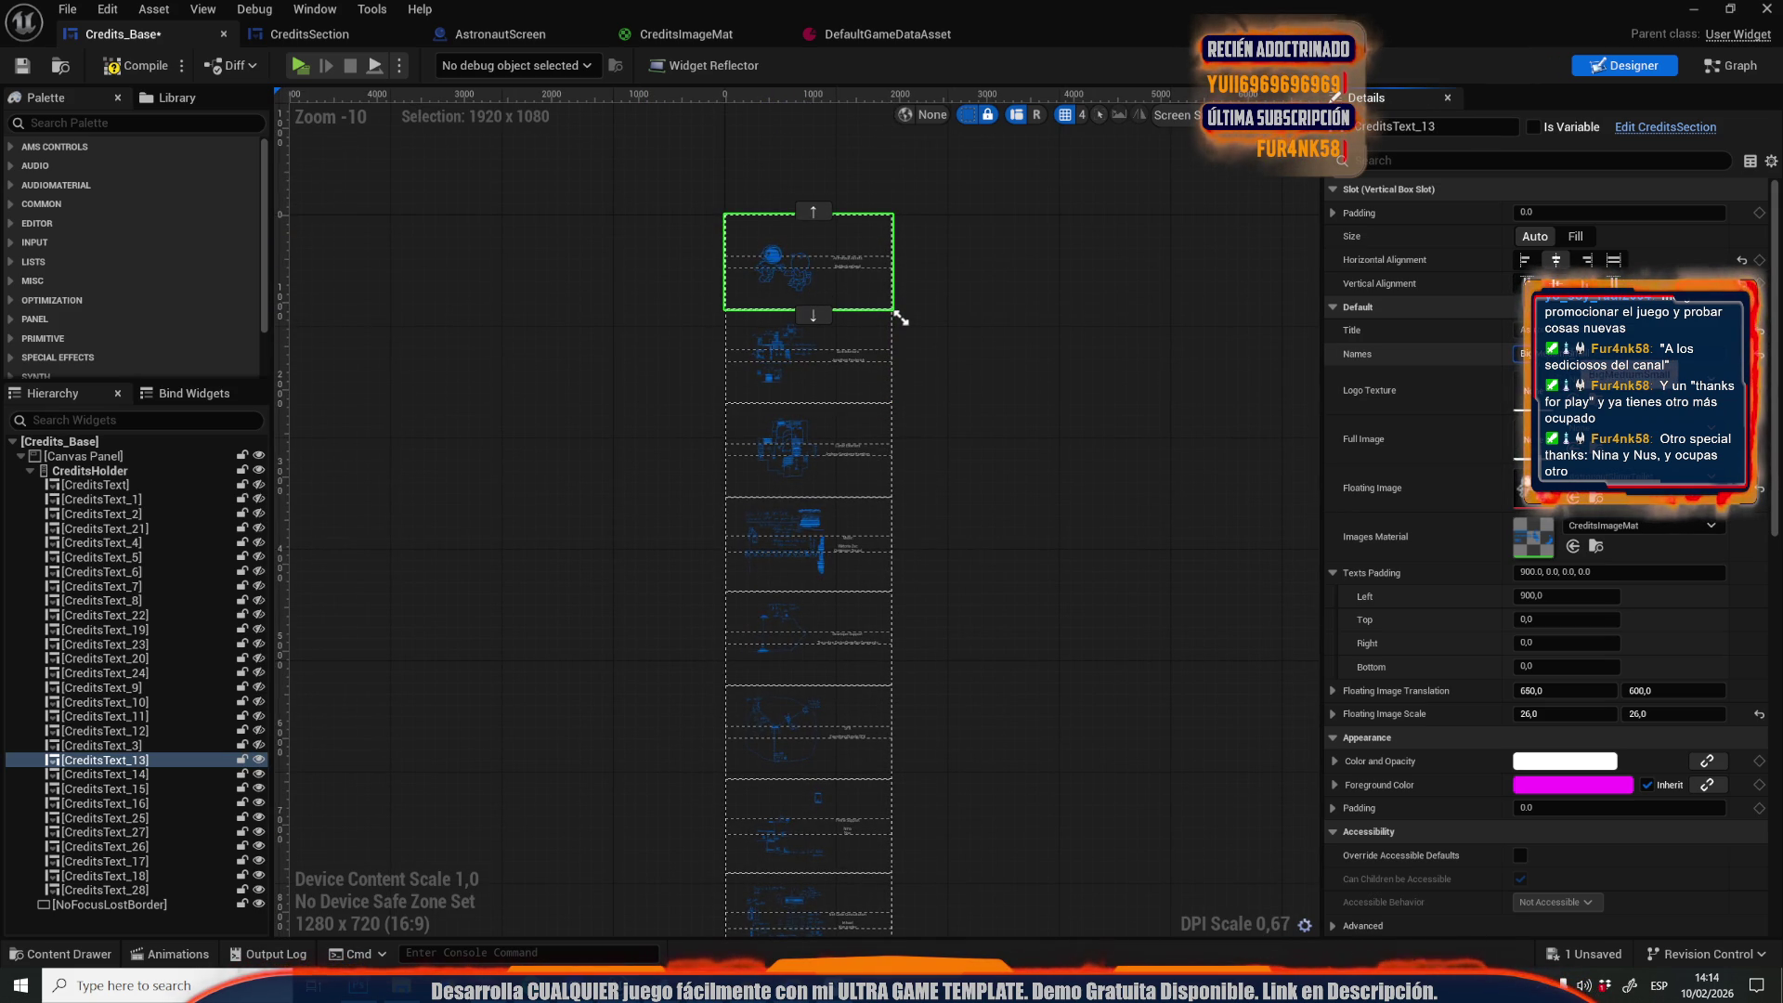
pyautogui.click(145, 74)
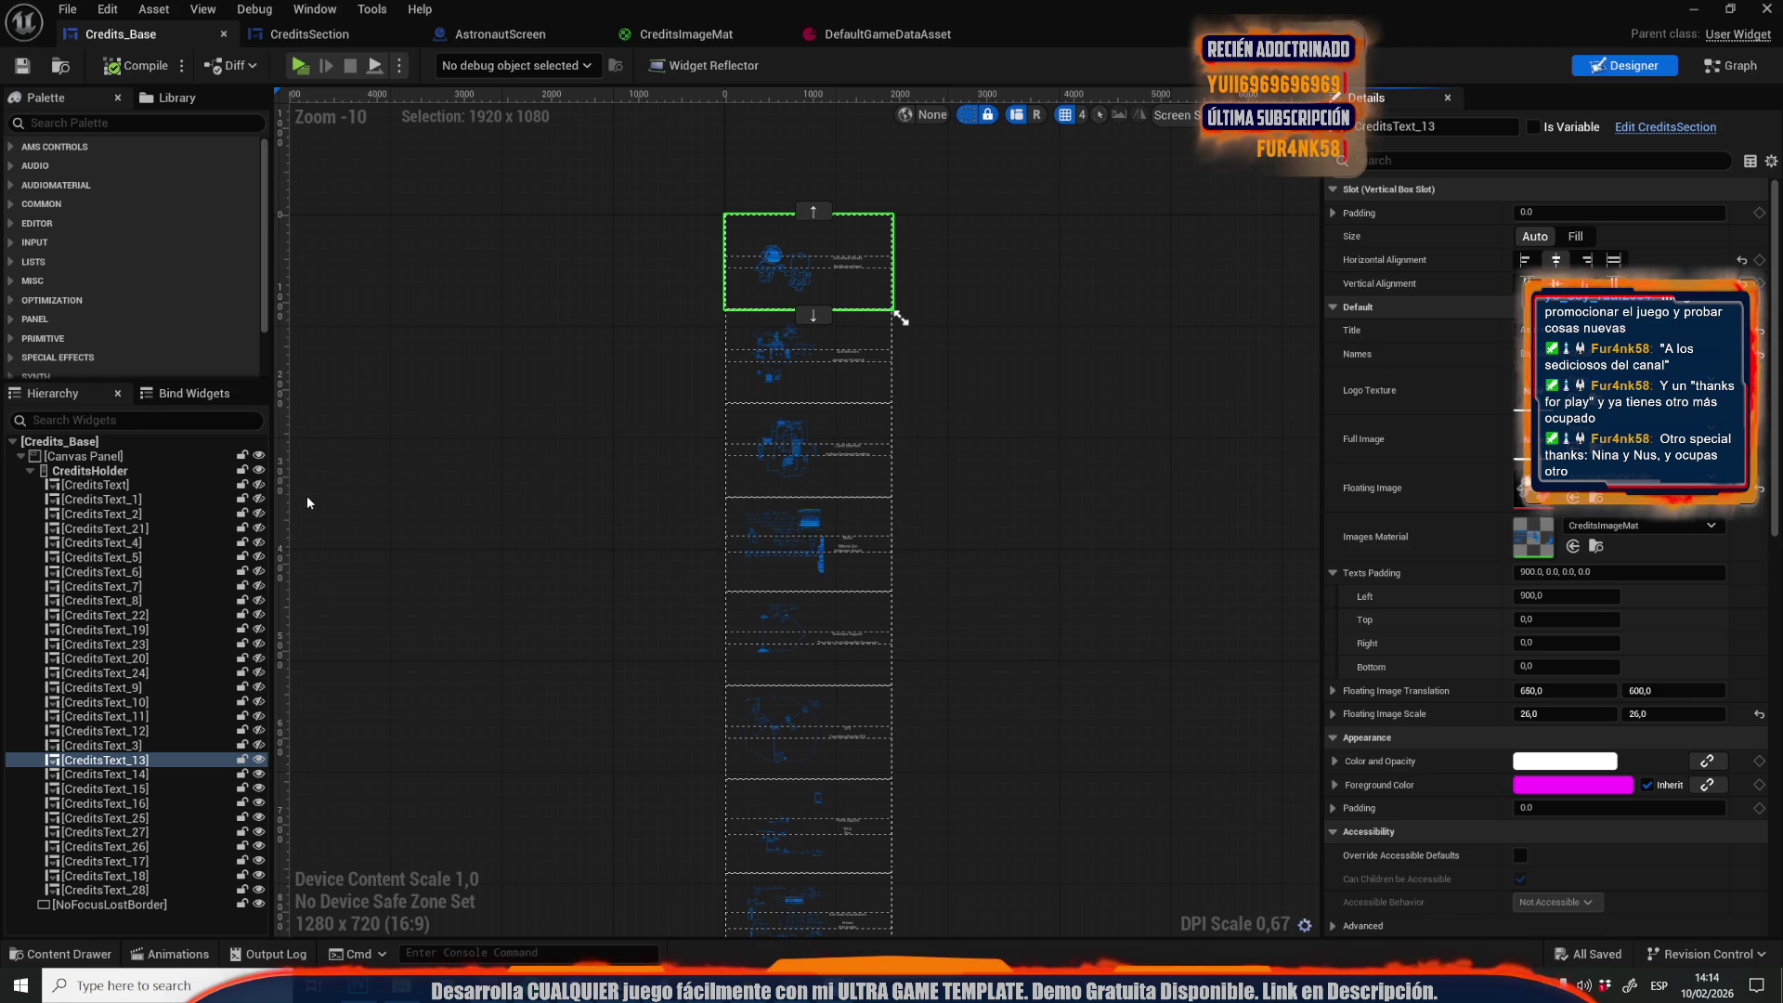
pyautogui.click(605, 421)
pyautogui.scroll(4, 665, 510)
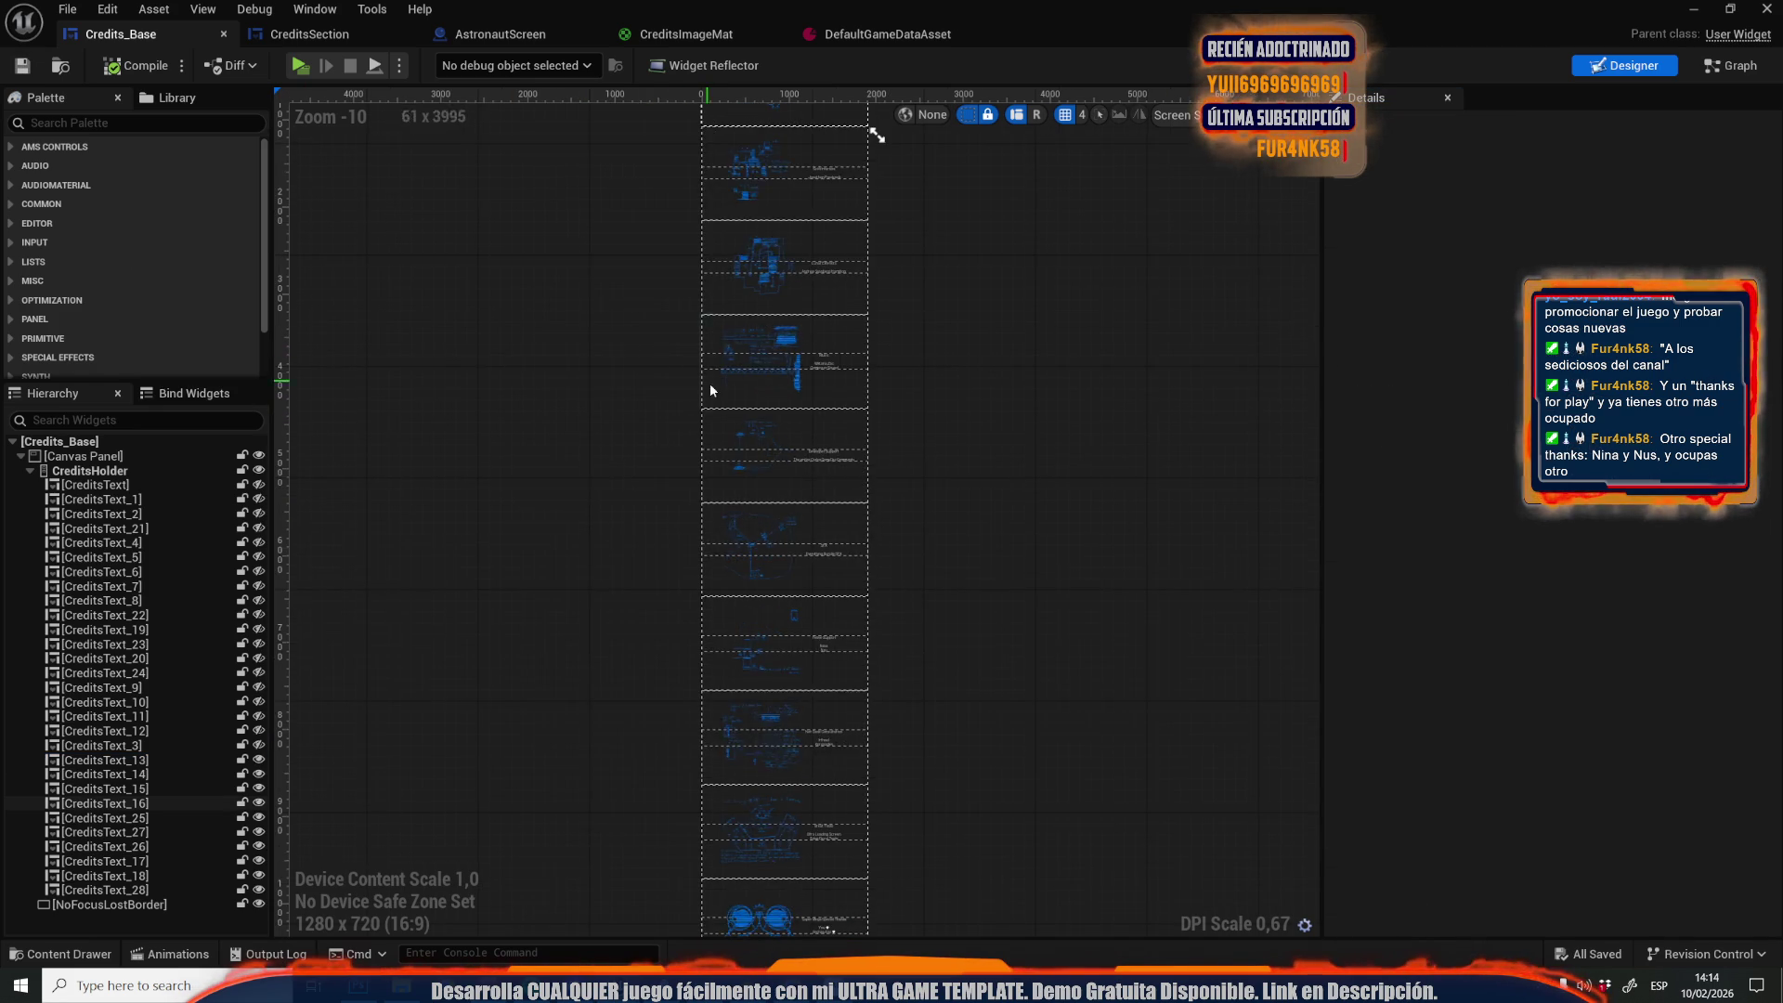
# Set Floating Image Translation X to about 653 for CreditsText_16 and about 526 for CreditsText_15
pyautogui.scroll(-2, 757, 365)
pyautogui.click(756, 366)
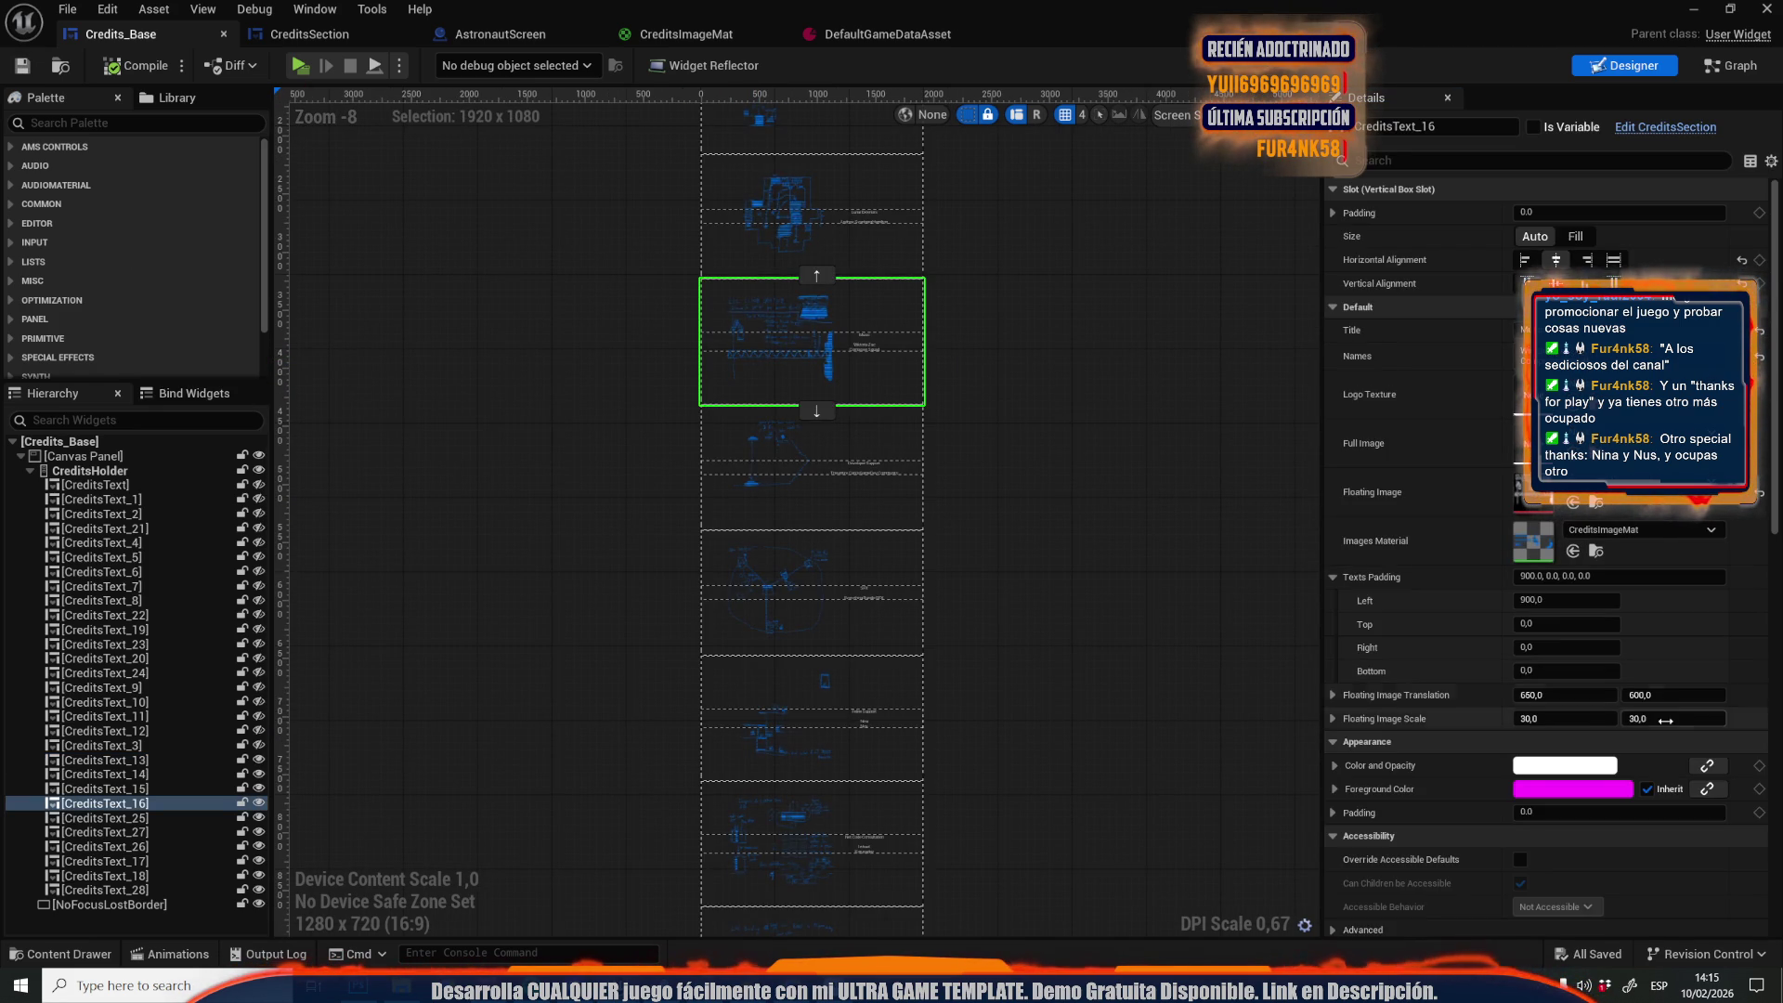
pyautogui.moveTo(1567, 695); pyautogui.dragTo(1632, 695)
pyautogui.scroll(-2, 810, 566)
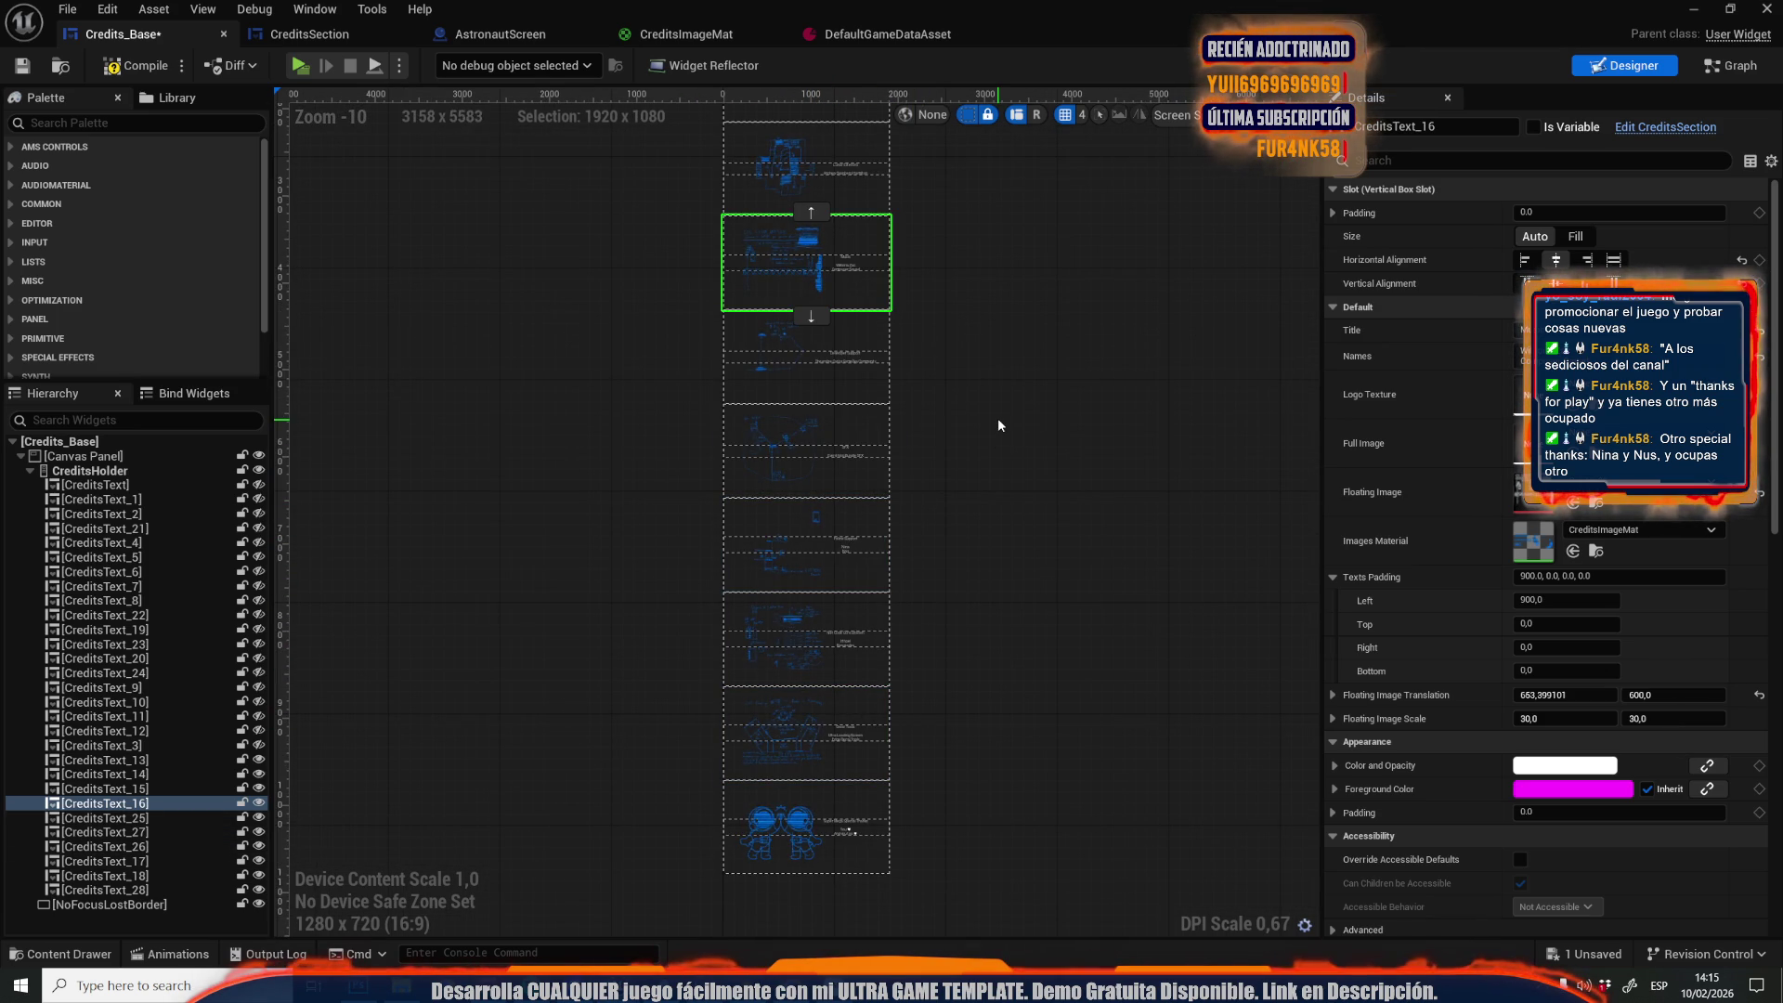
pyautogui.moveTo(955, 553); pyautogui.dragTo(935, 798)
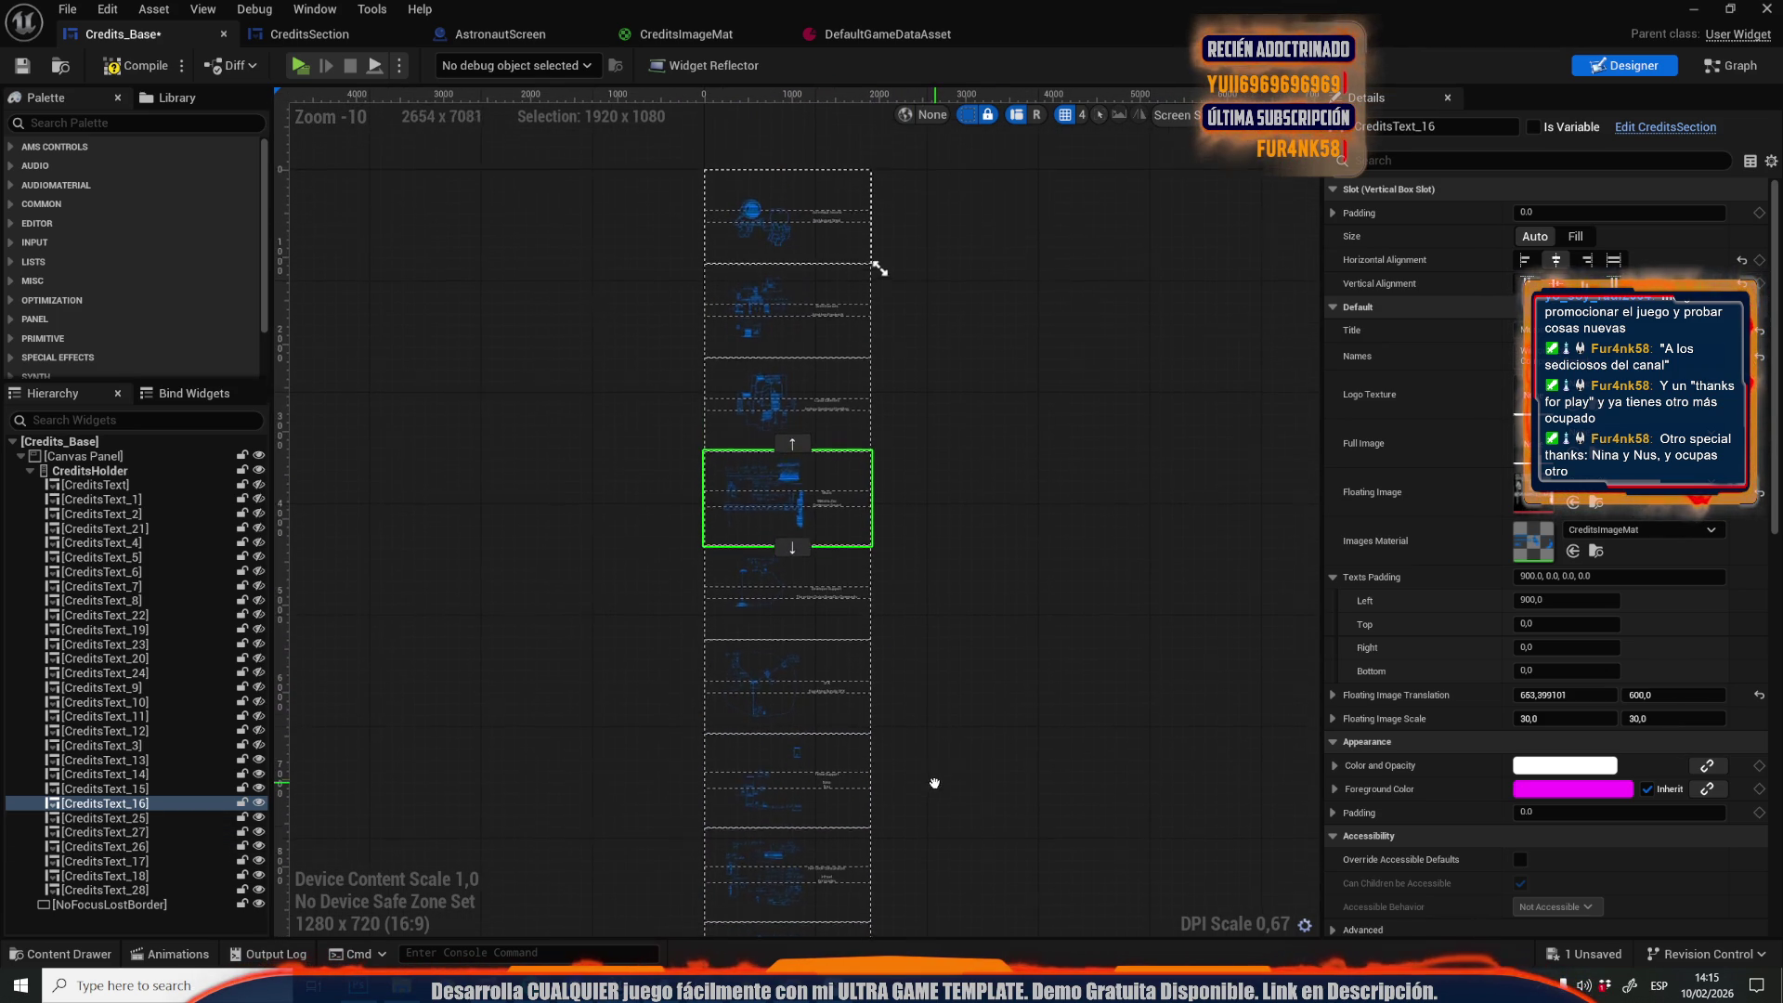
pyautogui.click(103, 788)
pyautogui.moveTo(1552, 691); pyautogui.dragTo(1523, 691)
pyautogui.click(1553, 691)
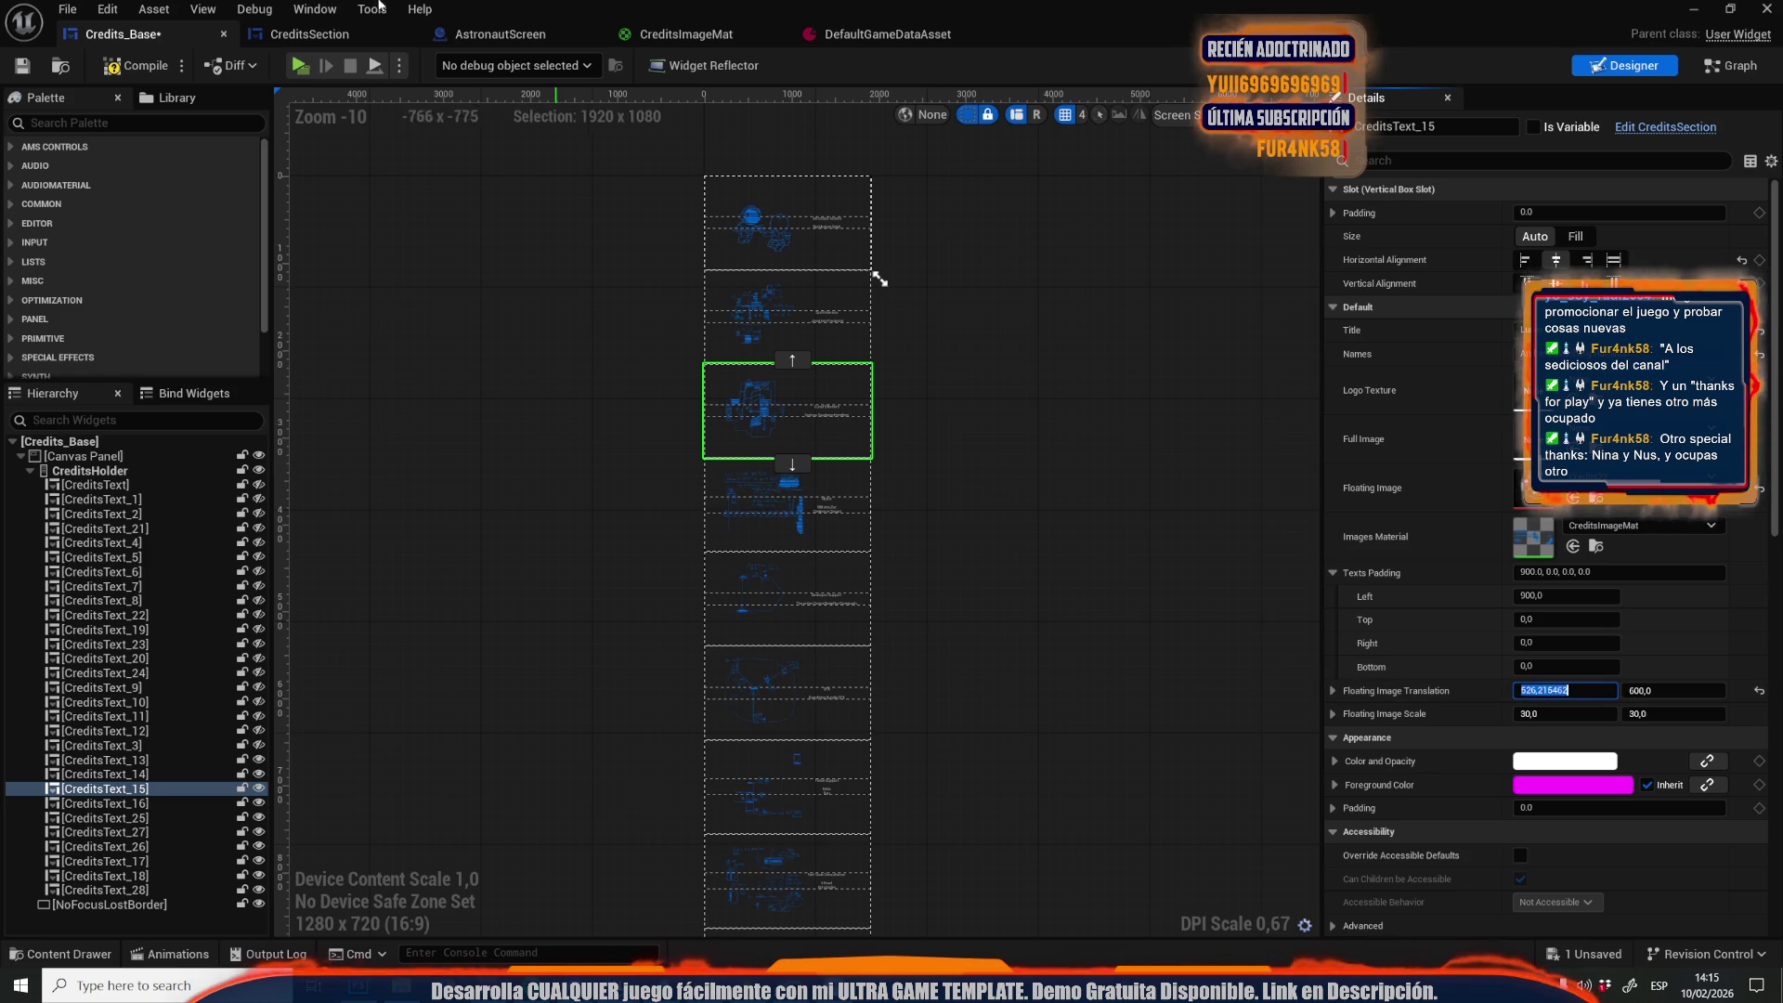
pyautogui.click(135, 65)
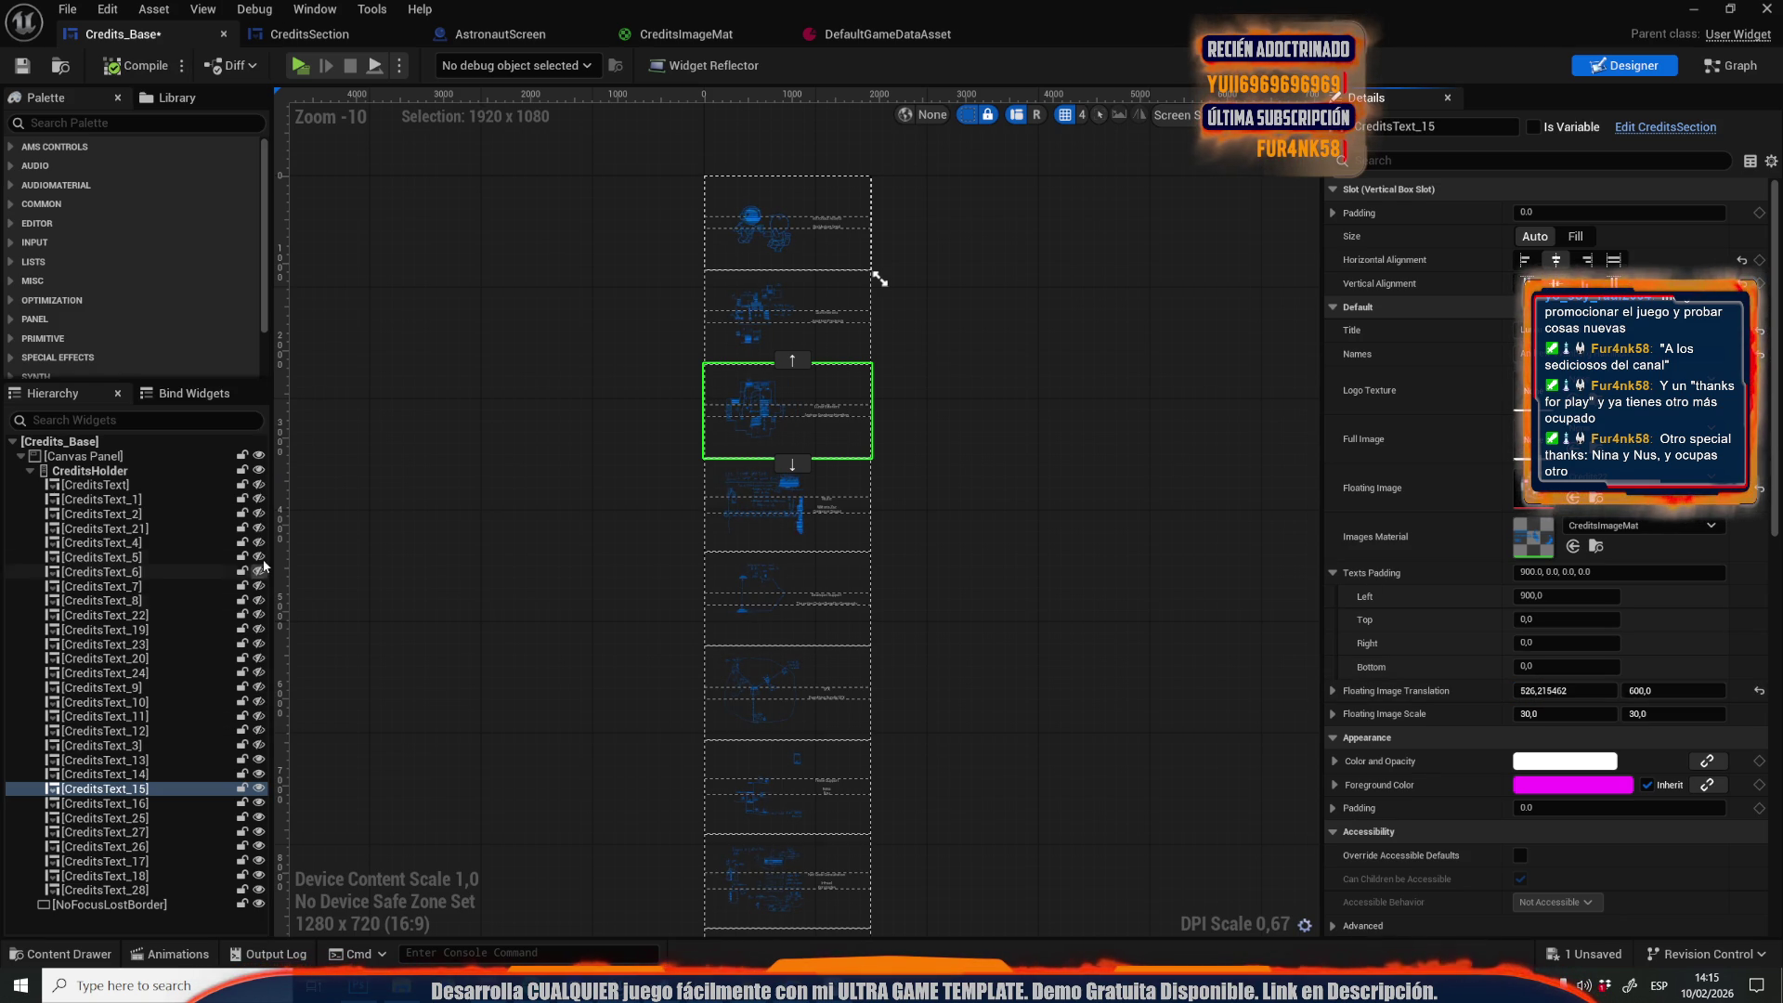
# Unhide CreditsText_1 through _8, _22, _19, _23 and _20 in the Hierarchy
pyautogui.click(259, 500)
pyautogui.click(259, 513)
pyautogui.click(259, 528)
pyautogui.click(259, 542)
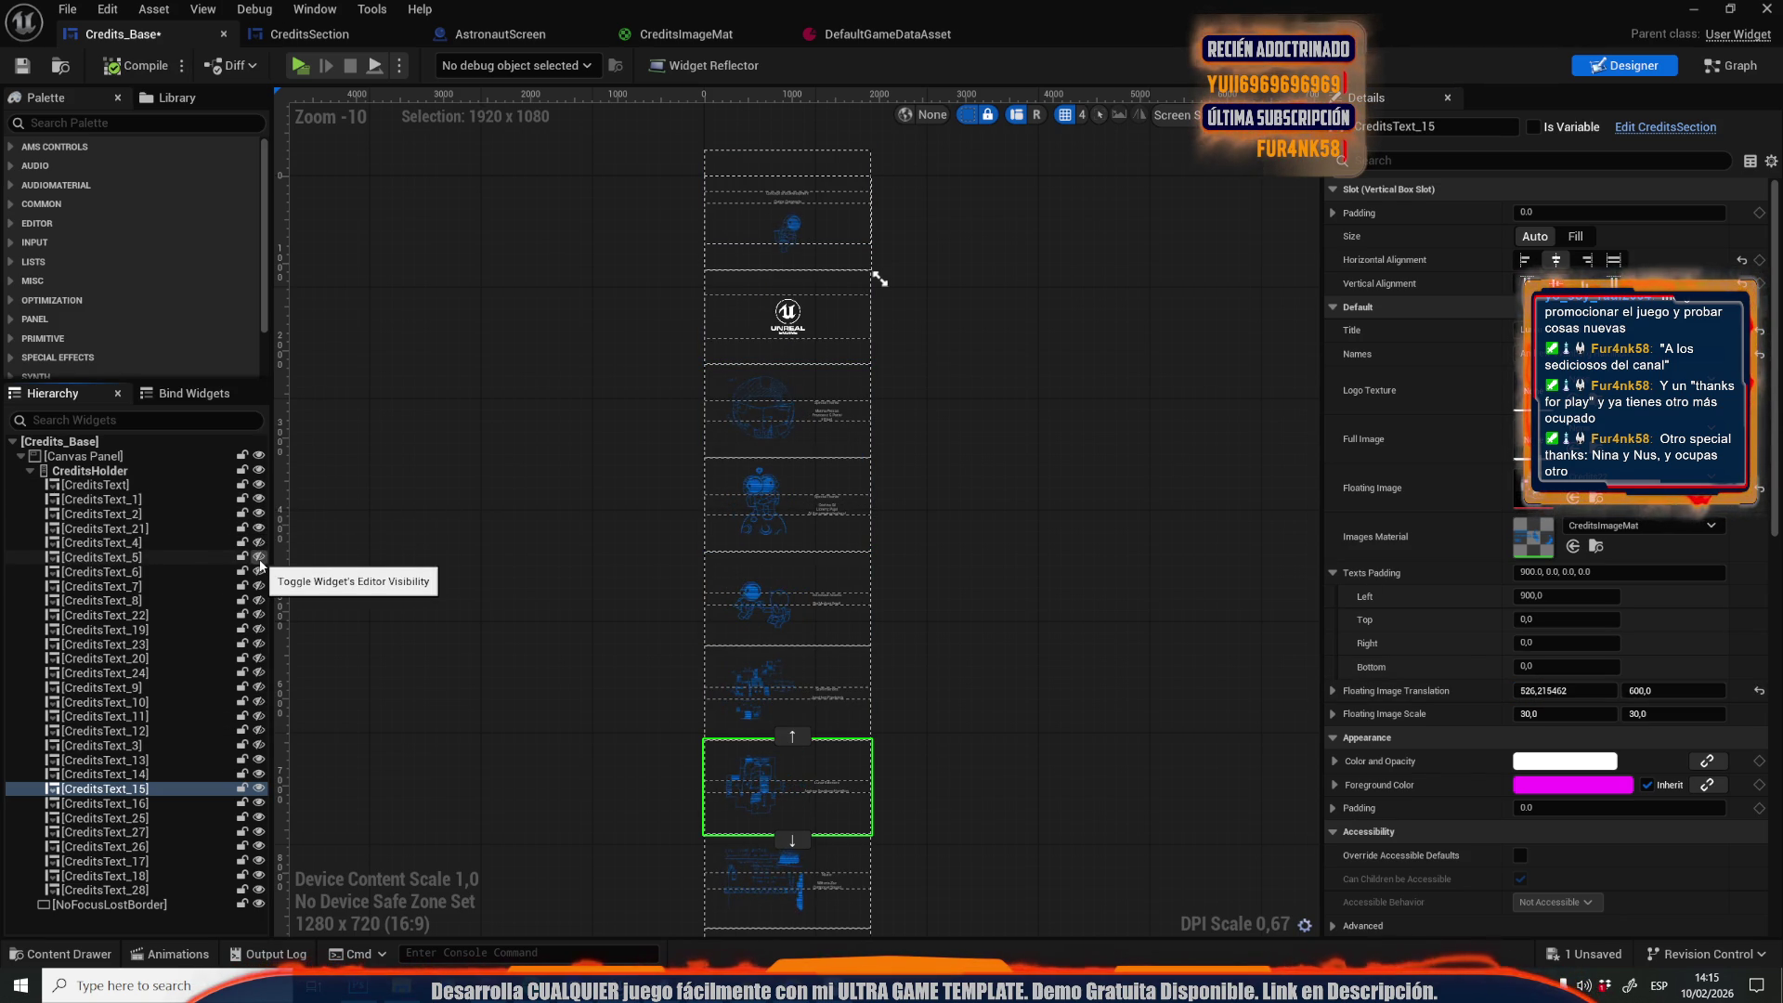
pyautogui.click(259, 559)
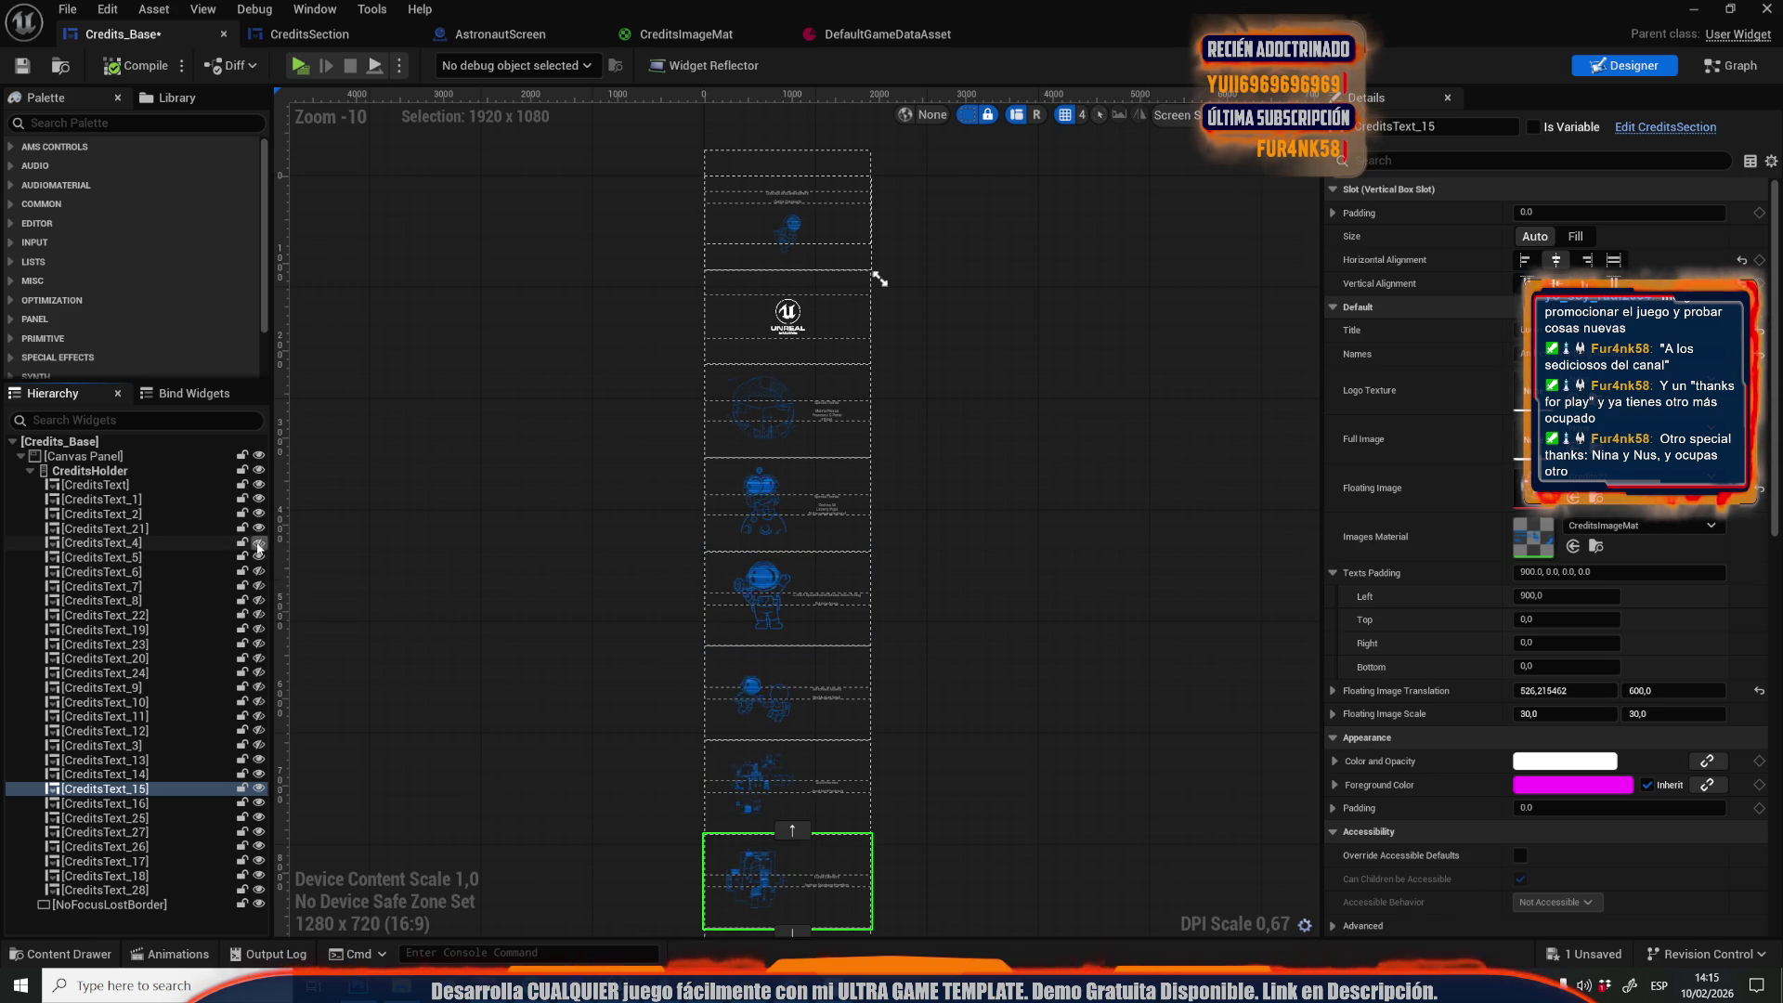
pyautogui.click(260, 572)
pyautogui.click(260, 586)
pyautogui.click(261, 601)
pyautogui.click(260, 615)
pyautogui.click(259, 630)
pyautogui.click(259, 644)
pyautogui.click(259, 658)
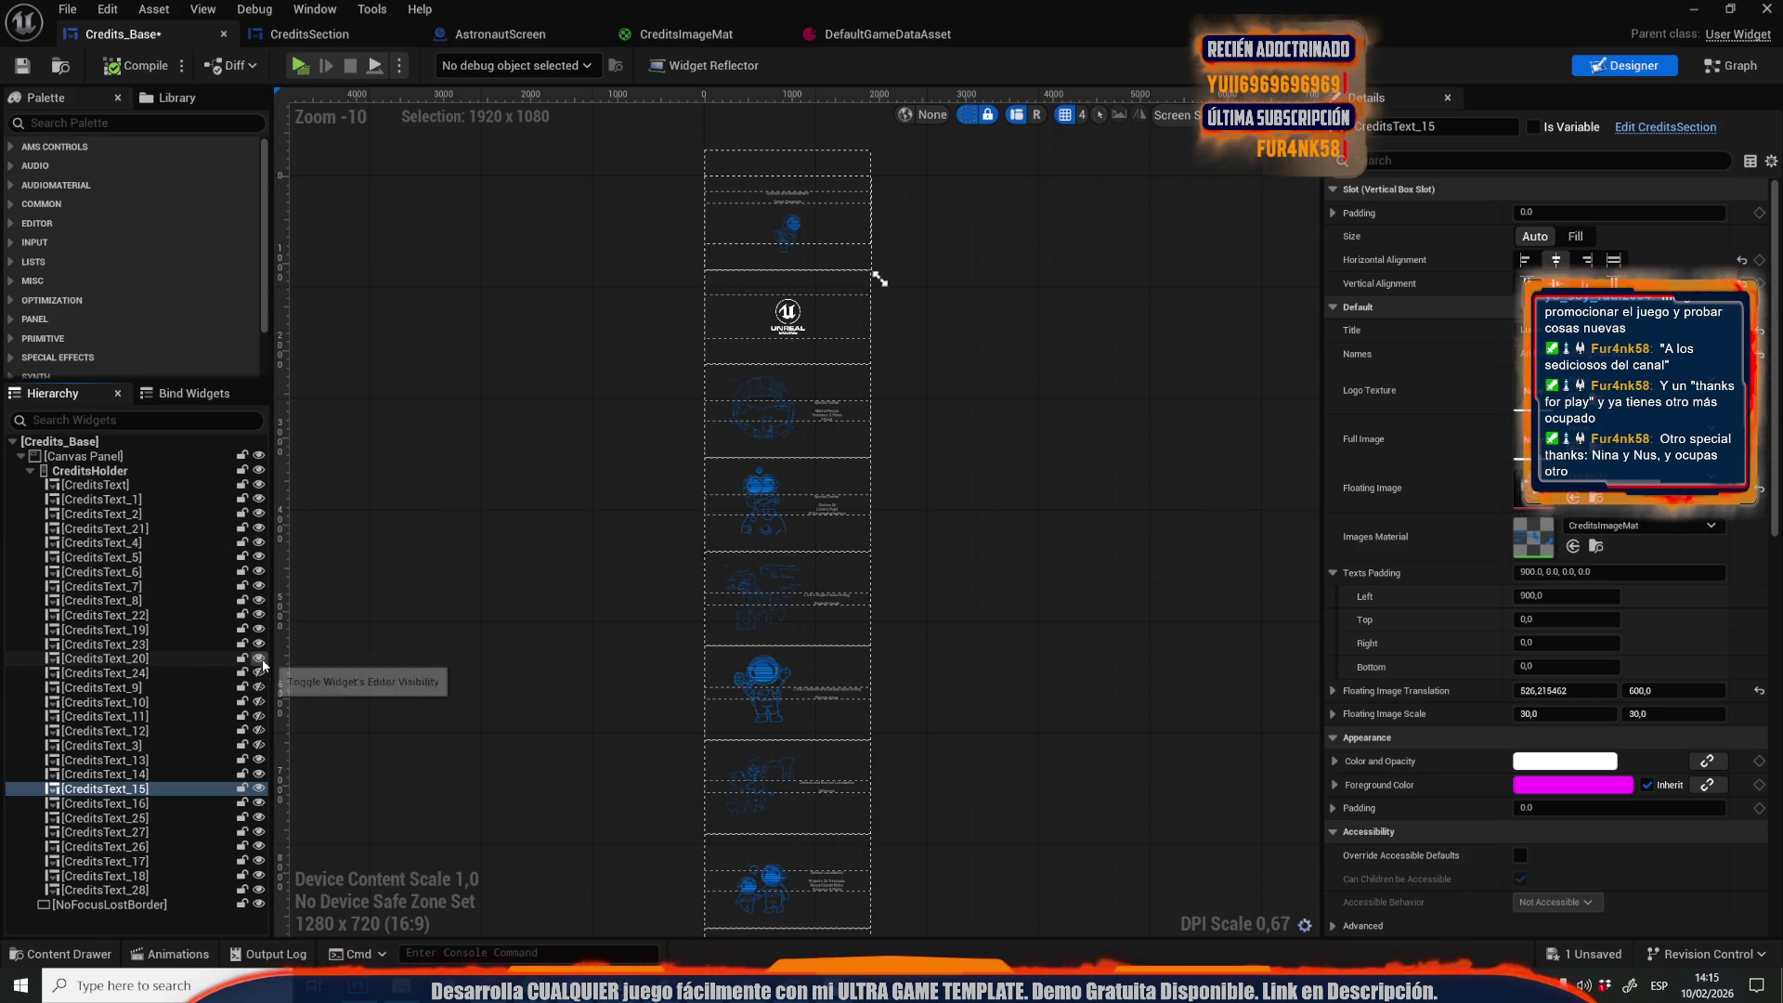